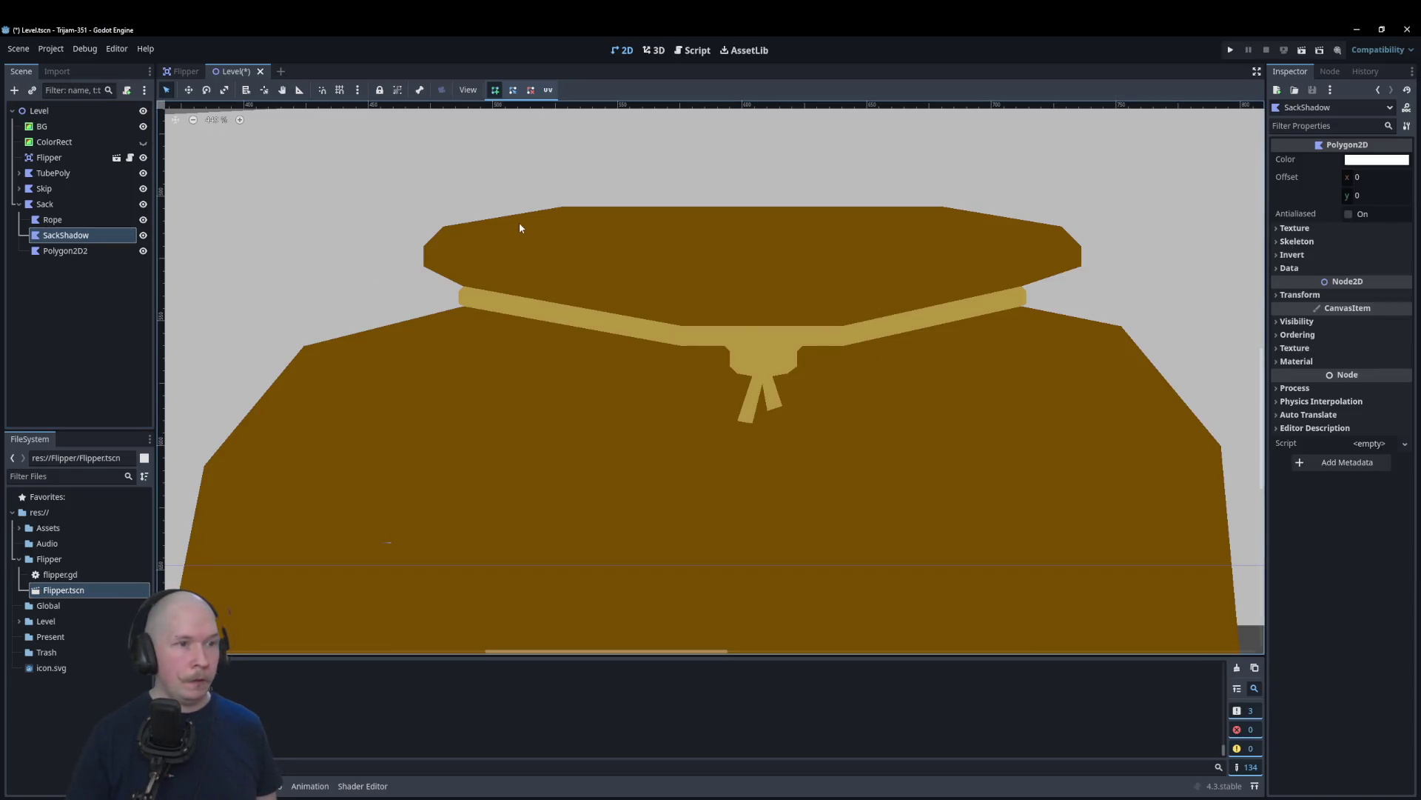
# Step: With grid snap on, outline the SackShadow polygon around the sack rim, closing it at the first point
pyautogui.click(340, 90)
pyautogui.scroll(1, 613, 221)
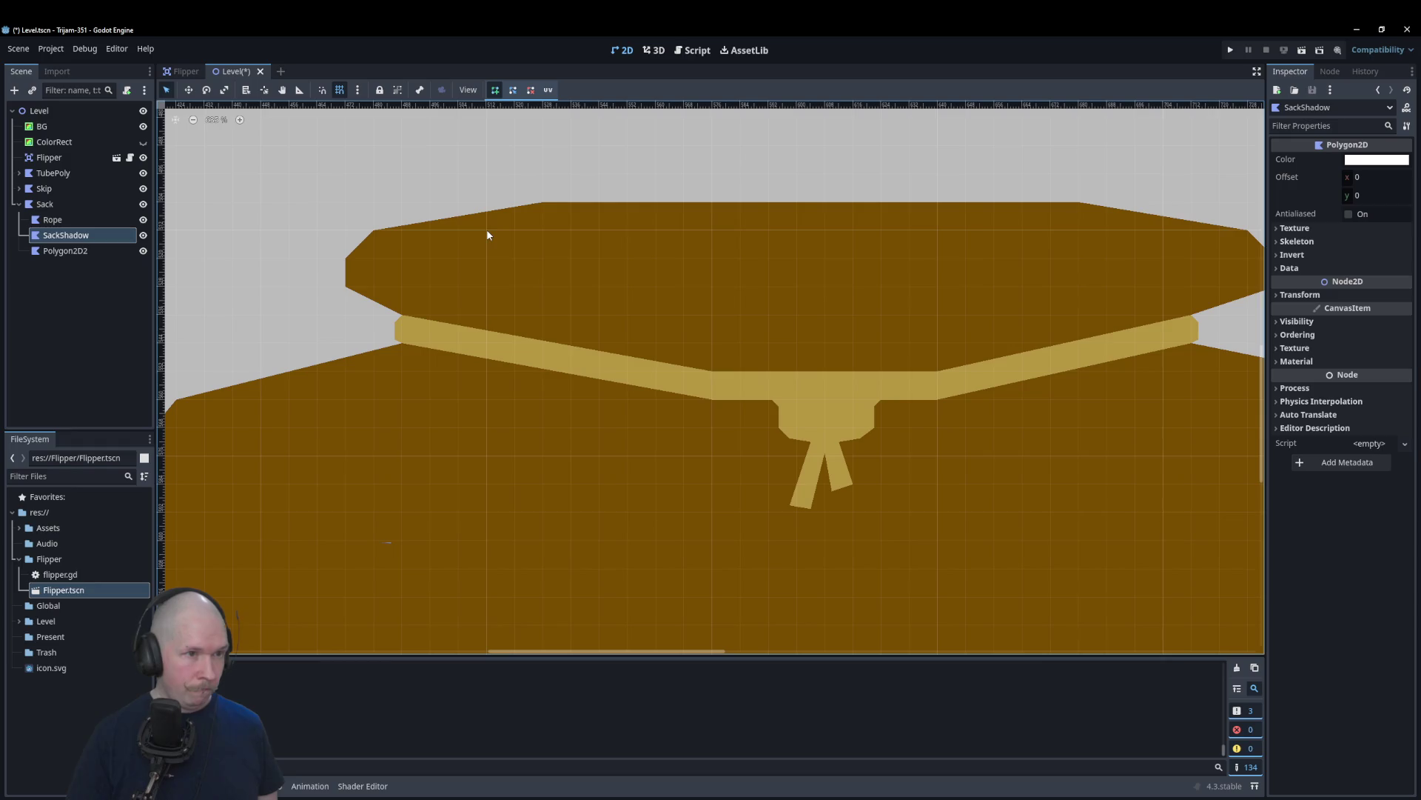
pyautogui.click(402, 258)
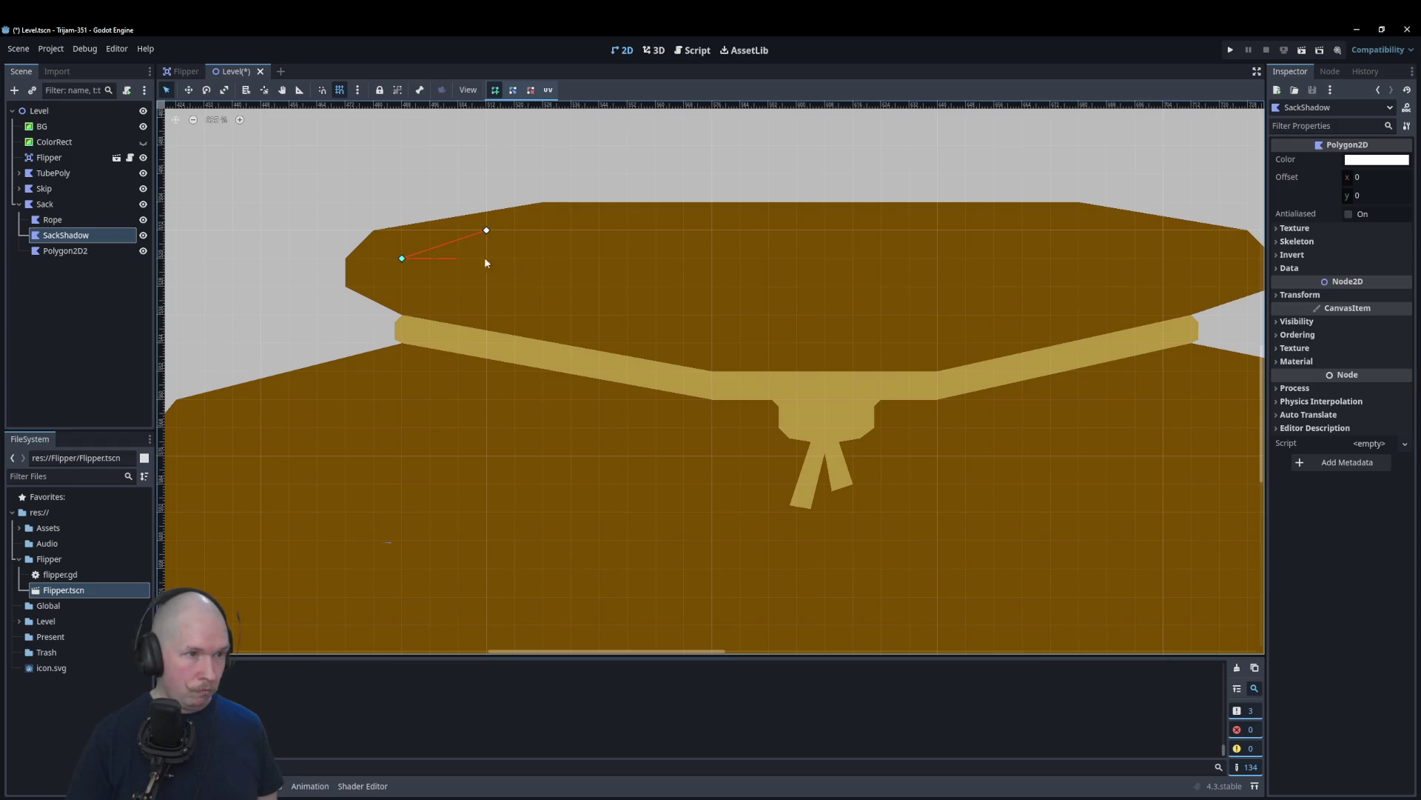
pyautogui.click(543, 286)
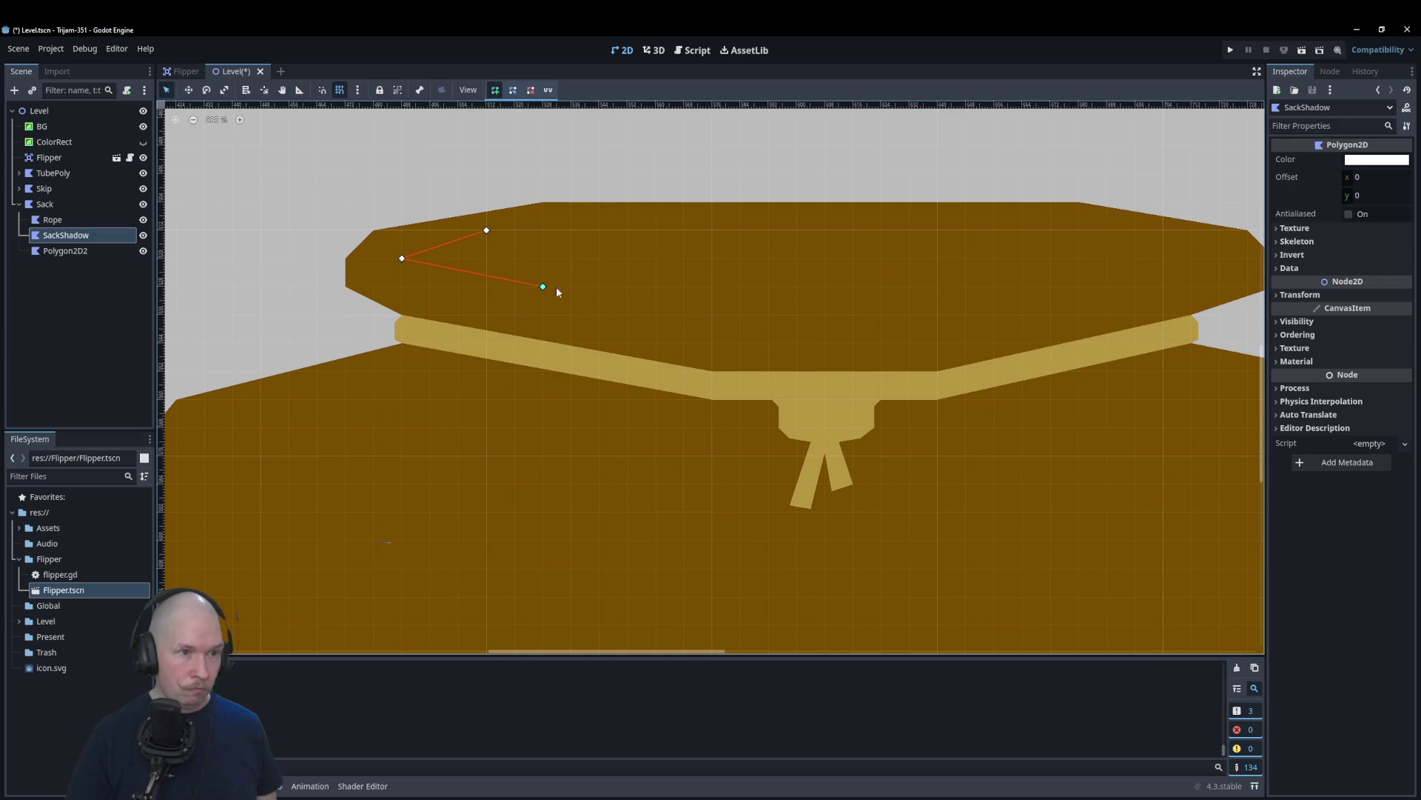
pyautogui.click(796, 314)
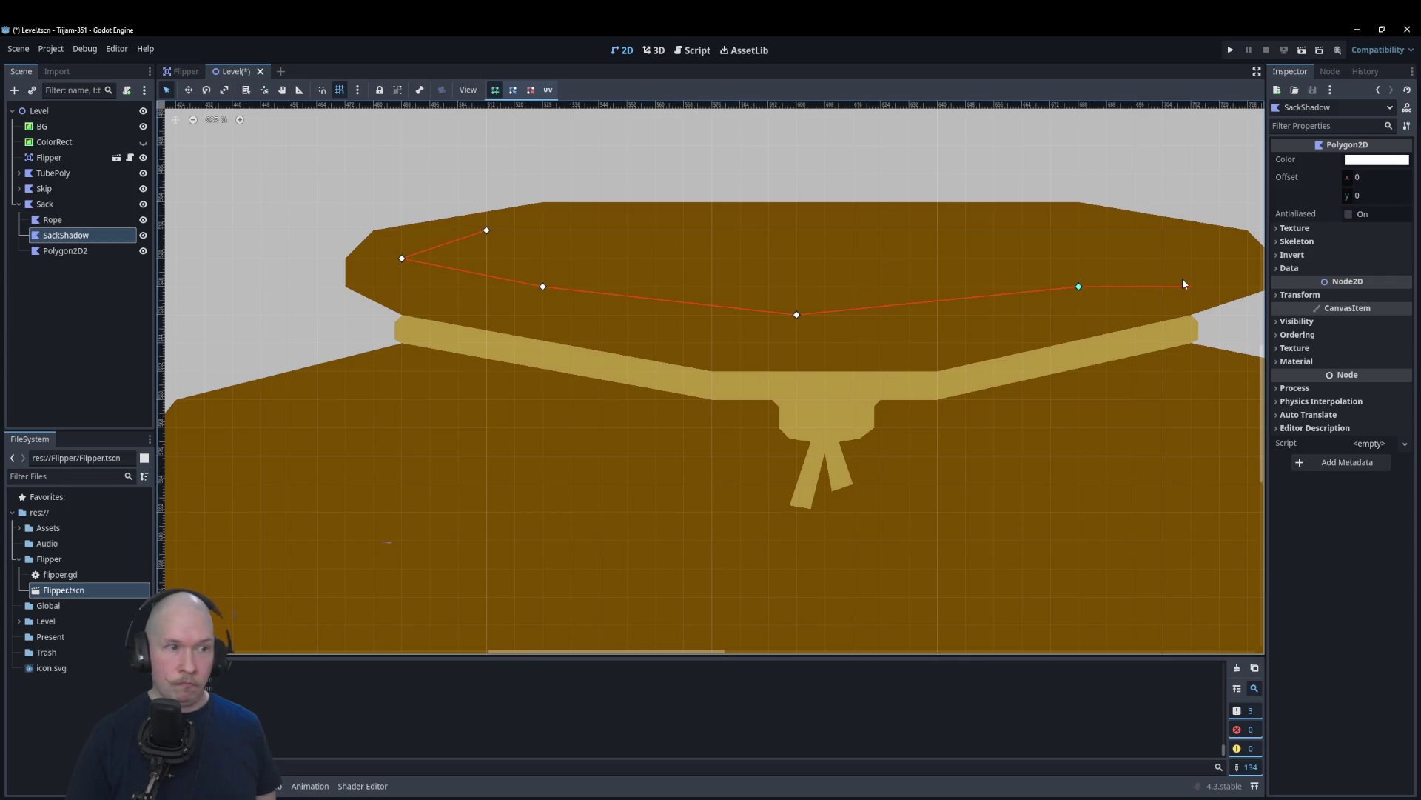
pyautogui.click(1221, 258)
pyautogui.click(487, 231)
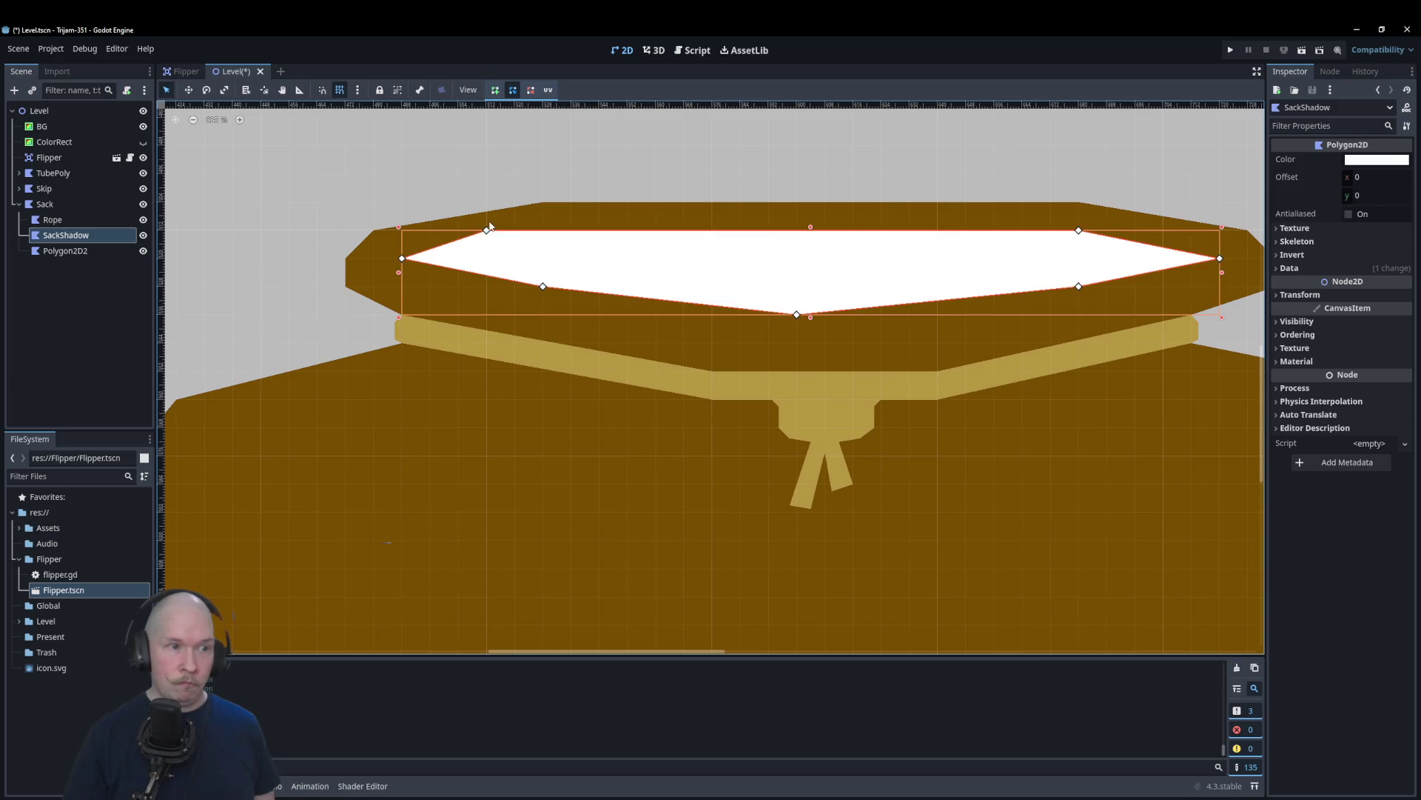
pyautogui.click(1391, 162)
# Step: Copy the Sack's brown 7a4e00 into the SackShadow polygon's colour
pyautogui.moveTo(1405, 222); pyautogui.dragTo(1405, 285)
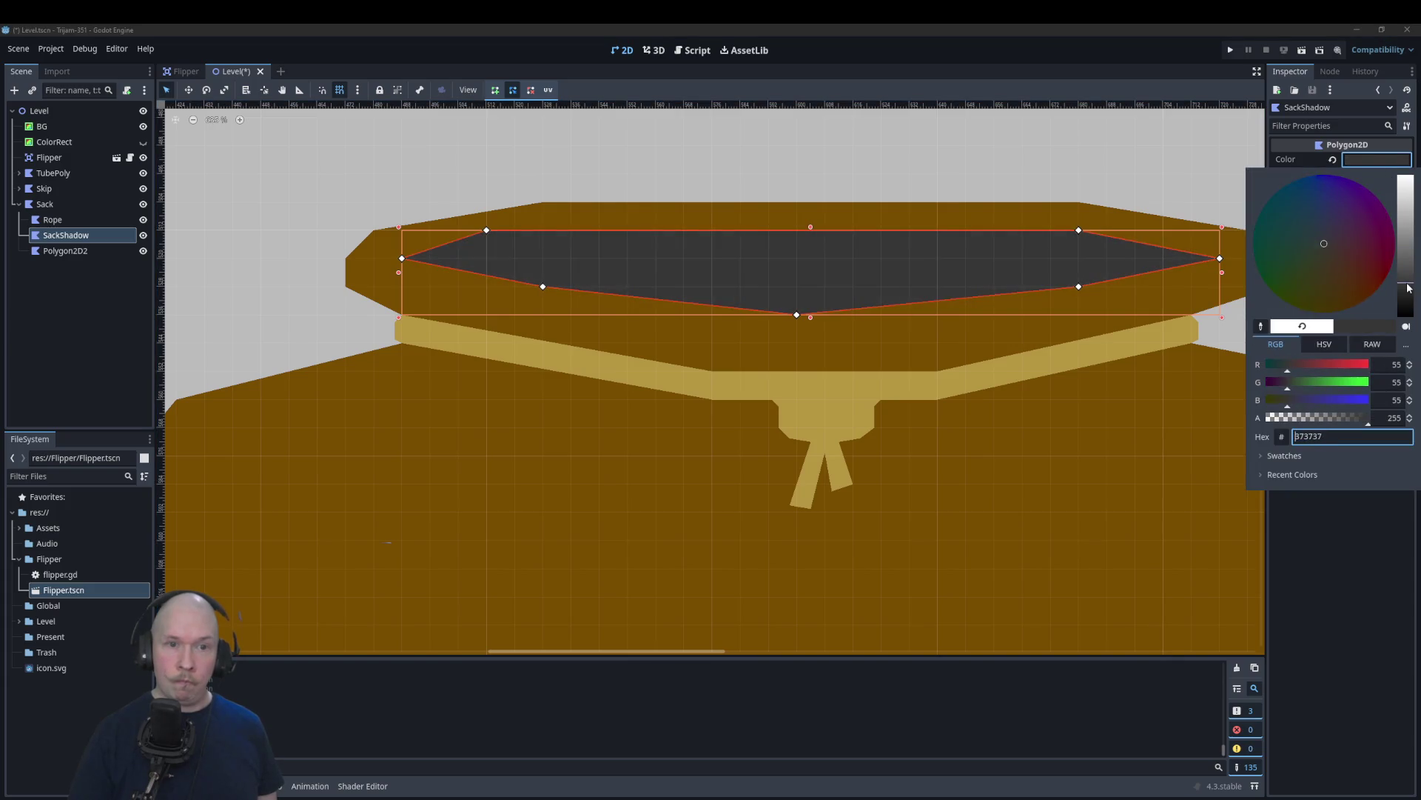
pyautogui.click(306, 444)
pyautogui.click(499, 418)
pyautogui.click(1370, 160)
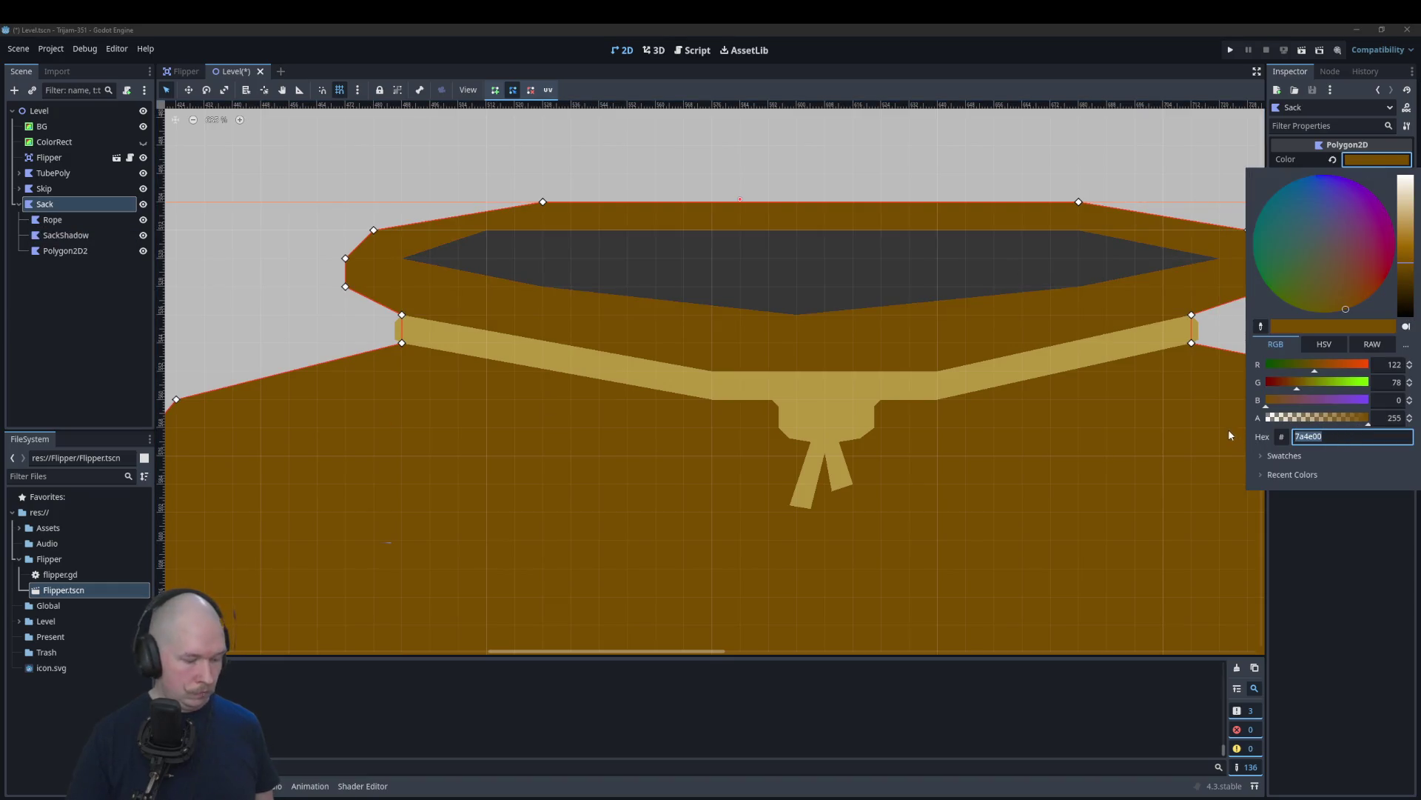
pyautogui.click(939, 279)
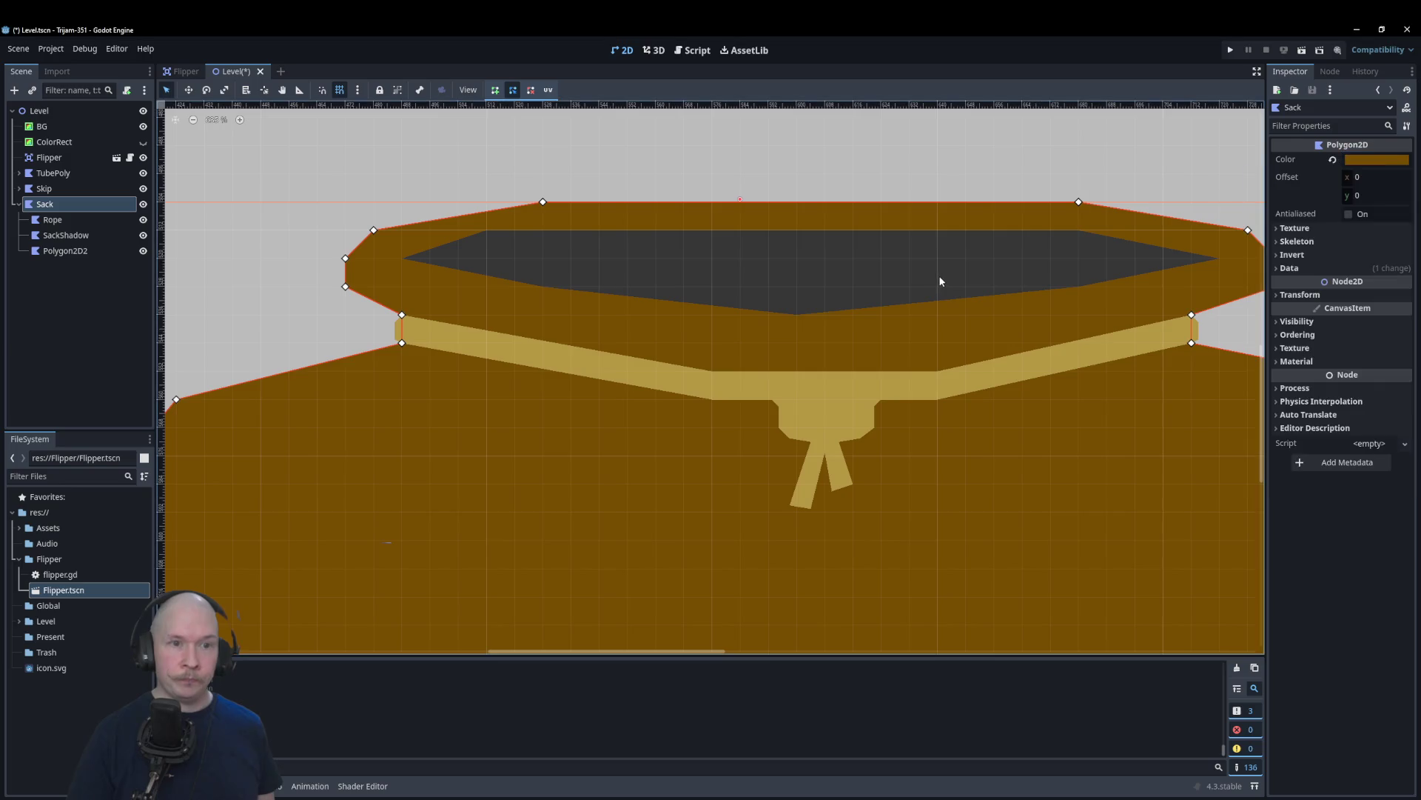
pyautogui.click(1370, 160)
pyautogui.write('7a4e00')
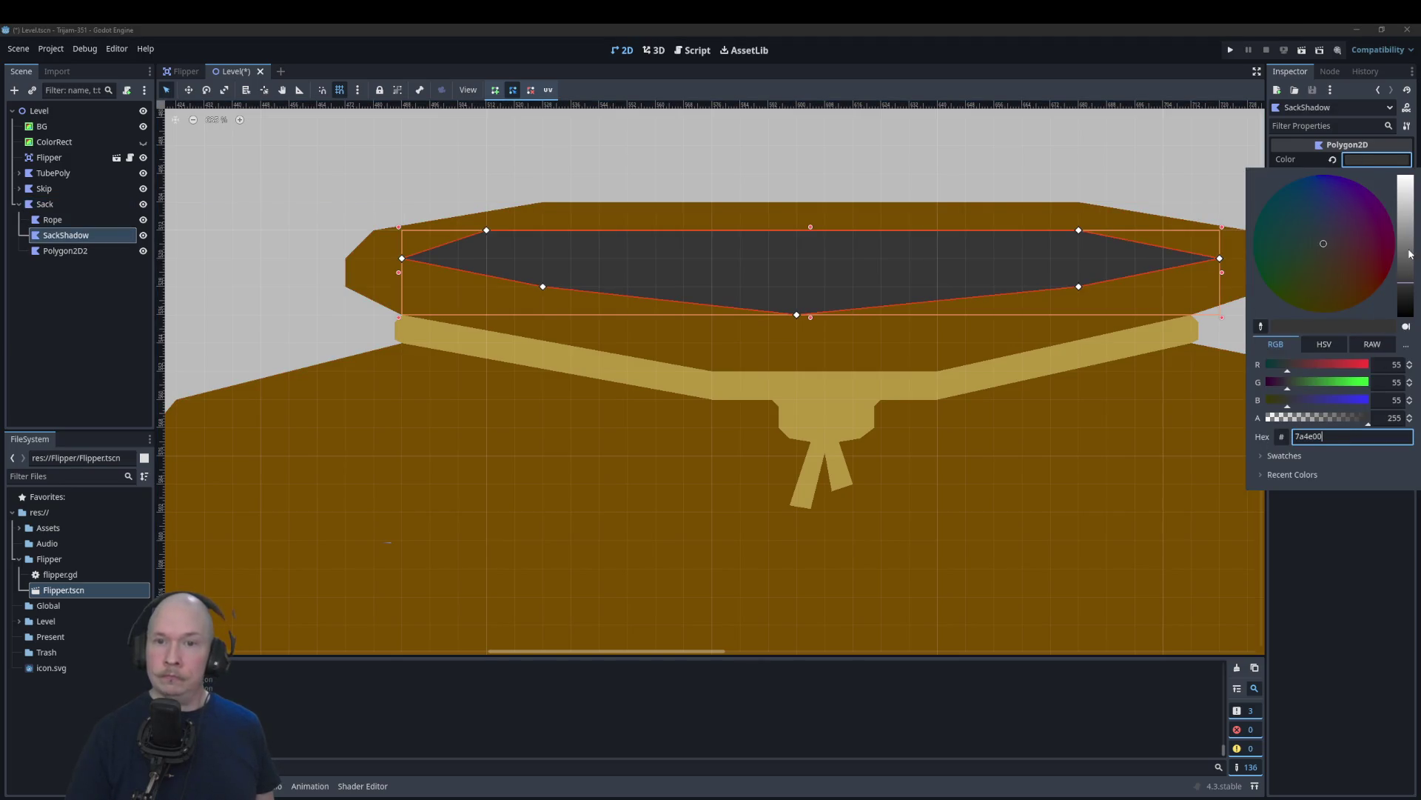
pyautogui.click(1196, 283)
# Step: Darken the SackShadow colour to deep brown 402700 and enable smart snap
pyautogui.click(1409, 159)
pyautogui.moveTo(1406, 245)
pyautogui.mouseDown()
pyautogui.moveTo(1410, 301)
pyautogui.moveTo(1409, 289)
pyautogui.mouseUp()
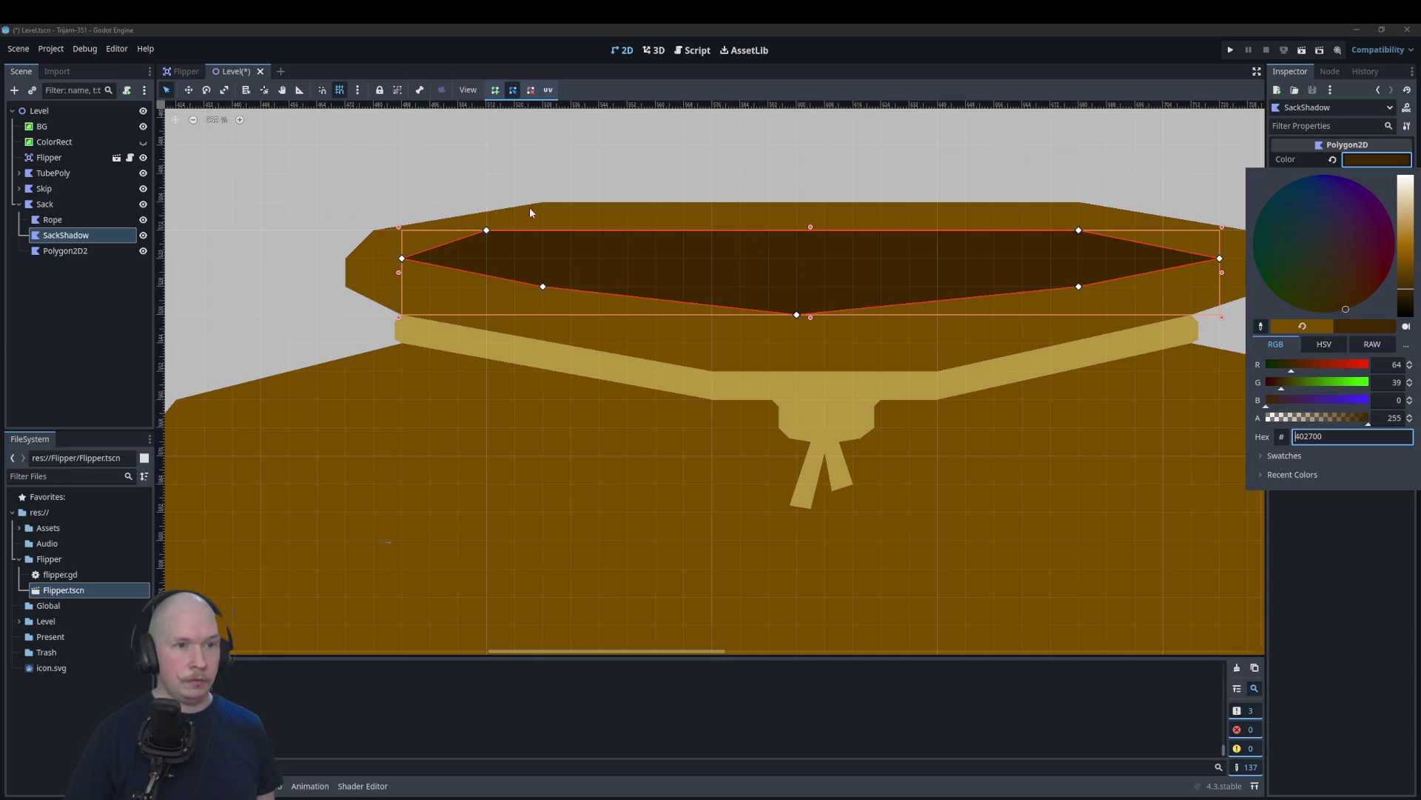
pyautogui.click(496, 90)
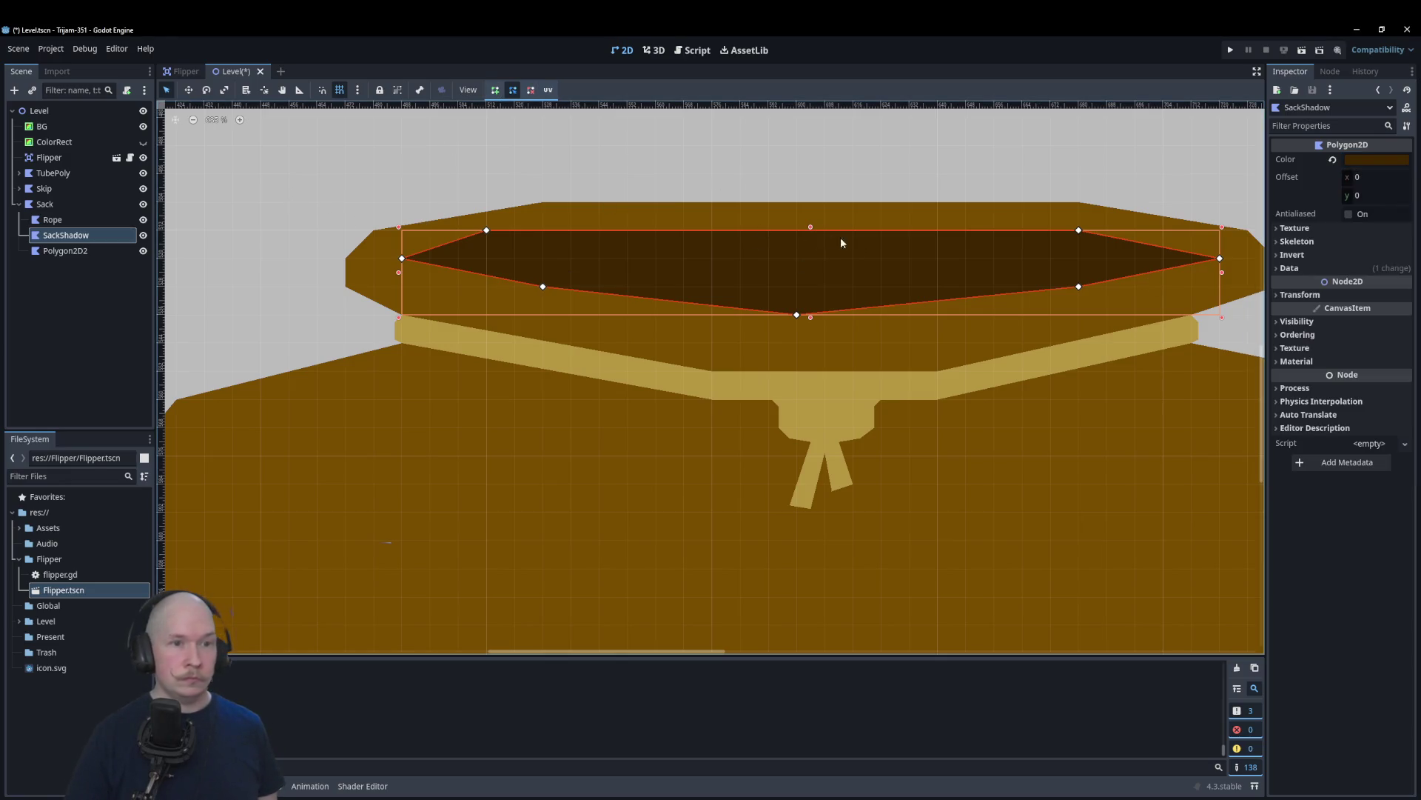
# Step: Add and raise a point on SackShadow's top edge, add one on Sack's top edge, and hide the grid
pyautogui.click(798, 230)
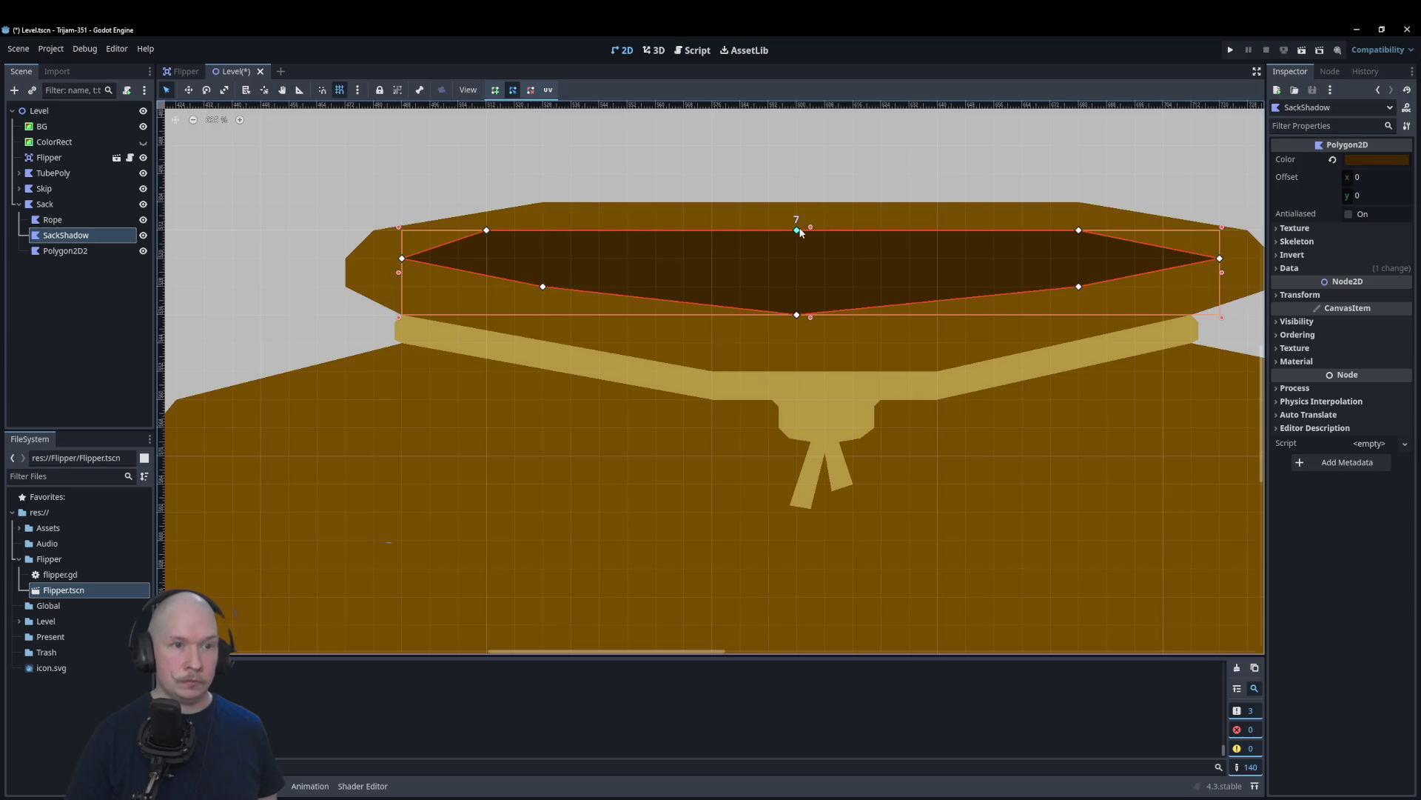
pyautogui.click(340, 90)
pyautogui.scroll(4, 785, 231)
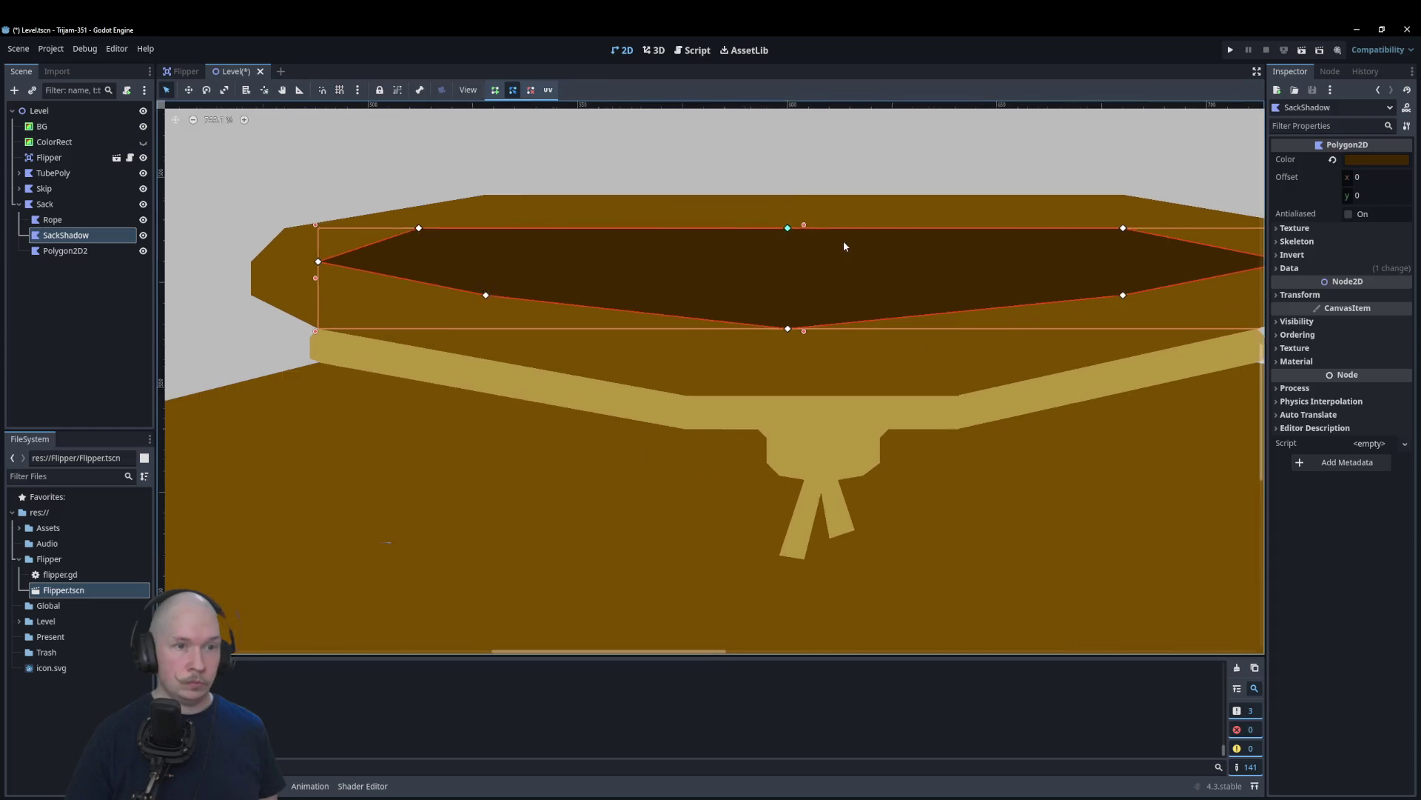
pyautogui.moveTo(784, 231); pyautogui.dragTo(784, 216)
pyautogui.click(787, 191)
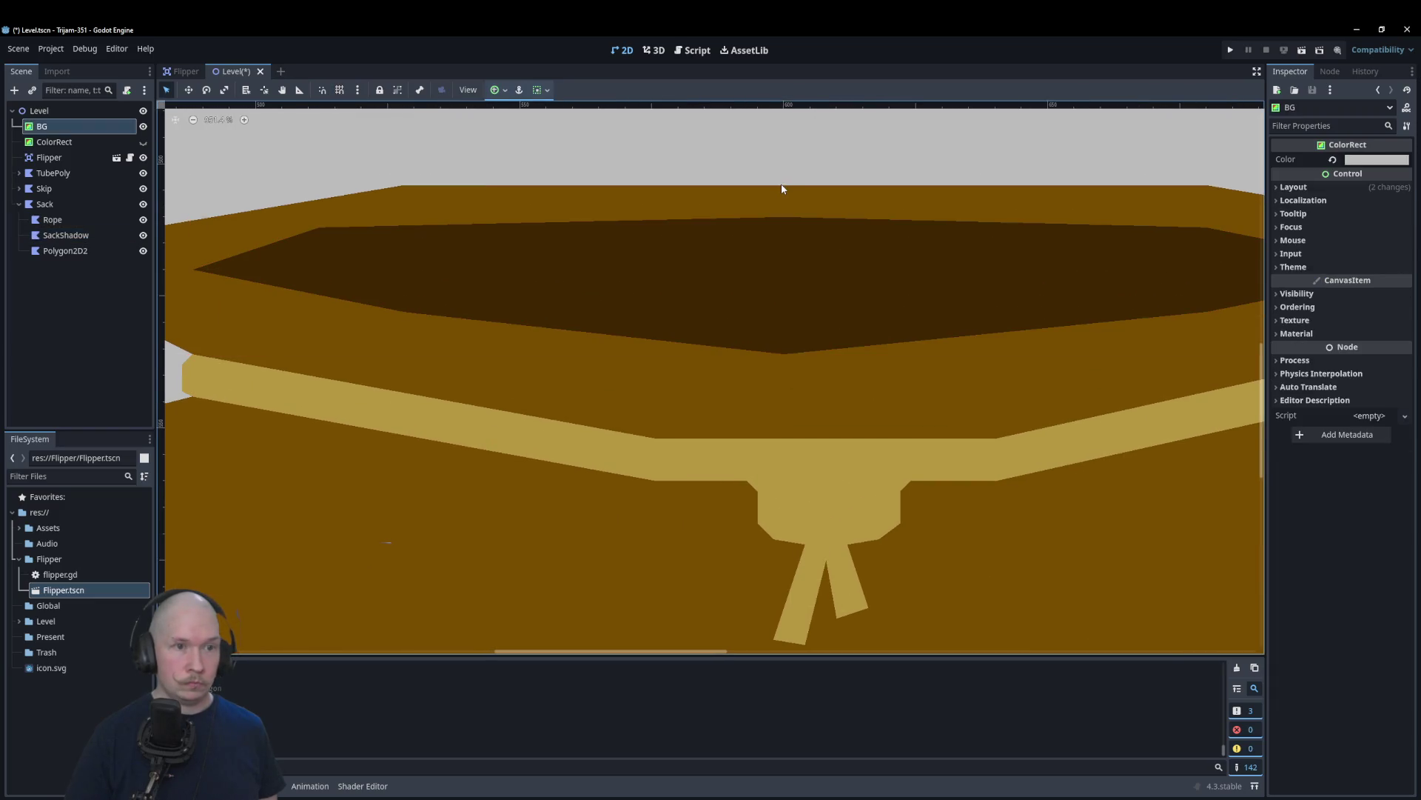
pyautogui.click(785, 187)
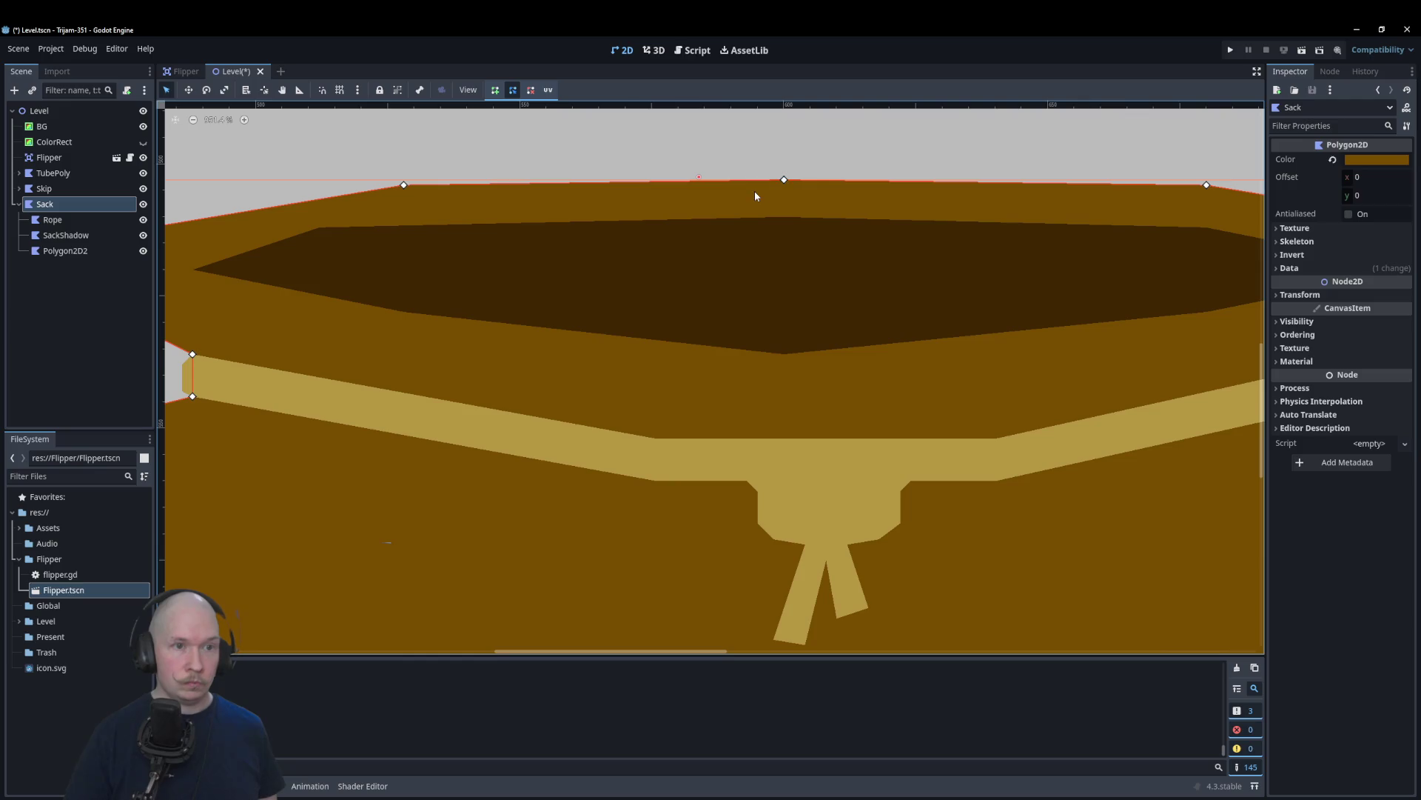
pyautogui.scroll(-1, 755, 192)
pyautogui.scroll(-1, 756, 192)
pyautogui.click(766, 285)
pyautogui.click(222, 215)
pyautogui.scroll(-8, 222, 215)
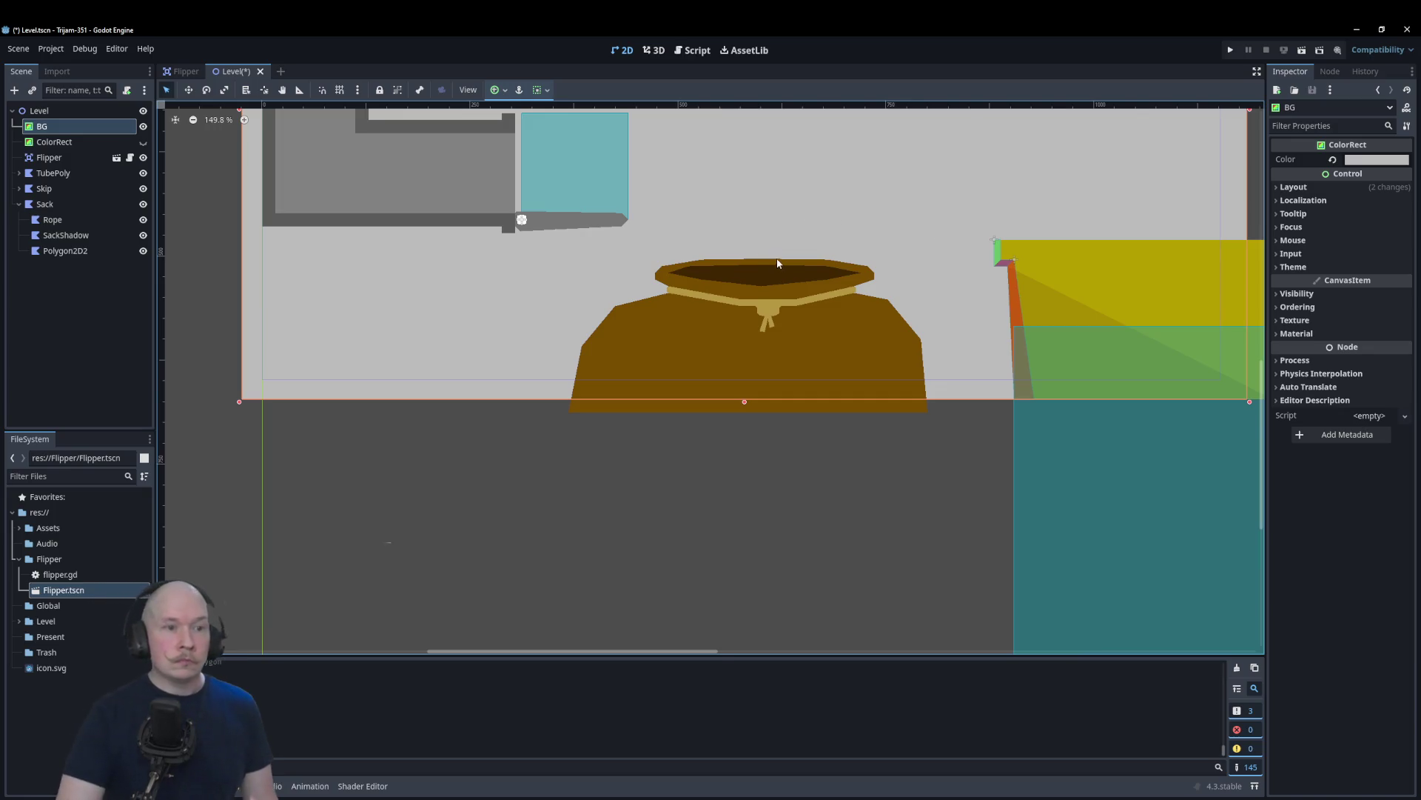
pyautogui.scroll(7, 776, 260)
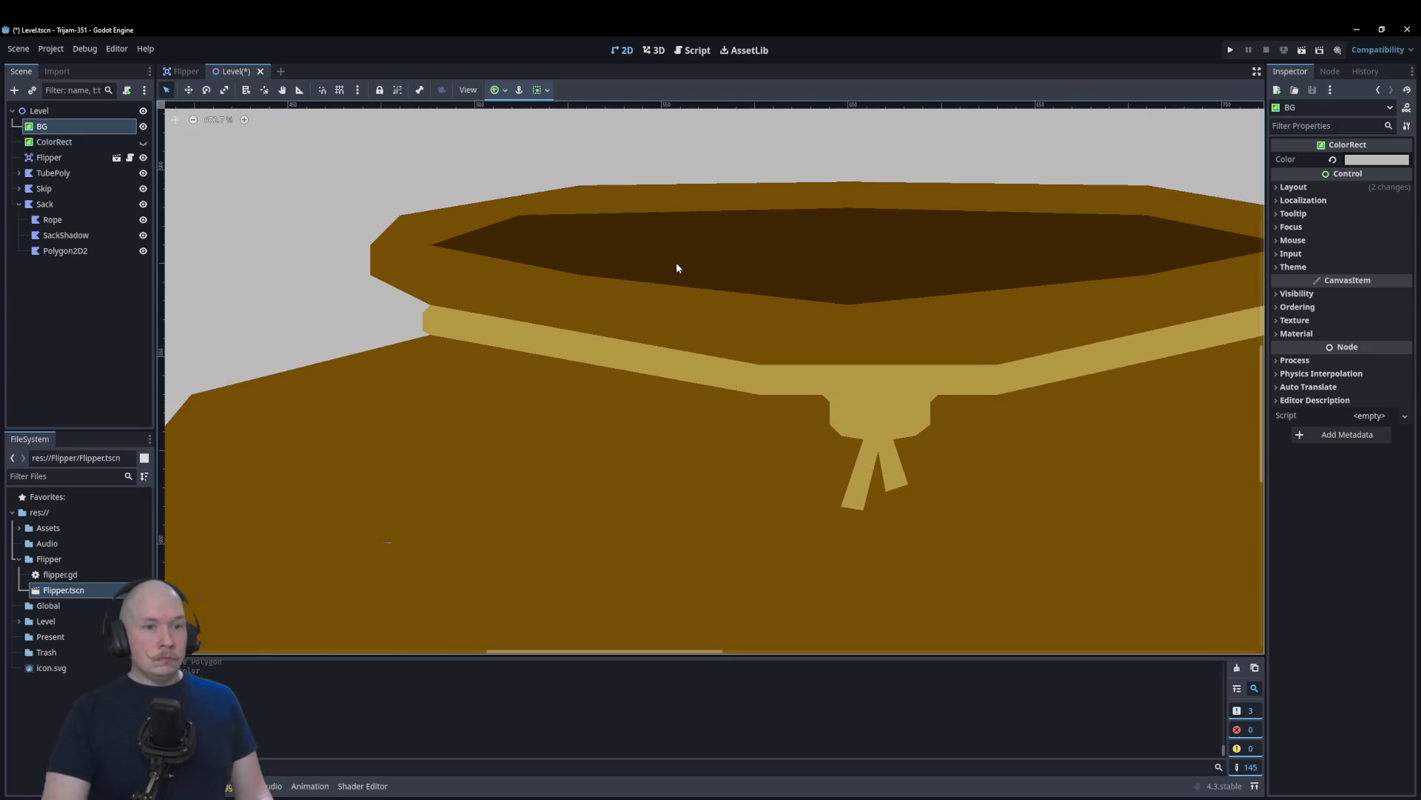
# Step: Add a point on SackShadow's bottom edge and shift its bottom-centre point left
pyautogui.click(914, 301)
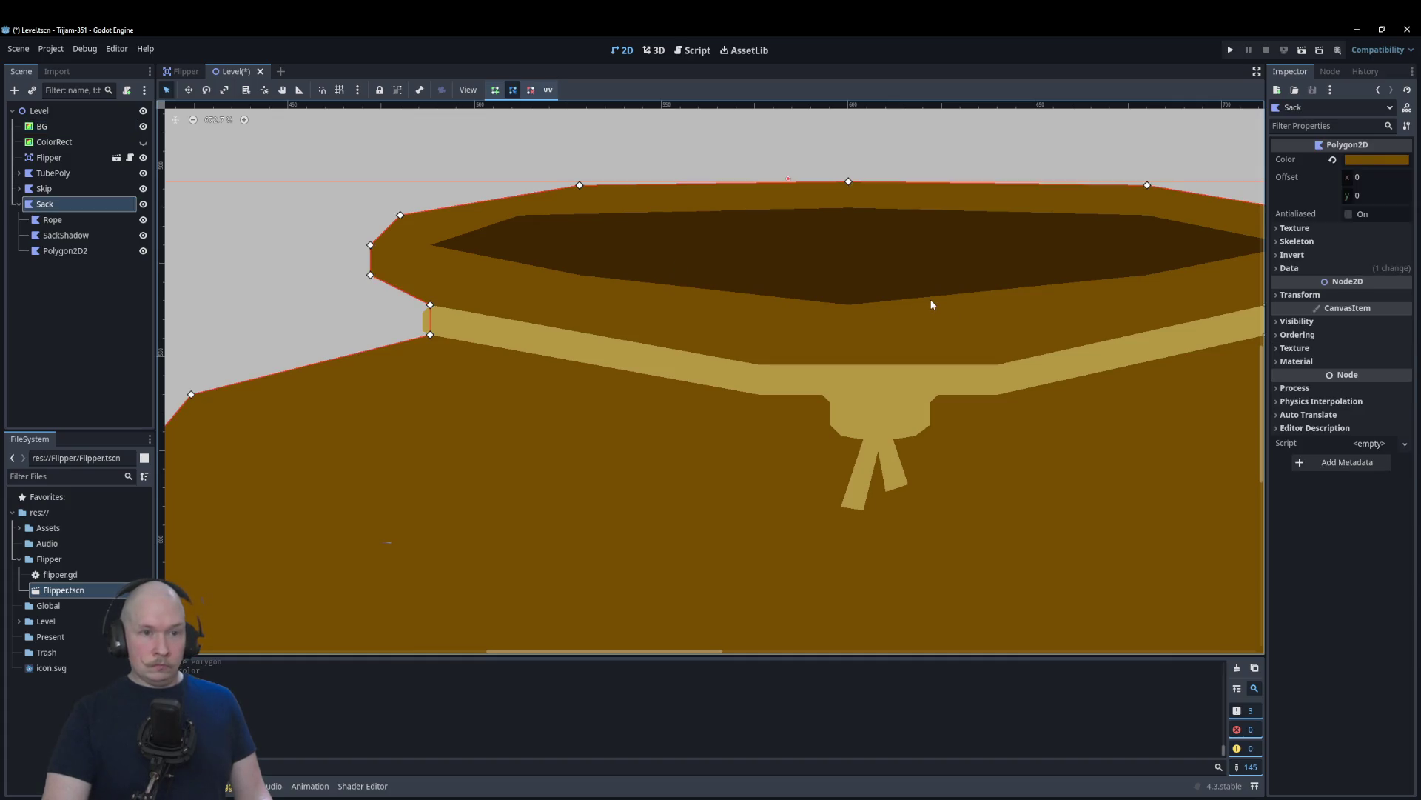
pyautogui.moveTo(927, 298); pyautogui.dragTo(938, 304)
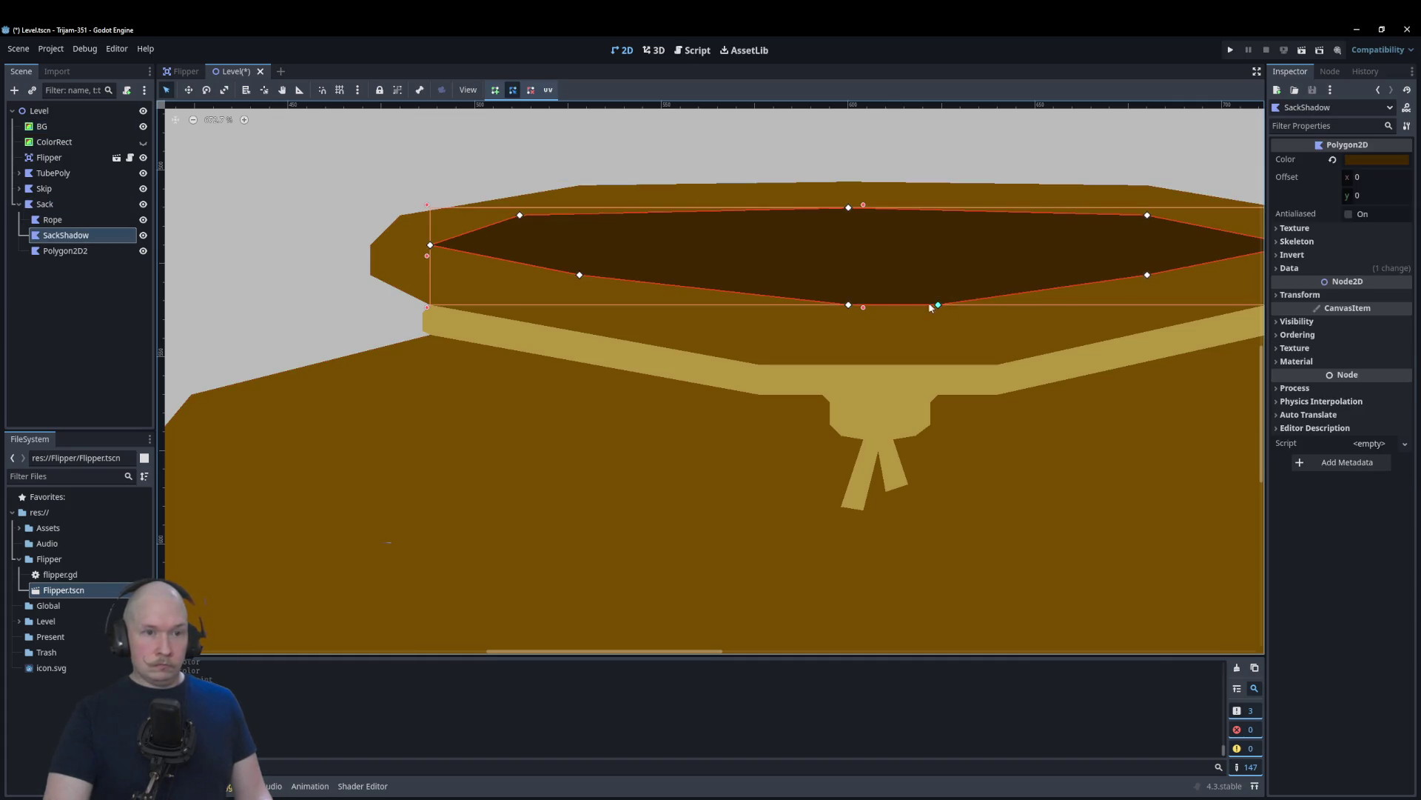
pyautogui.moveTo(848, 304); pyautogui.dragTo(827, 305)
pyautogui.click(709, 160)
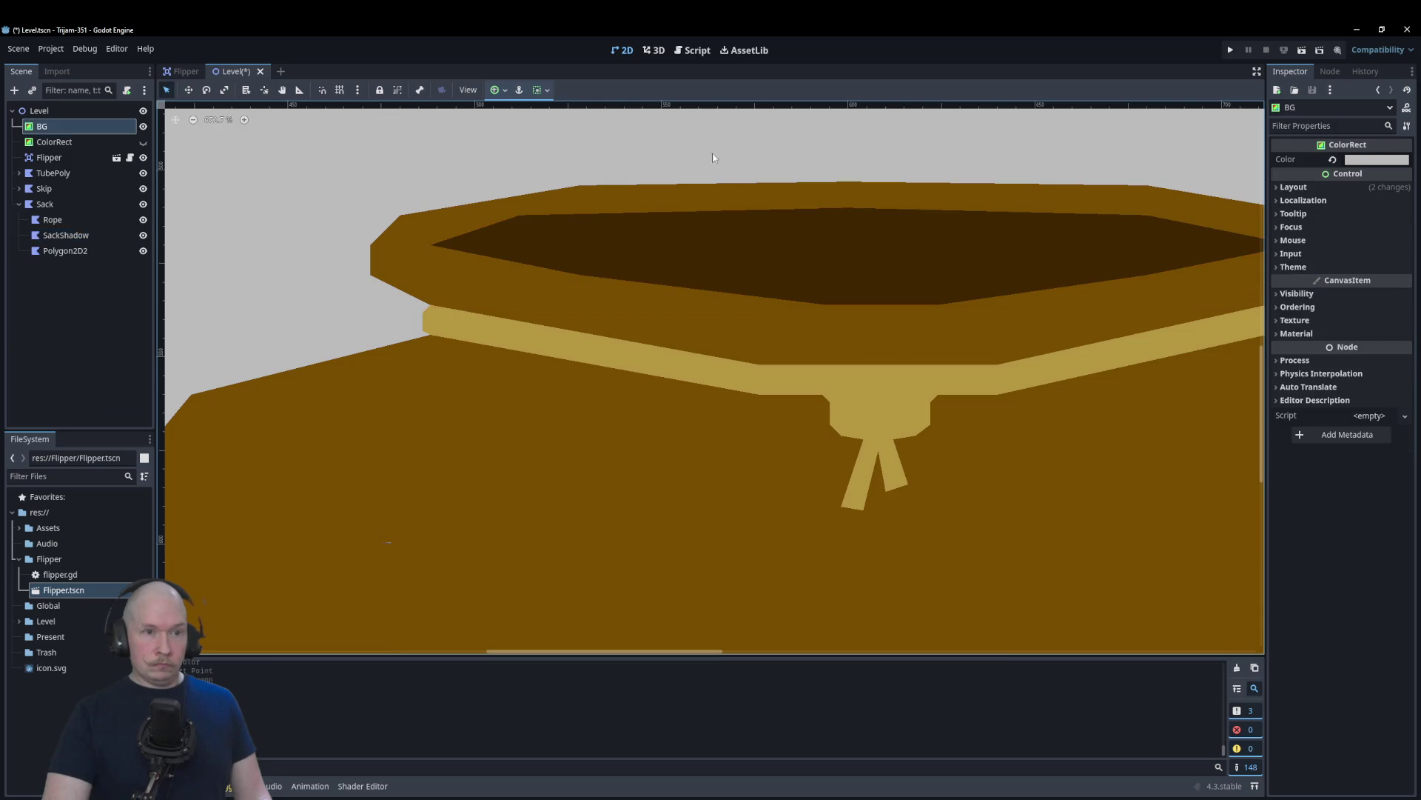
pyautogui.scroll(-5, 709, 160)
pyautogui.scroll(-1, 663, 171)
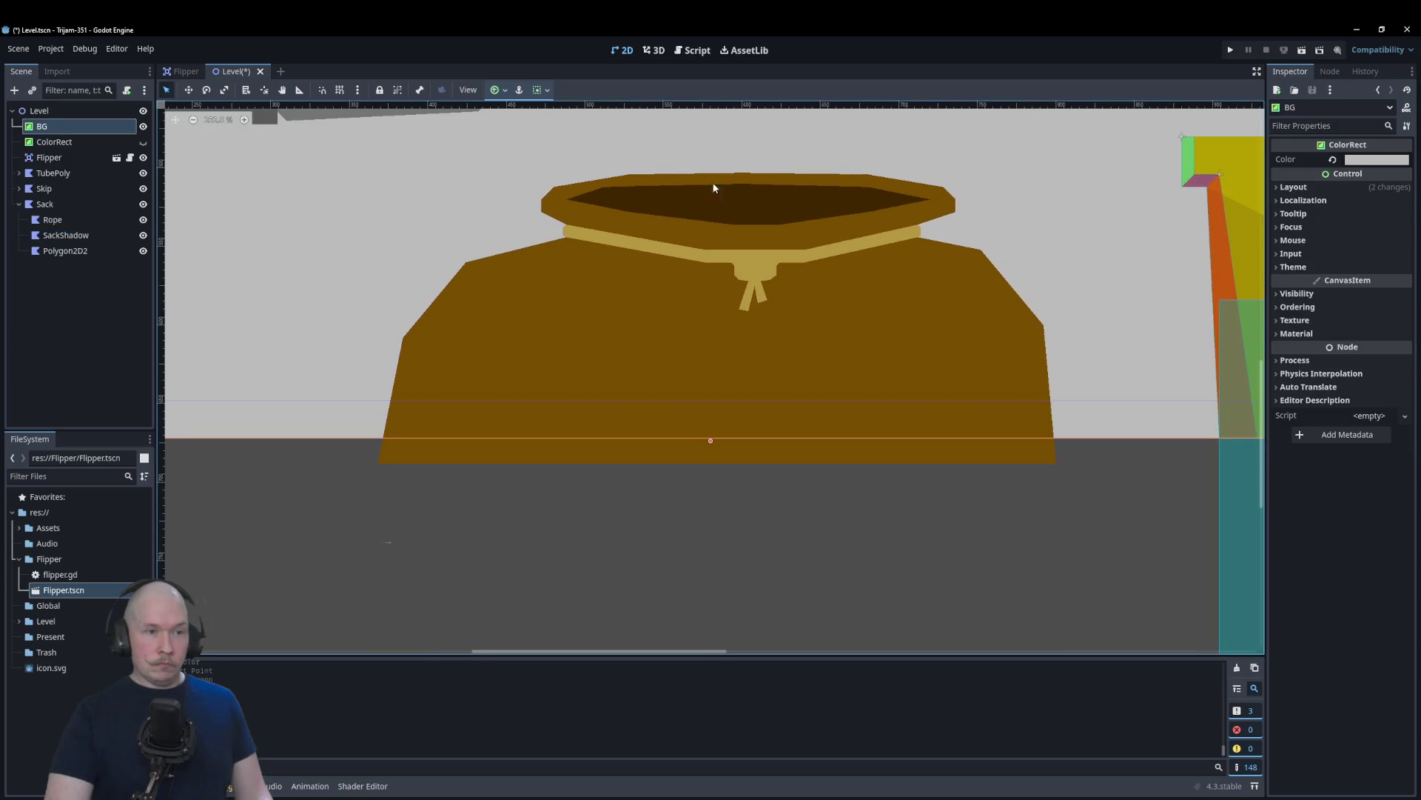
pyautogui.click(481, 289)
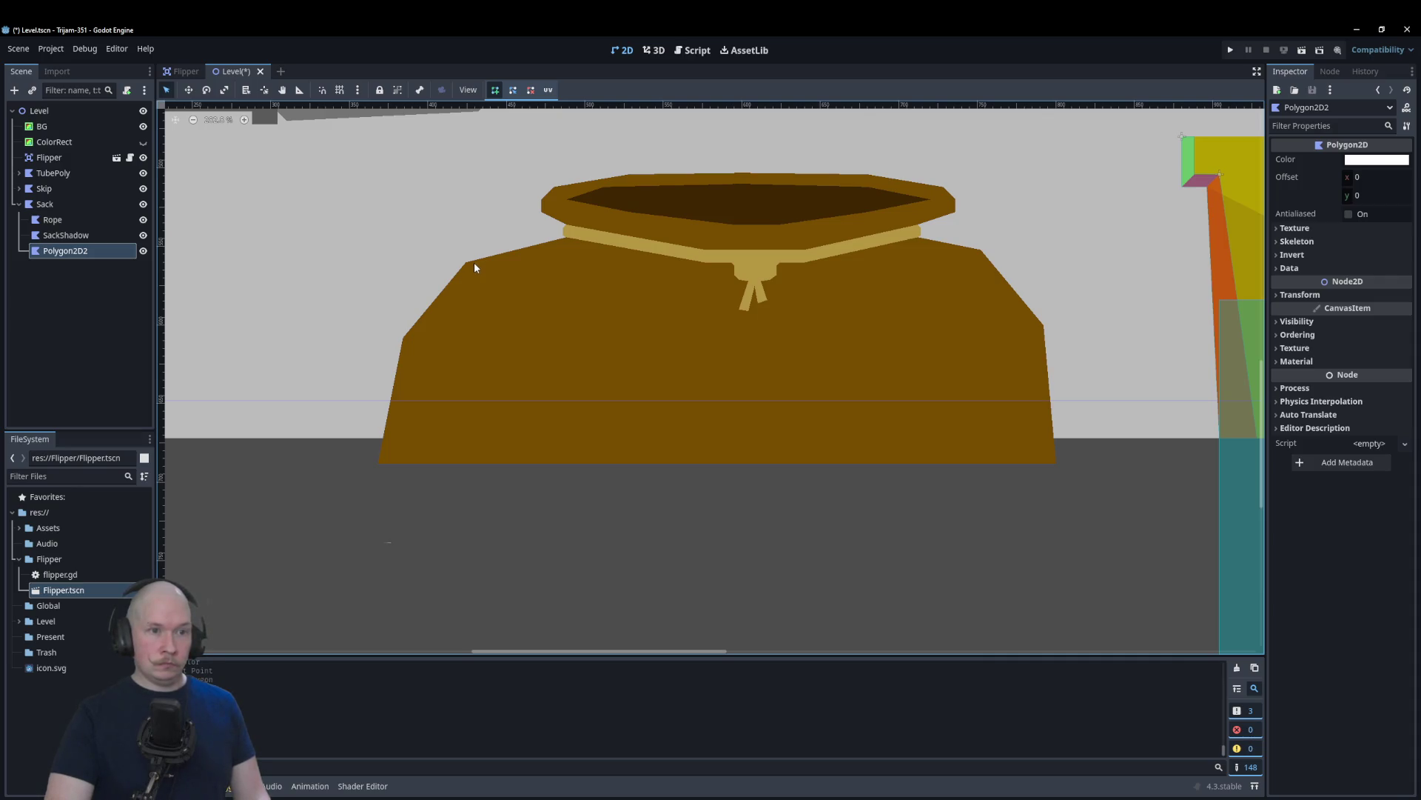
pyautogui.scroll(-10, 913, 487)
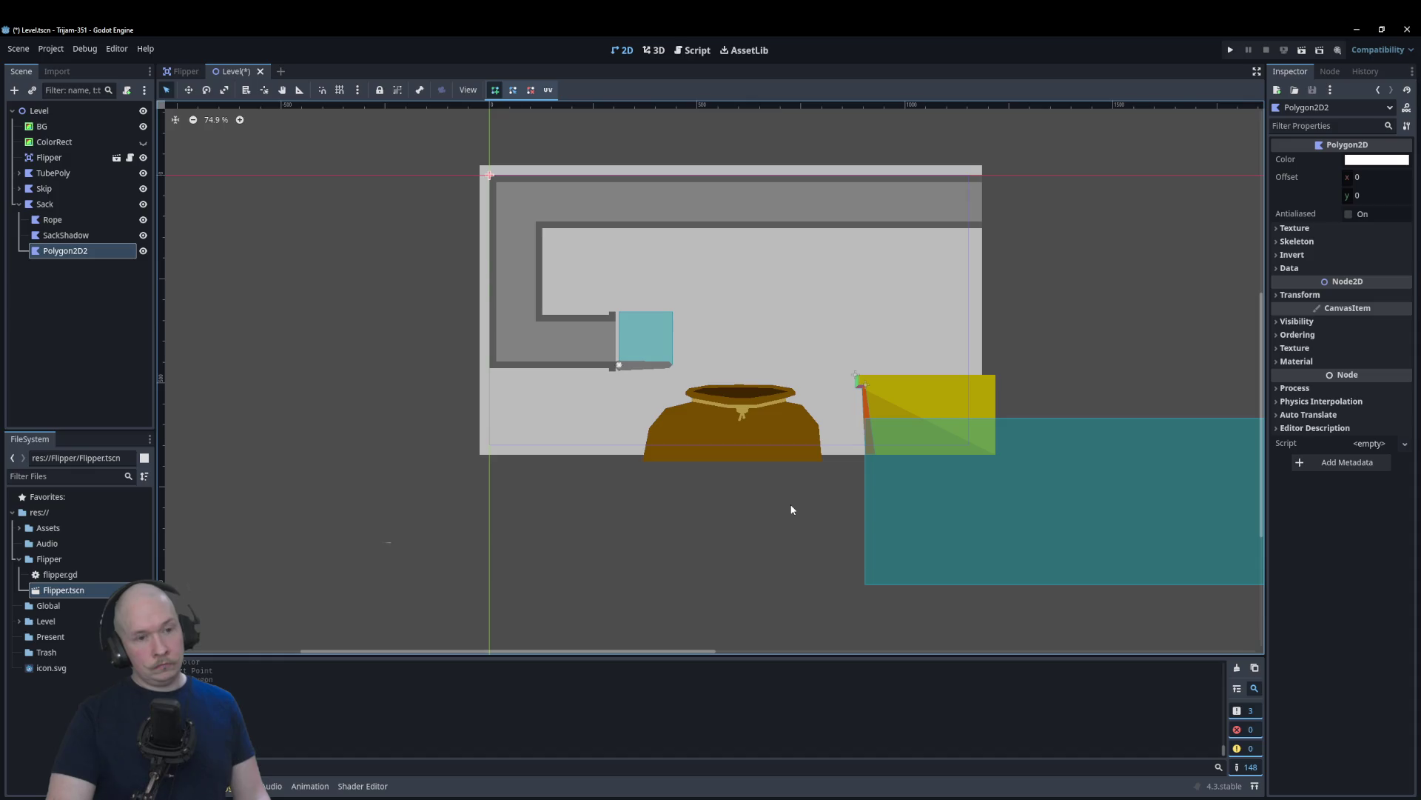
pyautogui.scroll(10, 775, 498)
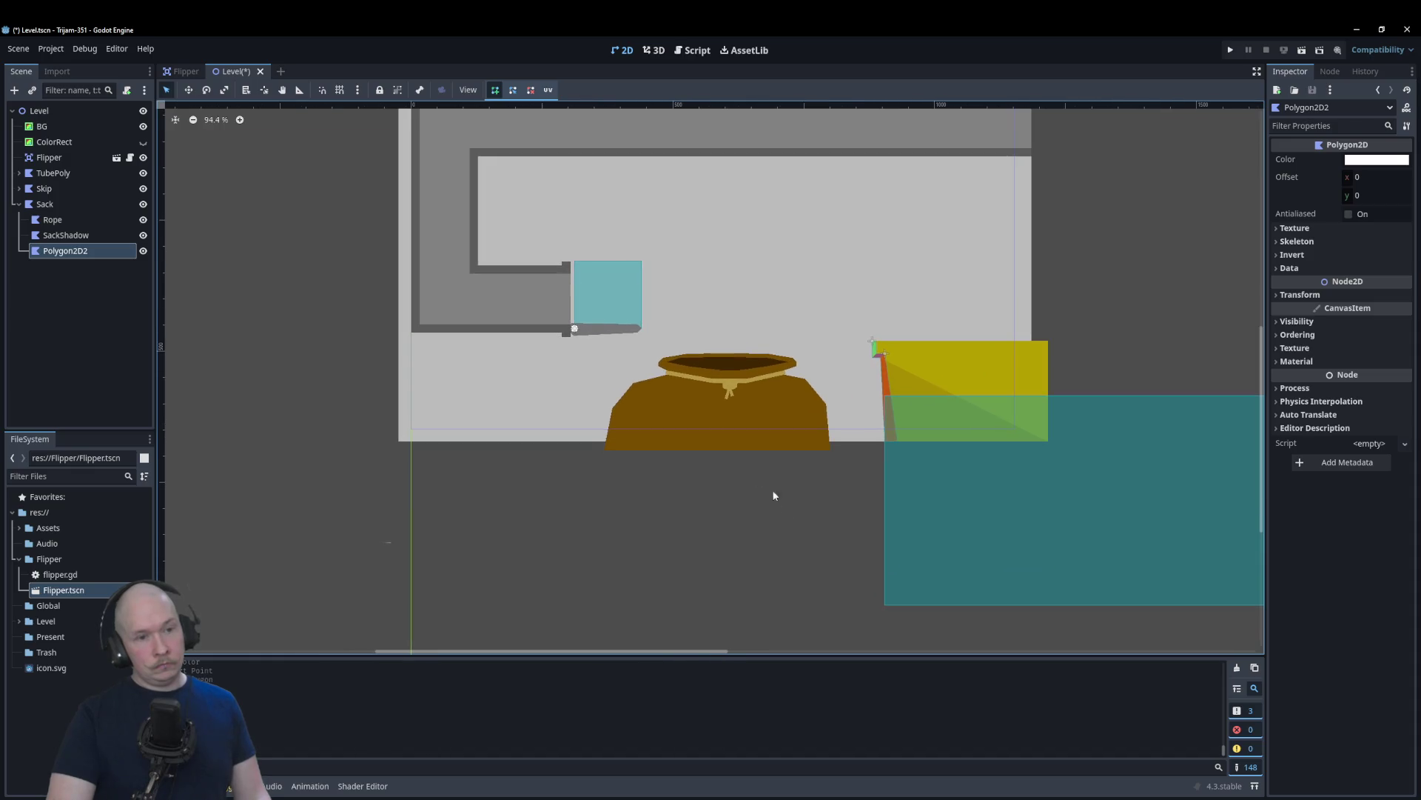
pyautogui.scroll(1, 743, 432)
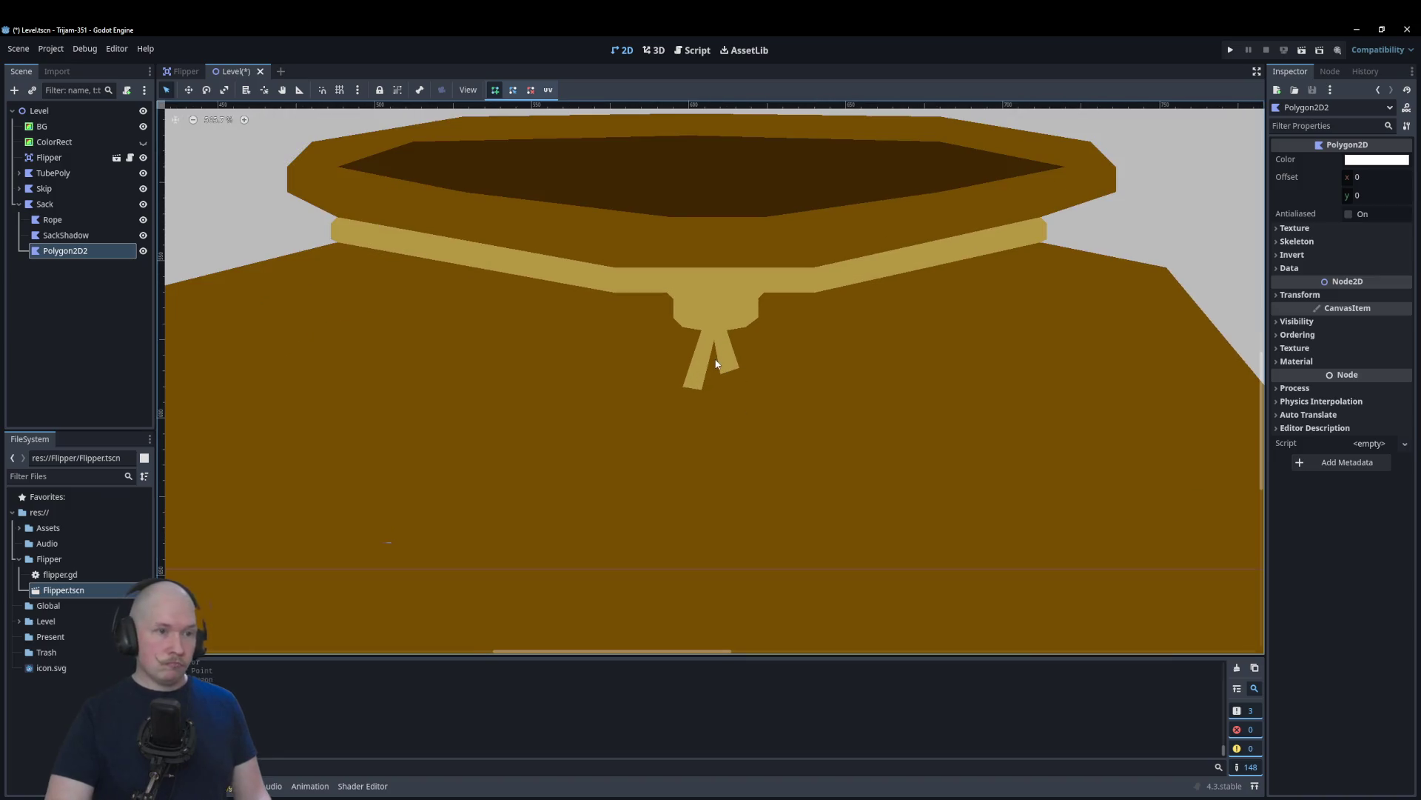
pyautogui.scroll(-3, 1042, 495)
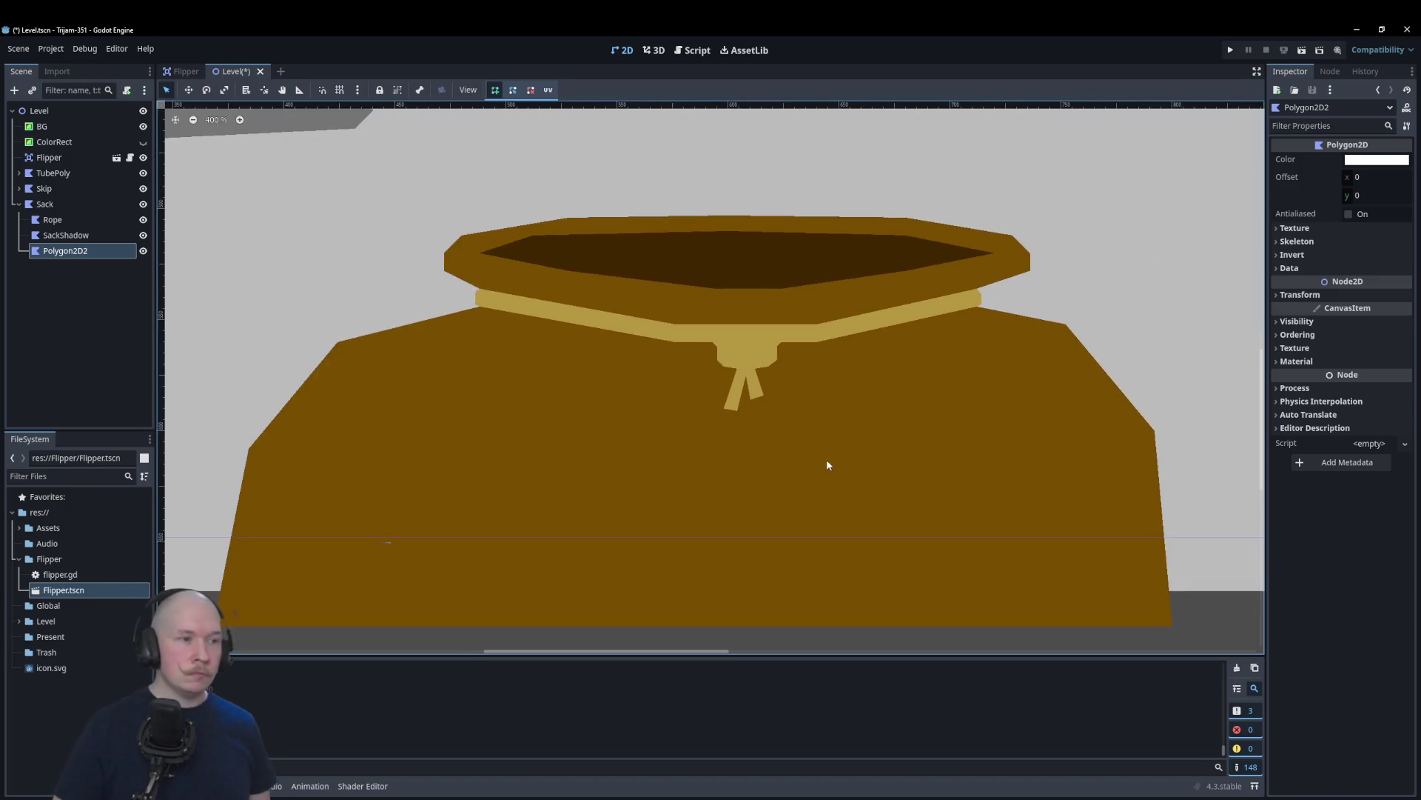
pyautogui.scroll(1, 736, 476)
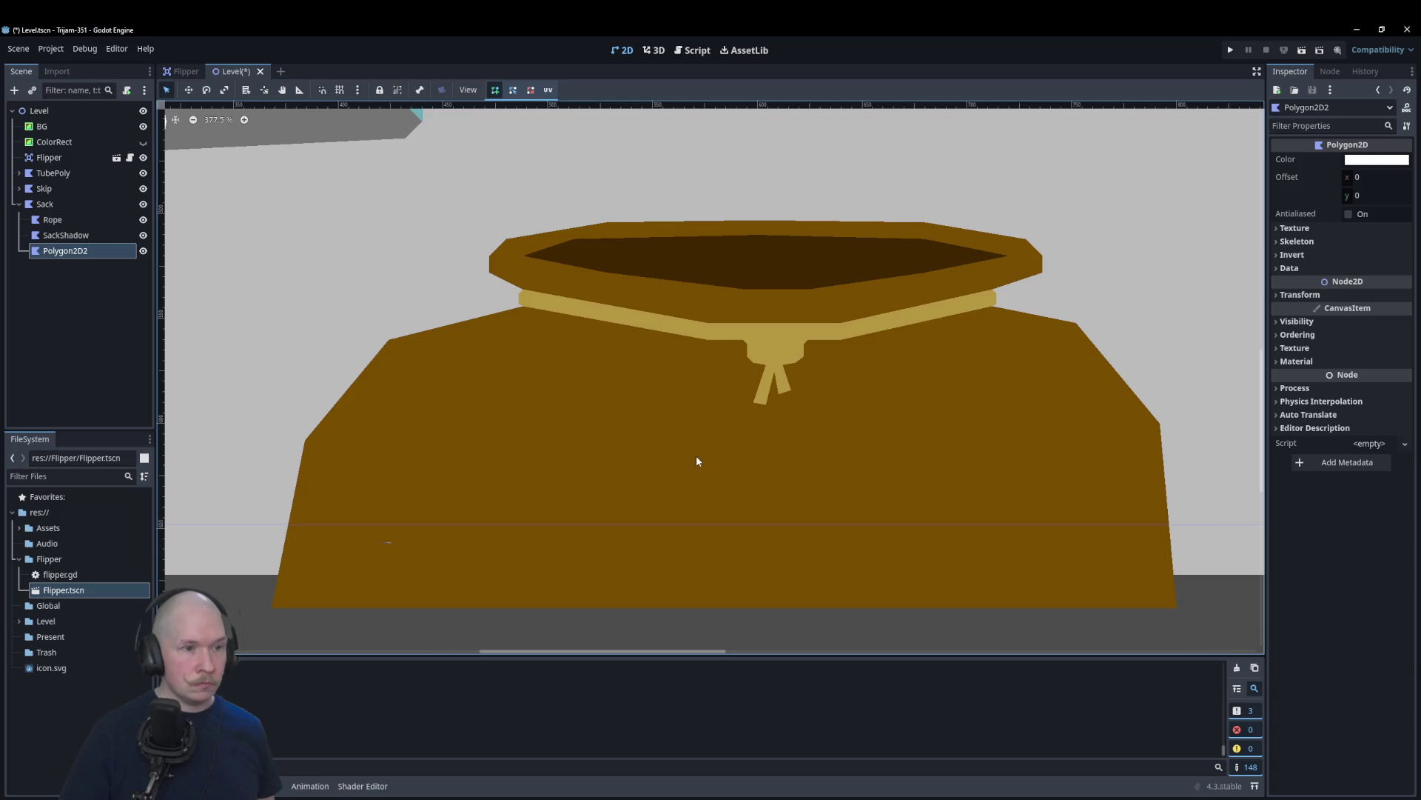
pyautogui.rightClick(241, 286)
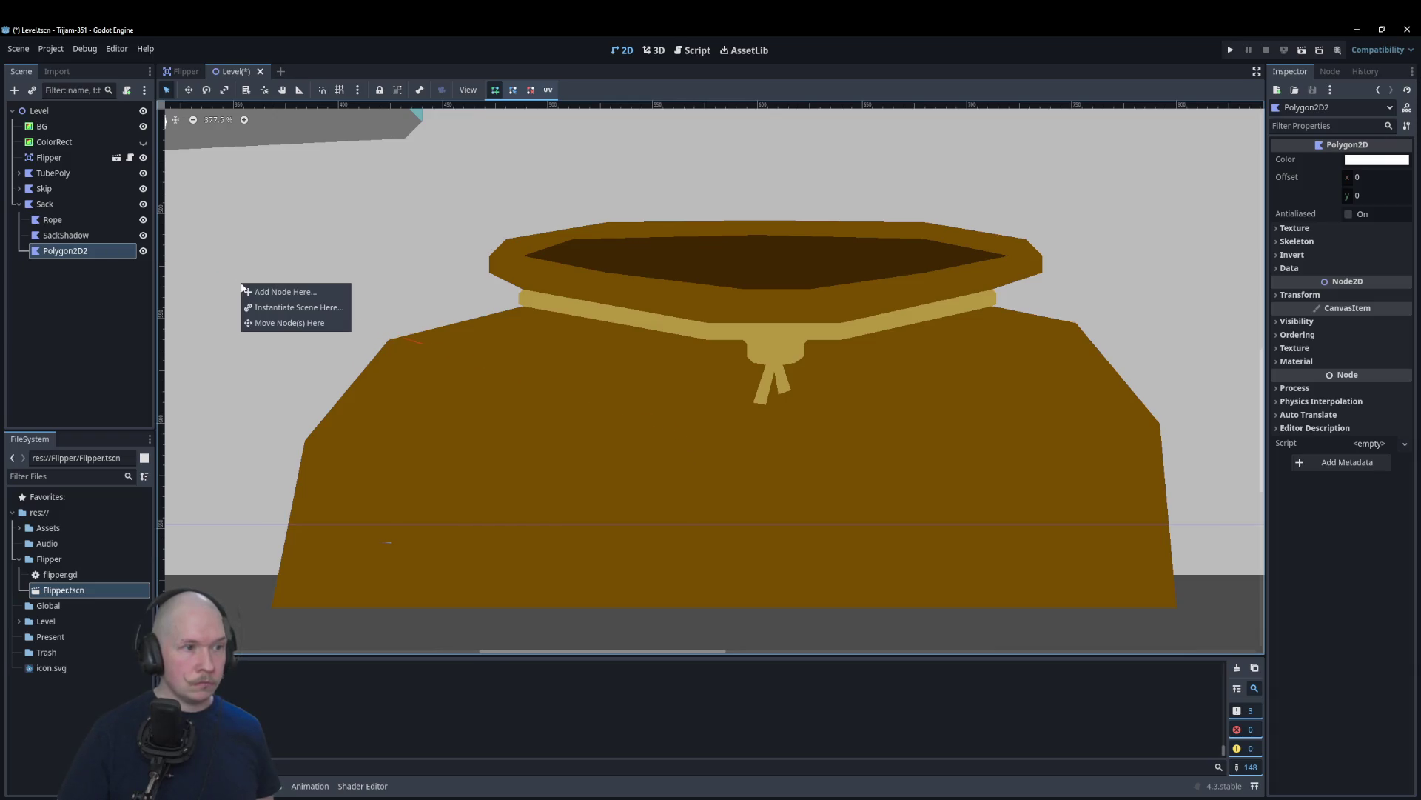
pyautogui.click(69, 207)
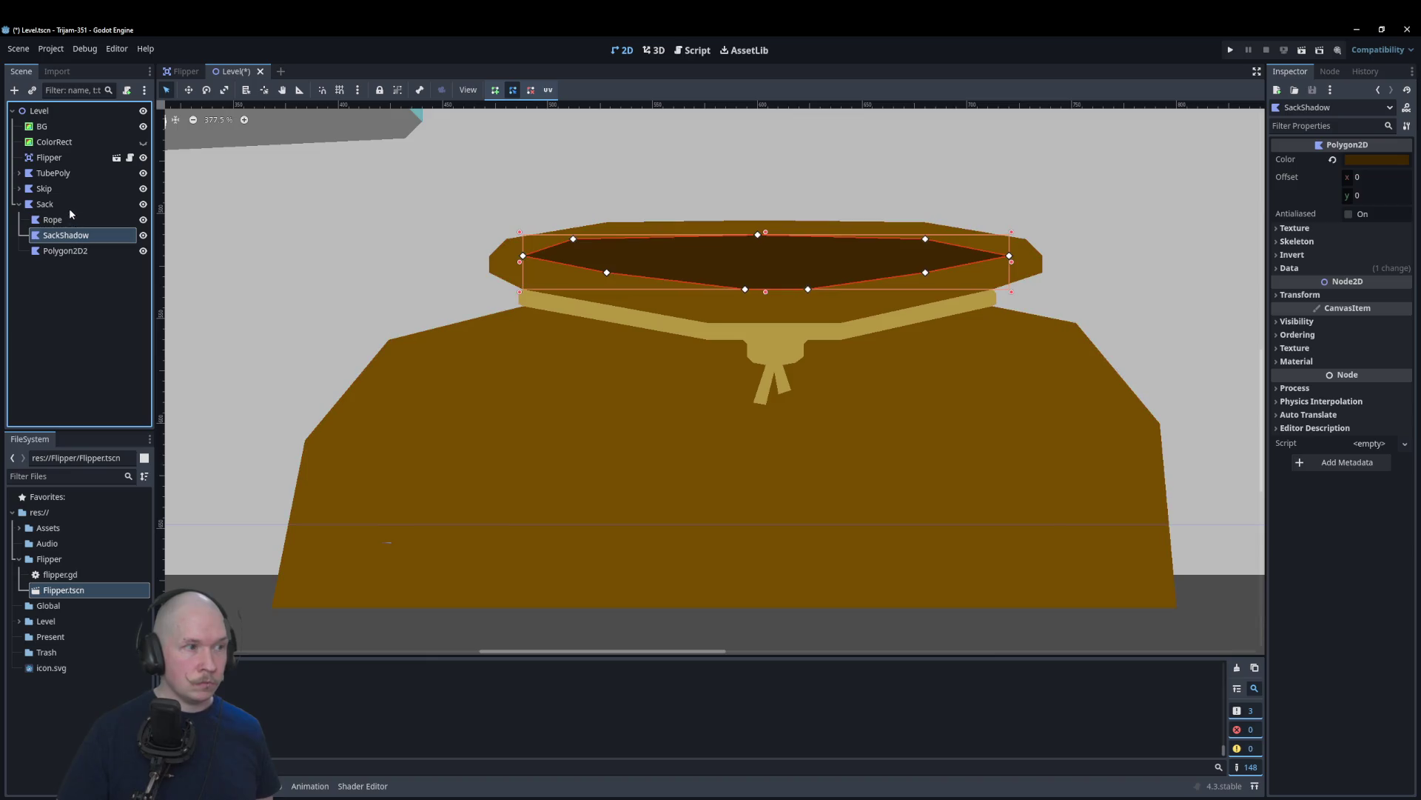
pyautogui.click(732, 260)
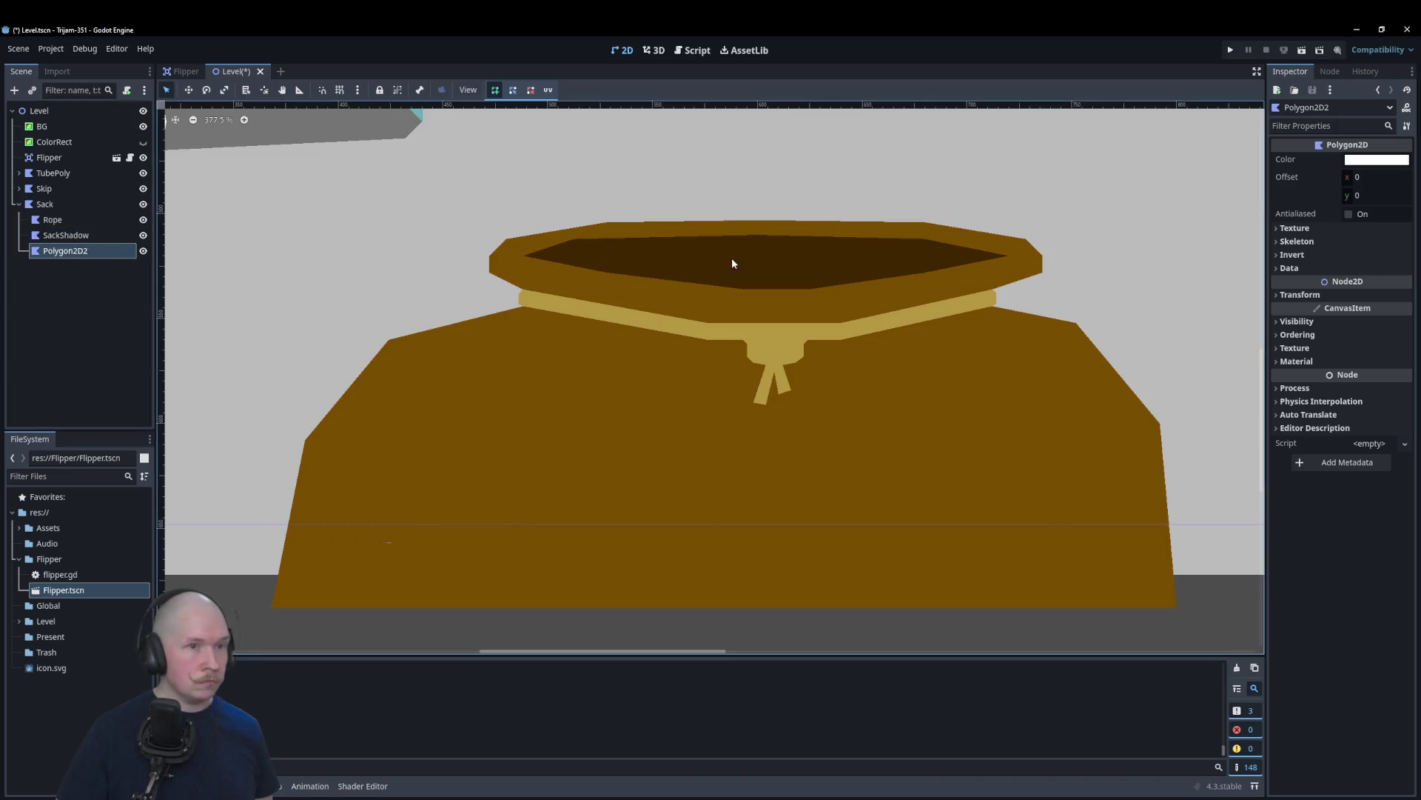
# Step: Sample the sack's brown a16800 into Polygon2D2's fill colour and close the picker
pyautogui.click(1374, 159)
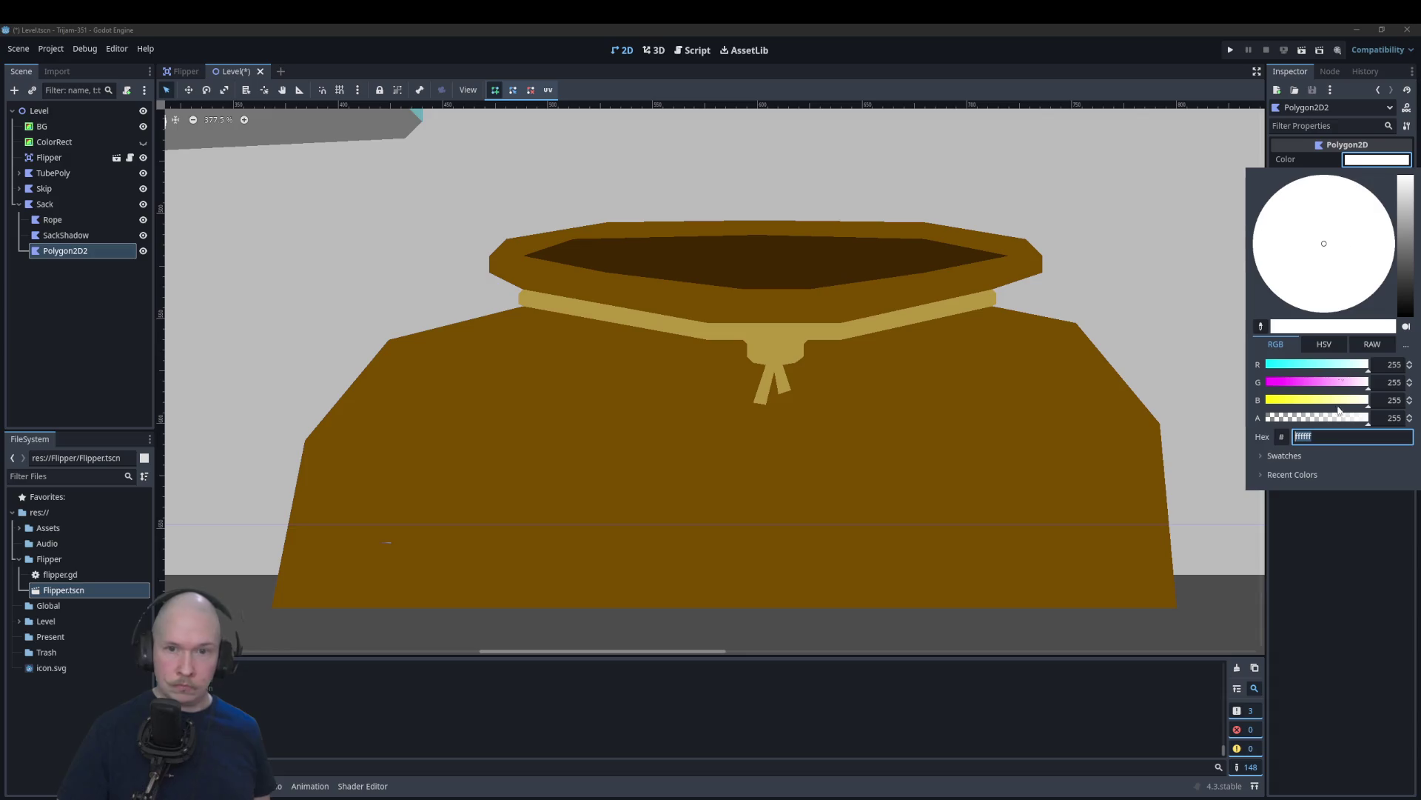
pyautogui.click(1261, 326)
pyautogui.click(1111, 445)
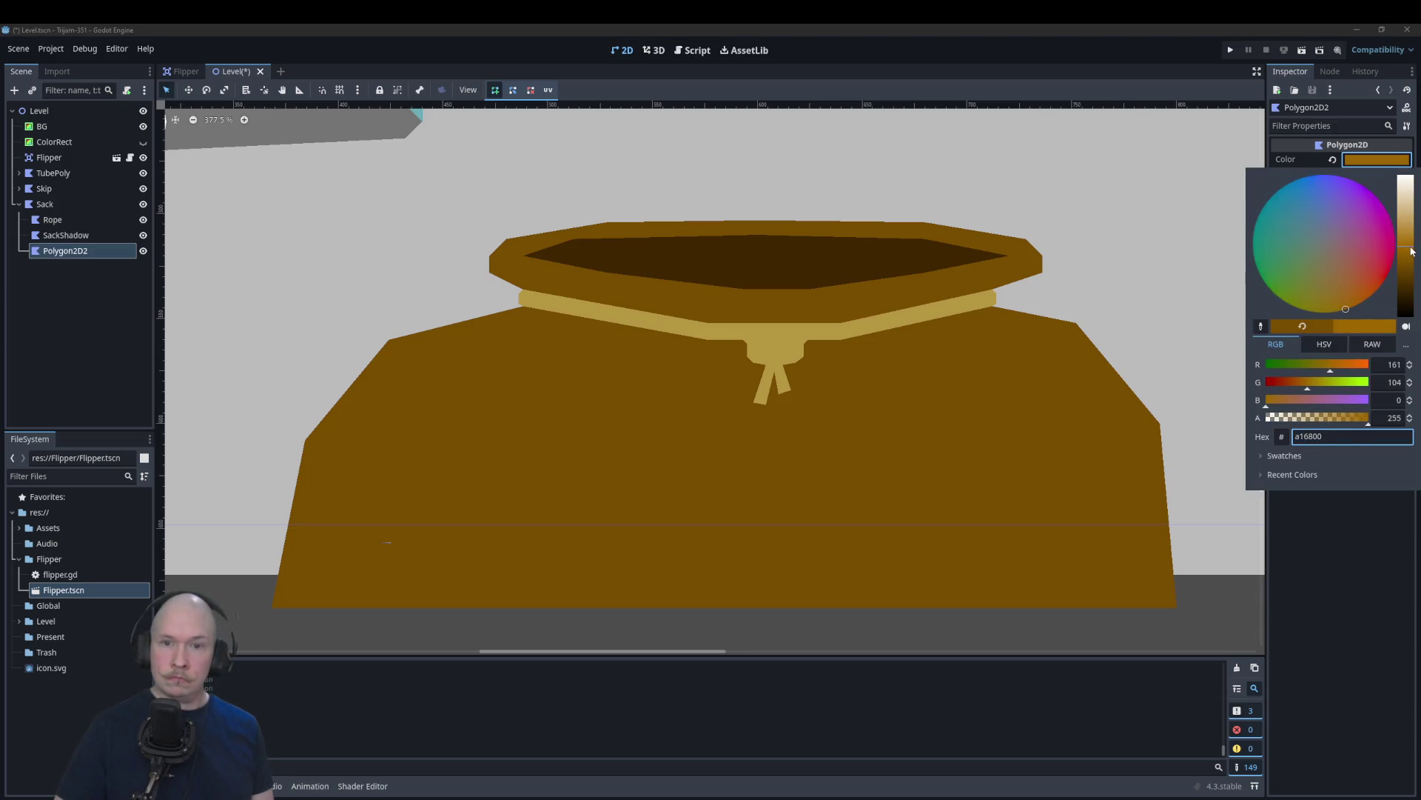
pyautogui.click(1244, 299)
pyautogui.scroll(2, 426, 393)
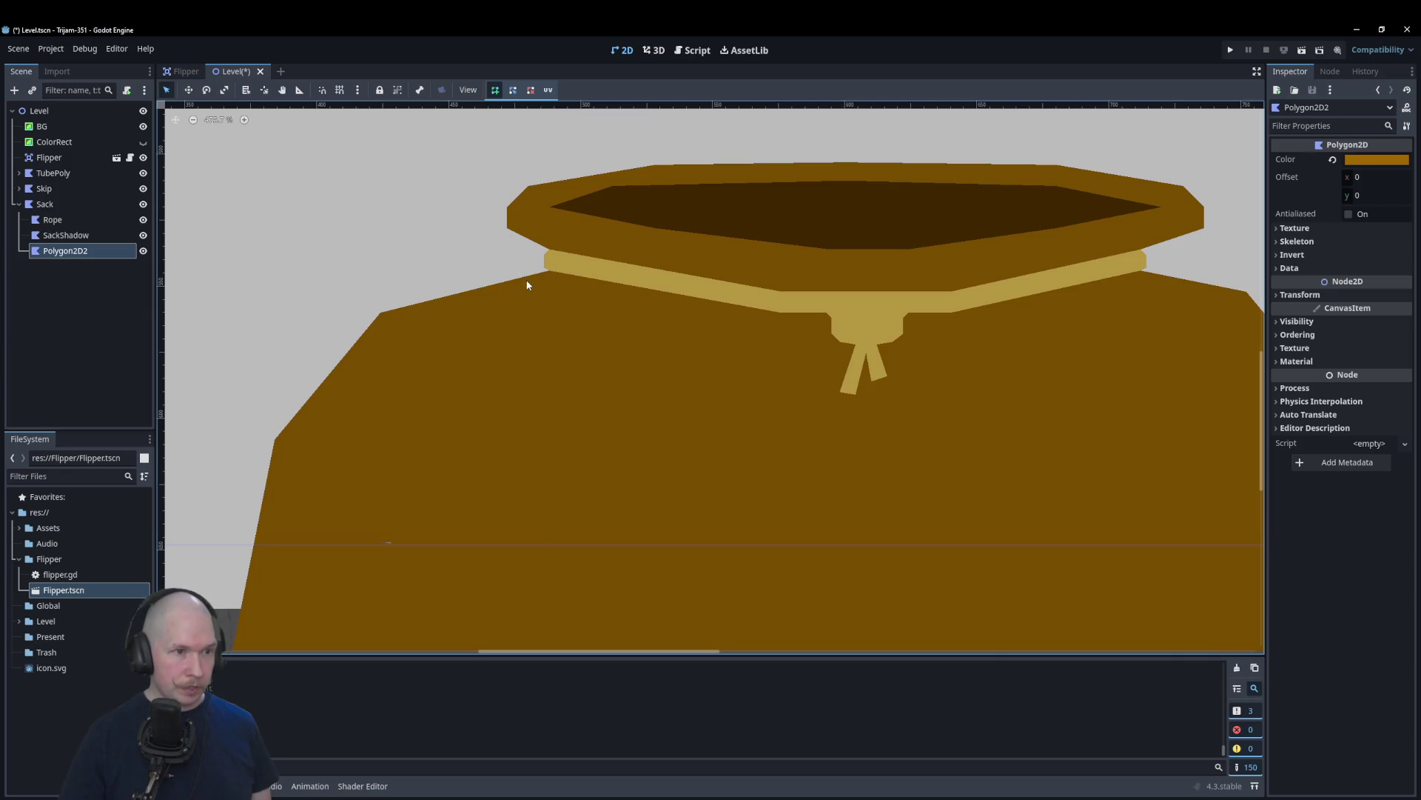
# Step: Trace Polygon2D2's outline over the sack's upper-left shoulder toward the rope knot and close it
pyautogui.click(383, 318)
pyautogui.click(282, 440)
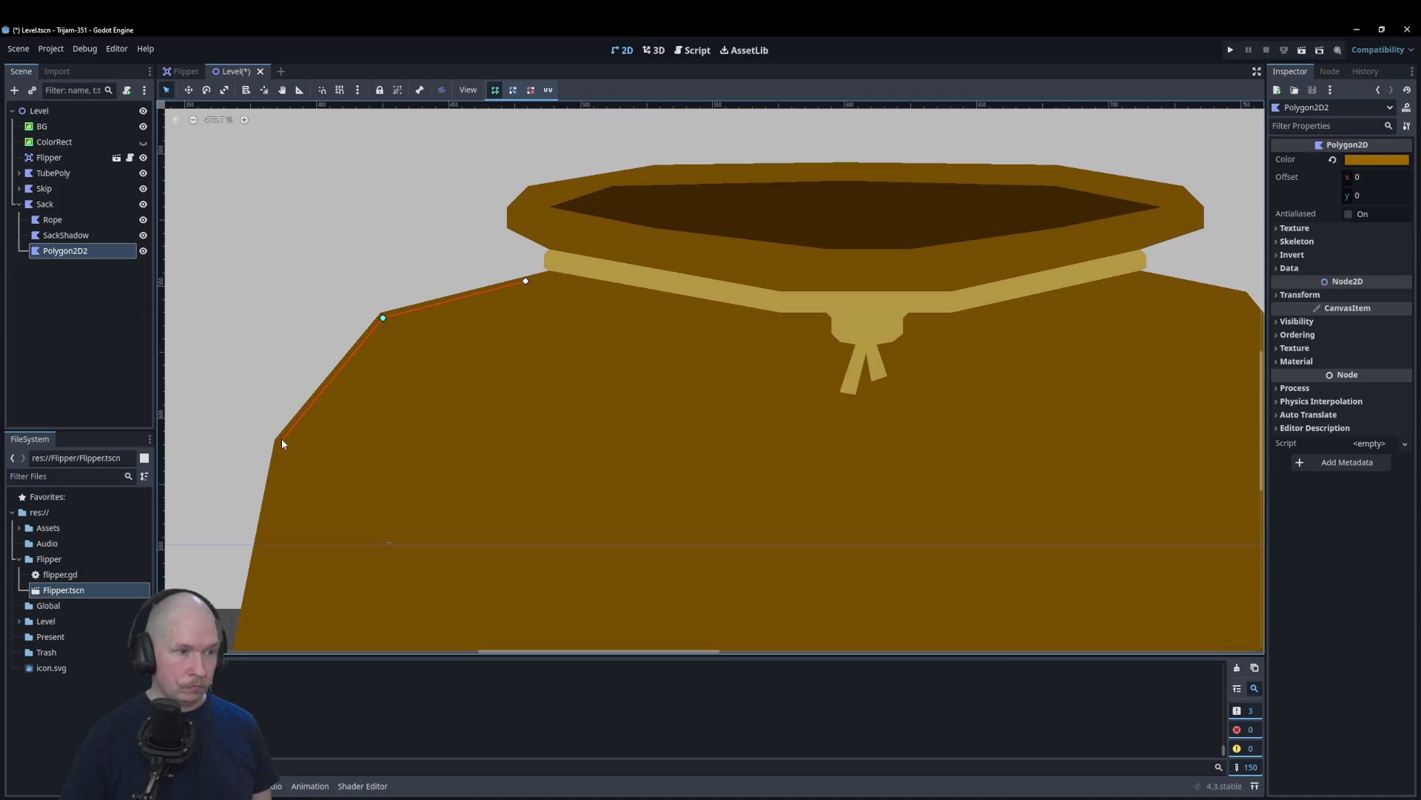
pyautogui.click(264, 540)
pyautogui.click(526, 365)
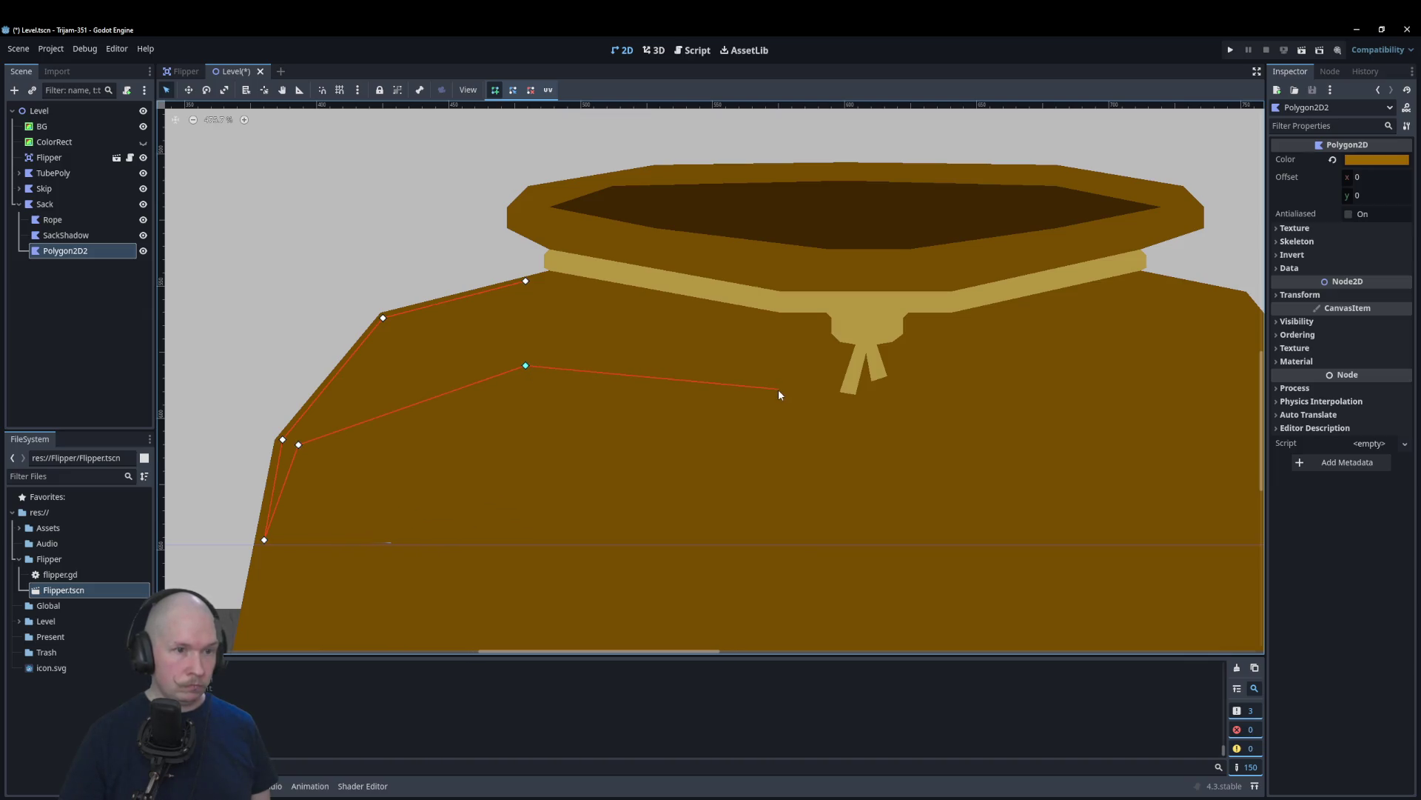
pyautogui.click(736, 378)
pyautogui.click(808, 342)
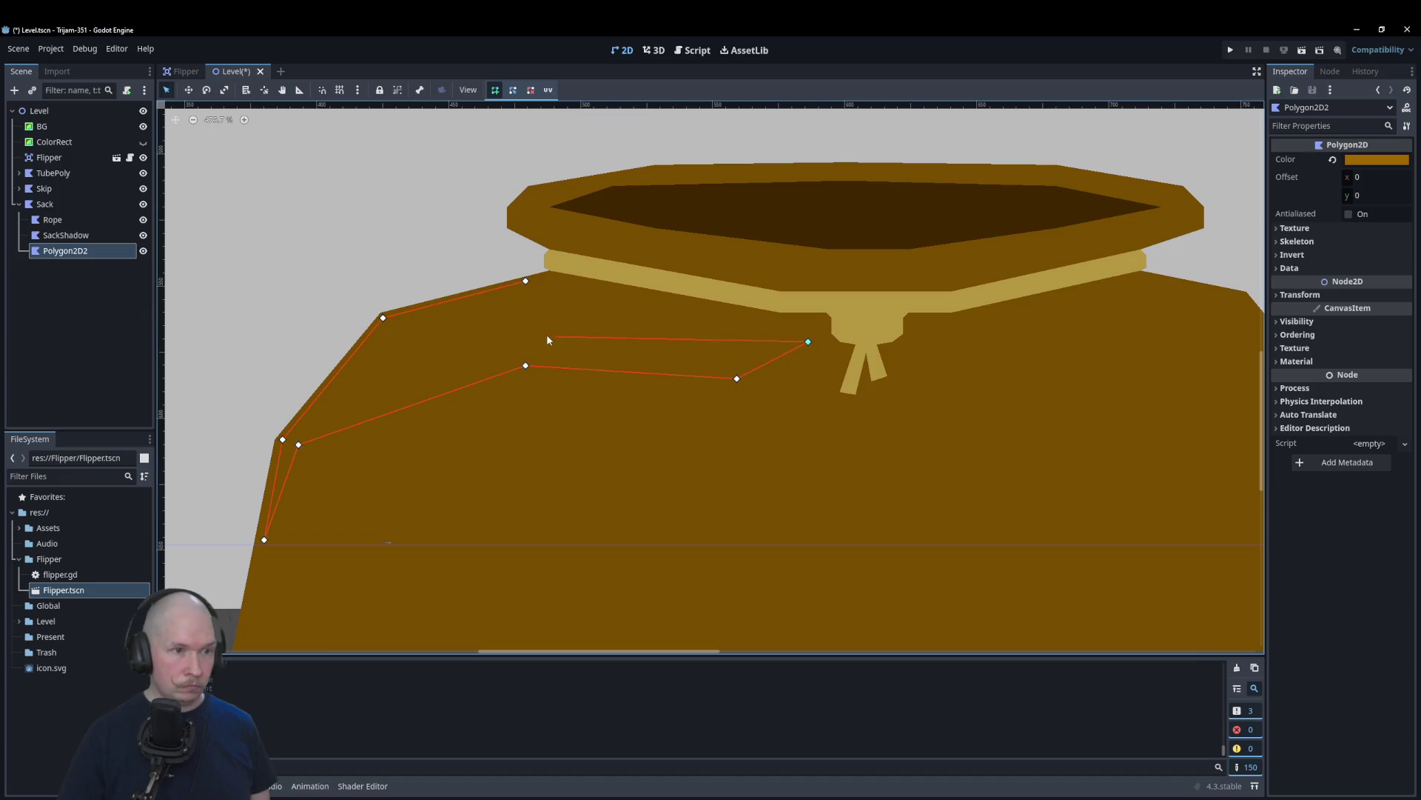
pyautogui.click(703, 339)
pyautogui.click(525, 282)
pyautogui.scroll(-5, 388, 286)
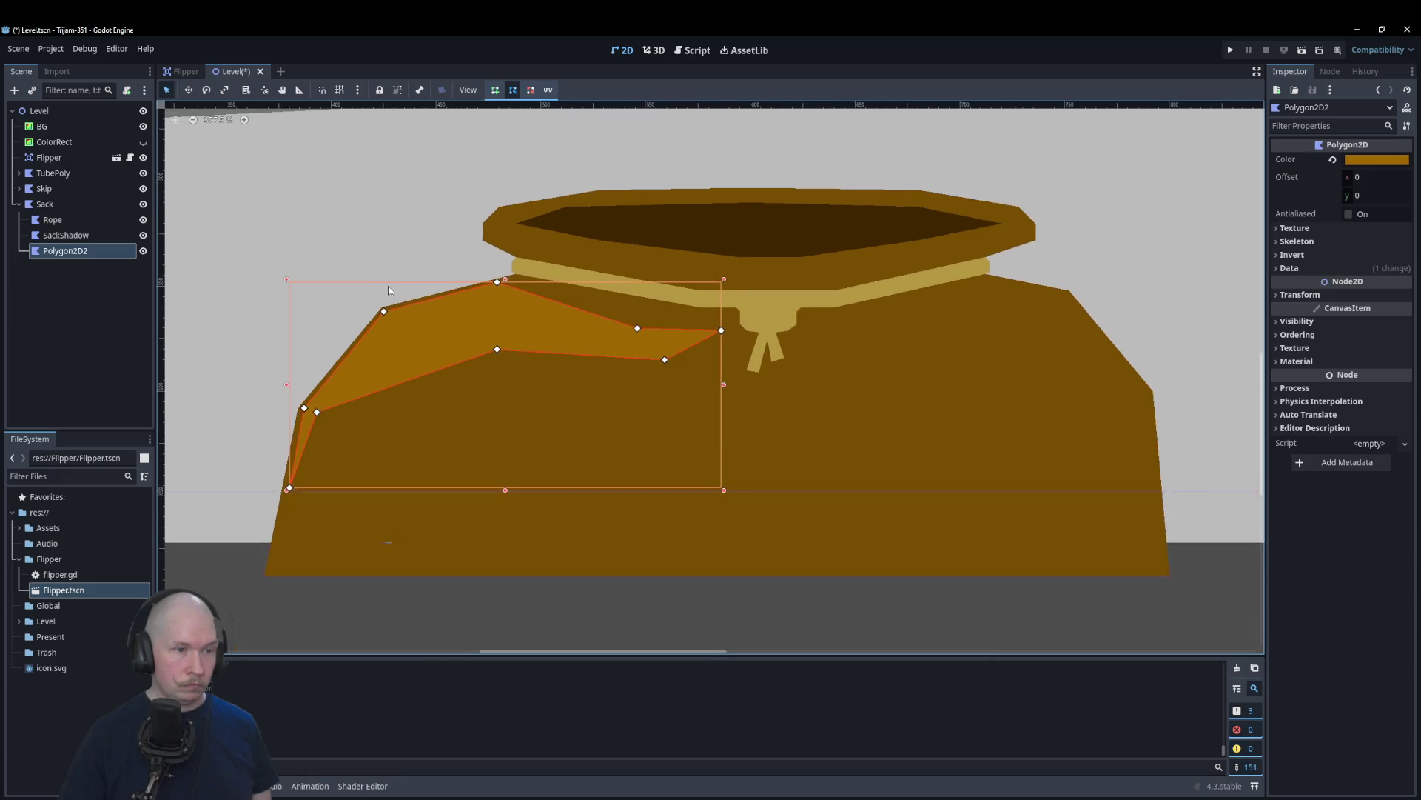
pyautogui.click(646, 508)
pyautogui.scroll(-2, 612, 556)
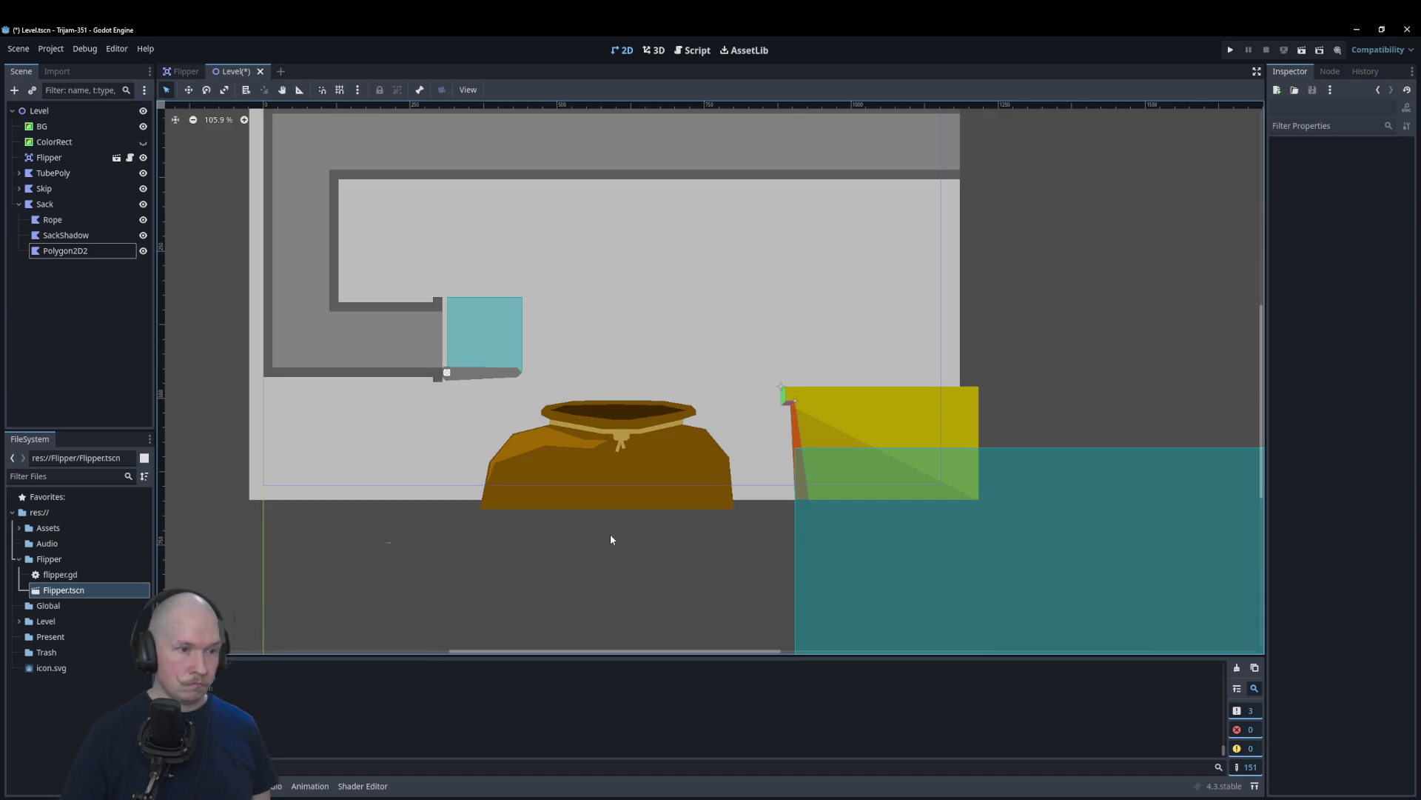
# Step: Bend Polygon2D2's lower edge downward to refine the highlight shape
pyautogui.click(501, 449)
pyautogui.scroll(5, 496, 456)
pyautogui.moveTo(470, 472); pyautogui.dragTo(487, 484)
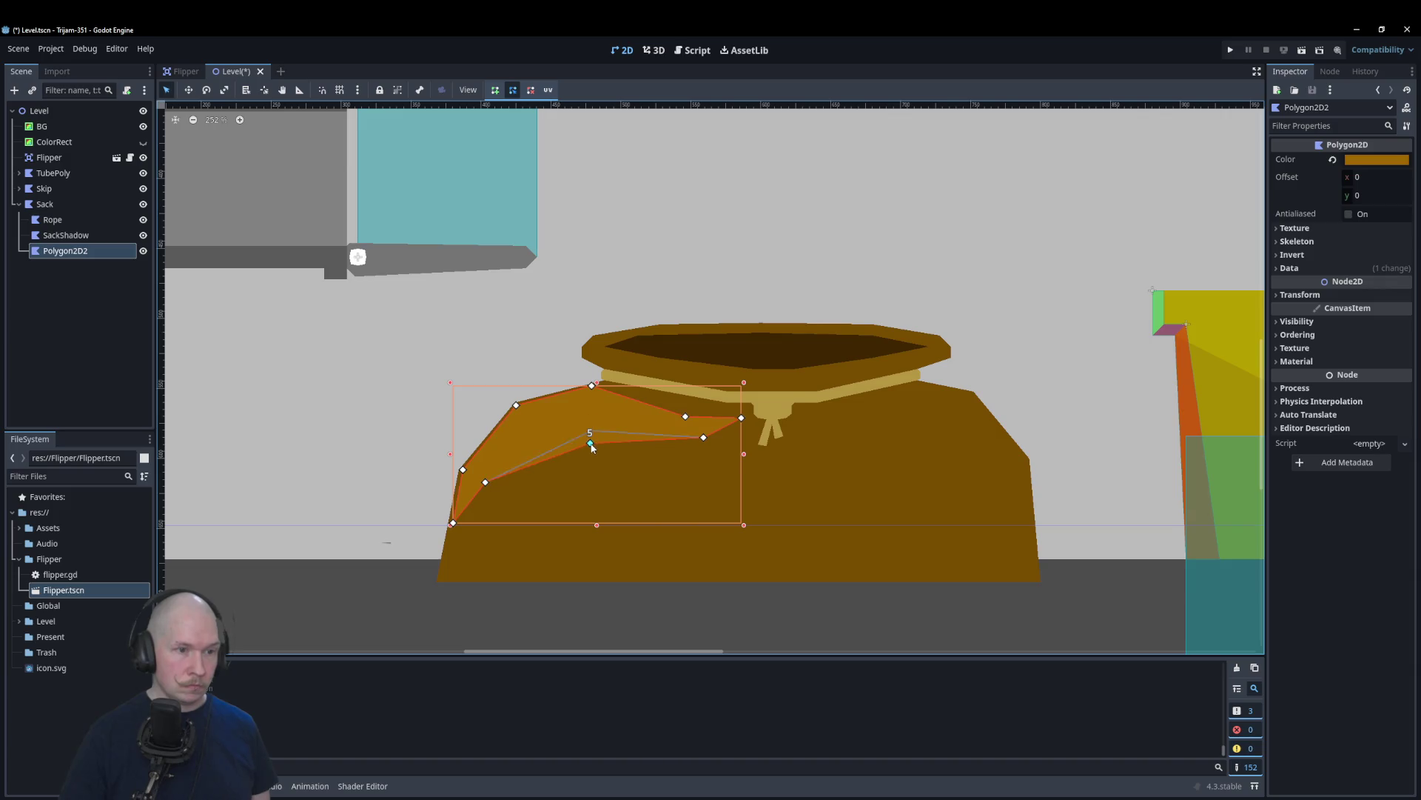
pyautogui.click(666, 595)
pyautogui.scroll(-3, 336, 433)
pyautogui.scroll(-2, 336, 434)
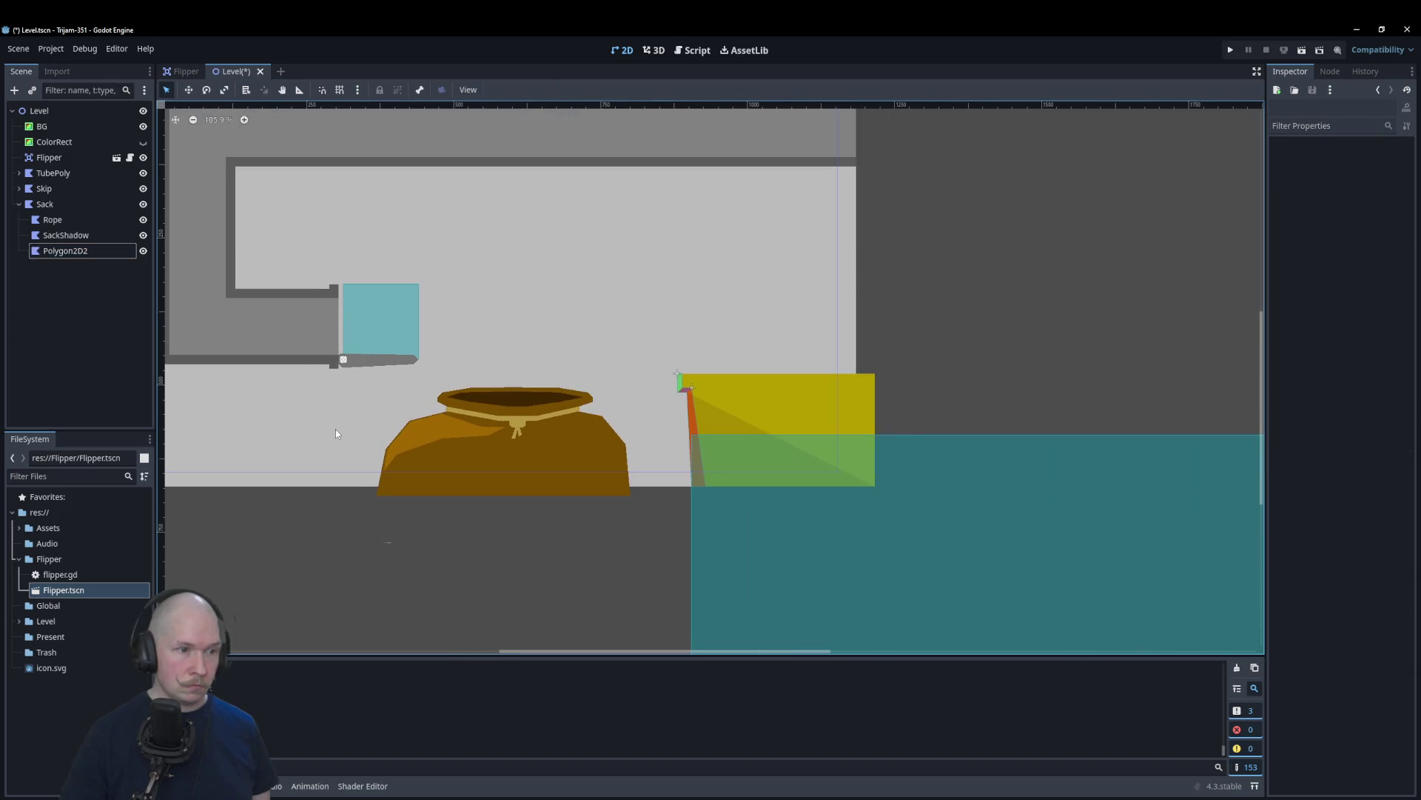
pyautogui.click(62, 253)
# Step: Add a Polygon2D child node under Polygon2D2
pyautogui.rightClick(62, 255)
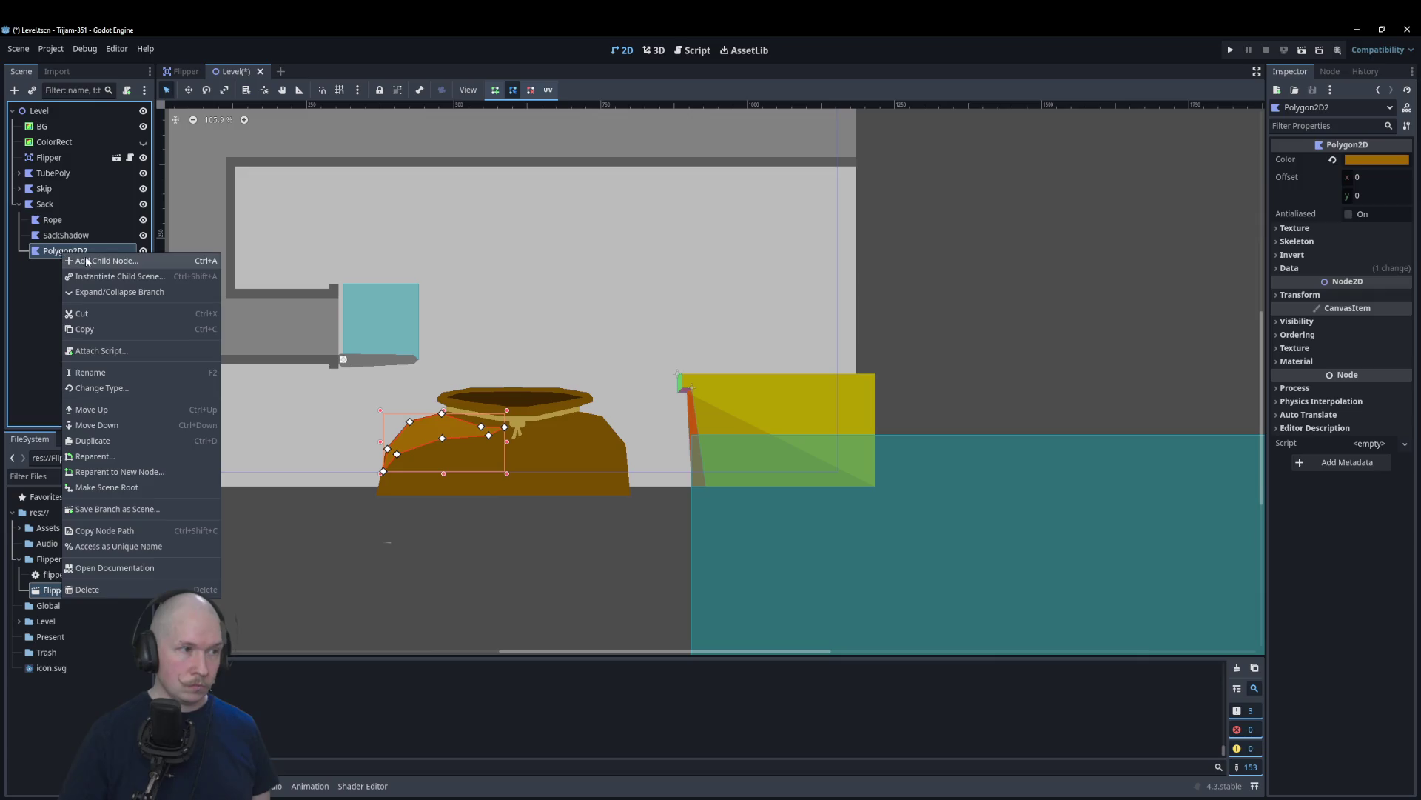
pyautogui.click(96, 261)
pyautogui.click(618, 603)
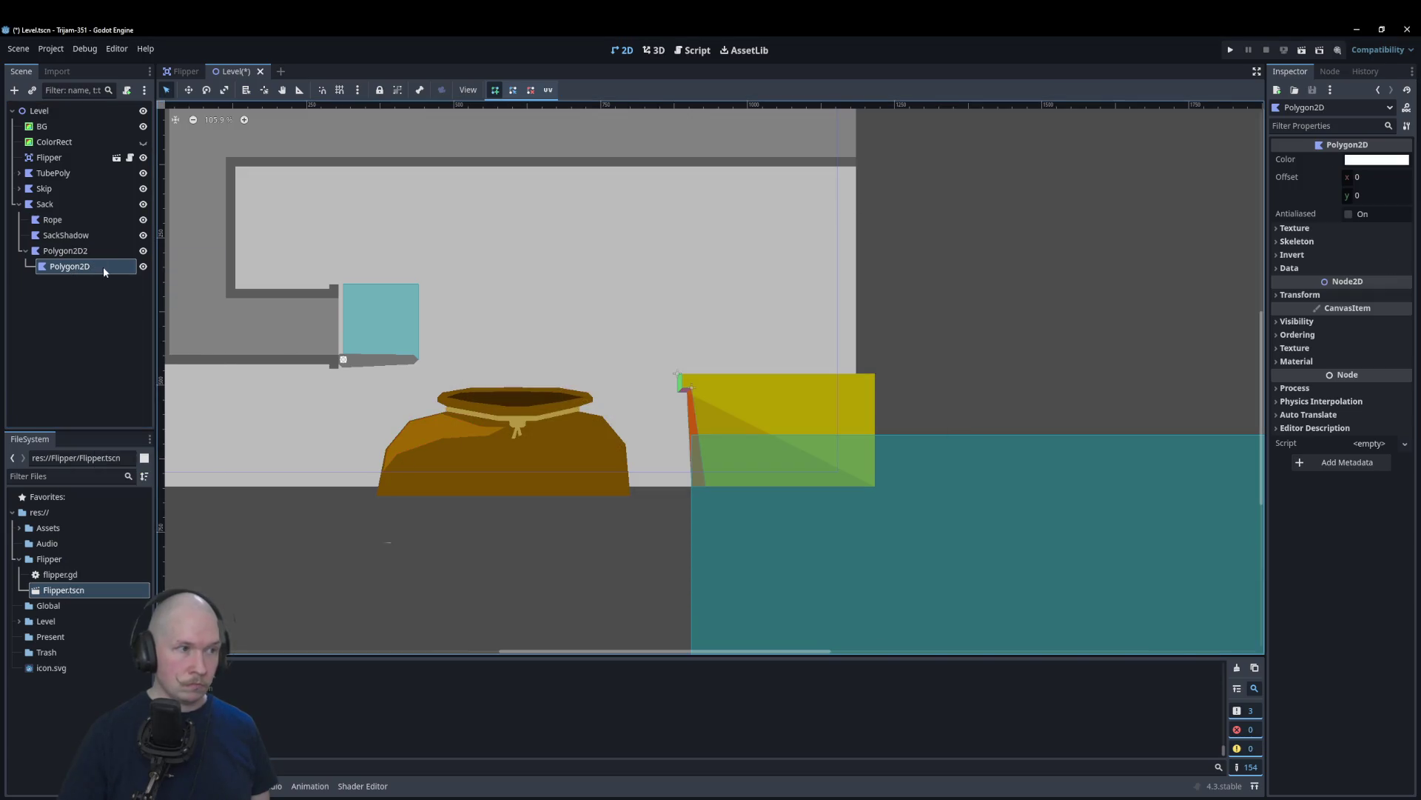
# Step: Copy Polygon2D2's brown a16800 into the new child Polygon2D's colour
pyautogui.click(74, 251)
pyautogui.click(1365, 160)
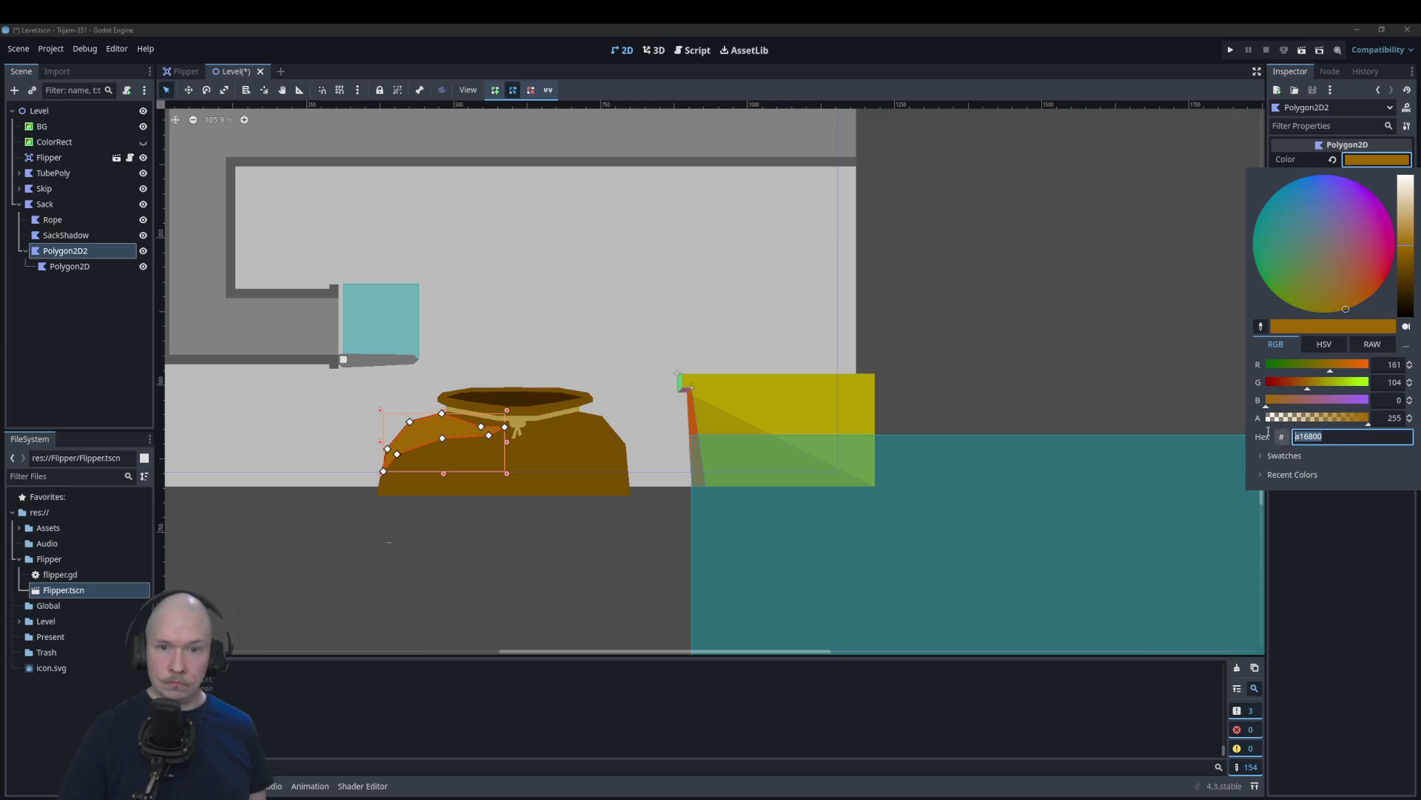
pyautogui.click(69, 267)
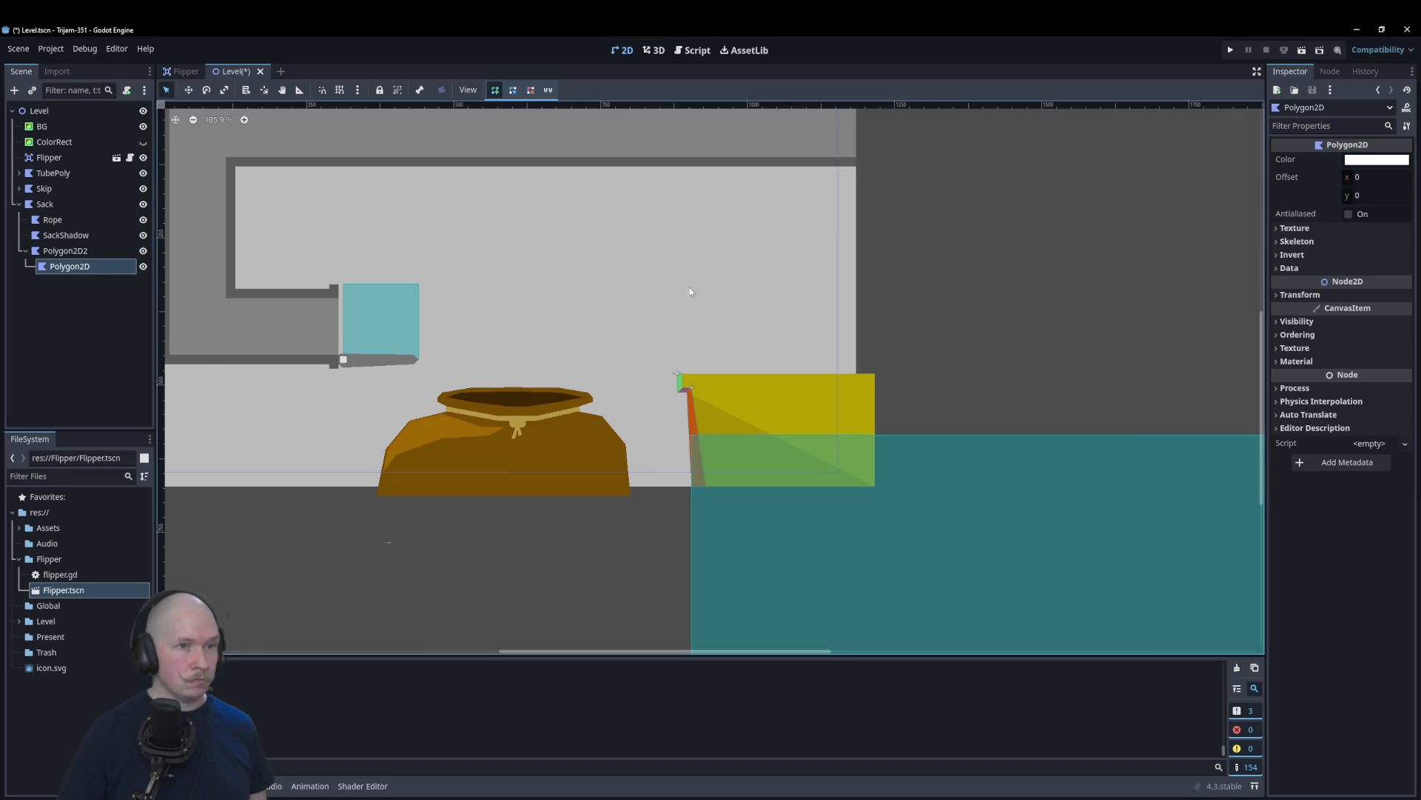
pyautogui.click(1355, 160)
pyautogui.write('a16800')
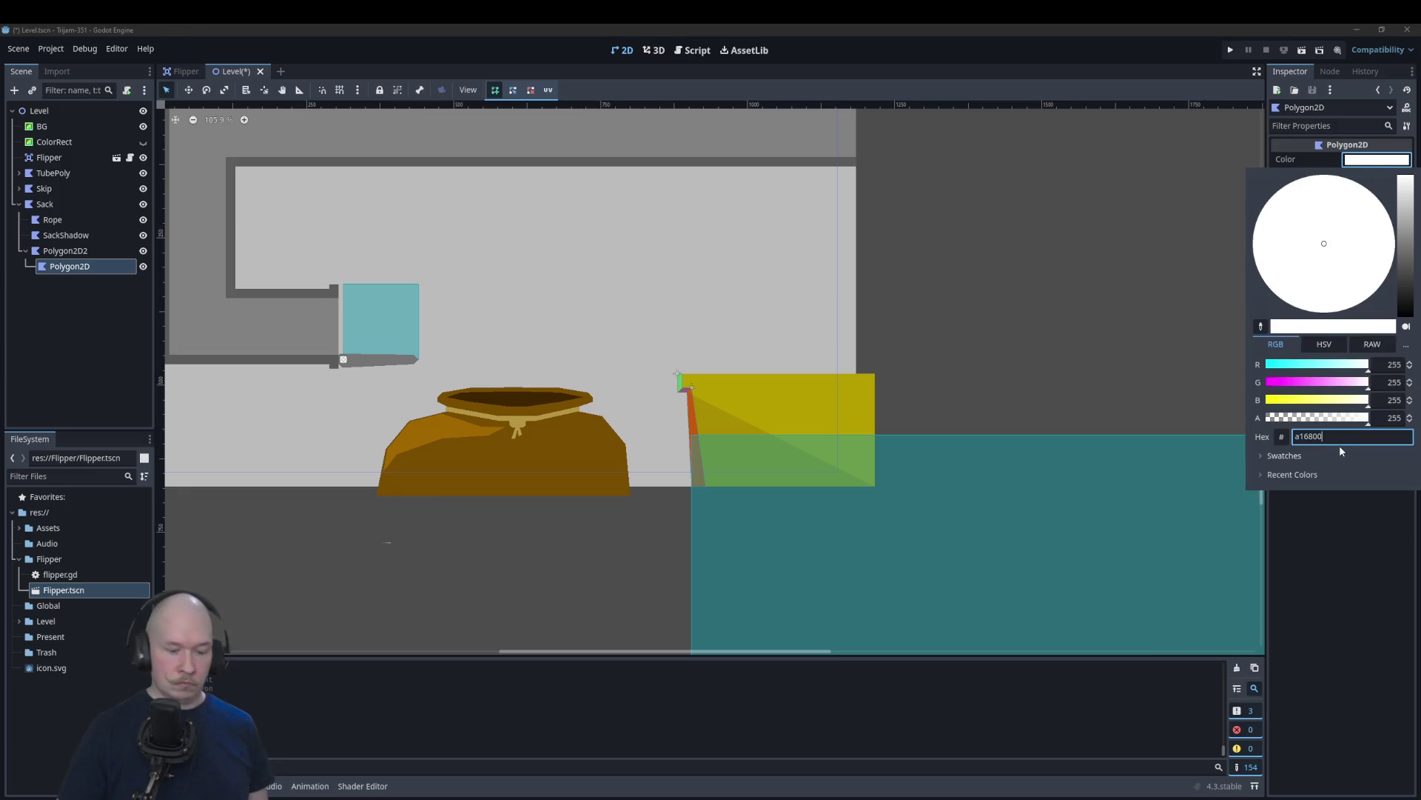
pyautogui.click(959, 442)
pyautogui.scroll(5, 580, 480)
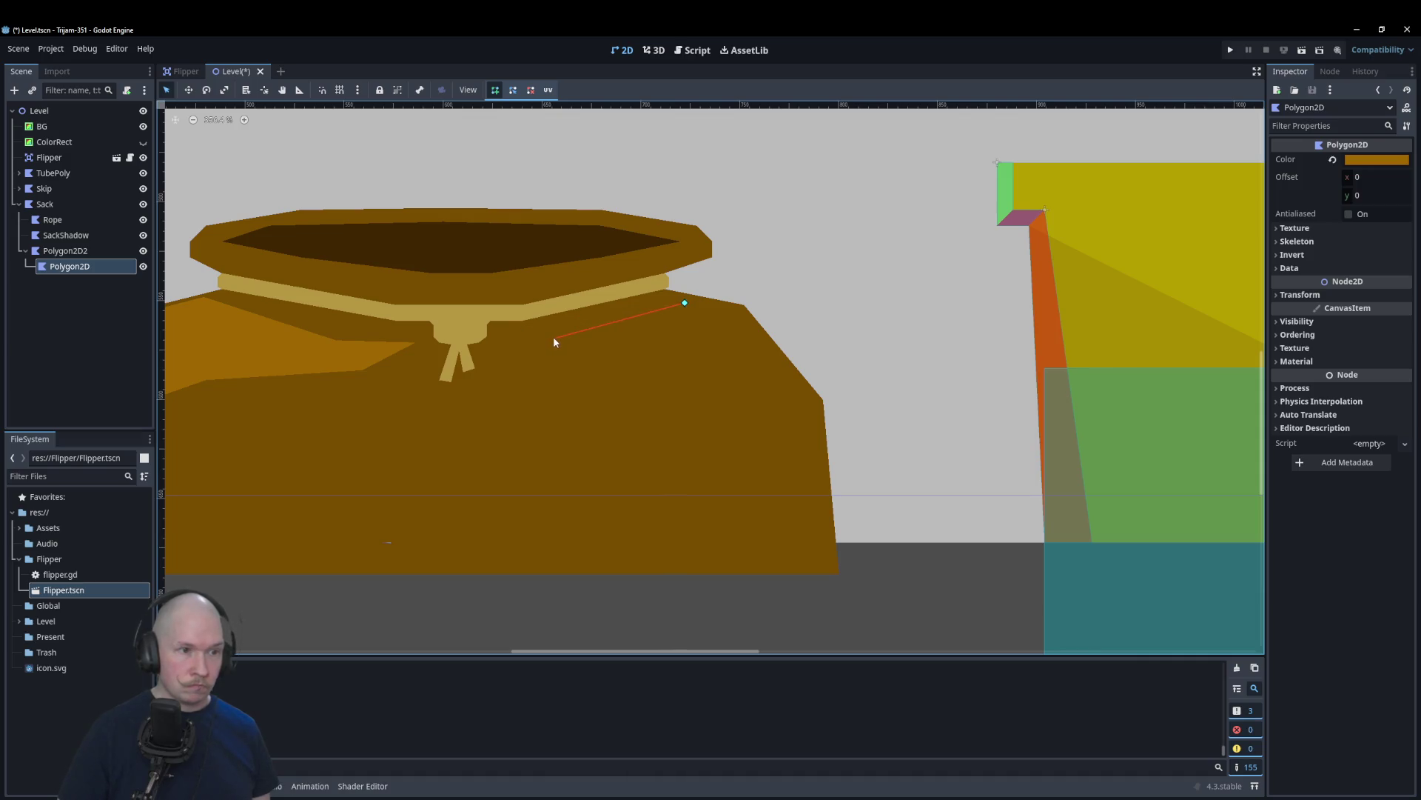
# Step: Trace the child Polygon2D over the sack's upper-right side and close the shape
pyautogui.click(512, 358)
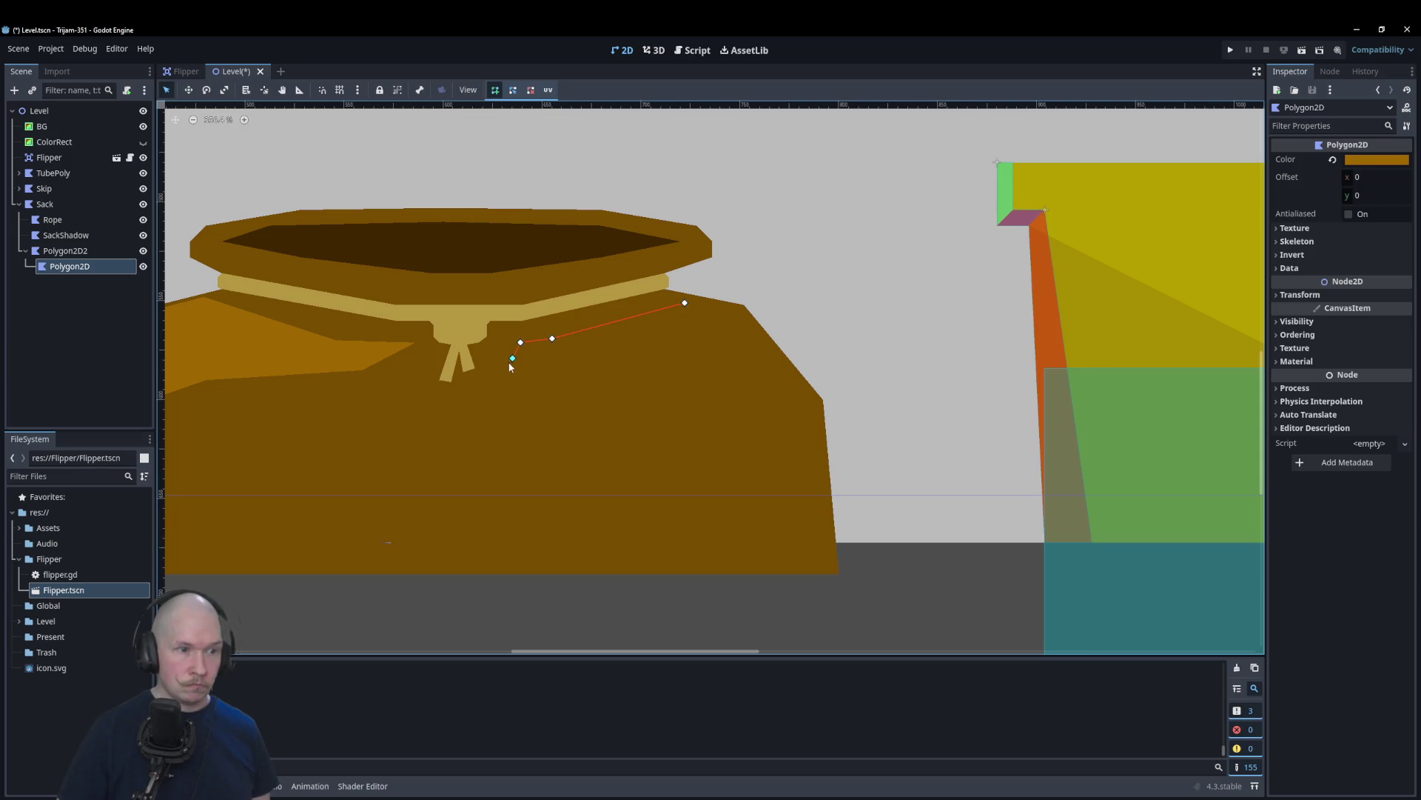
pyautogui.click(651, 378)
pyautogui.click(811, 423)
pyautogui.click(815, 404)
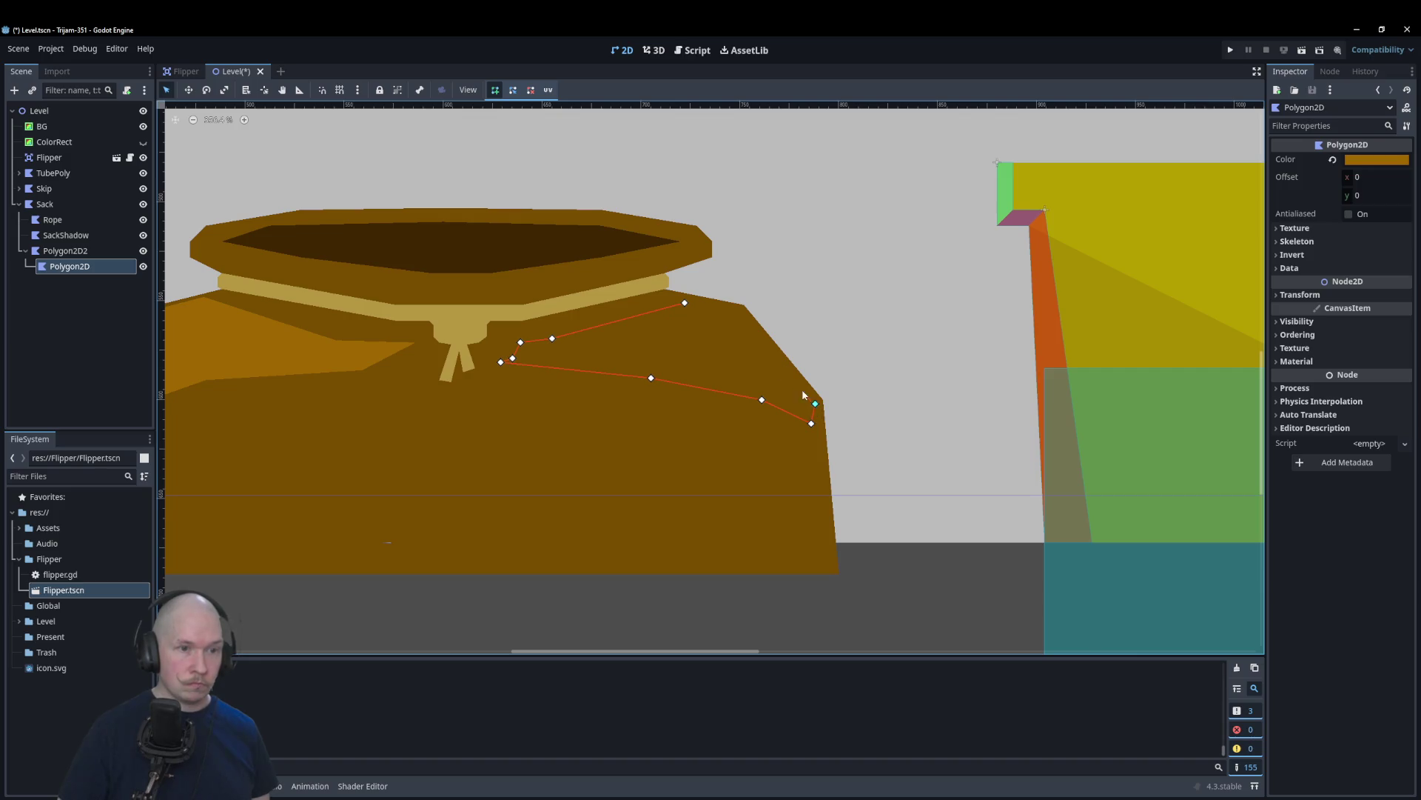
pyautogui.click(741, 310)
pyautogui.click(685, 304)
pyautogui.scroll(-4, 686, 305)
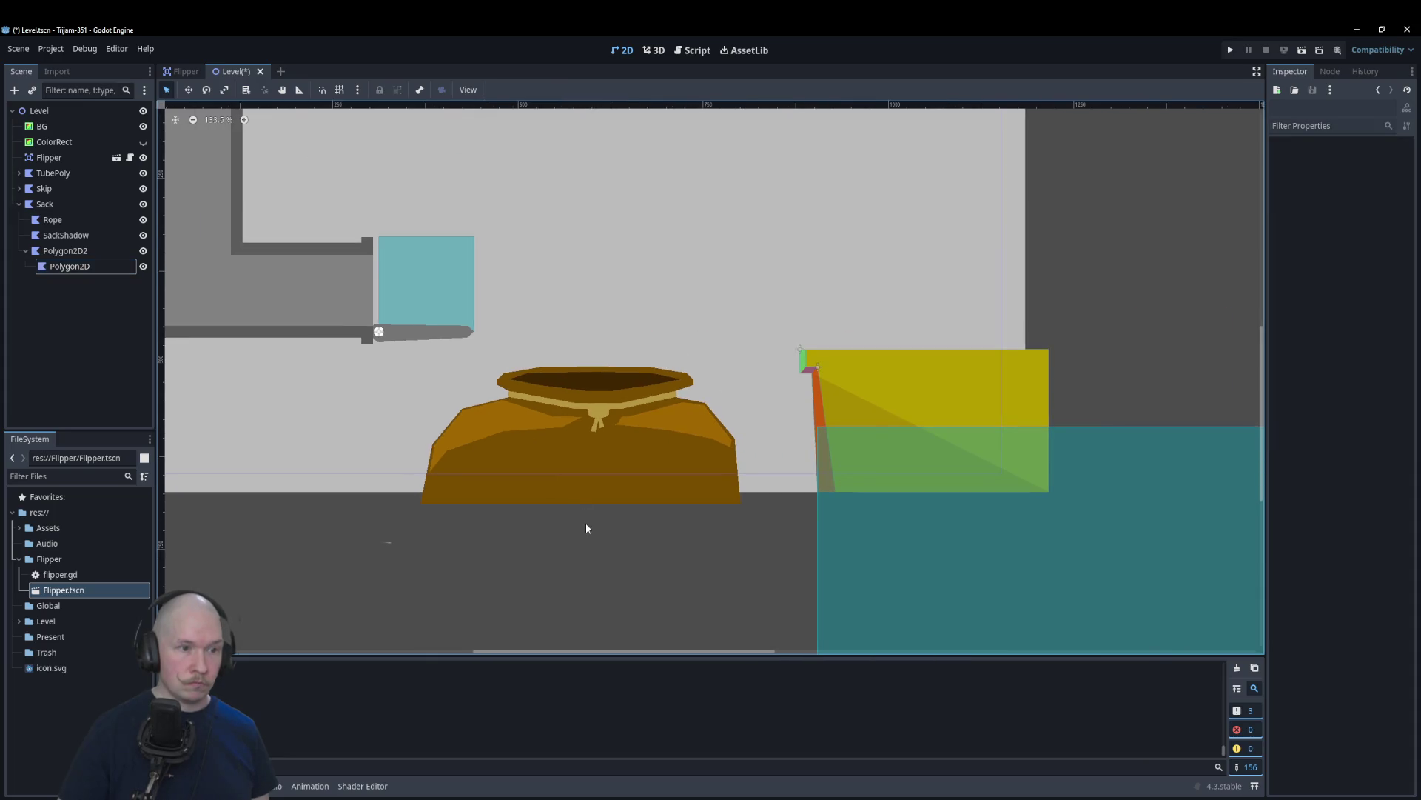
pyautogui.scroll(10, 637, 444)
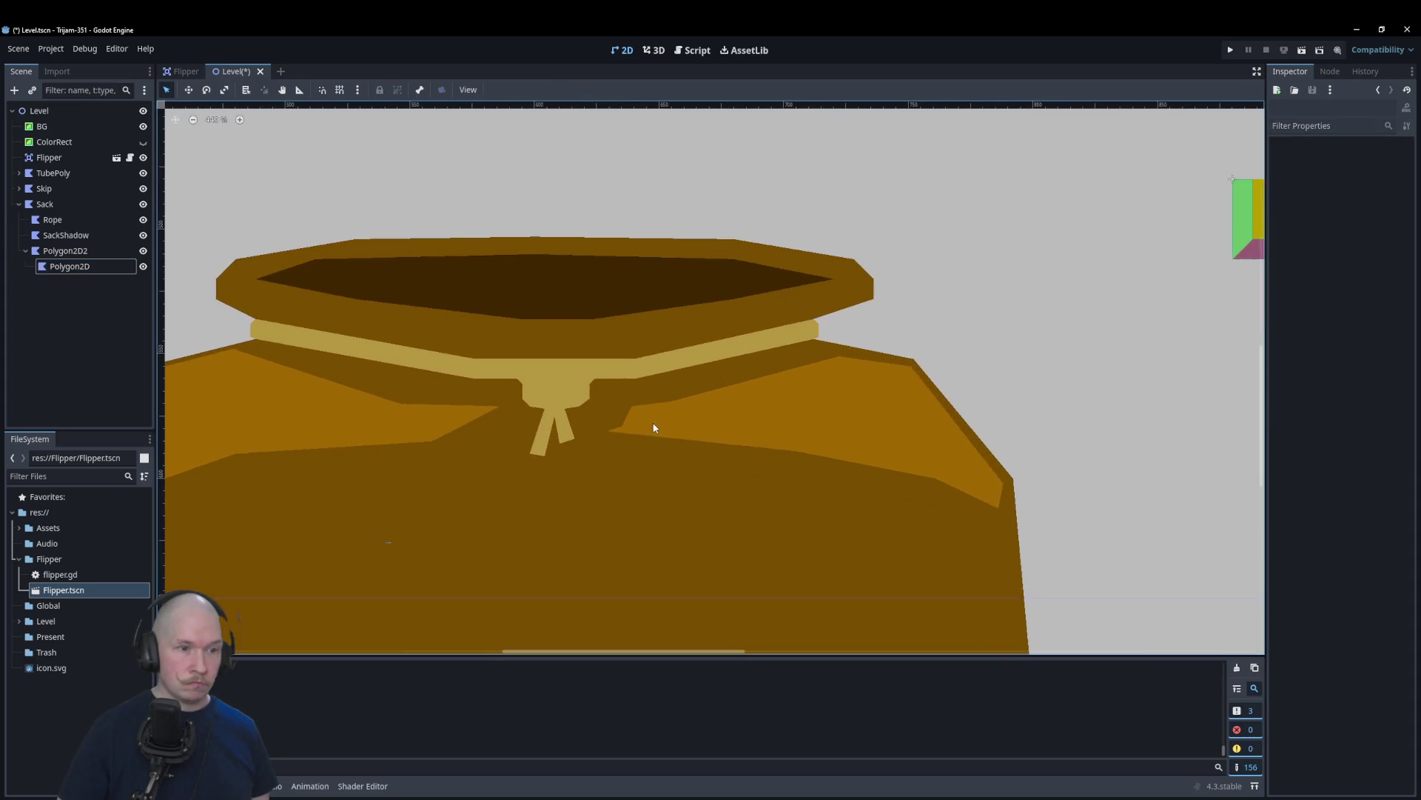
# Step: Pull the child's right-side points out to the sack edge and move a Polygon2D2 point toward the rope
pyautogui.click(640, 435)
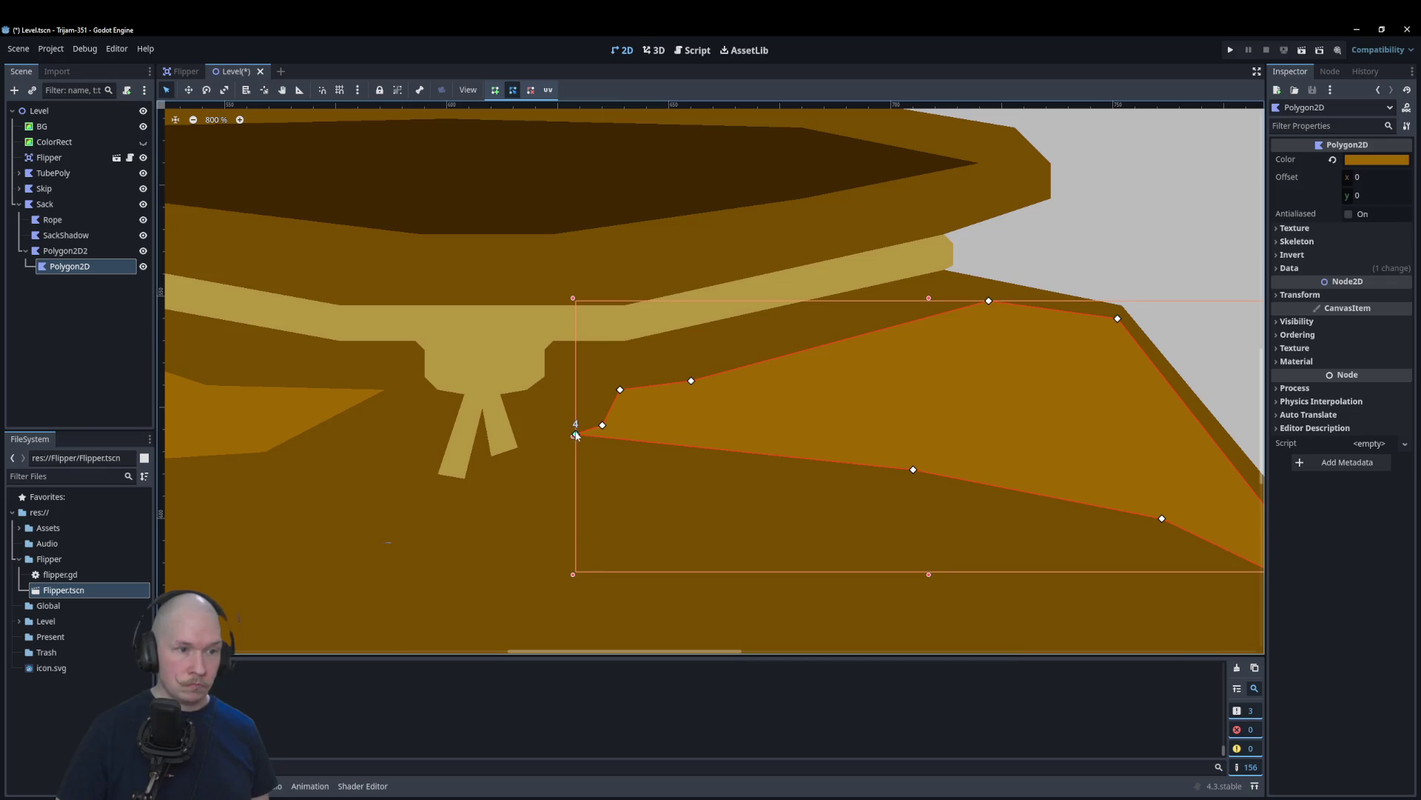
pyautogui.moveTo(621, 389); pyautogui.dragTo(802, 365)
pyautogui.click(797, 542)
pyautogui.scroll(-4, 629, 469)
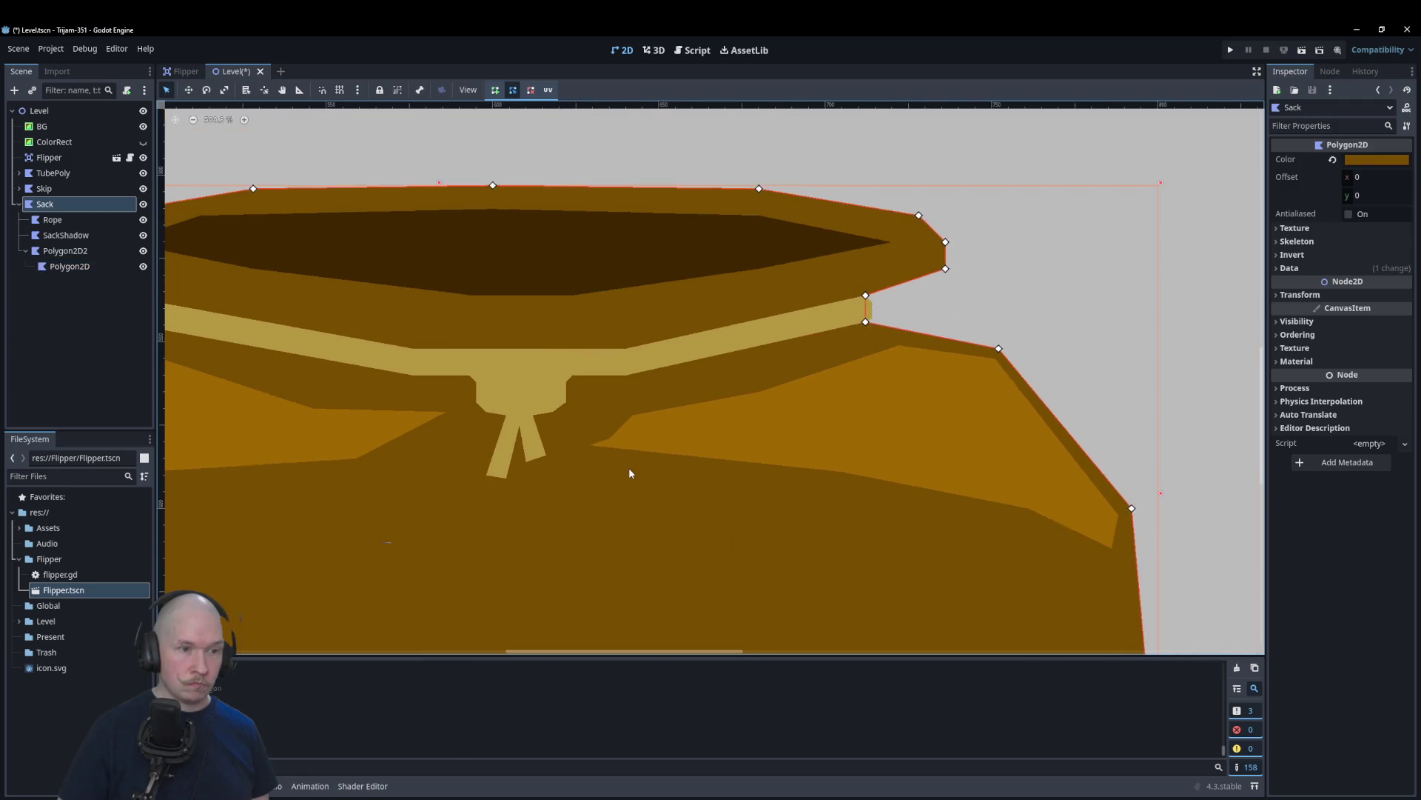
pyautogui.scroll(-6, 639, 468)
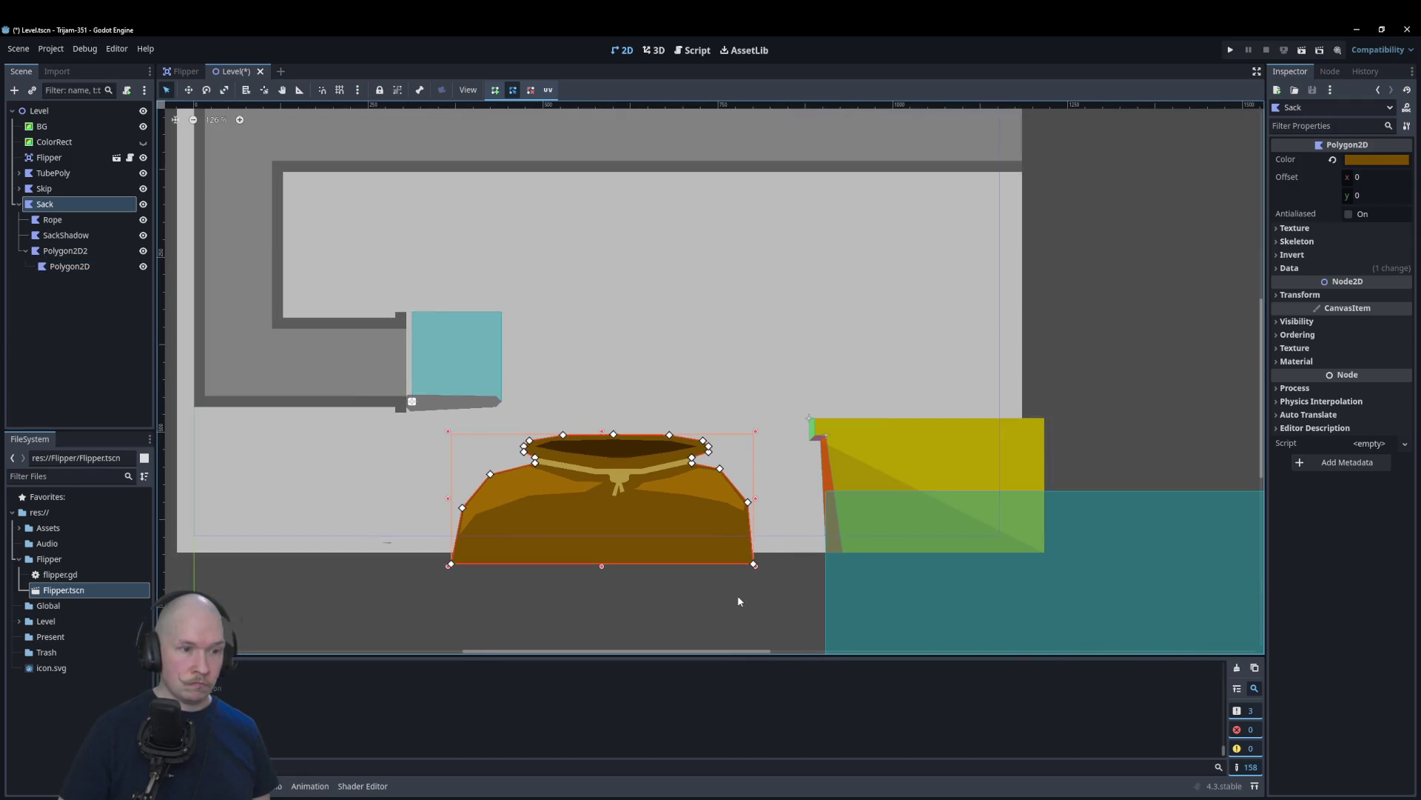
pyautogui.click(737, 600)
pyautogui.scroll(6, 729, 619)
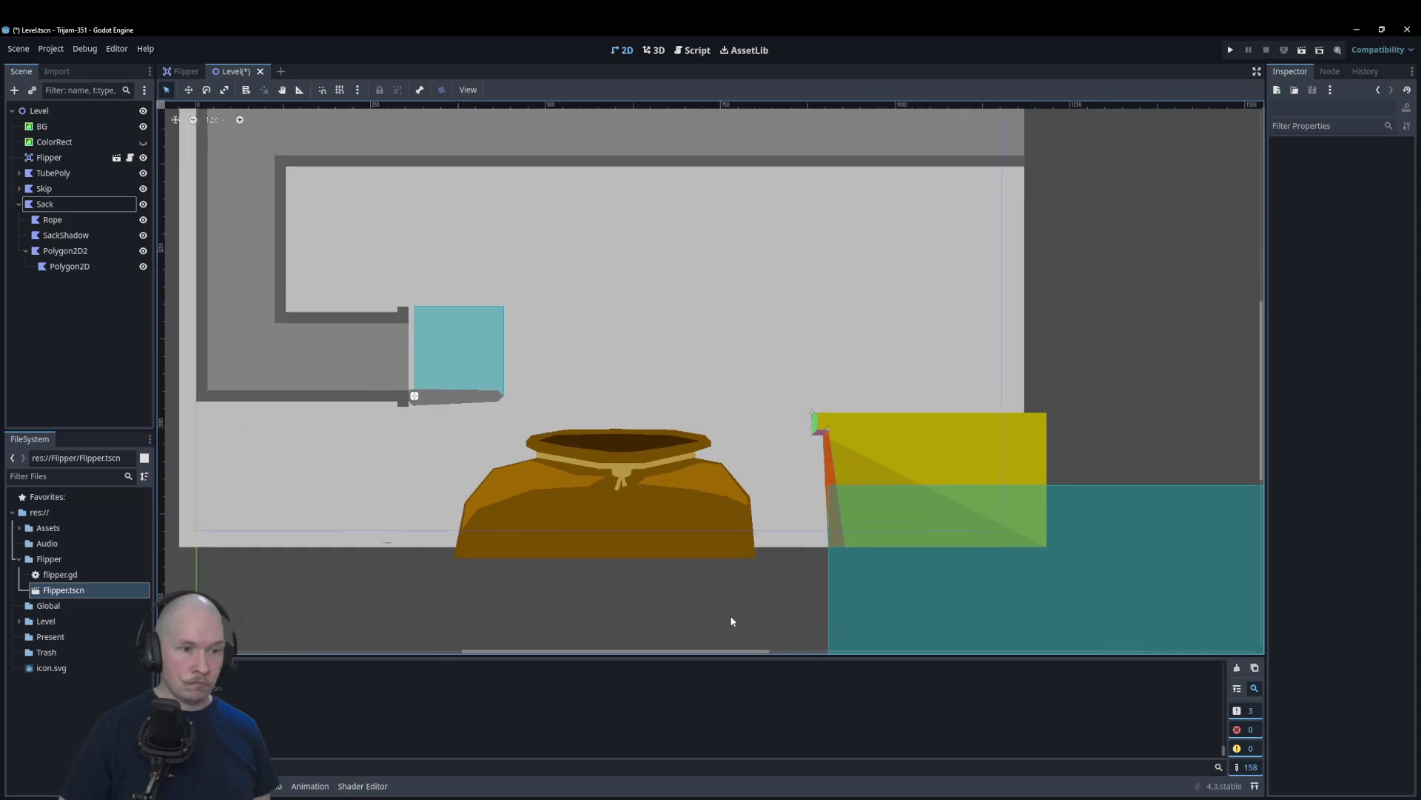
pyautogui.click(449, 274)
pyautogui.scroll(2, 449, 274)
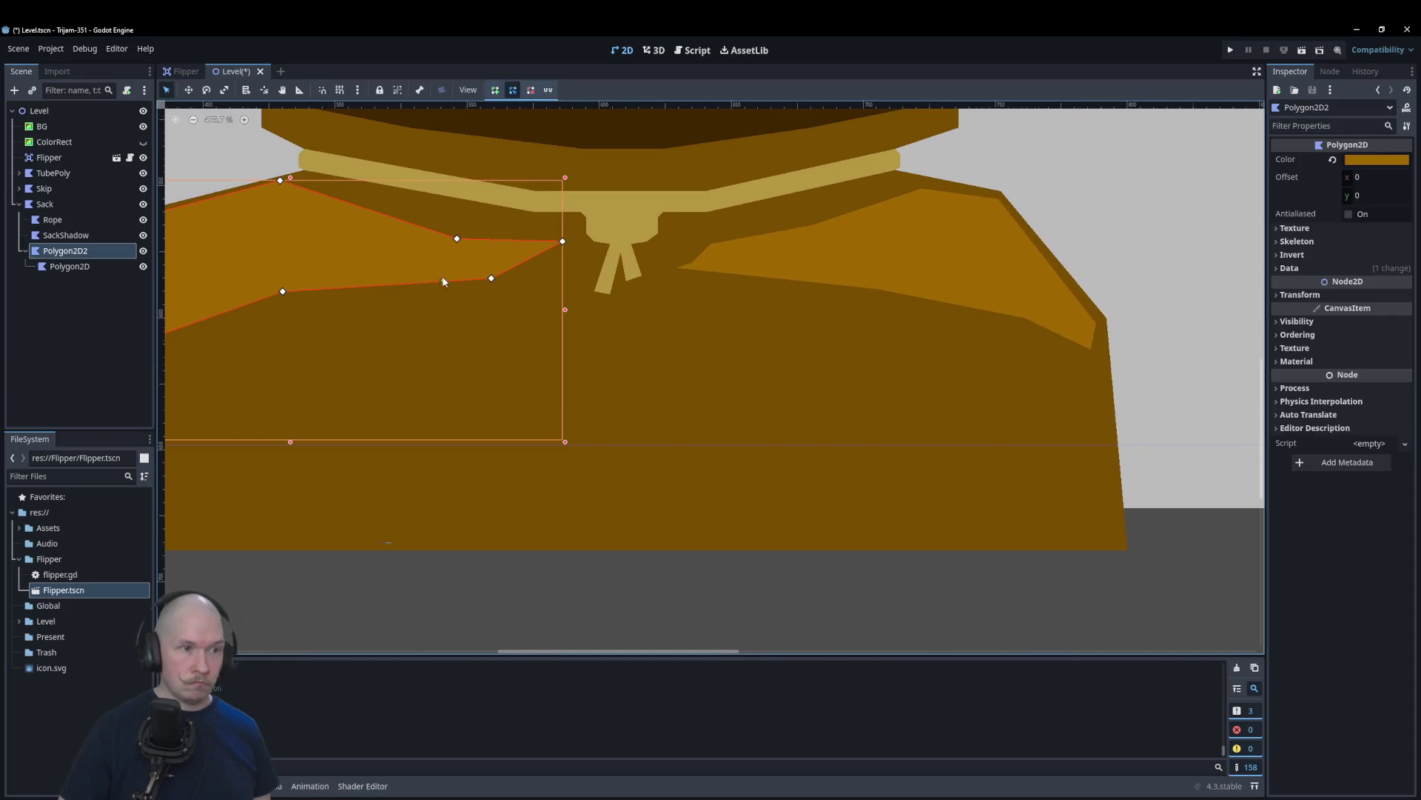
pyautogui.moveTo(436, 282); pyautogui.dragTo(559, 316)
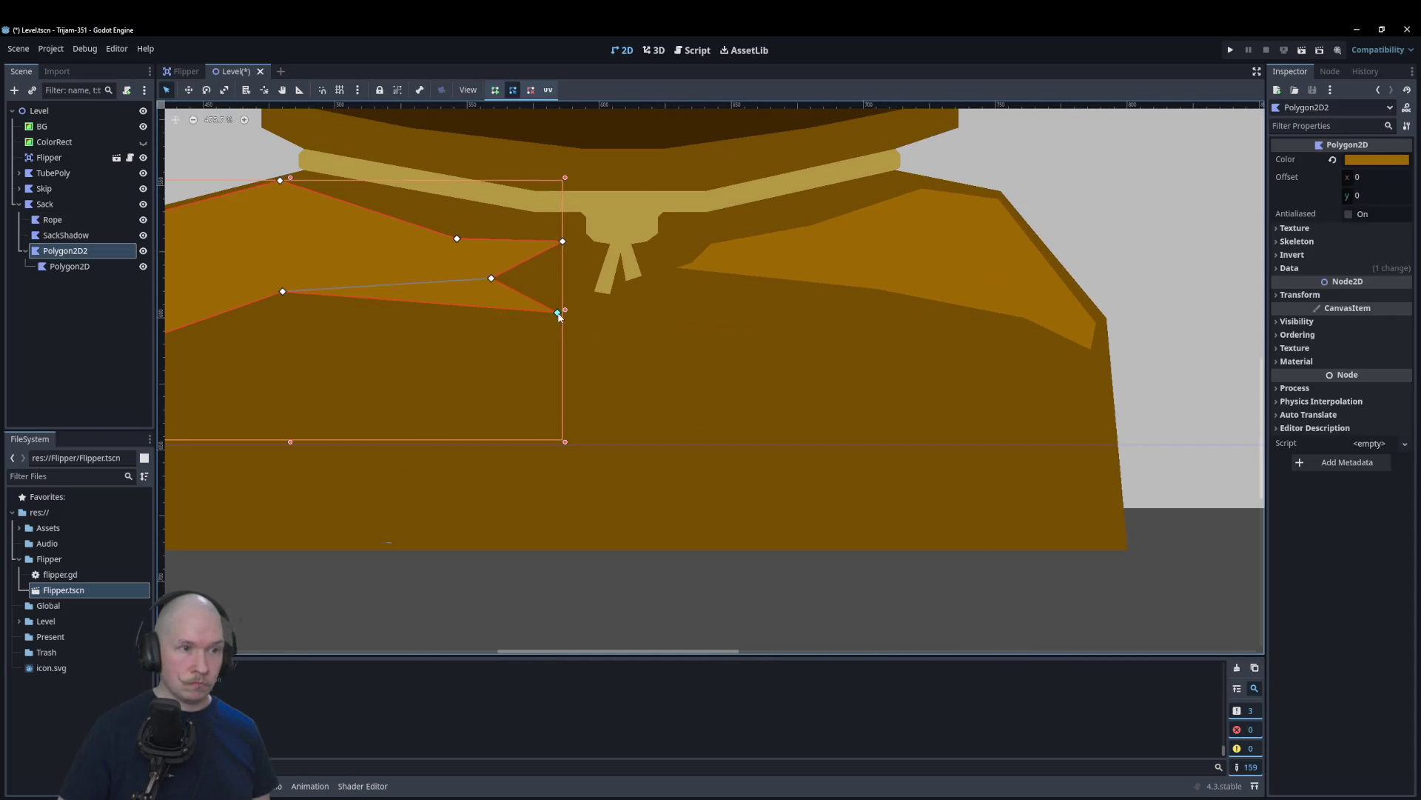
# Step: Reshape both shading polygons so their tips meet and their bottom edges sit lower
pyautogui.click(673, 281)
pyautogui.moveTo(708, 271)
pyautogui.mouseDown()
pyautogui.moveTo(666, 312)
pyautogui.moveTo(571, 314)
pyautogui.moveTo(666, 304)
pyautogui.moveTo(669, 319)
pyautogui.moveTo(563, 310)
pyautogui.mouseUp()
pyautogui.moveTo(660, 312); pyautogui.dragTo(660, 334)
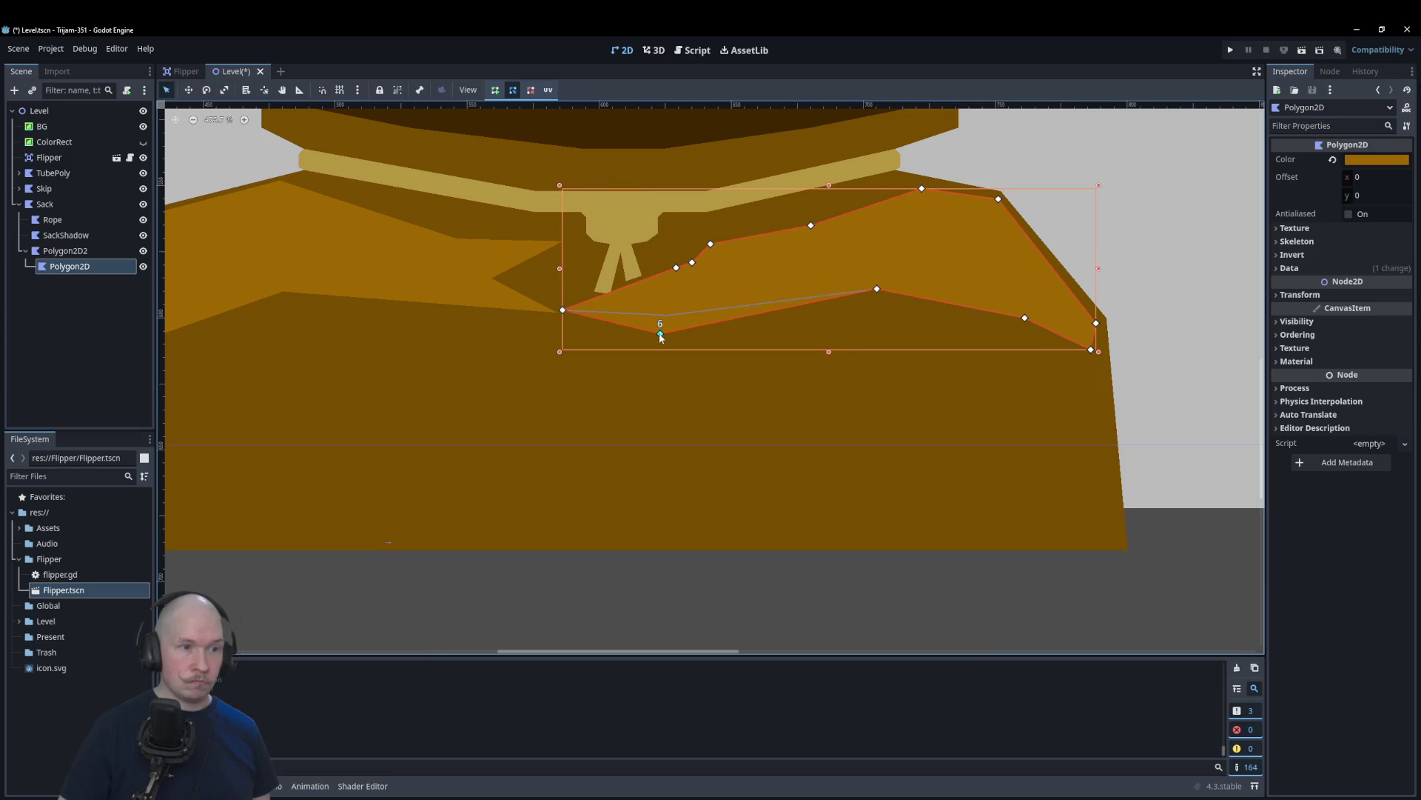
pyautogui.click(552, 309)
pyautogui.moveTo(555, 311); pyautogui.dragTo(583, 317)
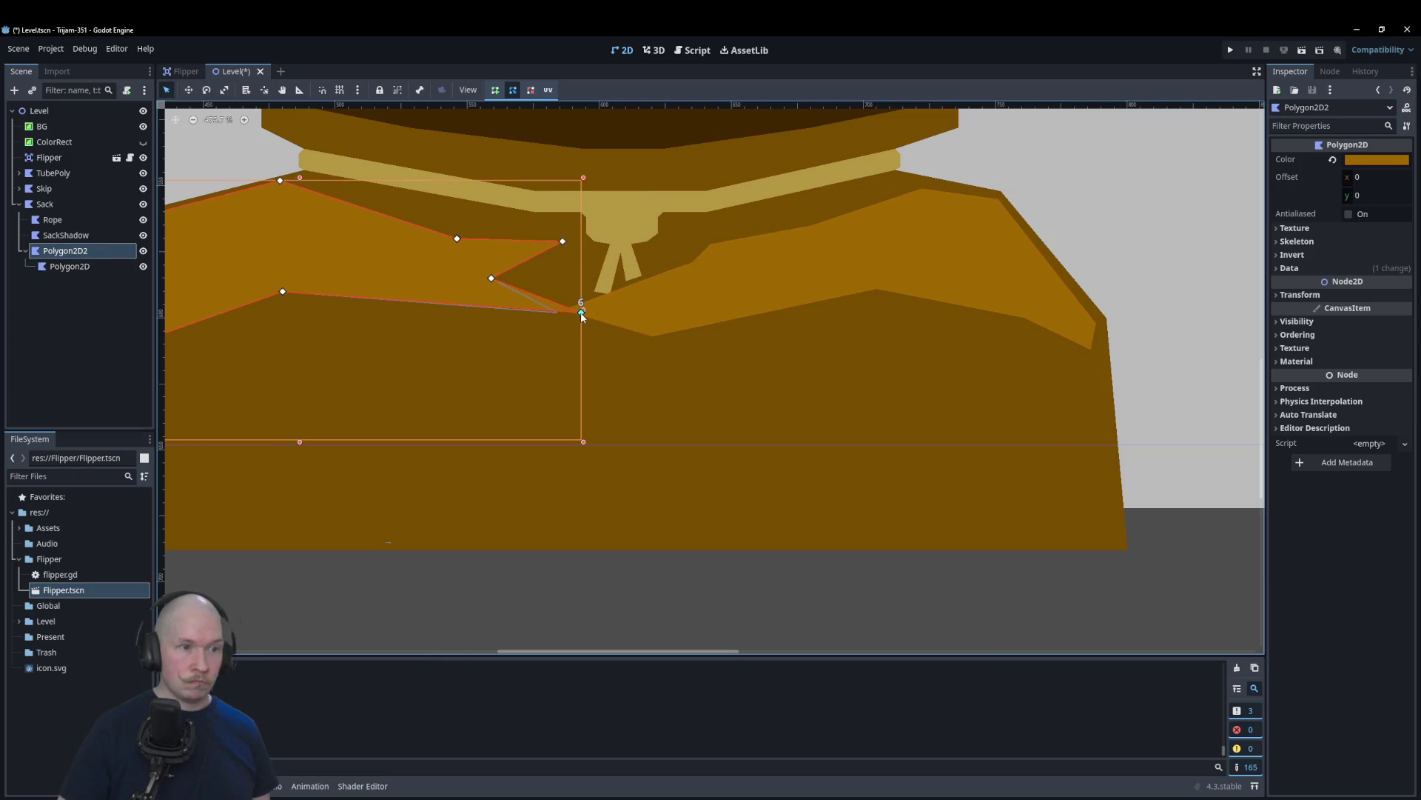
pyautogui.moveTo(491, 306); pyautogui.dragTo(500, 347)
pyautogui.moveTo(283, 292); pyautogui.dragTo(278, 375)
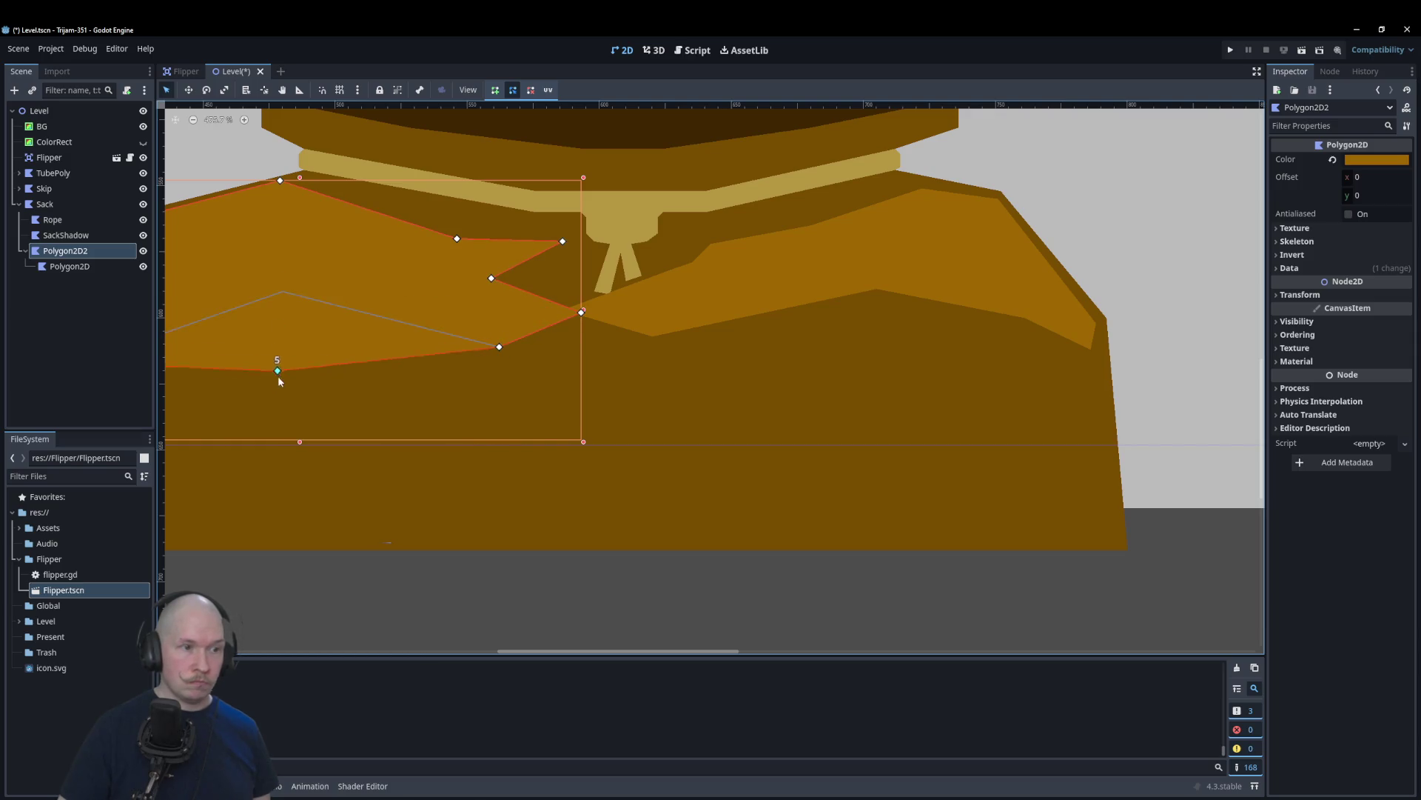
# Step: Zoom around the sack to inspect the finished highlight shading
pyautogui.click(594, 598)
pyautogui.scroll(-4, 598, 553)
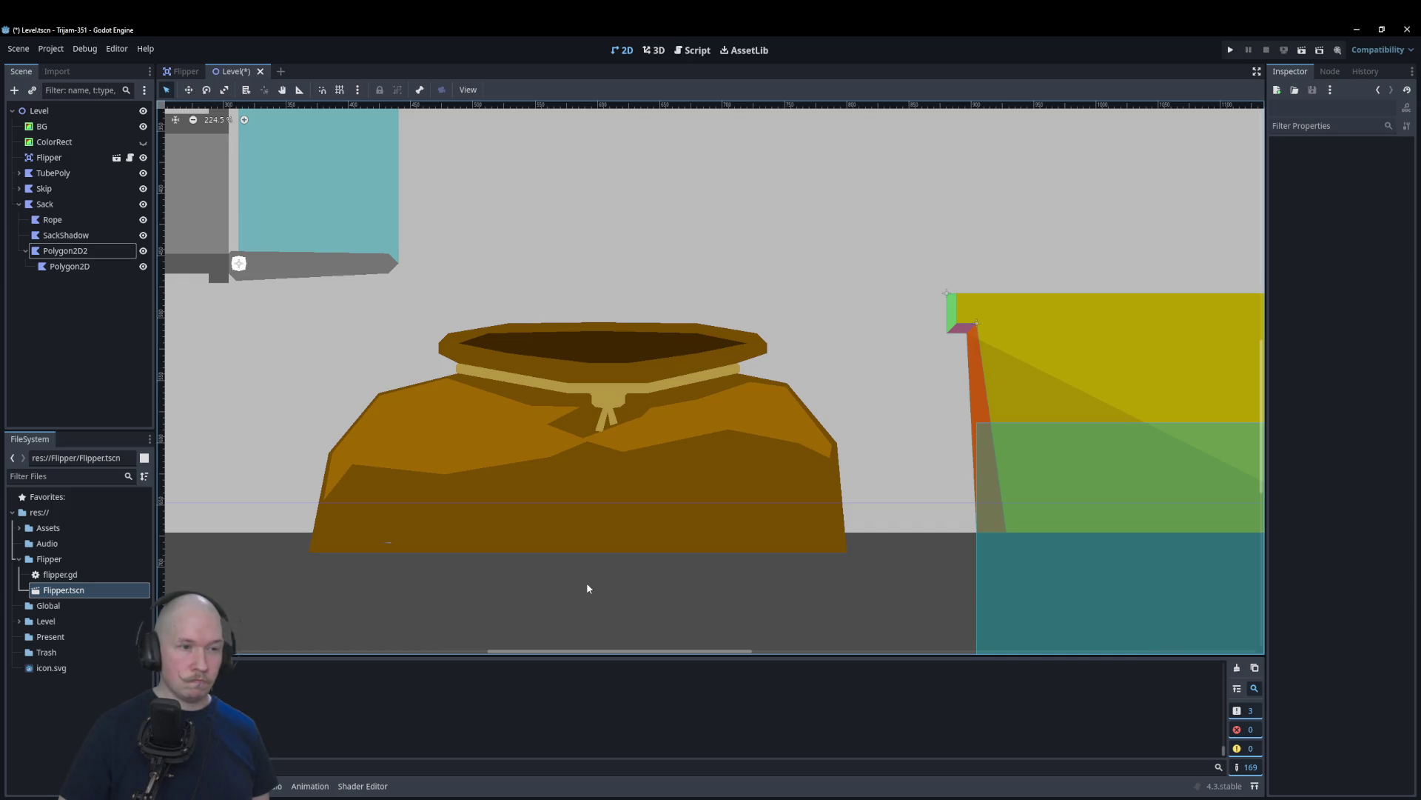
pyautogui.scroll(3, 577, 437)
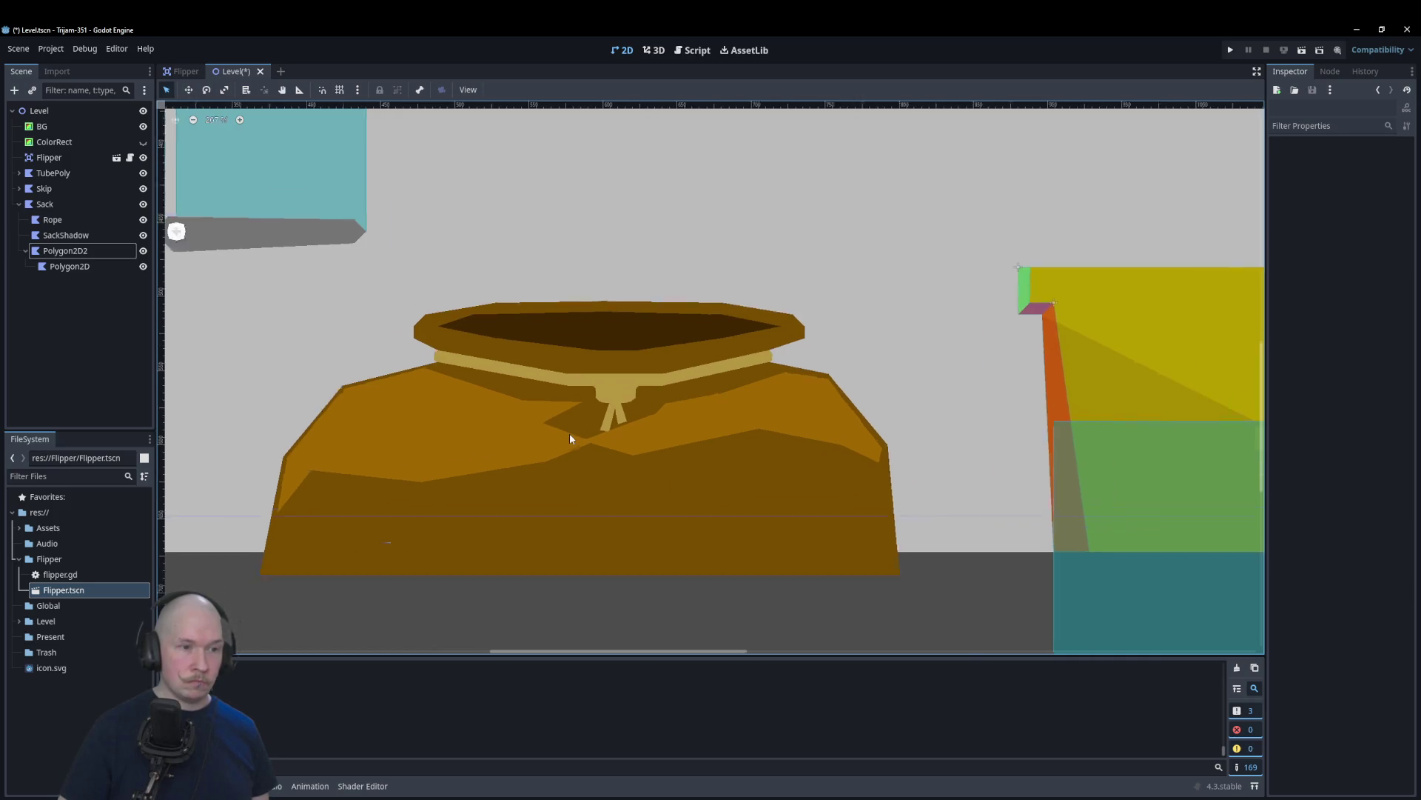
pyautogui.scroll(2, 580, 438)
pyautogui.scroll(-4, 596, 467)
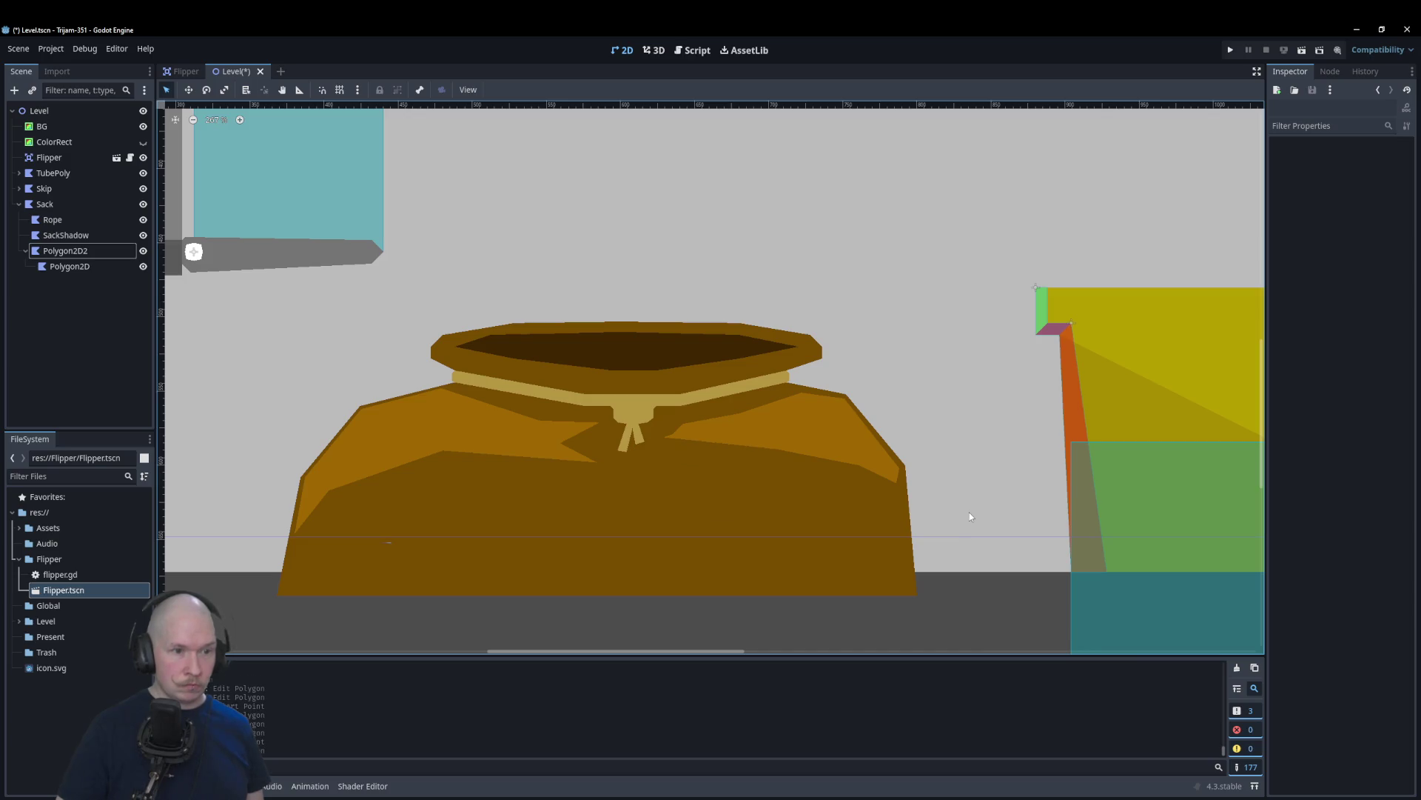
pyautogui.scroll(-6, 970, 512)
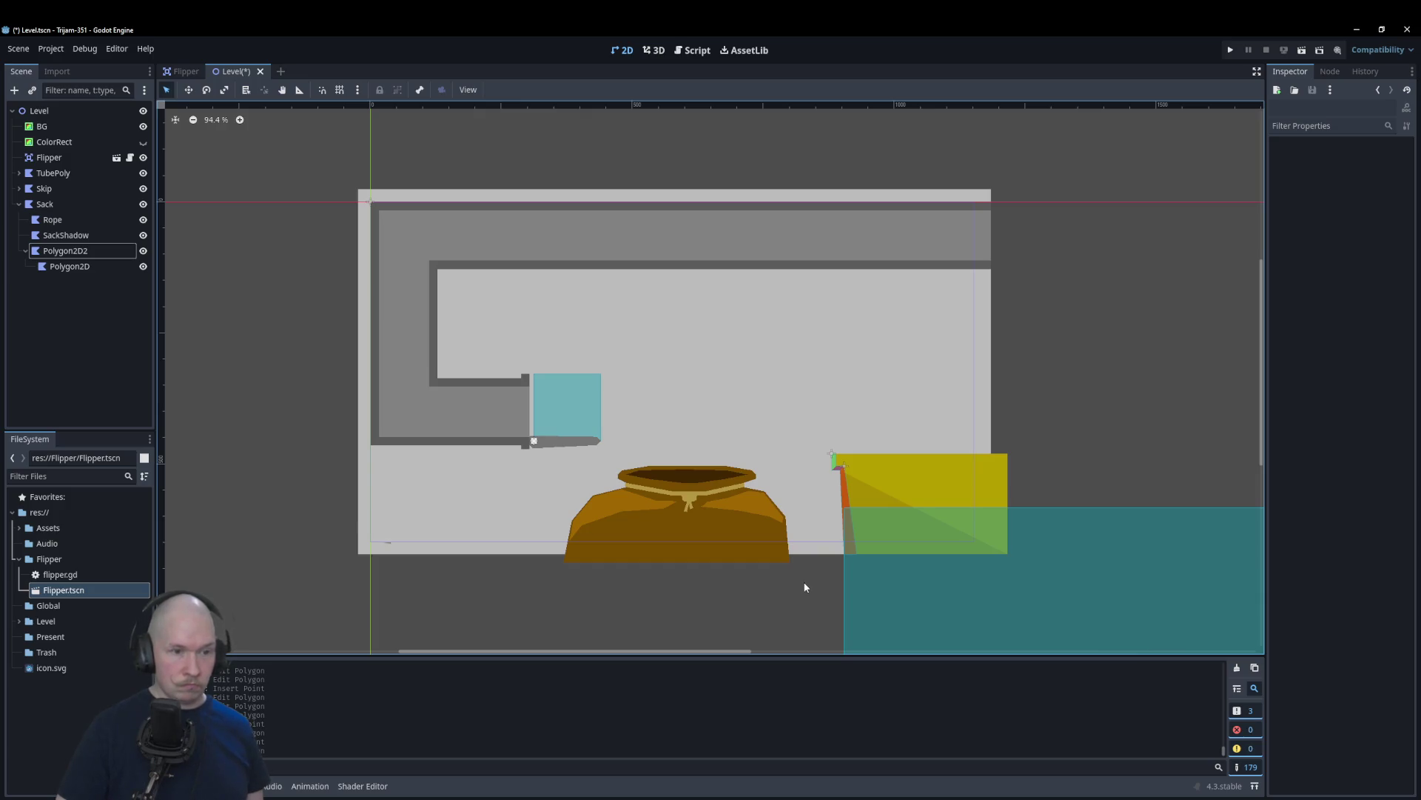
pyautogui.scroll(-2, 394, 501)
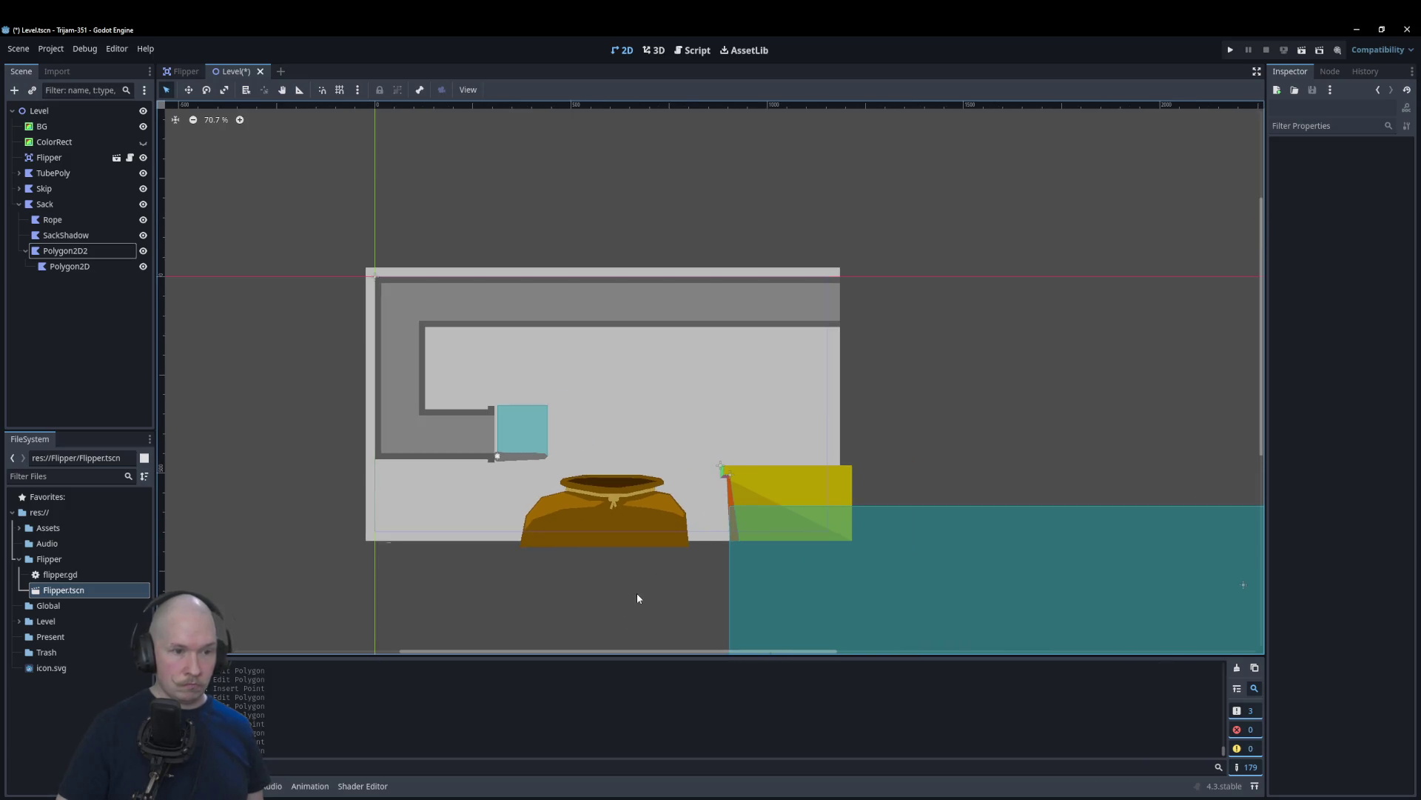
# Step: Run the game with F5, test the flipper with space, and close it
pyautogui.press('F5')
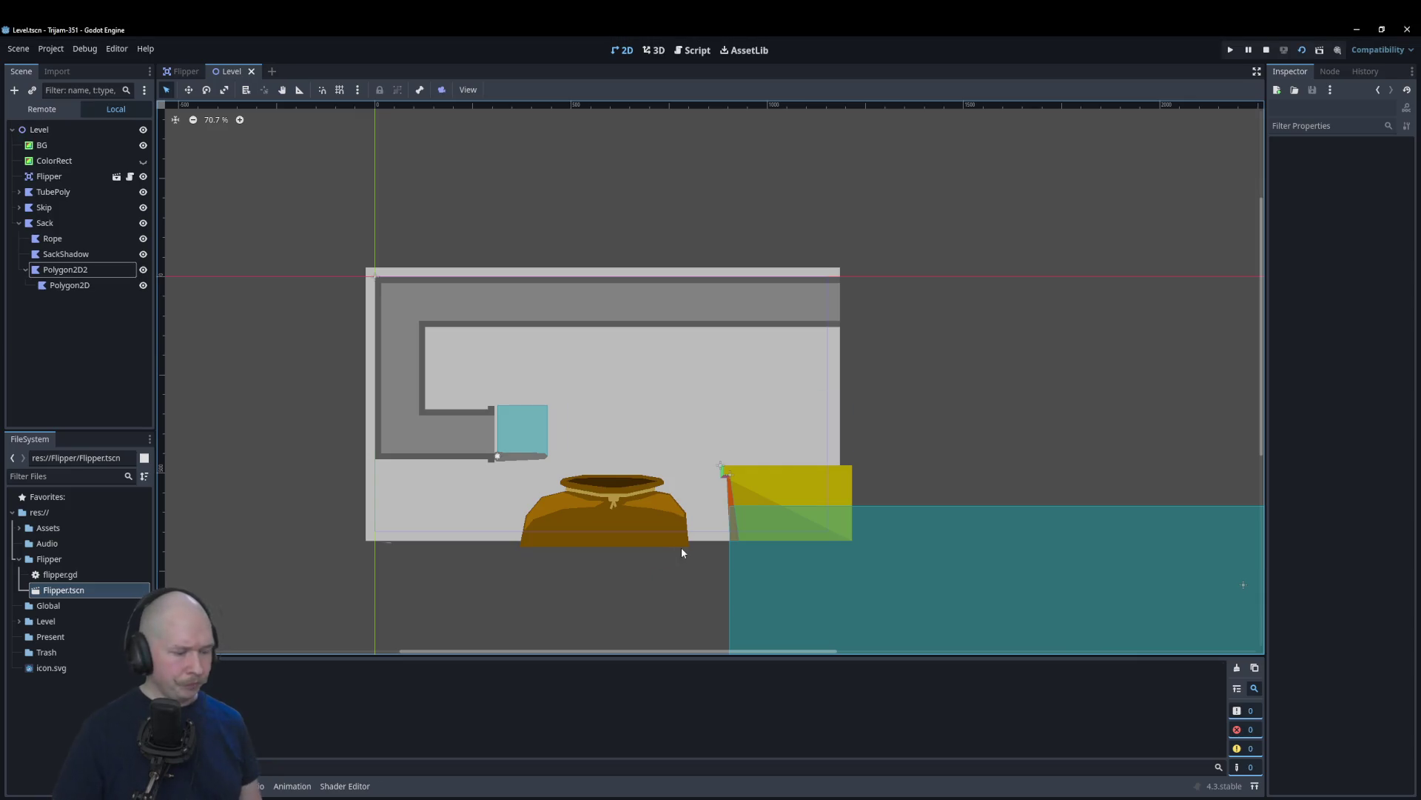
pyautogui.press('space')
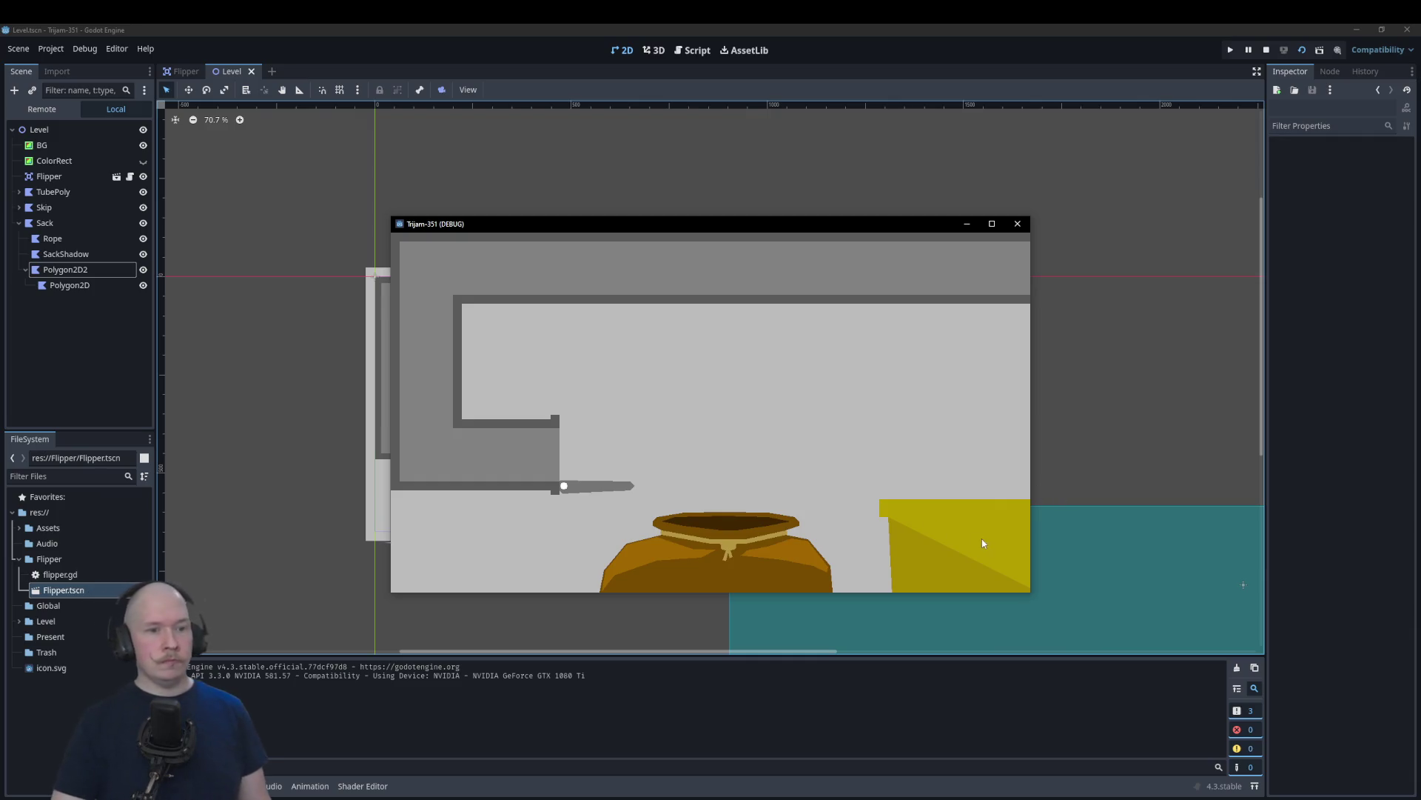
pyautogui.click(1017, 224)
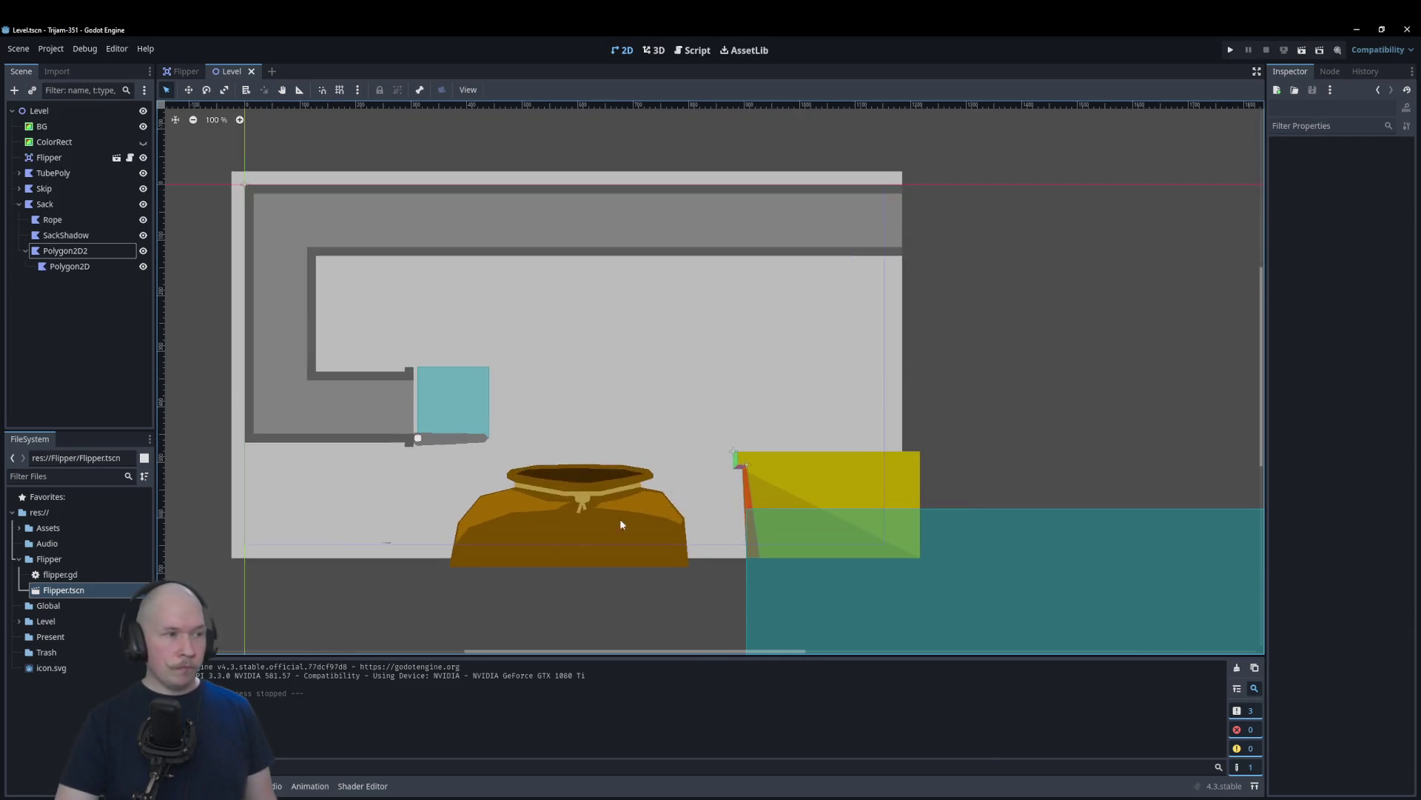
# Step: Delete the nested Polygon2D child node
pyautogui.scroll(3, 433, 530)
pyautogui.click(70, 265)
pyautogui.press('Delete')
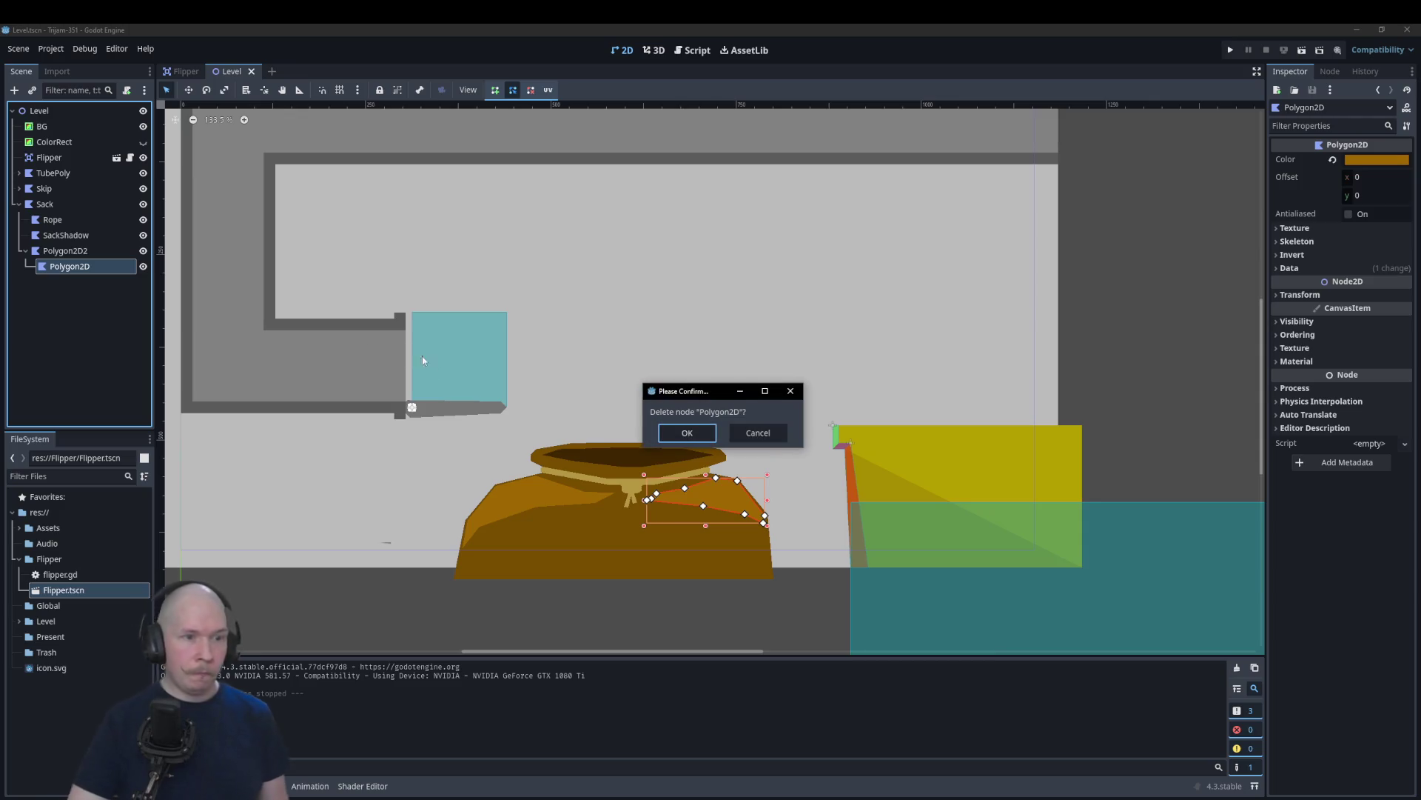
pyautogui.press('Return')
# Step: Rename Polygon2D2 to SackHighlight
pyautogui.click(64, 249)
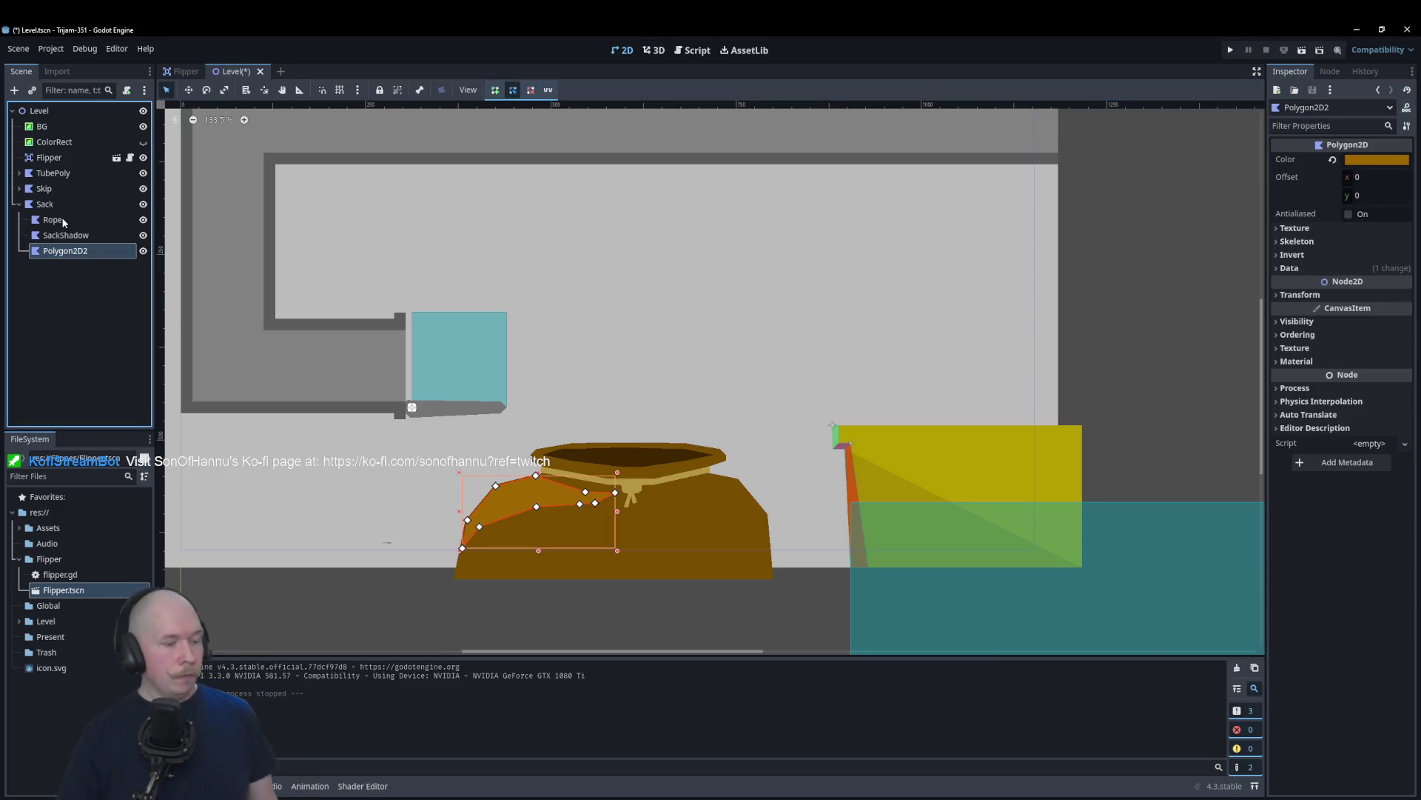
pyautogui.press('F2')
pyautogui.write('SackHighlight')
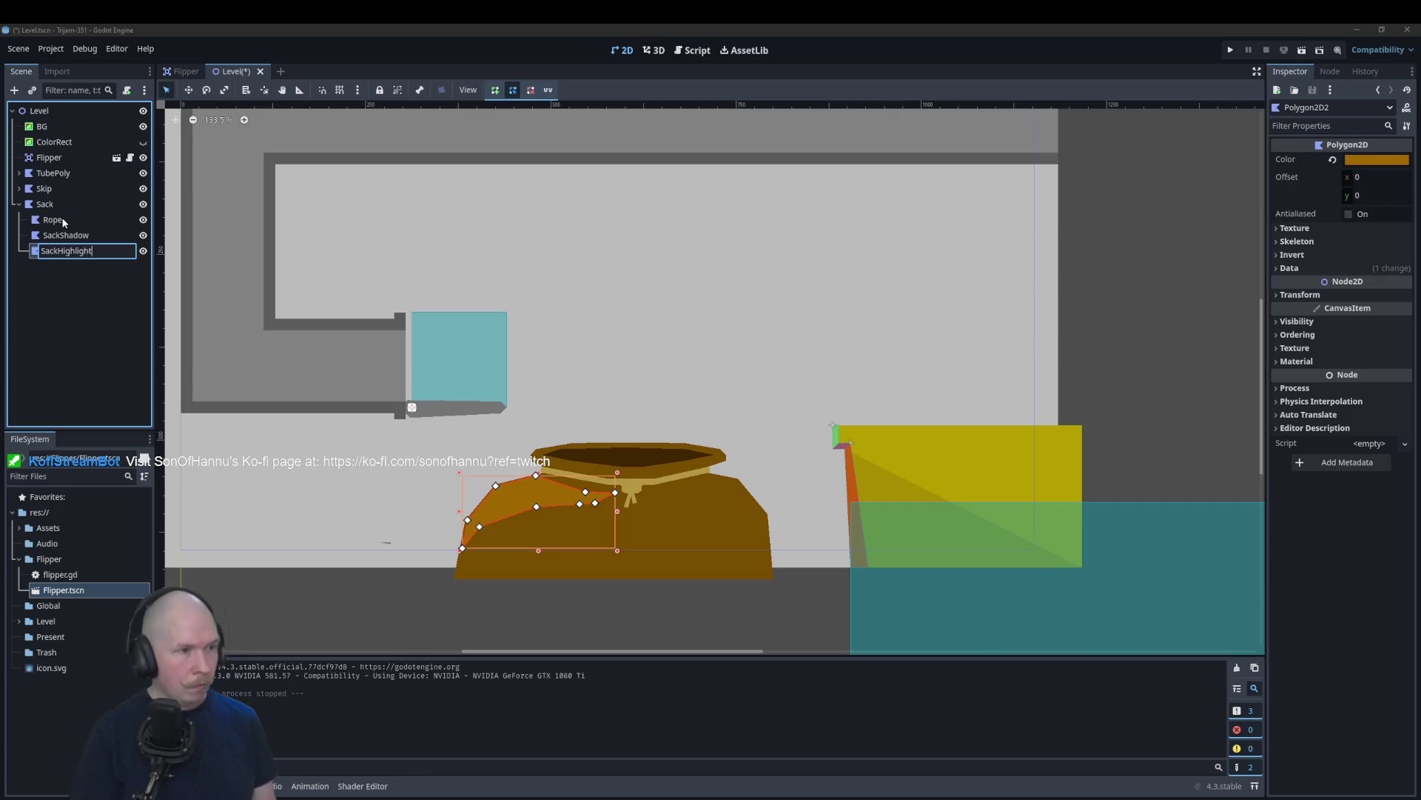
pyautogui.press('Return')
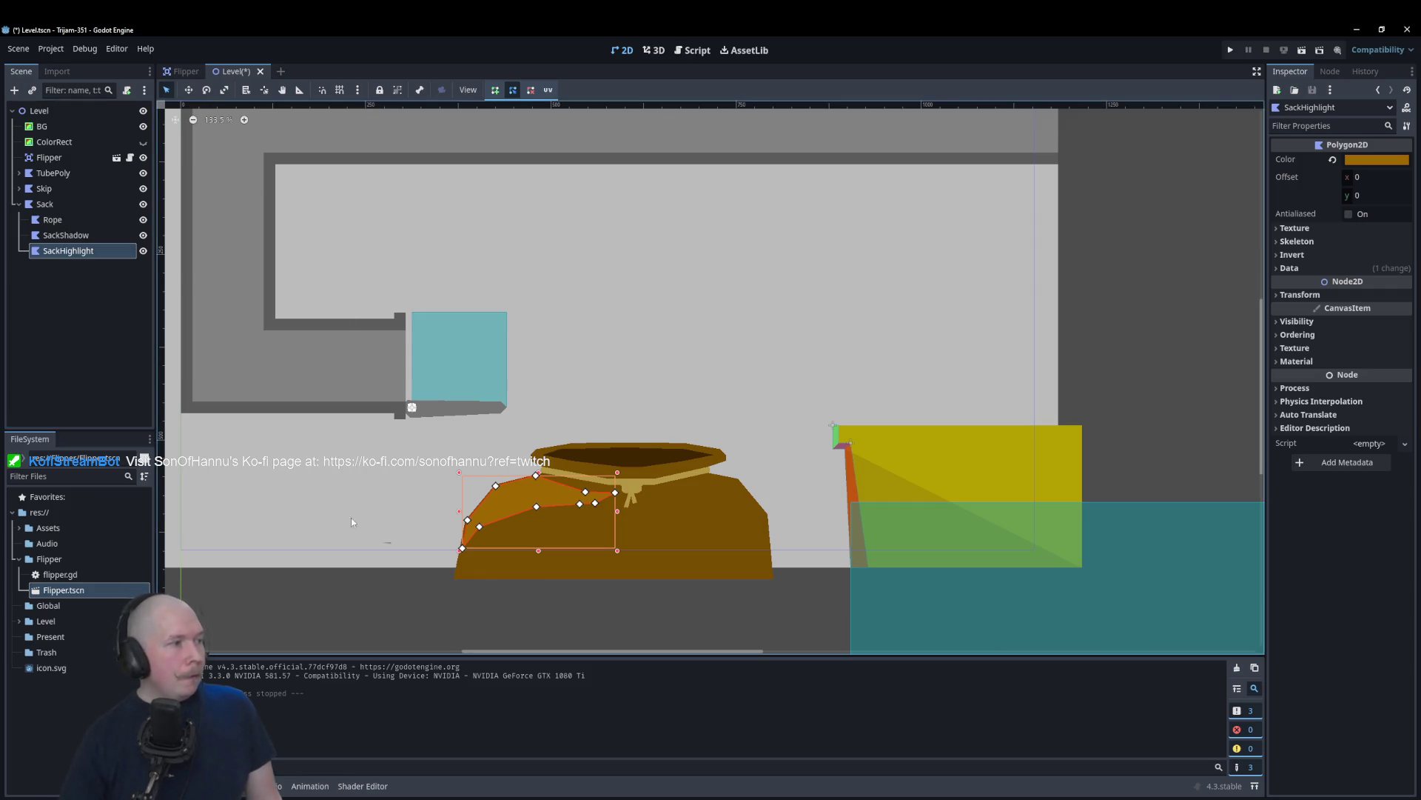
pyautogui.click(538, 620)
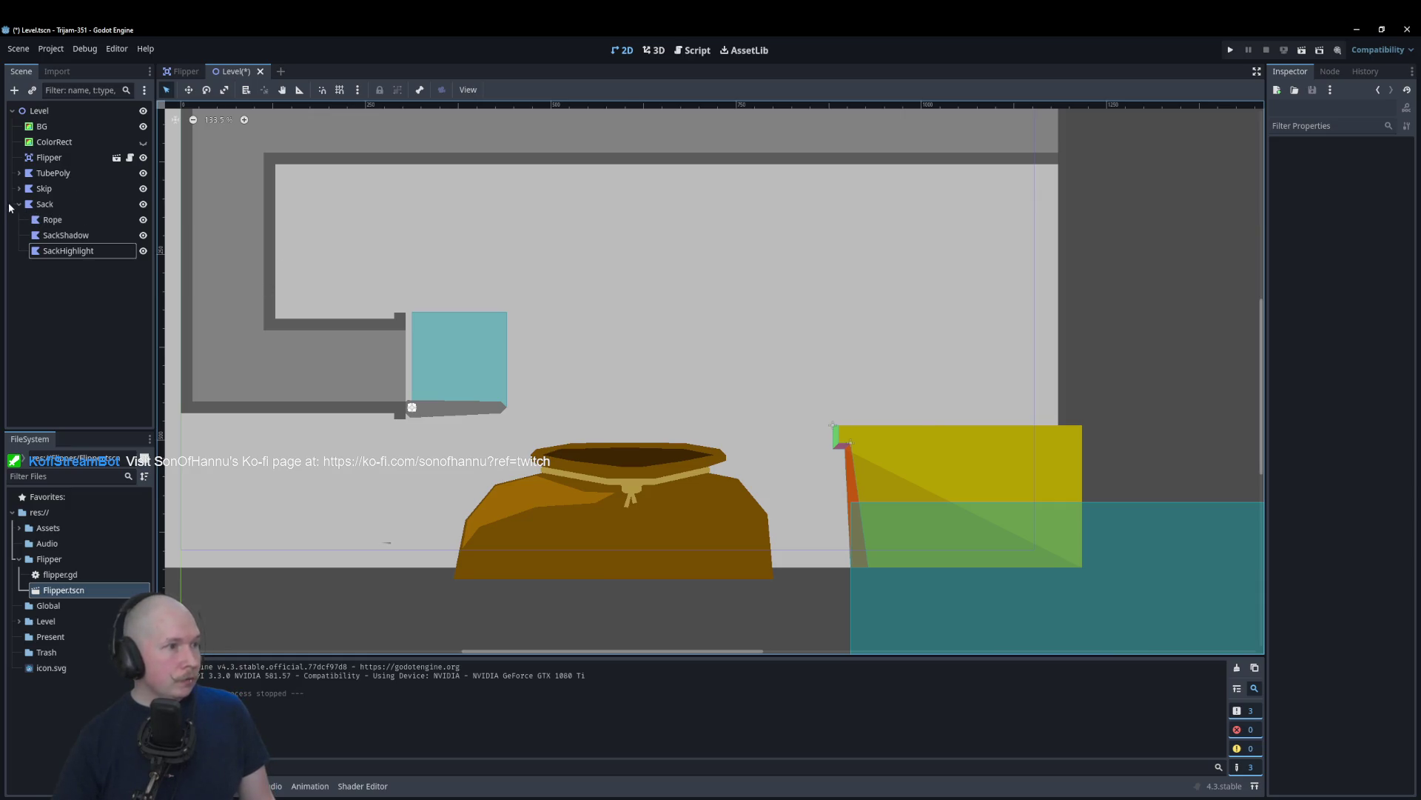
# Step: Add a StaticBody2D child under the Sack node
pyautogui.rightClick(53, 208)
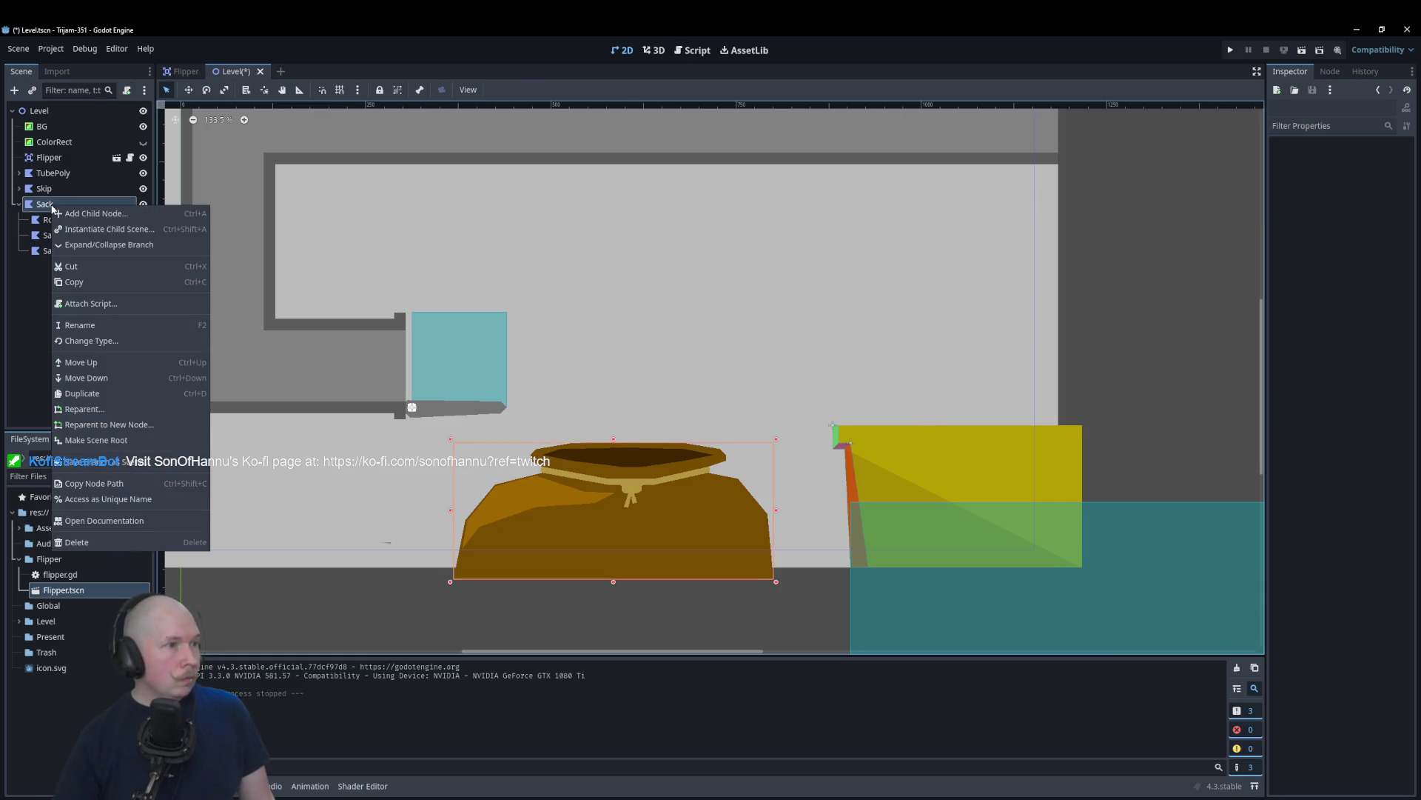
pyautogui.click(133, 216)
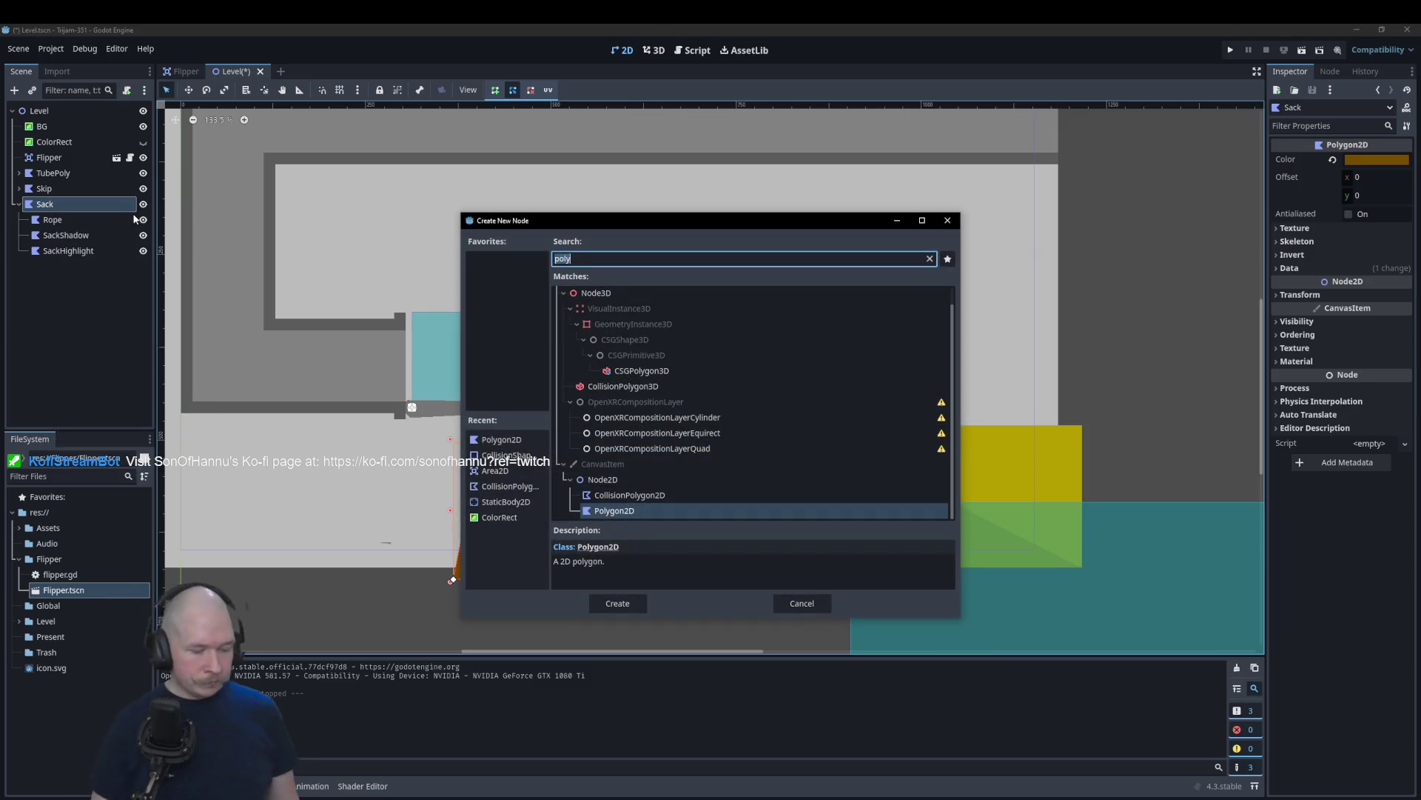
pyautogui.write('stat')
pyautogui.press('Return')
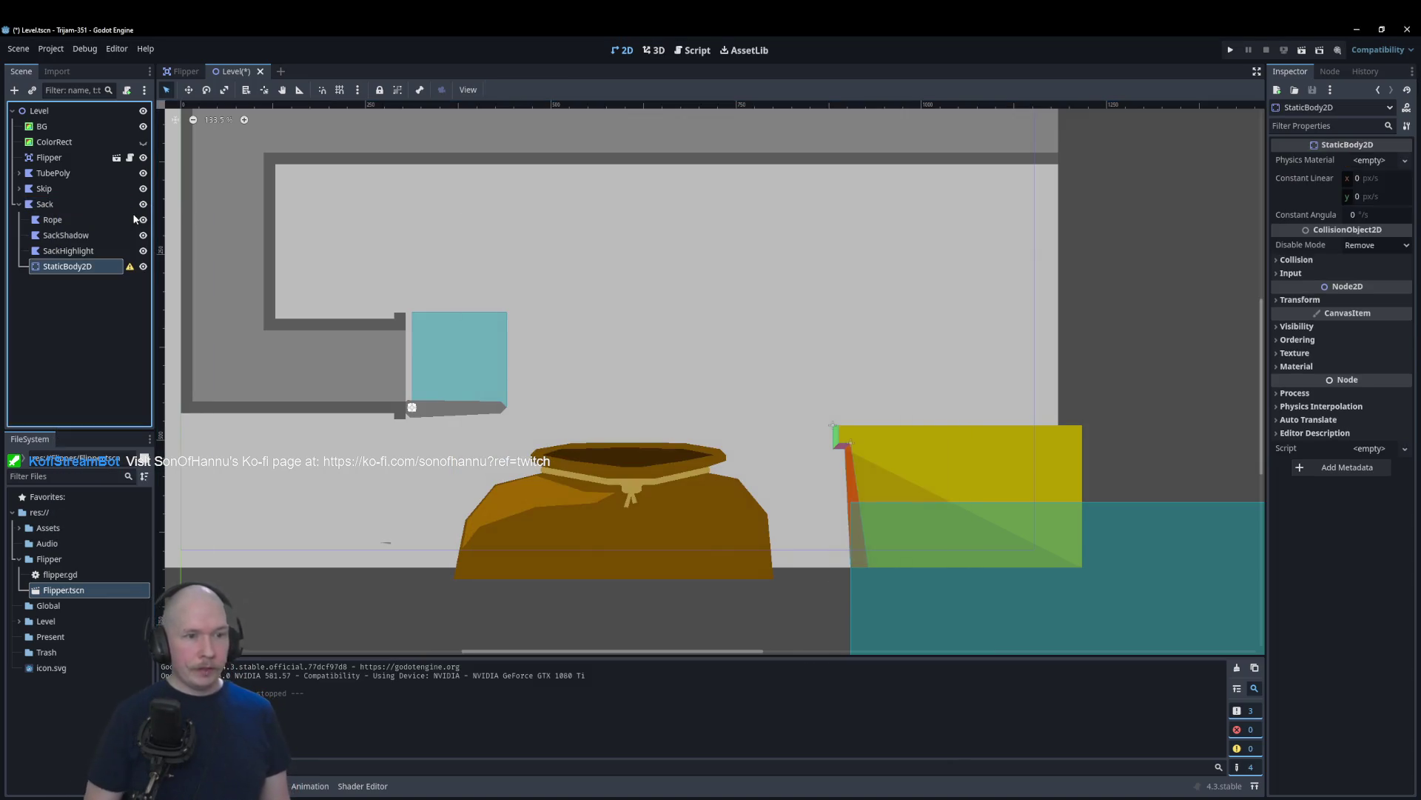
# Step: Add a CollisionPolygon2D under StaticBody2D and start its outline at the rim's left tip
pyautogui.rightClick(87, 268)
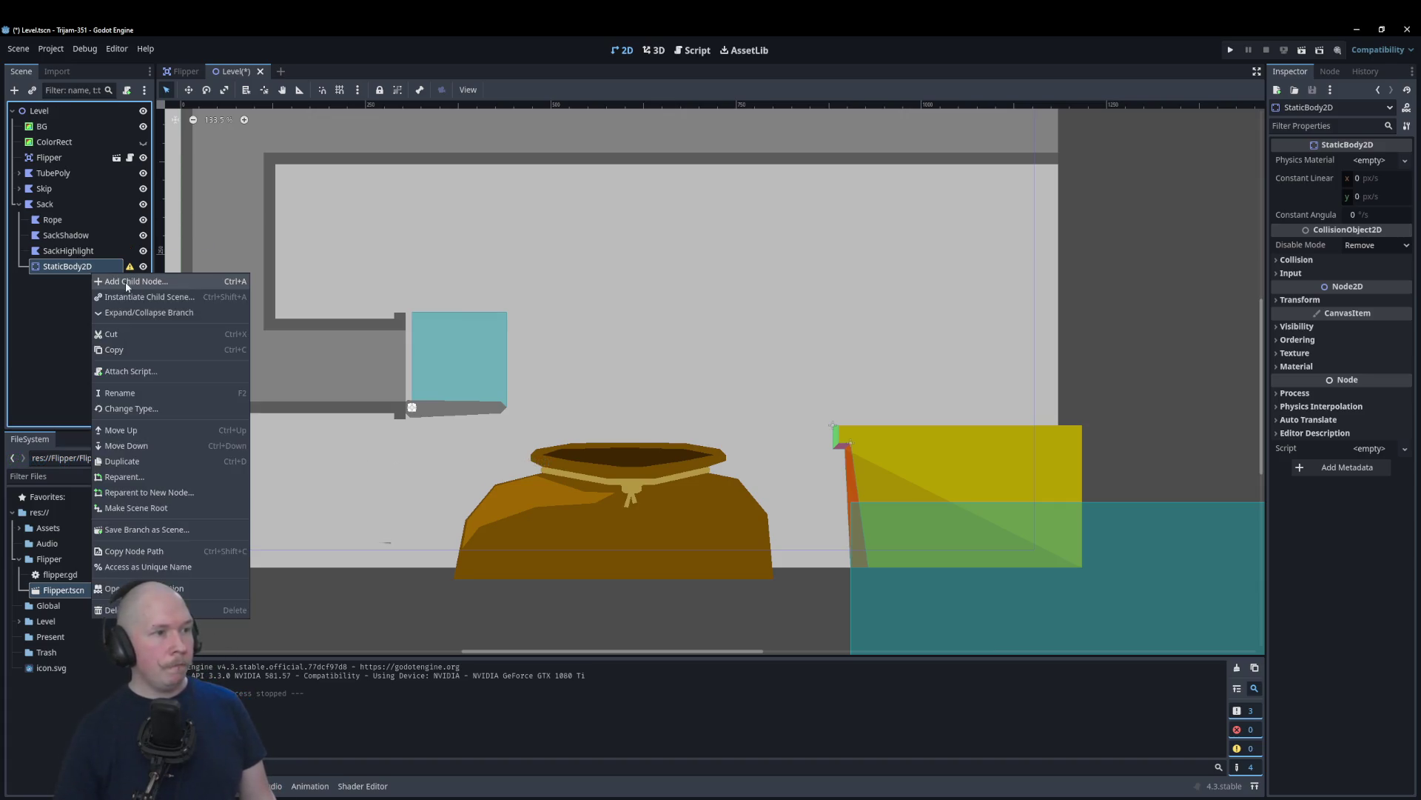
pyautogui.click(126, 280)
pyautogui.write('coll')
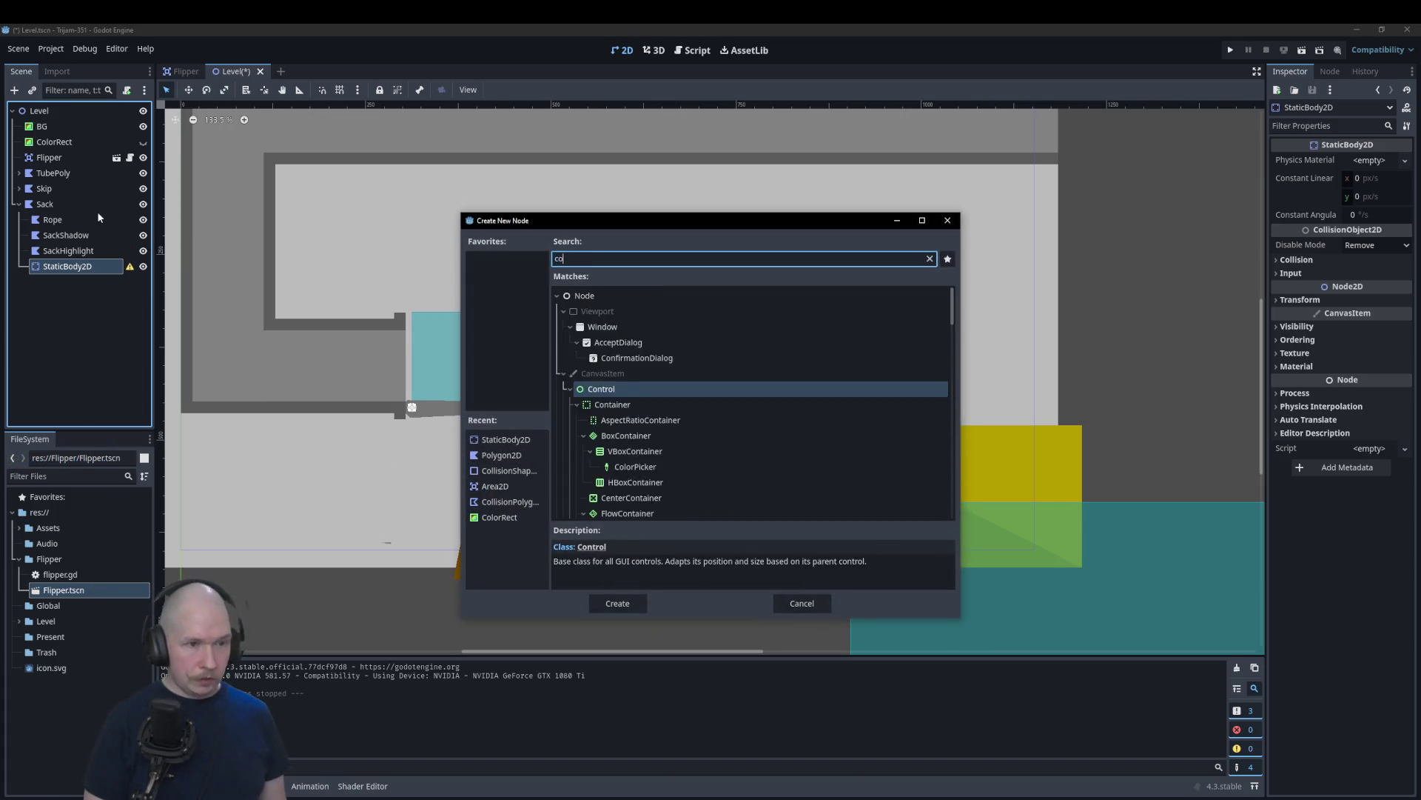
pyautogui.press('Return')
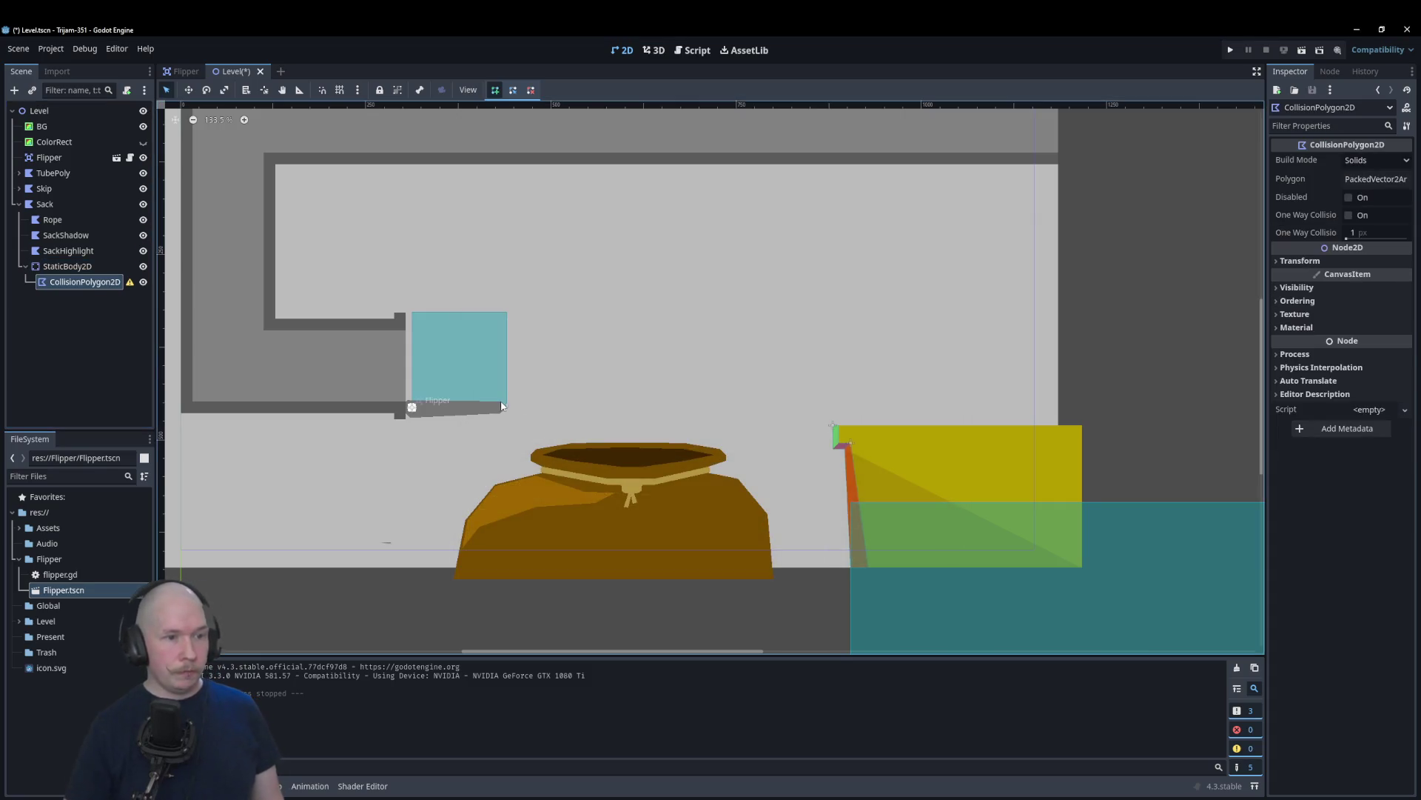
pyautogui.scroll(7, 570, 504)
pyautogui.scroll(2, 535, 501)
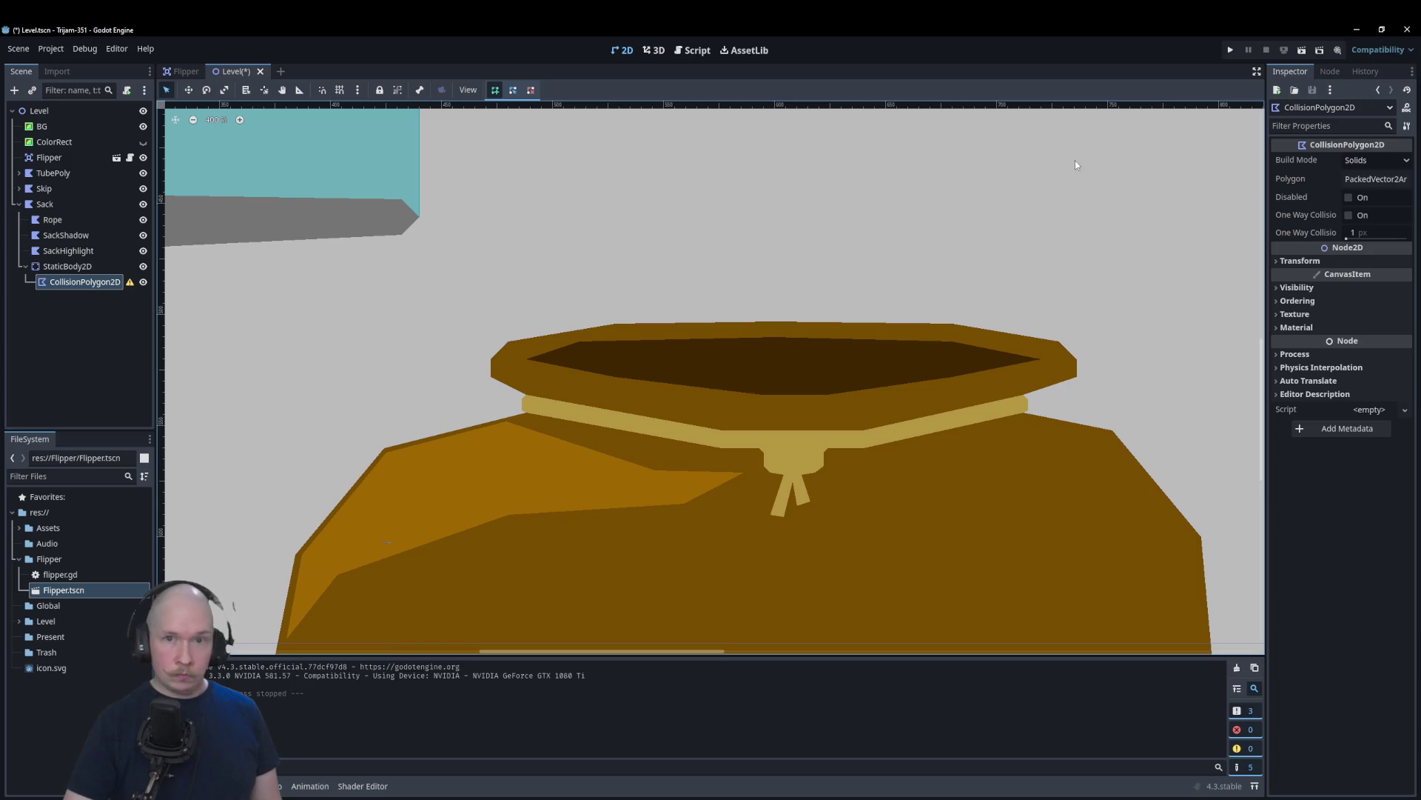
pyautogui.click(493, 359)
# Step: Place collision points down the rim's left edge, its lower corner and the sack's left side
pyautogui.click(493, 375)
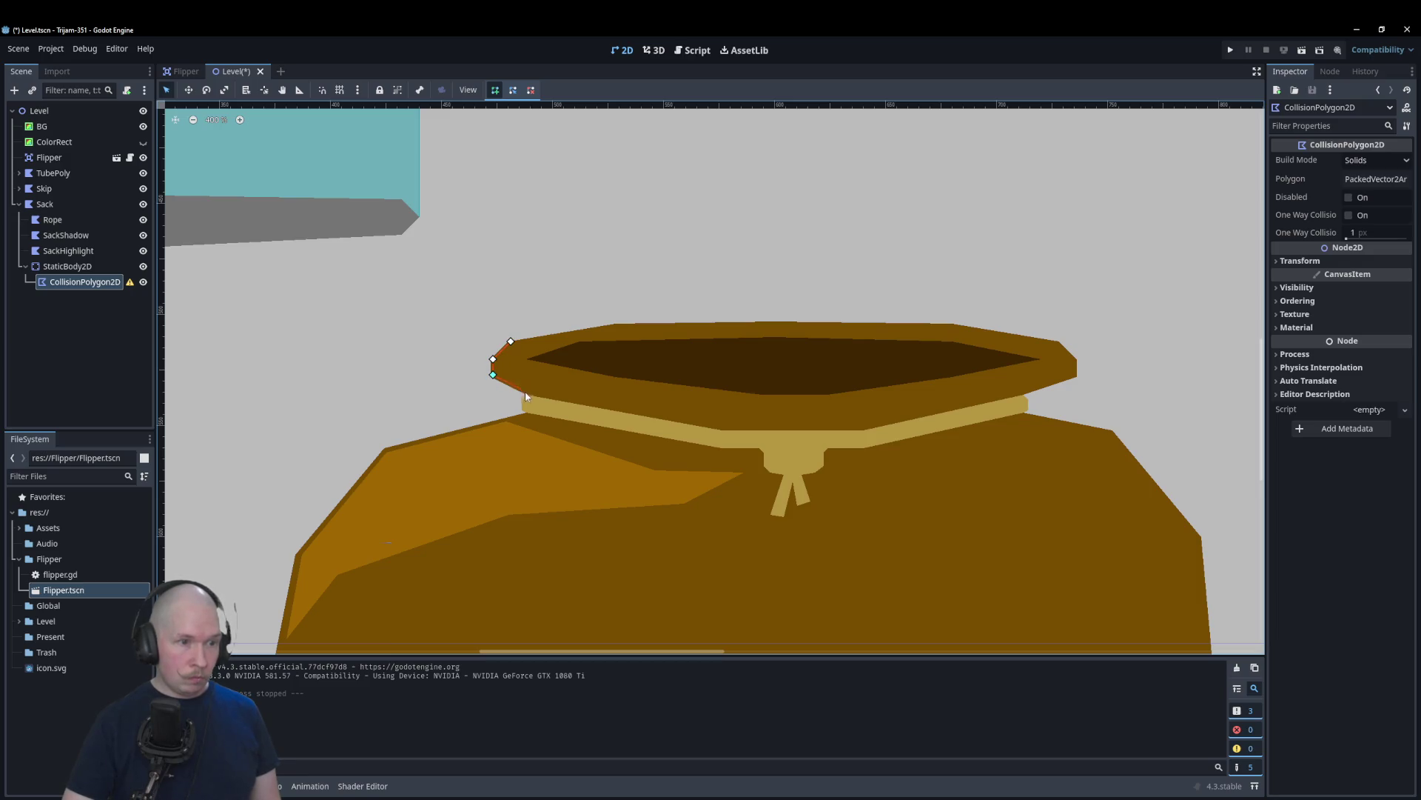
pyautogui.click(526, 414)
pyautogui.click(385, 449)
pyautogui.click(300, 552)
pyautogui.scroll(-1, 315, 552)
pyautogui.scroll(-1, 315, 551)
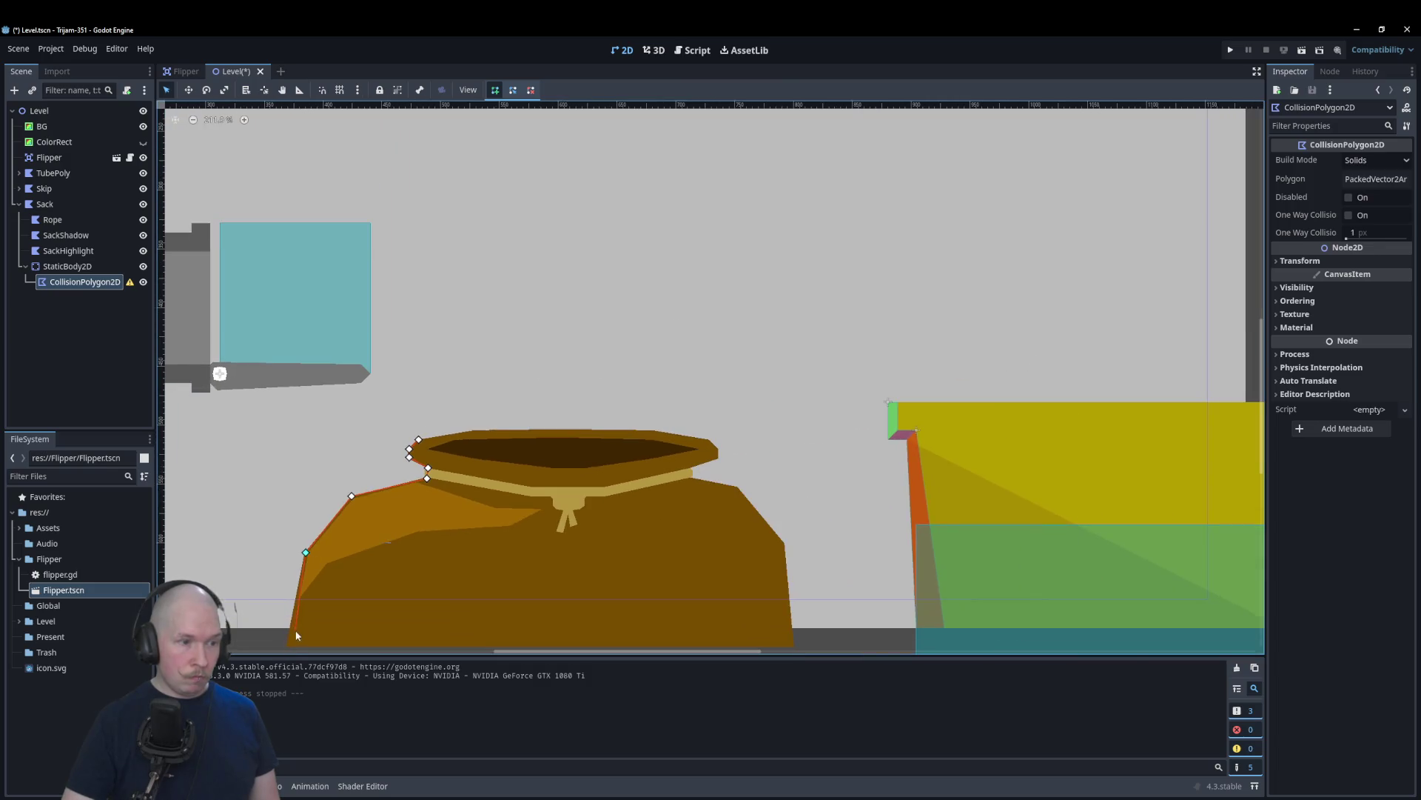
pyautogui.scroll(-3, 296, 648)
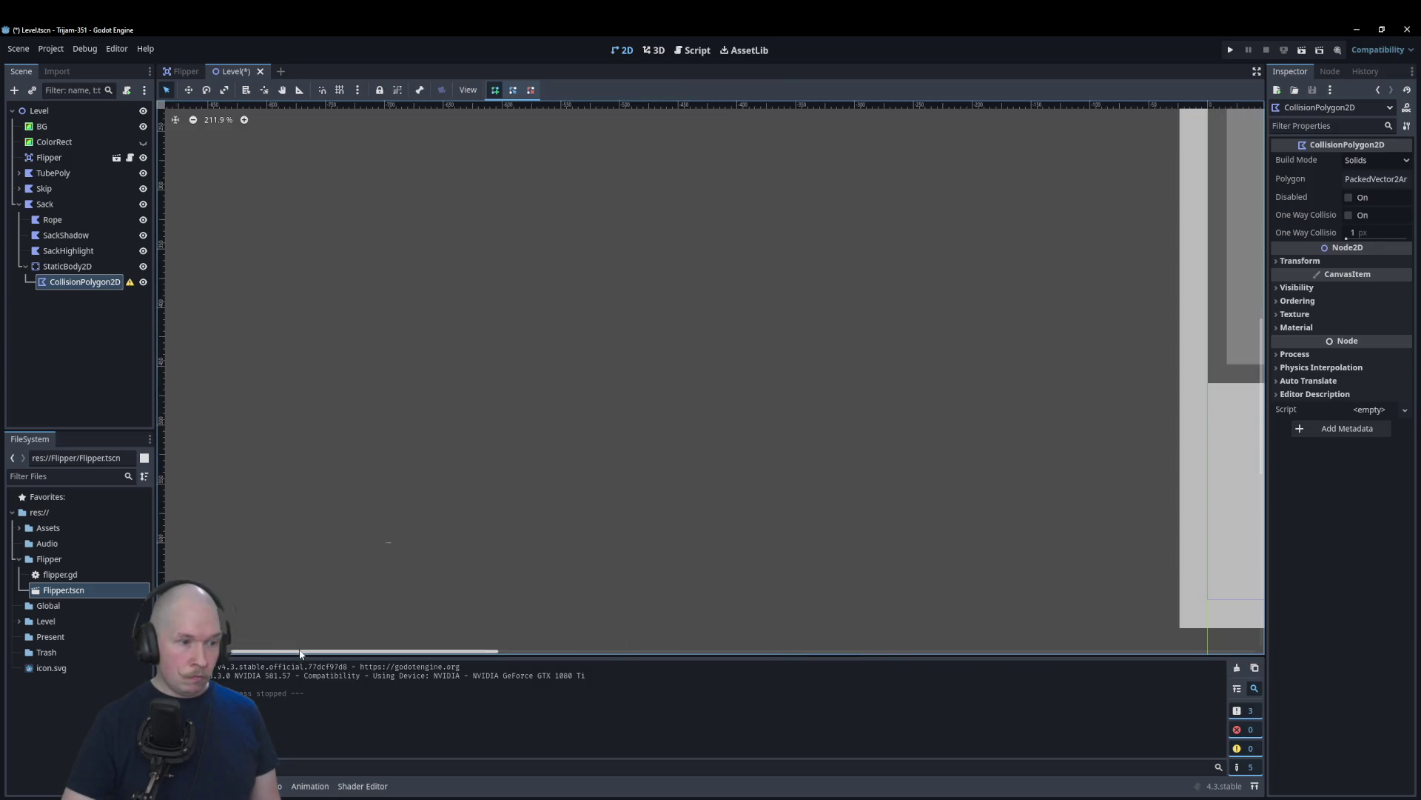
pyautogui.hscroll(5, 309, 610)
pyautogui.scroll(-1, 338, 455)
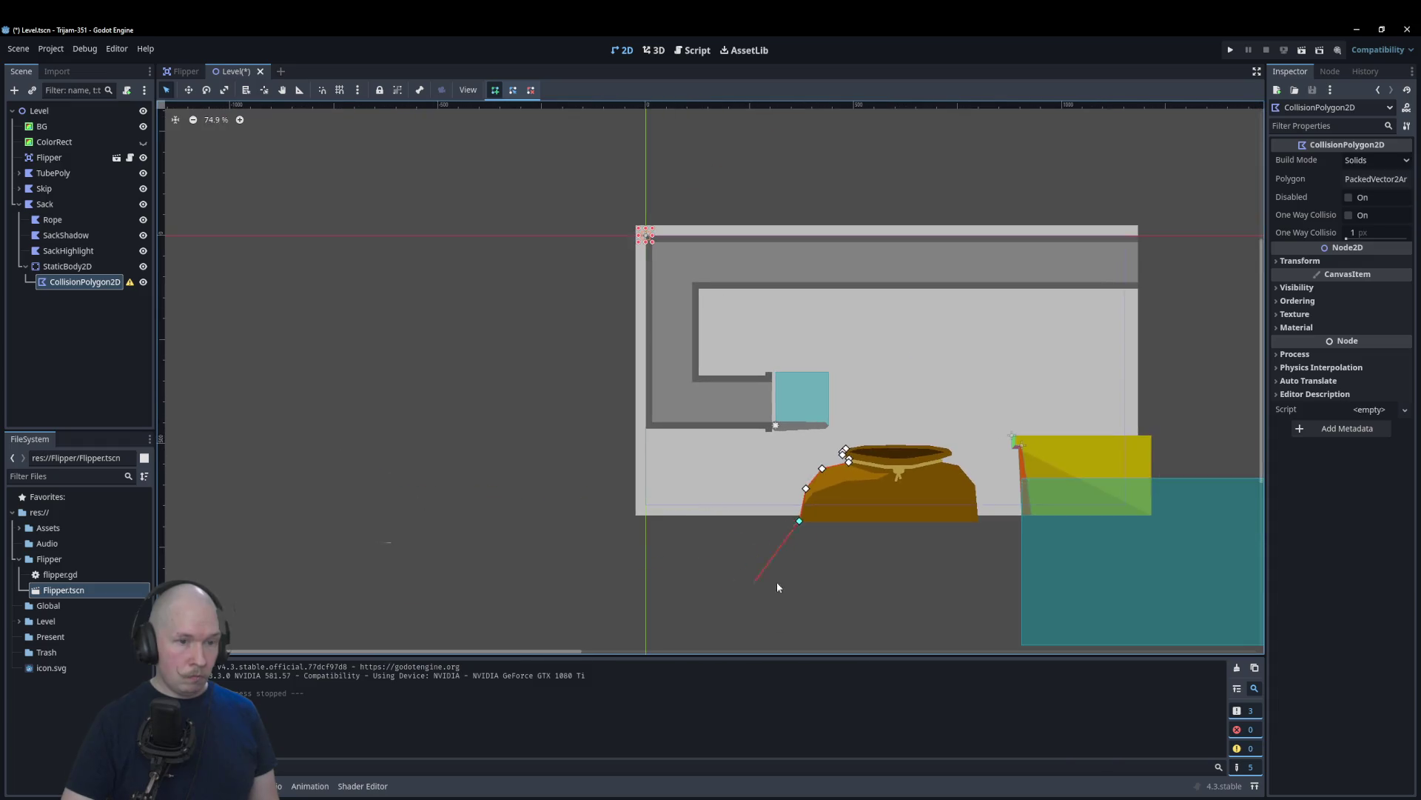
pyautogui.scroll(4, 796, 509)
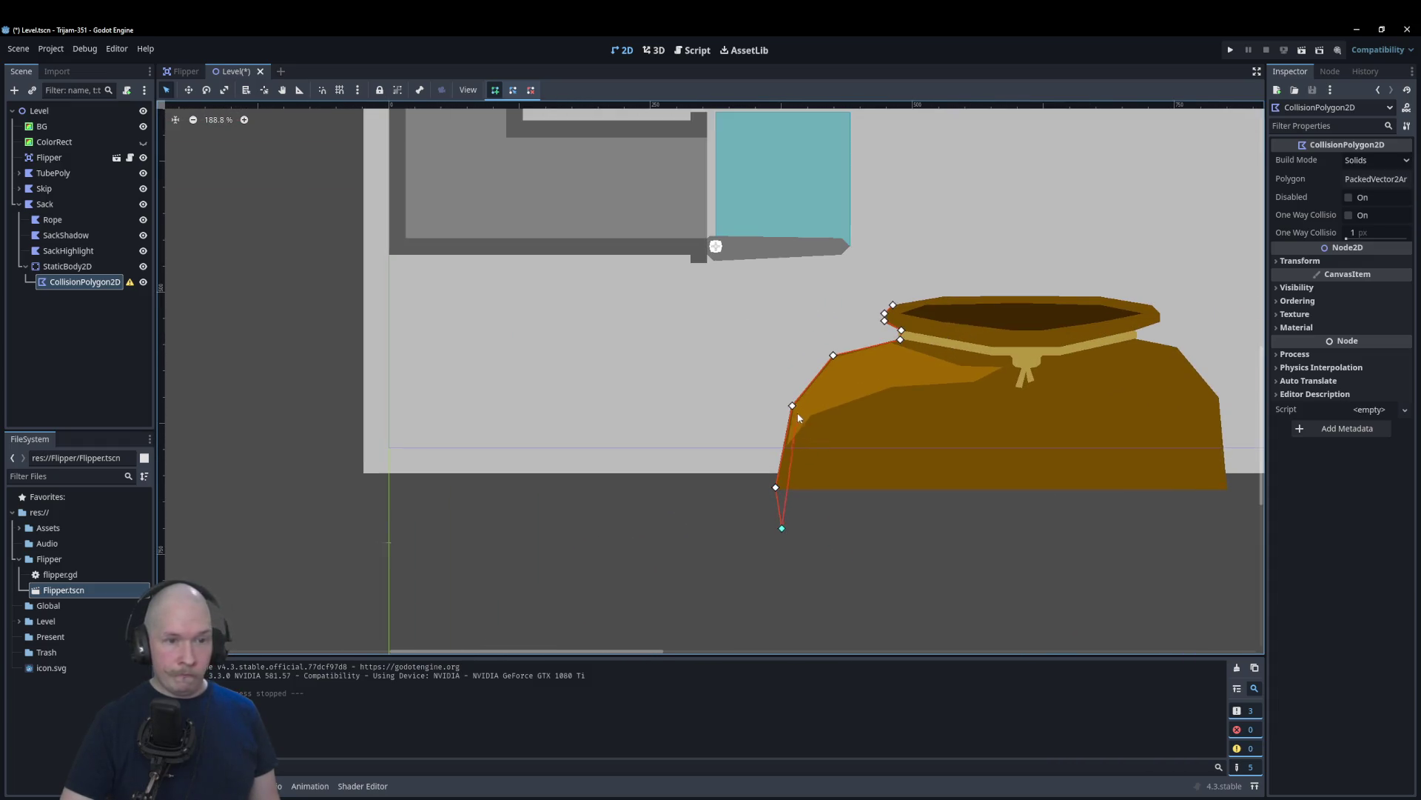
# Step: Add points along the shoulder and inside the rim, closing the polygon at its first point
pyautogui.click(797, 407)
pyautogui.click(838, 363)
pyautogui.click(905, 346)
pyautogui.scroll(8, 906, 348)
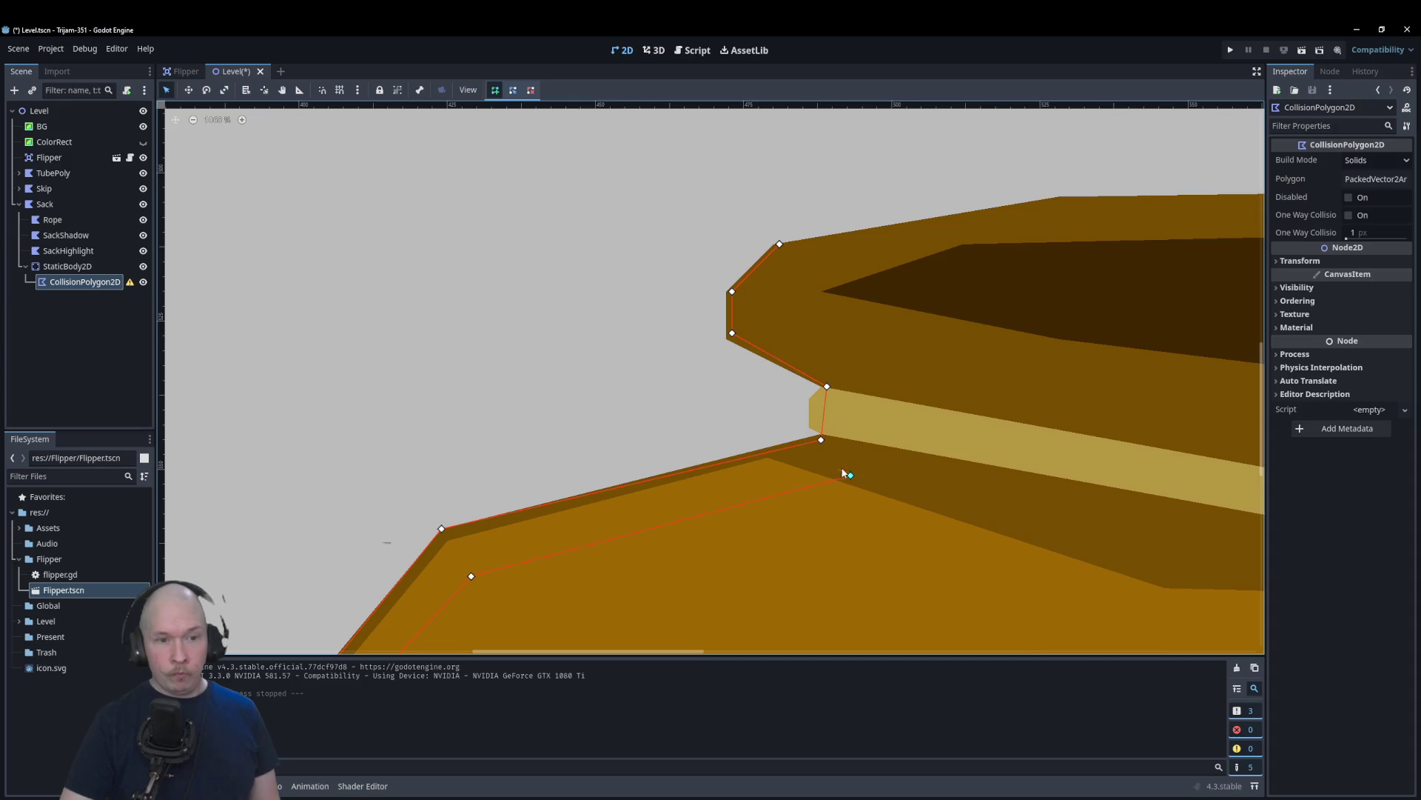
pyautogui.click(832, 382)
pyautogui.click(780, 338)
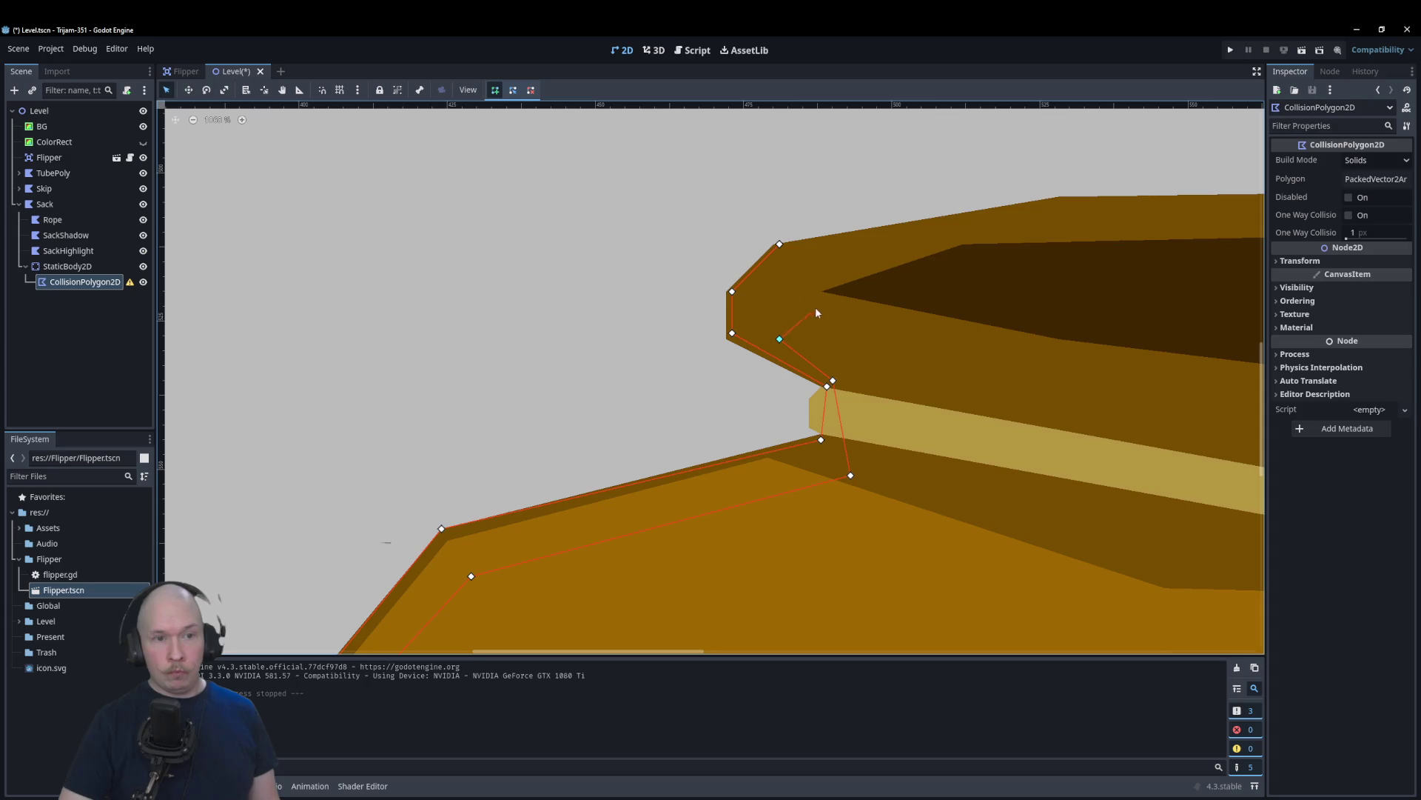
pyautogui.click(821, 292)
pyautogui.click(780, 244)
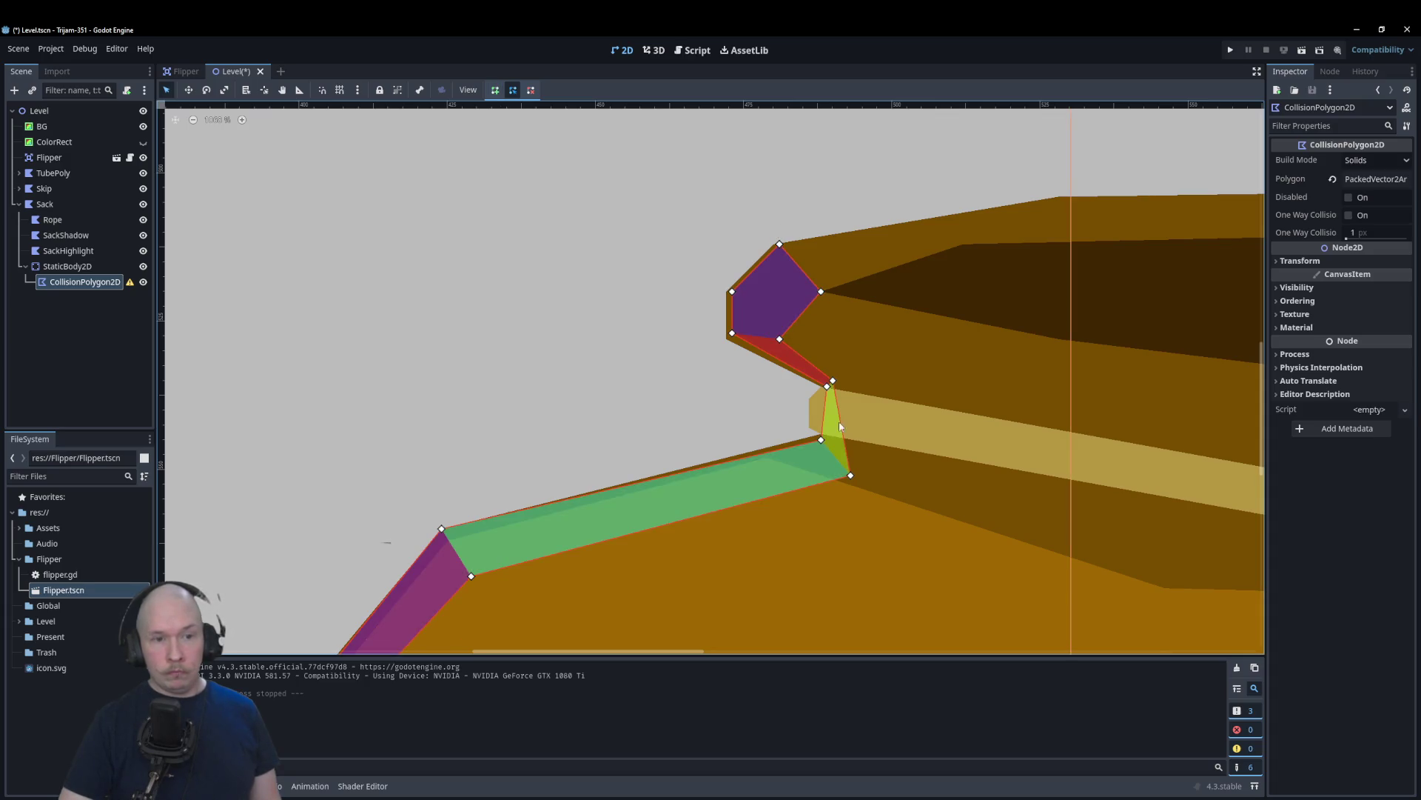
# Step: Nudge a corner vertex to tidy the outline, then select StaticBody2D
pyautogui.moveTo(851, 475); pyautogui.dragTo(827, 487)
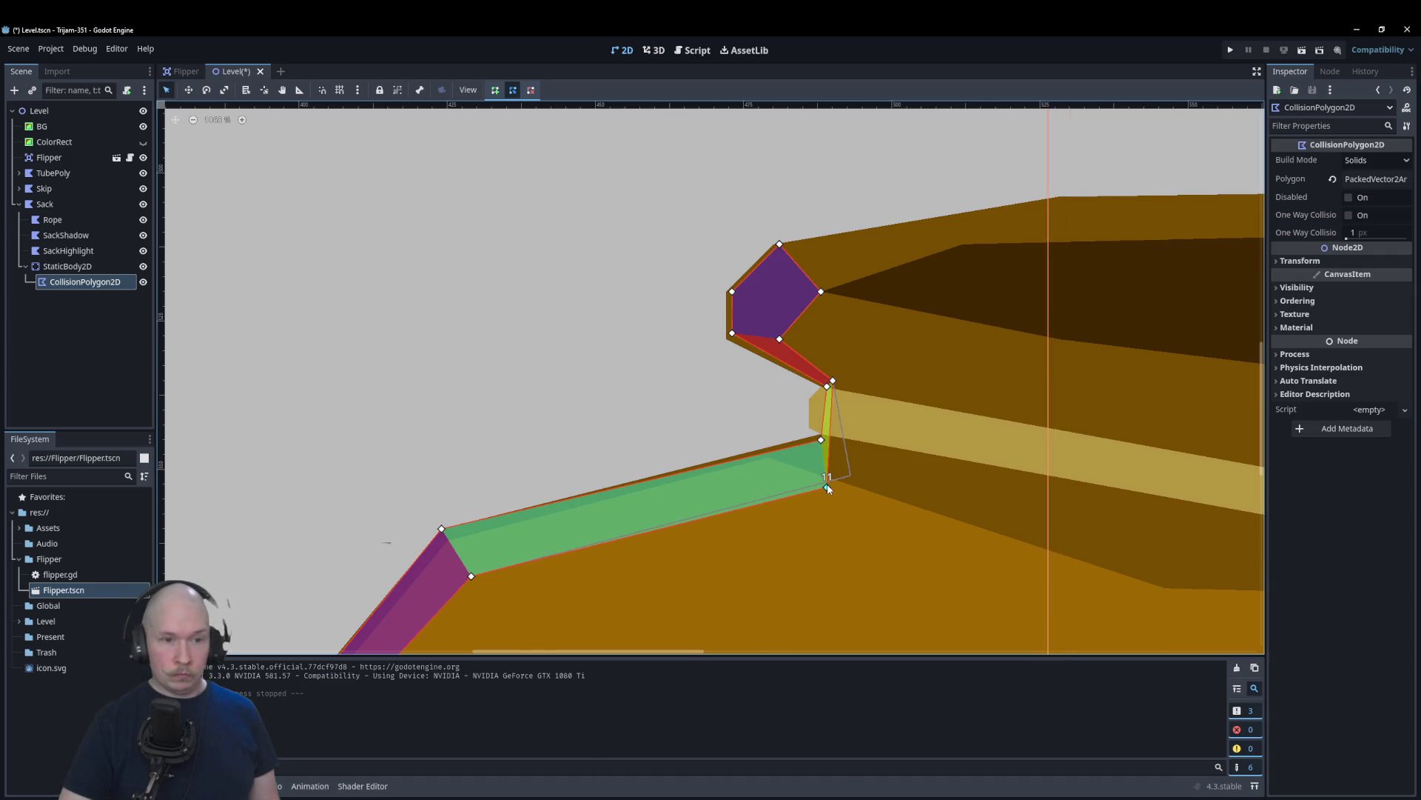
pyautogui.scroll(-4, 551, 264)
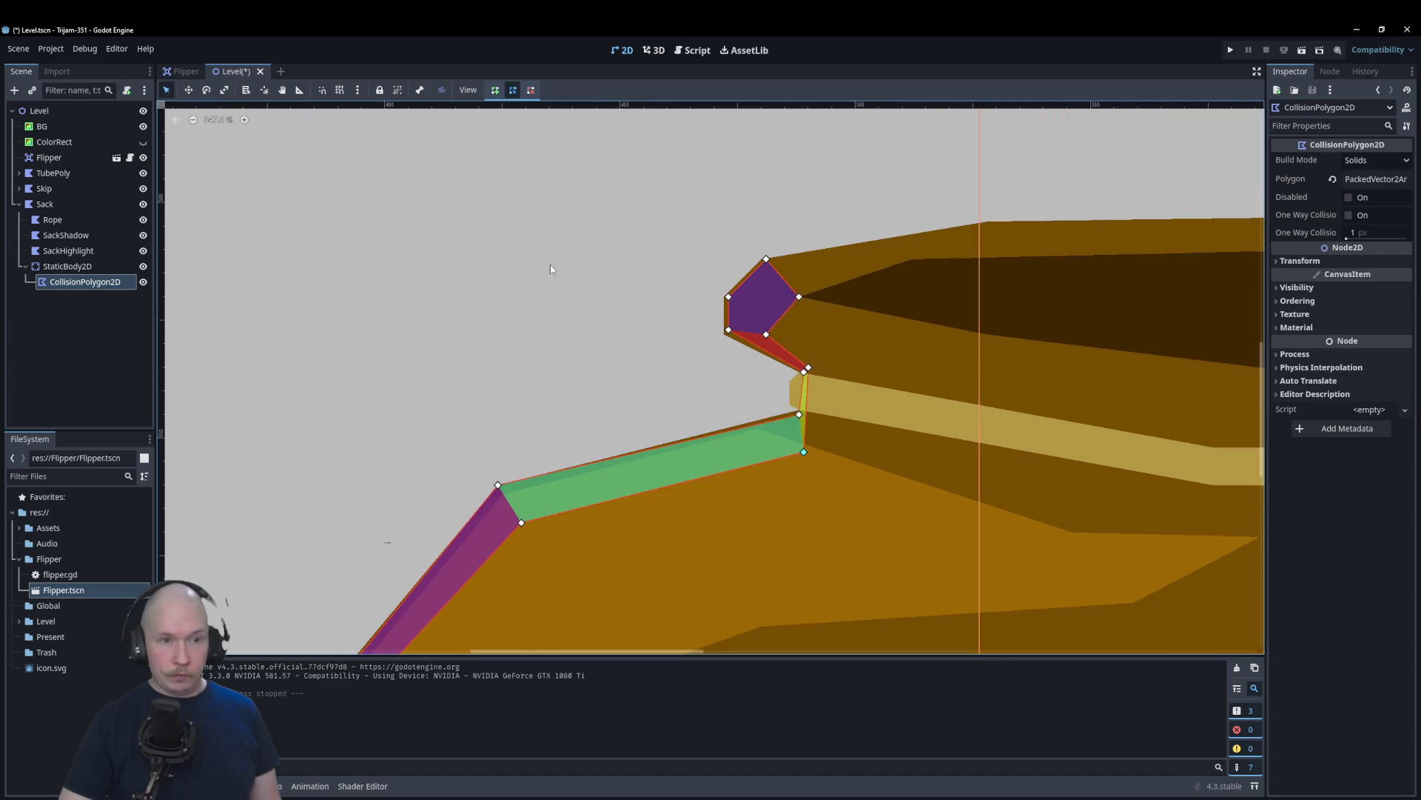
pyautogui.scroll(-5, 552, 318)
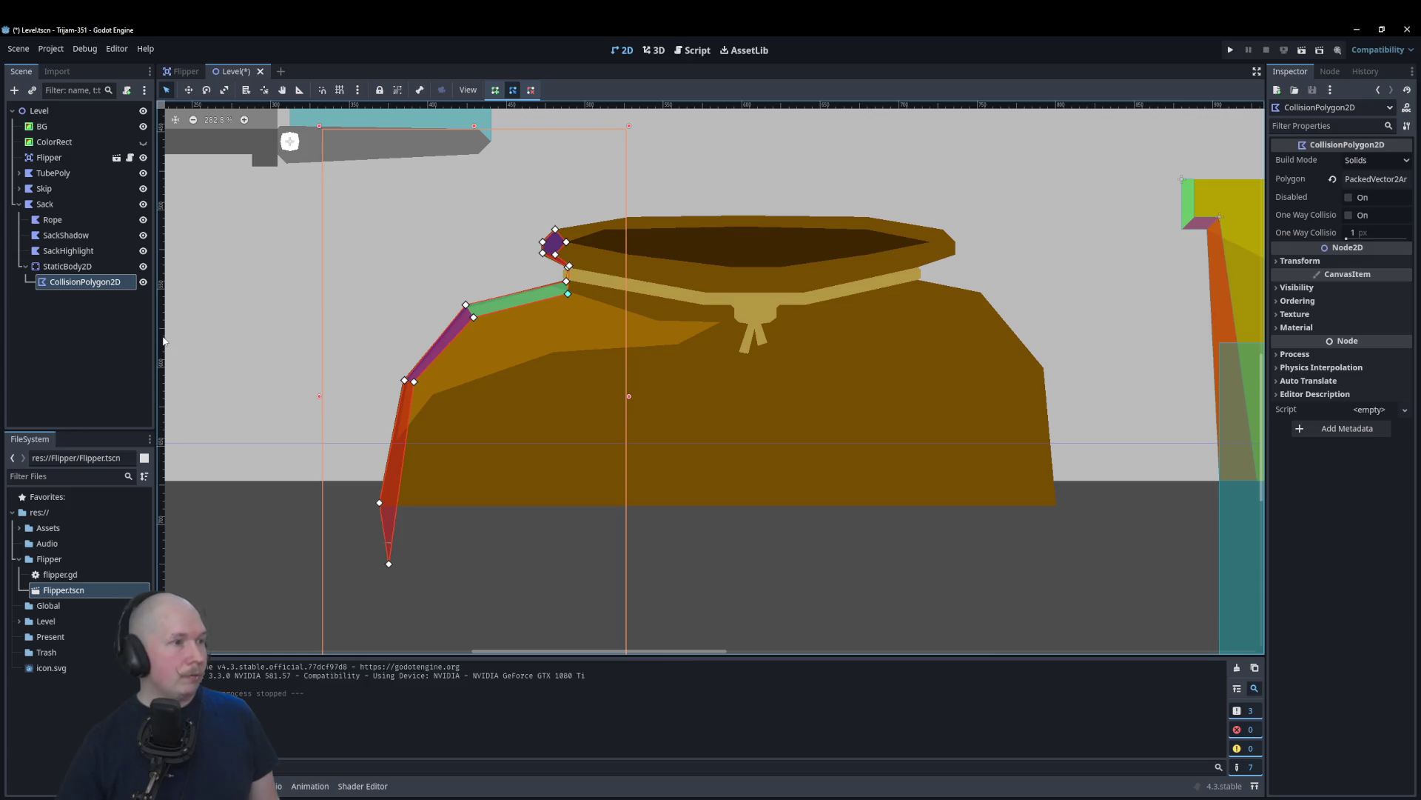
pyautogui.click(45, 266)
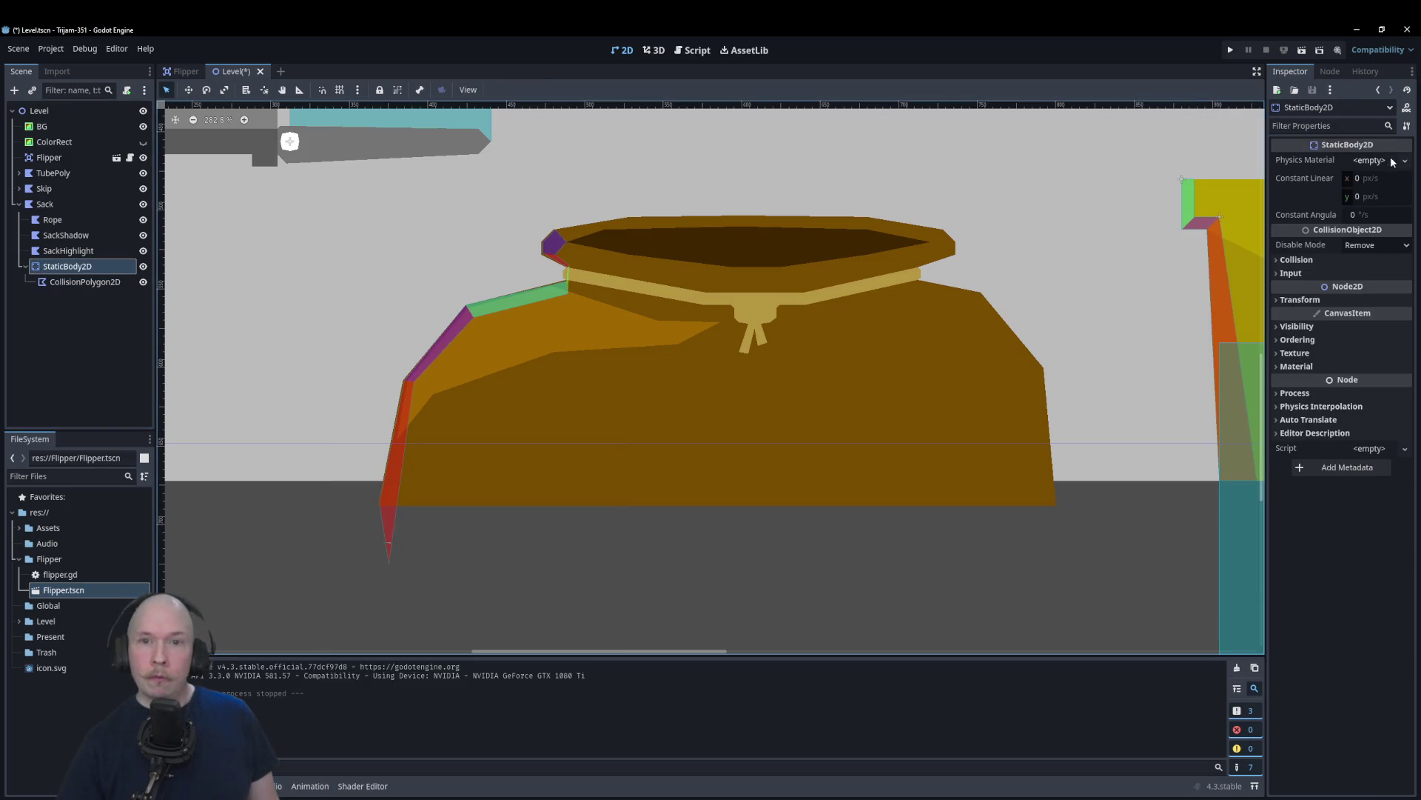
# Step: Add a second CollisionPolygon2D child under StaticBody2D
pyautogui.rightClick(75, 265)
pyautogui.click(117, 271)
pyautogui.write('coll')
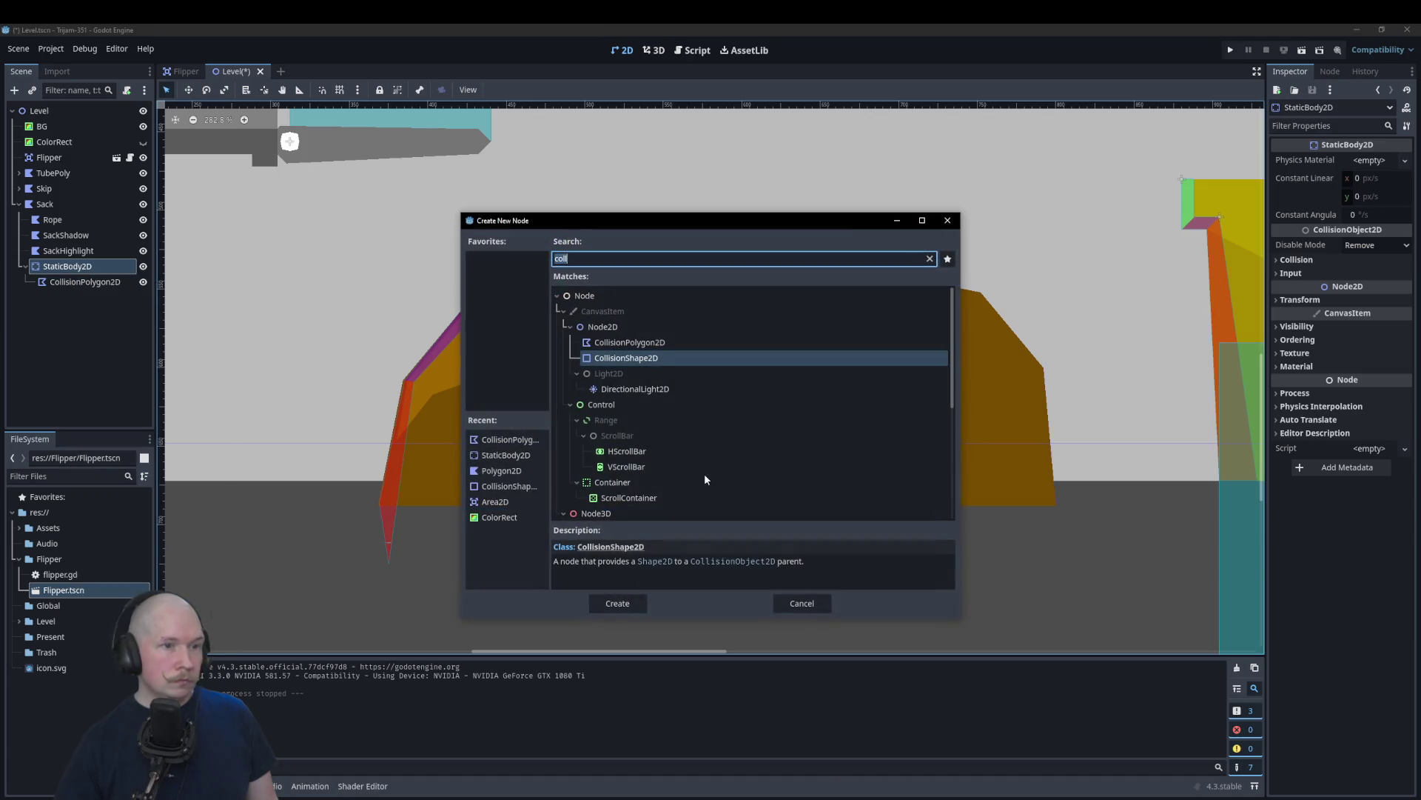
pyautogui.press('Up')
pyautogui.click(620, 602)
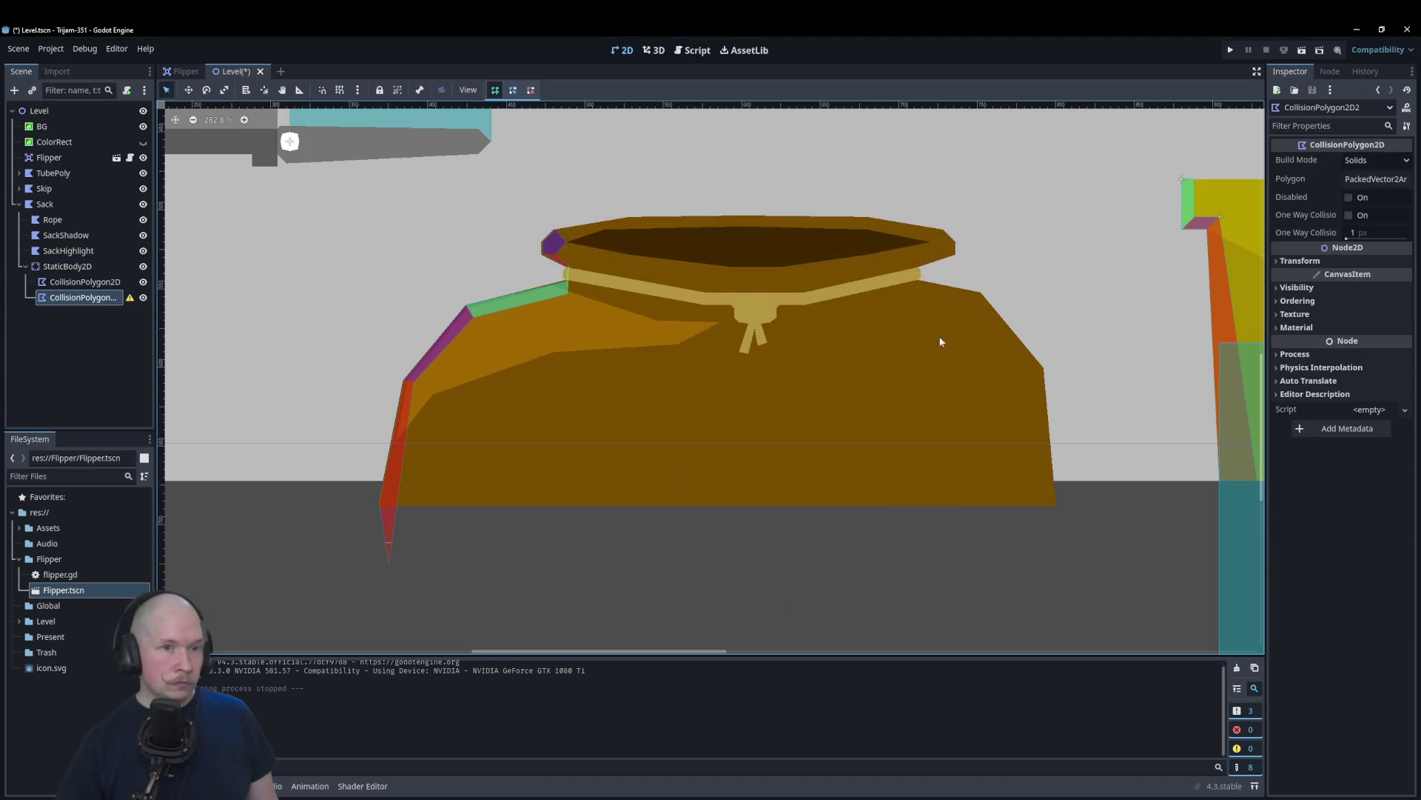
pyautogui.scroll(2, 949, 202)
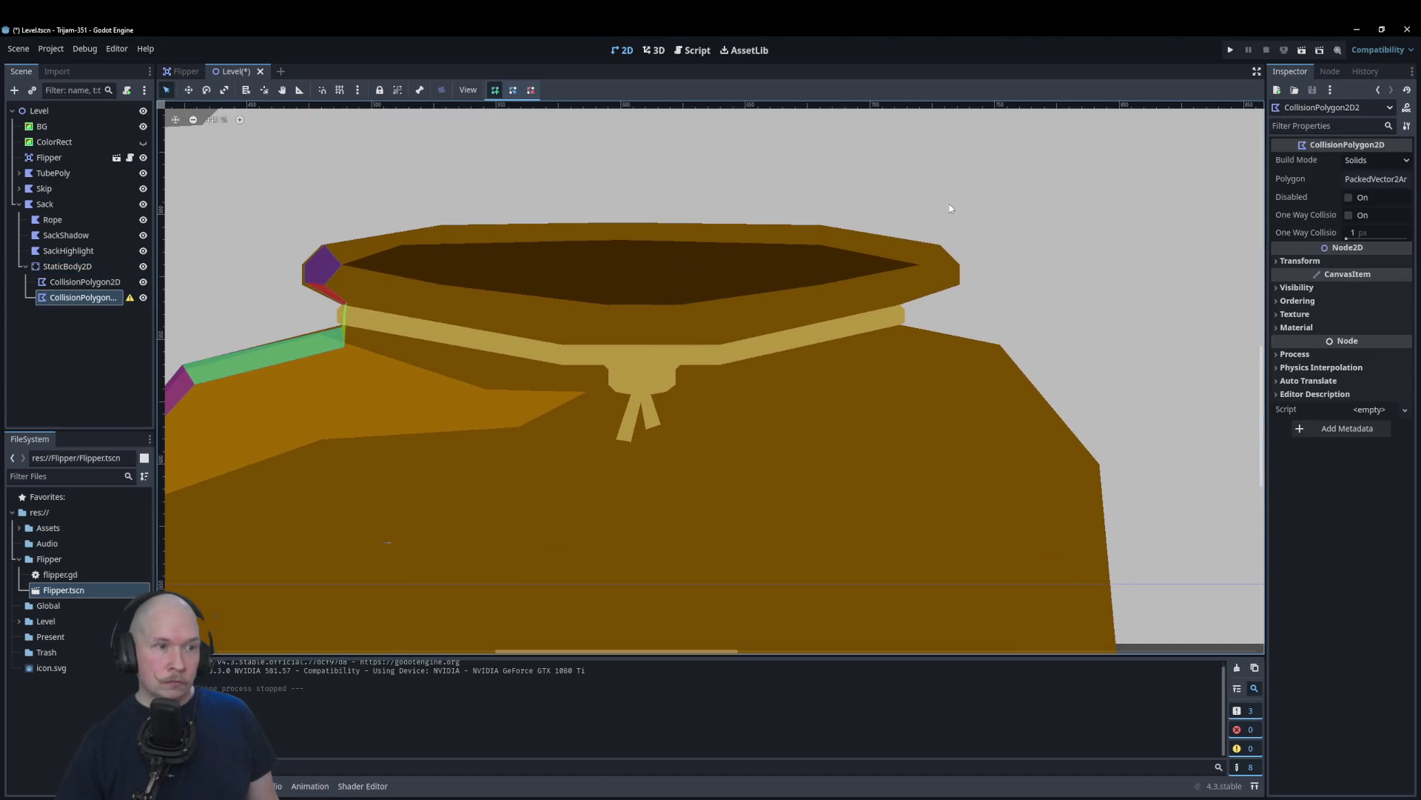
# Step: Trace points from the rim's right tip down the sack's right side to its lower edge
pyautogui.click(920, 260)
pyautogui.click(960, 264)
pyautogui.click(960, 284)
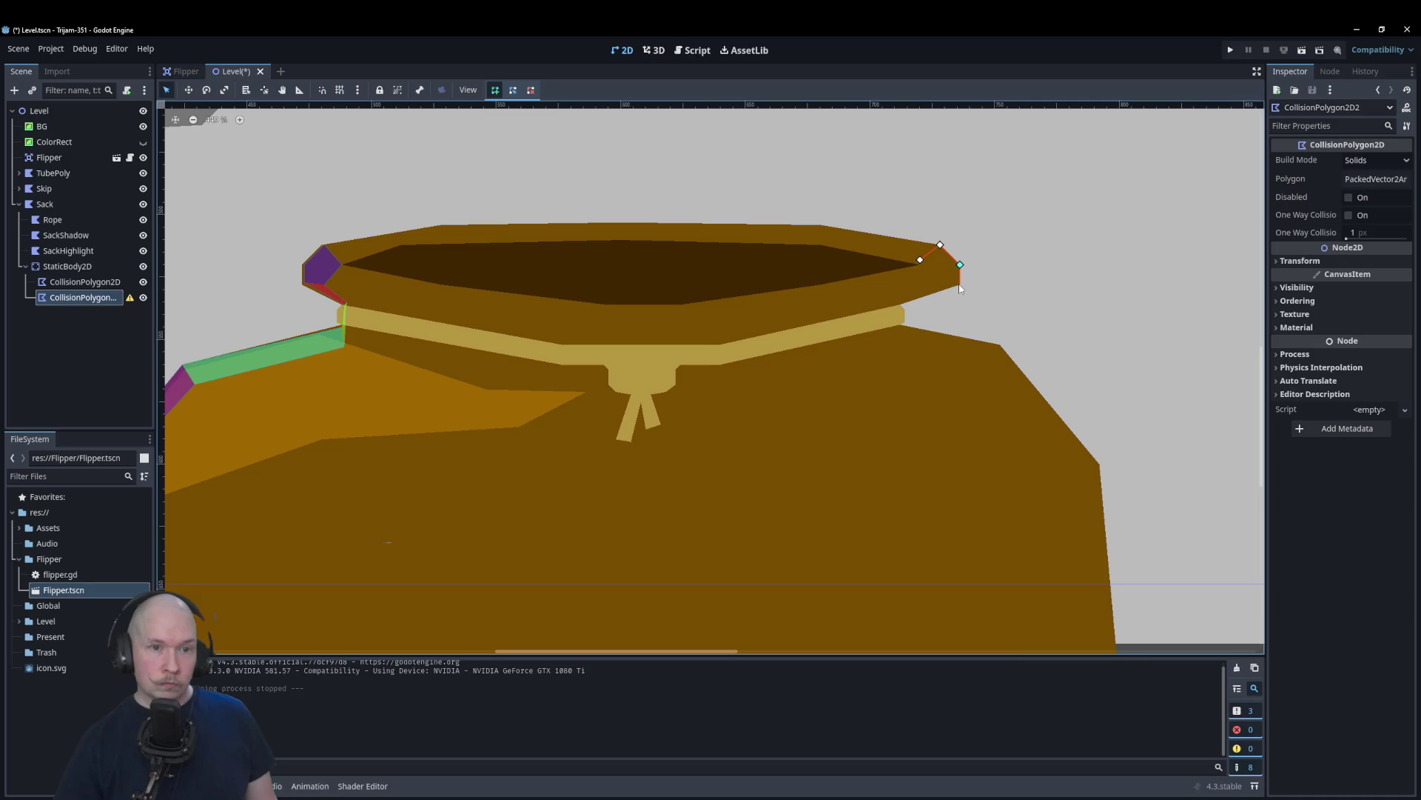
pyautogui.click(900, 304)
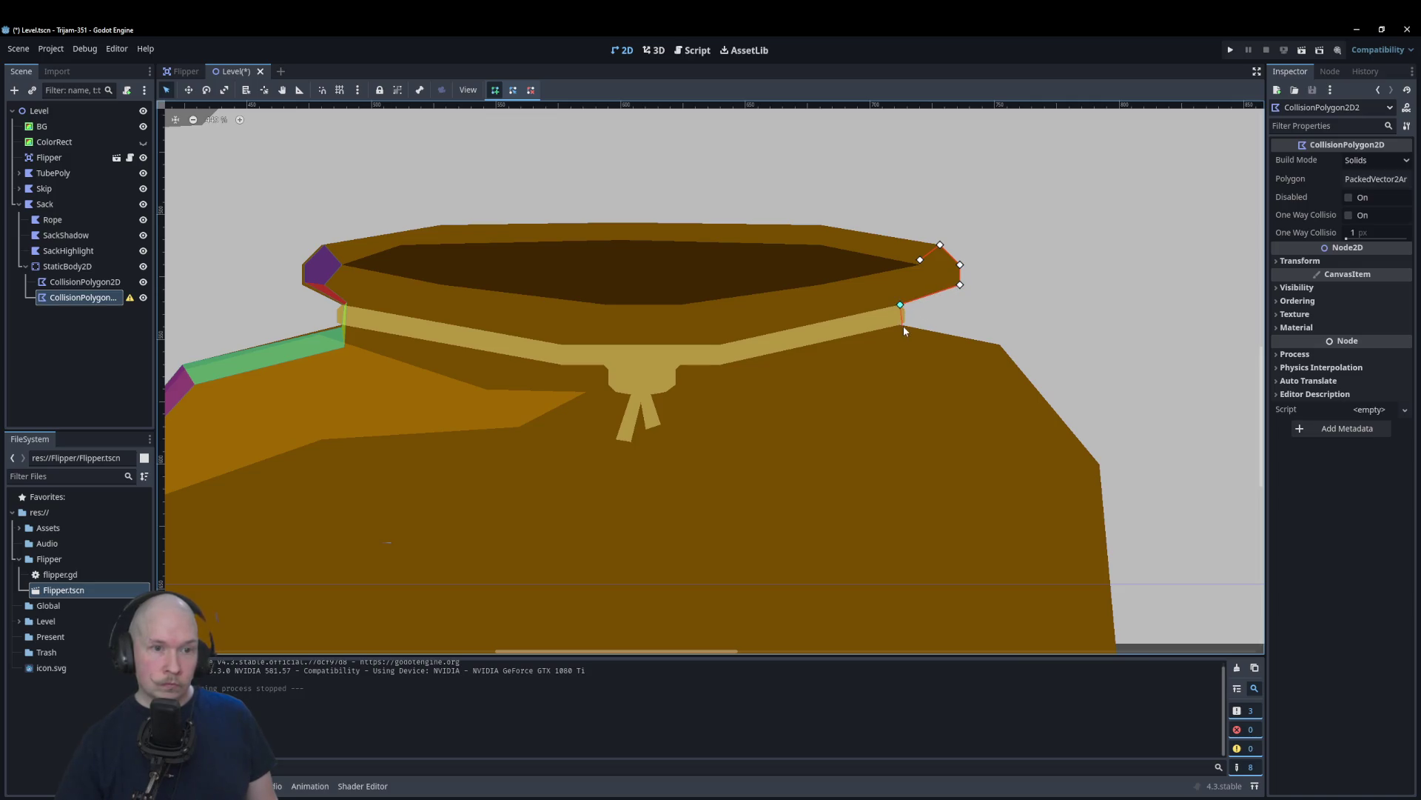
pyautogui.click(900, 324)
pyautogui.click(1099, 463)
pyautogui.scroll(-6, 1089, 462)
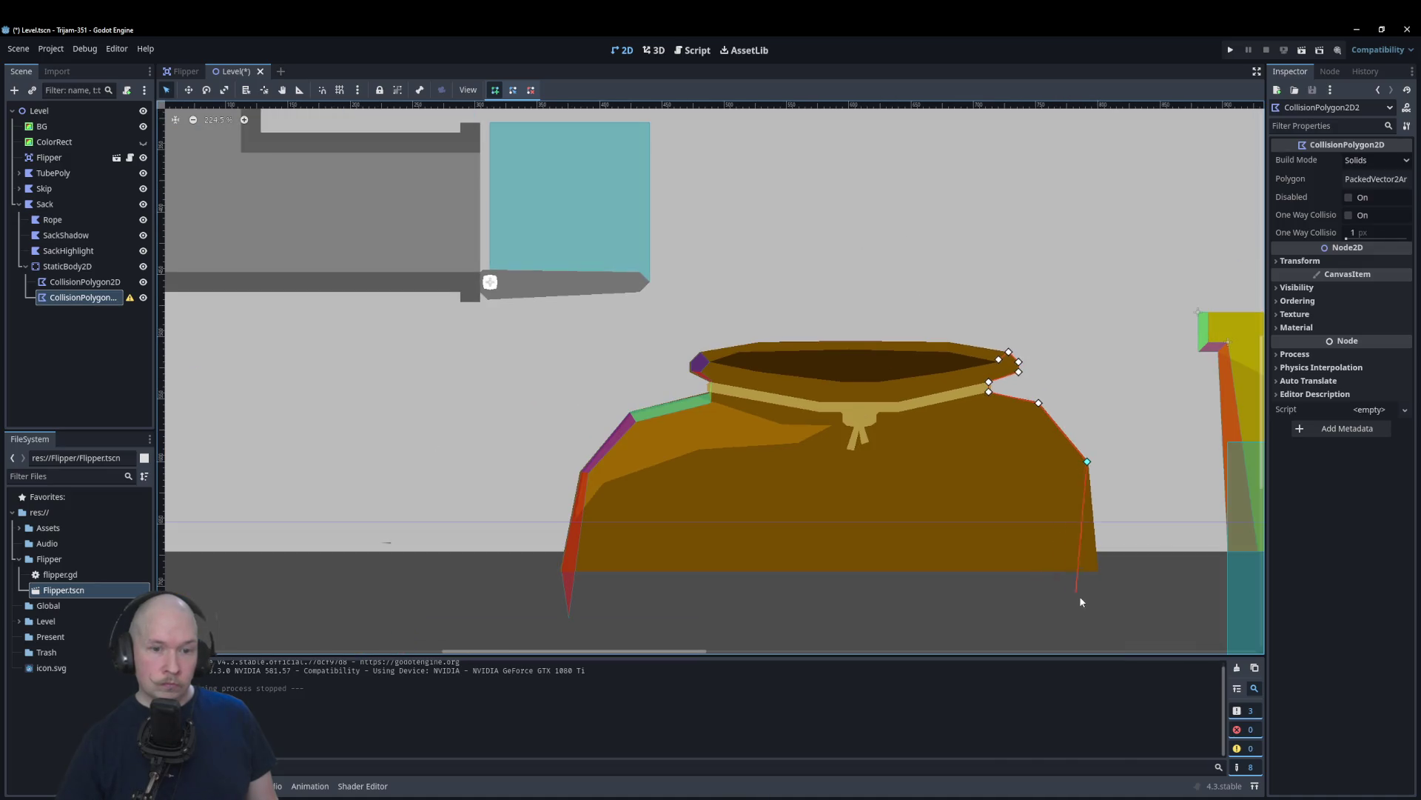
pyautogui.click(1104, 628)
pyautogui.click(986, 399)
# Step: Add vertices up to the rim's right corner and close the polygon, then collapse StaticBody2D
pyautogui.scroll(2, 1018, 377)
pyautogui.scroll(2, 1024, 382)
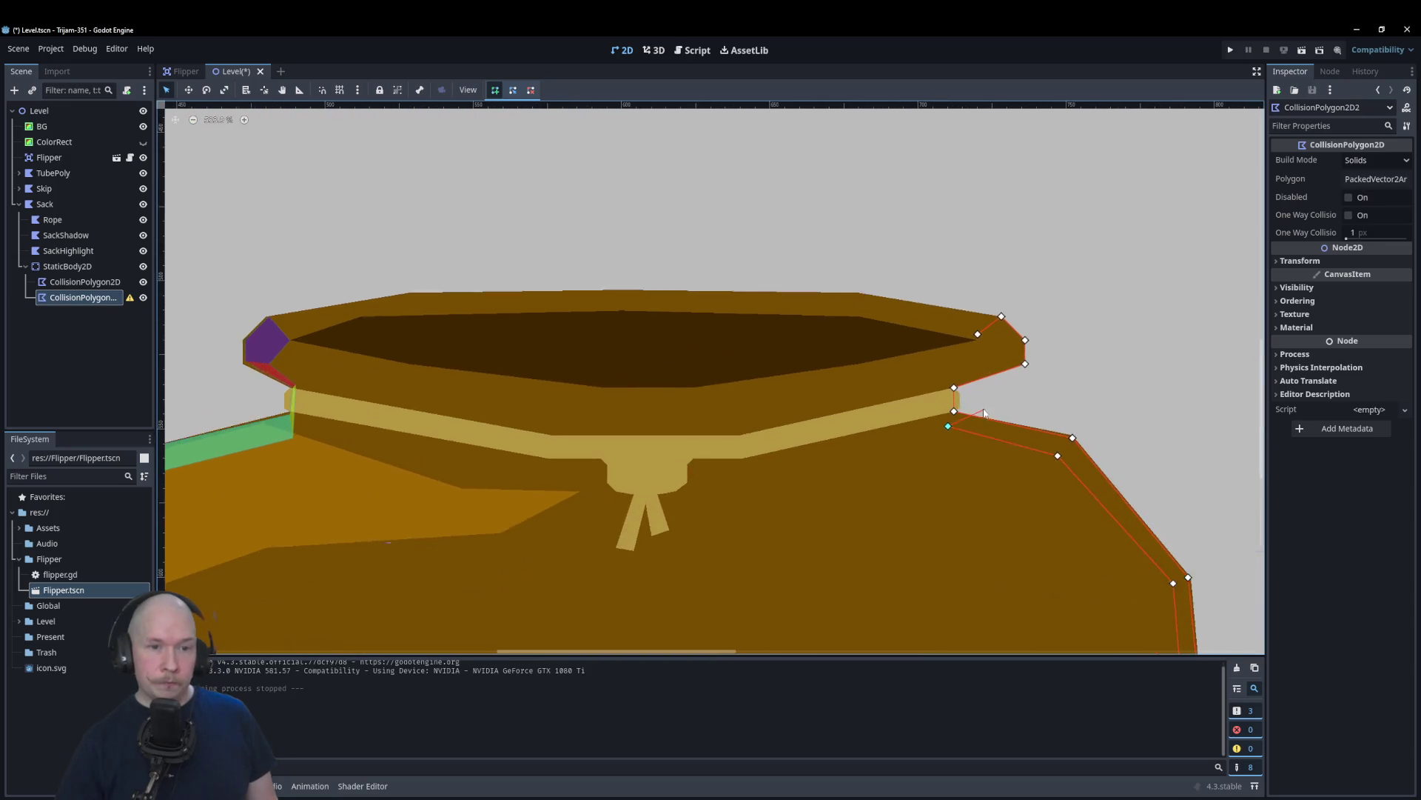
pyautogui.click(946, 376)
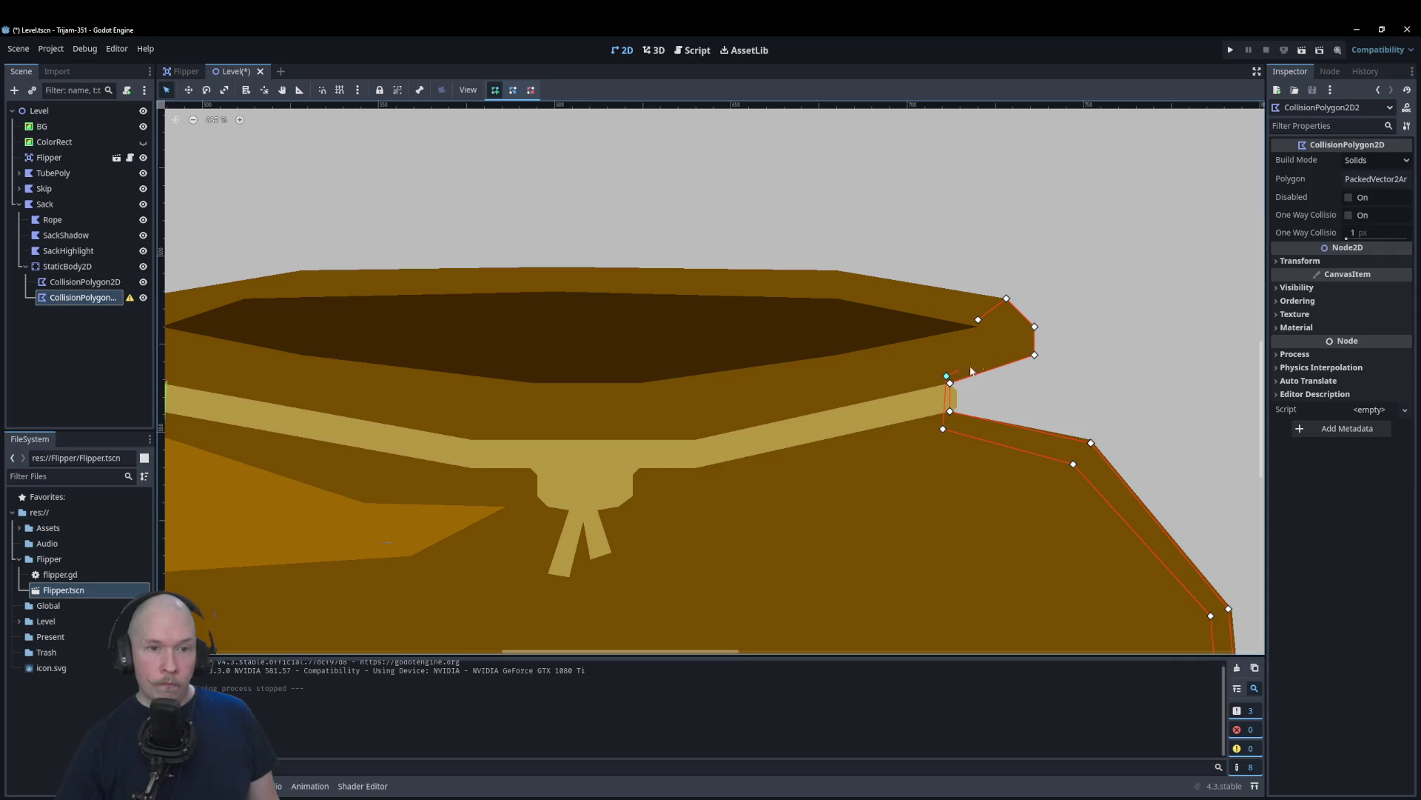
pyautogui.click(1014, 337)
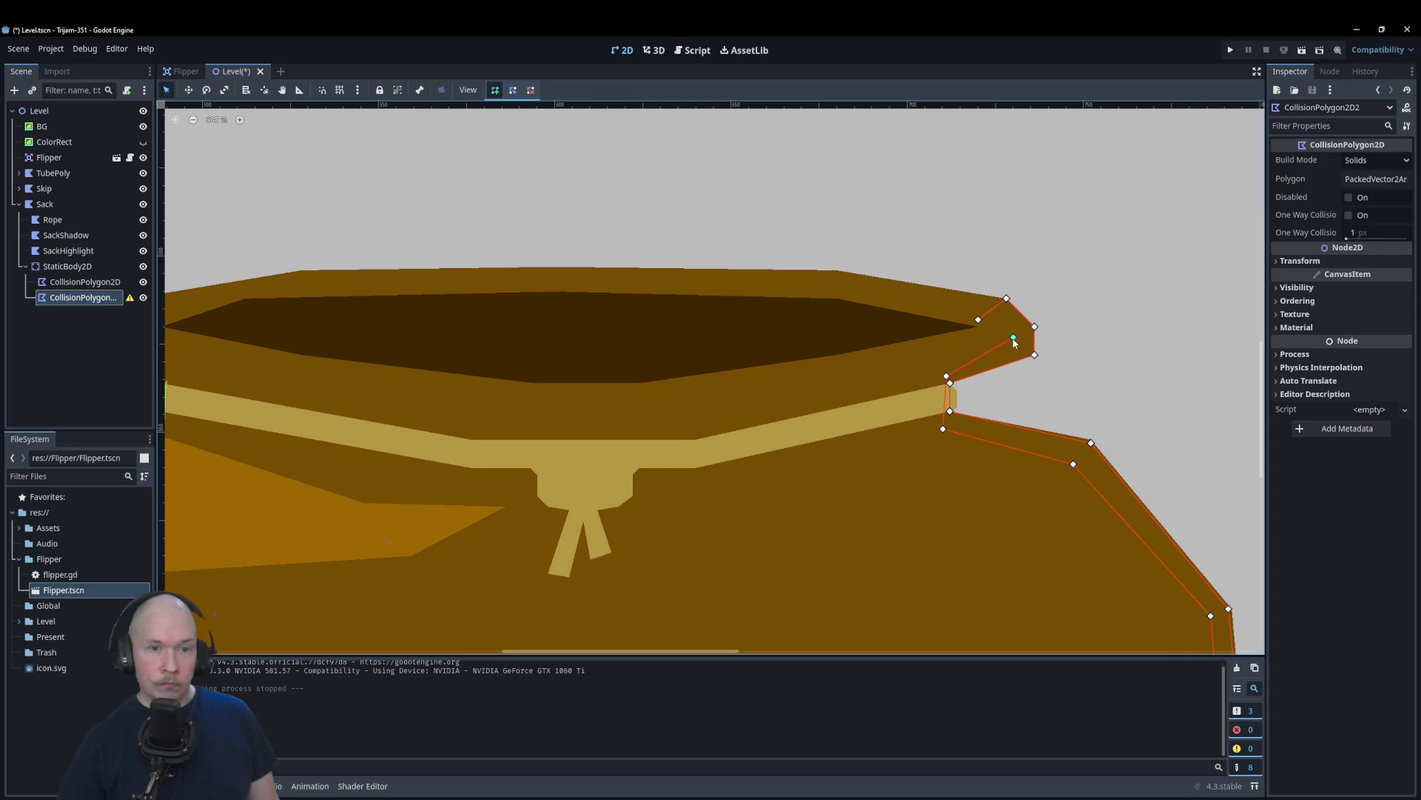
pyautogui.click(978, 320)
pyautogui.scroll(4, 1006, 306)
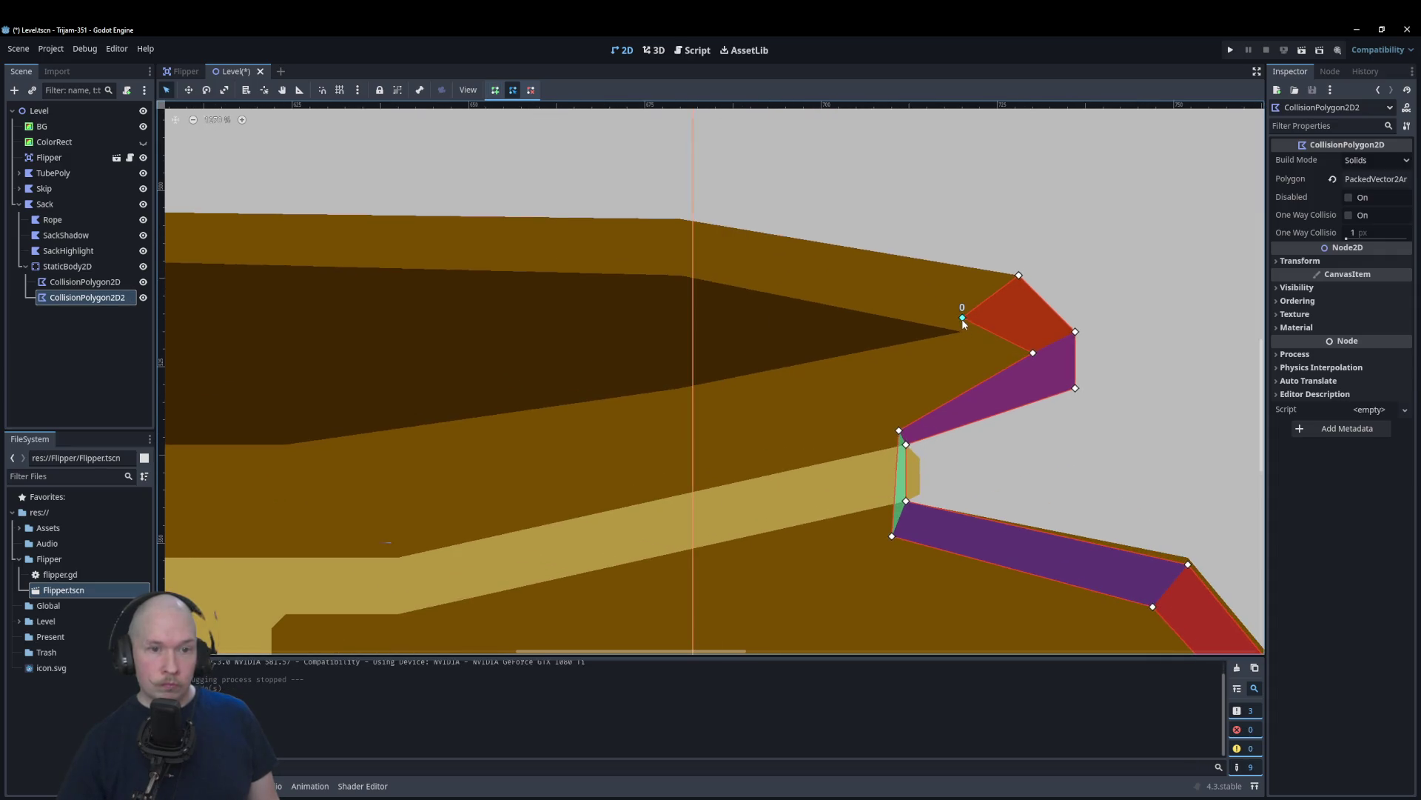
pyautogui.scroll(-7, 823, 260)
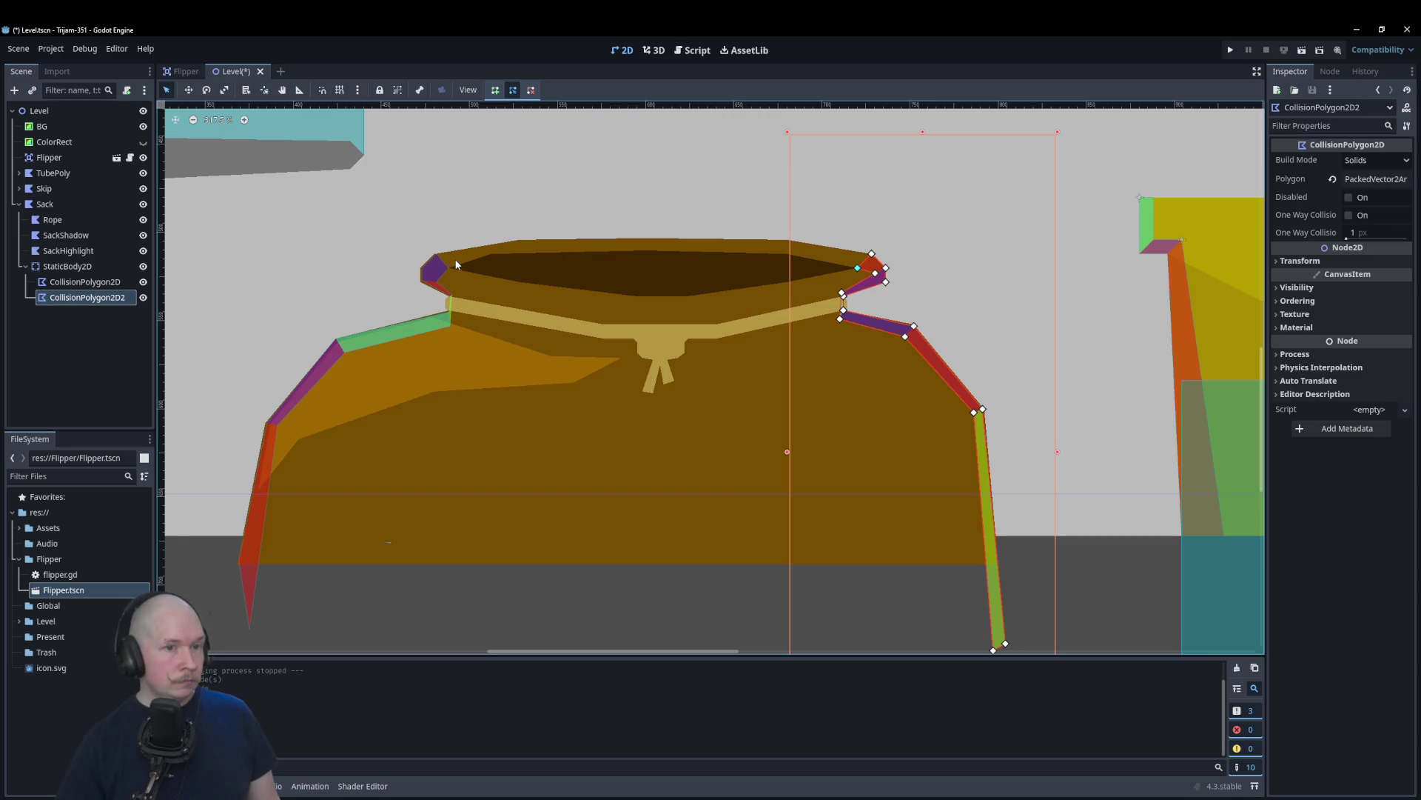
pyautogui.click(42, 318)
pyautogui.click(28, 267)
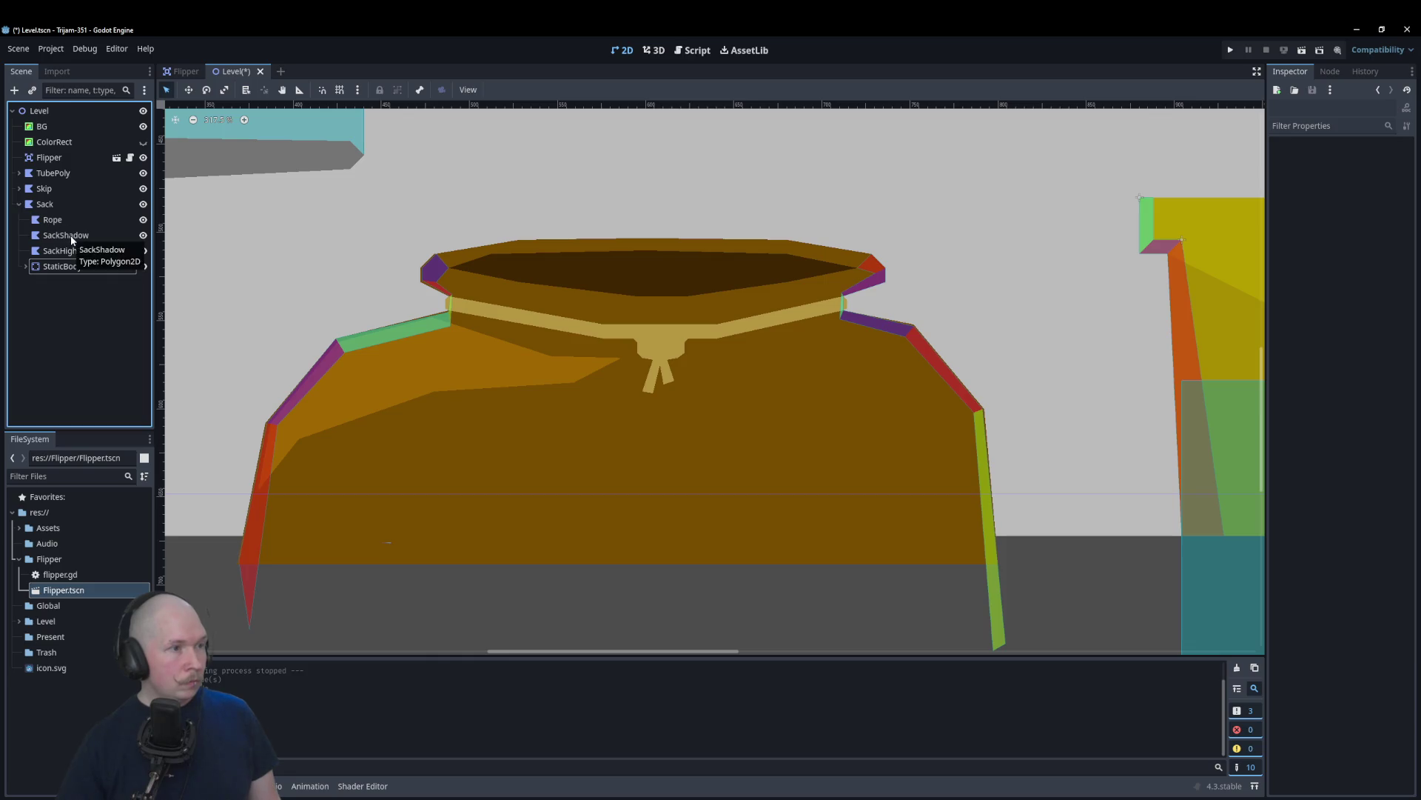
# Step: Add a Polygon2D child node under Sack
pyautogui.click(45, 206)
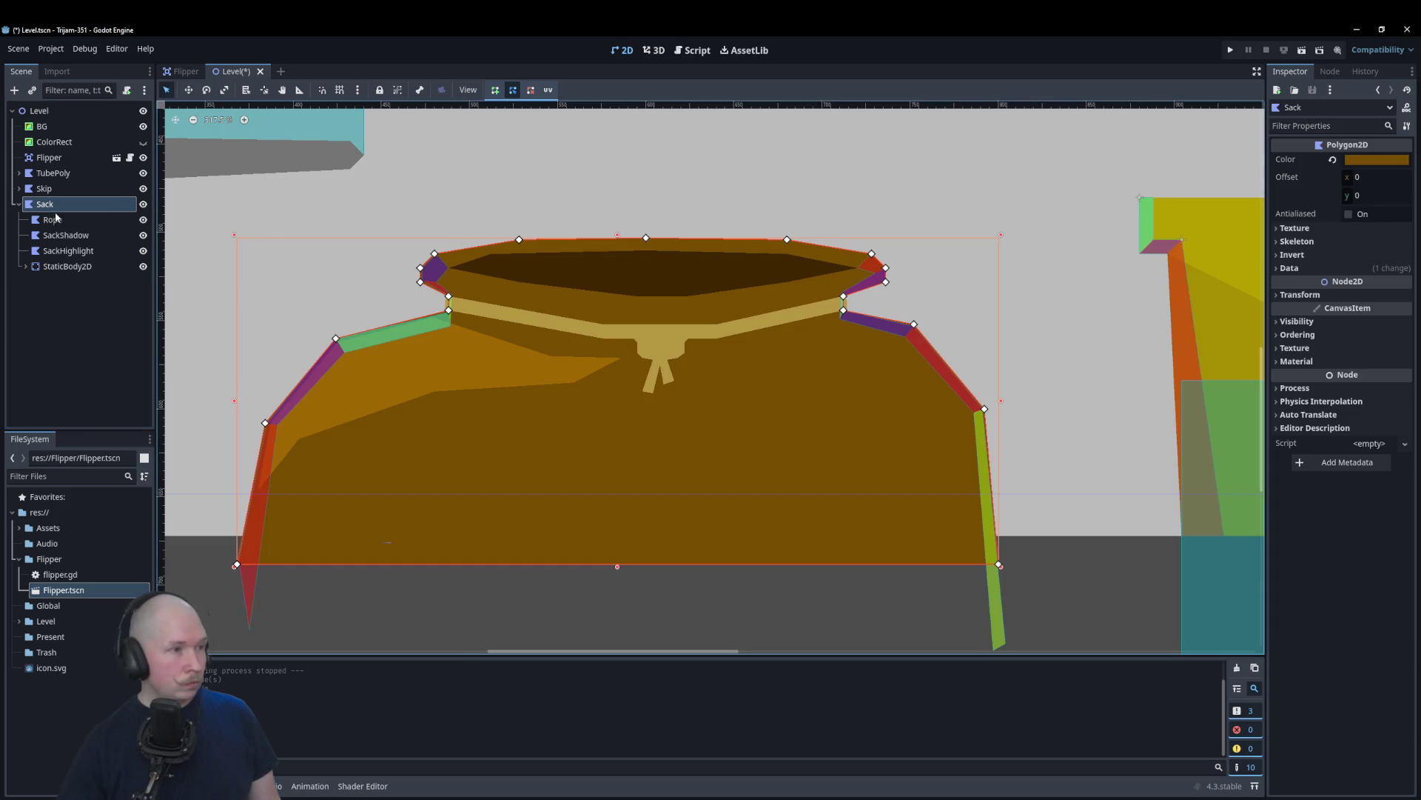
pyautogui.rightClick(55, 209)
pyautogui.click(89, 217)
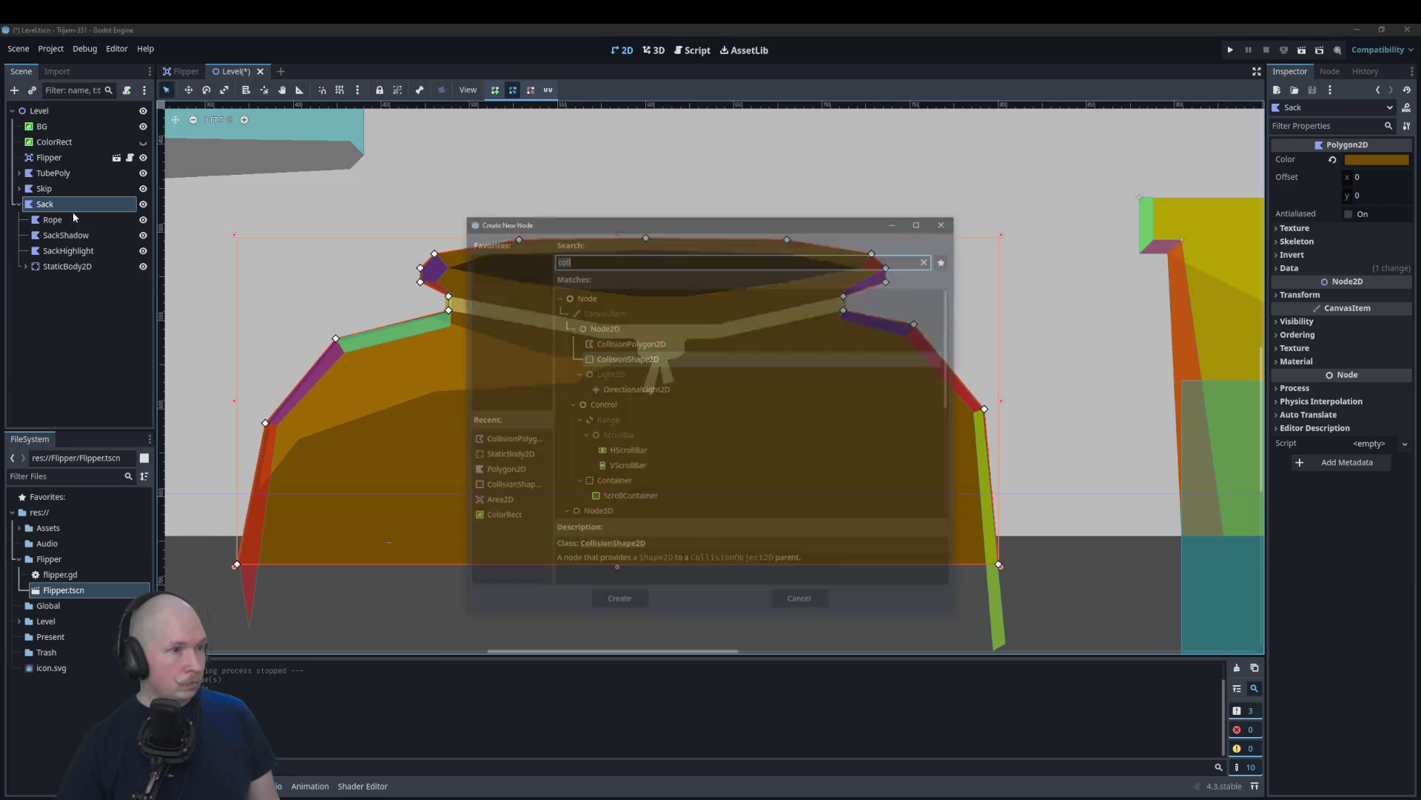
pyautogui.write('pol')
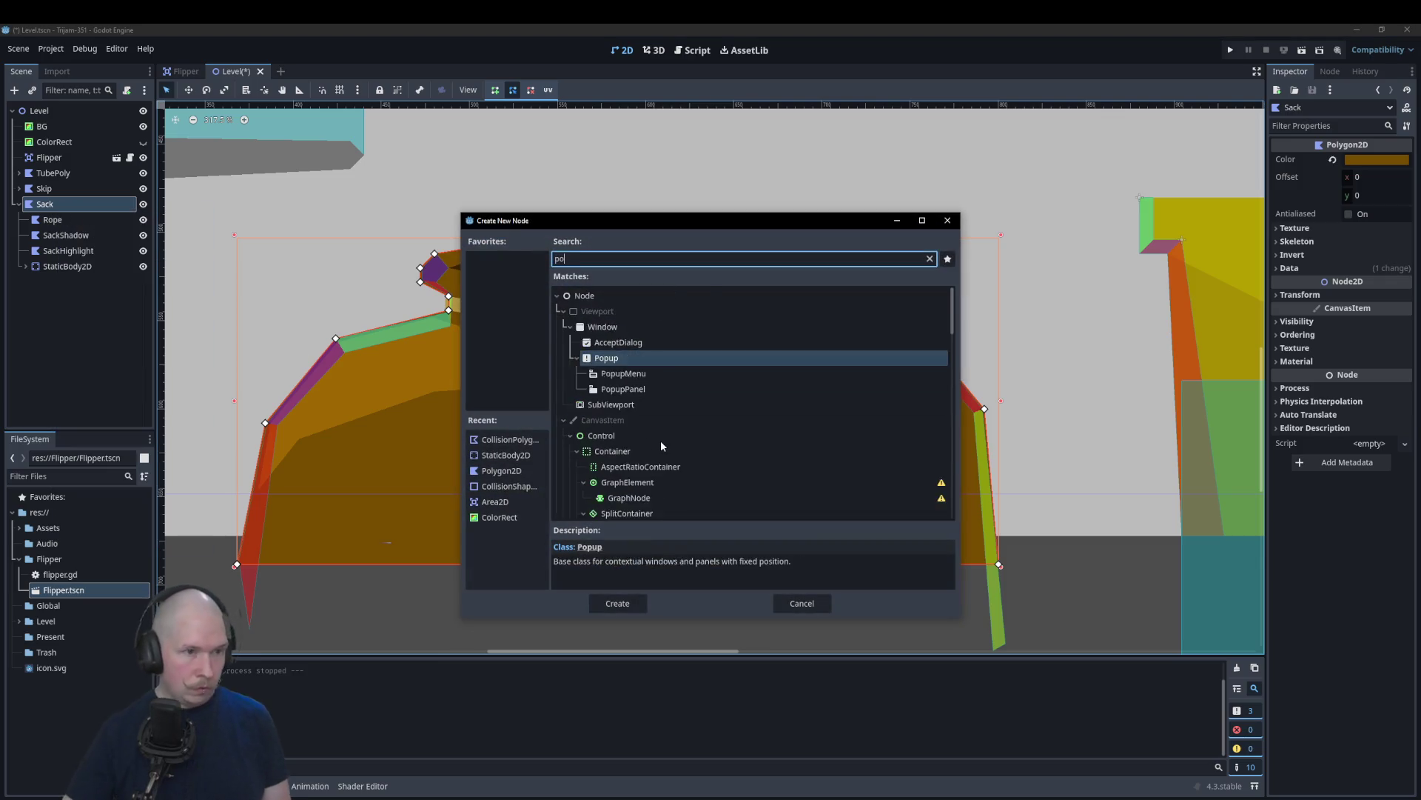
pyautogui.doubleClick(666, 447)
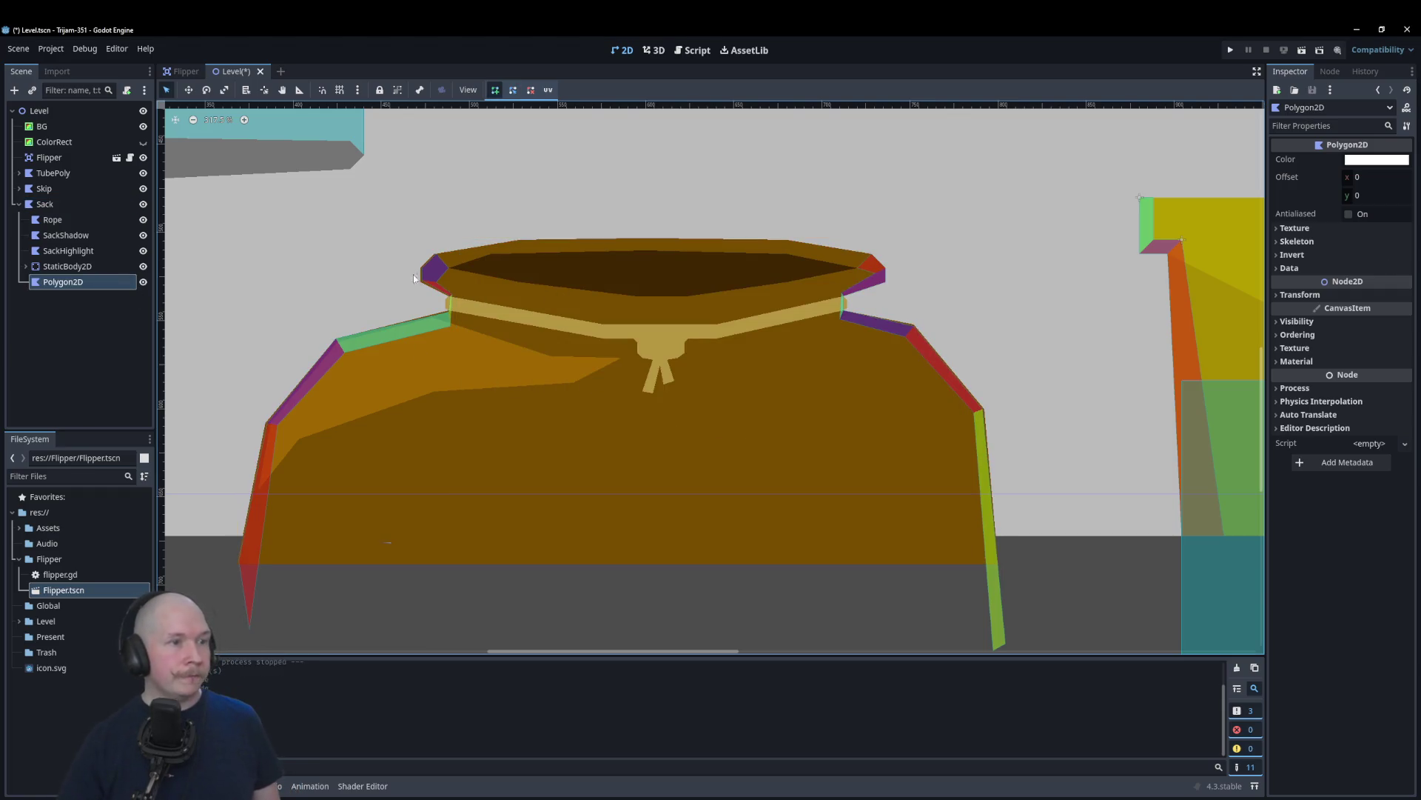
pyautogui.scroll(5, 433, 256)
pyautogui.scroll(3, 432, 256)
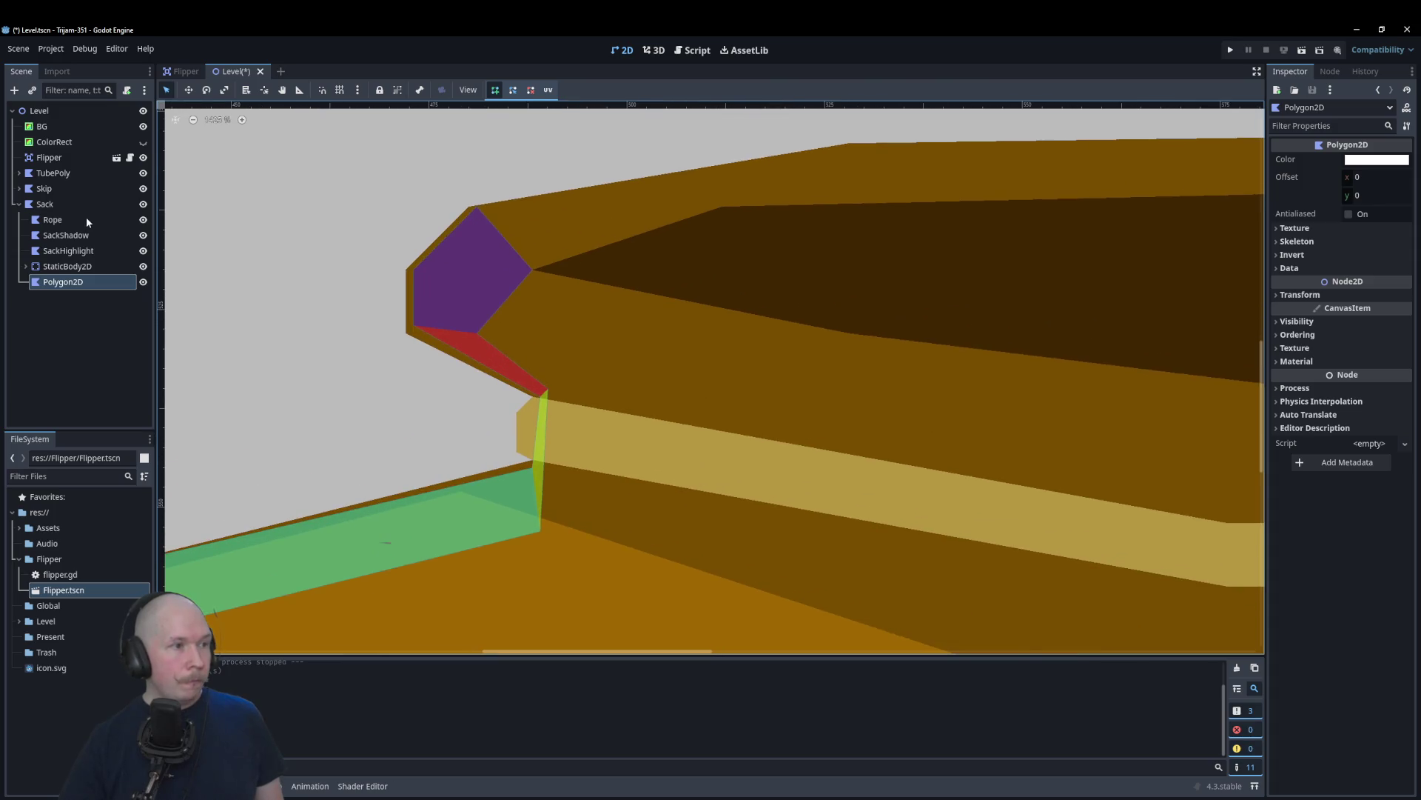
# Step: Copy Sack's colour and paste the brown hex 7a4e00 into the new Polygon2D's Color
pyautogui.click(69, 202)
pyautogui.click(1378, 160)
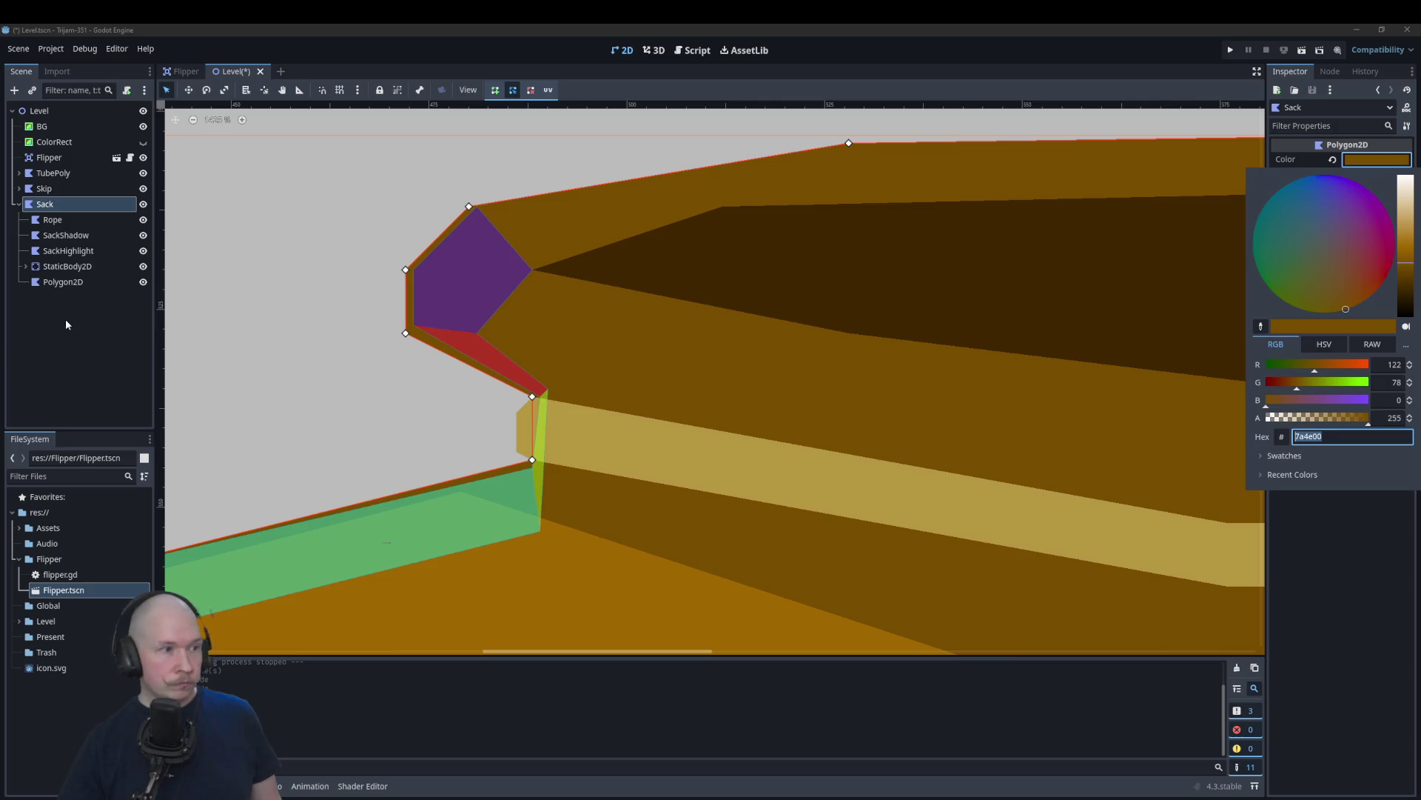
pyautogui.click(60, 289)
pyautogui.click(60, 281)
pyautogui.rightClick(63, 282)
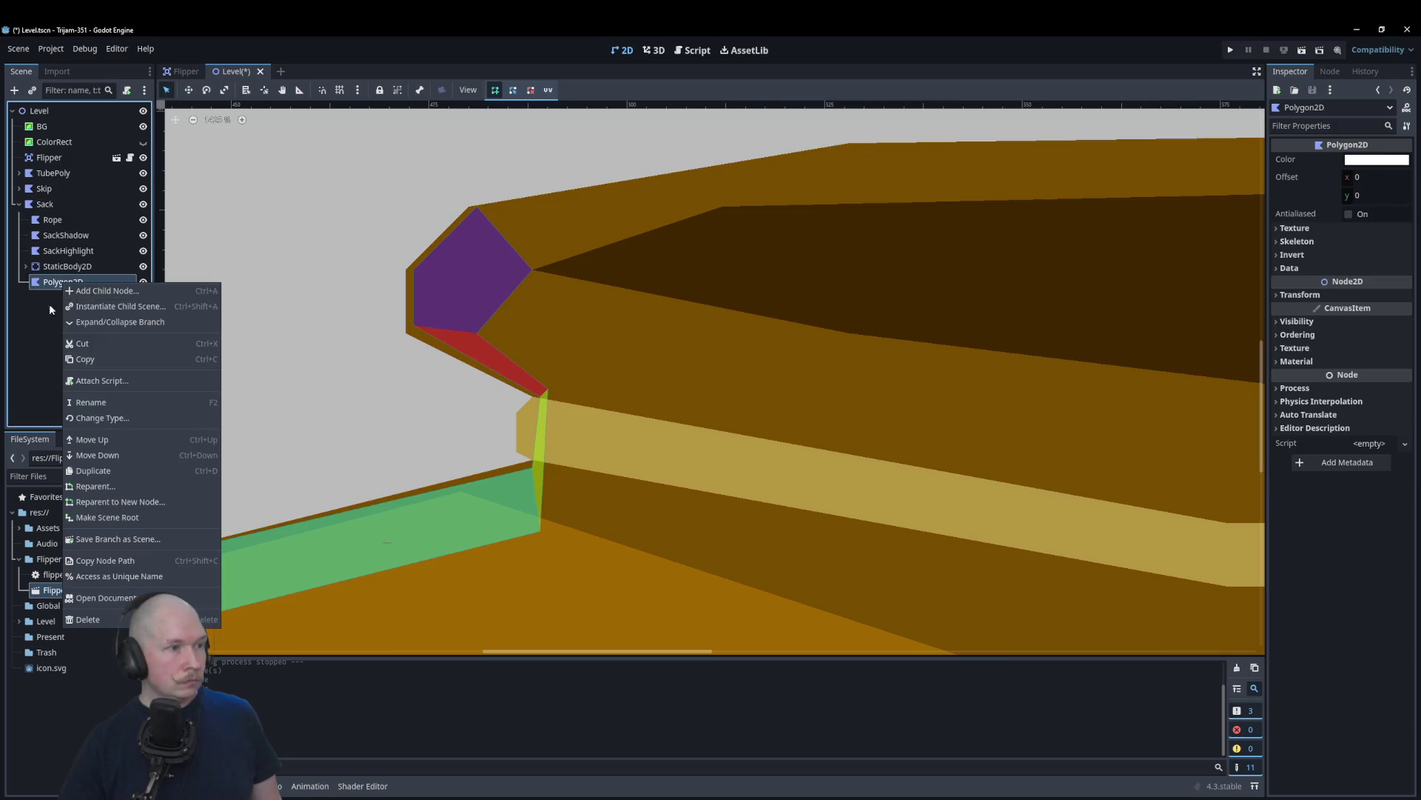
pyautogui.click(49, 304)
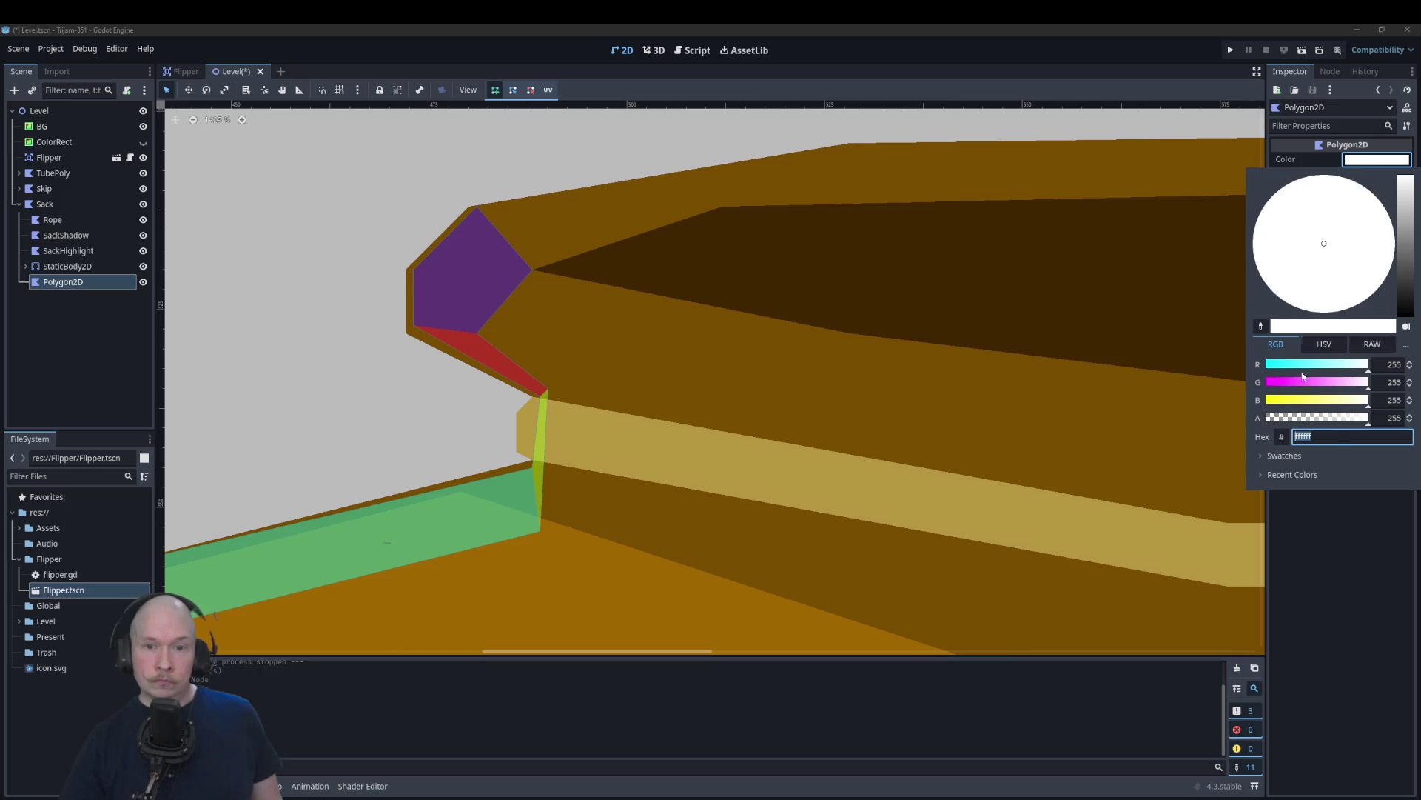
pyautogui.write('7a4e00')
pyautogui.click(1111, 389)
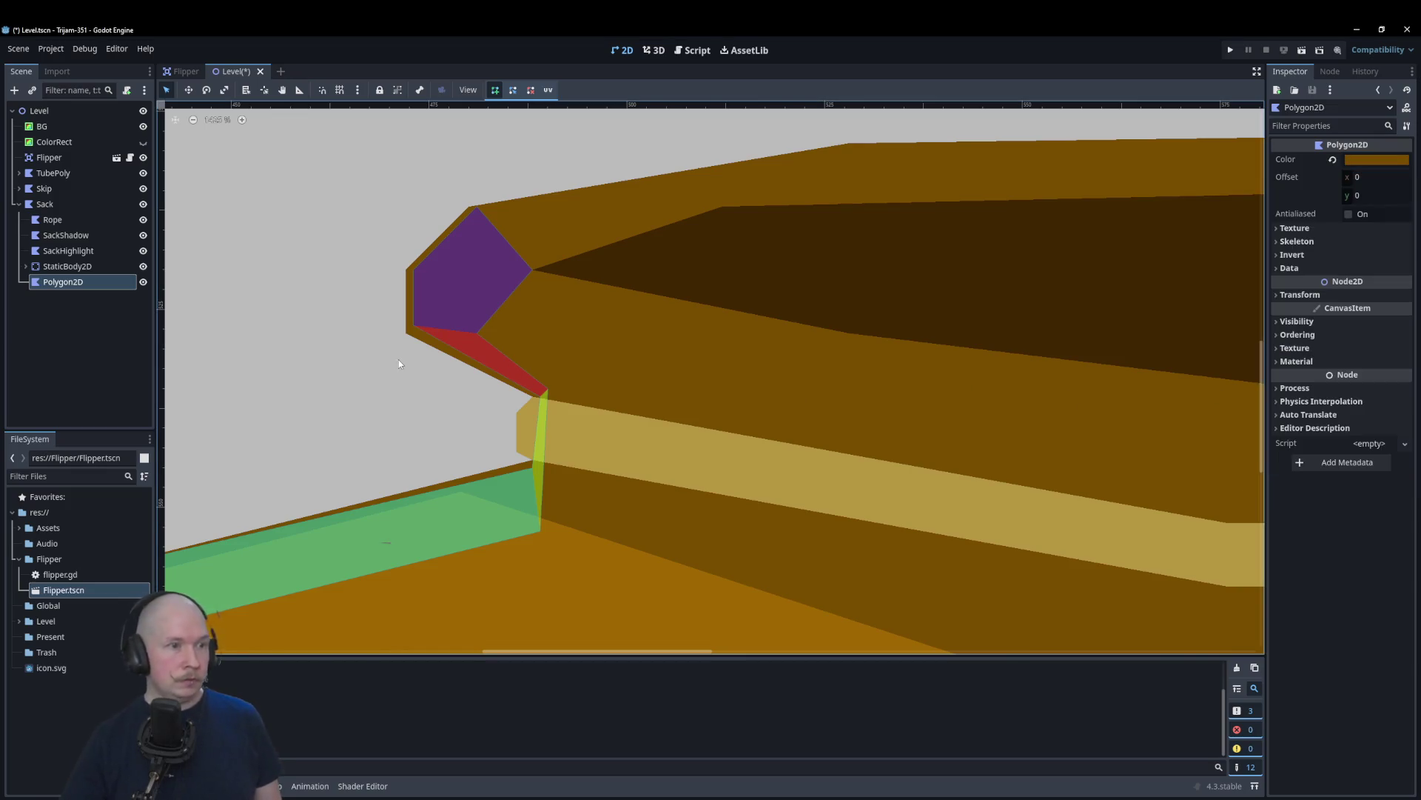
# Step: Start the polygon at the rim's upper-left corner and trace the front edge to the right corner
pyautogui.scroll(3, 412, 299)
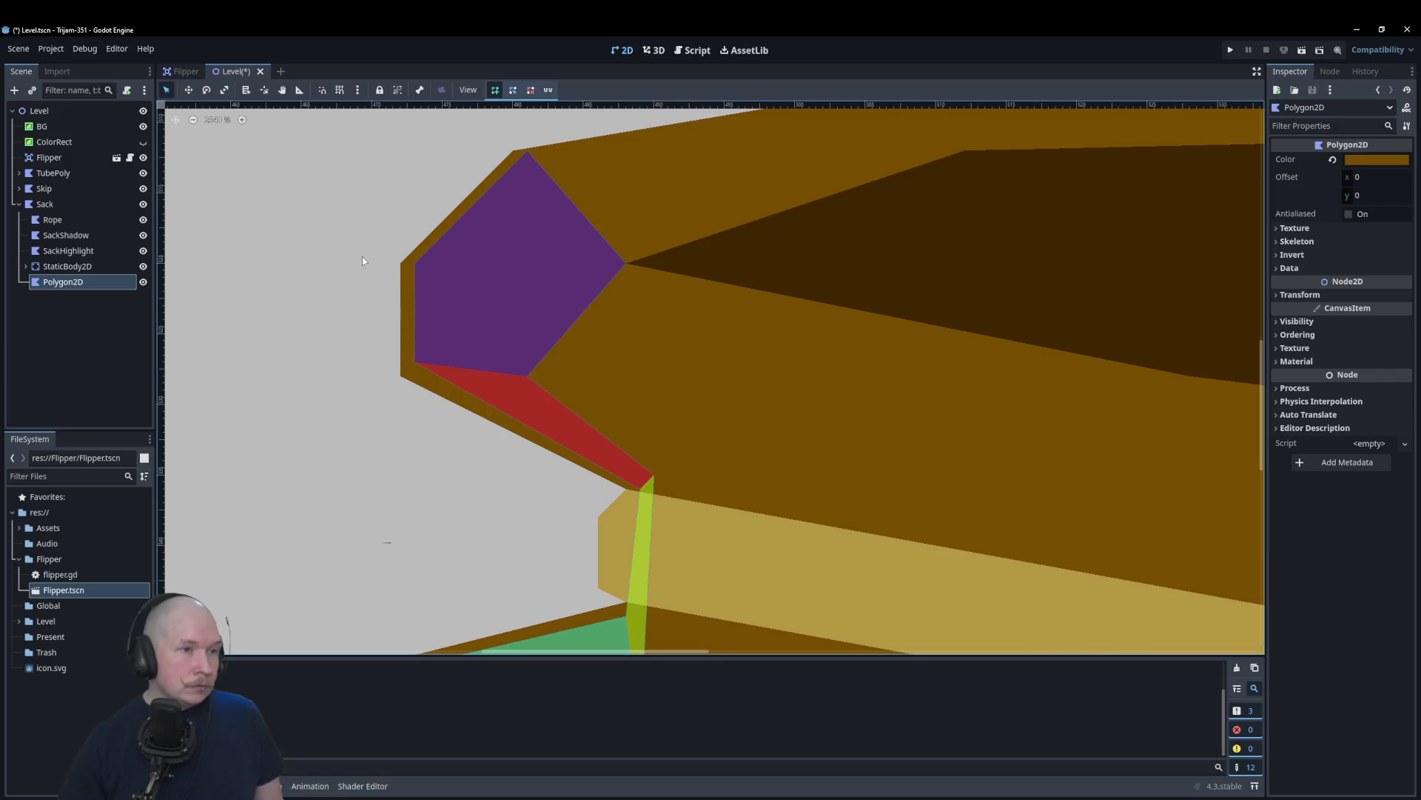
pyautogui.click(400, 265)
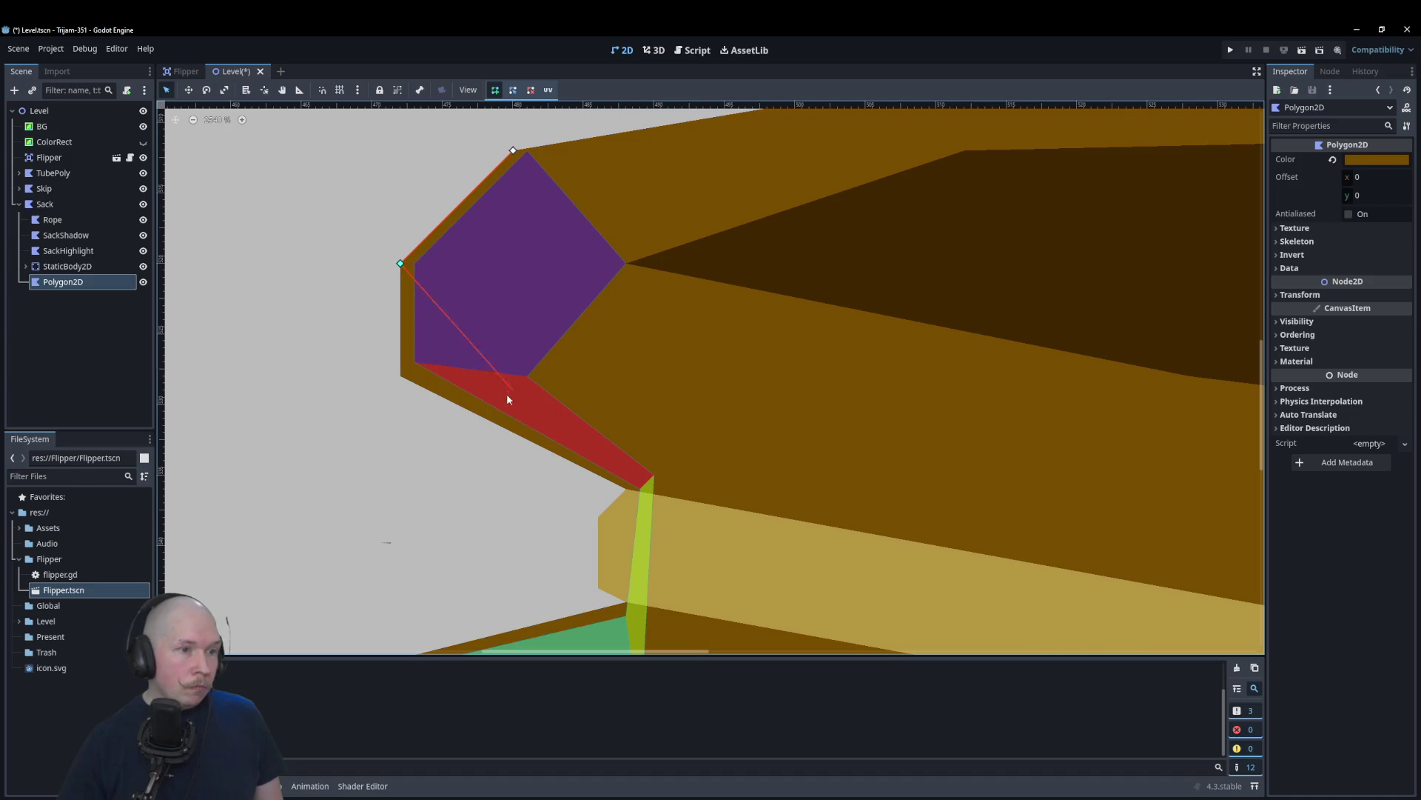
pyautogui.click(628, 490)
pyautogui.scroll(-2, 456, 292)
pyautogui.scroll(-8, 415, 296)
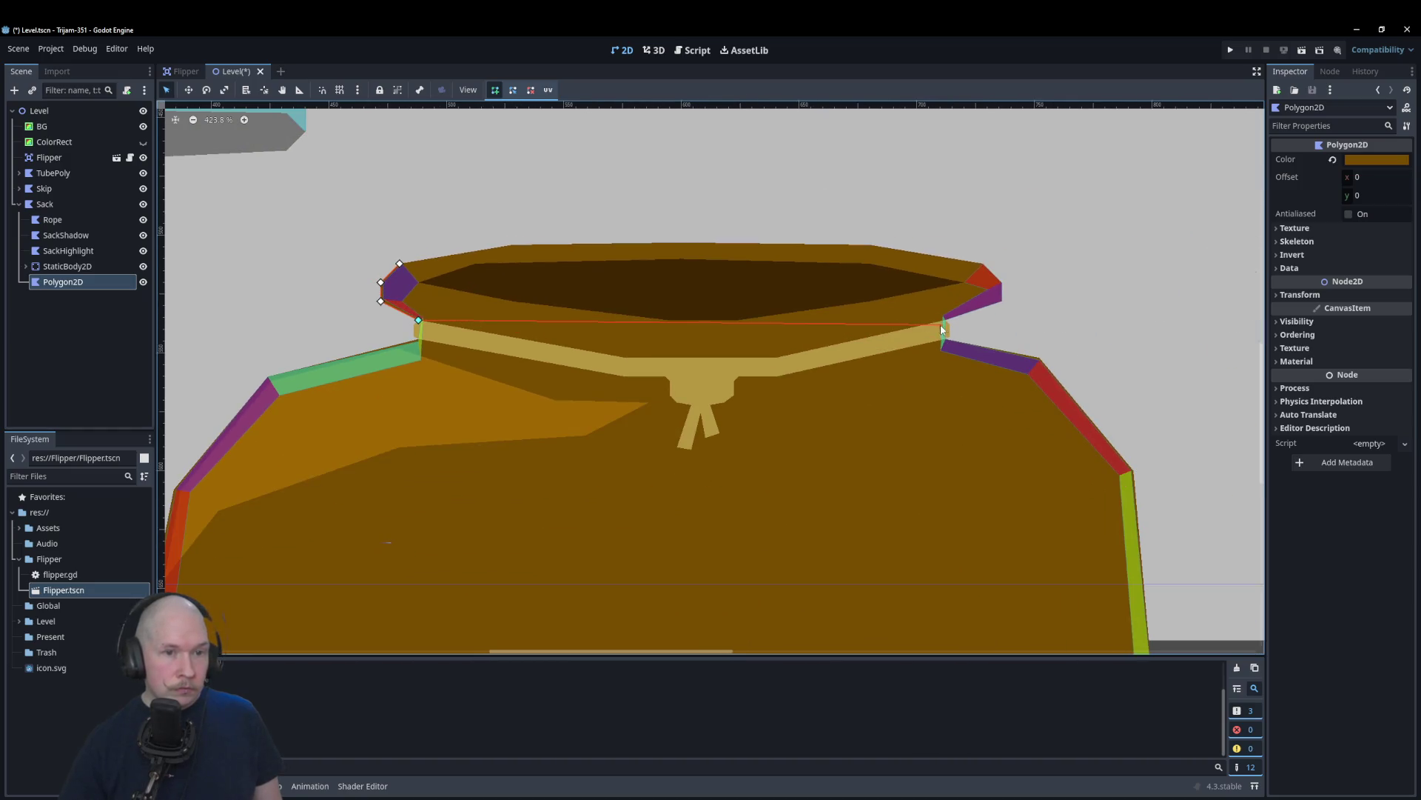
pyautogui.click(627, 358)
pyautogui.click(778, 358)
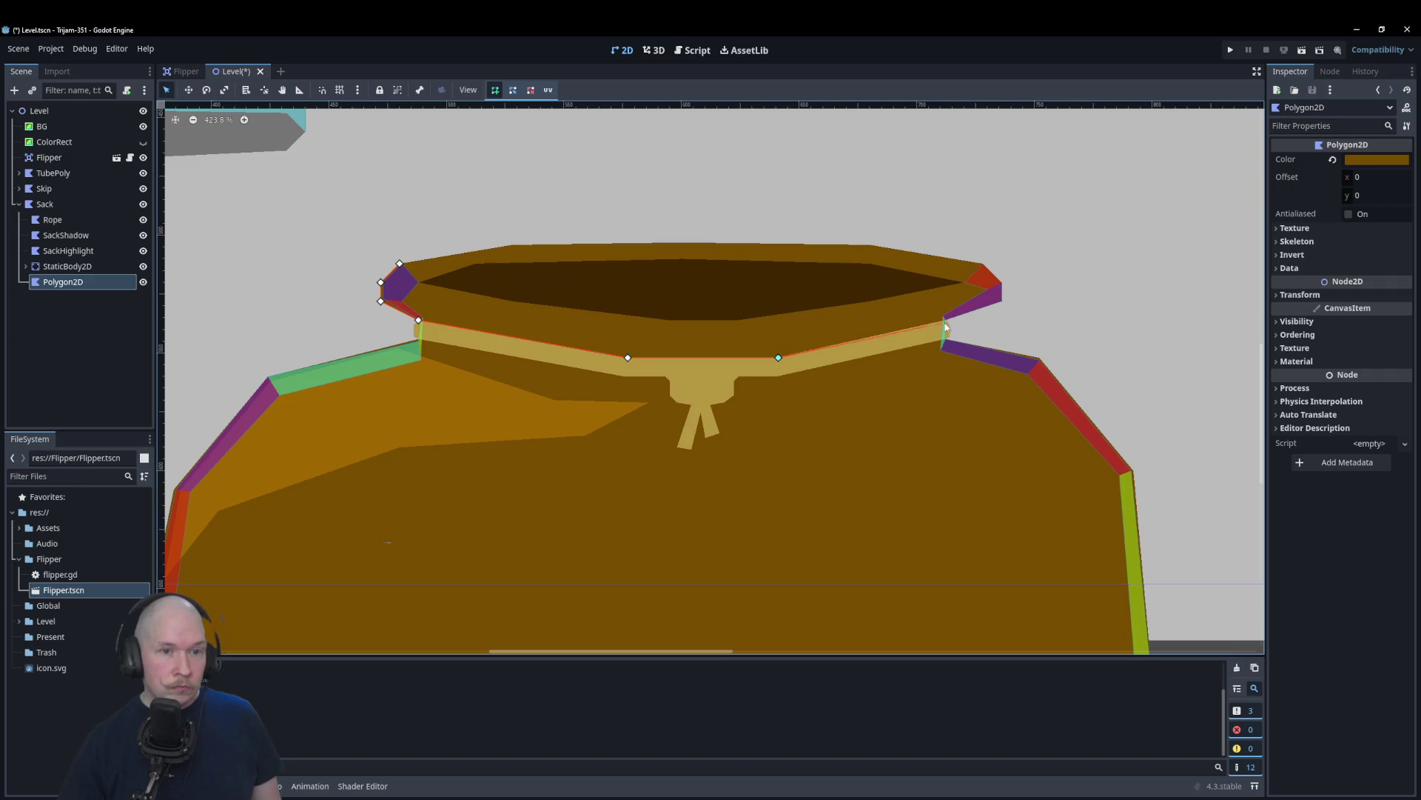
pyautogui.click(946, 326)
# Step: Continue vertices around the rim's right tip and back edge, closing on the first vertex
pyautogui.scroll(6, 1012, 288)
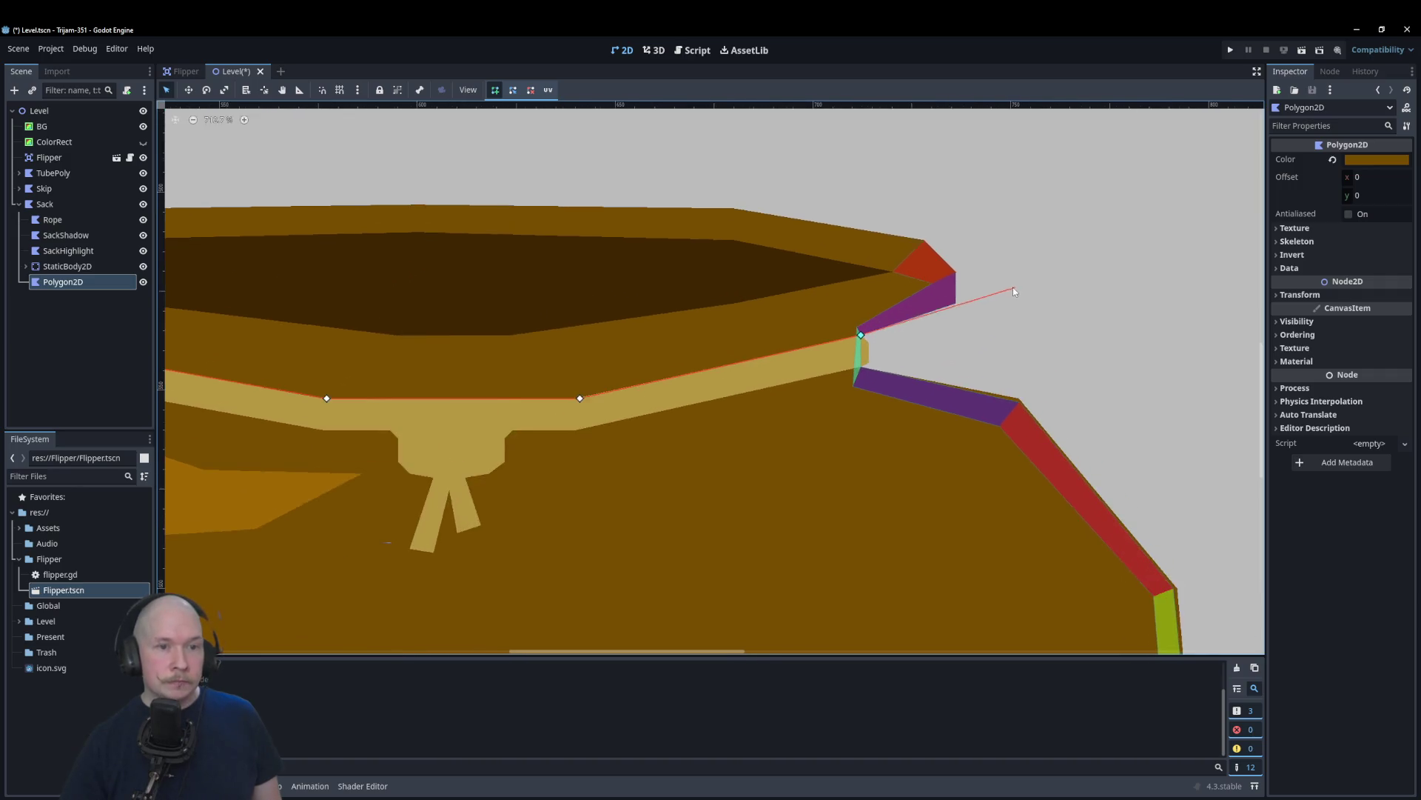
pyautogui.click(926, 341)
pyautogui.click(926, 261)
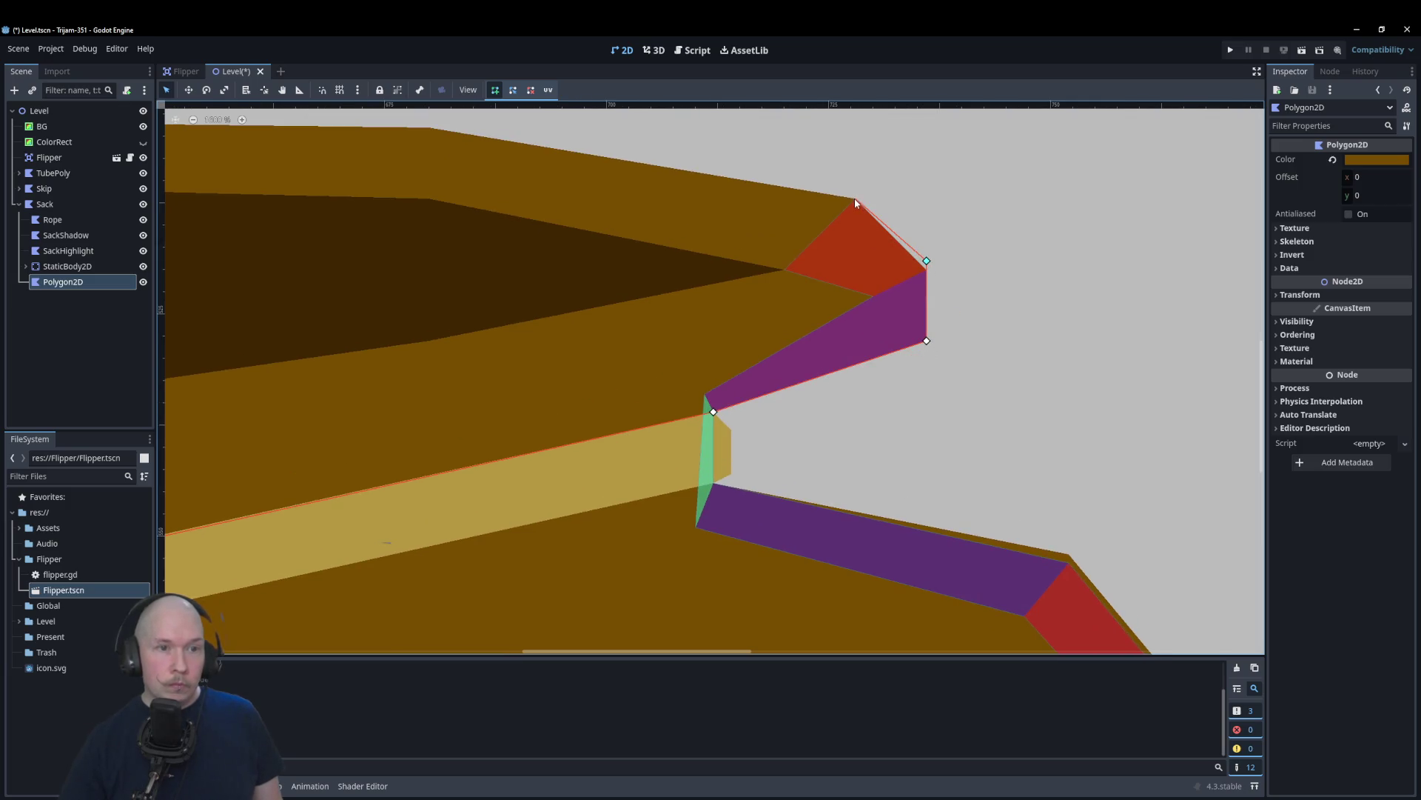
pyautogui.click(784, 271)
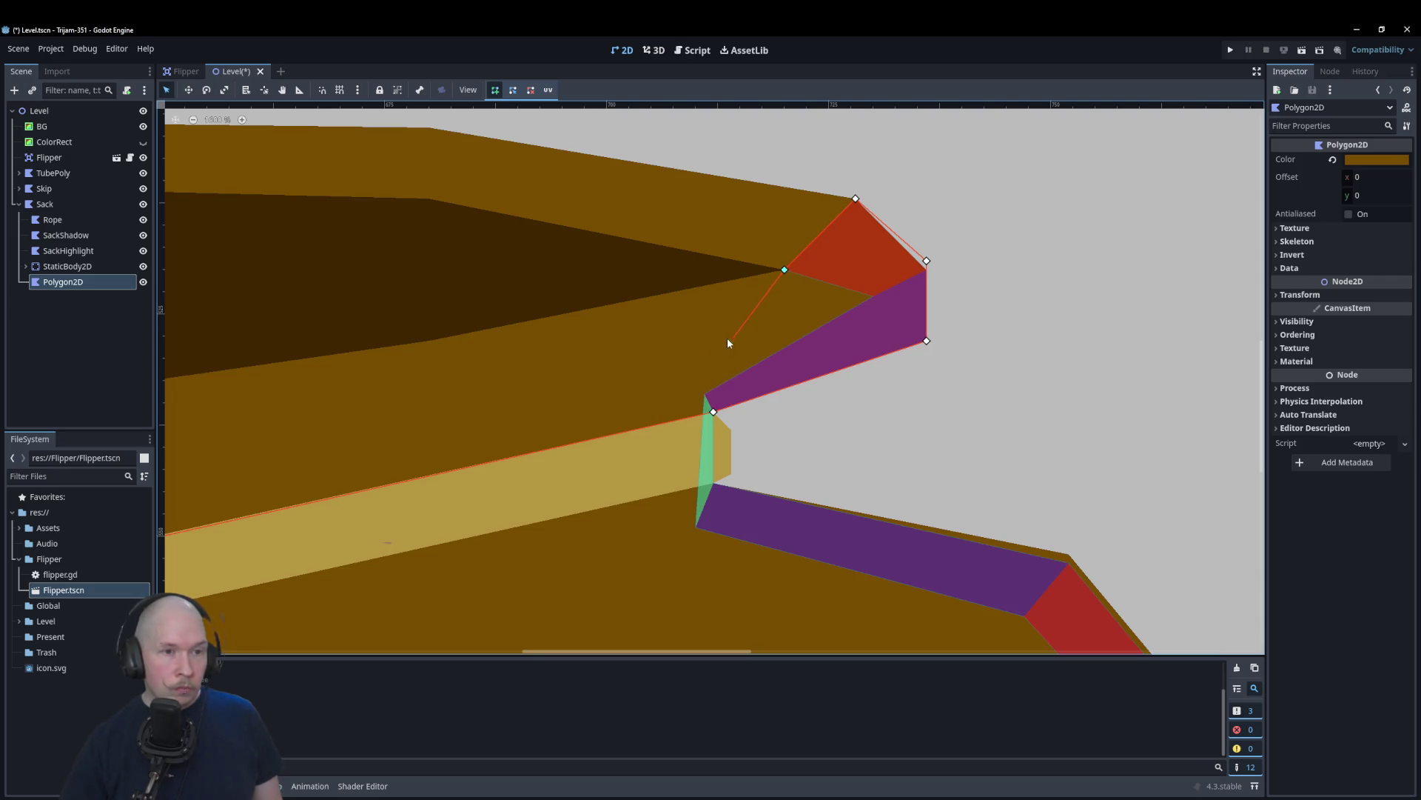
pyautogui.scroll(-4, 727, 338)
pyautogui.scroll(2, 708, 287)
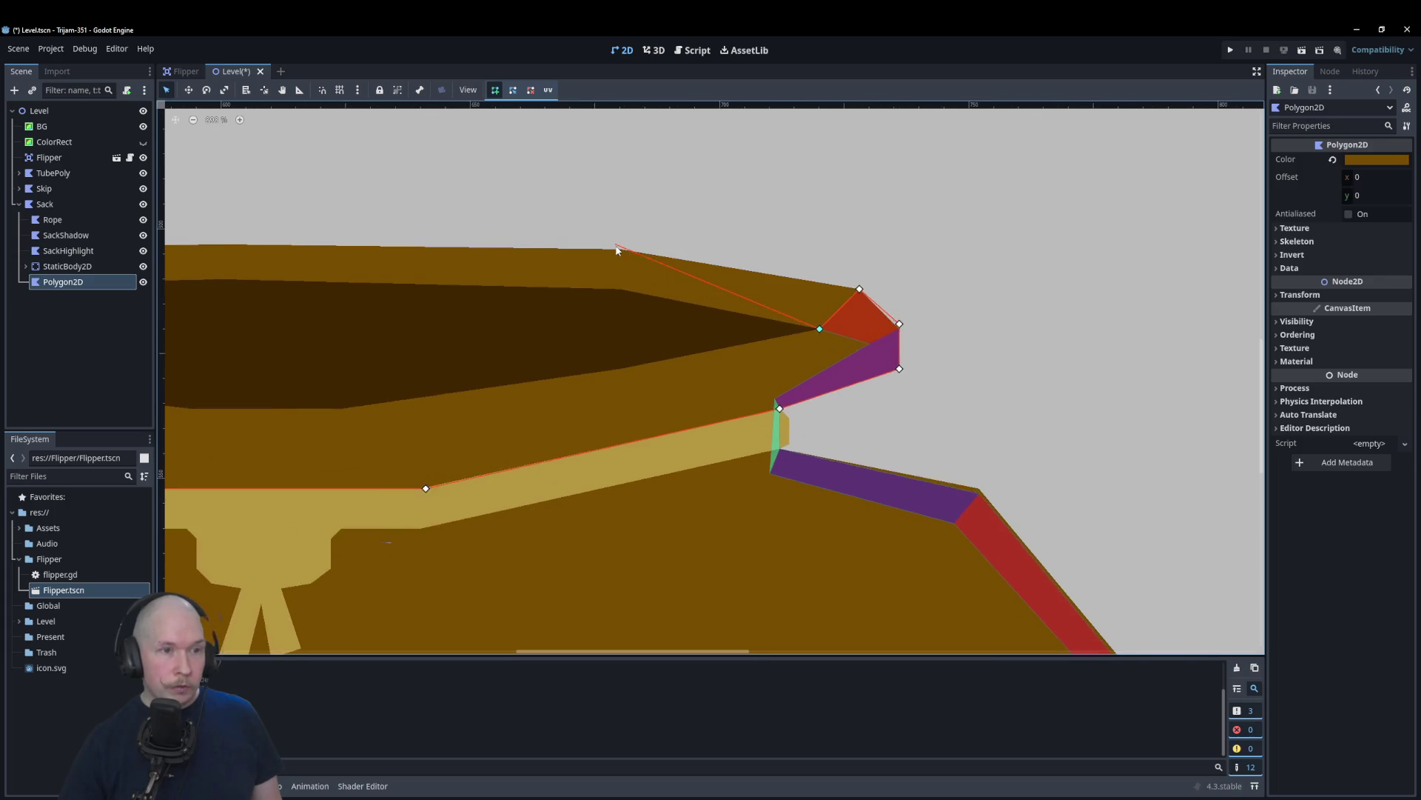
pyautogui.scroll(-2, 358, 293)
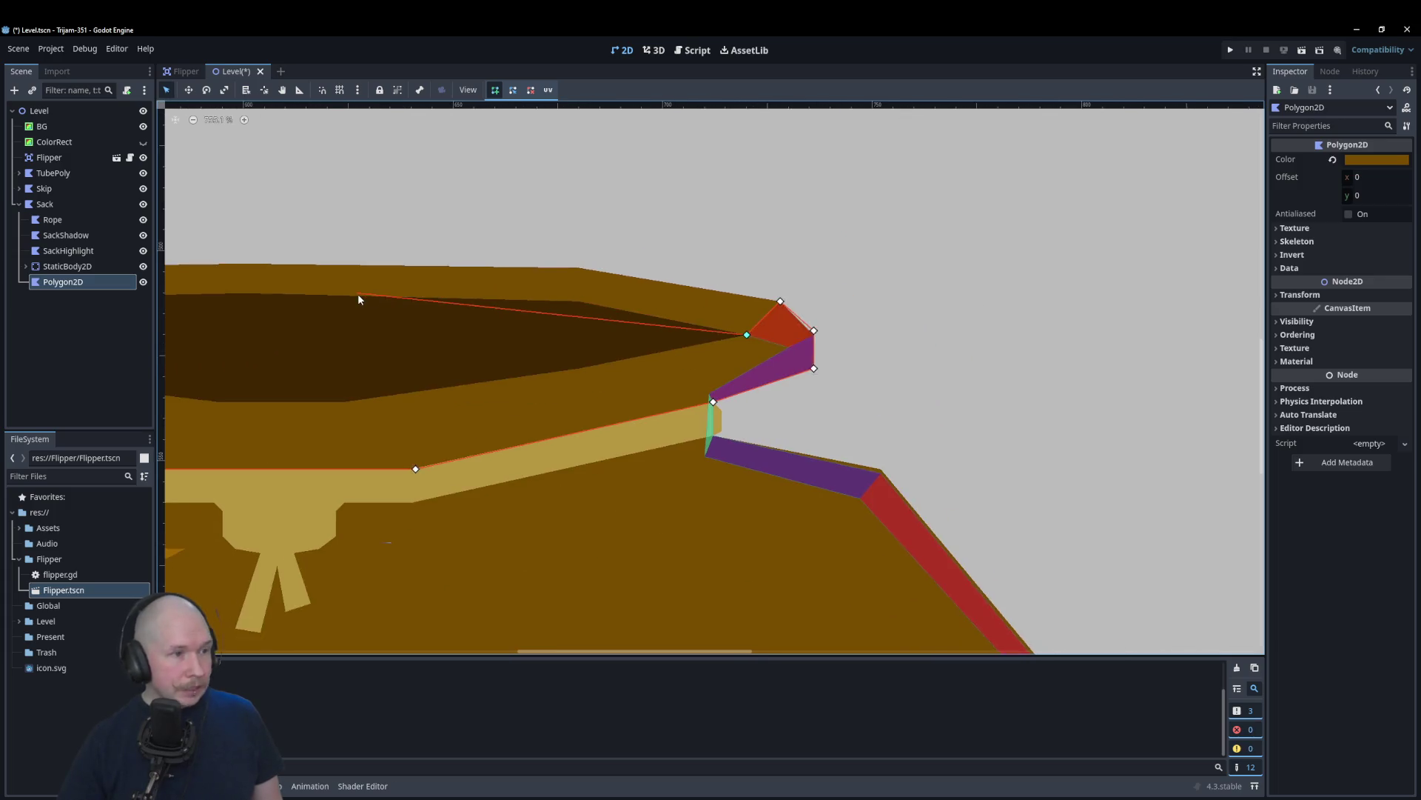
pyautogui.scroll(3, 265, 295)
pyautogui.scroll(3, 251, 282)
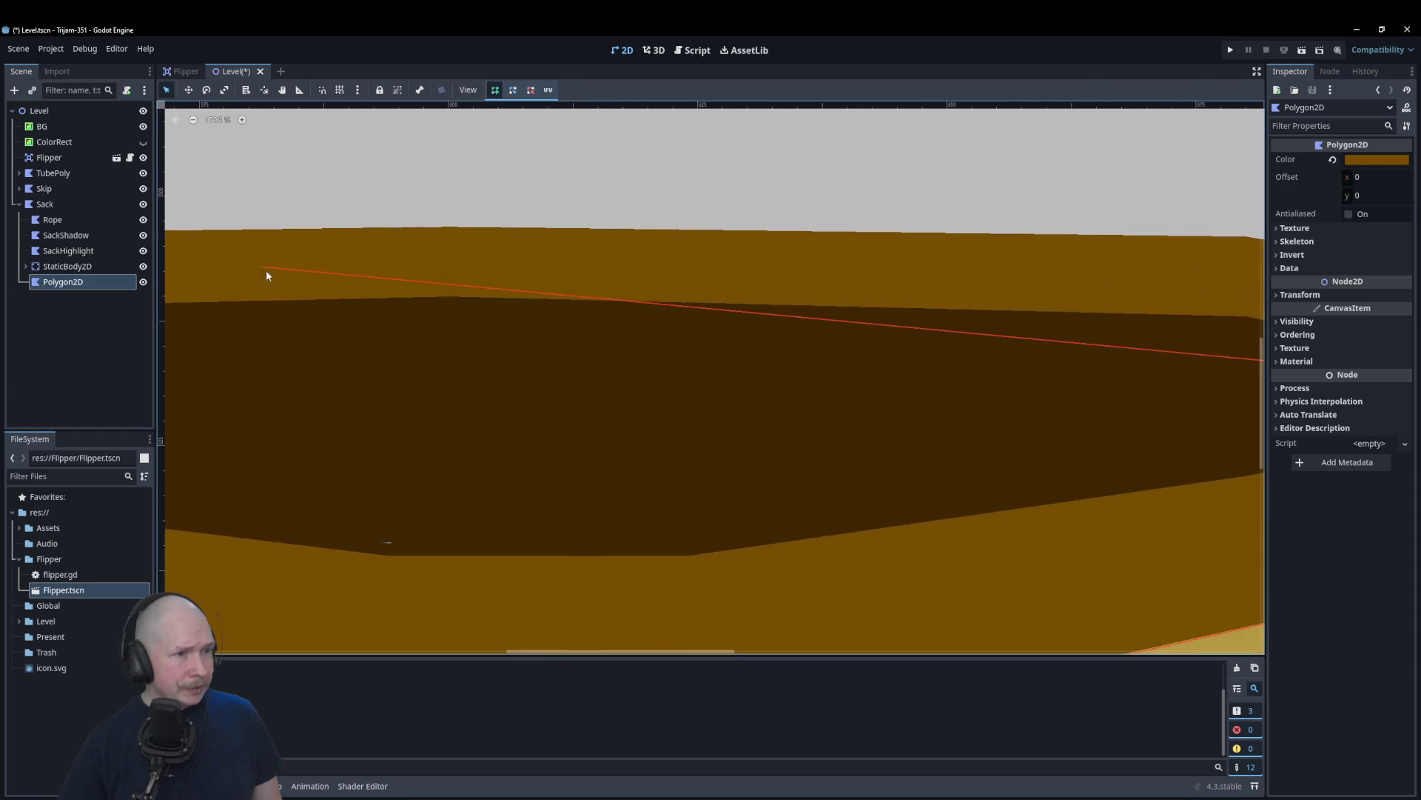
pyautogui.click(493, 217)
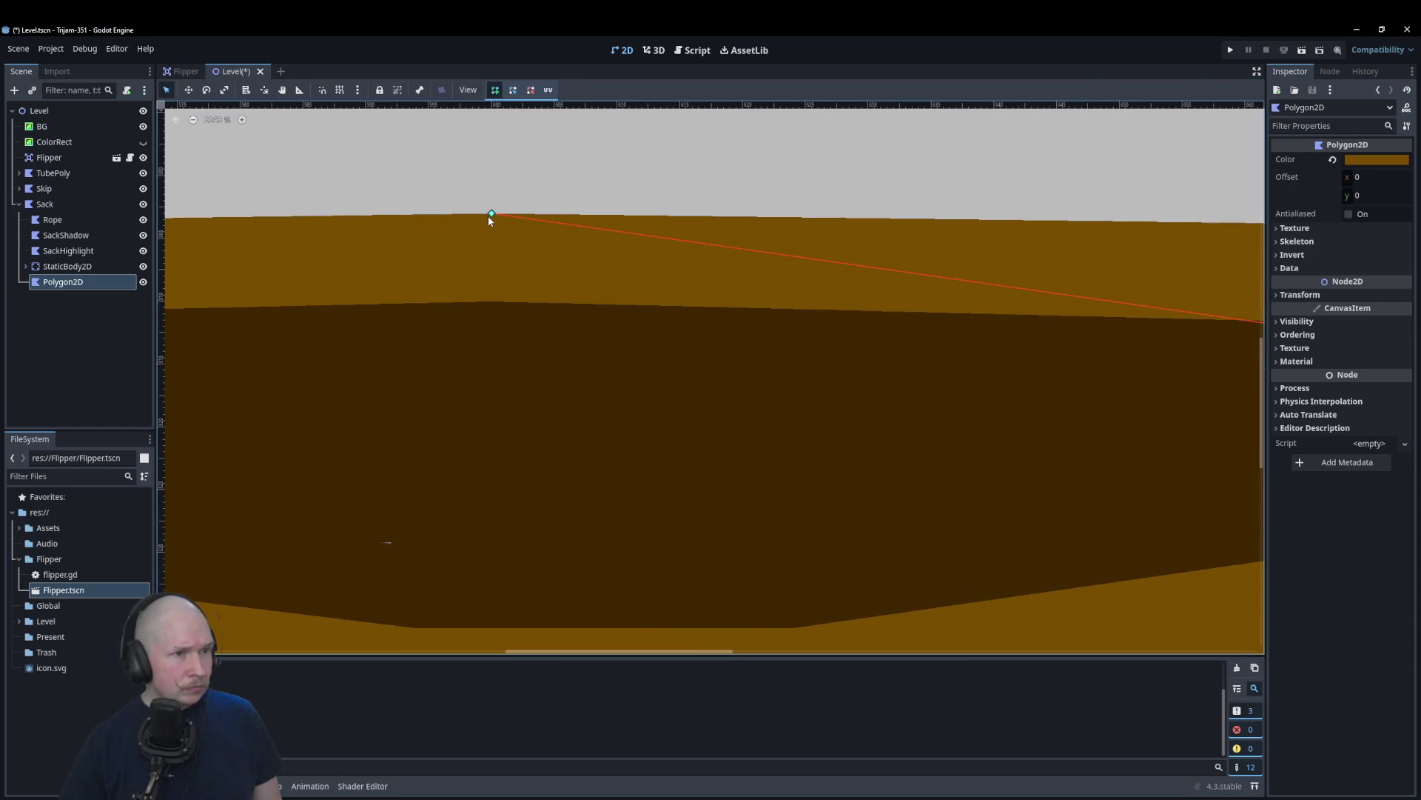
pyautogui.scroll(-5, 489, 218)
pyautogui.click(273, 291)
pyautogui.scroll(-2, 437, 373)
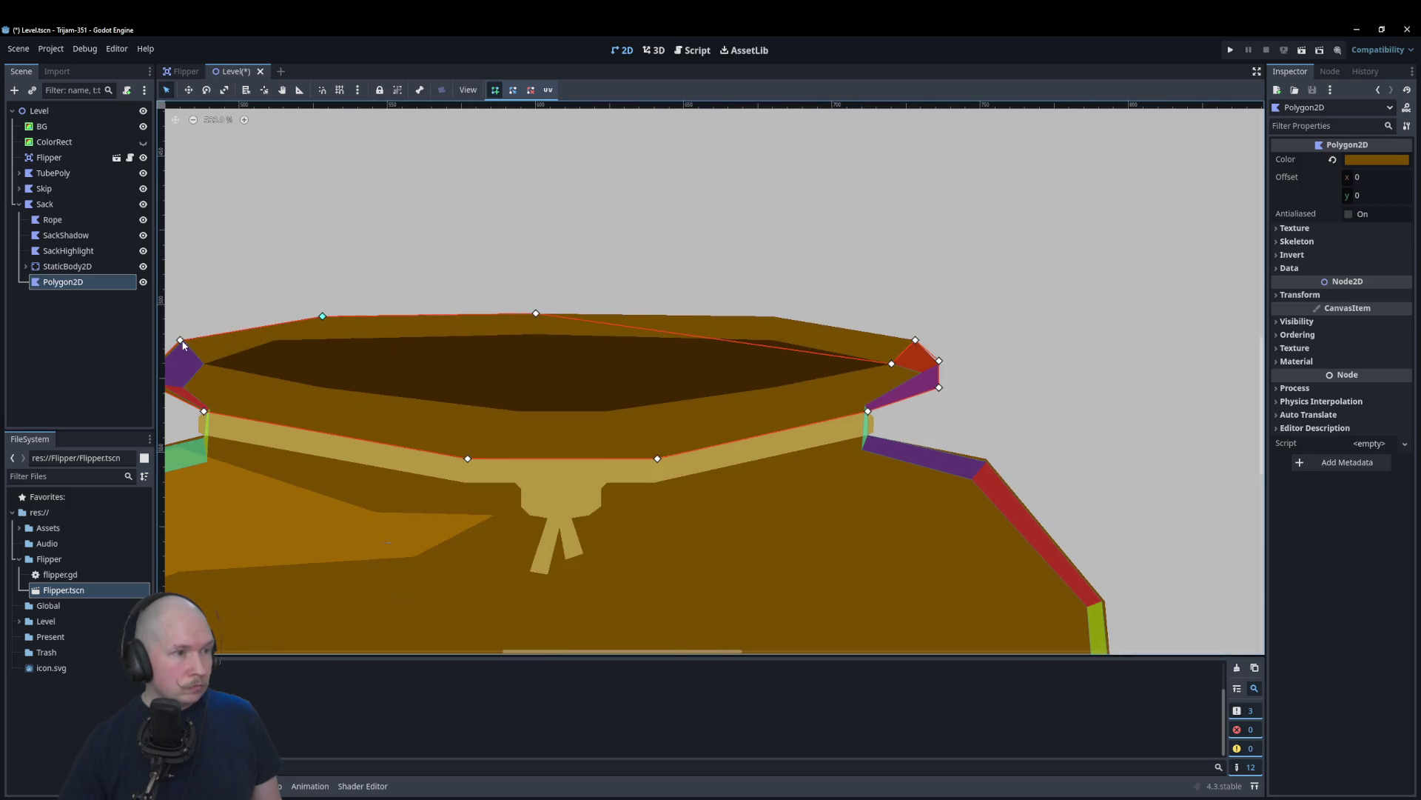
pyautogui.click(182, 343)
# Step: Move a back vertex up to fit the rim and begin renaming the polygon
pyautogui.scroll(2, 916, 371)
pyautogui.moveTo(896, 381); pyautogui.dragTo(738, 316)
pyautogui.scroll(-1, 835, 330)
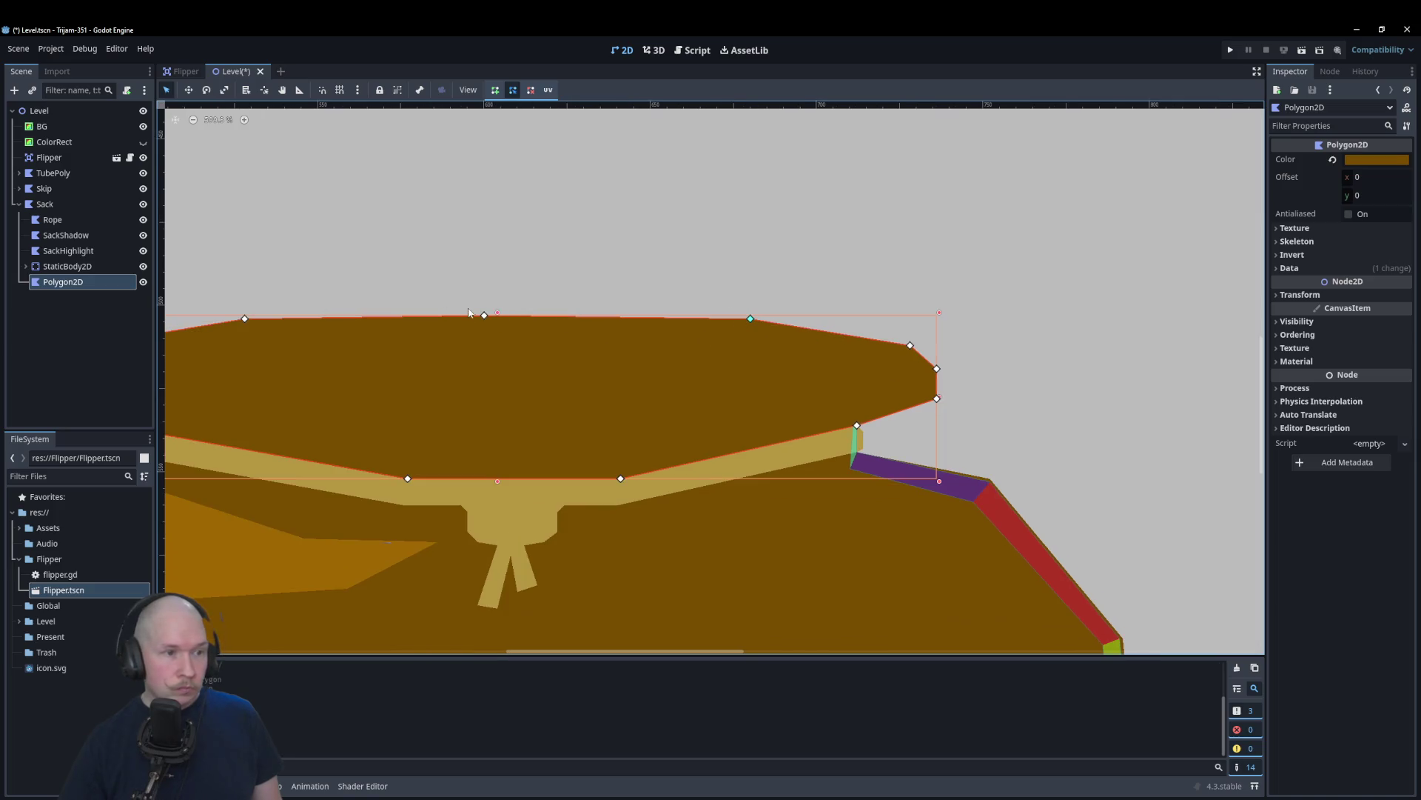
pyautogui.scroll(-1, 799, 345)
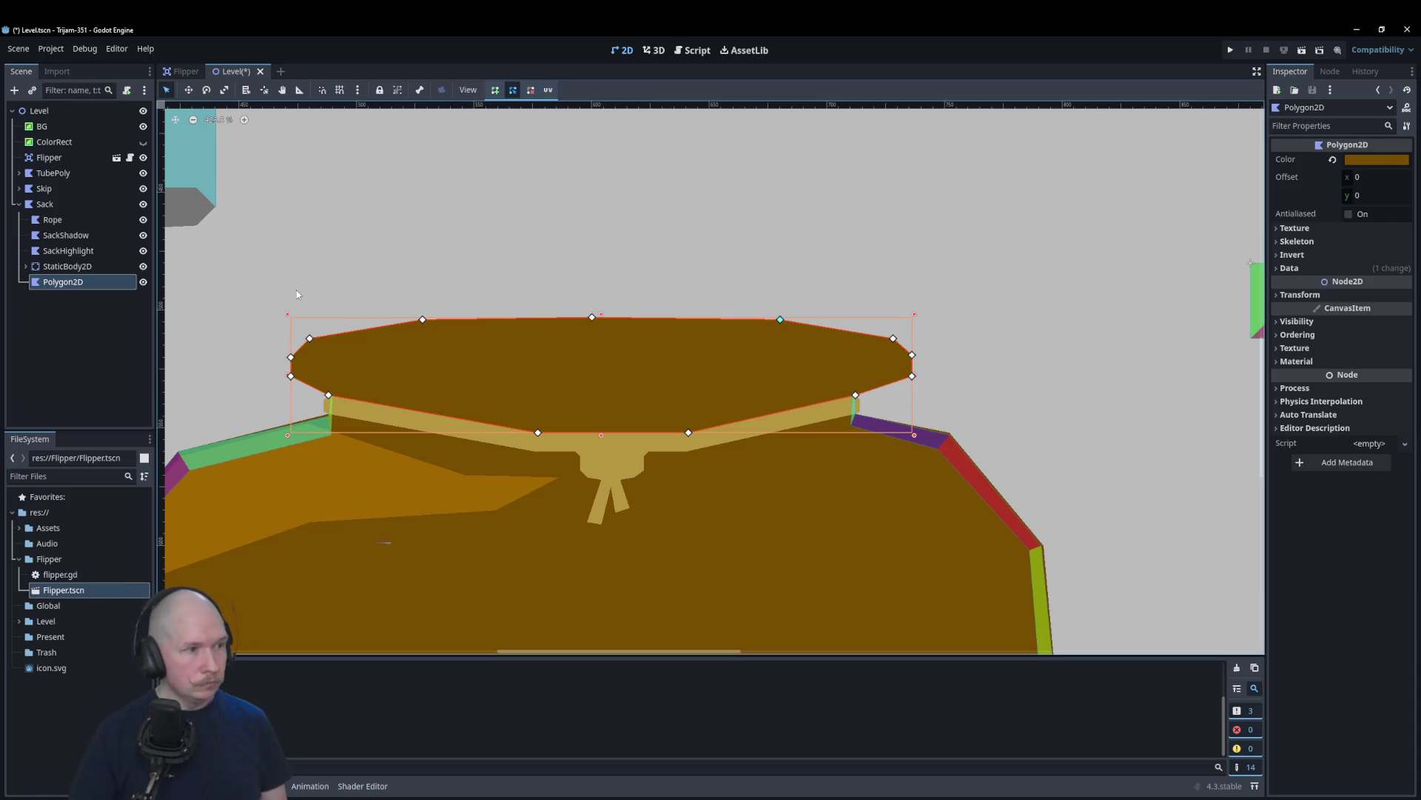
pyautogui.press('F2')
# Step: Name the polygon SackBG and move it above Sack so it draws behind
pyautogui.write('SackBG')
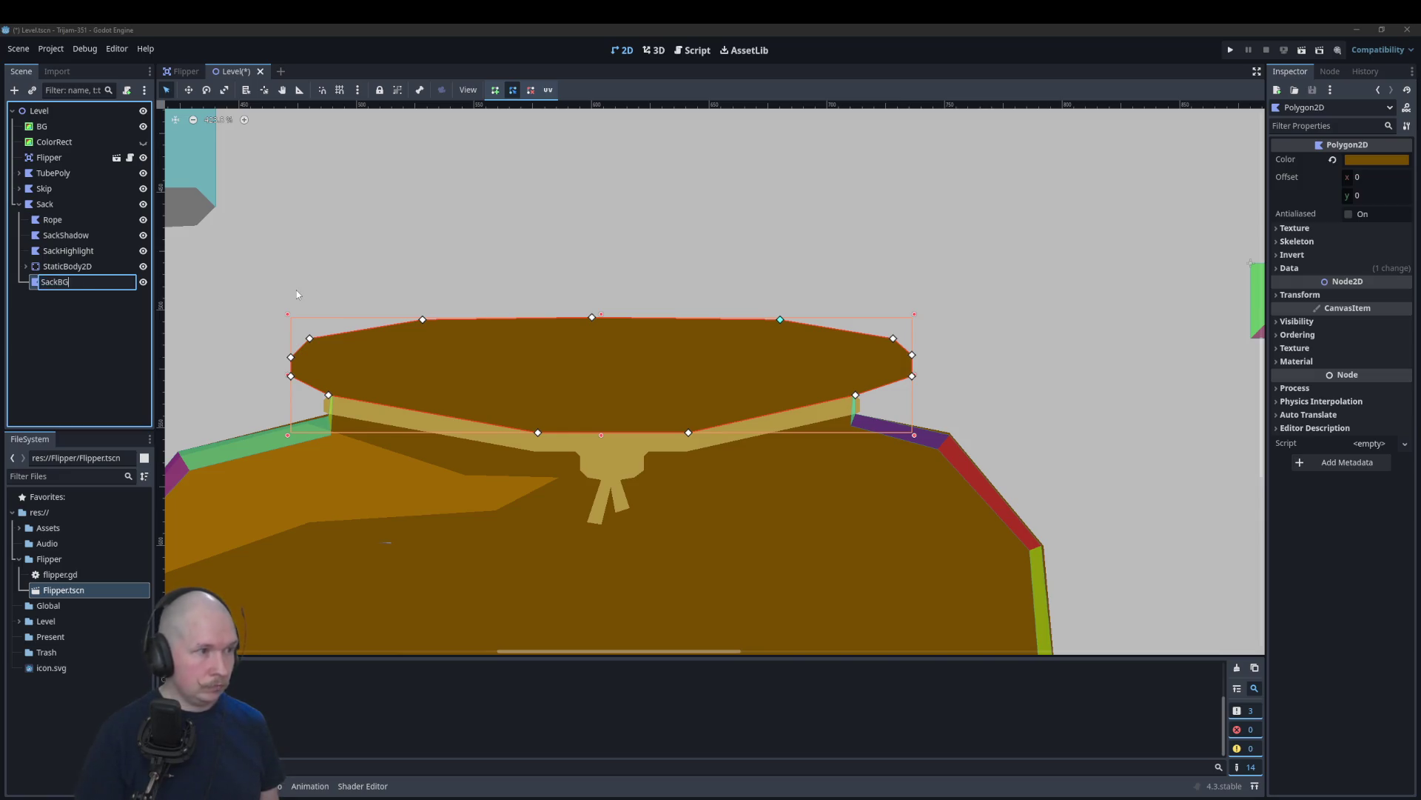
pyautogui.press('Return')
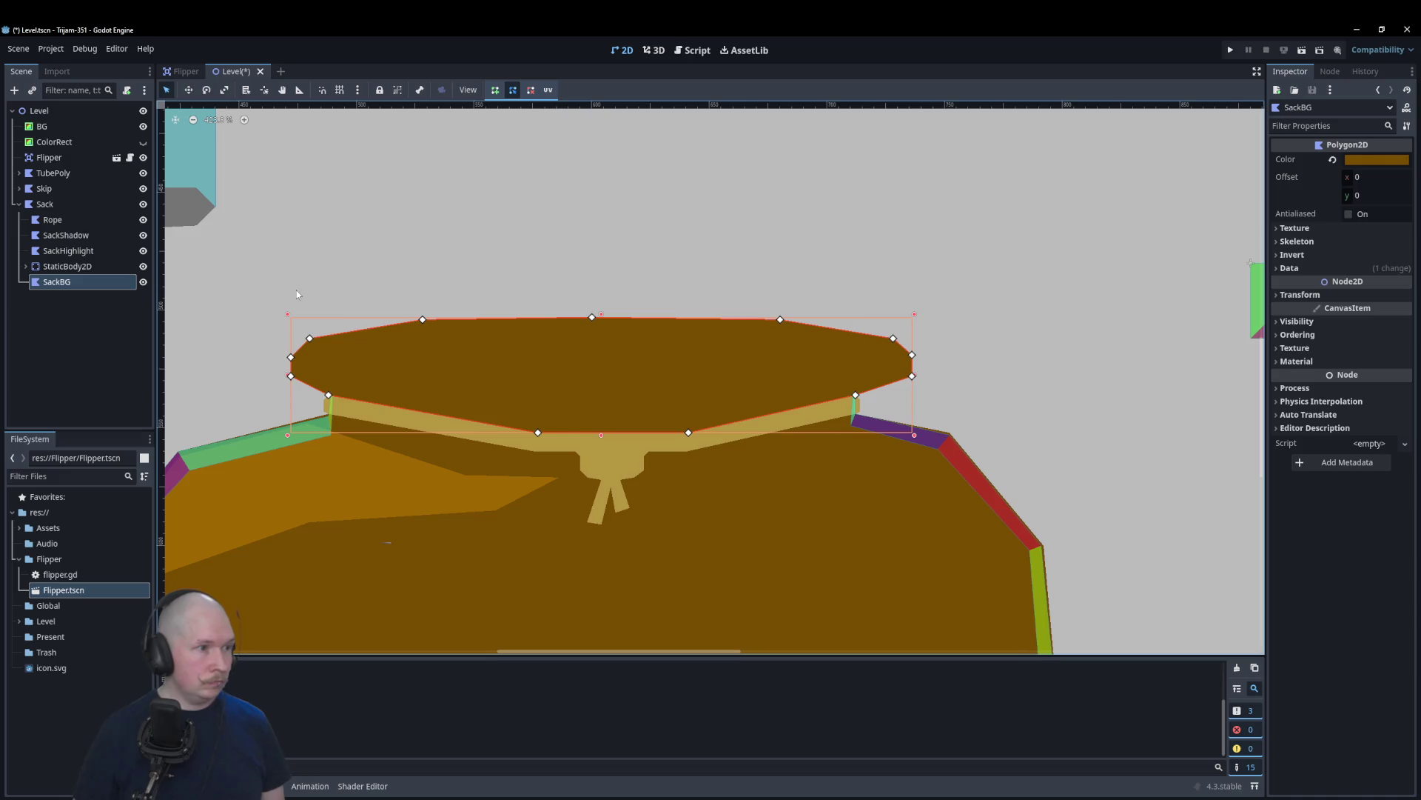
pyautogui.moveTo(49, 289); pyautogui.dragTo(64, 199)
# Step: Drag SackShadow onto SackBG to make it a child, then select Sack
pyautogui.click(63, 201)
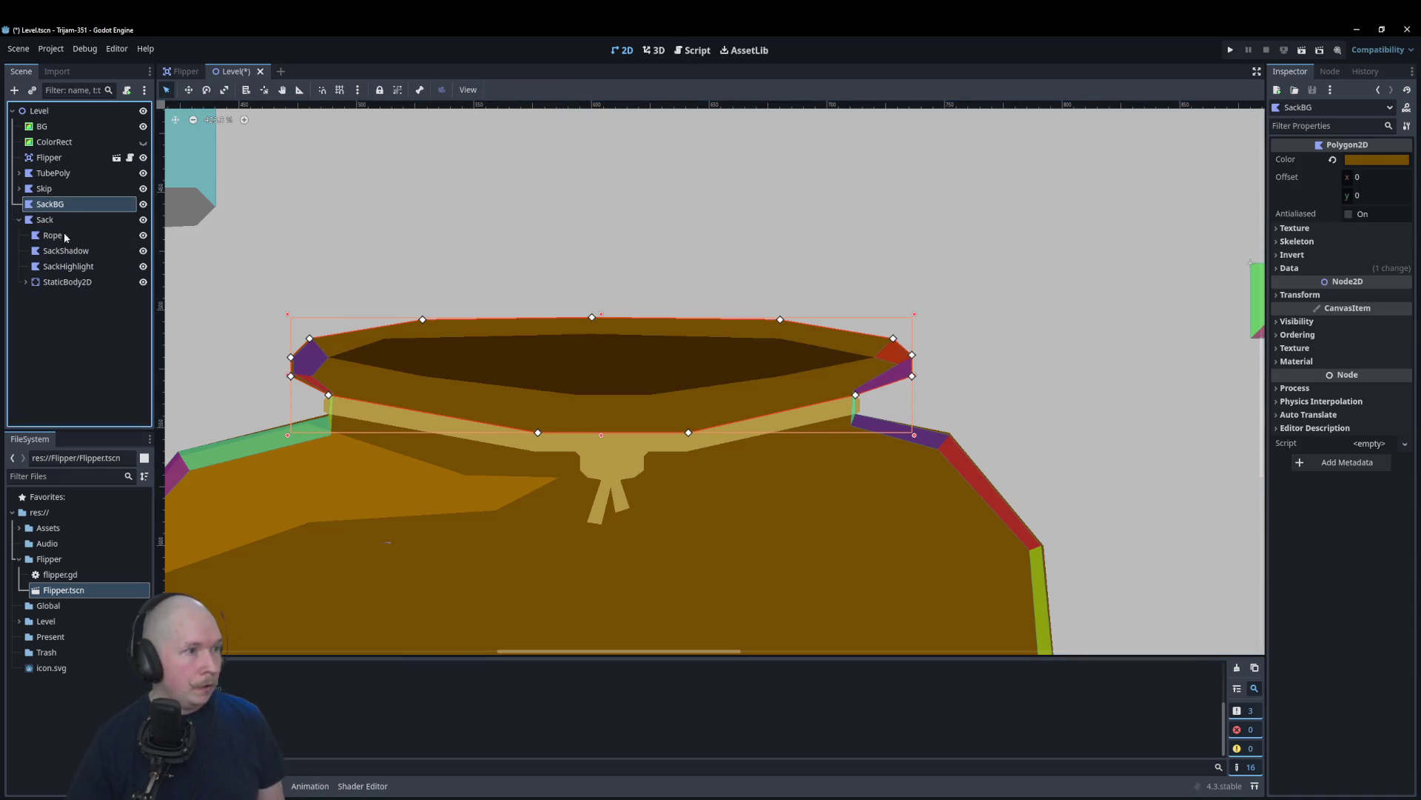
pyautogui.click(64, 252)
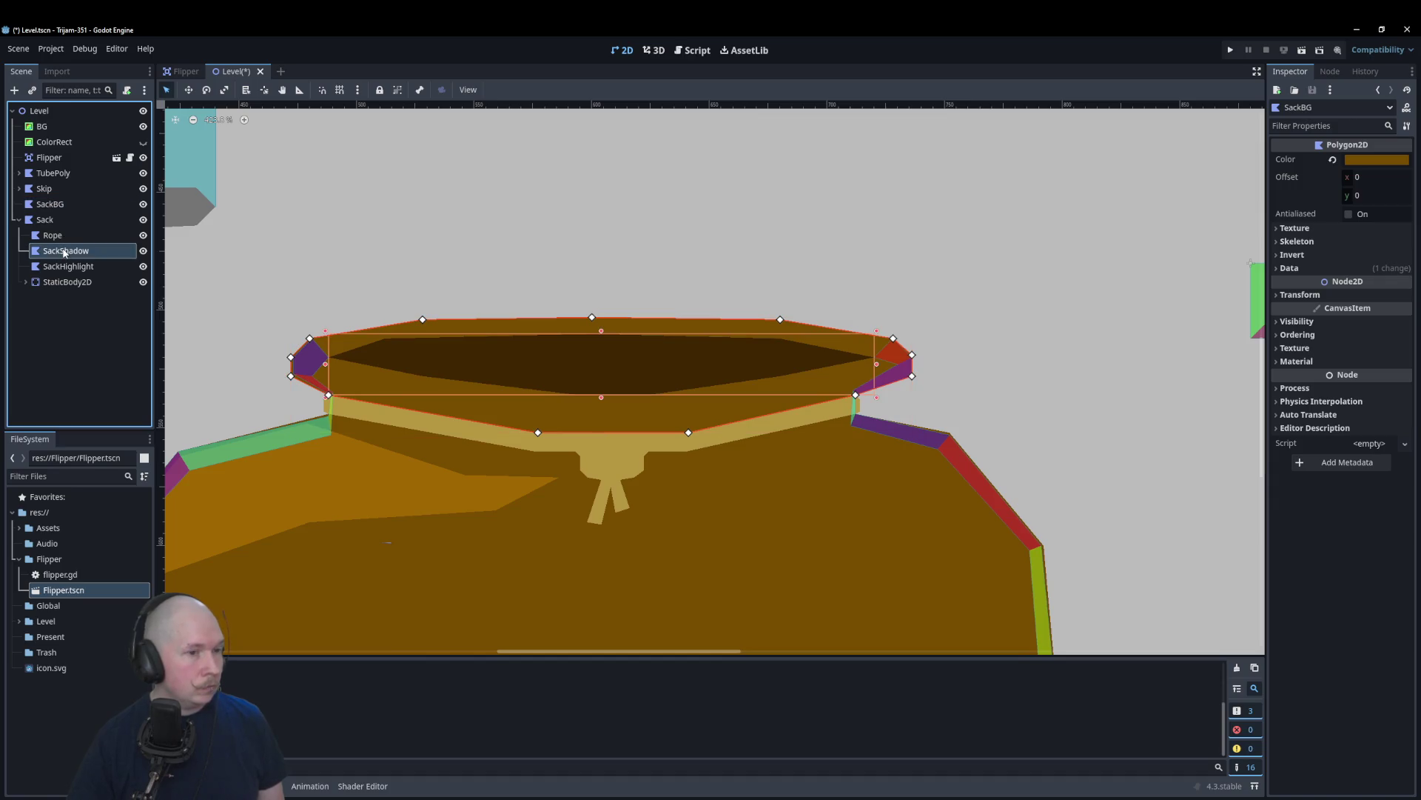
pyautogui.moveTo(65, 252)
pyautogui.mouseDown()
pyautogui.moveTo(74, 208)
pyautogui.moveTo(63, 255)
pyautogui.moveTo(49, 209)
pyautogui.mouseUp()
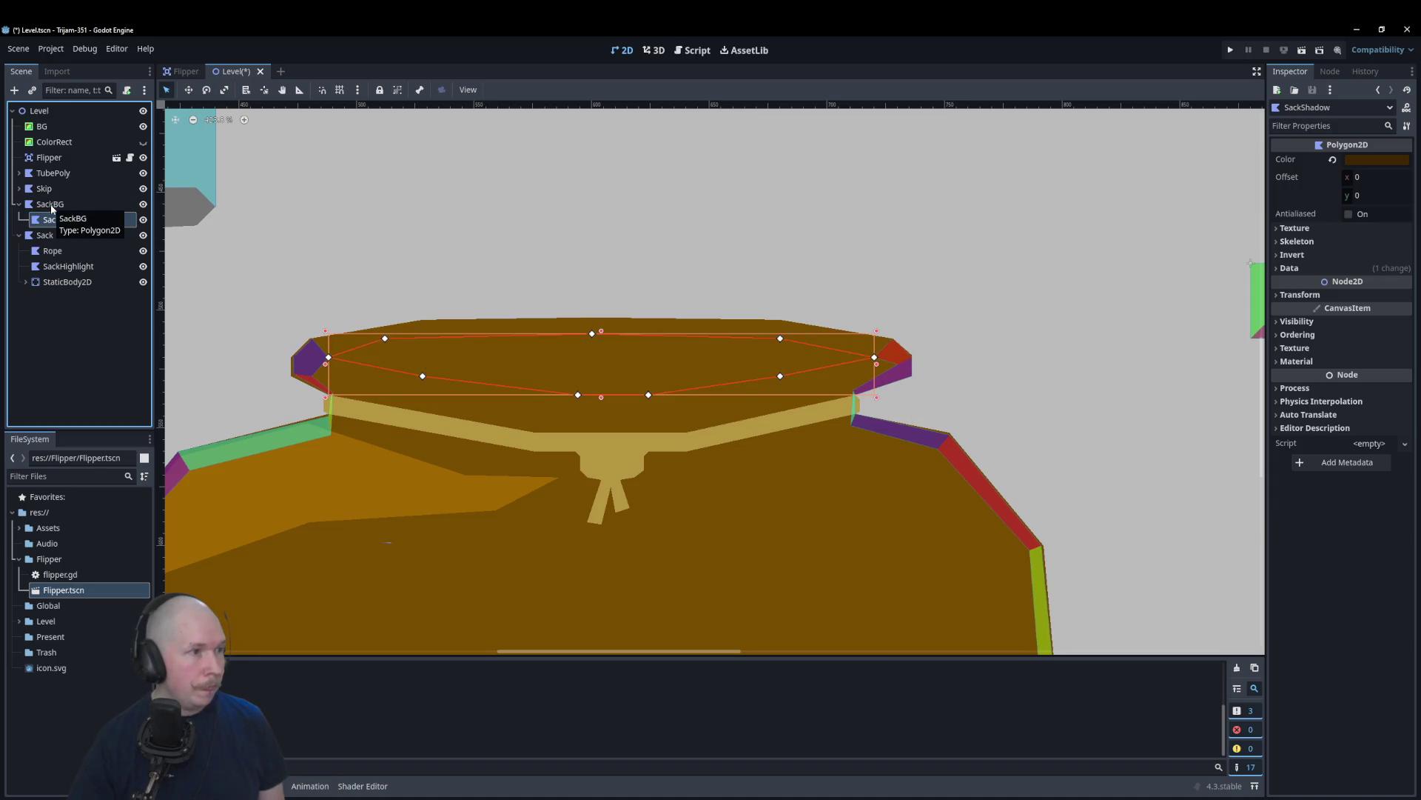
pyautogui.click(45, 235)
pyautogui.scroll(2, 330, 343)
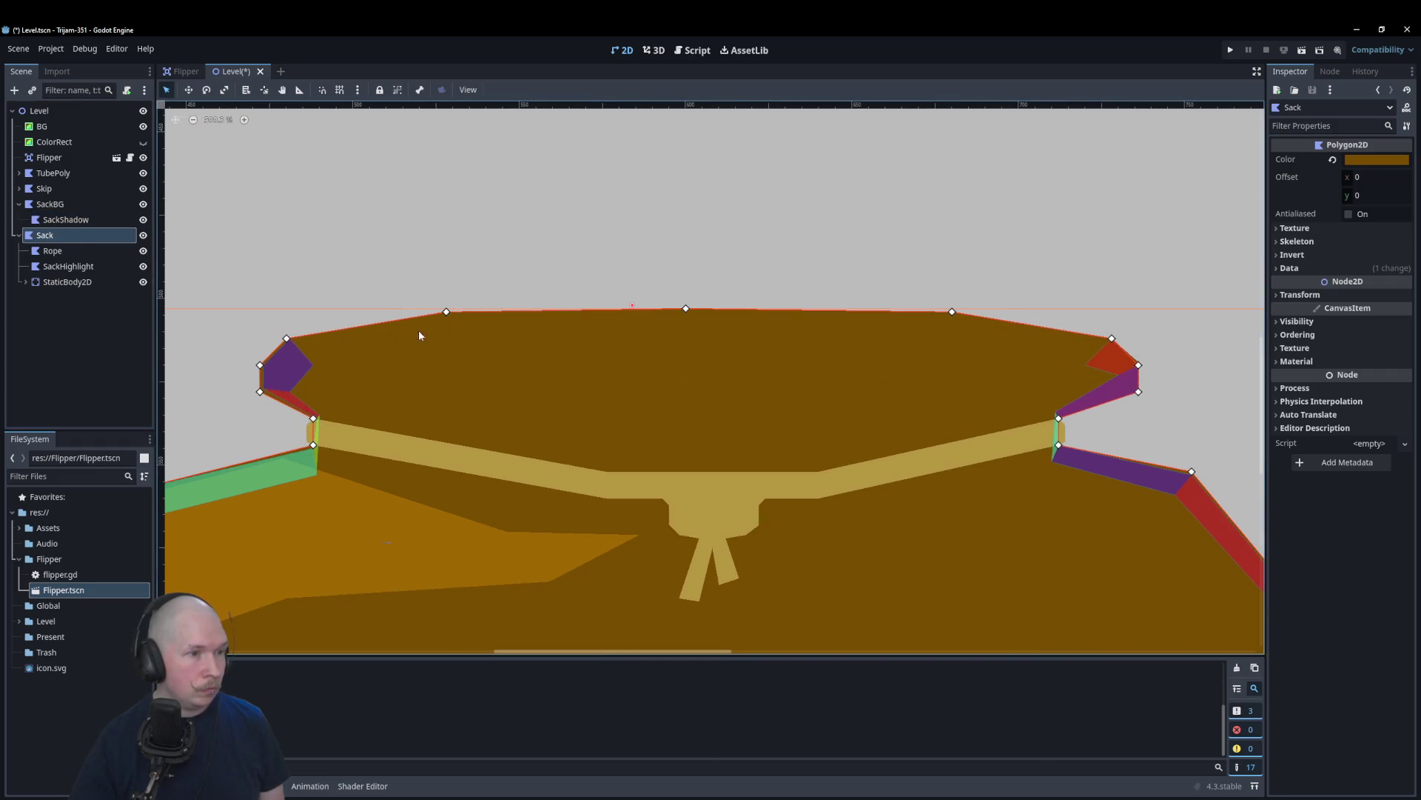
# Step: Pull Sack's top vertices down onto the rim and add vertices along the opening's lower edge
pyautogui.moveTo(447, 312)
pyautogui.mouseDown()
pyautogui.moveTo(305, 356)
pyautogui.moveTo(313, 365)
pyautogui.mouseUp()
pyautogui.moveTo(686, 310)
pyautogui.mouseDown()
pyautogui.moveTo(438, 396)
pyautogui.moveTo(354, 444)
pyautogui.moveTo(293, 395)
pyautogui.moveTo(501, 472)
pyautogui.moveTo(680, 467)
pyautogui.moveTo(447, 391)
pyautogui.mouseUp()
pyautogui.moveTo(952, 311)
pyautogui.mouseDown()
pyautogui.moveTo(1003, 397)
pyautogui.moveTo(1082, 365)
pyautogui.mouseUp()
pyautogui.scroll(5, 984, 370)
pyautogui.moveTo(746, 367)
pyautogui.mouseDown()
pyautogui.moveTo(847, 540)
pyautogui.moveTo(914, 486)
pyautogui.moveTo(728, 554)
pyautogui.moveTo(425, 491)
pyautogui.moveTo(429, 476)
pyautogui.moveTo(669, 527)
pyautogui.moveTo(903, 444)
pyautogui.moveTo(896, 411)
pyautogui.mouseUp()
pyautogui.moveTo(741, 412)
pyautogui.mouseDown()
pyautogui.moveTo(503, 433)
pyautogui.moveTo(422, 504)
pyautogui.moveTo(428, 478)
pyautogui.mouseUp()
pyautogui.scroll(-2, 800, 455)
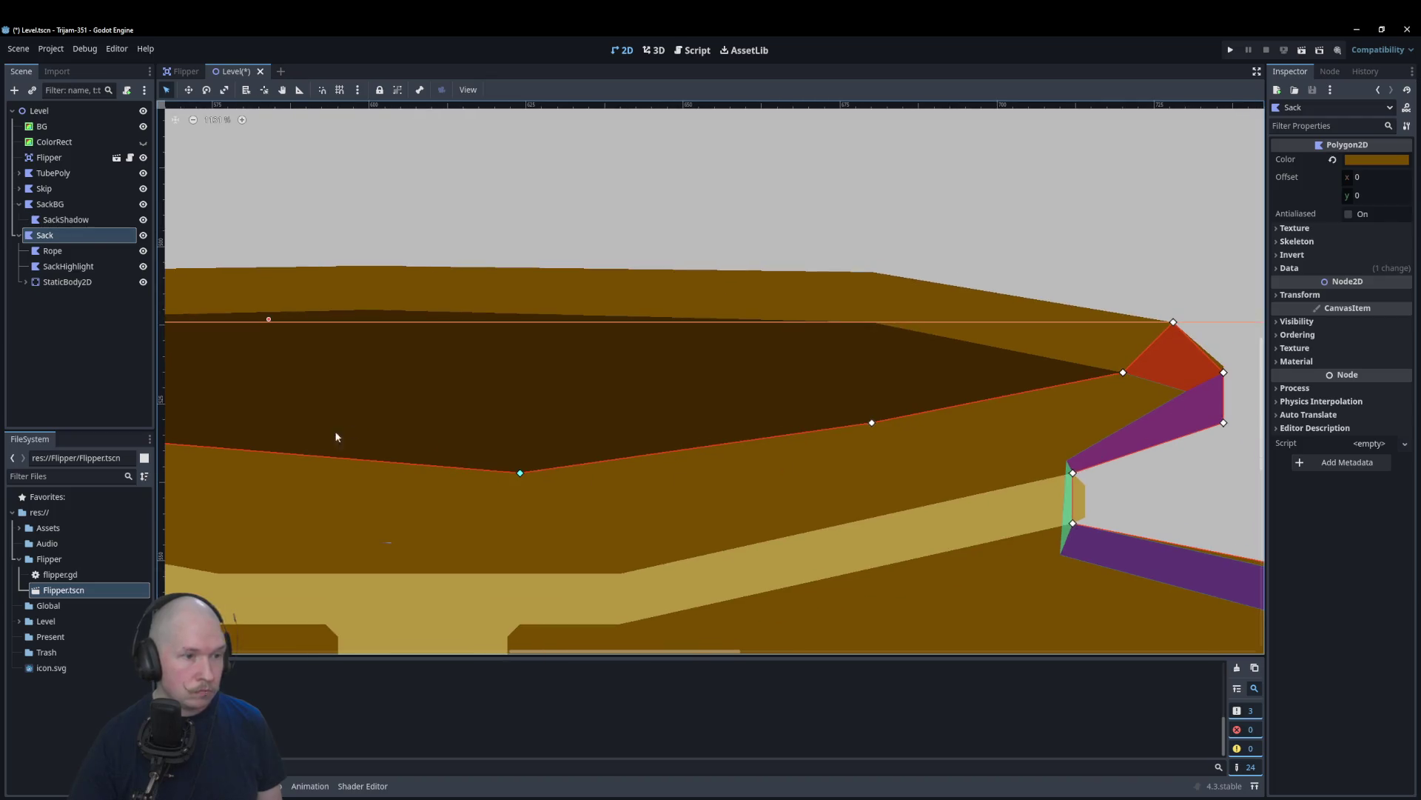
pyautogui.scroll(-3, 583, 505)
pyautogui.scroll(-7, 363, 504)
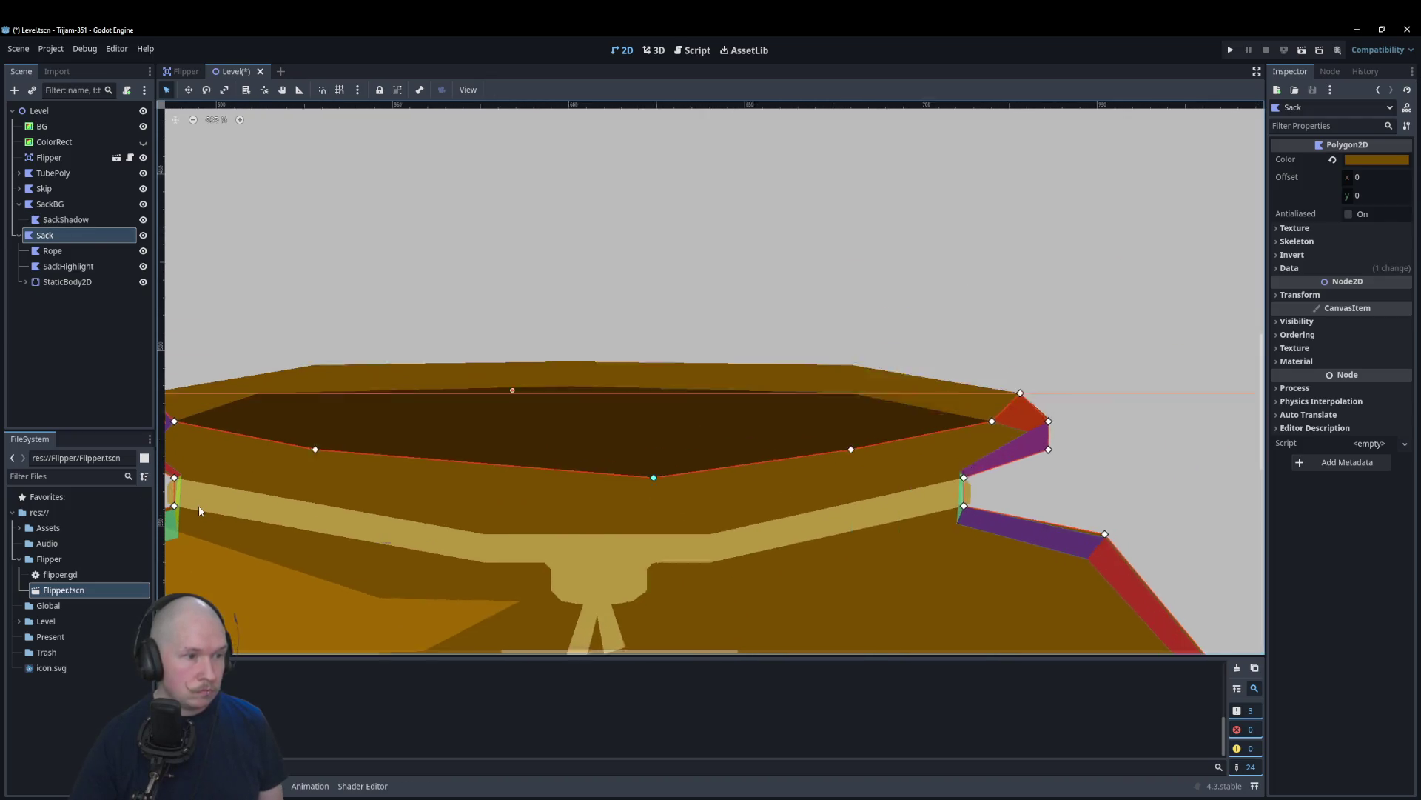
pyautogui.scroll(6, 198, 505)
# Step: Pull out one more edge vertex and nudge vertex 17 back into place
pyautogui.moveTo(483, 454)
pyautogui.mouseDown()
pyautogui.moveTo(485, 534)
pyautogui.moveTo(586, 474)
pyautogui.mouseUp()
pyautogui.scroll(-3, 470, 436)
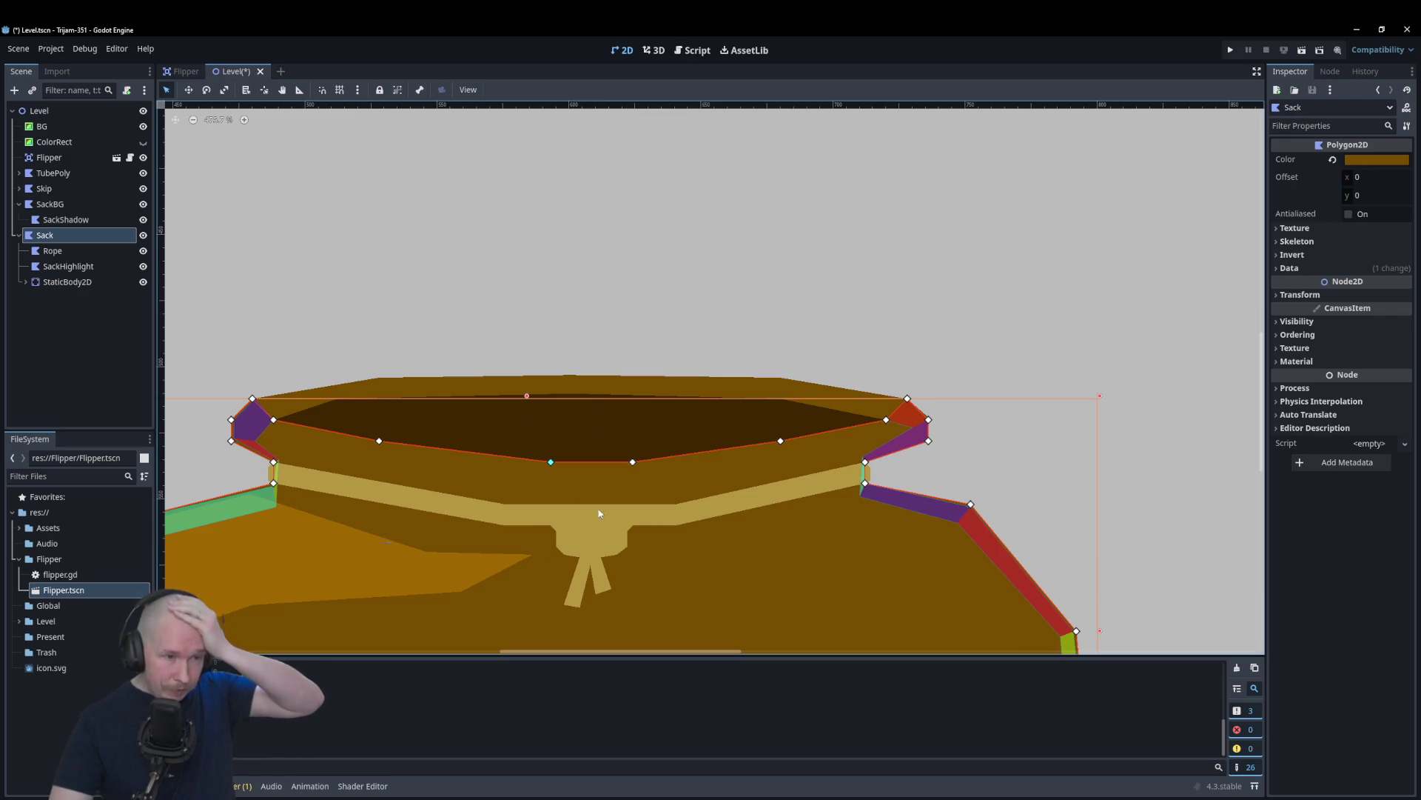
pyautogui.scroll(4, 645, 537)
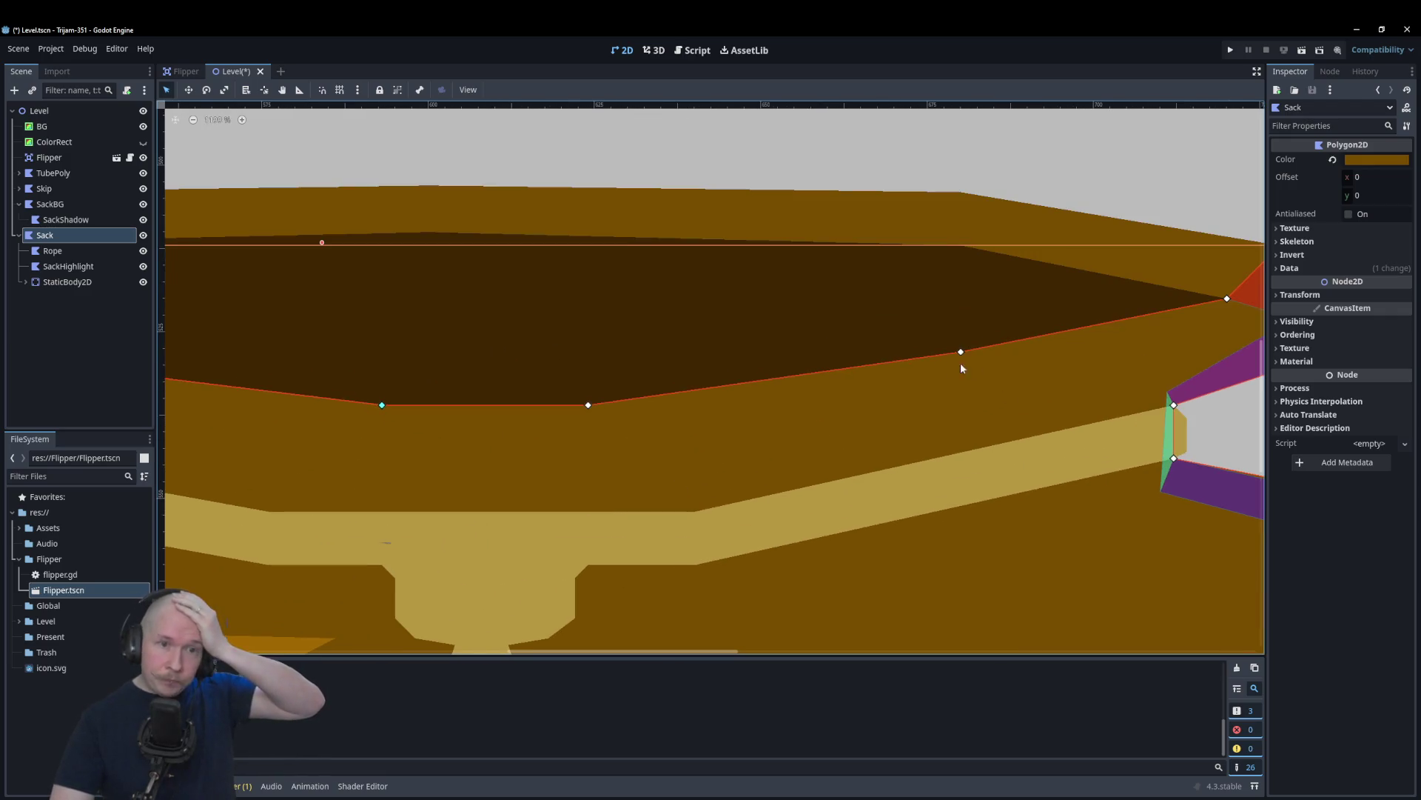
pyautogui.moveTo(957, 357)
pyautogui.mouseDown()
pyautogui.moveTo(970, 398)
pyautogui.moveTo(959, 360)
pyautogui.mouseUp()
pyautogui.scroll(-3, 983, 429)
pyautogui.click(532, 241)
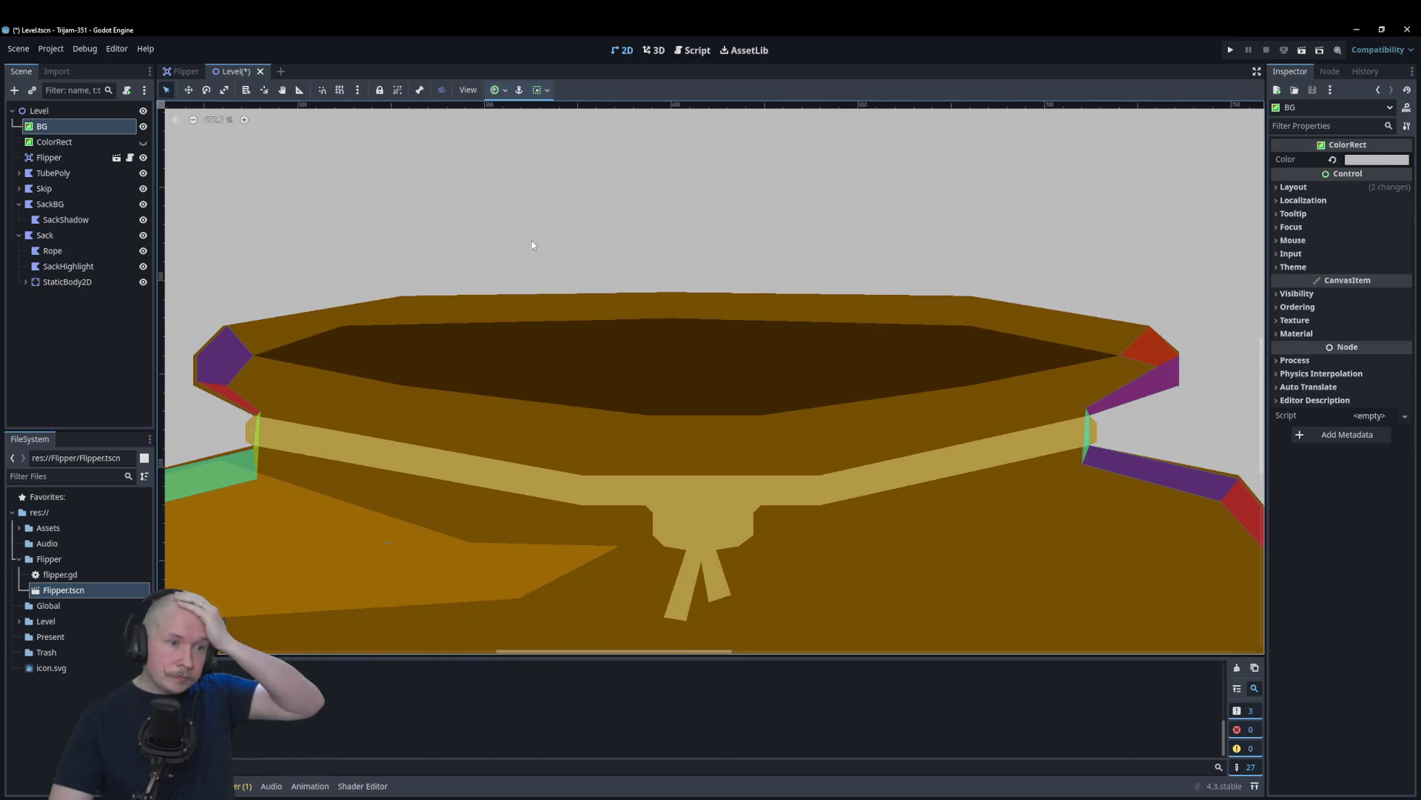
# Step: Move SackShadow's vertex 3 to level its bottom edge, then collapse the Sack branch
pyautogui.click(665, 415)
pyautogui.moveTo(649, 413)
pyautogui.mouseDown()
pyautogui.moveTo(635, 434)
pyautogui.moveTo(644, 400)
pyautogui.mouseUp()
pyautogui.scroll(3, 647, 429)
pyautogui.scroll(1, 648, 429)
pyautogui.scroll(-5, 642, 404)
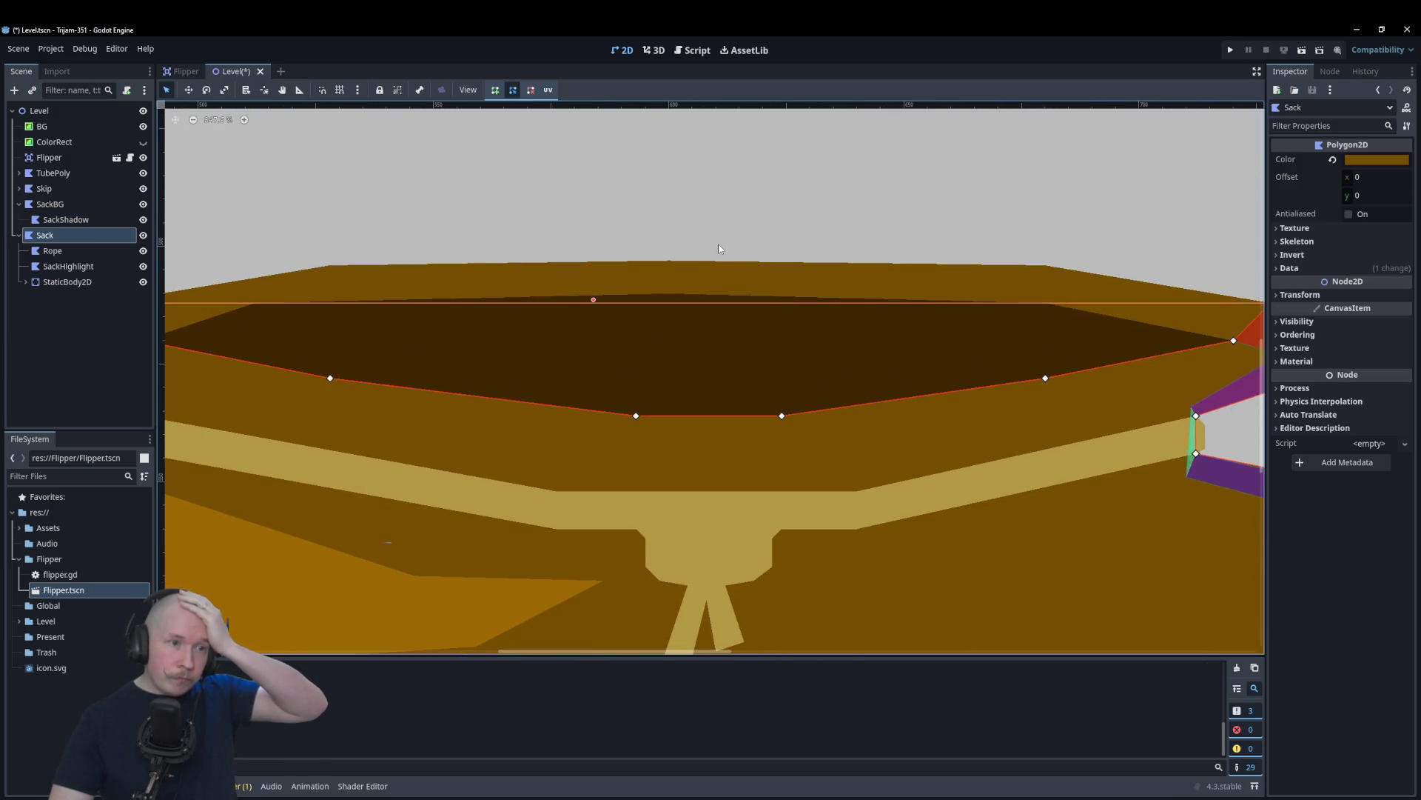
pyautogui.click(707, 252)
pyautogui.scroll(-4, 707, 252)
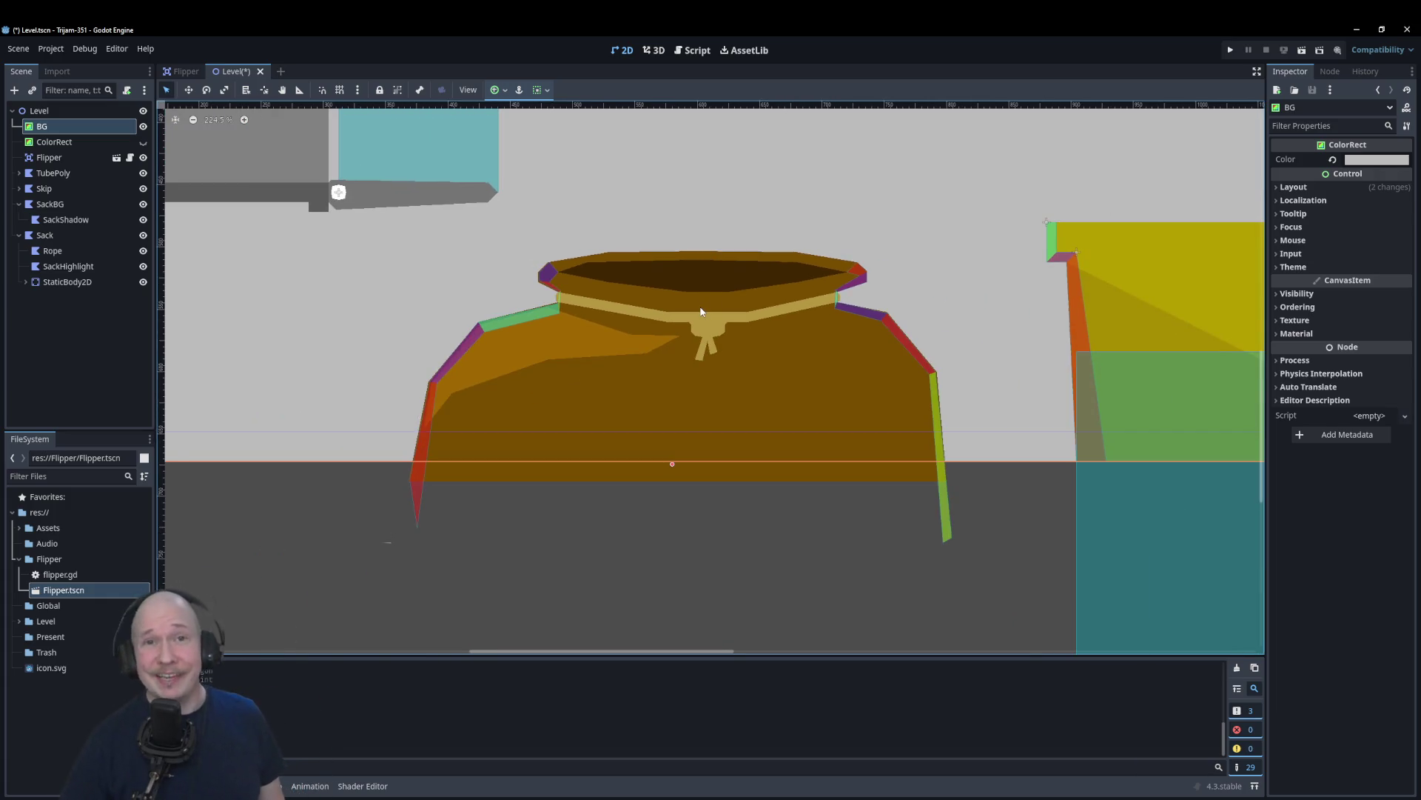
pyautogui.scroll(-5, 473, 496)
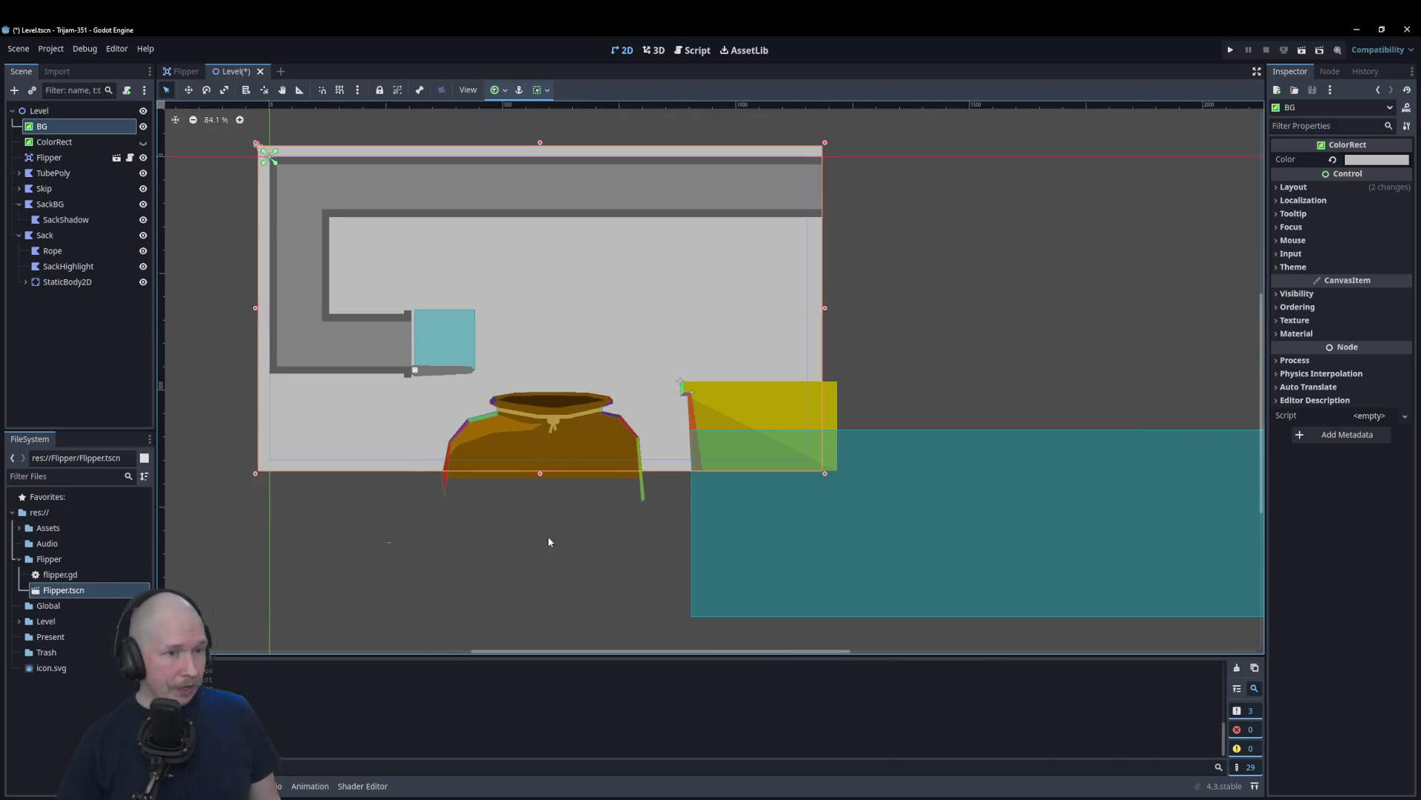
pyautogui.click(19, 236)
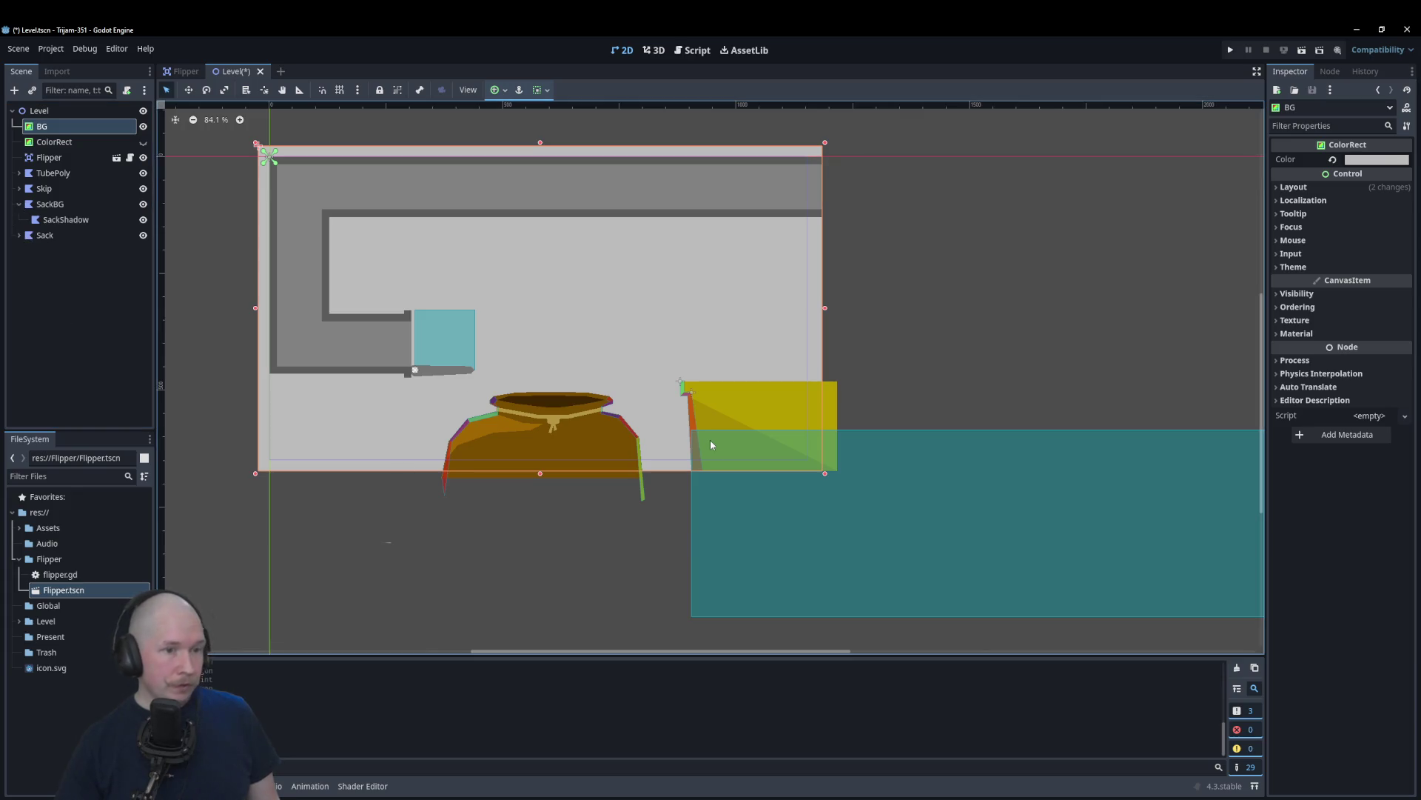
# Step: Shift the left edge of Skip's teal CollisionShape2D rectangle, then collapse Skip's branch
pyautogui.click(724, 533)
pyautogui.moveTo(692, 524)
pyautogui.mouseDown()
pyautogui.moveTo(641, 519)
pyautogui.moveTo(700, 522)
pyautogui.mouseUp()
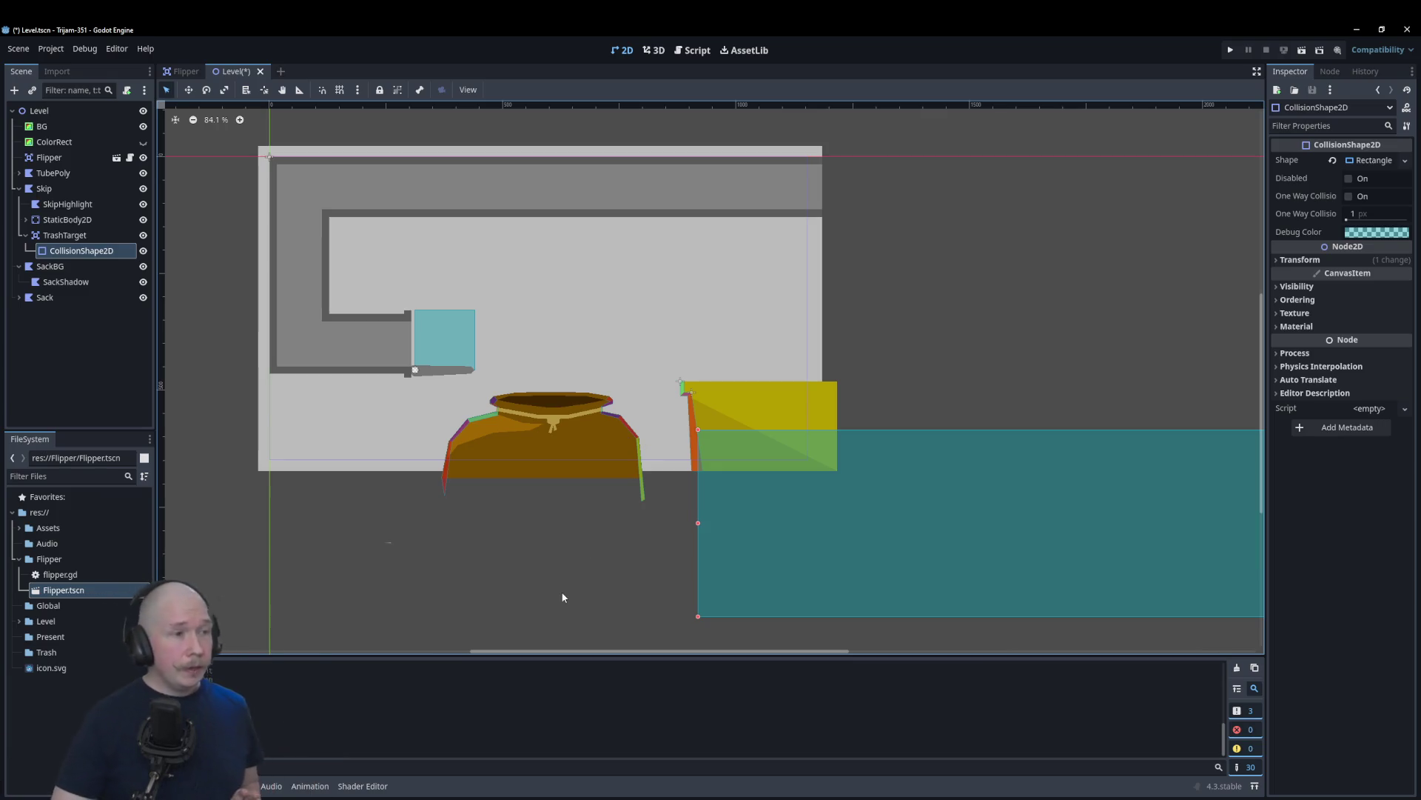
pyautogui.click(19, 189)
# Step: Collapse SackBG, expand Sack, and add an Area2D child under Sack
pyautogui.click(22, 204)
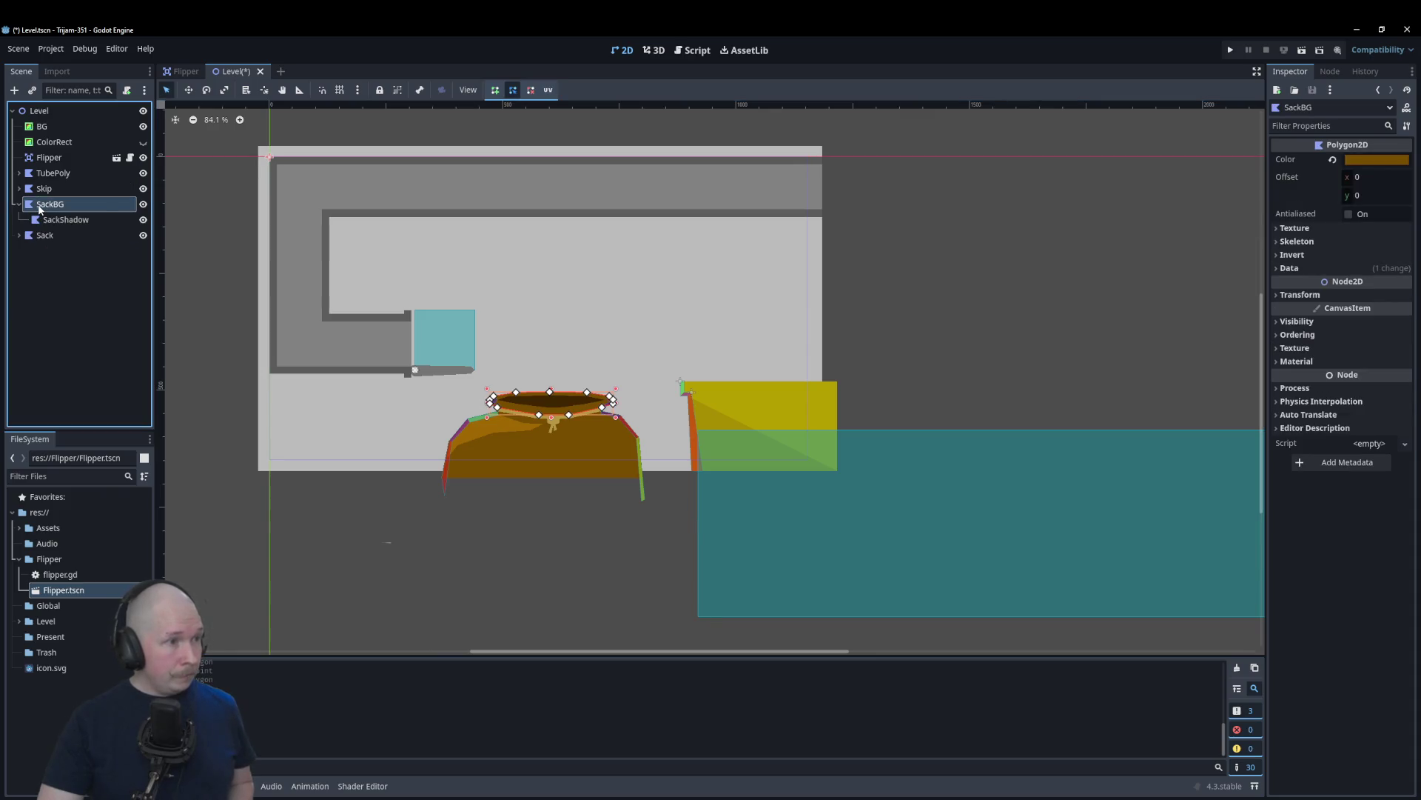
pyautogui.click(19, 204)
pyautogui.click(18, 219)
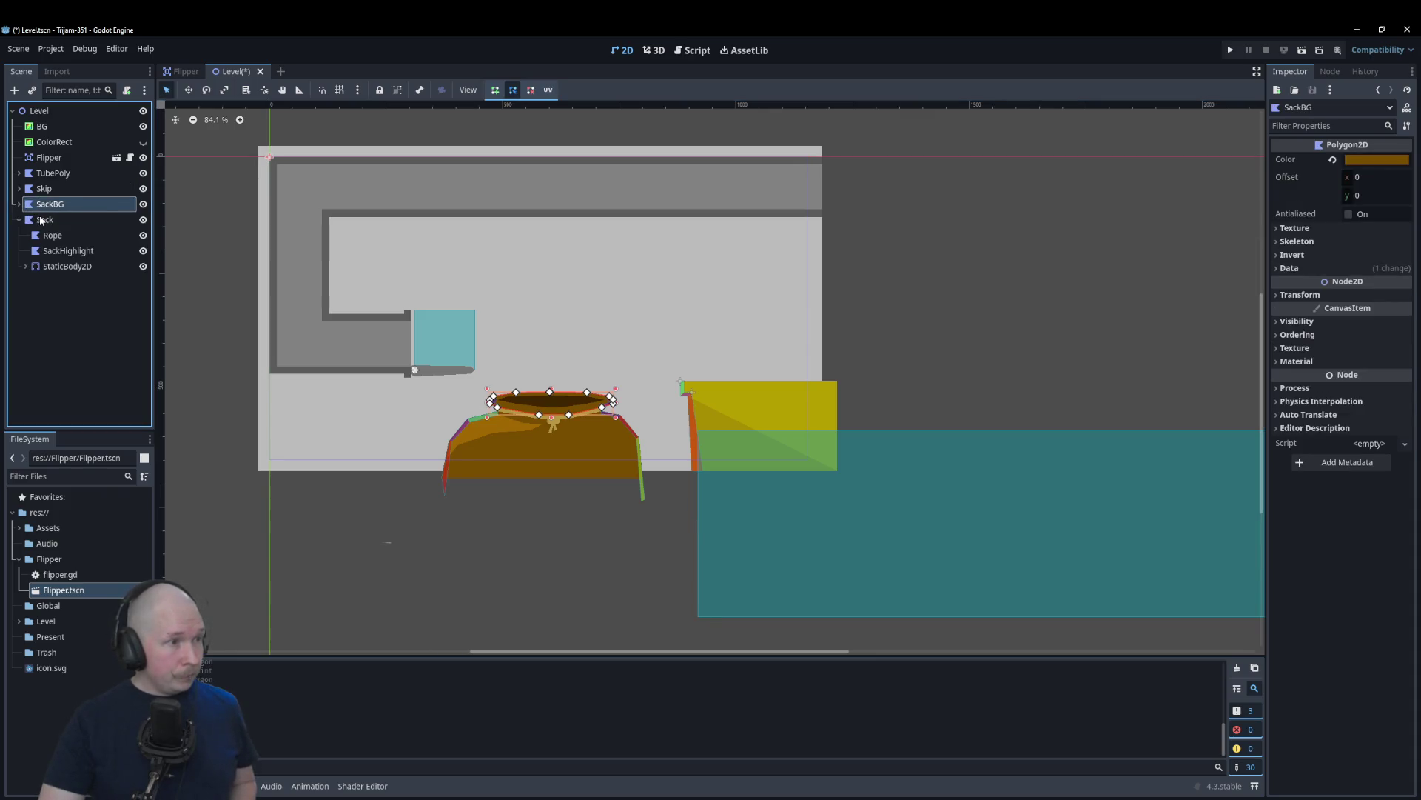
pyautogui.rightClick(41, 220)
pyautogui.click(73, 236)
pyautogui.write('a')
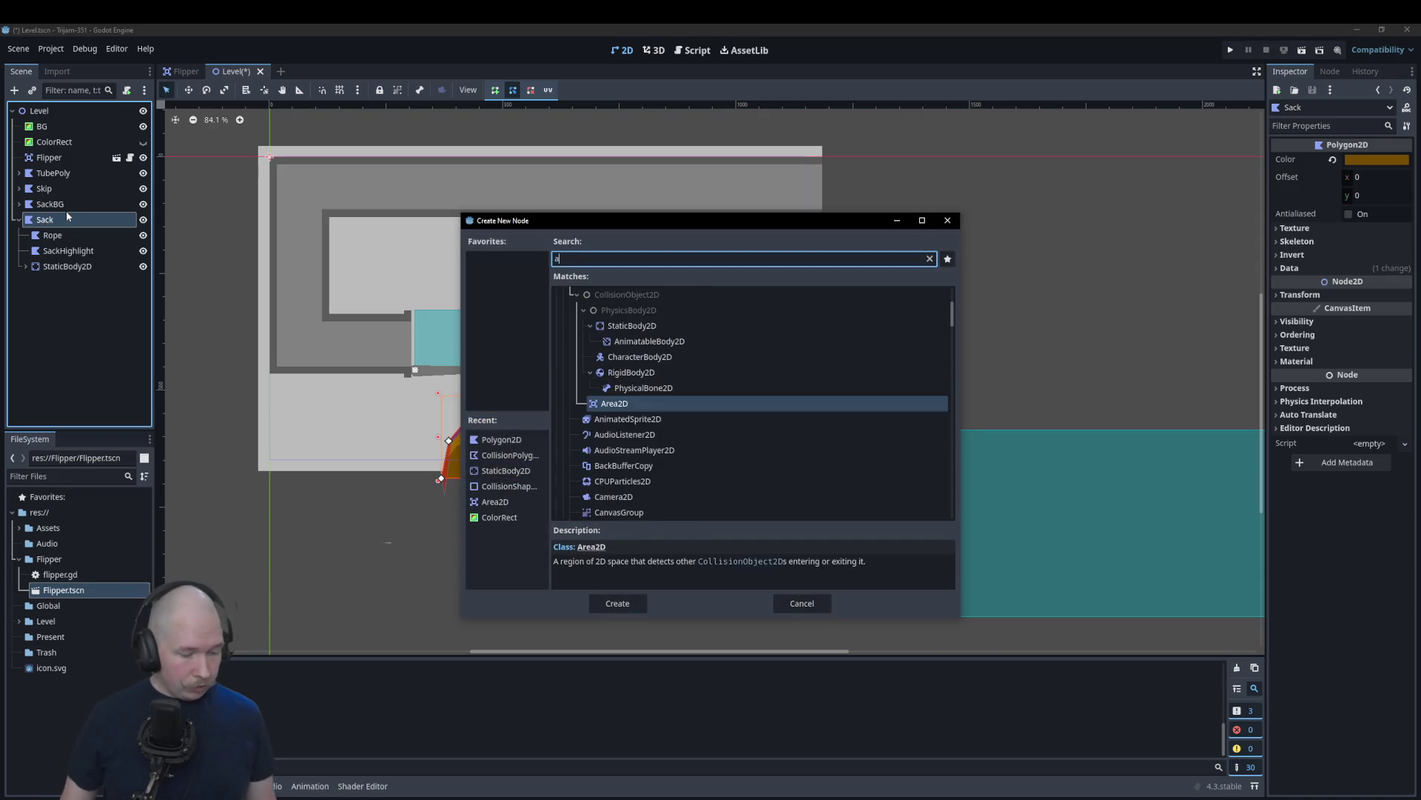
pyautogui.write('rea')
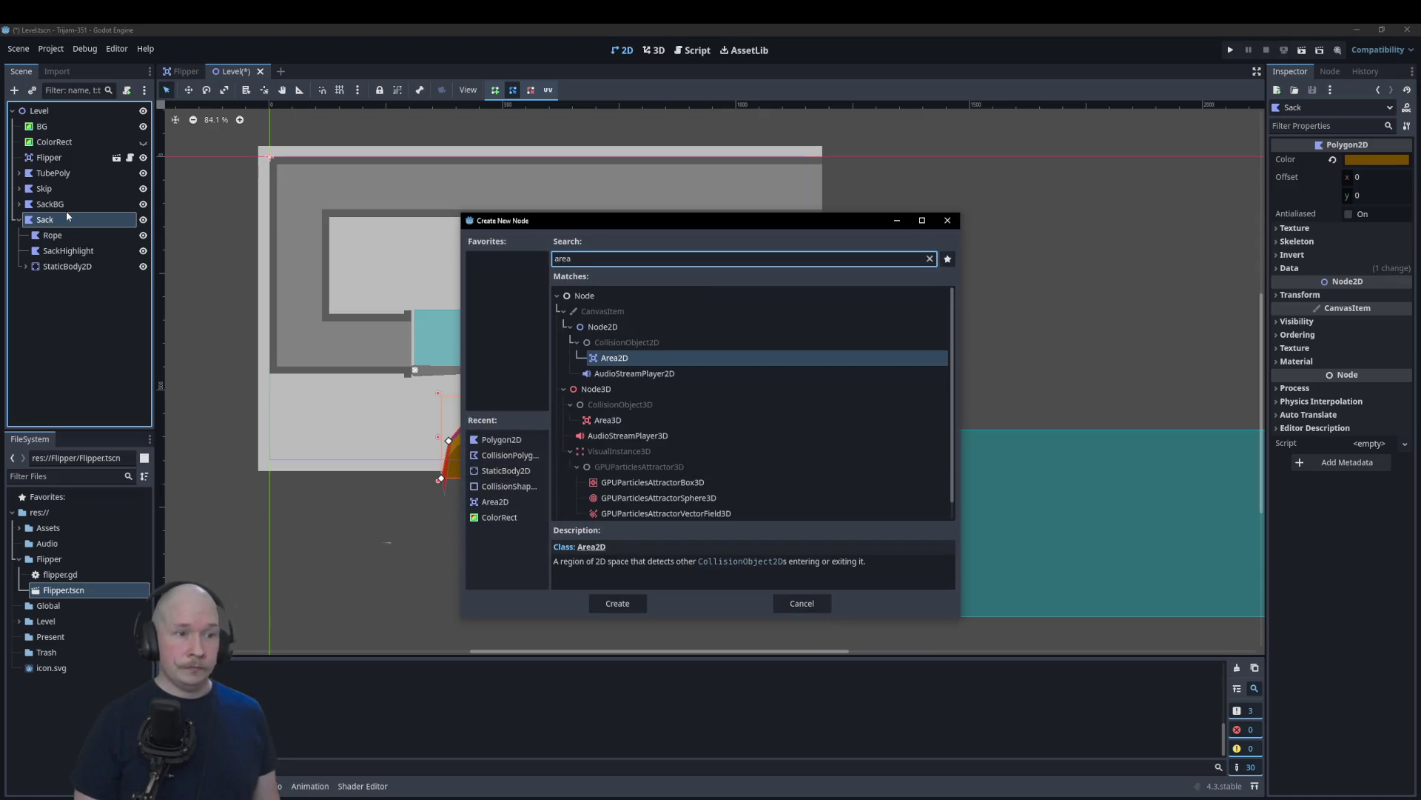
pyautogui.press('Return')
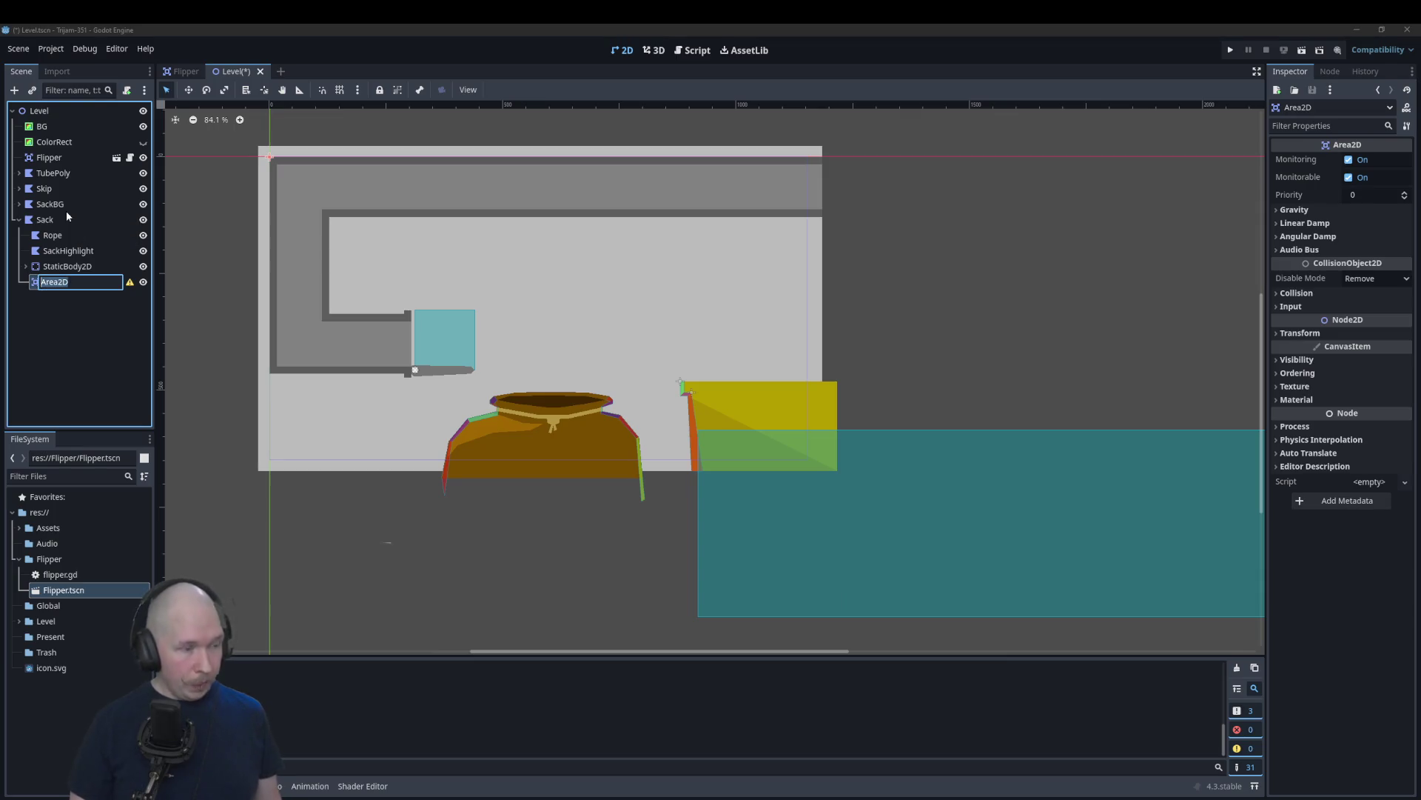
# Step: Name the Area2D PresentZone and drag it onto the sack
pyautogui.write('PresentZone')
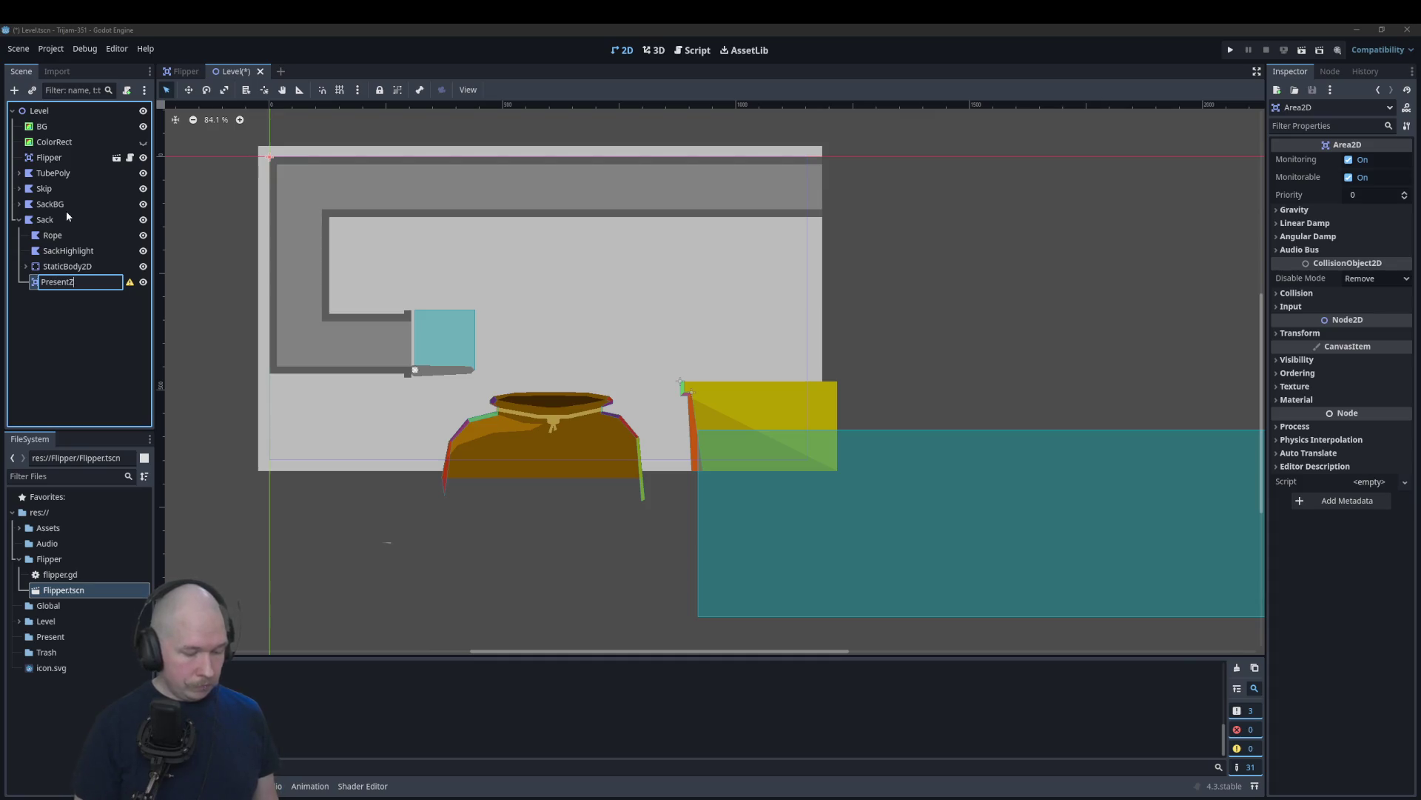
pyautogui.press('Return')
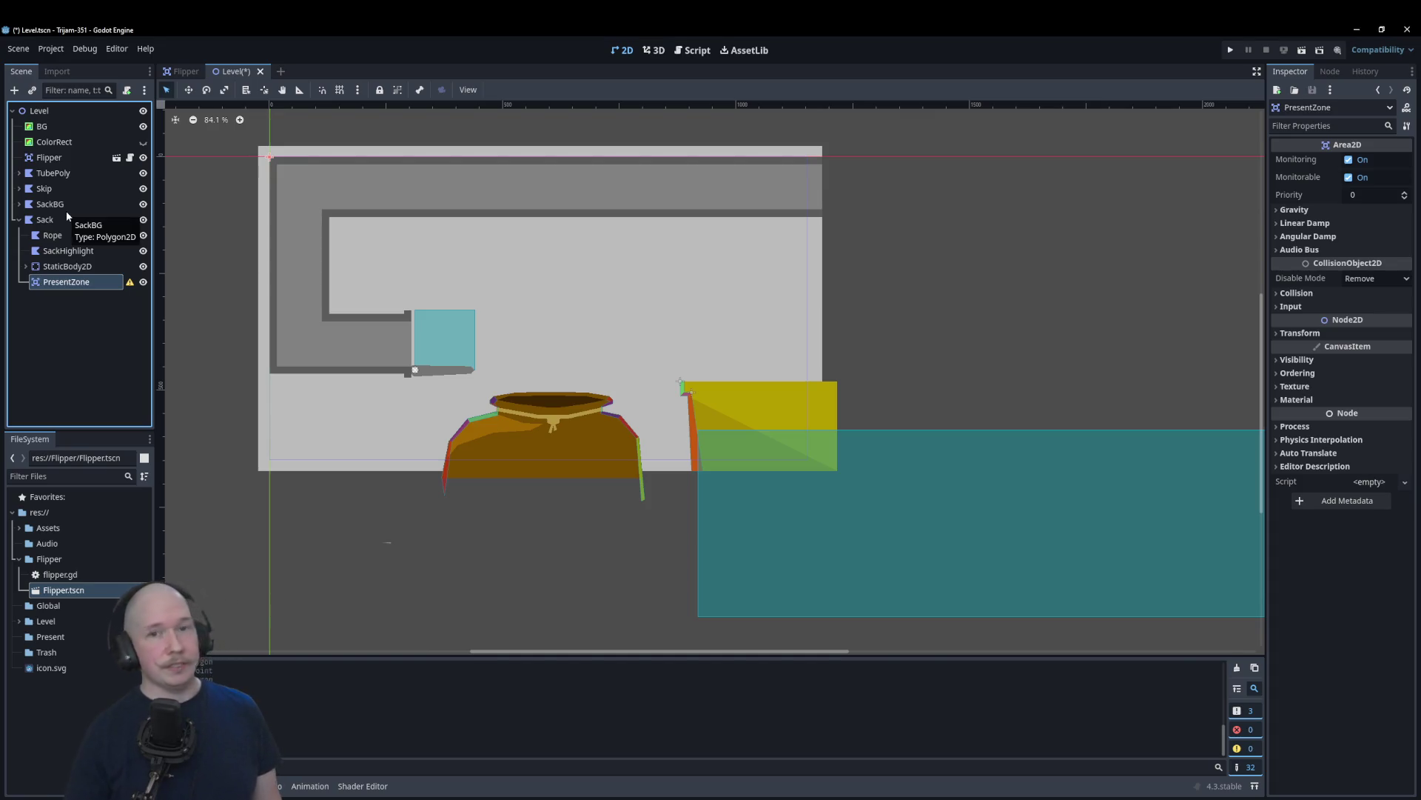
pyautogui.moveTo(401, 403)
pyautogui.mouseDown()
pyautogui.moveTo(692, 673)
pyautogui.moveTo(613, 682)
pyautogui.moveTo(594, 705)
pyautogui.mouseUp()
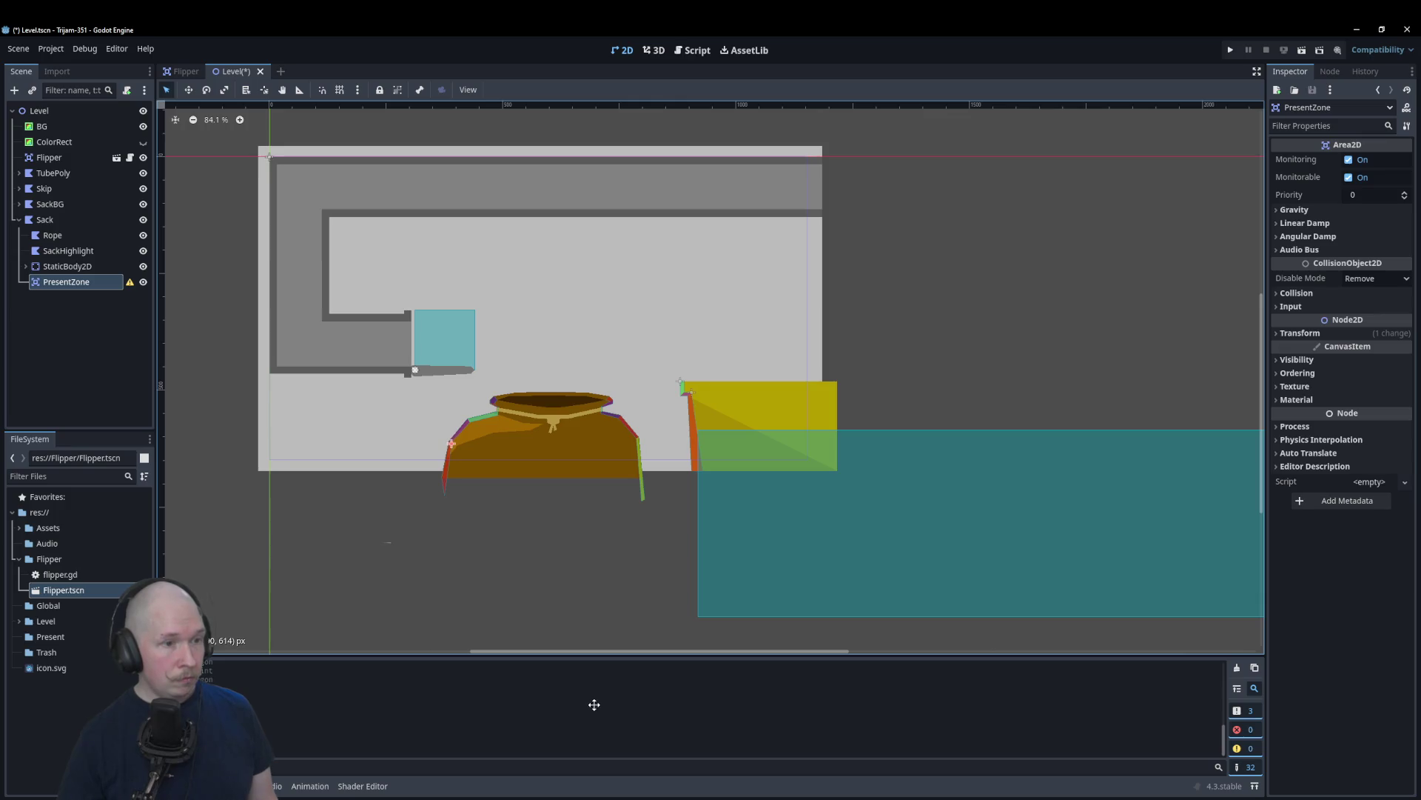
# Step: Add a CollisionPolygon2D under PresentZone, then change its type to CollisionShape2D
pyautogui.rightClick(78, 282)
pyautogui.click(111, 295)
pyautogui.write('collisionpoly')
pyautogui.press('Return')
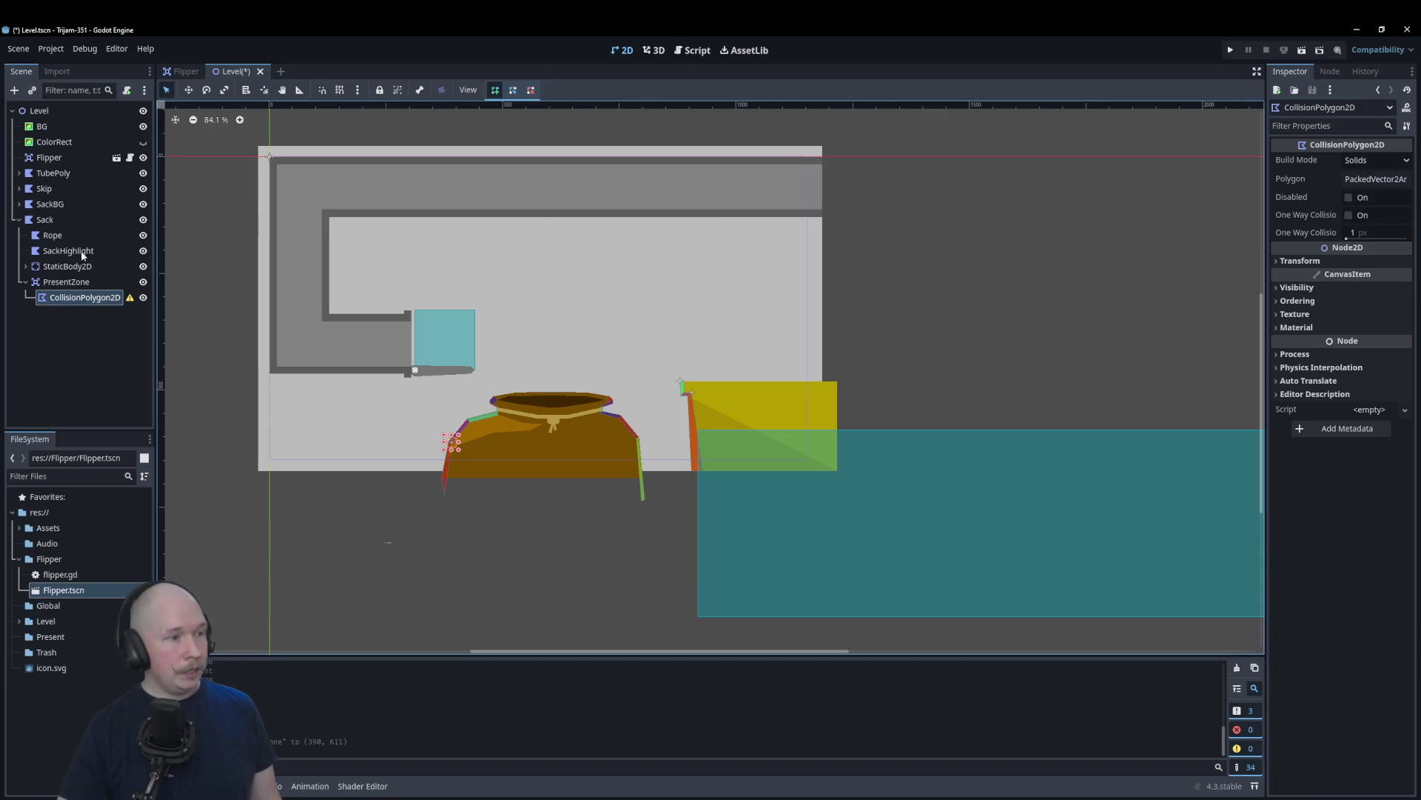
pyautogui.rightClick(101, 300)
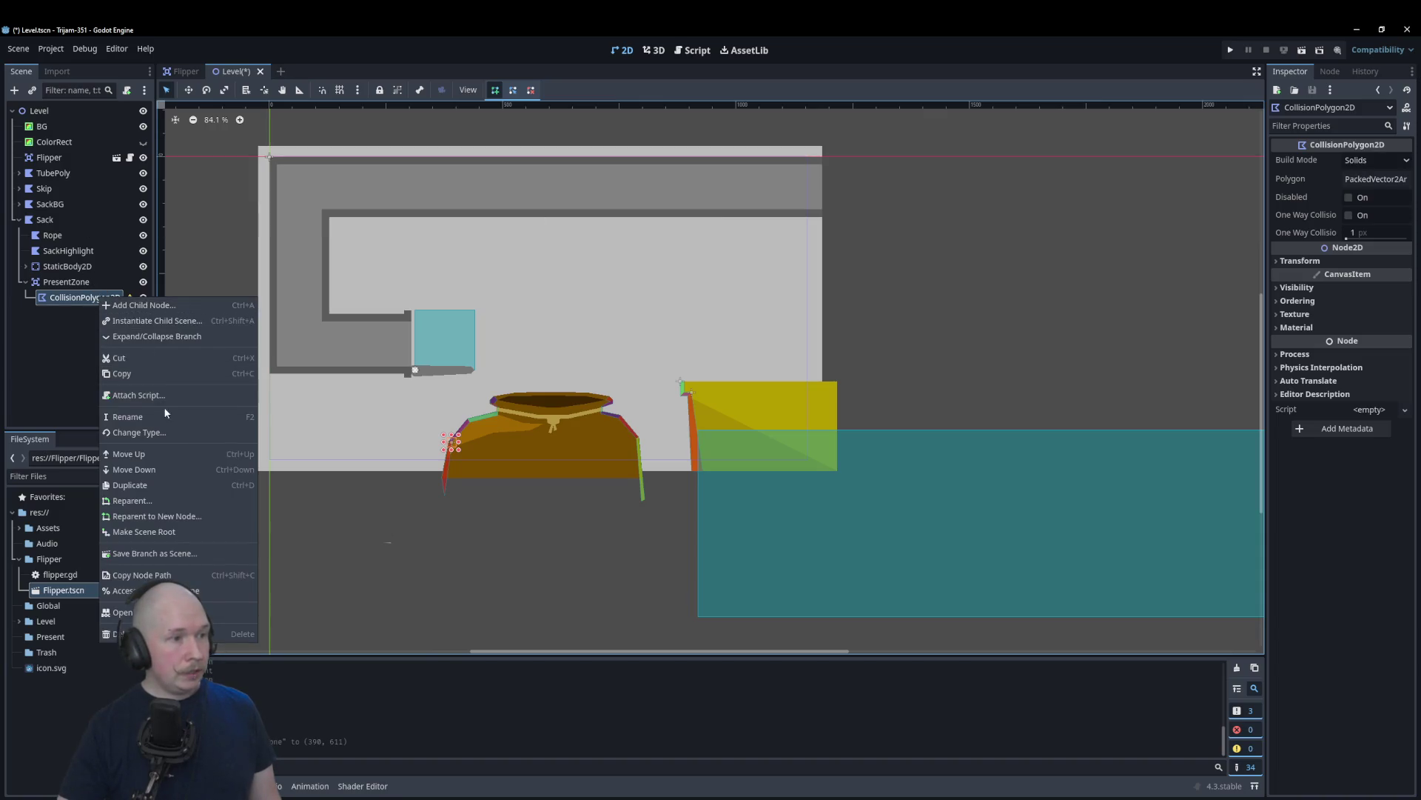
pyautogui.click(166, 432)
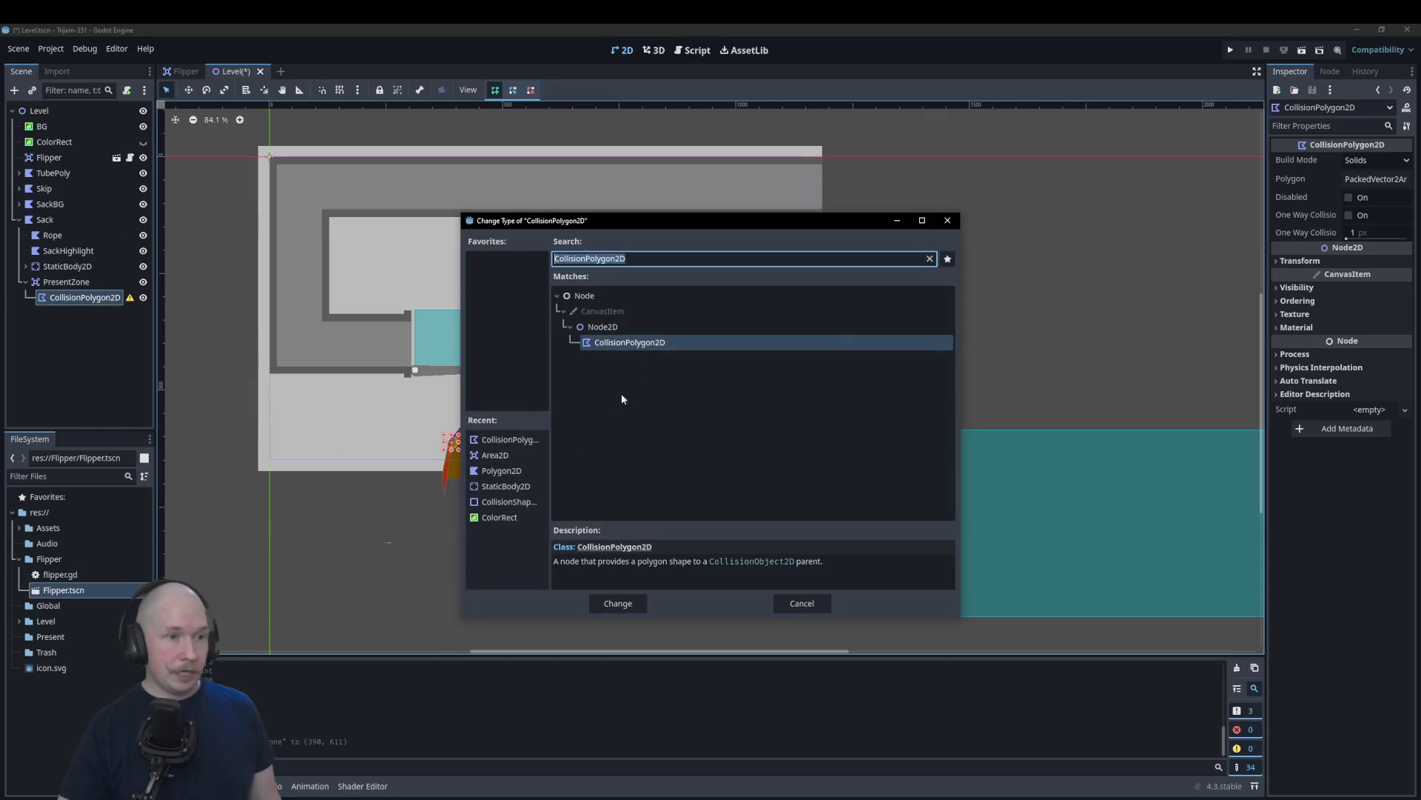
pyautogui.click(636, 256)
pyautogui.press('BackSpace')
pyautogui.press('BackSpace')
pyautogui.press('BackSpace')
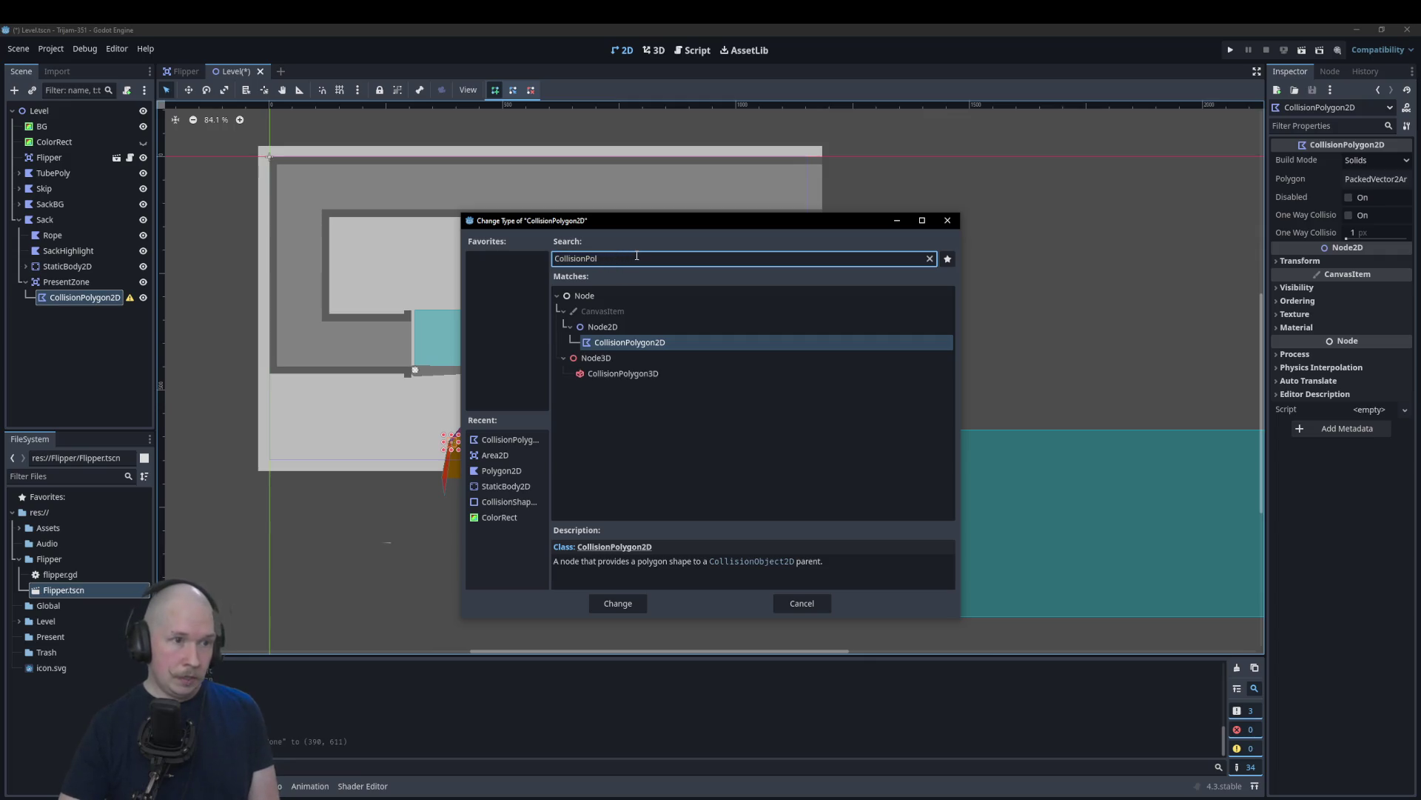
pyautogui.click(625, 360)
pyautogui.doubleClick(624, 362)
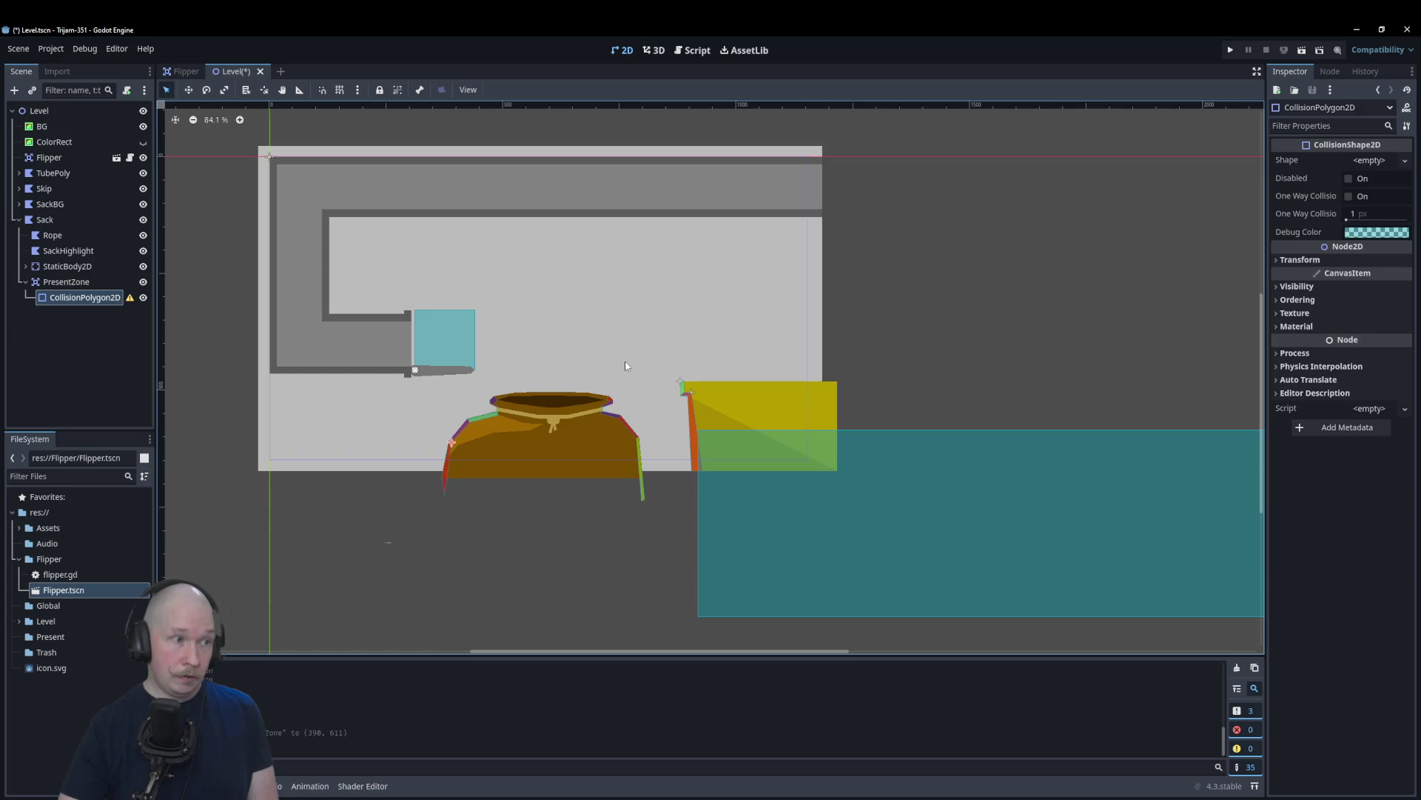
# Step: Rename the collision node to PresentsHere and bring up its Shape type list
pyautogui.click(80, 299)
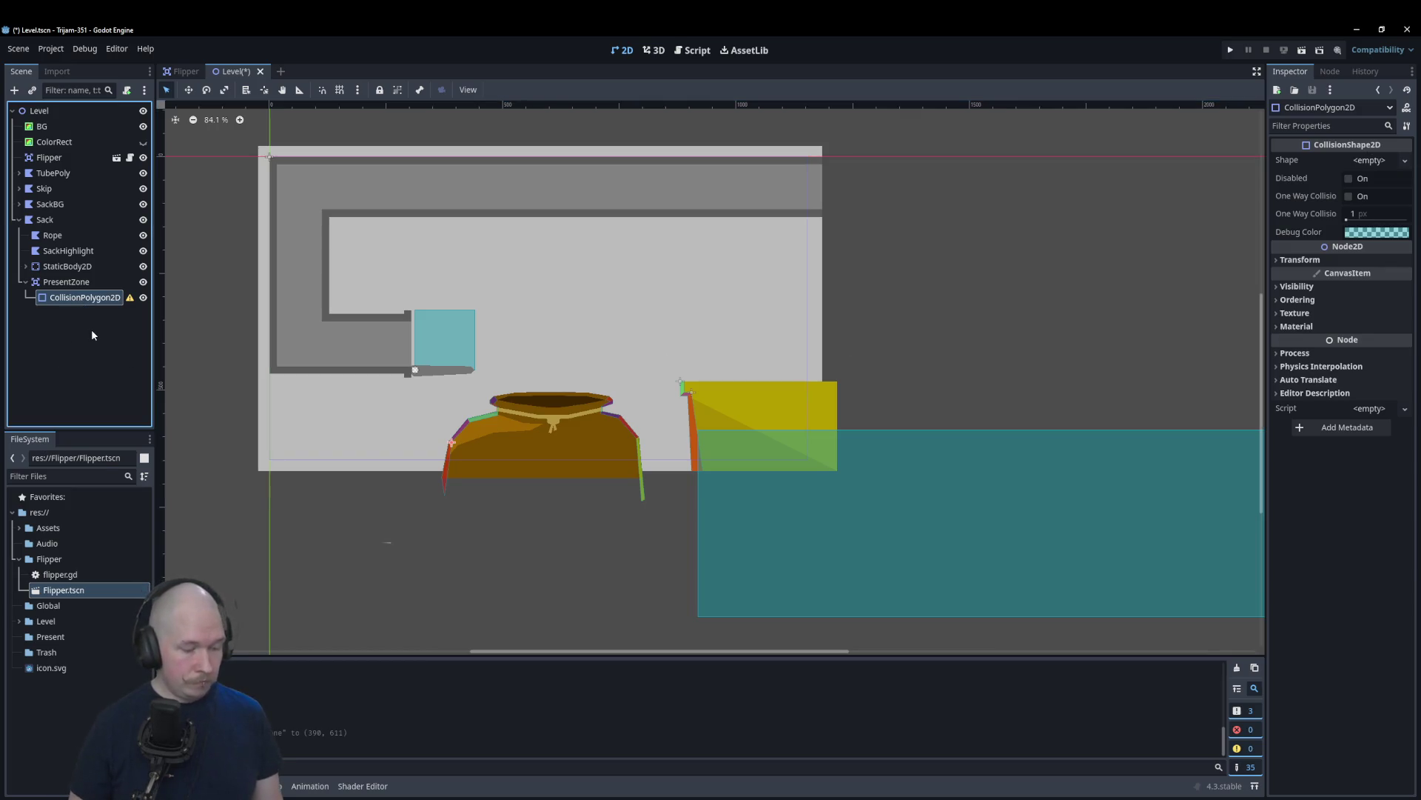
pyautogui.press('F2')
pyautogui.write('PresentsHere')
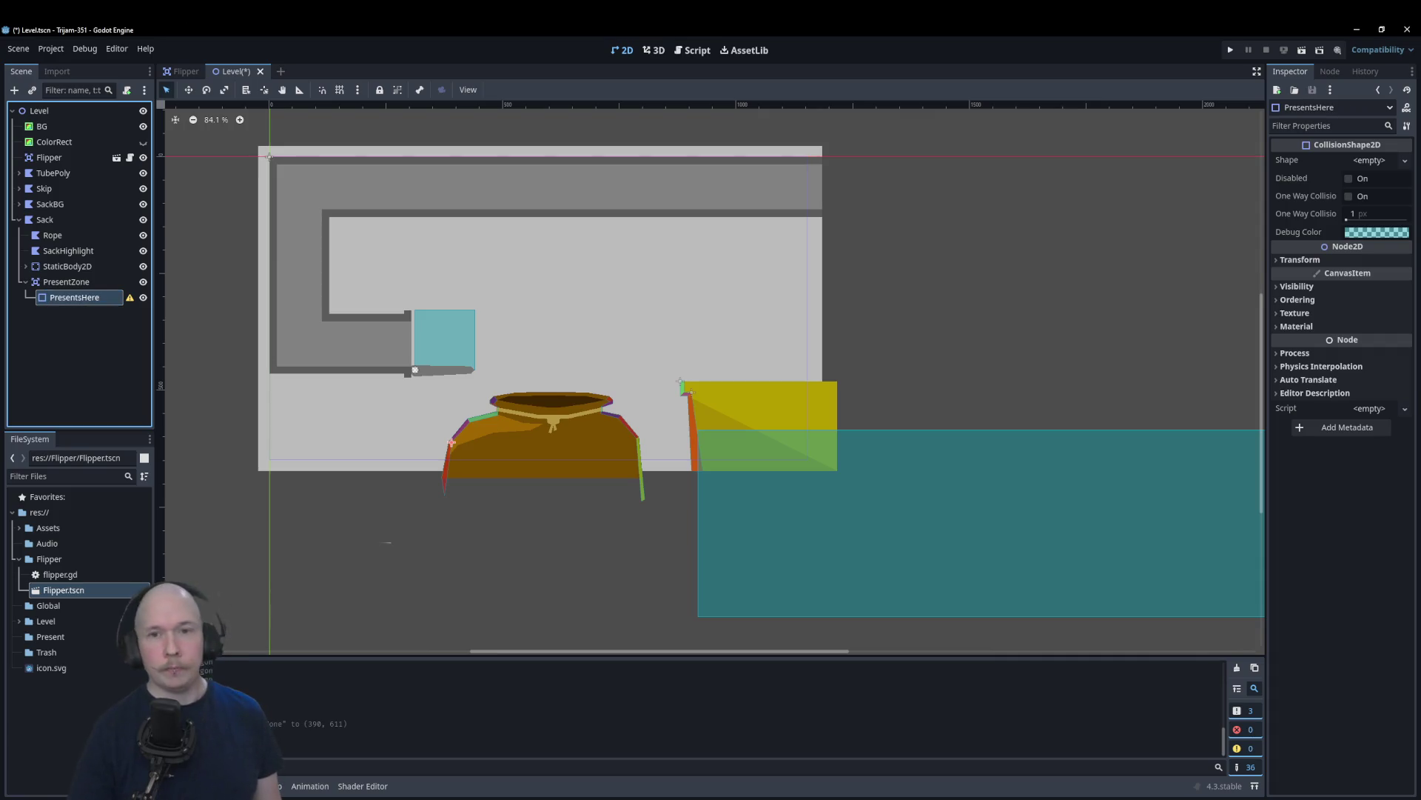
pyautogui.click(1183, 82)
pyautogui.click(1378, 161)
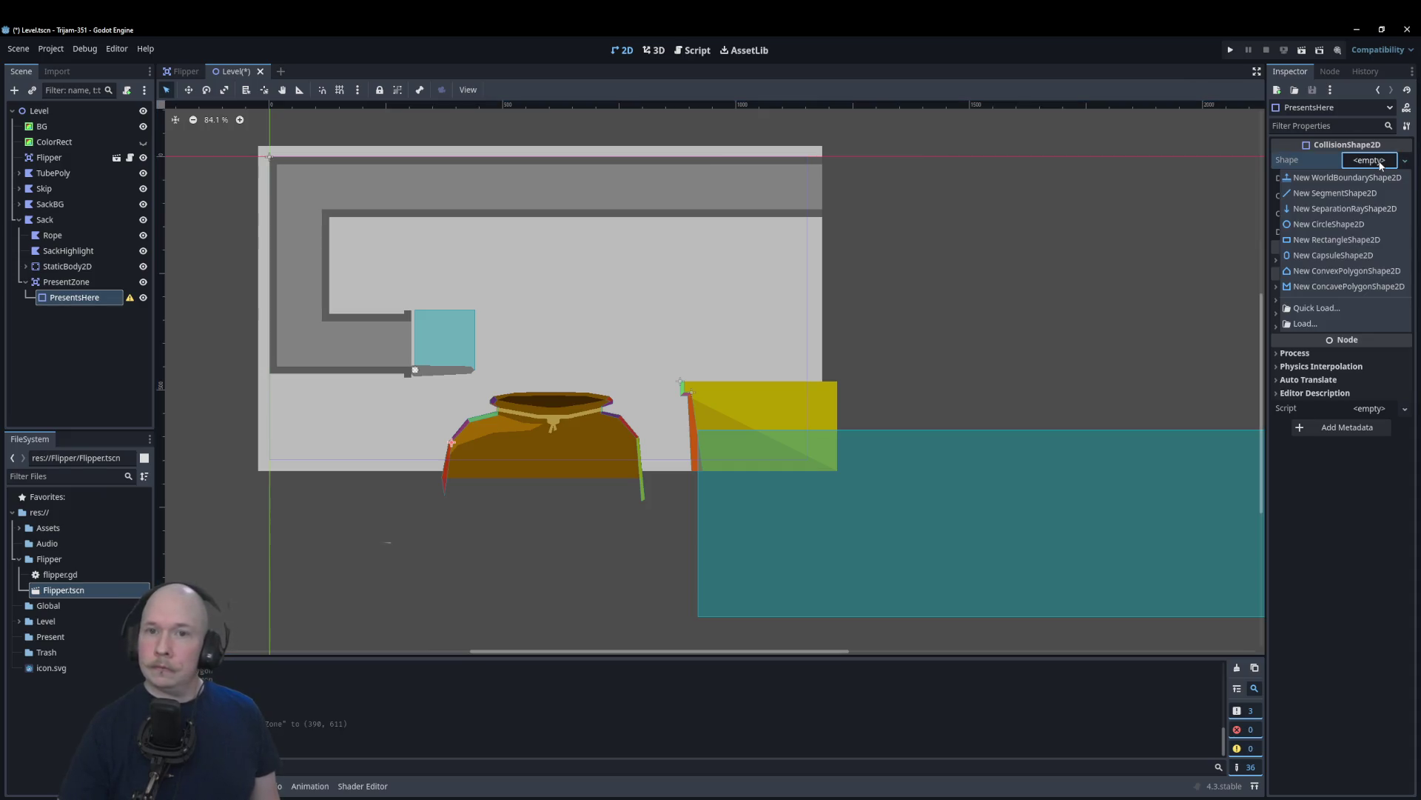
# Step: Give PresentsHere a Rectangle shape stretched over the sack's lower body
pyautogui.click(1347, 239)
pyautogui.scroll(3, 548, 518)
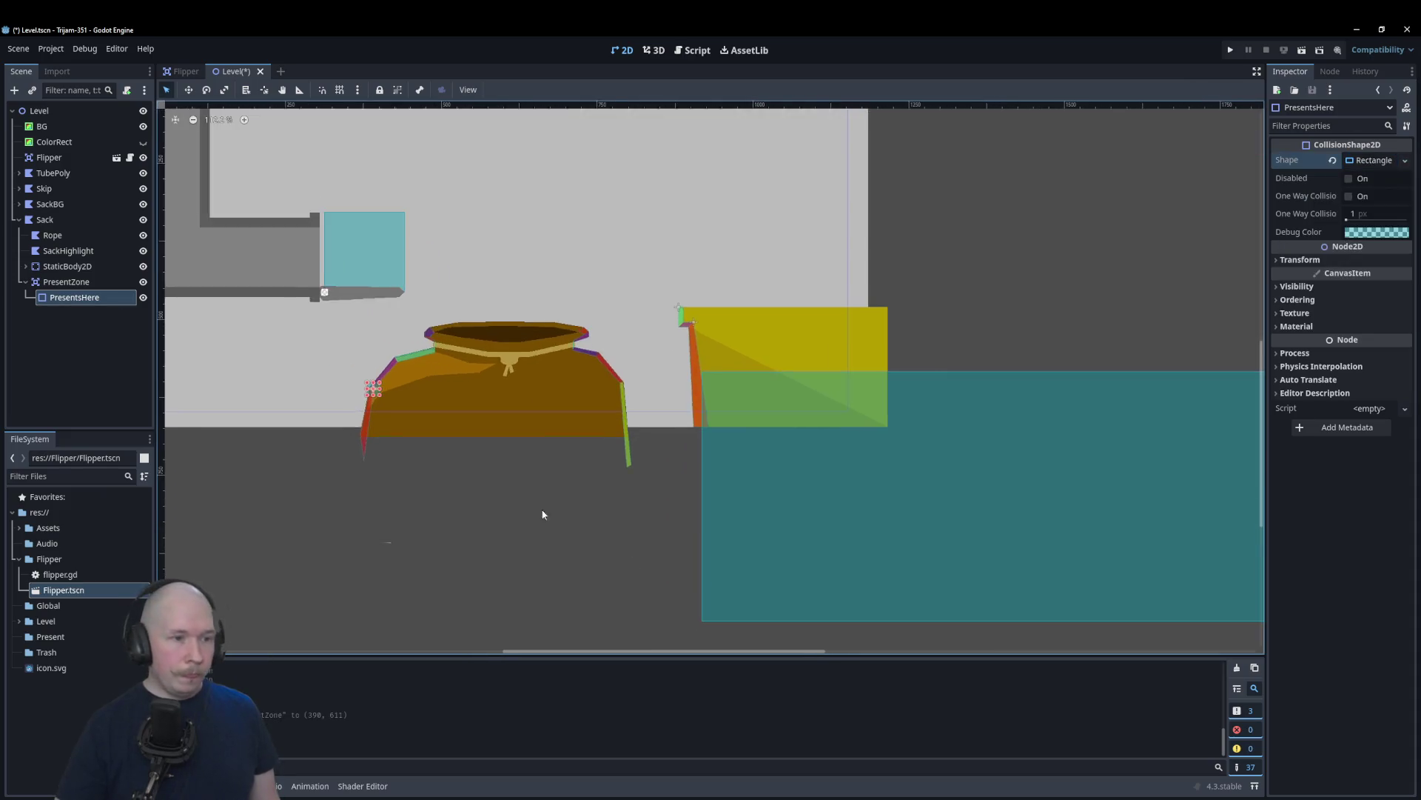
pyautogui.moveTo(346, 362); pyautogui.dragTo(715, 557)
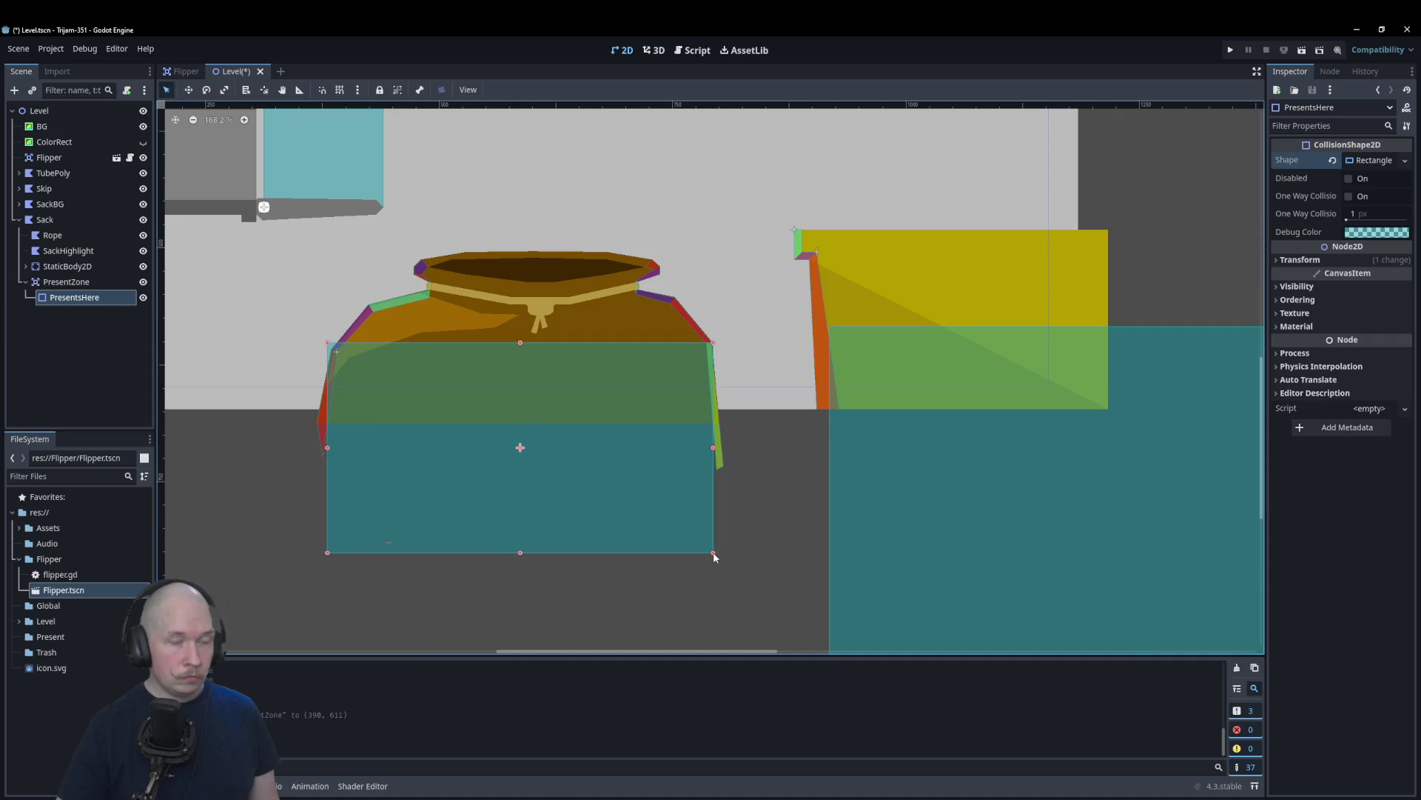
# Step: Narrow the rectangle from the right and line its top-left corner up with the sack's left wall
pyautogui.scroll(4, 742, 459)
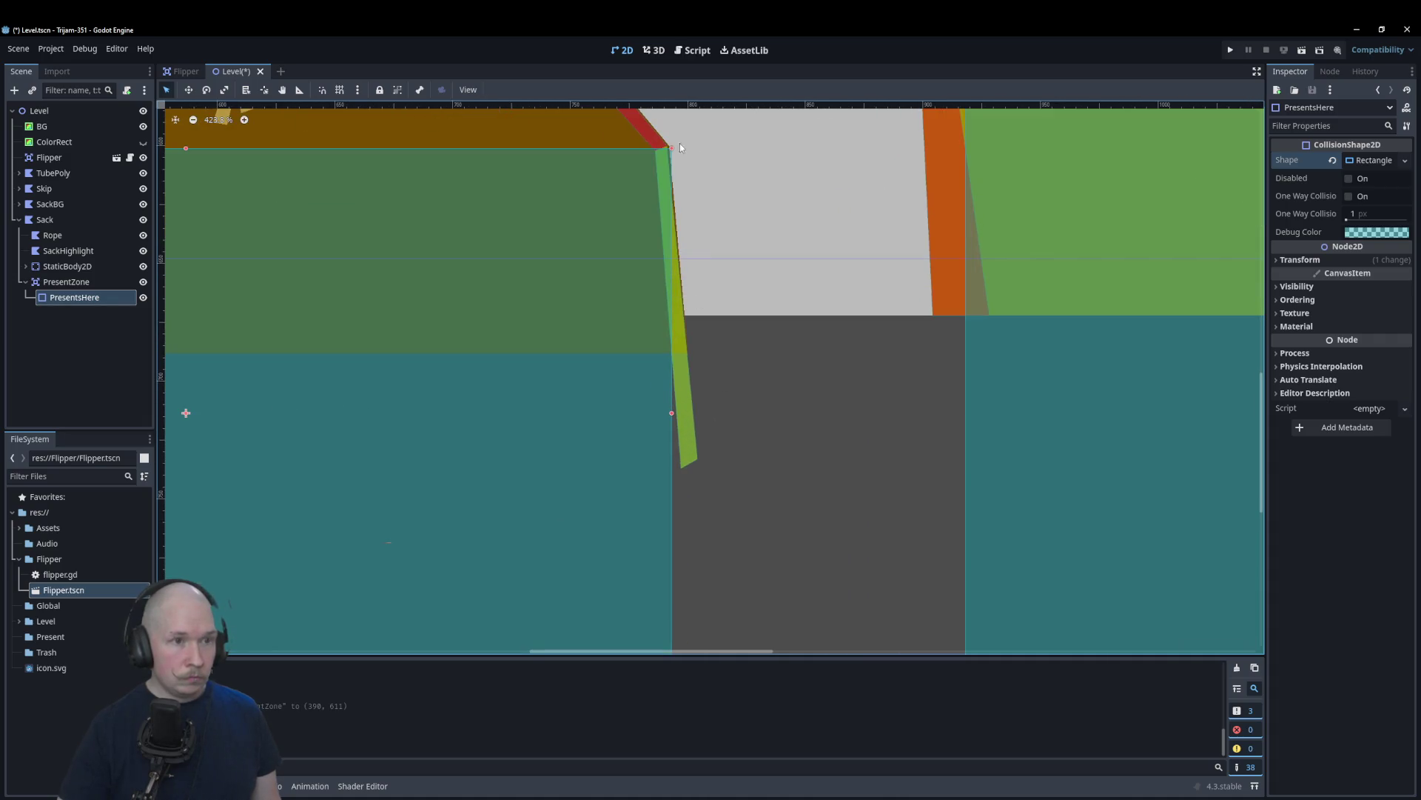
pyautogui.moveTo(671, 415); pyautogui.dragTo(665, 416)
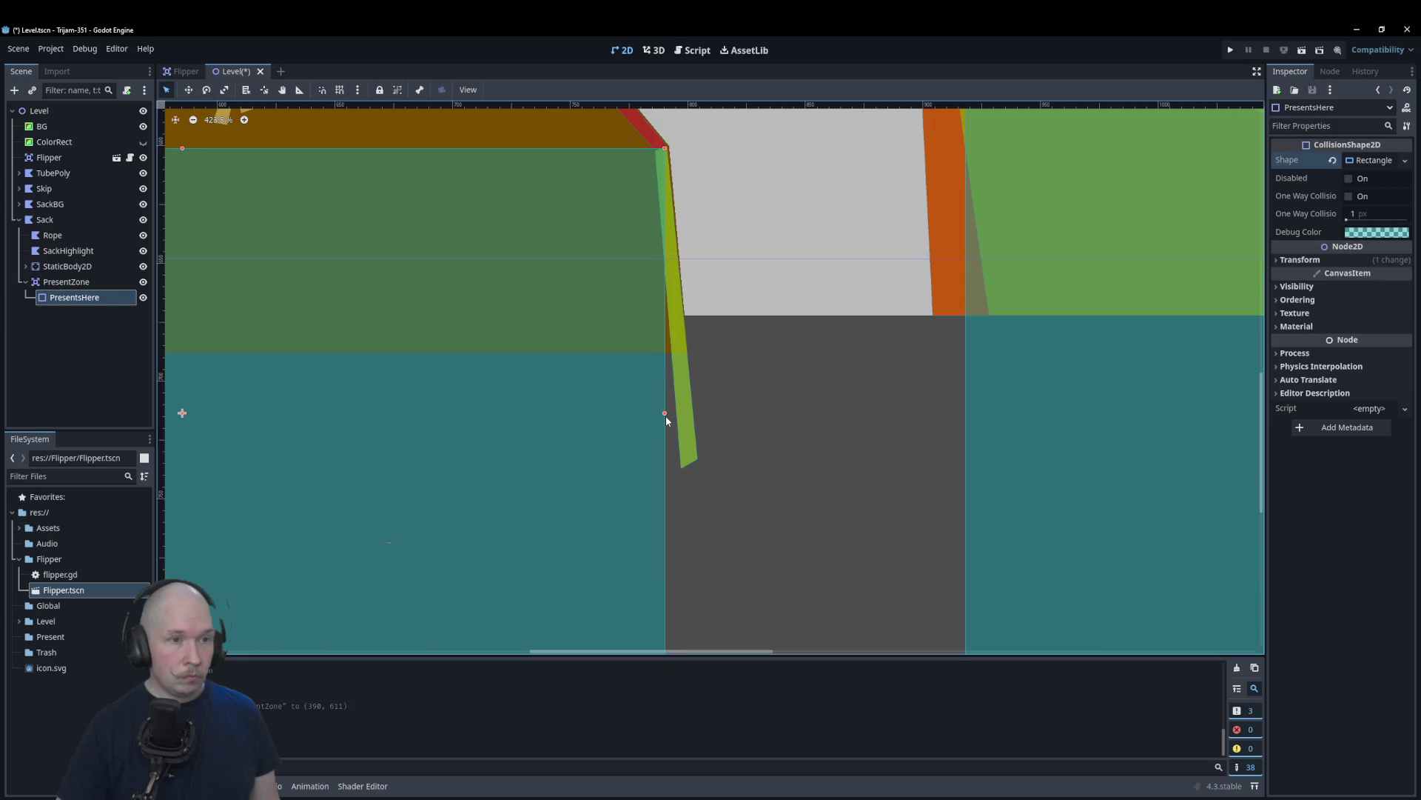
pyautogui.scroll(-4, 664, 415)
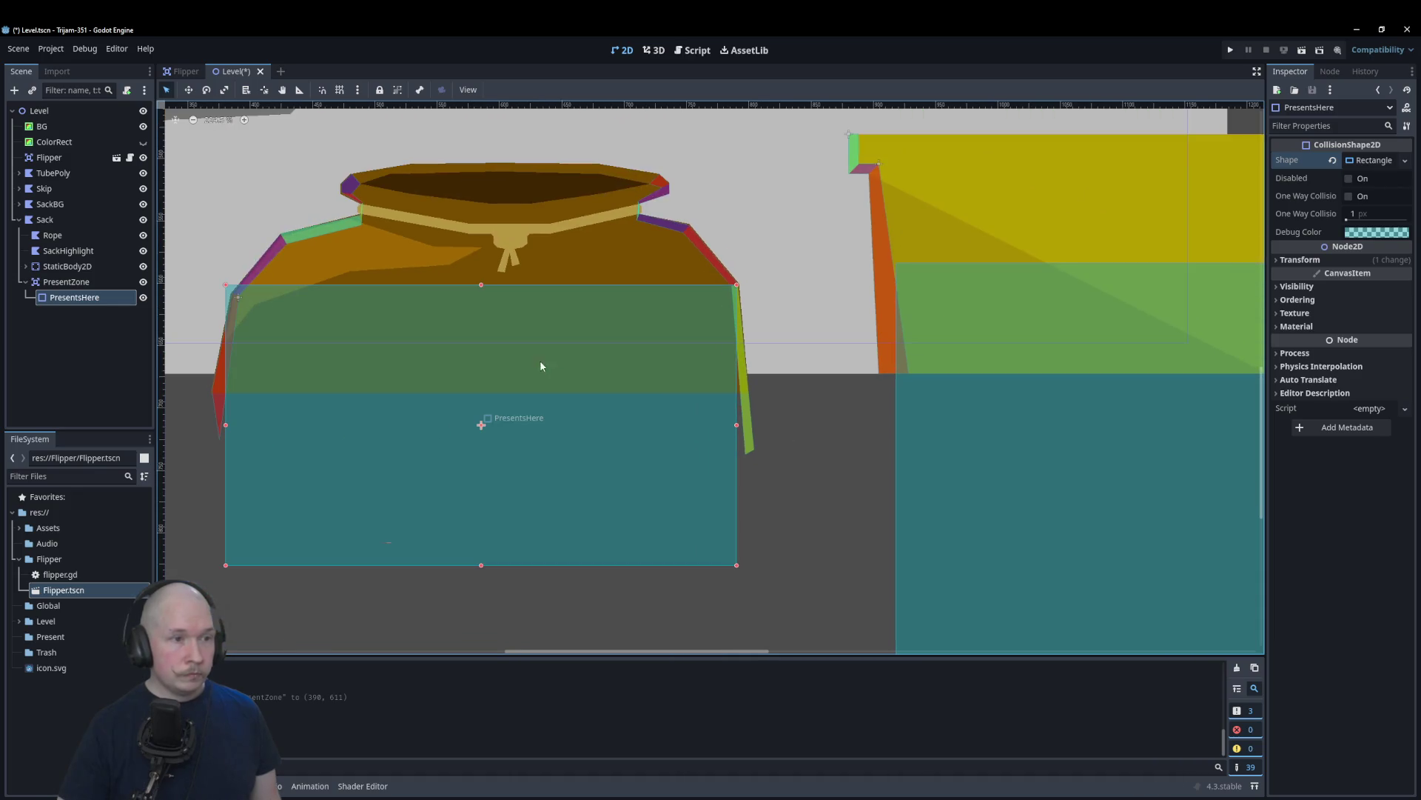
pyautogui.scroll(3, 234, 292)
pyautogui.moveTo(246, 300); pyautogui.dragTo(267, 327)
pyautogui.scroll(7, 266, 326)
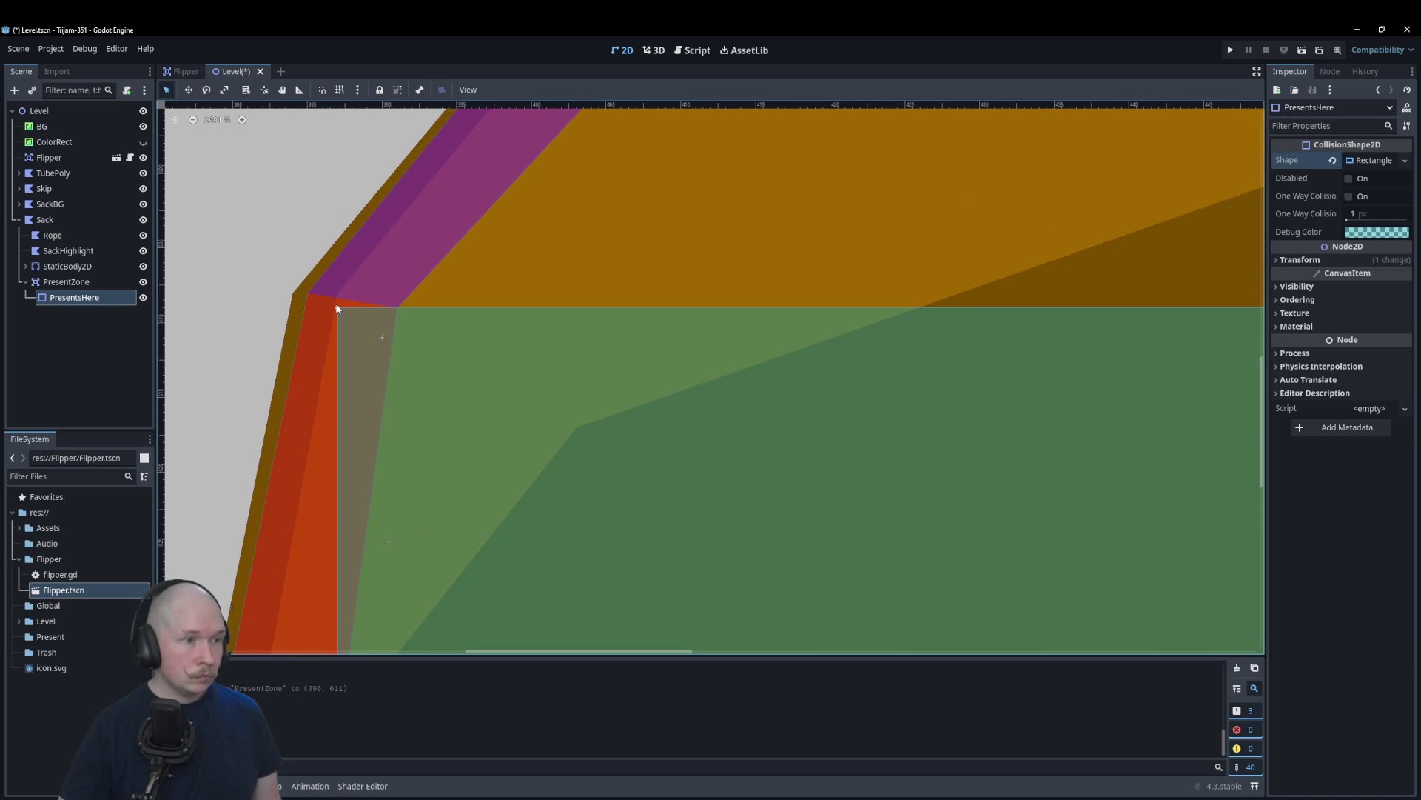
pyautogui.moveTo(336, 308); pyautogui.dragTo(297, 294)
# Step: On the sack's first collision polygon, shift the top rim vertex and the rim's left vertex further left
pyautogui.click(298, 305)
pyautogui.scroll(-5, 305, 327)
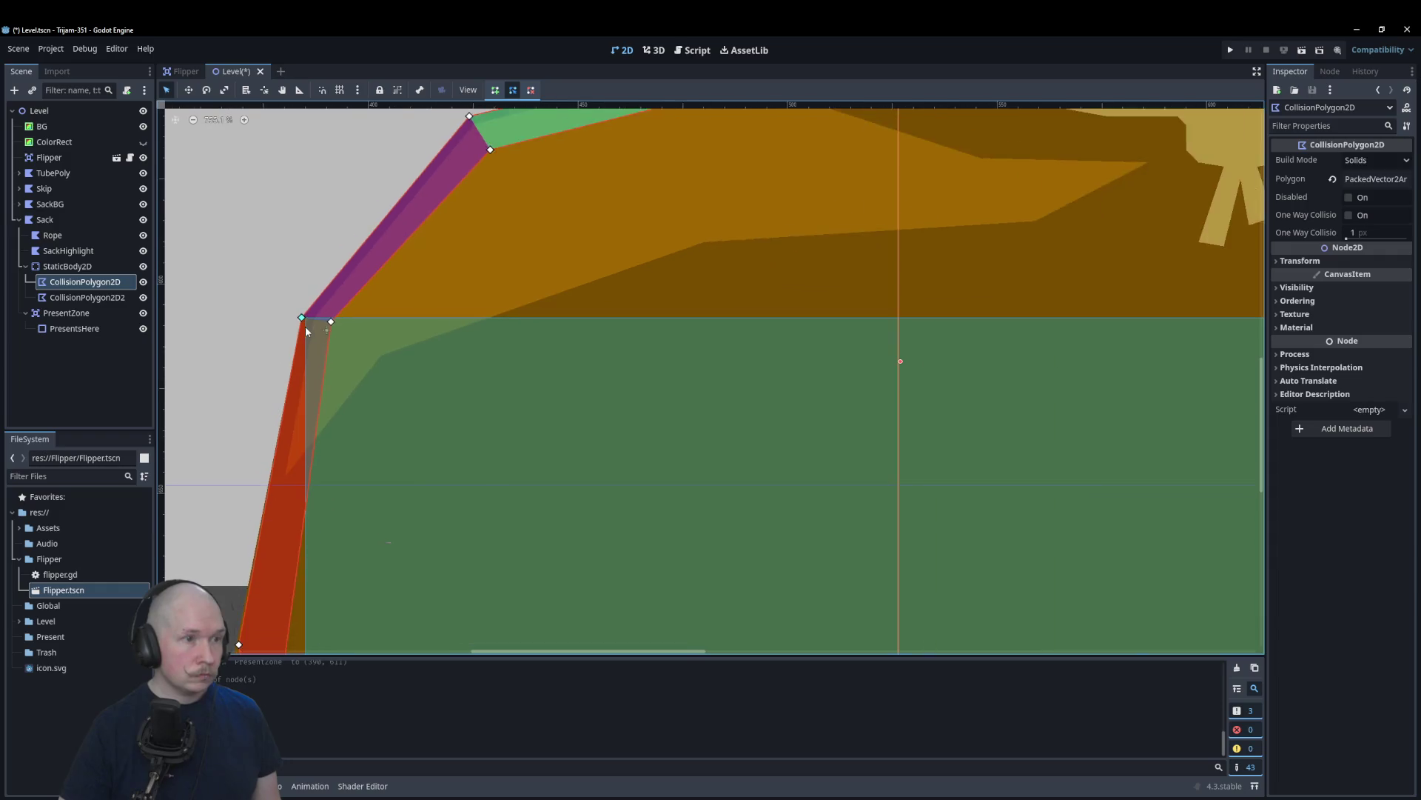
pyautogui.scroll(-5, 455, 139)
pyautogui.scroll(2, 549, 169)
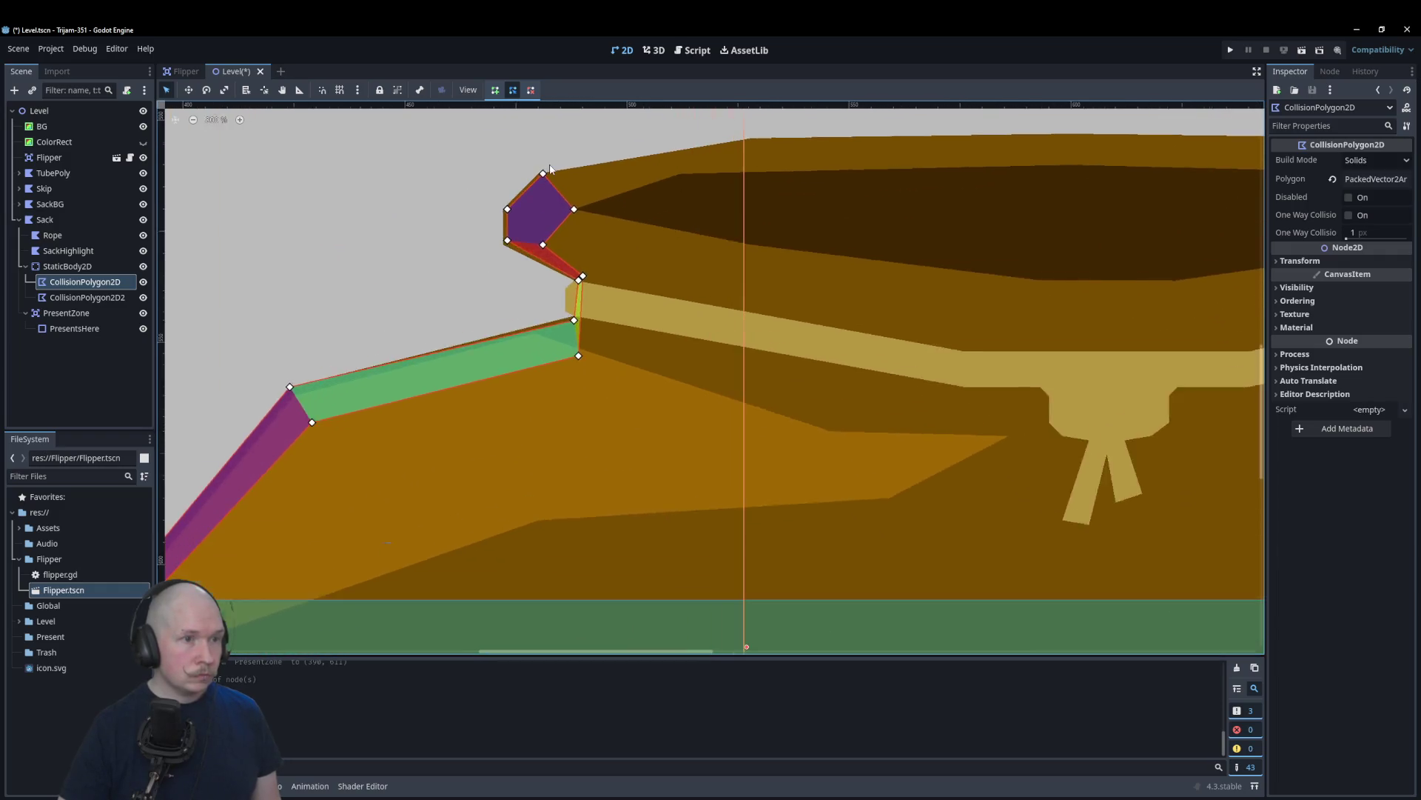
pyautogui.scroll(8, 550, 174)
pyautogui.moveTo(565, 200); pyautogui.dragTo(550, 200)
pyautogui.moveTo(403, 359); pyautogui.dragTo(383, 359)
# Step: Tuck vertex 2 under the left rim and pull the tail vertices onto the sack's edge
pyautogui.moveTo(403, 502); pyautogui.dragTo(383, 502)
pyautogui.scroll(-5, 398, 433)
pyautogui.scroll(4, 533, 555)
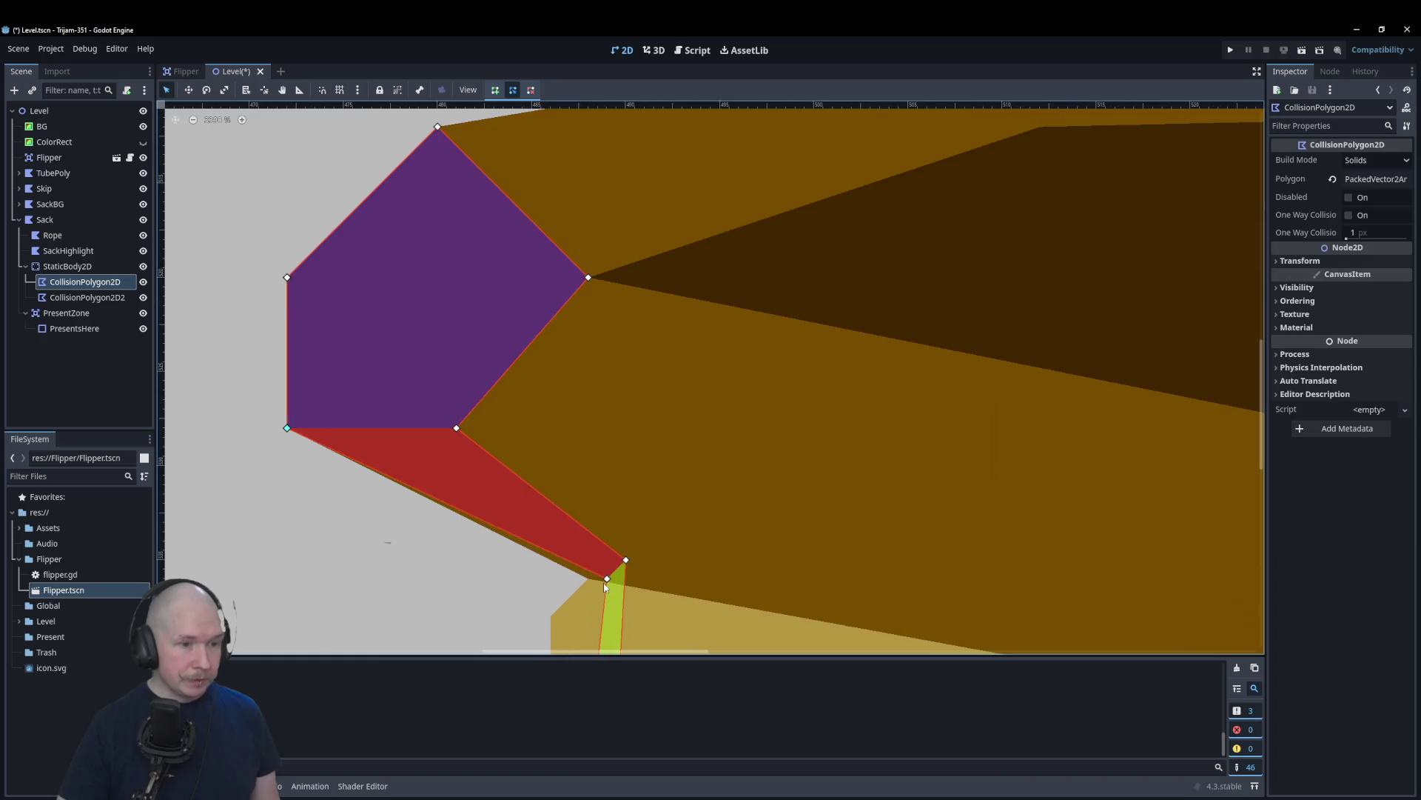
pyautogui.moveTo(607, 579); pyautogui.dragTo(596, 579)
pyautogui.scroll(-2, 525, 511)
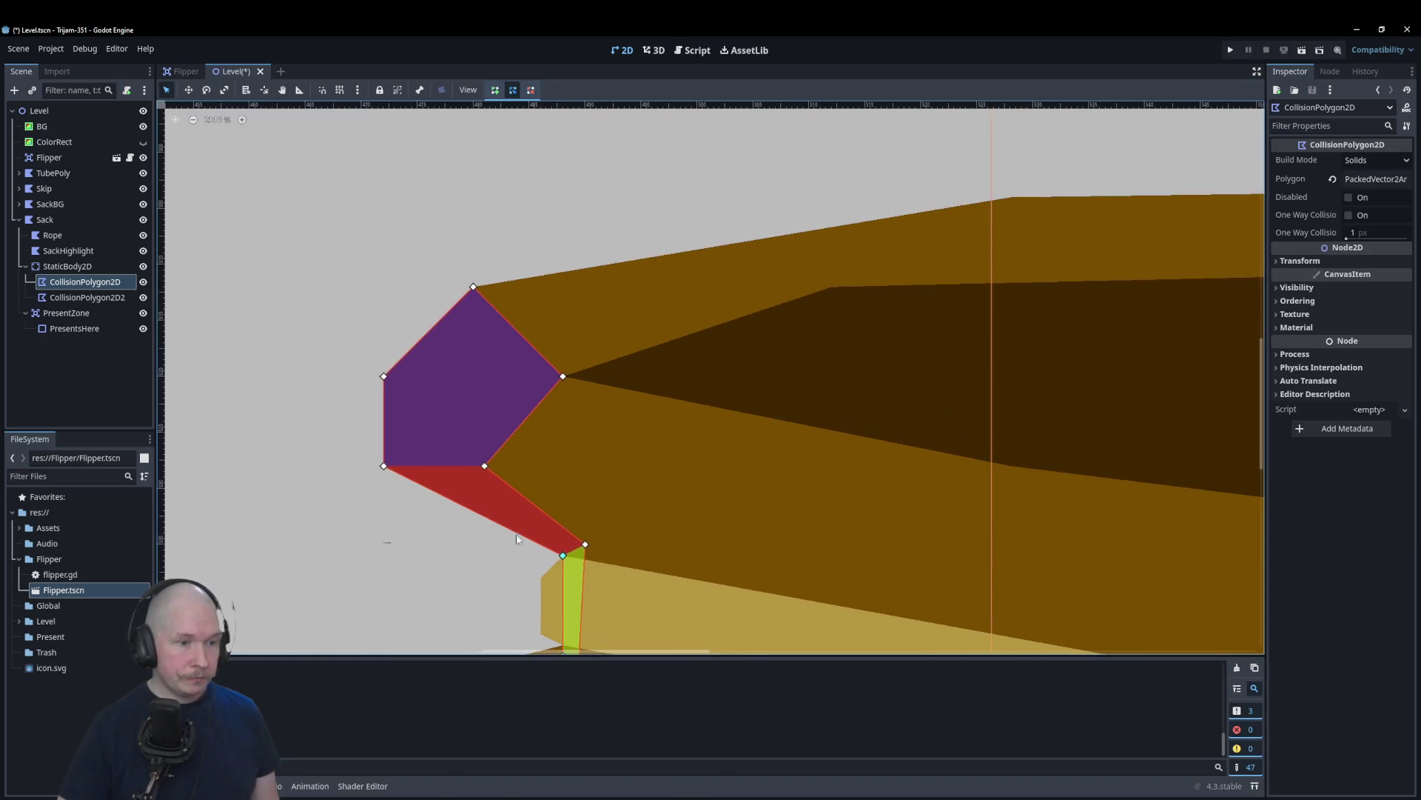
pyautogui.scroll(5, 513, 623)
pyautogui.moveTo(575, 622)
pyautogui.mouseDown()
pyautogui.moveTo(586, 494)
pyautogui.moveTo(534, 479)
pyautogui.mouseUp()
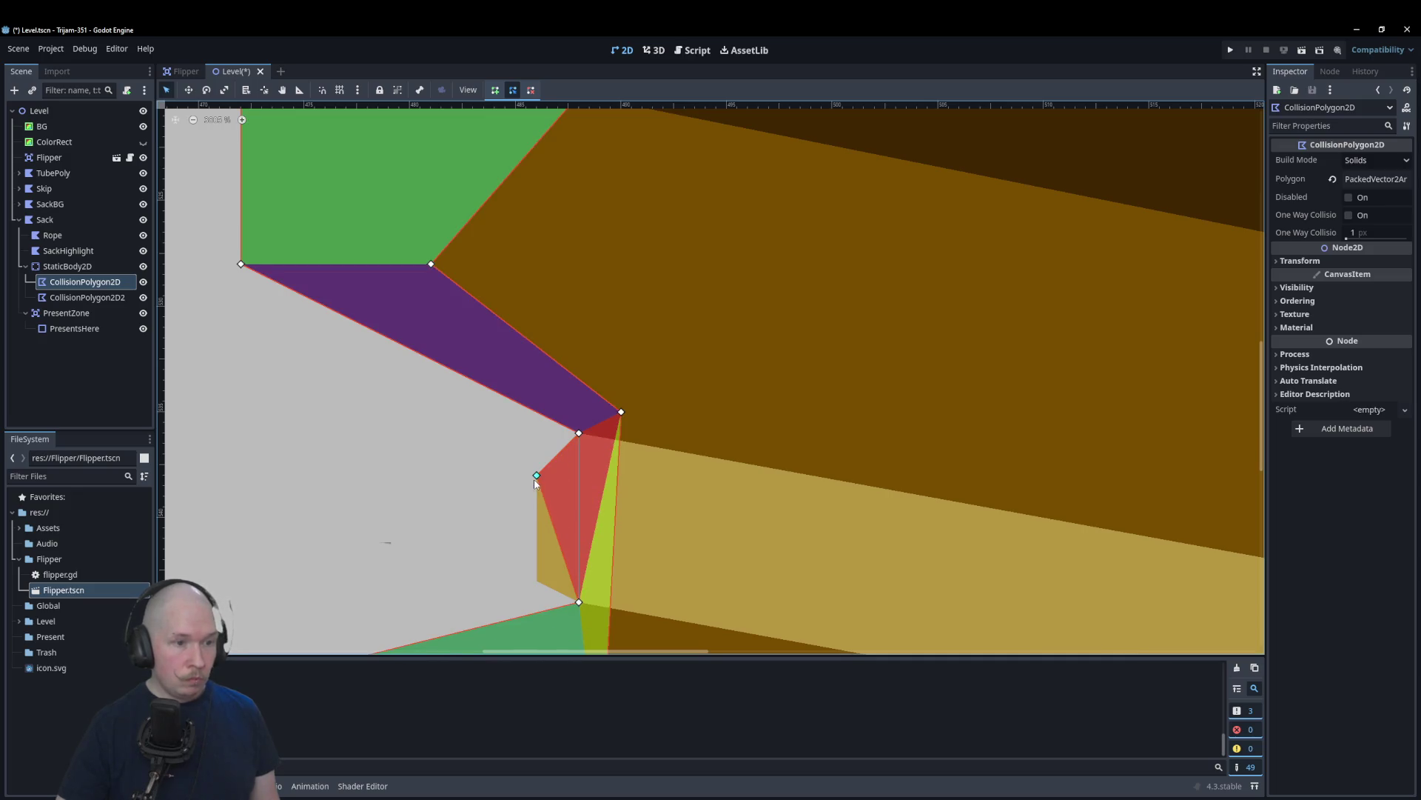
pyautogui.scroll(-8, 463, 500)
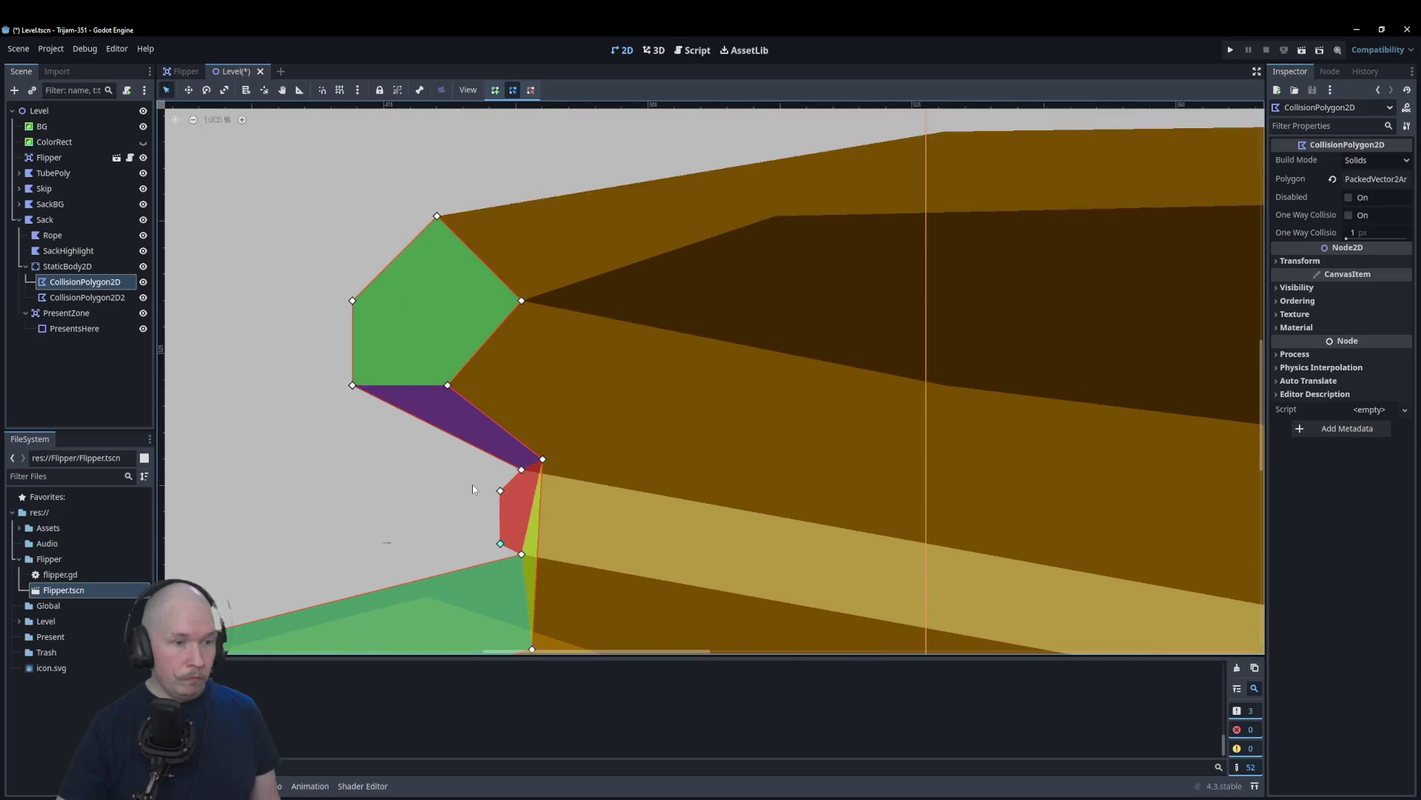
pyautogui.scroll(-3, 459, 553)
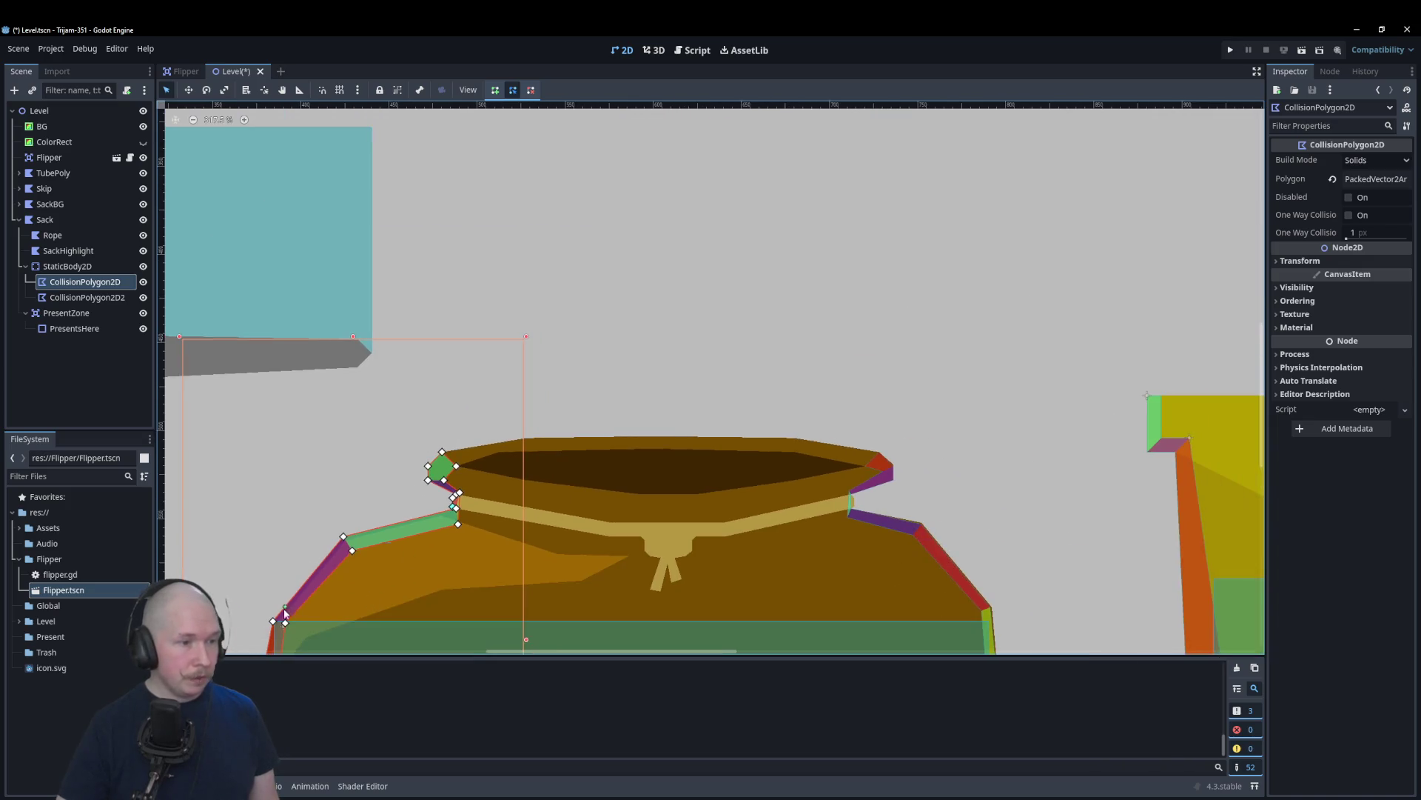
pyautogui.scroll(5, 283, 607)
pyautogui.scroll(-3, 291, 598)
pyautogui.scroll(5, 828, 438)
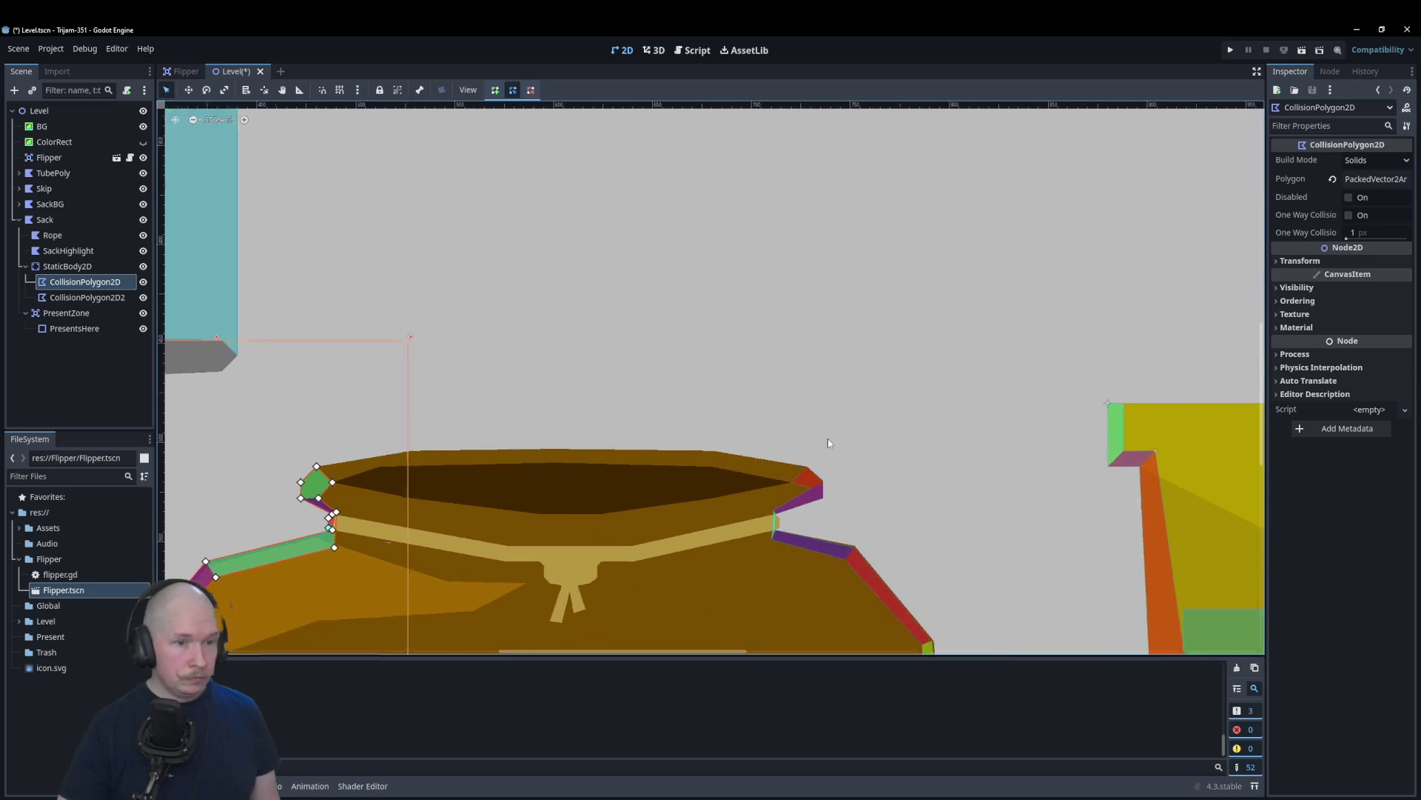
# Step: Insert two new vertices along the right edge of the sack's second collision polygon
pyautogui.click(700, 570)
pyautogui.scroll(8, 689, 552)
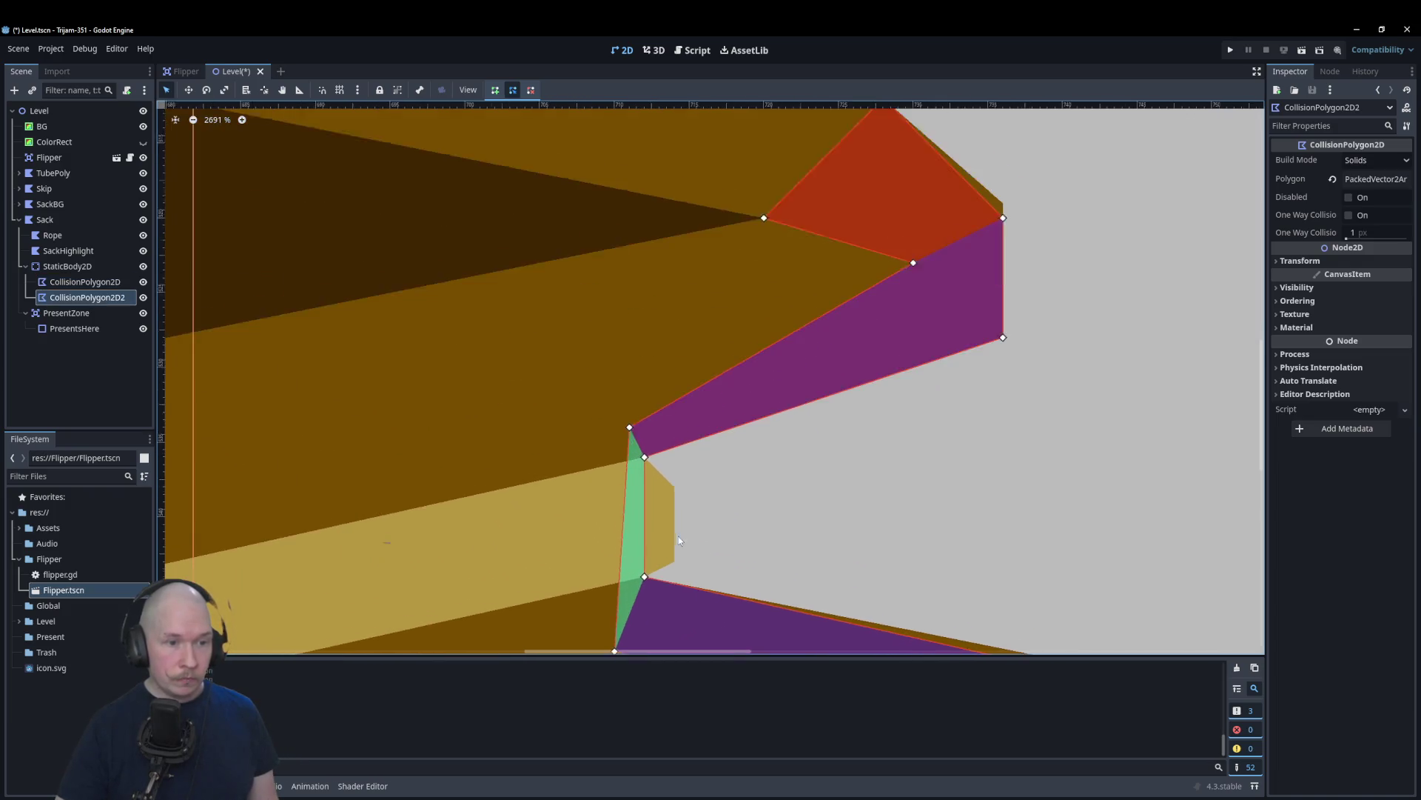
pyautogui.moveTo(663, 546); pyautogui.dragTo(685, 571)
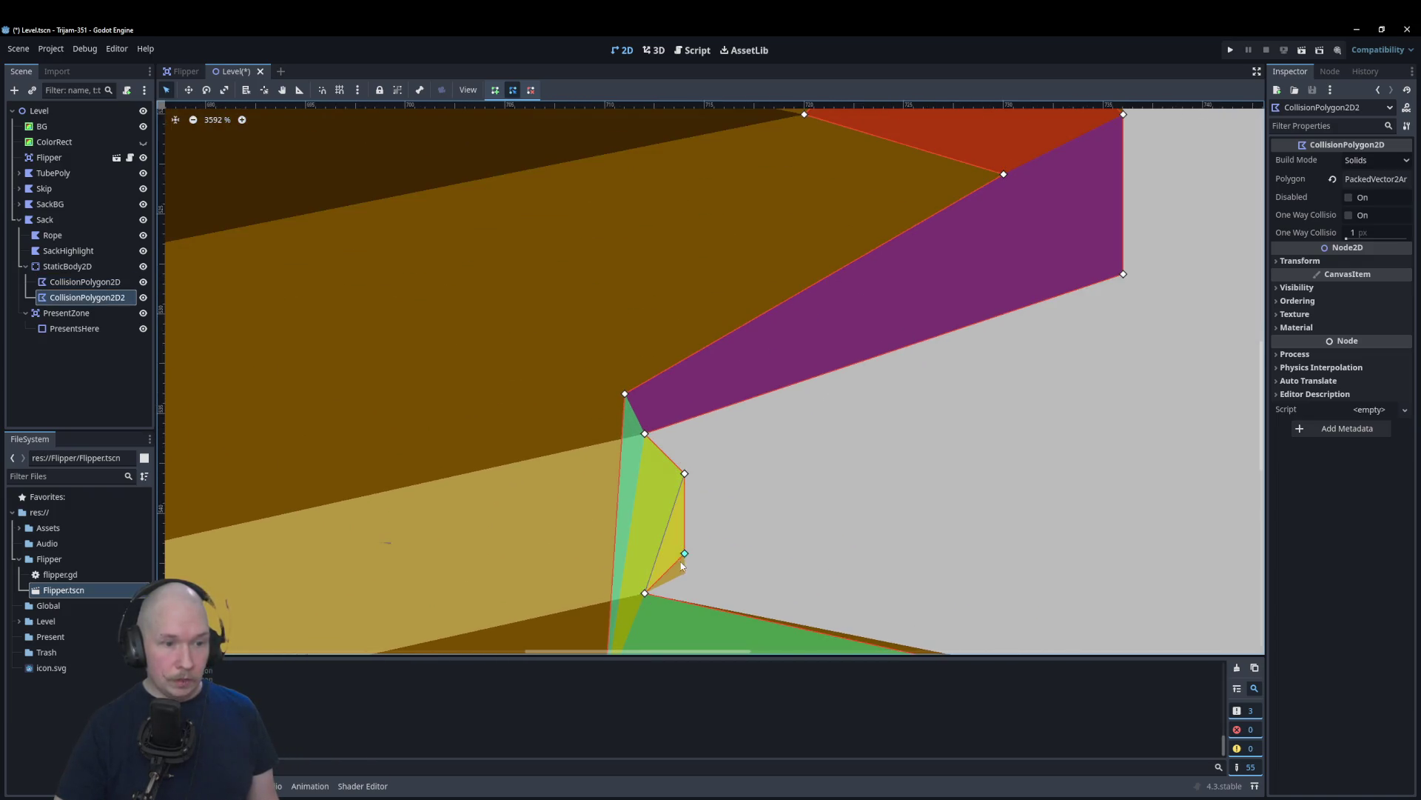
pyautogui.scroll(-2, 731, 535)
pyautogui.scroll(-2, 730, 540)
pyautogui.scroll(1, 898, 312)
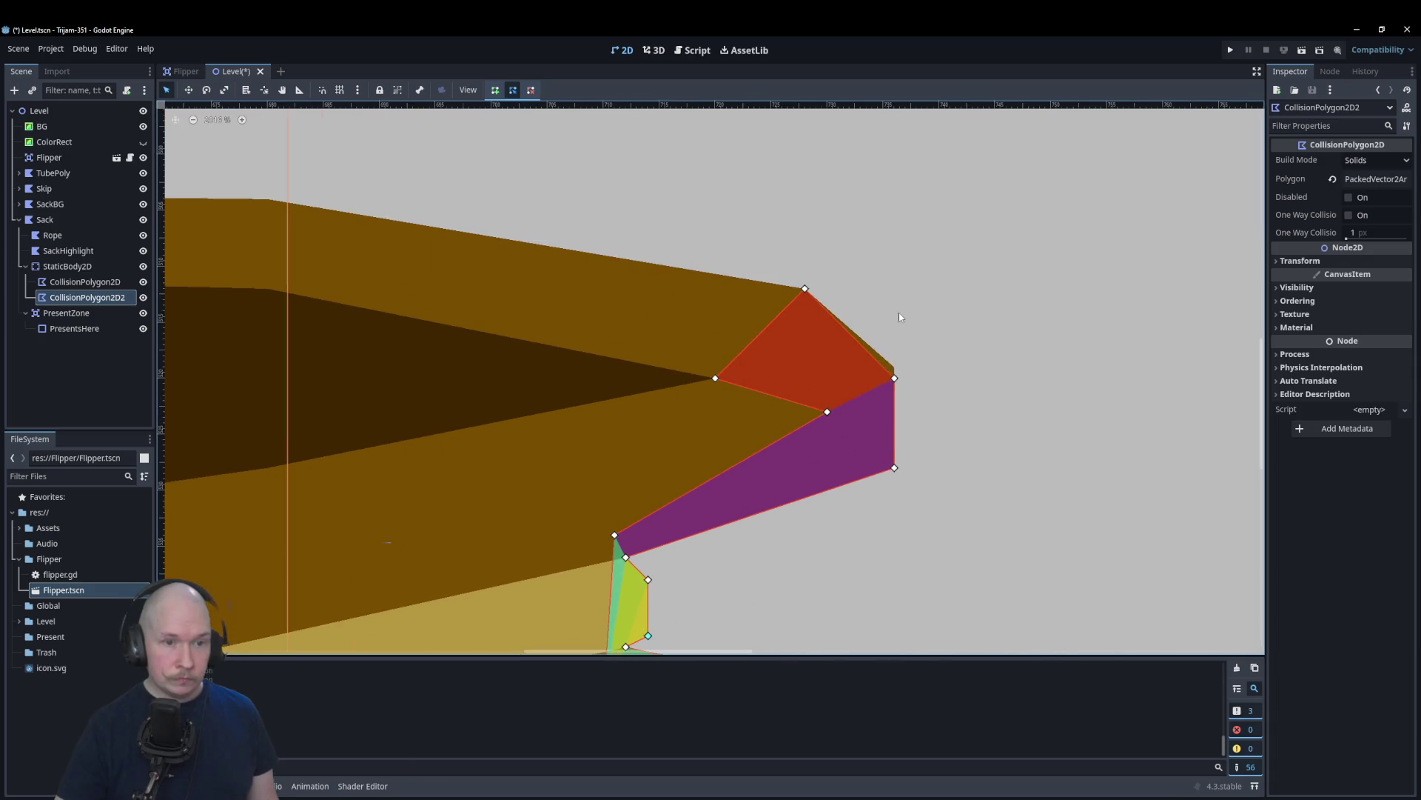
pyautogui.click(894, 367)
pyautogui.scroll(-2, 912, 352)
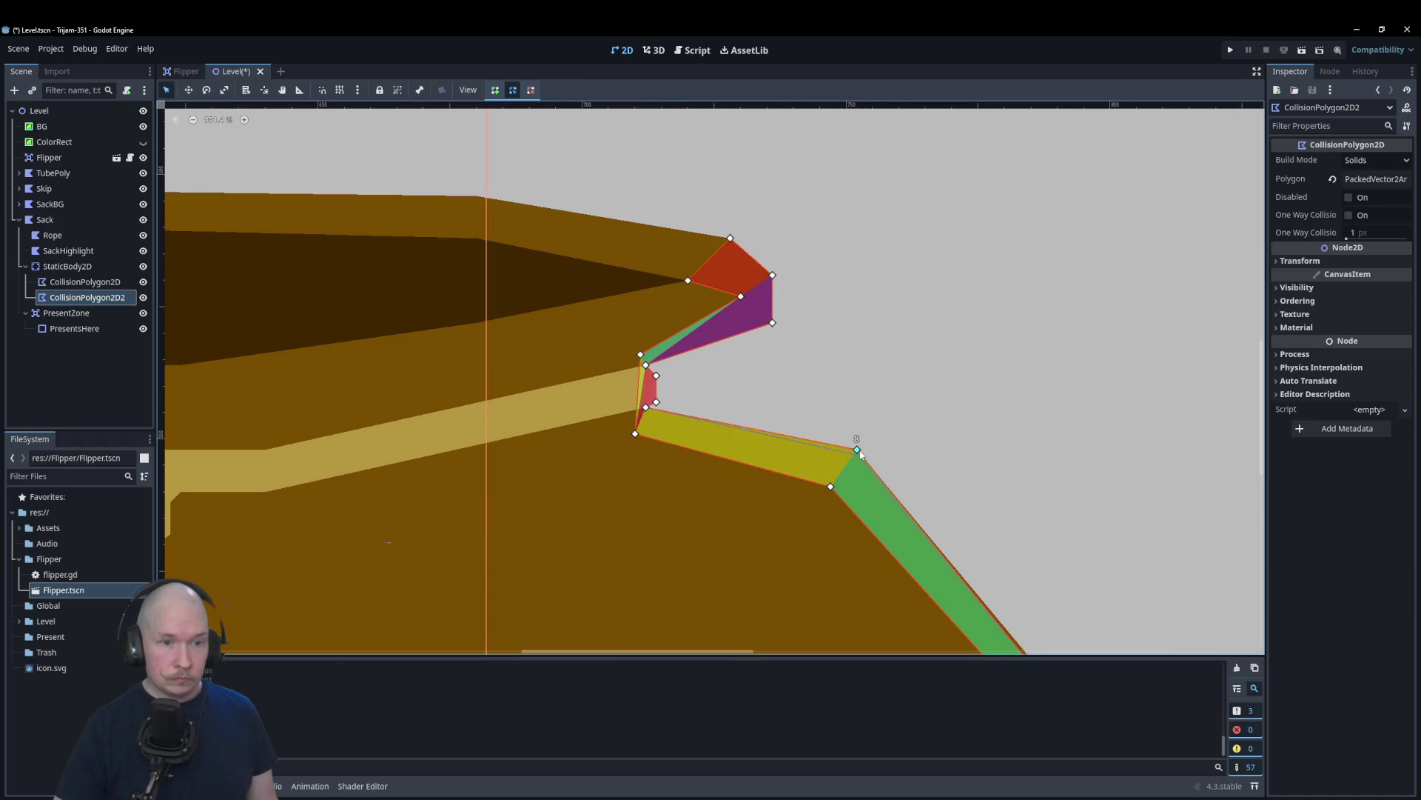
pyautogui.scroll(-2, 866, 489)
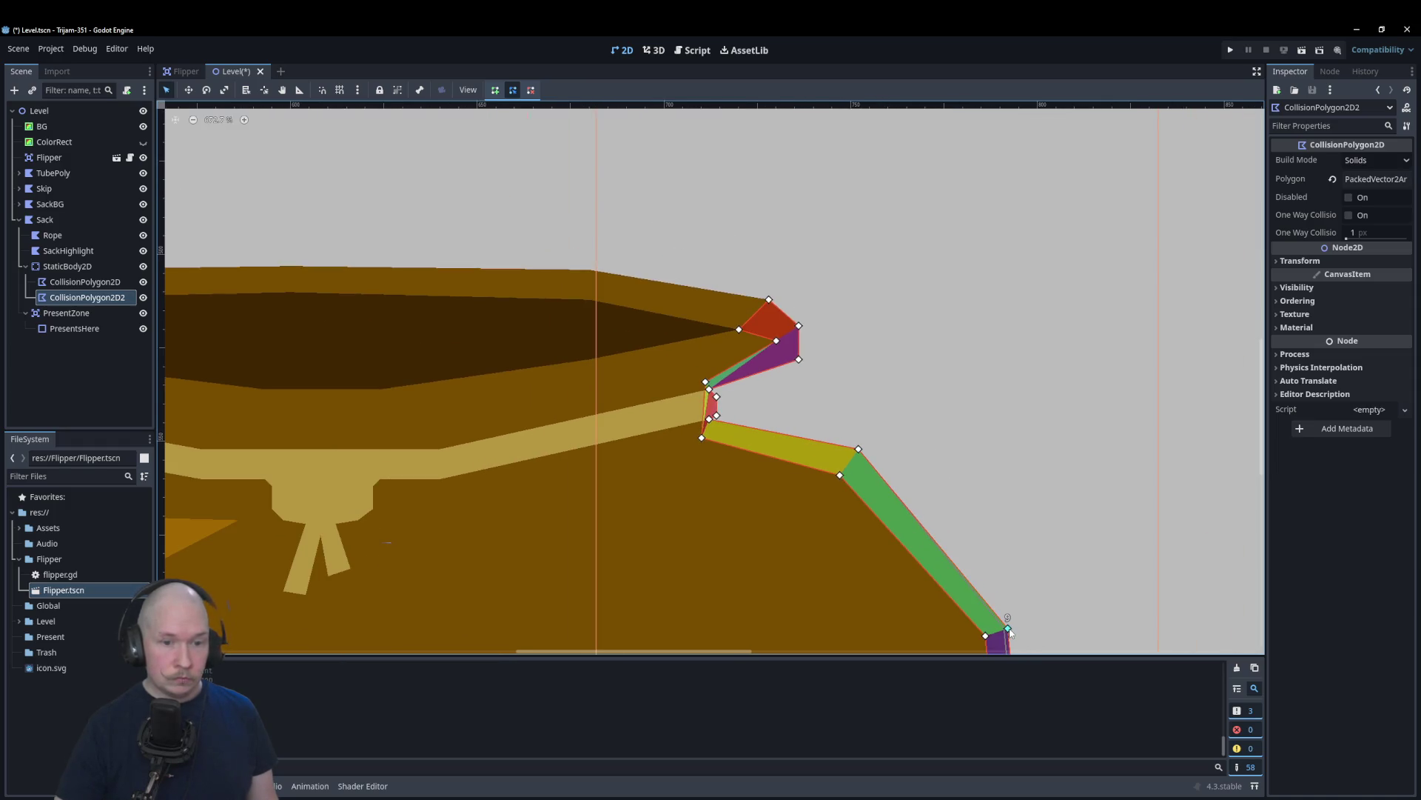
pyautogui.scroll(-6, 868, 607)
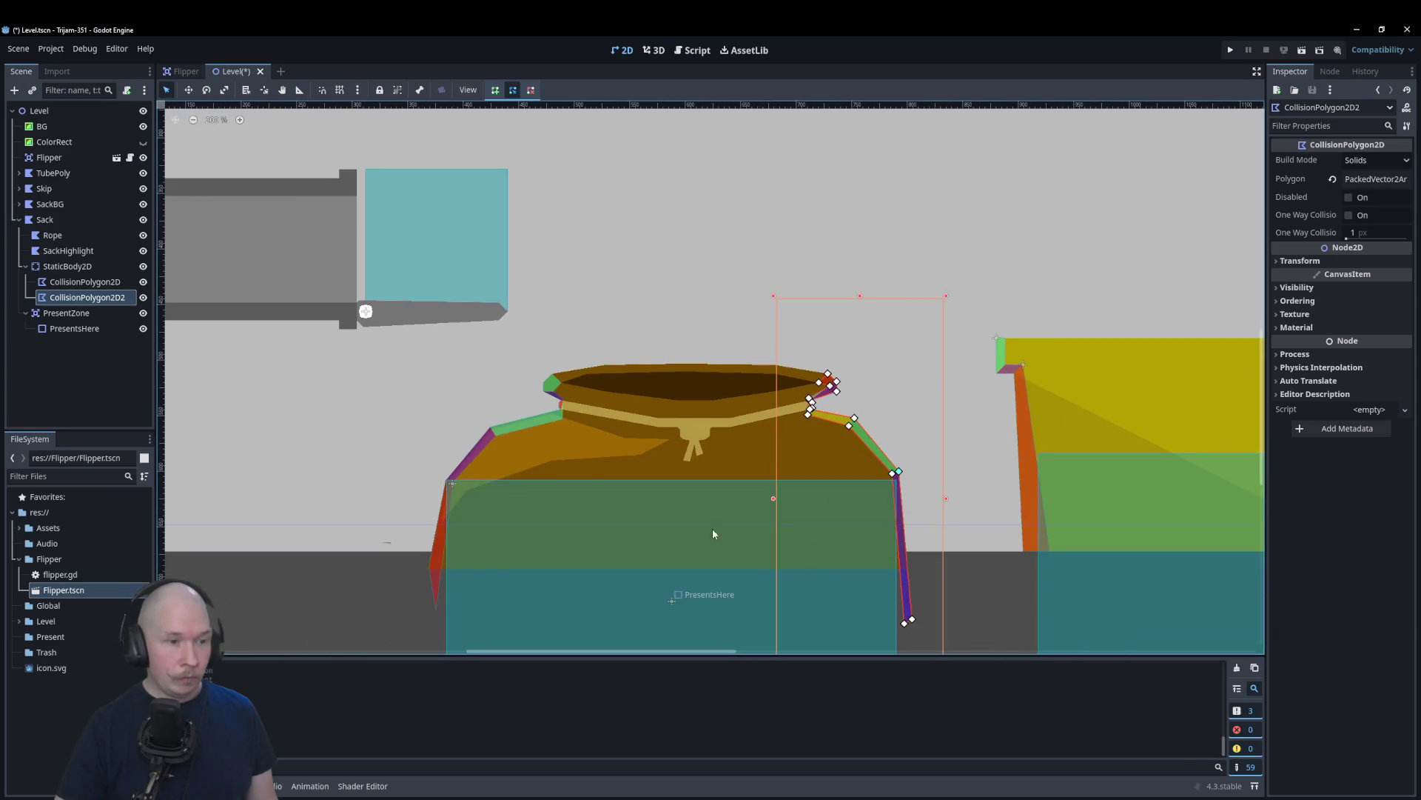
pyautogui.scroll(5, 433, 411)
pyautogui.scroll(4, 355, 439)
pyautogui.scroll(-7, 354, 441)
pyautogui.scroll(8, 971, 454)
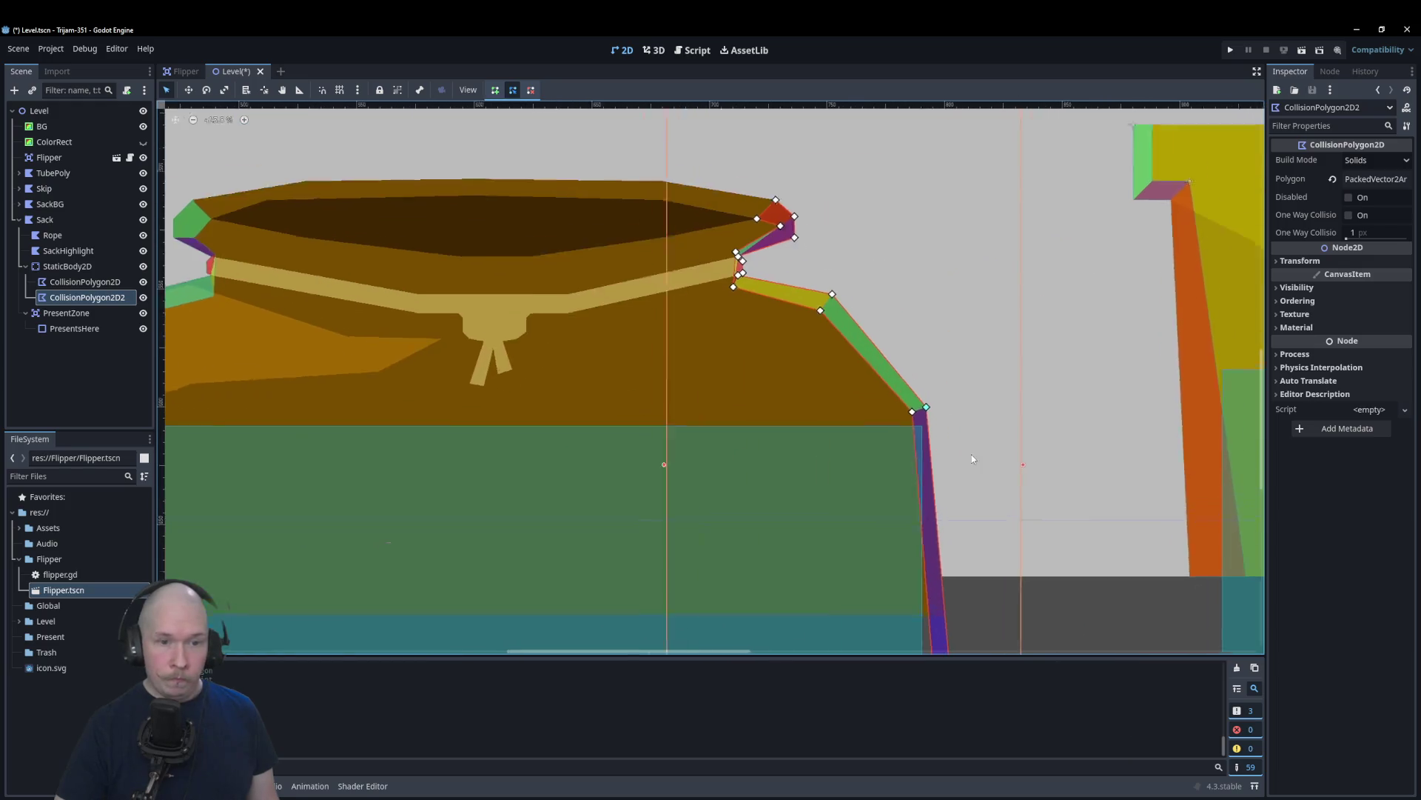
# Step: Widen the PresentsHere rectangle out to the sack's right wall
pyautogui.click(783, 433)
pyautogui.scroll(1, 860, 408)
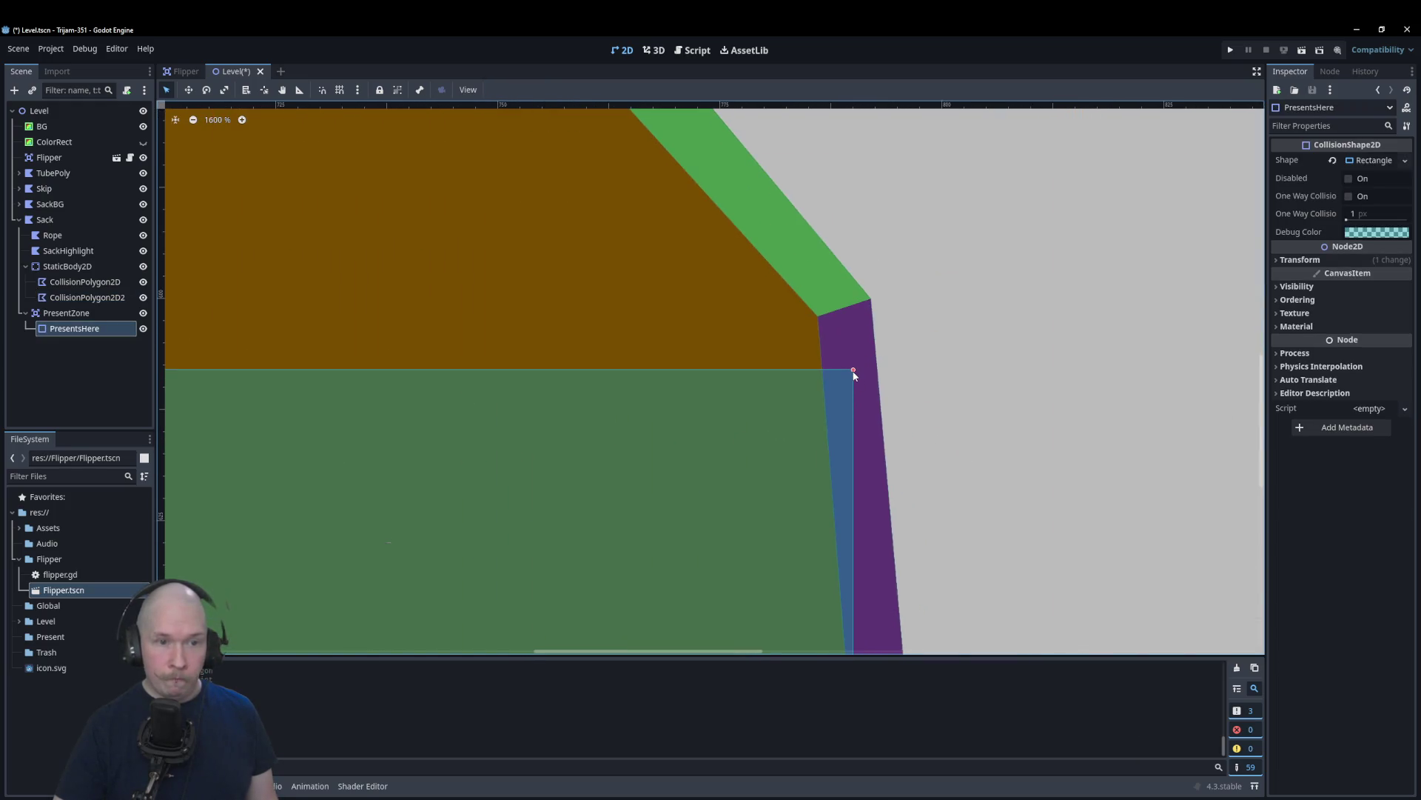
pyautogui.moveTo(856, 372); pyautogui.dragTo(871, 372)
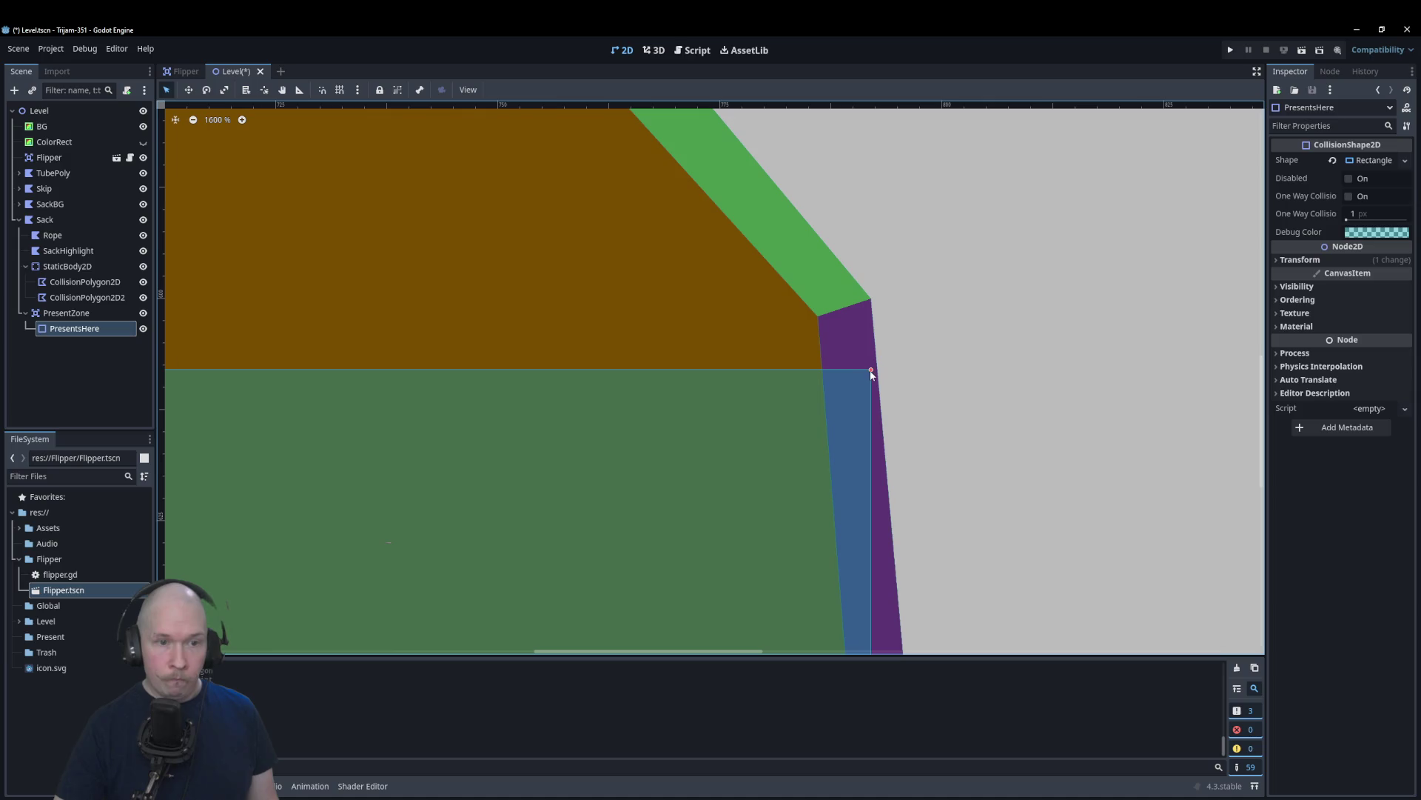
# Step: Reselect PresentsHere and drag the rectangle's top edge down
pyautogui.click(1003, 370)
pyautogui.scroll(-11, 819, 379)
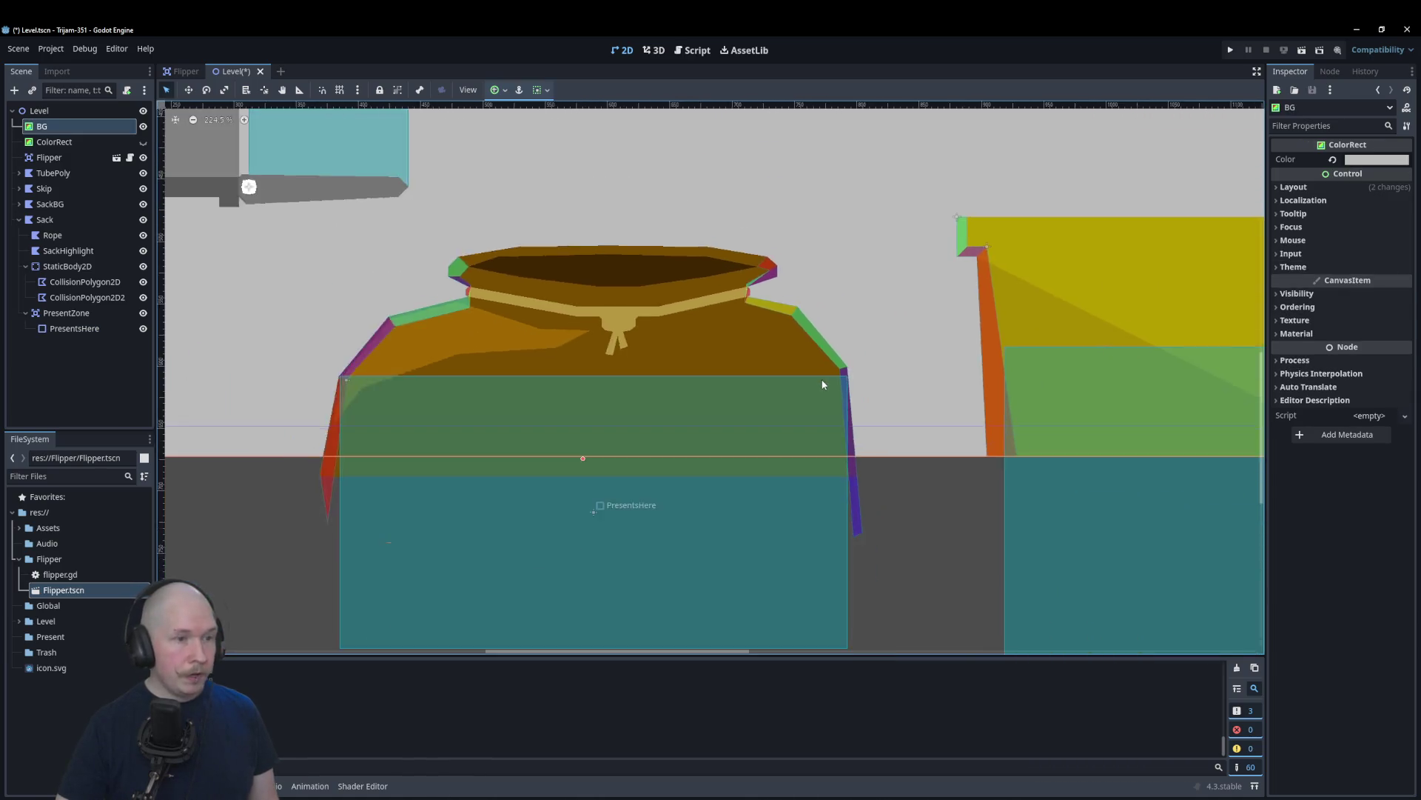
pyautogui.scroll(-4, 825, 380)
pyautogui.scroll(2, 727, 419)
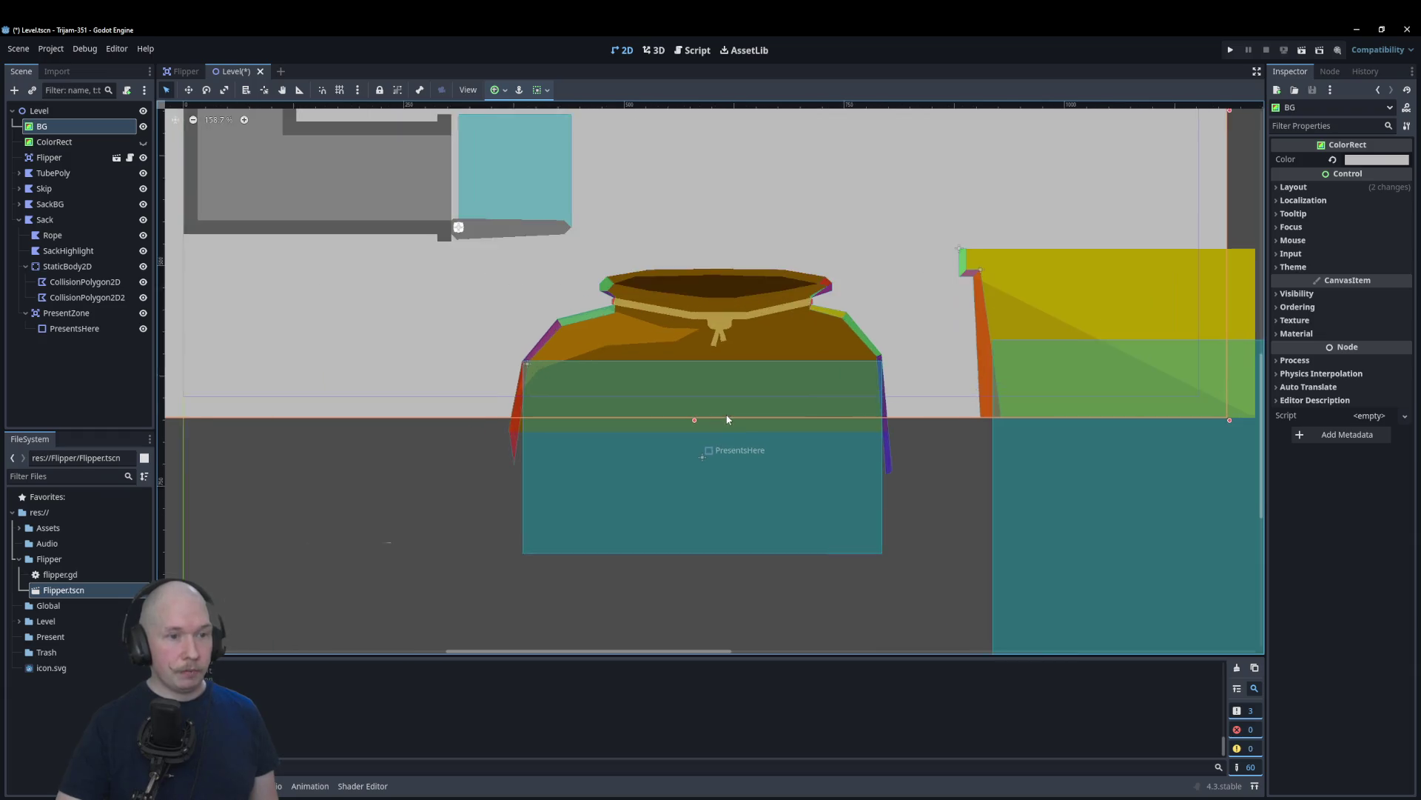
pyautogui.scroll(6, 637, 383)
pyautogui.click(797, 328)
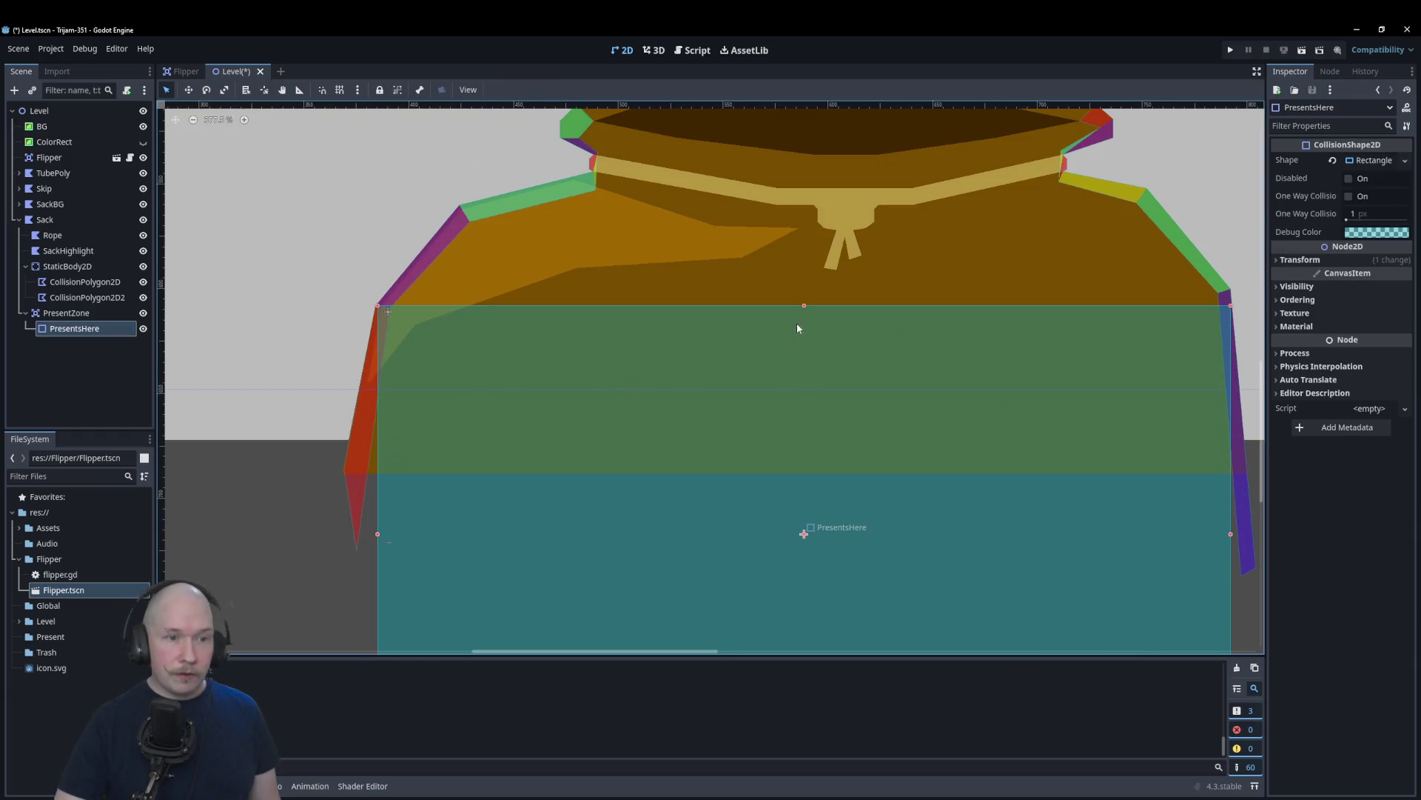
pyautogui.moveTo(803, 305); pyautogui.dragTo(805, 389)
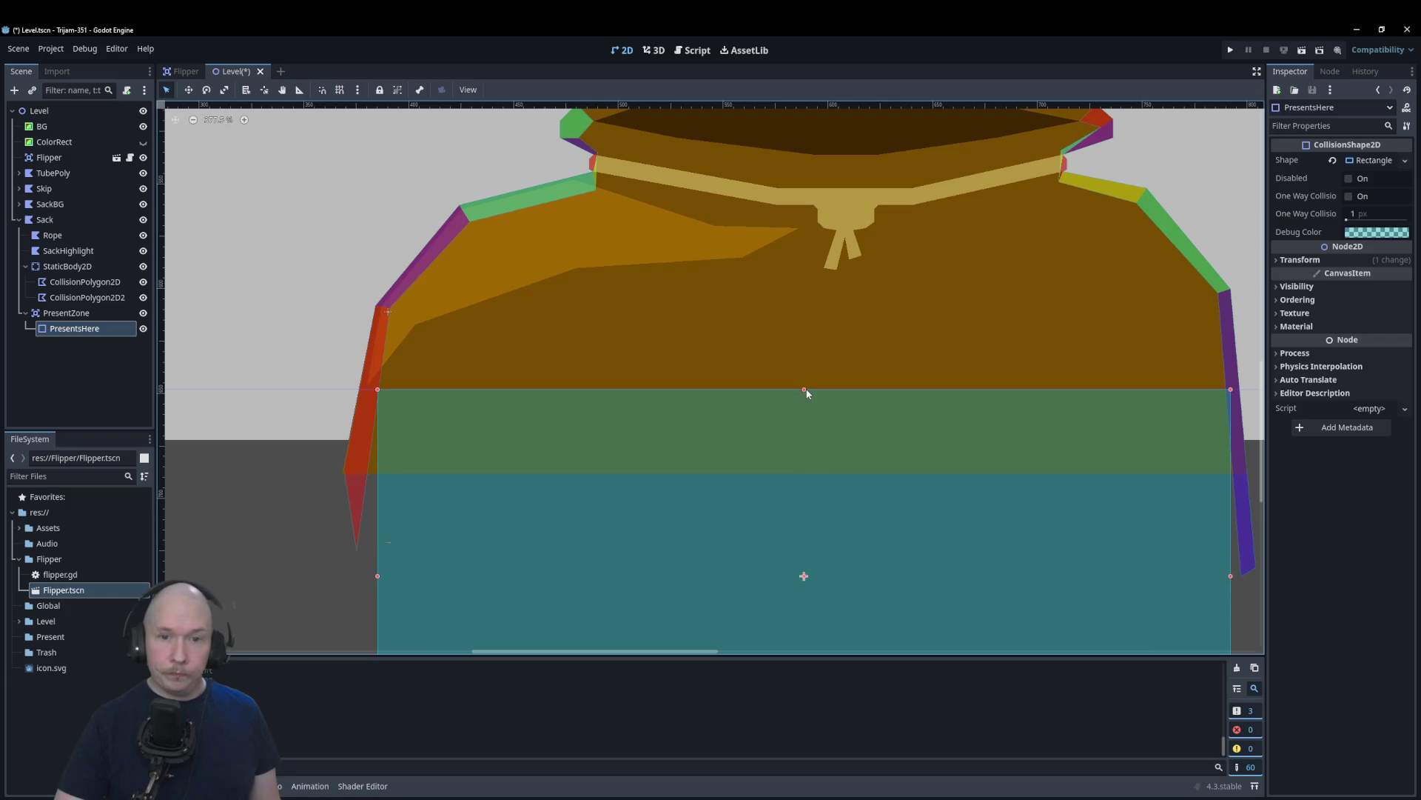
# Step: Stretch the rectangle's left edge out to the sack's left wall
pyautogui.scroll(4, 415, 475)
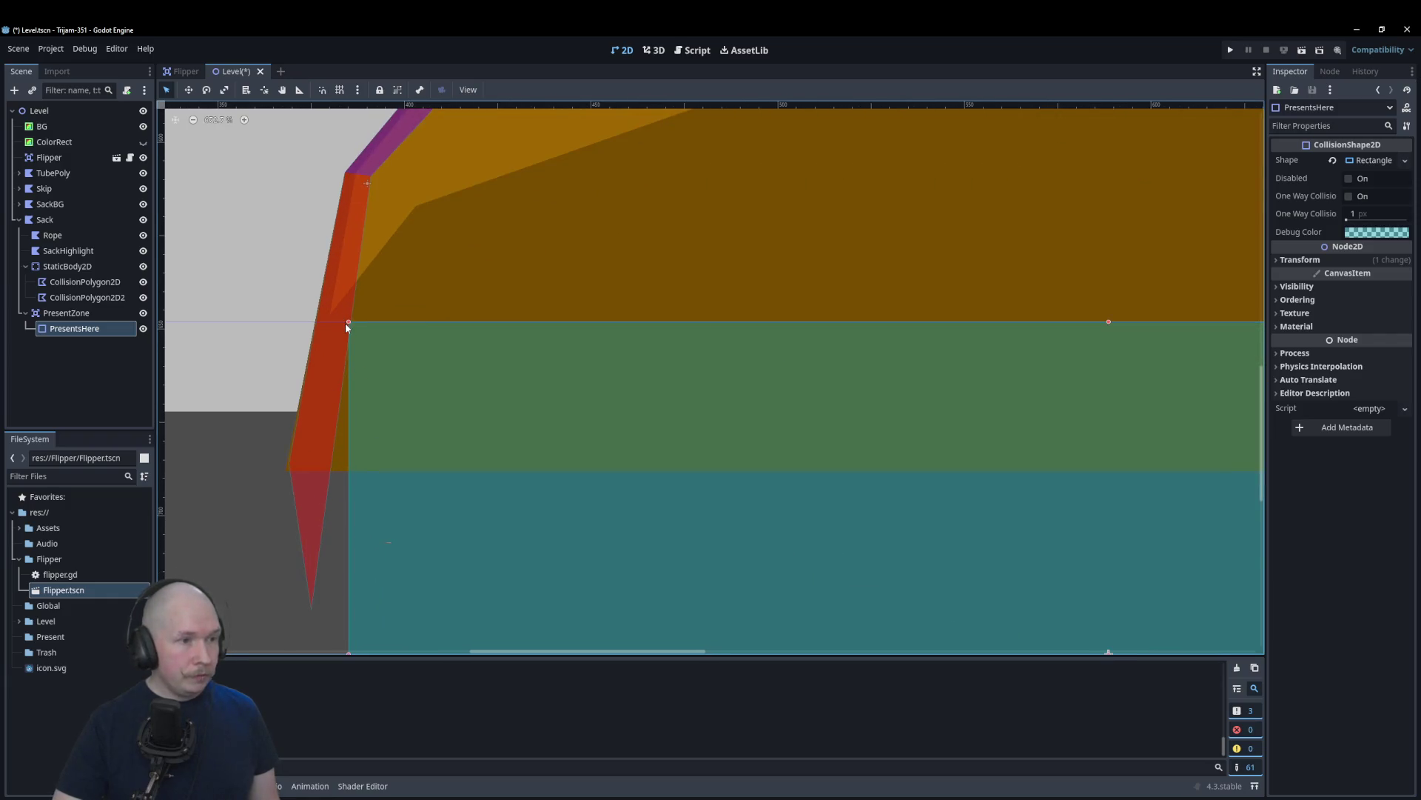
pyautogui.moveTo(350, 322); pyautogui.dragTo(323, 318)
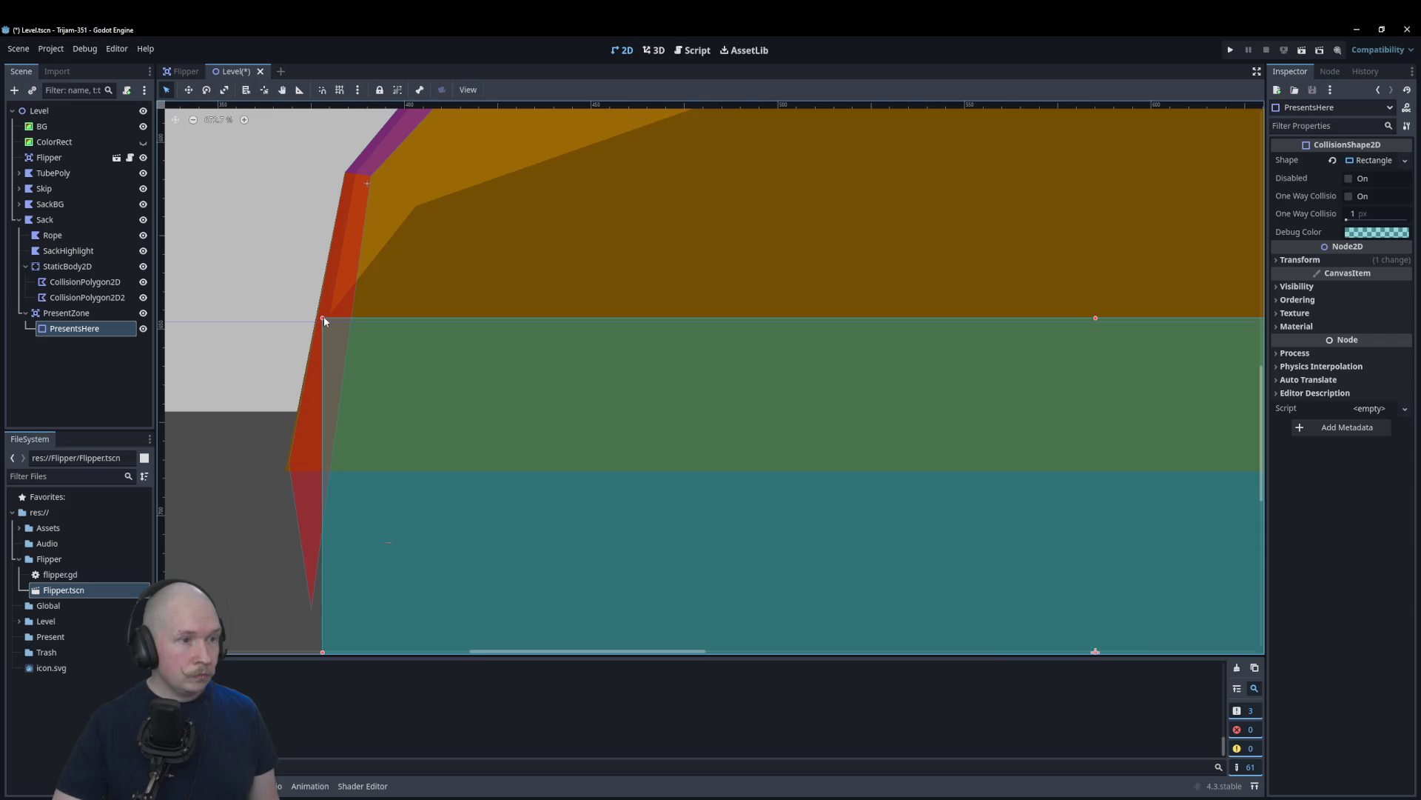
pyautogui.click(289, 468)
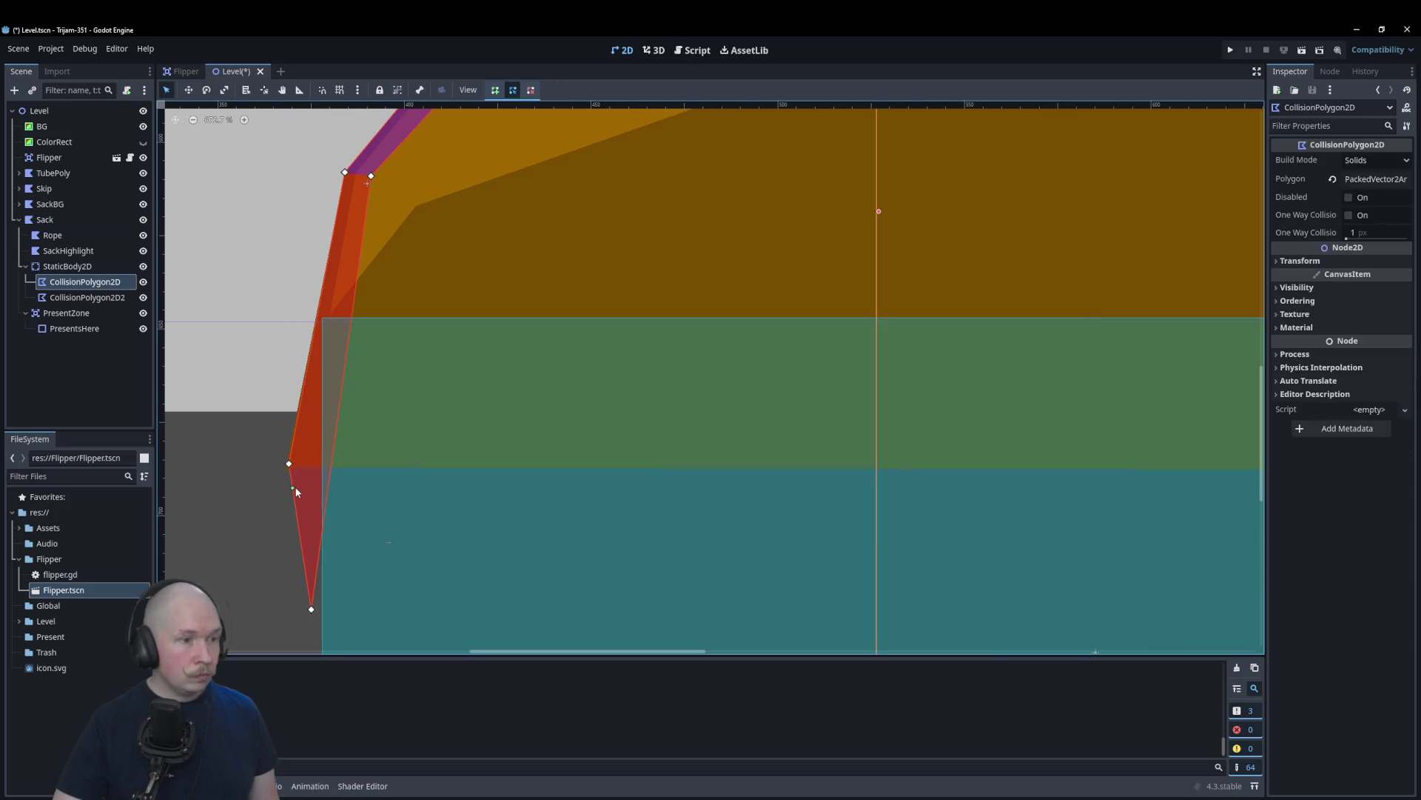
# Step: Nudge the first collision polygon's left-side vertices, including vertex 9, slightly outward
pyautogui.moveTo(289, 465); pyautogui.dragTo(285, 467)
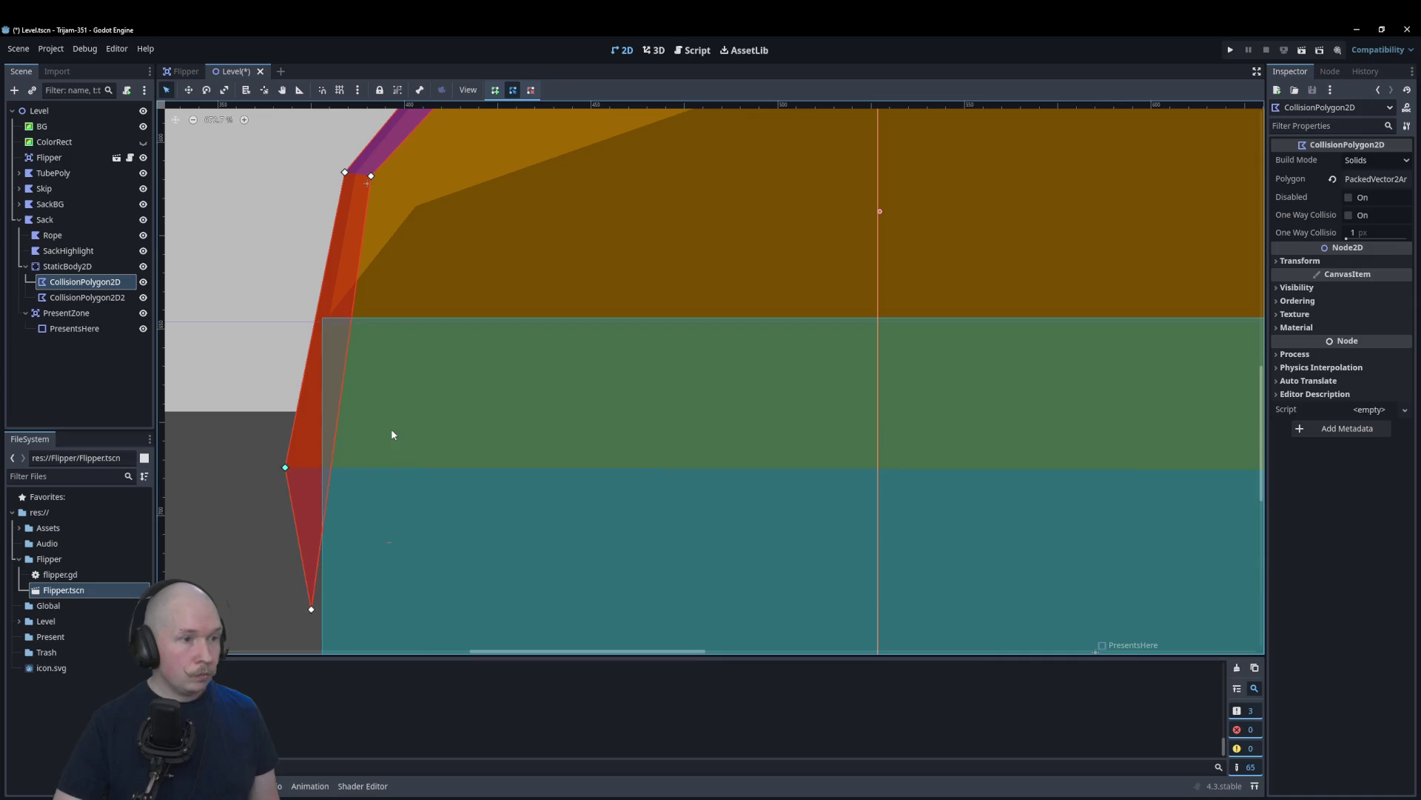
pyautogui.click(229, 449)
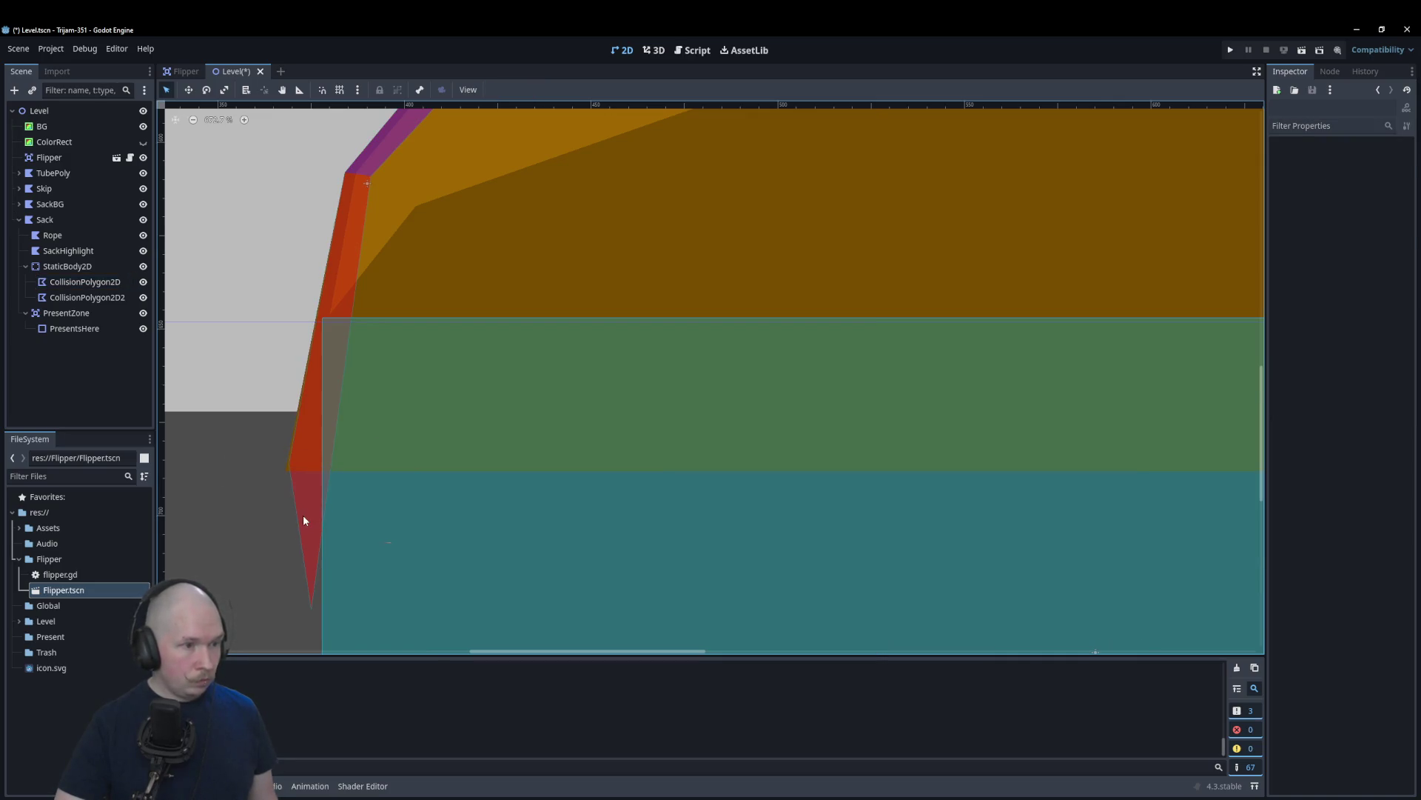
pyautogui.click(288, 463)
pyautogui.moveTo(289, 467); pyautogui.dragTo(284, 472)
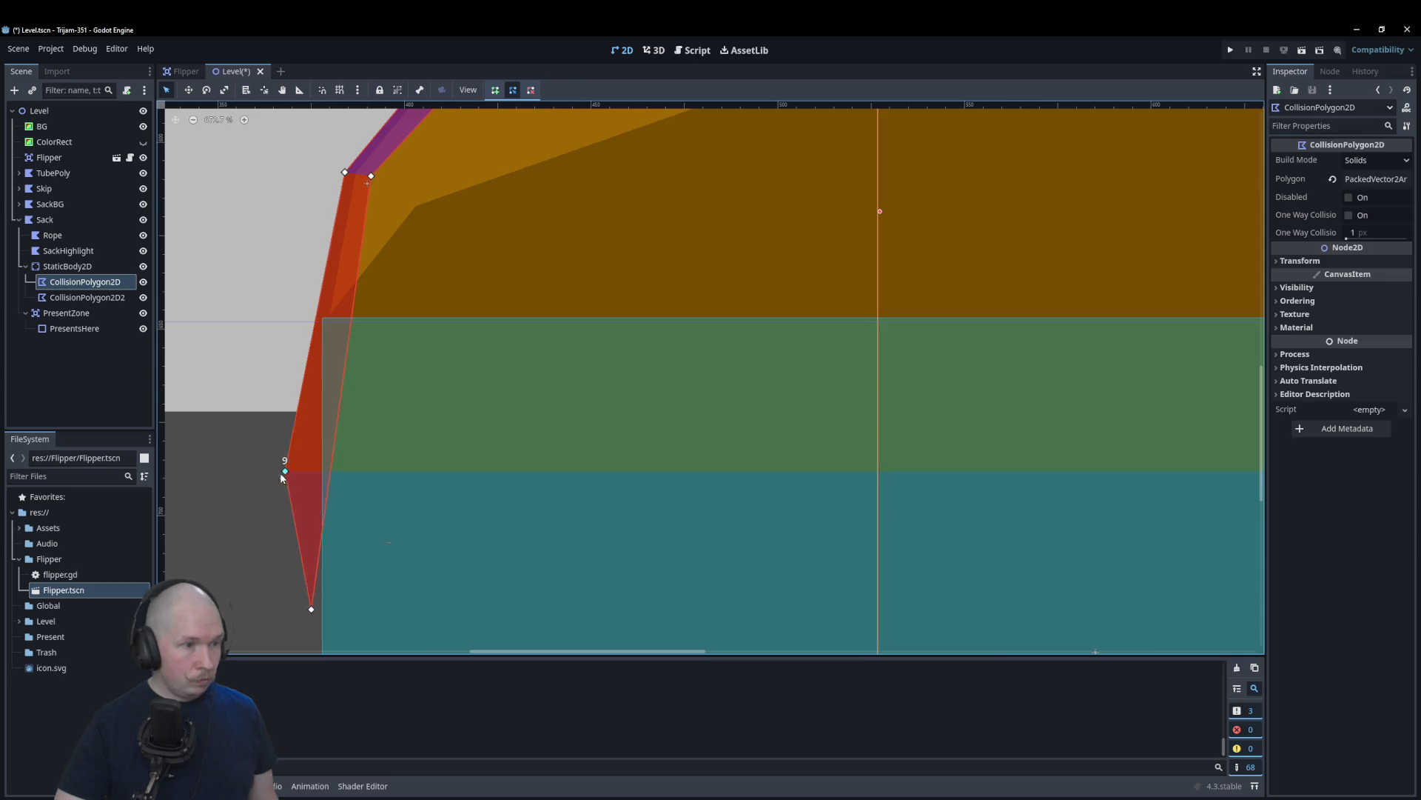
pyautogui.click(243, 478)
# Step: Drag PresentsHere's top-right handle so its right edge sits against the sack's right wall
pyautogui.scroll(-1, 238, 477)
pyautogui.scroll(-3, 233, 444)
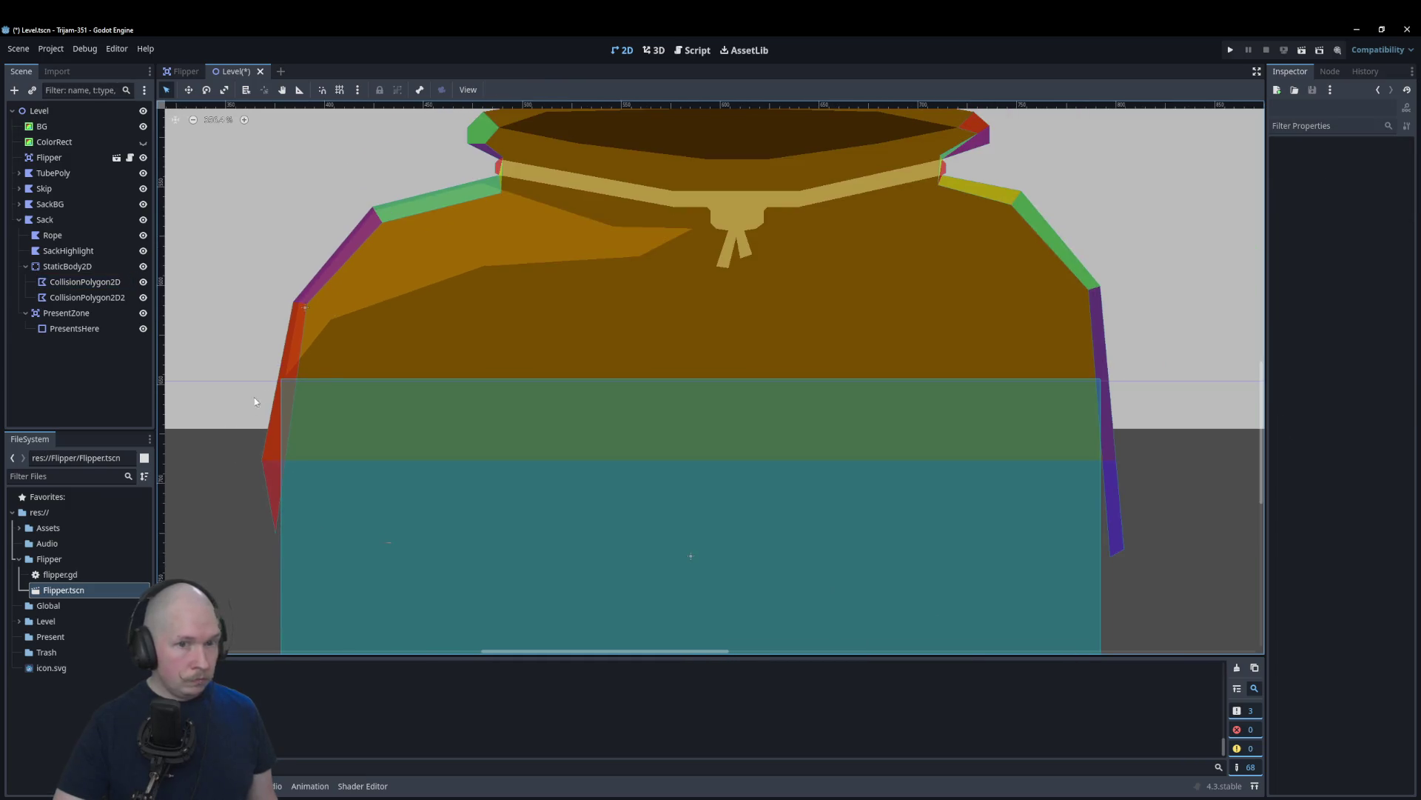
pyautogui.scroll(-3, 606, 432)
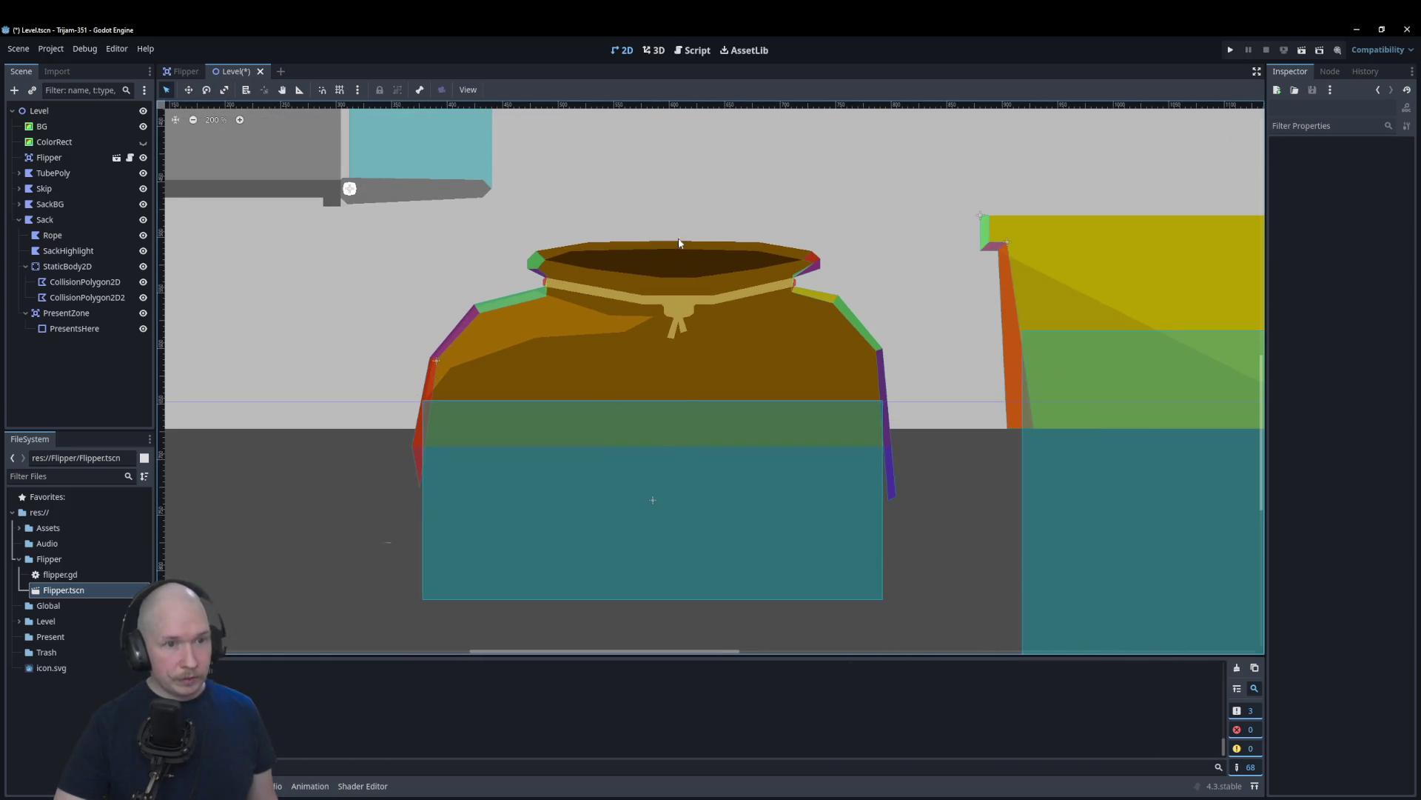
pyautogui.scroll(3, 974, 418)
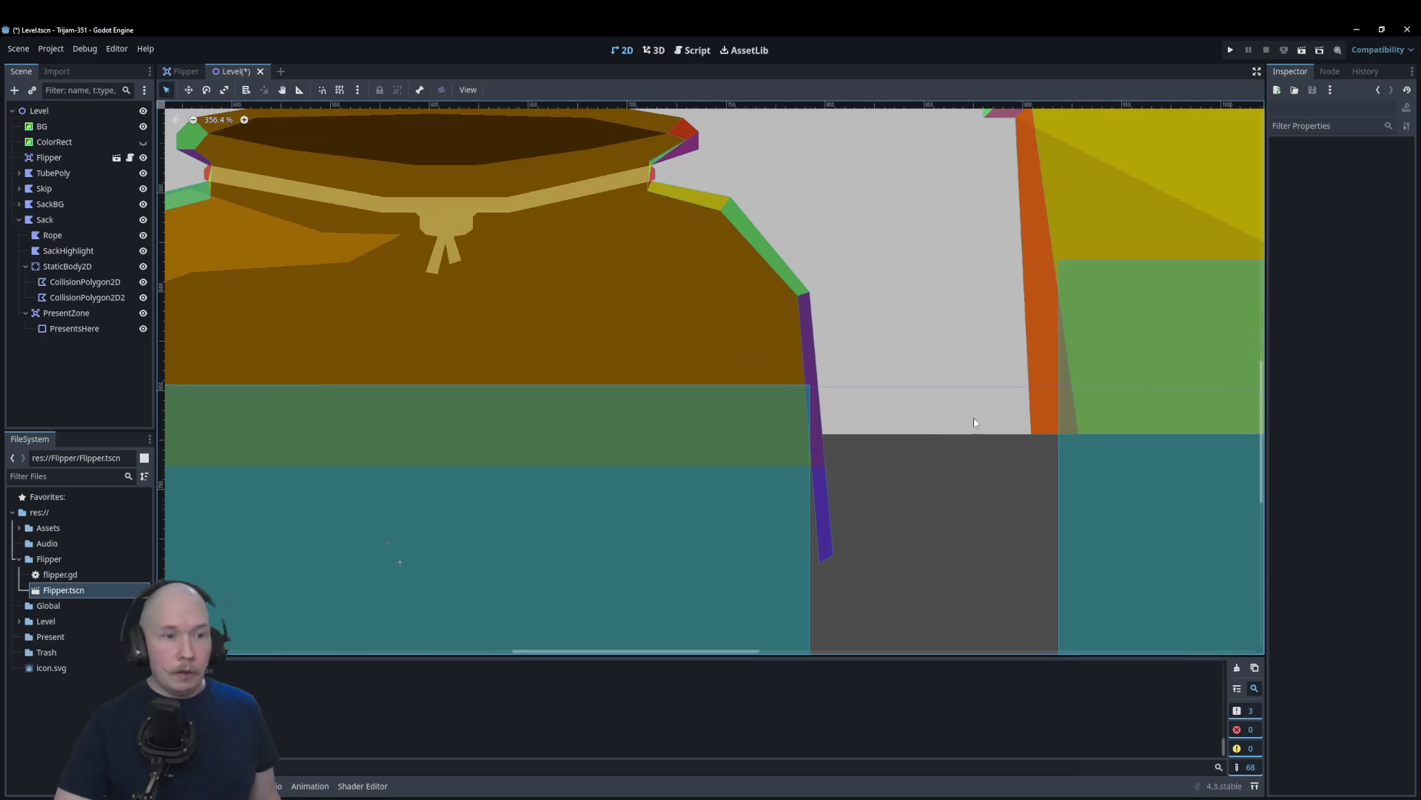
pyautogui.scroll(-2, 971, 400)
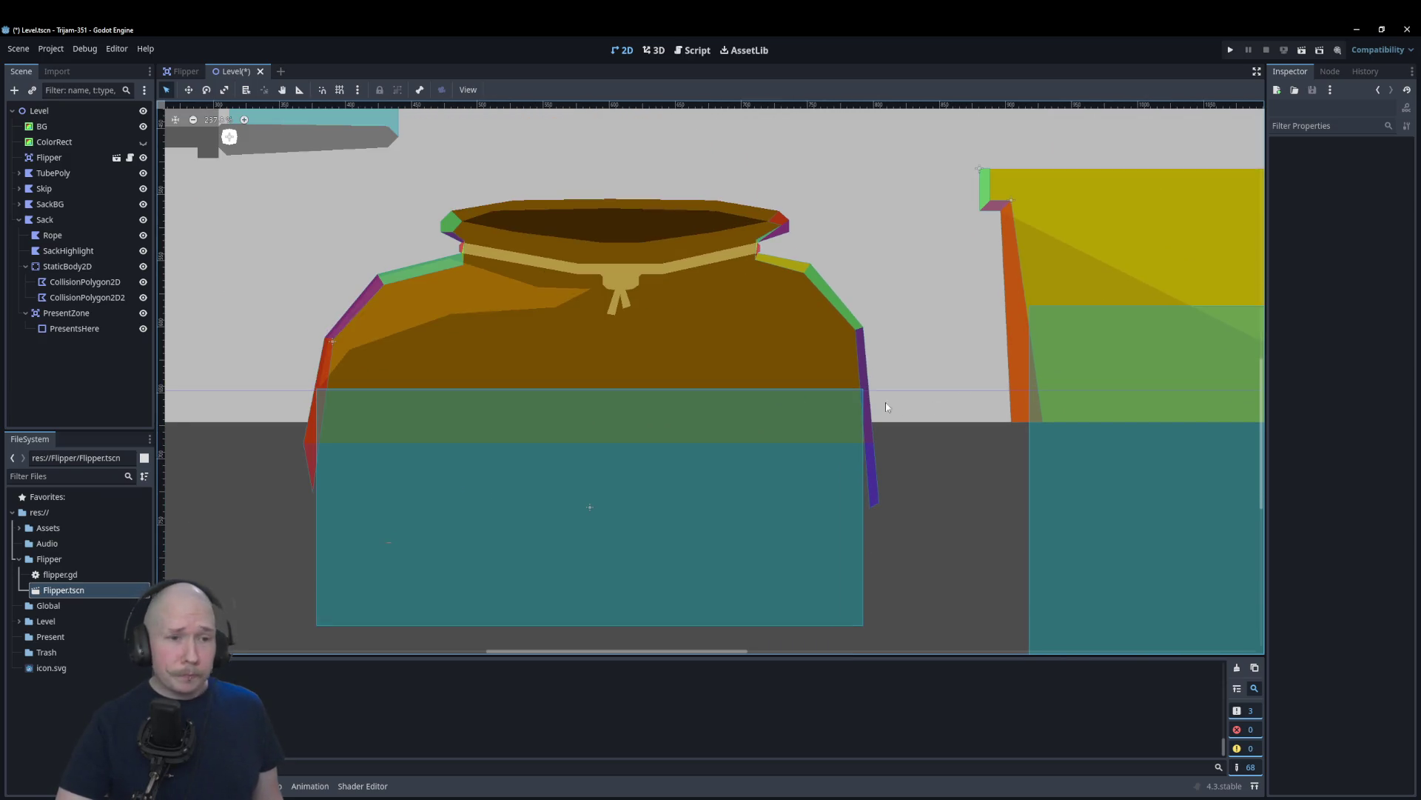
pyautogui.scroll(-2, 821, 429)
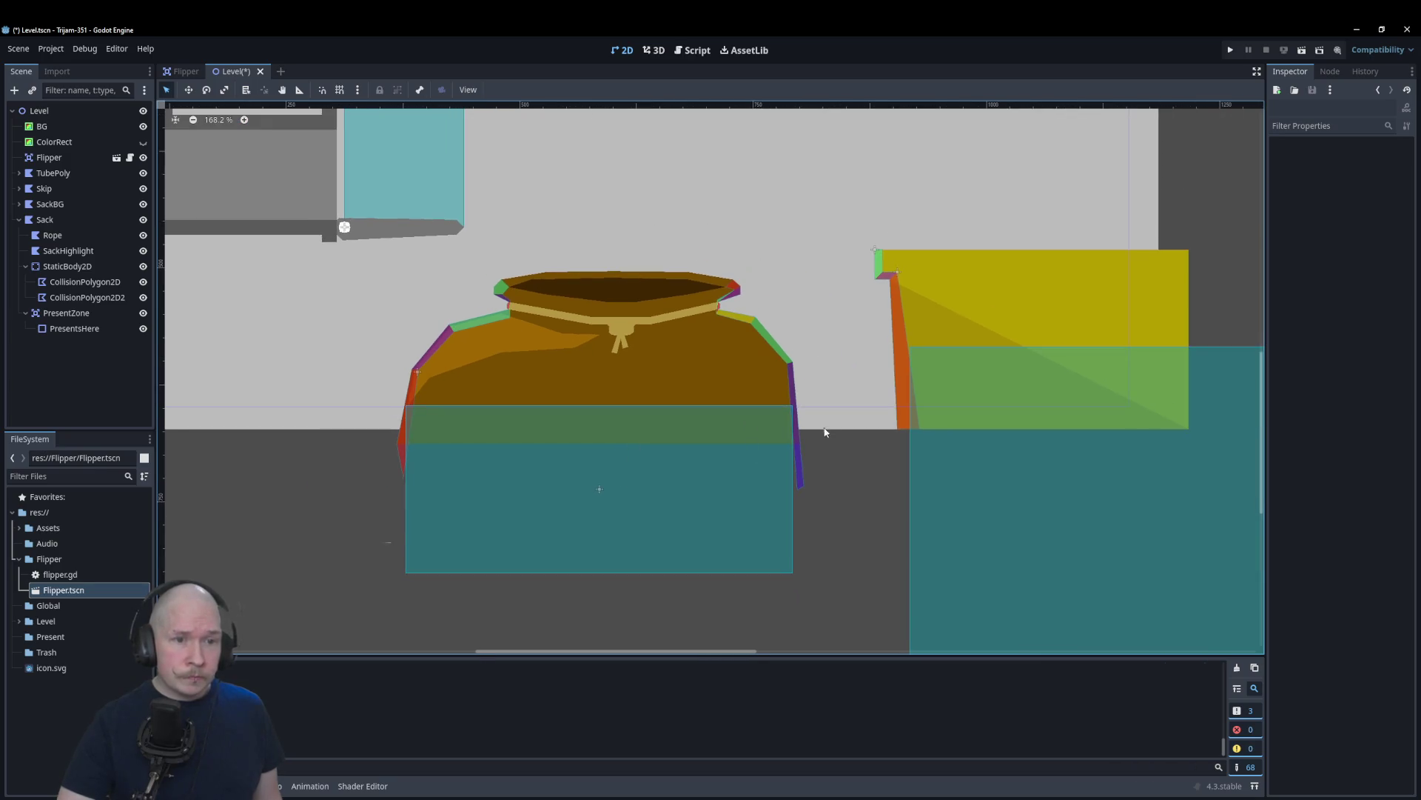
pyautogui.scroll(4, 771, 451)
pyautogui.scroll(4, 775, 444)
pyautogui.click(776, 491)
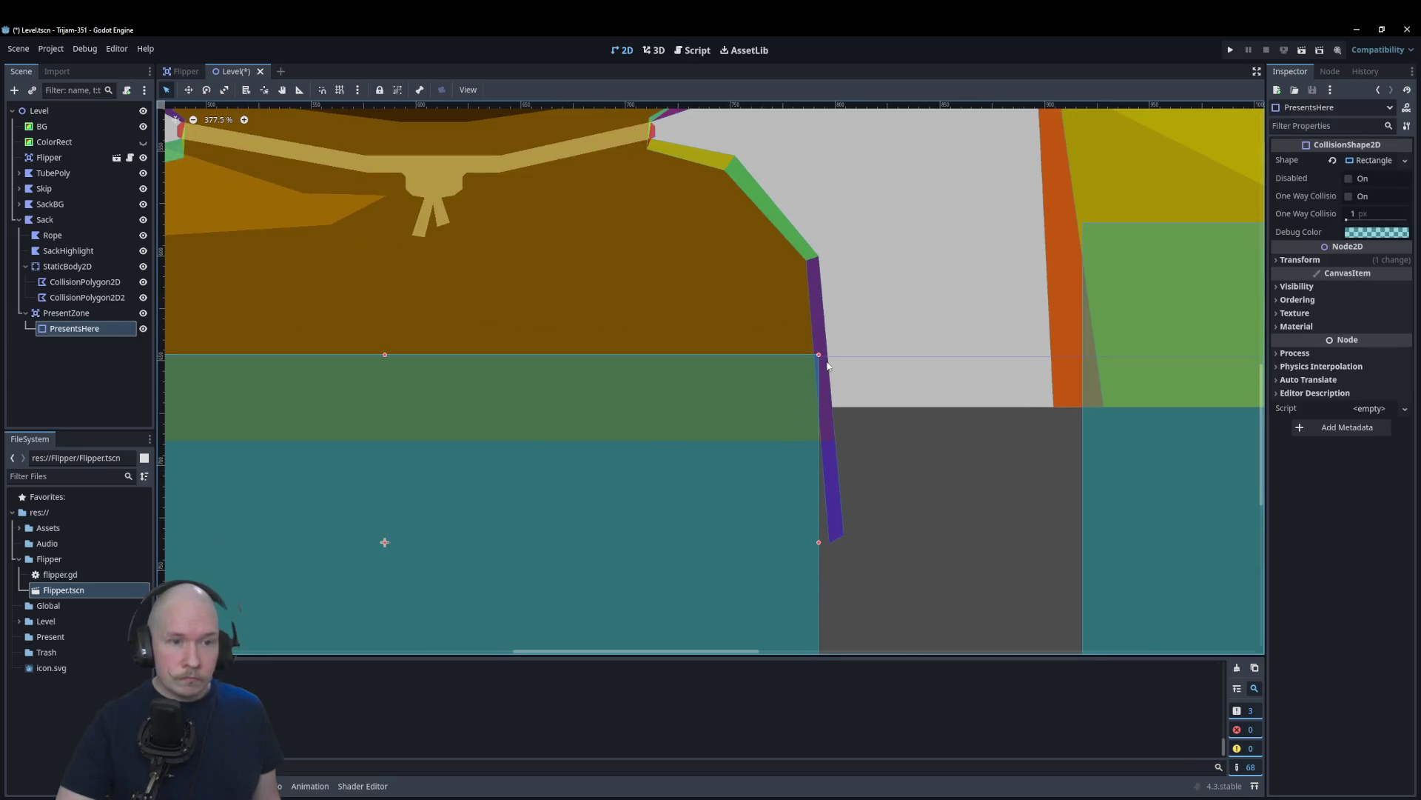
pyautogui.moveTo(820, 357); pyautogui.dragTo(824, 360)
pyautogui.click(923, 486)
pyautogui.scroll(-4, 530, 400)
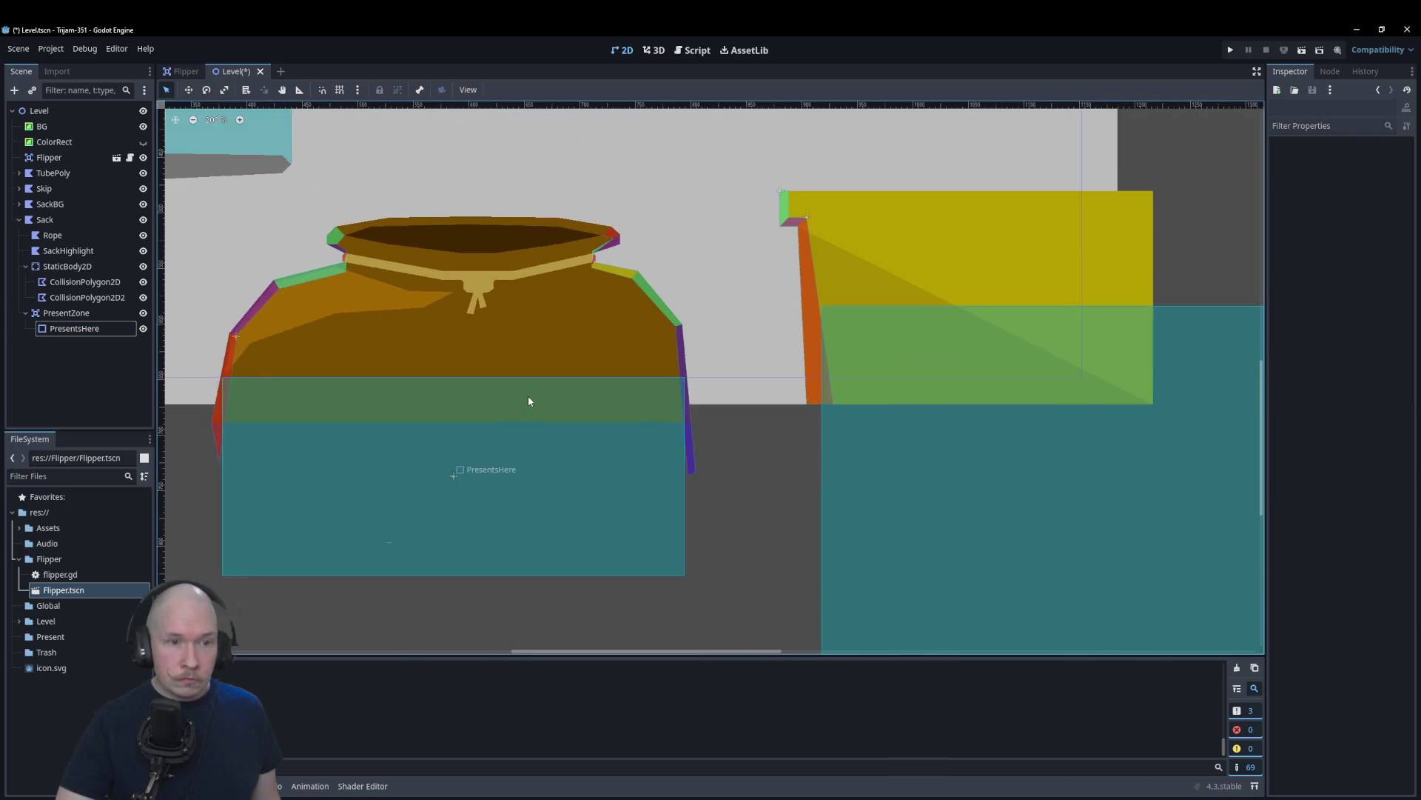
pyautogui.scroll(-1, 860, 385)
pyautogui.scroll(2, 643, 467)
# Step: Pull TrashTarget's collision rectangle left to the skip's inner wall and lower its top
pyautogui.scroll(1, 642, 467)
pyautogui.click(672, 463)
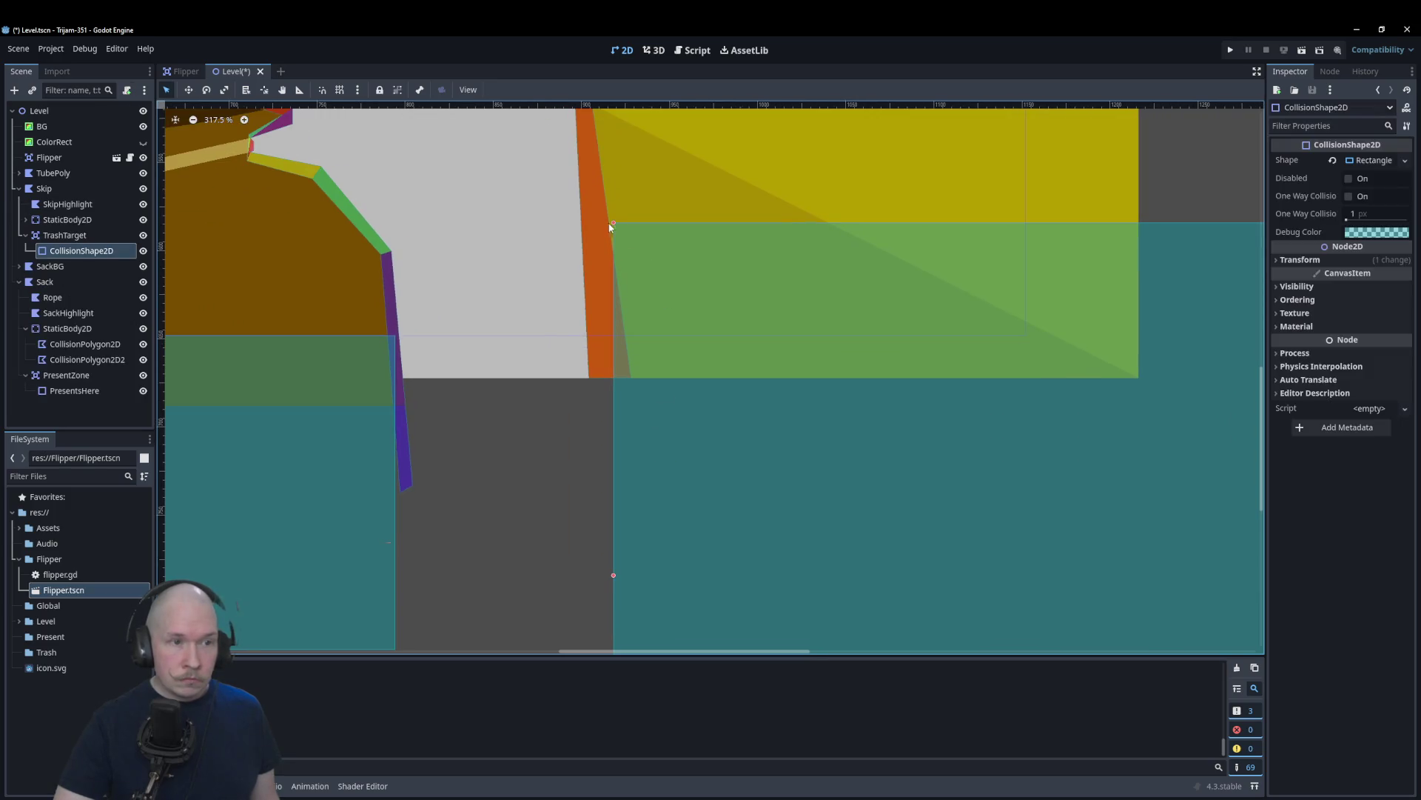
pyautogui.moveTo(613, 223)
pyautogui.mouseDown()
pyautogui.moveTo(615, 265)
pyautogui.moveTo(599, 268)
pyautogui.mouseUp()
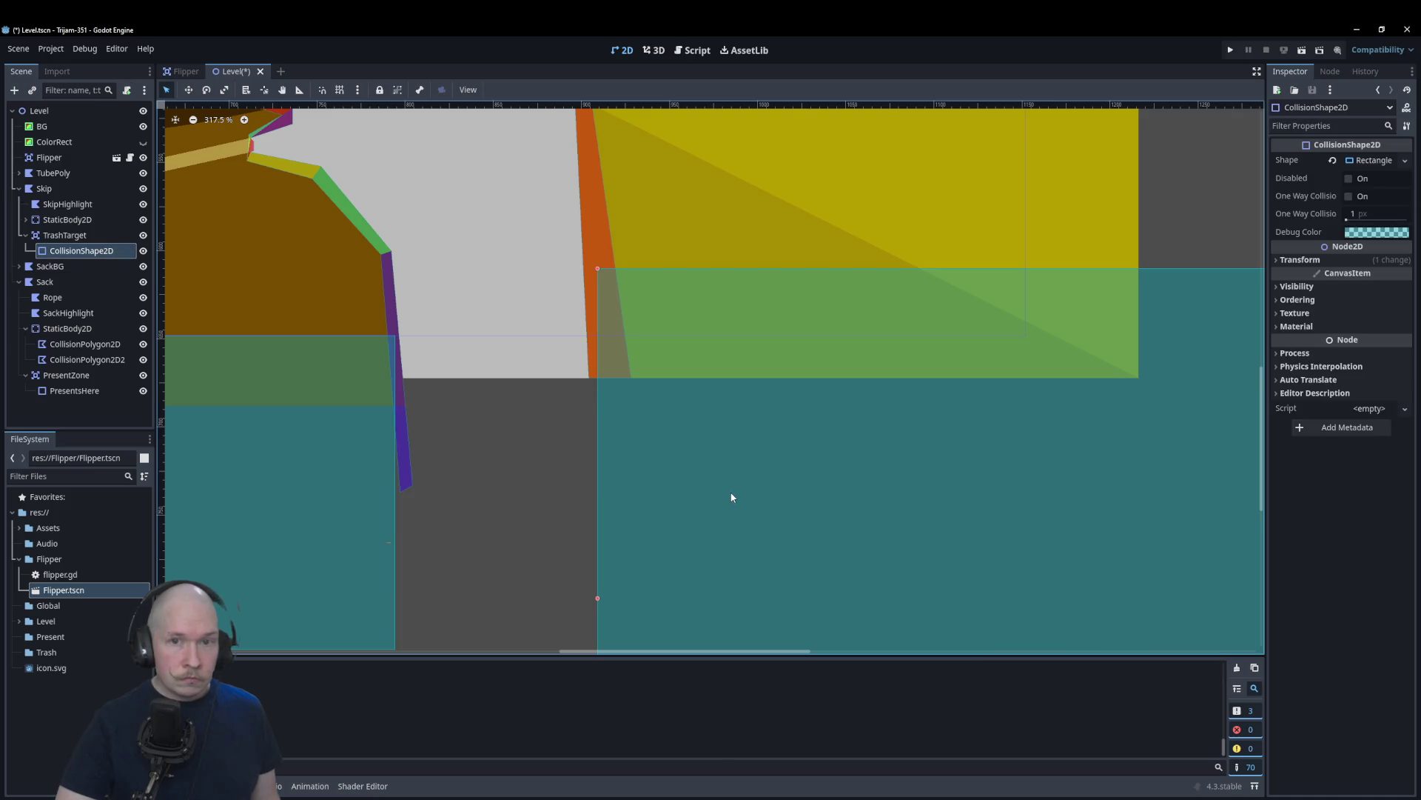
pyautogui.click(491, 479)
pyautogui.scroll(-7, 488, 460)
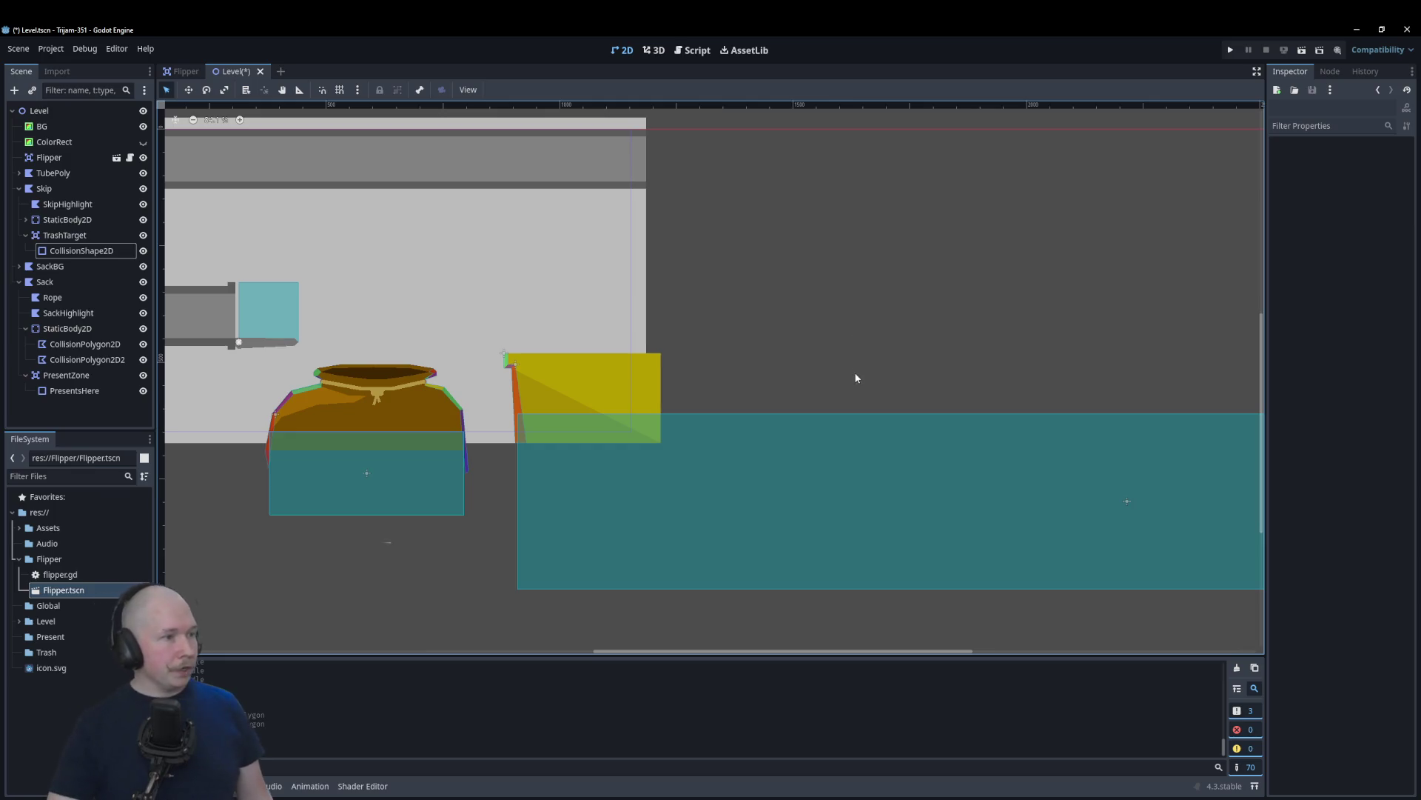
# Step: Fold the Skip and Sack branches in the Scene dock and select the Level root
pyautogui.scroll(-3, 904, 340)
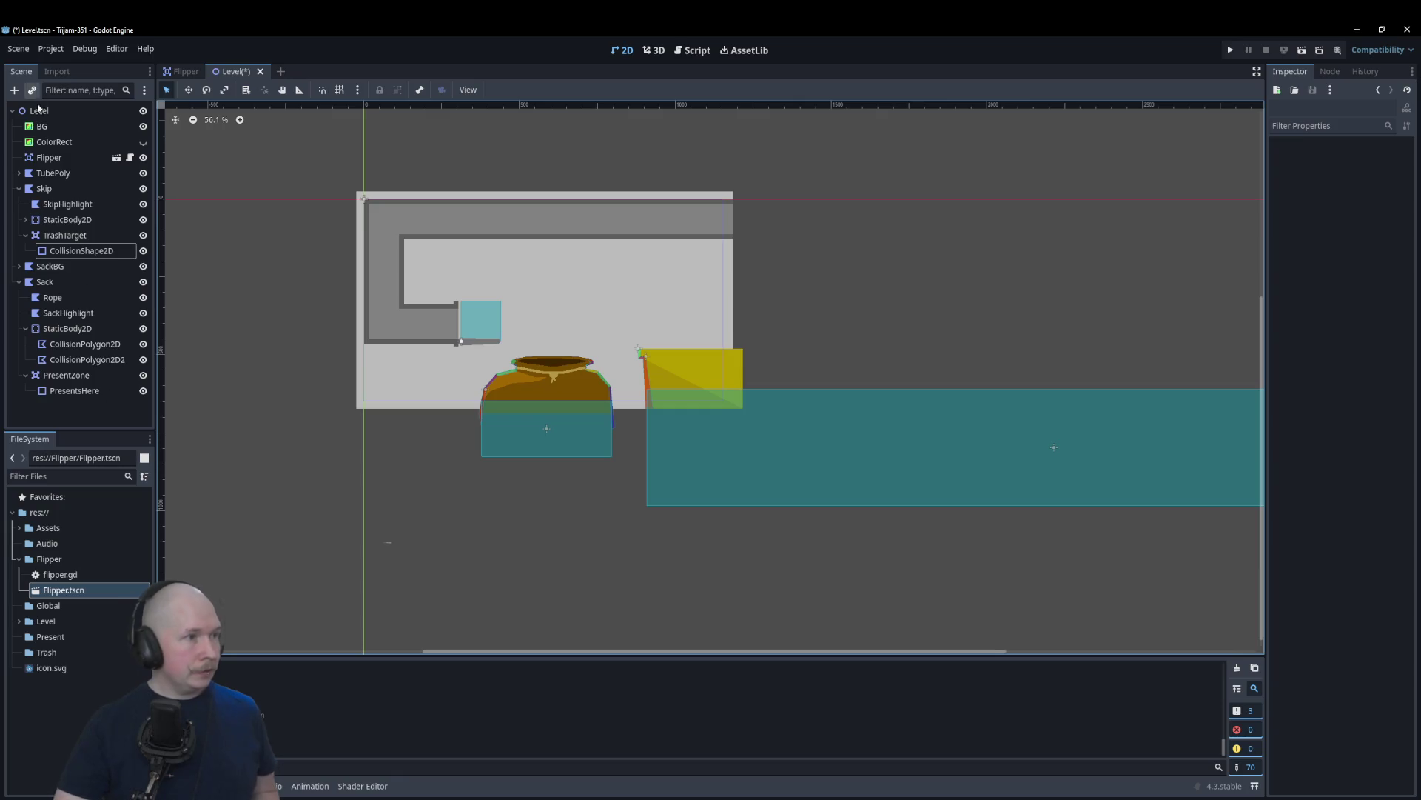
pyautogui.click(18, 188)
pyautogui.click(19, 220)
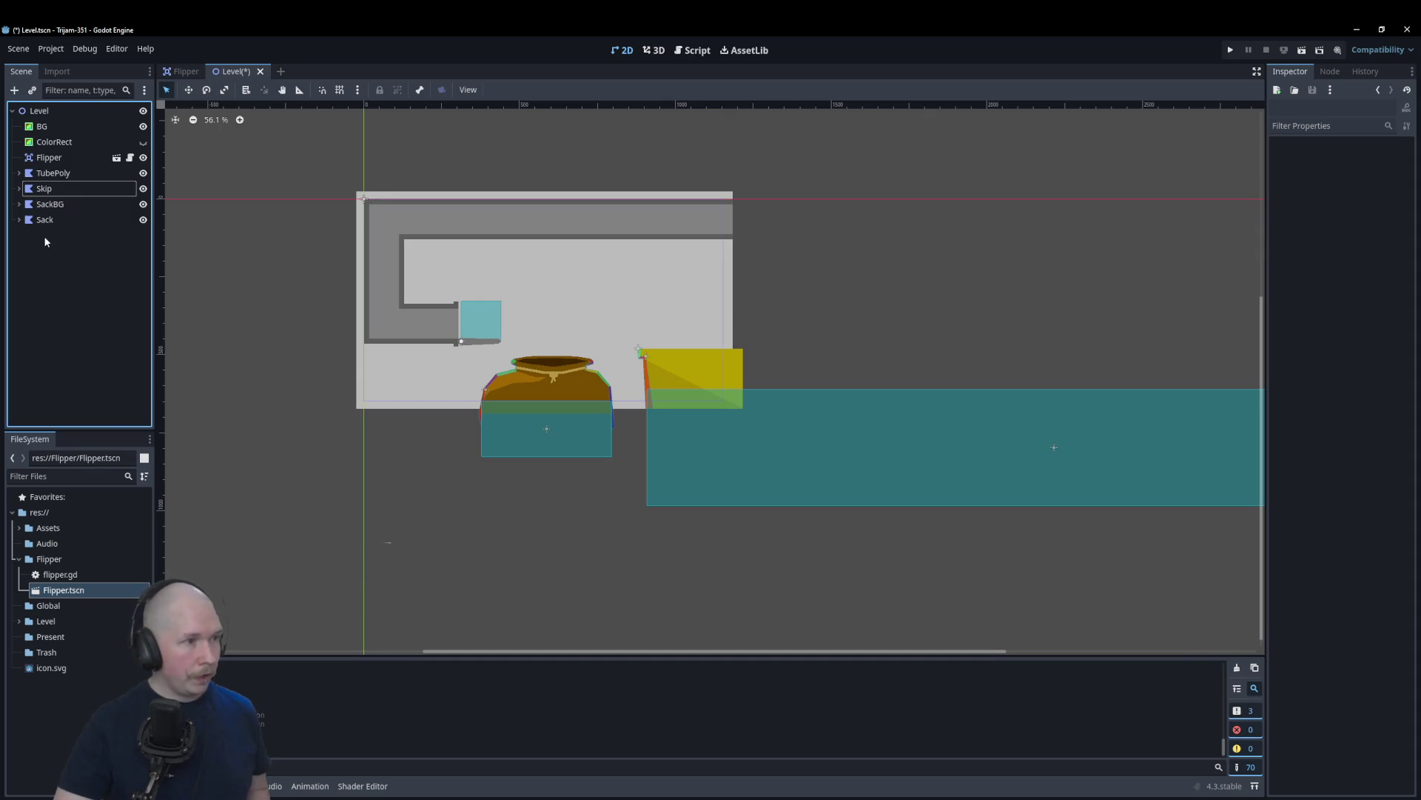
pyautogui.click(36, 111)
# Step: Search 'path' in Create New Node and add a Path2D child under Level
pyautogui.click(14, 89)
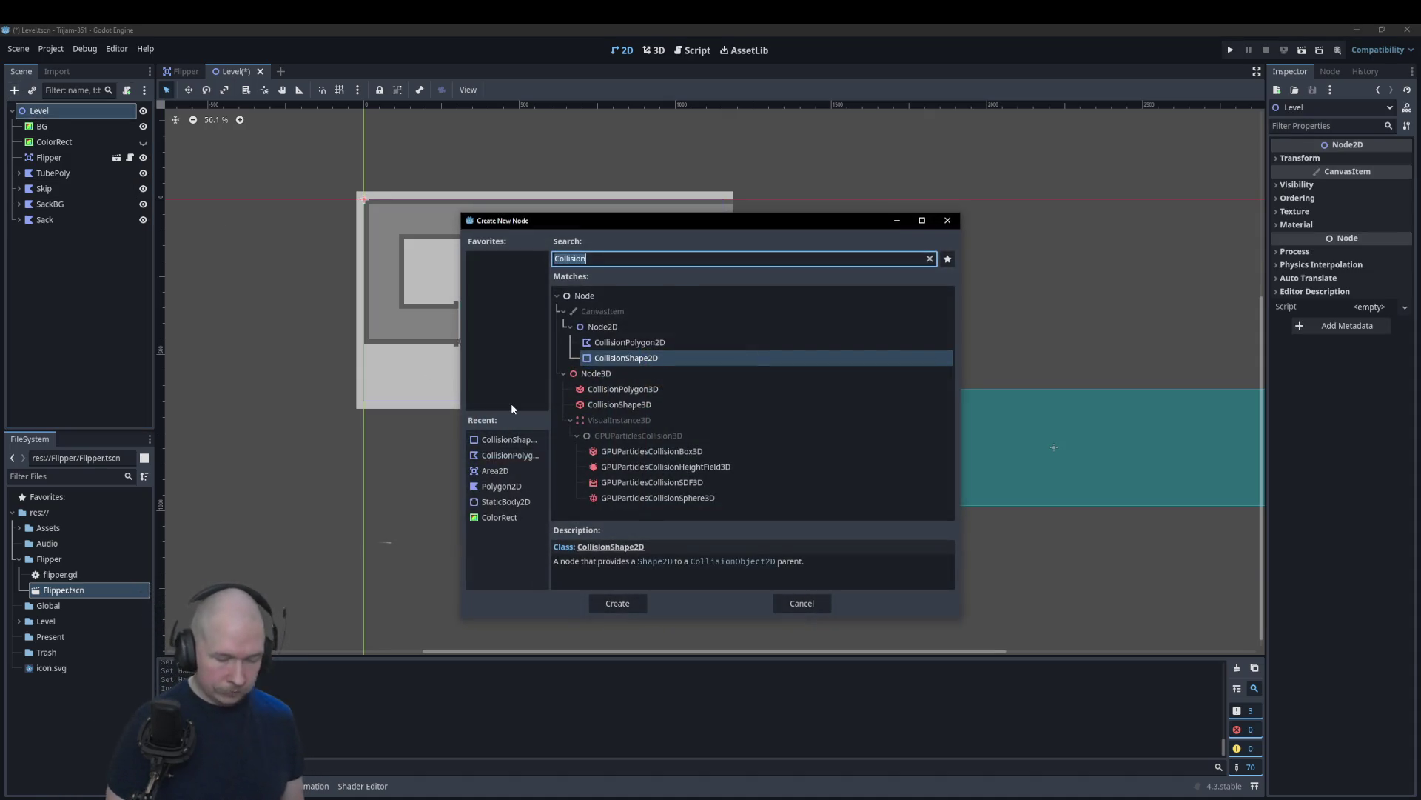
pyautogui.write('path')
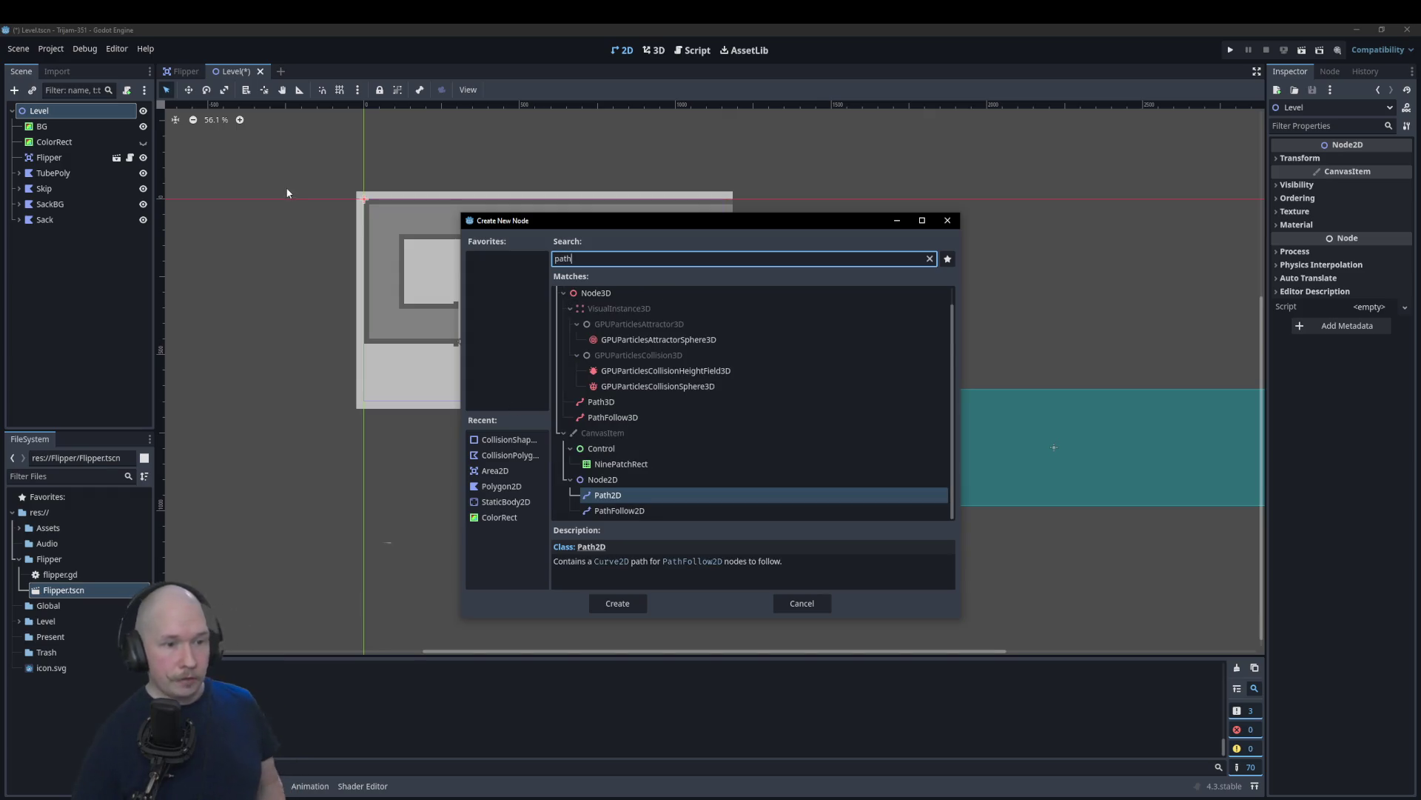
pyautogui.click(634, 604)
pyautogui.scroll(3, 755, 292)
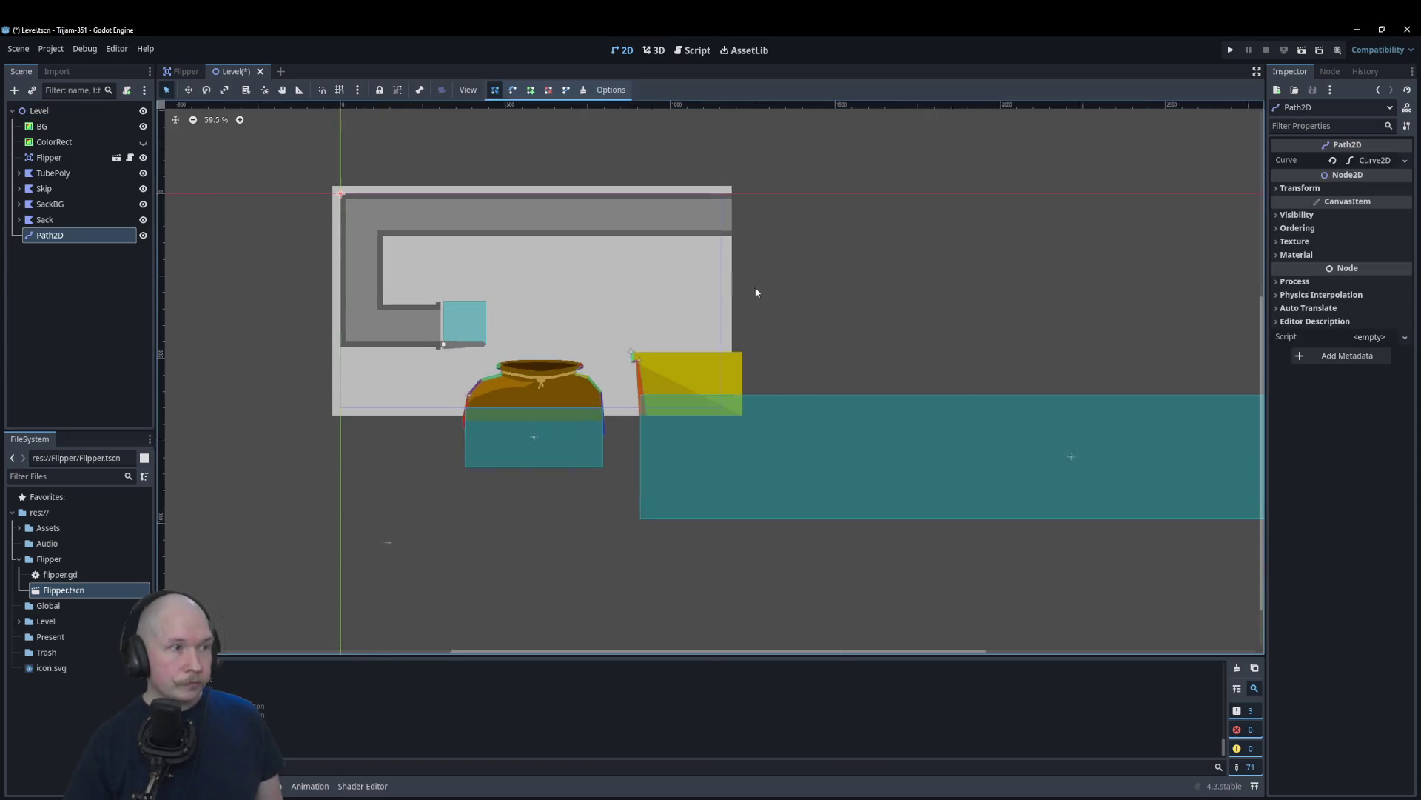
# Step: Place the Path2D's first curve point past the tube's top end and turn on grid snapping
pyautogui.click(803, 209)
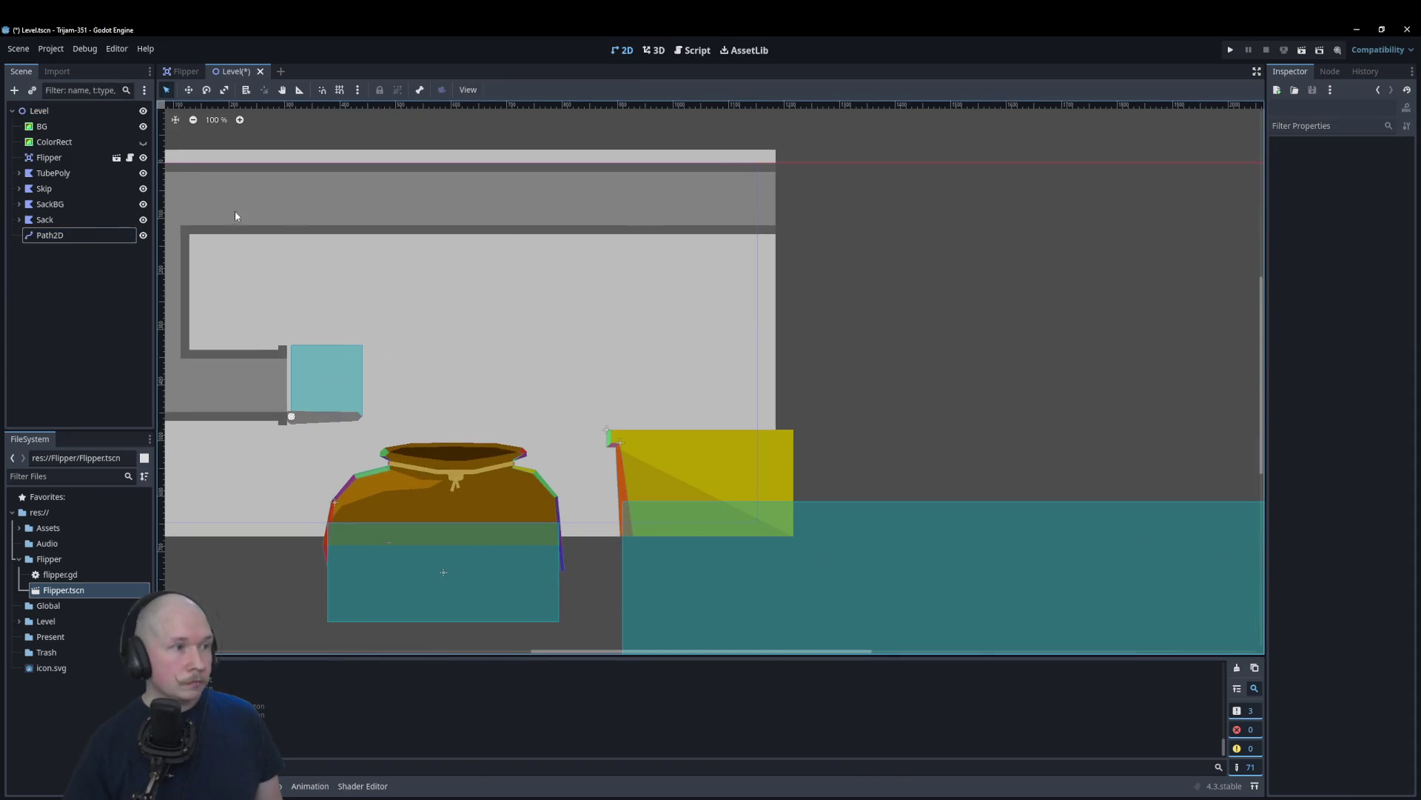
pyautogui.click(50, 235)
pyautogui.click(1372, 160)
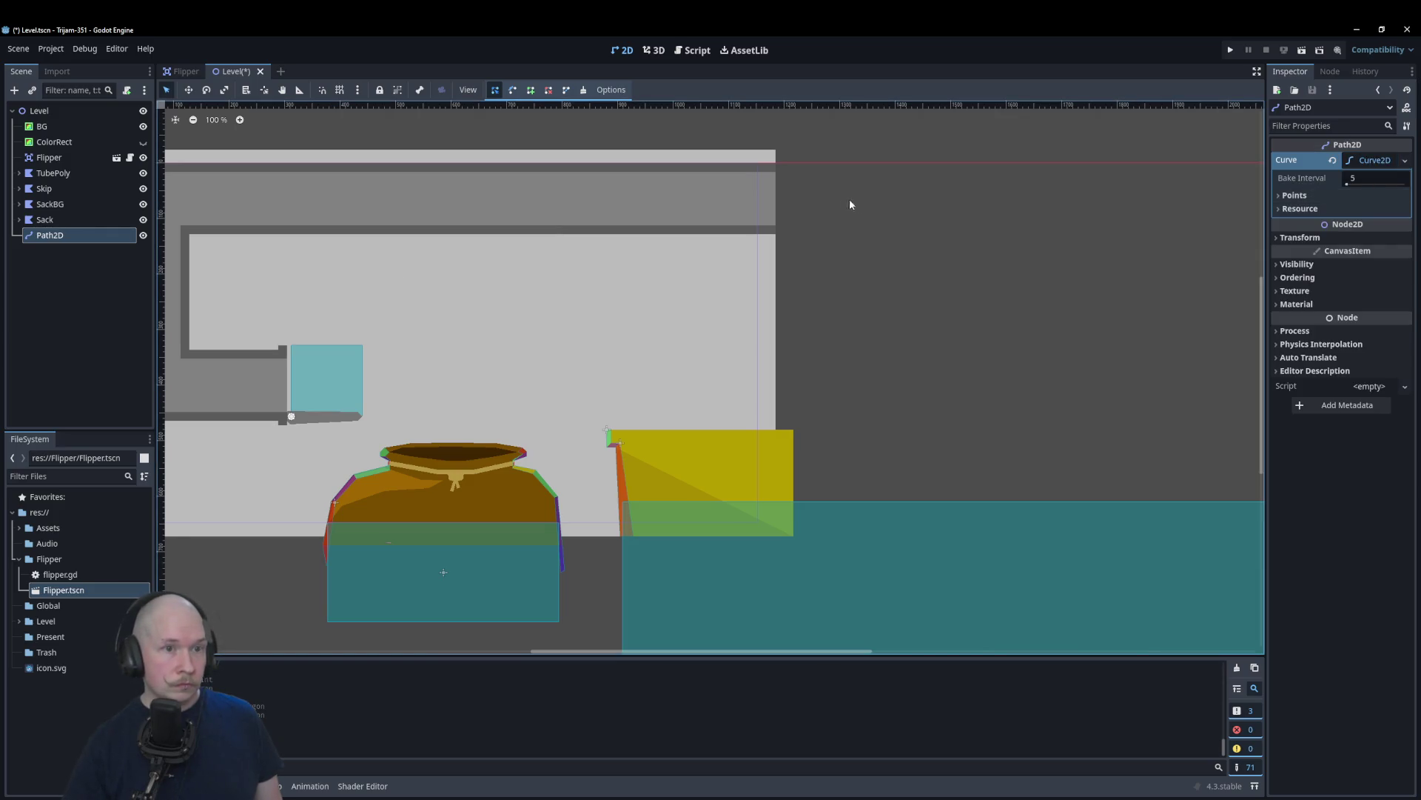
pyautogui.click(907, 205)
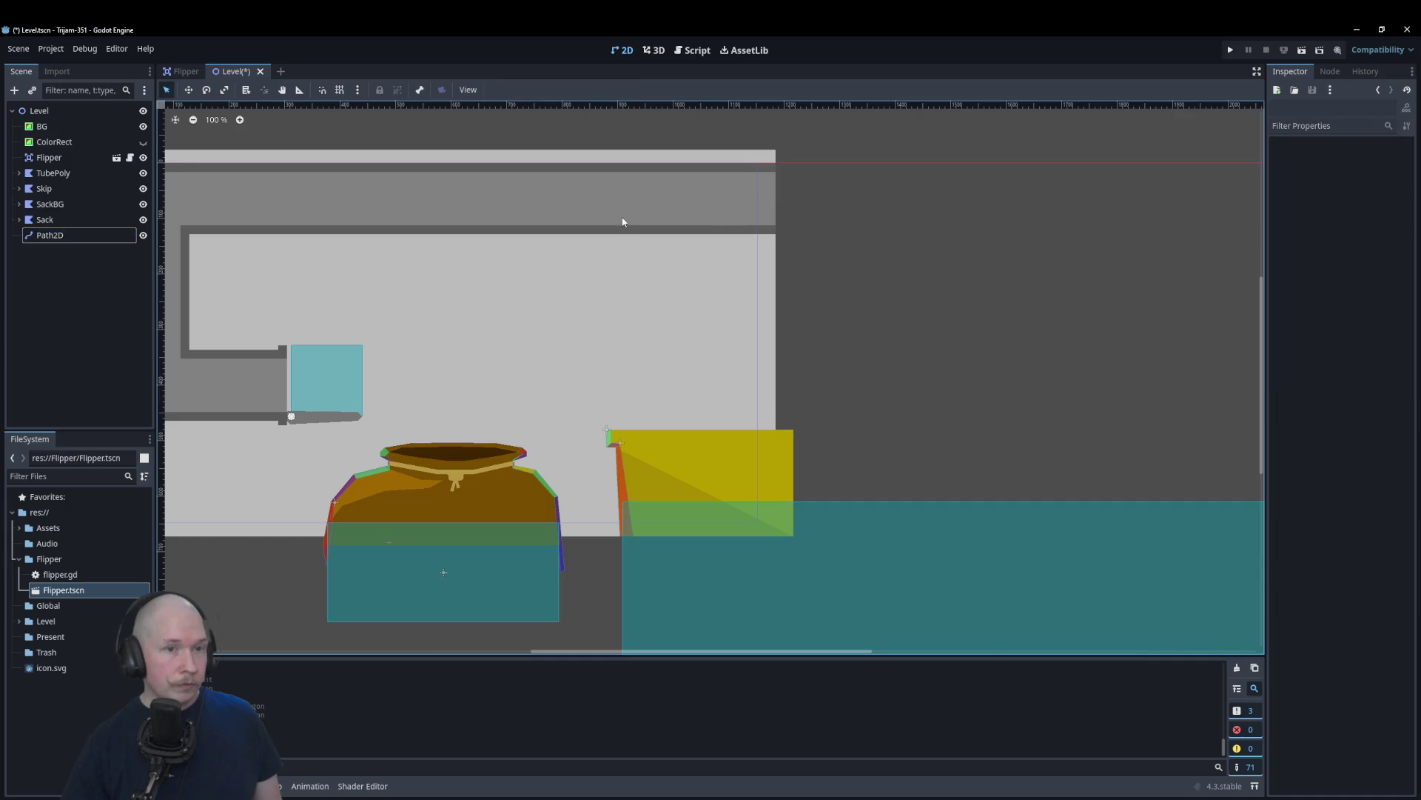
pyautogui.click(99, 232)
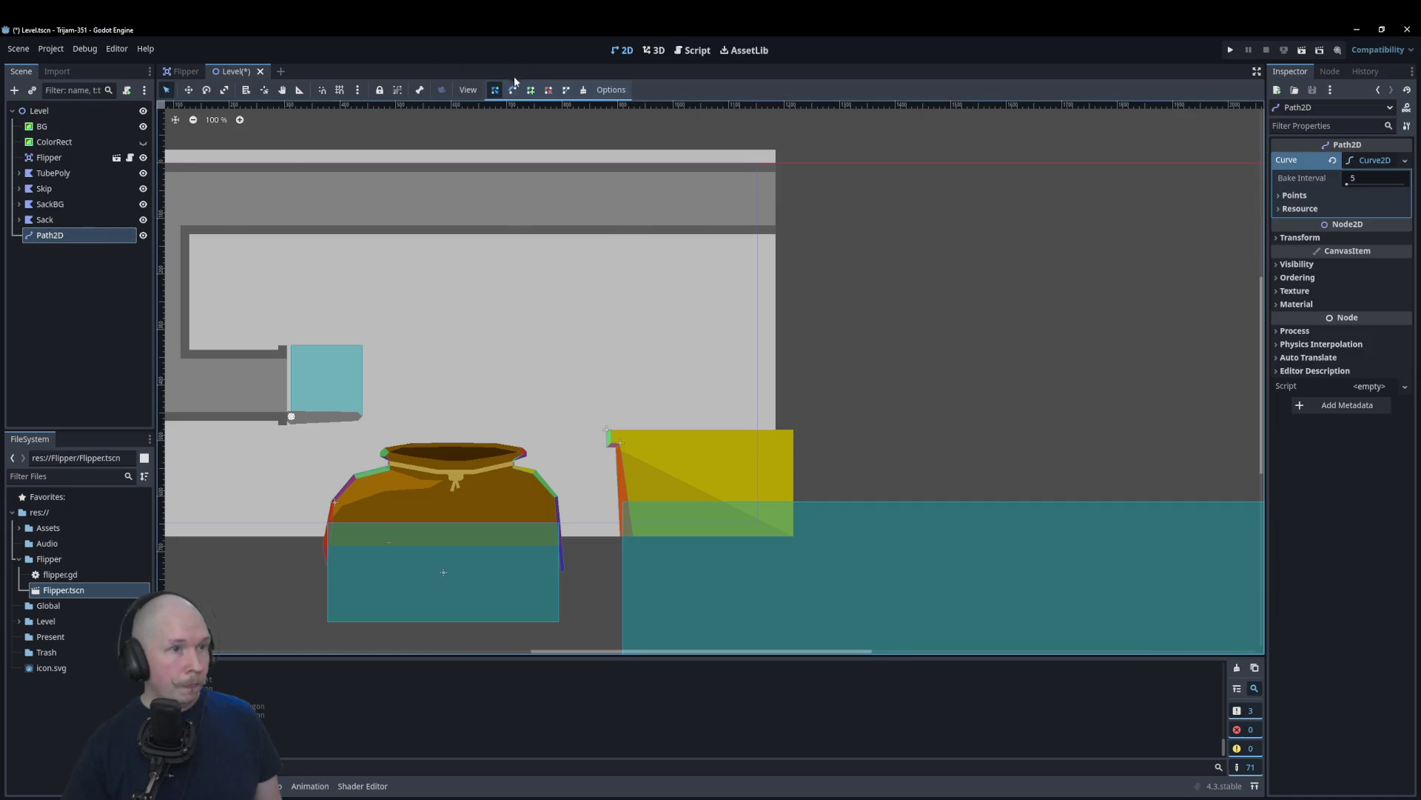
pyautogui.click(839, 199)
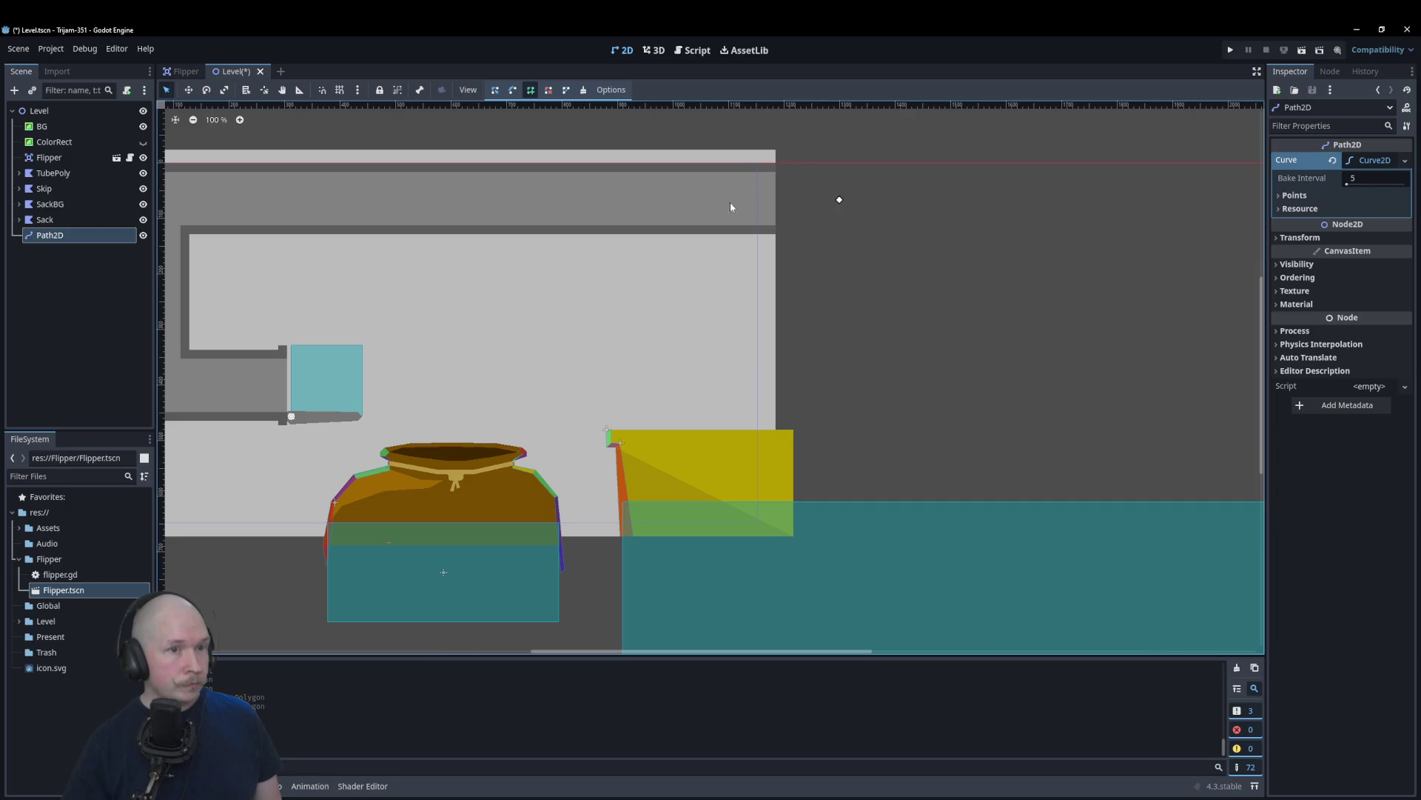
pyautogui.scroll(-3, 579, 244)
pyautogui.click(340, 90)
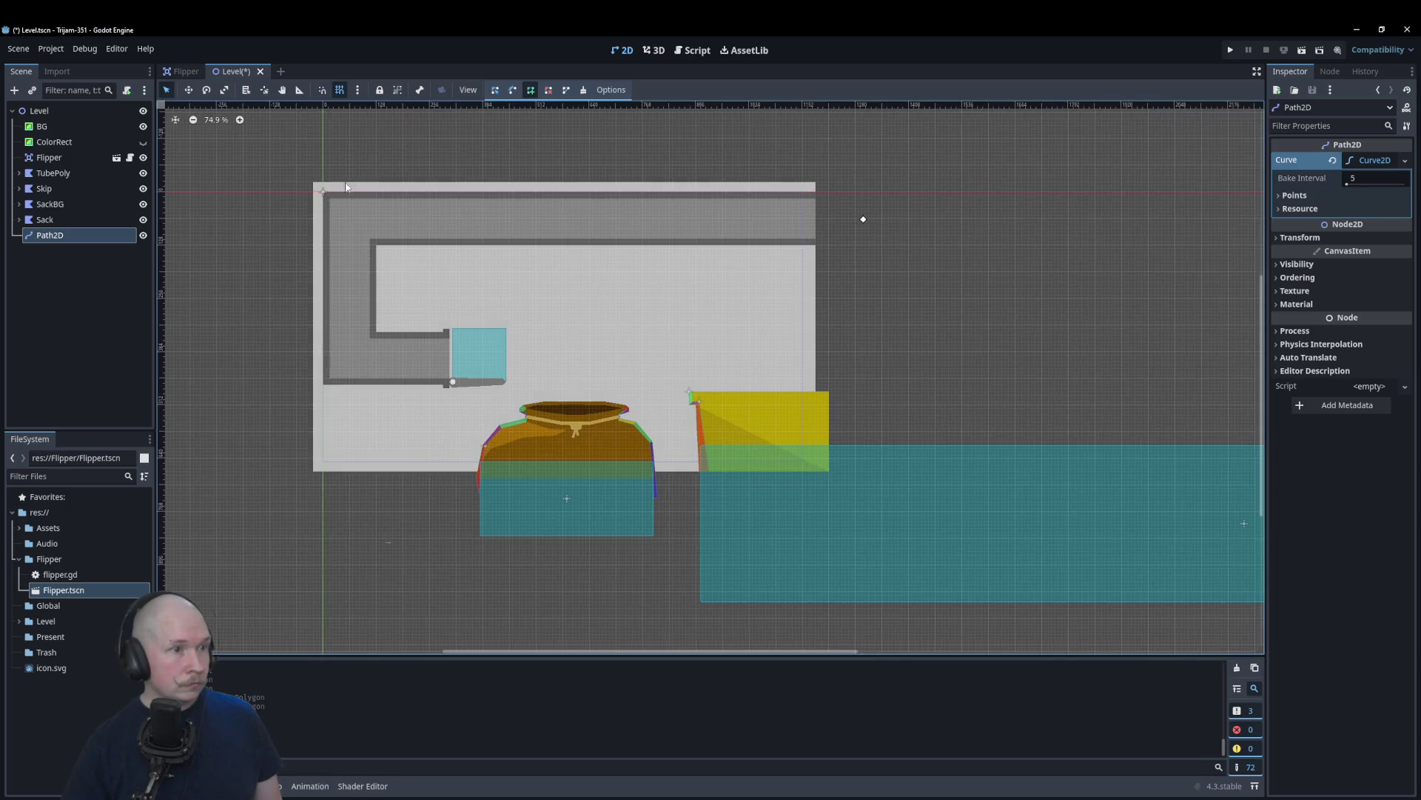
pyautogui.scroll(4, 356, 234)
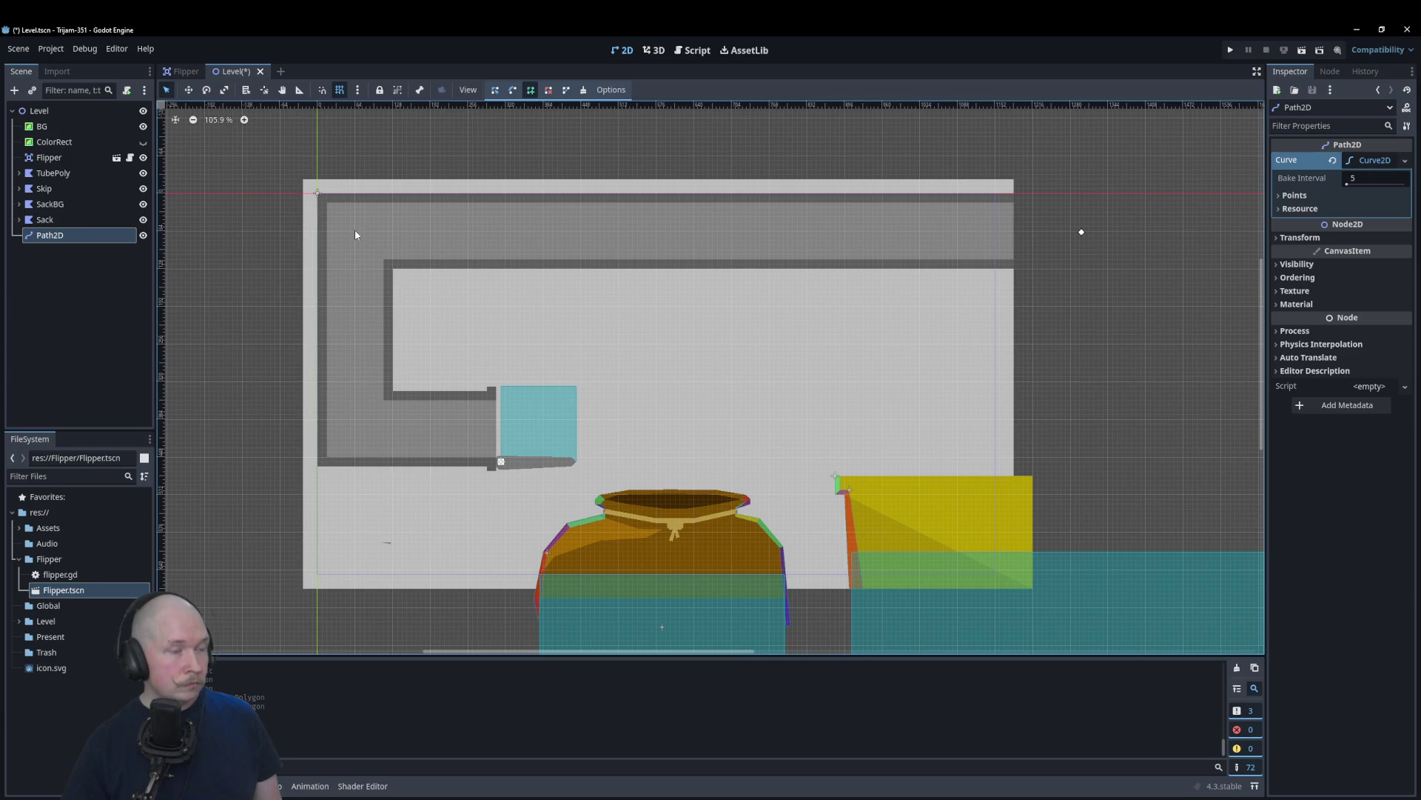
# Step: Add curve points at the tube's top-left corner, down its left side, and at the cyan box
pyautogui.click(355, 231)
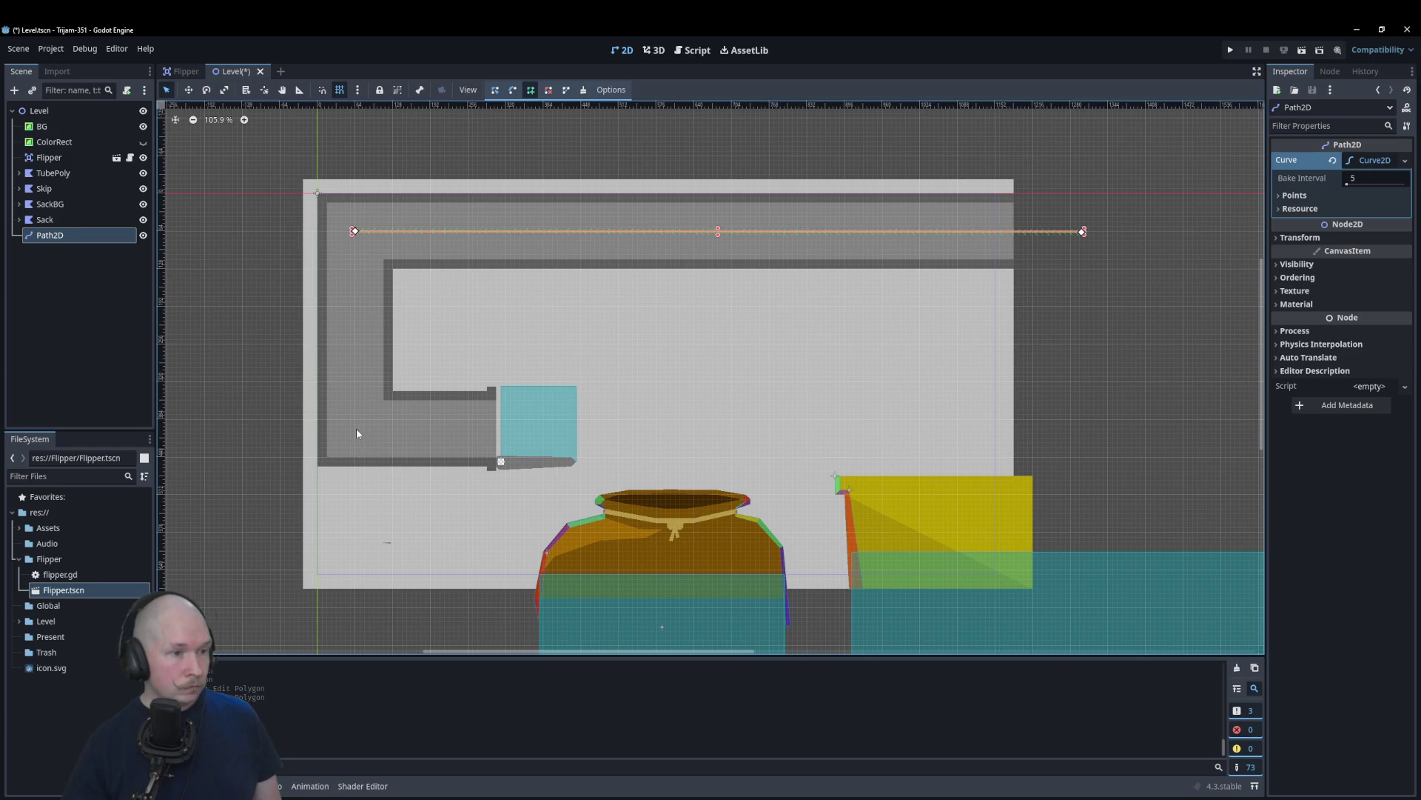
pyautogui.scroll(5, 357, 428)
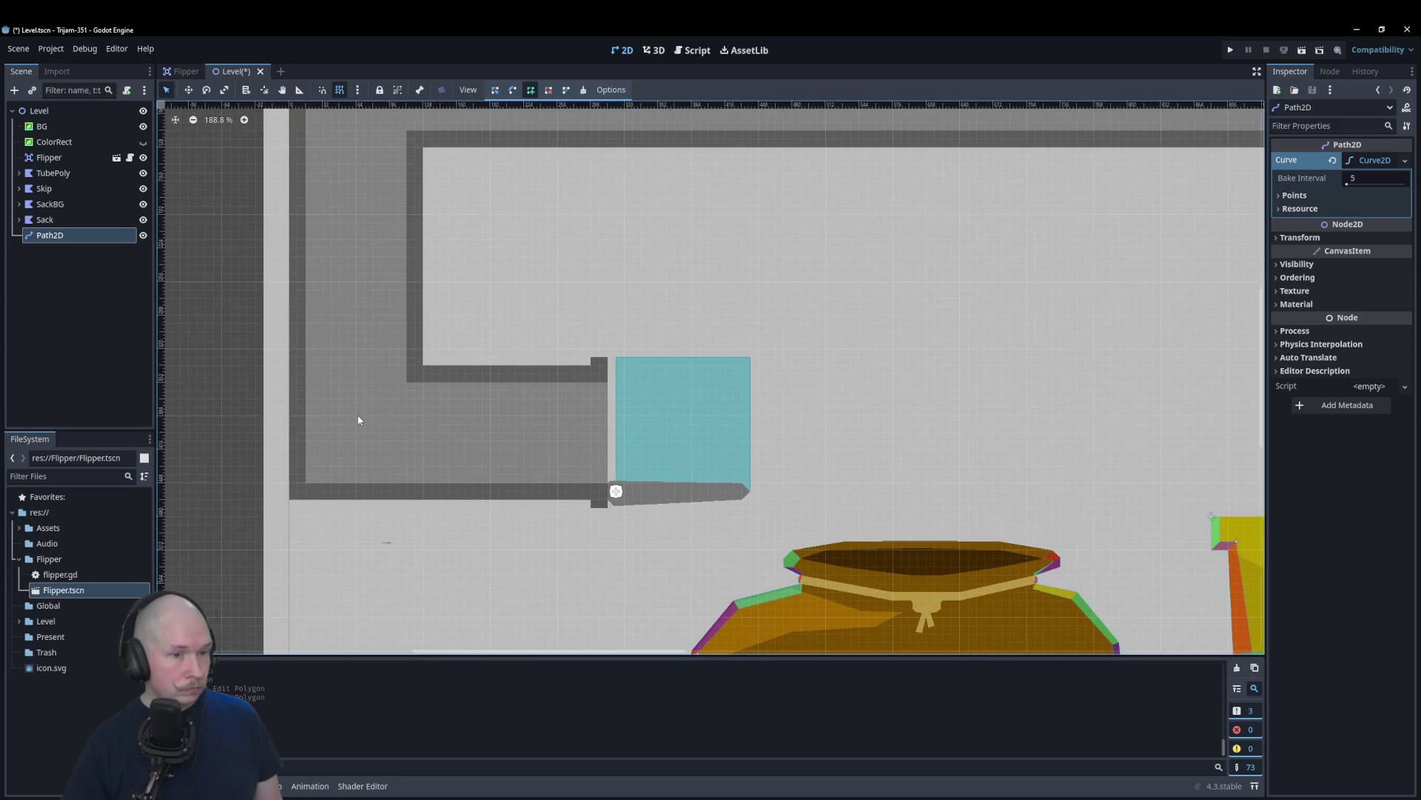
pyautogui.click(356, 436)
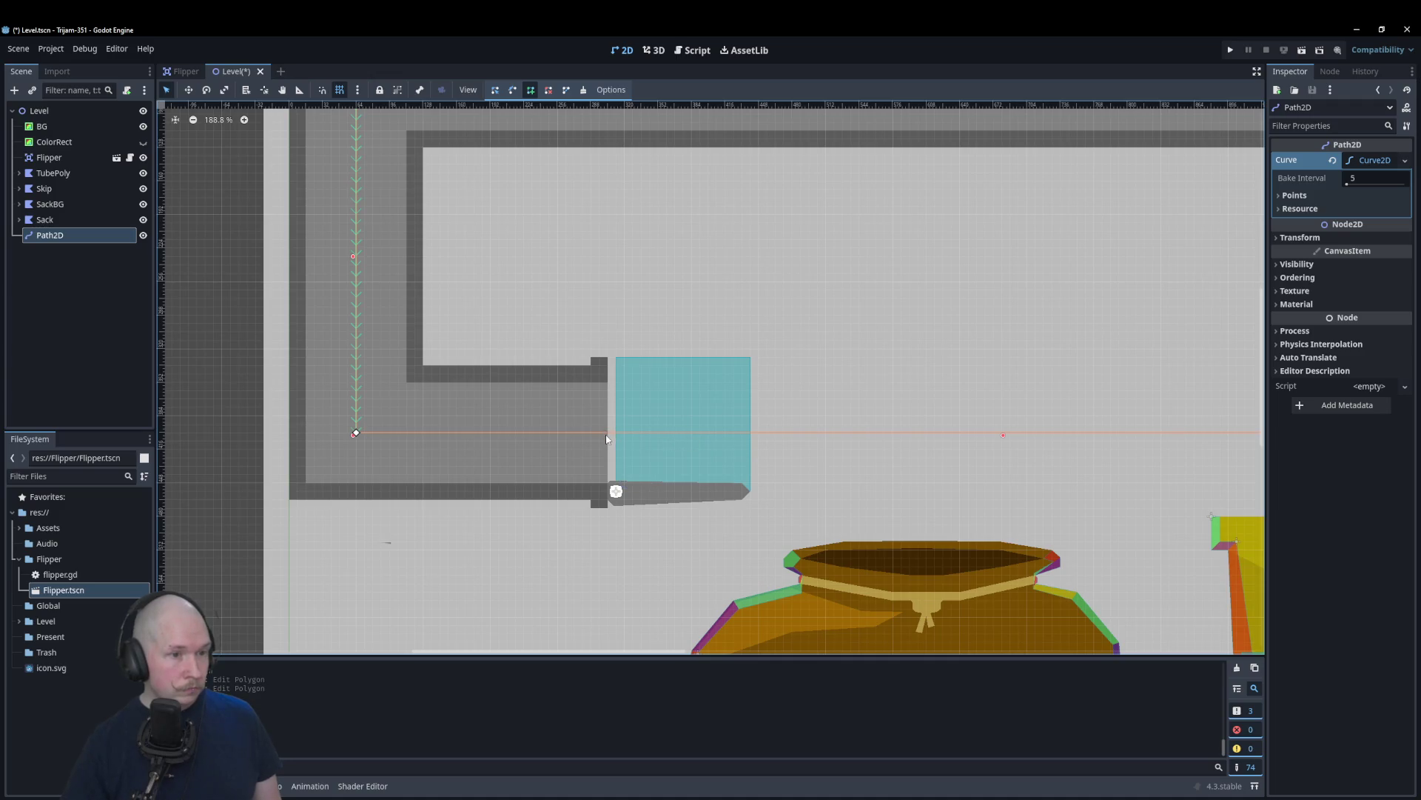
pyautogui.click(608, 435)
pyautogui.scroll(-4, 310, 366)
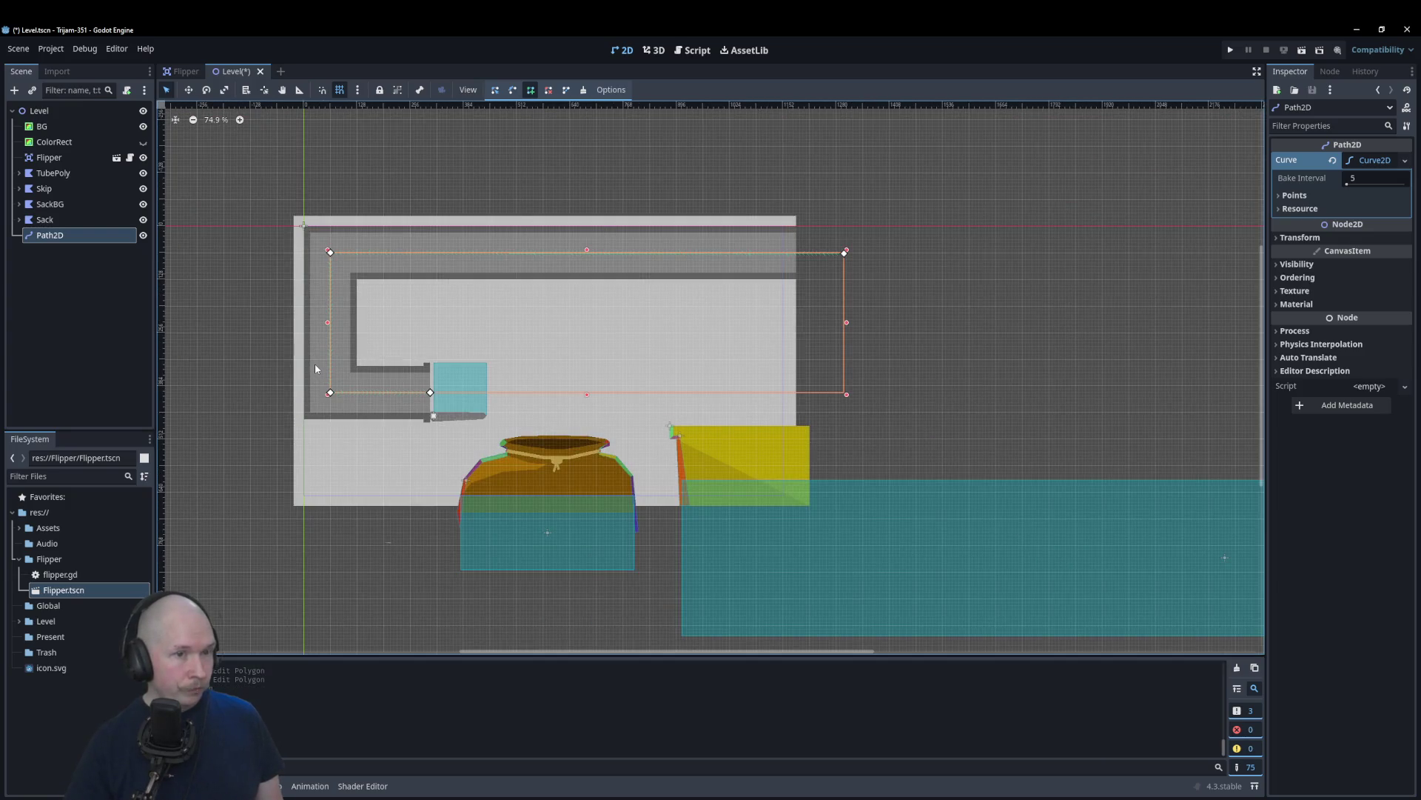
pyautogui.doubleClick(65, 237)
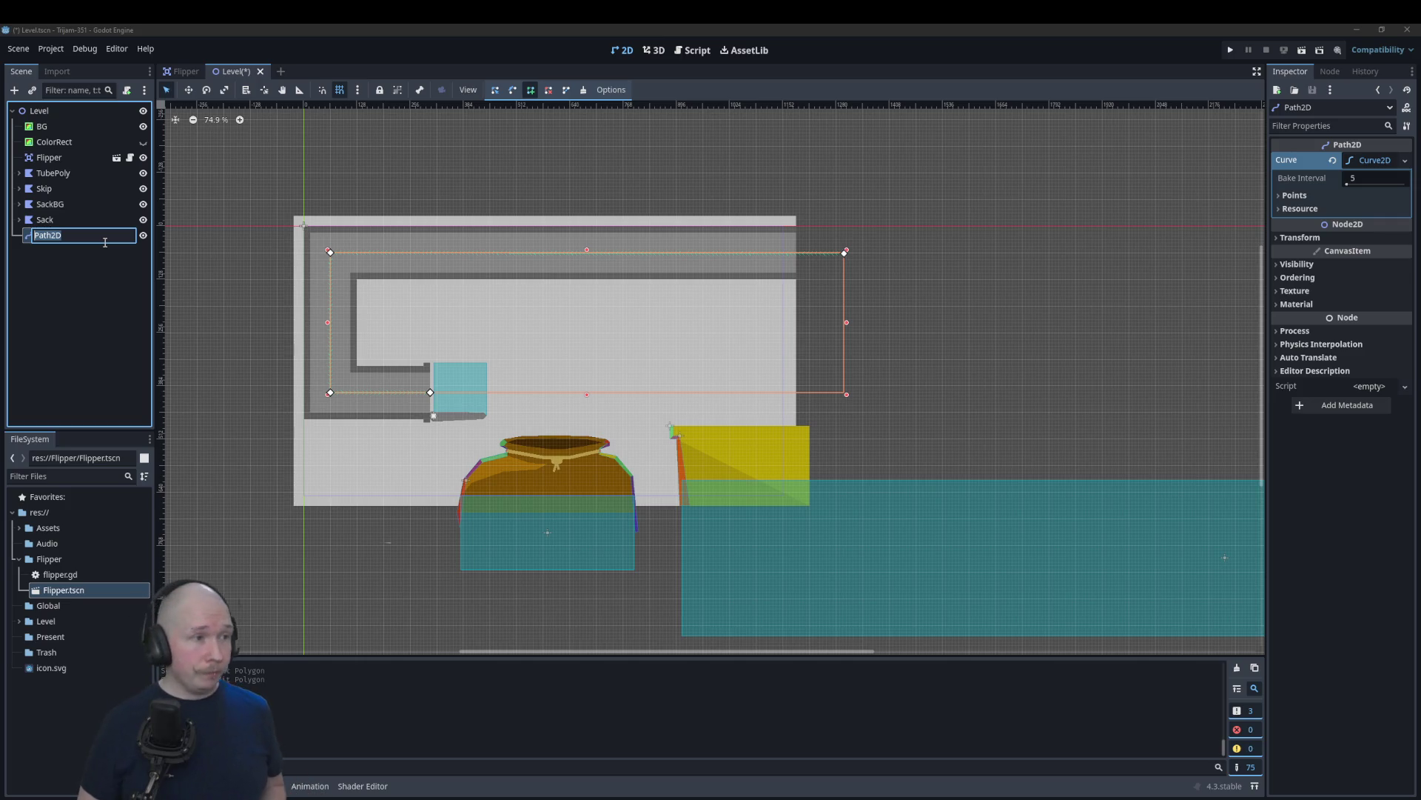
# Step: Rename the Path2D node to TubePath
pyautogui.write('TubePath')
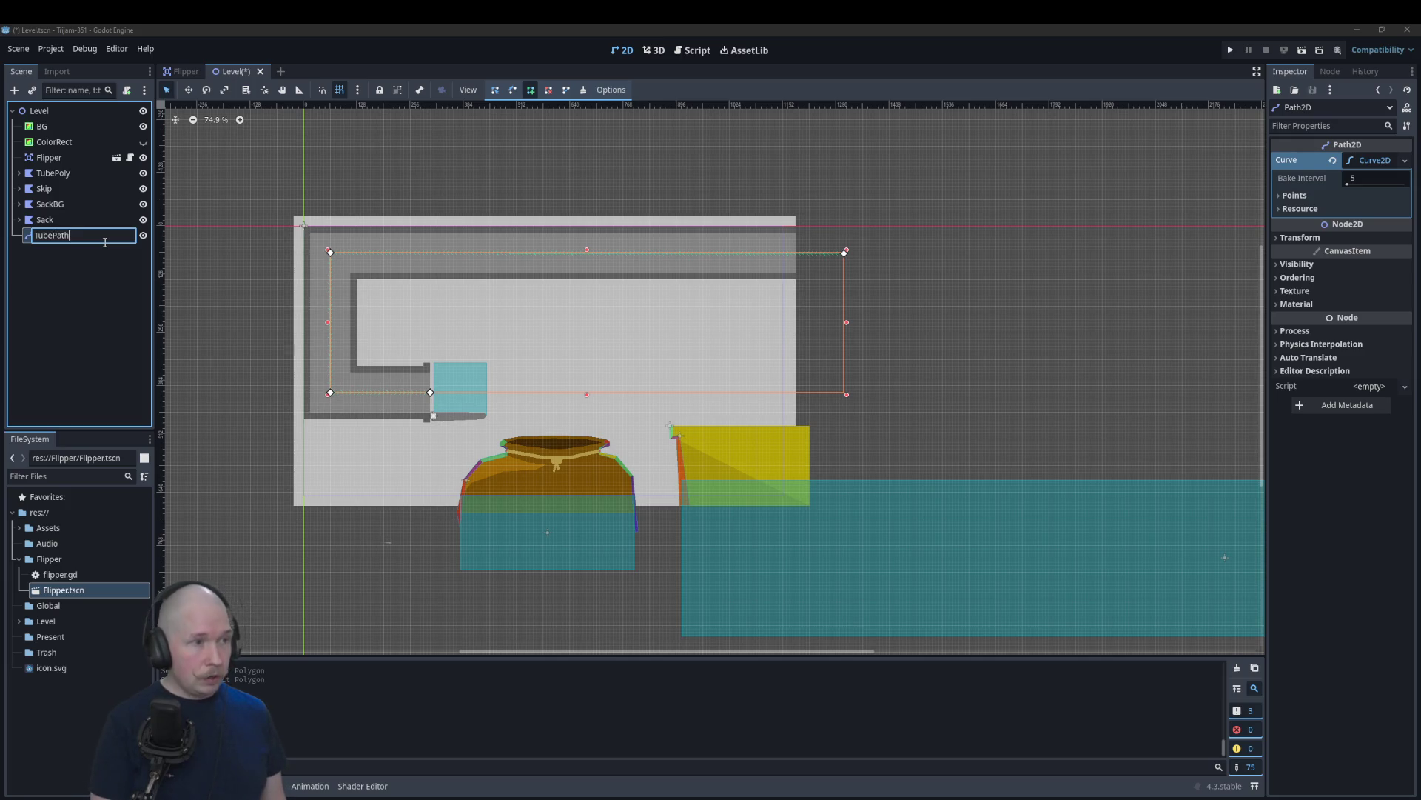
pyautogui.press('Return')
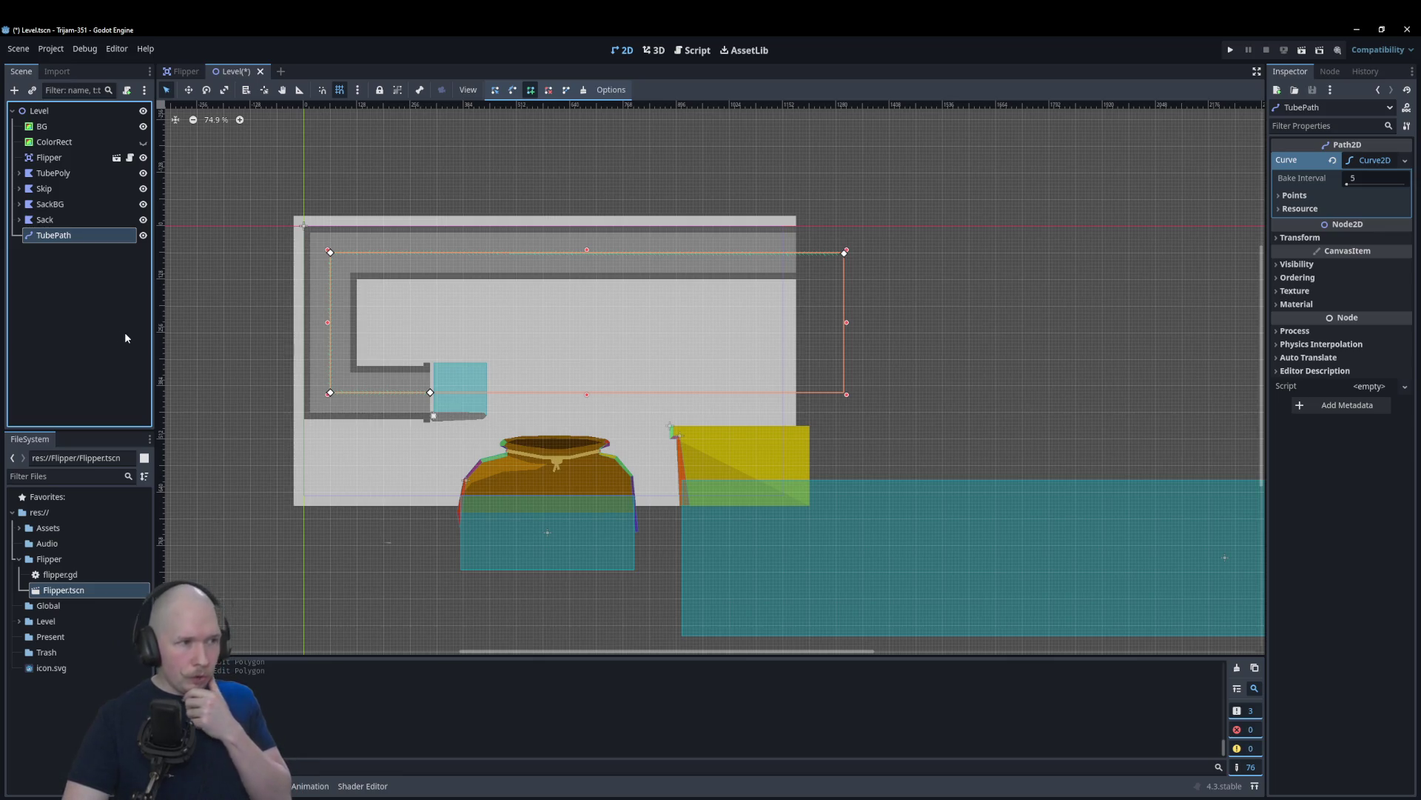
pyautogui.rightClick(86, 238)
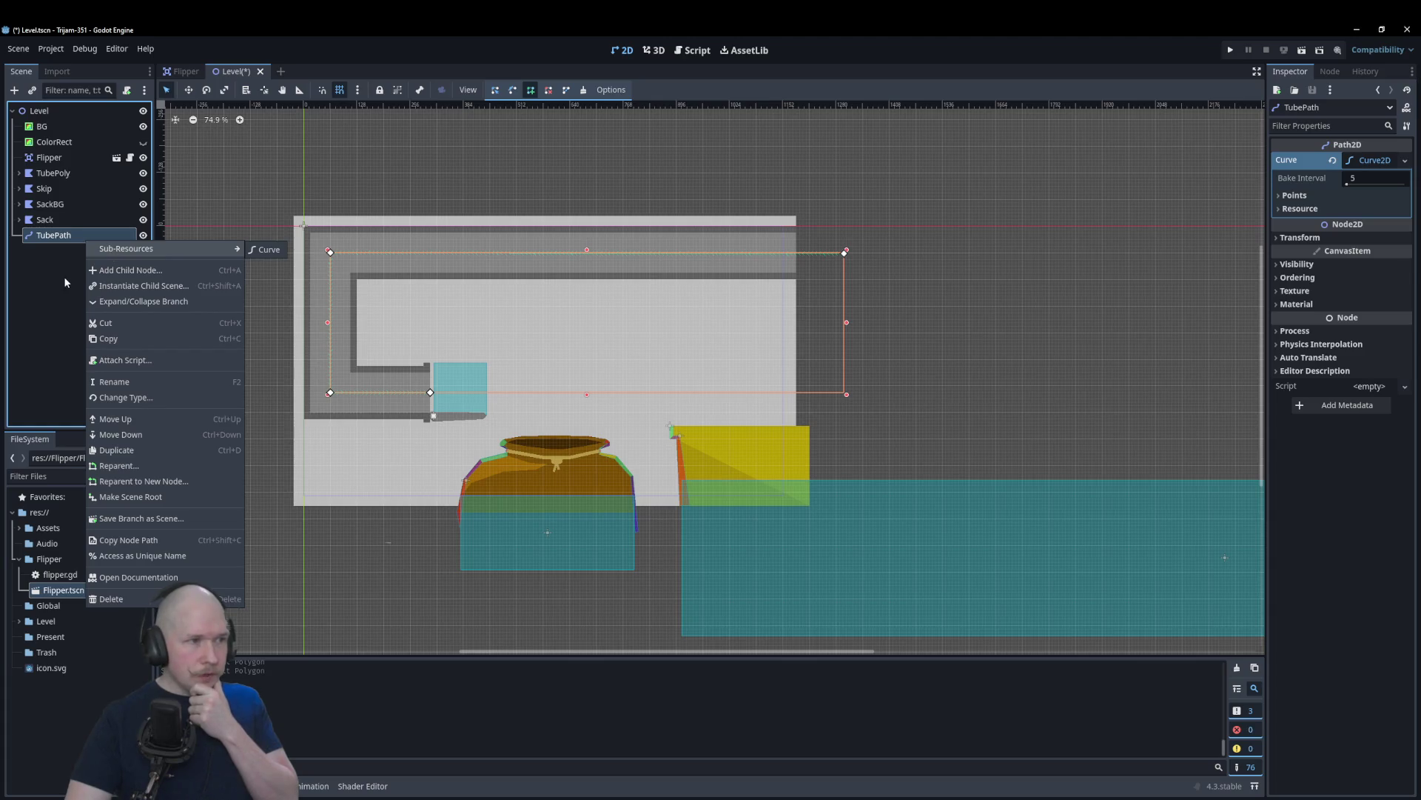
pyautogui.click(56, 241)
# Step: Add a PathFollow2D child node beneath TubePath
pyautogui.rightClick(57, 246)
pyautogui.click(85, 256)
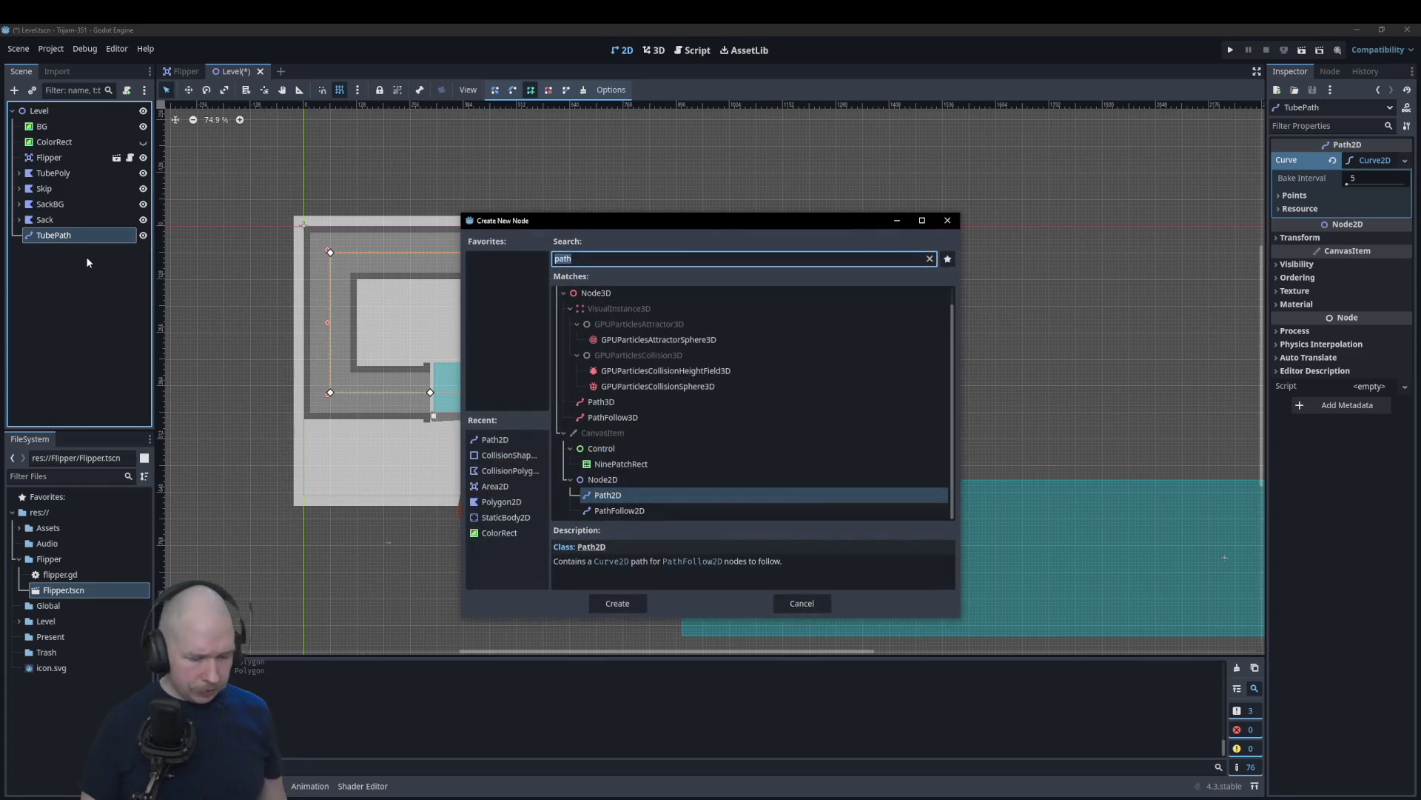
pyautogui.write('th')
pyautogui.press('Down')
pyautogui.press('Return')
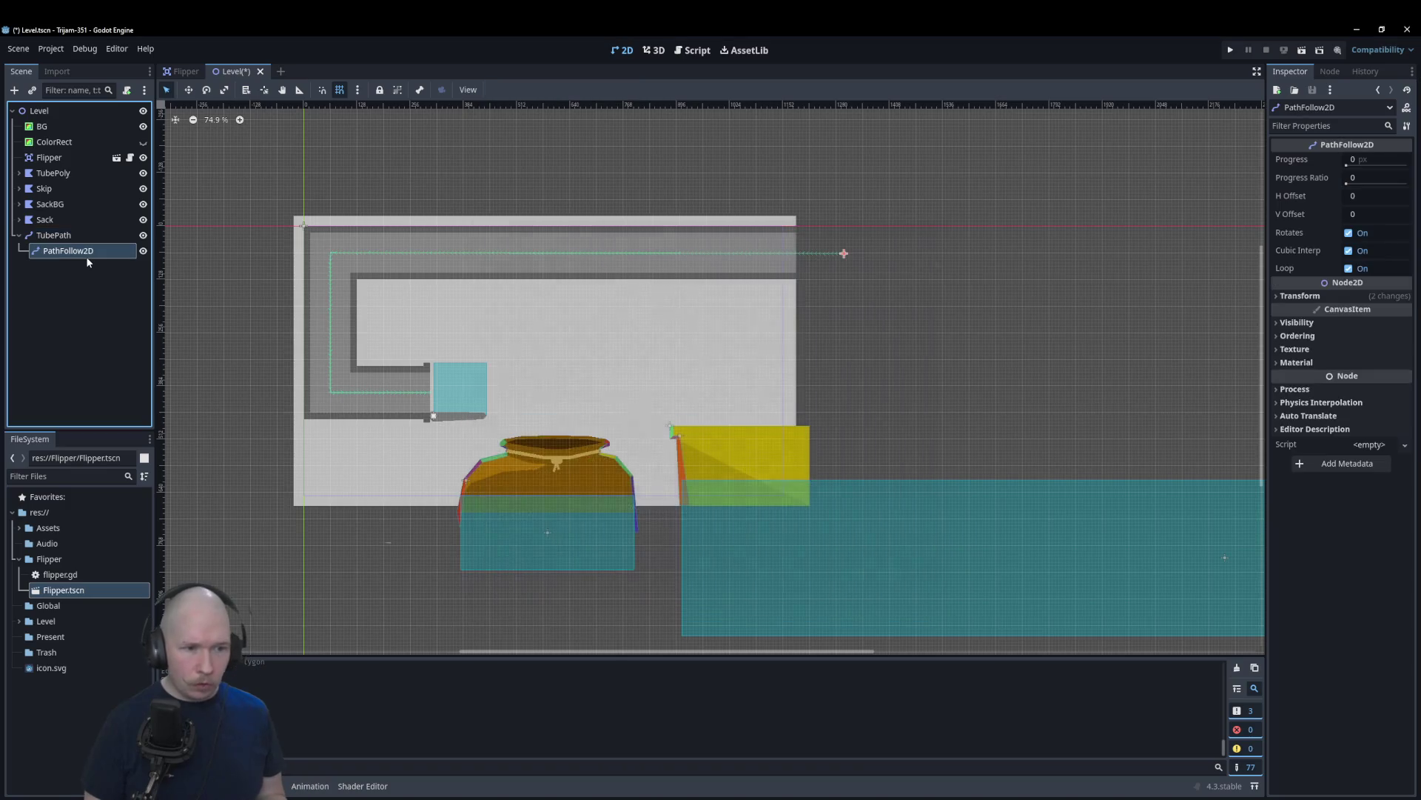
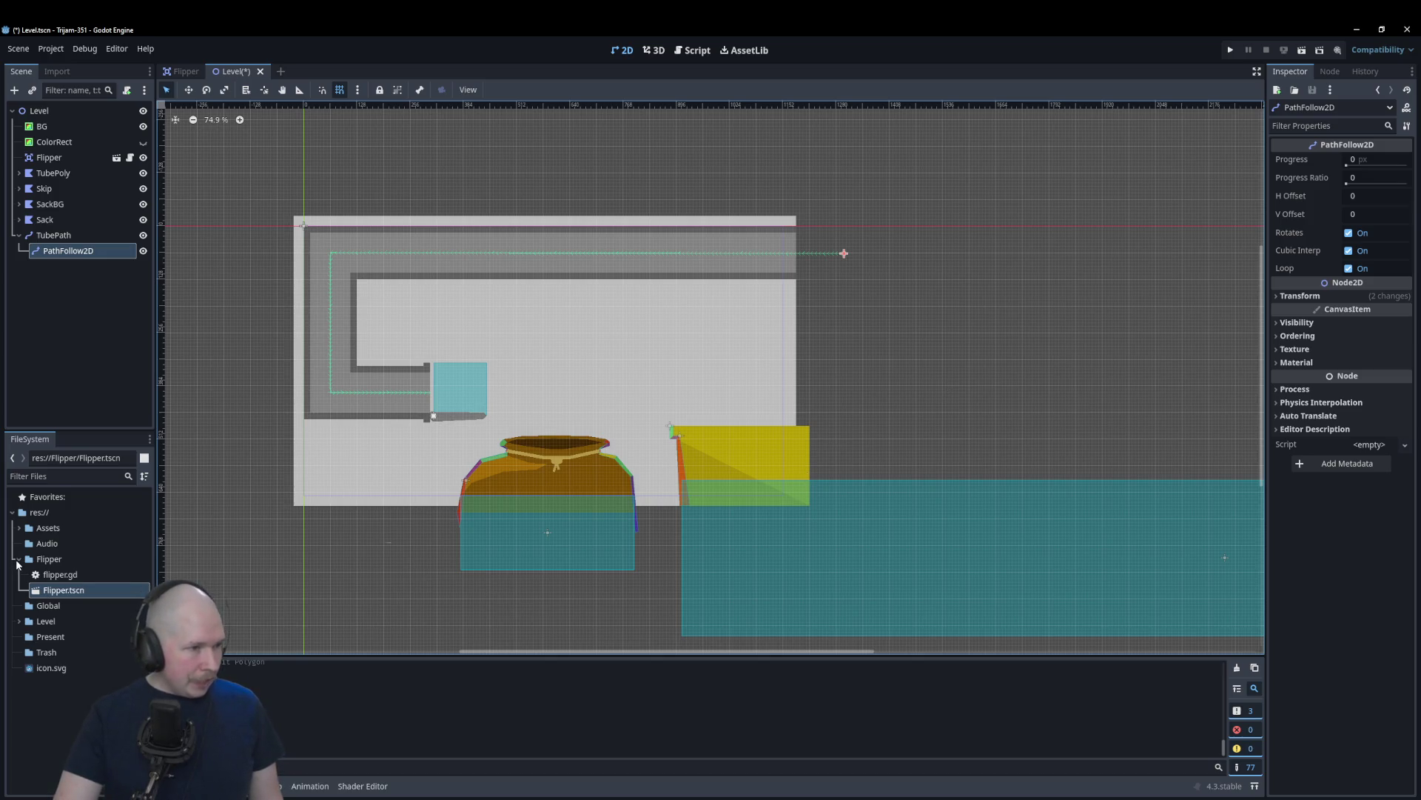
# Step: Create a scene named 'Present' in the Present folder with a RigidBody2D root node
pyautogui.rightClick(57, 637)
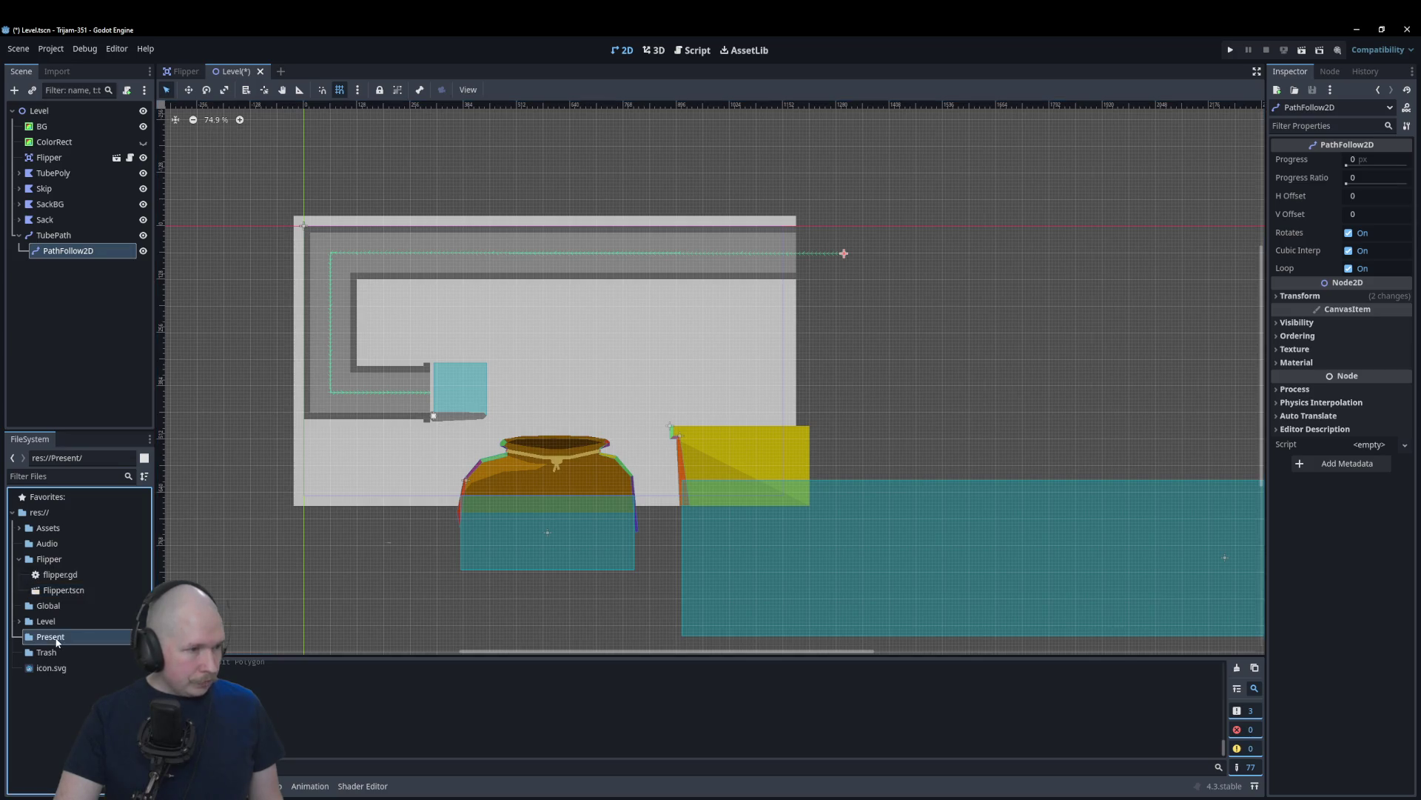
pyautogui.moveTo(176, 565)
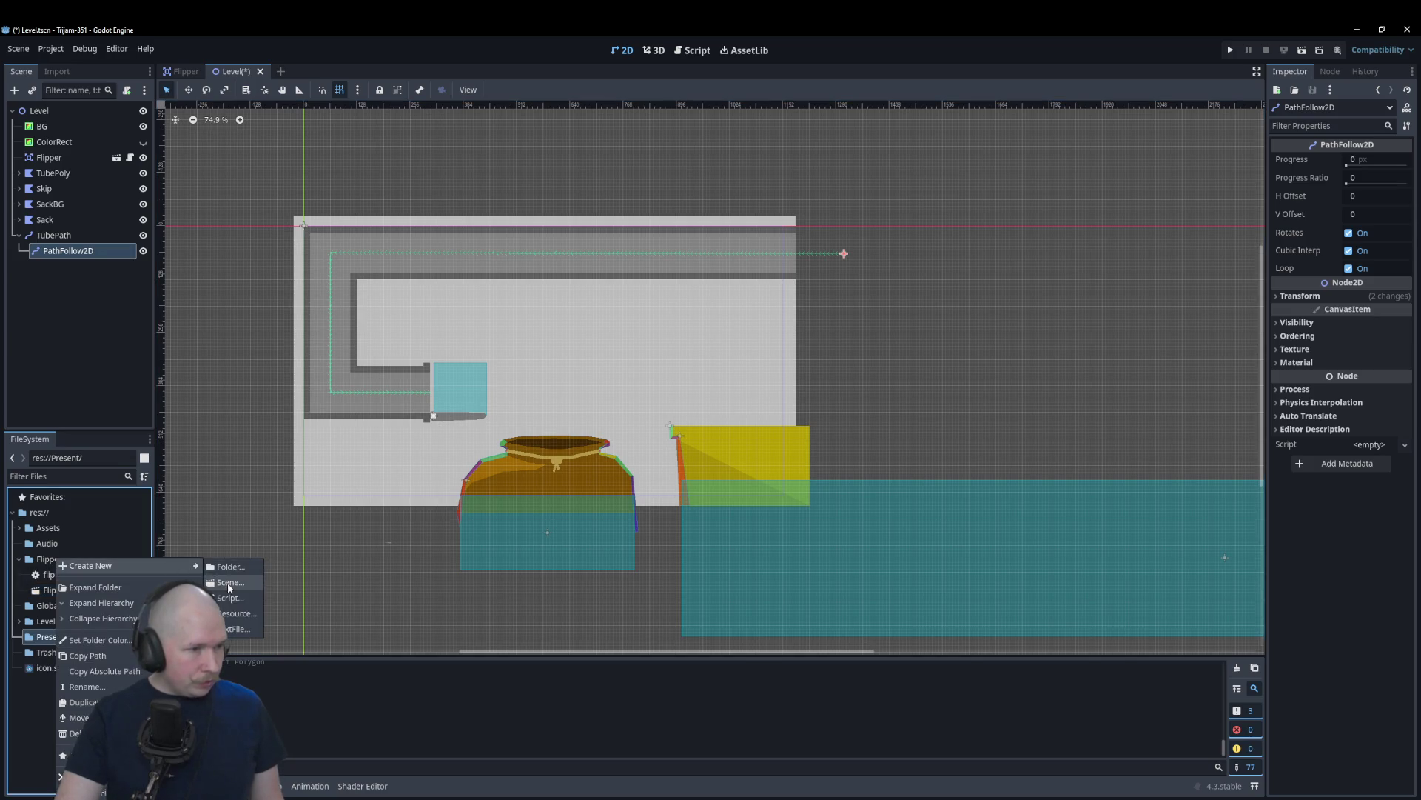
pyautogui.click(222, 582)
pyautogui.click(810, 400)
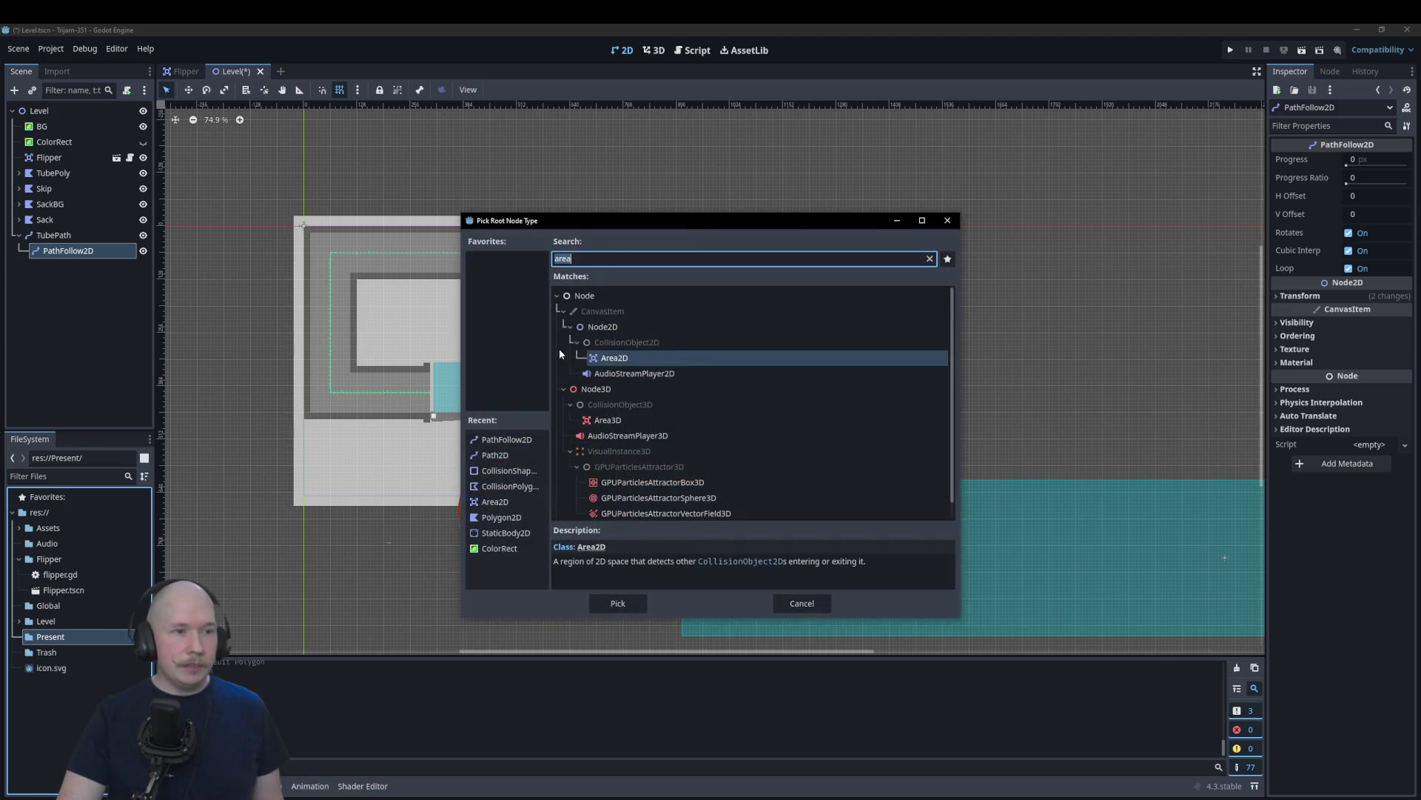
pyautogui.click(930, 259)
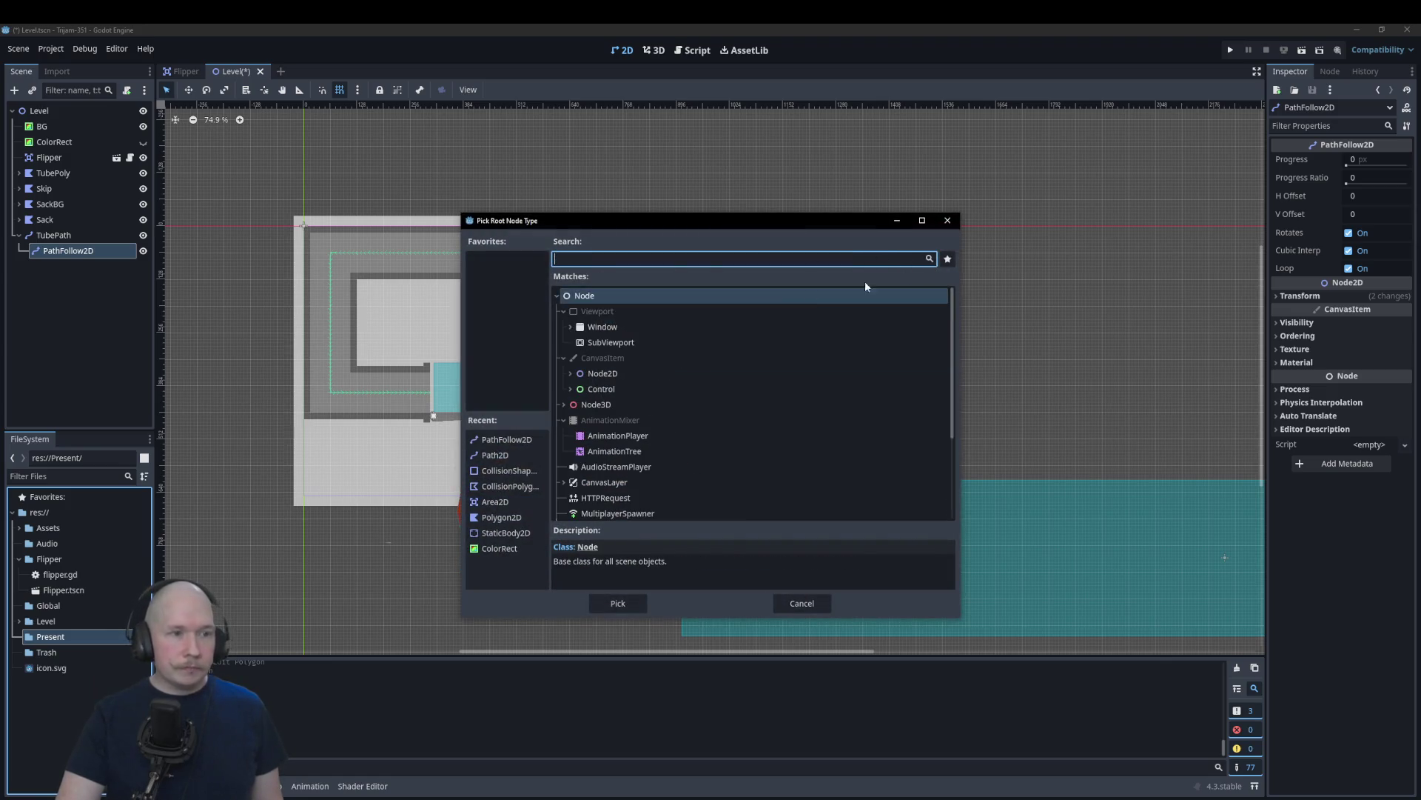
pyautogui.click(568, 373)
pyautogui.click(577, 388)
pyautogui.click(584, 405)
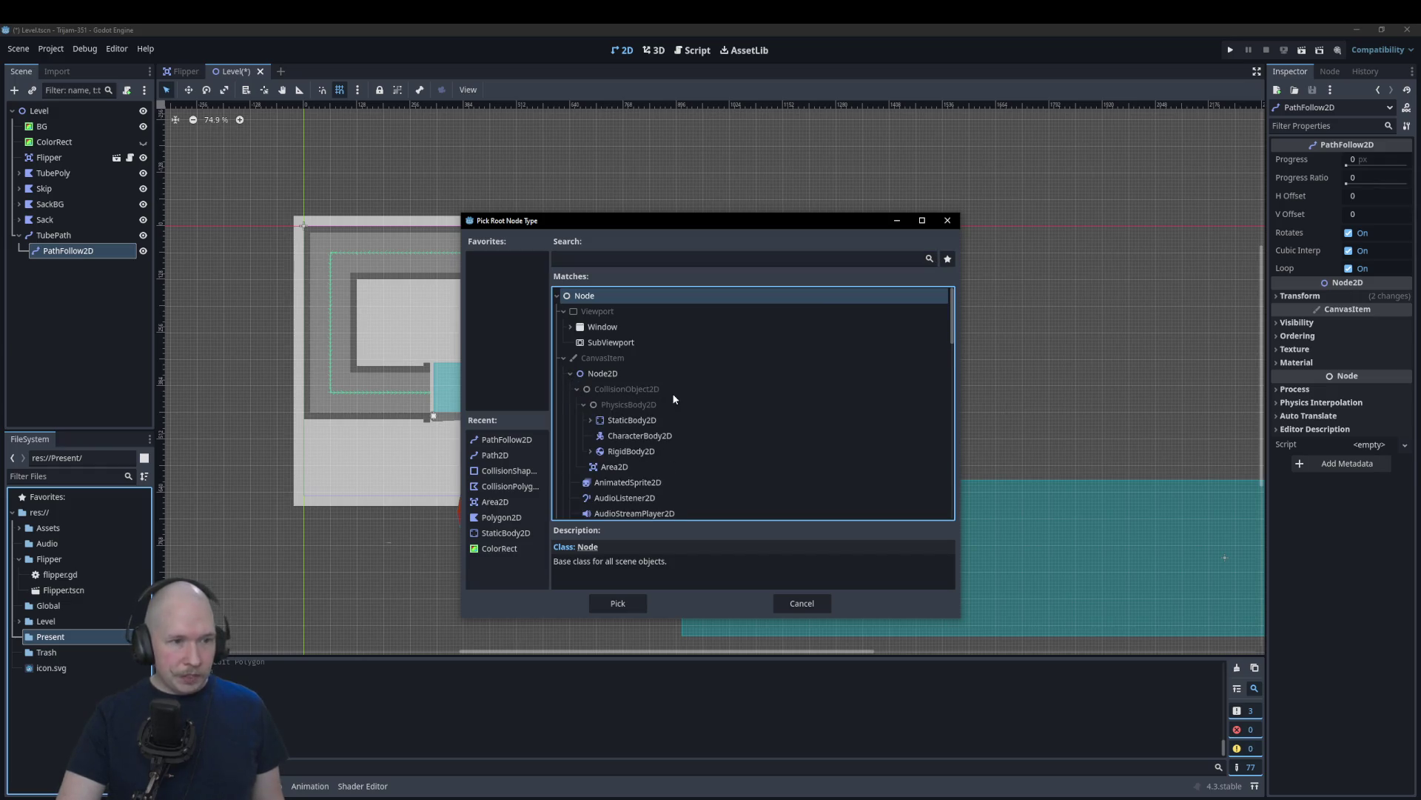
pyautogui.click(614, 451)
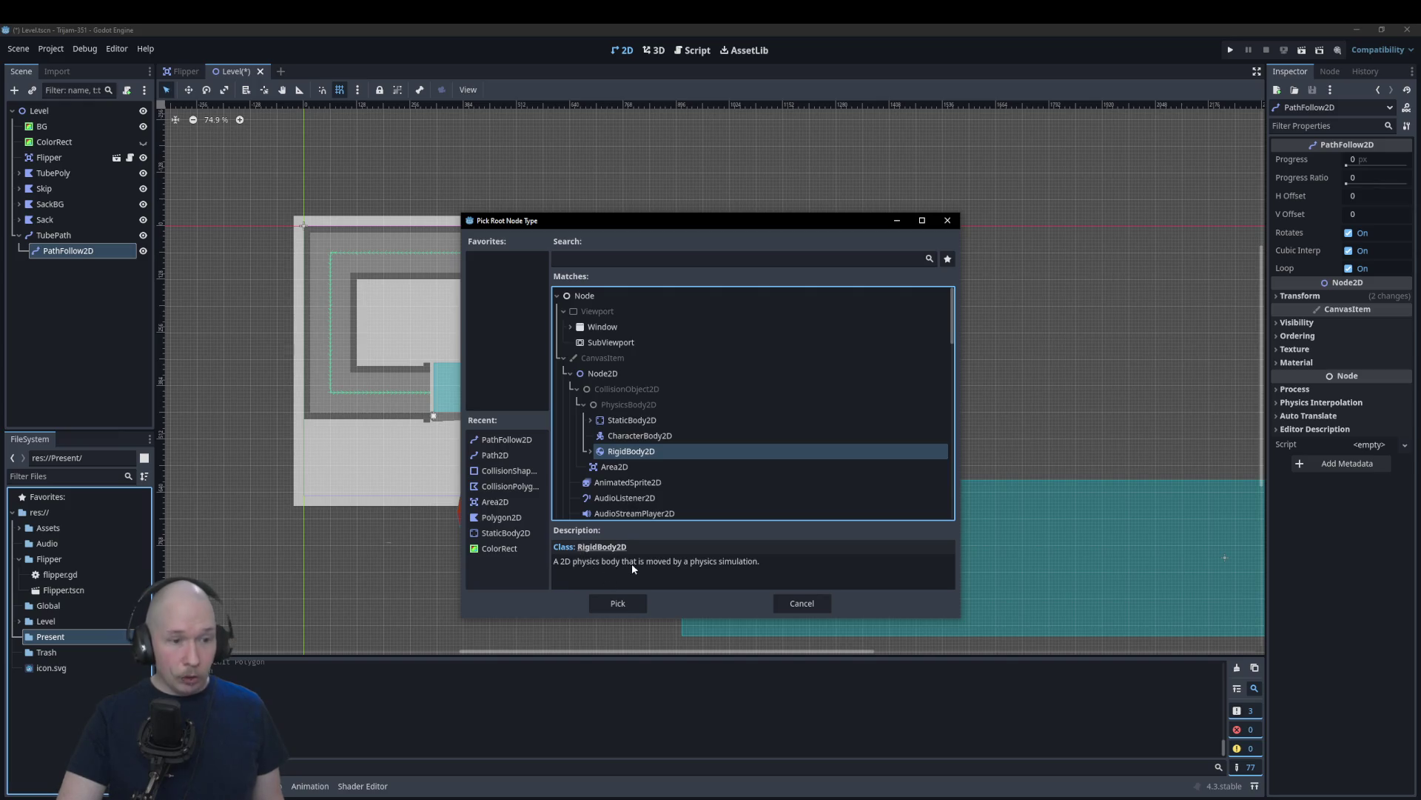
pyautogui.click(640, 606)
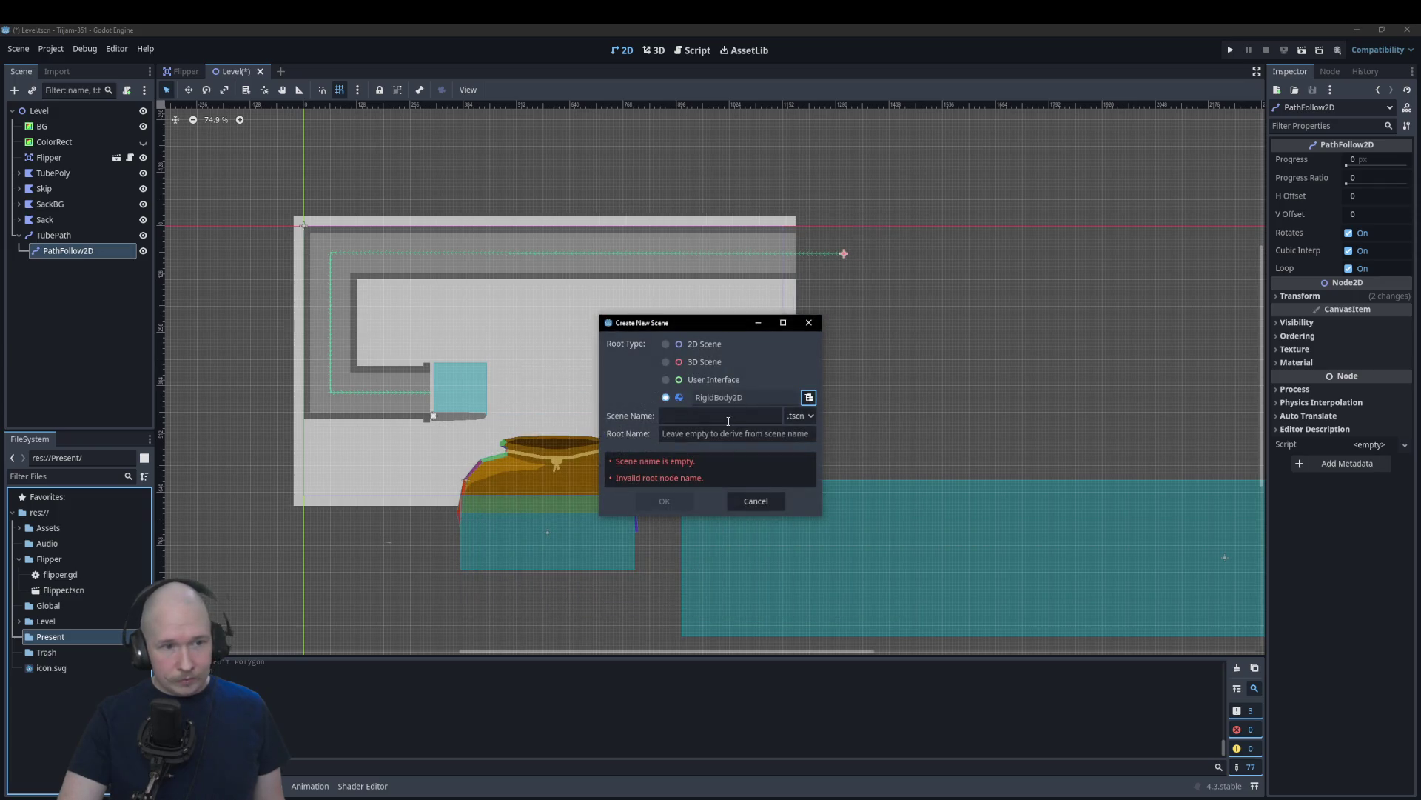
pyautogui.write('Pres')
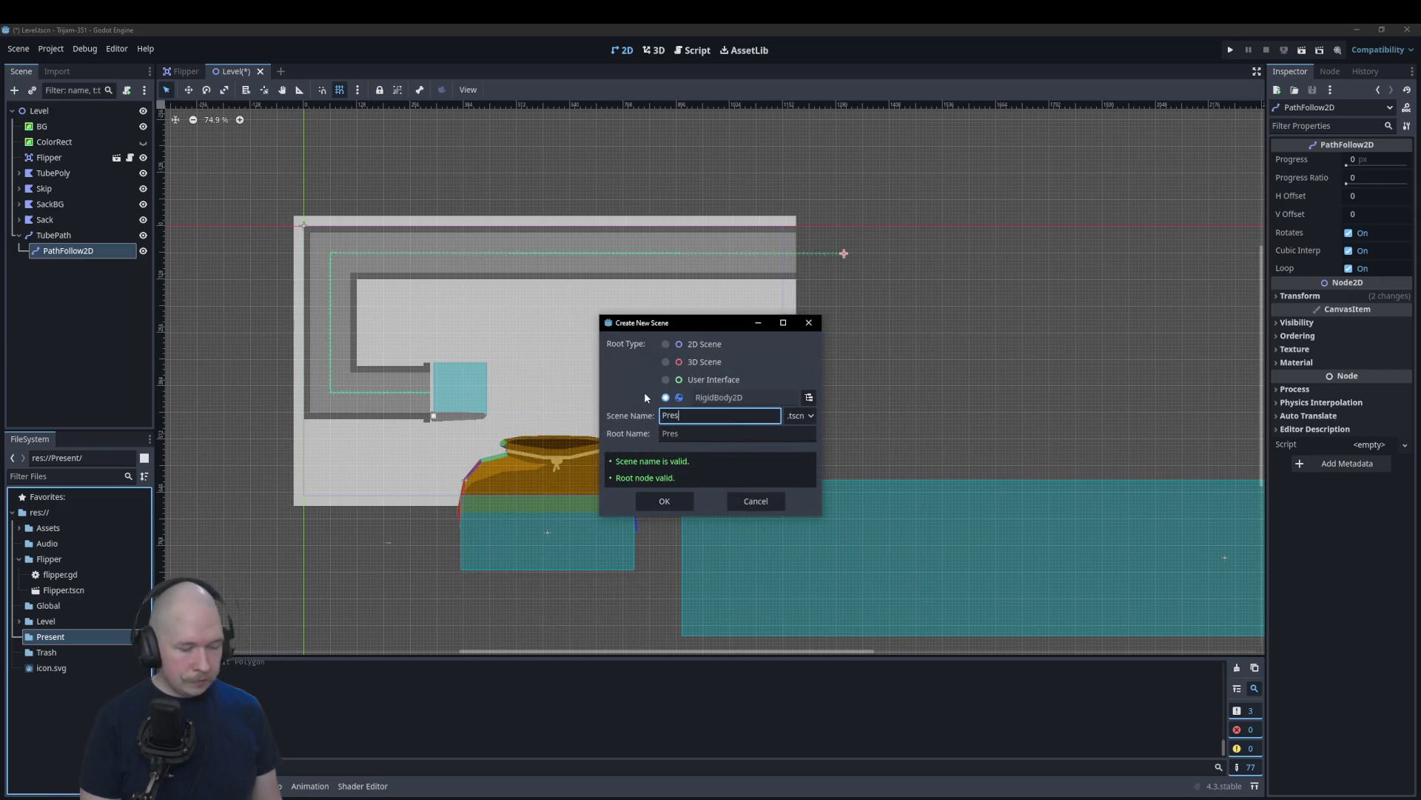
pyautogui.write('ent')
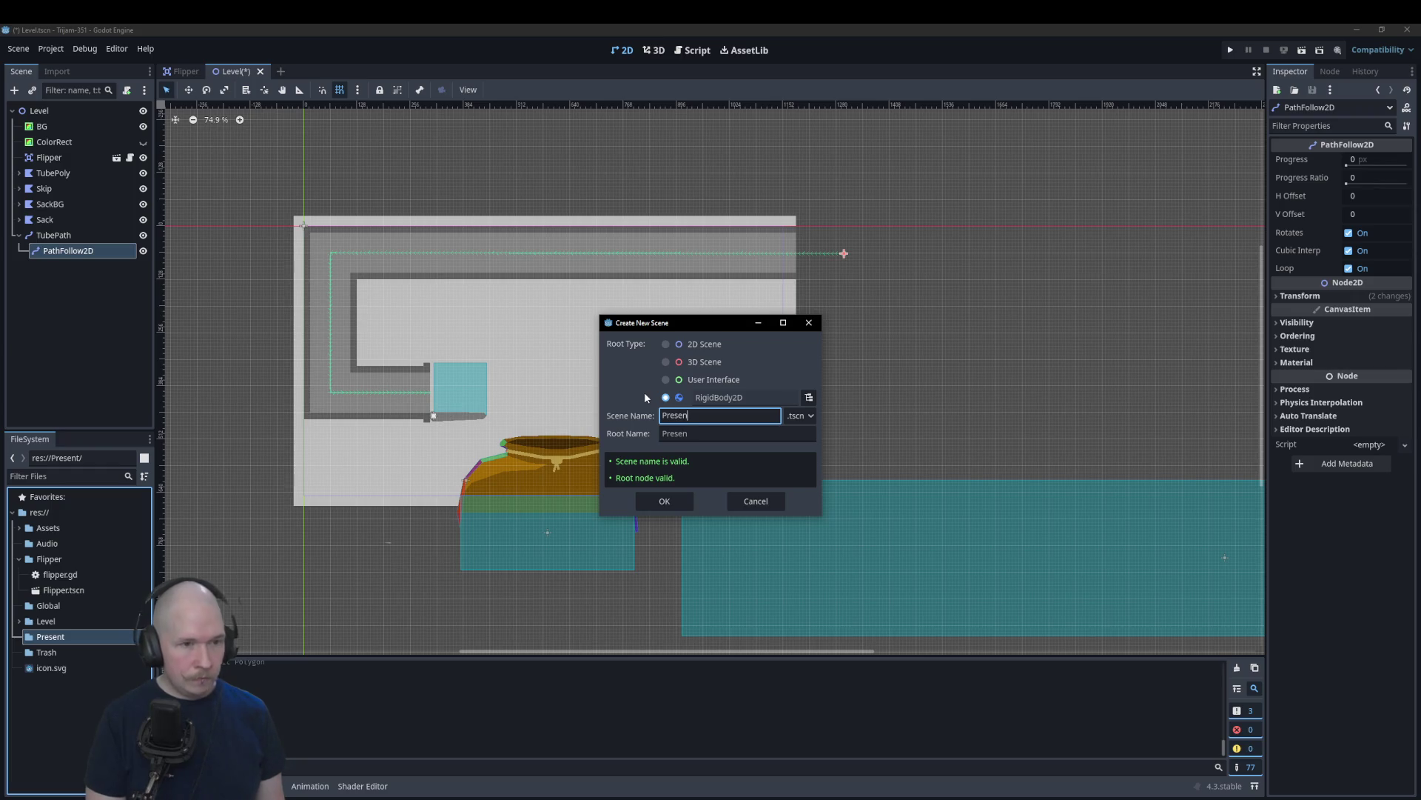
pyautogui.click(662, 501)
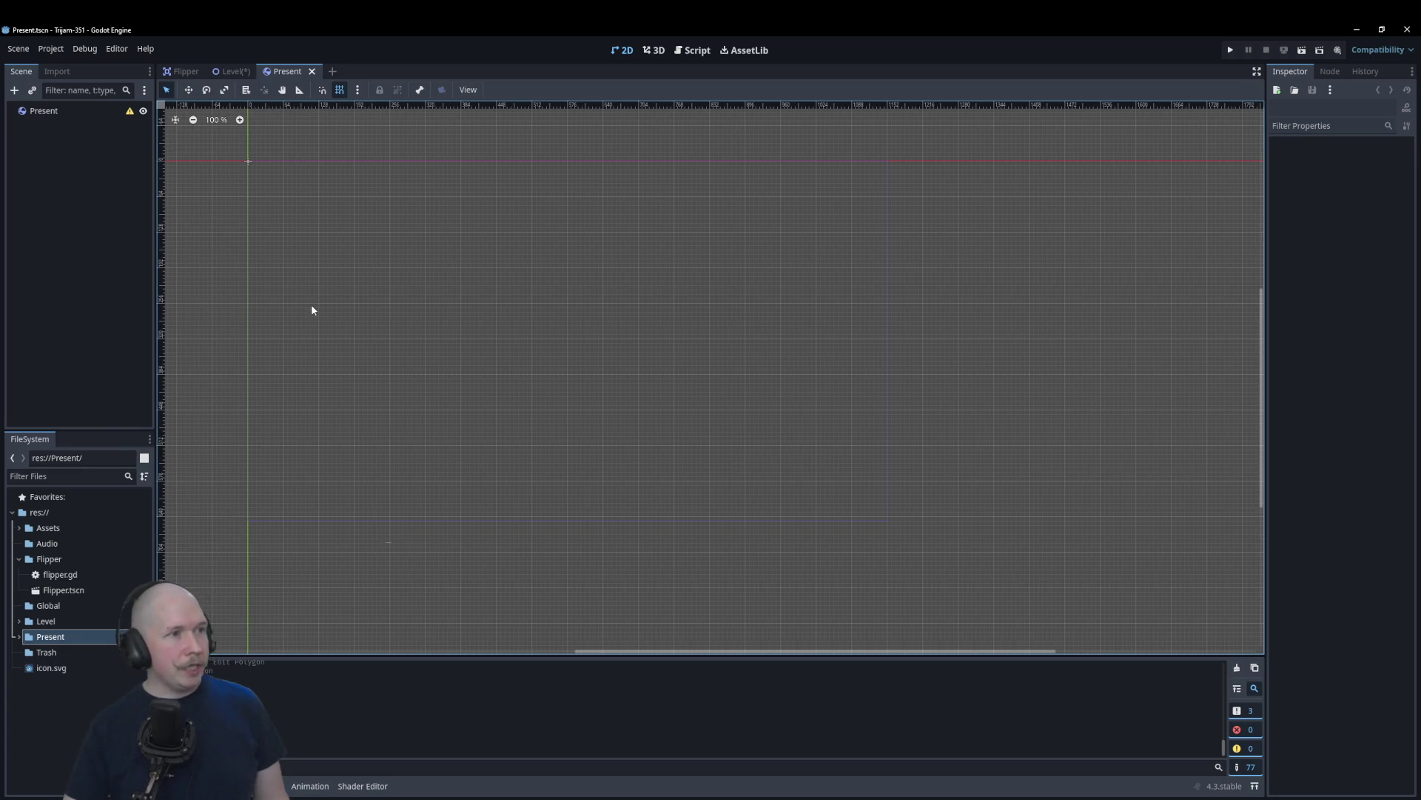
pyautogui.click(47, 114)
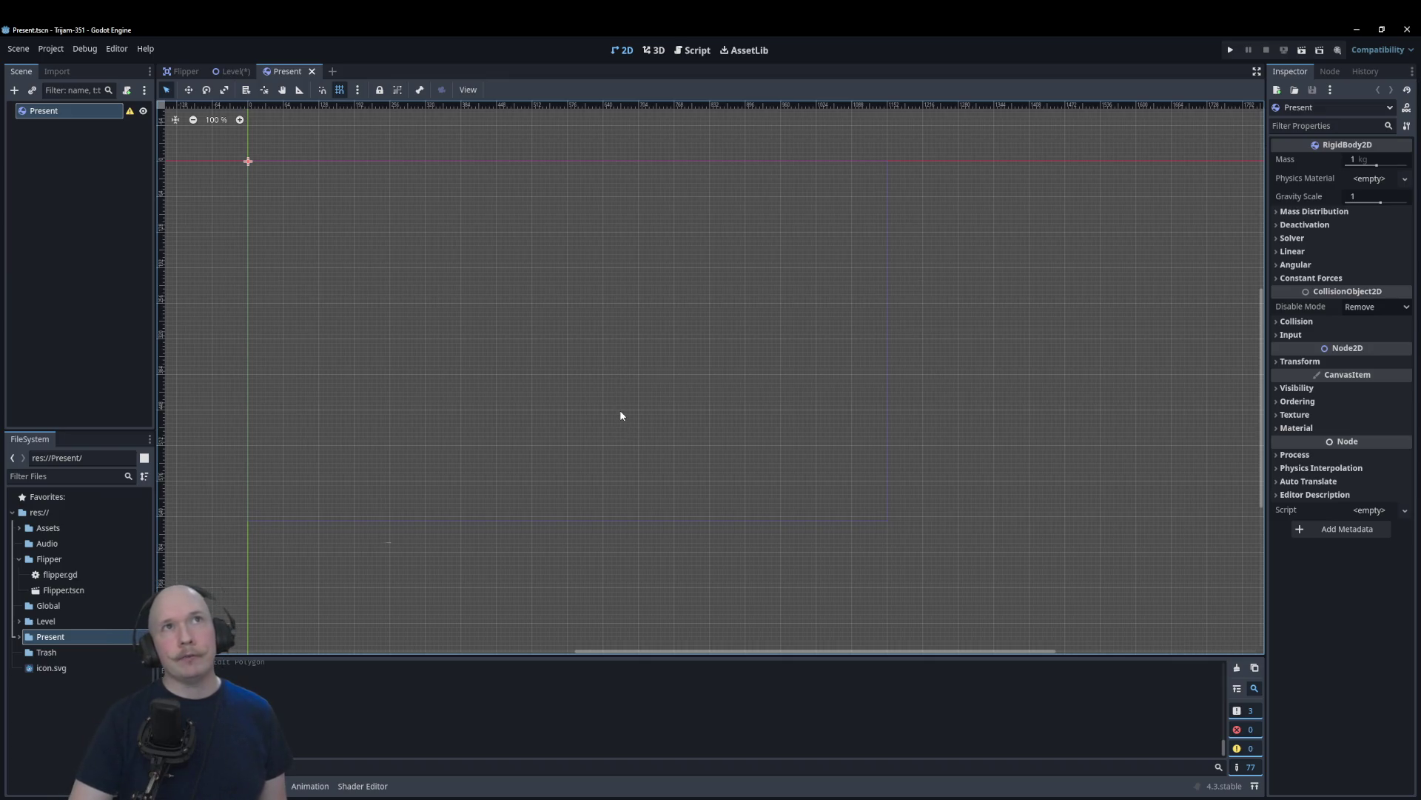
pyautogui.scroll(-1, 634, 448)
pyautogui.scroll(3, 298, 145)
pyautogui.scroll(1, 331, 199)
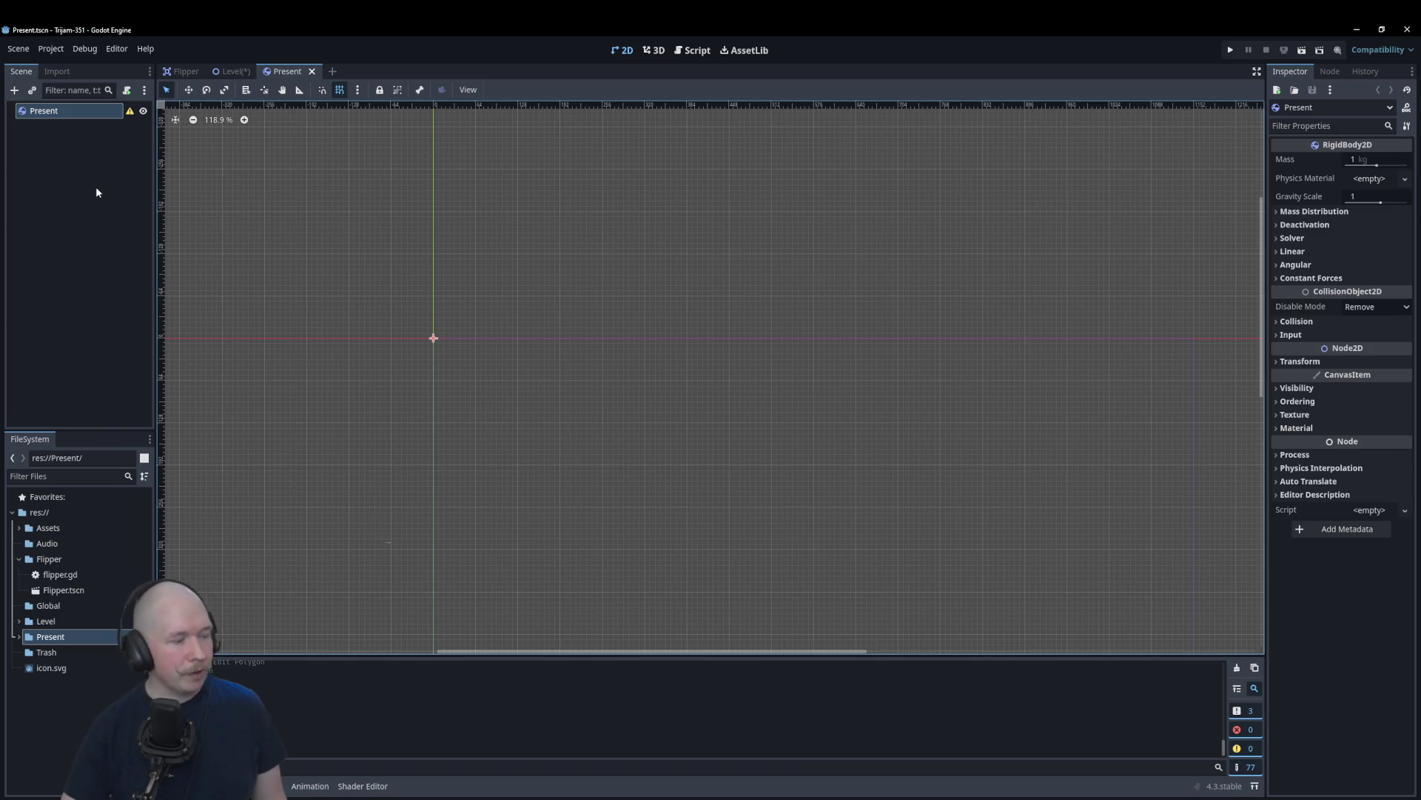
pyautogui.click(53, 142)
pyautogui.rightClick(62, 115)
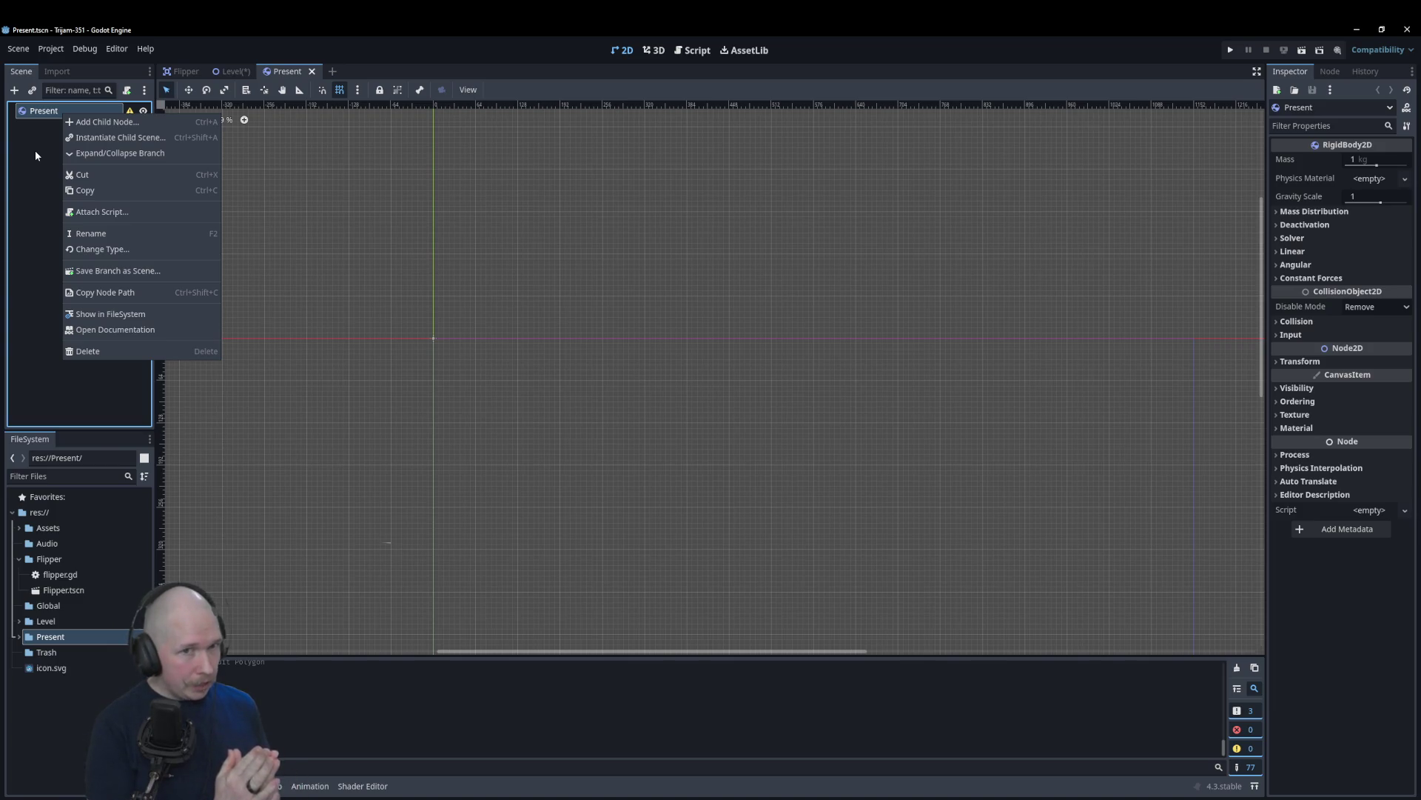
# Step: Add a CollisionPolygon2D child to the Present root node
pyautogui.click(67, 120)
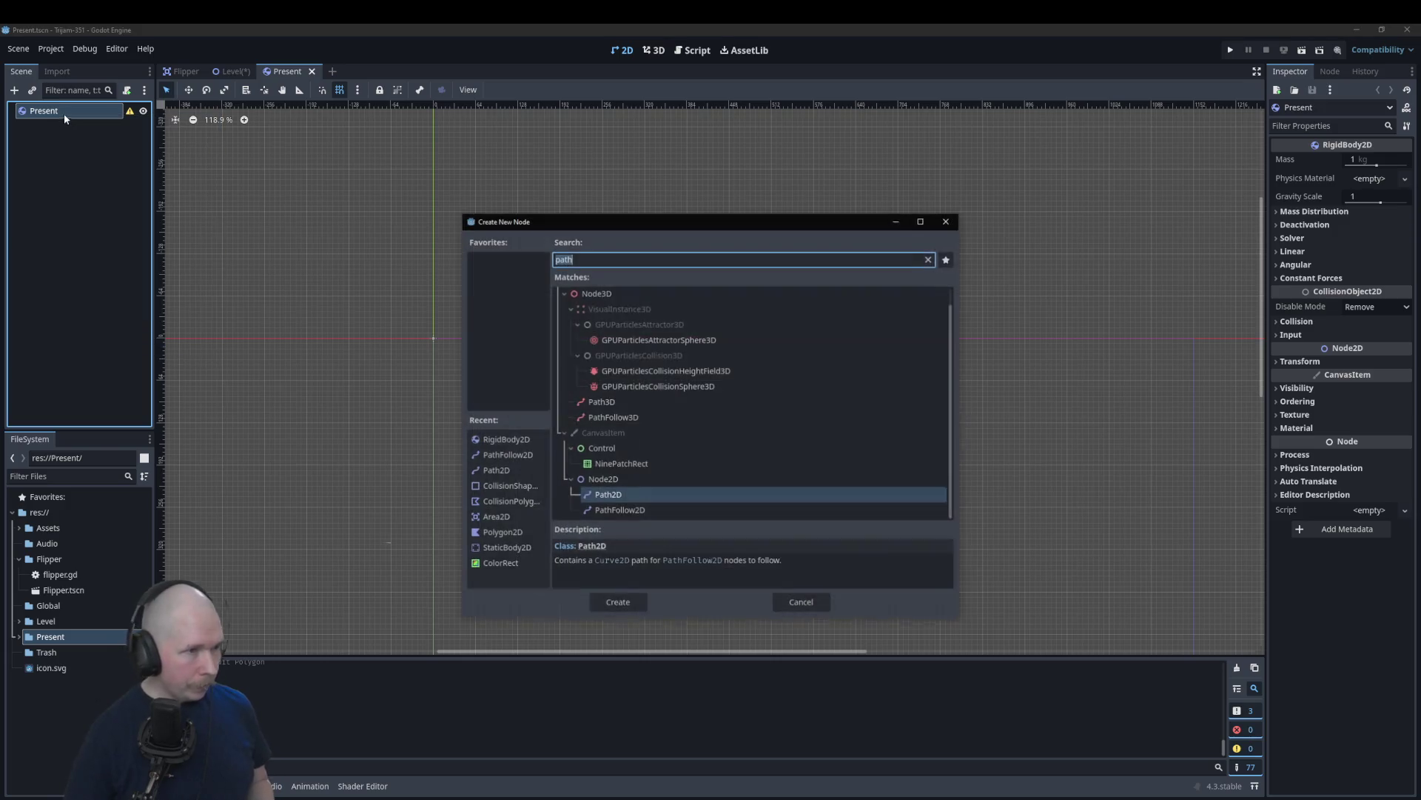
pyautogui.write('coll')
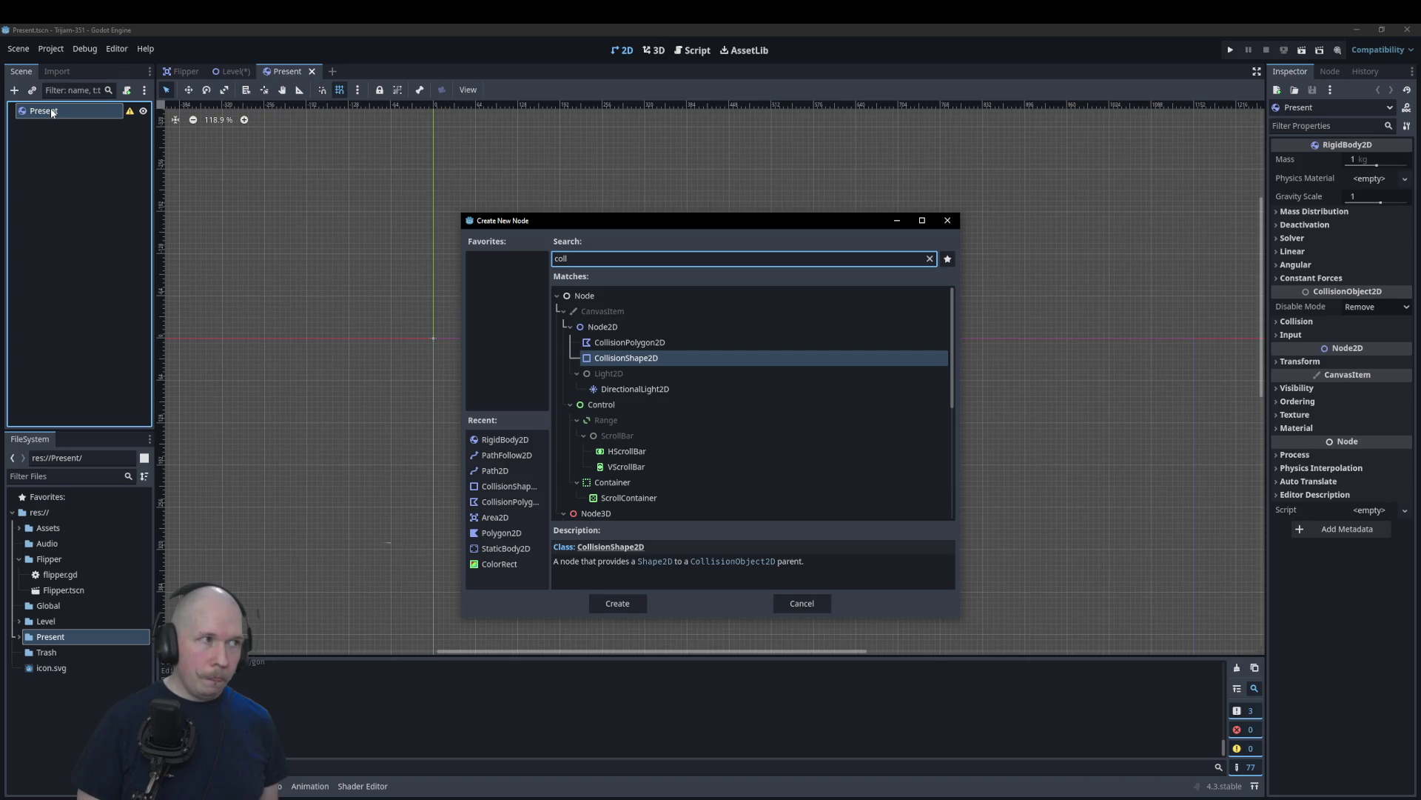
pyautogui.press('Up')
pyautogui.press('Return')
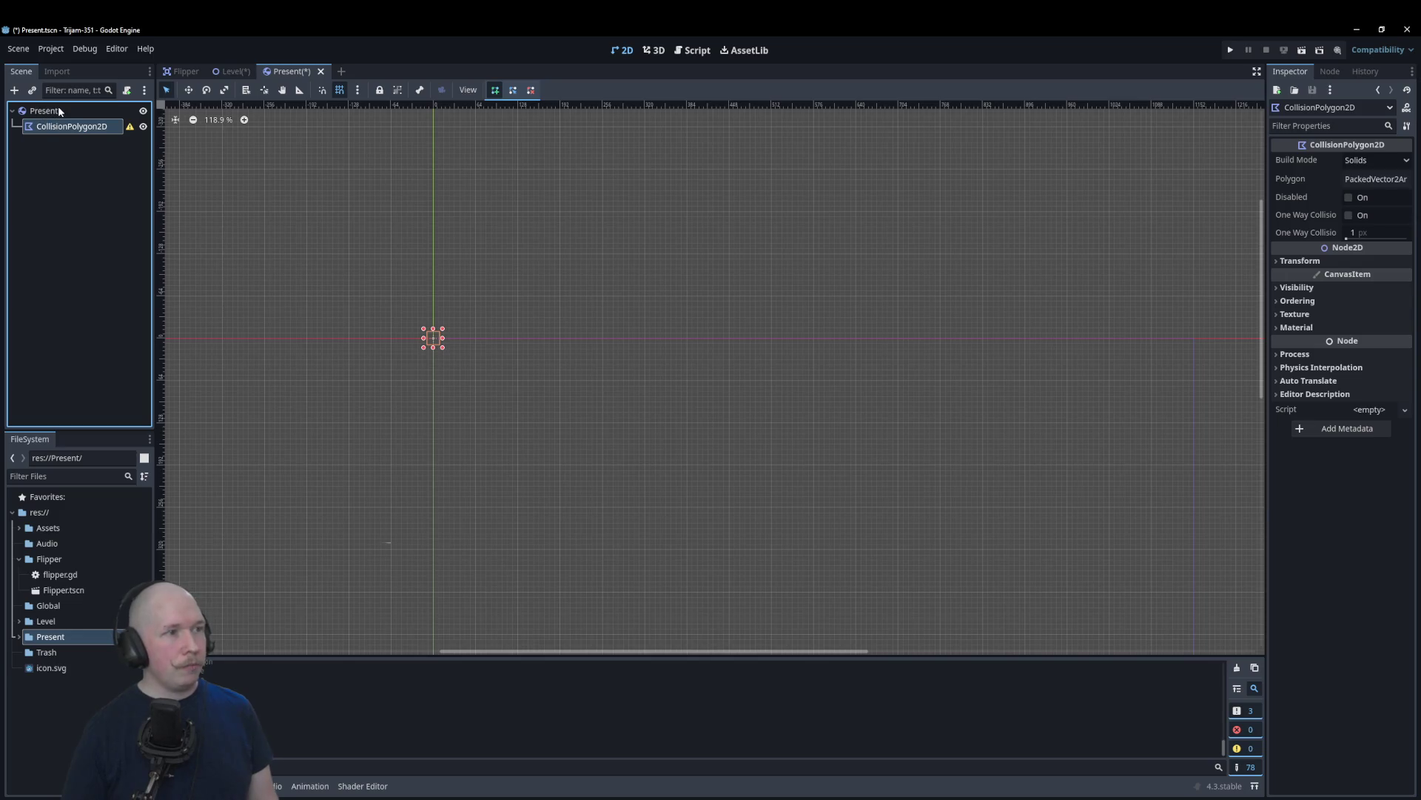
# Step: Add a Polygon2D child to Present, then return to the Level scene
pyautogui.click(59, 110)
pyautogui.rightClick(59, 110)
pyautogui.click(86, 114)
pyautogui.write('poly')
pyautogui.press('Return')
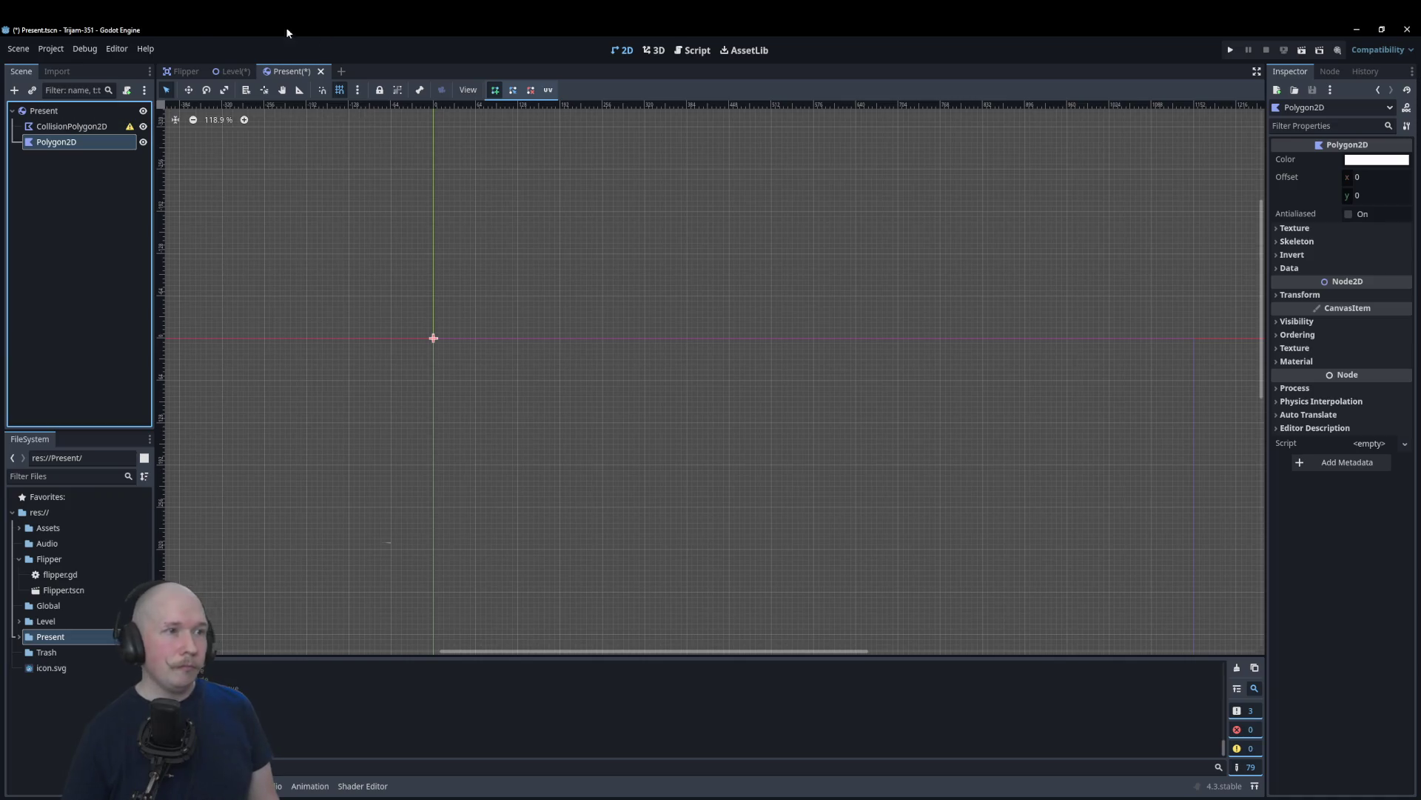
pyautogui.click(245, 71)
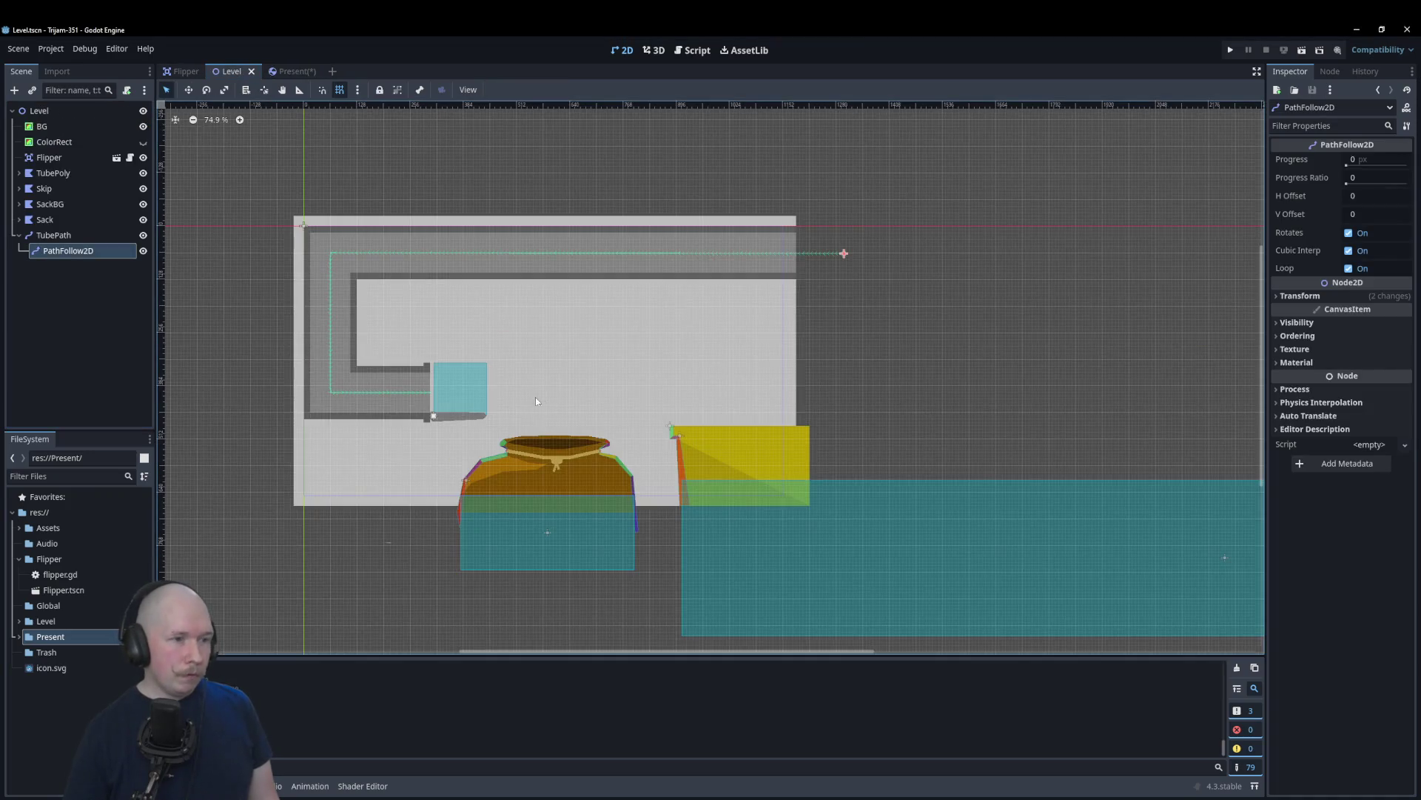
# Step: Zoom in on the Level's tube path, then switch to the Present scene and zoom around its origin
pyautogui.scroll(5, 345, 398)
pyautogui.scroll(3, 348, 397)
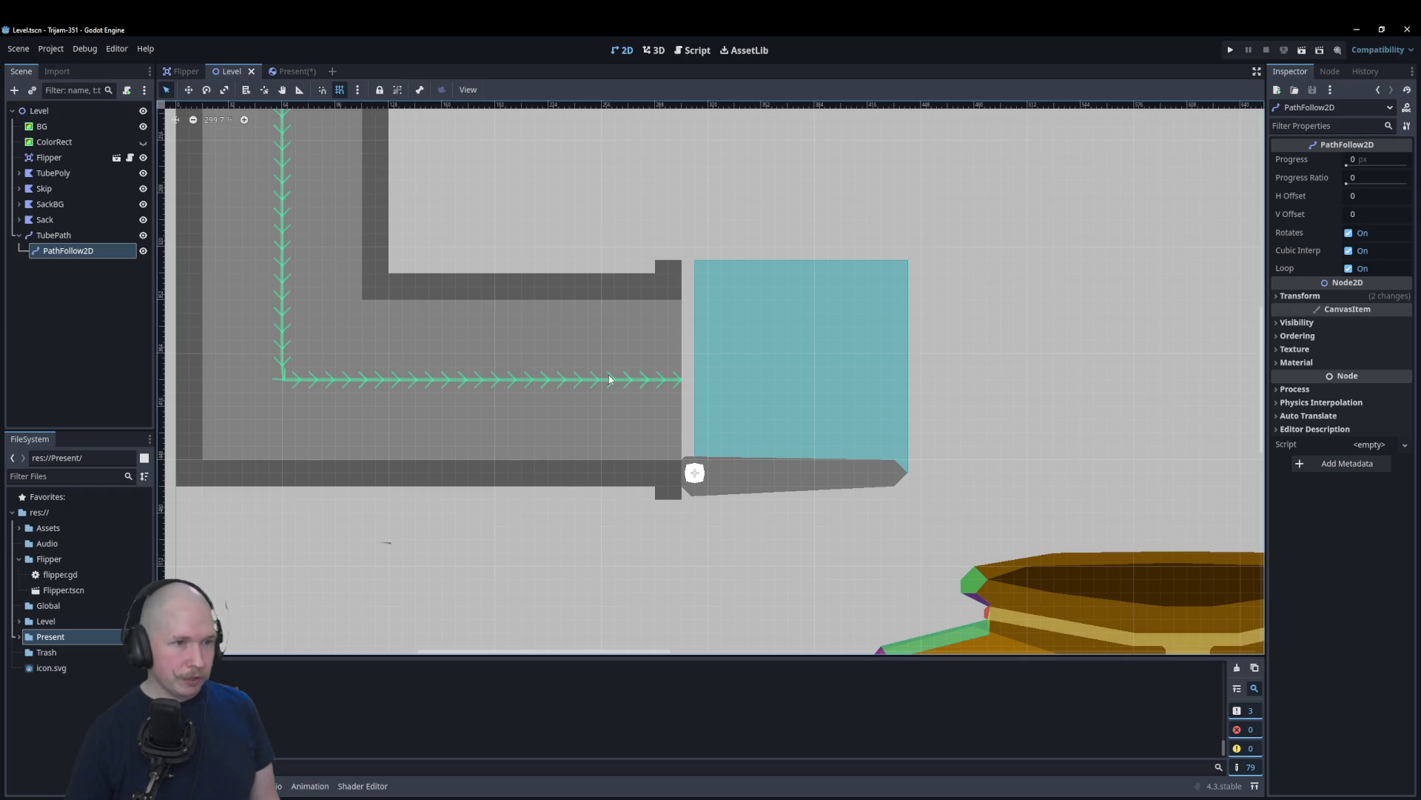
pyautogui.click(296, 72)
pyautogui.scroll(8, 393, 328)
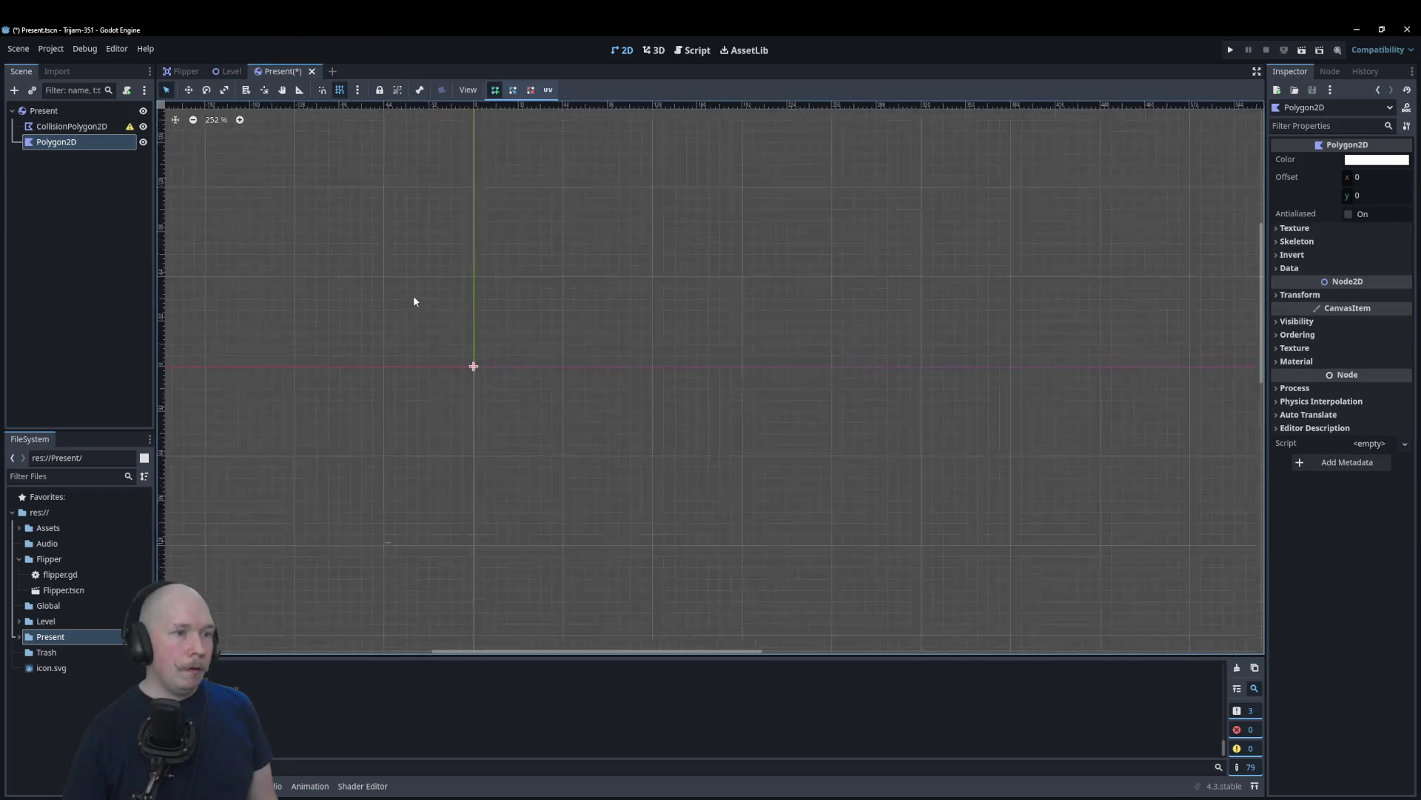
pyautogui.scroll(-5, 303, 256)
pyautogui.scroll(7, 410, 332)
pyautogui.scroll(-3, 341, 286)
pyautogui.scroll(4, 295, 255)
pyautogui.scroll(-1, 312, 263)
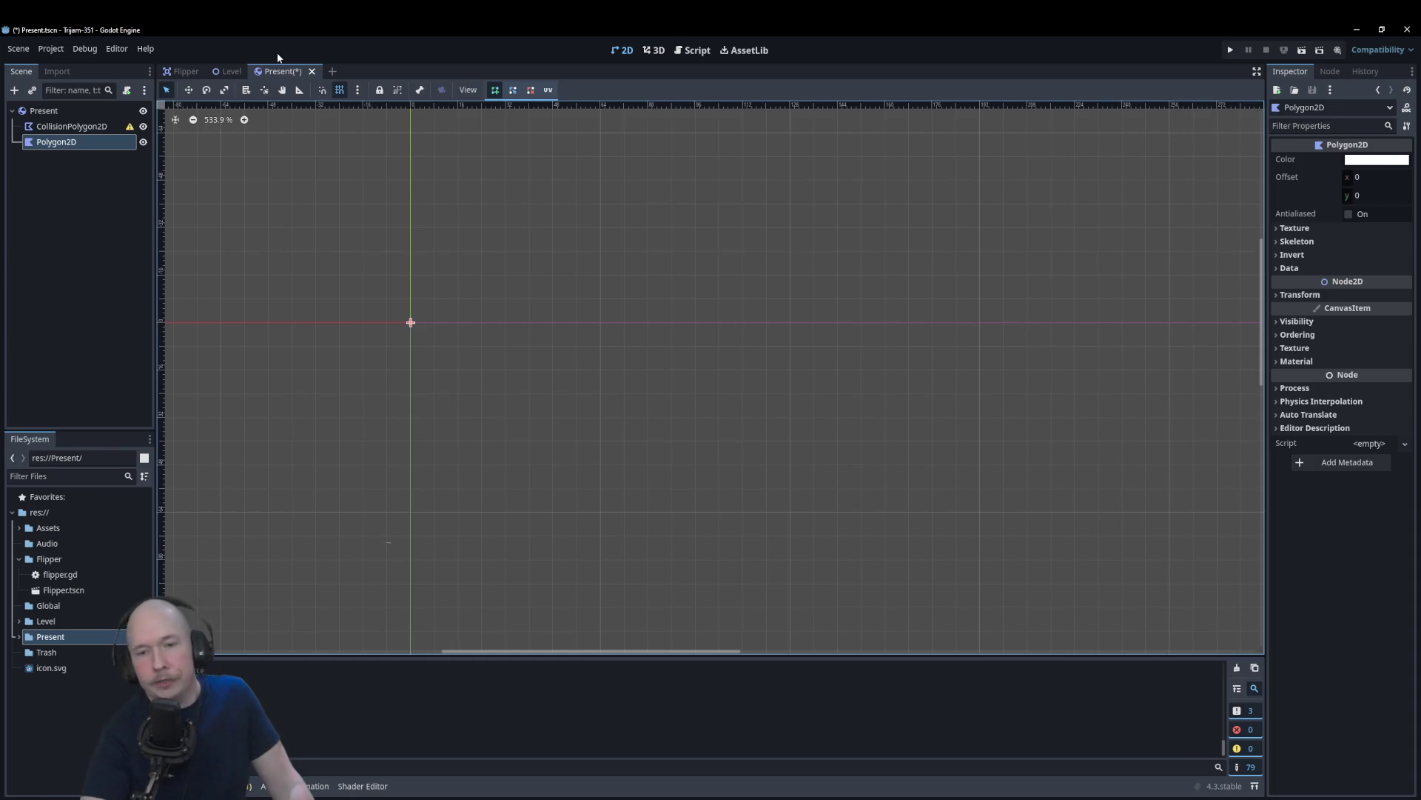
pyautogui.scroll(-2, 689, 356)
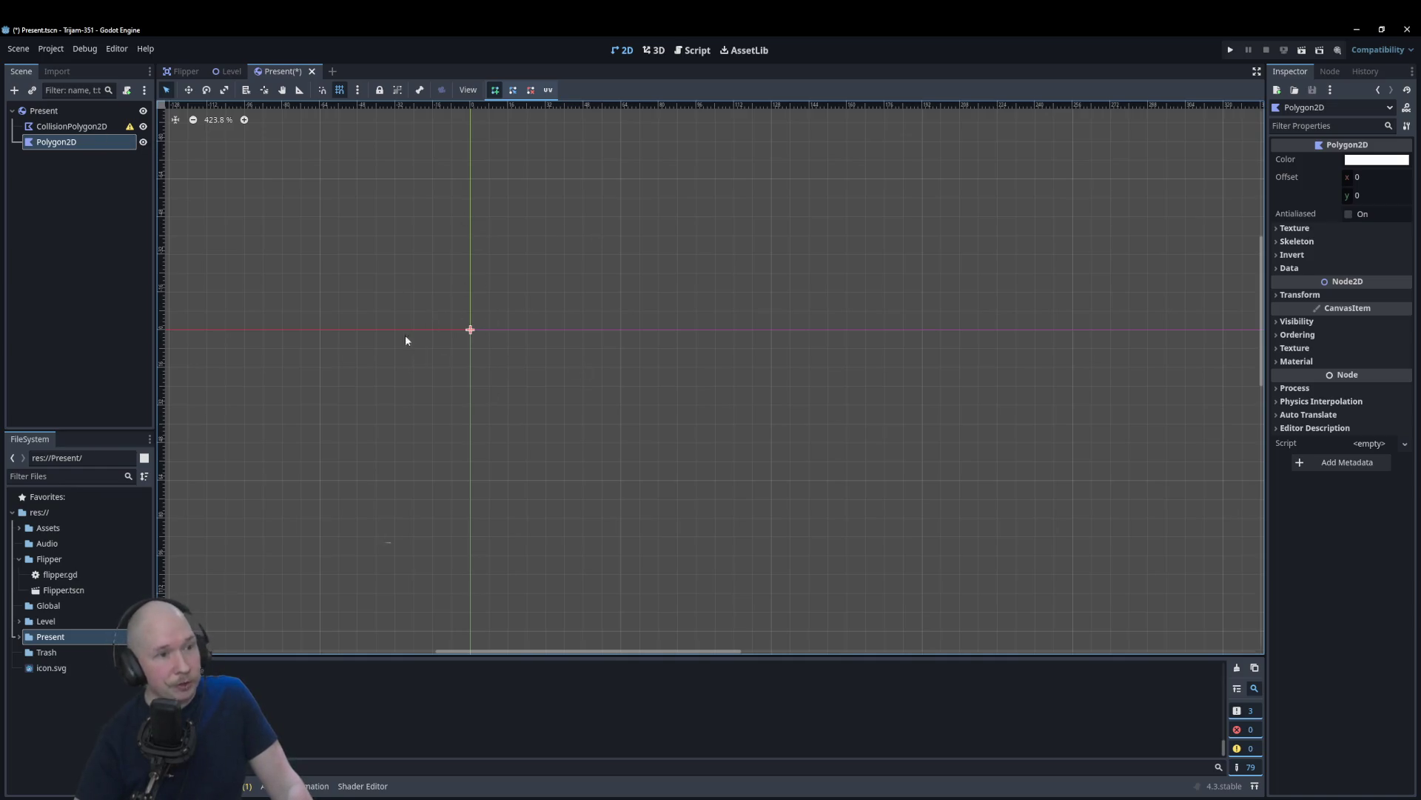
pyautogui.scroll(3, 414, 272)
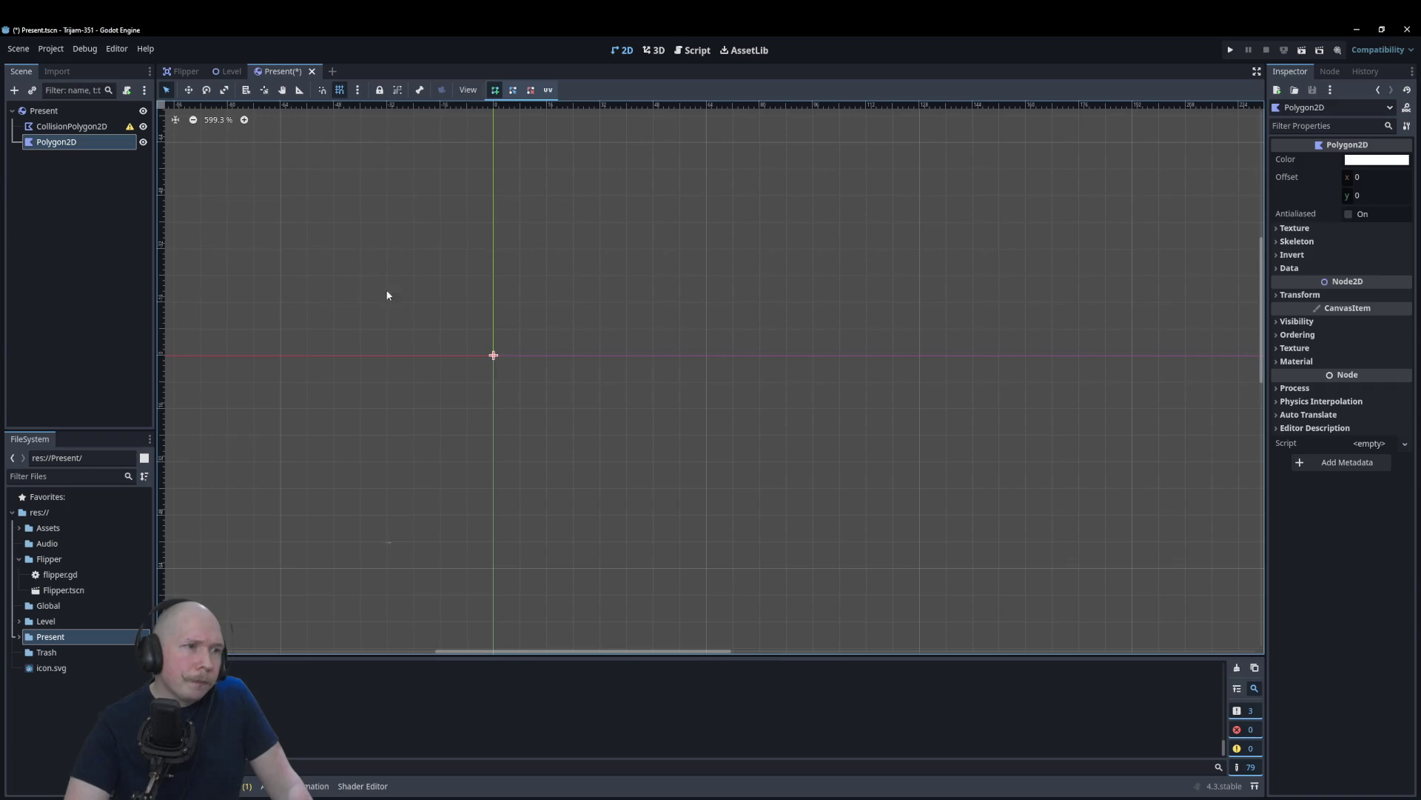
pyautogui.scroll(-2, 622, 371)
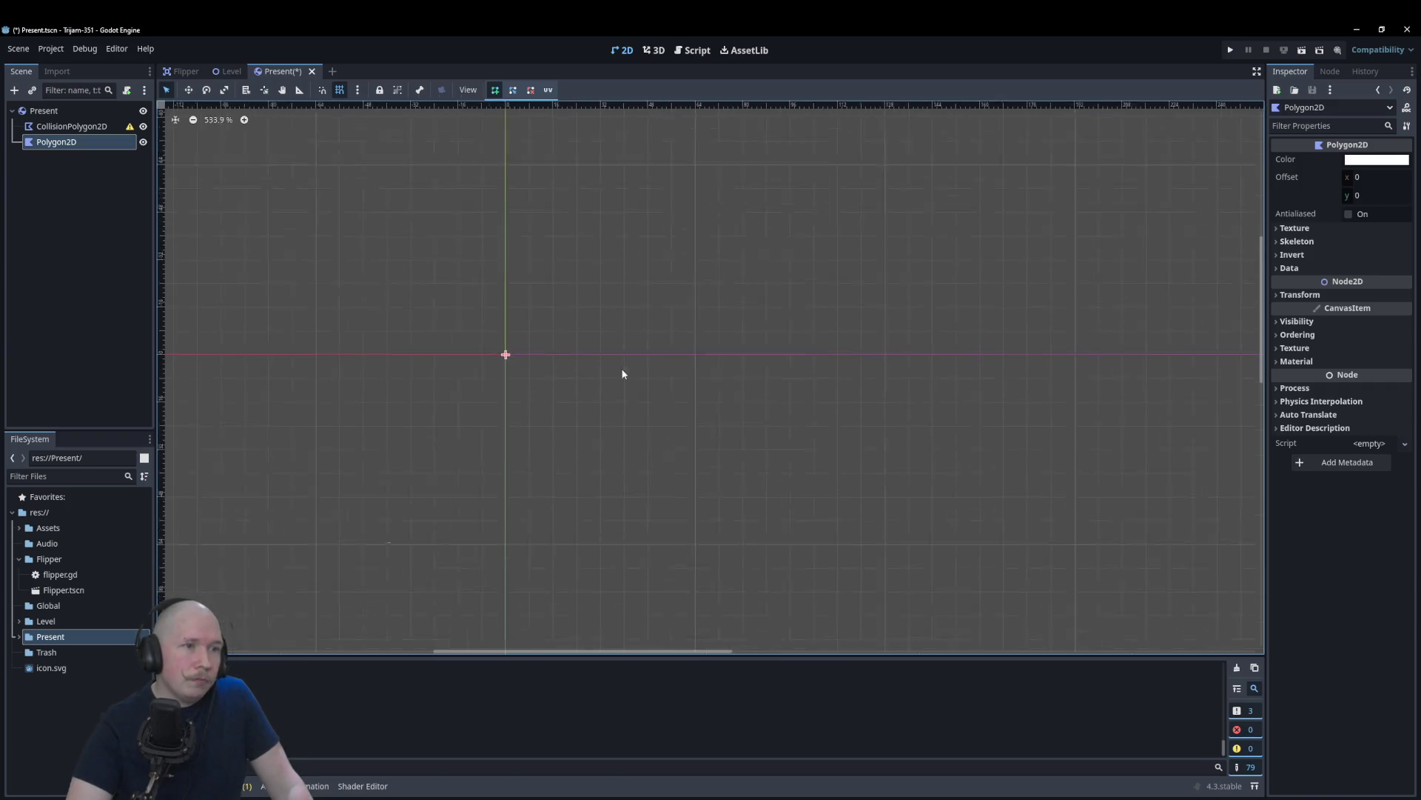
pyautogui.scroll(1, 366, 273)
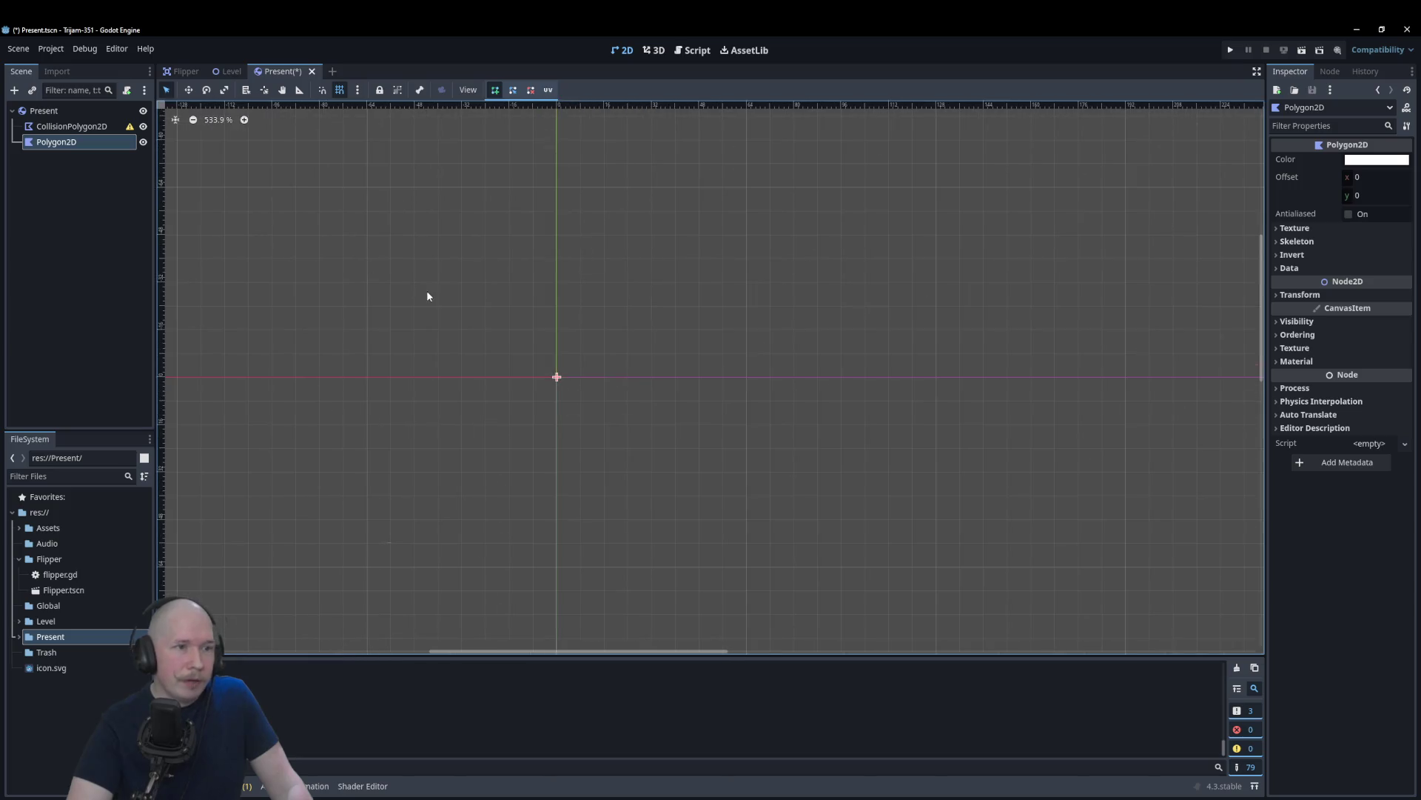
# Step: Draw the Polygon2D as a four-corner slanted white top face around the origin
pyautogui.click(368, 306)
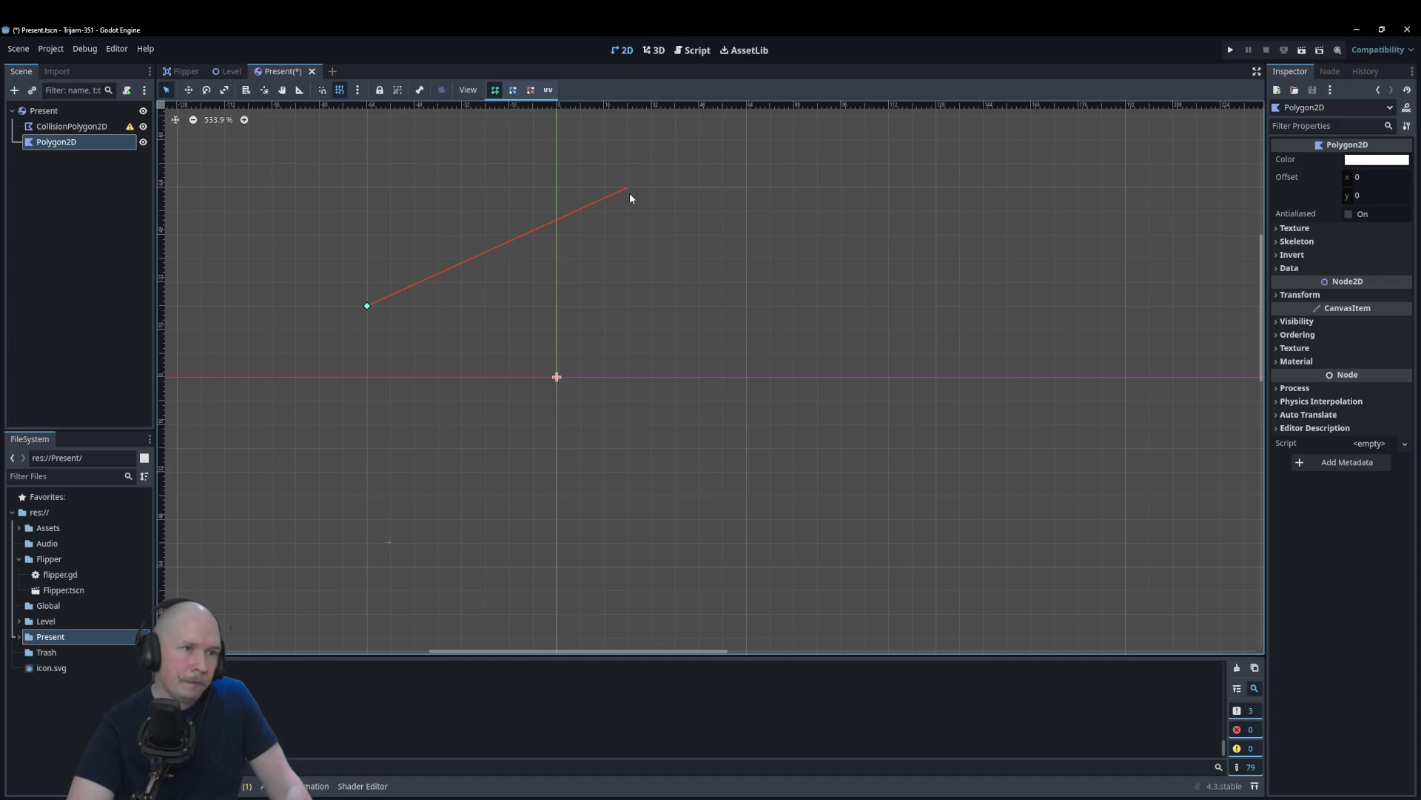
pyautogui.click(628, 188)
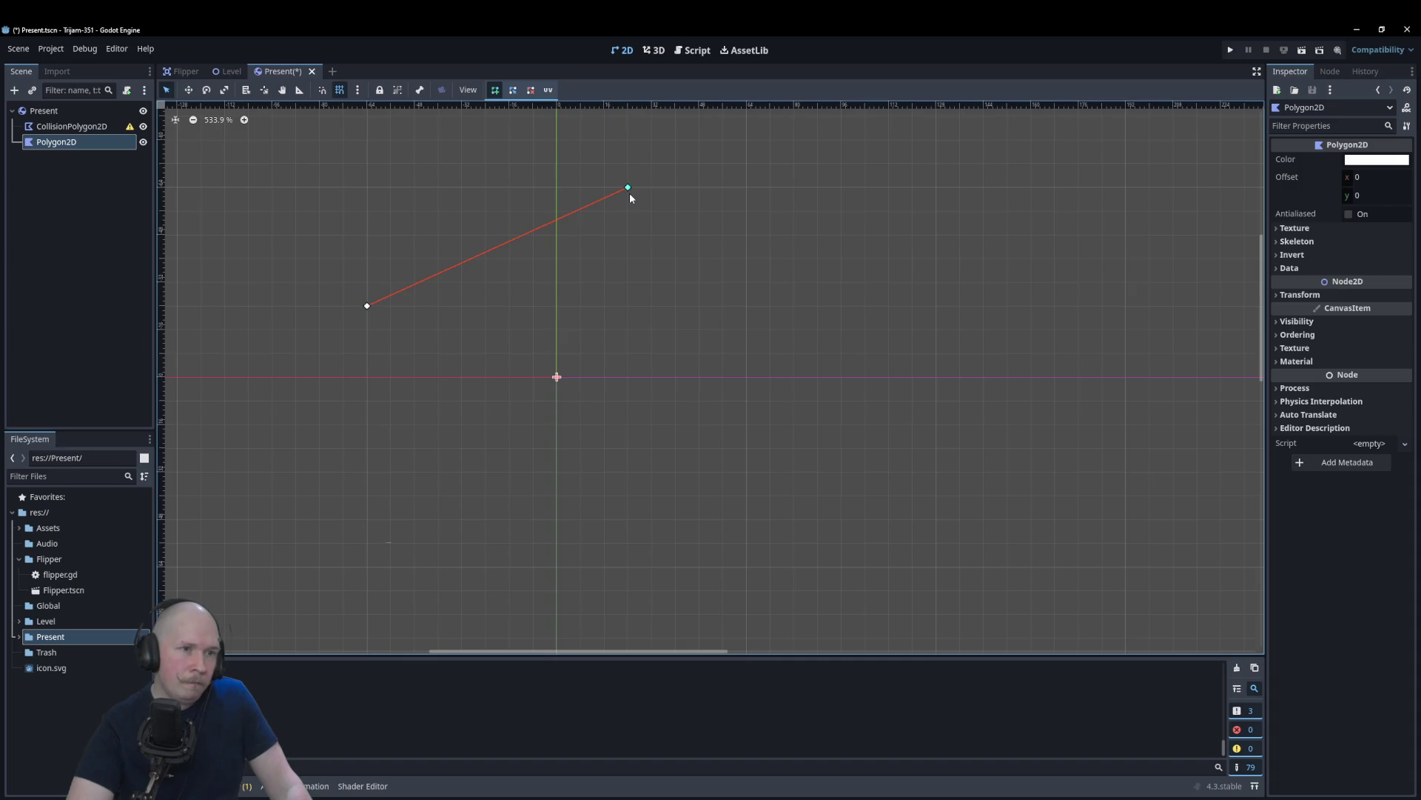
pyautogui.click(745, 307)
pyautogui.click(462, 448)
pyautogui.click(367, 306)
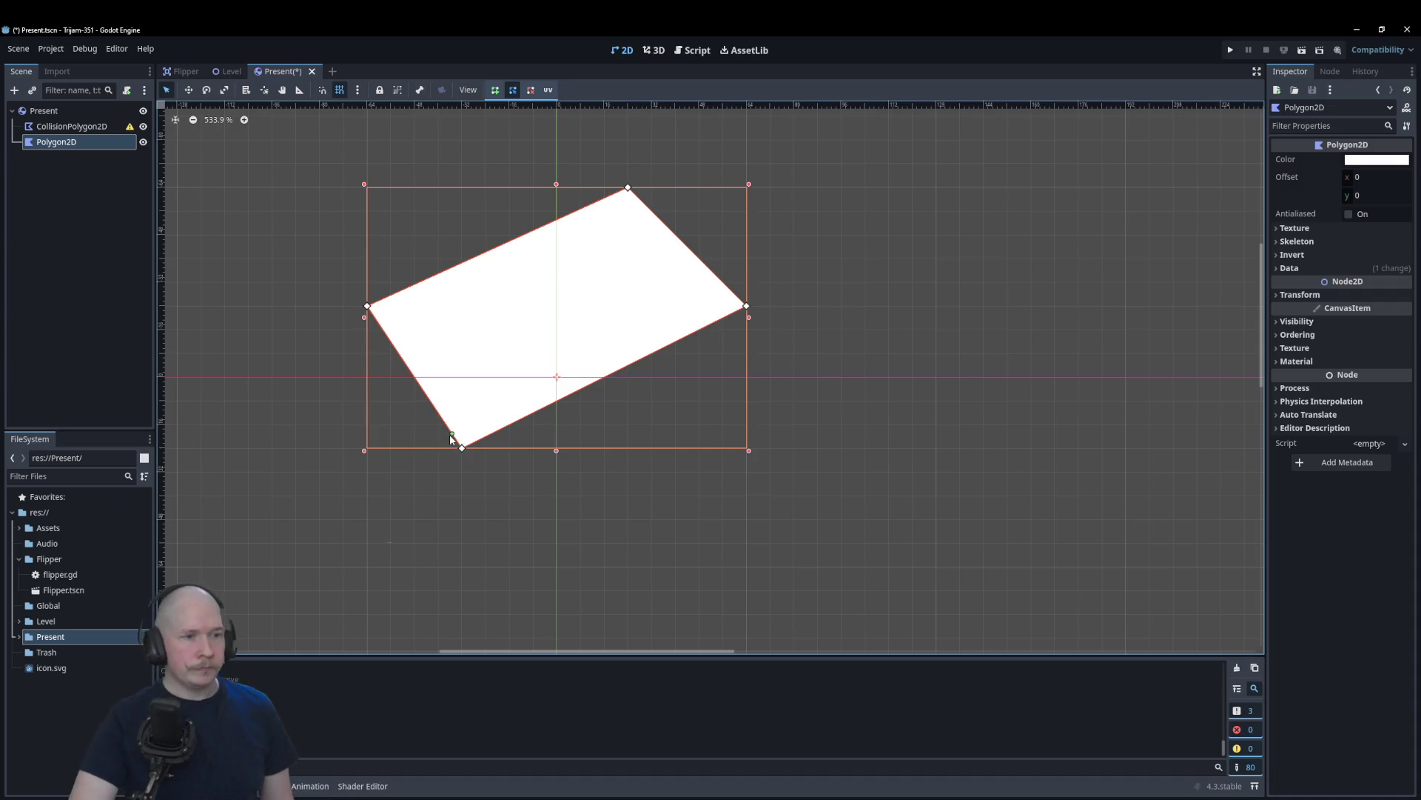
pyautogui.rightClick(75, 142)
# Step: Add a child Polygon2D and draw the box's left face below the top face
pyautogui.click(100, 148)
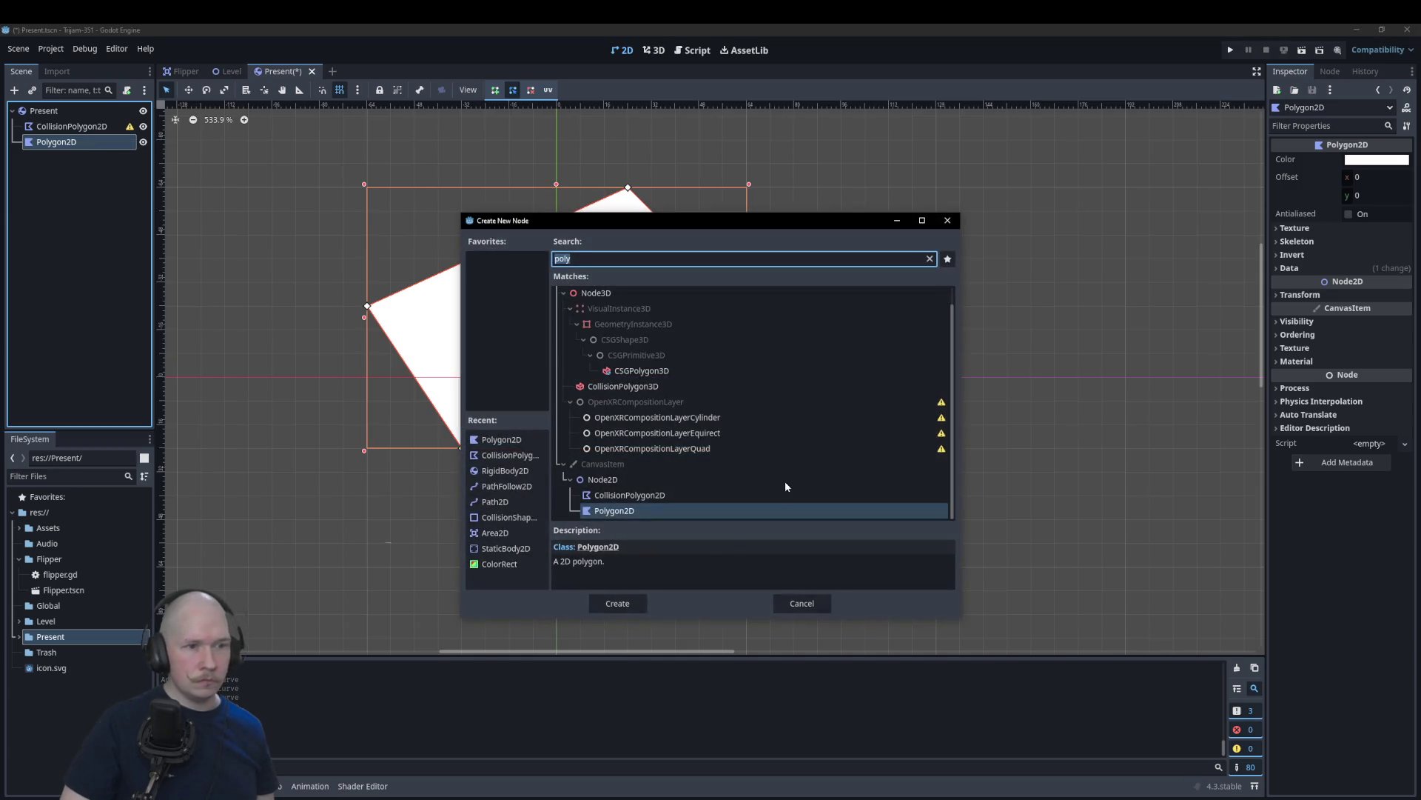
pyautogui.click(618, 603)
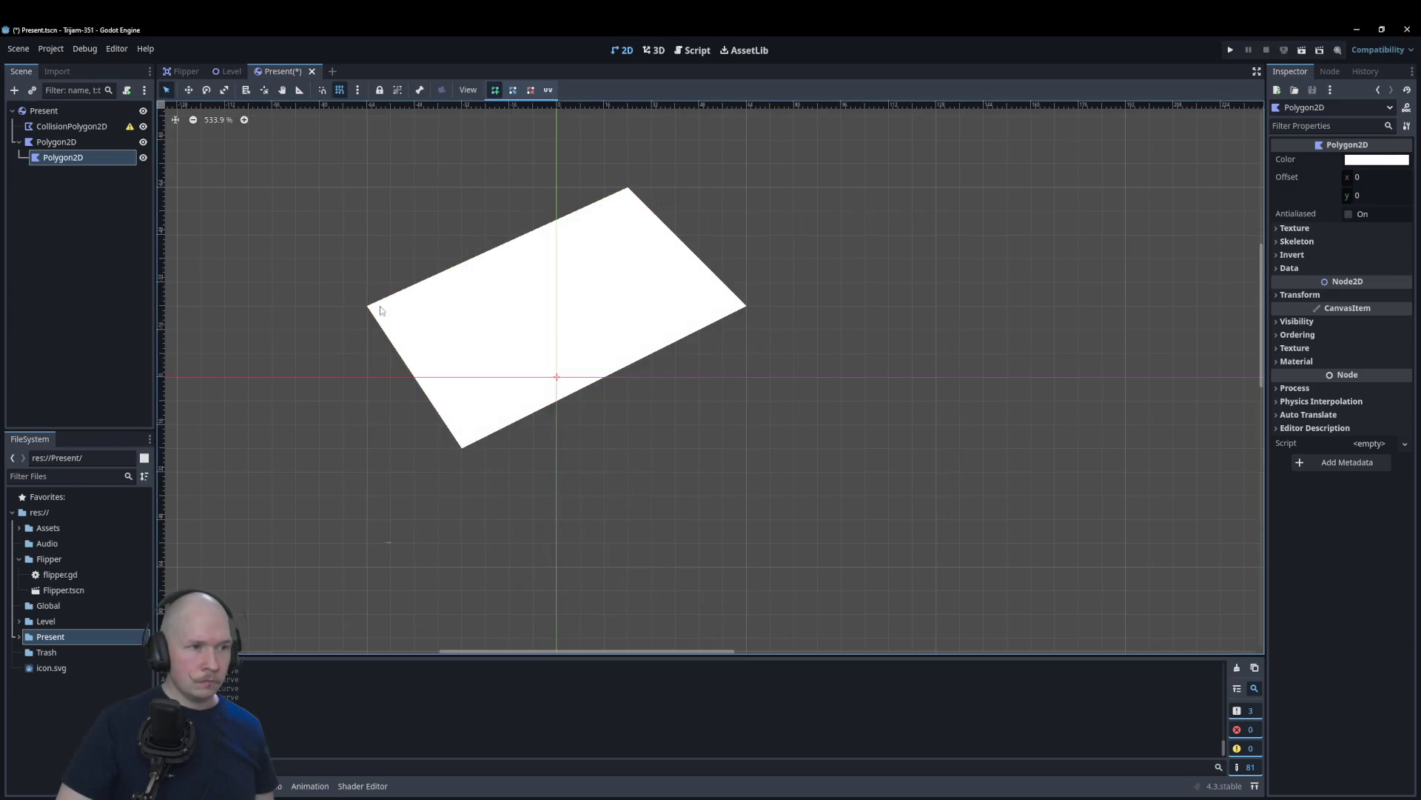
pyautogui.click(367, 306)
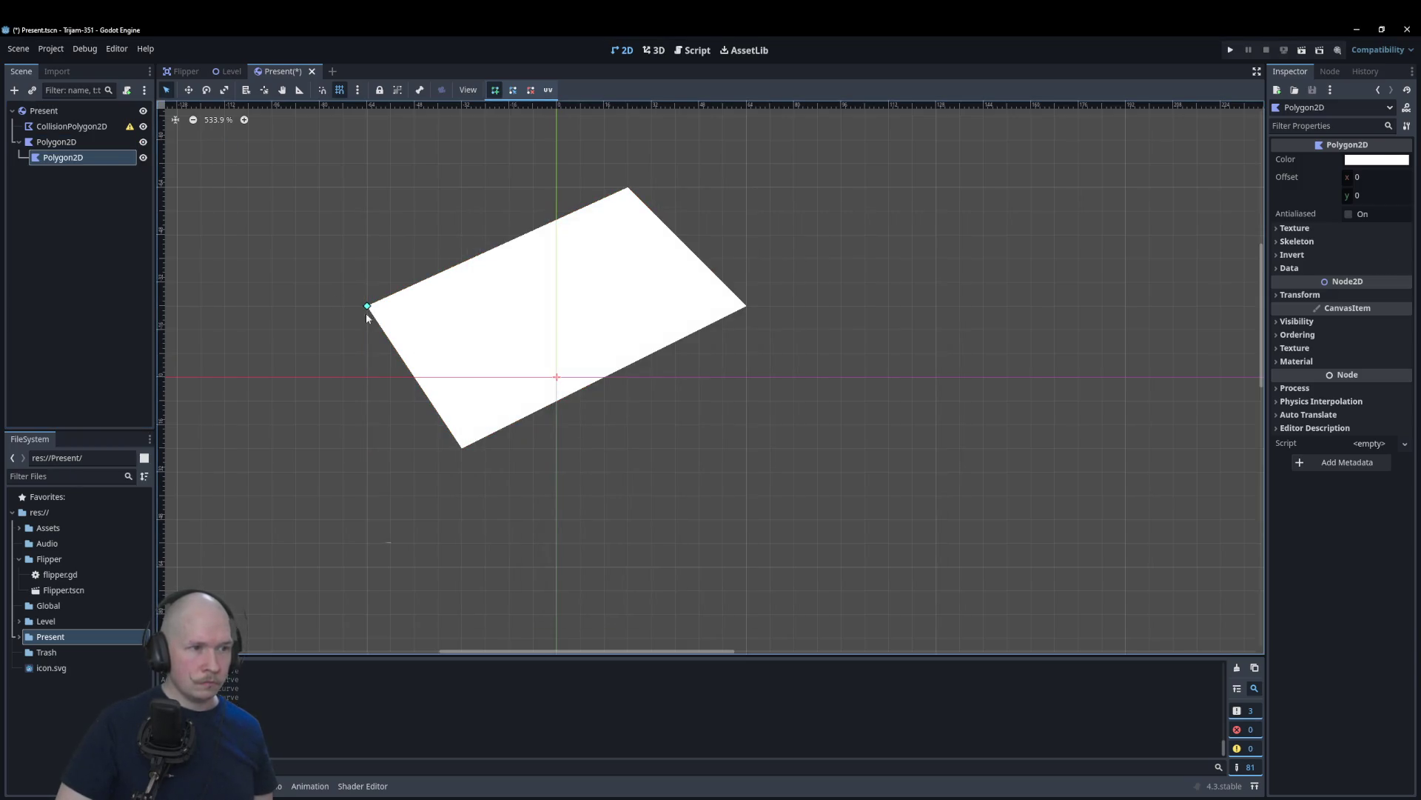
pyautogui.click(368, 447)
pyautogui.click(461, 449)
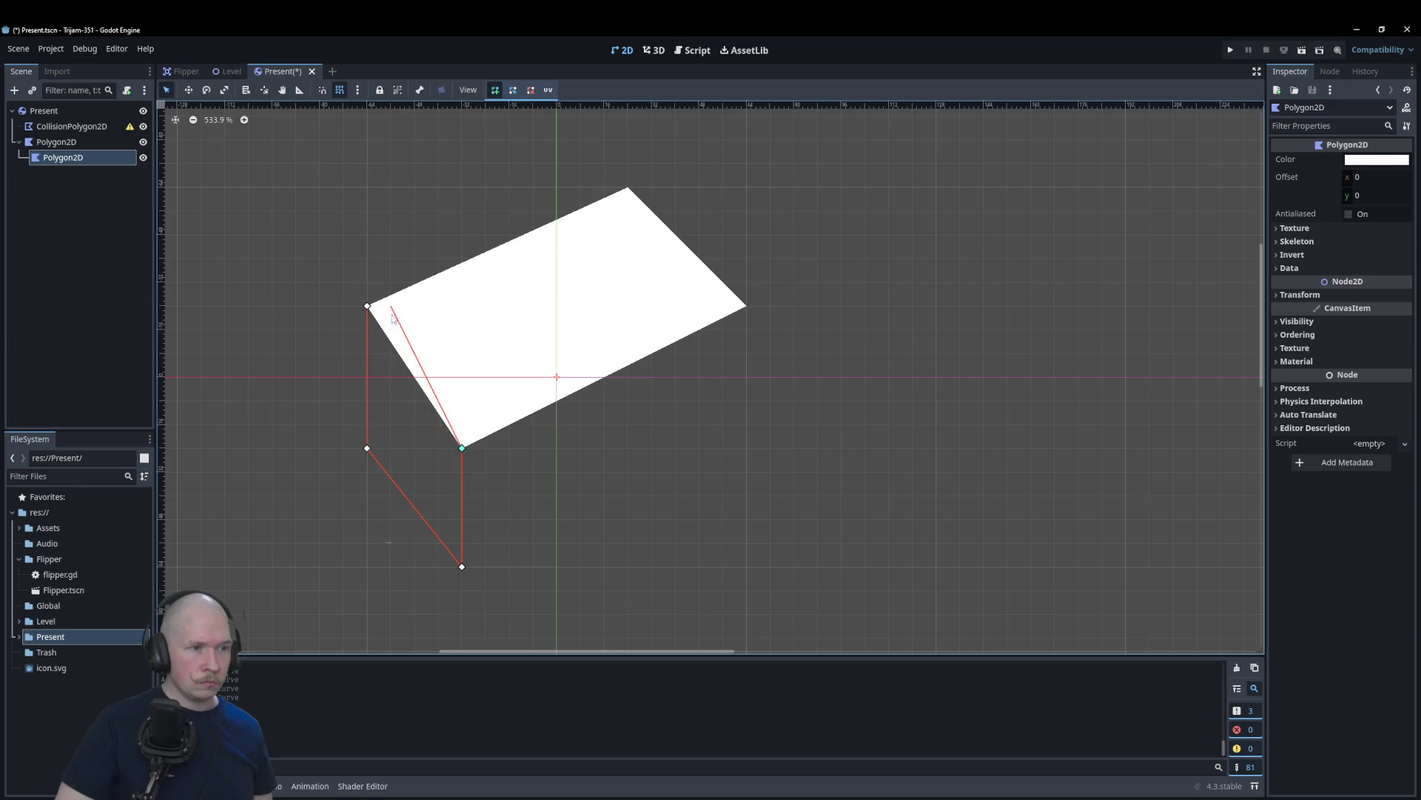
pyautogui.press('Return')
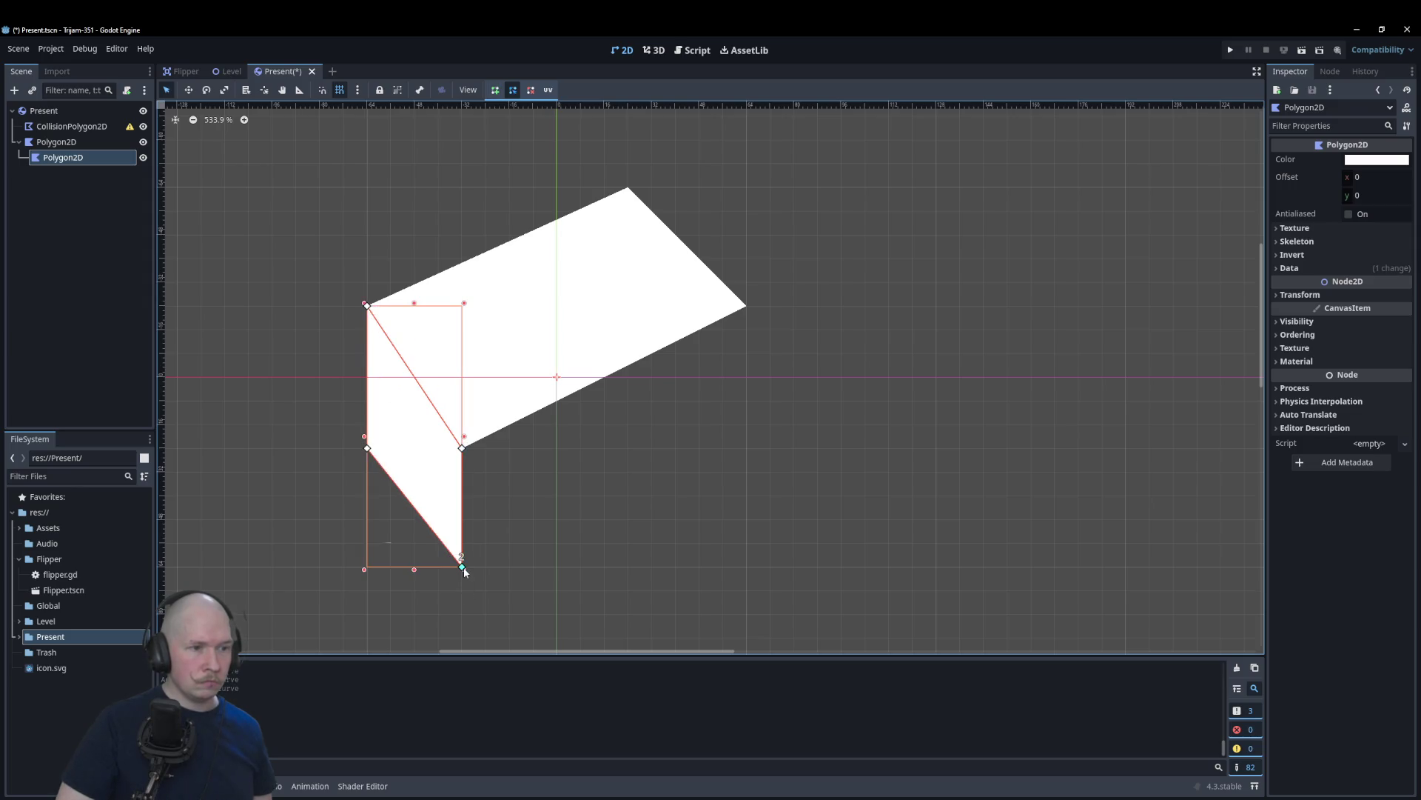
# Step: Add another child Polygon2D for the right face and raise its lower-right corner
pyautogui.rightClick(65, 144)
pyautogui.click(82, 154)
pyautogui.click(619, 600)
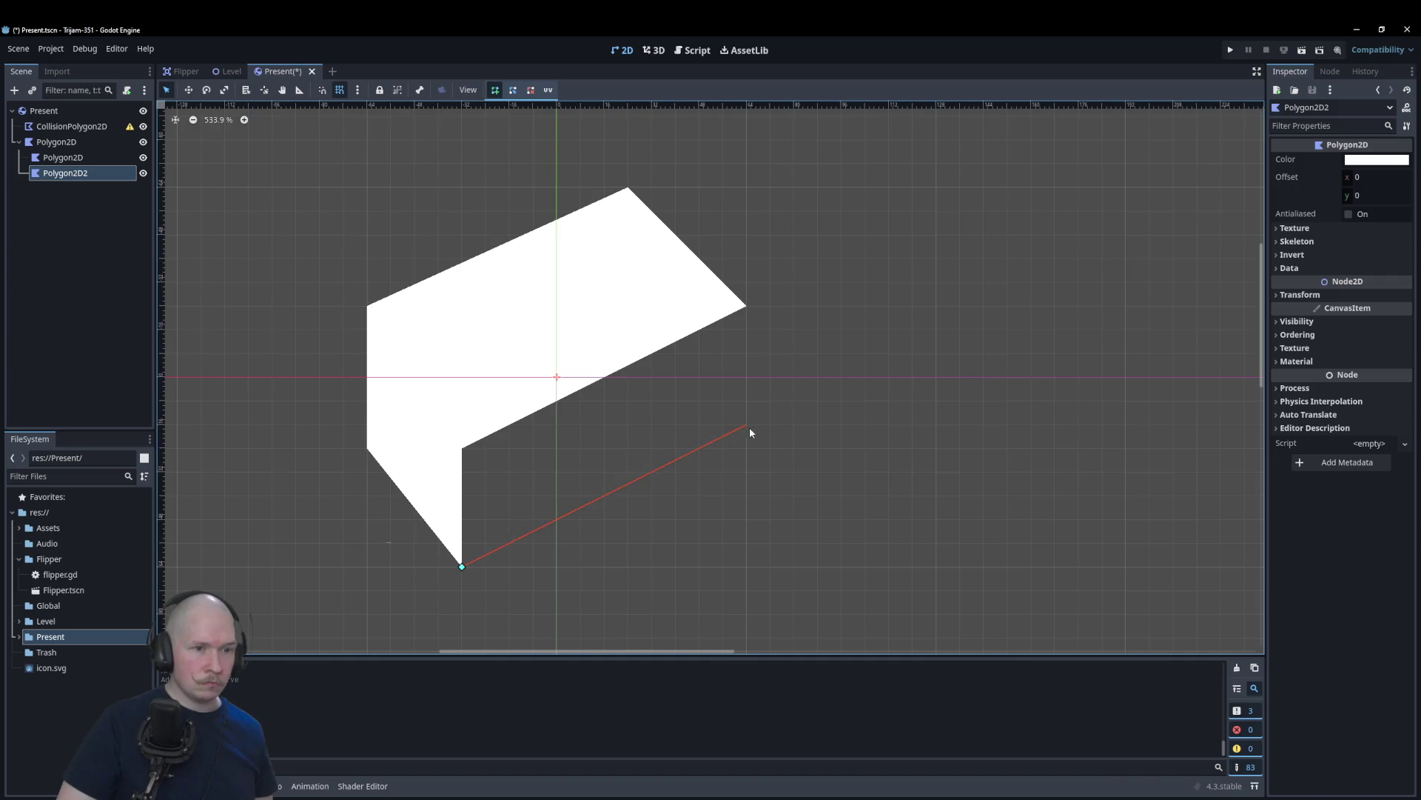
pyautogui.click(747, 305)
pyautogui.click(462, 448)
pyautogui.click(463, 567)
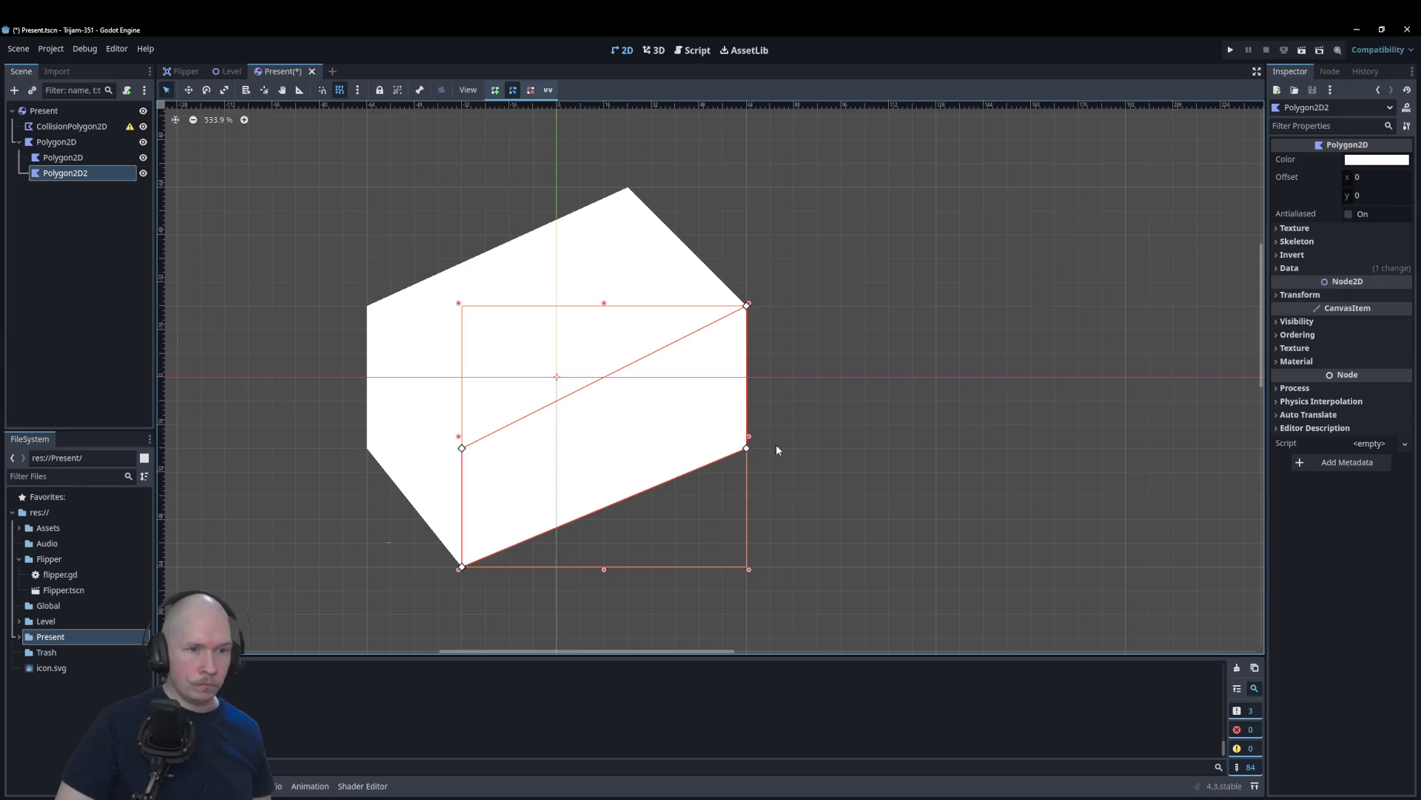
pyautogui.moveTo(746, 448); pyautogui.dragTo(746, 424)
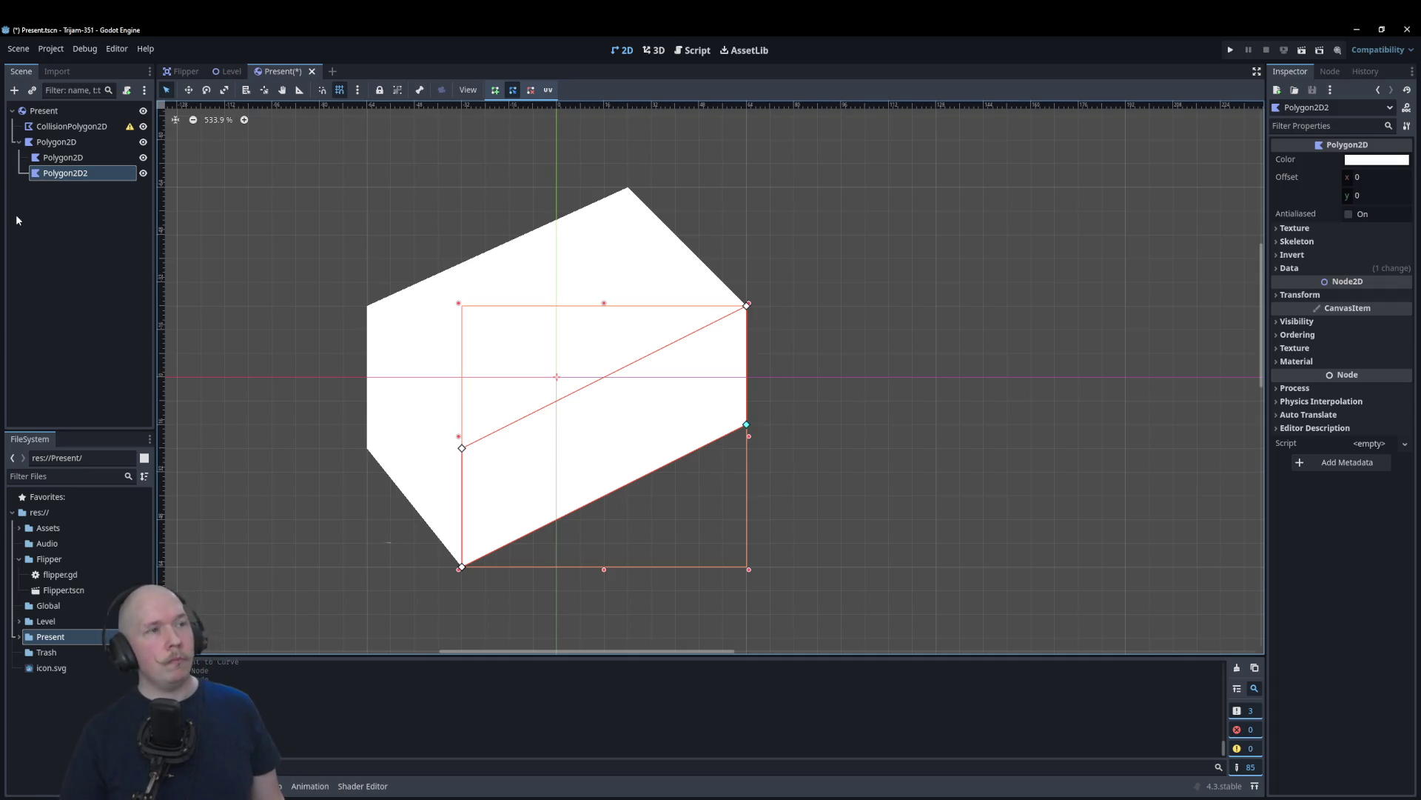
# Step: Colour the left face polygon light grey
pyautogui.click(63, 157)
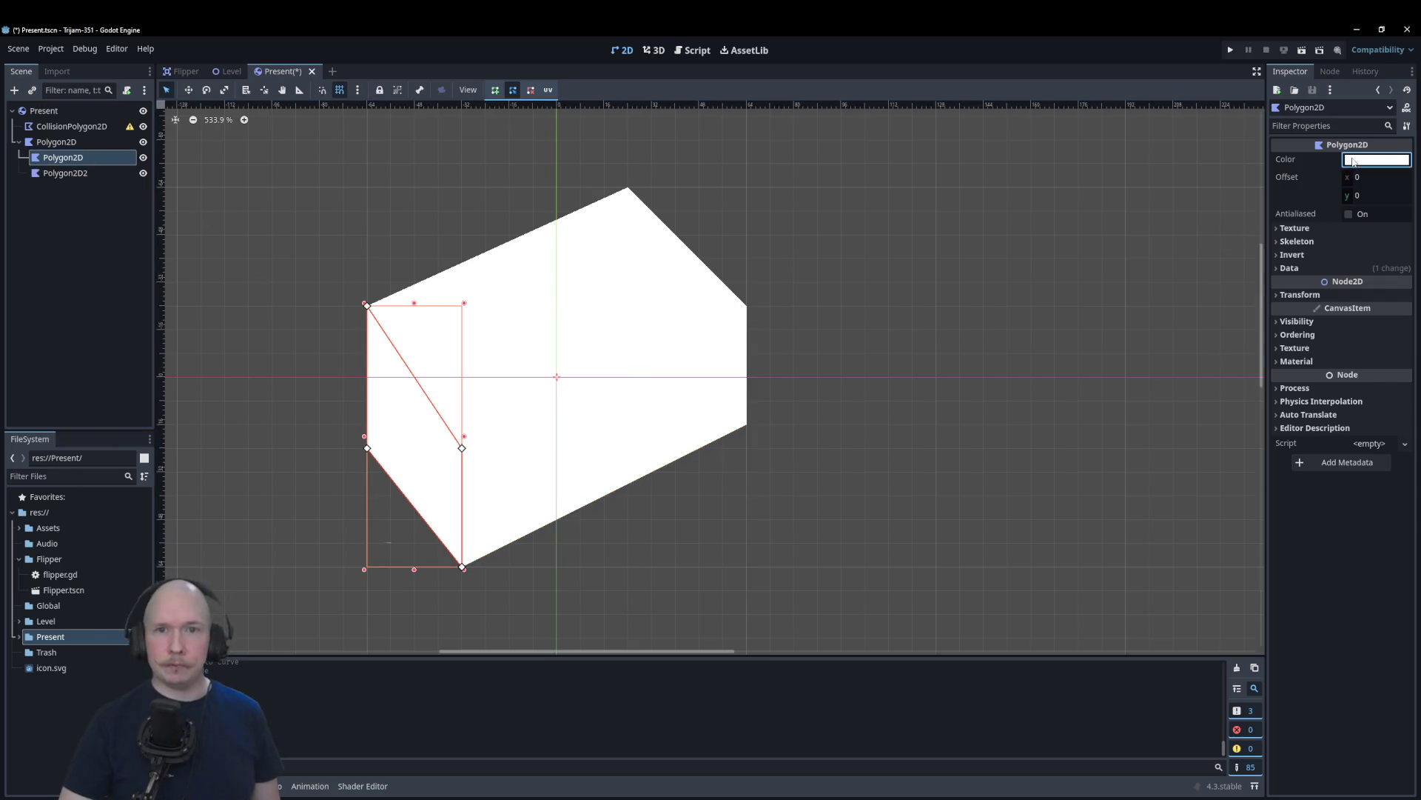
pyautogui.click(1377, 159)
pyautogui.click(1399, 200)
pyautogui.click(722, 381)
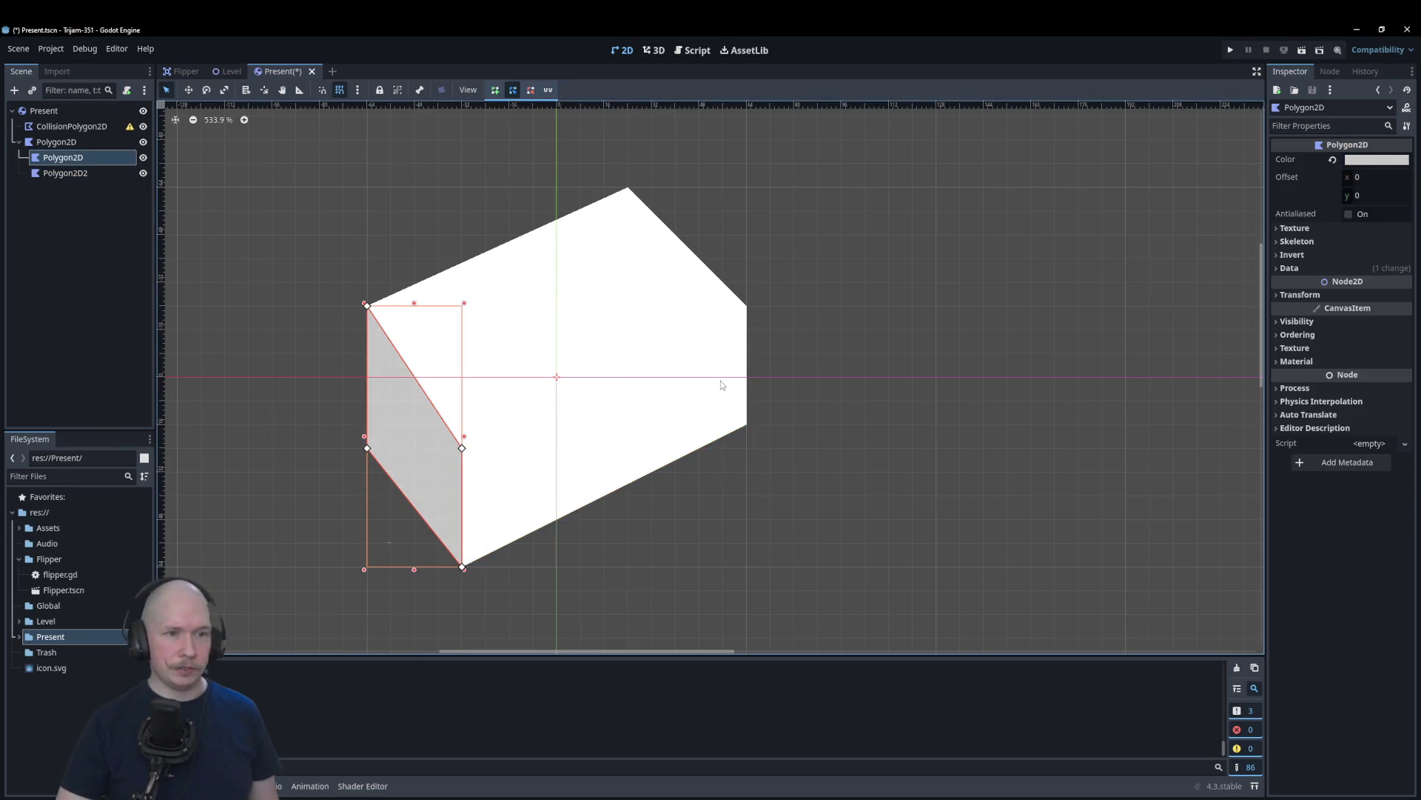
# Step: Colour the right face polygon a darker a4a4a4 grey
pyautogui.click(721, 381)
pyautogui.click(1377, 160)
pyautogui.click(1408, 226)
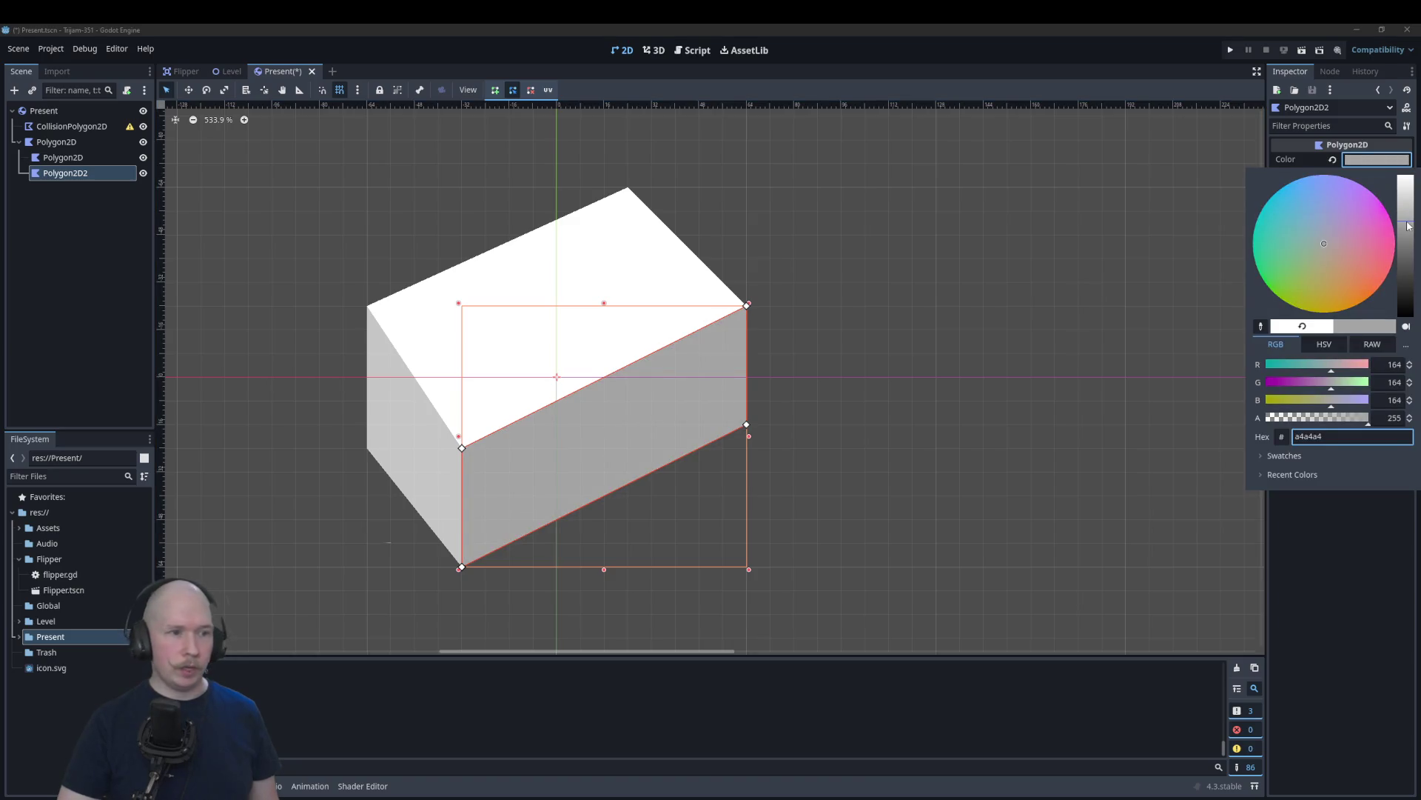
pyautogui.click(1082, 308)
pyautogui.click(1063, 399)
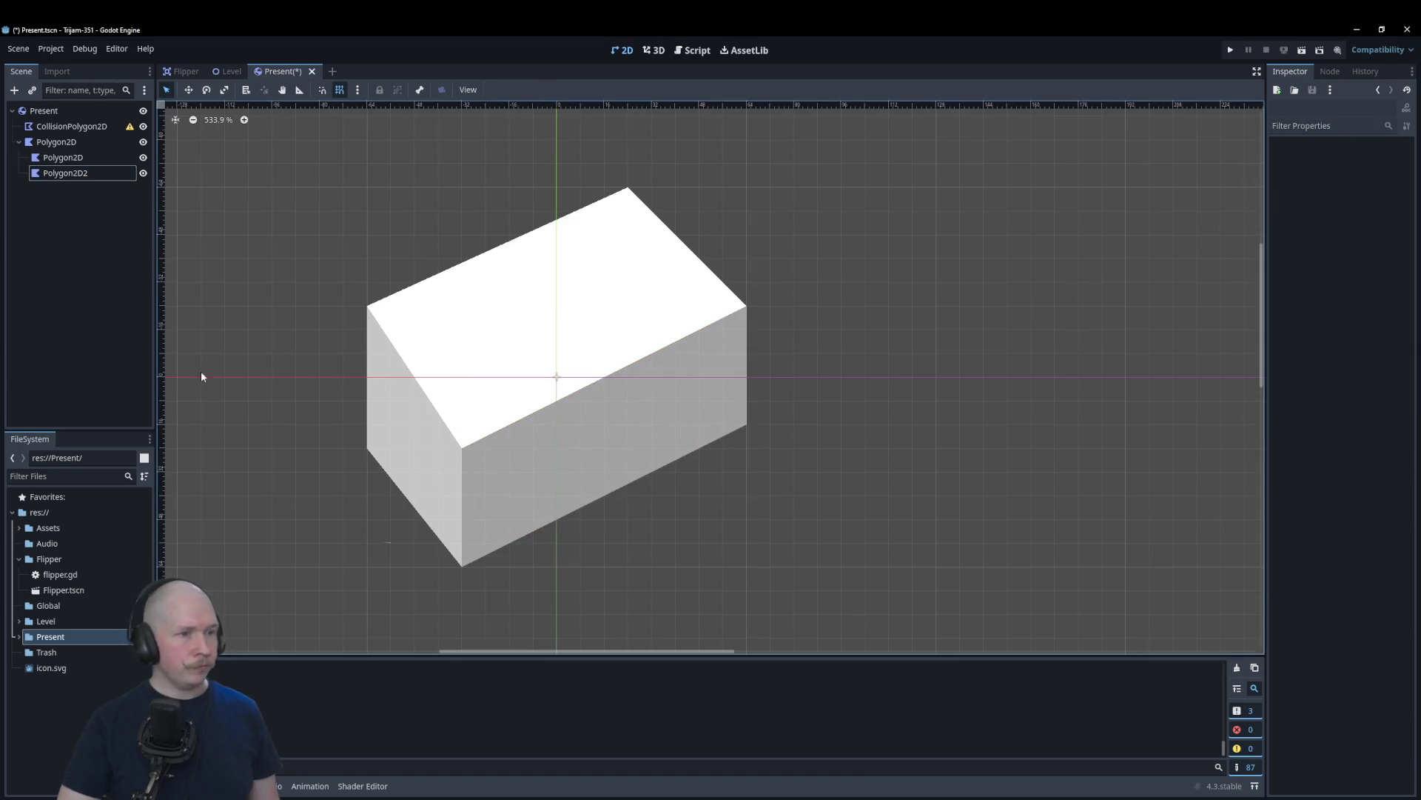
pyautogui.click(453, 462)
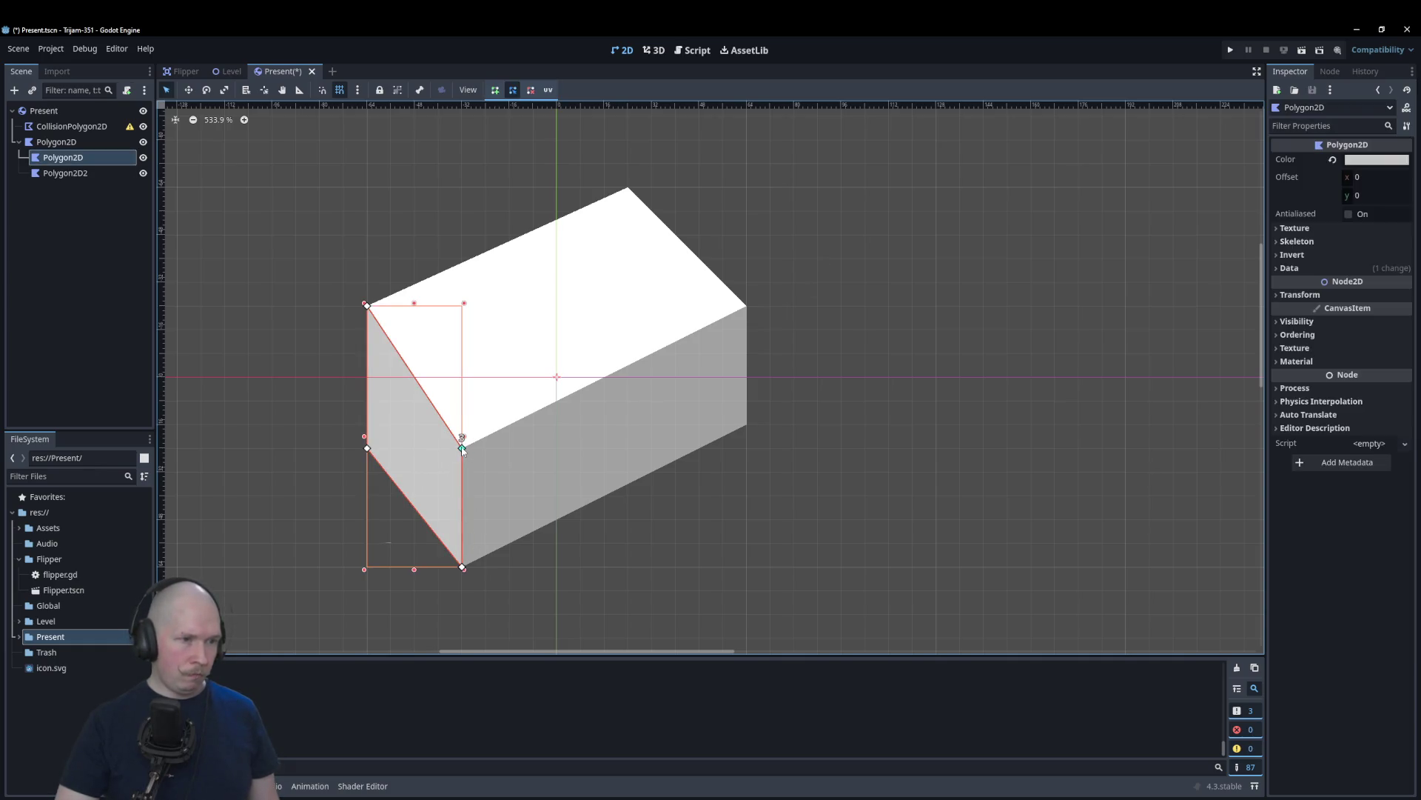
pyautogui.click(501, 460)
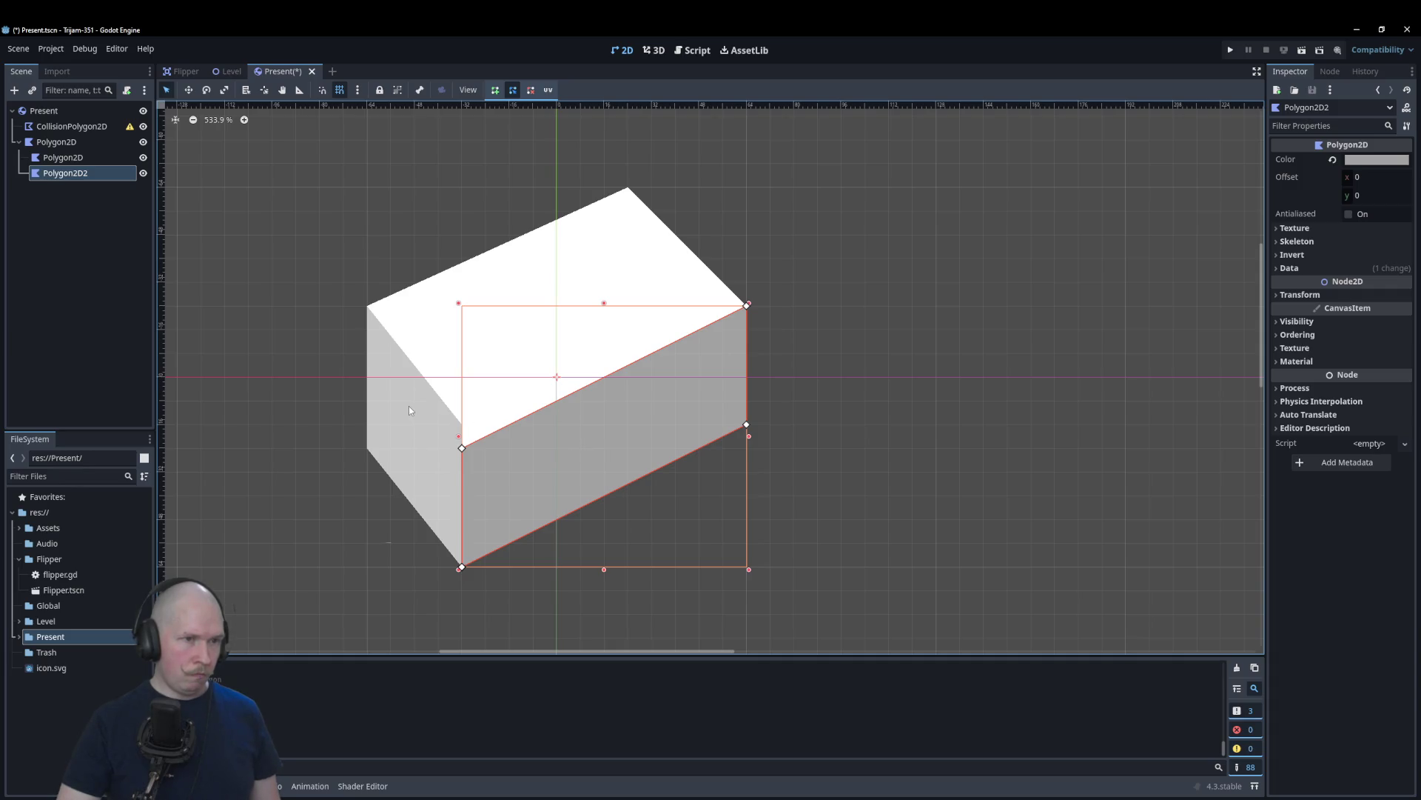
pyautogui.click(865, 450)
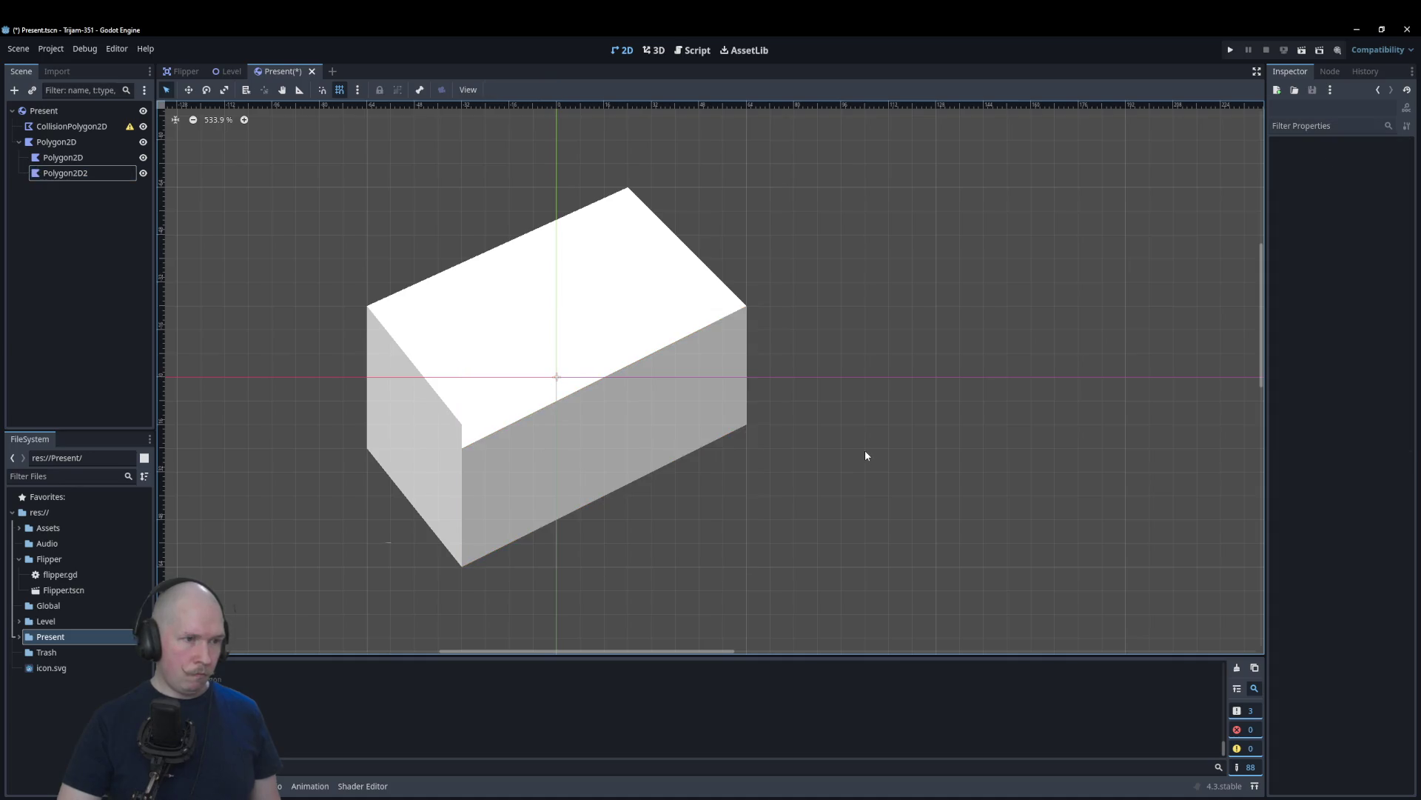
# Step: Raise the right face's top and bottom corners and lower the left face's top corner
pyautogui.click(470, 470)
pyautogui.moveTo(462, 448); pyautogui.dragTo(464, 432)
pyautogui.click(646, 554)
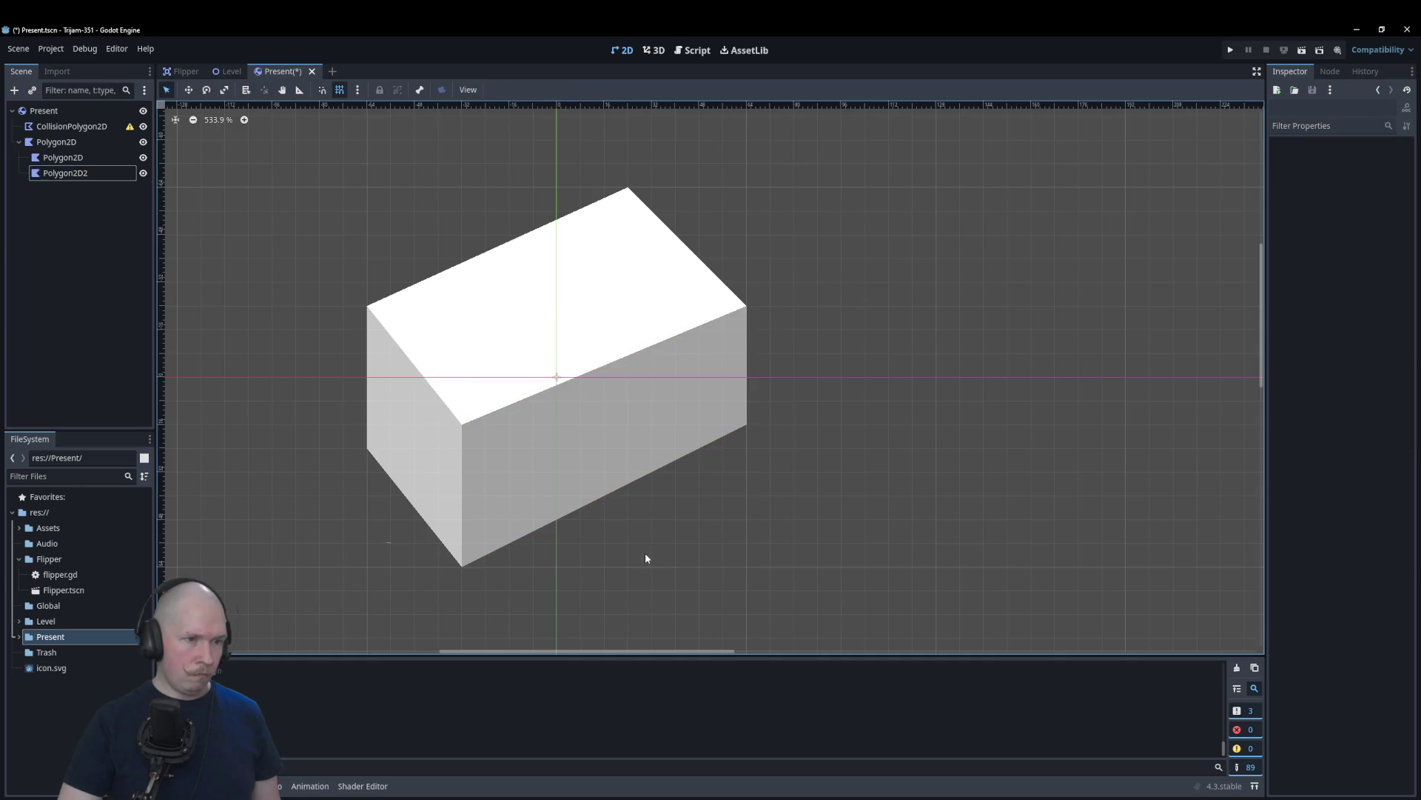
pyautogui.click(482, 501)
pyautogui.moveTo(462, 569); pyautogui.dragTo(462, 543)
pyautogui.click(454, 557)
pyautogui.click(767, 530)
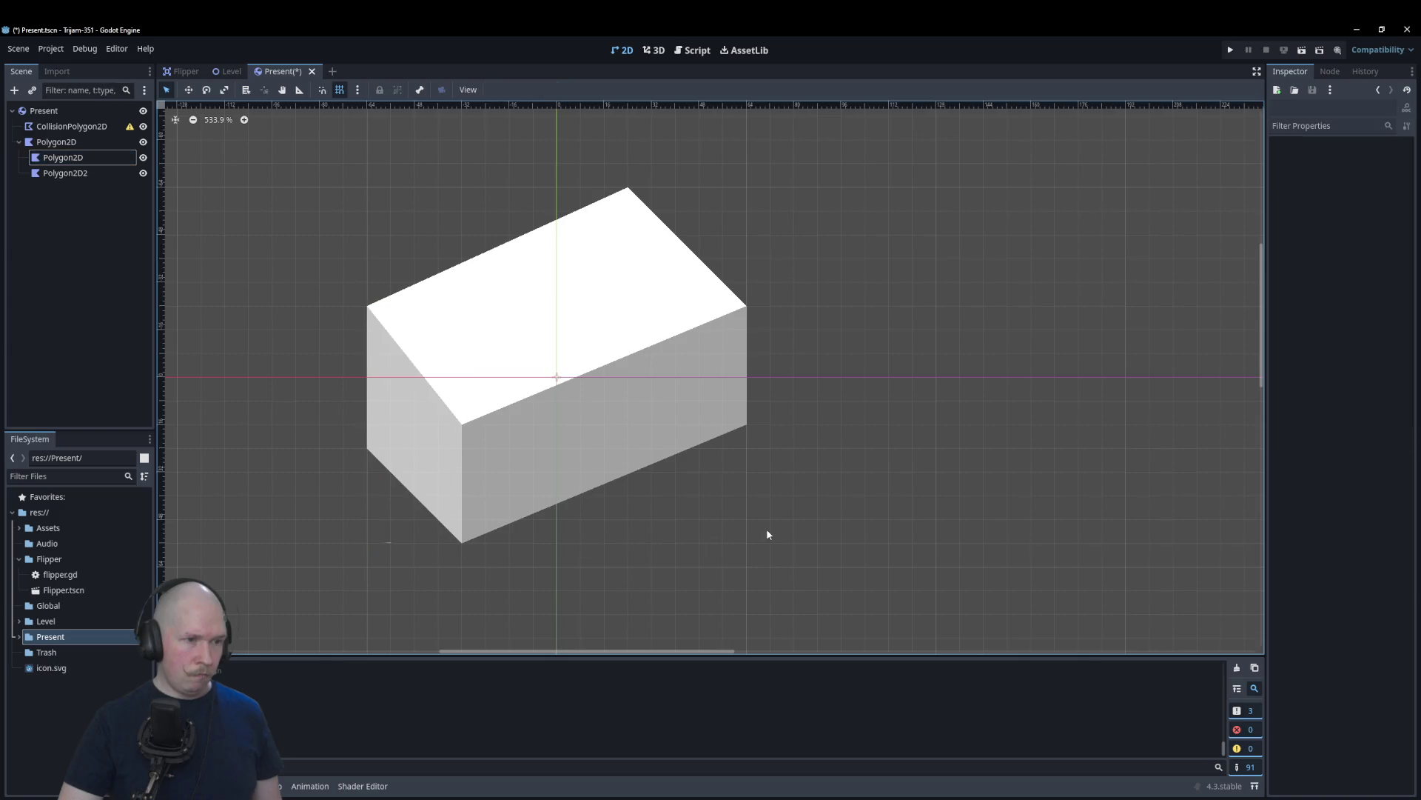
pyautogui.click(382, 347)
pyautogui.moveTo(367, 305); pyautogui.dragTo(367, 329)
# Step: Flatten the top face by raising its front corner and lowering its back corner
pyautogui.click(433, 331)
pyautogui.moveTo(462, 448); pyautogui.dragTo(462, 425)
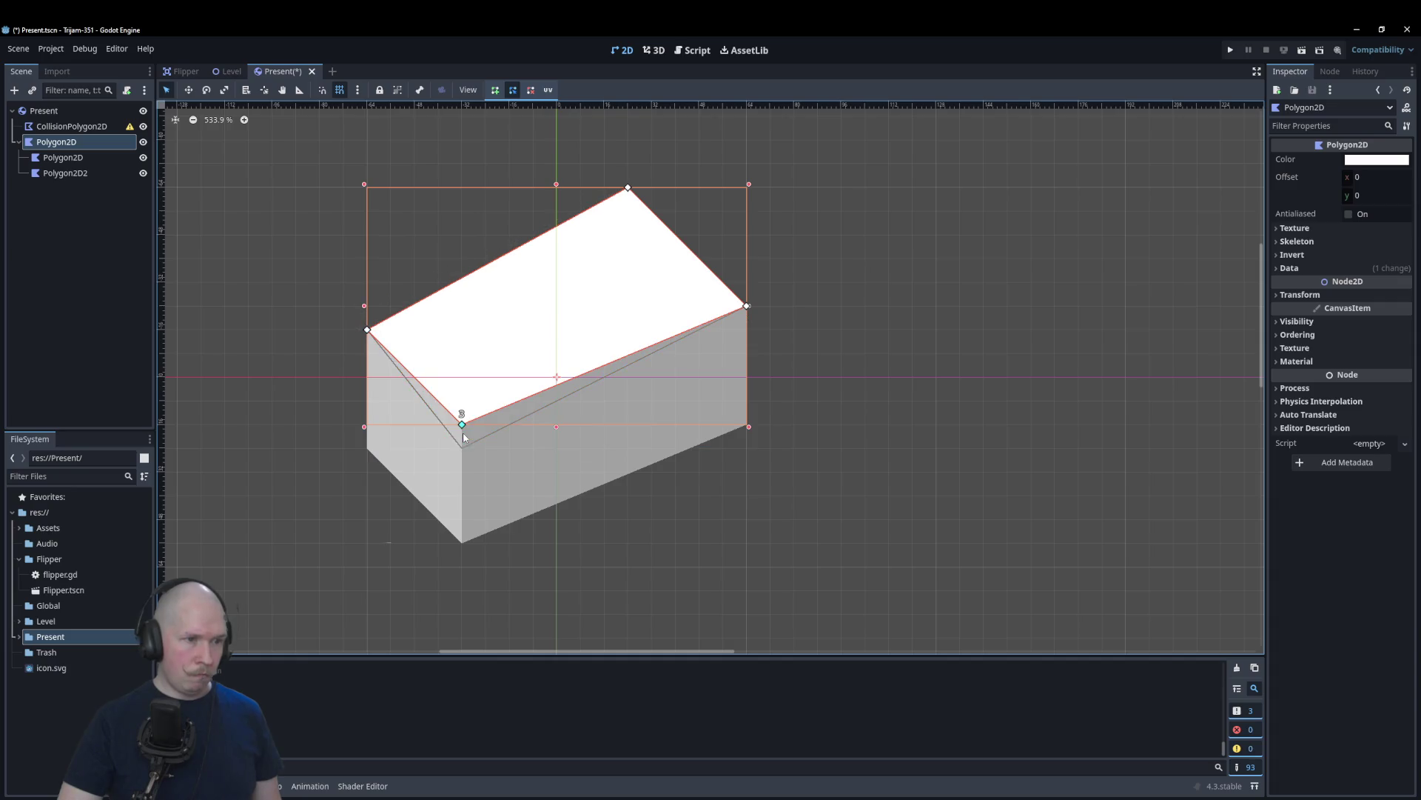
pyautogui.moveTo(628, 187); pyautogui.dragTo(628, 212)
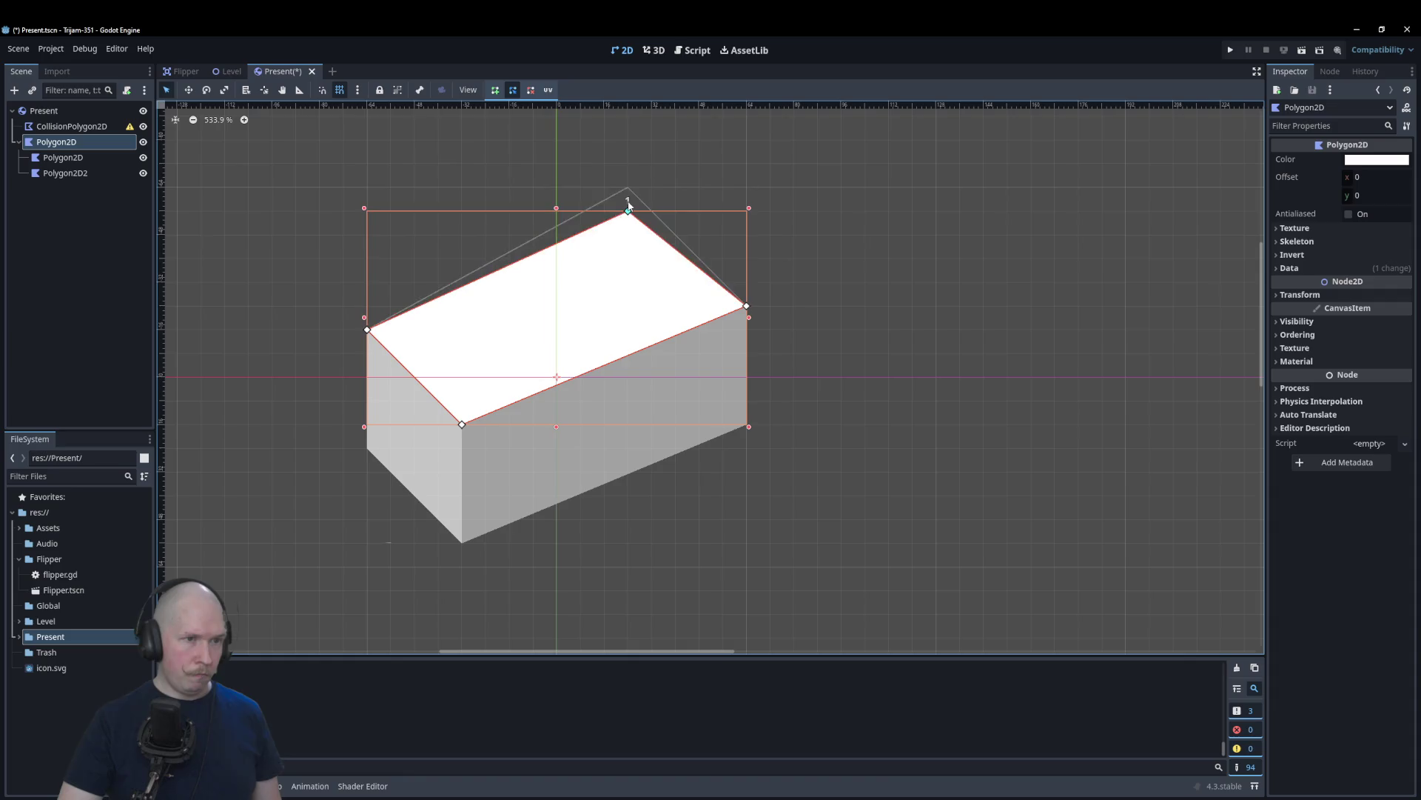
pyautogui.click(826, 269)
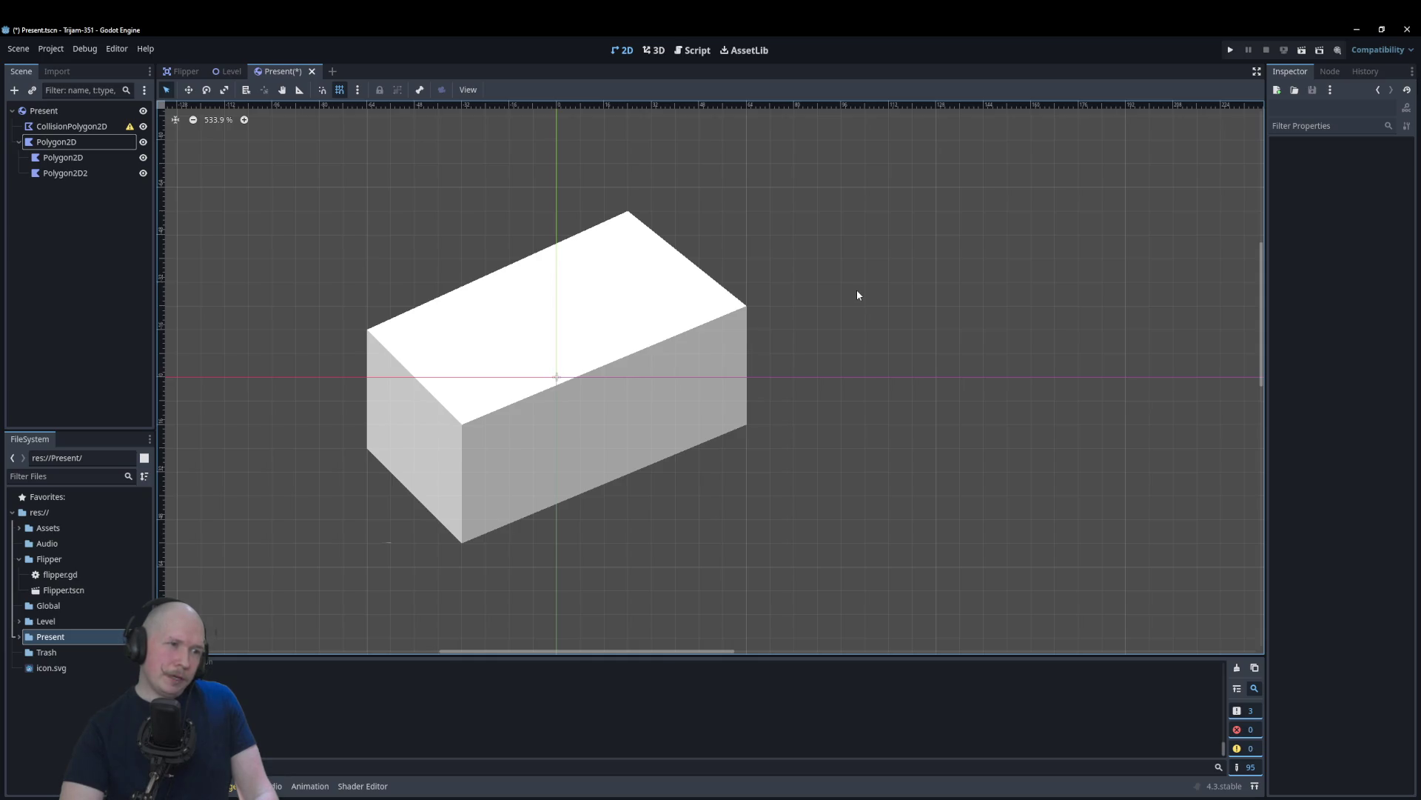
# Step: Turn off grid snapping and nudge the left and right face corners into alignment
pyautogui.click(420, 406)
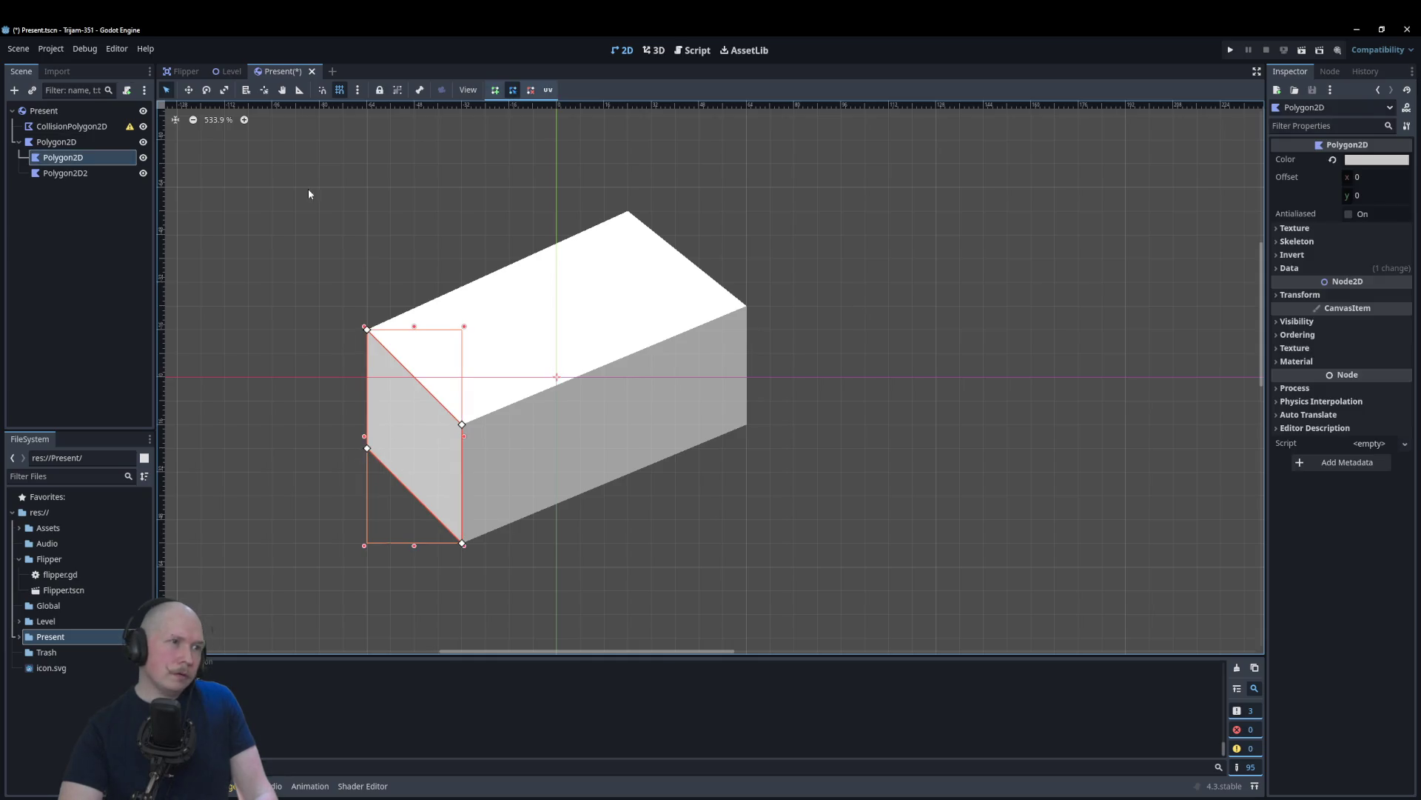
pyautogui.click(340, 90)
pyautogui.moveTo(368, 451); pyautogui.dragTo(370, 450)
pyautogui.click(567, 536)
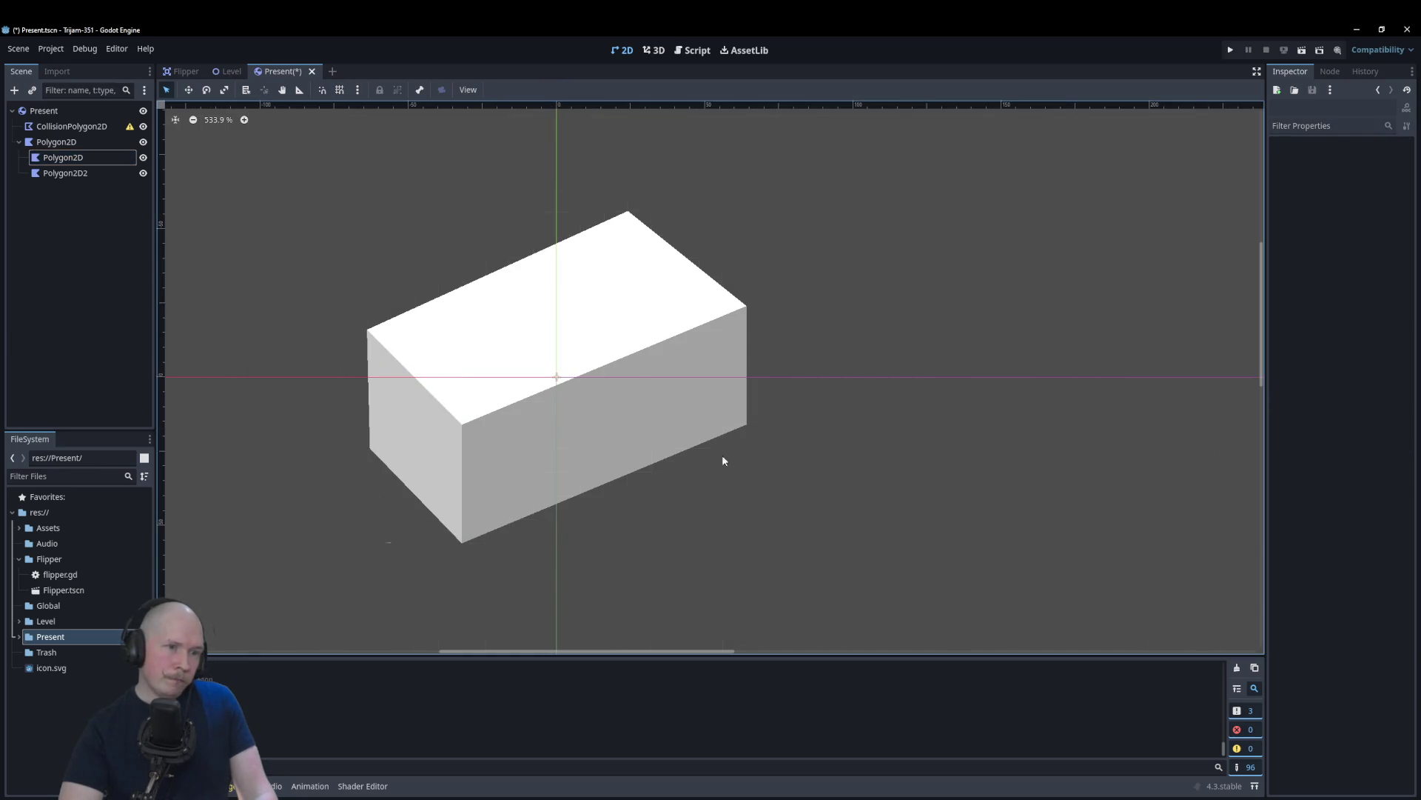
pyautogui.click(736, 424)
pyautogui.moveTo(747, 424); pyautogui.dragTo(750, 424)
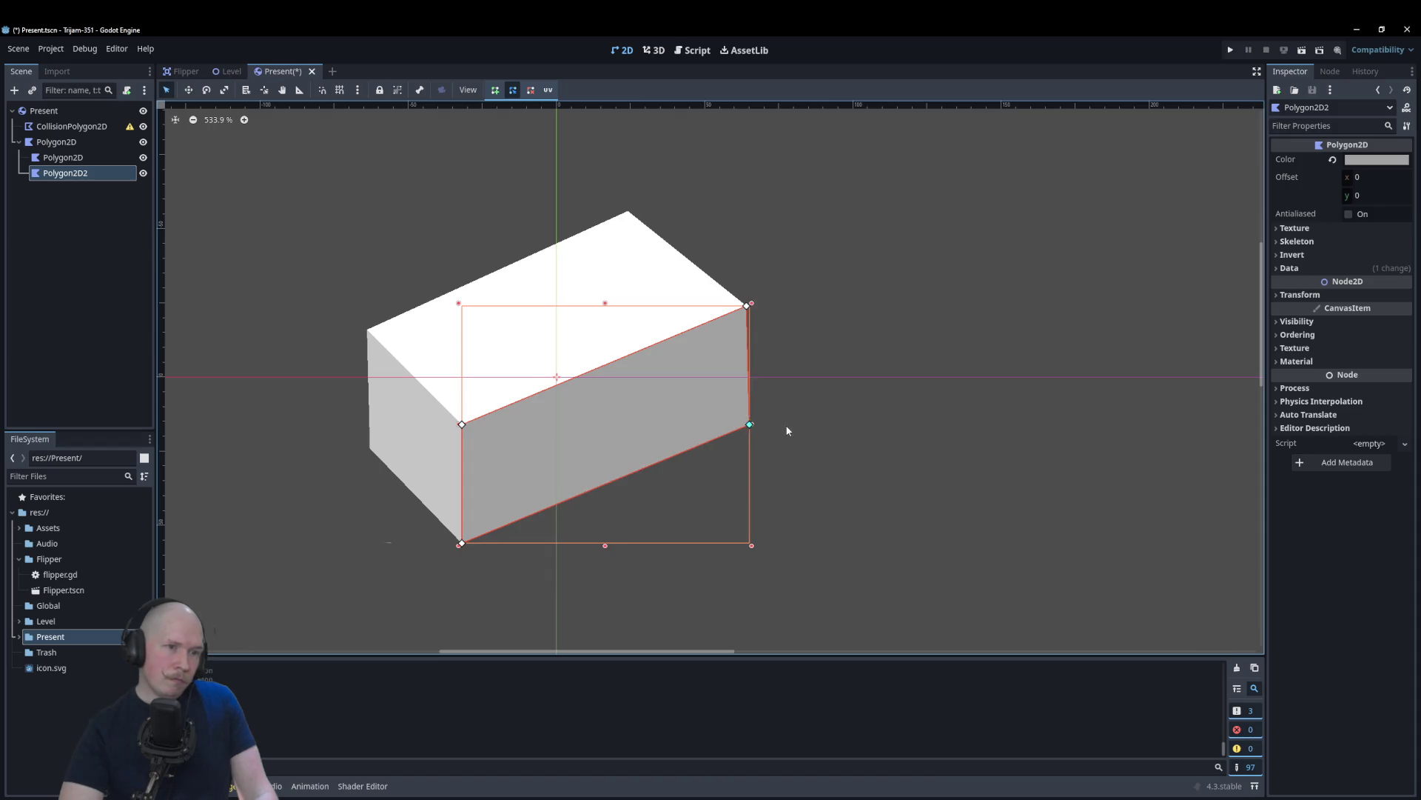
pyautogui.click(876, 468)
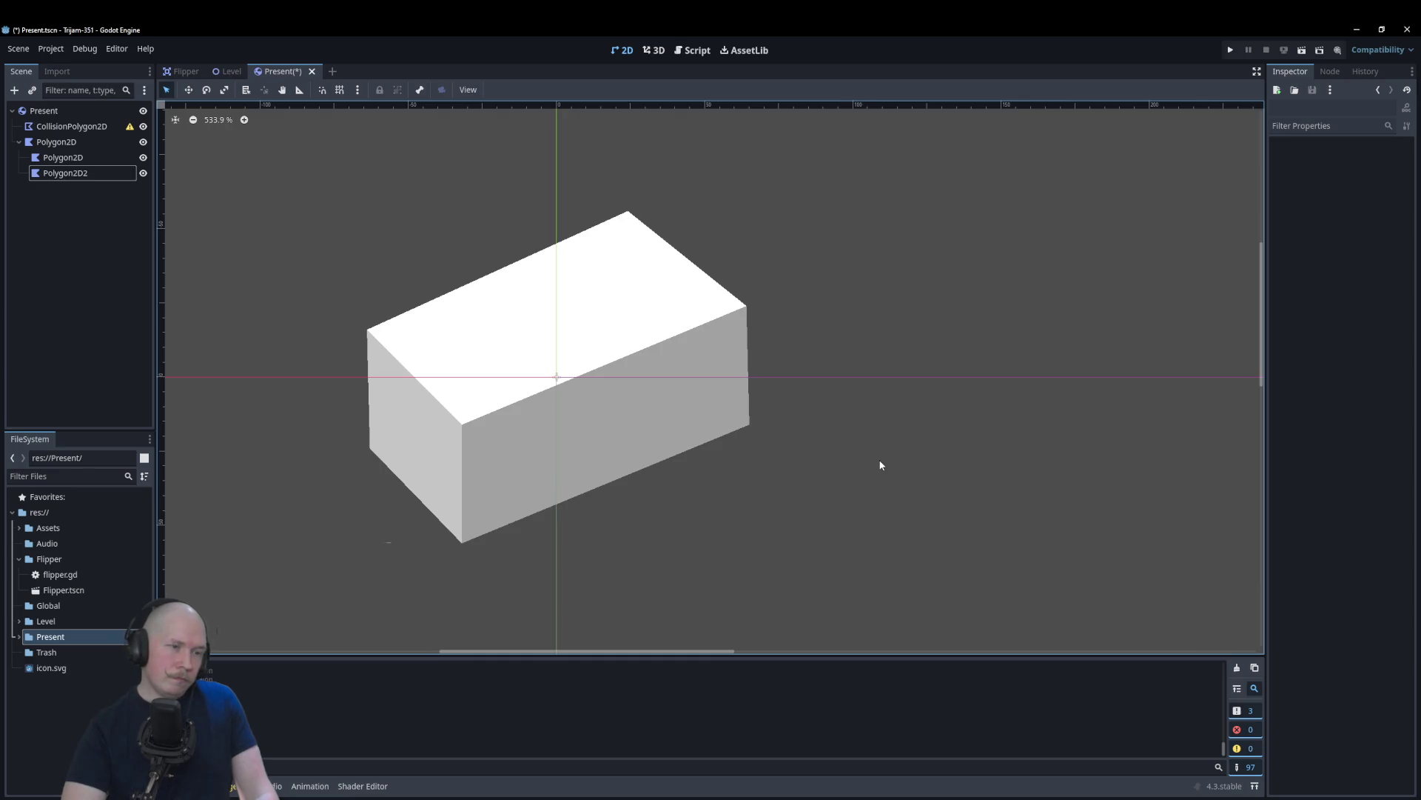
pyautogui.scroll(-5, 879, 465)
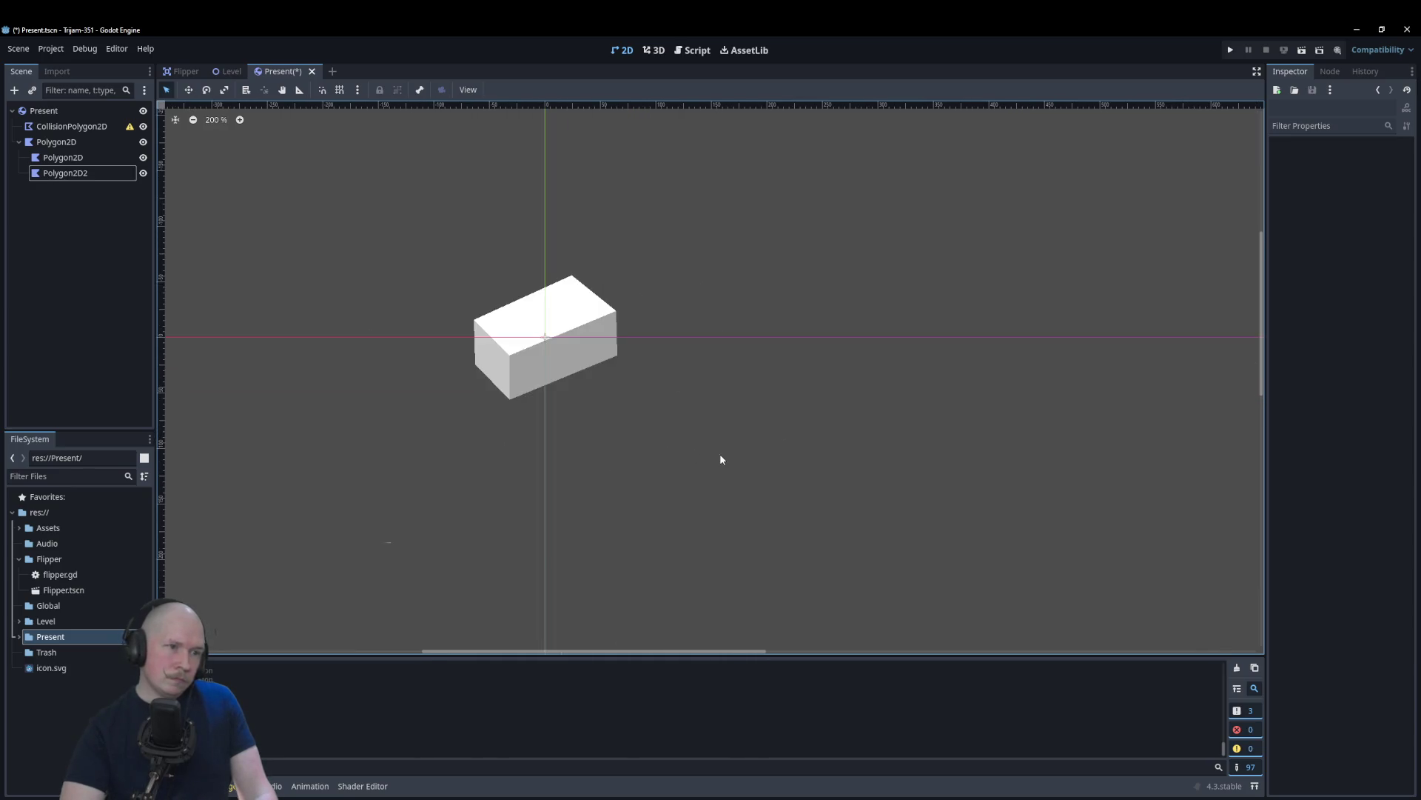
pyautogui.scroll(5, 626, 434)
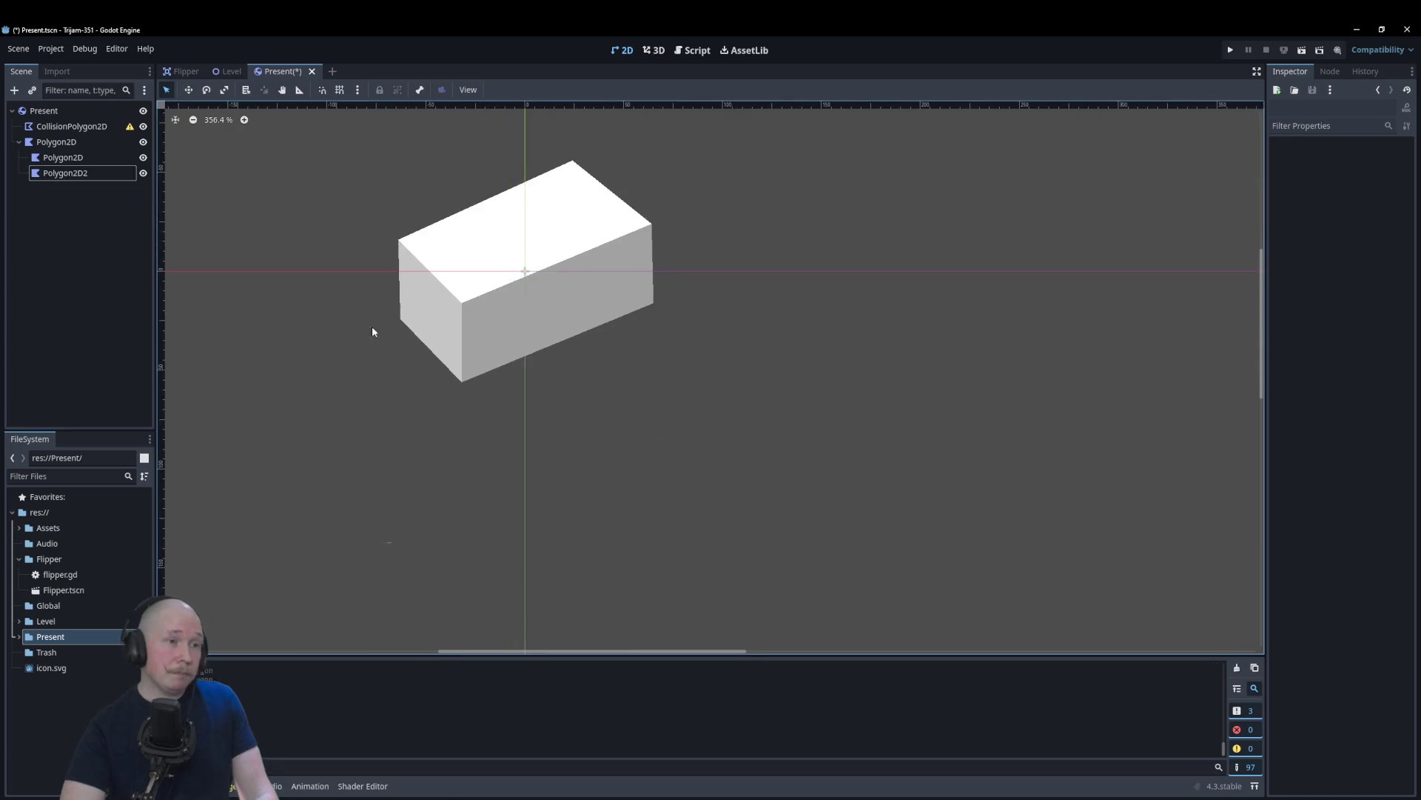
pyautogui.click(101, 129)
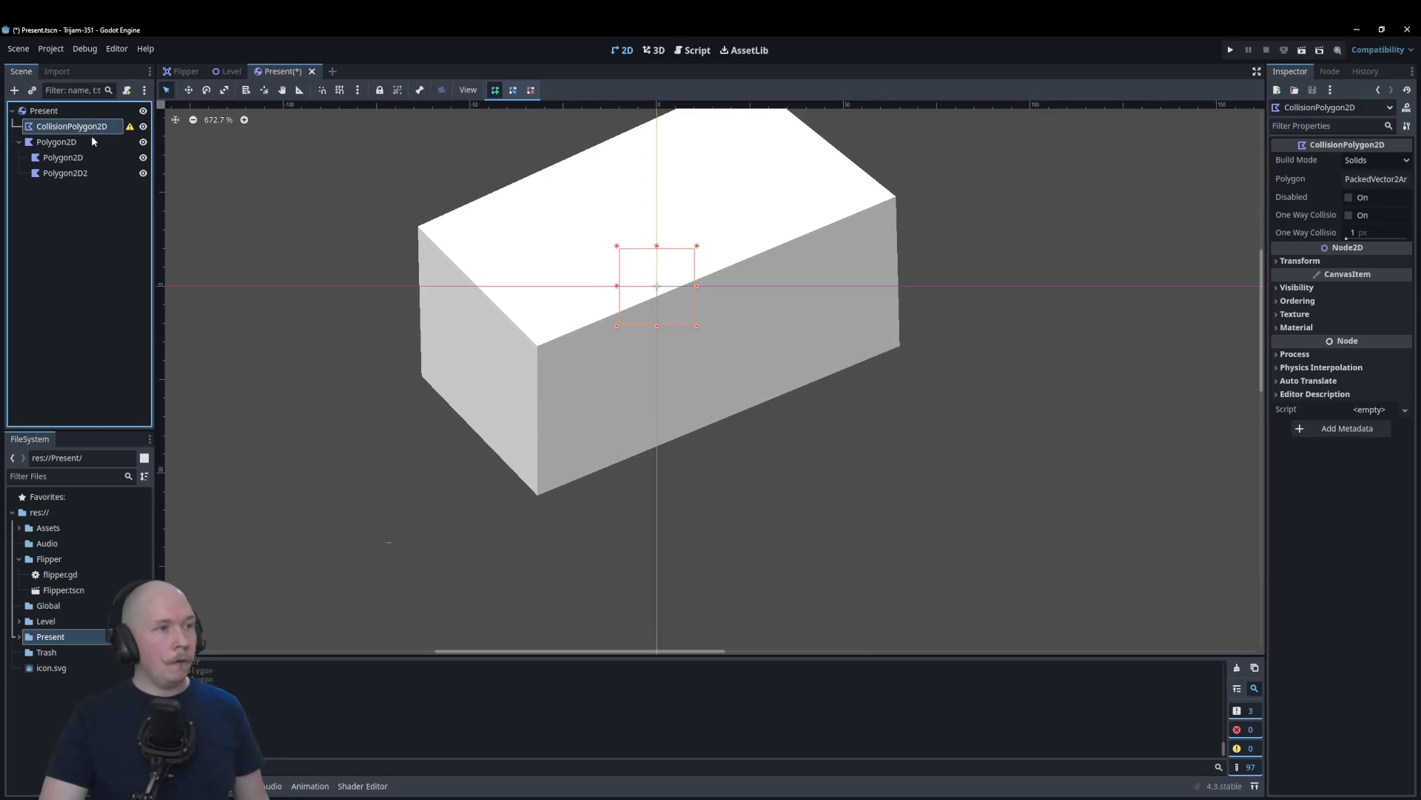
# Step: Rename the top face polygon to Wrapper
pyautogui.click(92, 141)
pyautogui.press('F2')
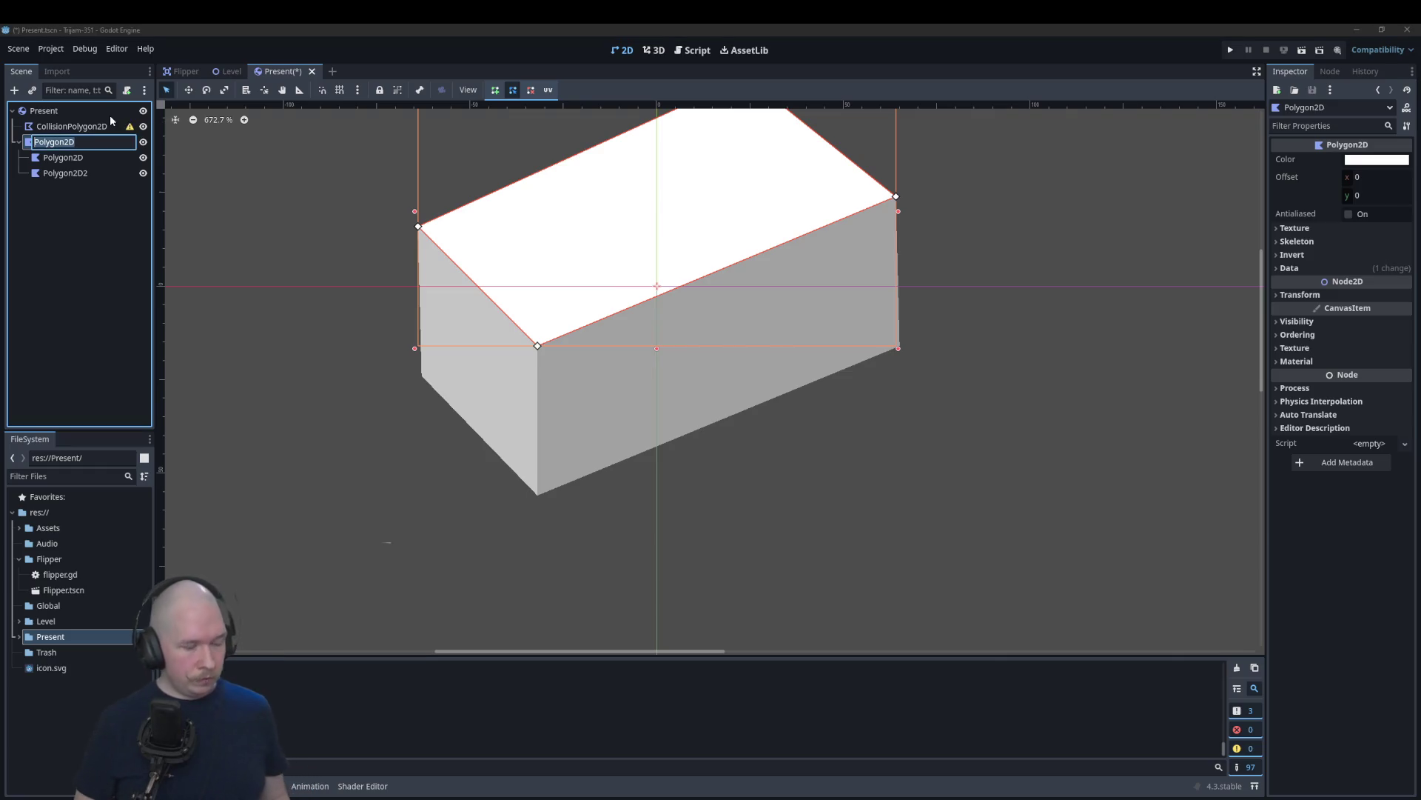
pyautogui.write('Wrapper')
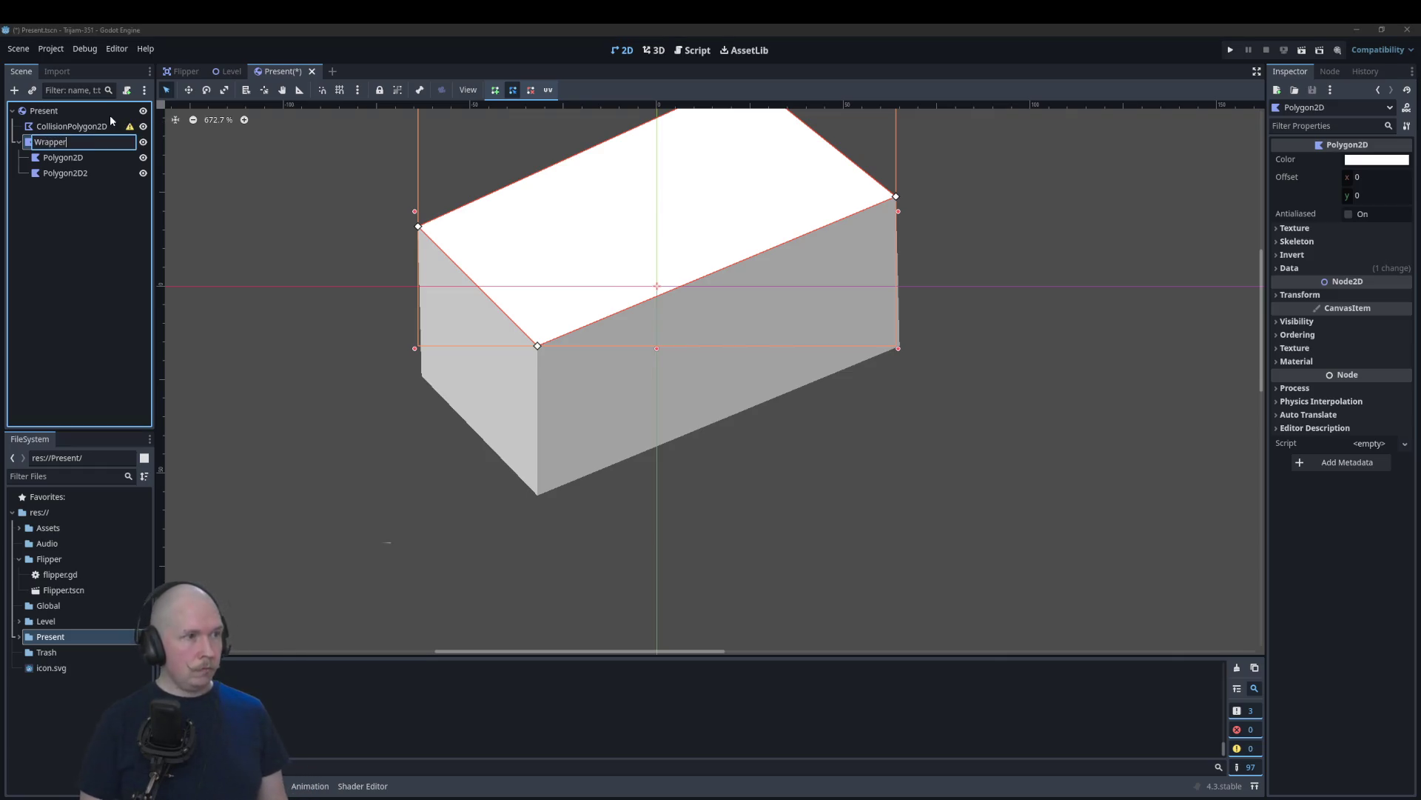
pyautogui.press('Return')
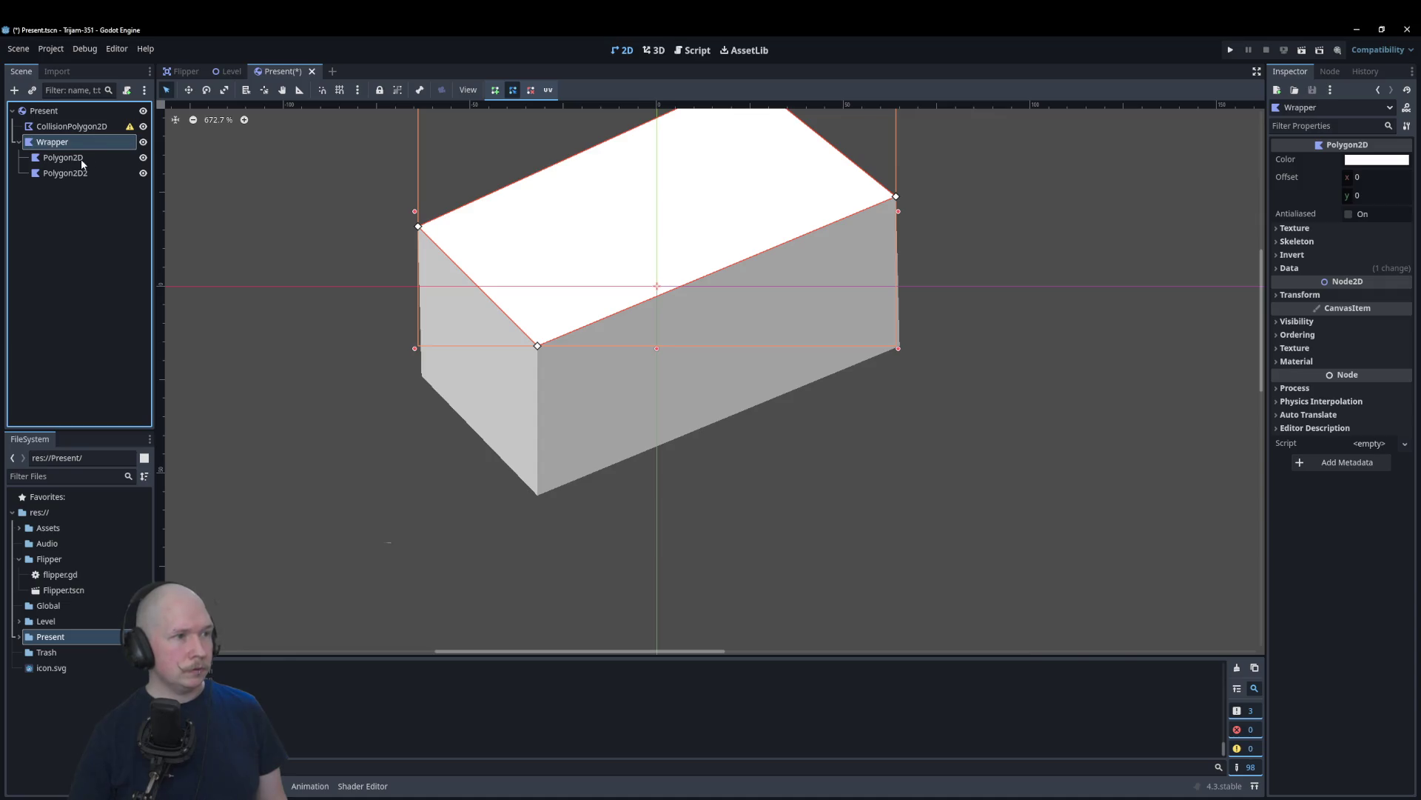
# Step: Rename Polygon2D to WrapFront and Polygon2D2 to WrapSide, correcting WrapFront's capitalisation
pyautogui.click(81, 158)
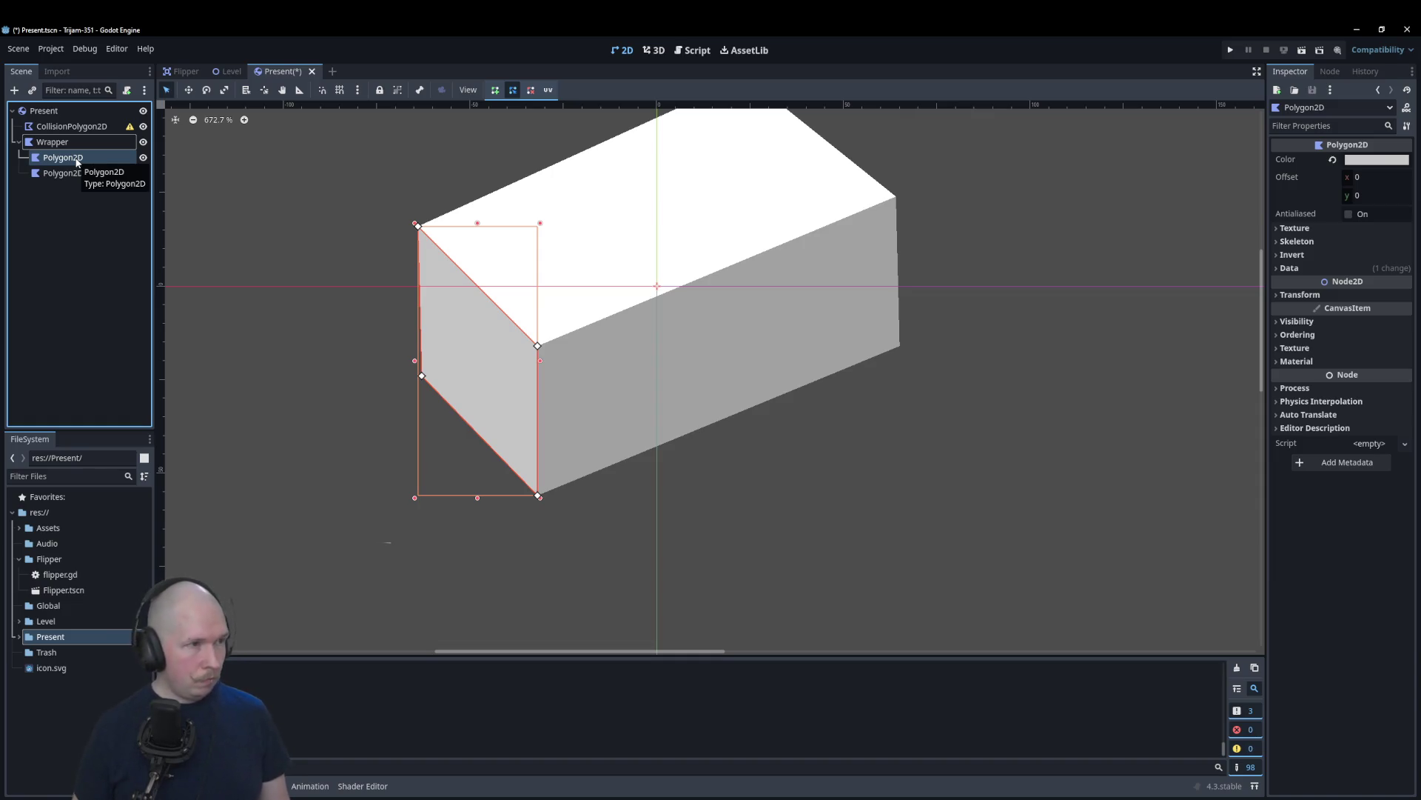
pyautogui.press('F2')
pyautogui.press('Return')
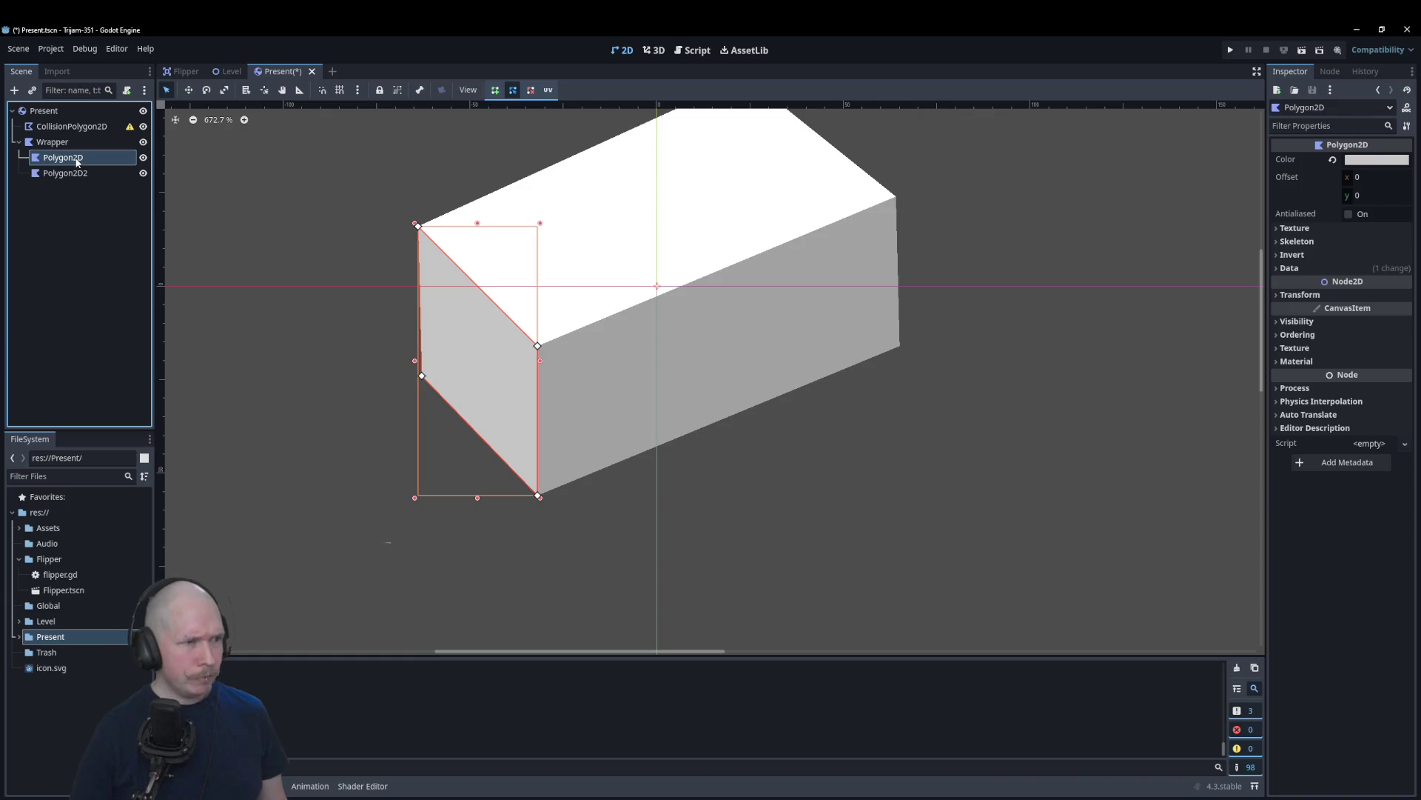
pyautogui.press('F2')
pyautogui.write('Wrapfront')
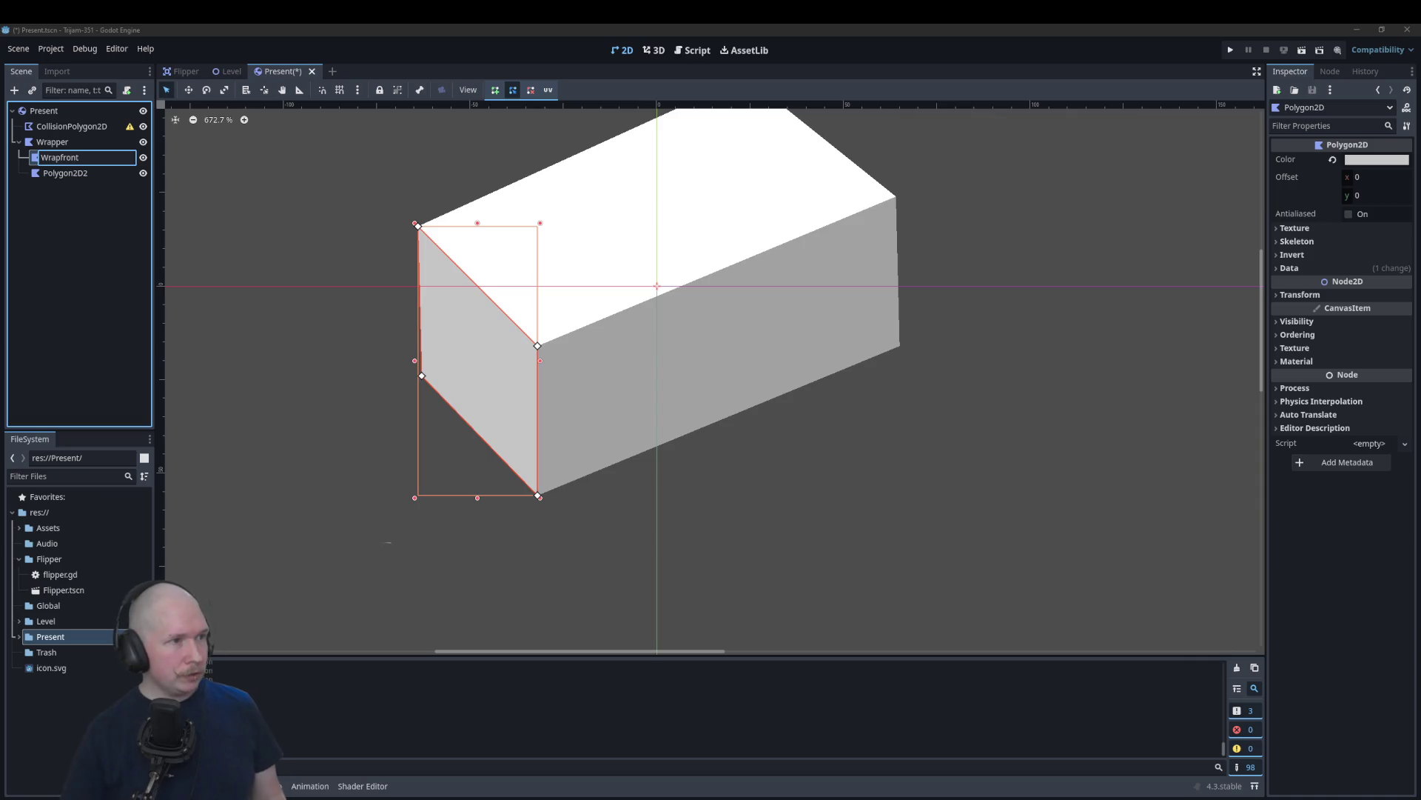
pyautogui.press('Return')
pyautogui.click(37, 172)
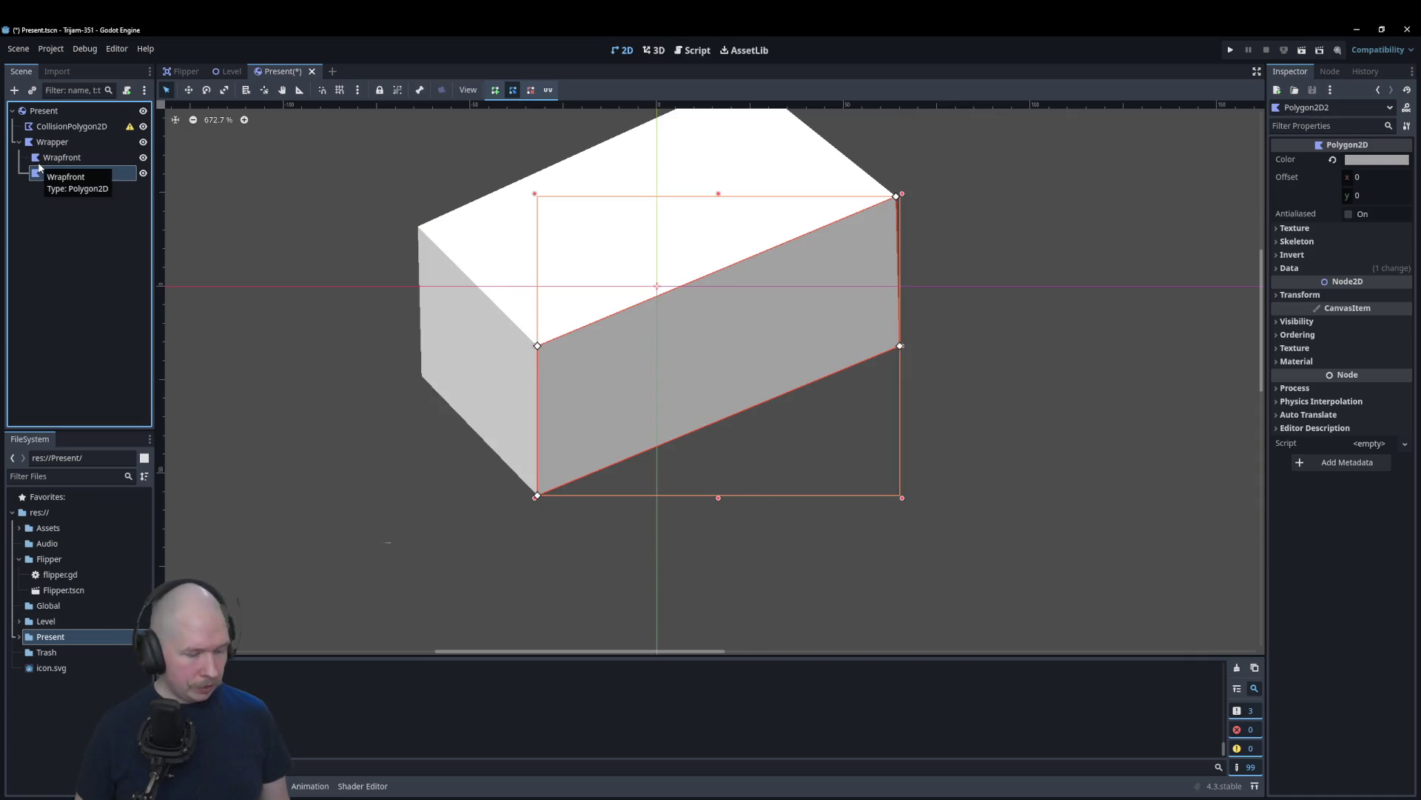
pyautogui.press('F2')
pyautogui.write('WrapSide')
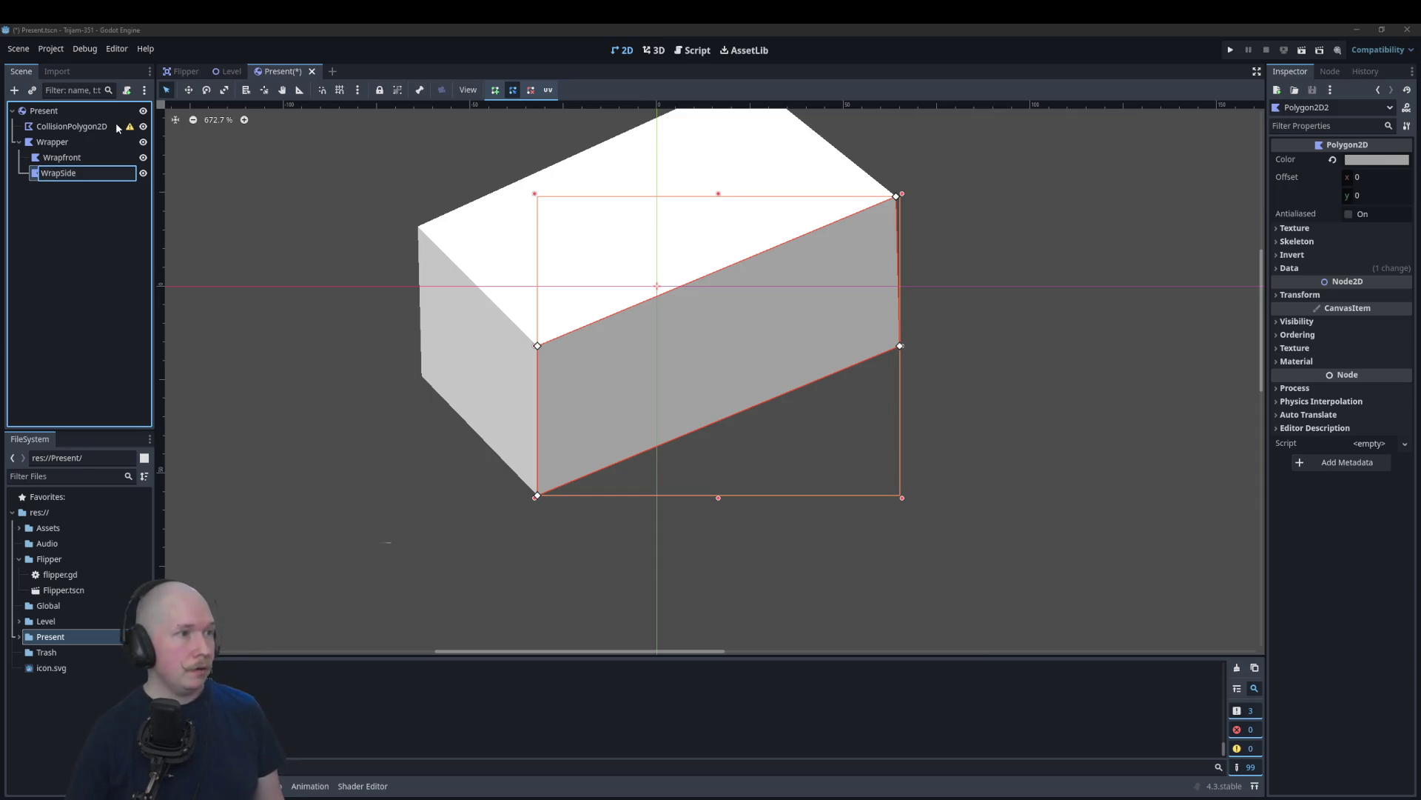
pyautogui.click(79, 158)
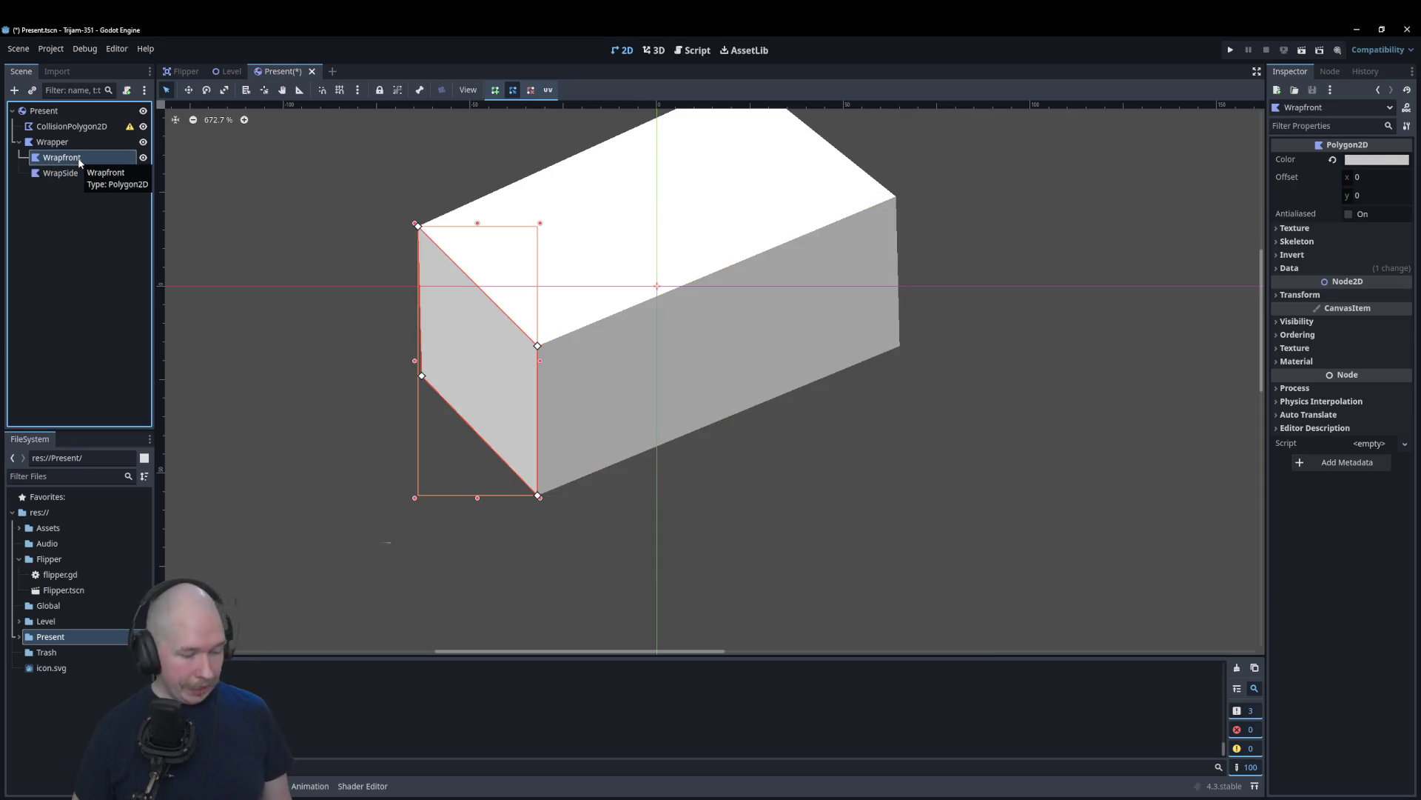
pyautogui.press('F2')
pyautogui.click(79, 158)
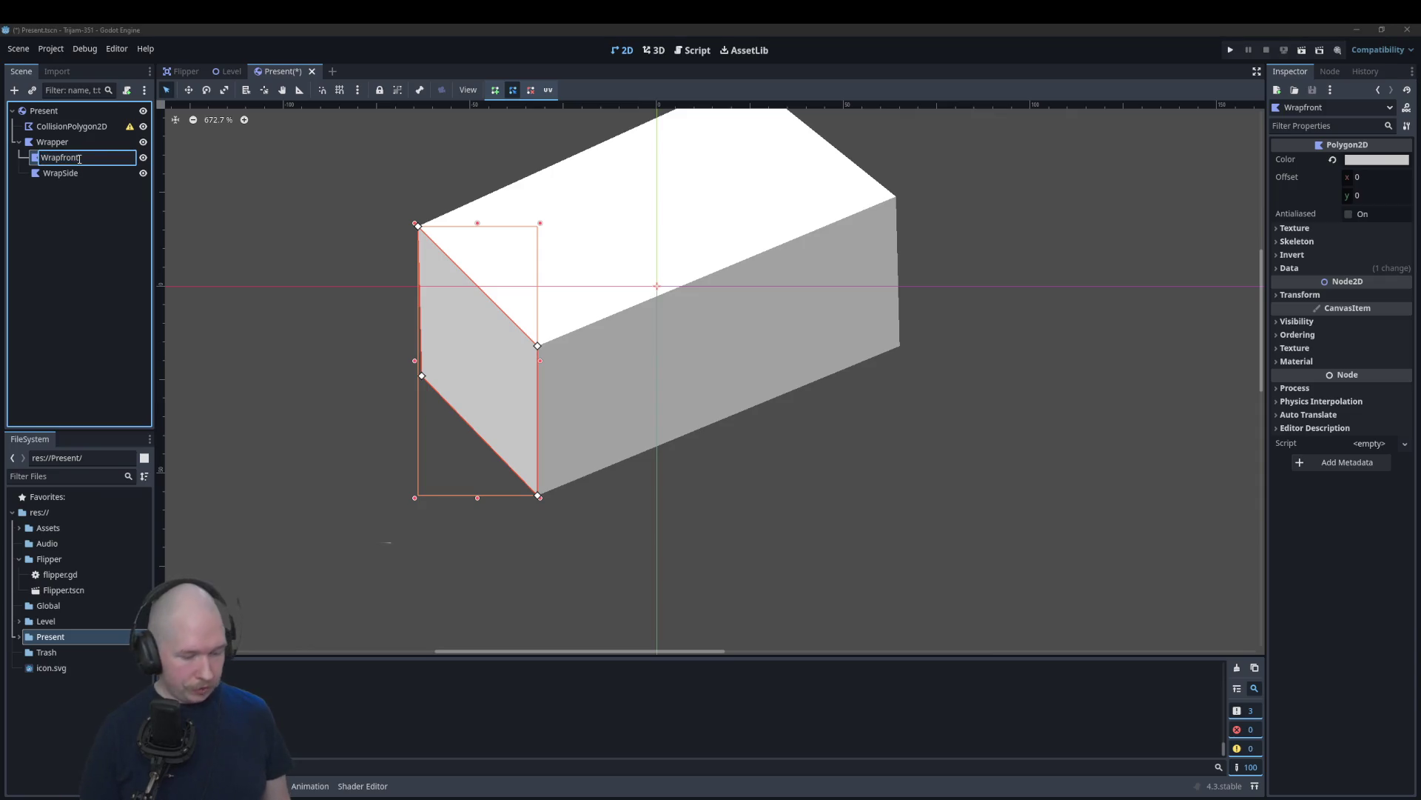
pyautogui.write('F')
pyautogui.press('Return')
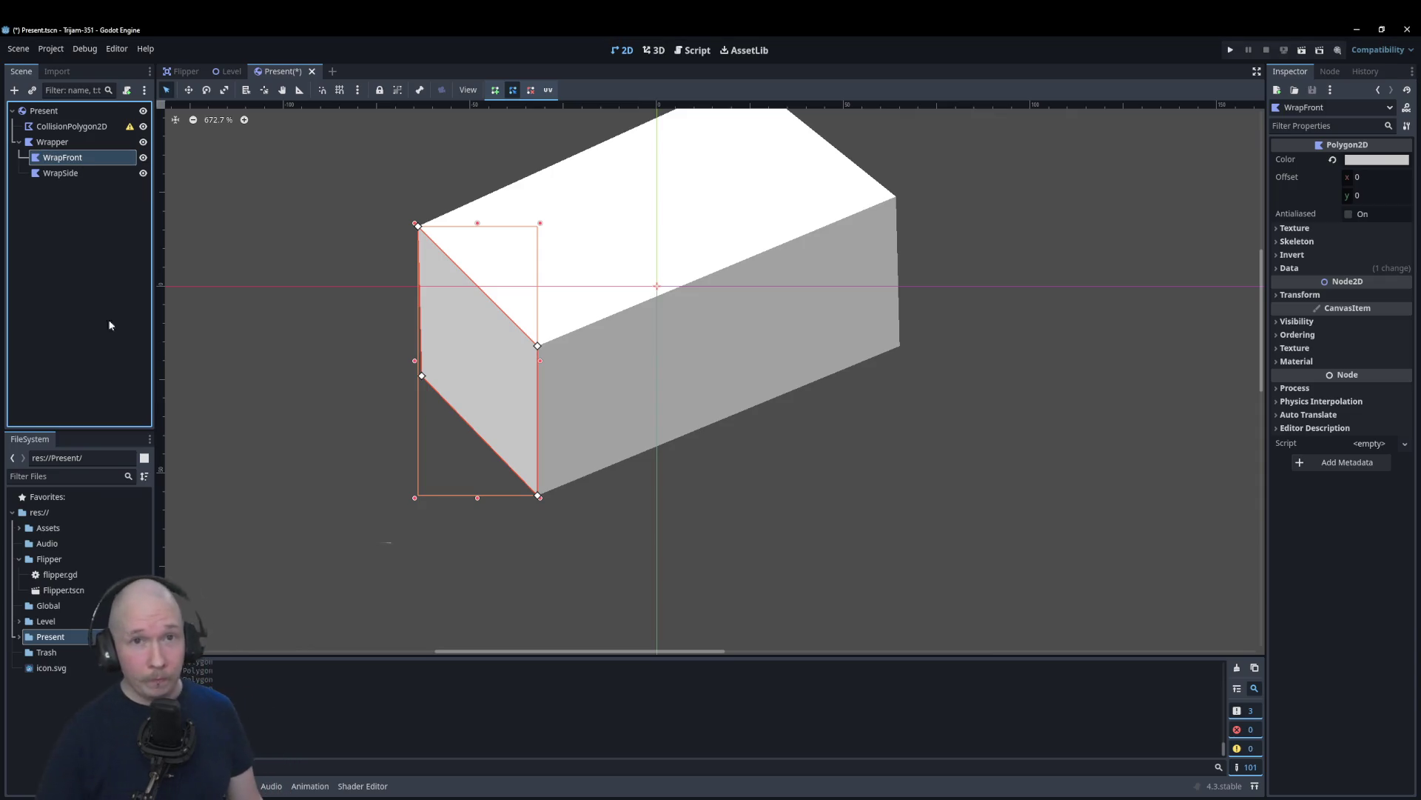
pyautogui.scroll(-3, 738, 516)
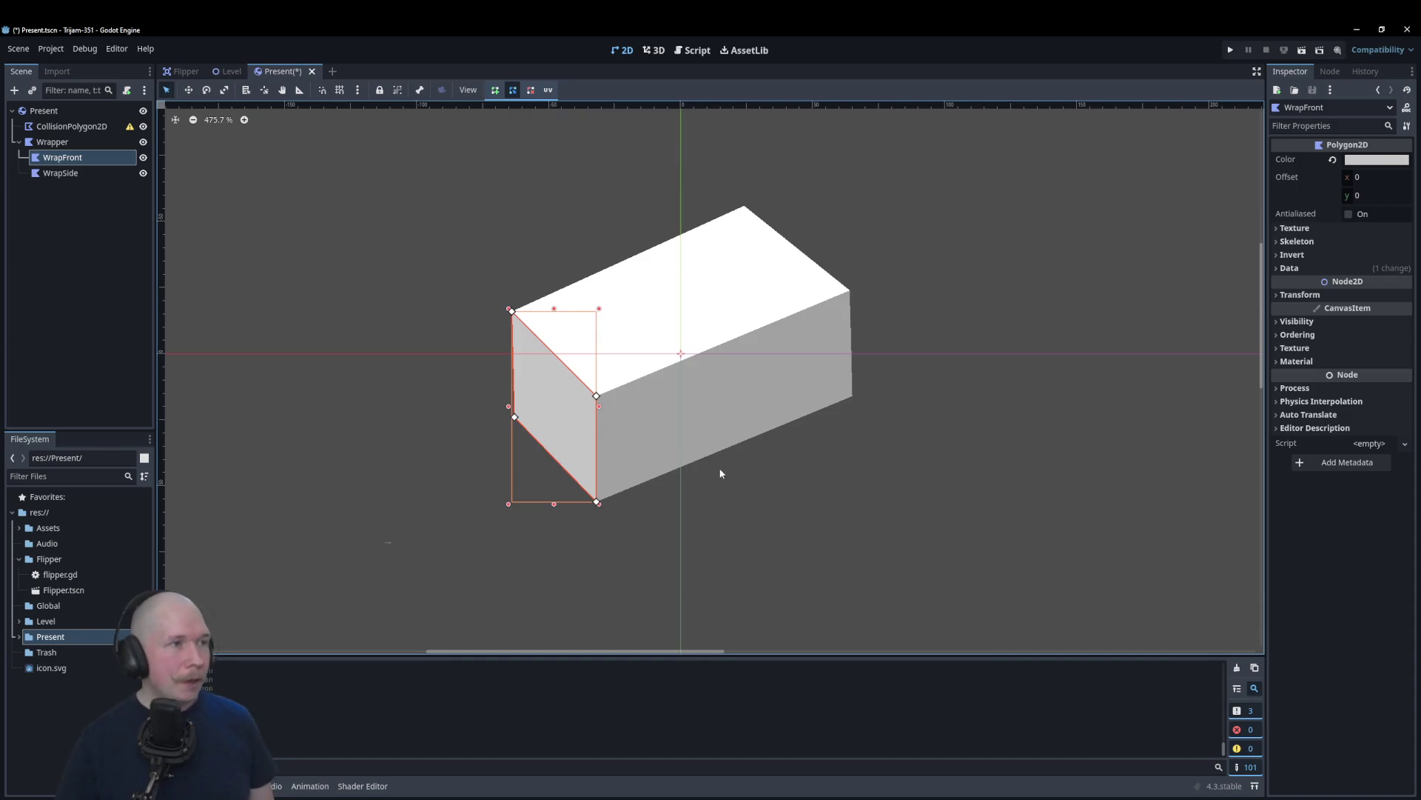
# Step: Redraw the CollisionPolygon2D through the box's six outer corners, closing it on the first point
pyautogui.click(72, 125)
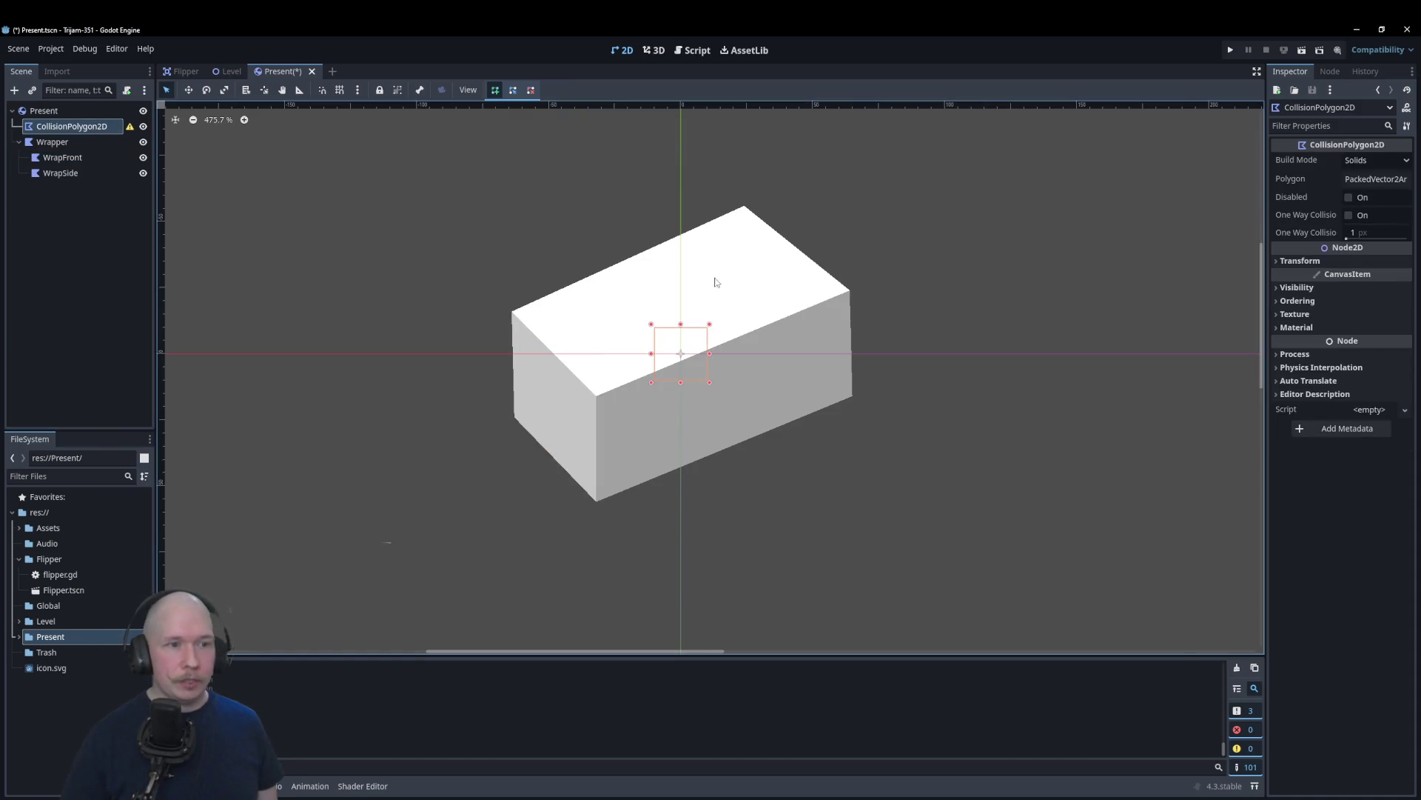
pyautogui.scroll(2, 468, 347)
pyautogui.click(463, 319)
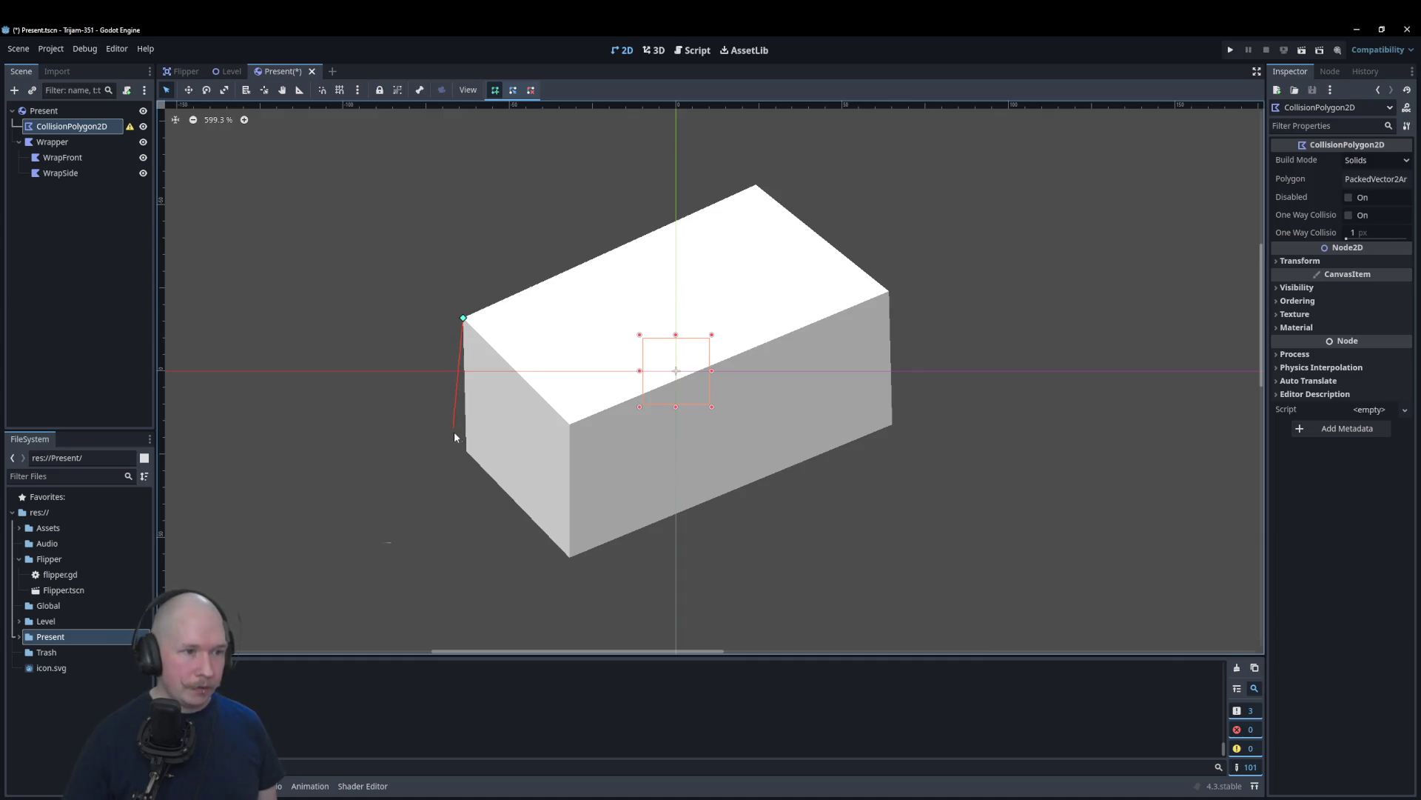
pyautogui.click(567, 557)
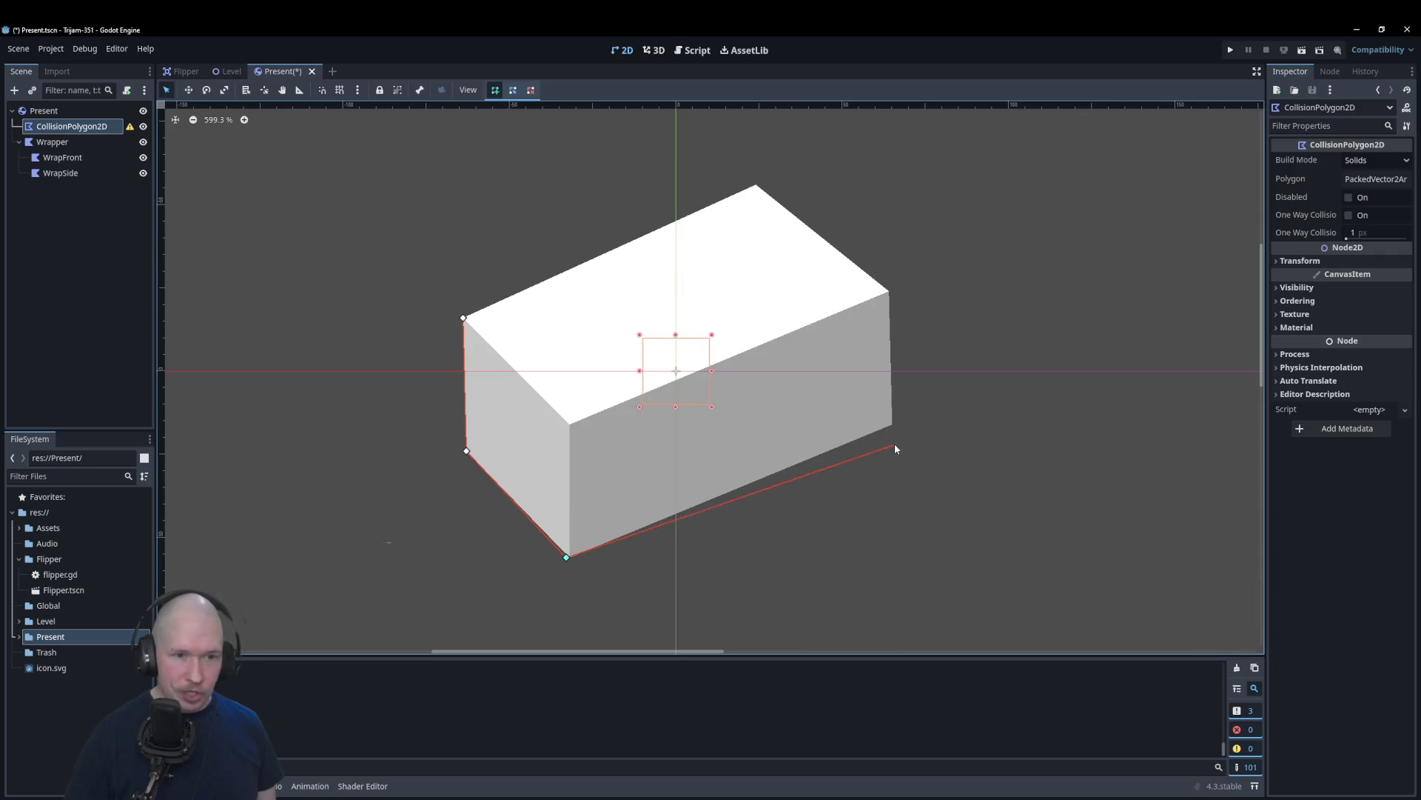
pyautogui.click(892, 425)
pyautogui.click(889, 290)
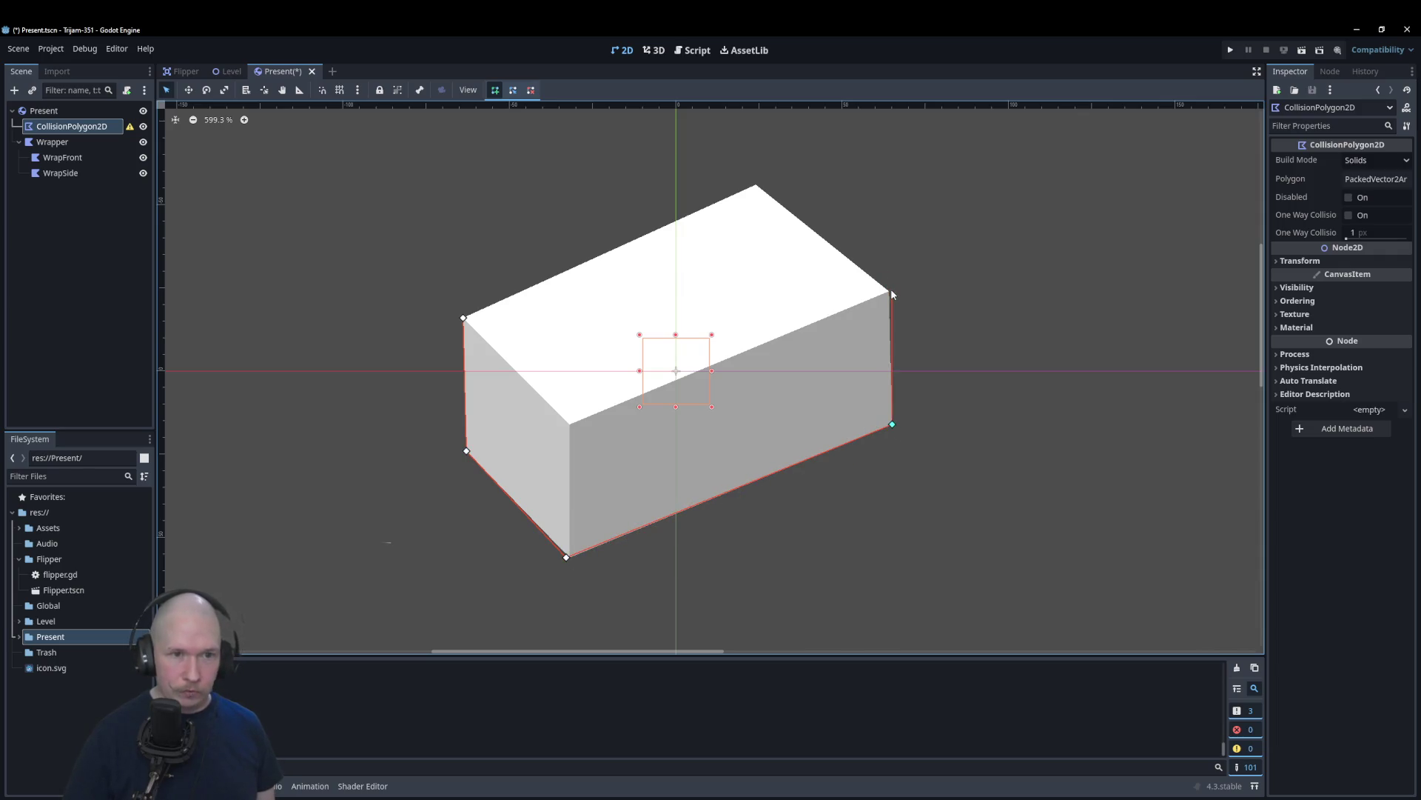
pyautogui.click(756, 184)
pyautogui.click(464, 318)
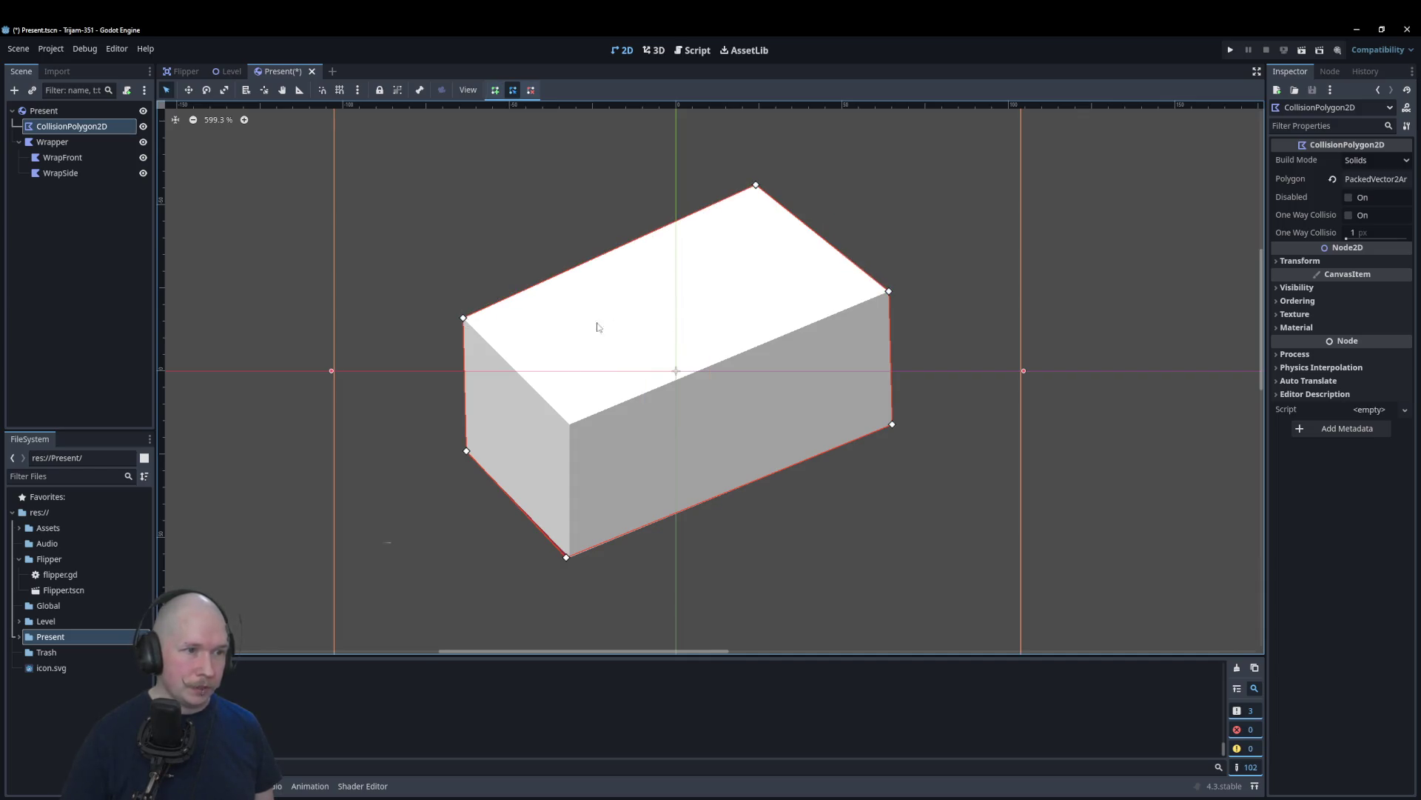
pyautogui.scroll(2, 561, 586)
pyautogui.scroll(3, 574, 545)
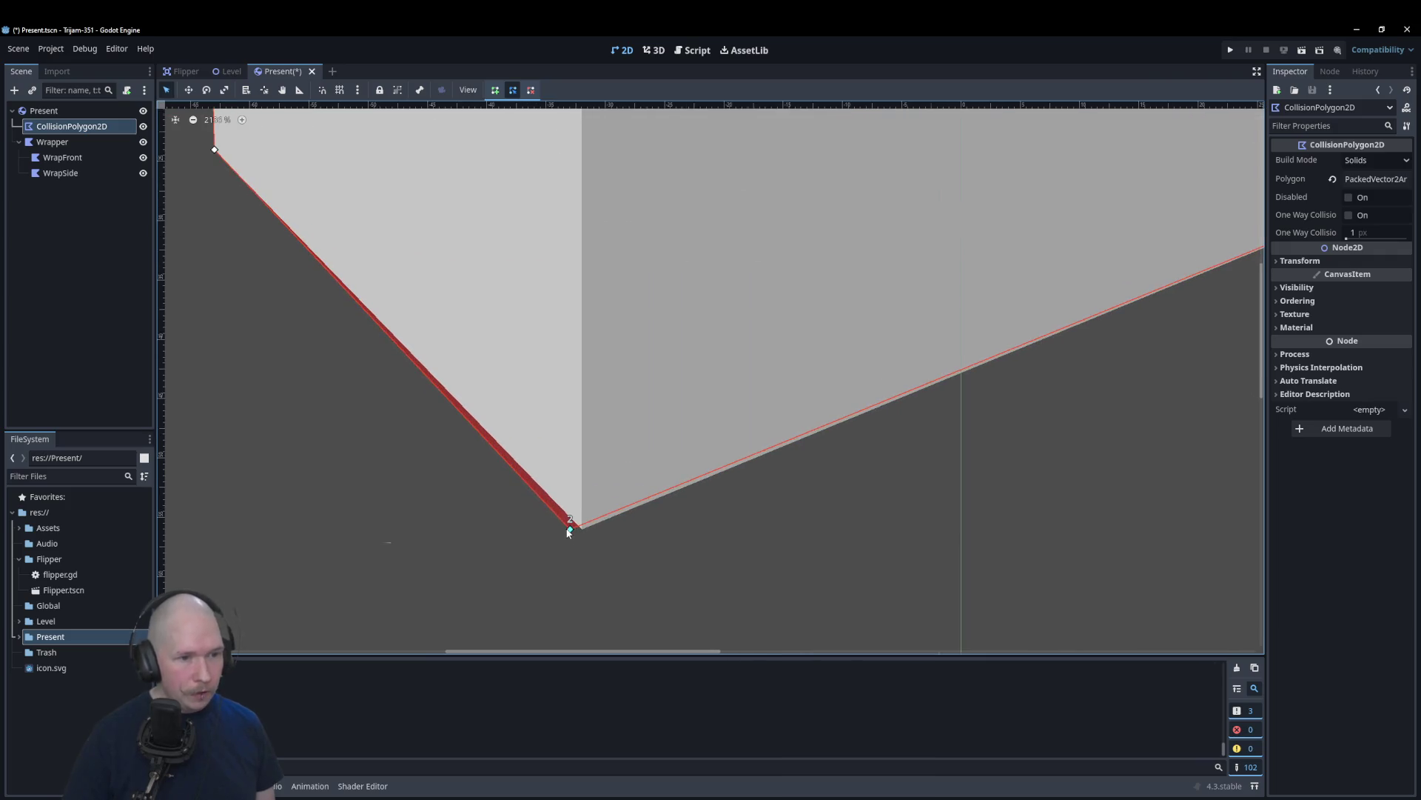
pyautogui.click(603, 544)
pyautogui.scroll(-4, 585, 533)
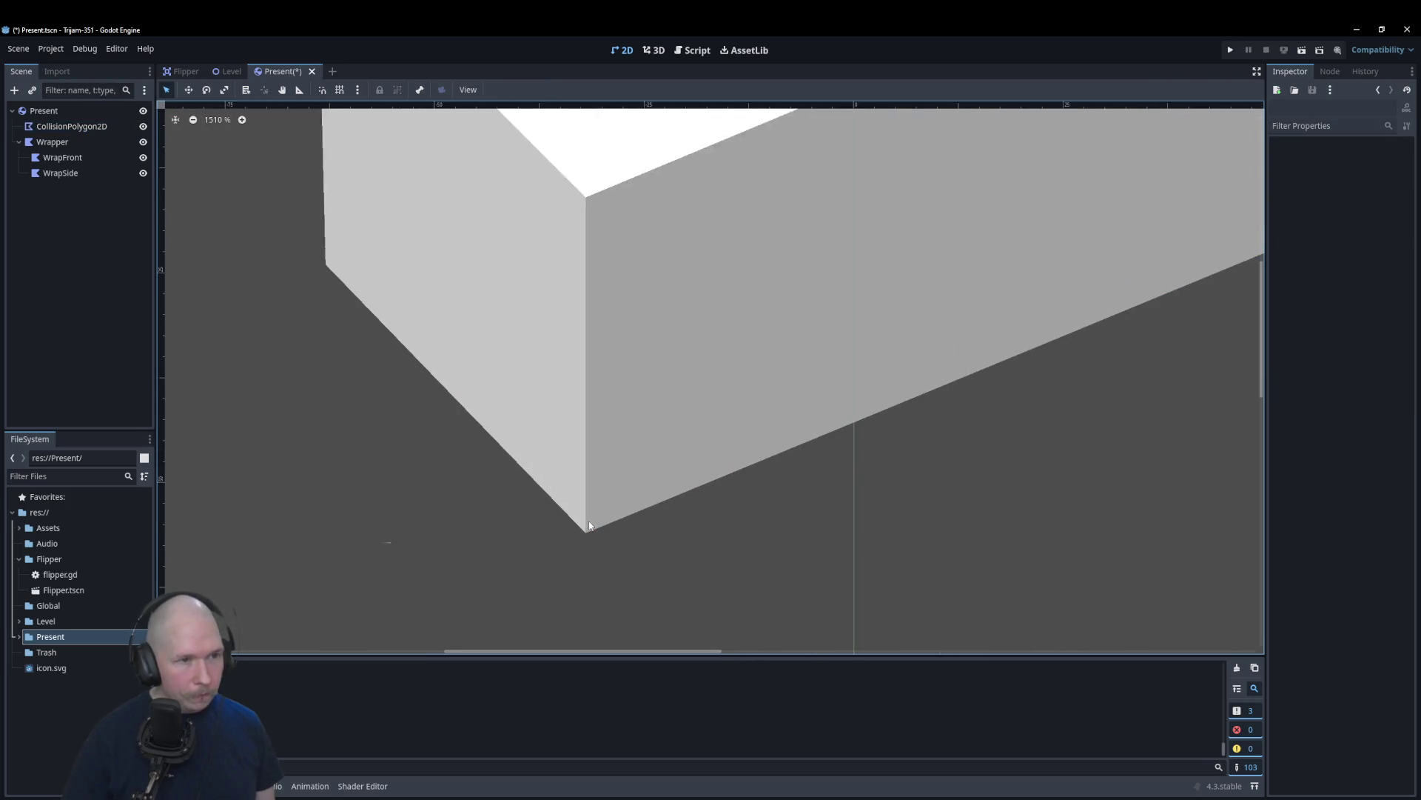
pyautogui.scroll(-5, 567, 515)
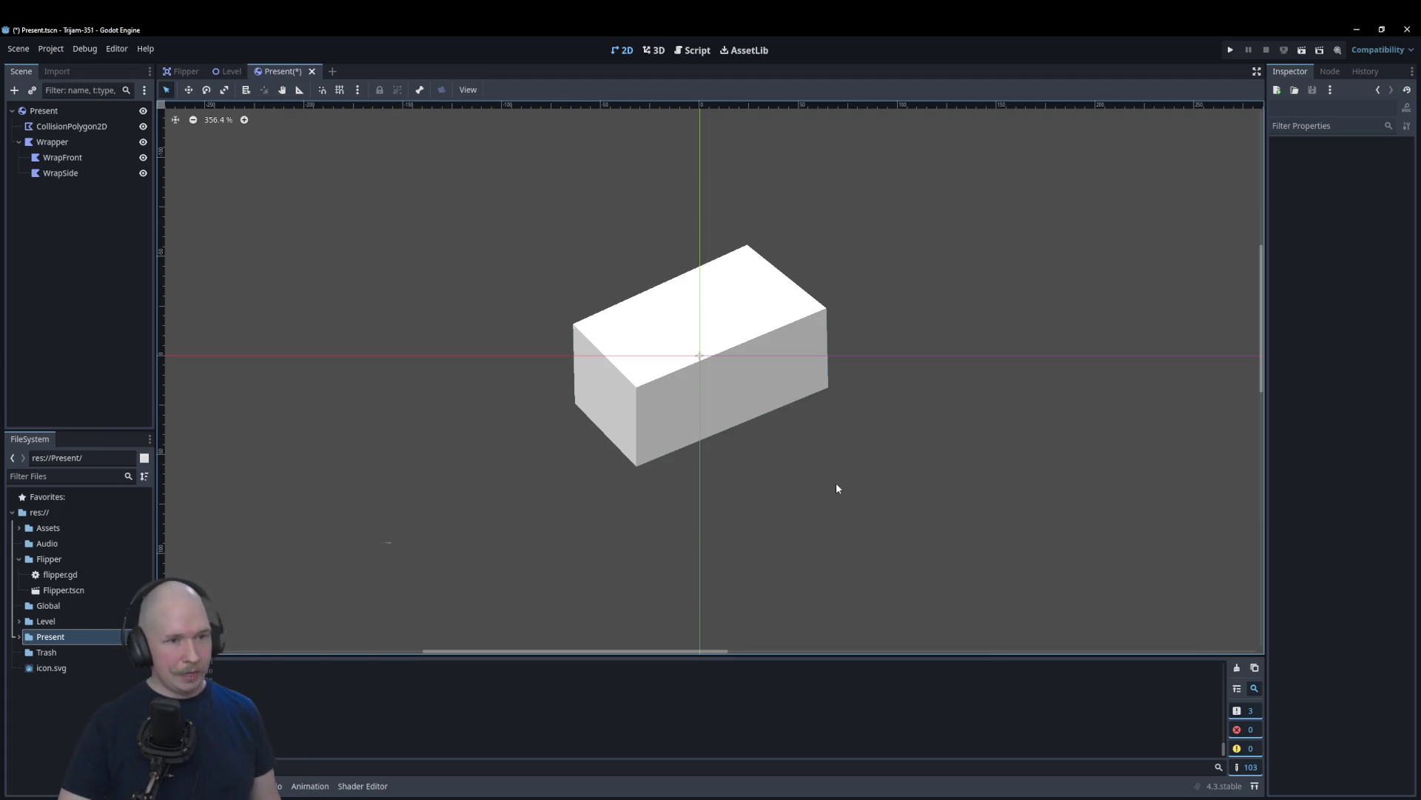
# Step: Lighten the WrapSide right face to pale grey dedede
pyautogui.scroll(-3, 428, 397)
pyautogui.scroll(3, 646, 252)
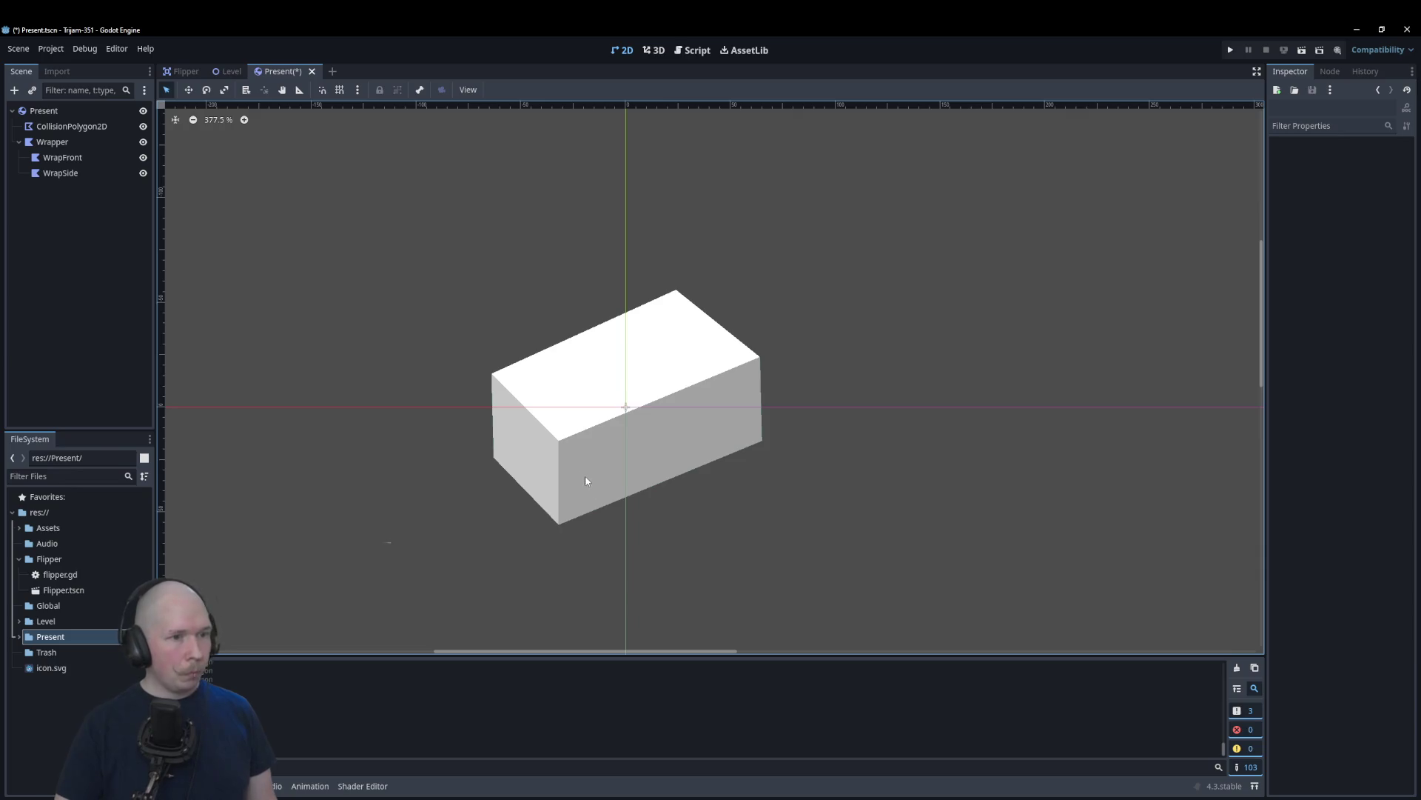
pyautogui.scroll(2, 592, 488)
pyautogui.click(646, 475)
pyautogui.click(1377, 159)
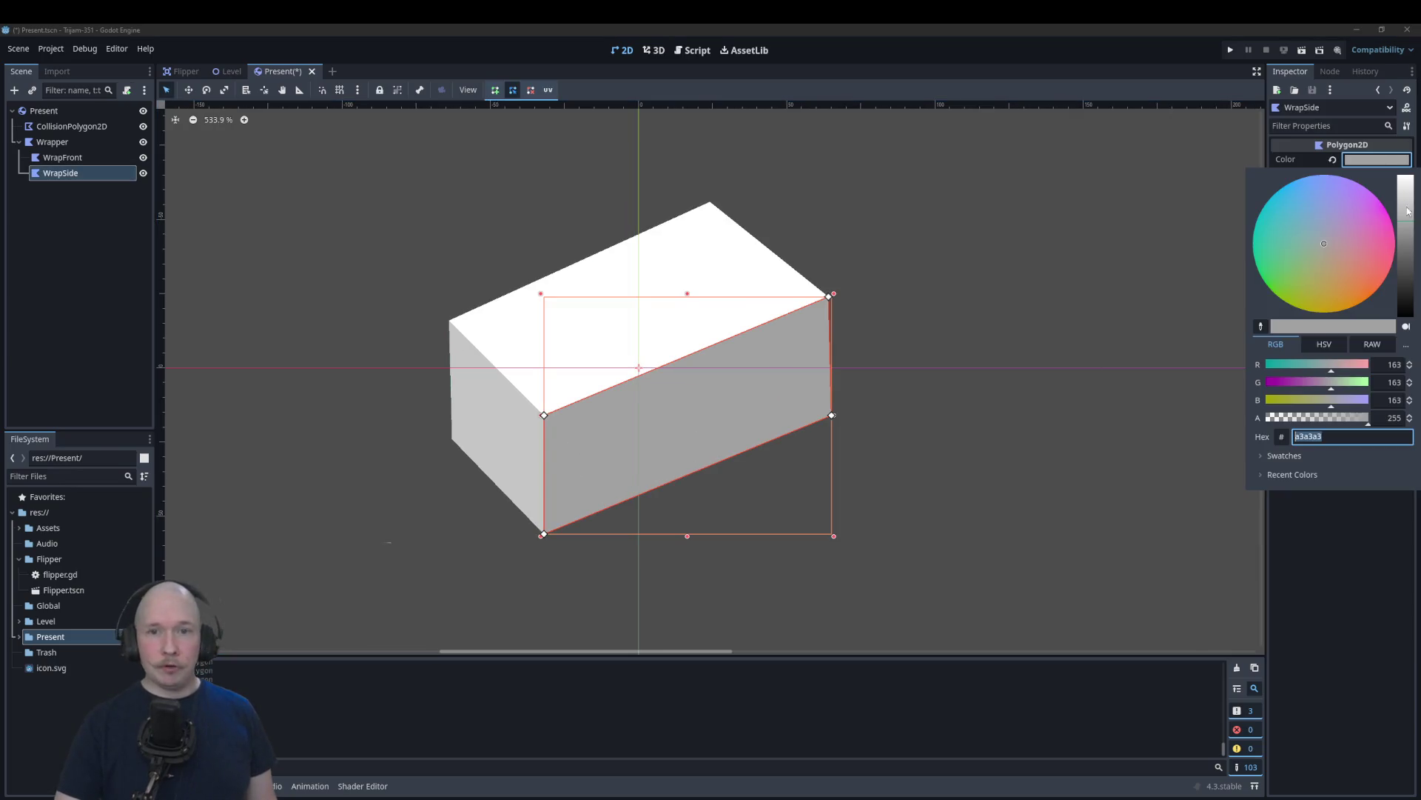
pyautogui.moveTo(1409, 215); pyautogui.dragTo(1408, 196)
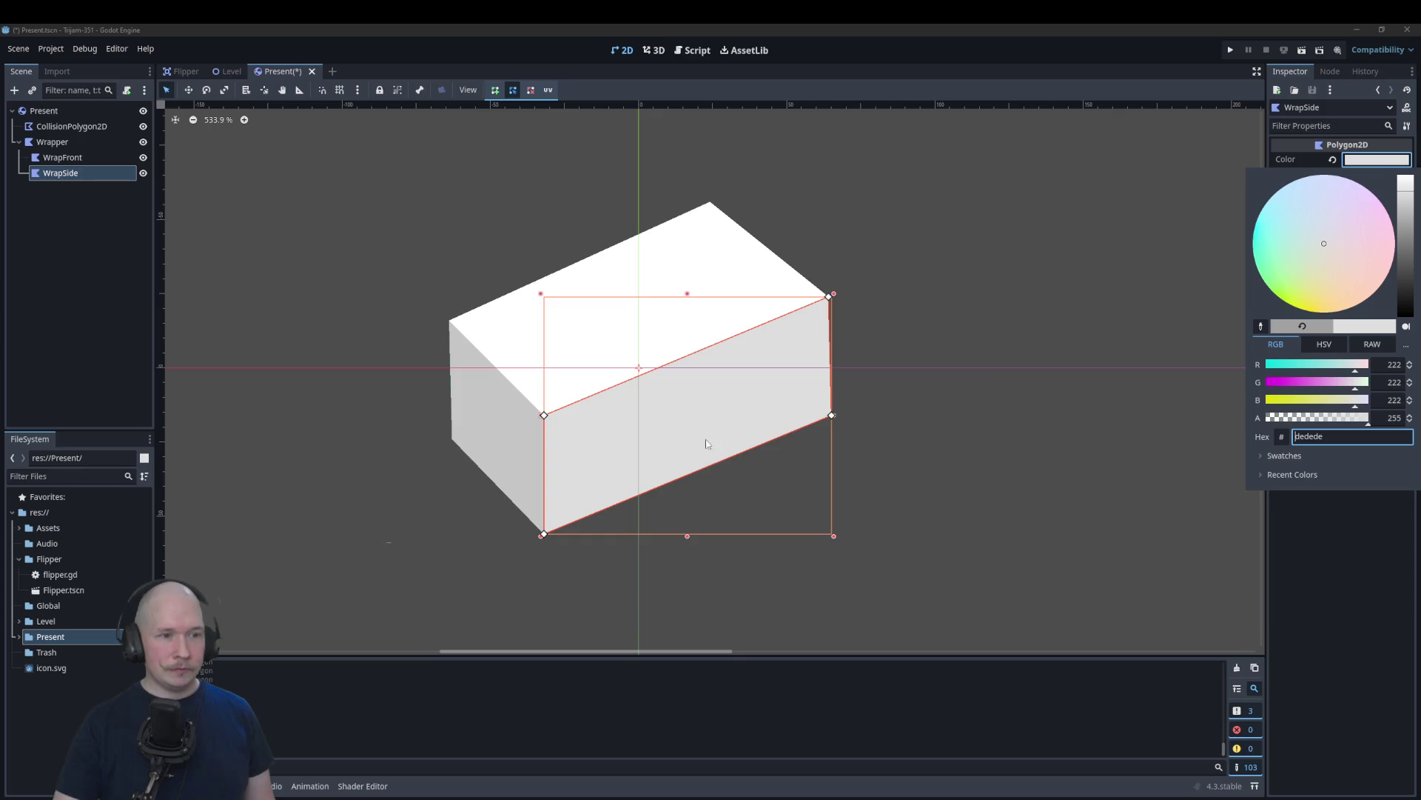
pyautogui.click(536, 451)
# Step: Lighten the WrapFront left face to a paler ececec grey
pyautogui.click(526, 459)
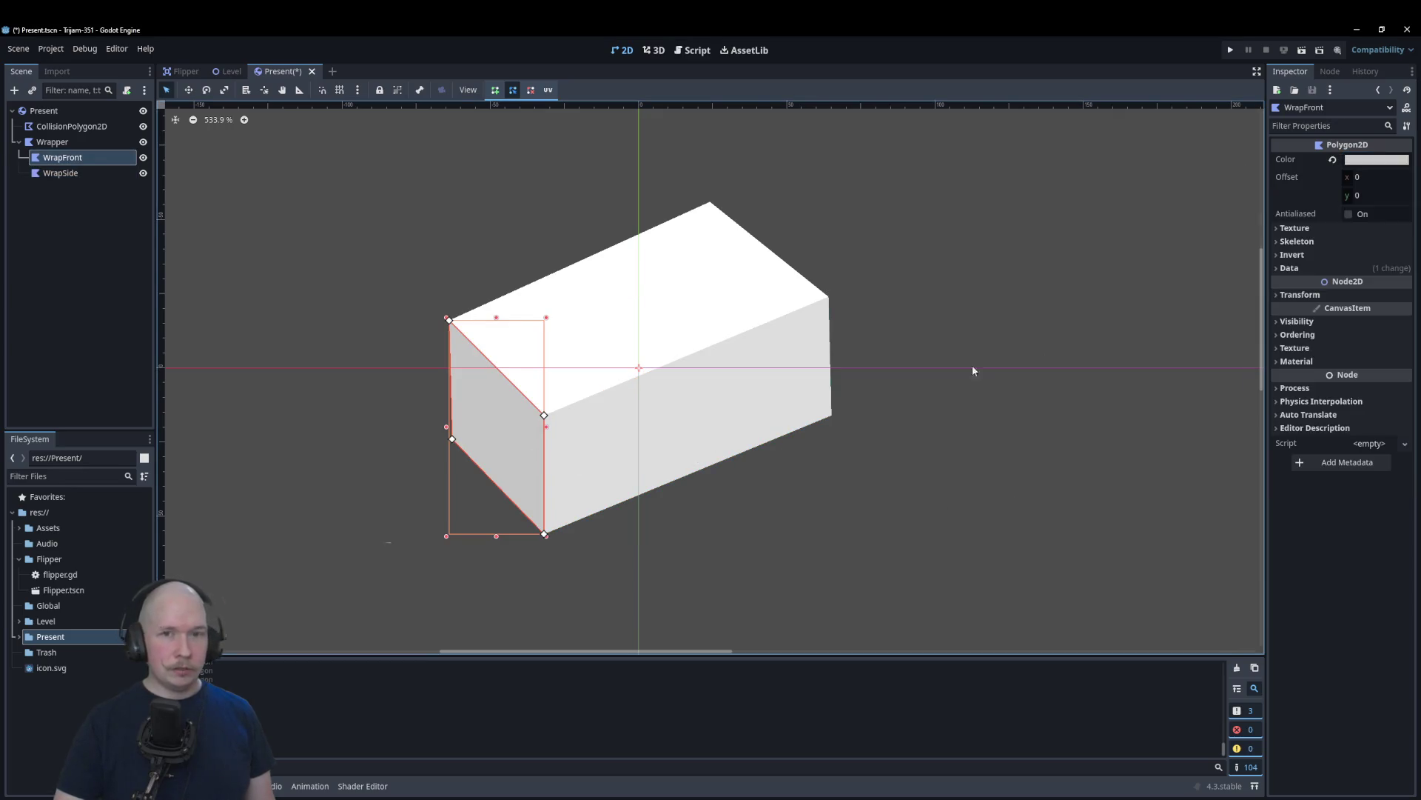
pyautogui.click(1362, 159)
pyautogui.moveTo(1412, 198); pyautogui.dragTo(1411, 185)
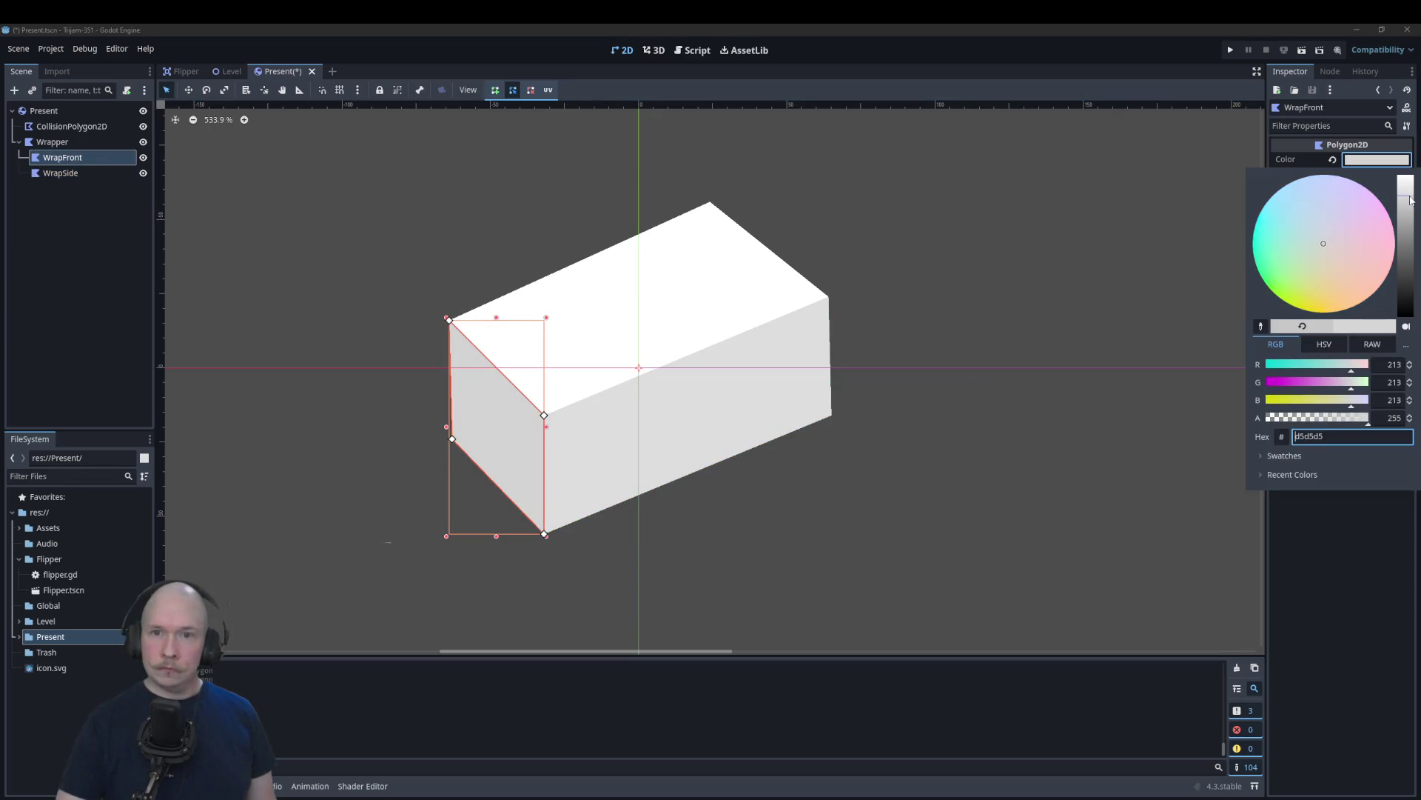
pyautogui.click(1145, 353)
pyautogui.scroll(-6, 333, 452)
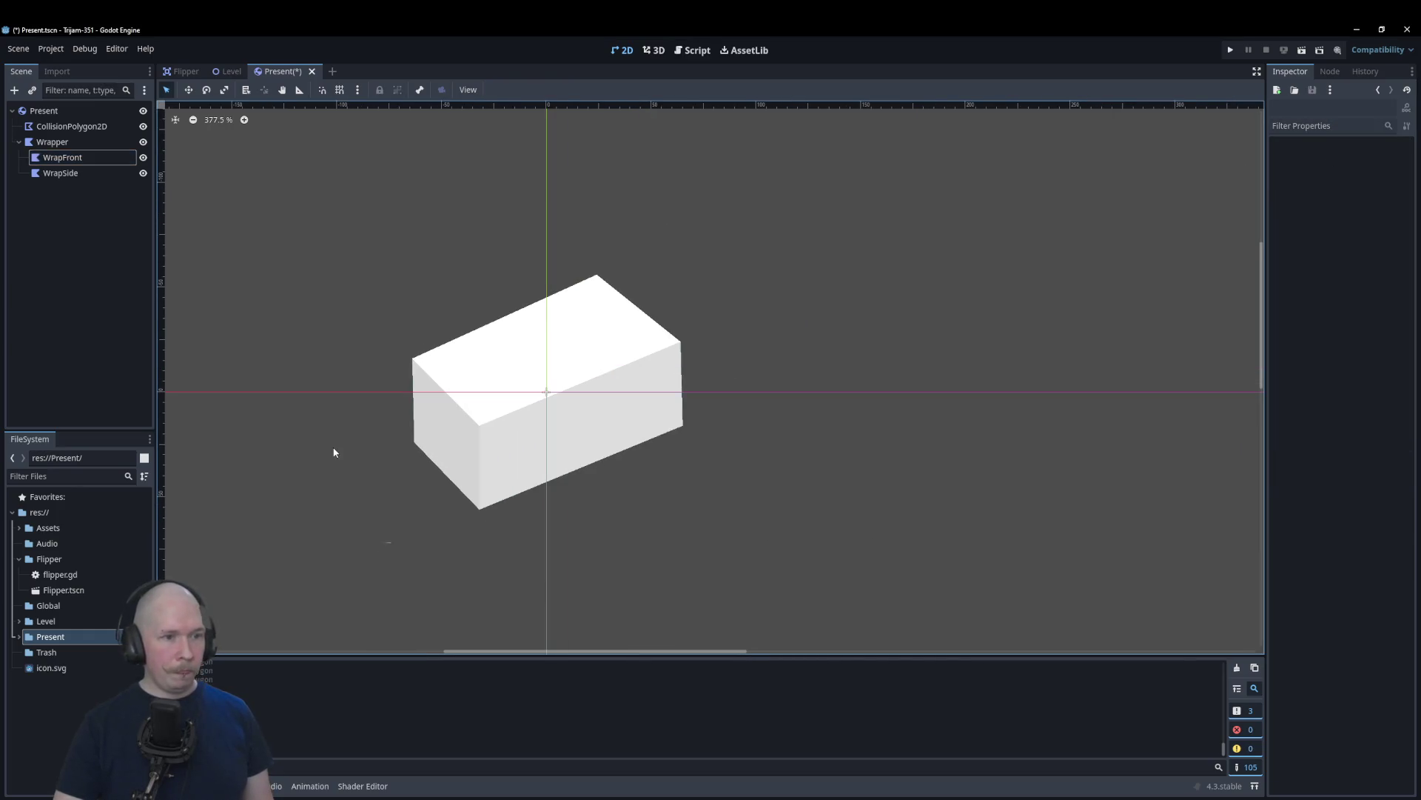
pyautogui.click(468, 453)
pyautogui.click(1406, 161)
pyautogui.moveTo(1411, 200); pyautogui.dragTo(1411, 187)
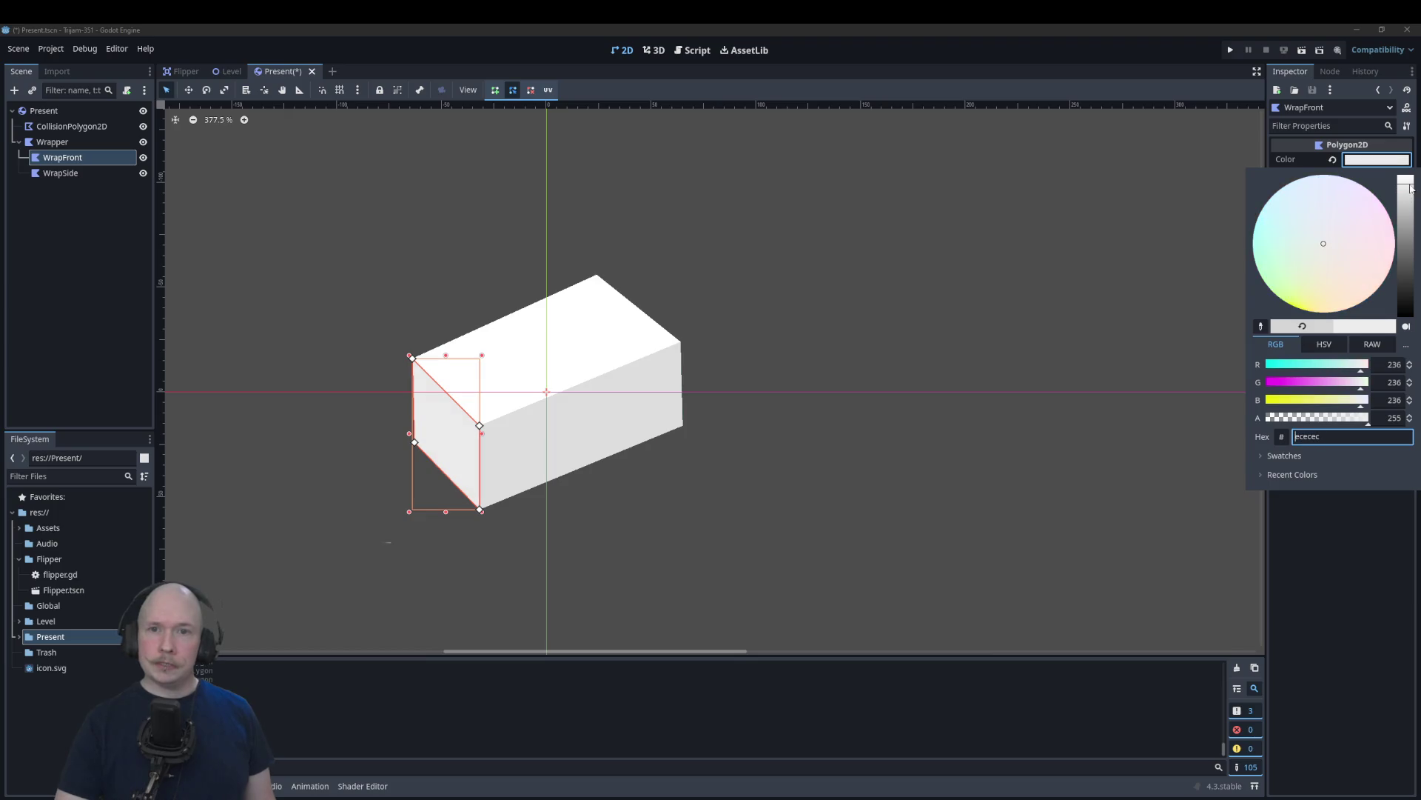
pyautogui.click(985, 361)
pyautogui.click(688, 530)
# Step: Collapse the Wrapper group in the Scene tree and select the Present root node
pyautogui.scroll(-2, 821, 536)
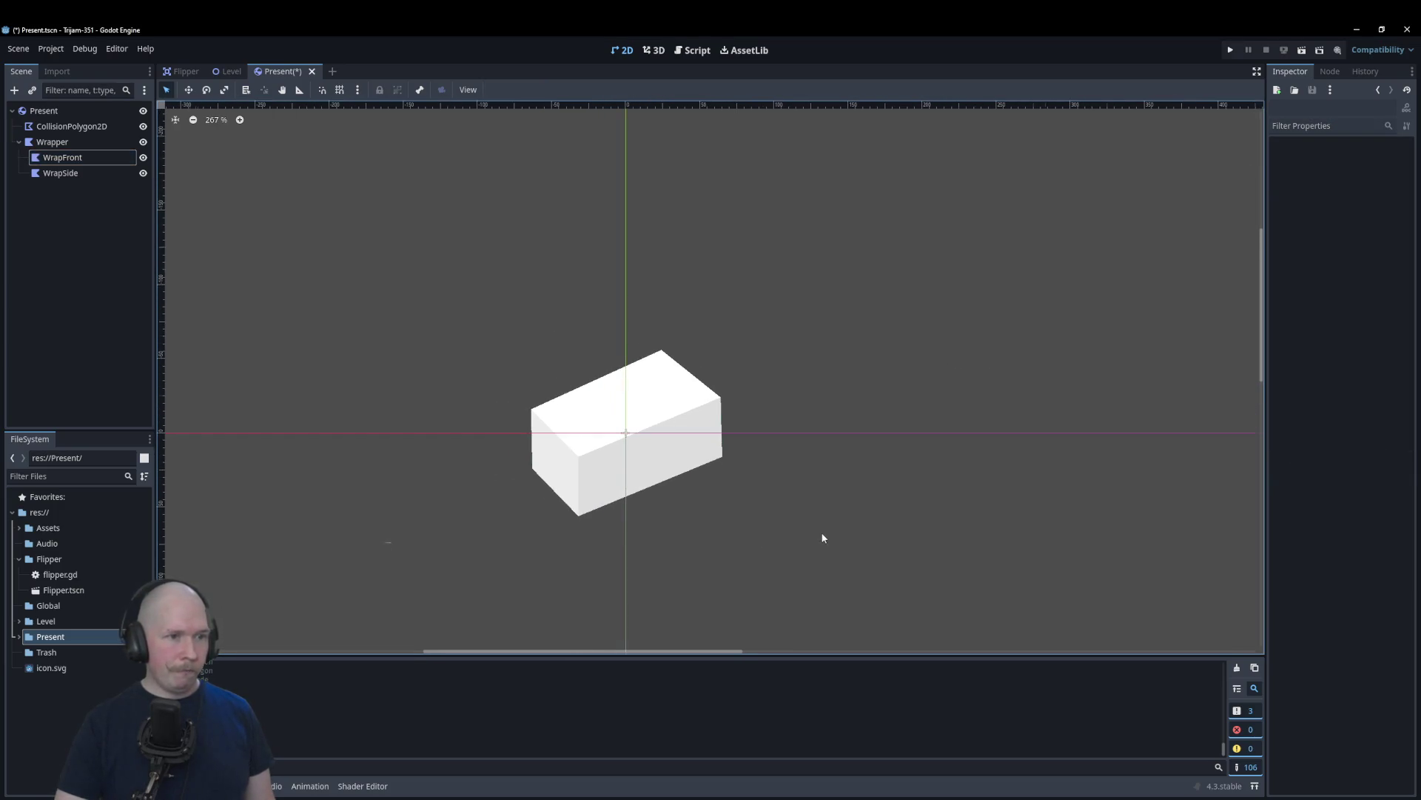
pyautogui.scroll(2, 630, 533)
pyautogui.scroll(2, 616, 218)
pyautogui.scroll(-2, 616, 216)
pyautogui.scroll(2, 655, 502)
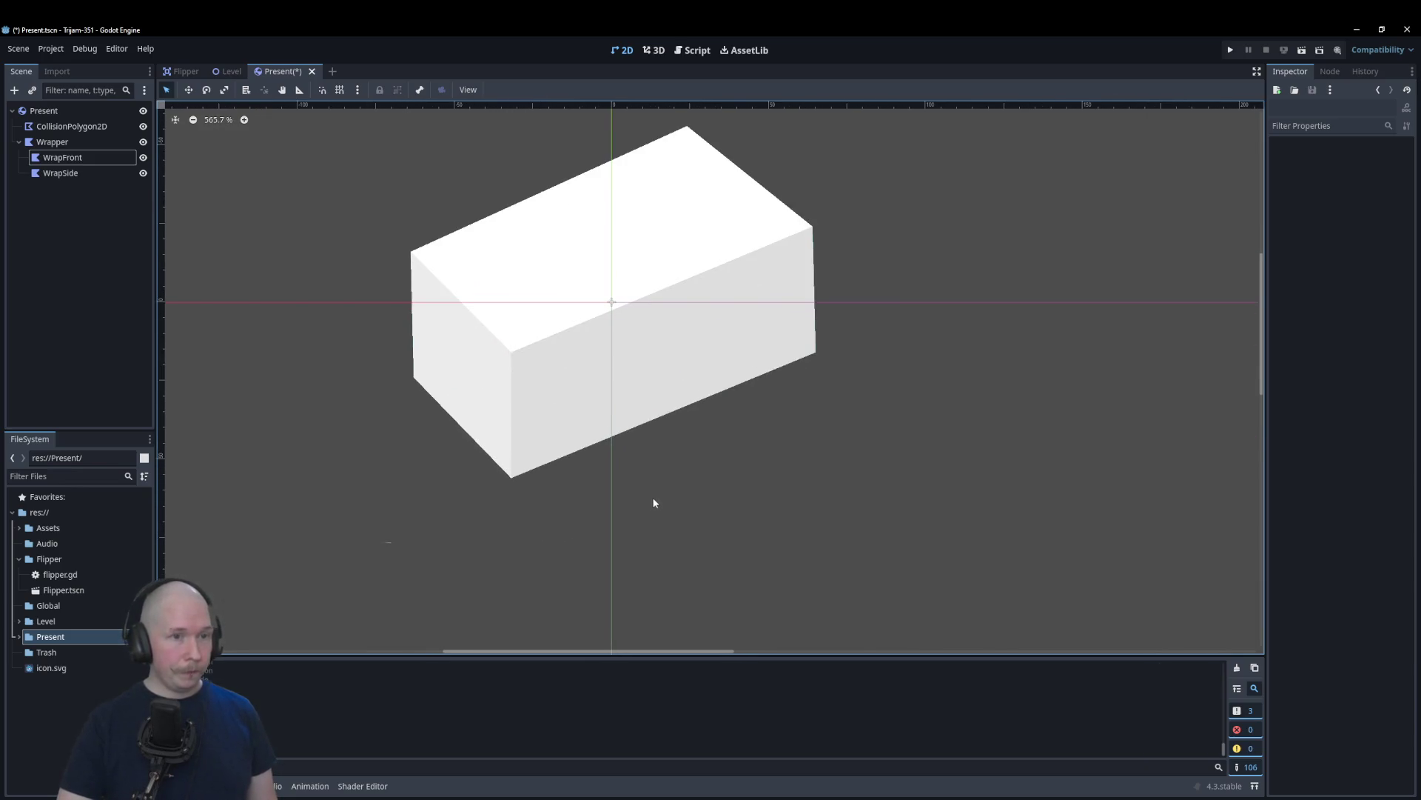
pyautogui.click(19, 142)
pyautogui.click(37, 112)
# Step: Create a Polygon2D child under Present and rename it 'Ribbon'
pyautogui.rightClick(37, 111)
pyautogui.click(95, 126)
pyautogui.press('Return')
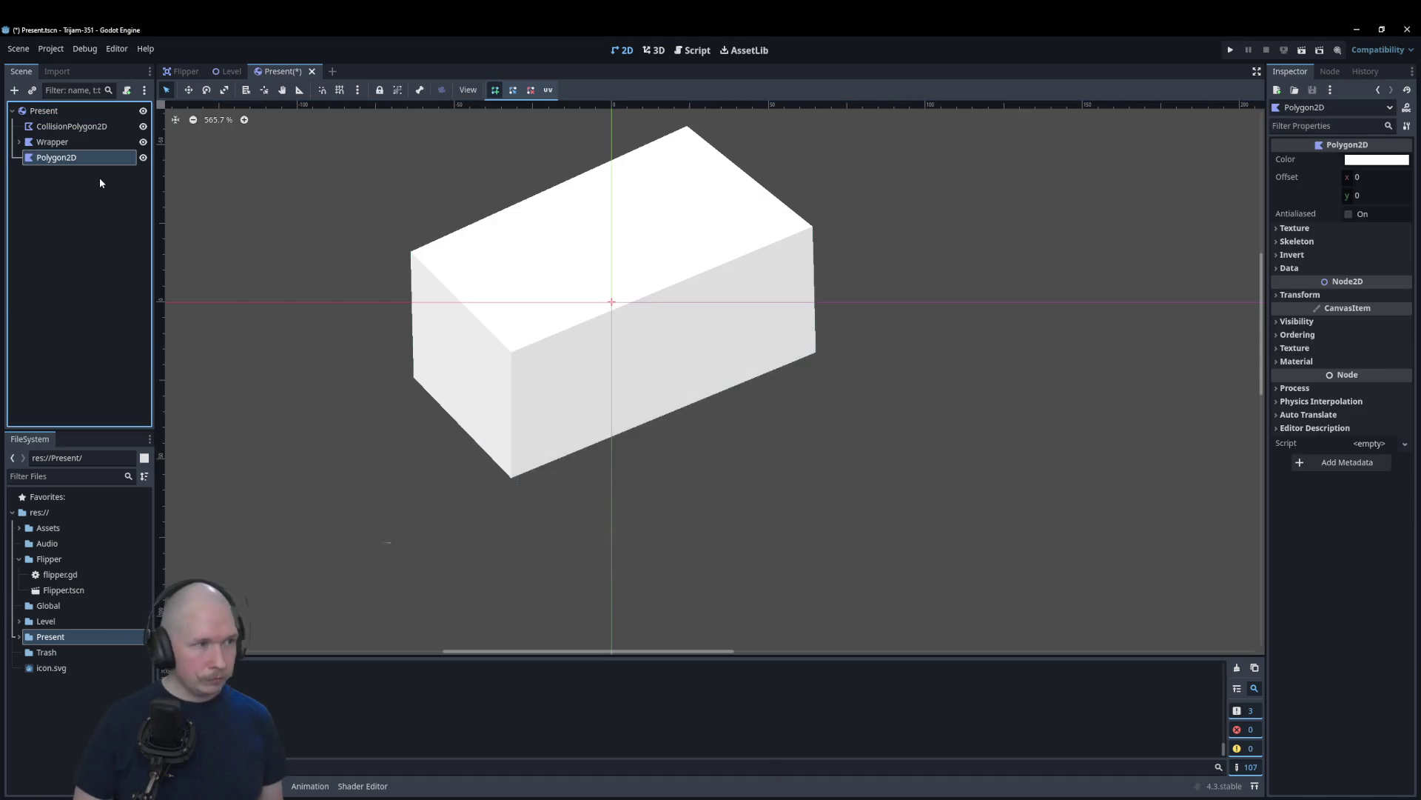
pyautogui.press('F2')
pyautogui.write('Ribbon')
pyautogui.press('Return')
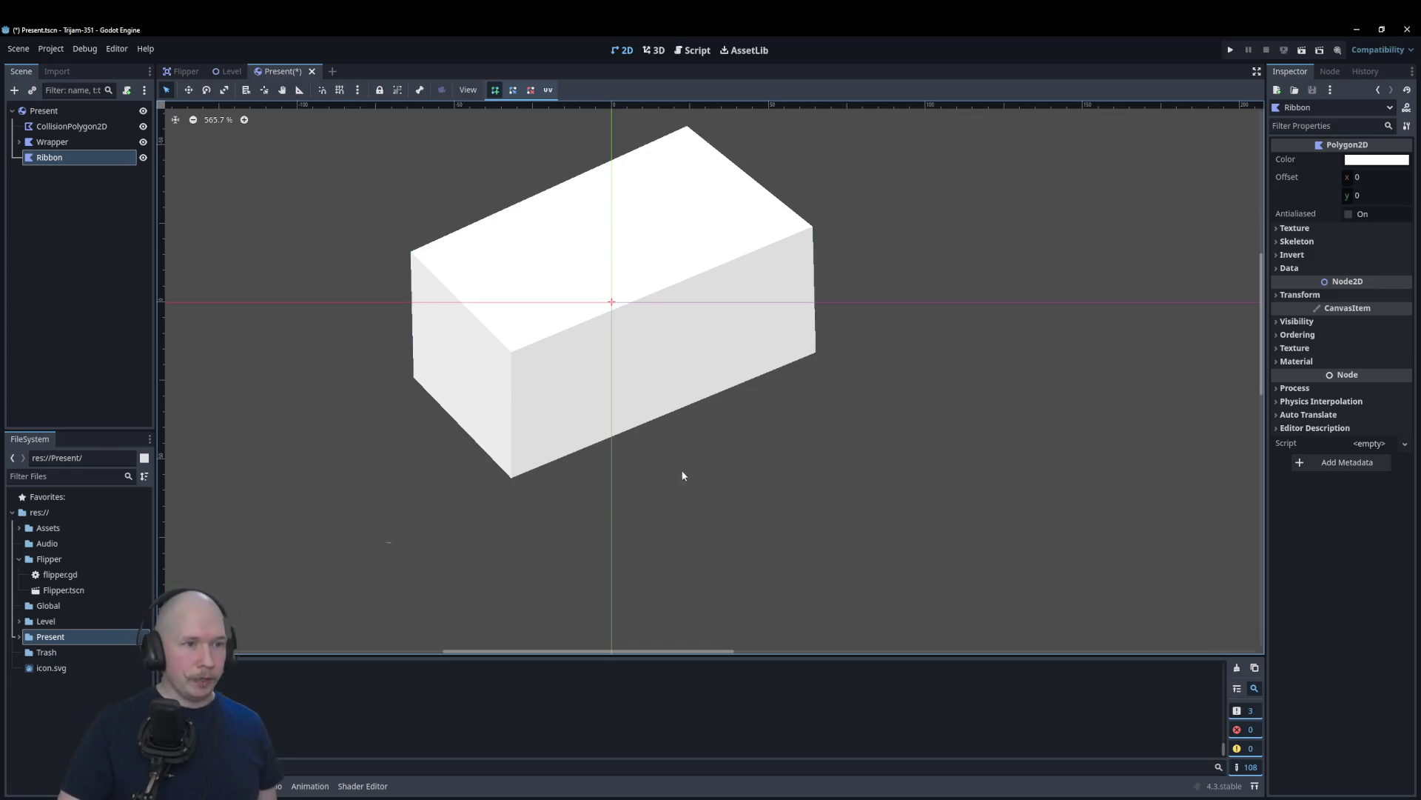
pyautogui.scroll(5, 444, 400)
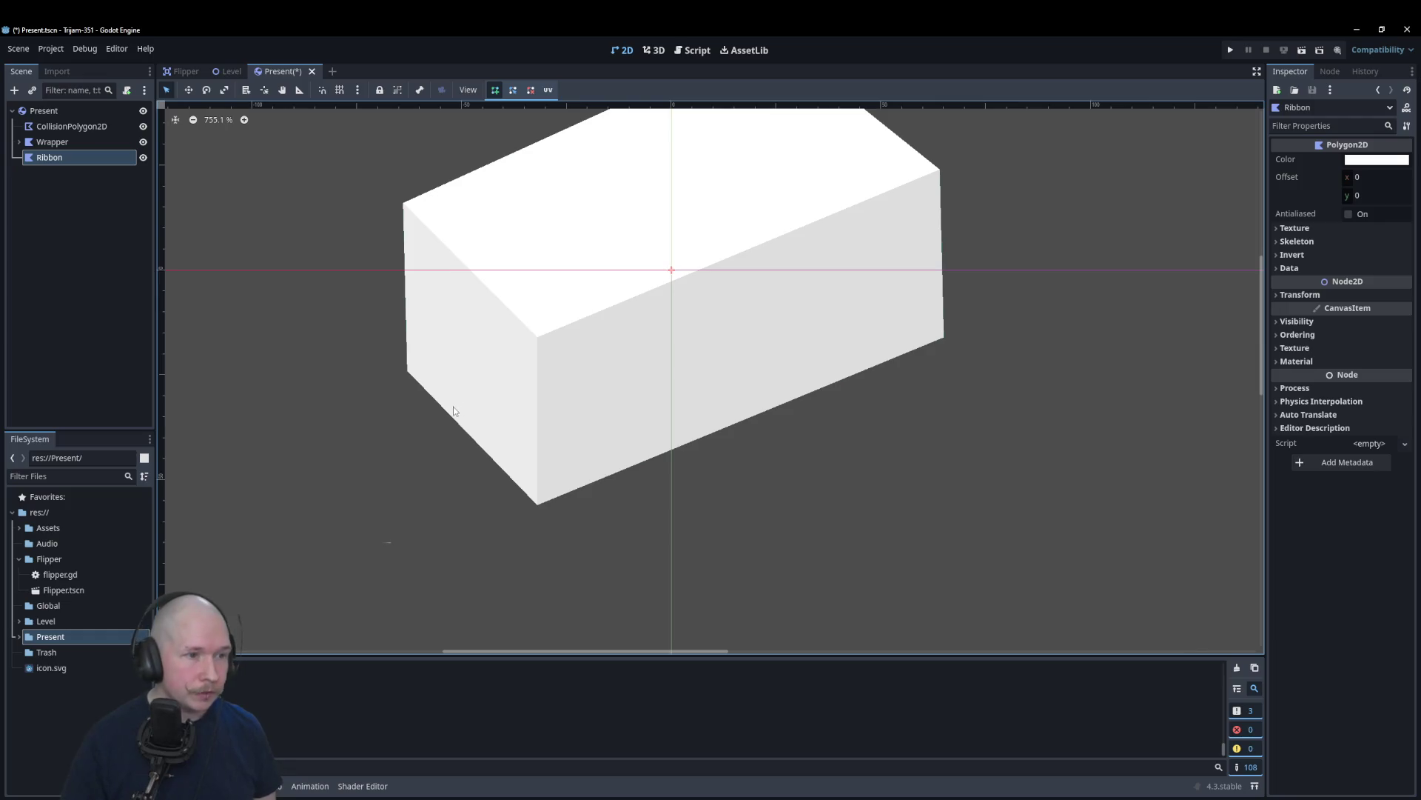
pyautogui.scroll(-2, 633, 194)
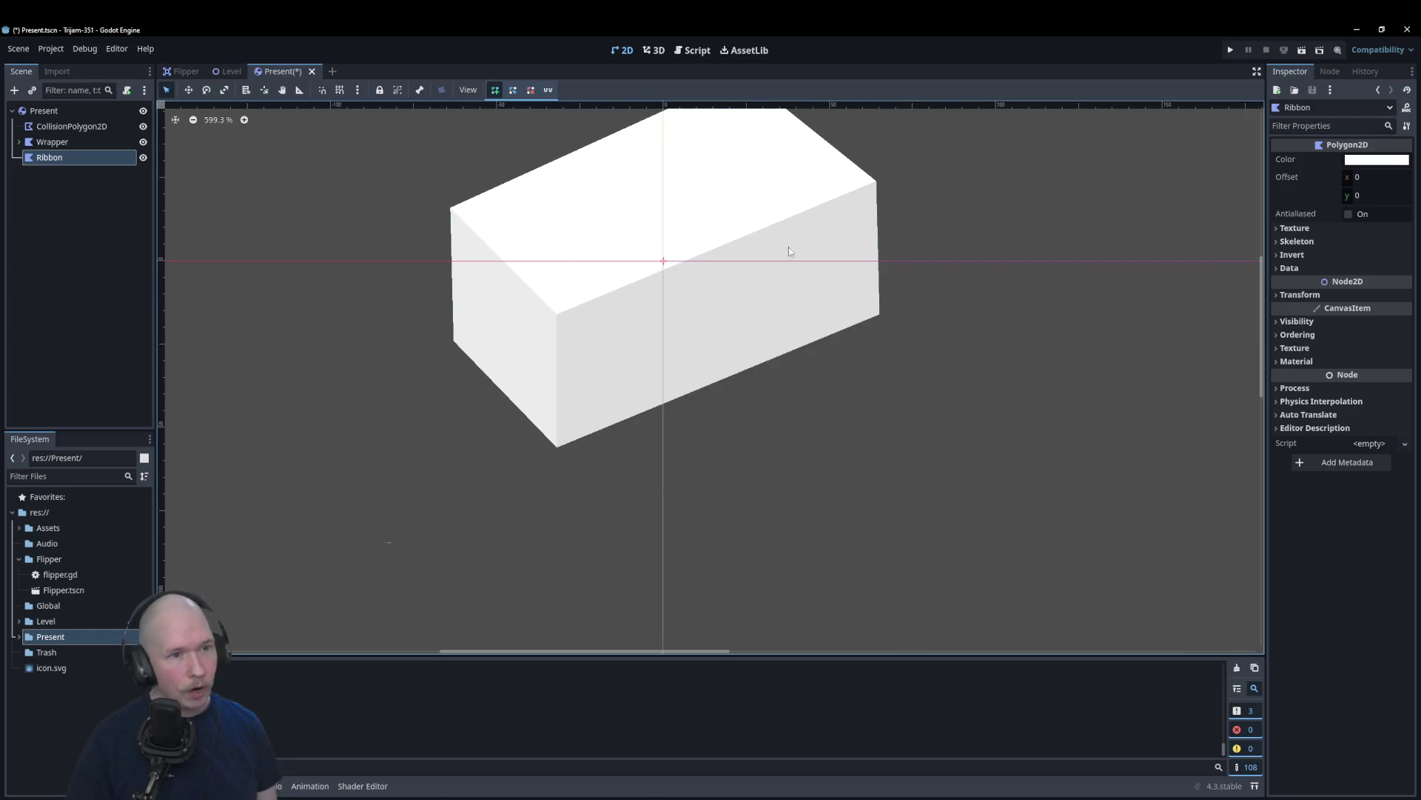
pyautogui.scroll(-1, 813, 211)
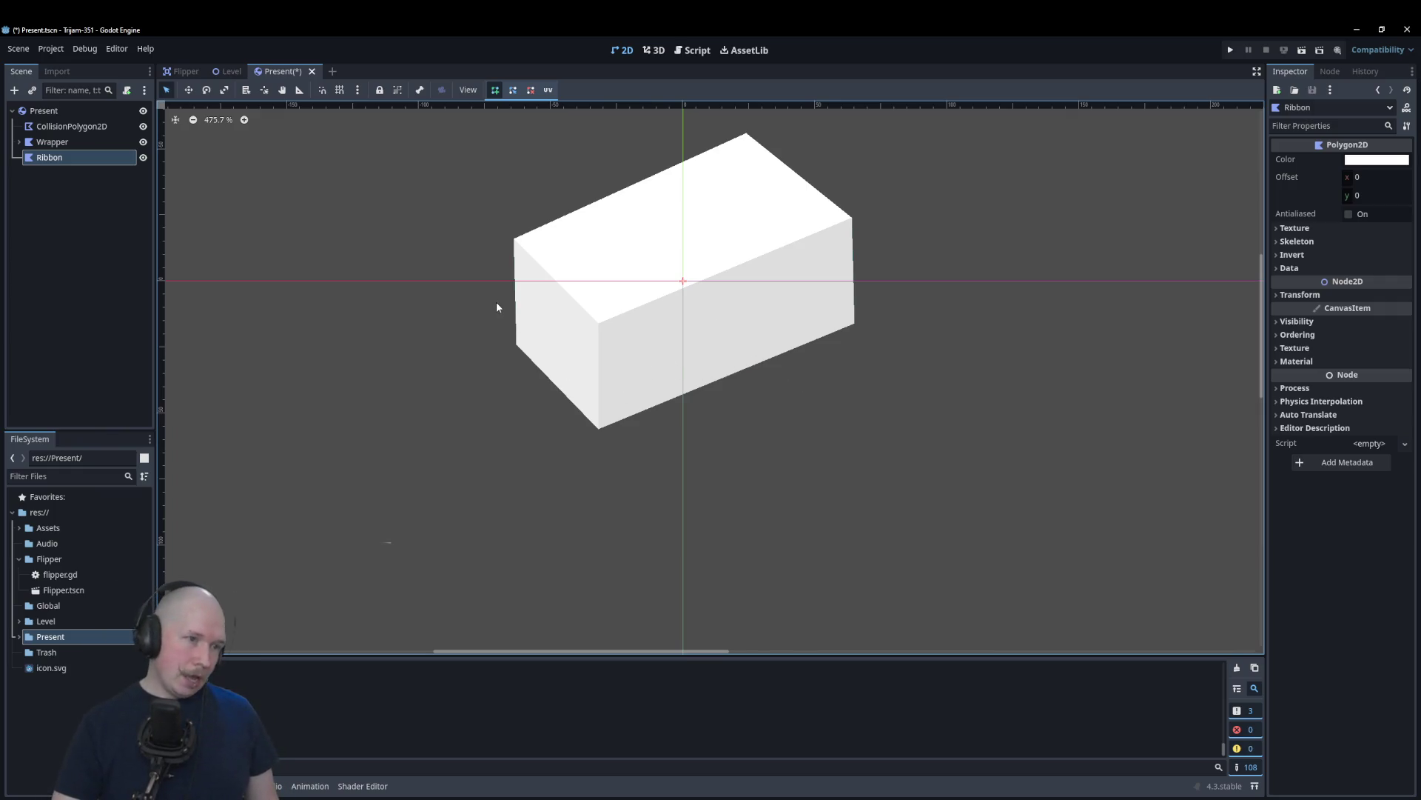
pyautogui.scroll(4, 496, 307)
# Step: With grid snapping on, outline the ribbon down the right face, across the top and down the left face
pyautogui.click(340, 89)
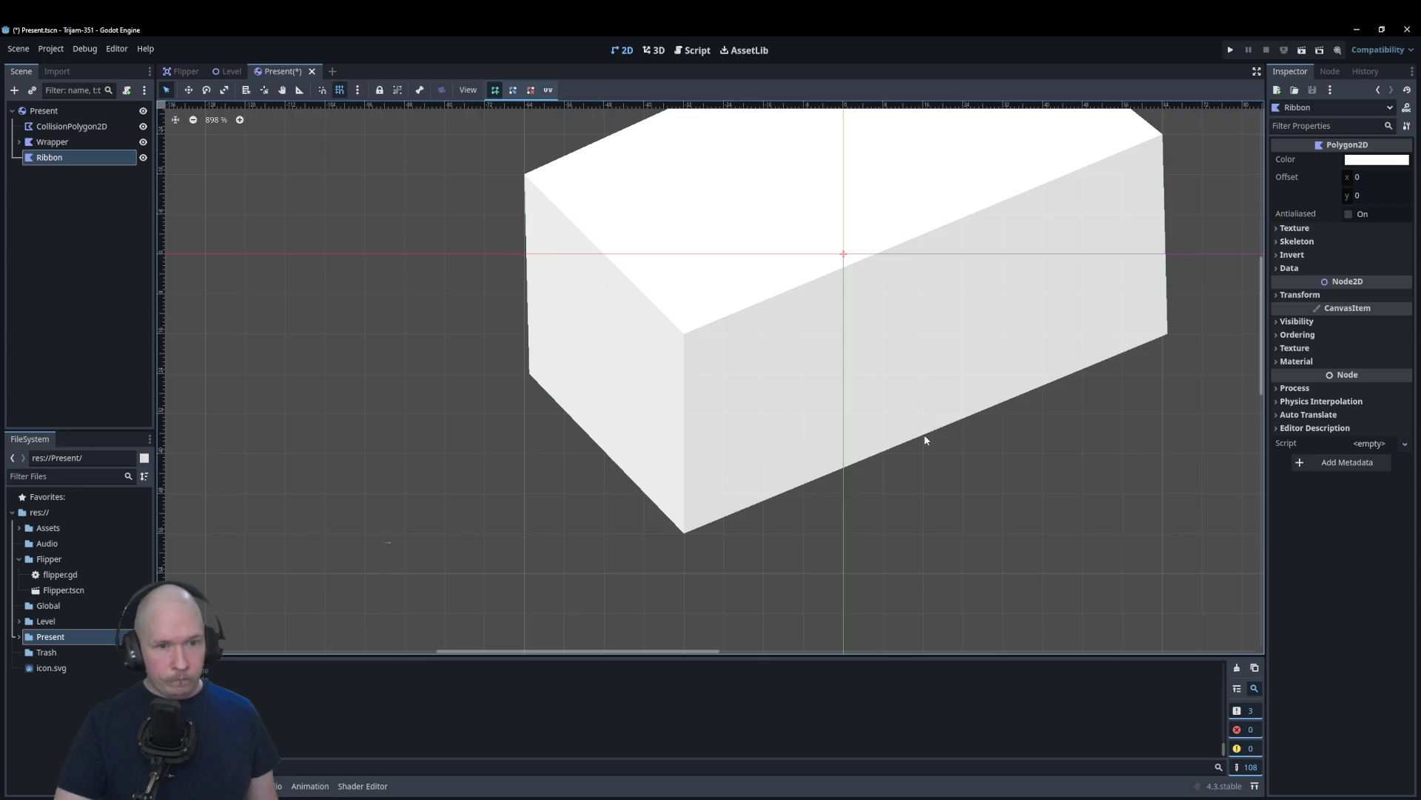
pyautogui.click(924, 453)
pyautogui.click(923, 214)
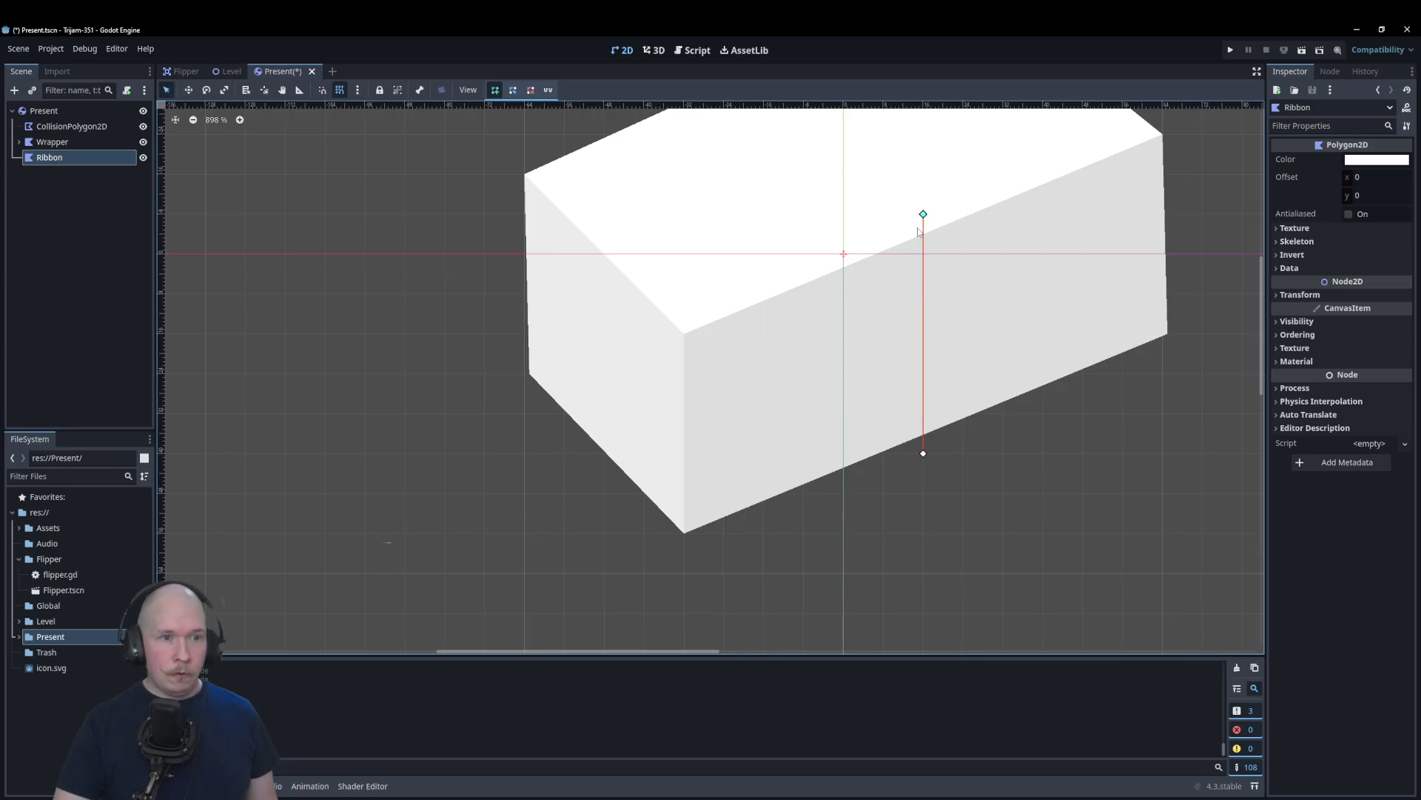
pyautogui.scroll(-2, 870, 228)
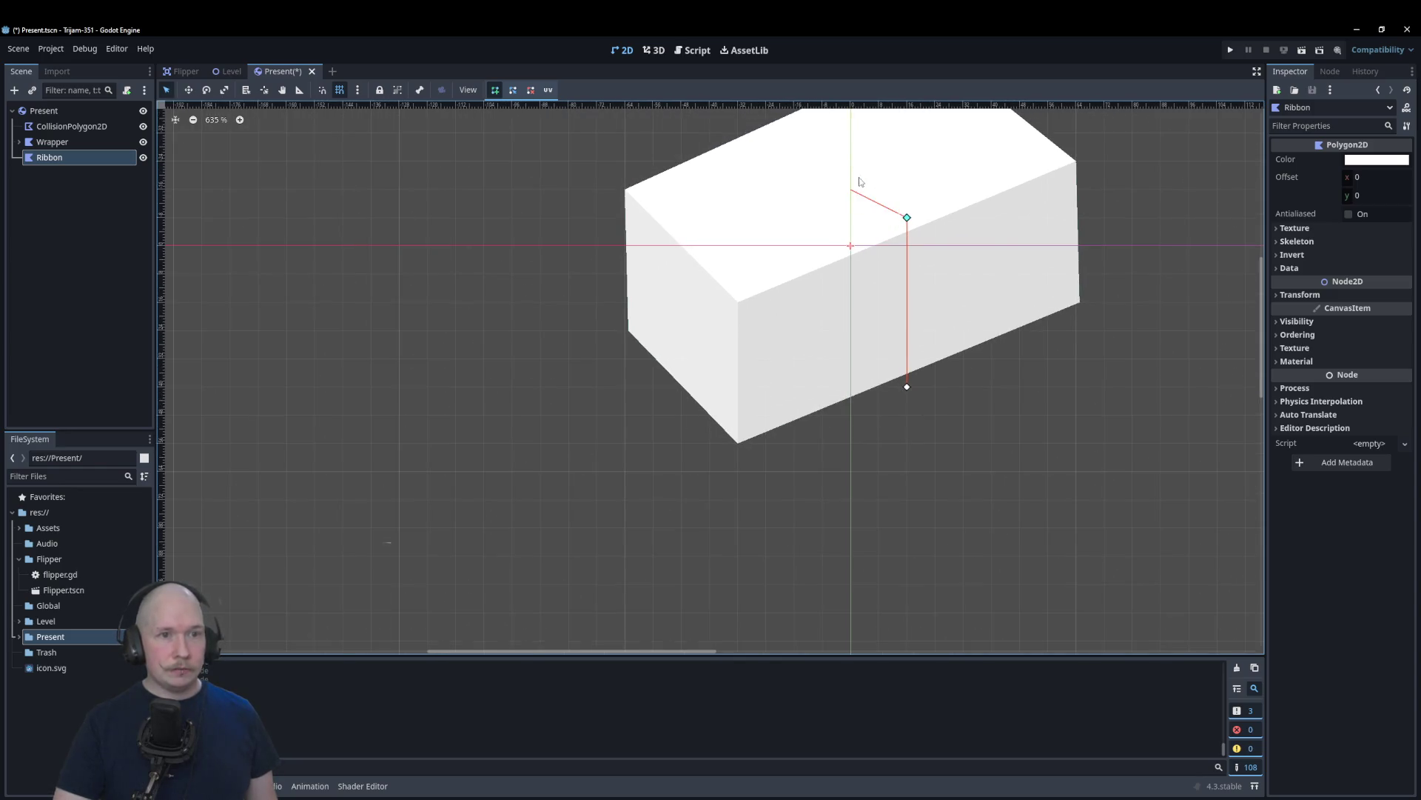
pyautogui.click(878, 189)
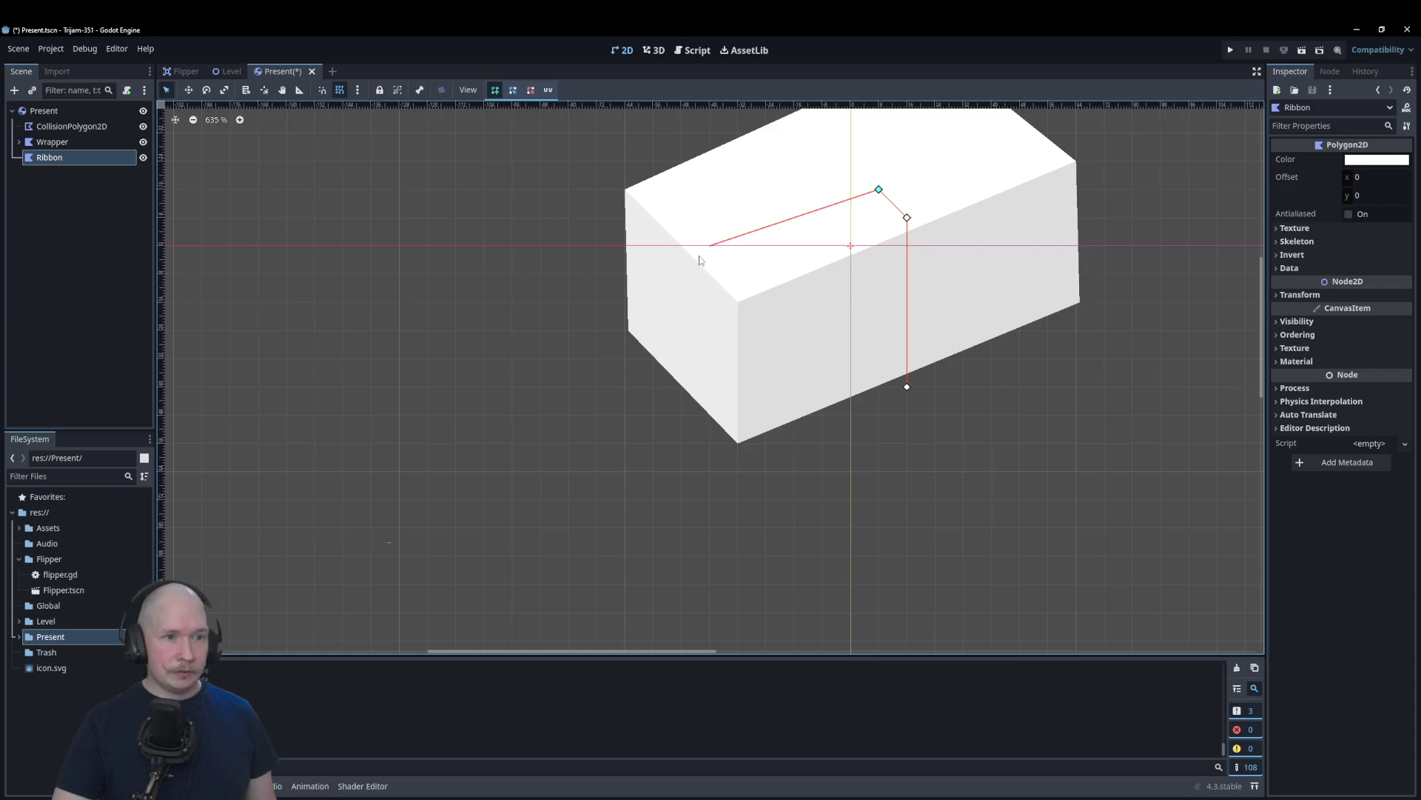
pyautogui.click(681, 245)
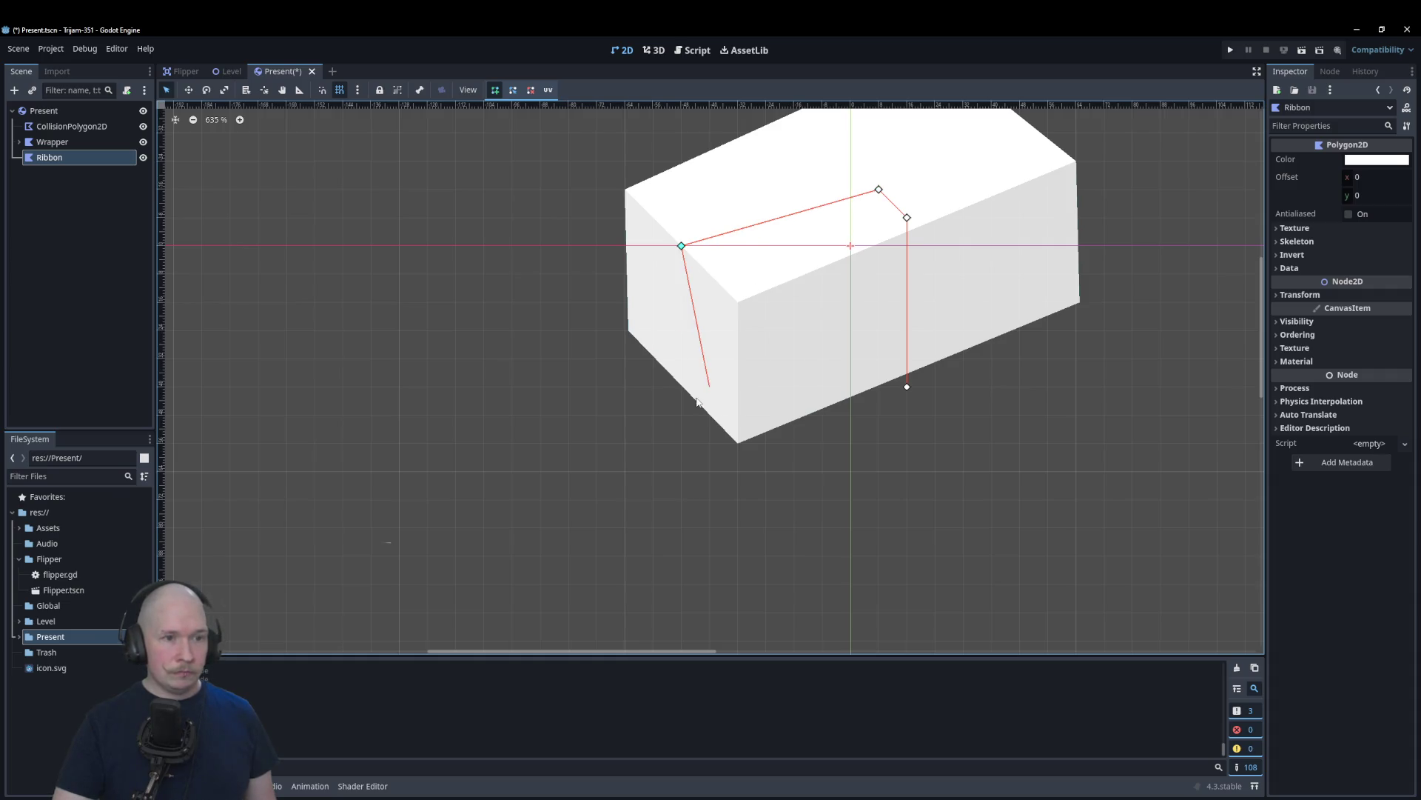
pyautogui.click(681, 415)
pyautogui.click(653, 386)
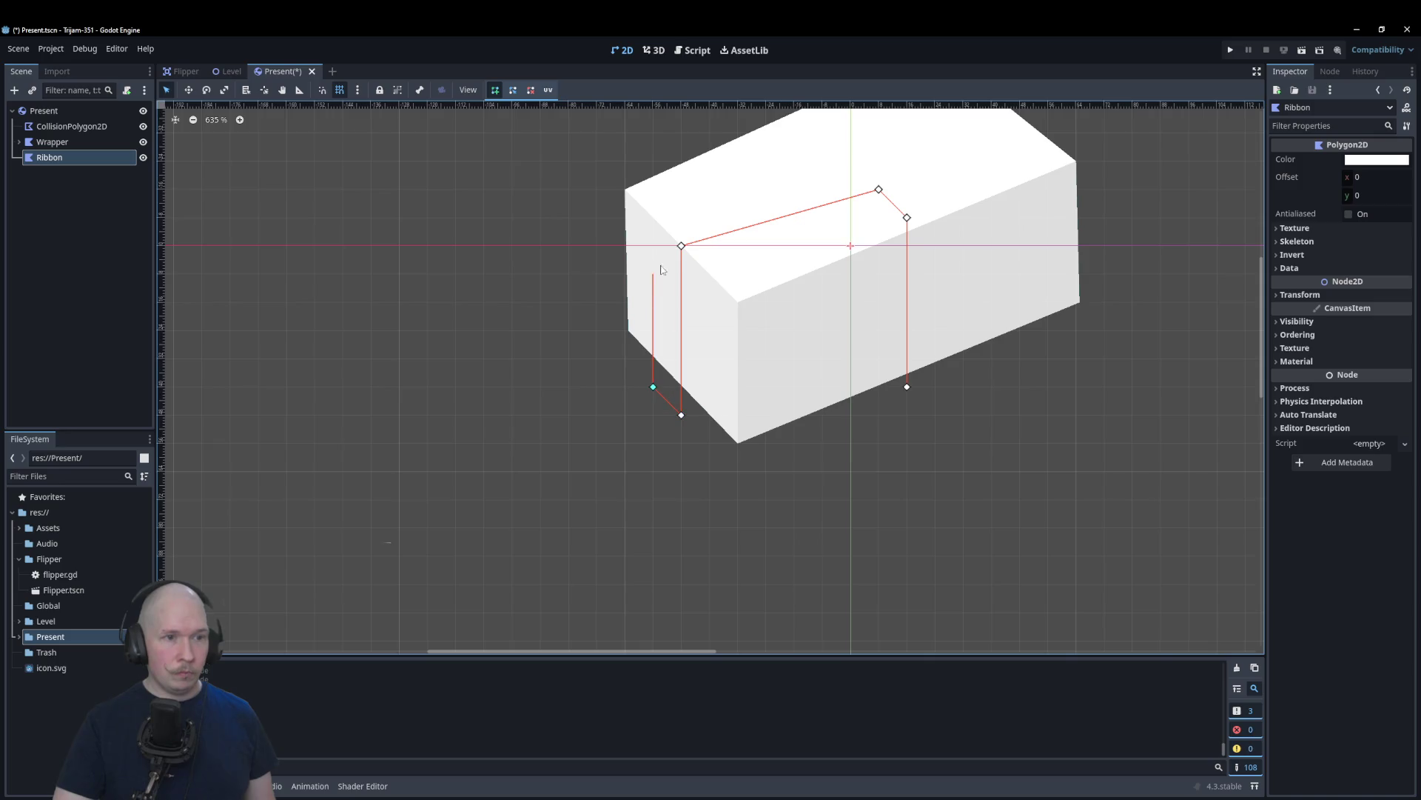
pyautogui.click(653, 217)
pyautogui.click(851, 161)
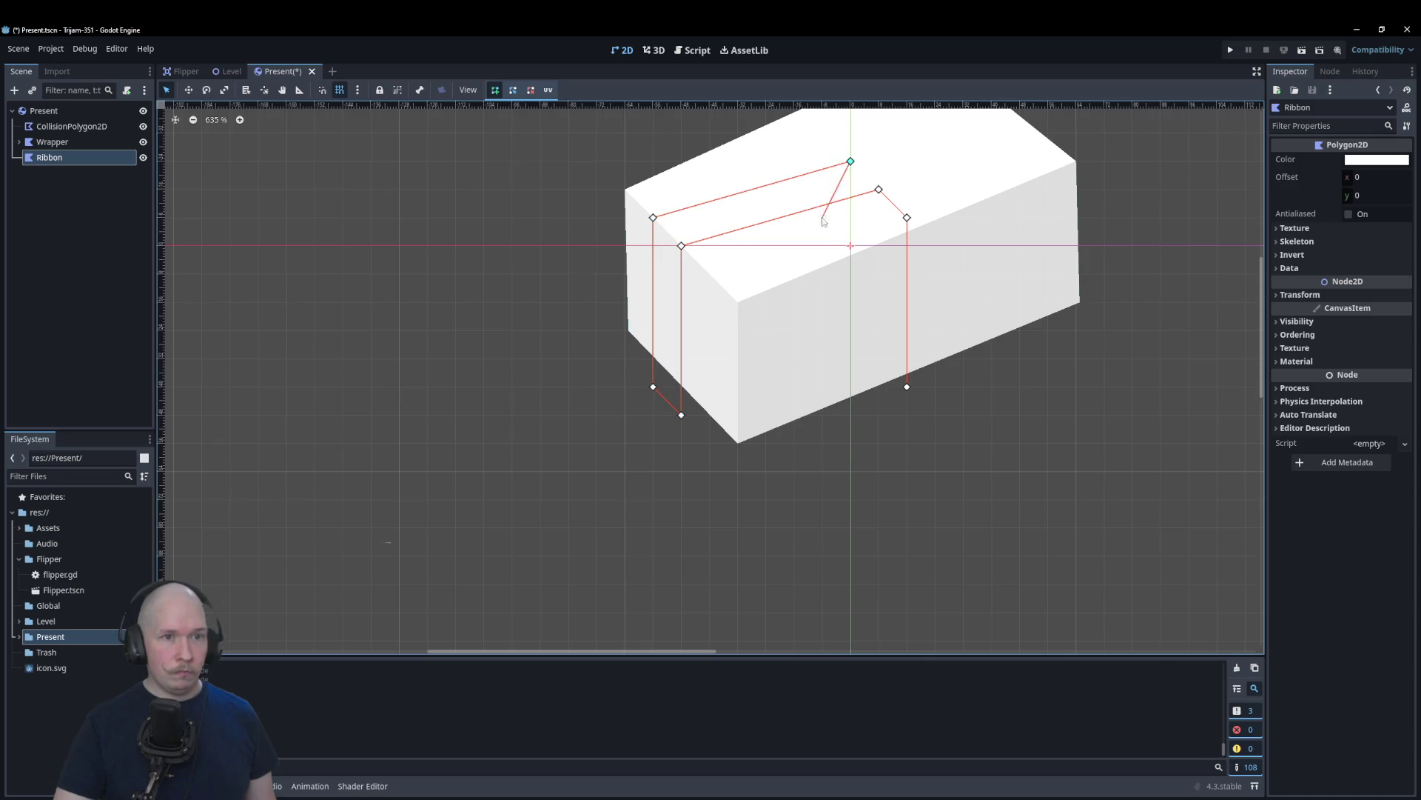
# Step: Outline the crossing band across the box top and close the ribbon shape
pyautogui.scroll(-5, 843, 162)
pyautogui.click(800, 159)
pyautogui.click(821, 139)
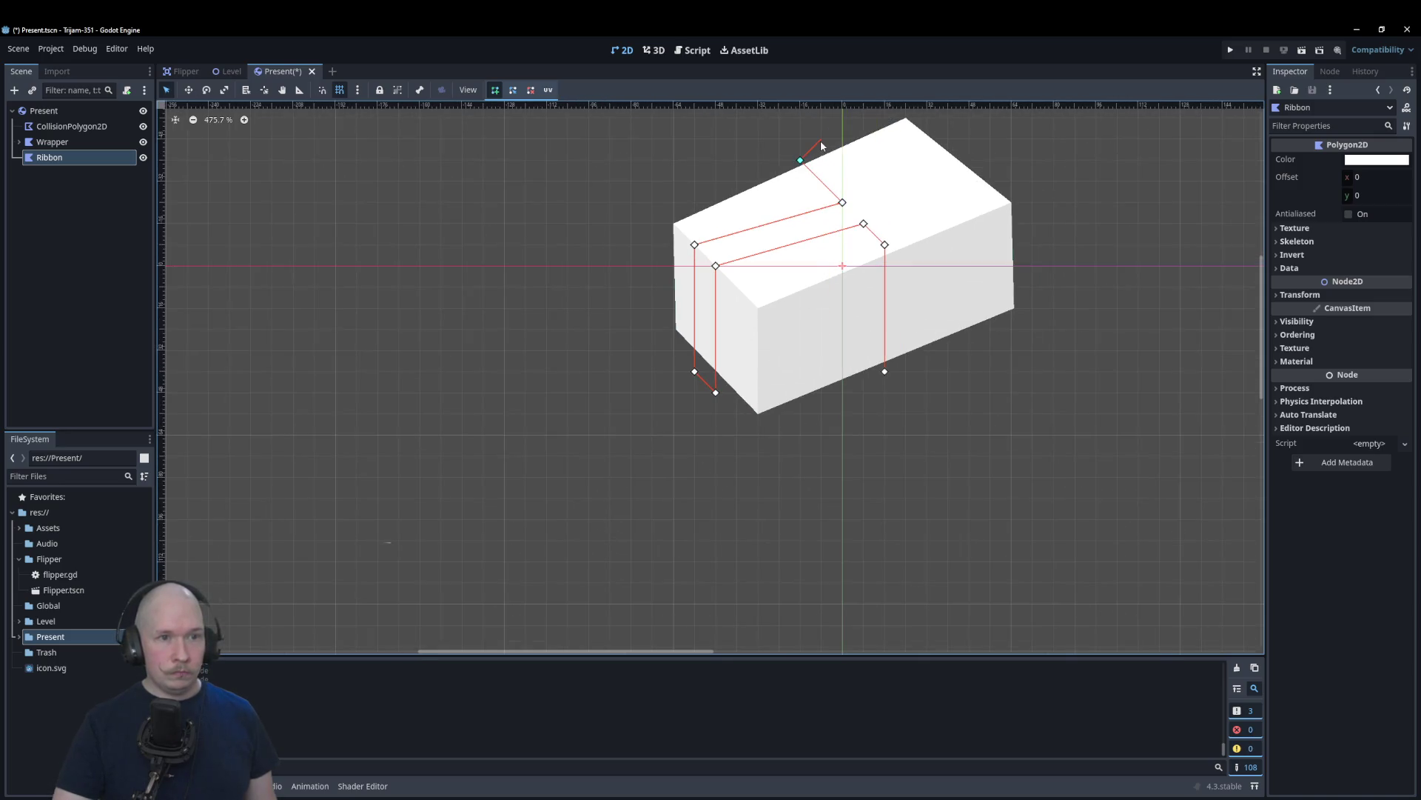
pyautogui.click(864, 180)
pyautogui.click(970, 139)
pyautogui.click(991, 160)
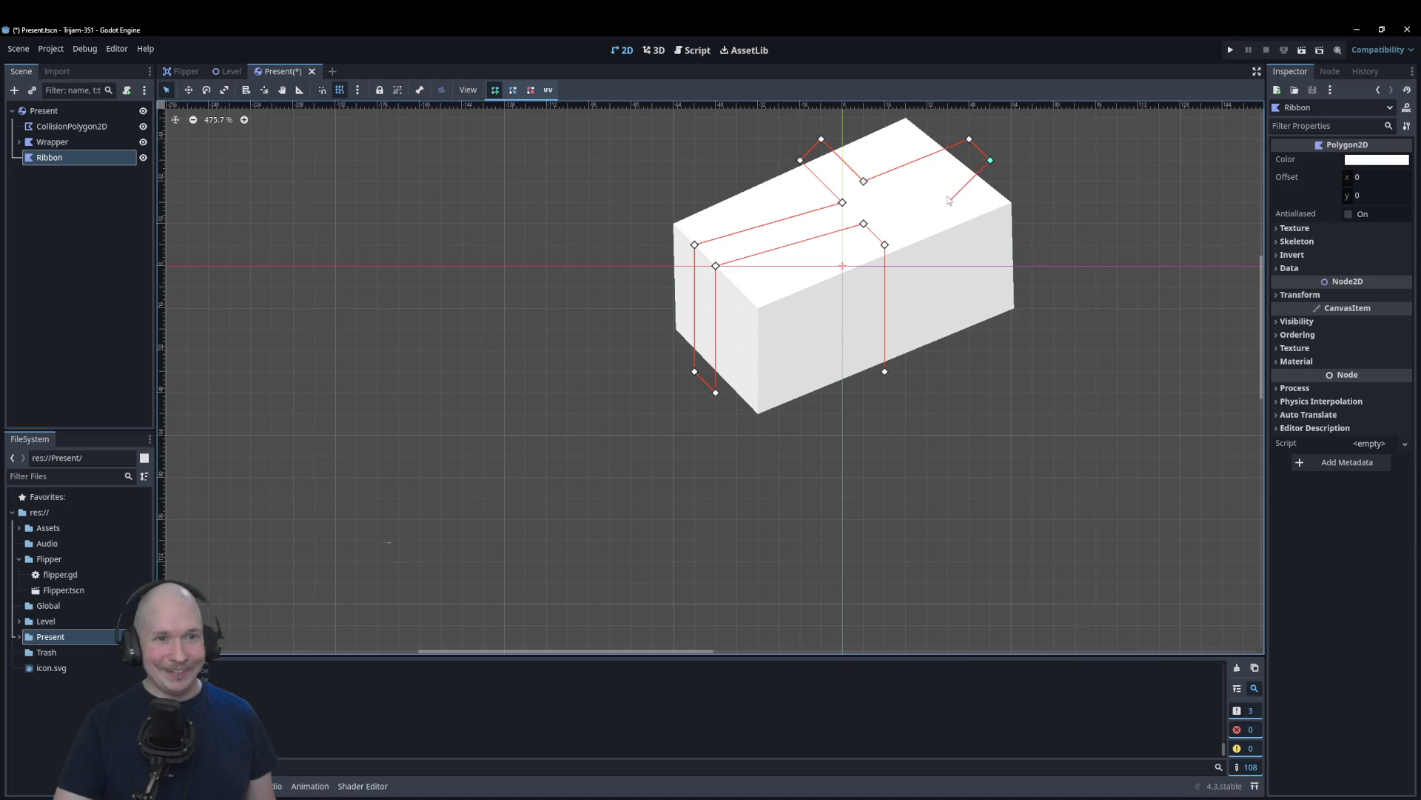
pyautogui.click(884, 203)
pyautogui.click(927, 244)
pyautogui.click(927, 371)
pyautogui.click(884, 370)
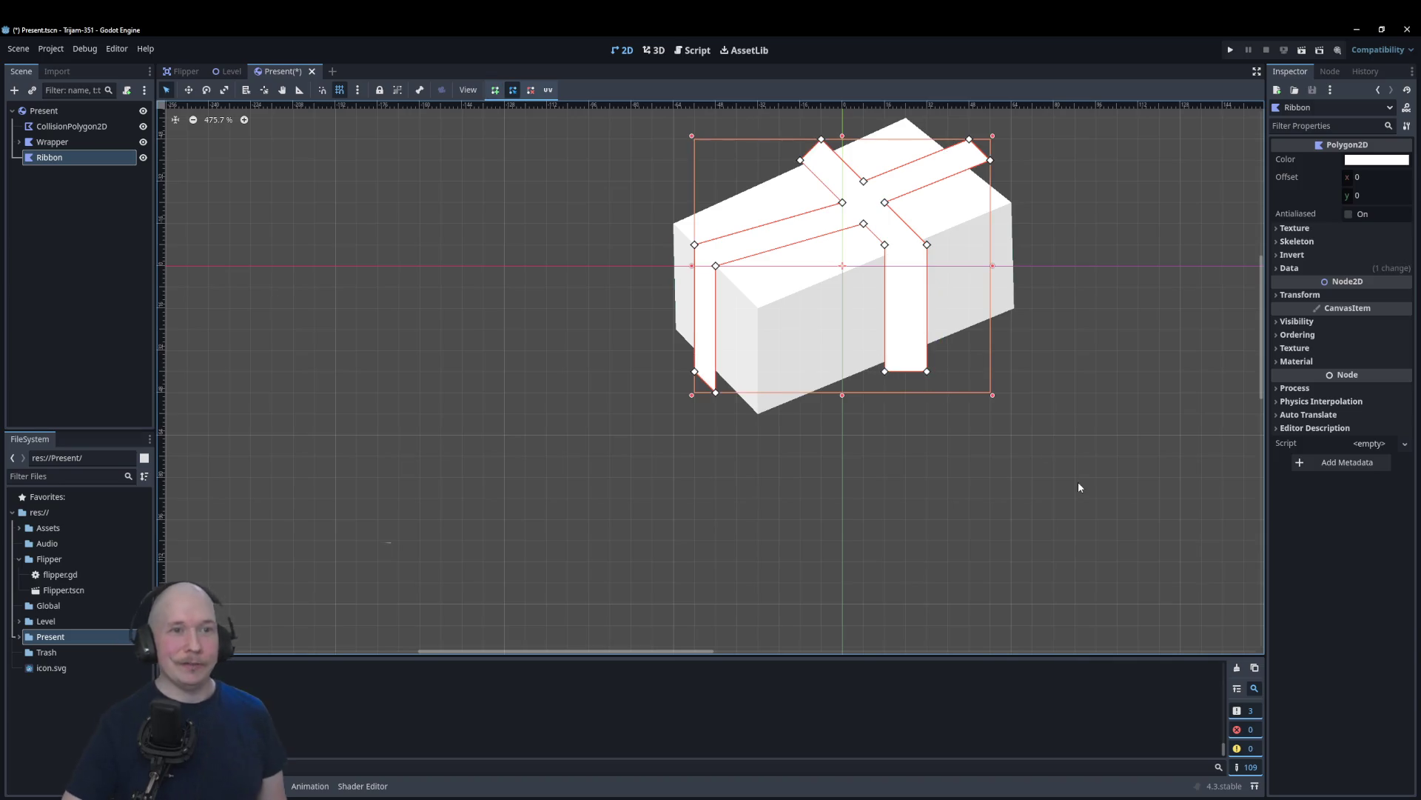
# Step: Set the Ribbon's colour to red and toggle off grid snapping for finer edits
pyautogui.click(1377, 159)
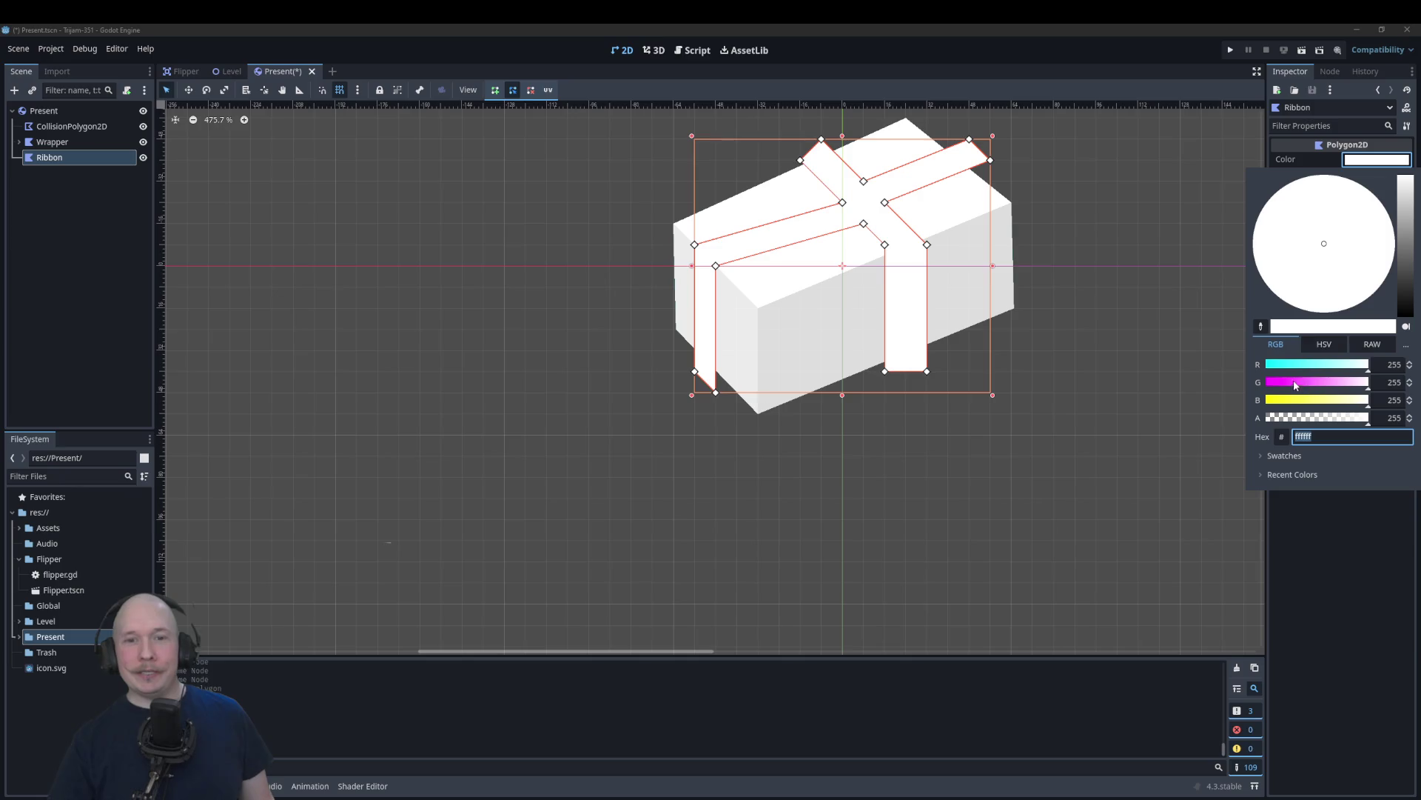
pyautogui.click(1296, 382)
pyautogui.click(1295, 400)
pyautogui.click(1180, 409)
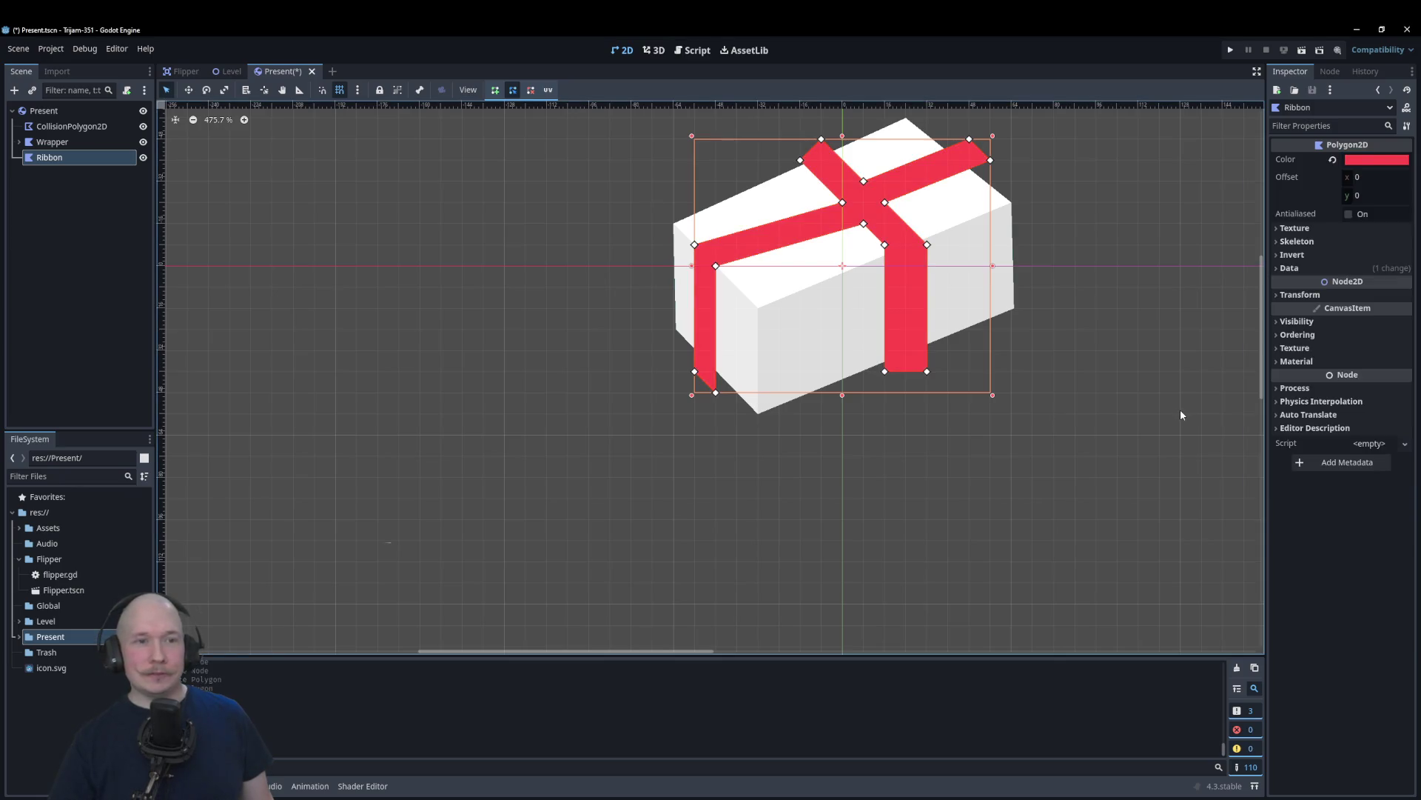
pyautogui.scroll(-2, 814, 445)
pyautogui.scroll(3, 891, 229)
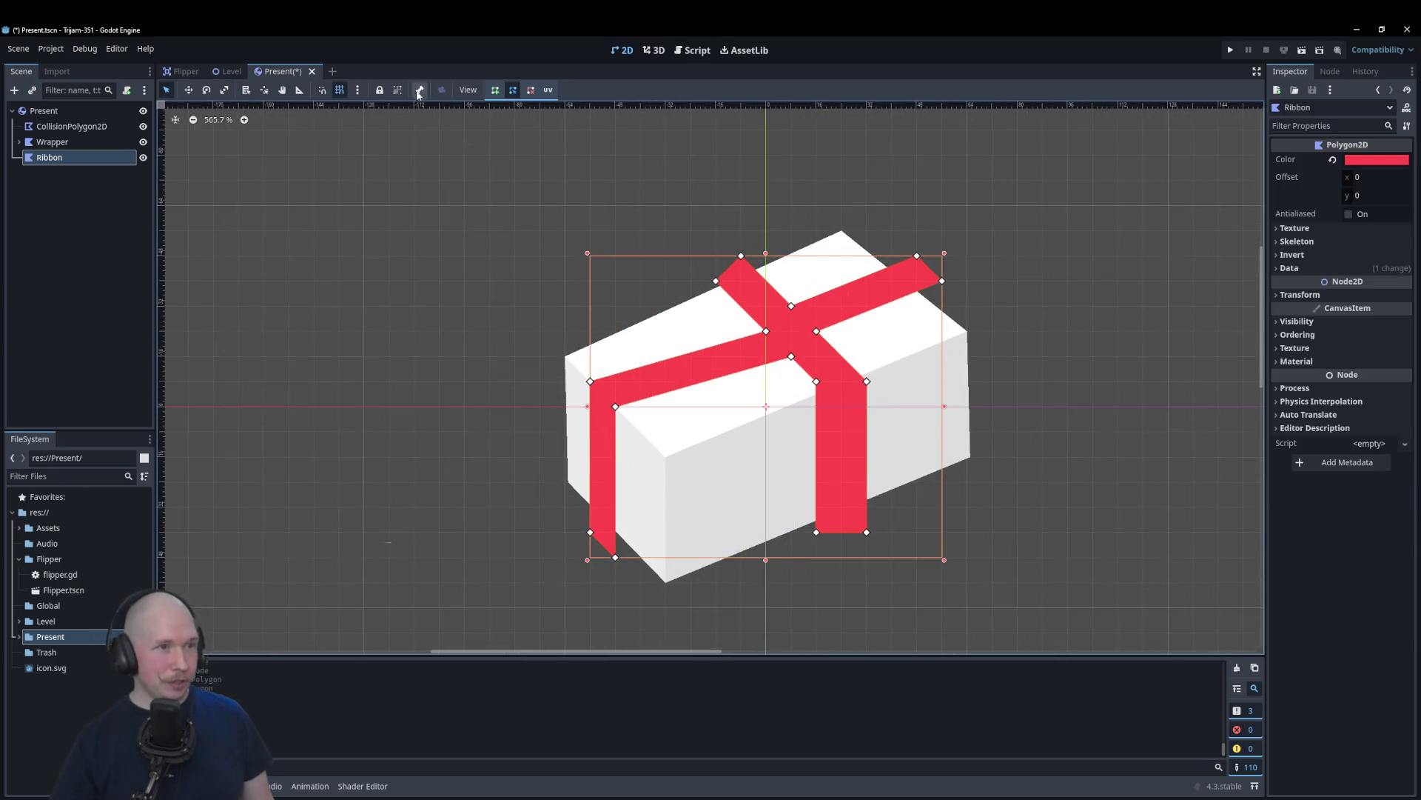
pyautogui.click(493, 90)
pyautogui.scroll(3, 617, 570)
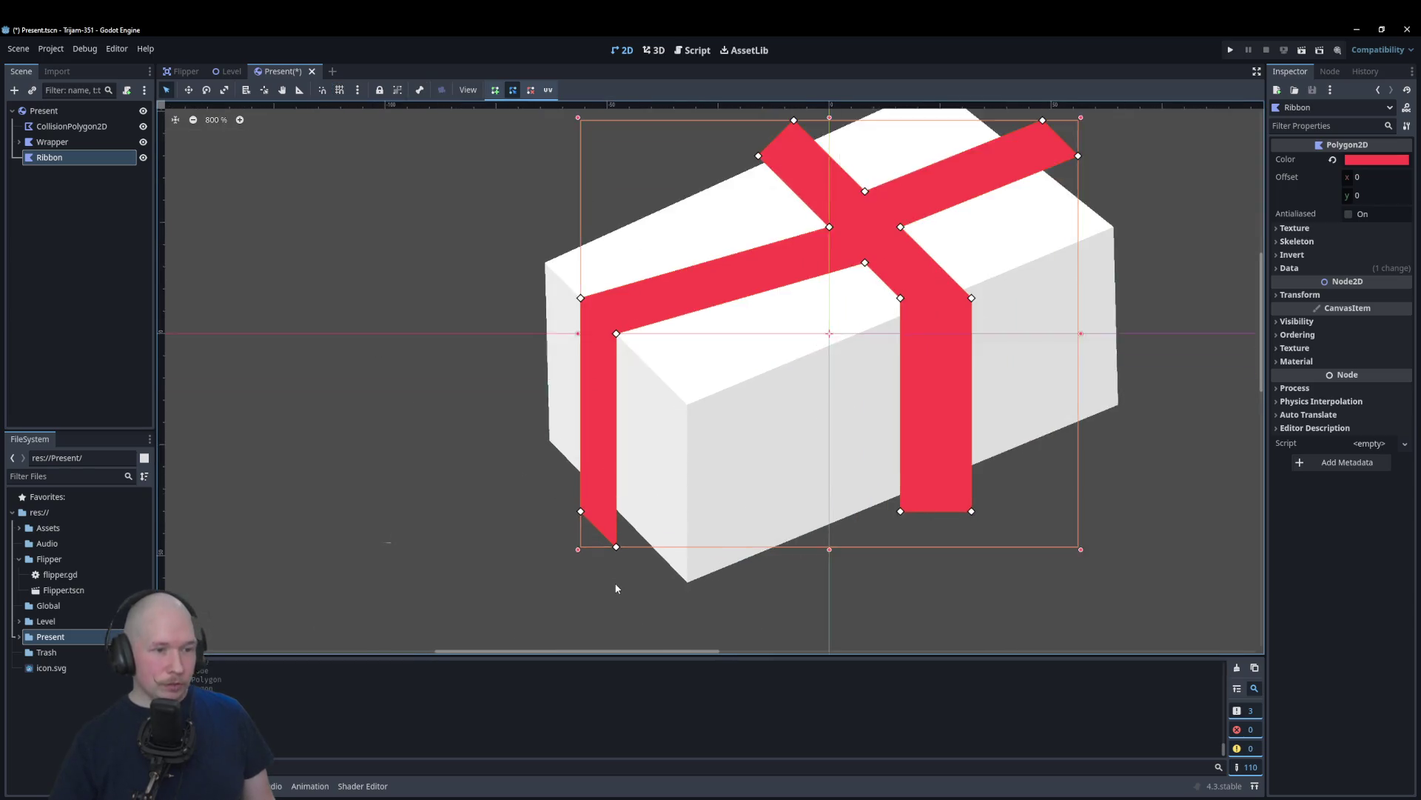
# Step: Move the ribbon's bottom-left corner onto the box edge and align WrapFront's edge beside it
pyautogui.moveTo(616, 540)
pyautogui.mouseDown()
pyautogui.moveTo(622, 503)
pyautogui.moveTo(576, 493)
pyautogui.moveTo(585, 459)
pyautogui.mouseUp()
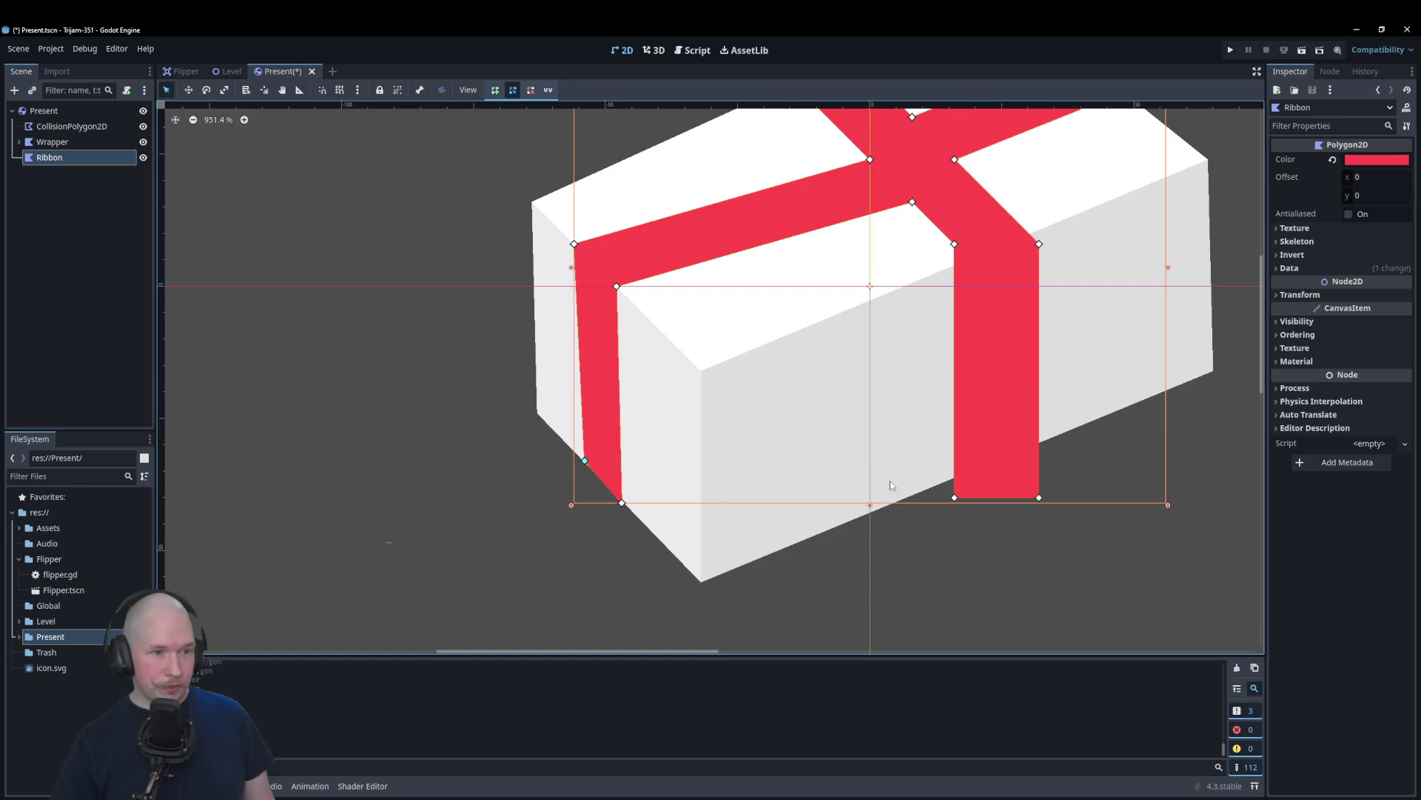
pyautogui.scroll(4, 610, 455)
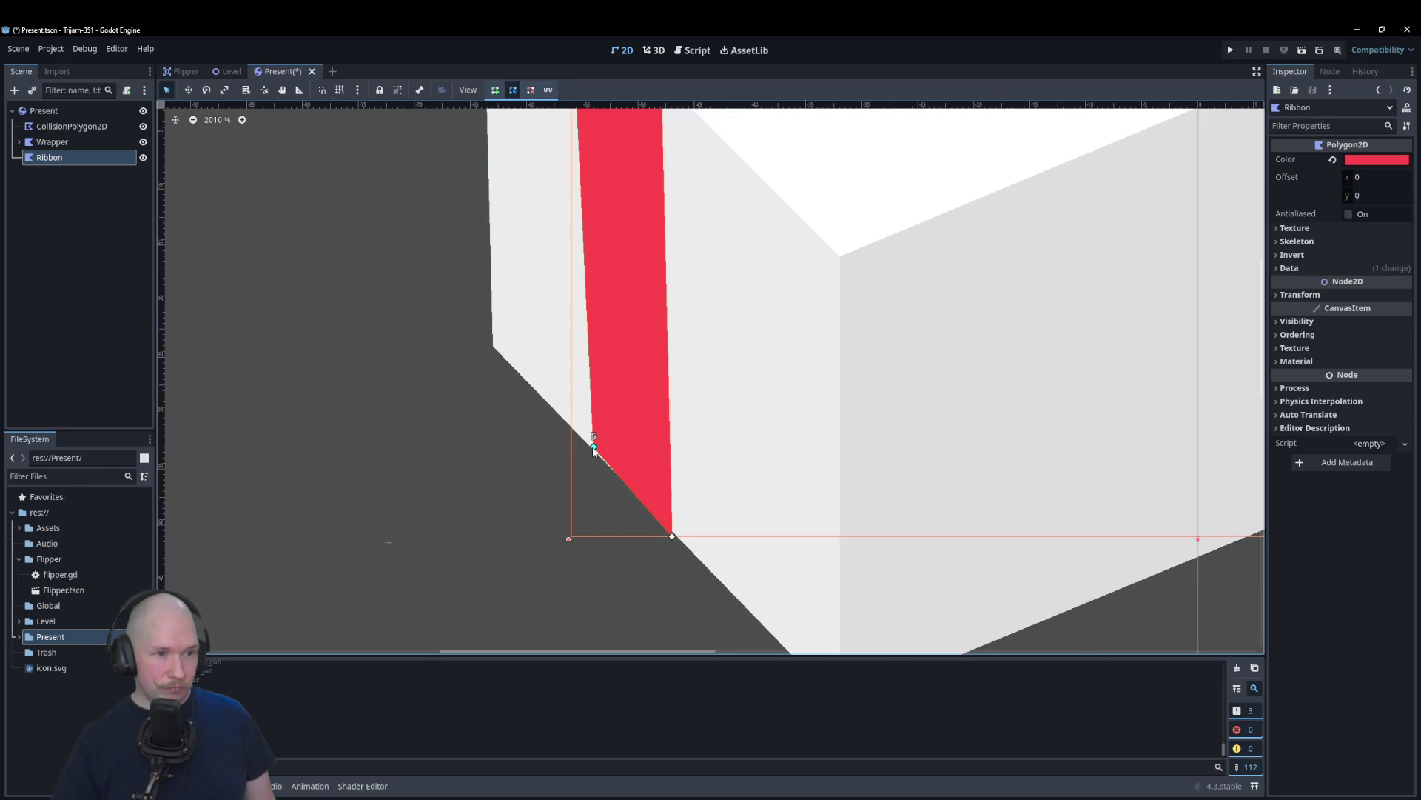
pyautogui.moveTo(593, 447)
pyautogui.mouseDown()
pyautogui.moveTo(582, 435)
pyautogui.moveTo(619, 477)
pyautogui.moveTo(582, 436)
pyautogui.mouseUp()
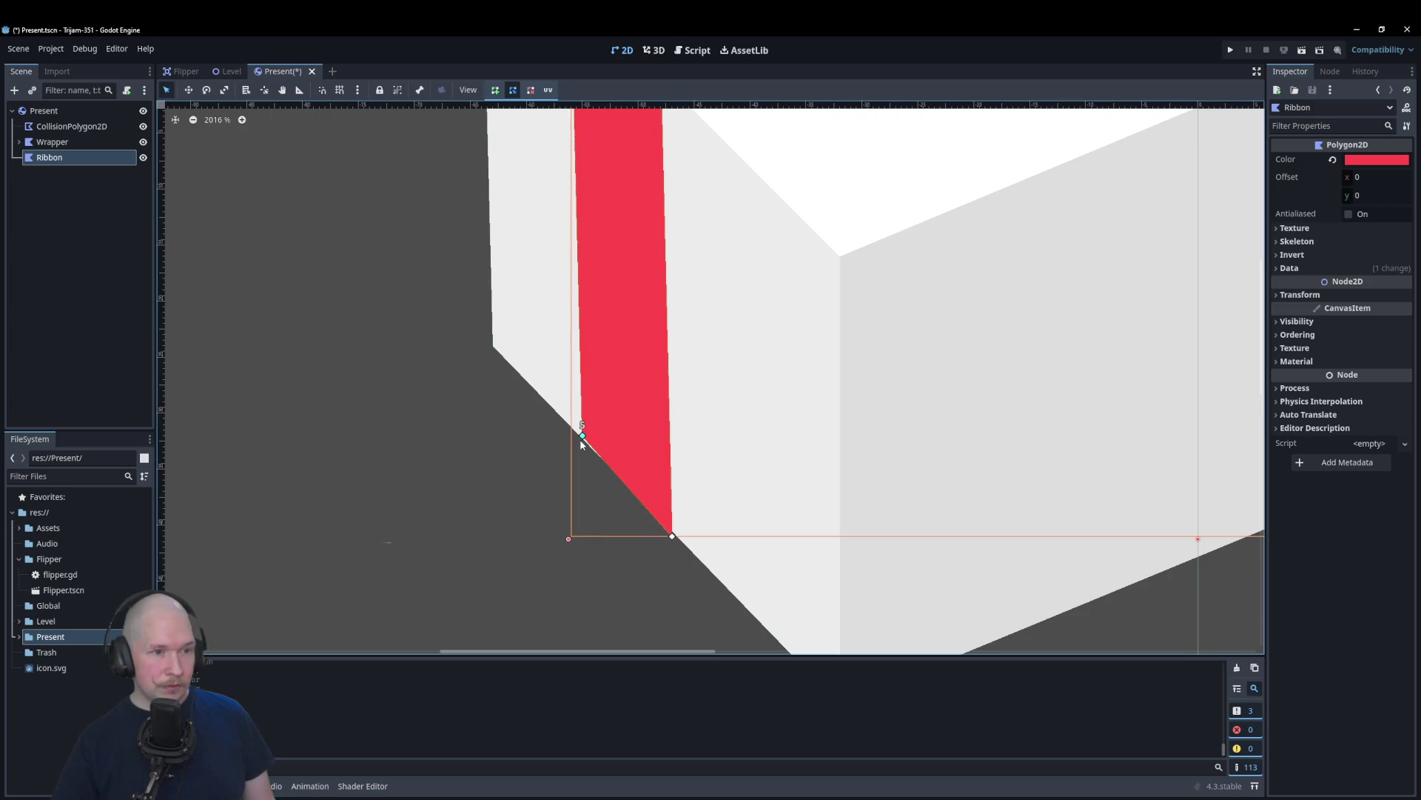
pyautogui.click(499, 324)
pyautogui.moveTo(495, 348); pyautogui.dragTo(496, 360)
pyautogui.click(585, 445)
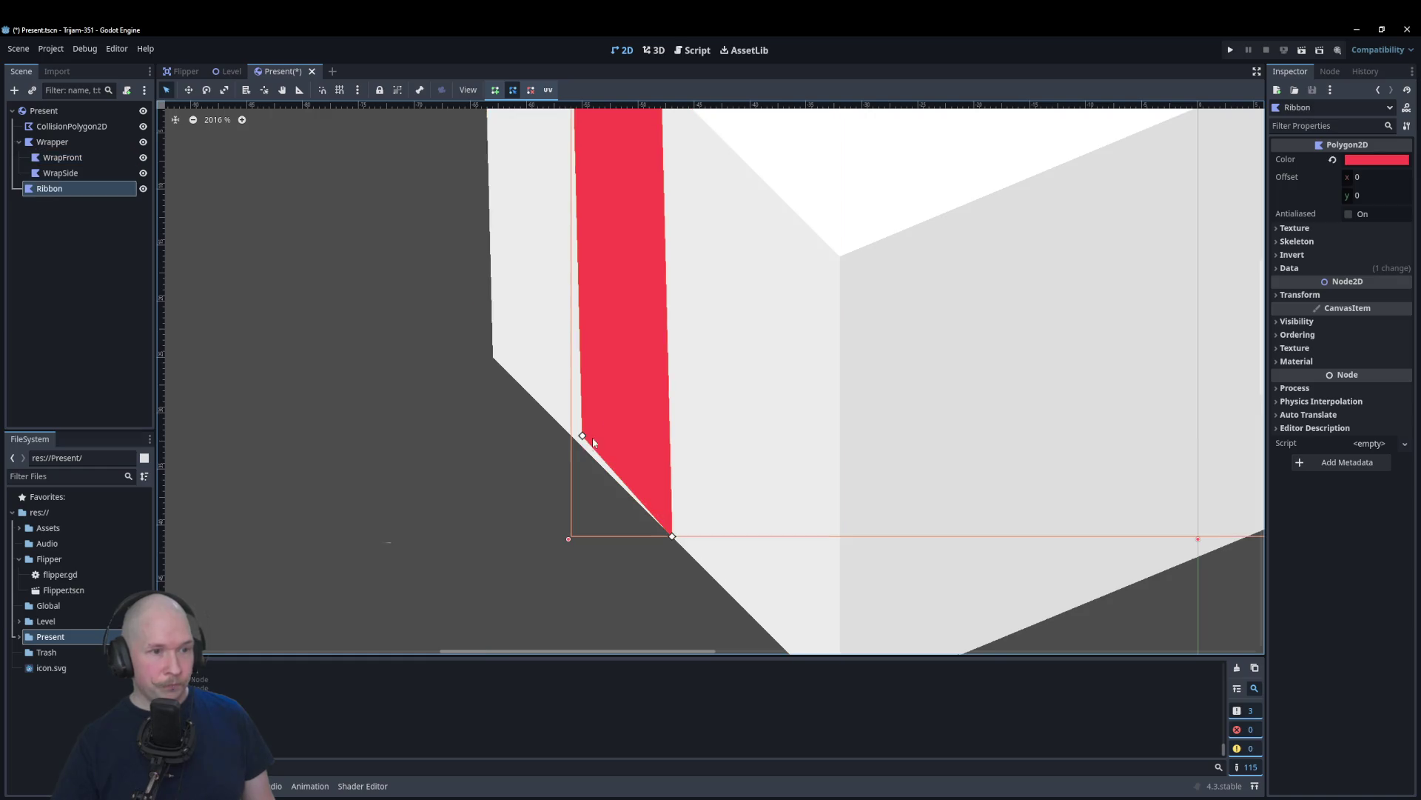
pyautogui.click(599, 530)
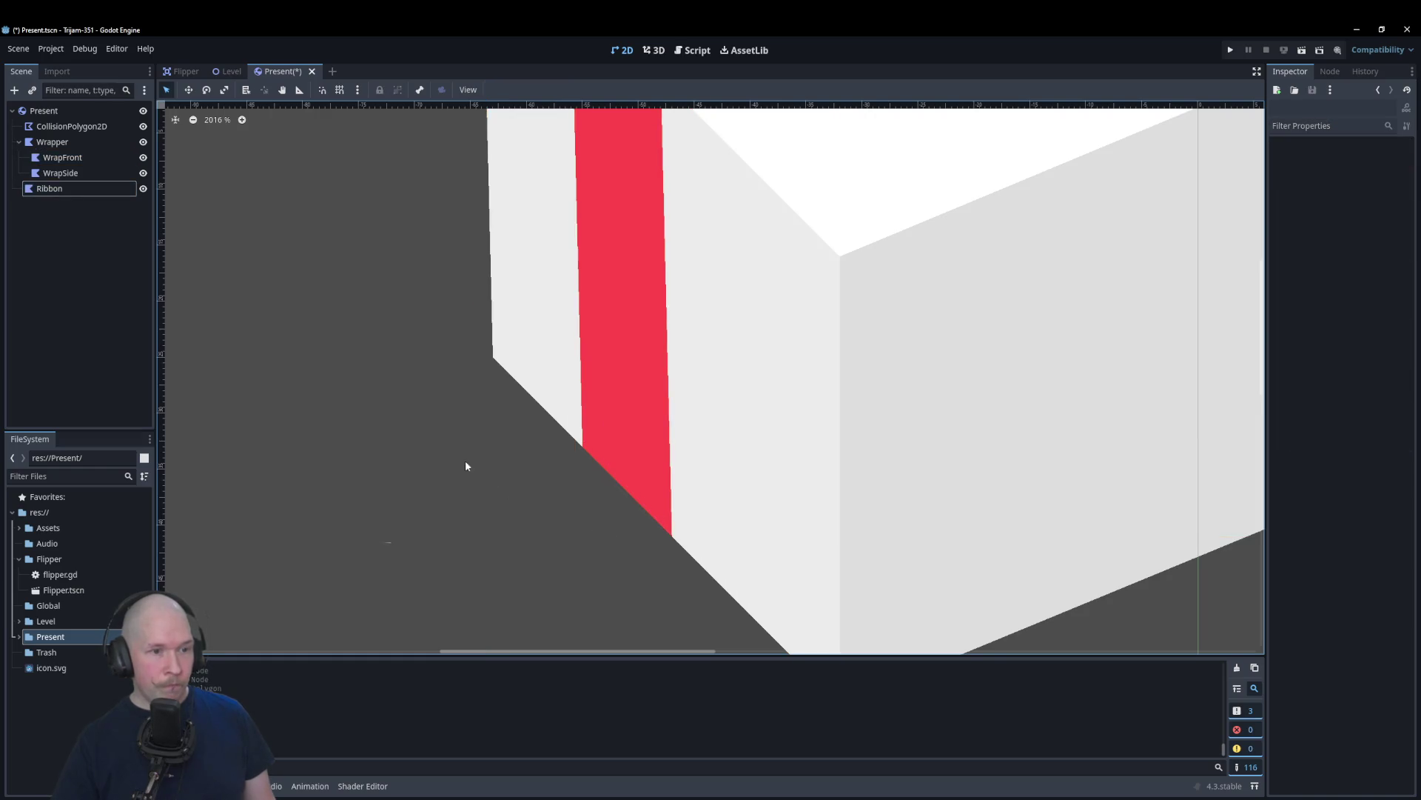
pyautogui.scroll(-8, 465, 459)
pyautogui.scroll(1, 966, 413)
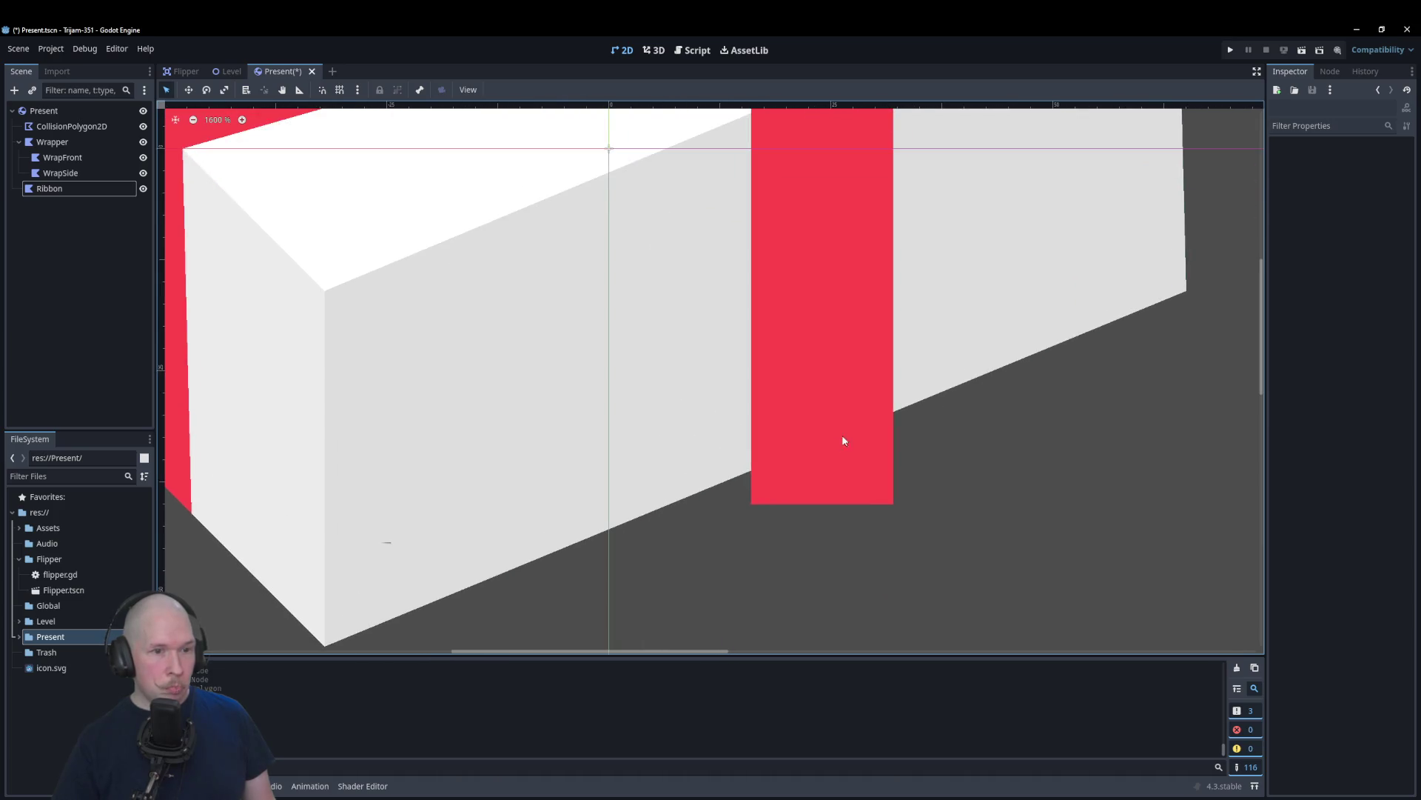
# Step: Raise the ribbon's bottom corners and pull its top-right corner onto the box edges
pyautogui.click(844, 437)
pyautogui.moveTo(753, 507); pyautogui.dragTo(753, 468)
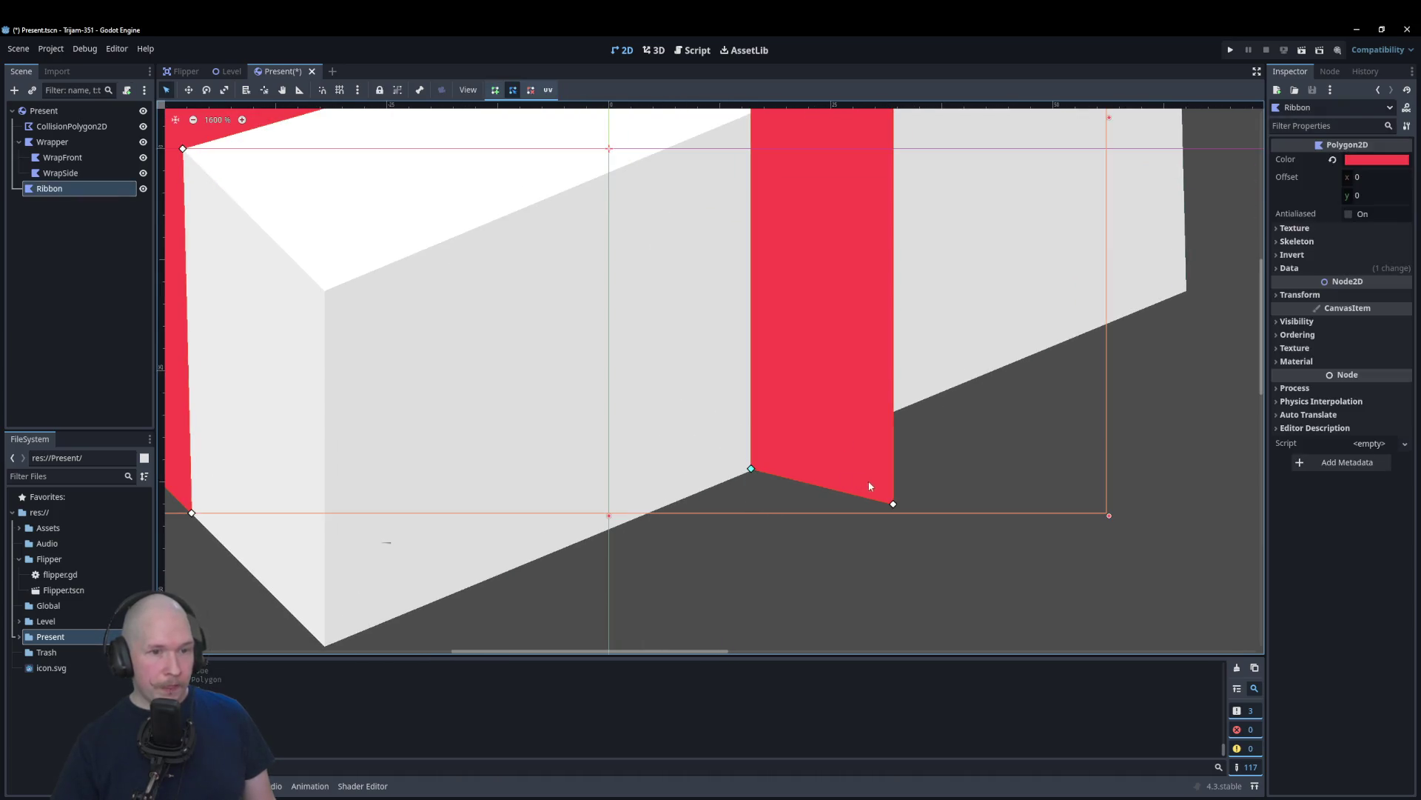
pyautogui.moveTo(893, 503); pyautogui.dragTo(894, 411)
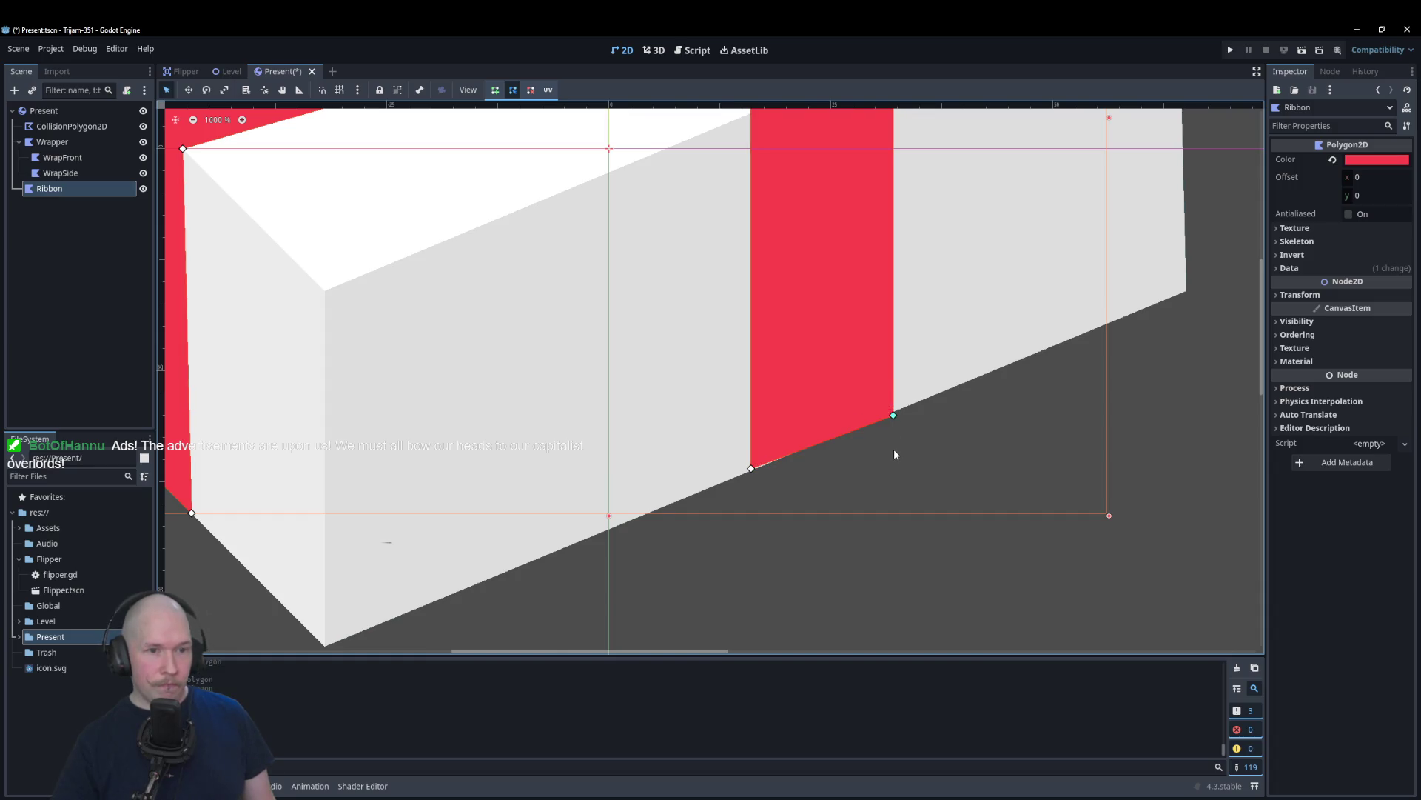
pyautogui.scroll(5, 846, 489)
pyautogui.scroll(-3, 588, 417)
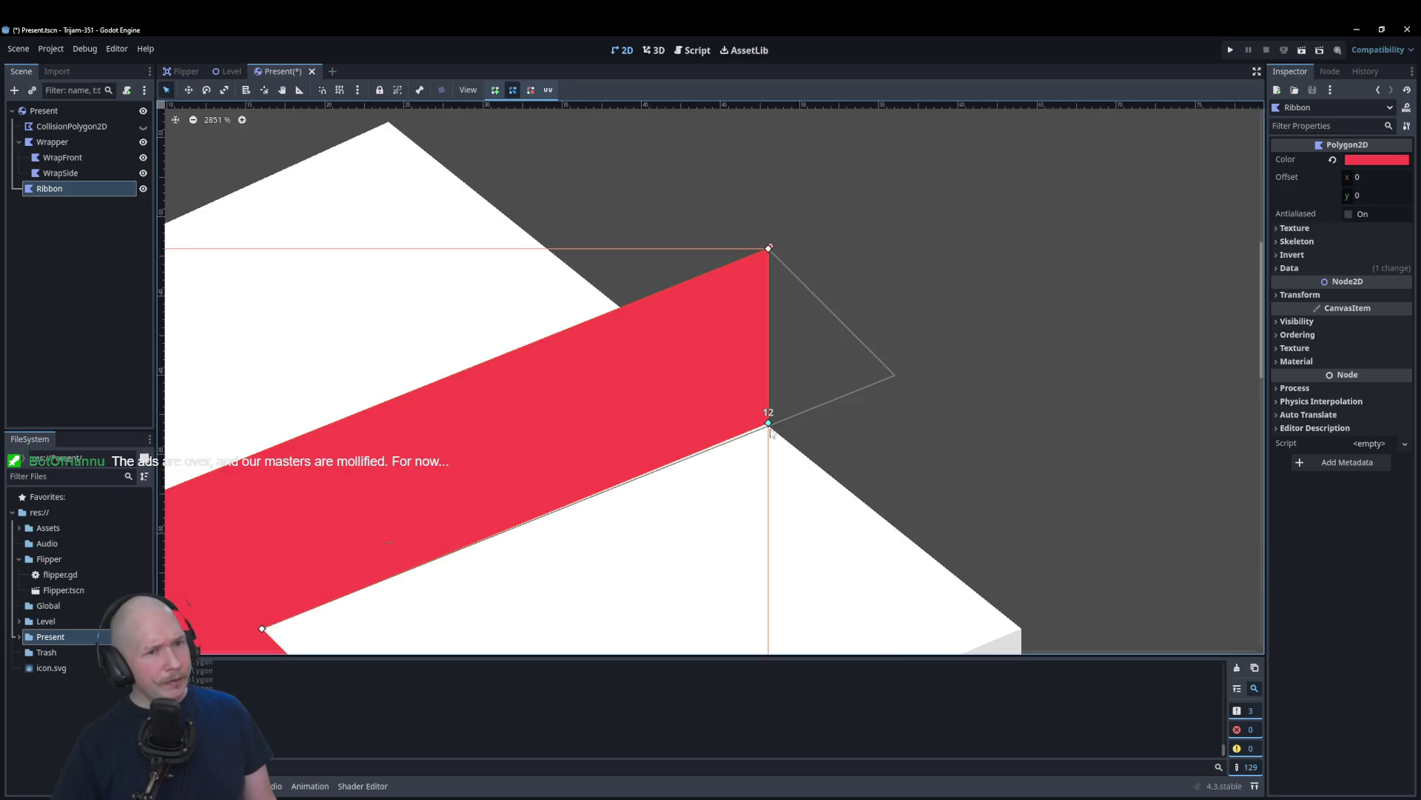
pyautogui.moveTo(769, 250)
pyautogui.mouseDown()
pyautogui.moveTo(625, 308)
pyautogui.moveTo(641, 314)
pyautogui.mouseUp()
pyautogui.click(703, 305)
# Step: Shift the ribbon's top corner left onto the box edge and check the fit
pyautogui.scroll(3, 644, 322)
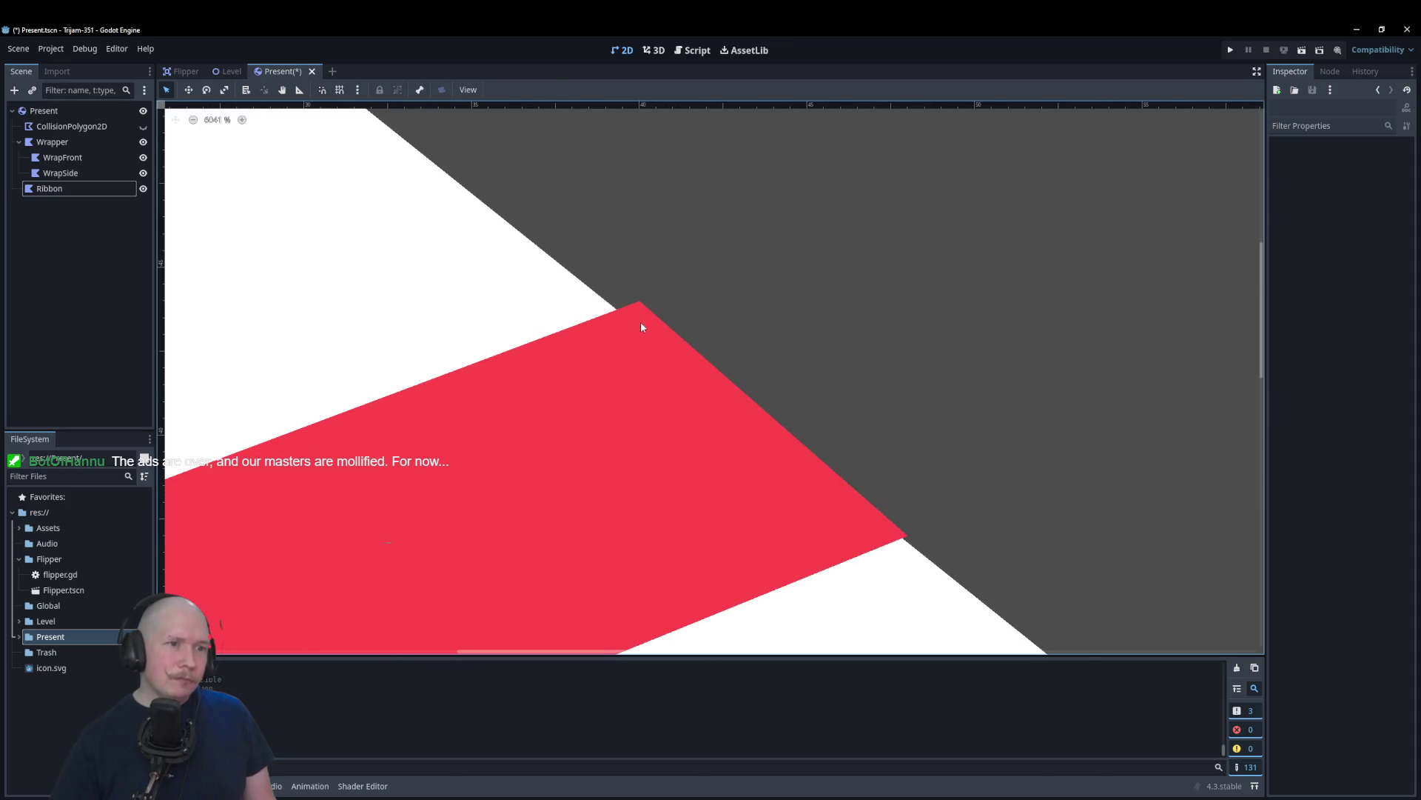
pyautogui.click(640, 304)
pyautogui.moveTo(639, 301); pyautogui.dragTo(606, 311)
pyautogui.click(682, 291)
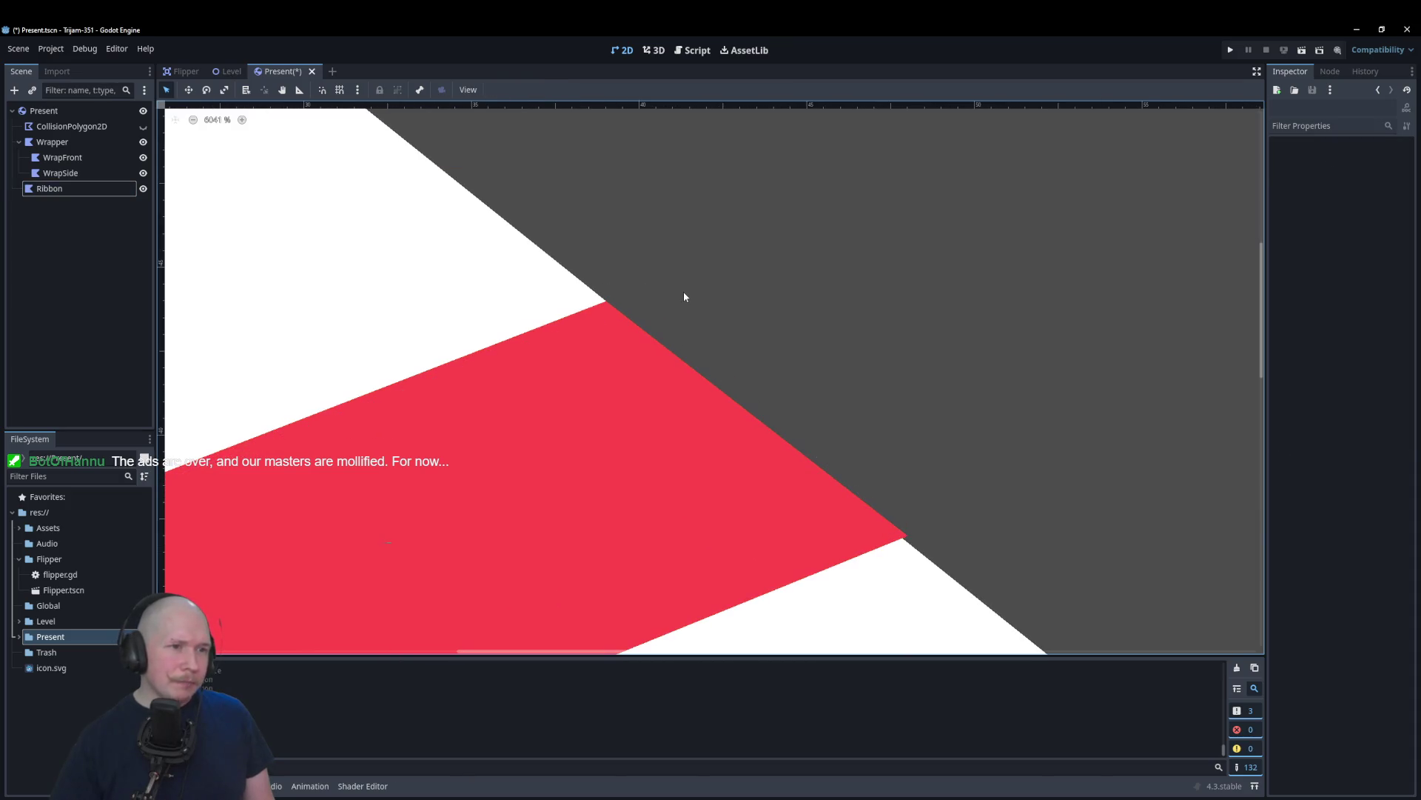
pyautogui.click(812, 530)
pyautogui.scroll(-4, 816, 366)
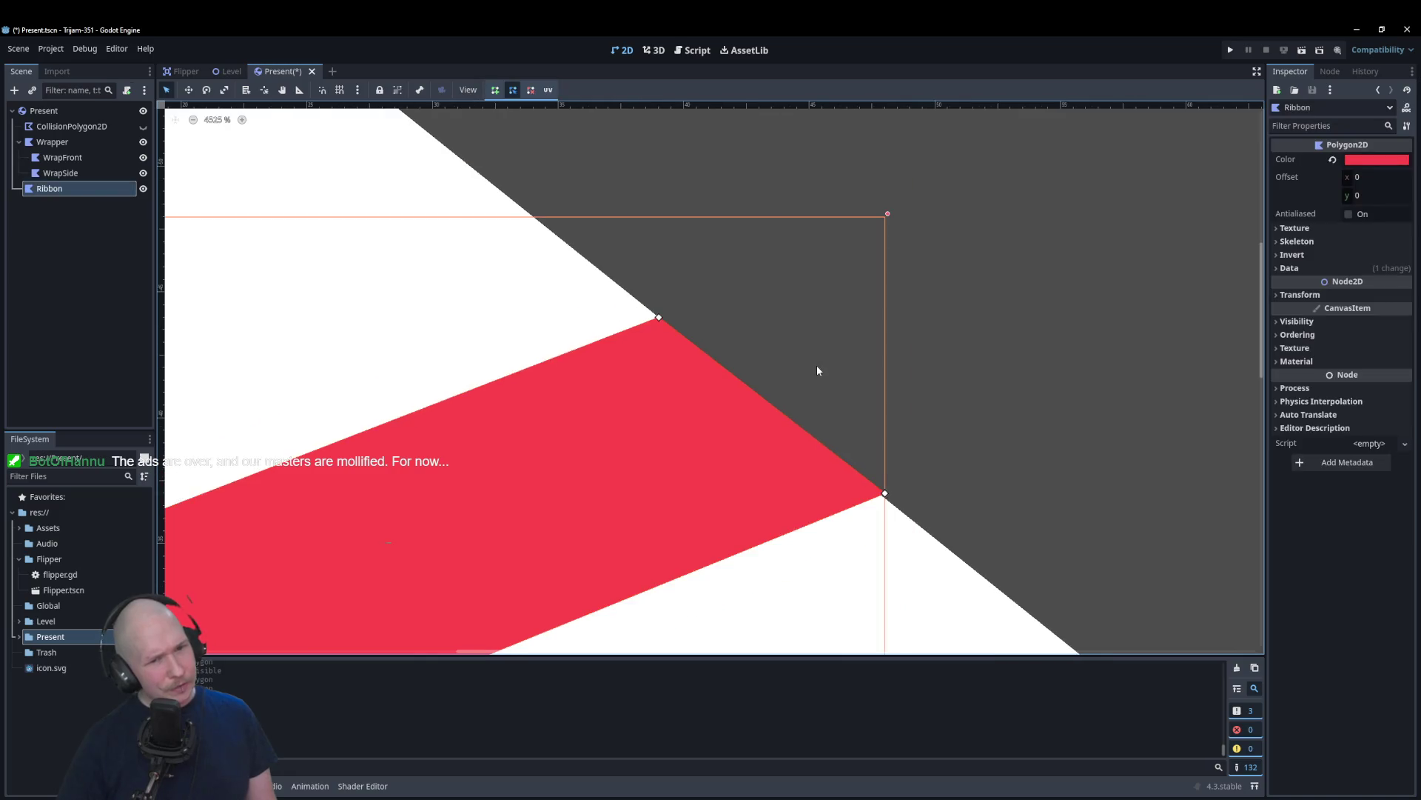
pyautogui.click(816, 362)
pyautogui.scroll(-2, 952, 358)
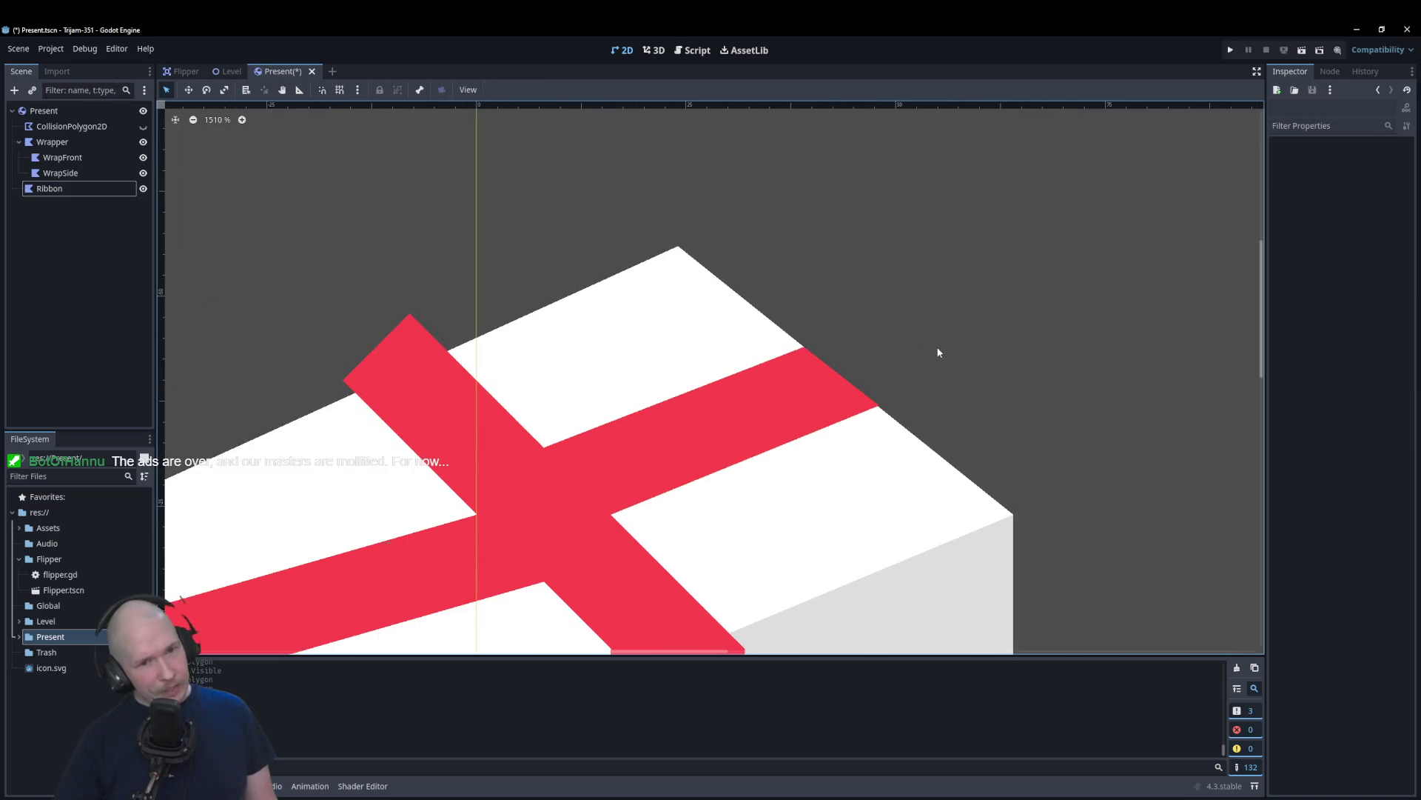
pyautogui.scroll(-3, 502, 390)
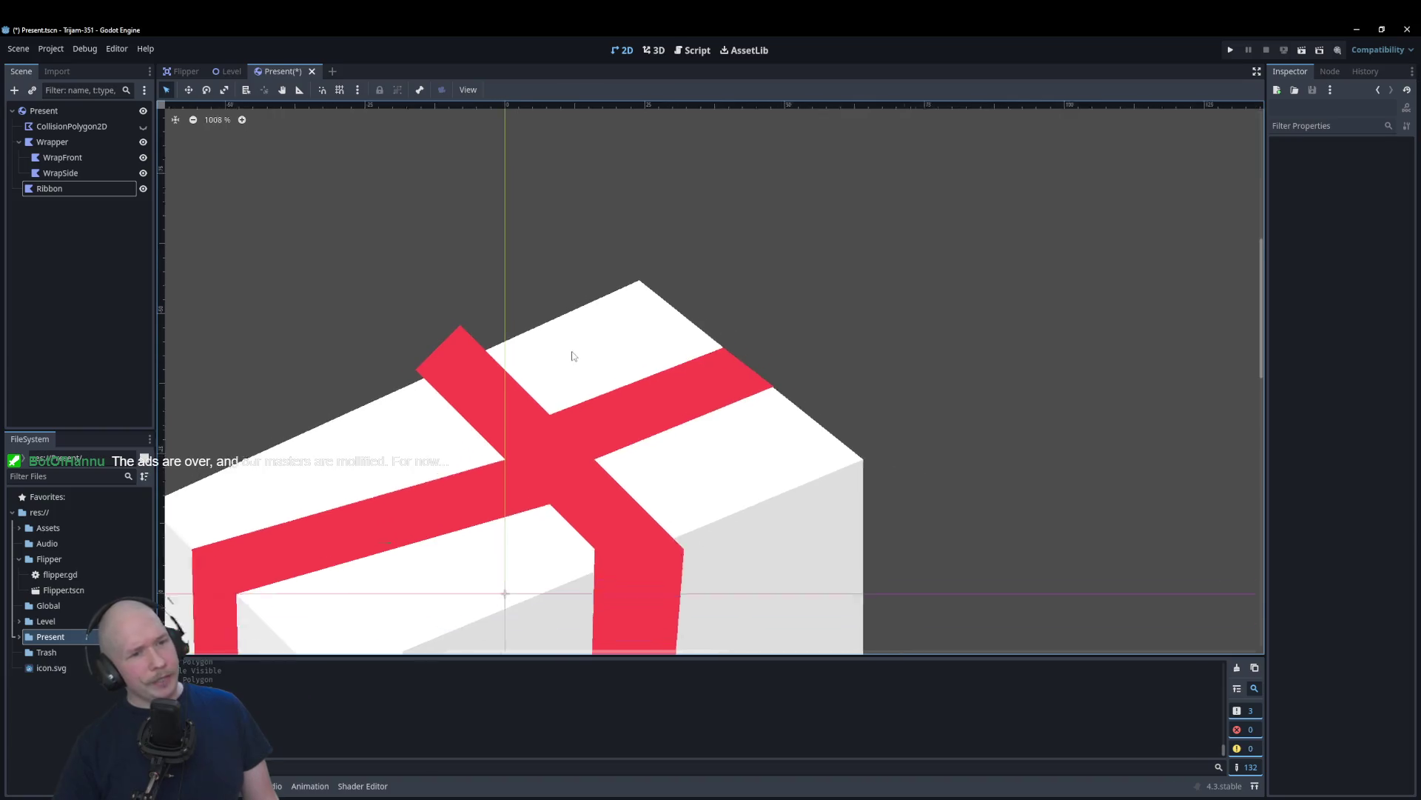
pyautogui.scroll(3, 393, 390)
pyautogui.scroll(3, 578, 351)
# Step: Align the ribbon's left and top corners so its far end sits flush with the back top edge
pyautogui.click(466, 343)
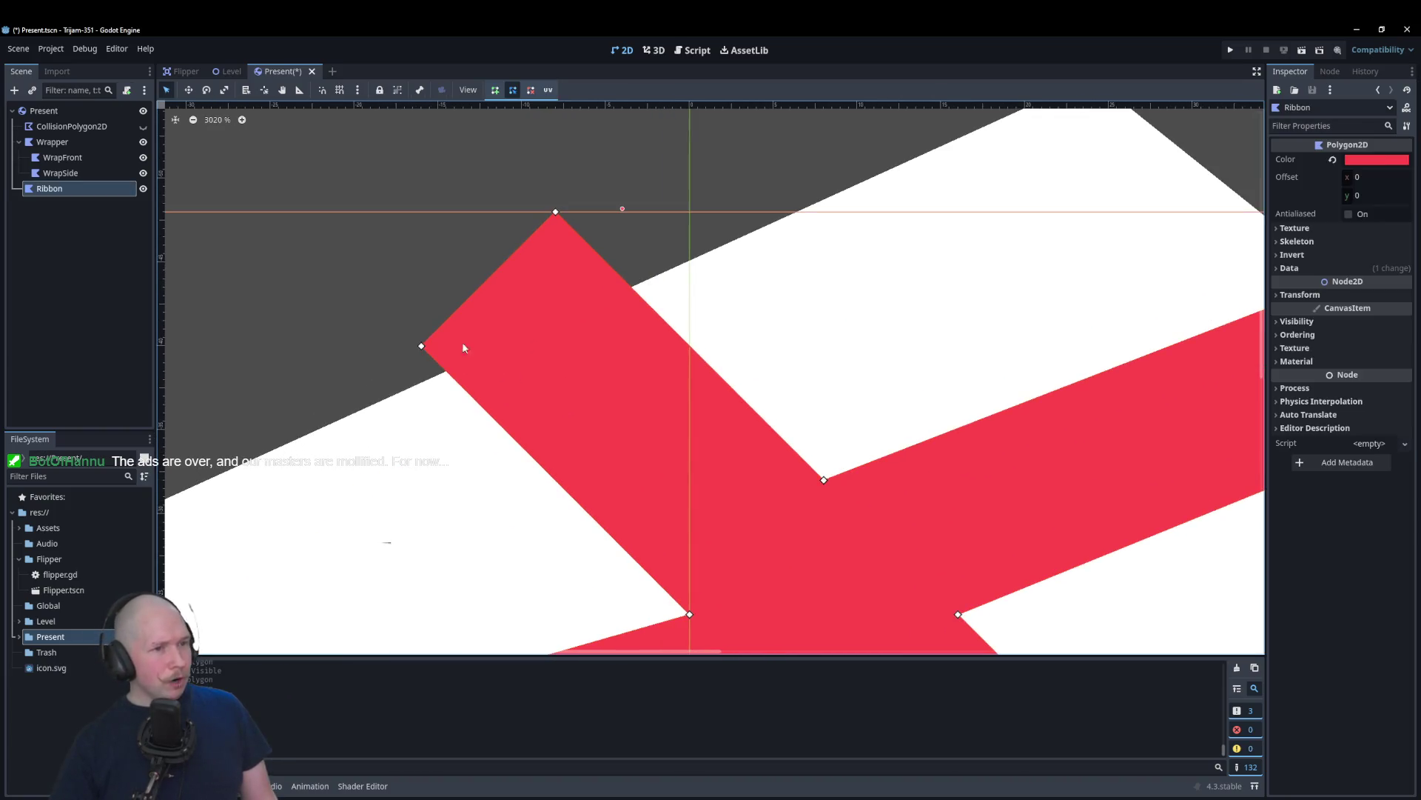
pyautogui.scroll(3, 391, 327)
pyautogui.moveTo(439, 356)
pyautogui.mouseDown()
pyautogui.moveTo(491, 374)
pyautogui.moveTo(469, 385)
pyautogui.mouseUp()
pyautogui.moveTo(666, 133)
pyautogui.mouseDown()
pyautogui.moveTo(790, 263)
pyautogui.moveTo(761, 264)
pyautogui.mouseUp()
pyautogui.moveTo(468, 386); pyautogui.dragTo(503, 386)
pyautogui.click(437, 302)
pyautogui.scroll(-5, 437, 301)
pyautogui.scroll(-5, 447, 302)
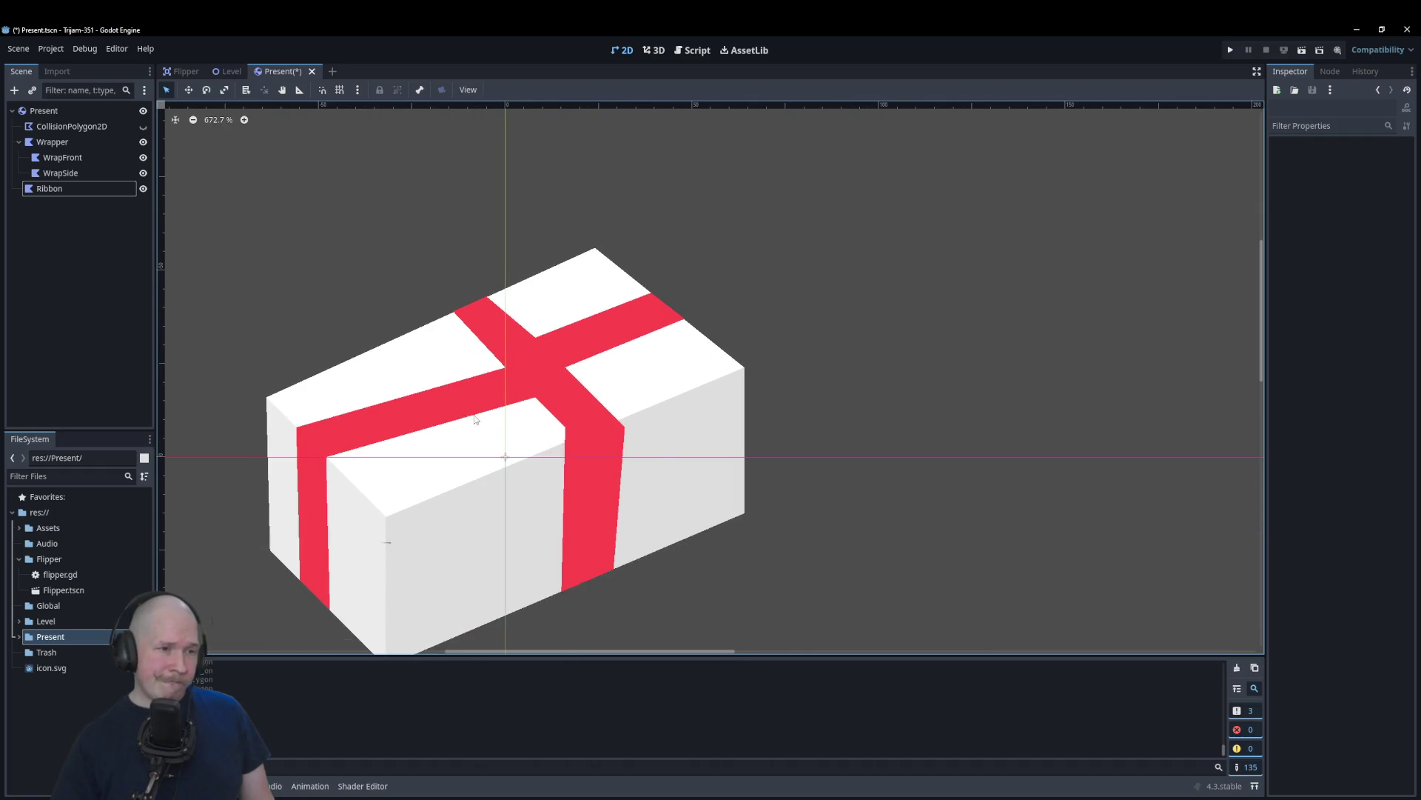
# Step: Drag the ribbon's corners so its front band bends exactly at the box's top edge
pyautogui.scroll(10, 475, 419)
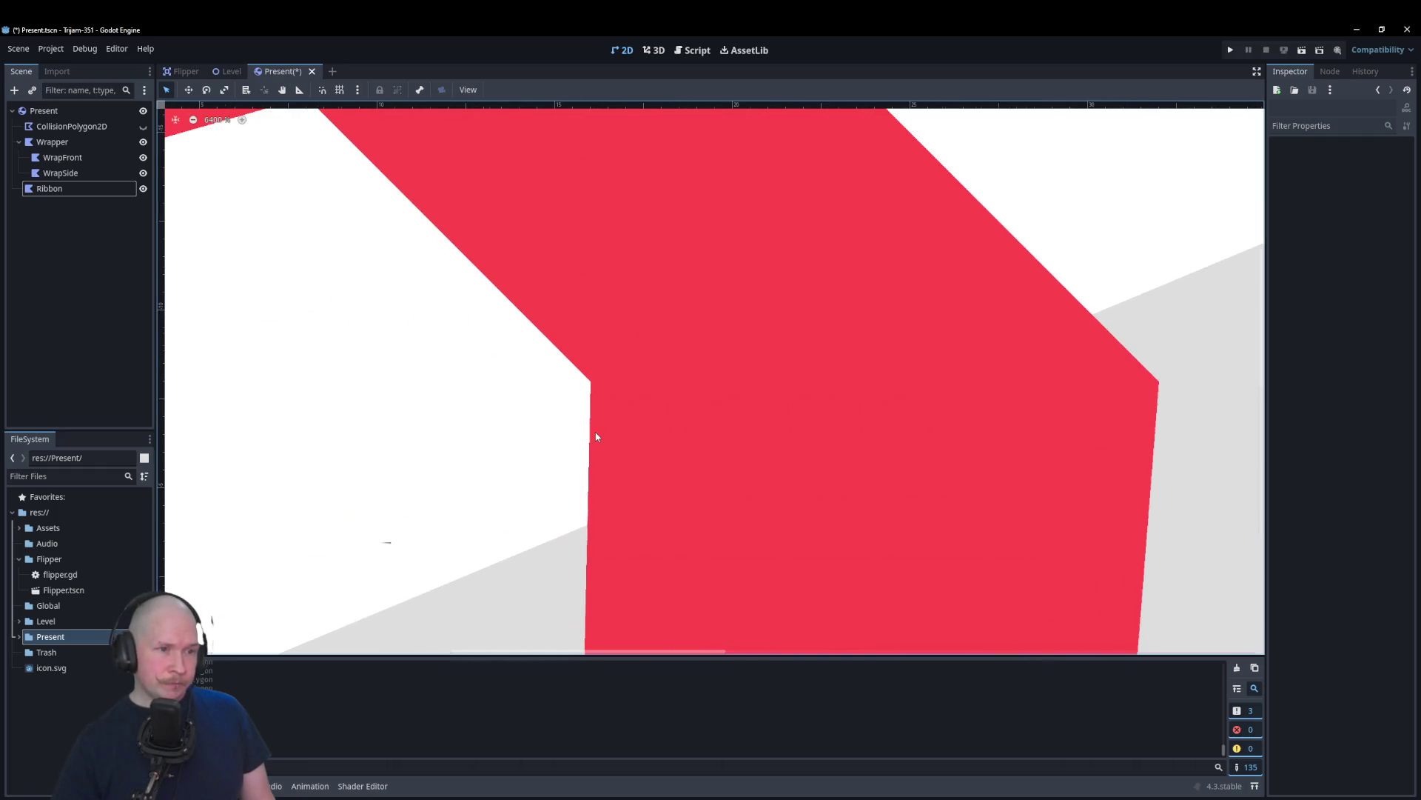
pyautogui.click(593, 381)
pyautogui.moveTo(594, 380)
pyautogui.mouseDown()
pyautogui.moveTo(635, 512)
pyautogui.moveTo(641, 494)
pyautogui.moveTo(697, 488)
pyautogui.moveTo(774, 447)
pyautogui.moveTo(629, 517)
pyautogui.moveTo(487, 561)
pyautogui.moveTo(487, 579)
pyautogui.moveTo(425, 601)
pyautogui.moveTo(606, 482)
pyautogui.moveTo(796, 430)
pyautogui.moveTo(745, 464)
pyautogui.moveTo(735, 454)
pyautogui.mouseUp()
pyautogui.moveTo(1159, 381)
pyautogui.mouseDown()
pyautogui.moveTo(1050, 340)
pyautogui.moveTo(1017, 346)
pyautogui.mouseUp()
pyautogui.scroll(-8, 758, 322)
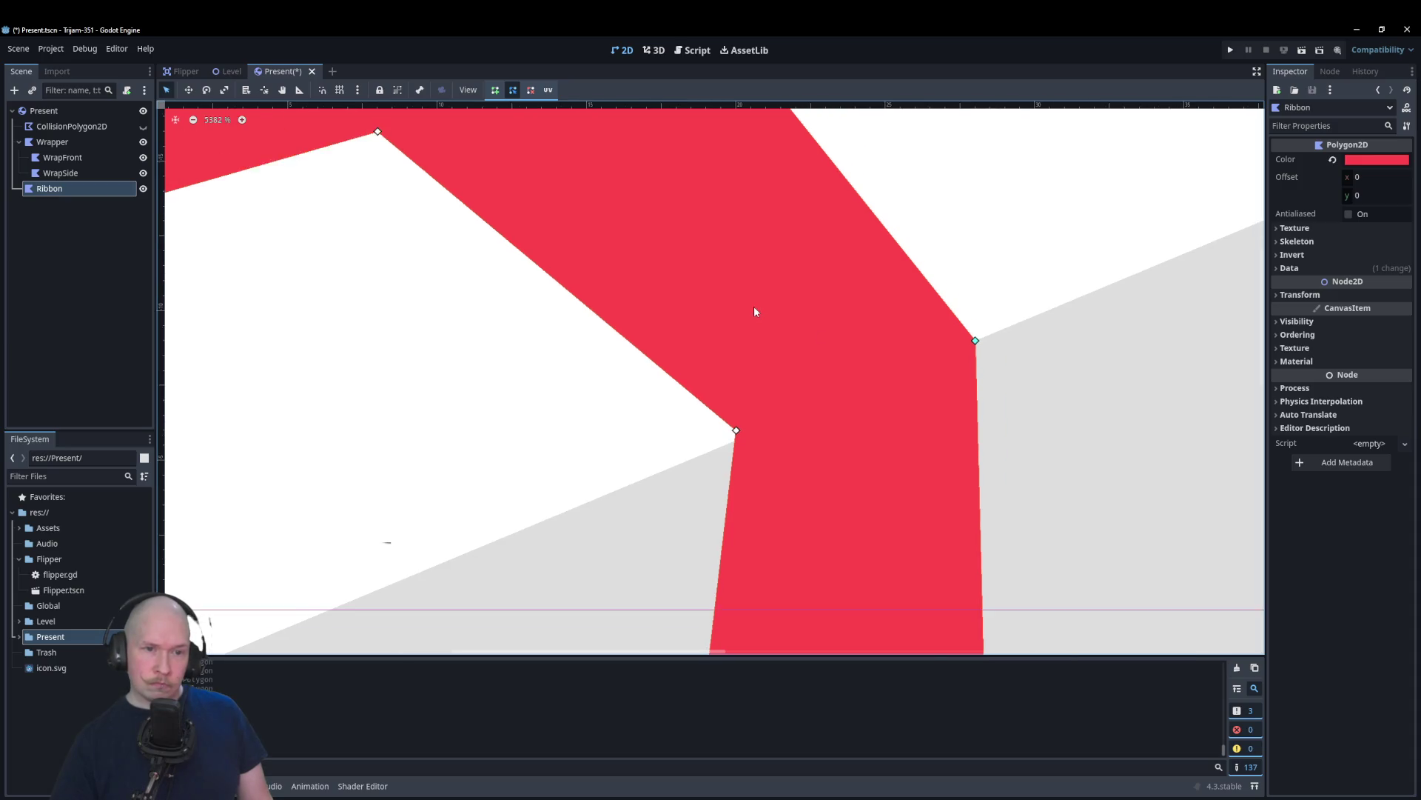
pyautogui.scroll(1, 770, 274)
pyautogui.moveTo(761, 319)
pyautogui.mouseDown()
pyautogui.moveTo(723, 359)
pyautogui.moveTo(719, 342)
pyautogui.mouseUp()
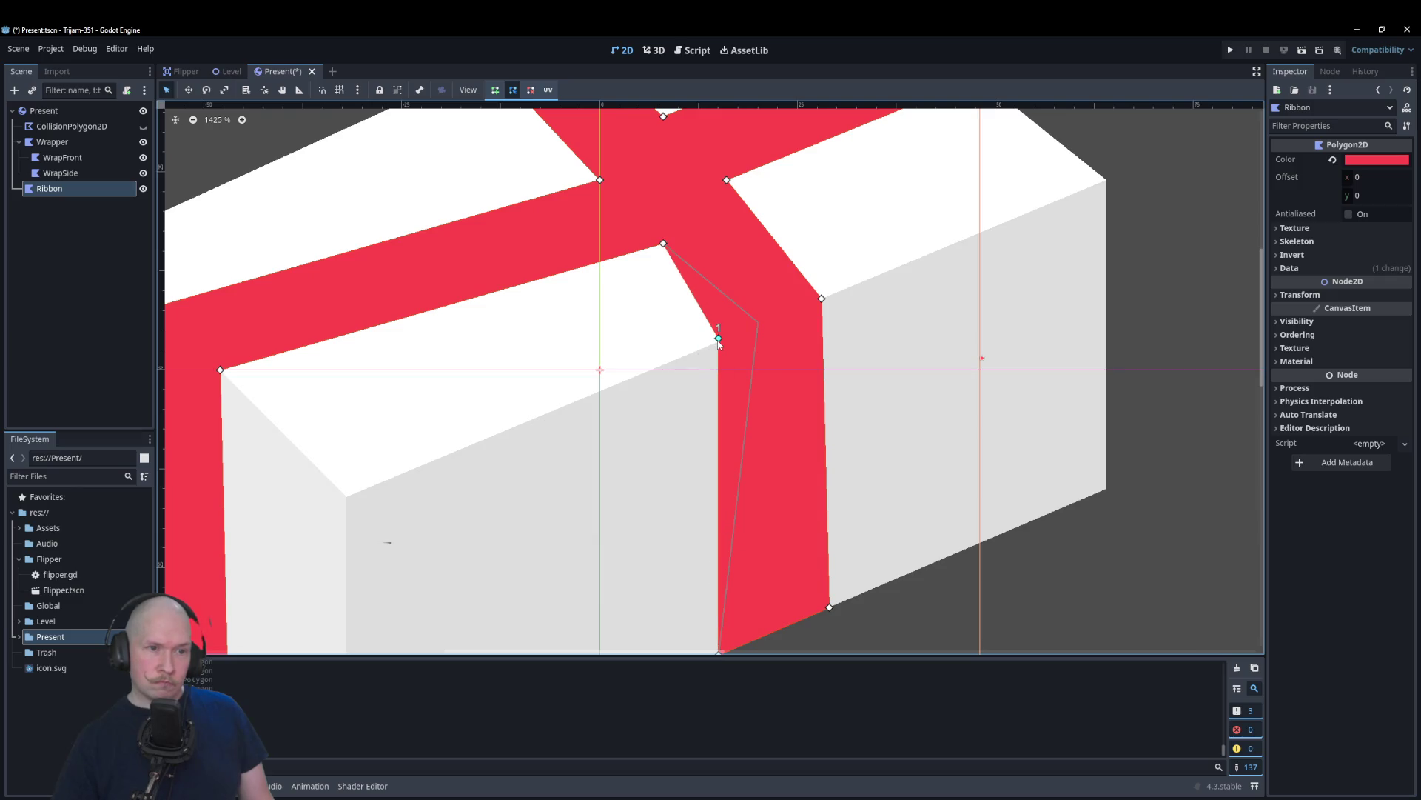
pyautogui.click(987, 577)
# Step: Widen the ribbon's top-left edge
pyautogui.scroll(-2, 777, 474)
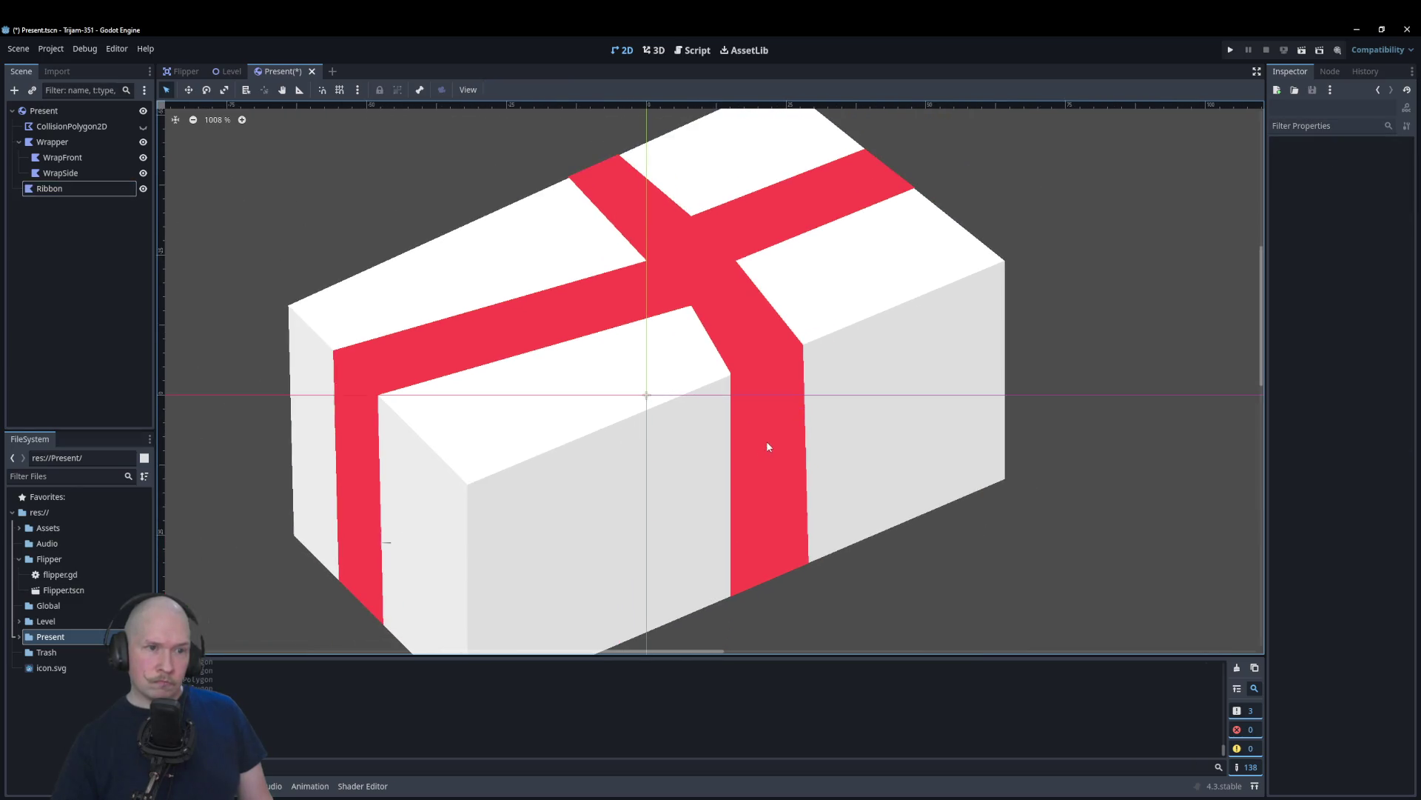
pyautogui.scroll(2, 590, 407)
pyautogui.scroll(-2, 728, 444)
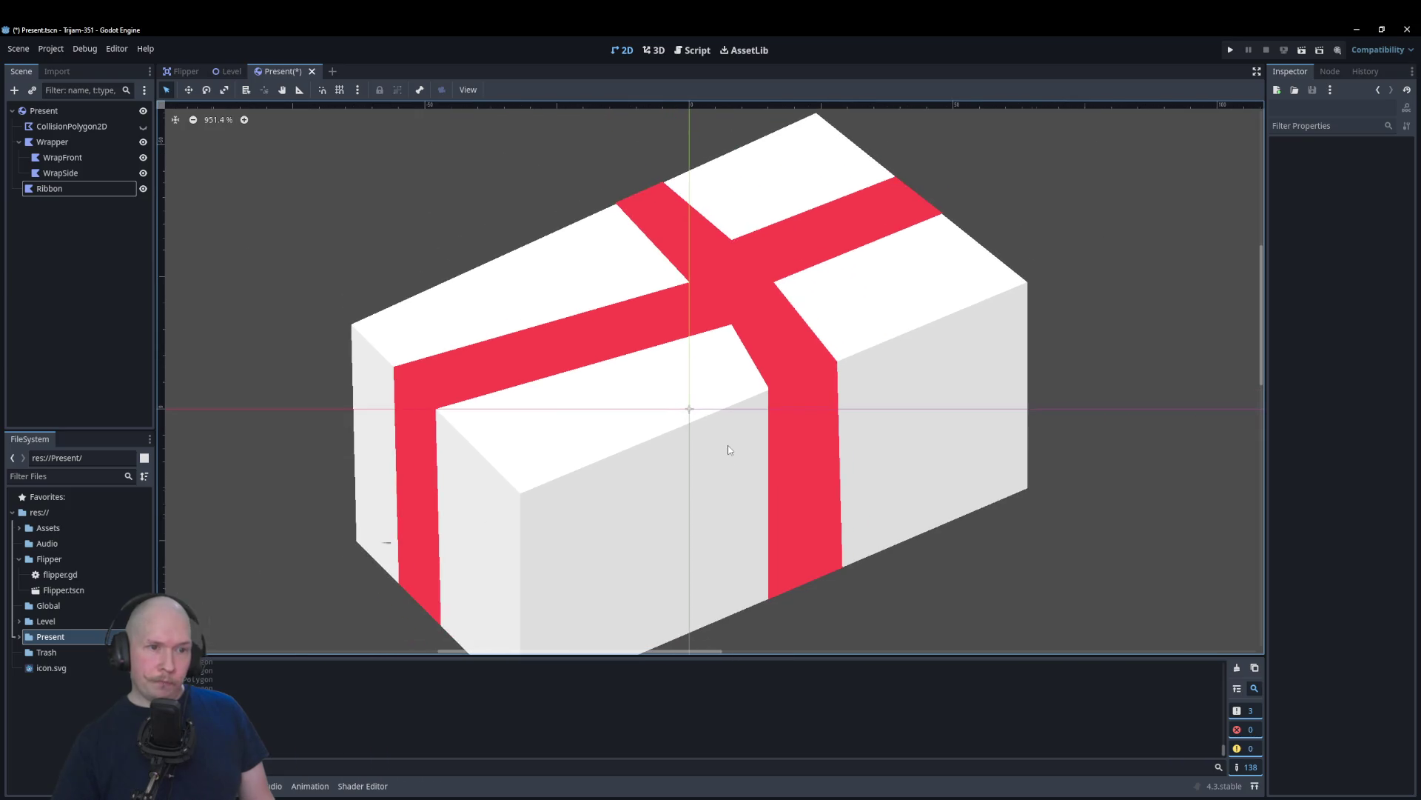
pyautogui.scroll(3, 625, 211)
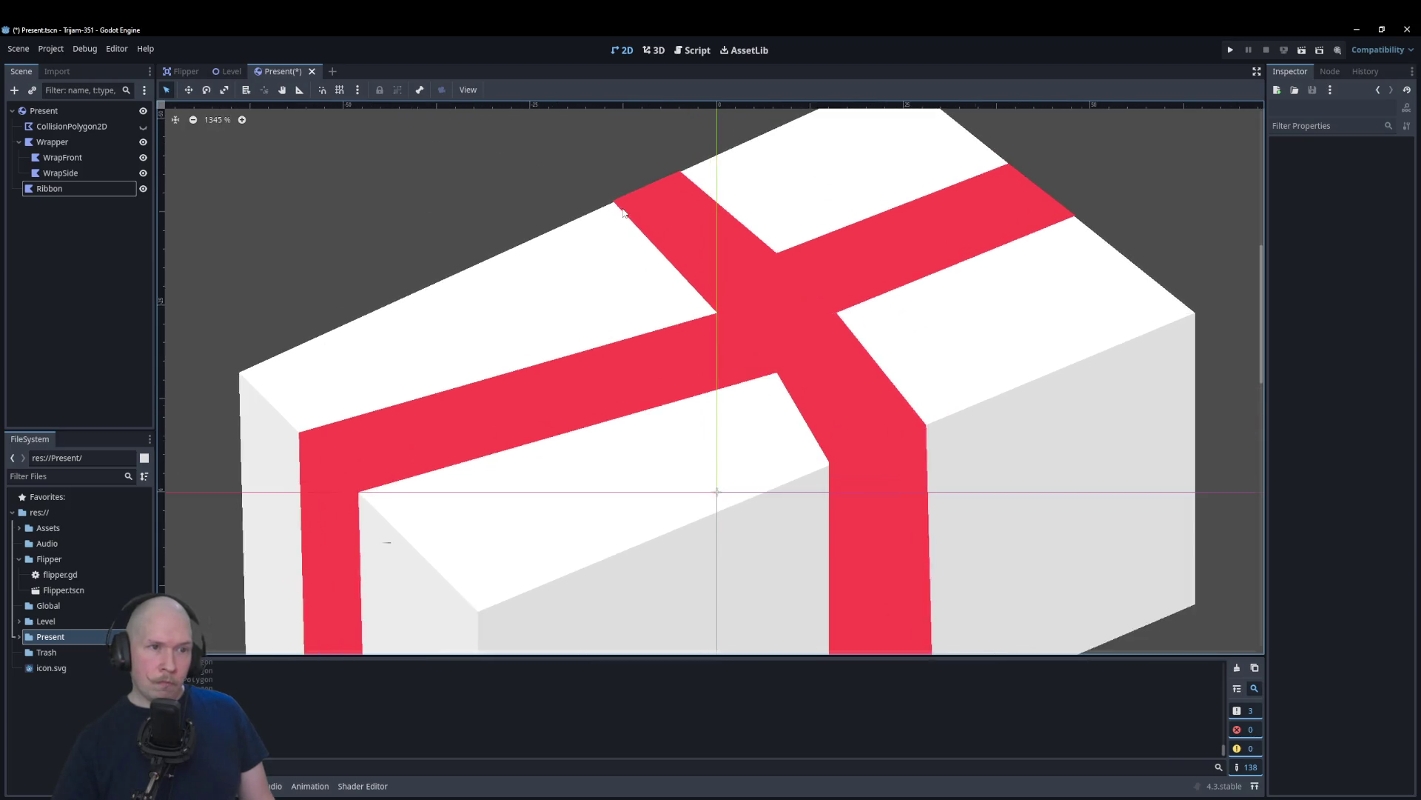
pyautogui.click(626, 201)
pyautogui.moveTo(562, 234); pyautogui.dragTo(525, 237)
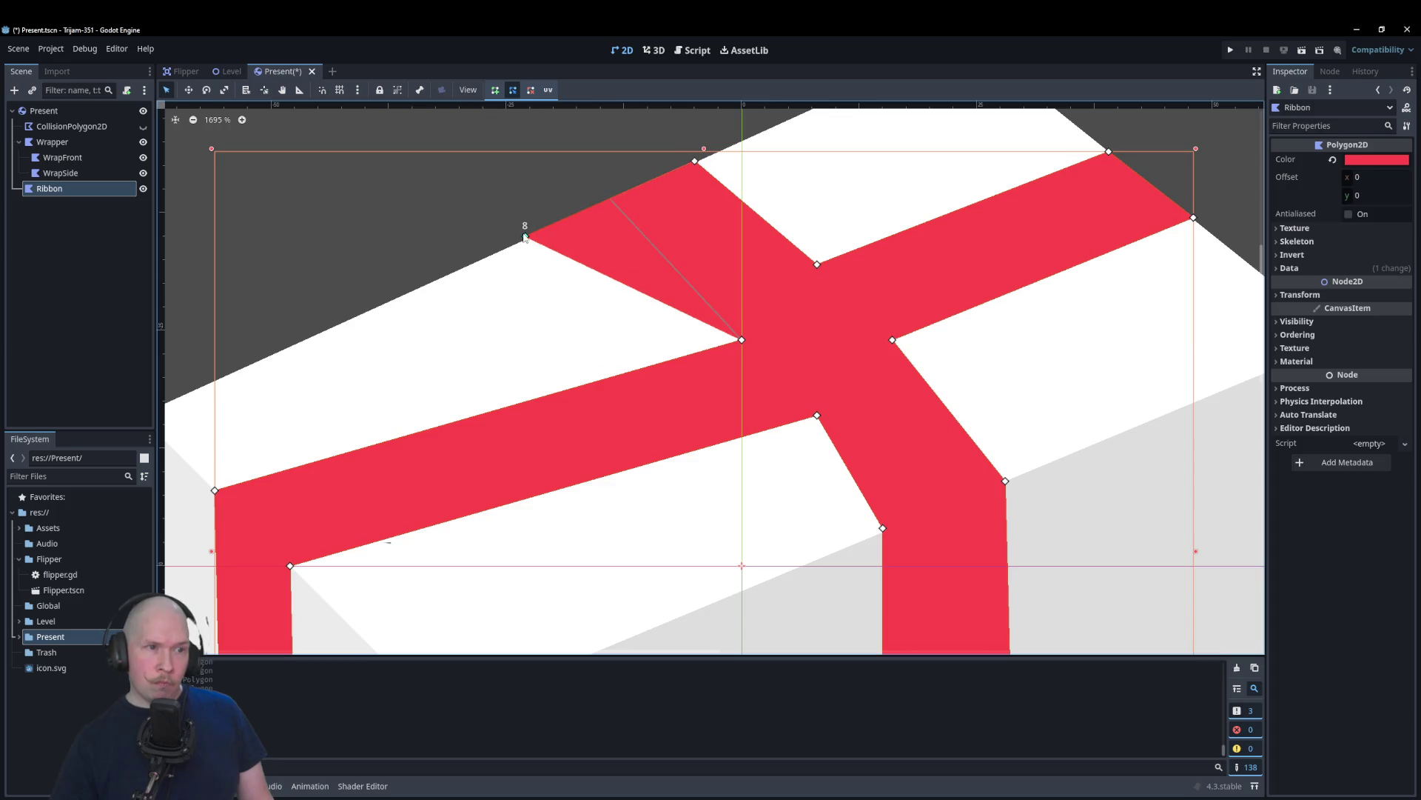
# Step: Drag the Ribbon's crossing vertices so the cross bands on the box top are straight and even-width
pyautogui.moveTo(694, 162); pyautogui.dragTo(610, 199)
pyautogui.scroll(1, 758, 345)
pyautogui.moveTo(738, 340)
pyautogui.mouseDown()
pyautogui.moveTo(555, 301)
pyautogui.moveTo(608, 292)
pyautogui.mouseUp()
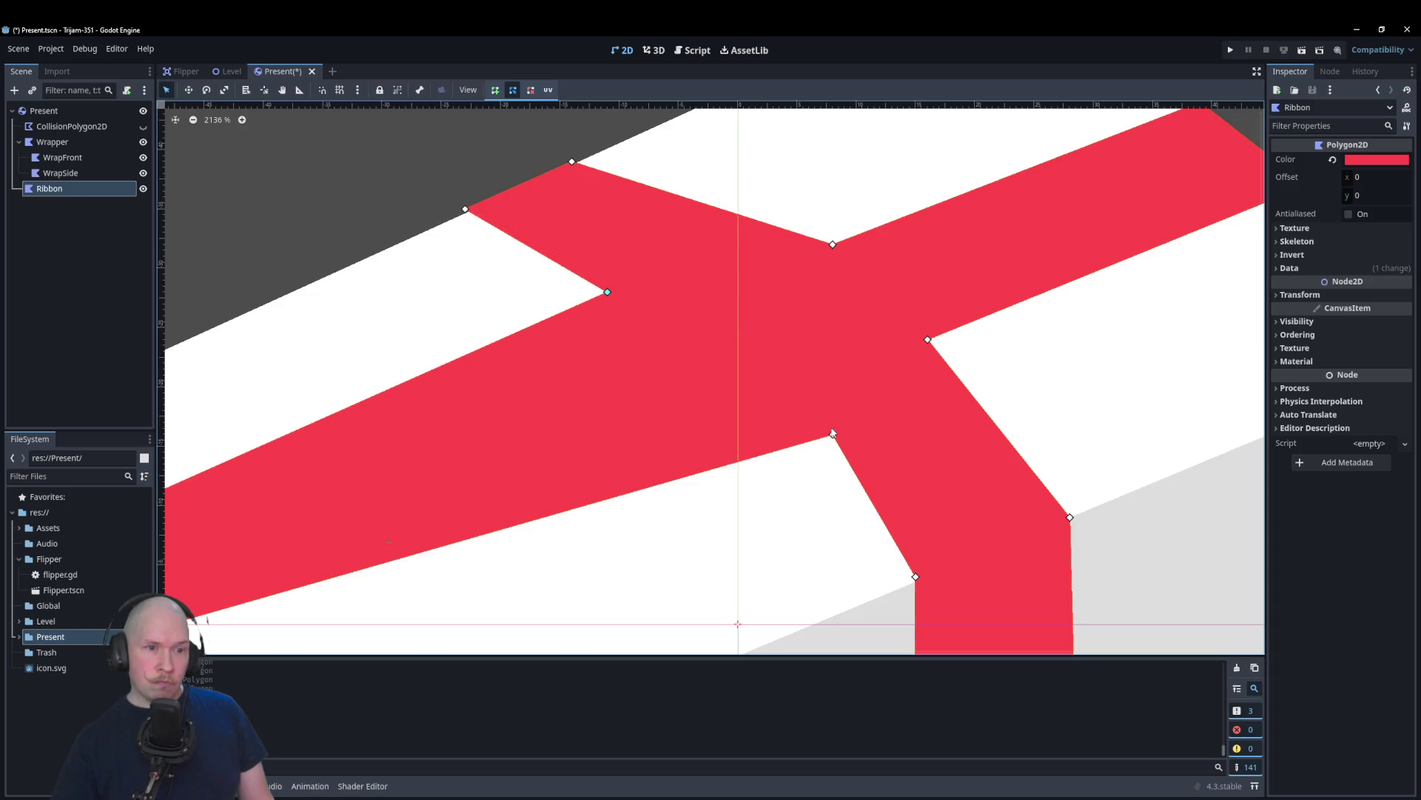
pyautogui.moveTo(833, 435)
pyautogui.mouseDown()
pyautogui.moveTo(194, 603)
pyautogui.moveTo(508, 260)
pyautogui.moveTo(467, 215)
pyautogui.mouseUp()
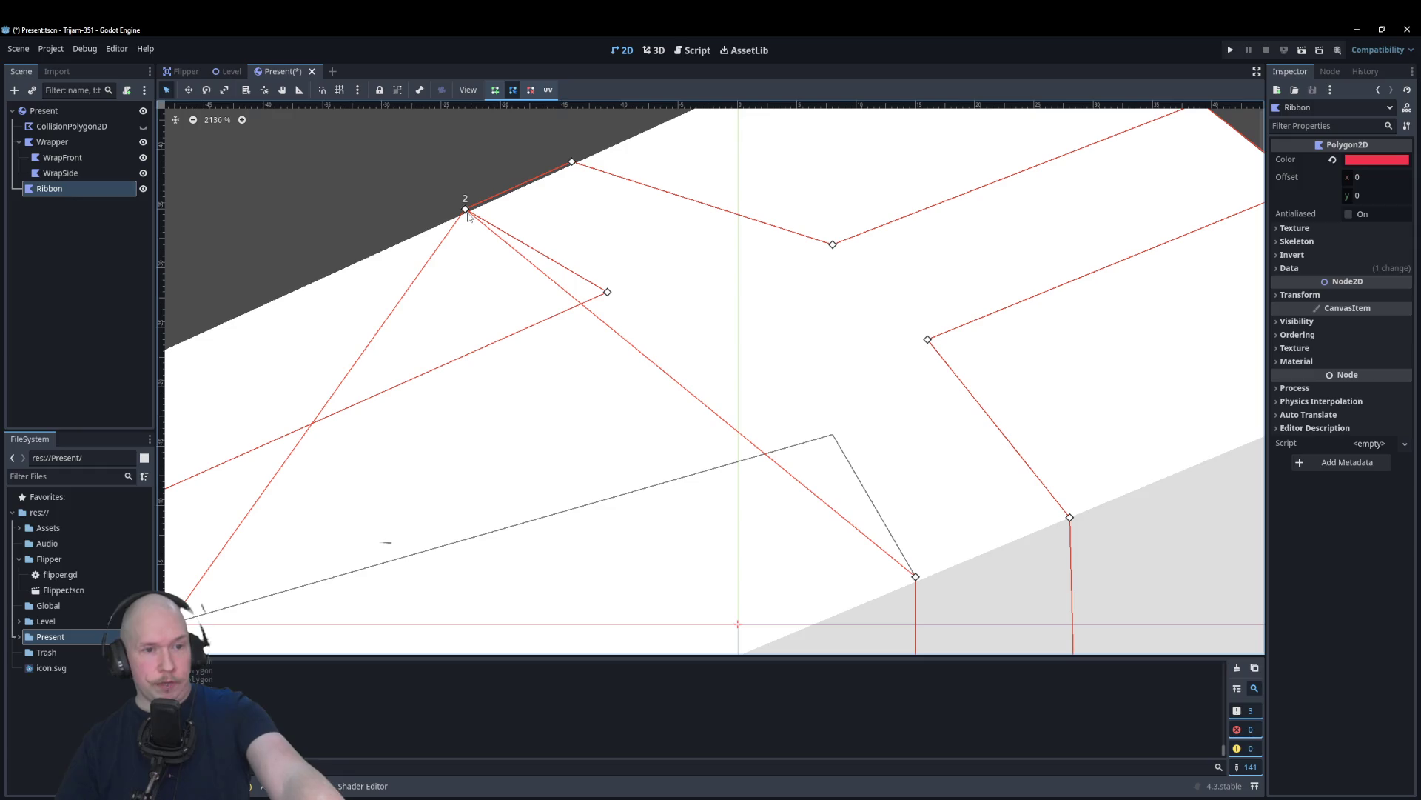
pyautogui.moveTo(467, 214)
pyautogui.mouseDown()
pyautogui.moveTo(704, 429)
pyautogui.moveTo(763, 450)
pyautogui.moveTo(751, 437)
pyautogui.mouseUp()
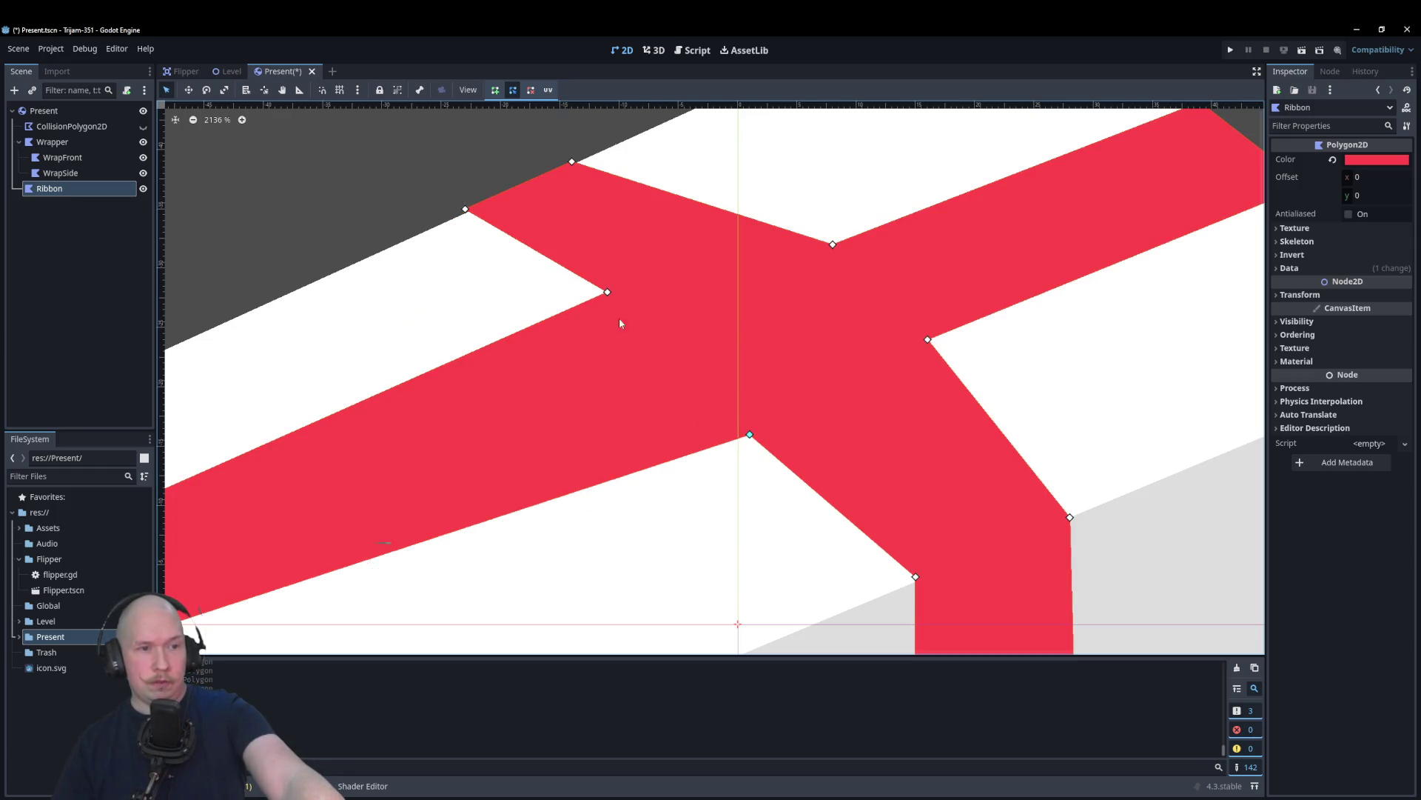
pyautogui.moveTo(607, 295)
pyautogui.mouseDown()
pyautogui.moveTo(958, 613)
pyautogui.moveTo(608, 330)
pyautogui.mouseUp()
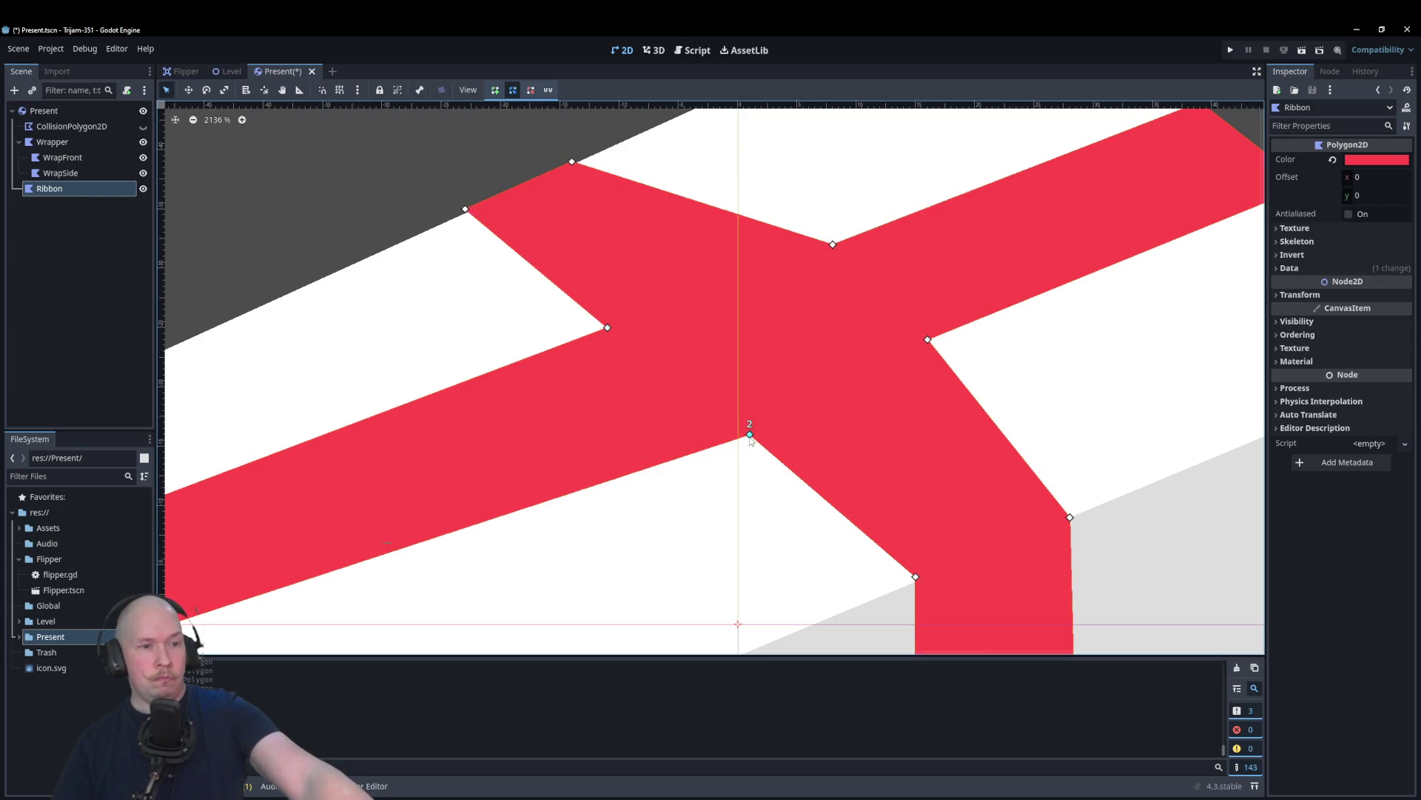
pyautogui.scroll(-1, 708, 399)
pyautogui.scroll(-5, 708, 398)
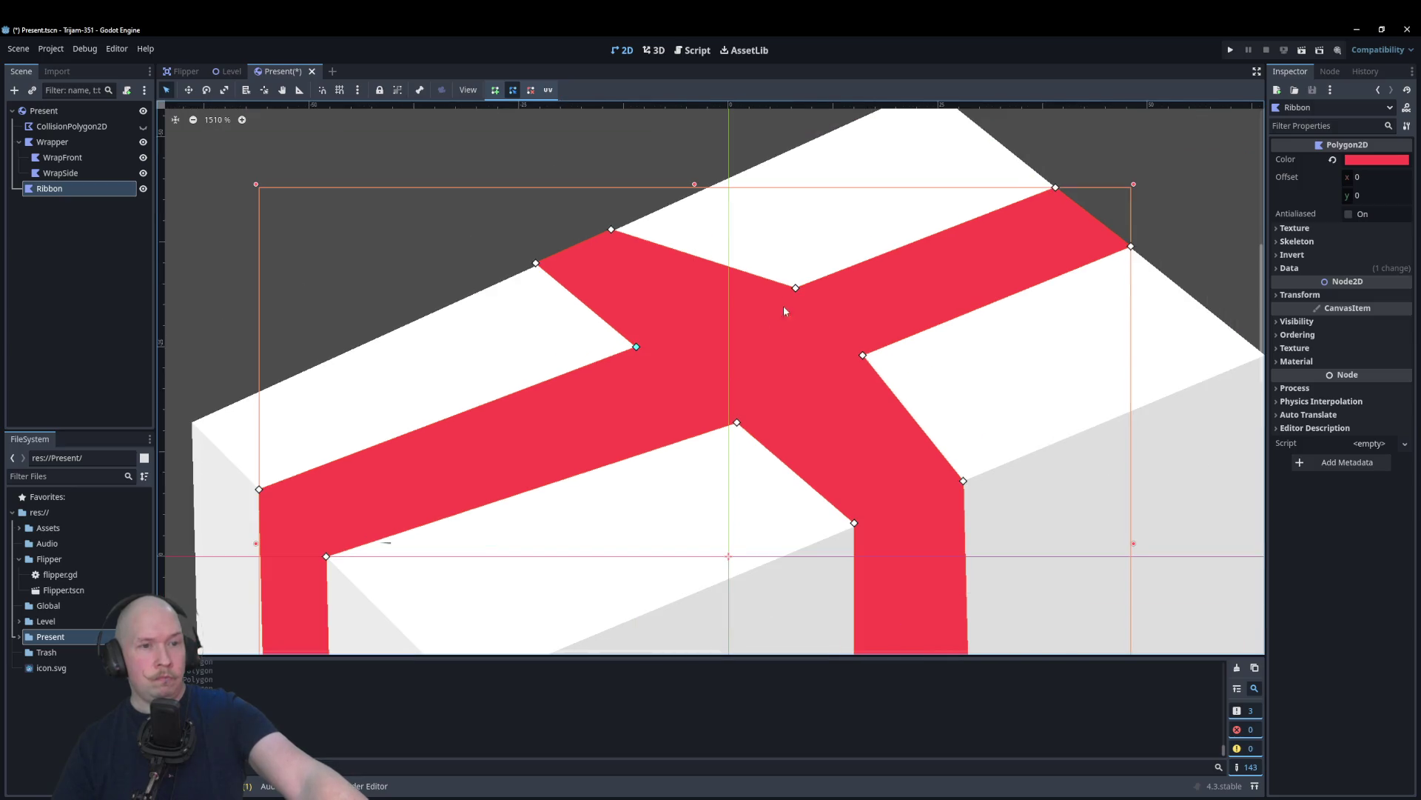
pyautogui.moveTo(797, 290)
pyautogui.mouseDown()
pyautogui.moveTo(935, 429)
pyautogui.moveTo(964, 482)
pyautogui.mouseUp()
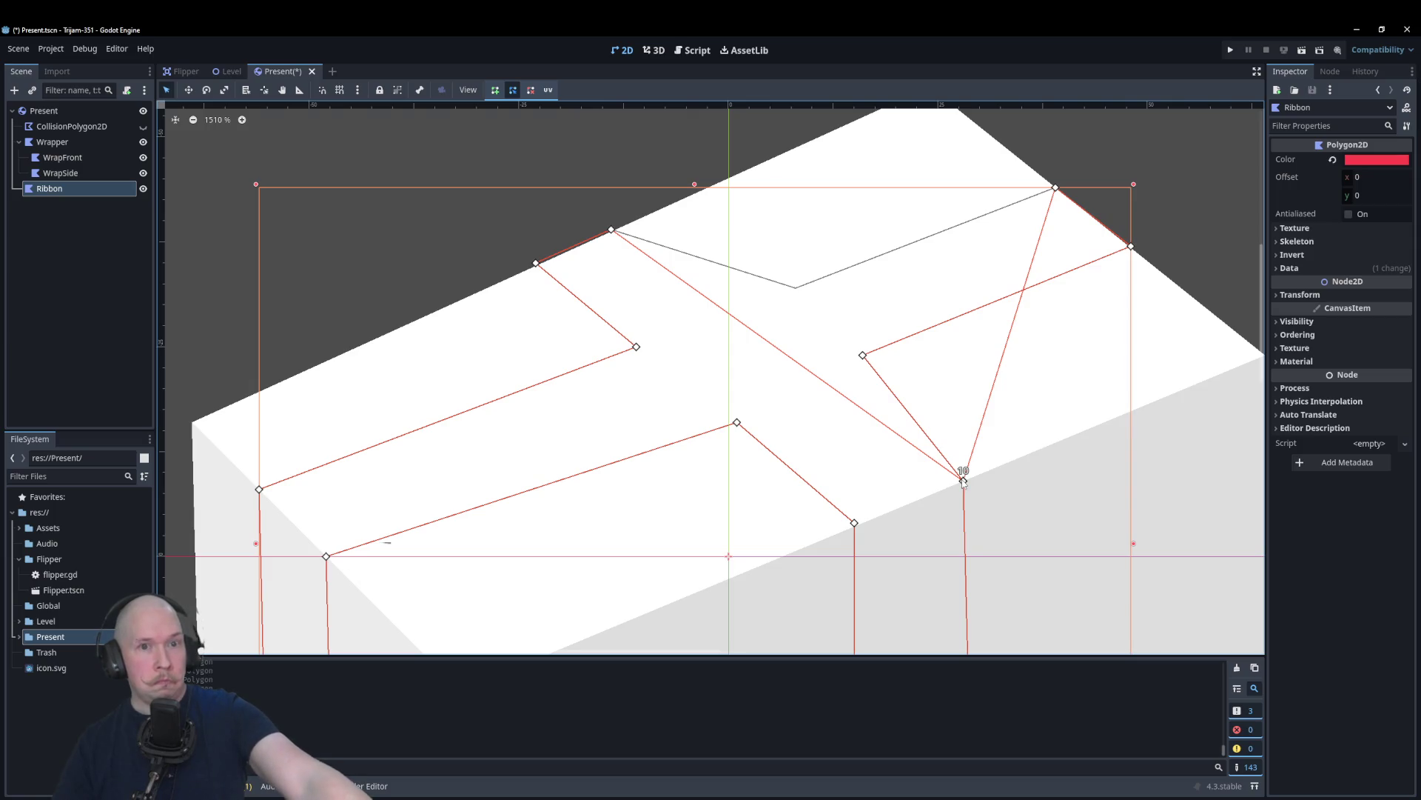
pyautogui.moveTo(964, 480); pyautogui.dragTo(736, 316)
pyautogui.moveTo(863, 357)
pyautogui.mouseDown()
pyautogui.moveTo(594, 237)
pyautogui.moveTo(611, 231)
pyautogui.moveTo(813, 372)
pyautogui.mouseUp()
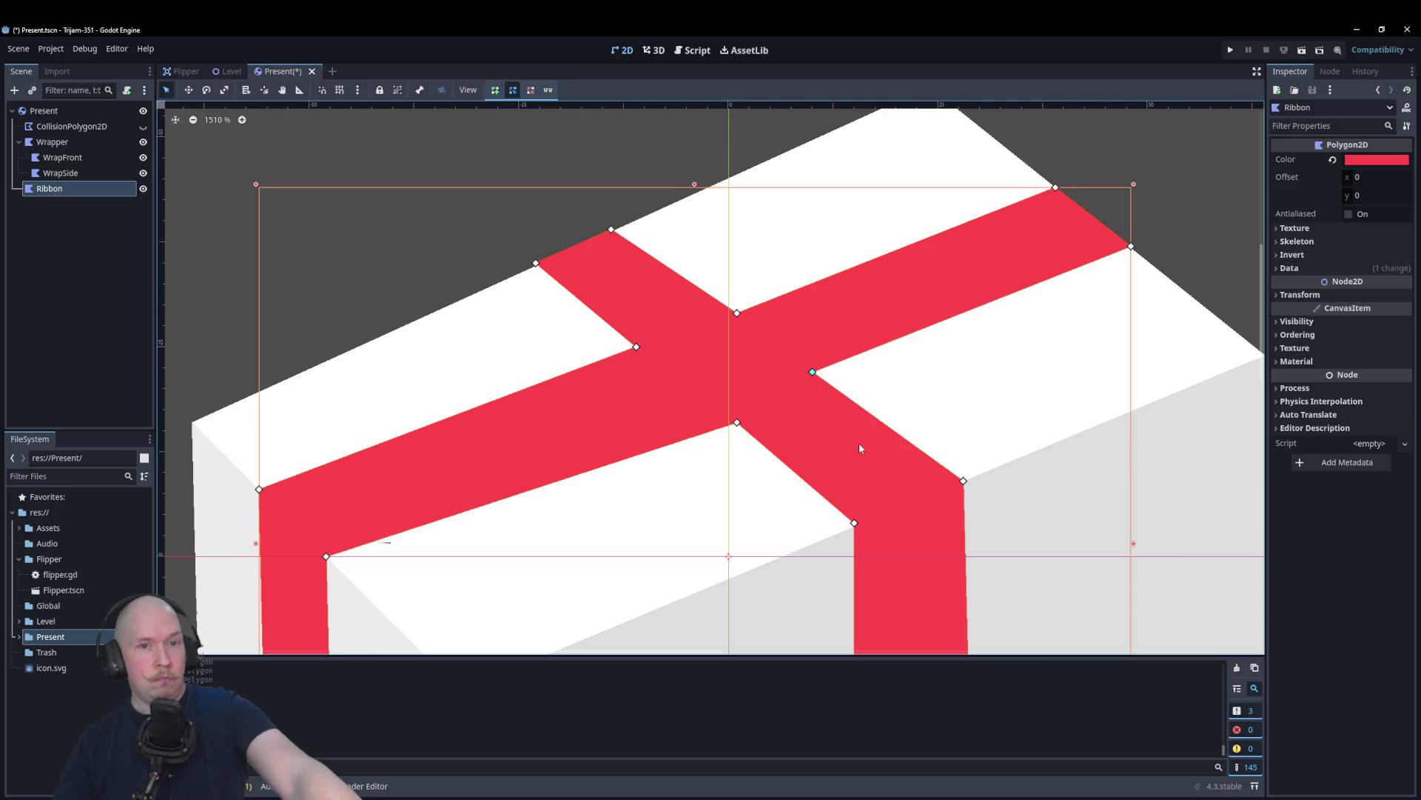
pyautogui.scroll(-3, 721, 434)
pyautogui.scroll(-3, 539, 407)
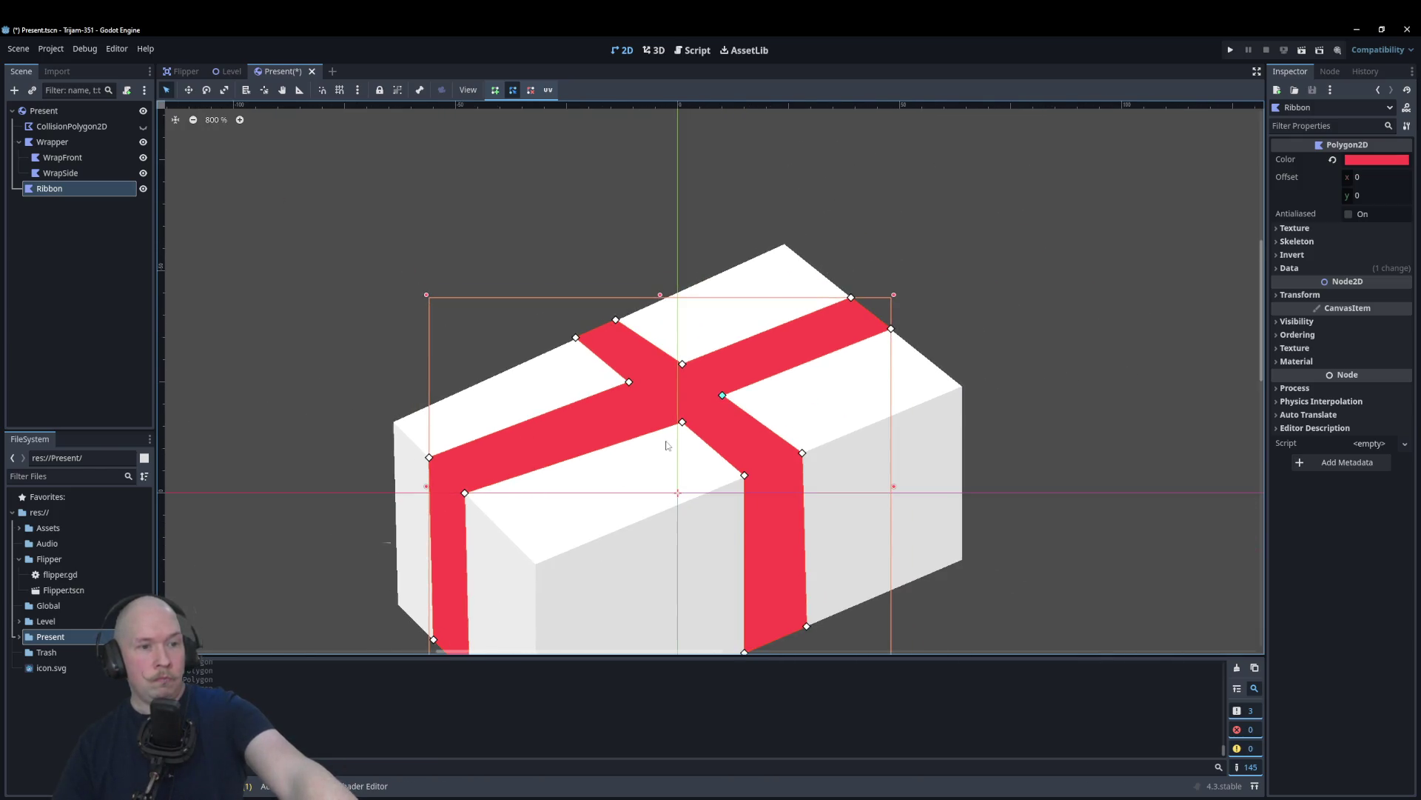
pyautogui.scroll(5, 661, 420)
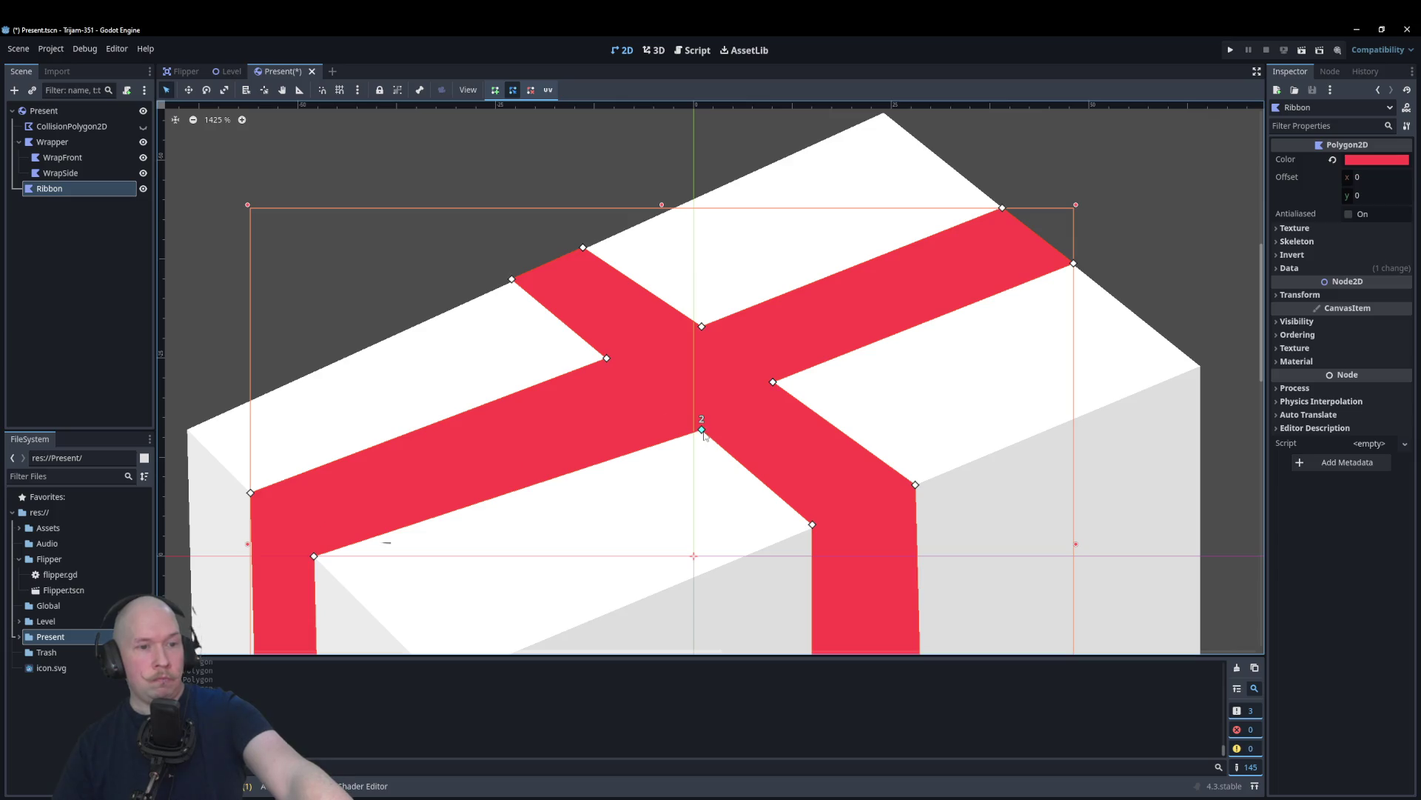
pyautogui.moveTo(704, 433); pyautogui.dragTo(687, 427)
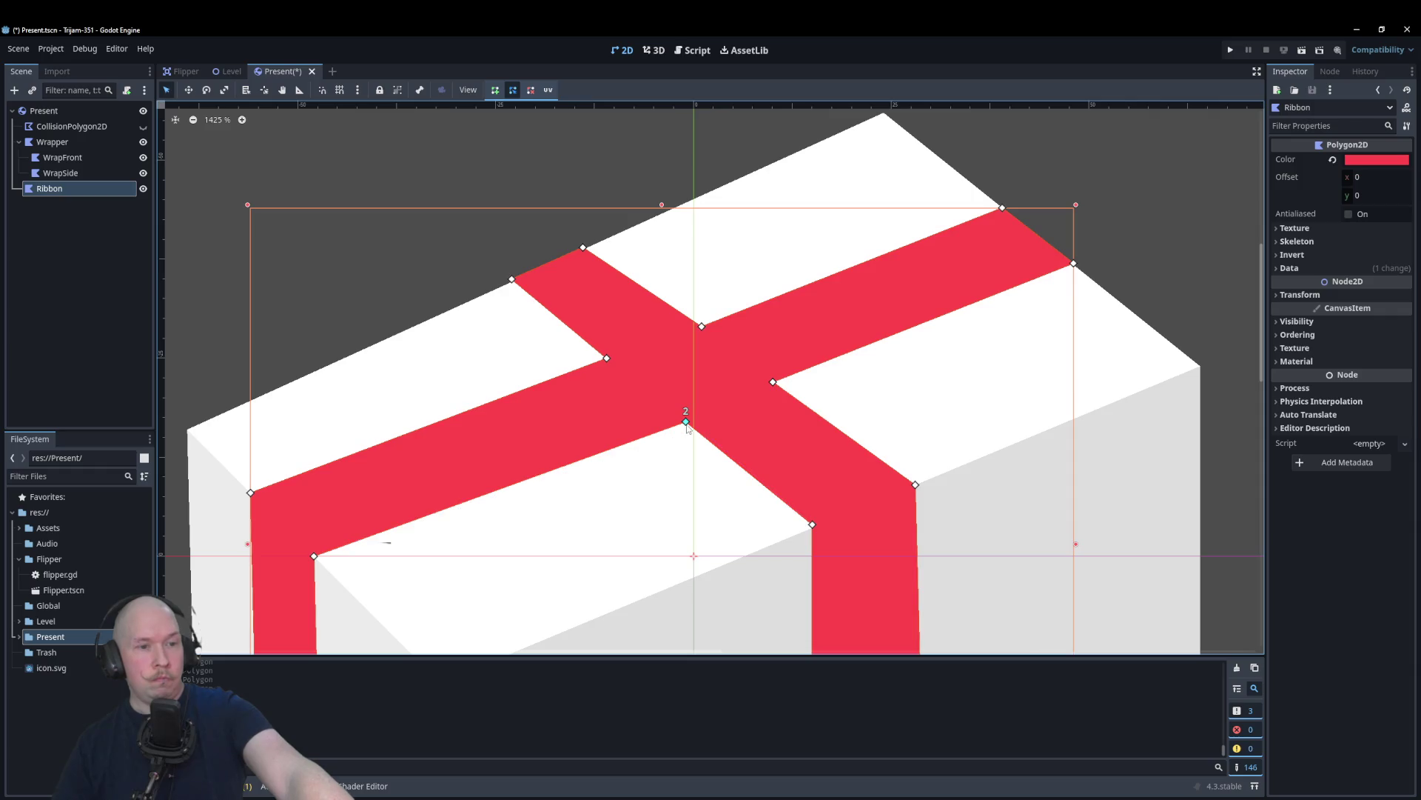
# Step: Move the ribbon's left-band corners so the band starts flush at the box's top-left edge
pyautogui.click(380, 259)
pyautogui.scroll(-5, 381, 260)
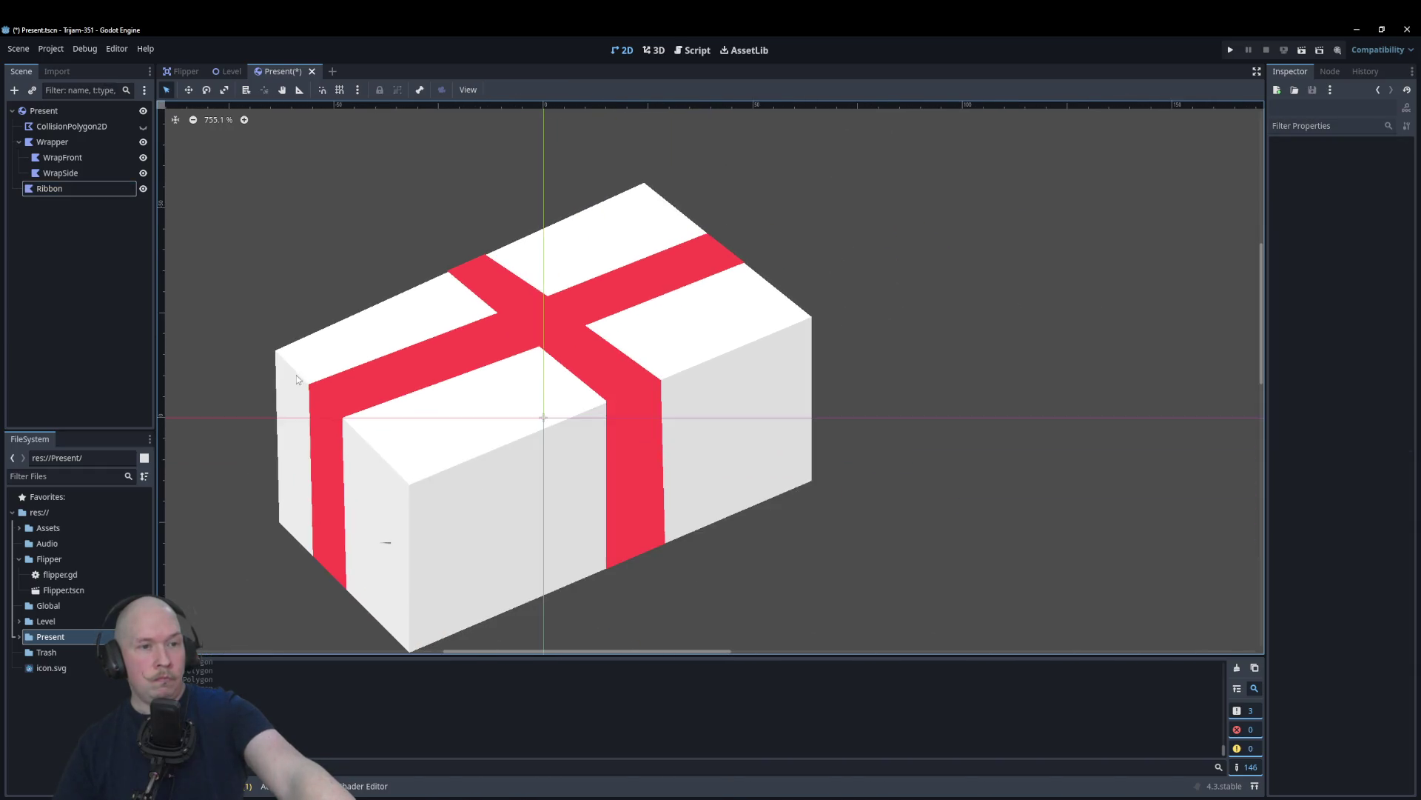
pyautogui.scroll(4, 296, 385)
pyautogui.scroll(1, 295, 395)
pyautogui.scroll(-5, 285, 407)
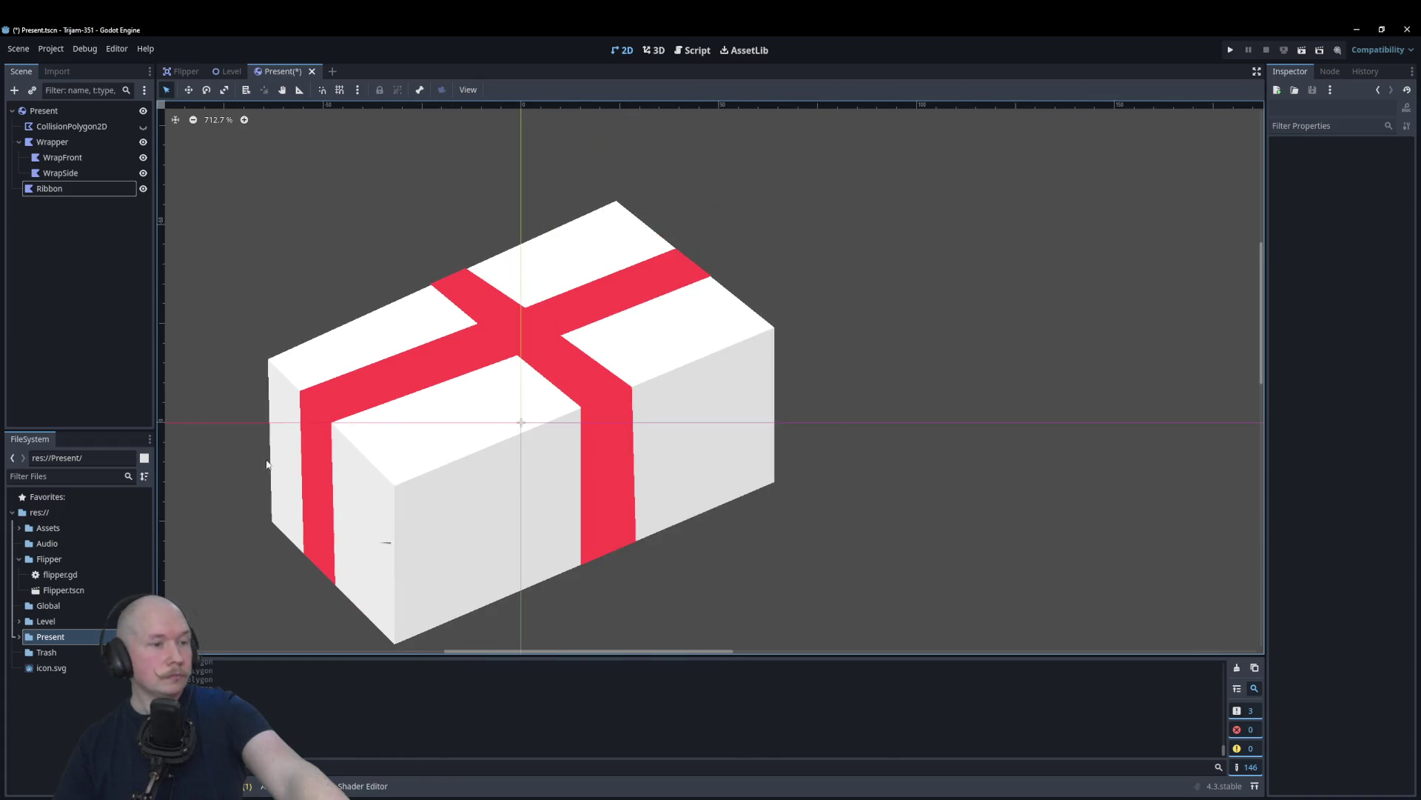
pyautogui.scroll(12, 293, 518)
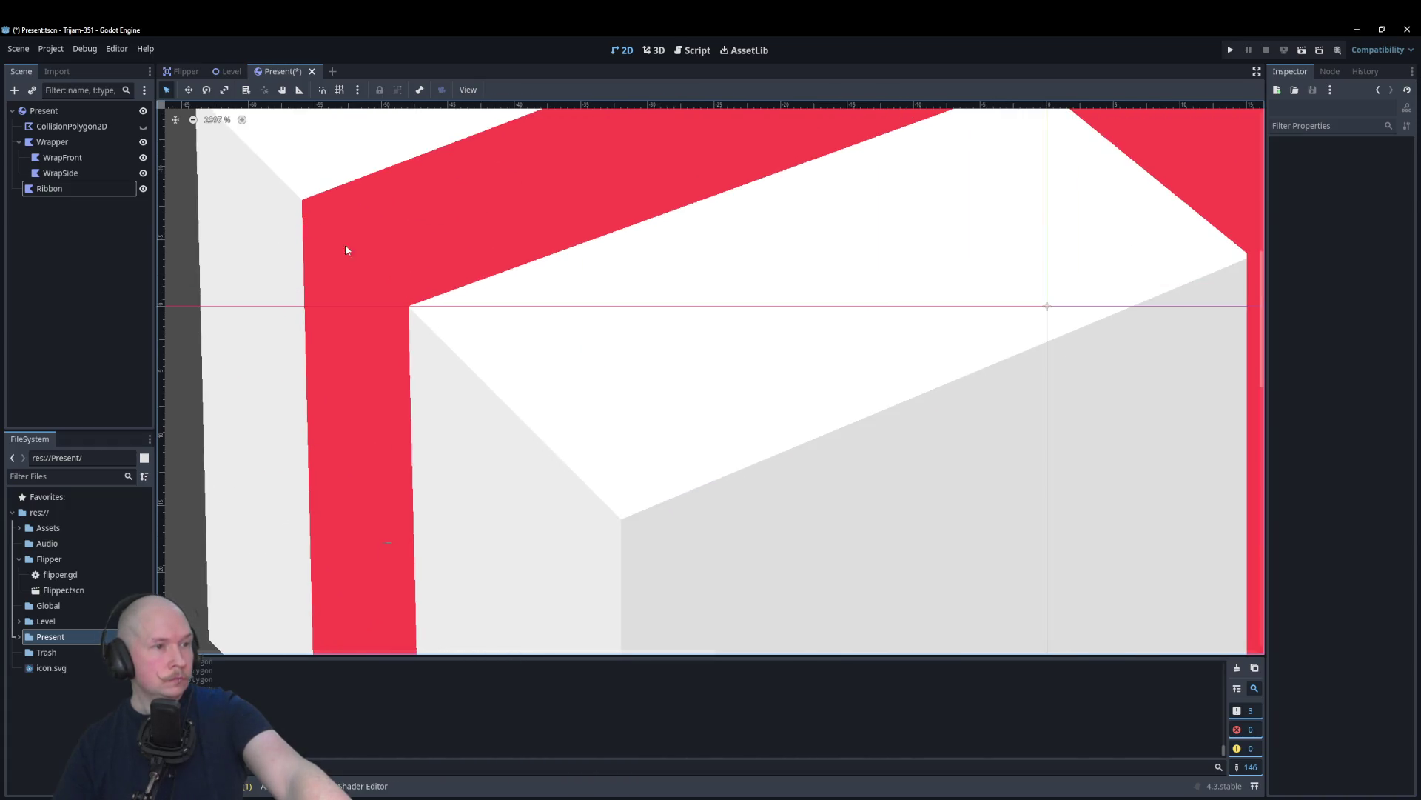
pyautogui.click(411, 289)
pyautogui.moveTo(411, 312); pyautogui.dragTo(438, 340)
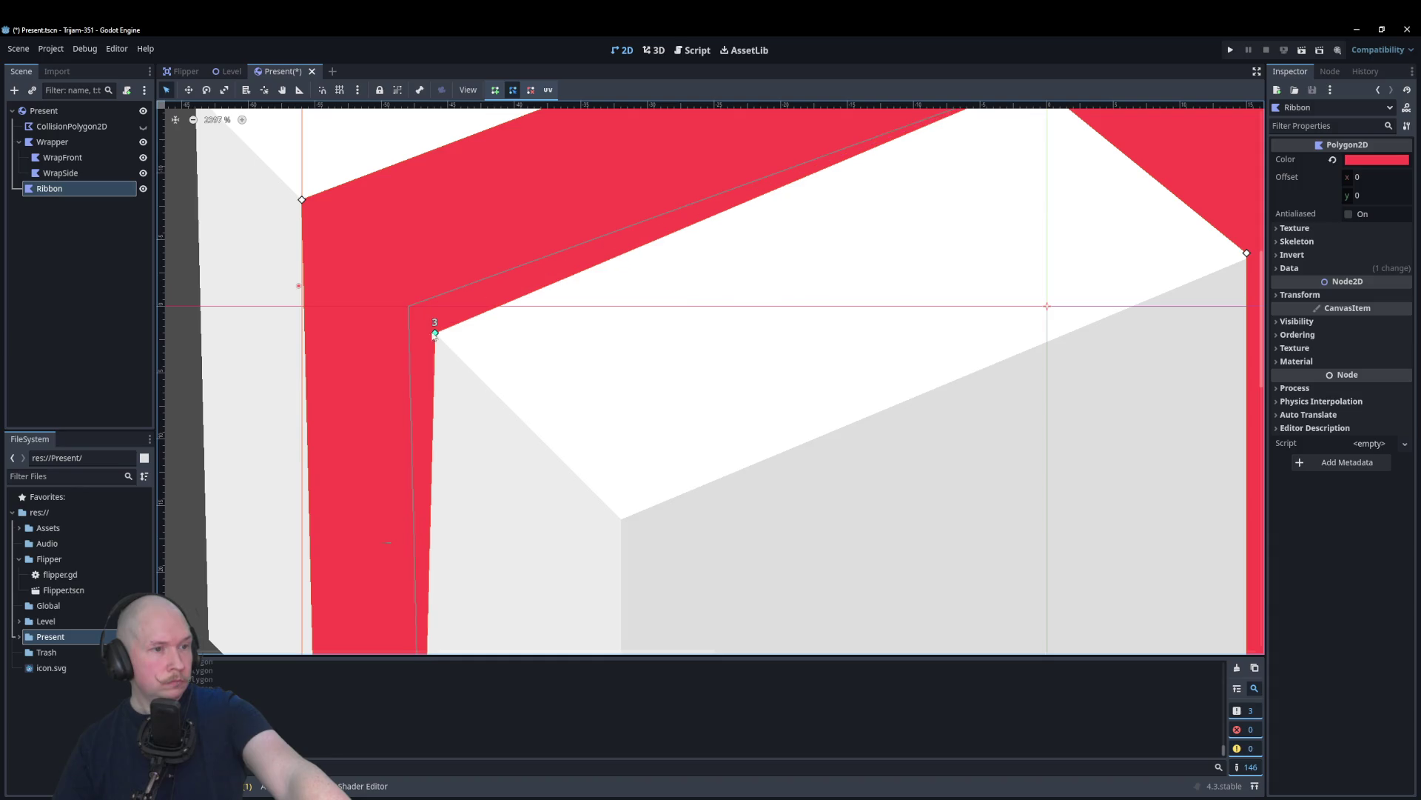
pyautogui.moveTo(304, 202)
pyautogui.mouseDown()
pyautogui.moveTo(327, 231)
pyautogui.moveTo(343, 228)
pyautogui.moveTo(334, 237)
pyautogui.moveTo(315, 203)
pyautogui.moveTo(331, 228)
pyautogui.mouseUp()
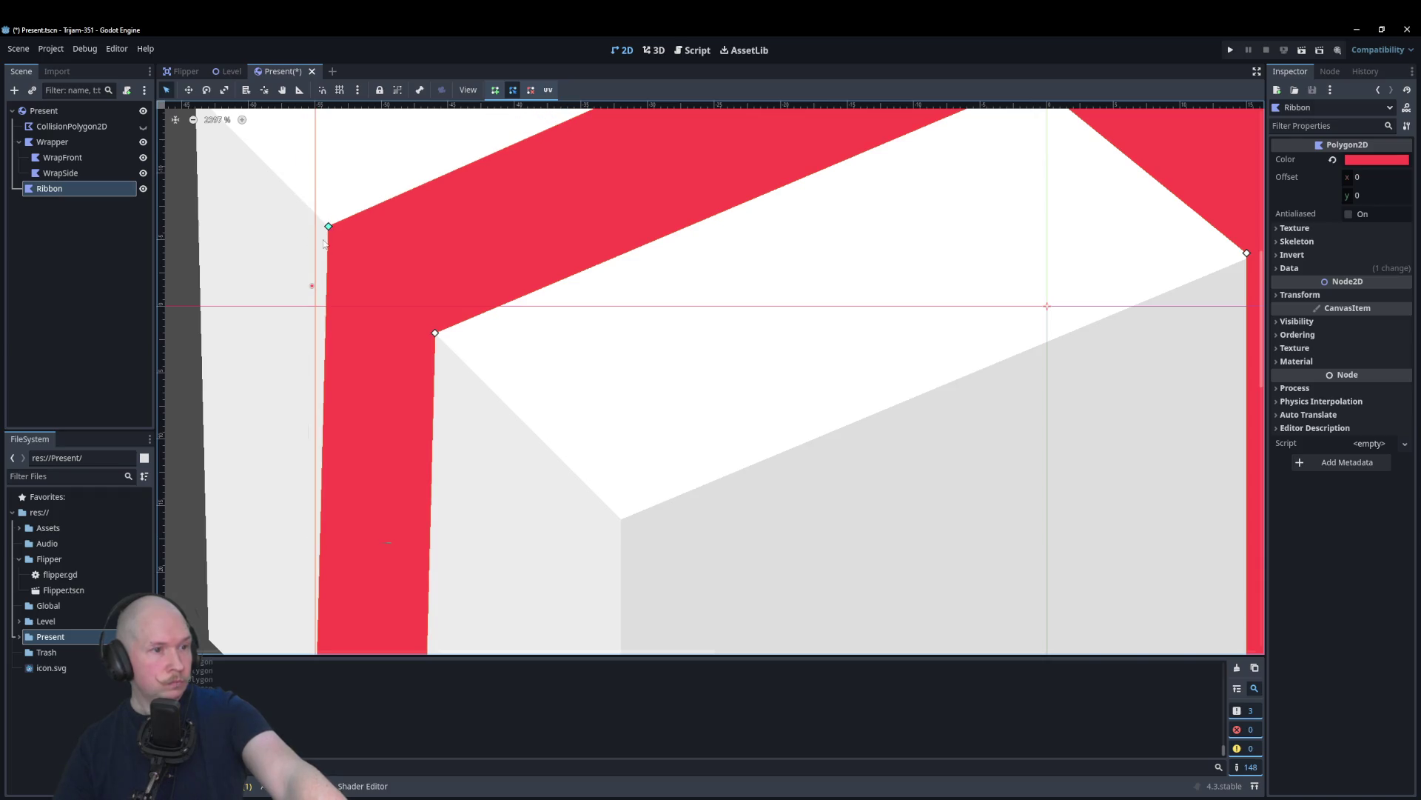
pyautogui.scroll(-6, 323, 243)
pyautogui.click(233, 356)
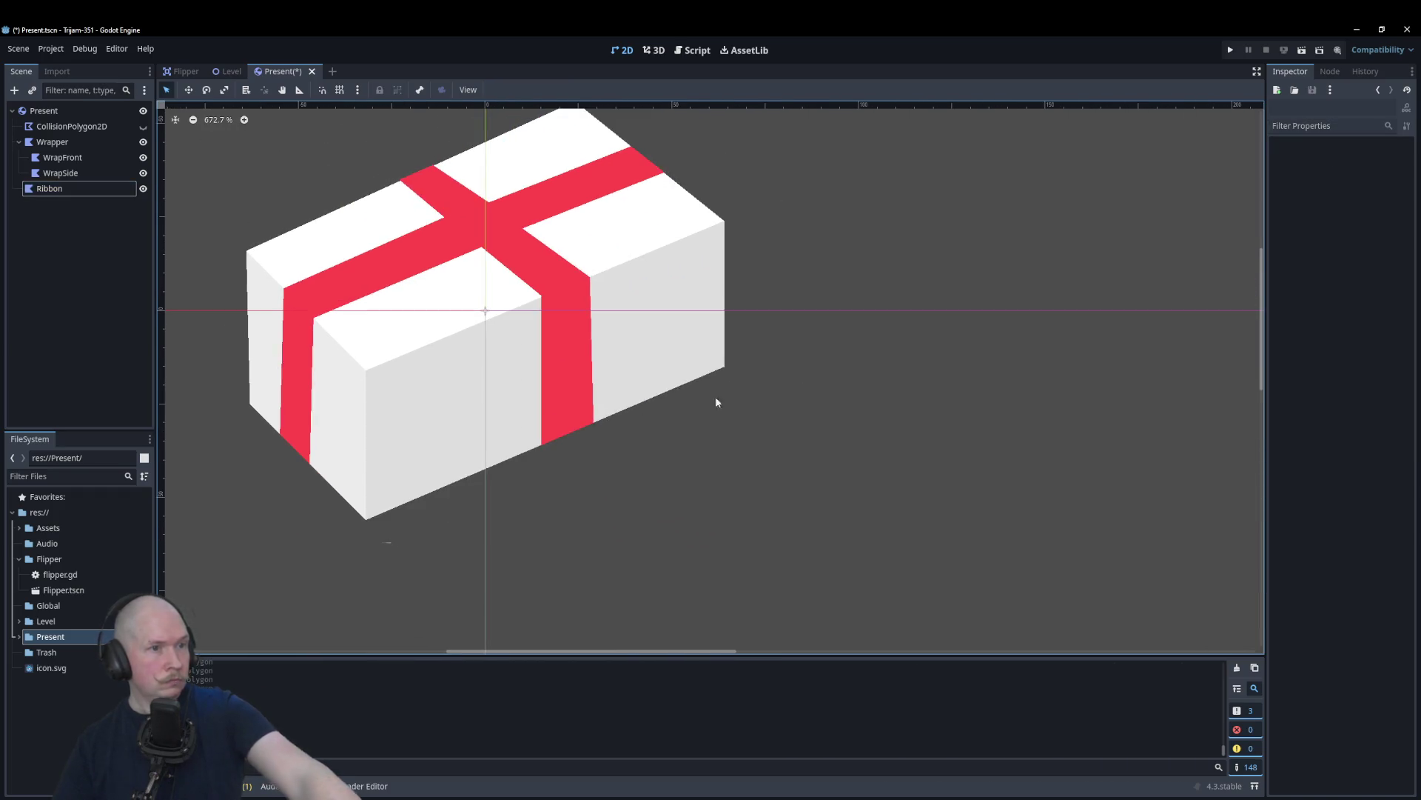
pyautogui.scroll(-4, 911, 396)
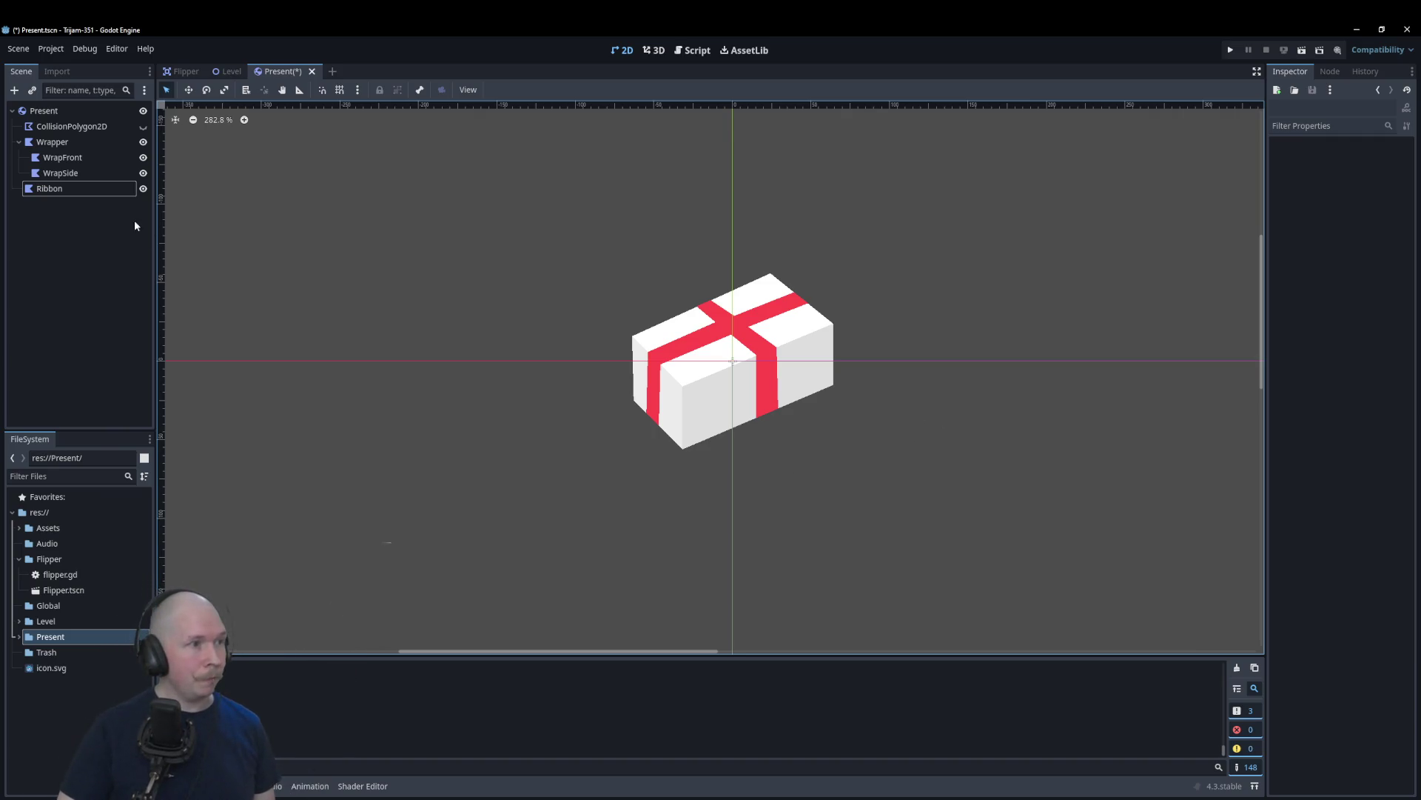
pyautogui.scroll(5, 770, 466)
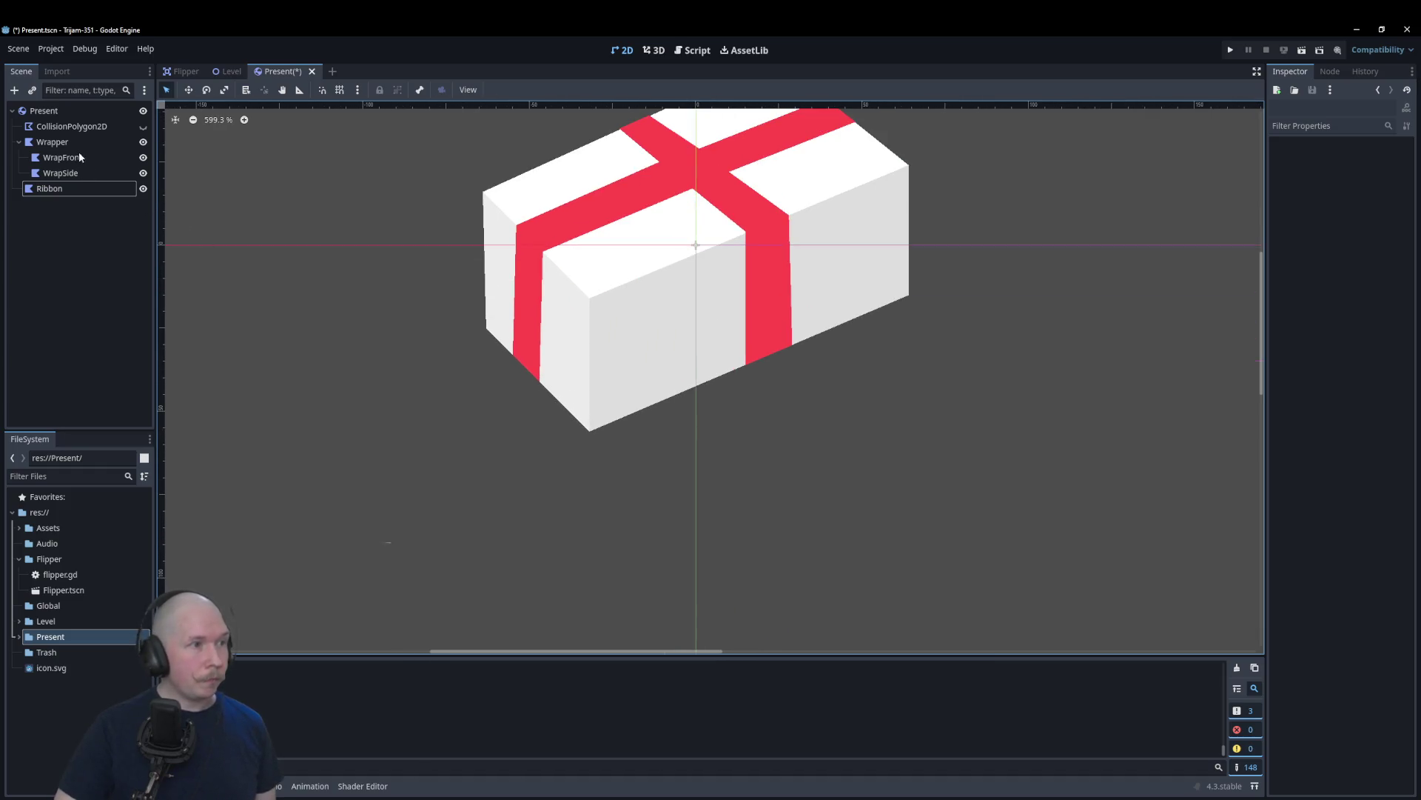
pyautogui.click(52, 141)
pyautogui.scroll(2, 551, 208)
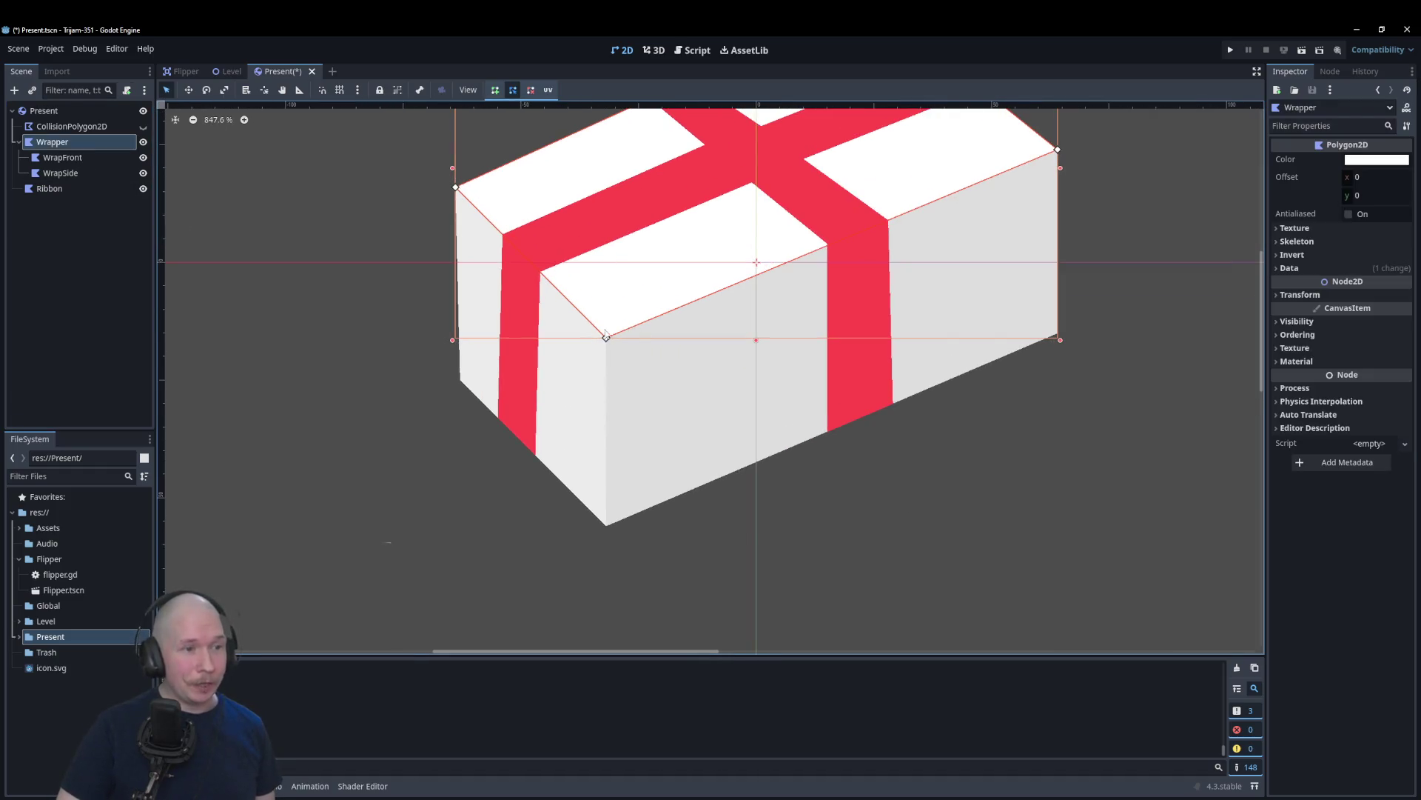
# Step: Extend the white Wrapper polygon down to the box's bottom and lower-right corners
pyautogui.moveTo(566, 306)
pyautogui.mouseDown()
pyautogui.moveTo(444, 377)
pyautogui.moveTo(464, 382)
pyautogui.mouseUp()
pyautogui.moveTo(605, 338); pyautogui.dragTo(607, 538)
pyautogui.click(949, 247)
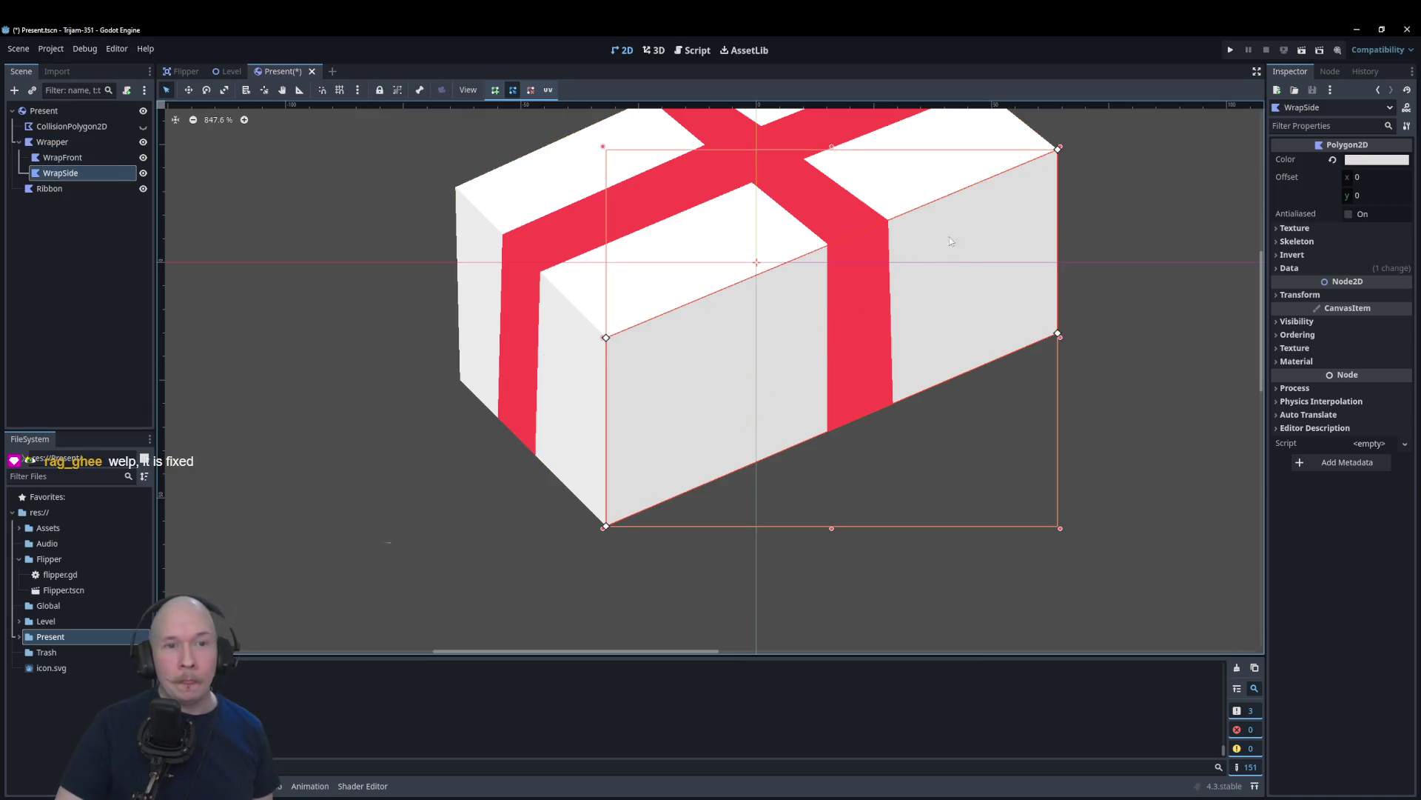
pyautogui.click(767, 243)
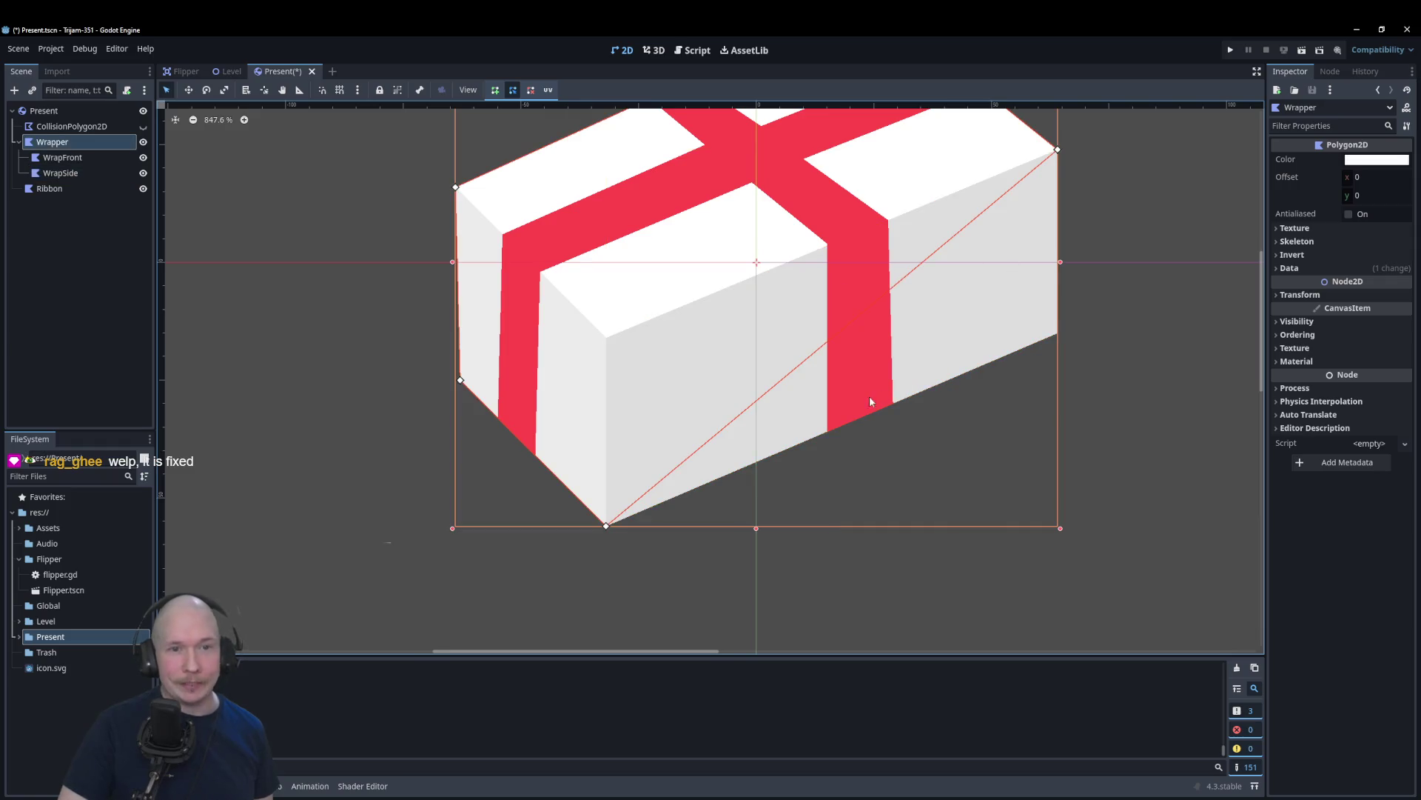
pyautogui.scroll(-3, 873, 396)
pyautogui.scroll(5, 886, 344)
pyautogui.scroll(-2, 1014, 392)
pyautogui.scroll(2, 935, 445)
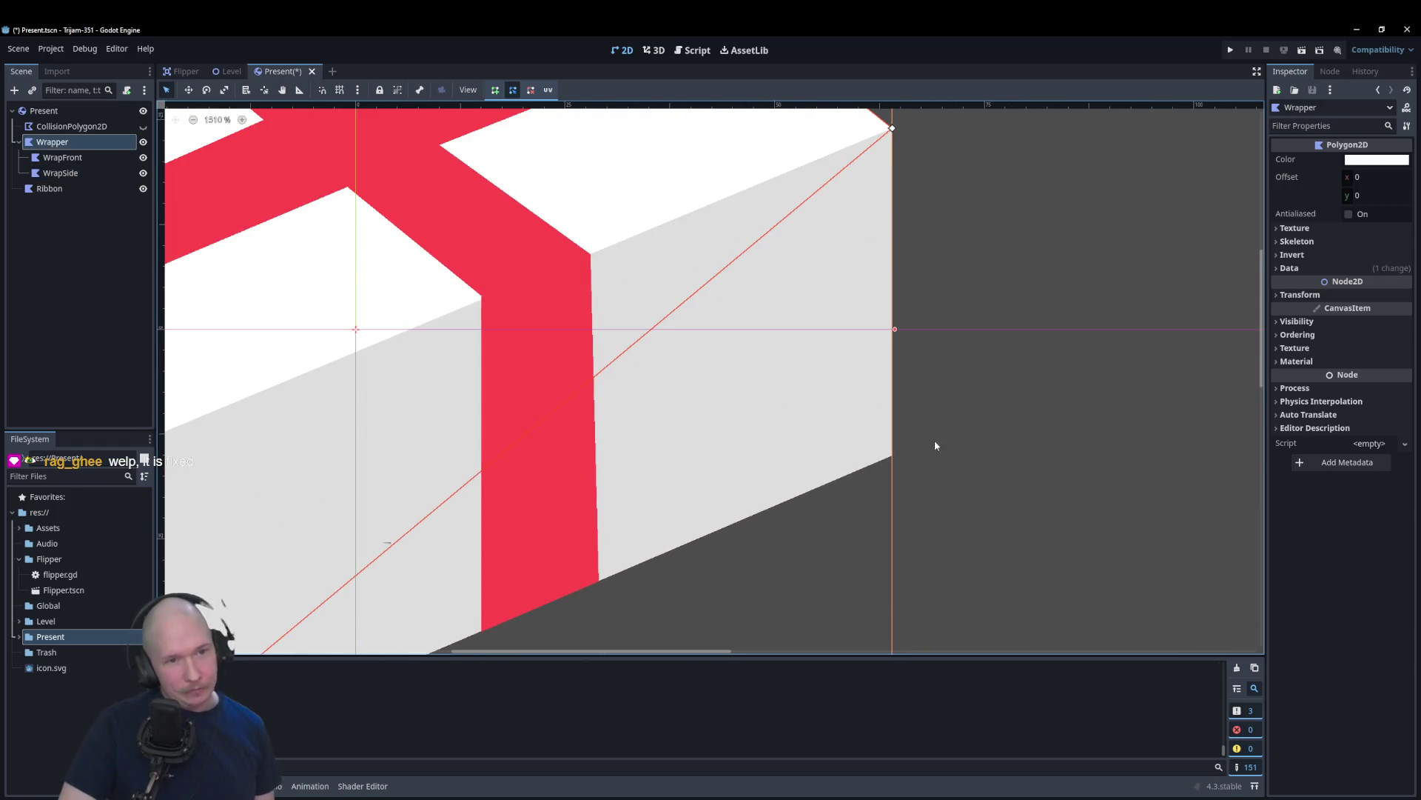
pyautogui.moveTo(705, 285); pyautogui.dragTo(932, 460)
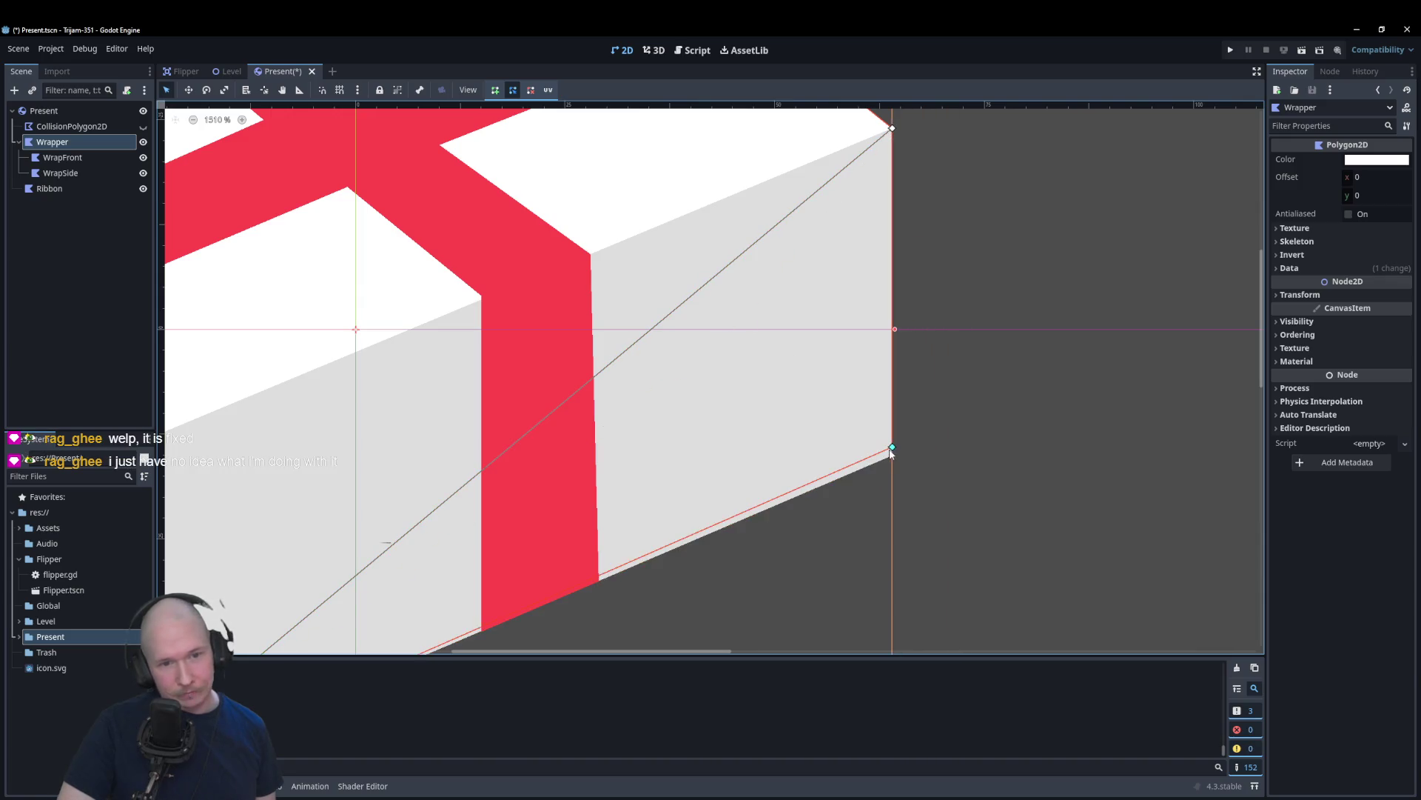
pyautogui.click(935, 456)
pyautogui.scroll(-5, 935, 456)
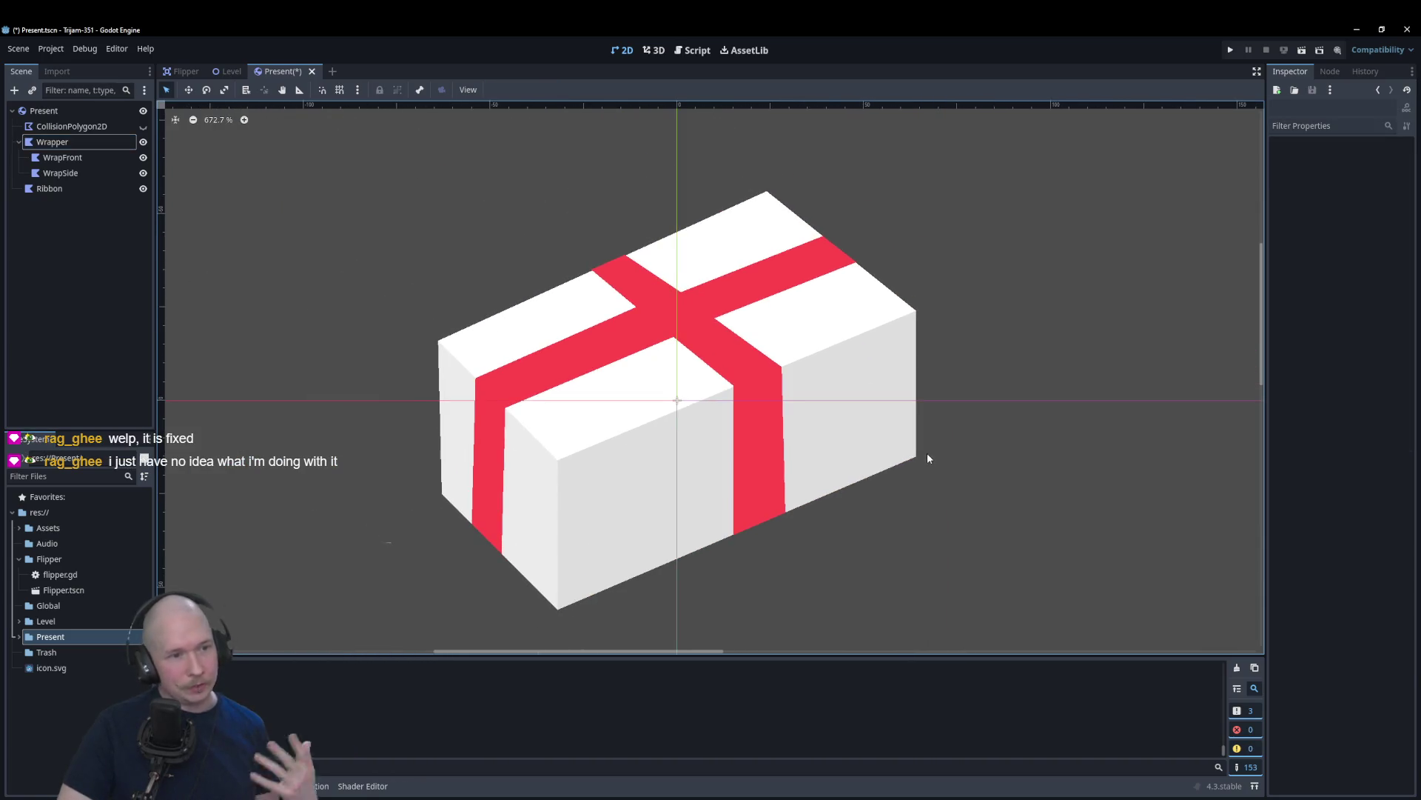
pyautogui.click(75, 158)
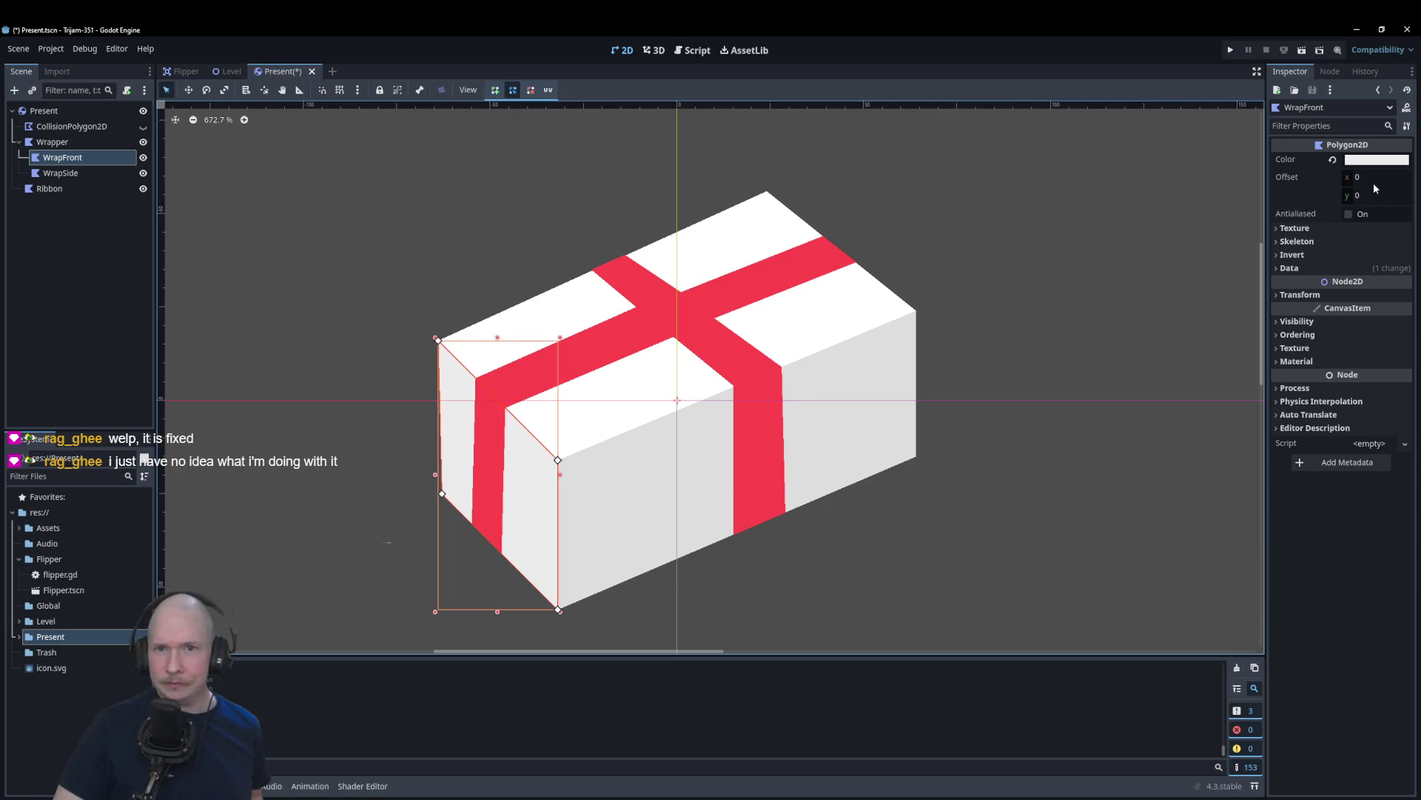
# Step: Make the WrapFront face colour translucent black
pyautogui.click(1376, 159)
pyautogui.moveTo(1405, 185); pyautogui.dragTo(1405, 315)
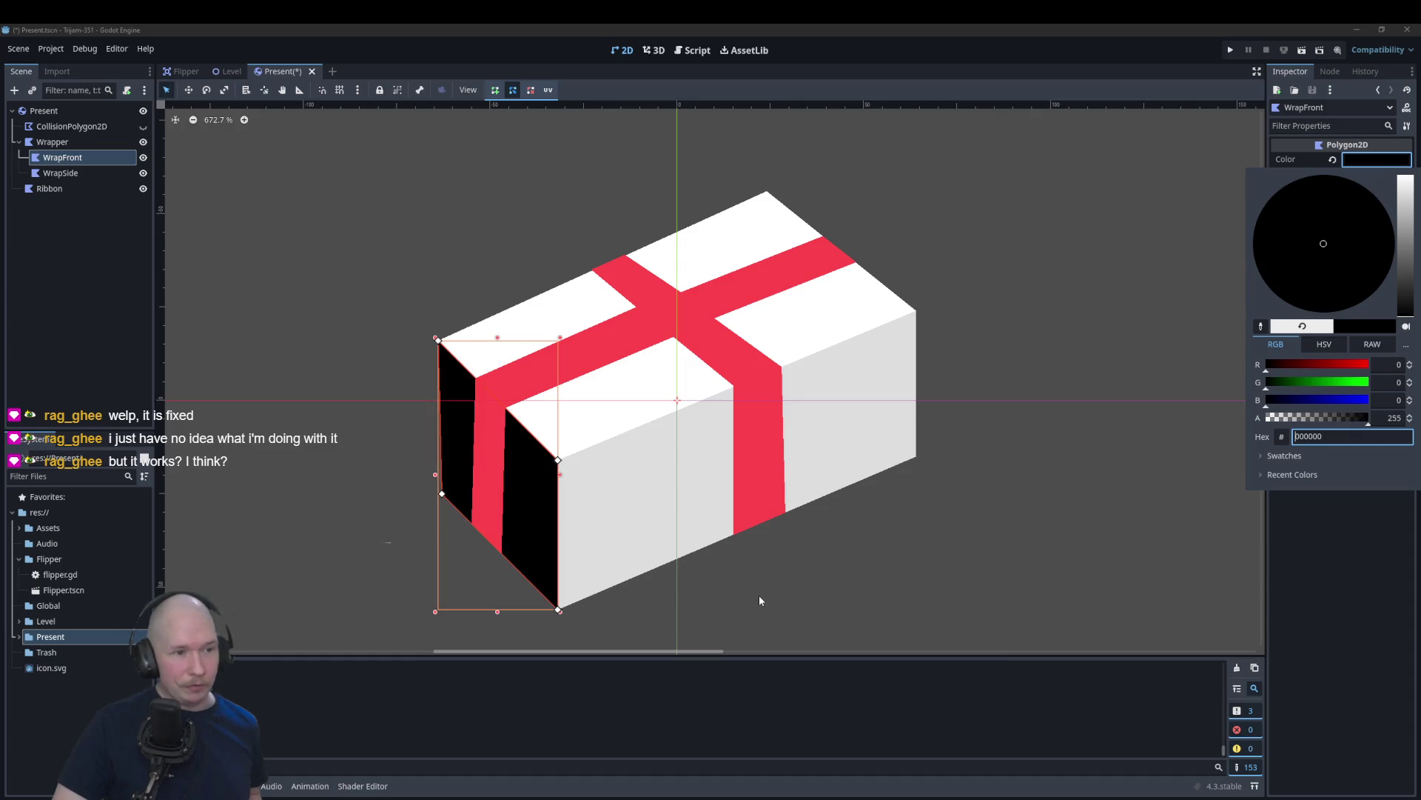
pyautogui.scroll(-2, 630, 554)
pyautogui.moveTo(1346, 421)
pyautogui.mouseDown()
pyautogui.moveTo(1265, 412)
pyautogui.moveTo(1283, 412)
pyautogui.mouseUp()
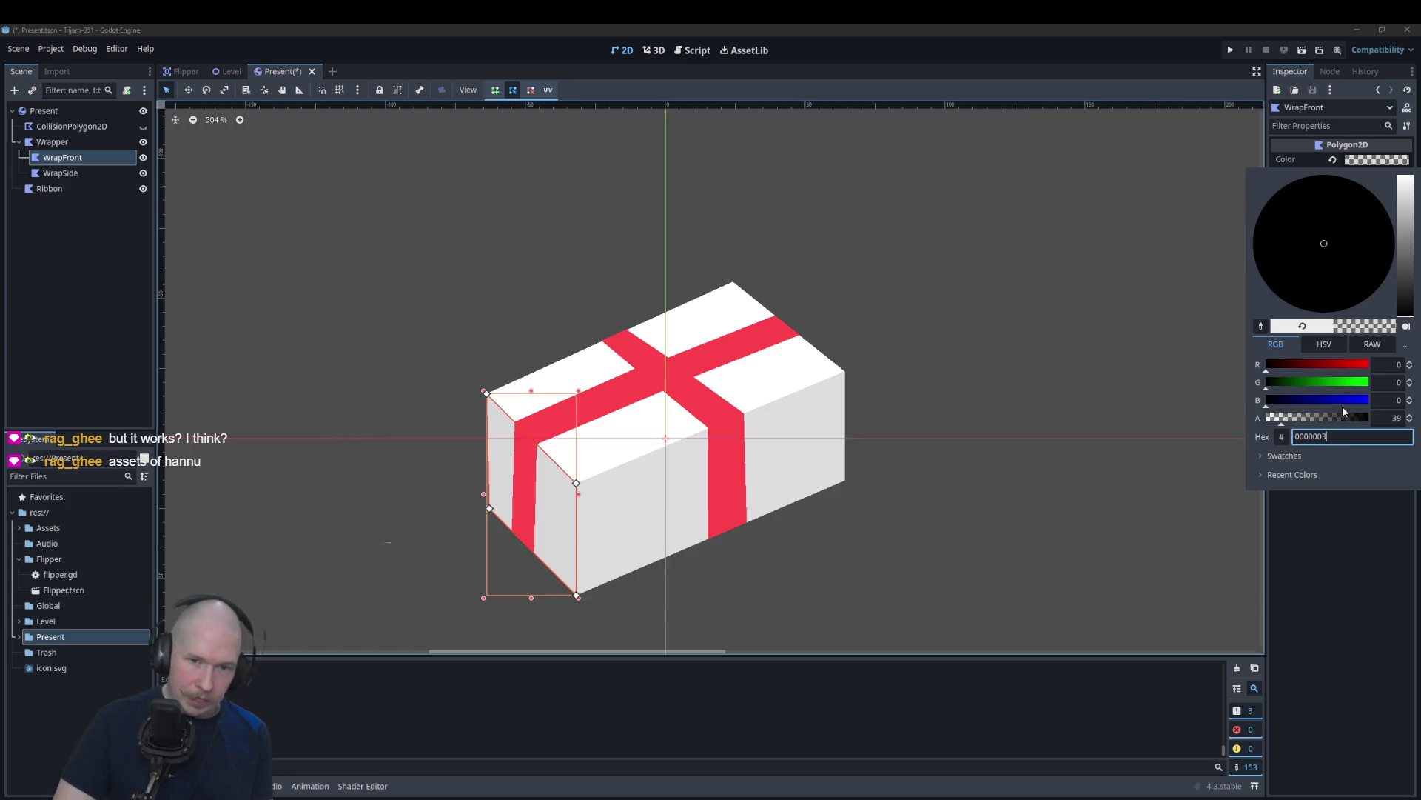
pyautogui.press('Escape')
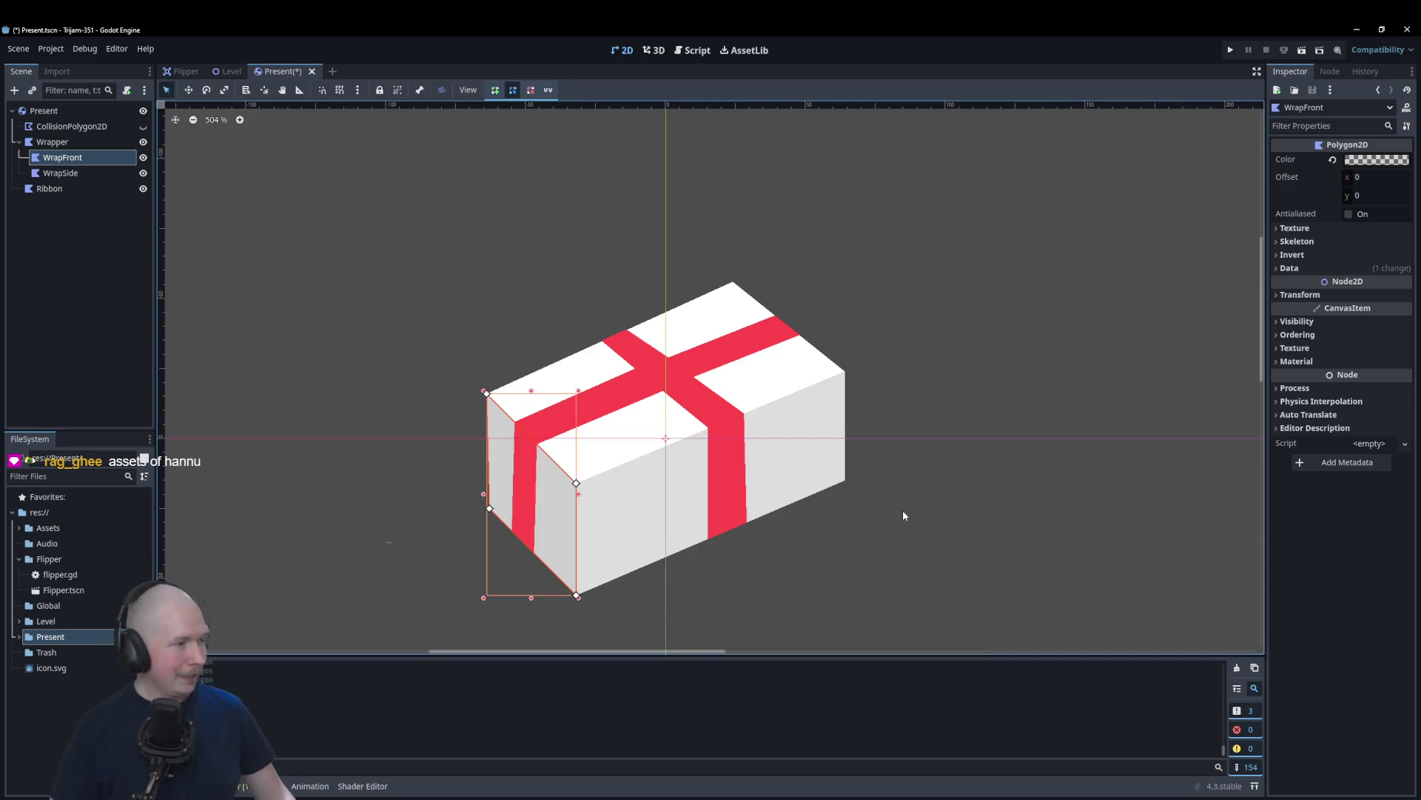
# Step: Make the WrapSide face translucent black (00000039) to shade the box's right side
pyautogui.click(788, 448)
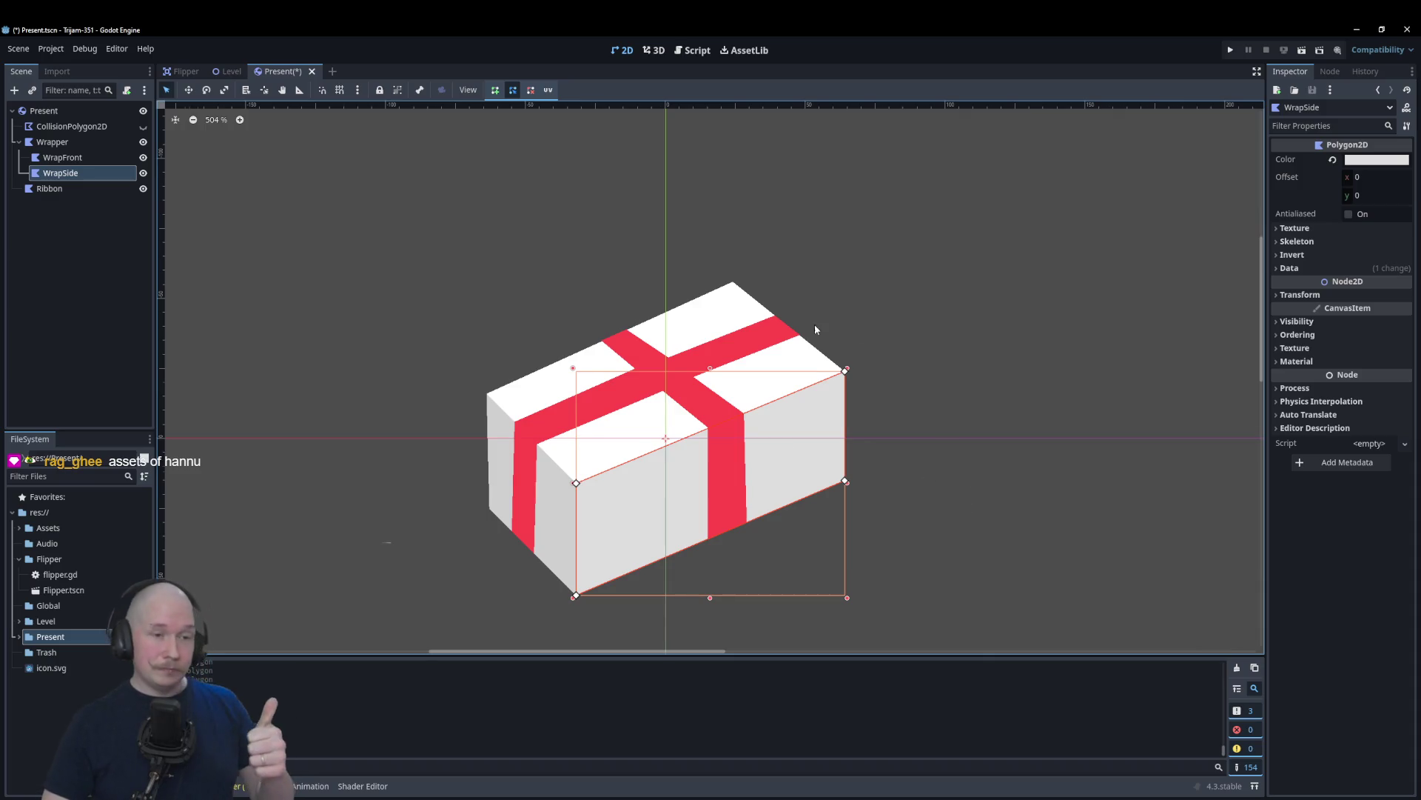
pyautogui.scroll(1, 814, 325)
pyautogui.scroll(1, 789, 474)
pyautogui.click(1377, 160)
pyautogui.click(1297, 419)
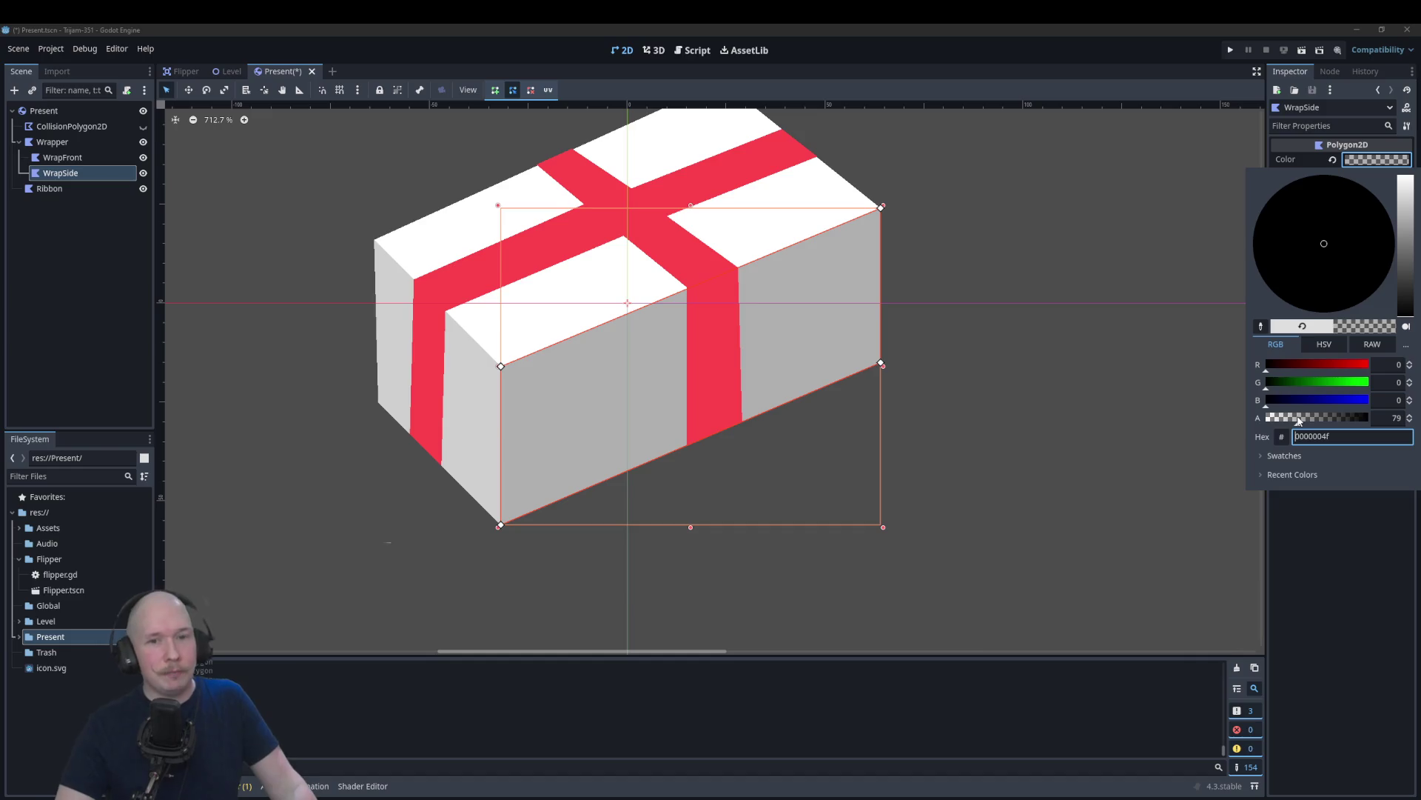
pyautogui.moveTo(1298, 419); pyautogui.dragTo(1290, 421)
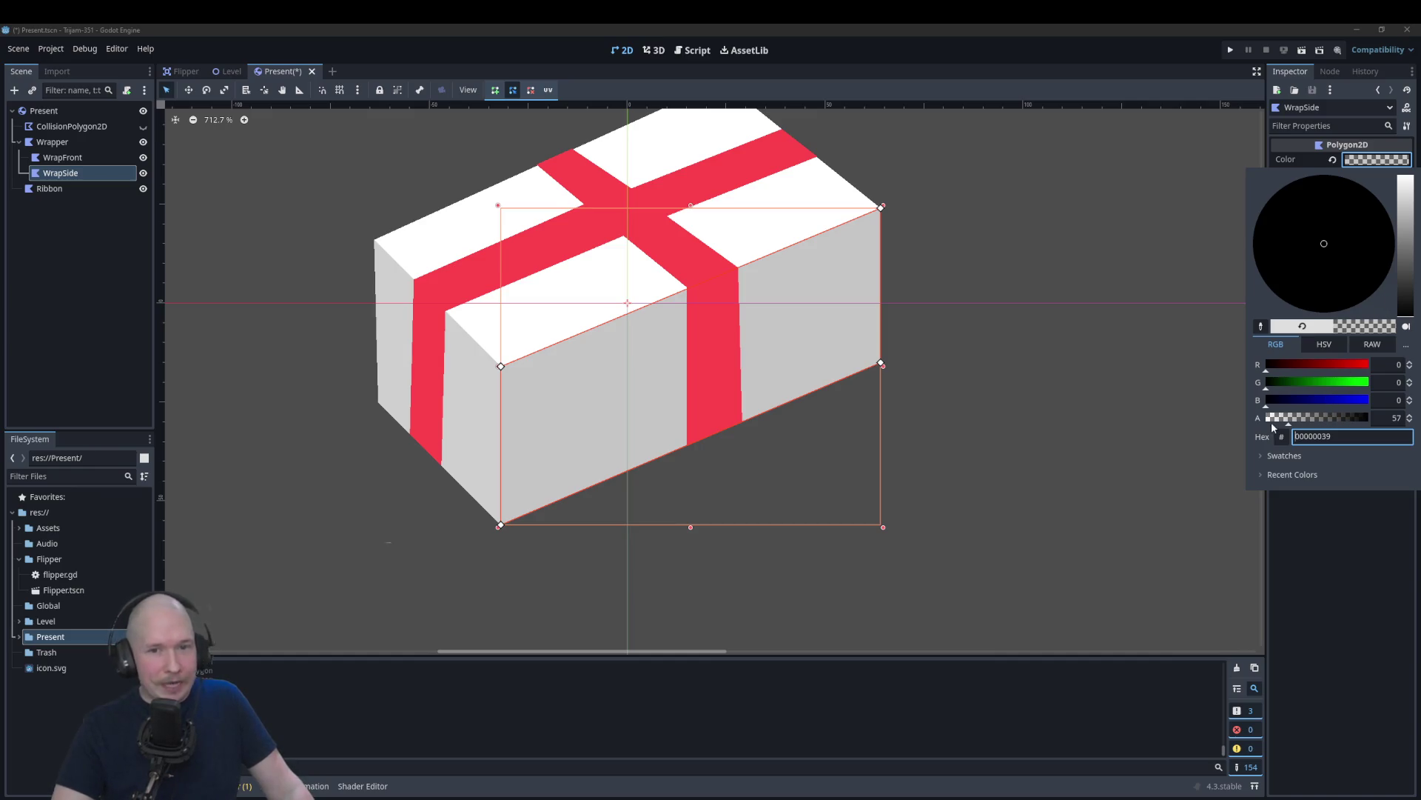
pyautogui.click(701, 419)
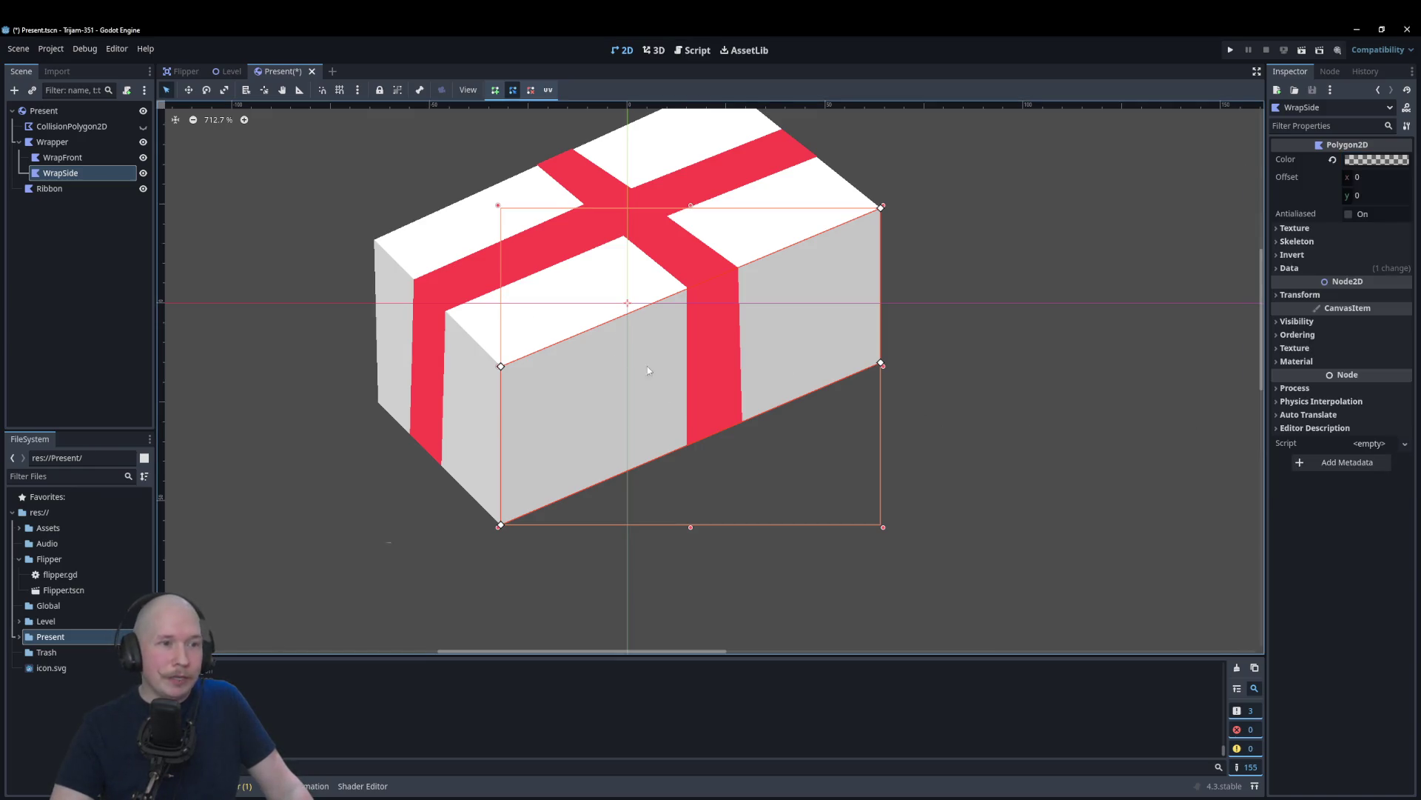
pyautogui.click(1070, 345)
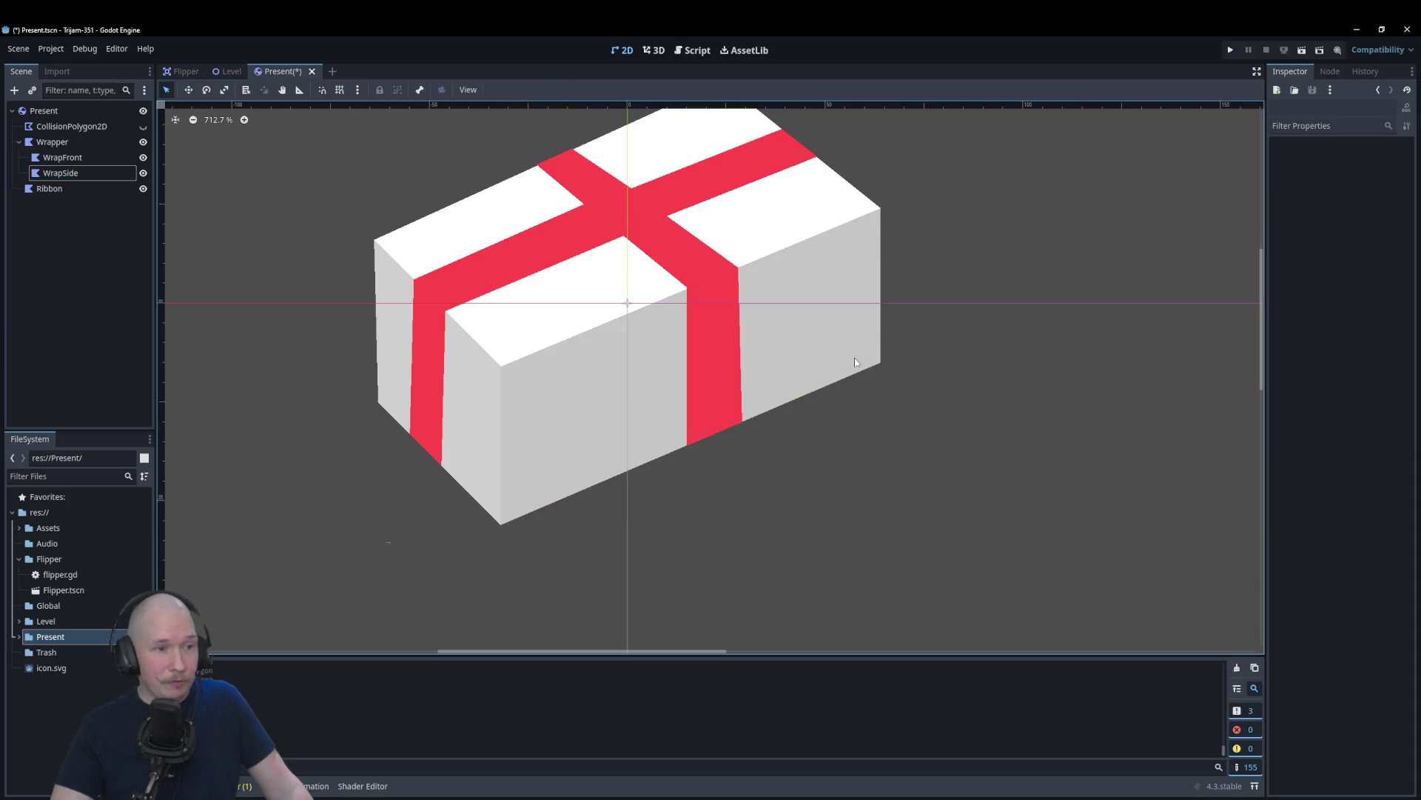
# Step: Recolour the Wrapper base polygon from white to bright green, hex 11f842
pyautogui.click(488, 221)
pyautogui.click(1405, 162)
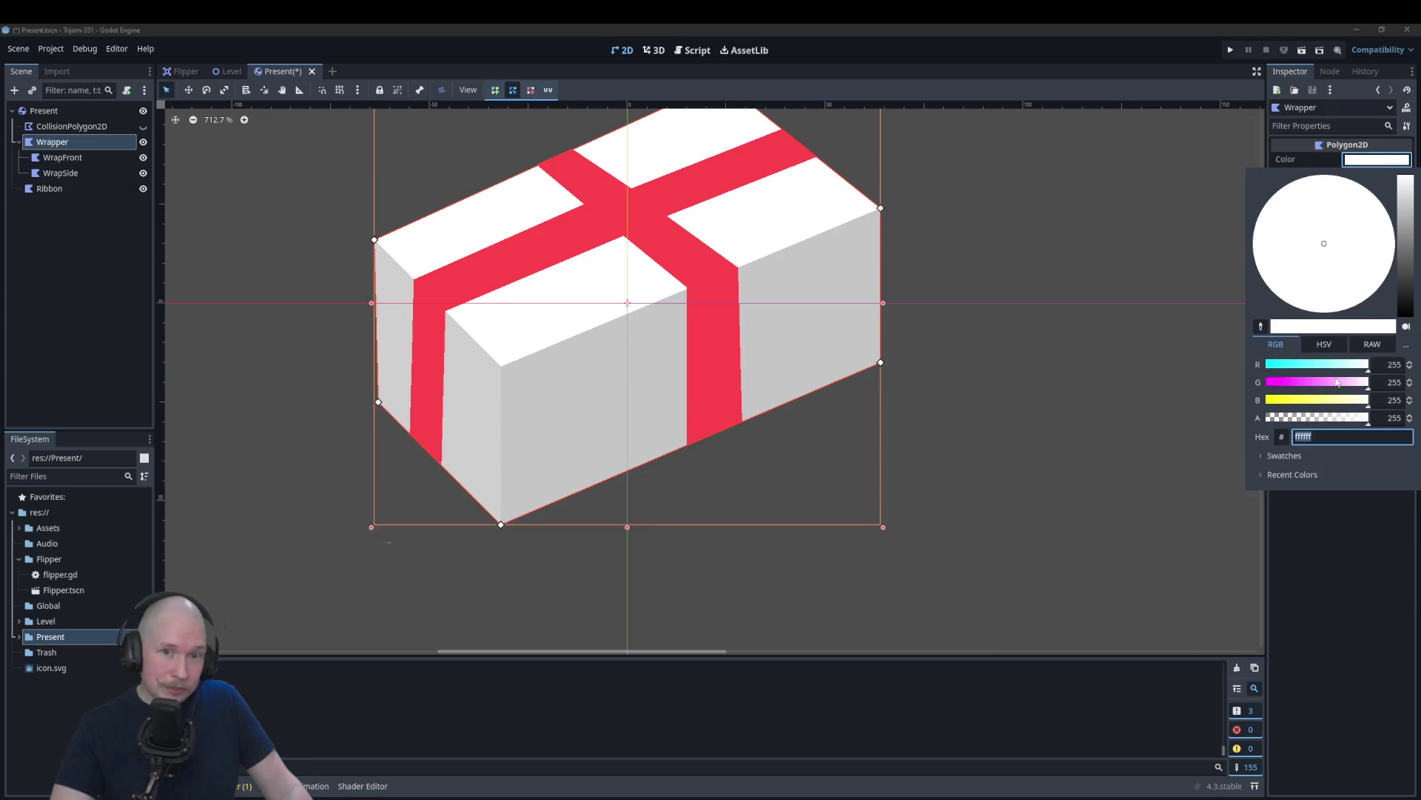
pyautogui.click(1294, 404)
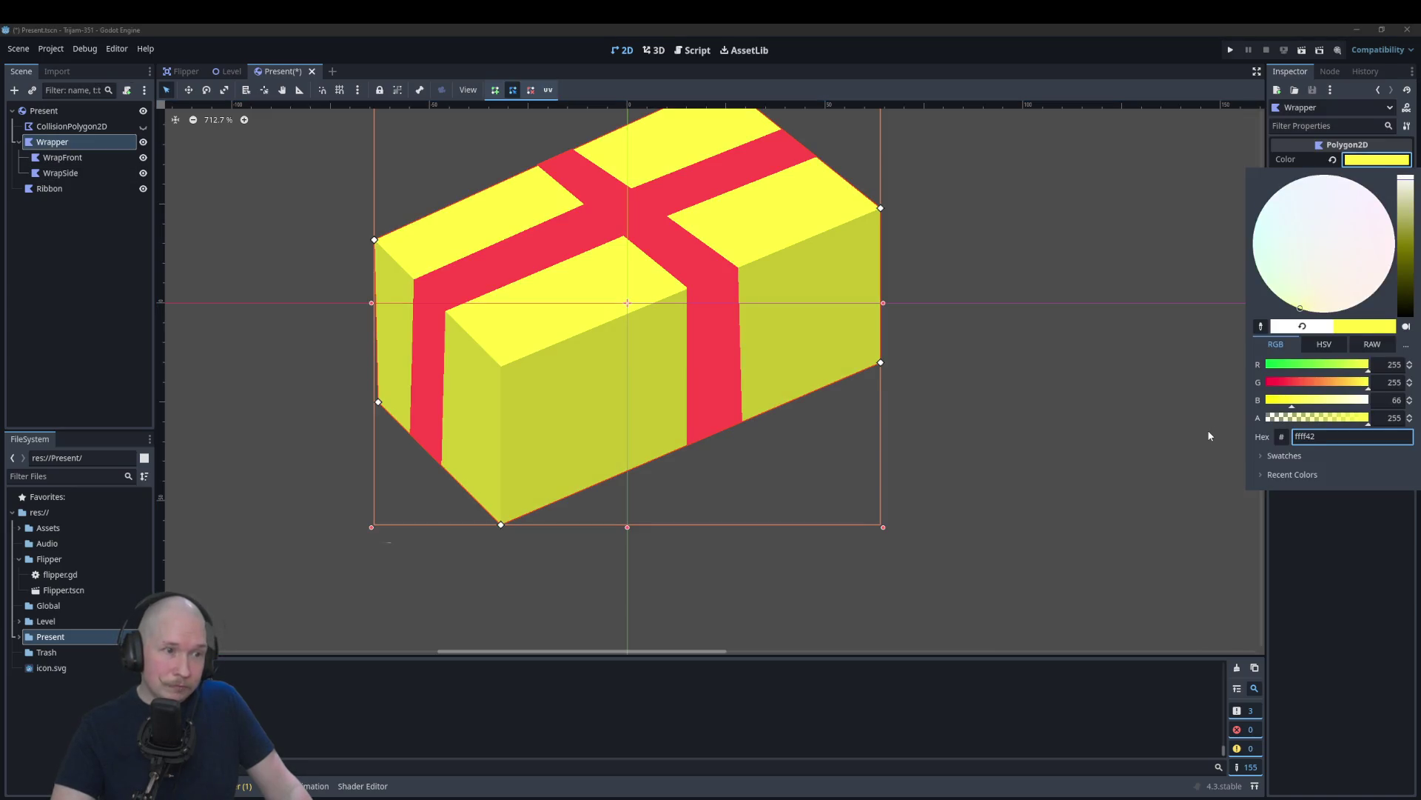
pyautogui.click(1284, 382)
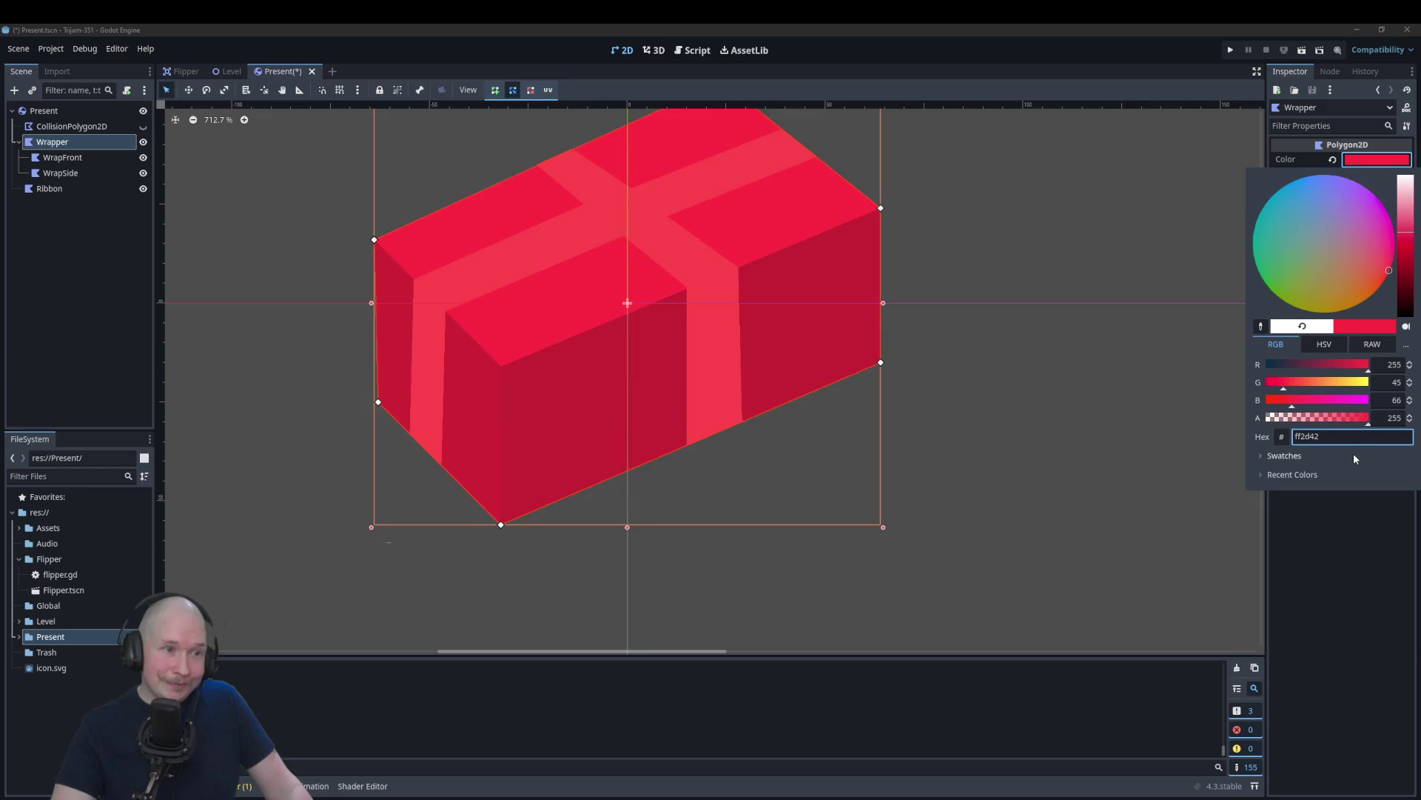
pyautogui.moveTo(1284, 382); pyautogui.dragTo(1366, 382)
pyautogui.click(1274, 364)
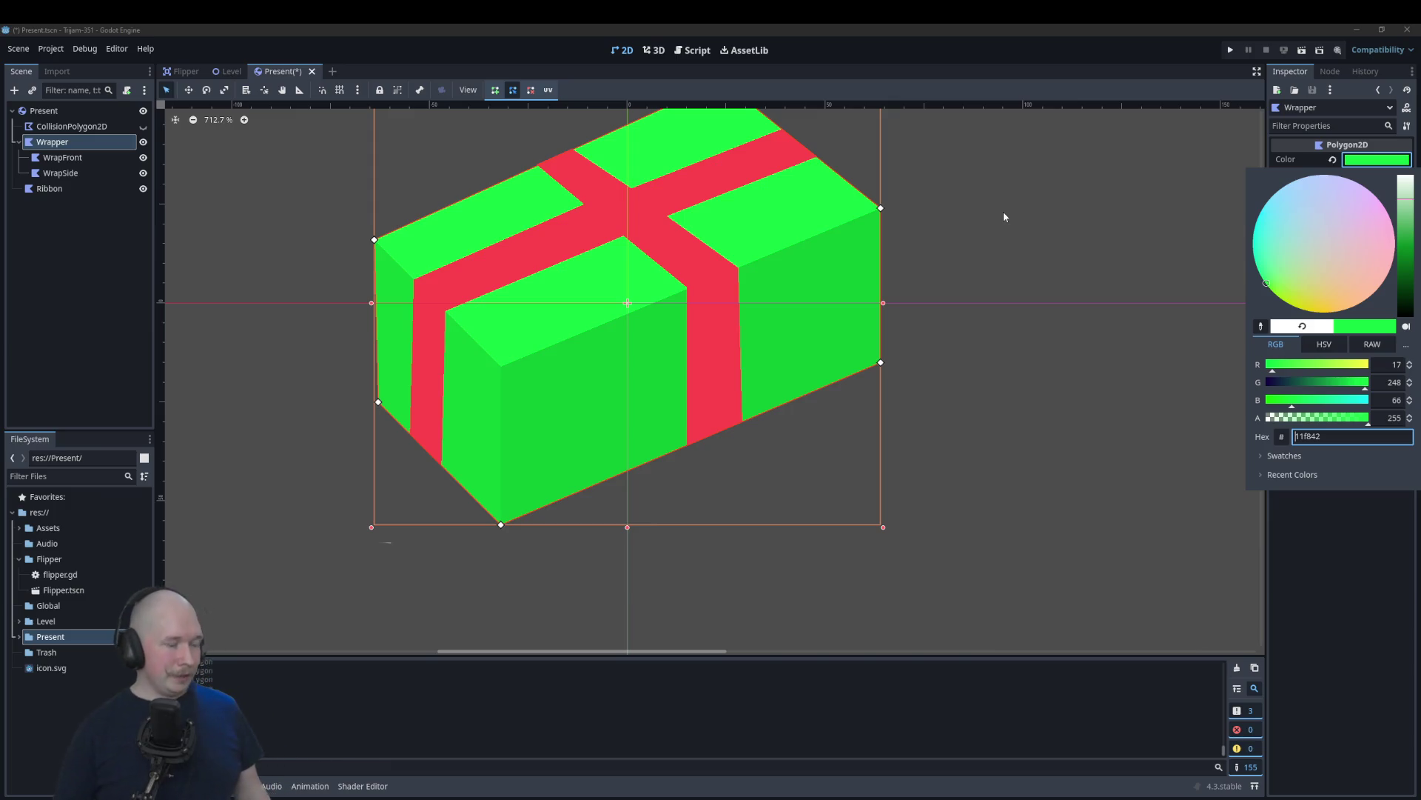
pyautogui.click(56, 173)
pyautogui.click(50, 188)
pyautogui.click(56, 173)
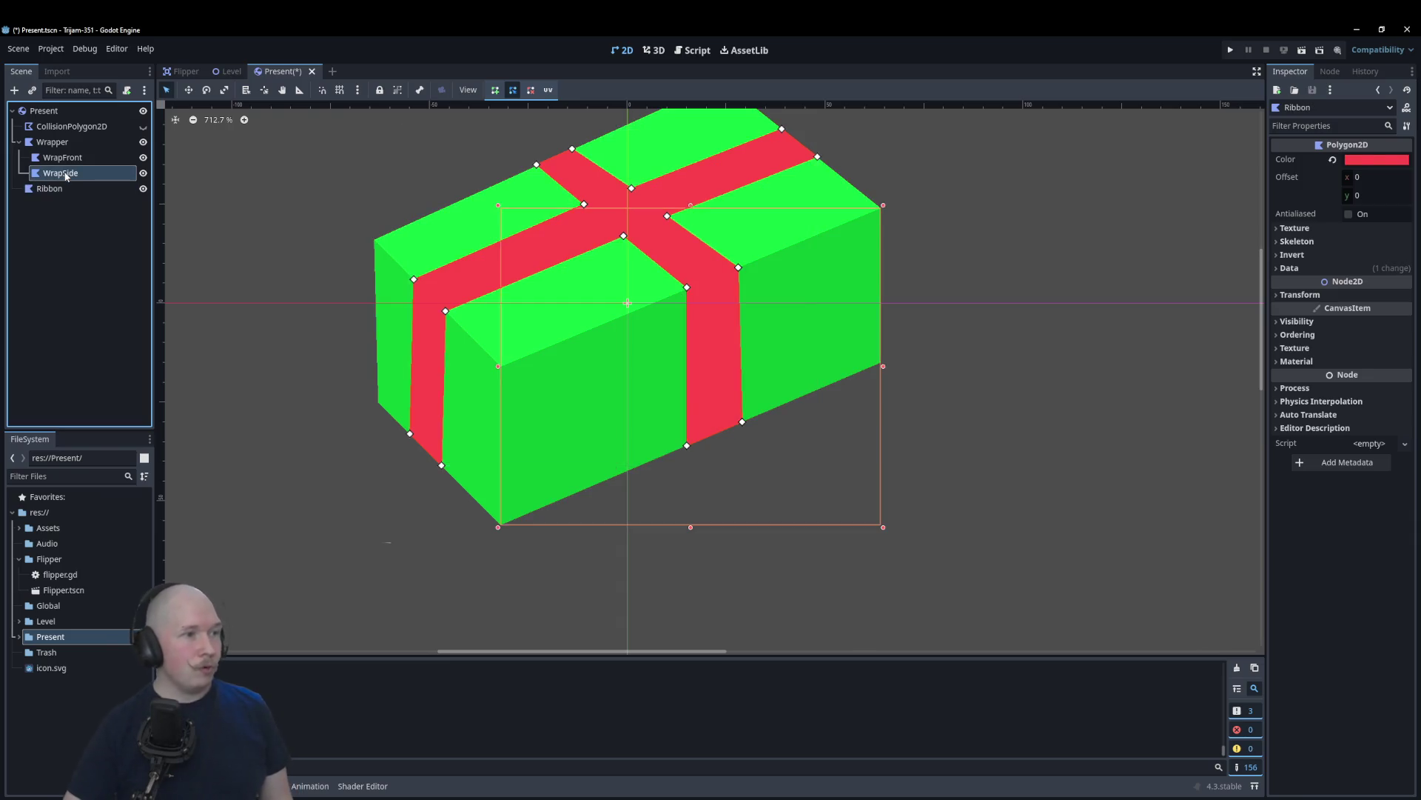
# Step: Rename WrapSide to ShadowSide and WrapFront to ShadowFront
pyautogui.click(65, 172)
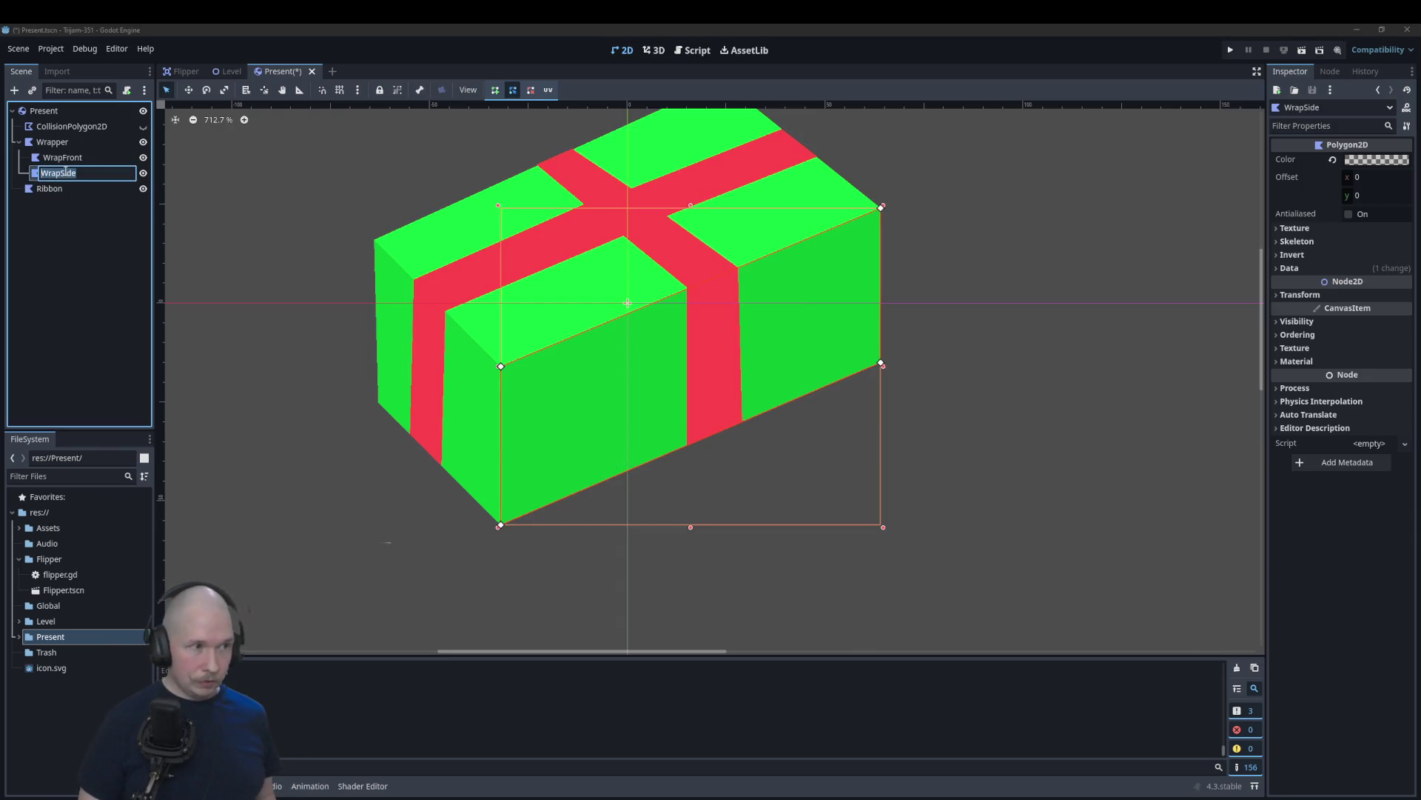
pyautogui.press('Home')
pyautogui.press('Delete')
pyautogui.press('Delete')
pyautogui.press('Delete')
pyautogui.write('Shadow')
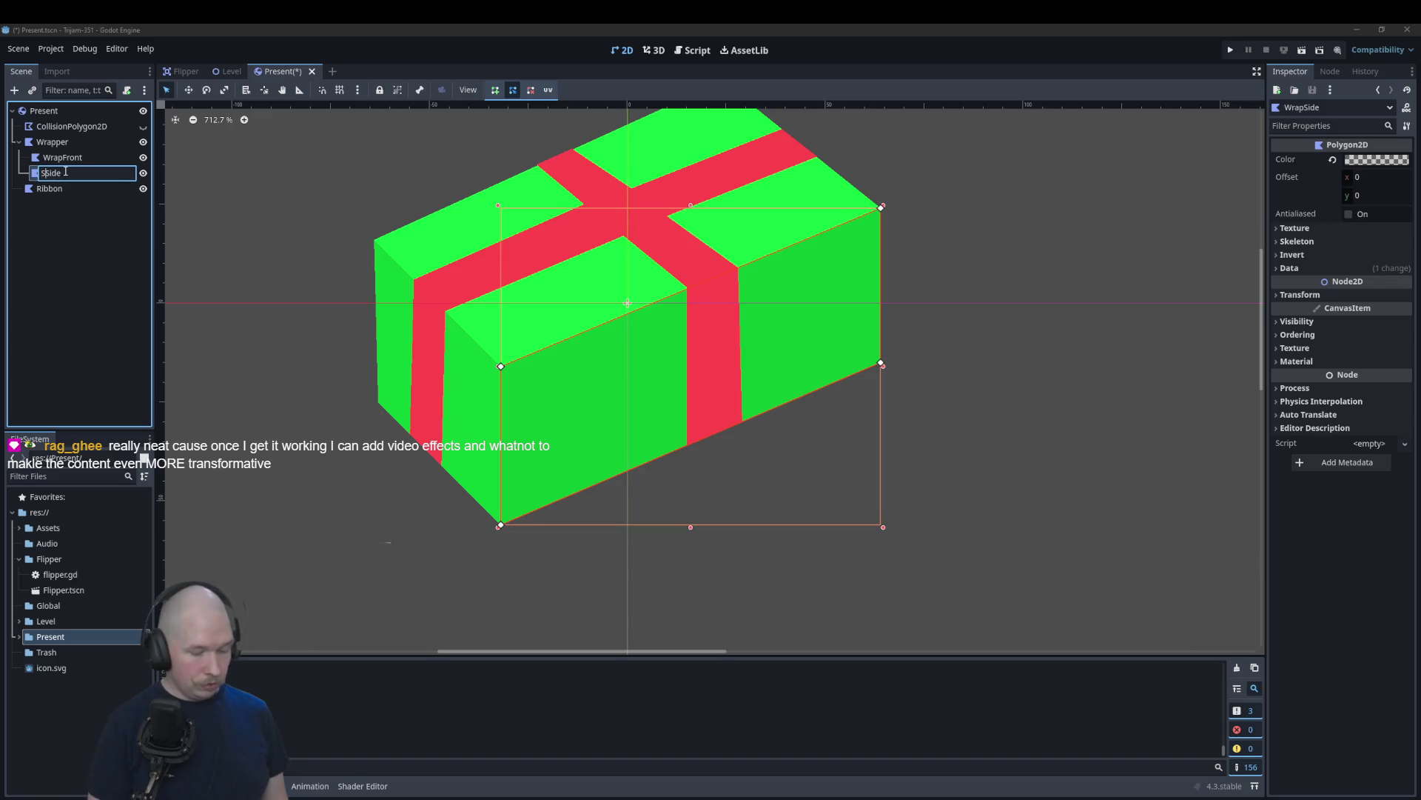
pyautogui.press('Return')
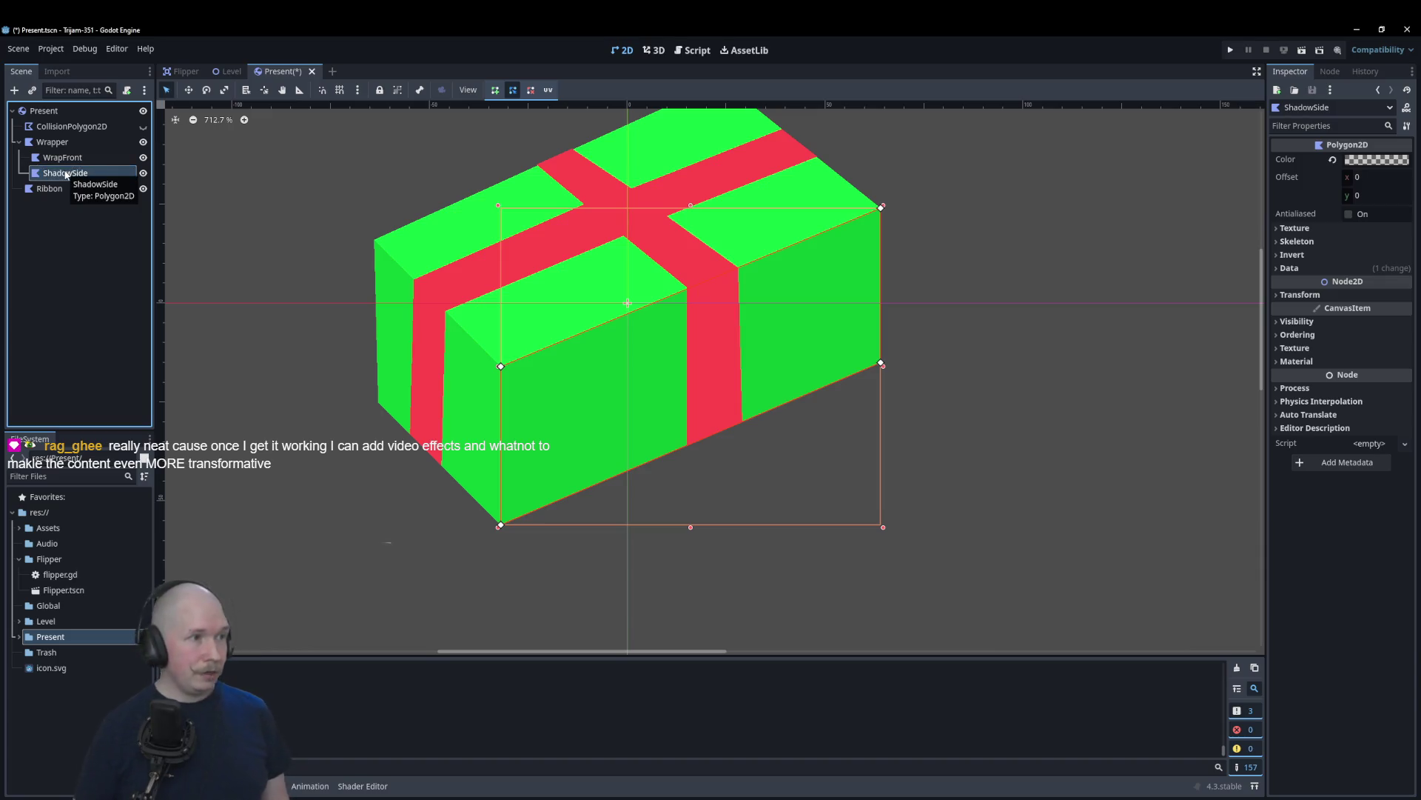
pyautogui.click(68, 158)
pyautogui.doubleClick(69, 158)
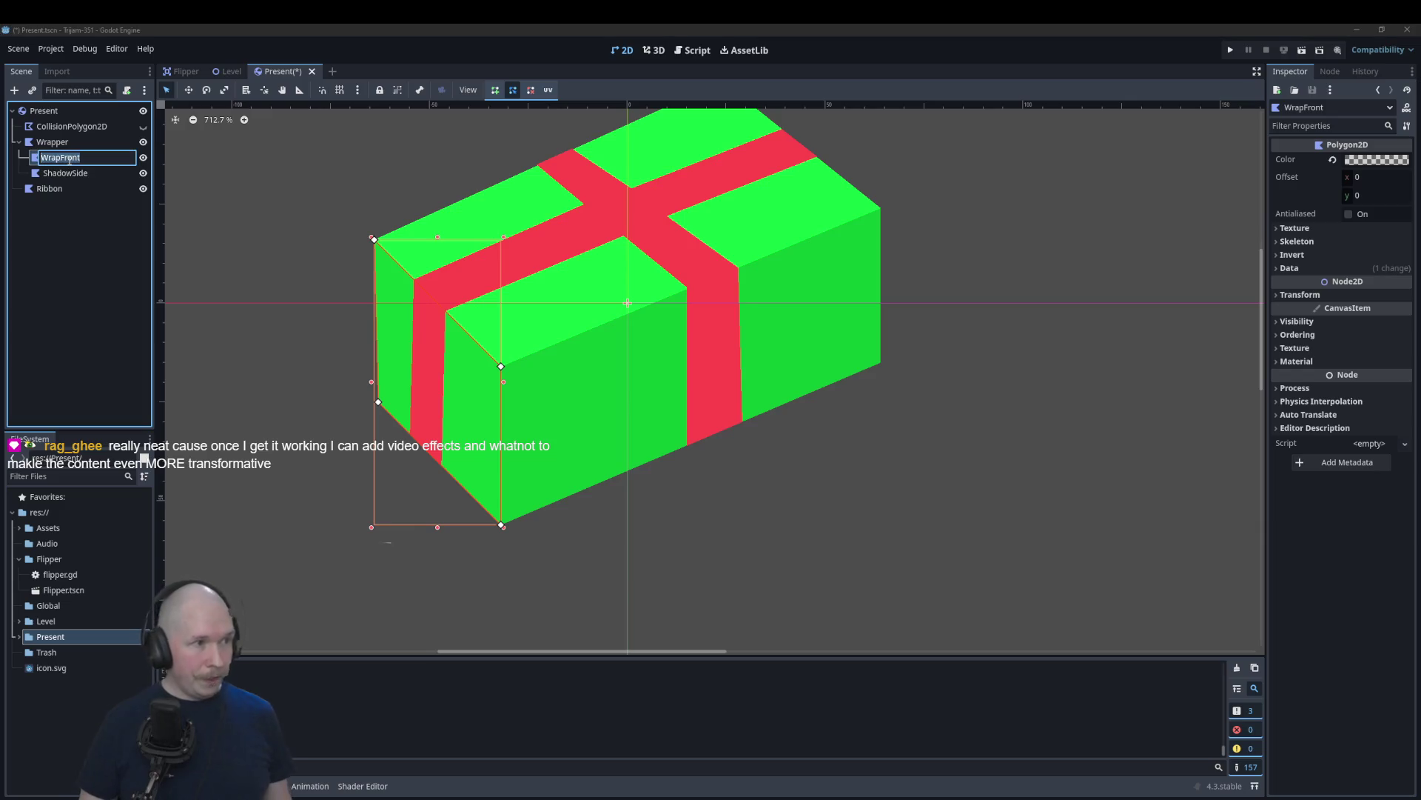
pyautogui.press('Home')
pyautogui.press('Delete')
pyautogui.press('Delete')
pyautogui.press('Delete')
pyautogui.write('Shadow')
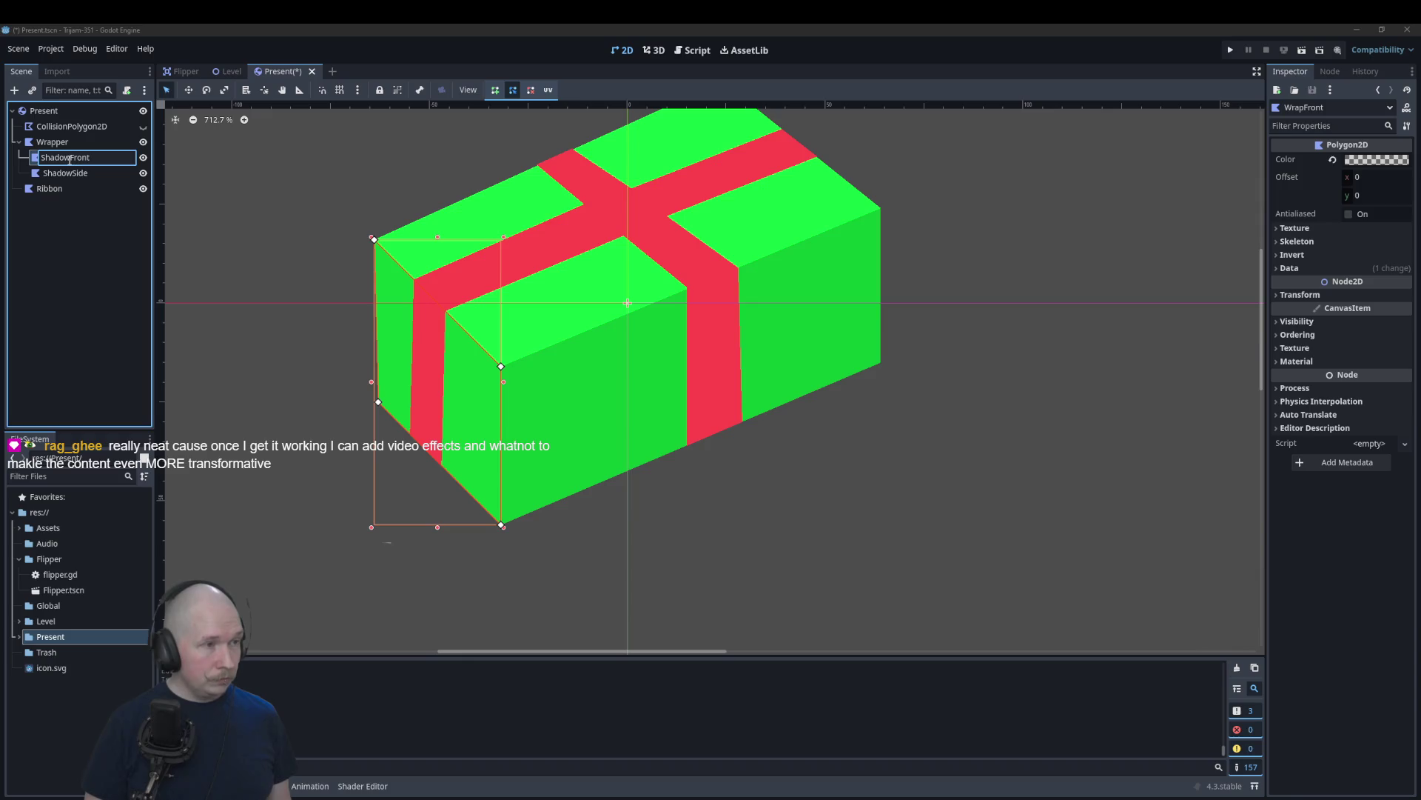
pyautogui.press('Return')
# Step: Reorder the nodes under Present so the shadow faces come after Ribbon
pyautogui.click(72, 175)
pyautogui.moveTo(72, 174)
pyautogui.mouseDown()
pyautogui.moveTo(89, 197)
pyautogui.moveTo(14, 191)
pyautogui.moveTo(59, 137)
pyautogui.moveTo(58, 157)
pyautogui.moveTo(55, 135)
pyautogui.mouseUp()
pyautogui.moveTo(58, 190); pyautogui.dragTo(62, 148)
pyautogui.click(894, 370)
pyautogui.scroll(-3, 993, 435)
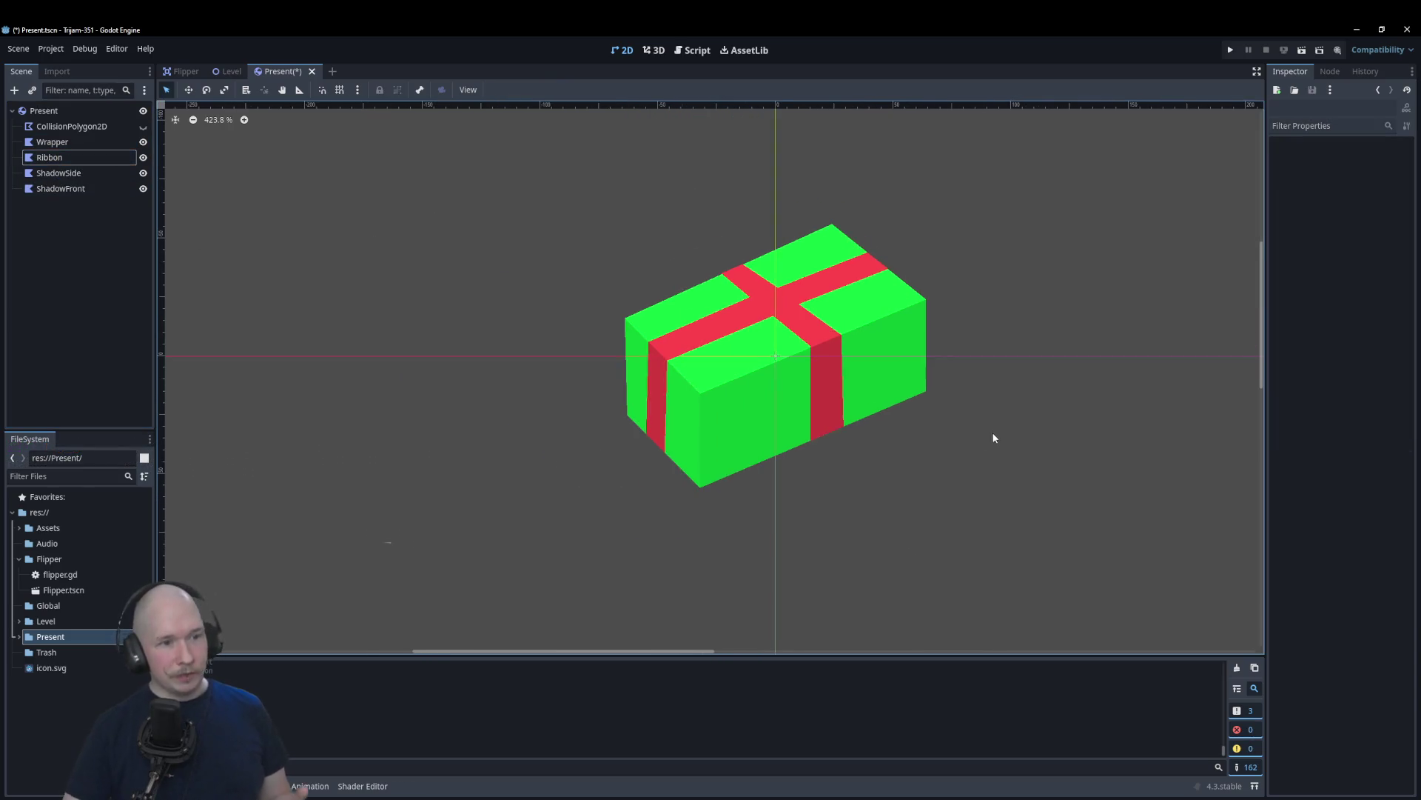
pyautogui.scroll(-2, 985, 451)
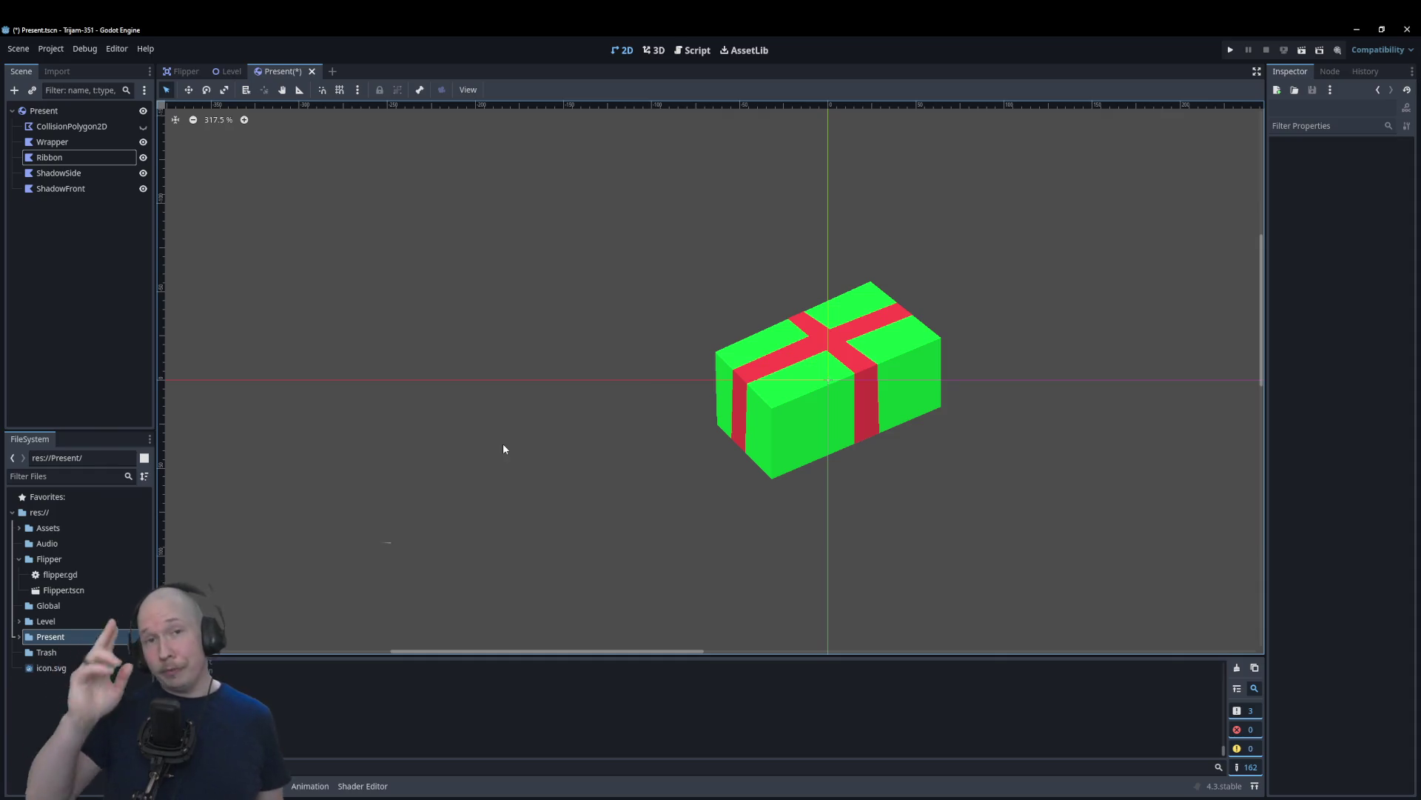
pyautogui.scroll(-3, 533, 459)
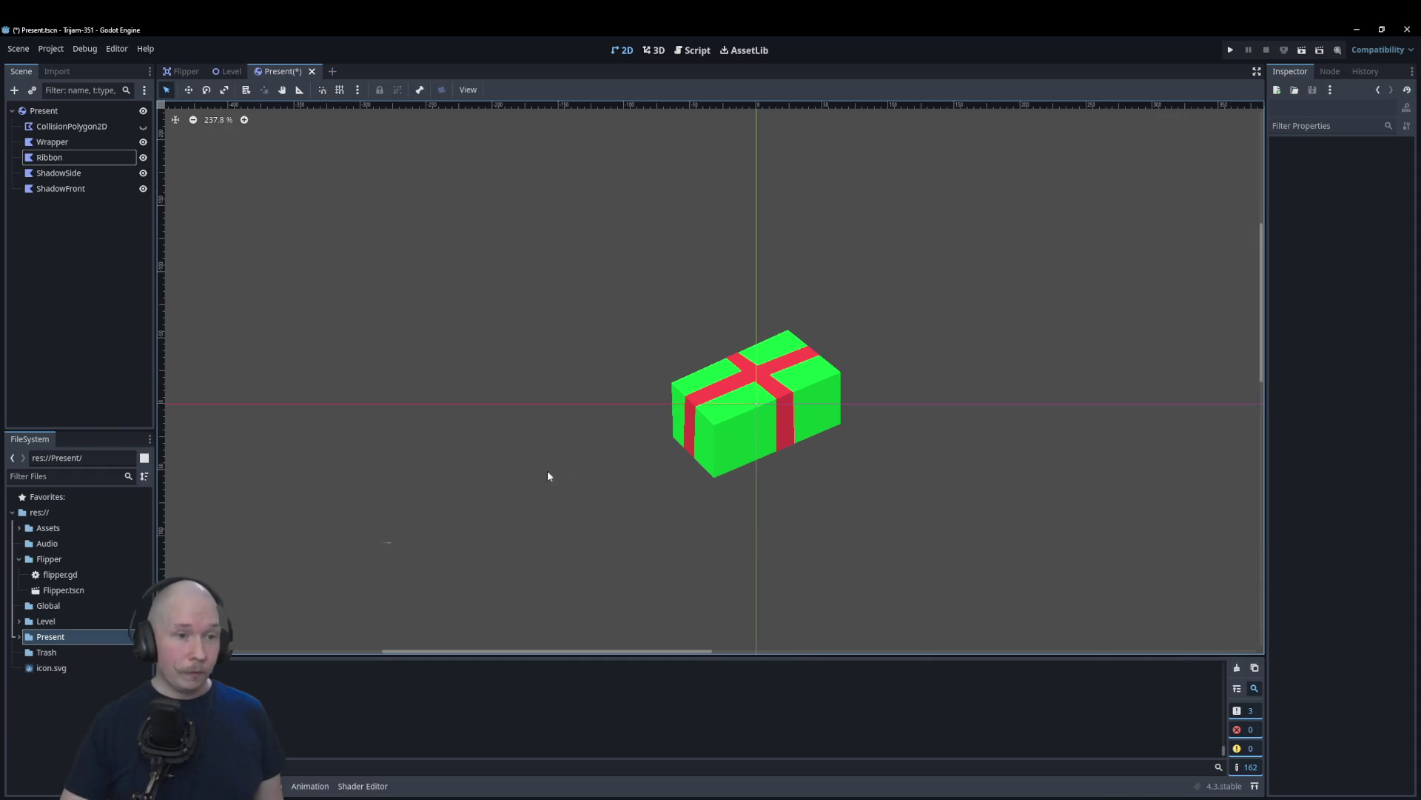
pyautogui.scroll(4, 834, 418)
pyautogui.scroll(2, 873, 405)
pyautogui.scroll(4, 596, 255)
pyautogui.scroll(-2, 522, 293)
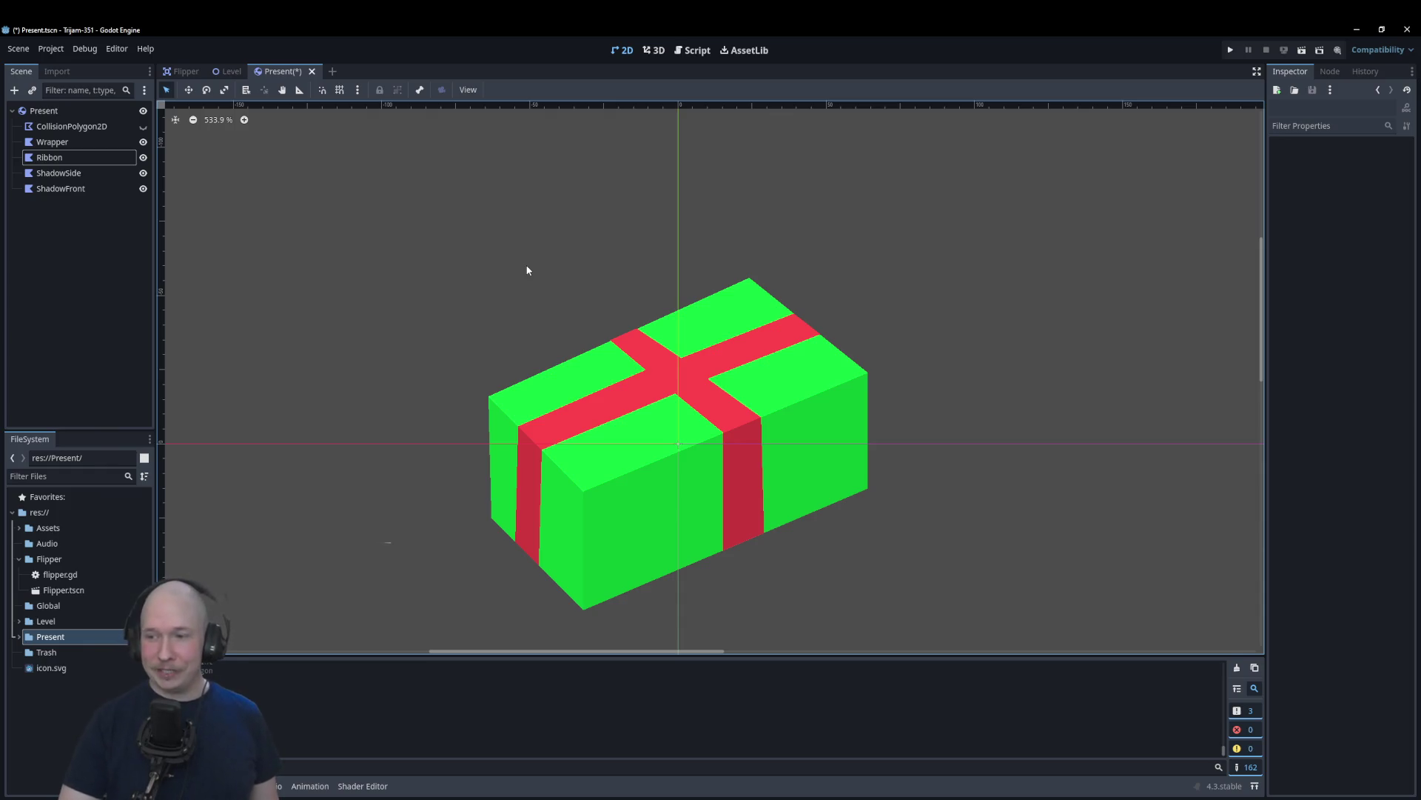
pyautogui.scroll(2, 592, 363)
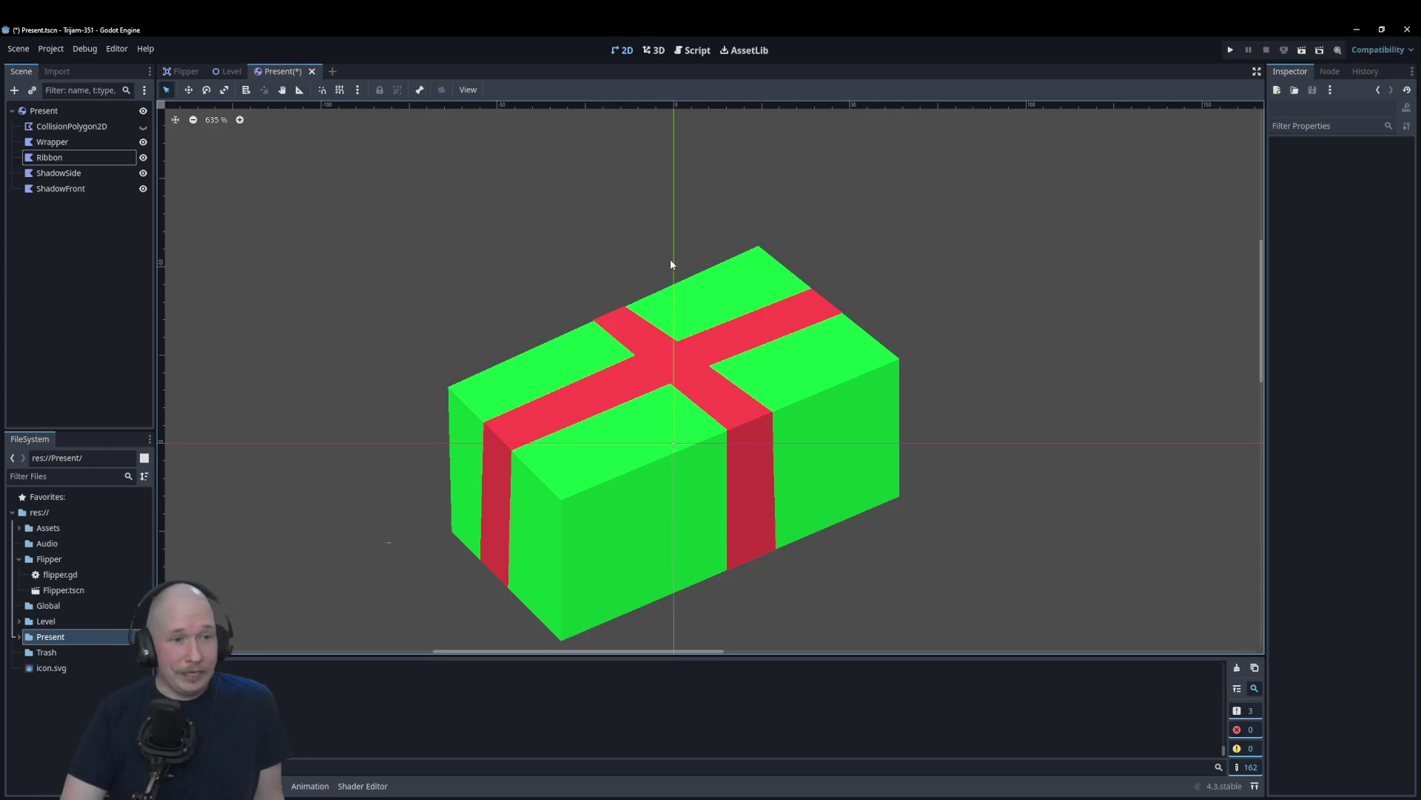
pyautogui.scroll(-2, 647, 311)
pyautogui.scroll(2, 697, 491)
pyautogui.scroll(-2, 592, 459)
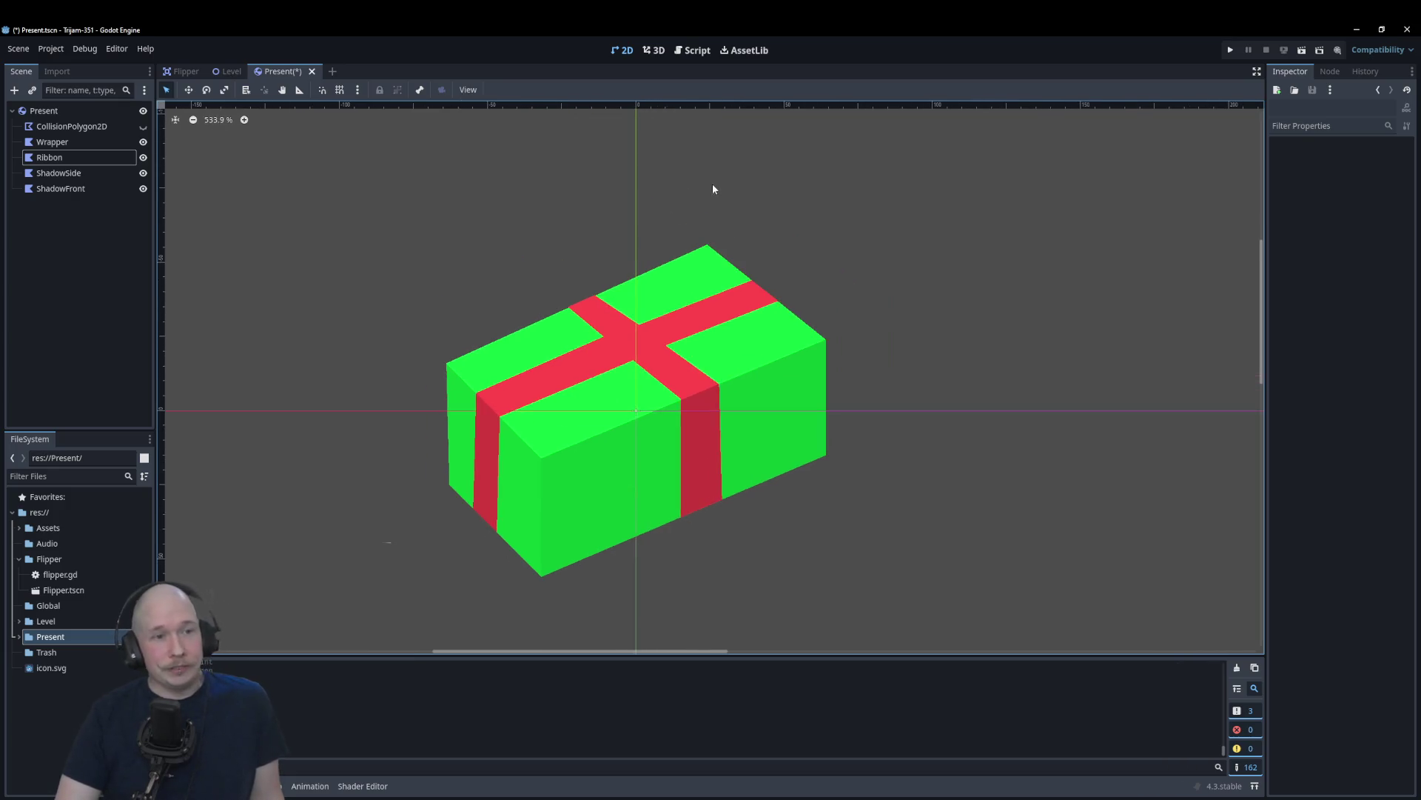
pyautogui.scroll(2, 610, 177)
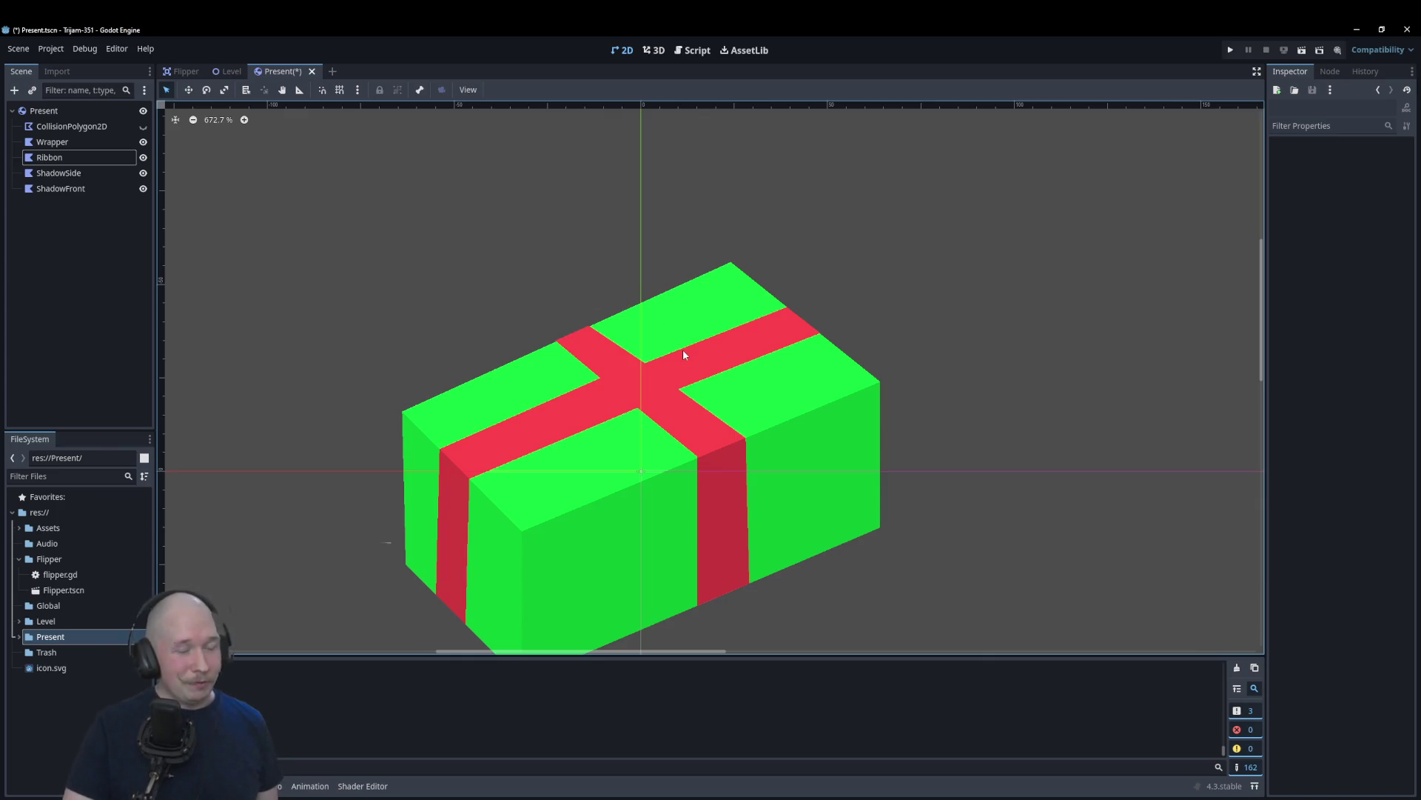
pyautogui.scroll(3, 682, 350)
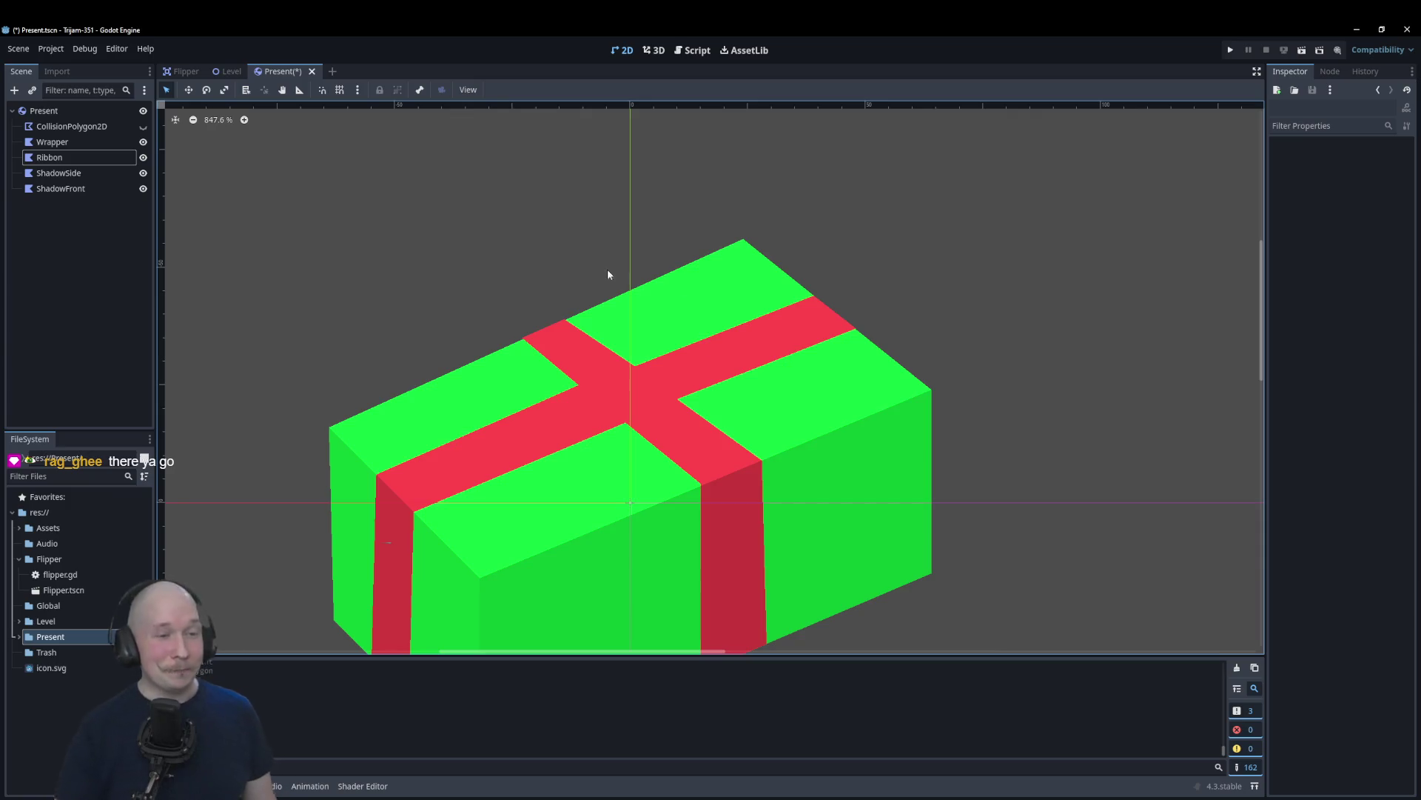
pyautogui.scroll(-2, 714, 144)
pyautogui.scroll(3, 726, 249)
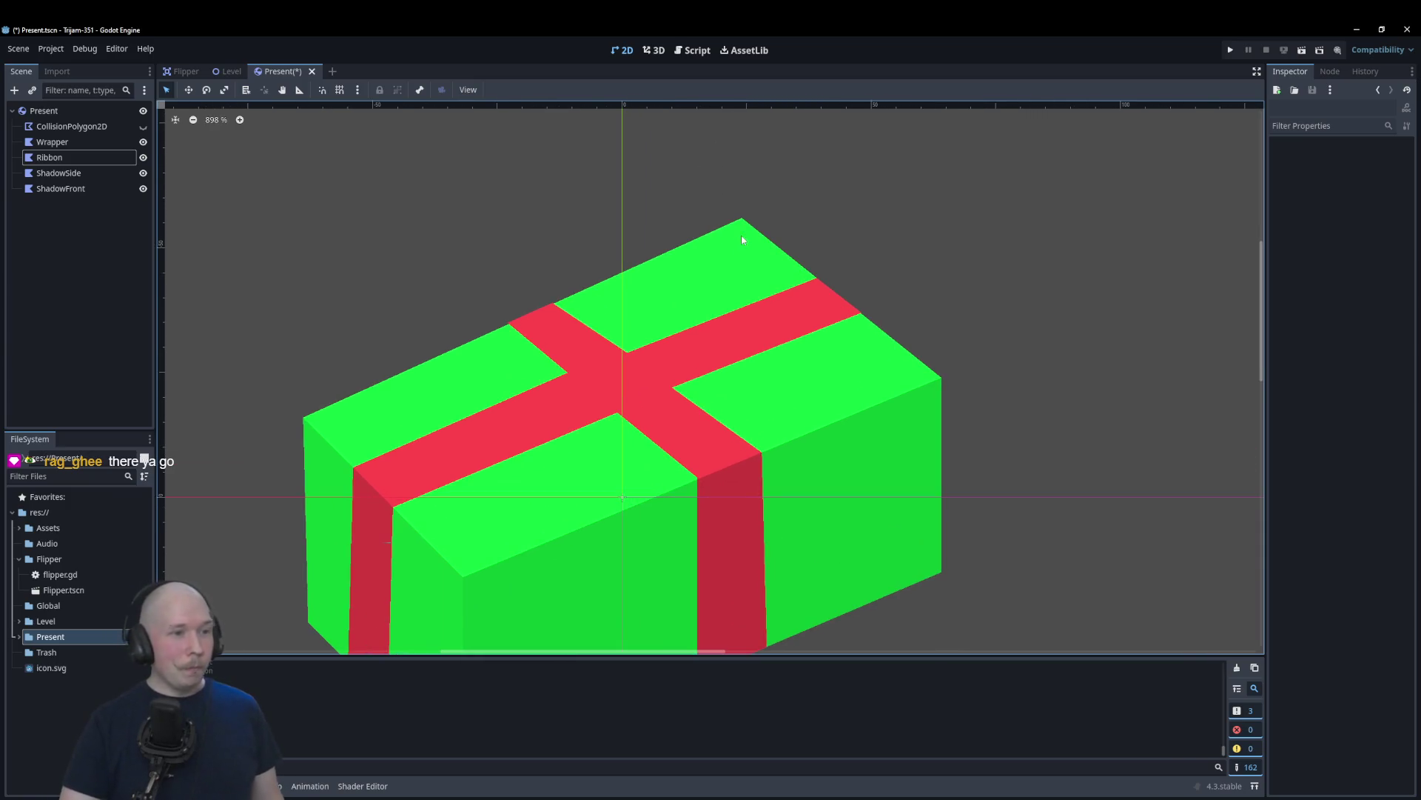
pyautogui.scroll(-2, 721, 277)
pyautogui.scroll(2, 518, 370)
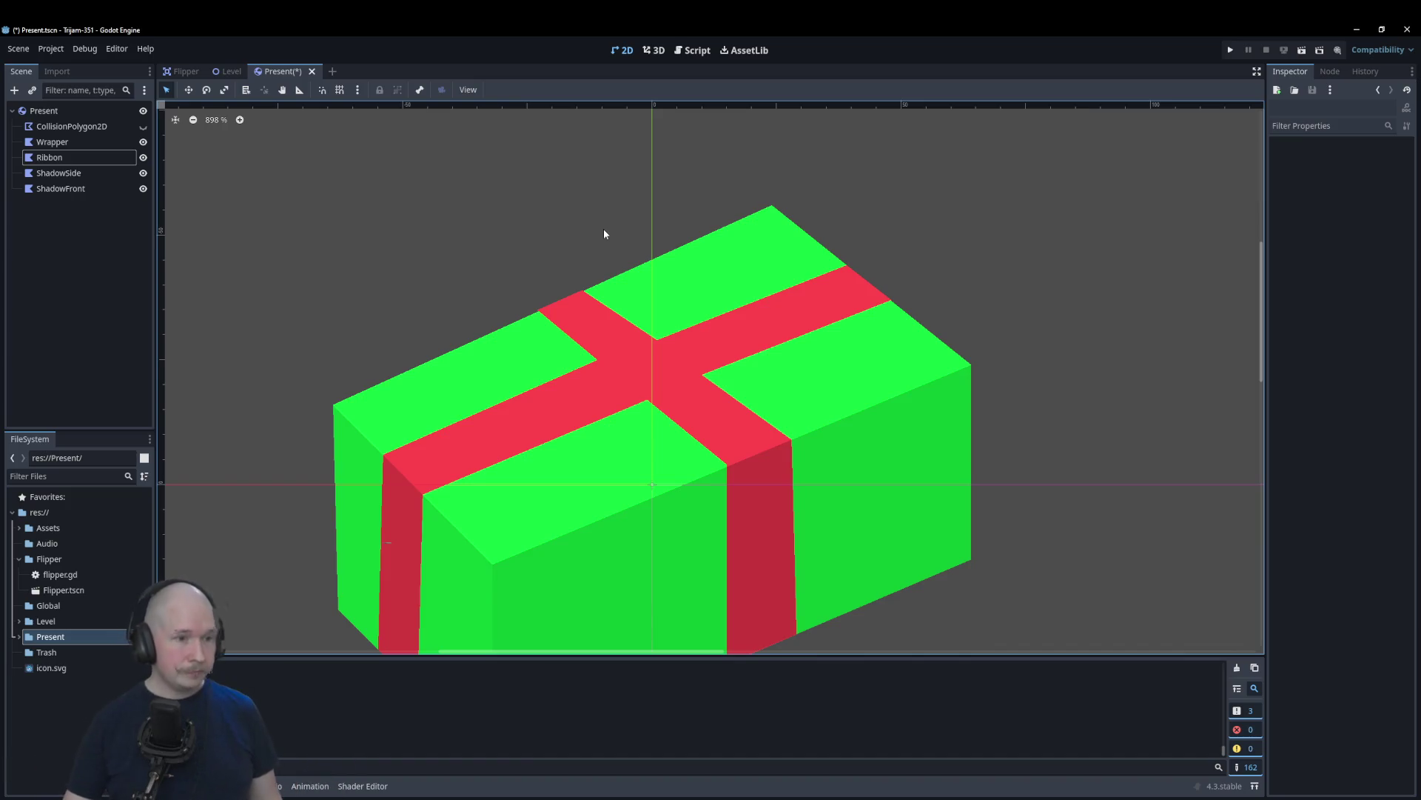
pyautogui.scroll(-2, 629, 192)
pyautogui.scroll(3, 633, 283)
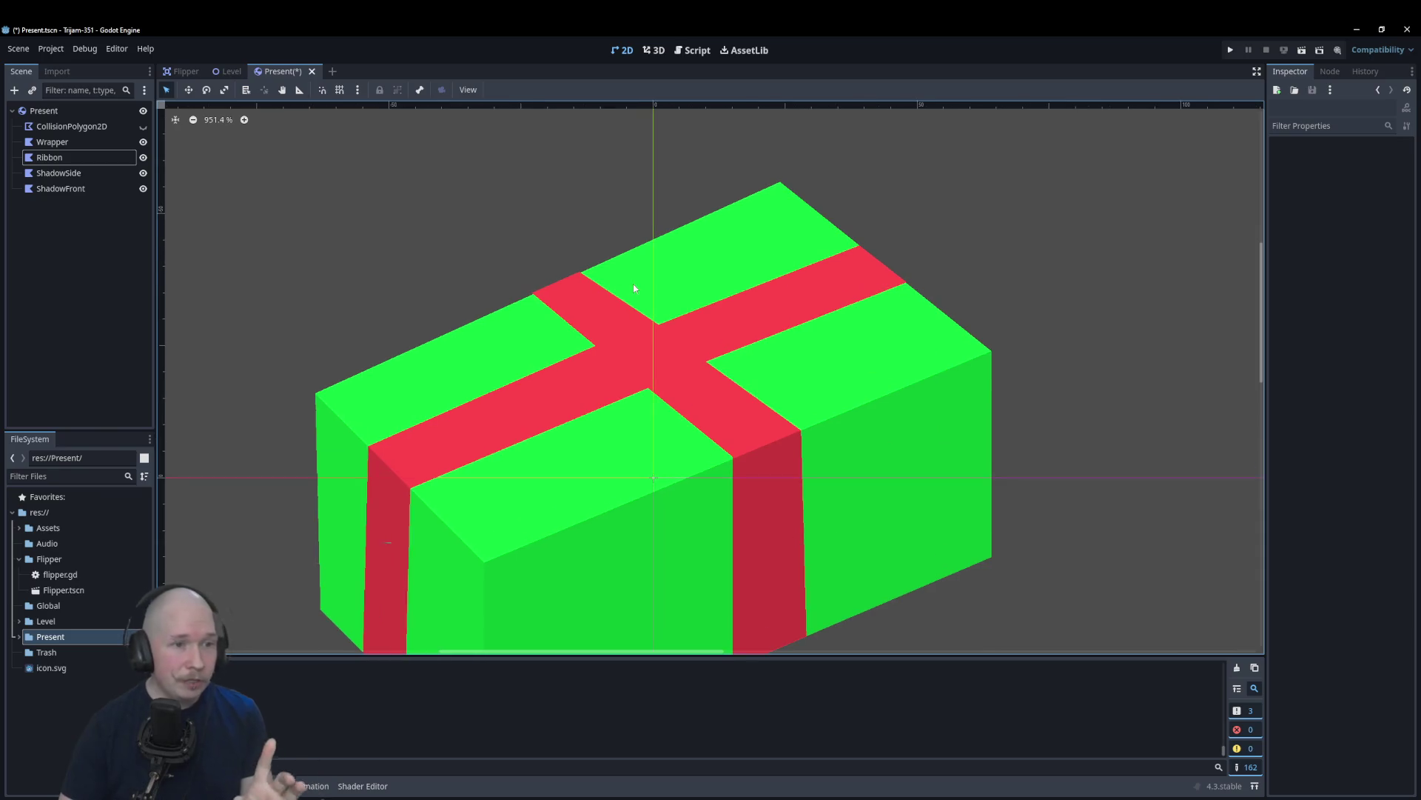
pyautogui.scroll(-2, 649, 351)
pyautogui.scroll(2, 648, 344)
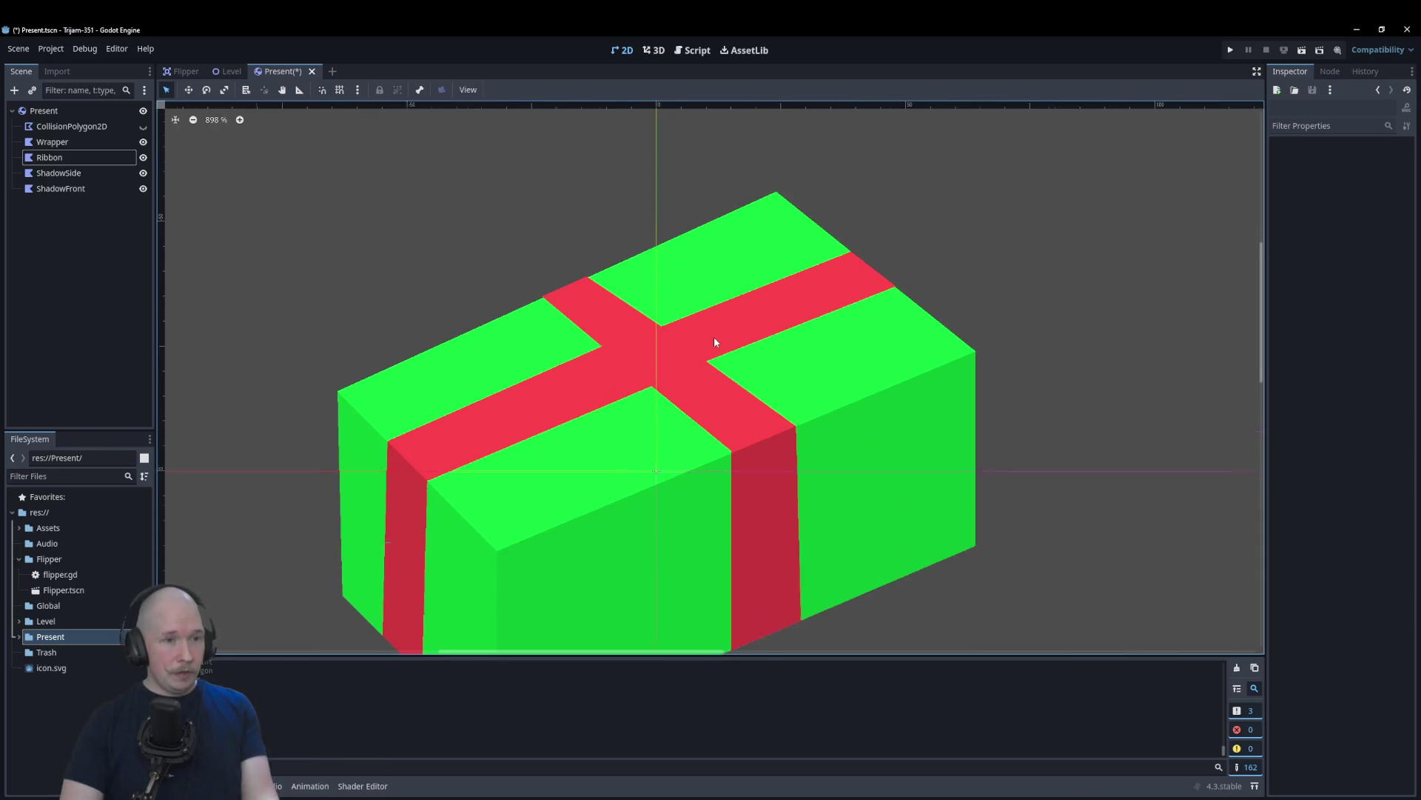
# Step: Change the Ribbon's colour from red to yellow
pyautogui.click(77, 141)
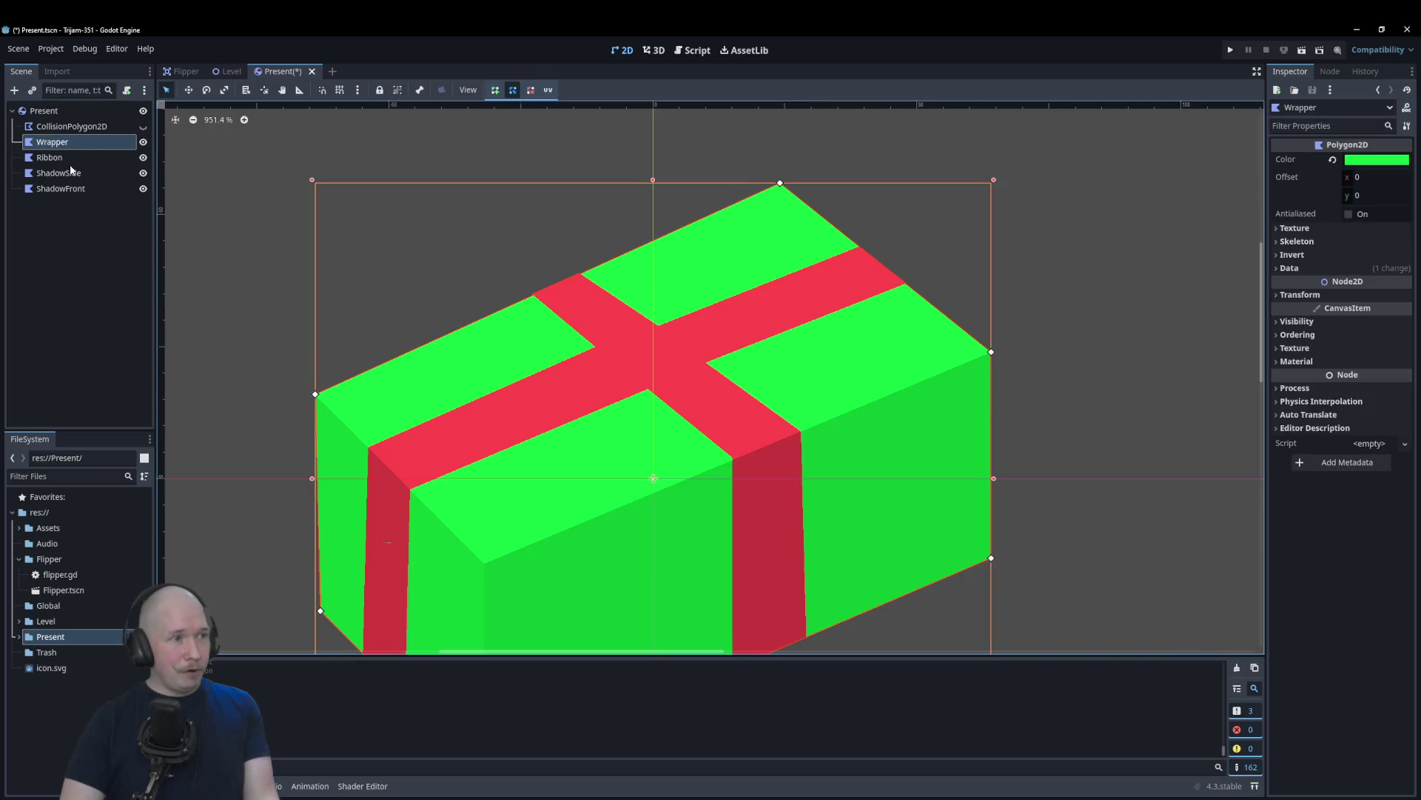
pyautogui.click(71, 158)
pyautogui.click(1375, 159)
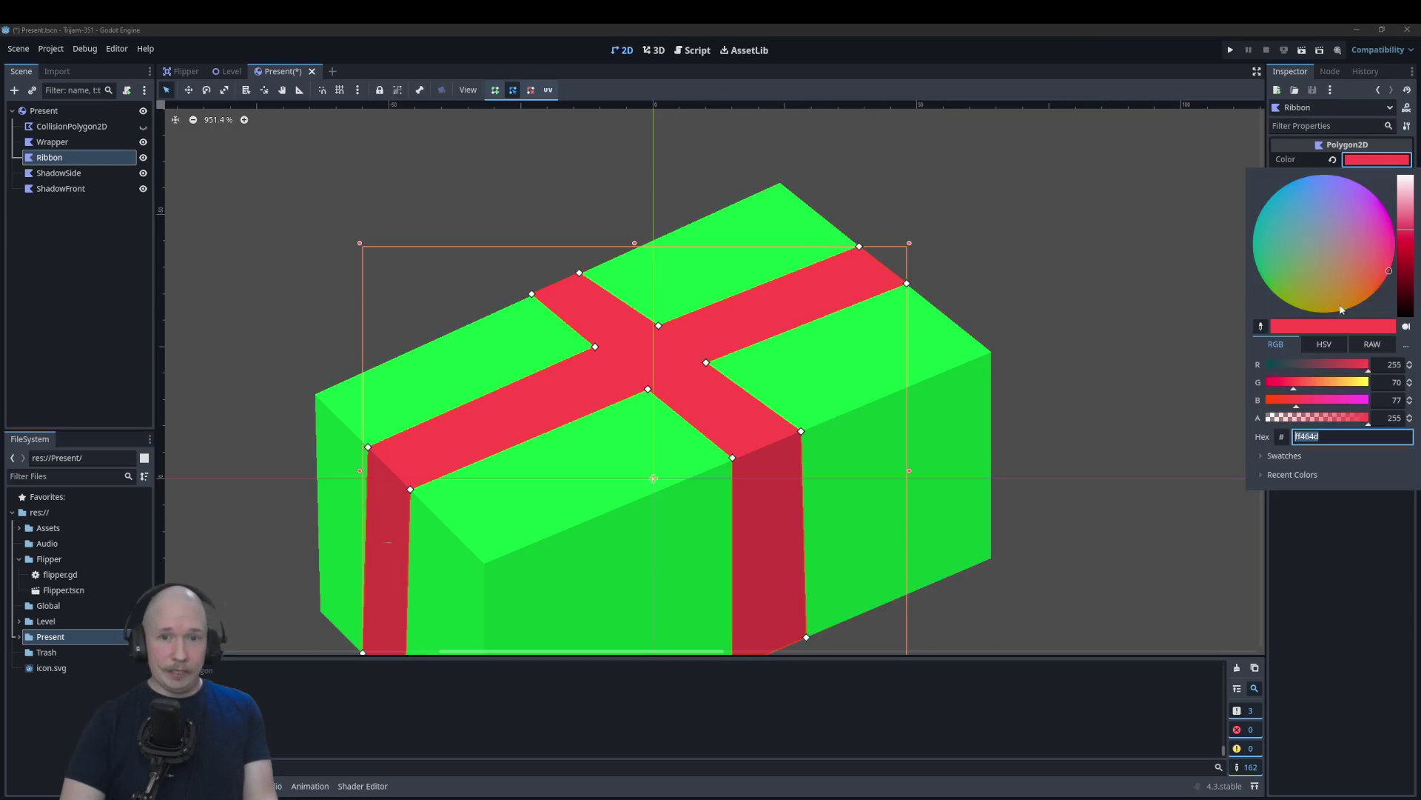
pyautogui.moveTo(1293, 382); pyautogui.dragTo(1361, 385)
pyautogui.scroll(-3, 962, 536)
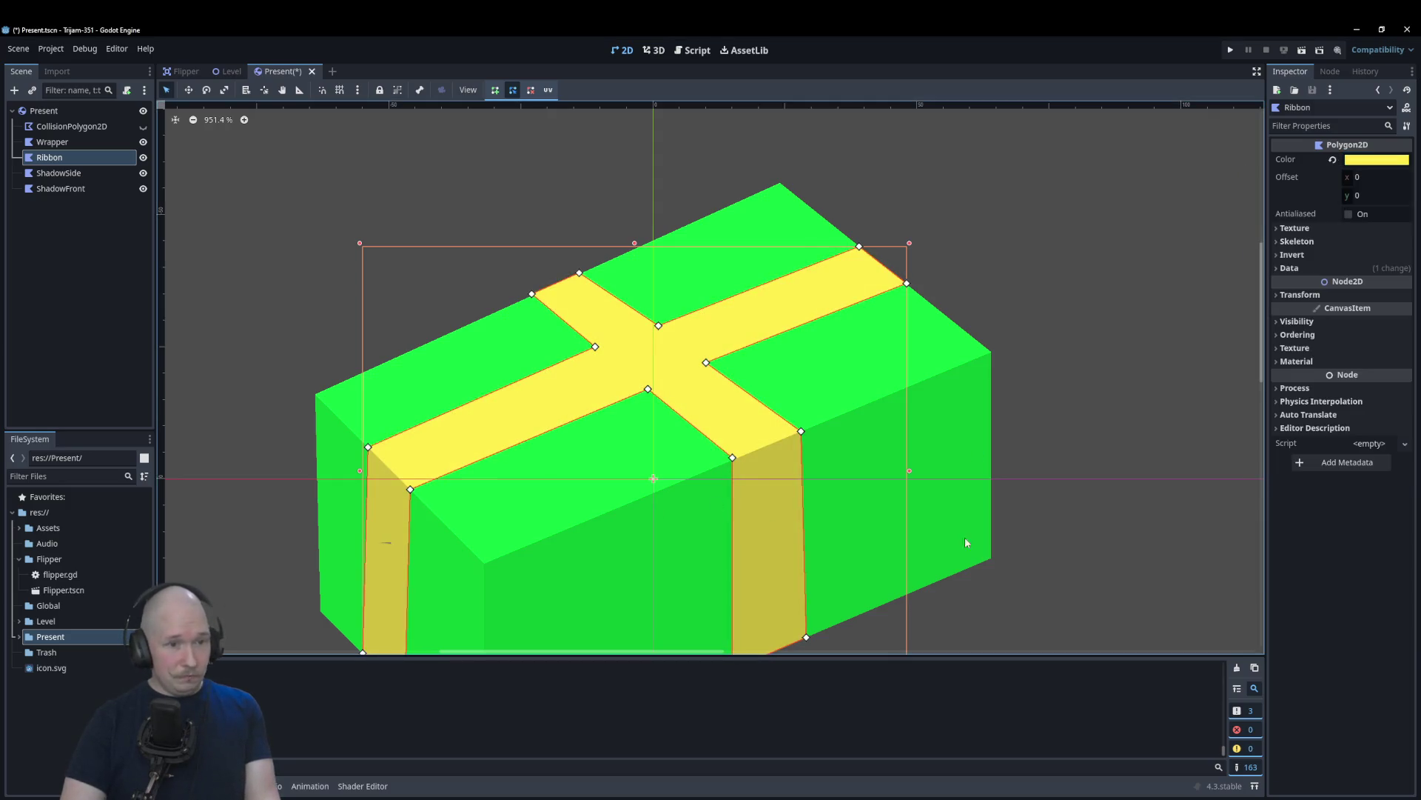
pyautogui.scroll(3, 999, 548)
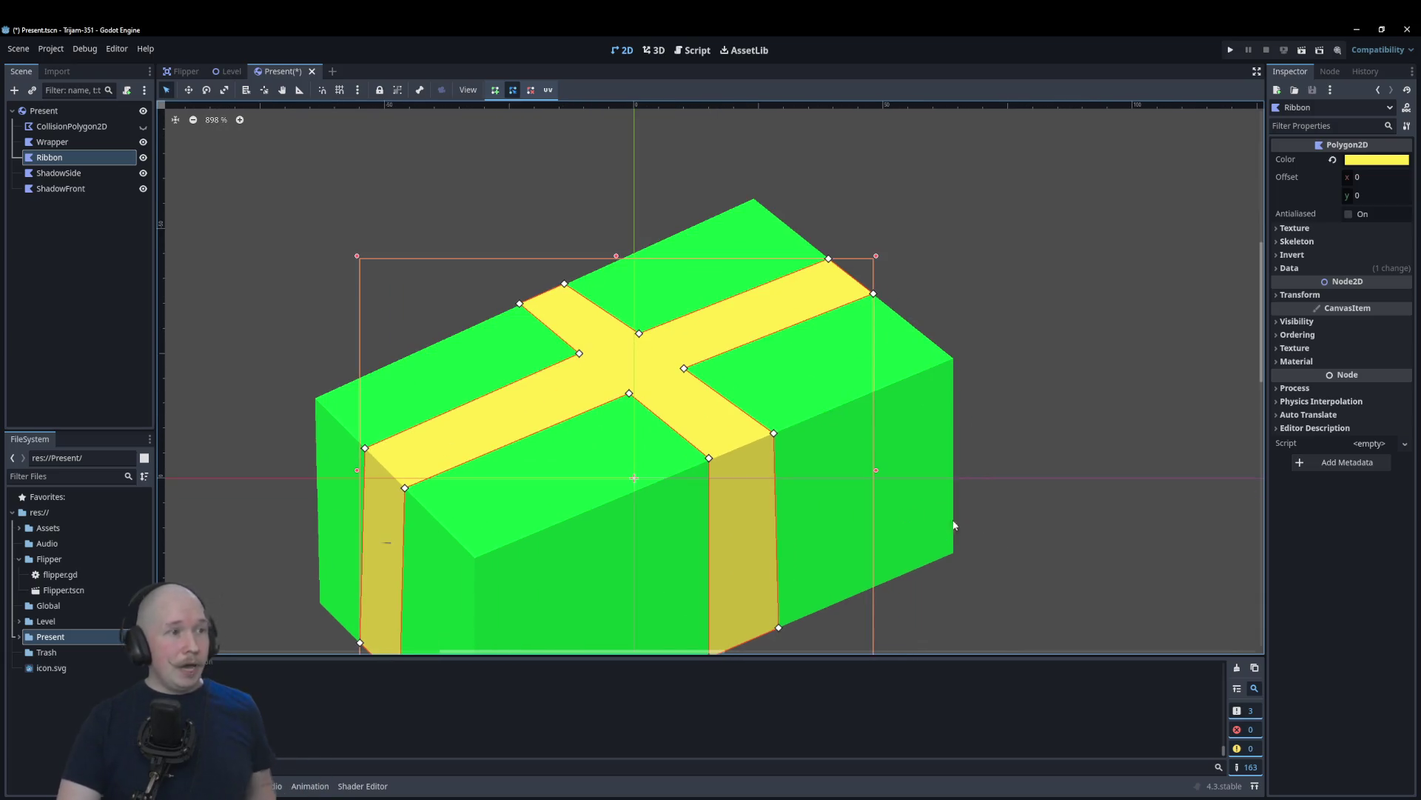
# Step: Add a new empty Polygon2D as a child of Ribbon
pyautogui.click(82, 158)
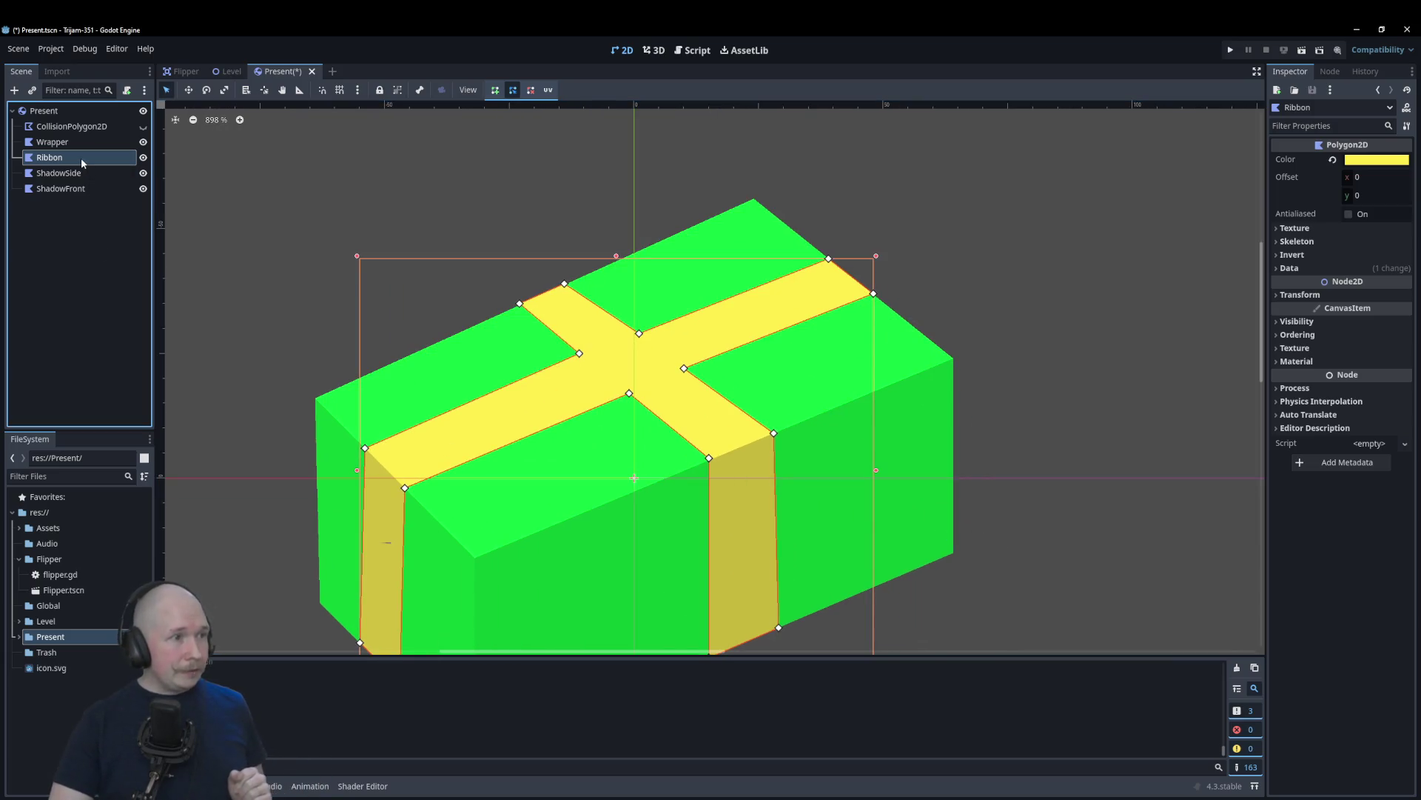
pyautogui.rightClick(64, 159)
pyautogui.click(51, 192)
pyautogui.rightClick(69, 162)
pyautogui.click(104, 171)
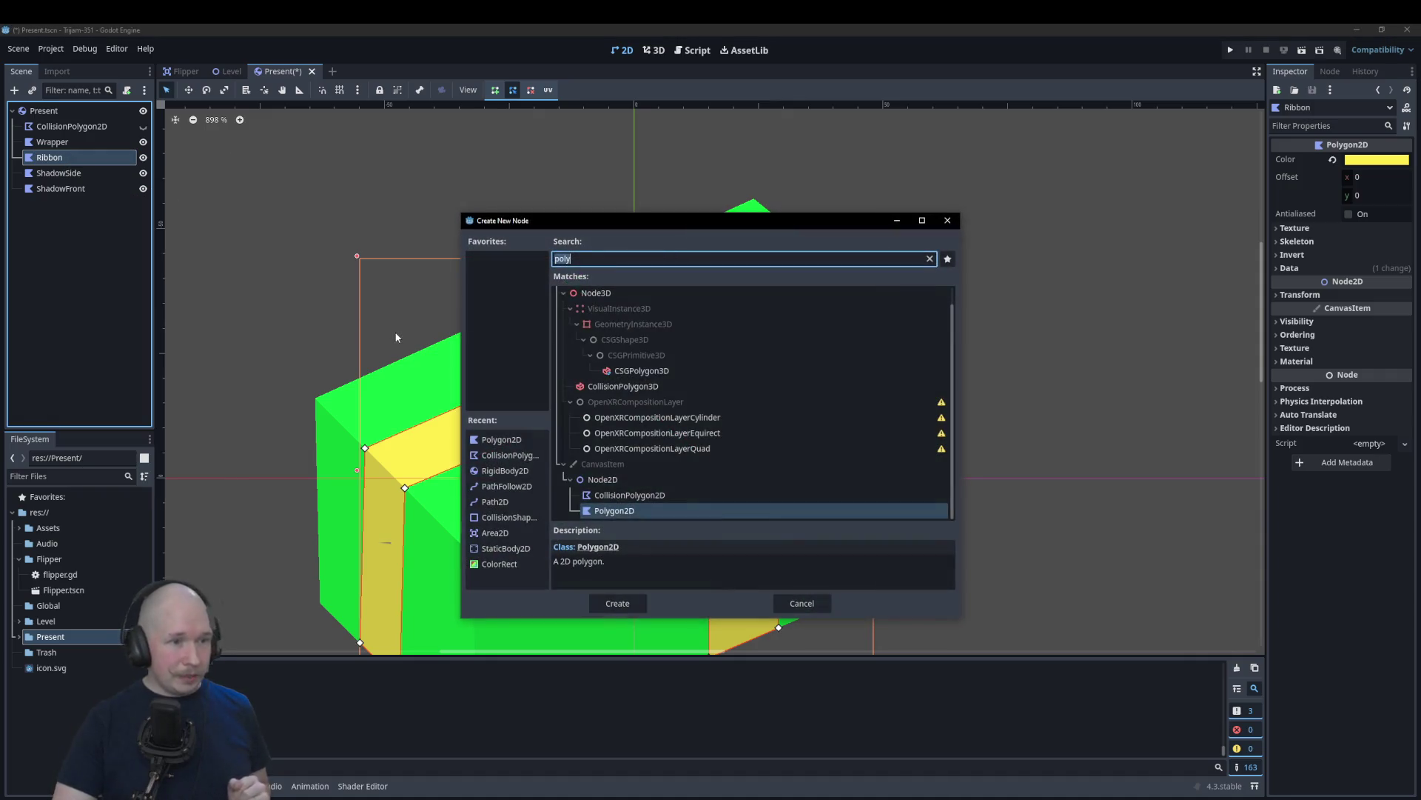
pyautogui.press('Return')
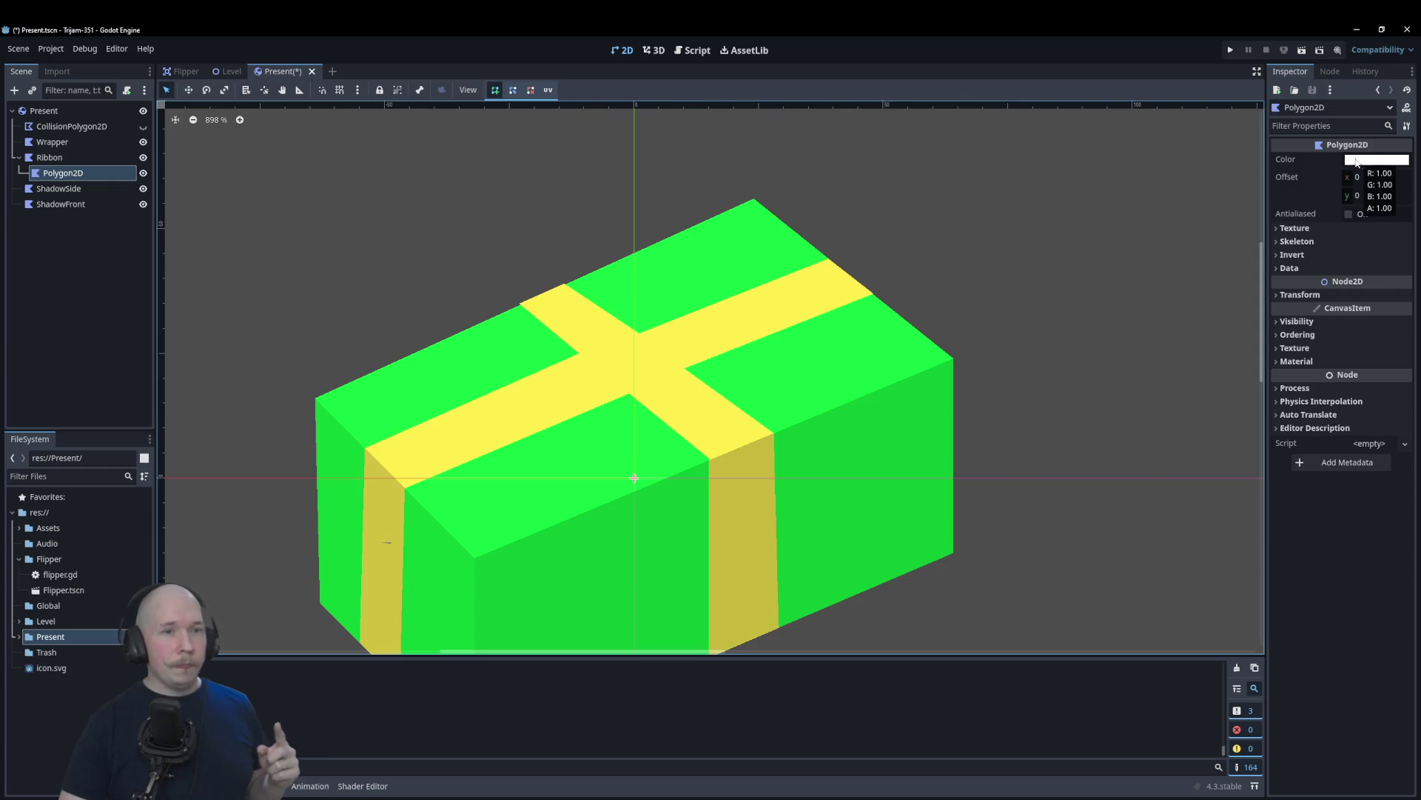
# Step: Set Ribbon's Color to white and its Visibility Modulate to yellow
pyautogui.click(49, 158)
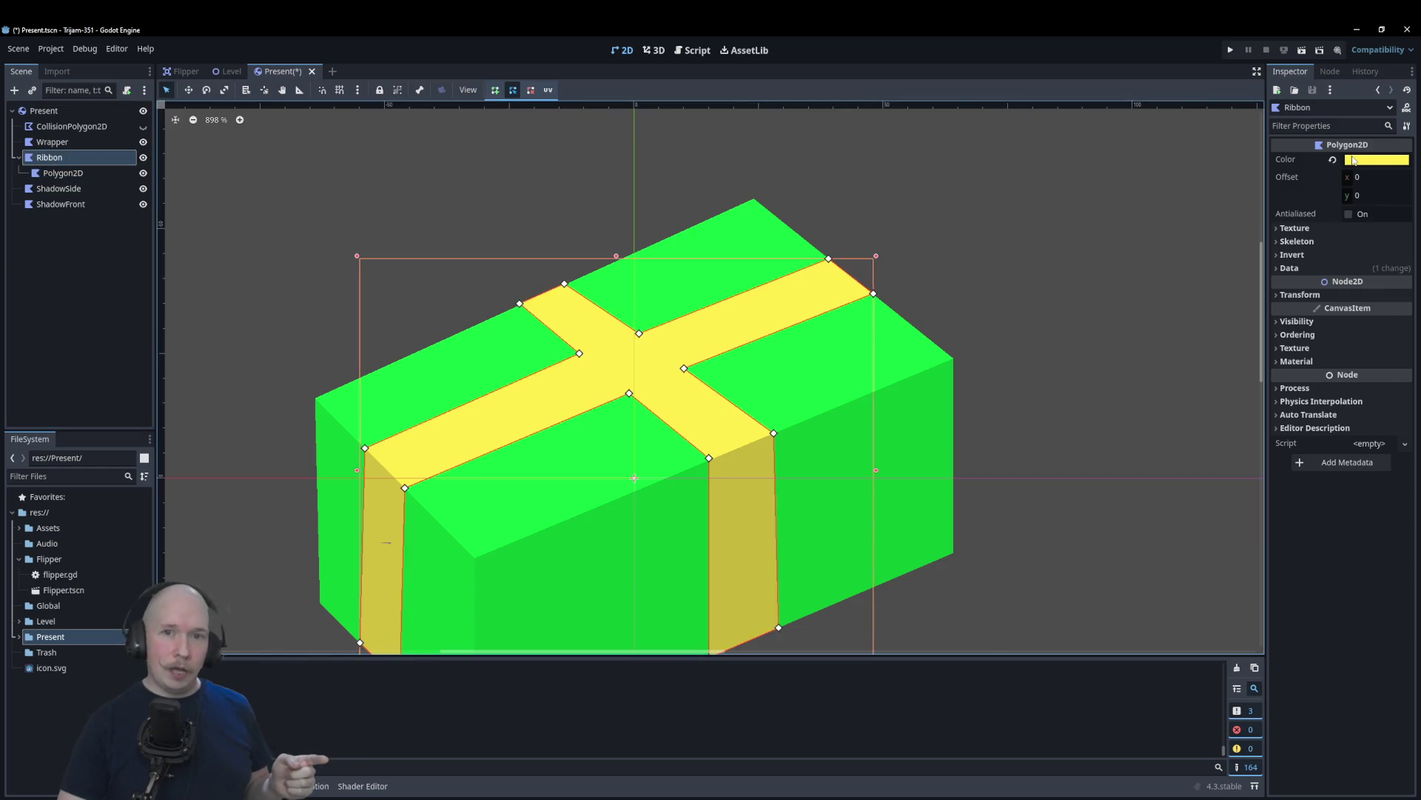
pyautogui.click(1321, 324)
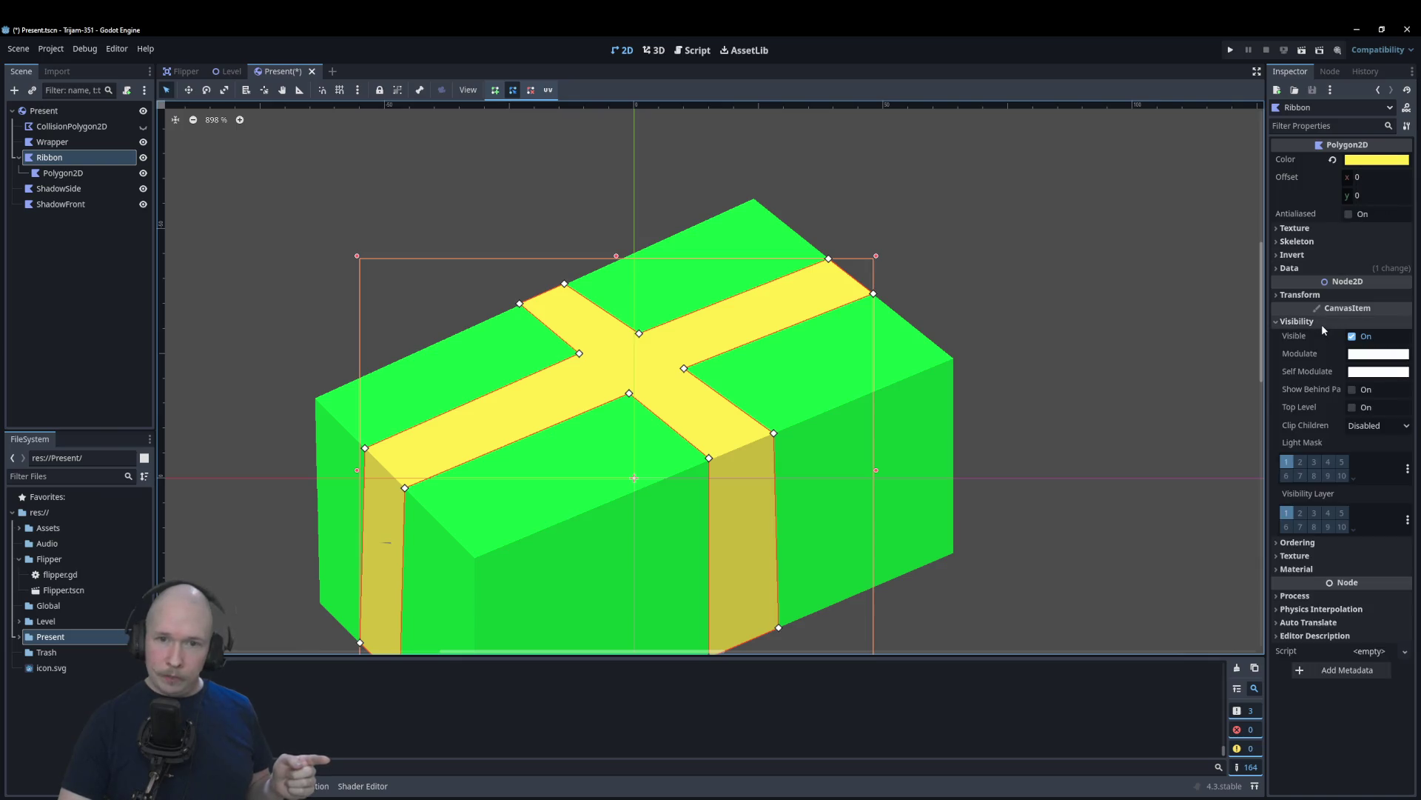
pyautogui.click(1357, 160)
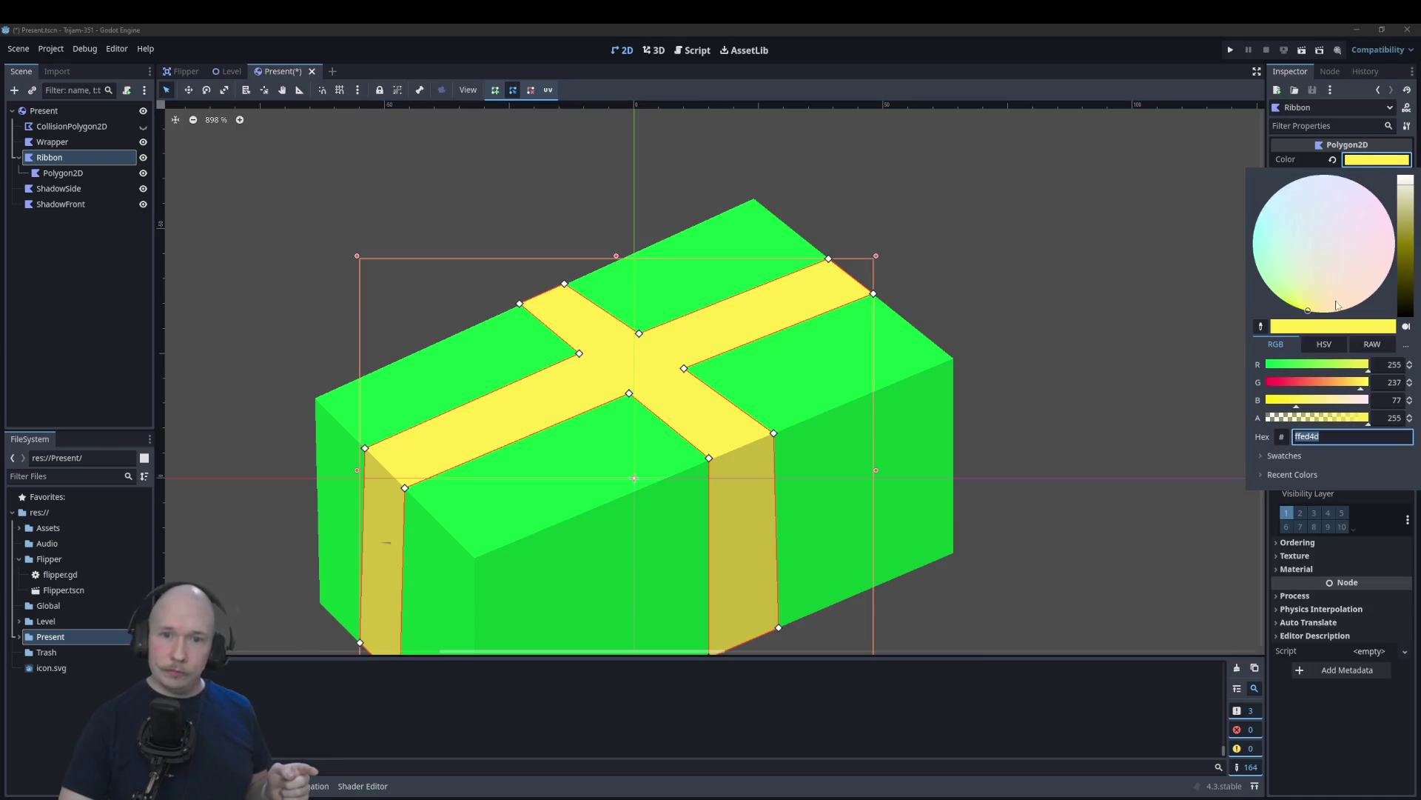
pyautogui.moveTo(1408, 245); pyautogui.dragTo(1407, 178)
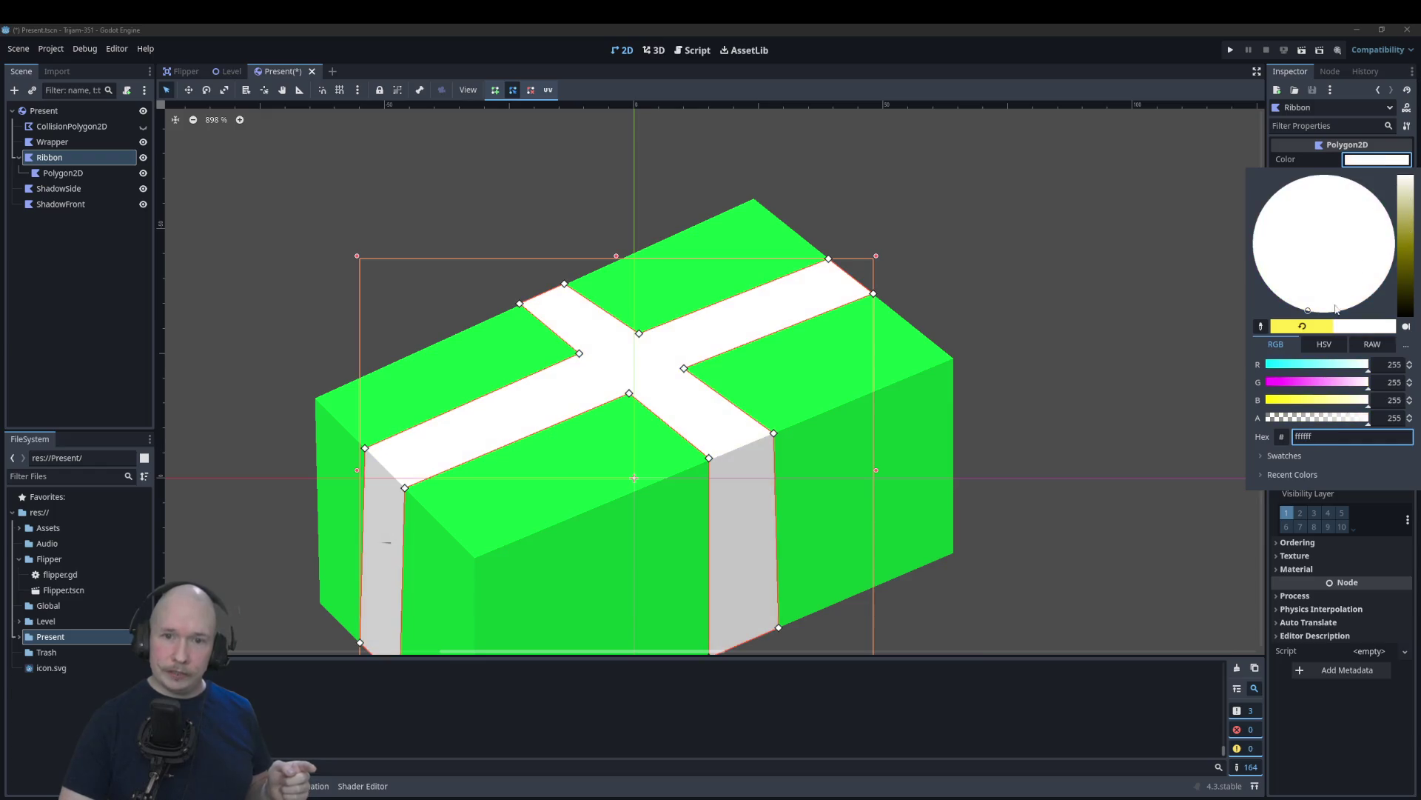
pyautogui.click(1068, 263)
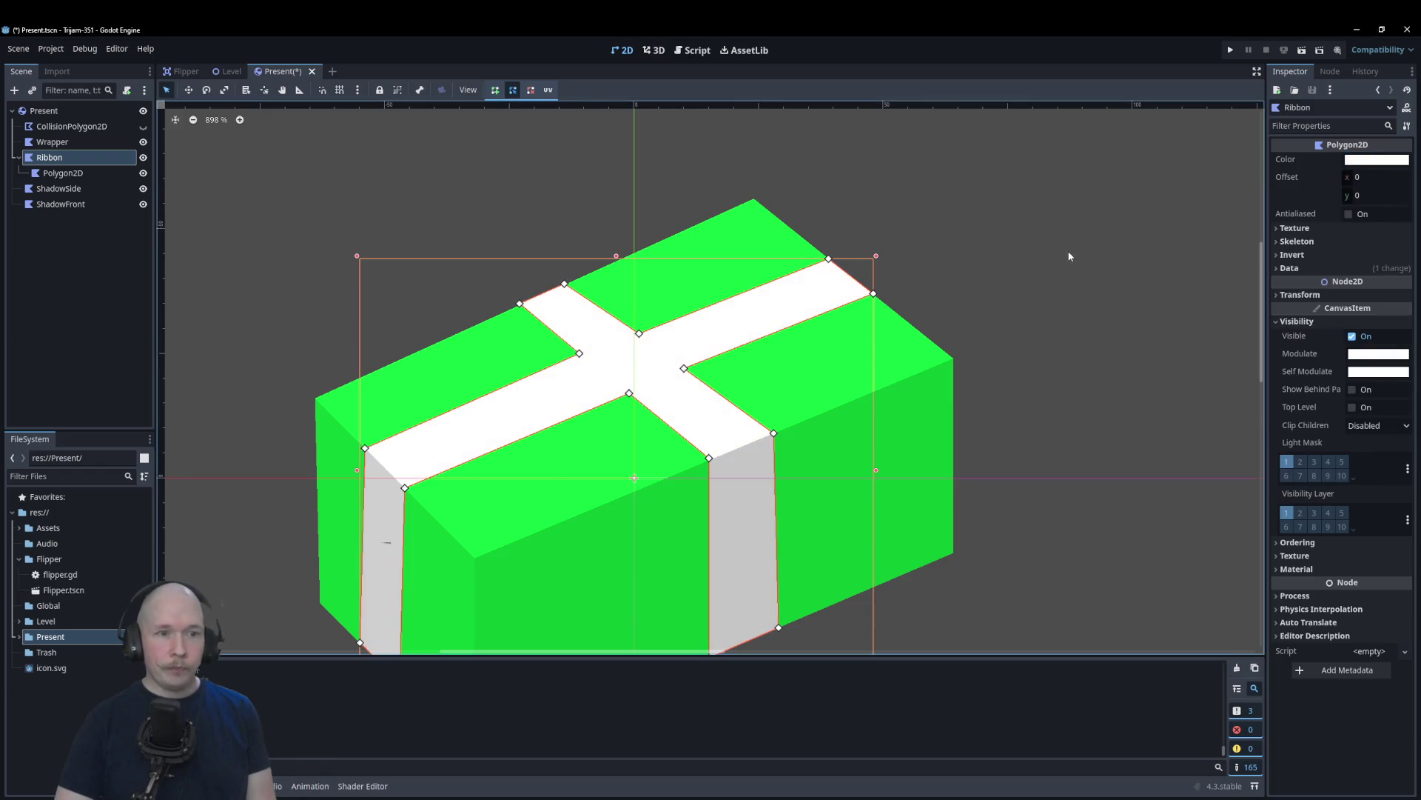
pyautogui.click(1367, 353)
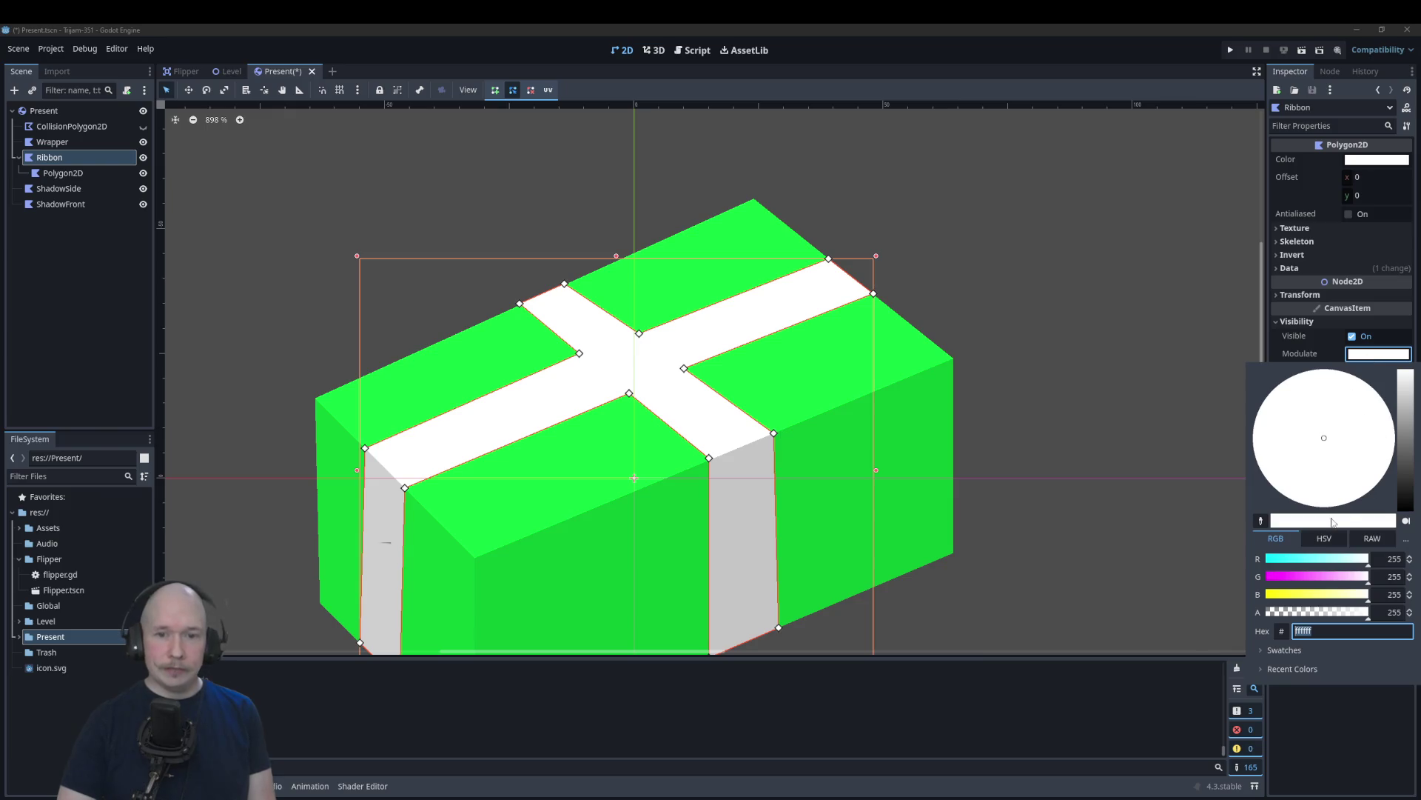
pyautogui.moveTo(1289, 598); pyautogui.dragTo(1268, 595)
pyautogui.click(1126, 374)
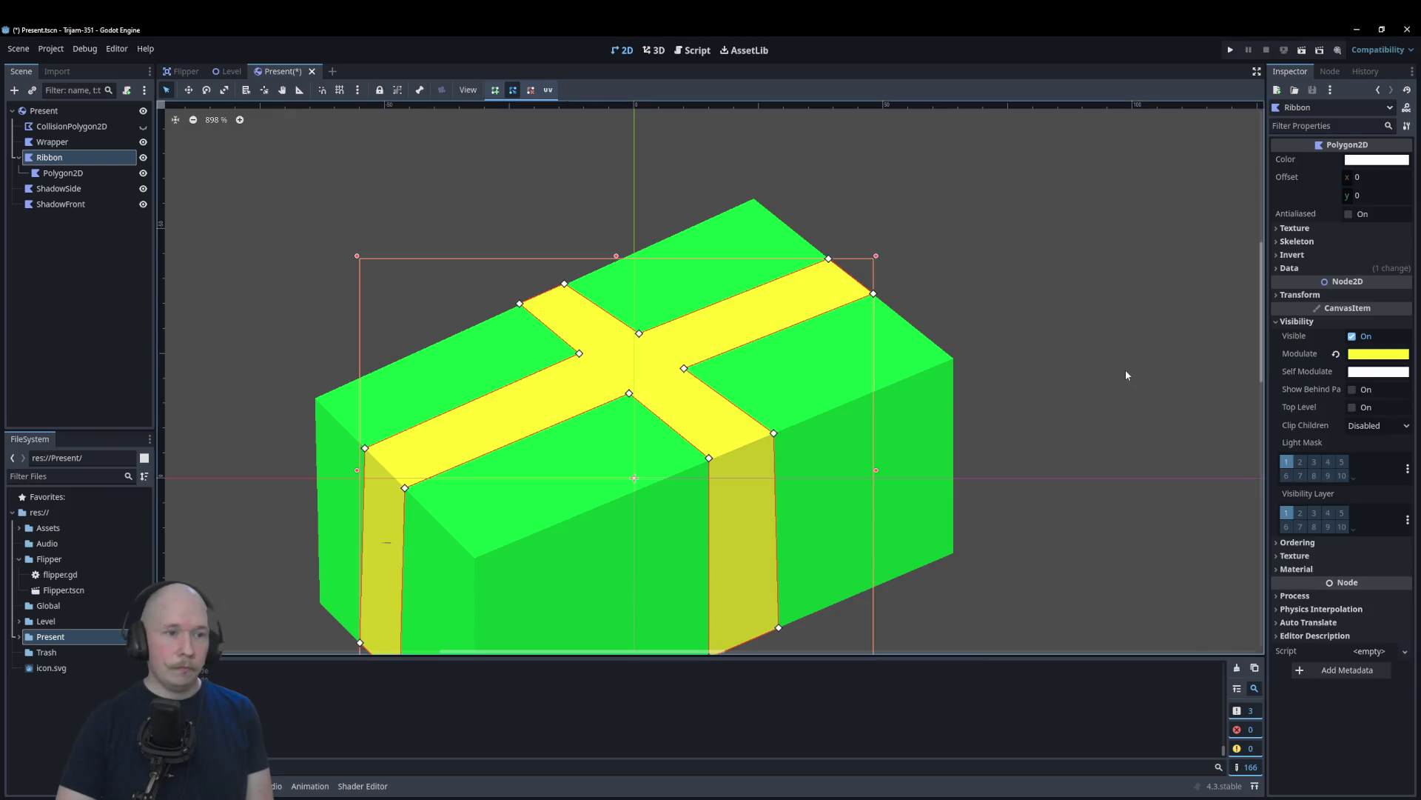
pyautogui.click(80, 173)
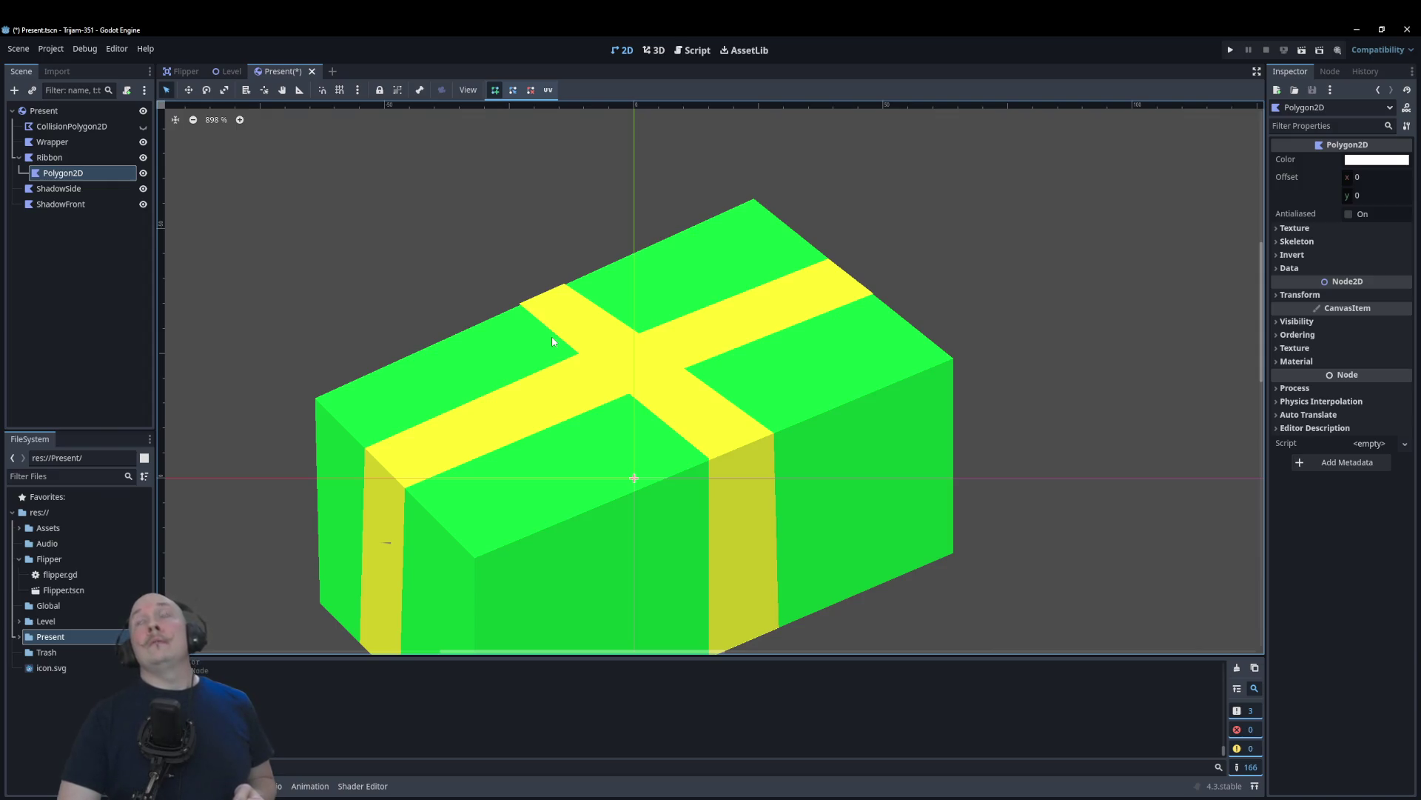
# Step: Outline the bow's left and right loops around the ribbon crossing with Polygon2D points
pyautogui.scroll(3, 589, 359)
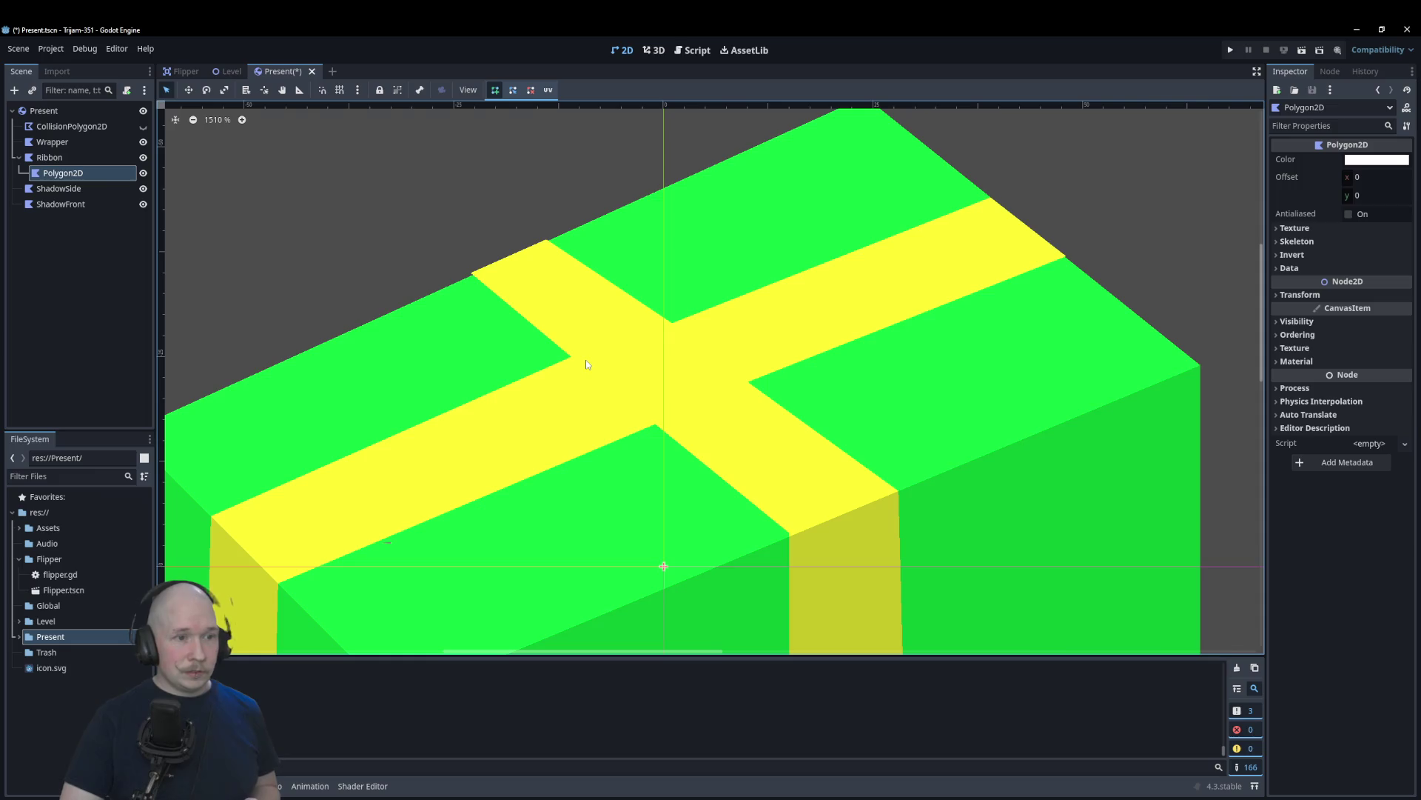
pyautogui.click(445, 349)
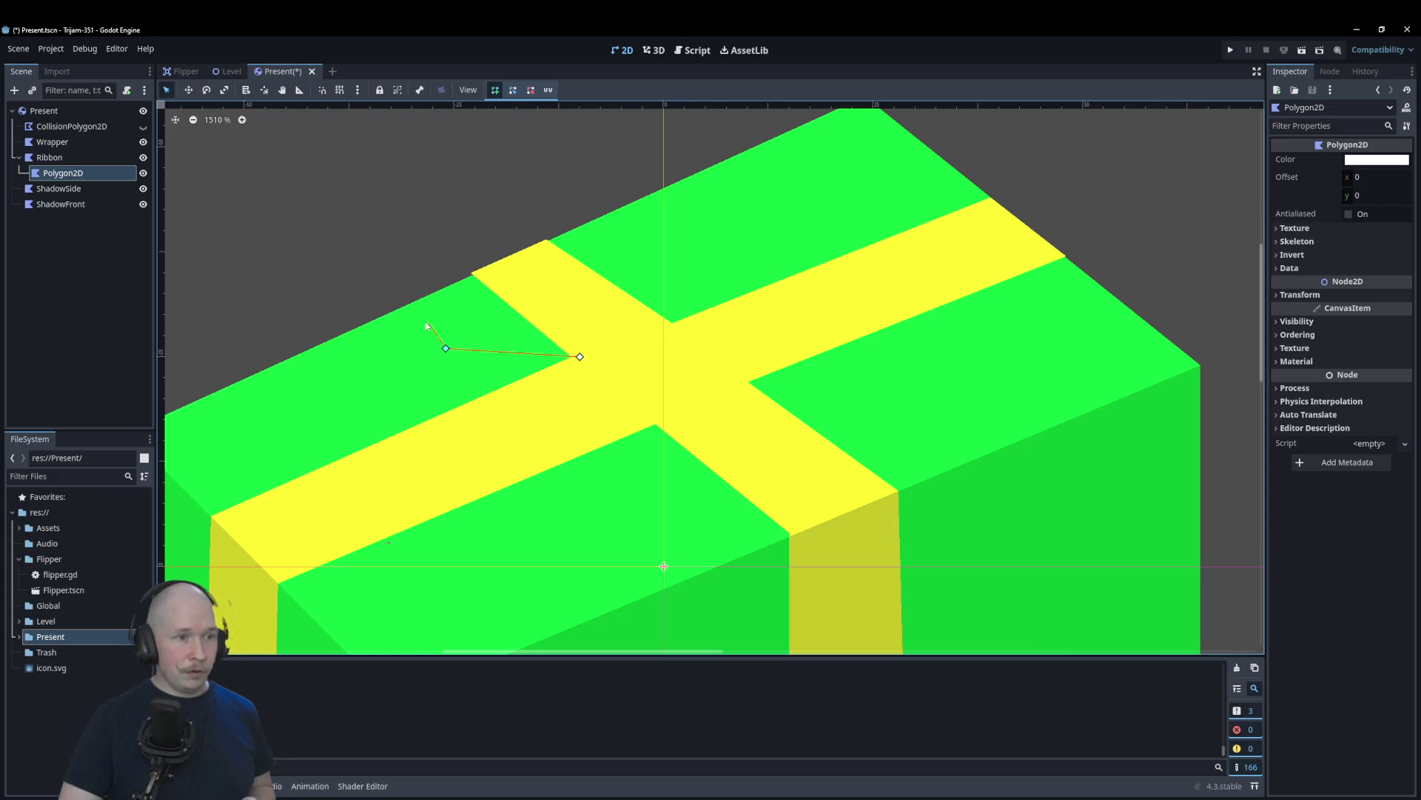
pyautogui.click(420, 306)
pyautogui.click(454, 239)
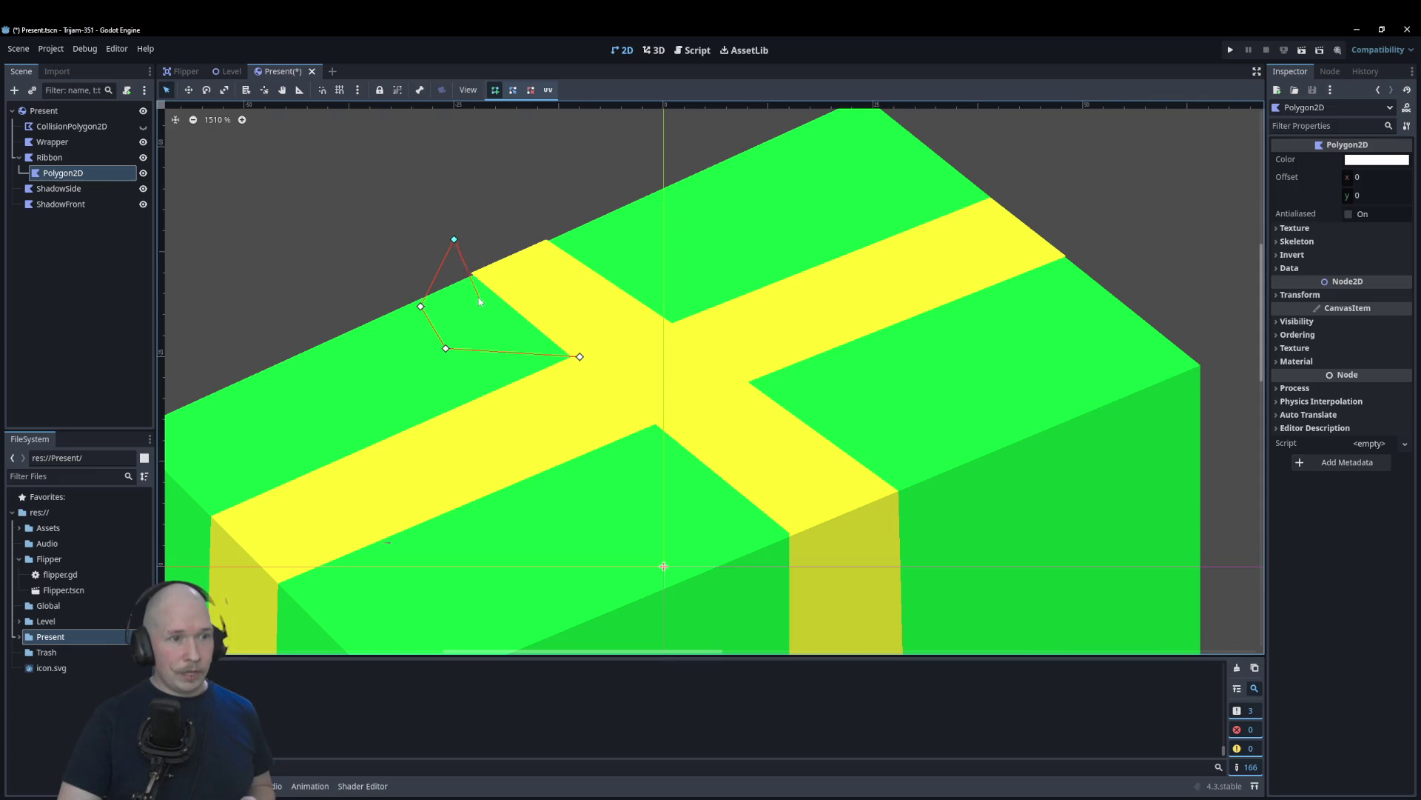
pyautogui.click(596, 180)
pyautogui.click(647, 190)
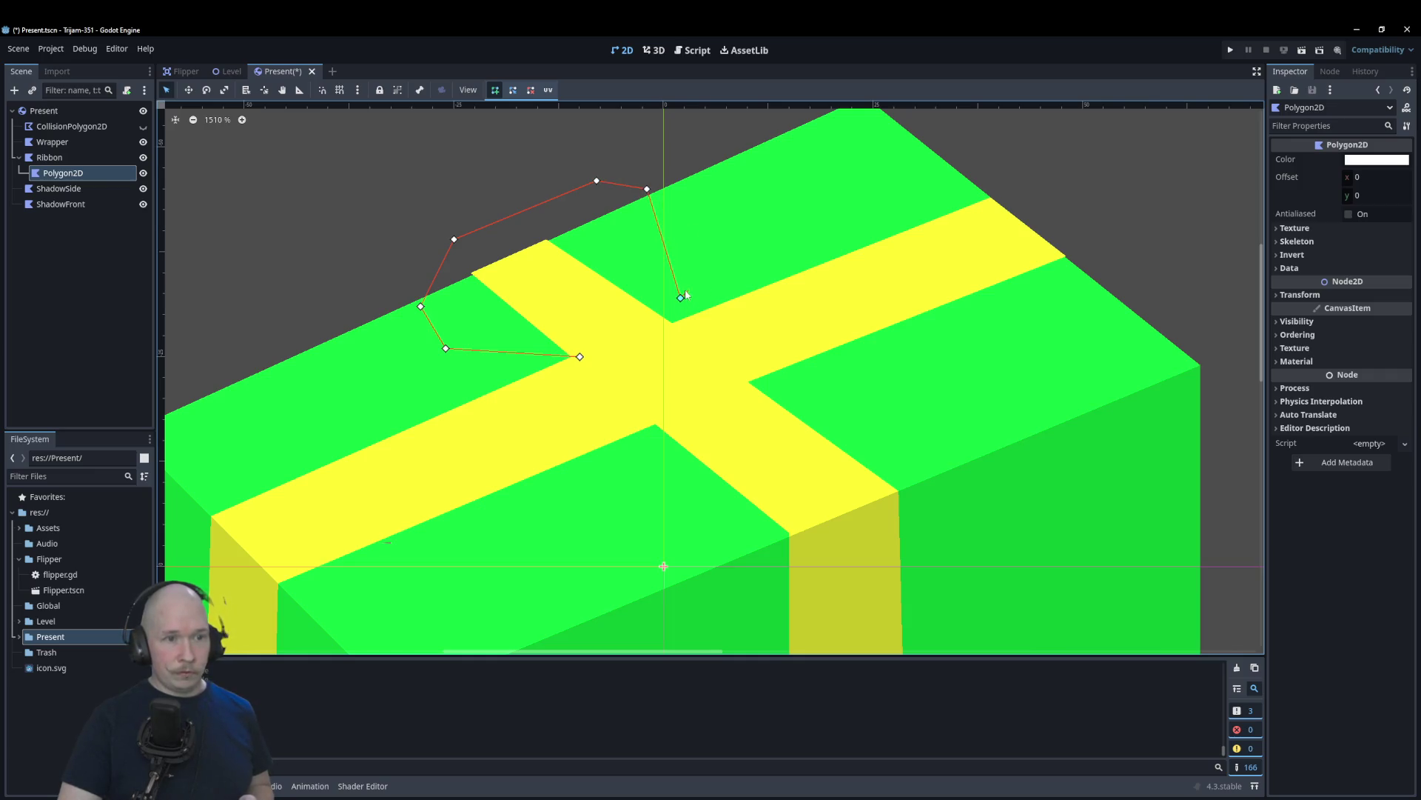
pyautogui.click(739, 298)
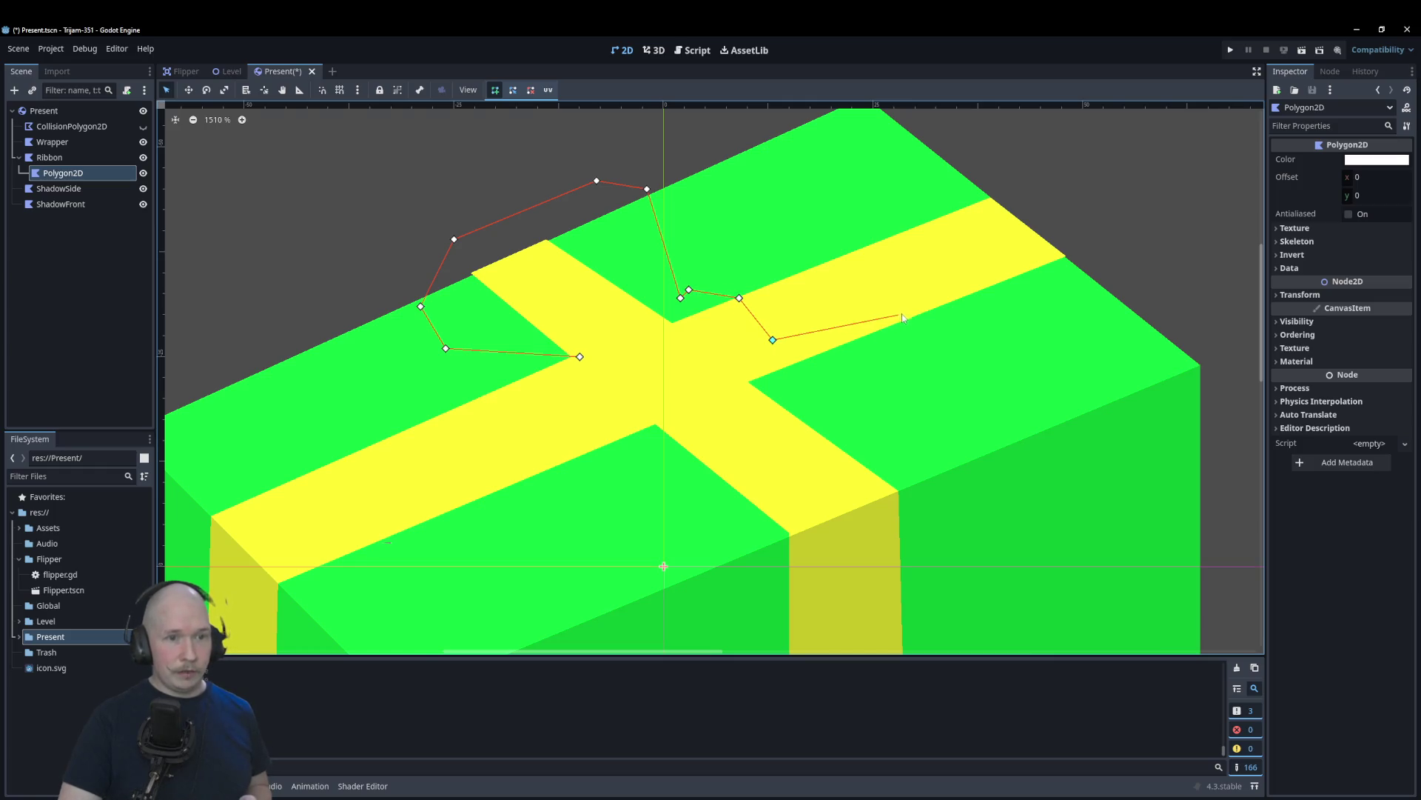
pyautogui.click(965, 364)
pyautogui.click(849, 497)
pyautogui.click(756, 524)
pyautogui.click(705, 482)
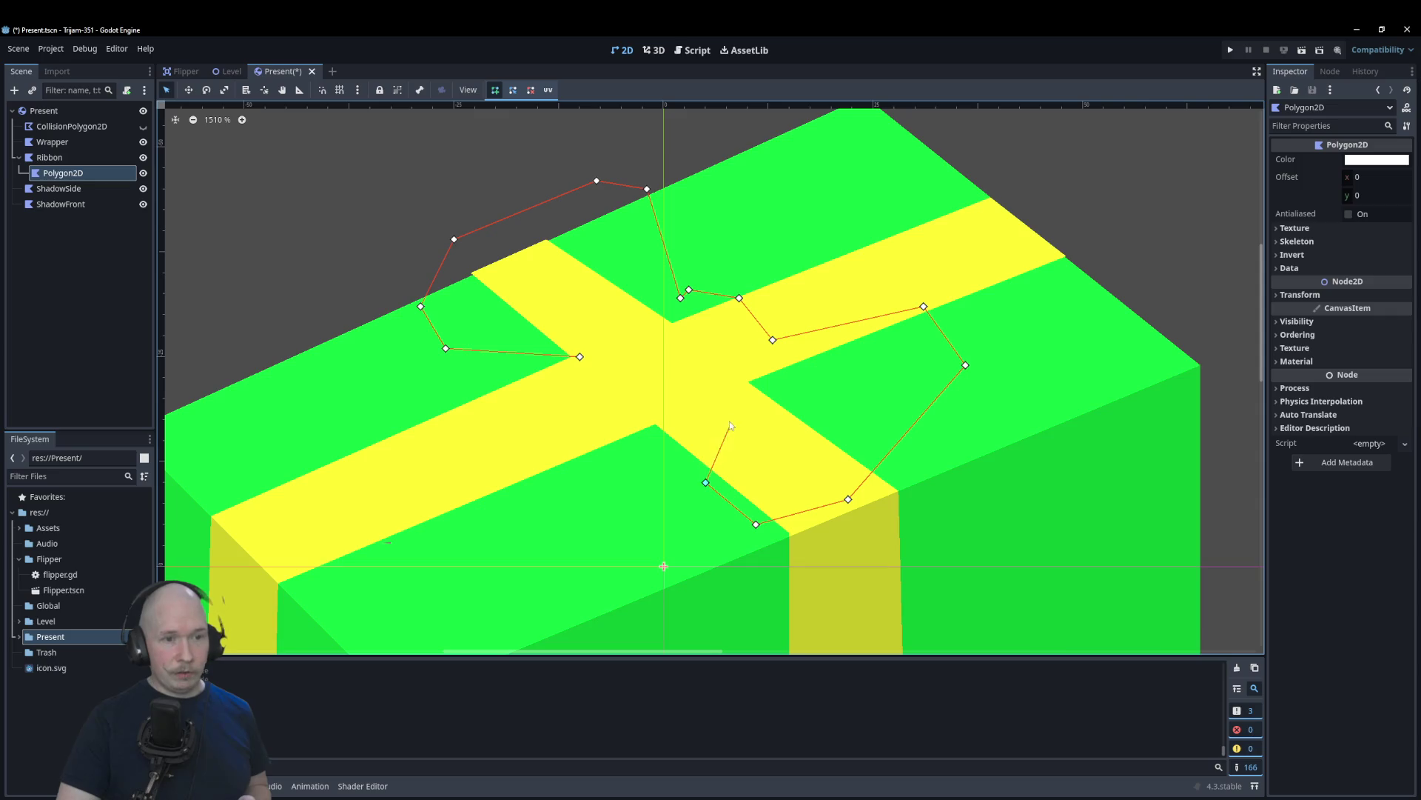
pyautogui.click(672, 392)
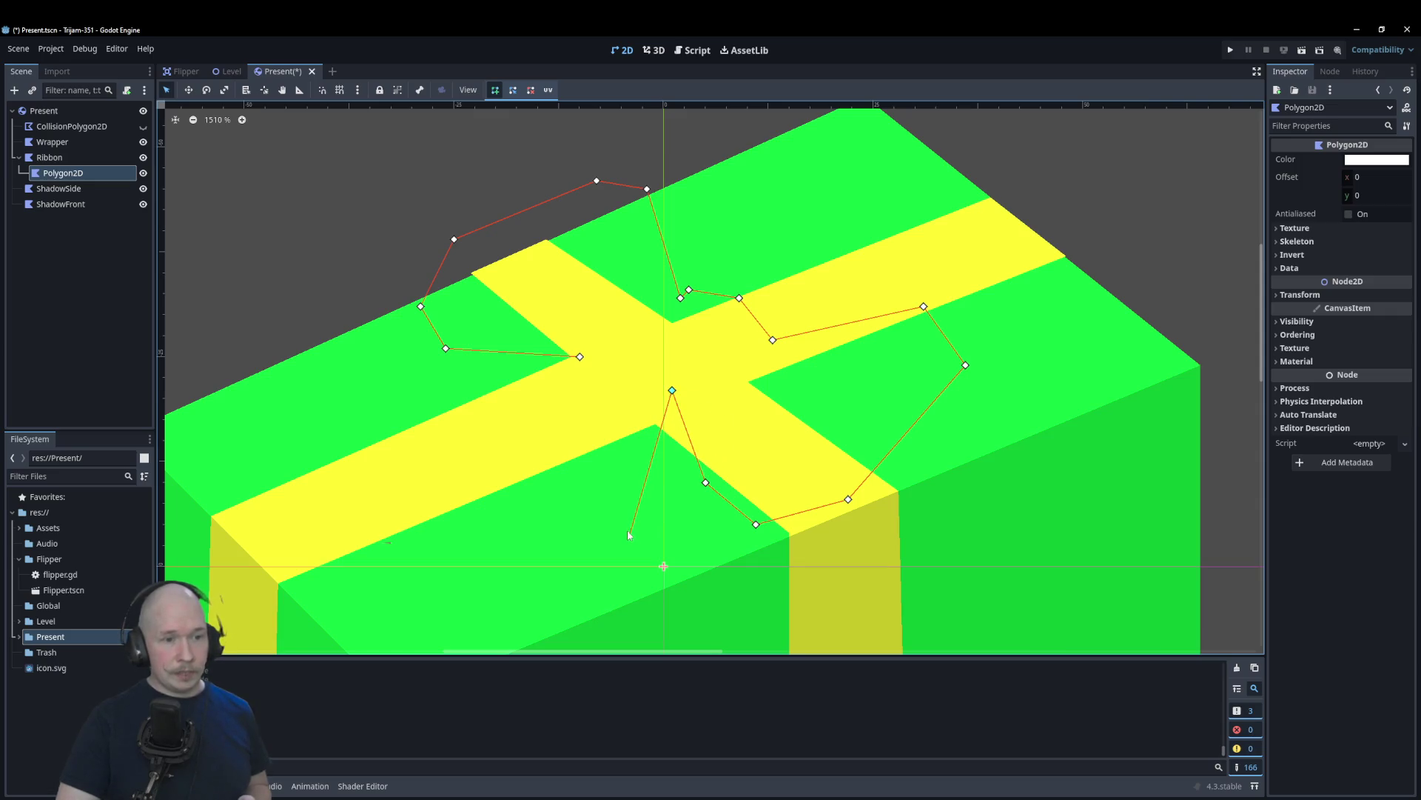
# Step: Add the two notched hanging ribbon tails and close the bow outline at its start
pyautogui.click(622, 524)
pyautogui.click(596, 491)
pyautogui.click(547, 524)
pyautogui.click(613, 390)
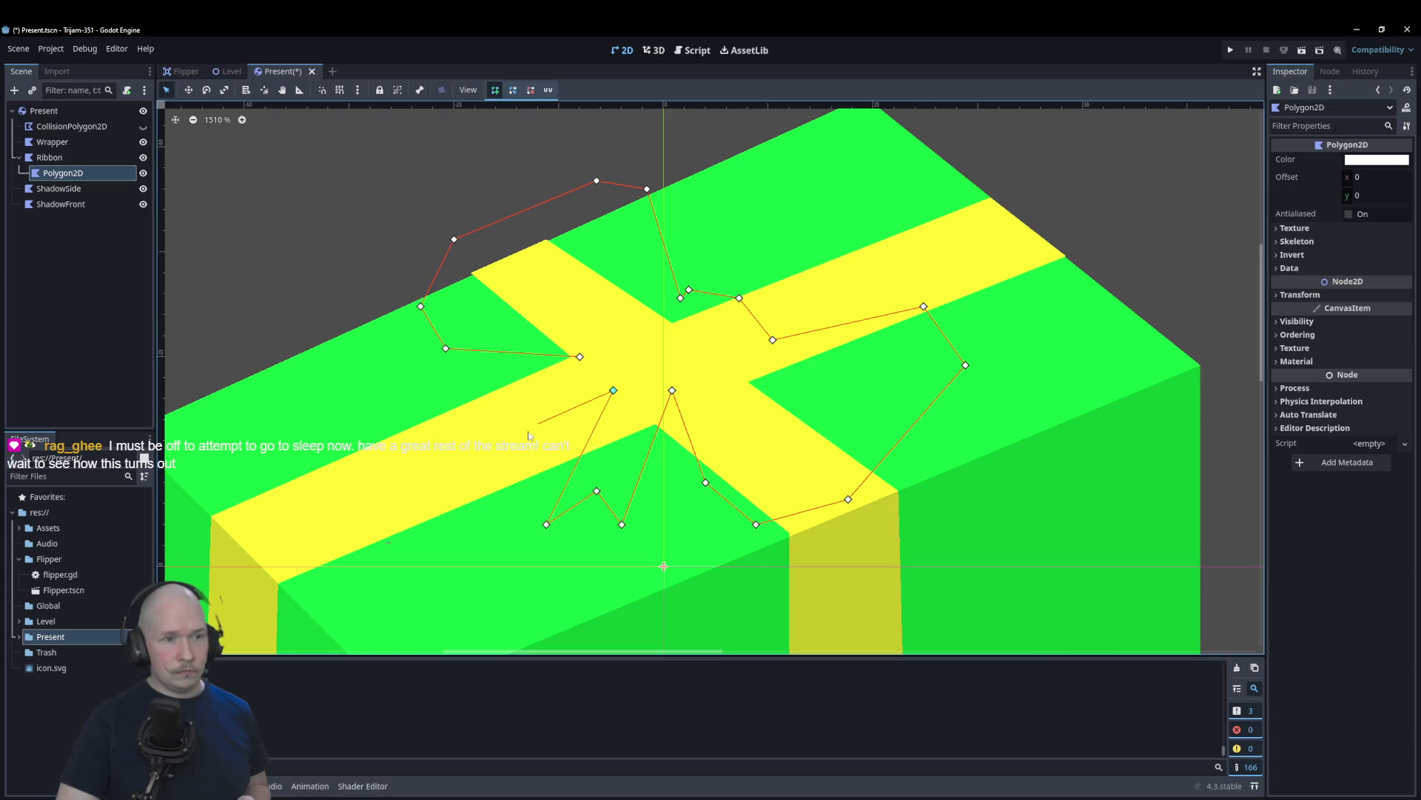
pyautogui.click(420, 474)
pyautogui.click(438, 433)
pyautogui.click(387, 407)
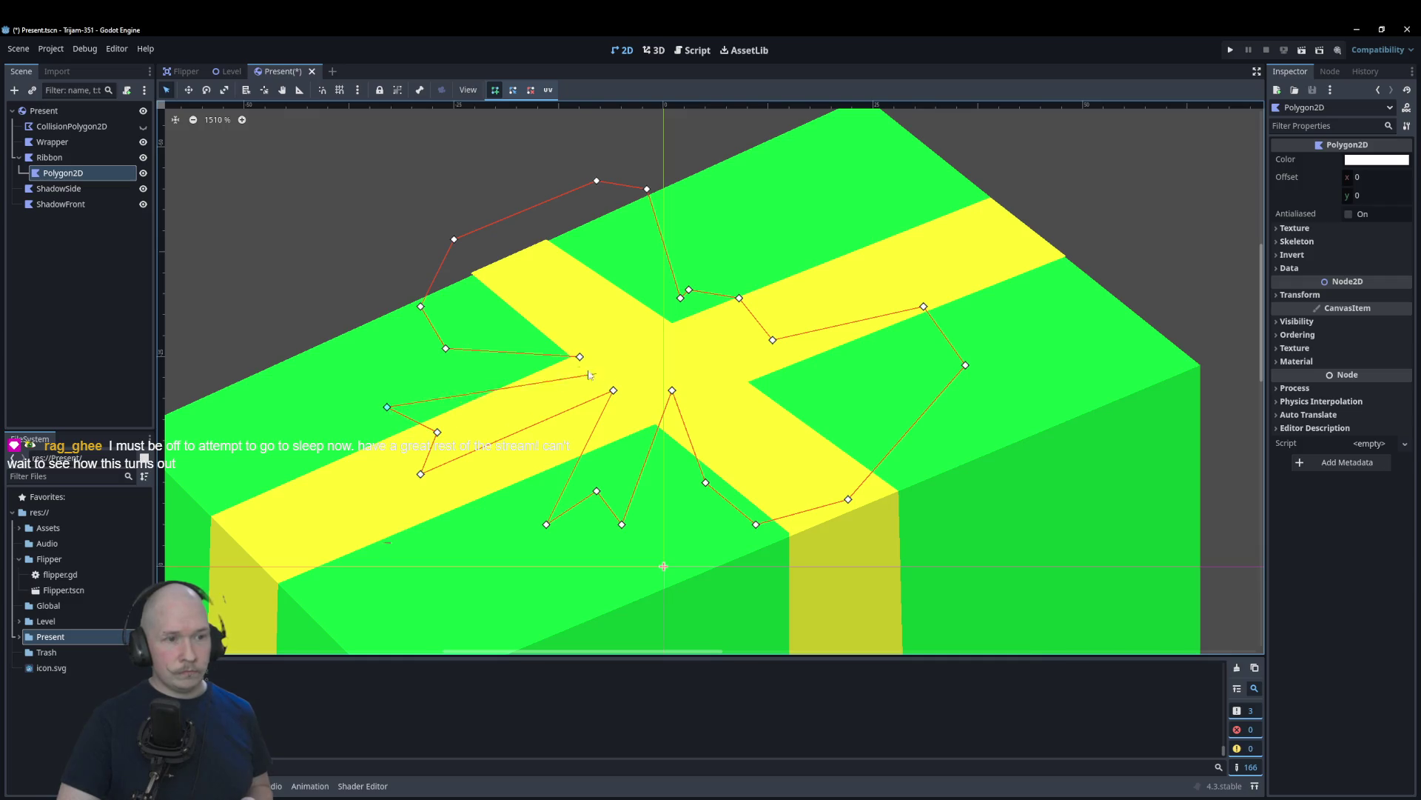
pyautogui.click(580, 356)
pyautogui.click(581, 358)
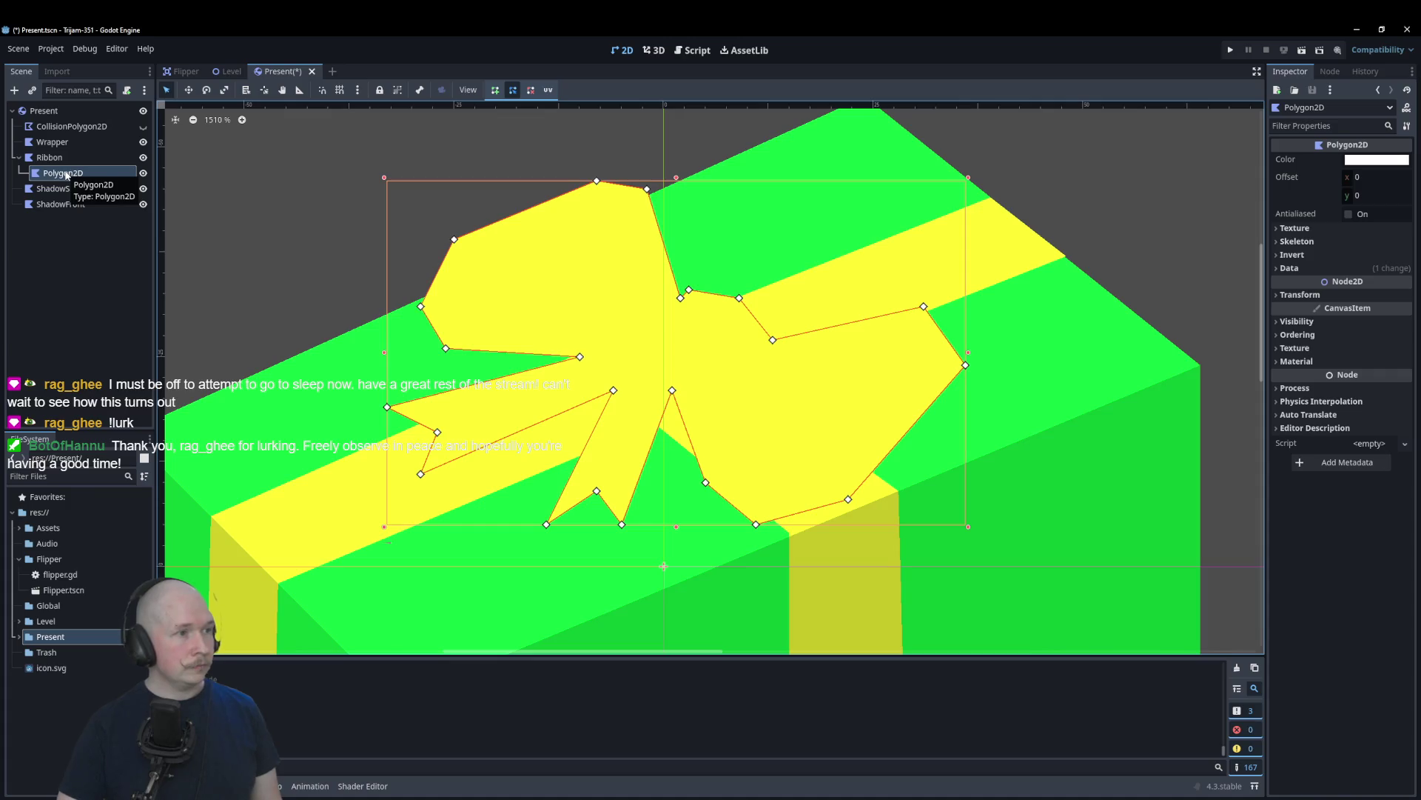
pyautogui.rightClick(66, 173)
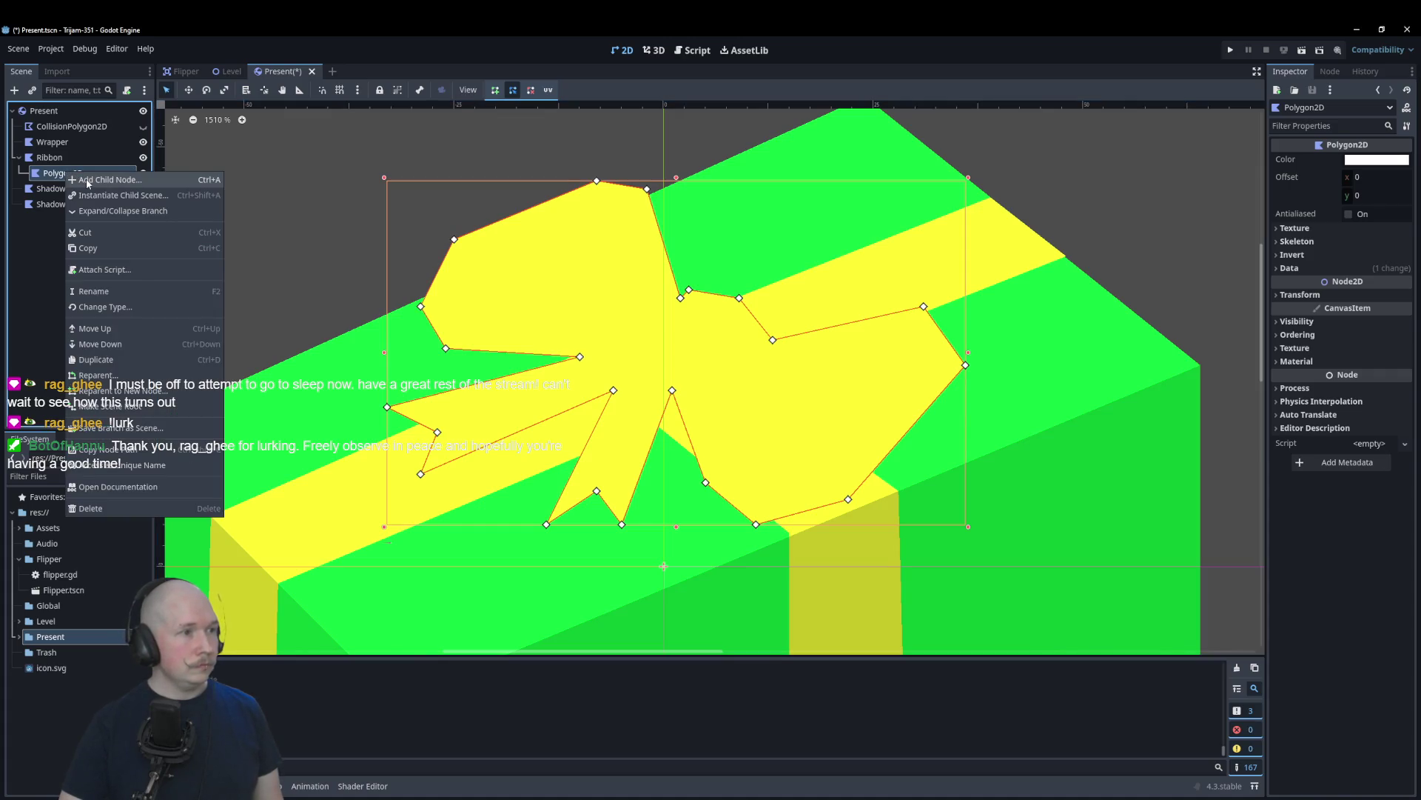
# Step: Add a new Polygon2D node under the Present root
pyautogui.click(39, 224)
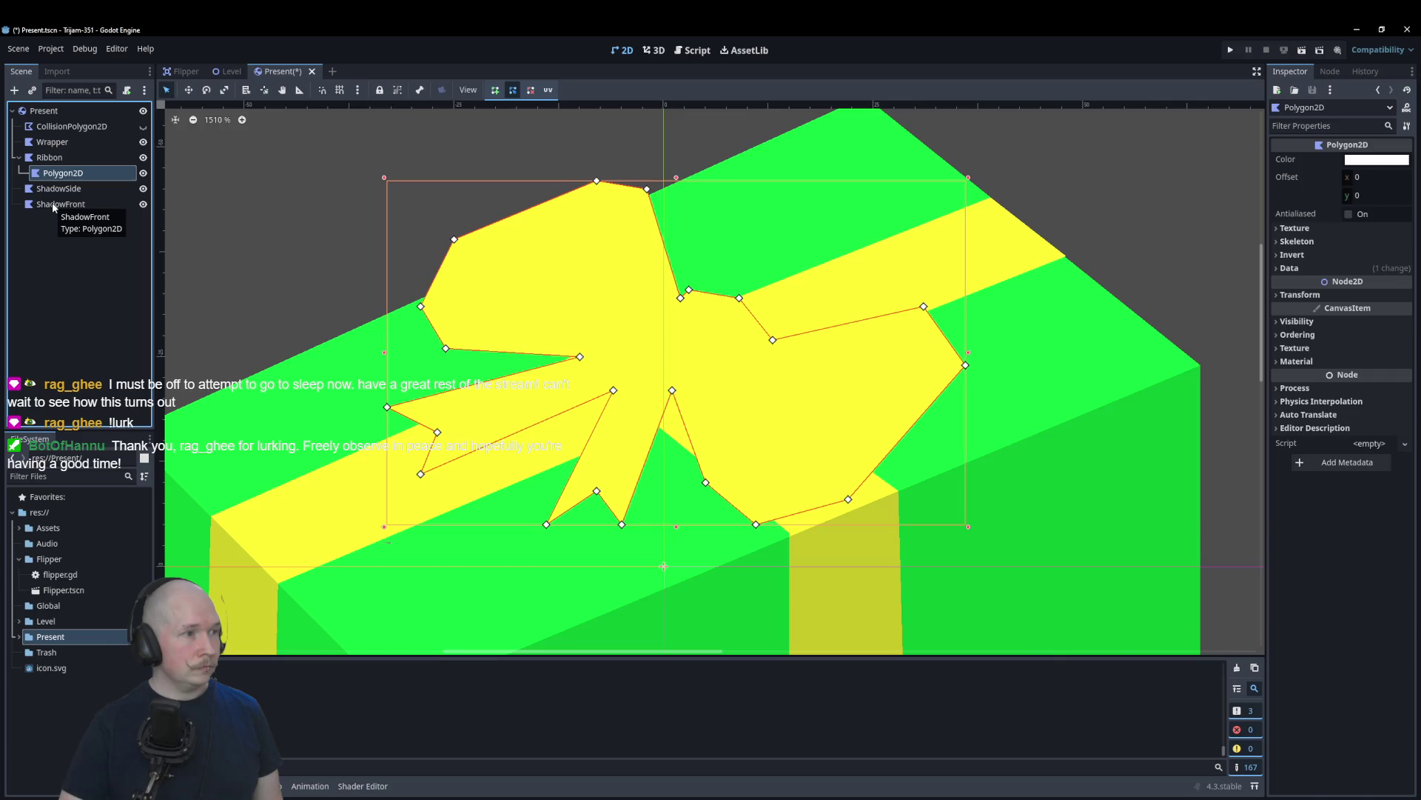
pyautogui.click(52, 222)
pyautogui.scroll(-3, 237, 295)
pyautogui.scroll(3, 683, 419)
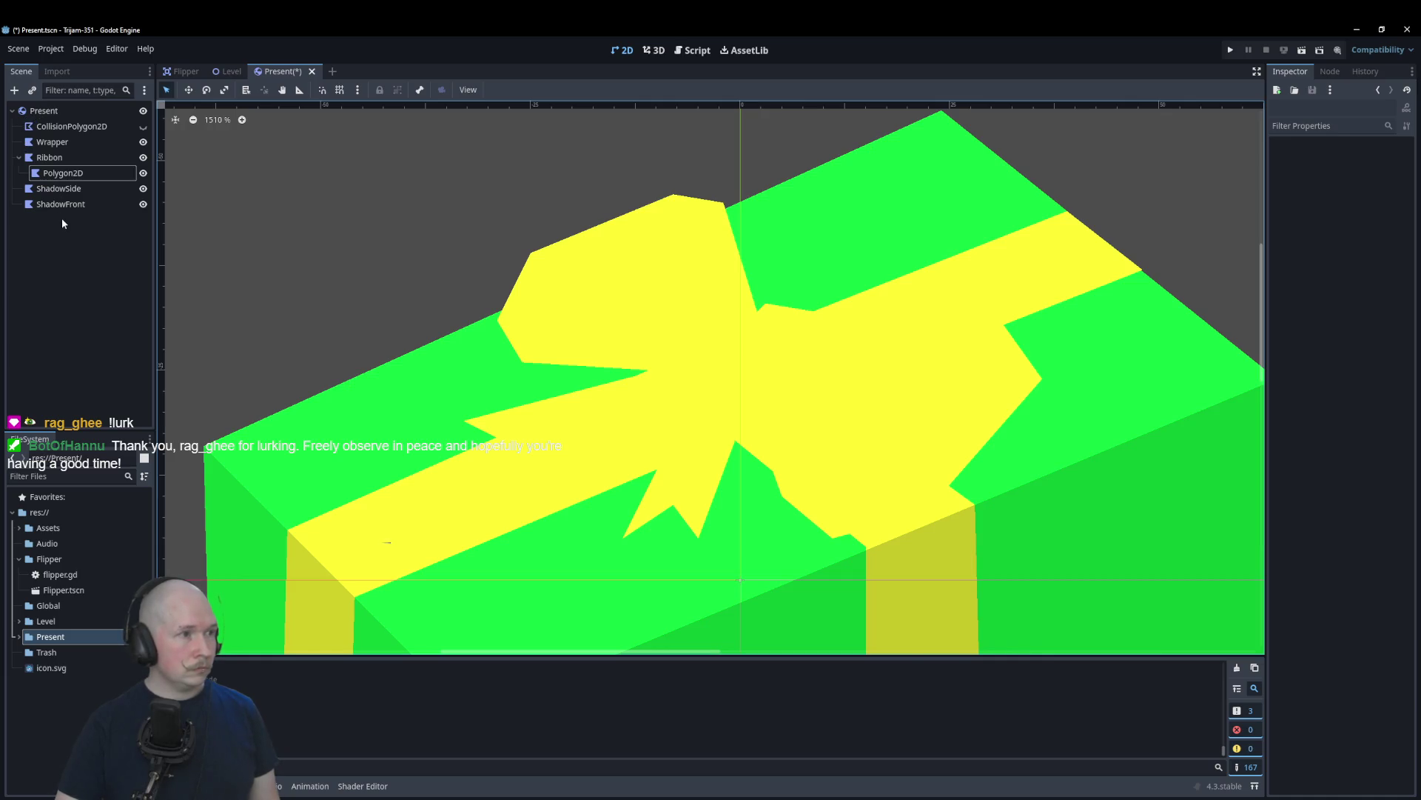
pyautogui.click(46, 111)
pyautogui.hotkey('ctrl', 'a')
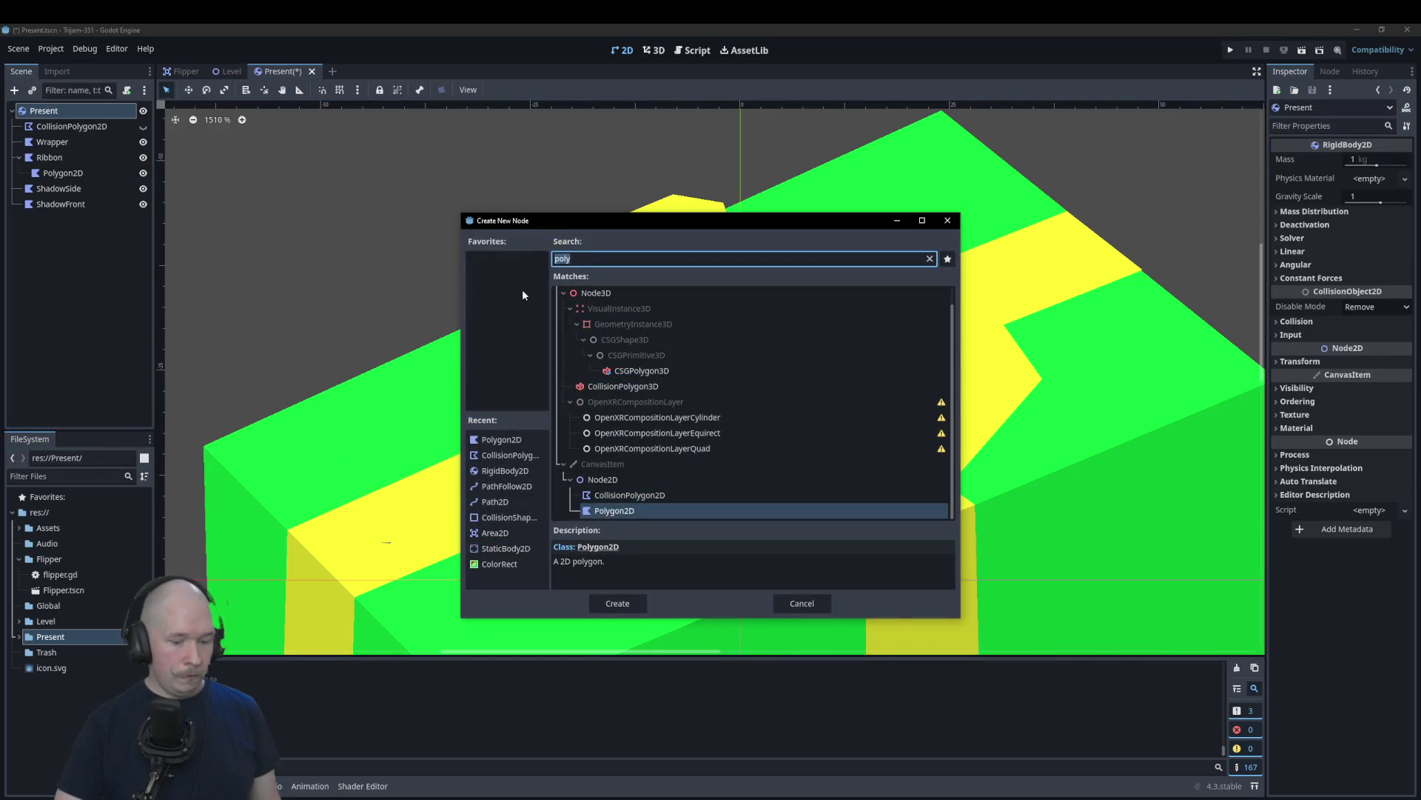
pyautogui.press('Return')
pyautogui.scroll(1, 544, 274)
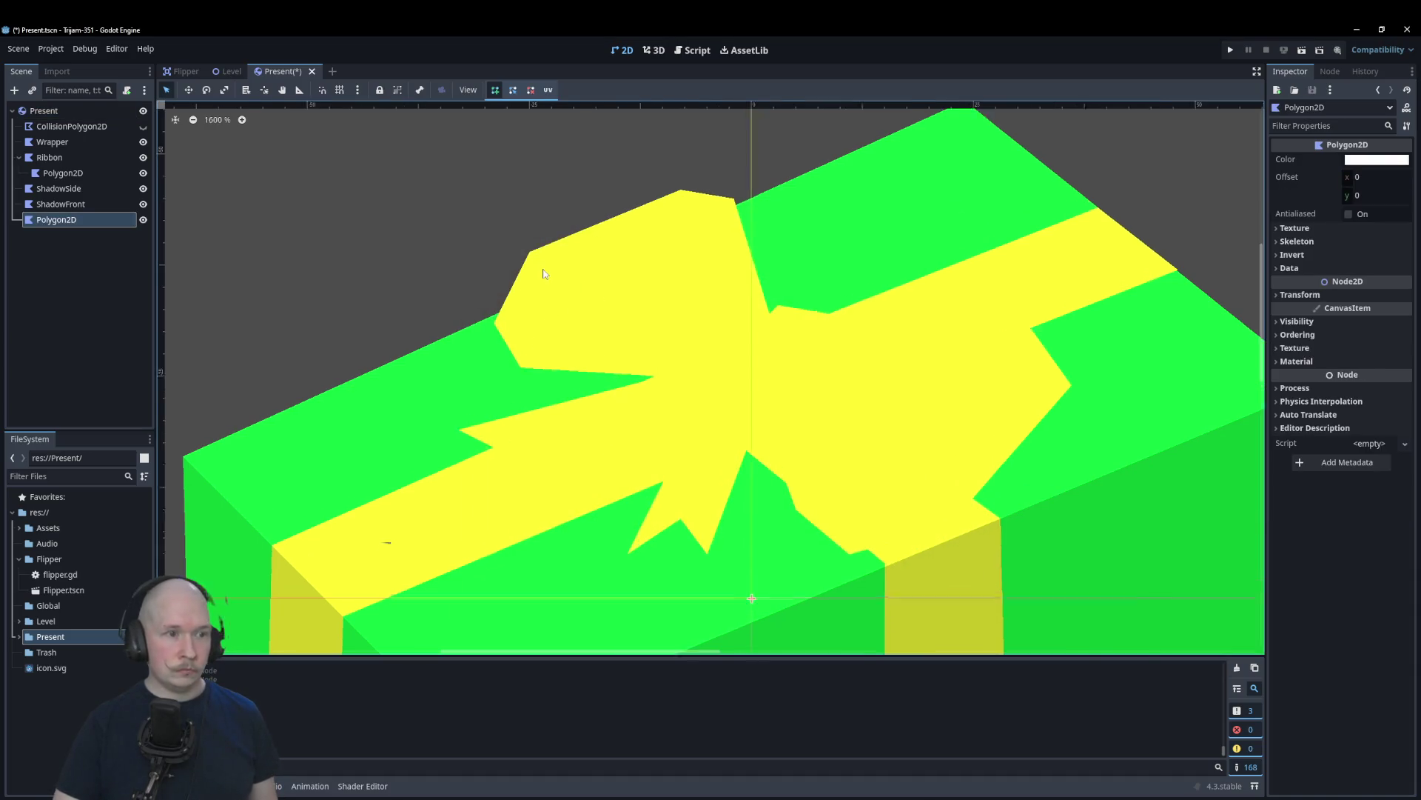
pyautogui.scroll(4, 543, 274)
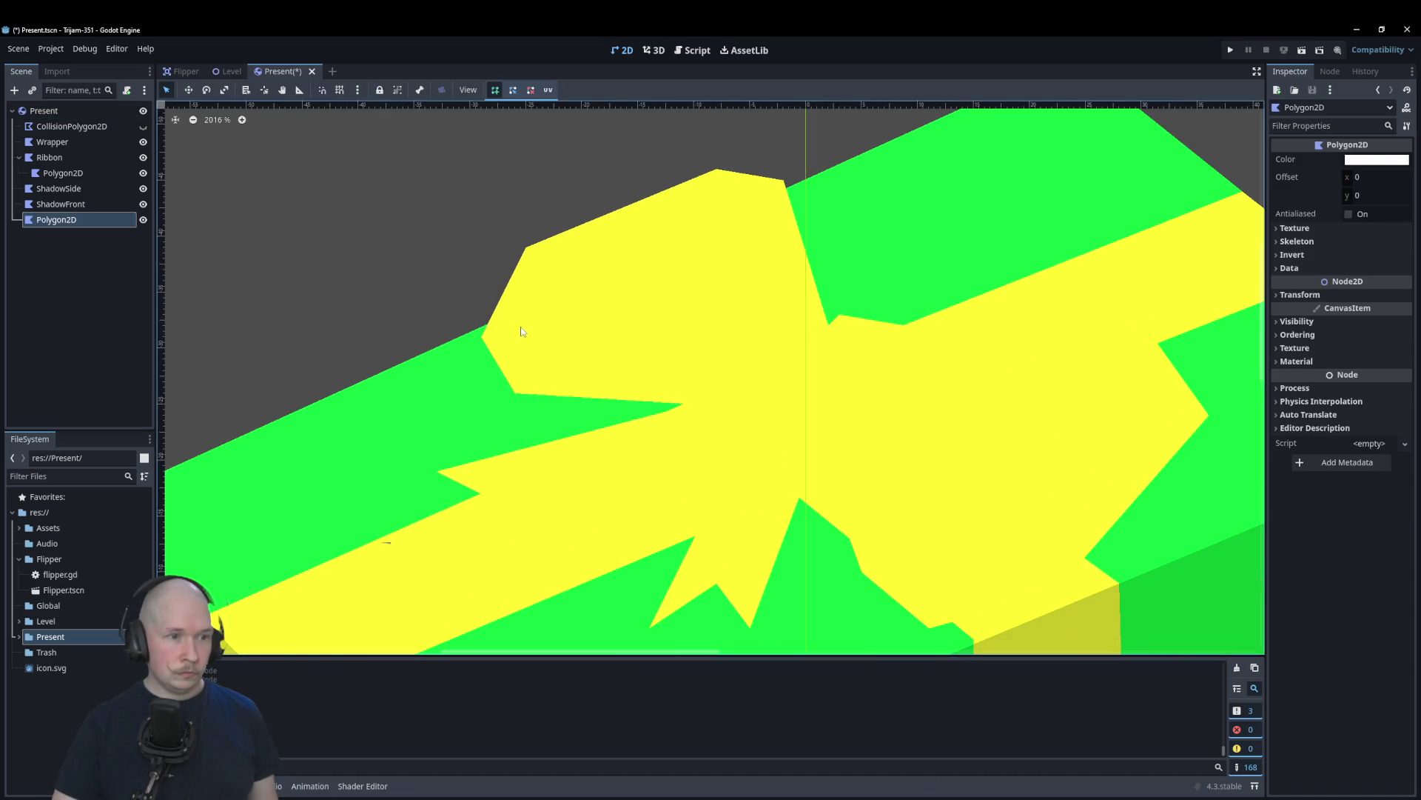
# Step: Draw a four-point polygon over the bow's left loop and color it translucent black 00000044
pyautogui.click(537, 370)
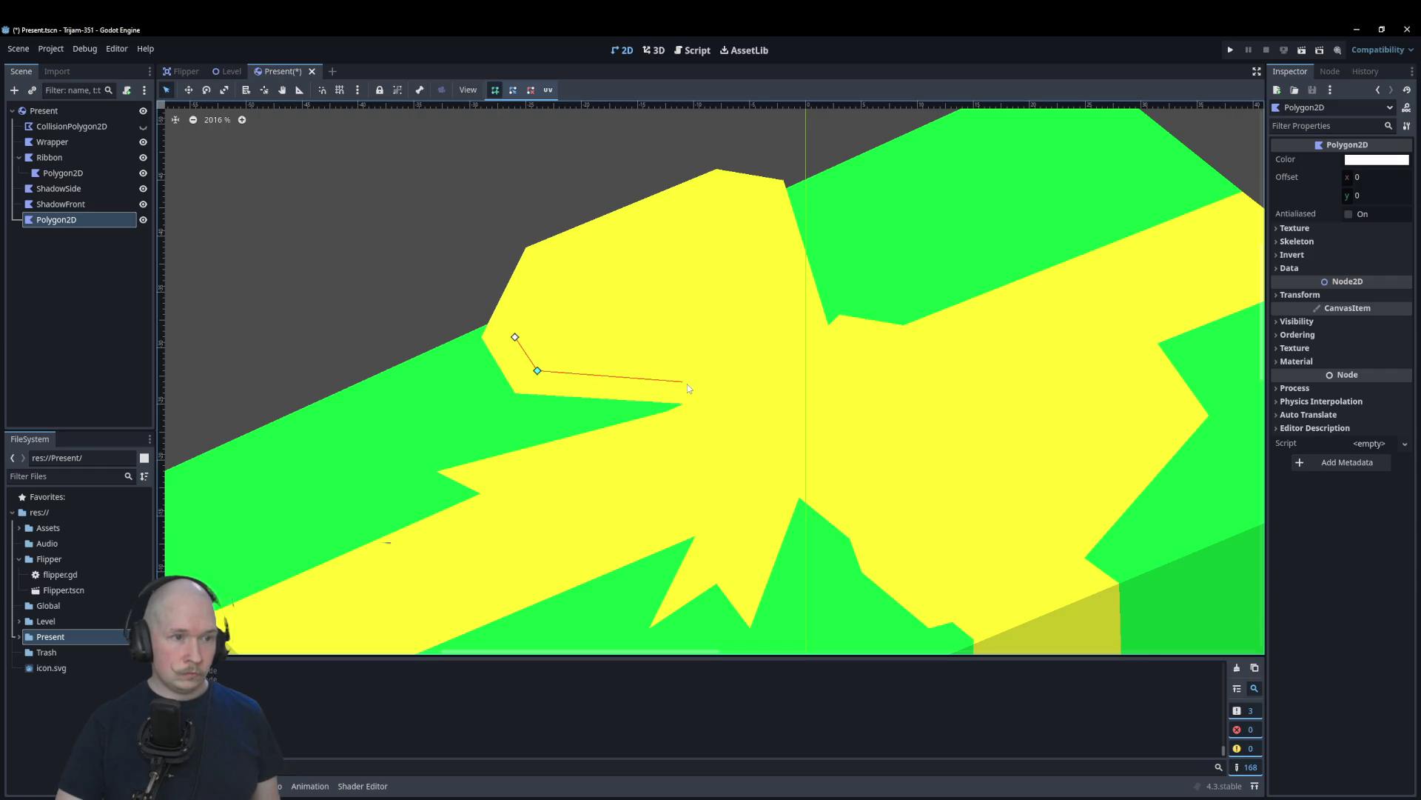
pyautogui.click(716, 382)
pyautogui.click(560, 280)
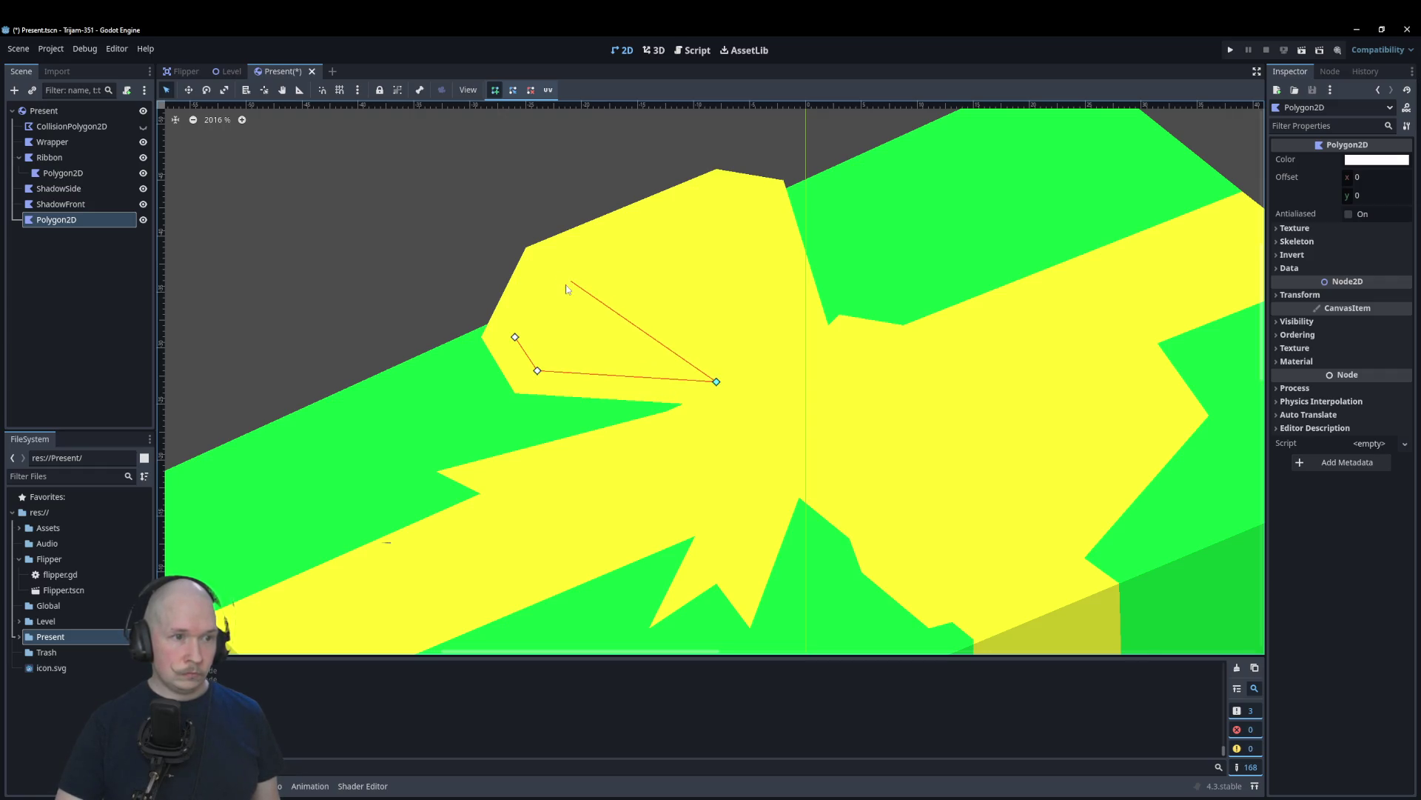
pyautogui.click(516, 337)
pyautogui.click(1364, 160)
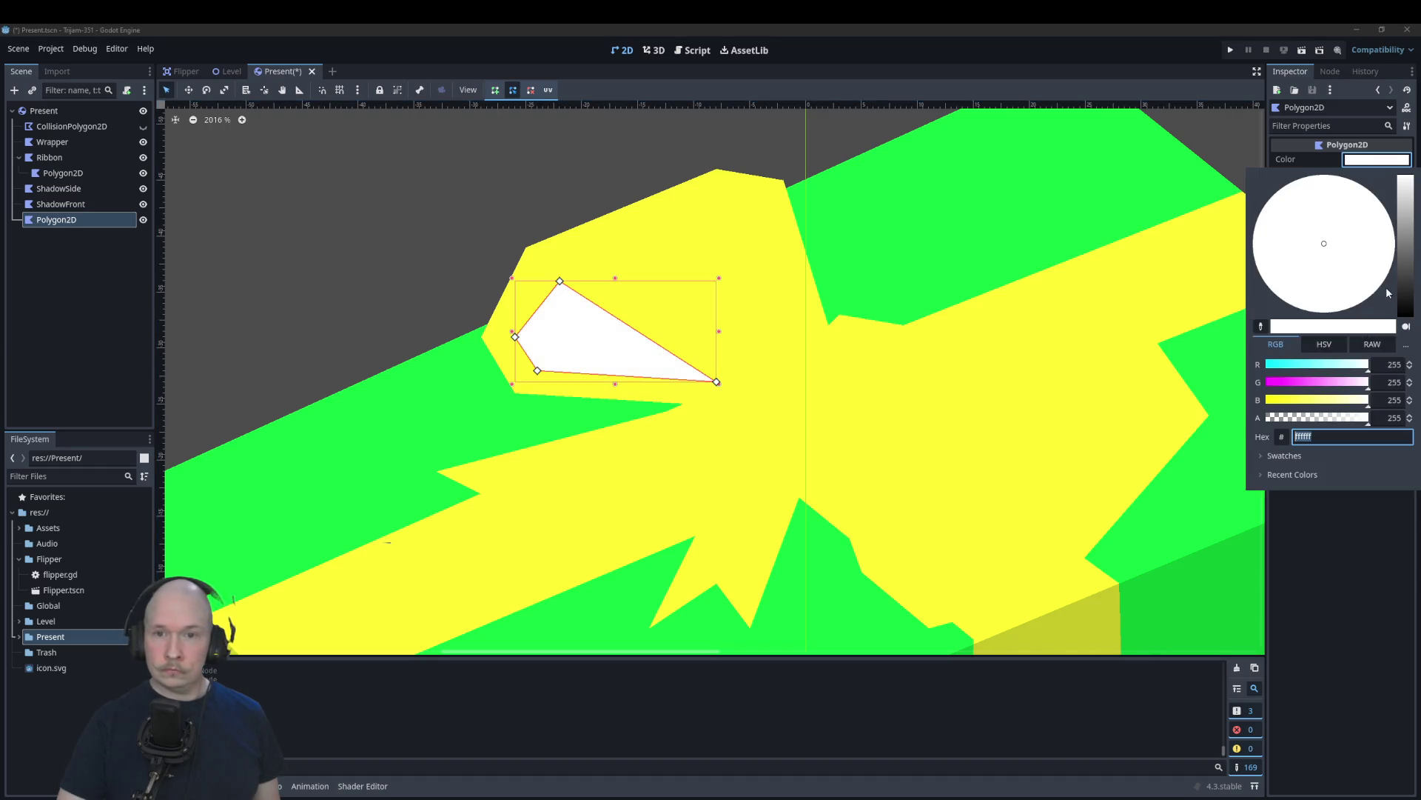
pyautogui.moveTo(1407, 290); pyautogui.dragTo(1407, 318)
pyautogui.click(1294, 418)
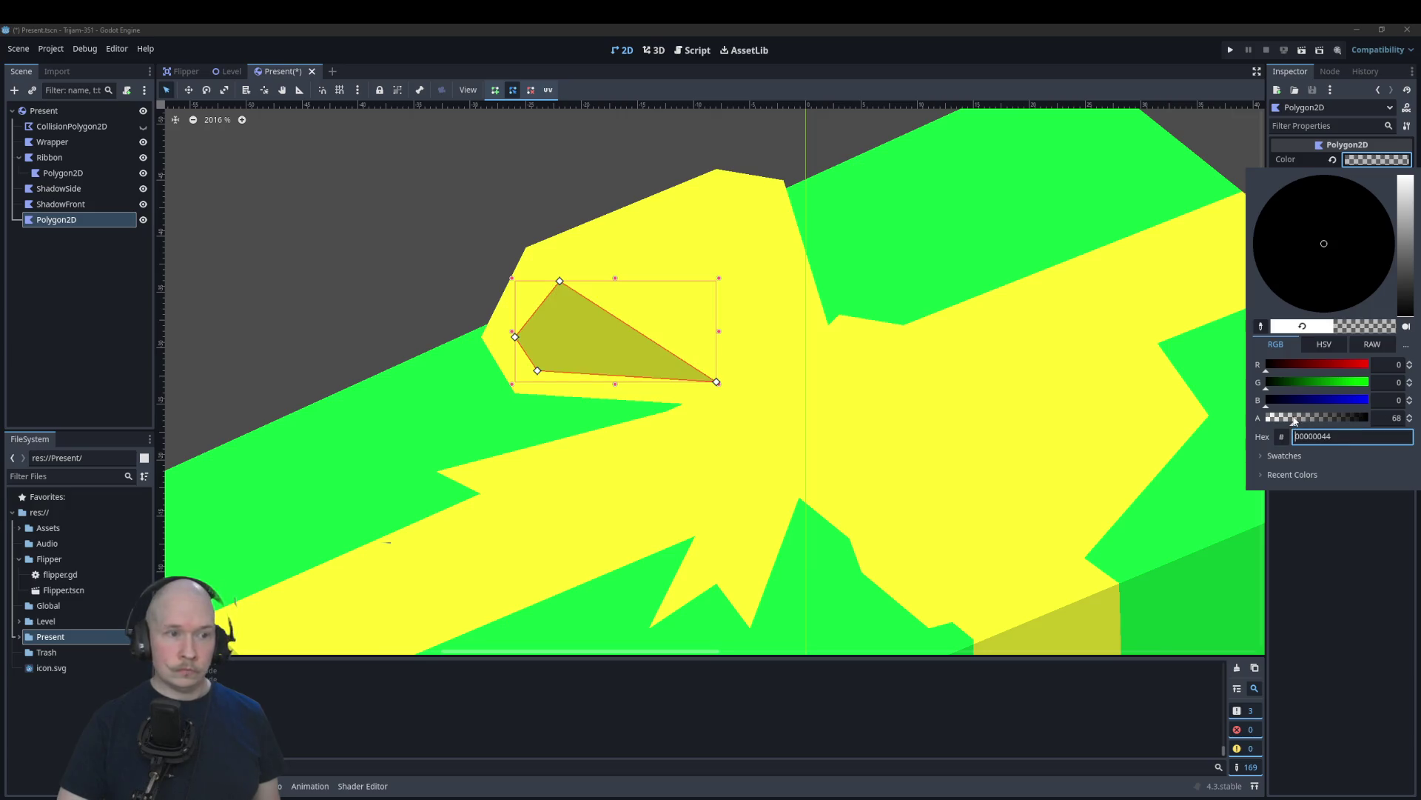
pyautogui.click(86, 224)
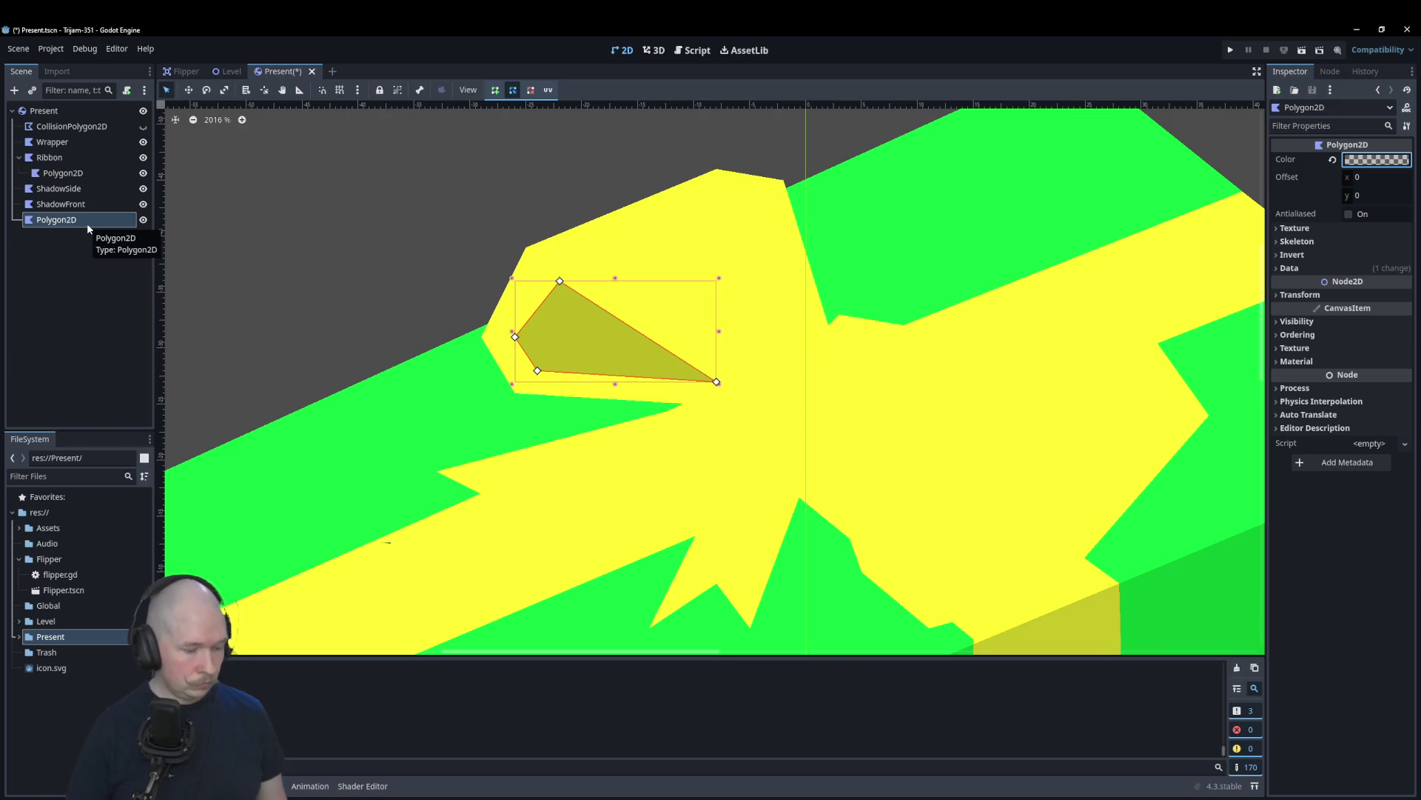
# Step: Rename the new polygon node to ShadowBow
pyautogui.doubleClick(73, 218)
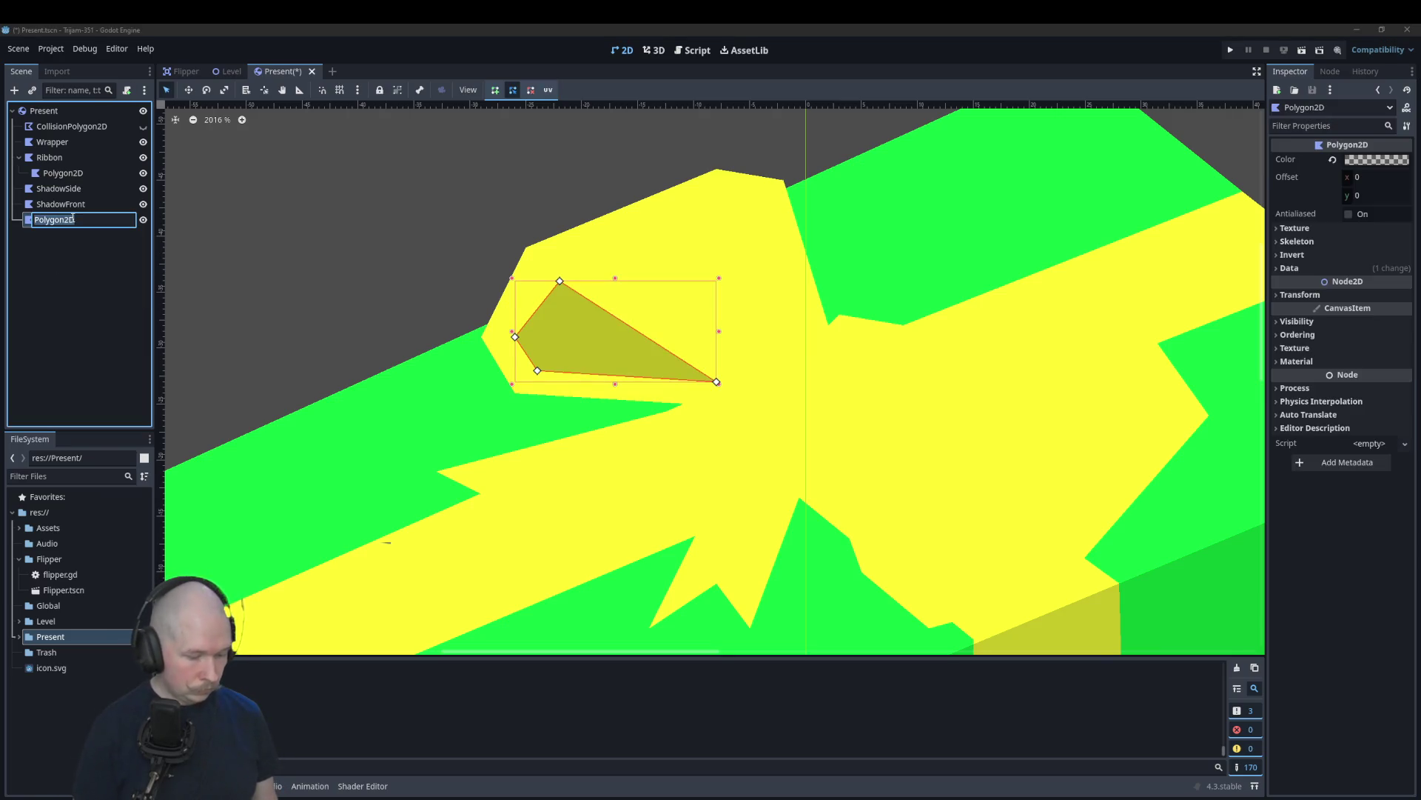
pyautogui.write('Sha')
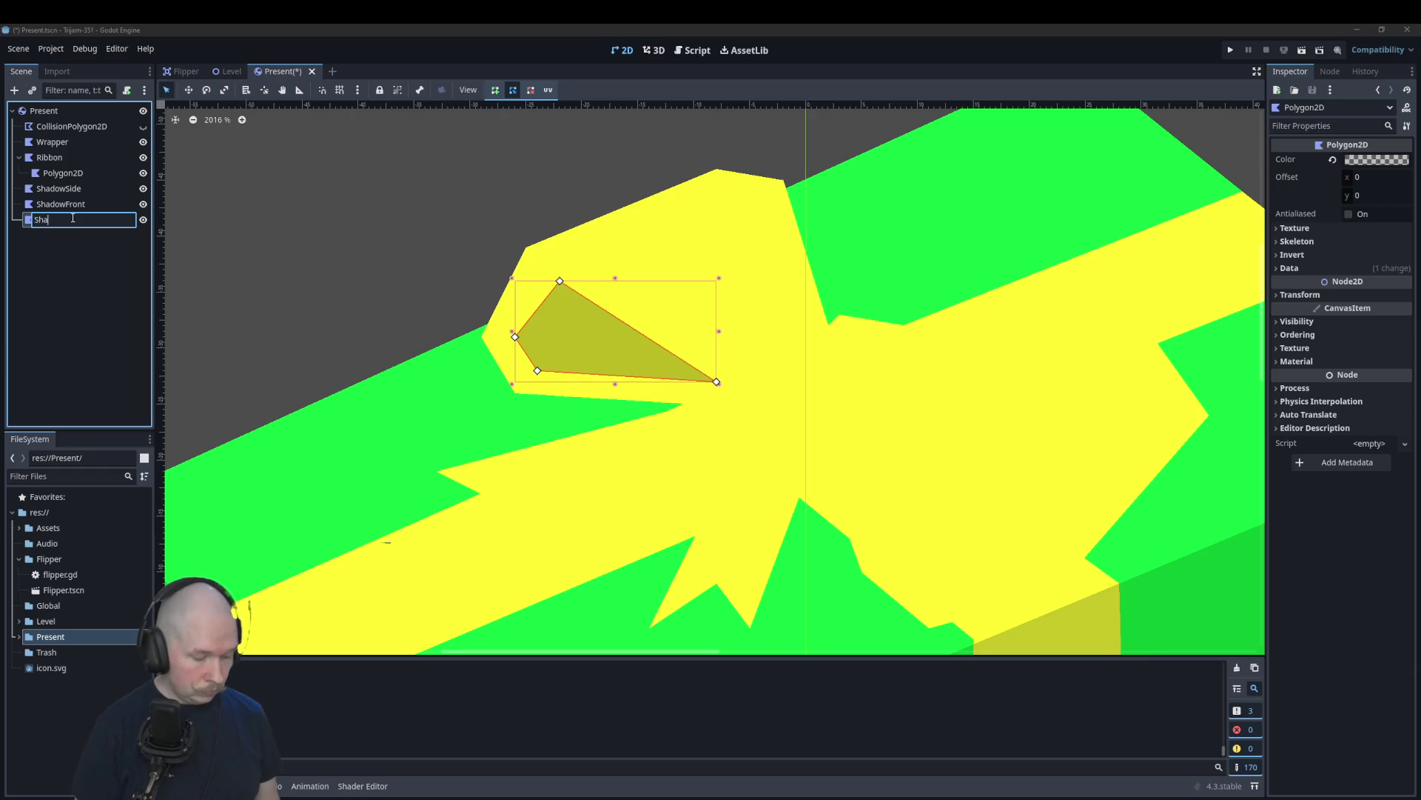
pyautogui.write('dowBowBo')
pyautogui.press('Return')
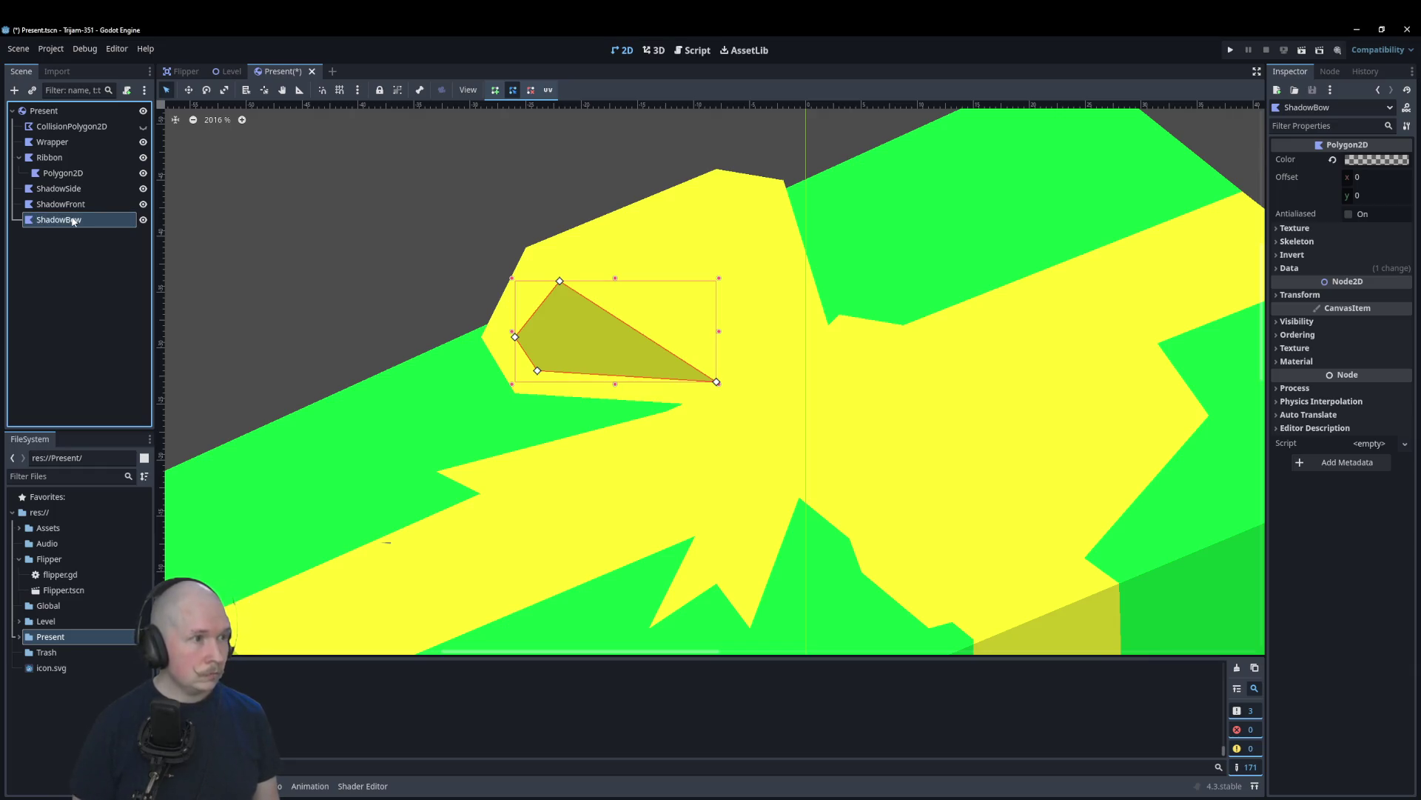
pyautogui.rightClick(95, 224)
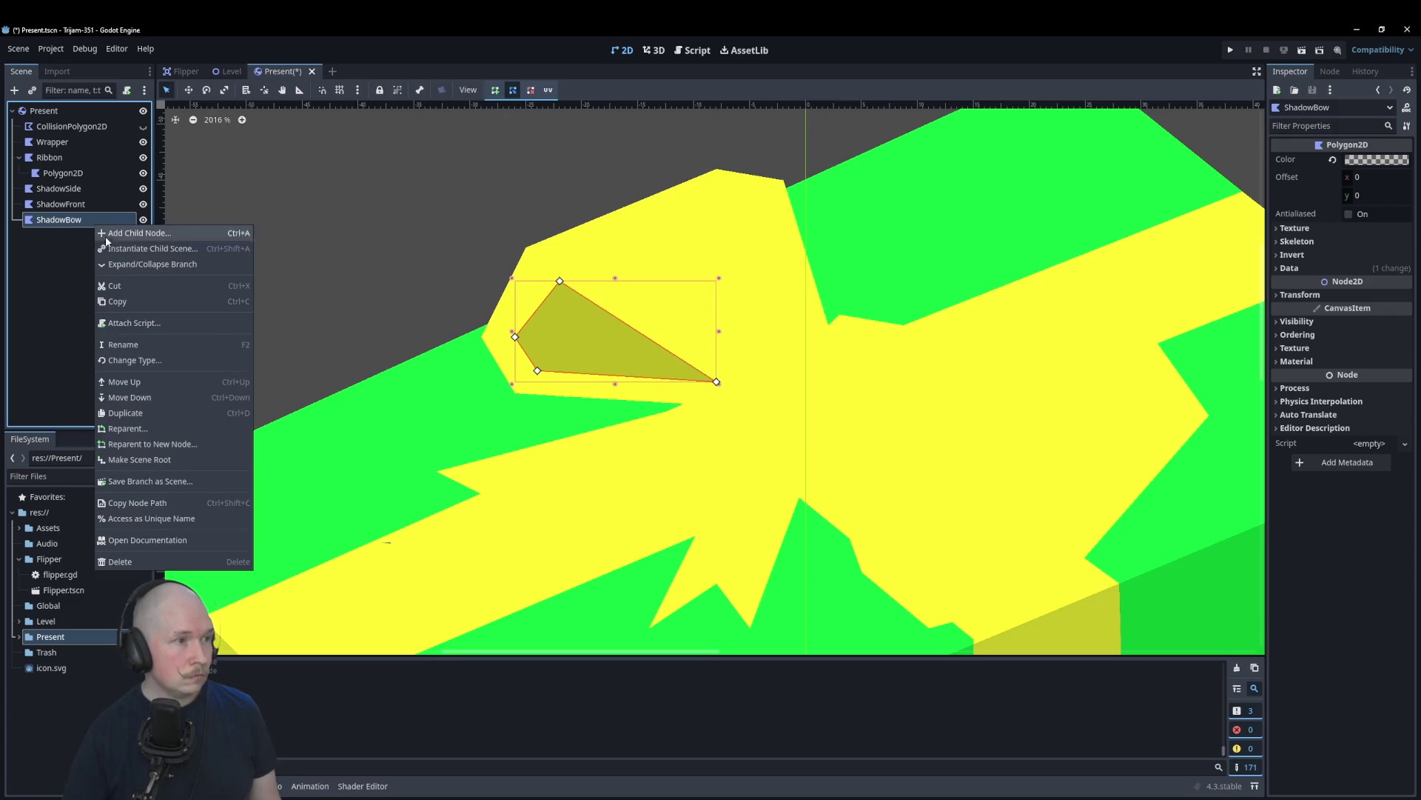
# Step: Add an empty Polygon2D child node inside ShadowBow
pyautogui.click(117, 234)
pyautogui.click(618, 602)
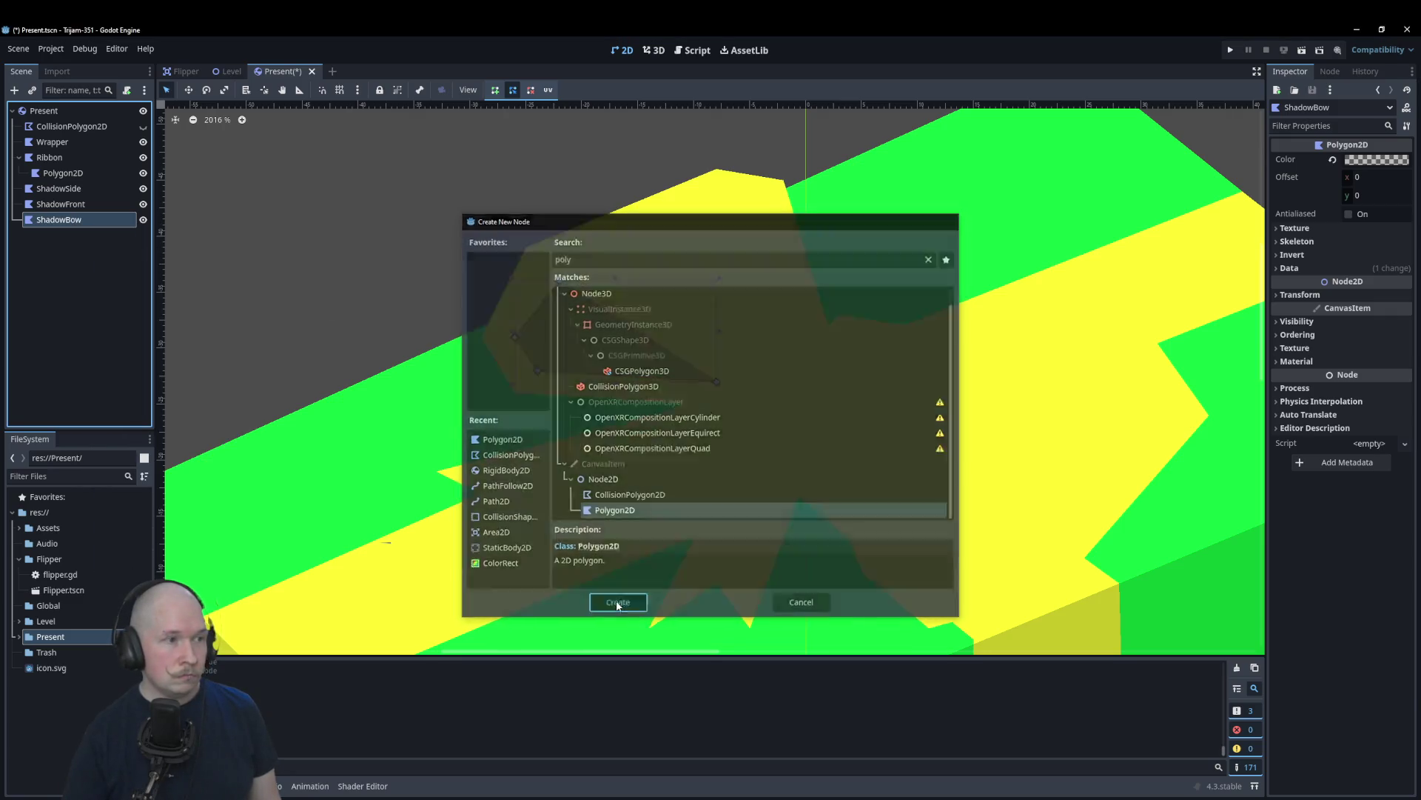
pyautogui.scroll(-5, 493, 232)
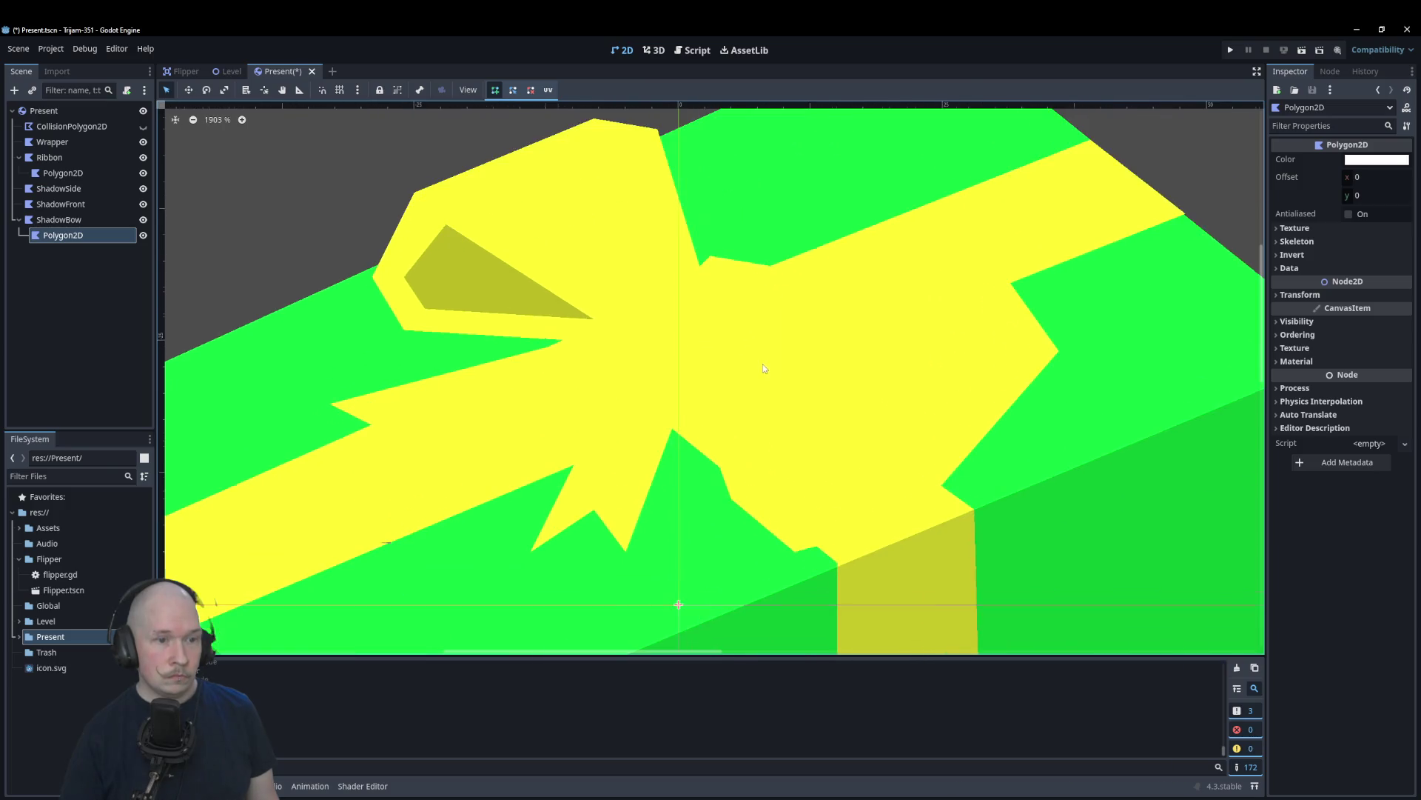
pyautogui.scroll(6, 732, 415)
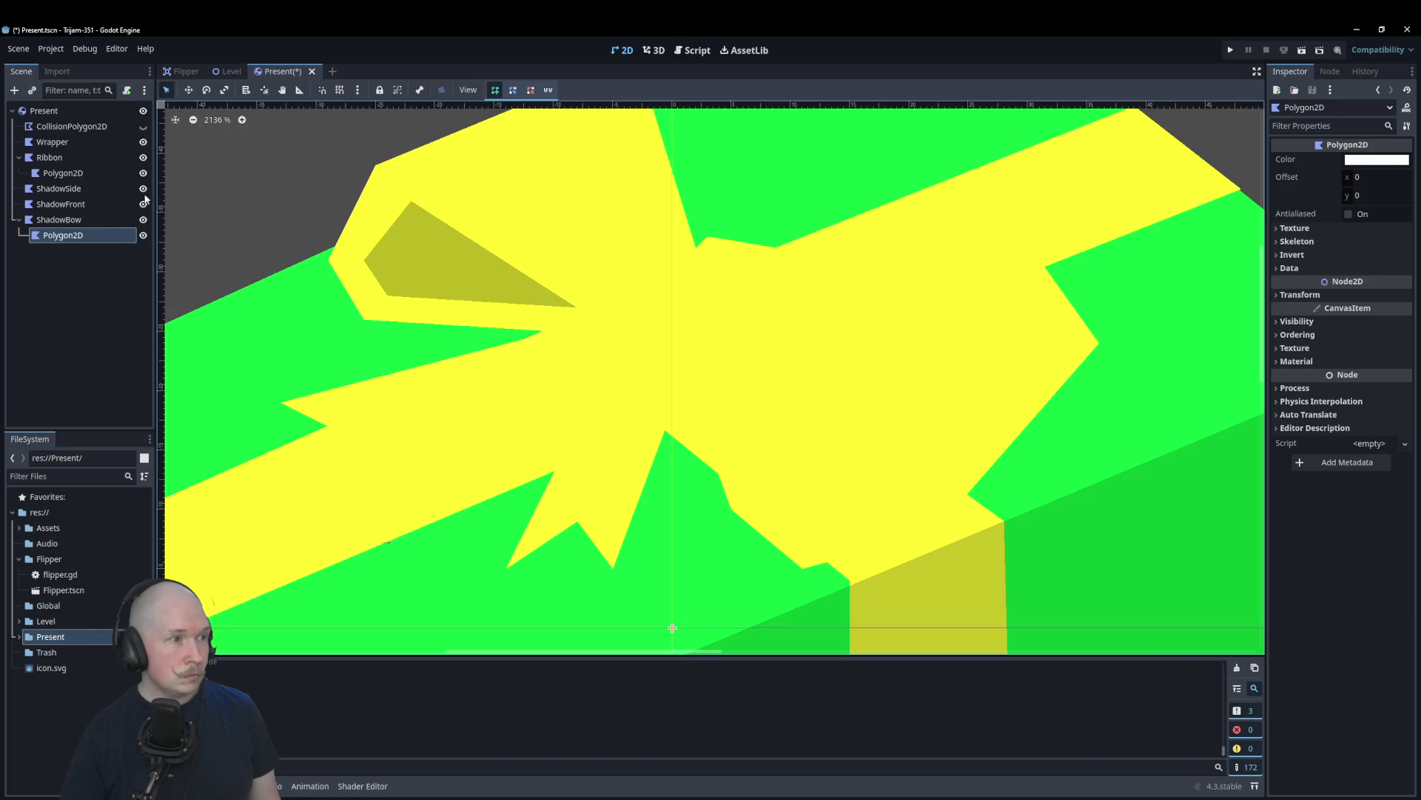
# Step: Hide the green Wrapper, leaving the Ribbon visible, and drag Wrapper under Ribbon
pyautogui.click(143, 157)
pyautogui.click(143, 154)
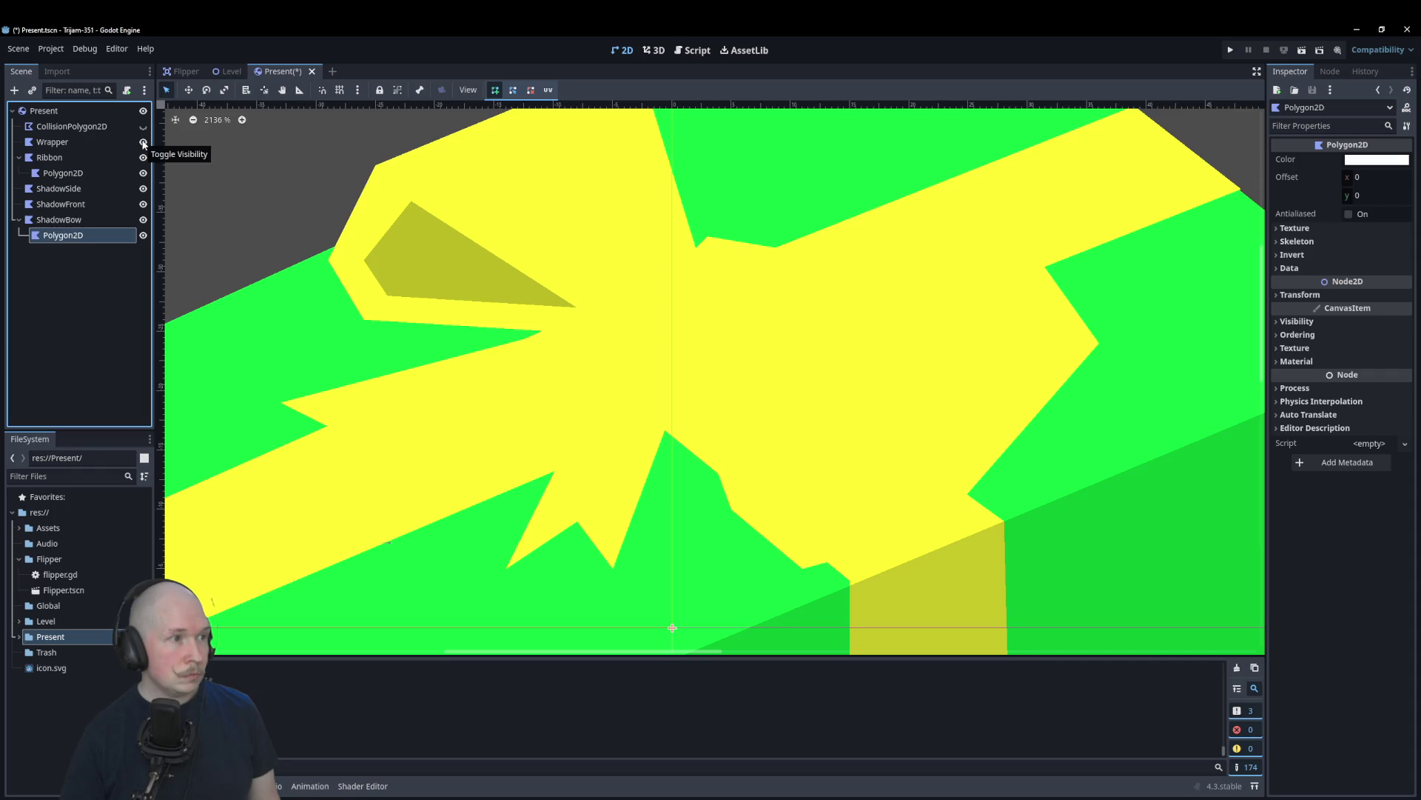
pyautogui.click(144, 142)
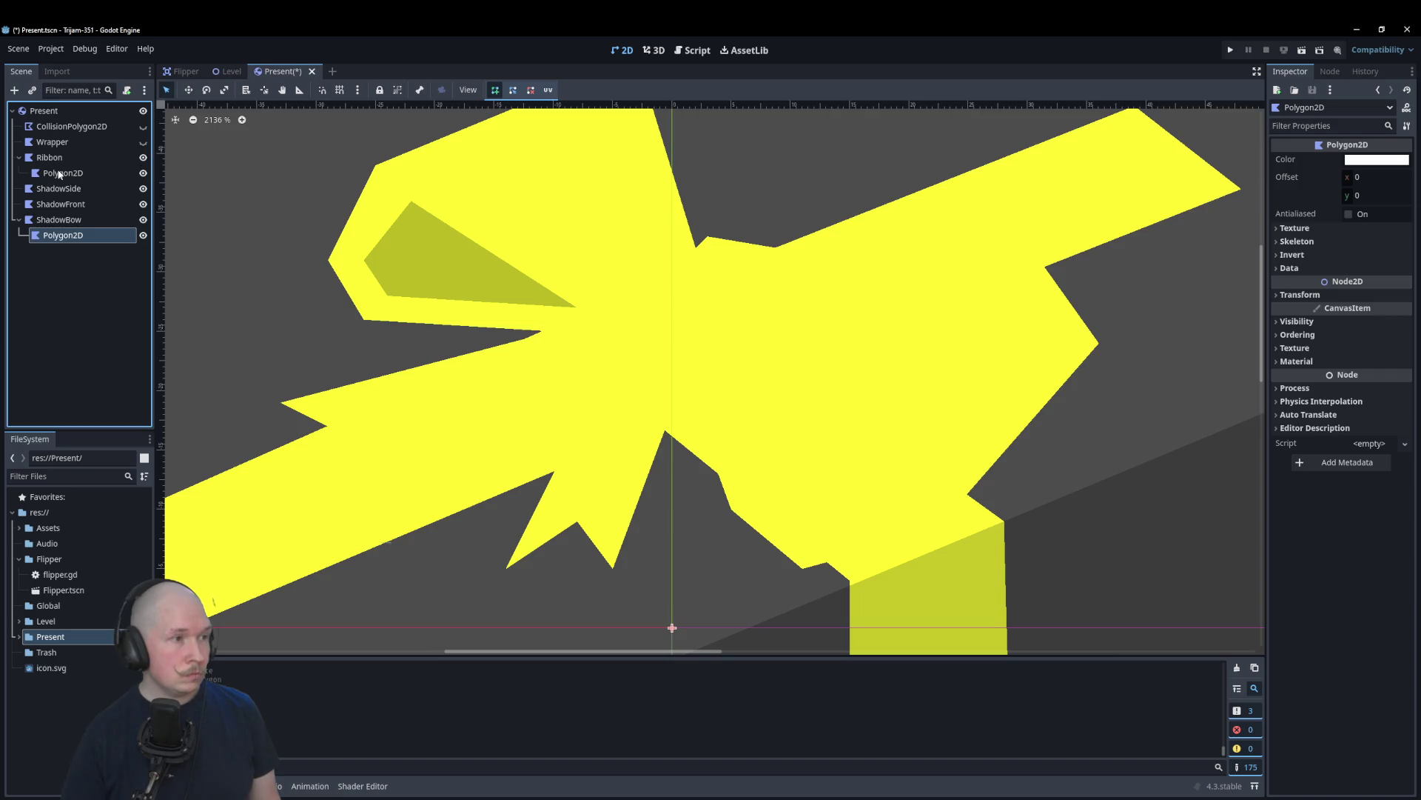
pyautogui.moveTo(55, 142); pyautogui.dragTo(55, 158)
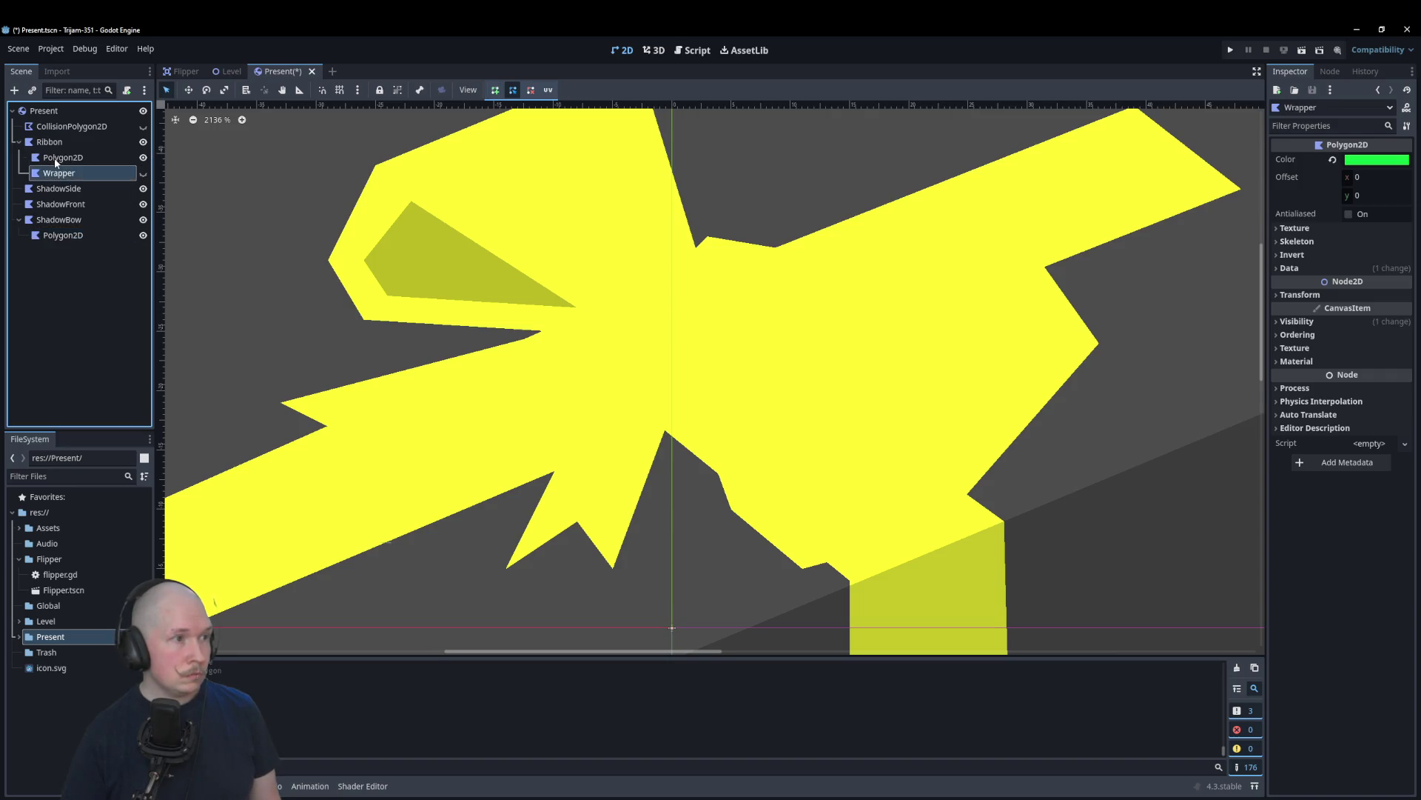
# Step: Undo the Wrapper move and drag the bow polygon out of Ribbon, just above ShadowBow
pyautogui.click(55, 157)
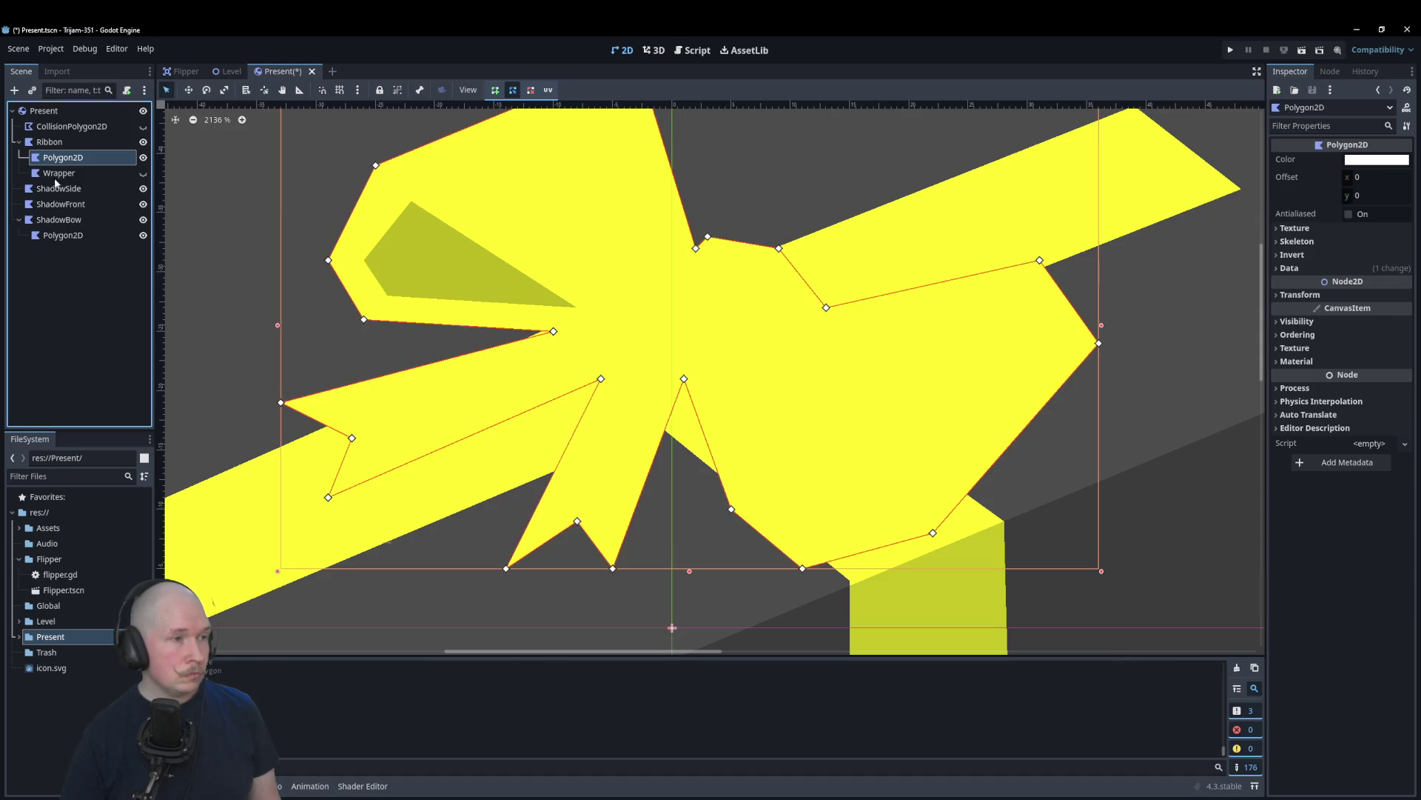
pyautogui.click(75, 283)
pyautogui.hotkey('ctrl', 'z')
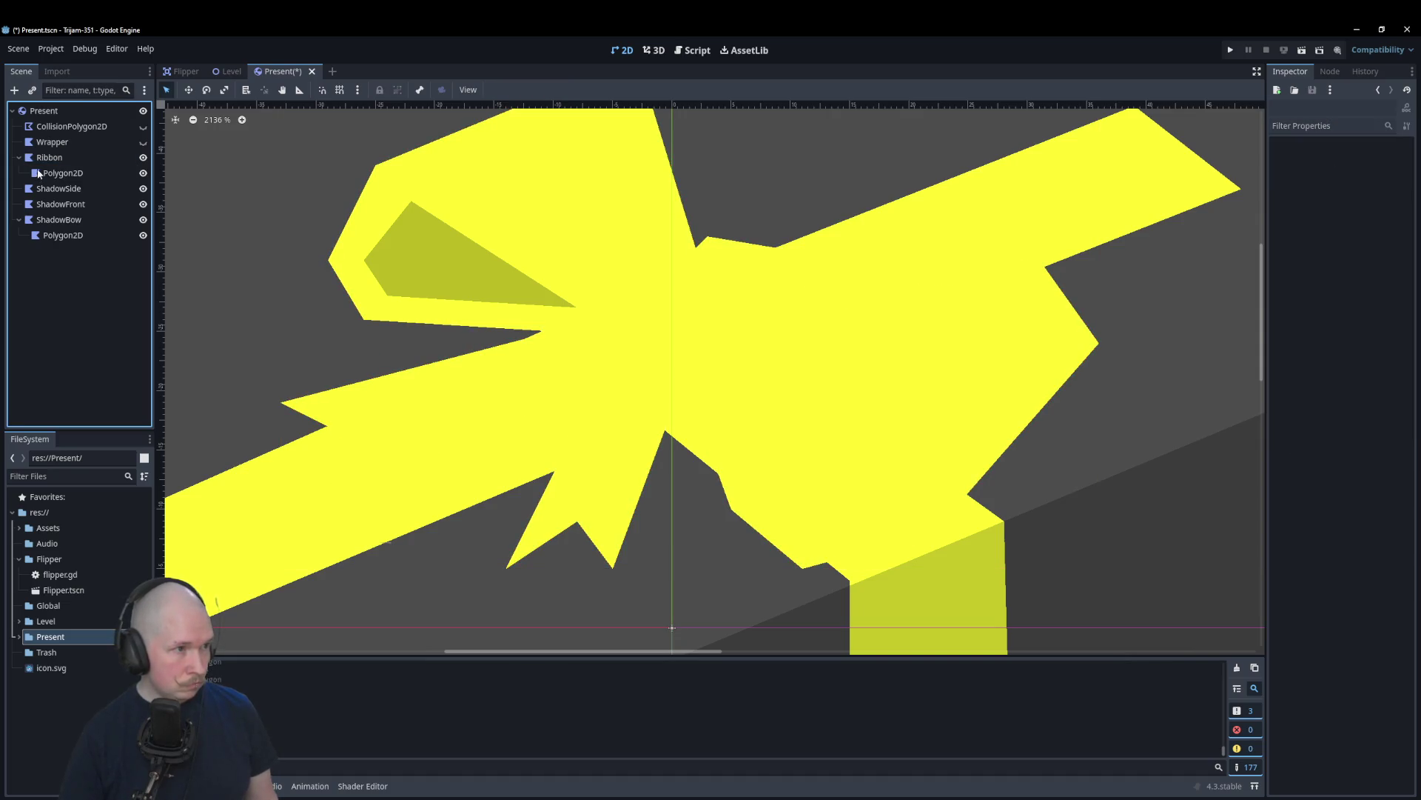
pyautogui.click(46, 175)
pyautogui.moveTo(45, 178); pyautogui.dragTo(23, 219)
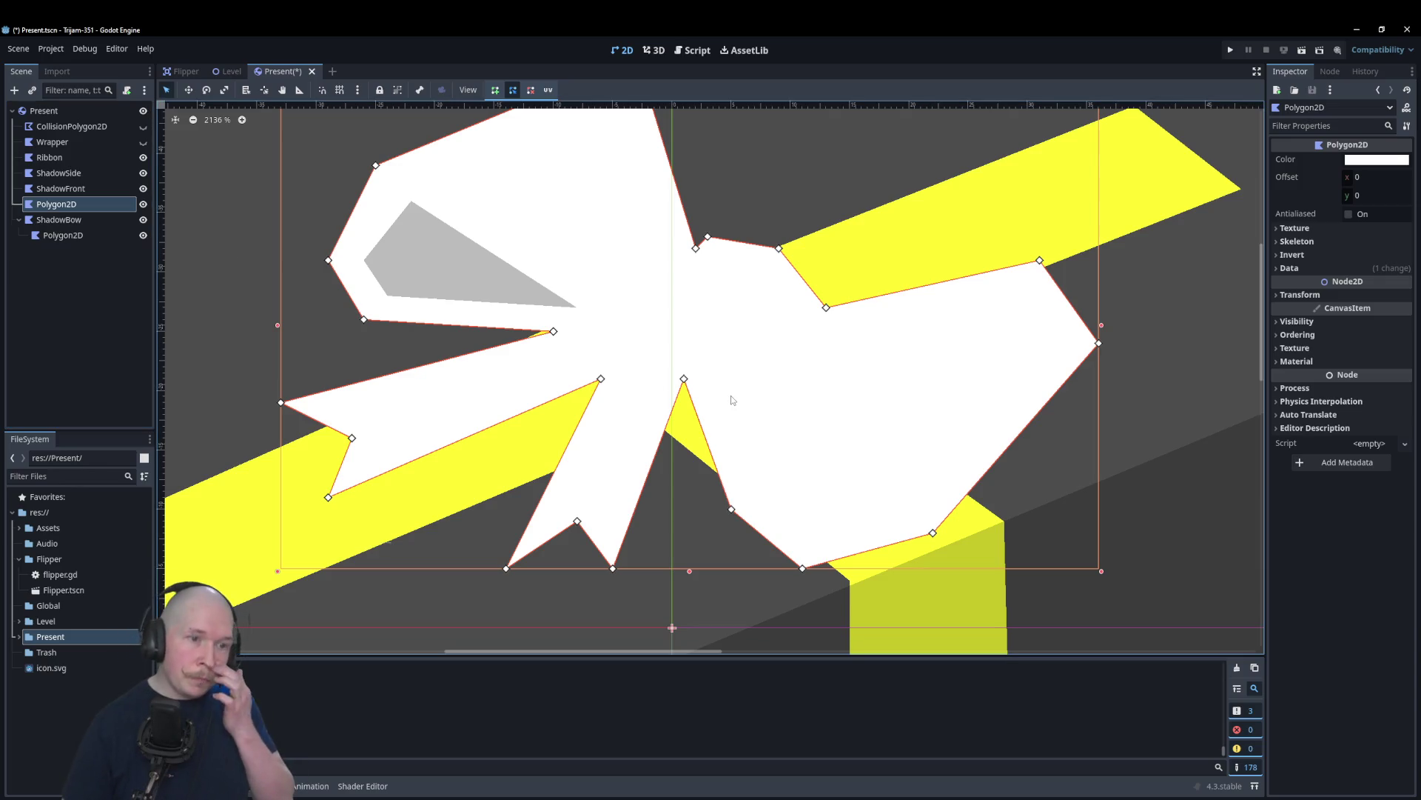
# Step: Rename the moved bow polygon to Bow
pyautogui.doubleClick(44, 207)
pyautogui.write('Bow')
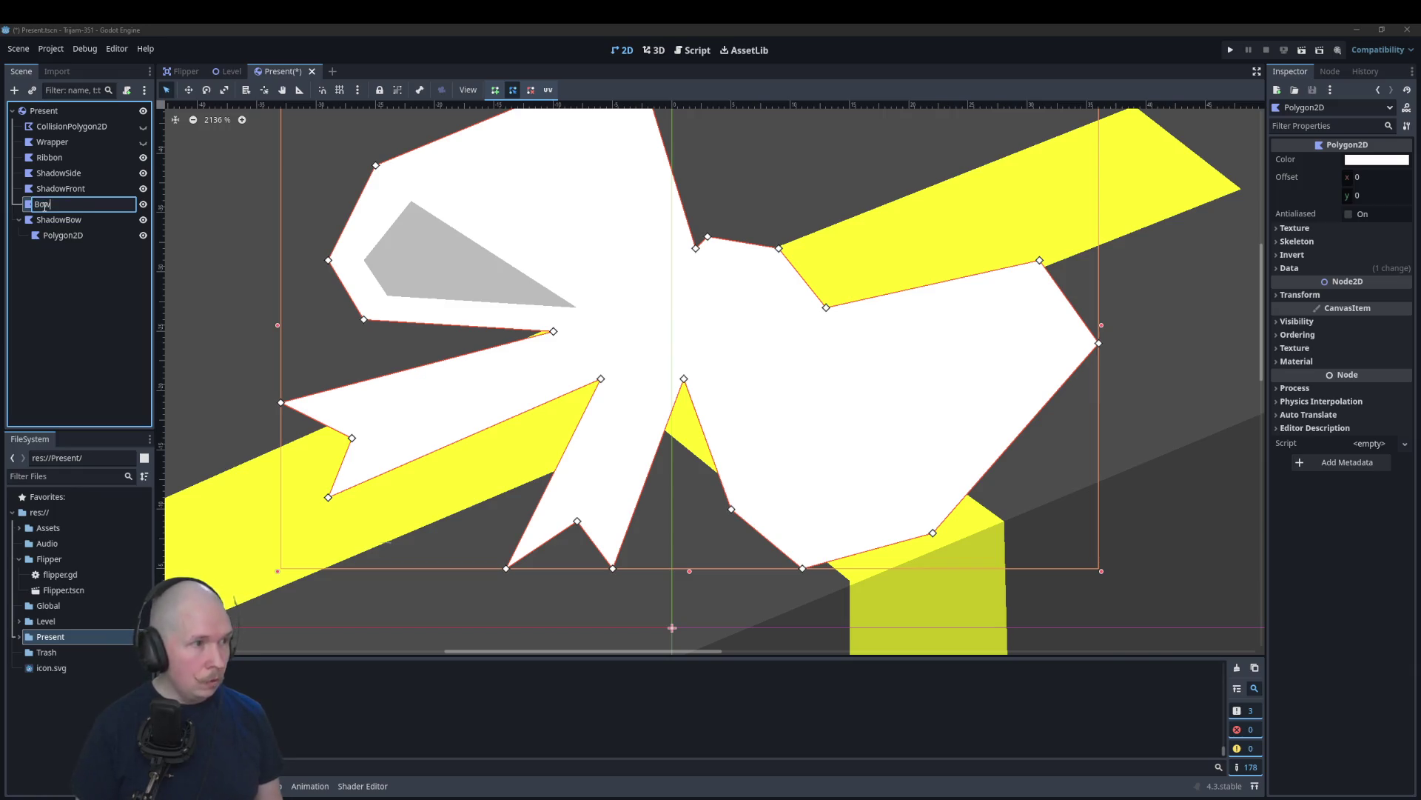
pyautogui.press('Return')
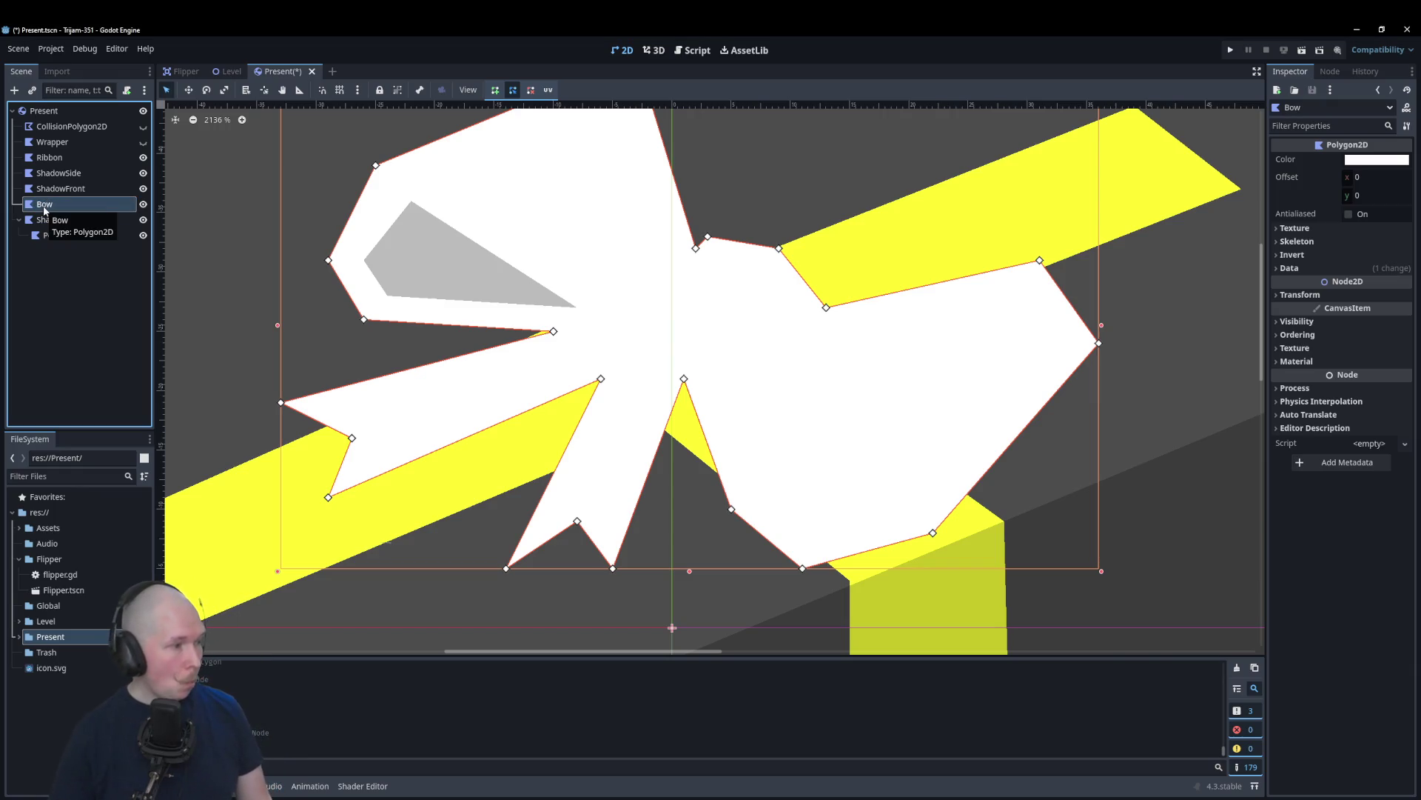
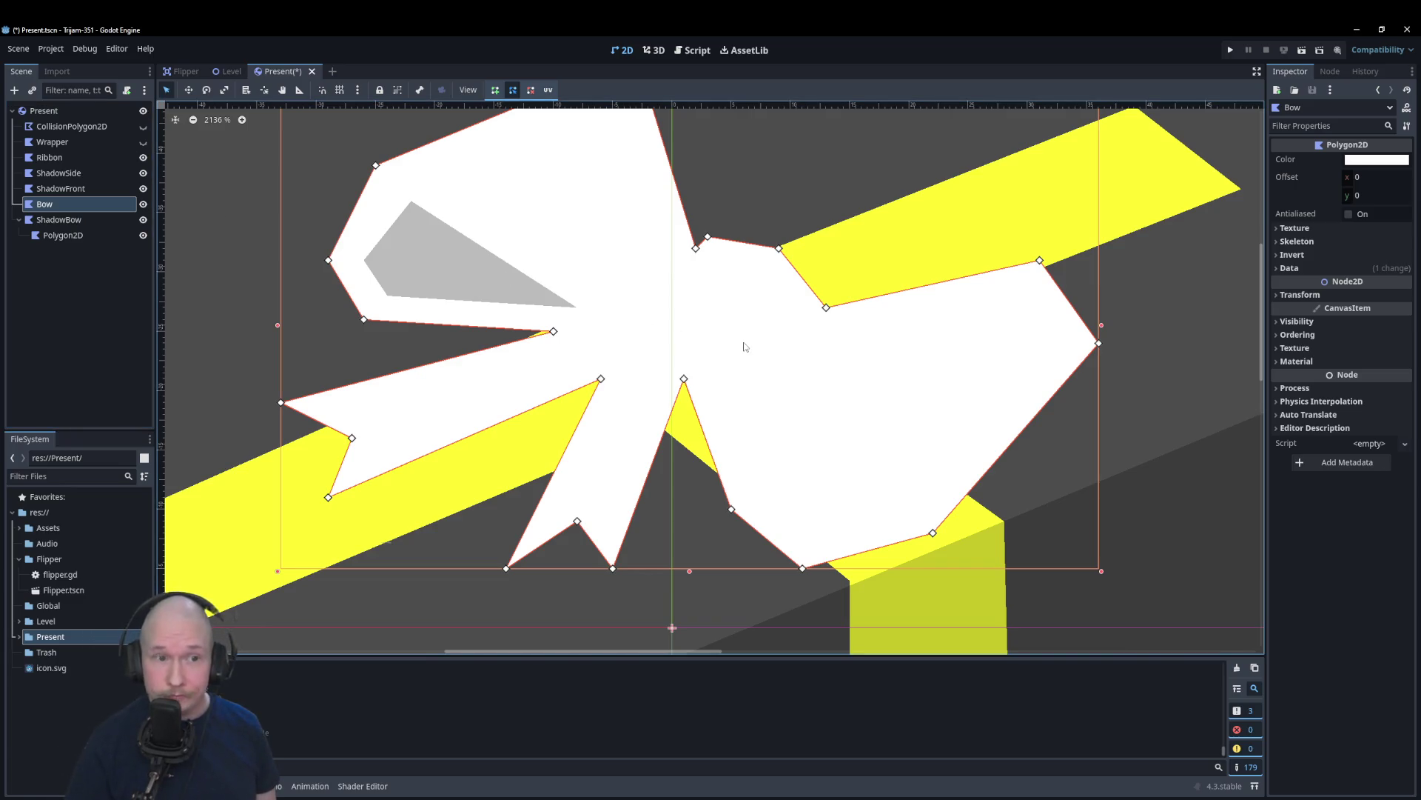
# Step: Trace a closed shadow polygon from the bow's centre along the right loop's lower edge
pyautogui.scroll(-2, 847, 445)
pyautogui.scroll(2, 715, 222)
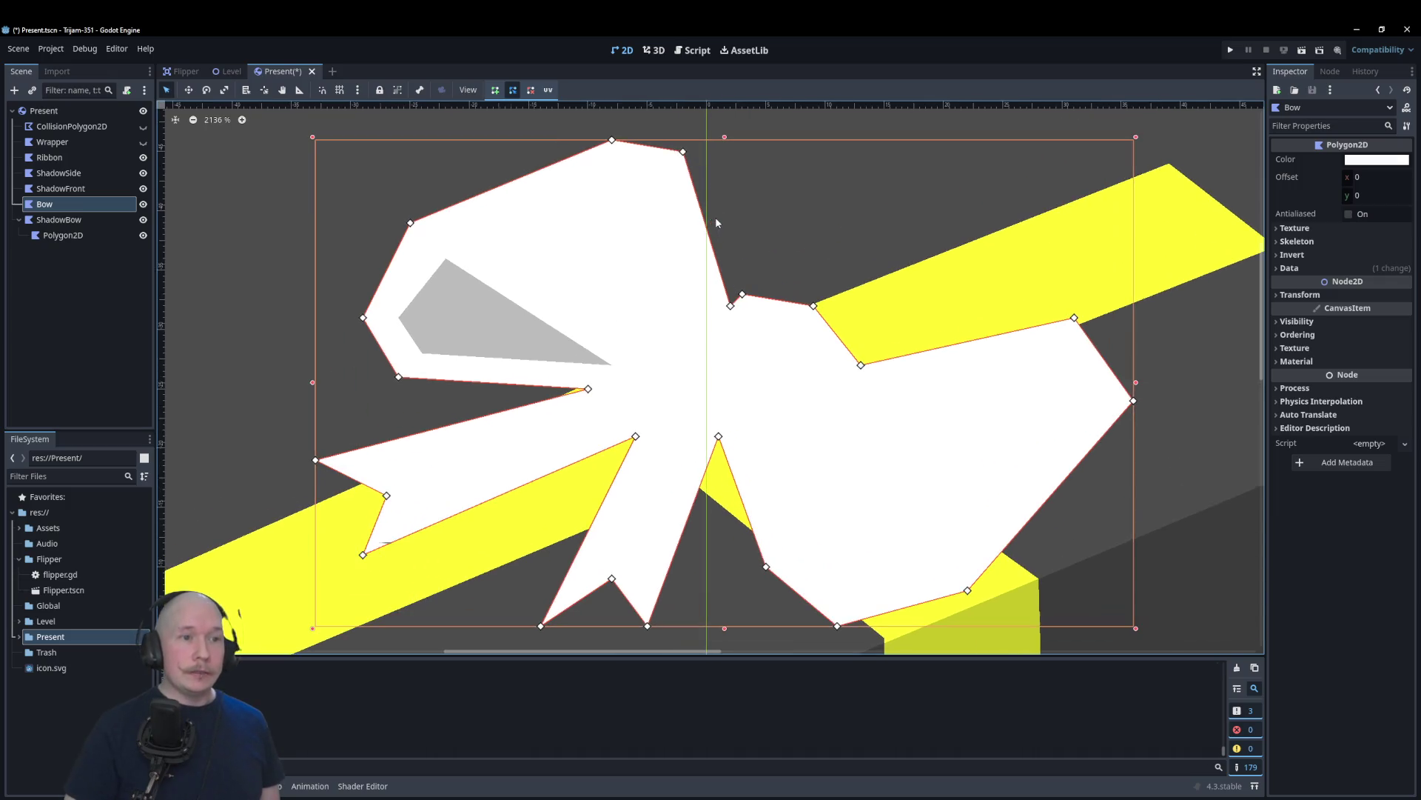
pyautogui.click(81, 237)
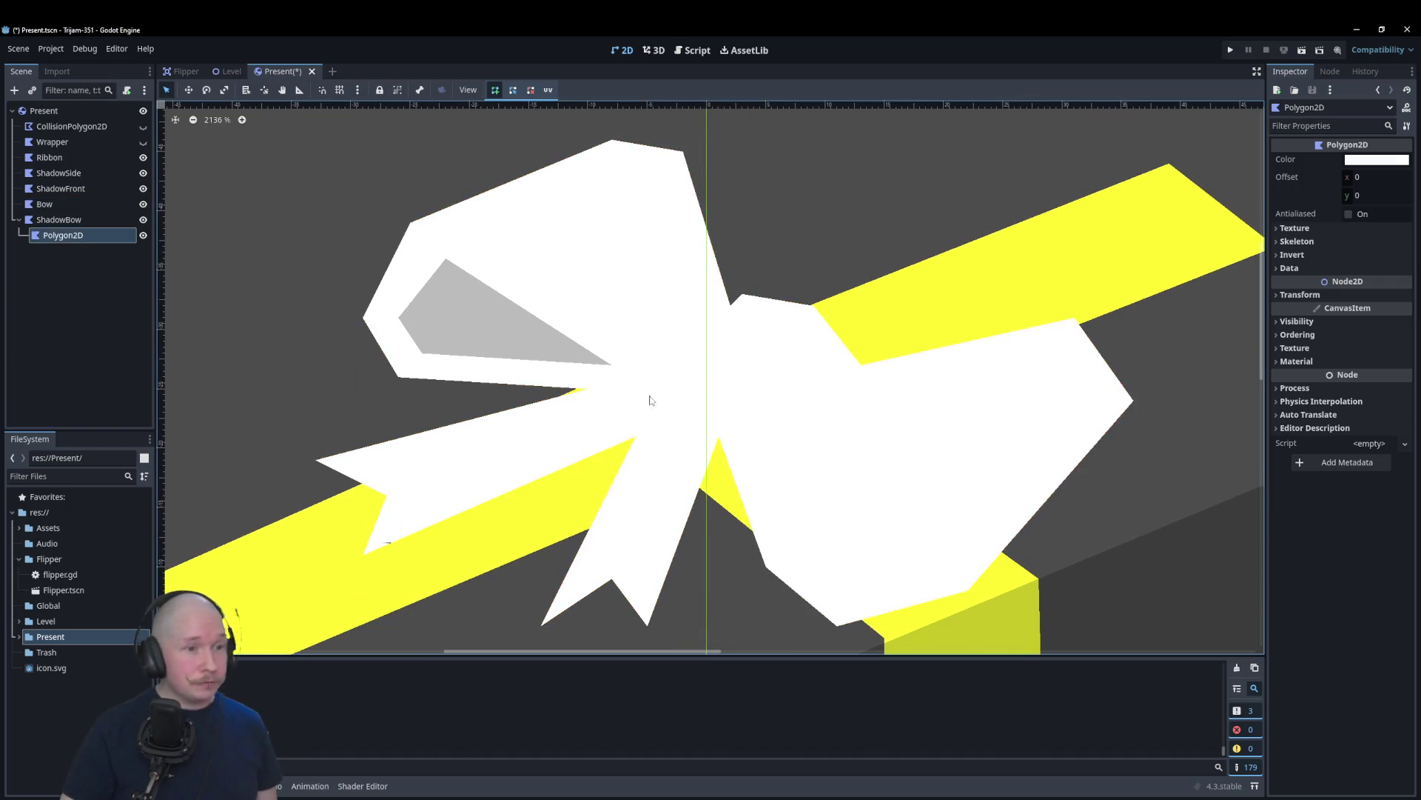
pyautogui.click(718, 436)
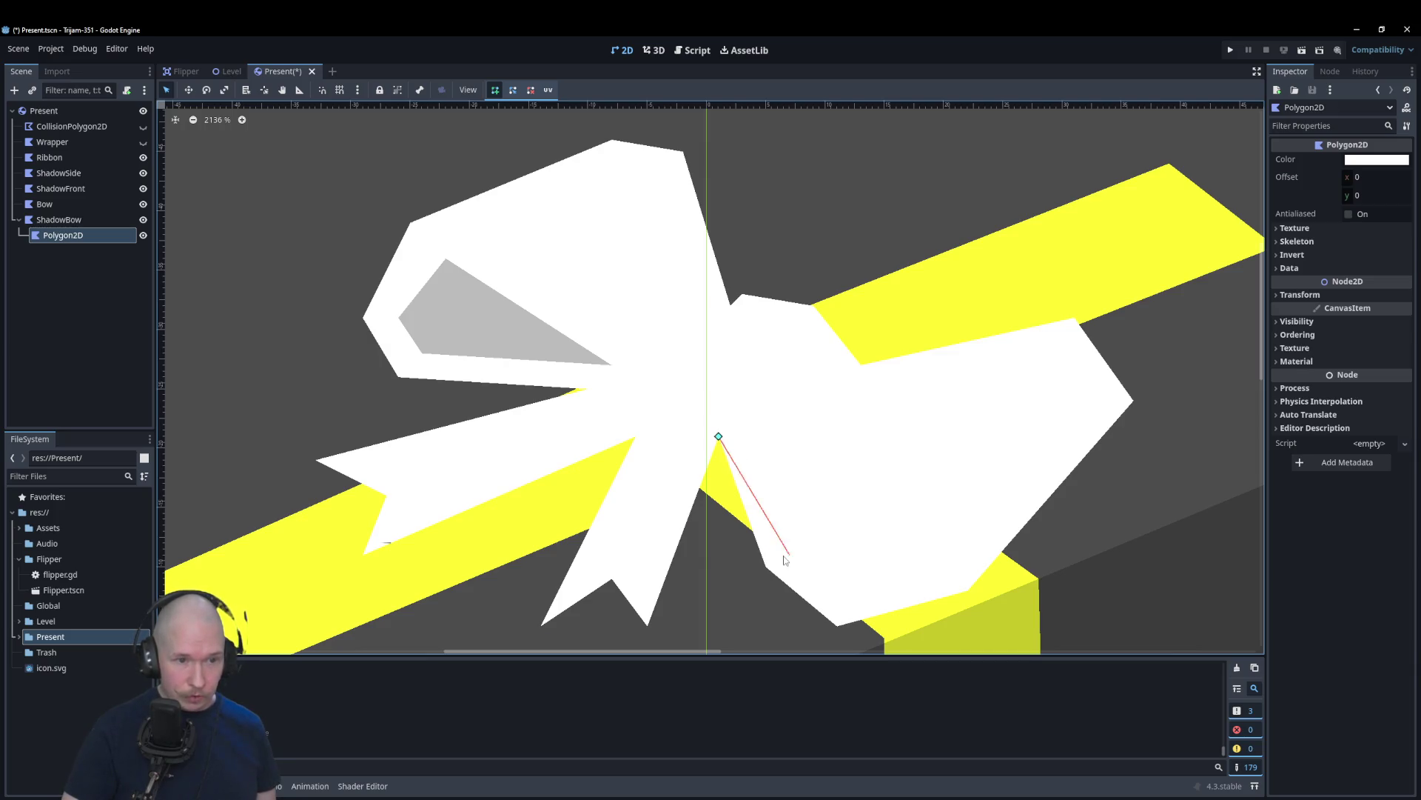
pyautogui.click(777, 555)
pyautogui.click(836, 614)
pyautogui.click(968, 578)
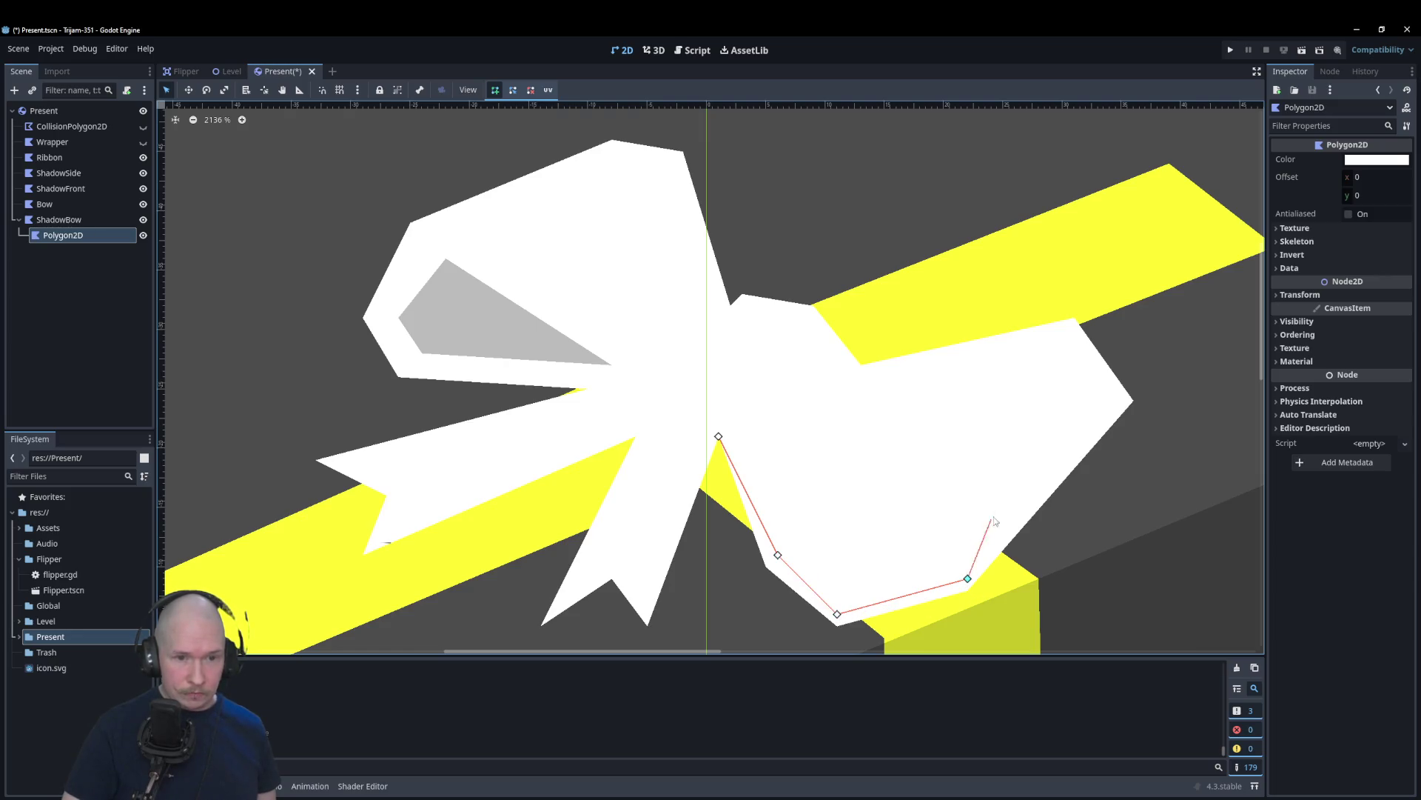
pyautogui.click(1075, 460)
pyautogui.click(956, 566)
pyautogui.click(849, 578)
pyautogui.click(813, 543)
pyautogui.click(719, 437)
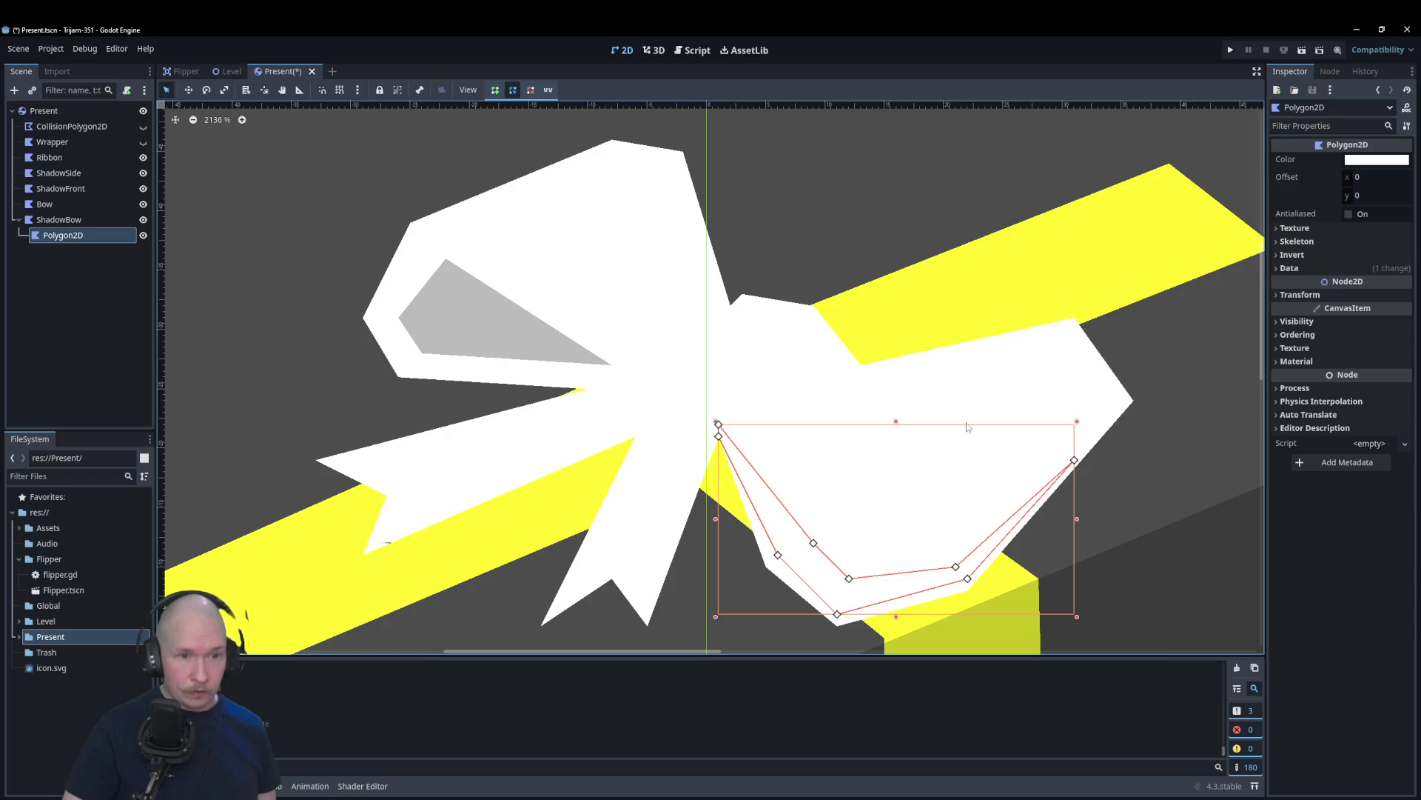
# Step: Set the shadow's colour to black with alpha 76 for a translucent grey
pyautogui.click(1360, 161)
pyautogui.moveTo(1405, 182); pyautogui.dragTo(1405, 315)
pyautogui.moveTo(1367, 419); pyautogui.dragTo(1298, 419)
pyautogui.click(1212, 479)
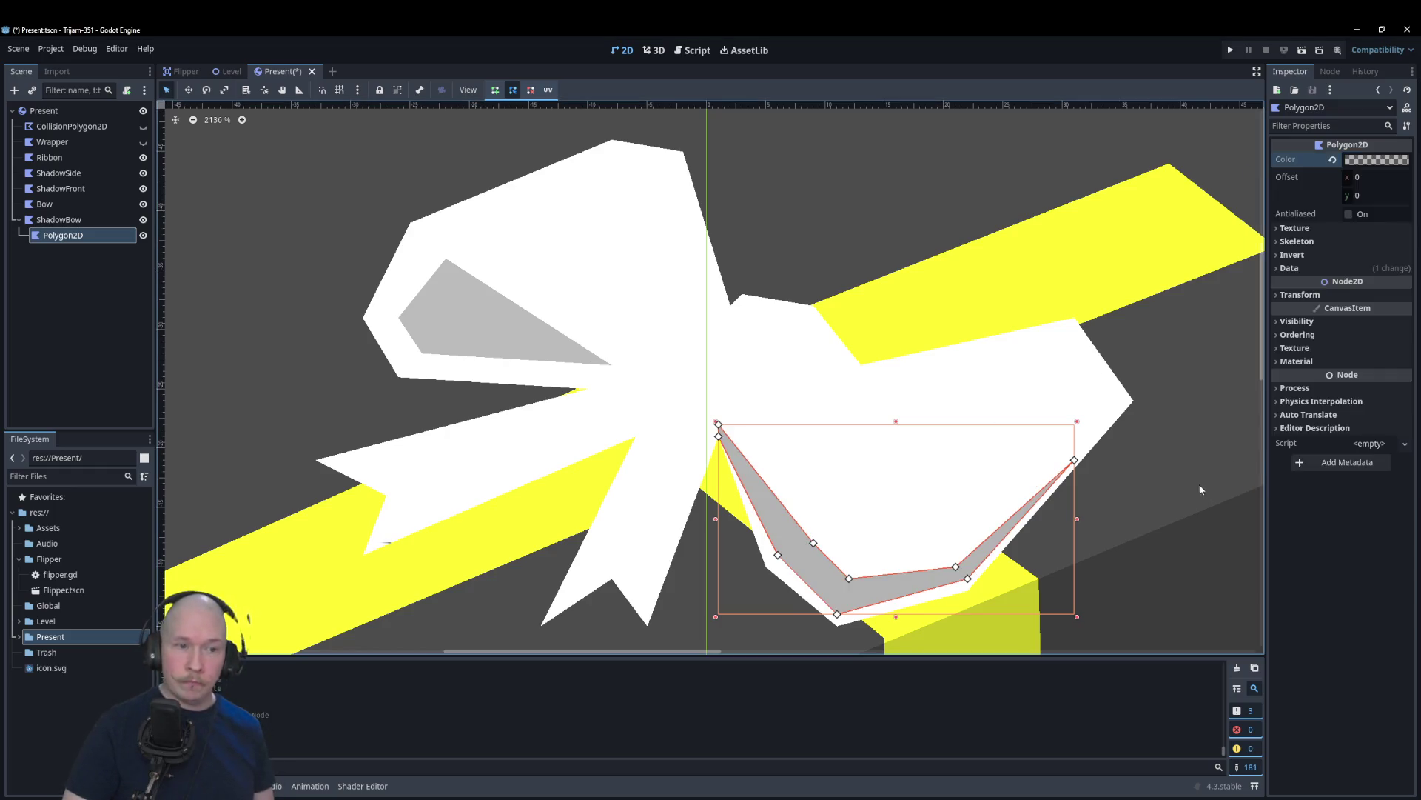
pyautogui.click(1200, 485)
pyautogui.scroll(-5, 801, 229)
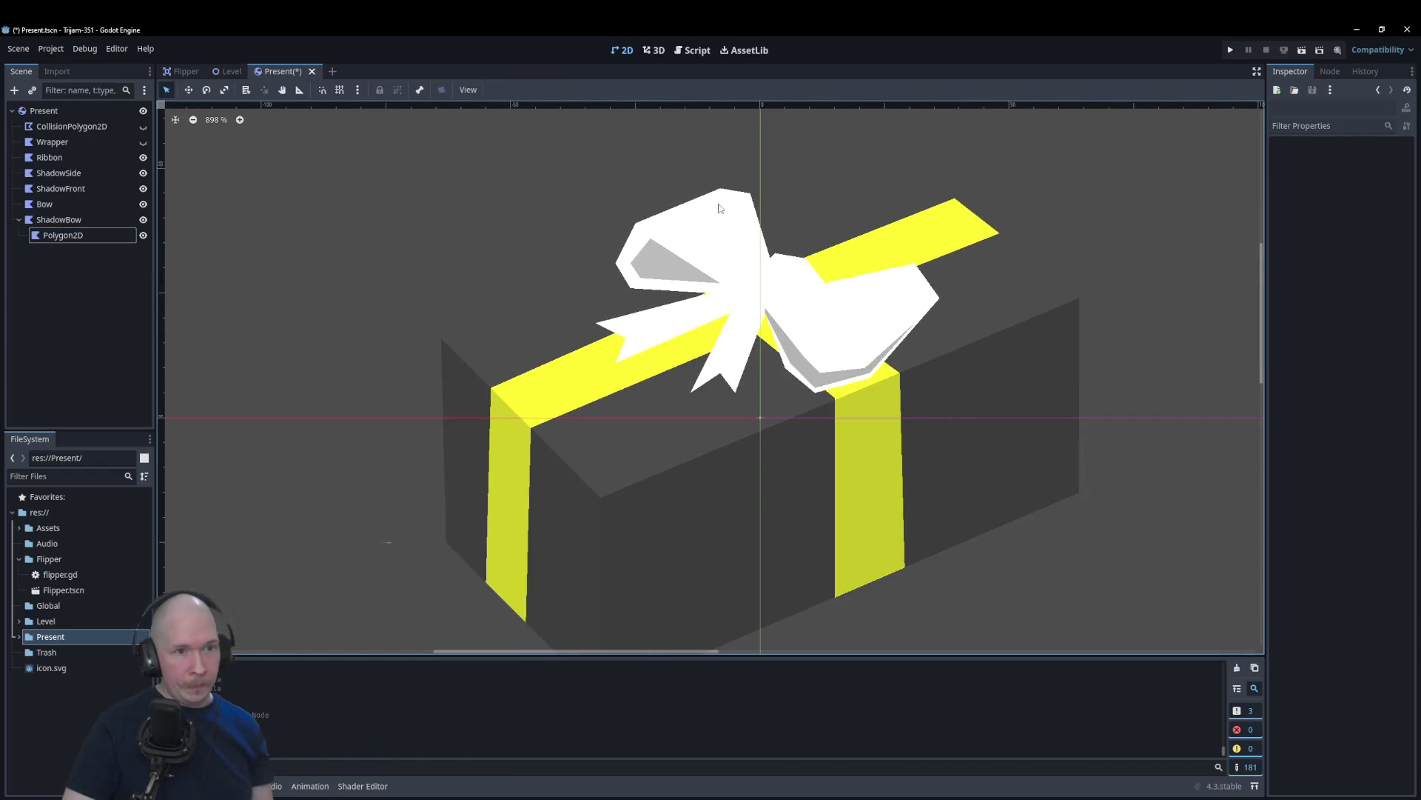
pyautogui.scroll(5, 762, 246)
pyautogui.click(74, 219)
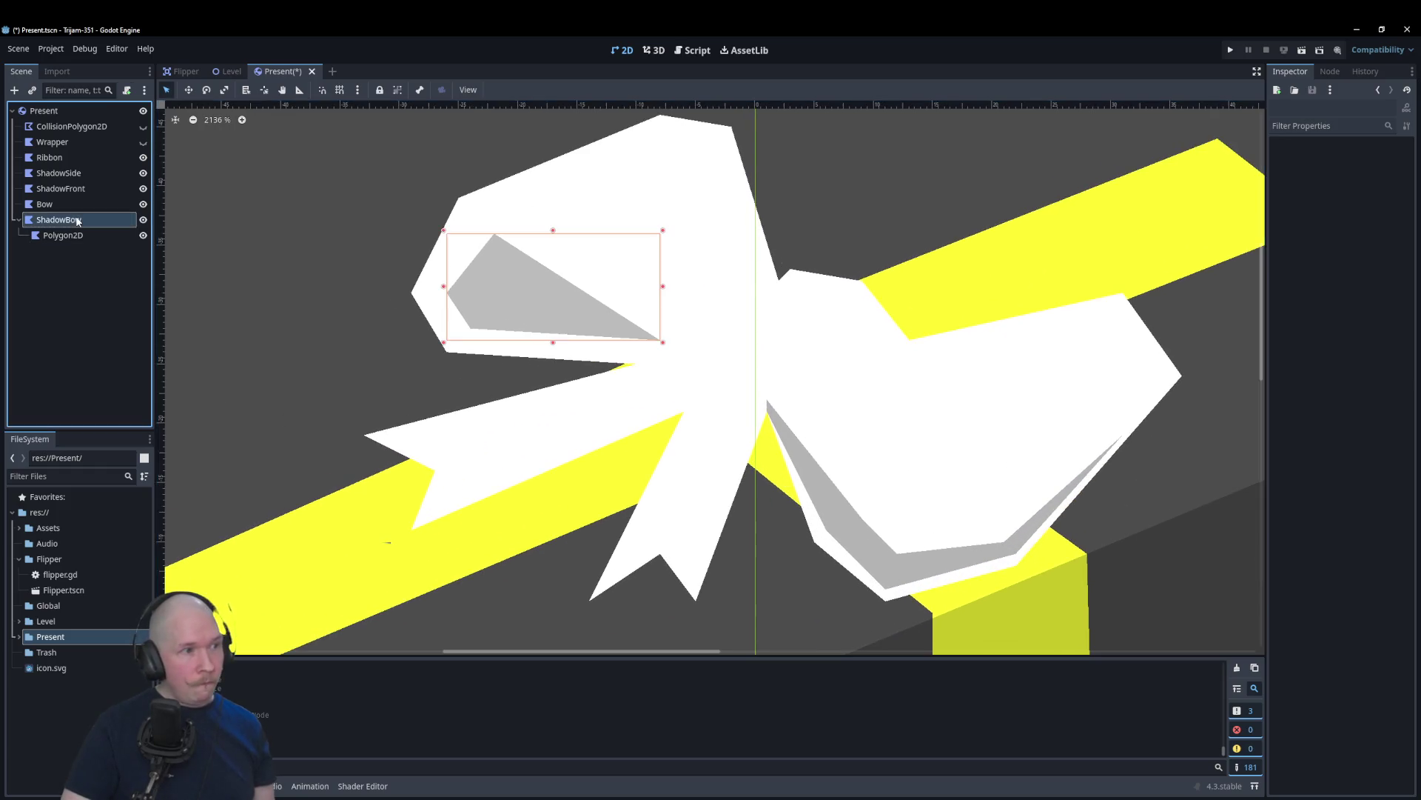
# Step: Add a Polygon2D under ShadowBow and trace the first two fold spikes beside the knot
pyautogui.rightClick(75, 219)
pyautogui.click(104, 223)
pyautogui.click(627, 603)
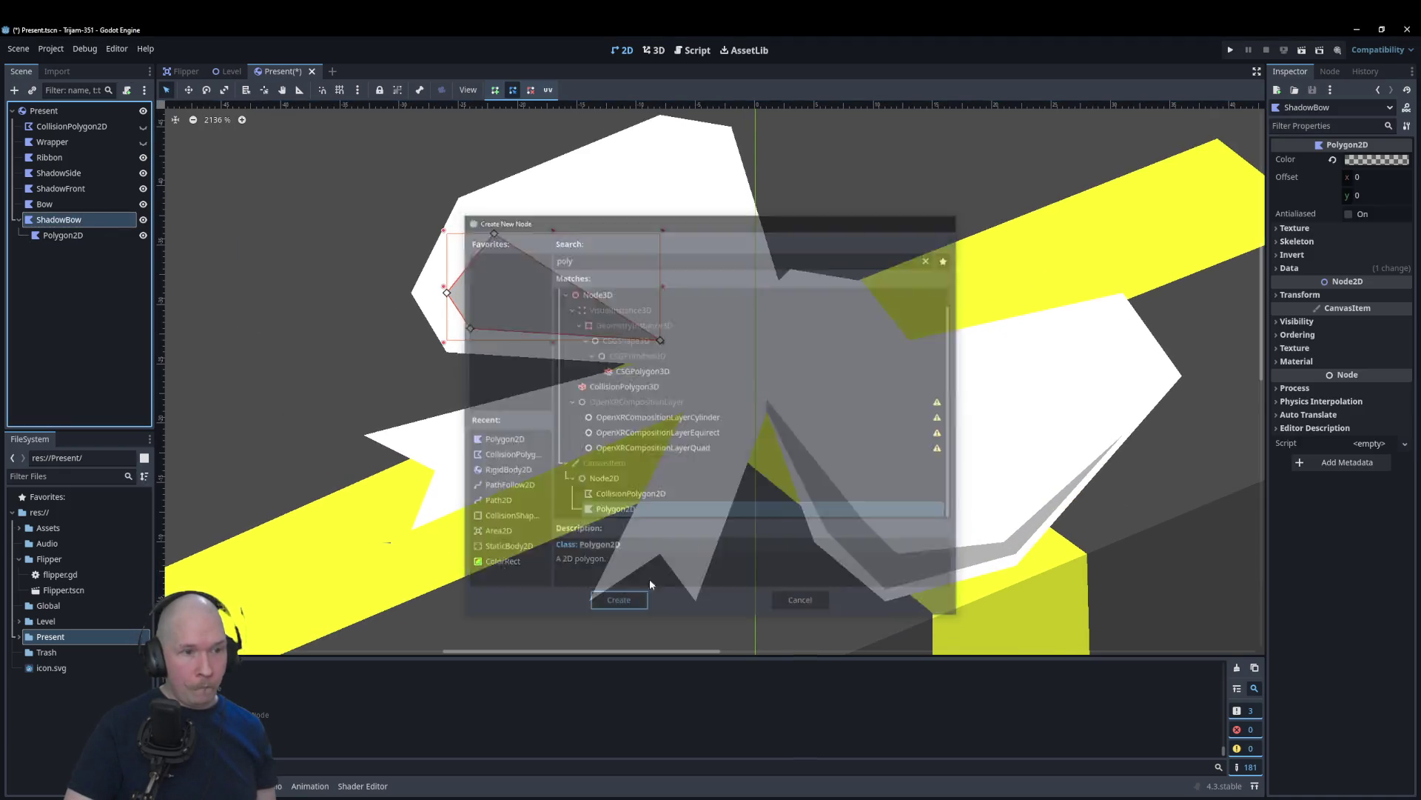
pyautogui.click(696, 328)
pyautogui.click(767, 293)
pyautogui.click(732, 174)
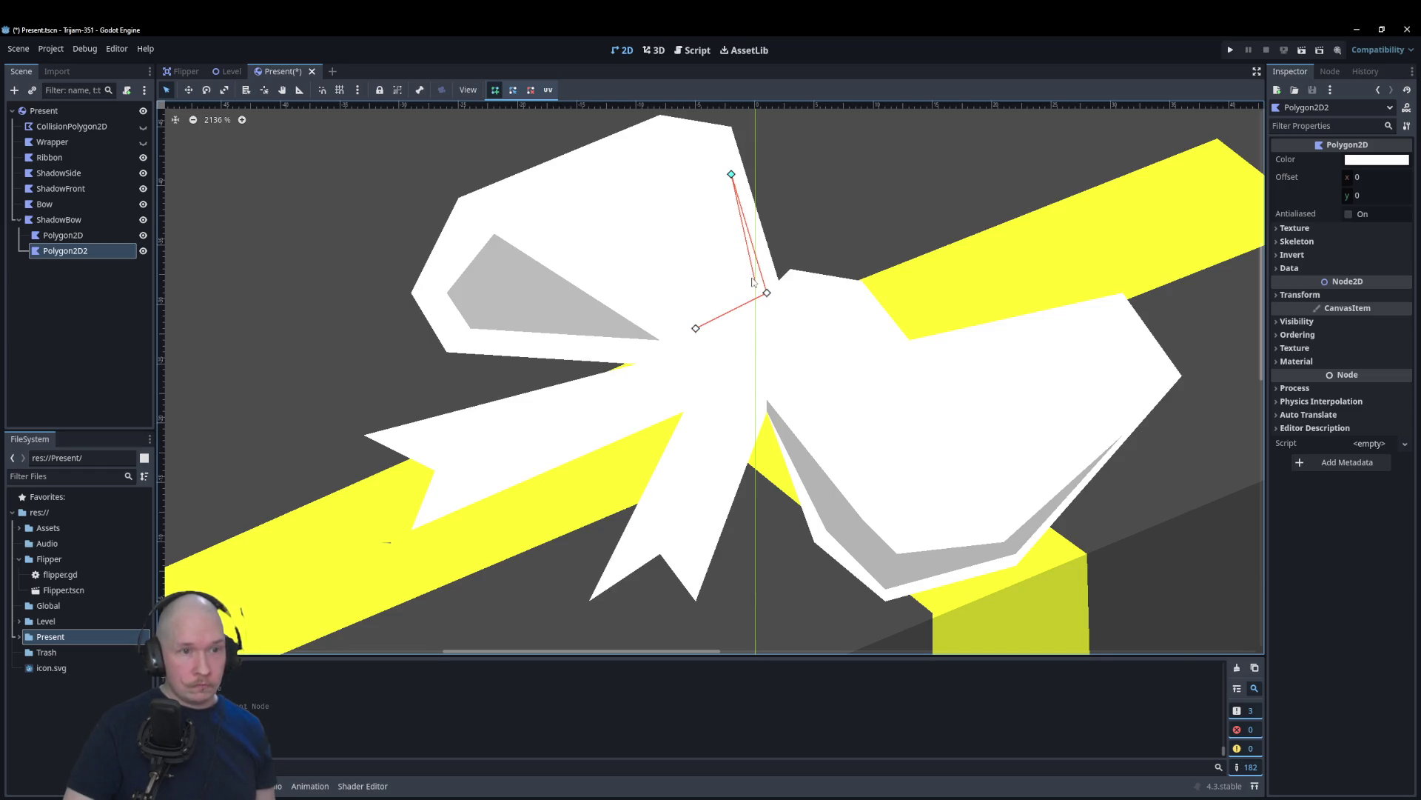
pyautogui.click(754, 279)
pyautogui.click(719, 186)
pyautogui.click(744, 281)
# Step: Draw the third and fourth fold spikes and close the comb-shaped shadow
pyautogui.click(696, 197)
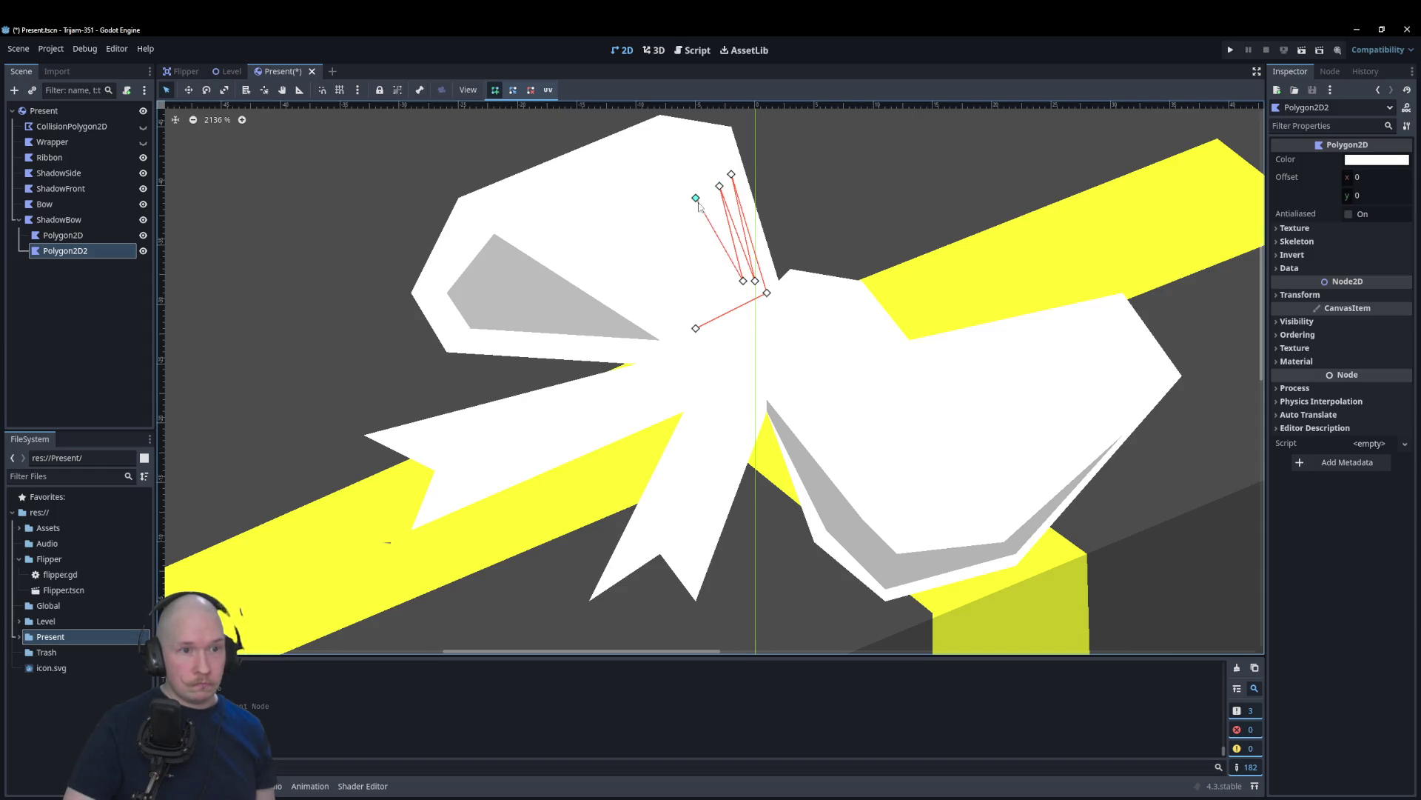
pyautogui.click(732, 293)
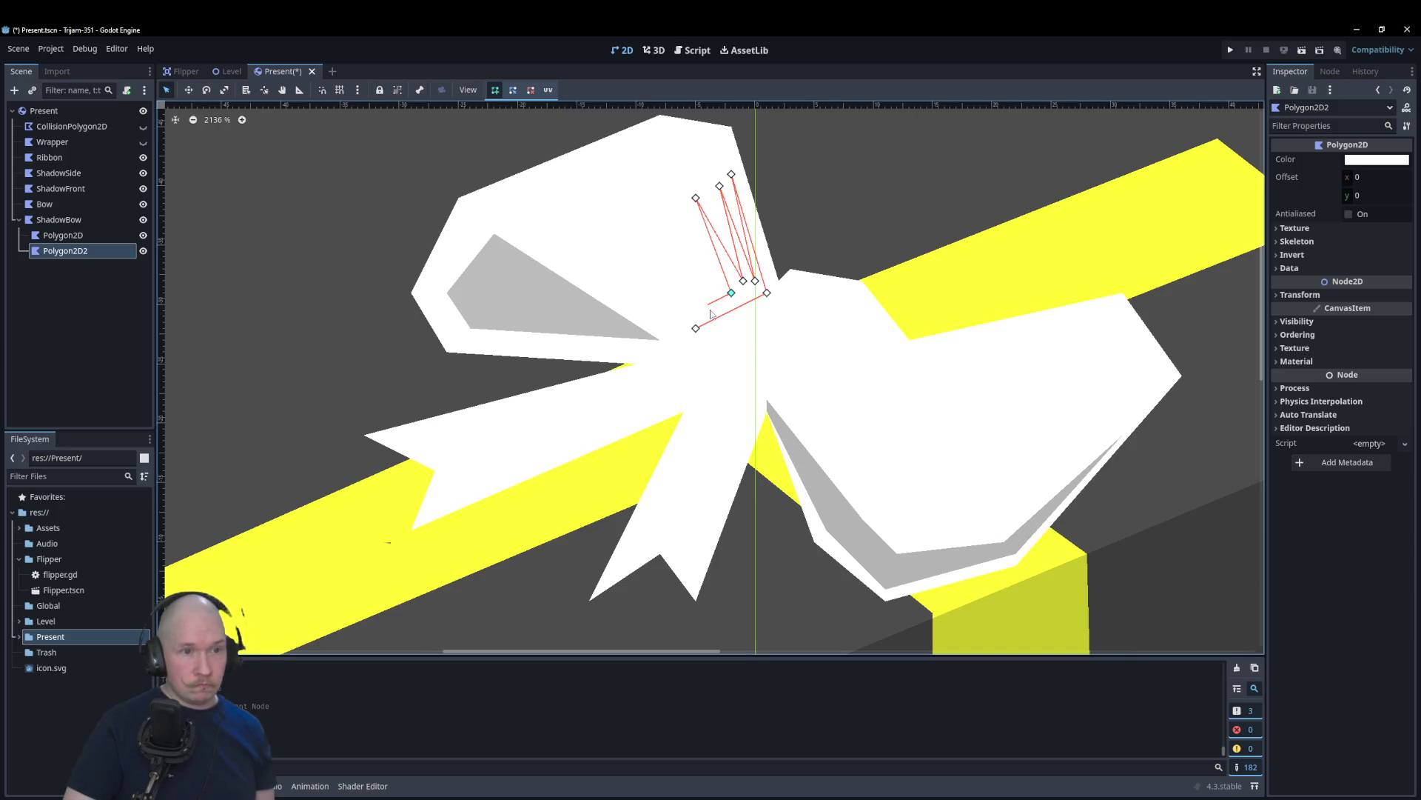
pyautogui.click(707, 304)
pyautogui.click(660, 209)
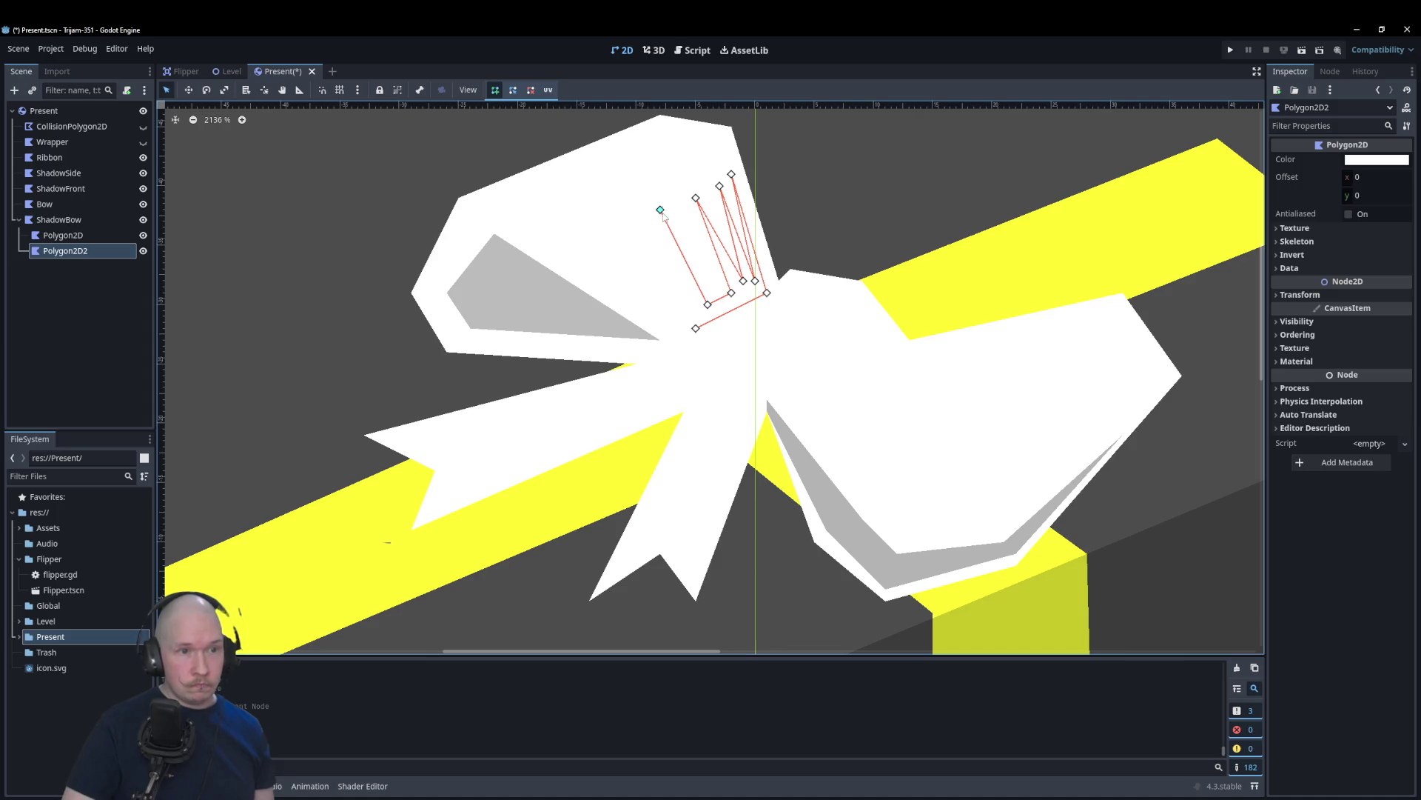
pyautogui.click(684, 316)
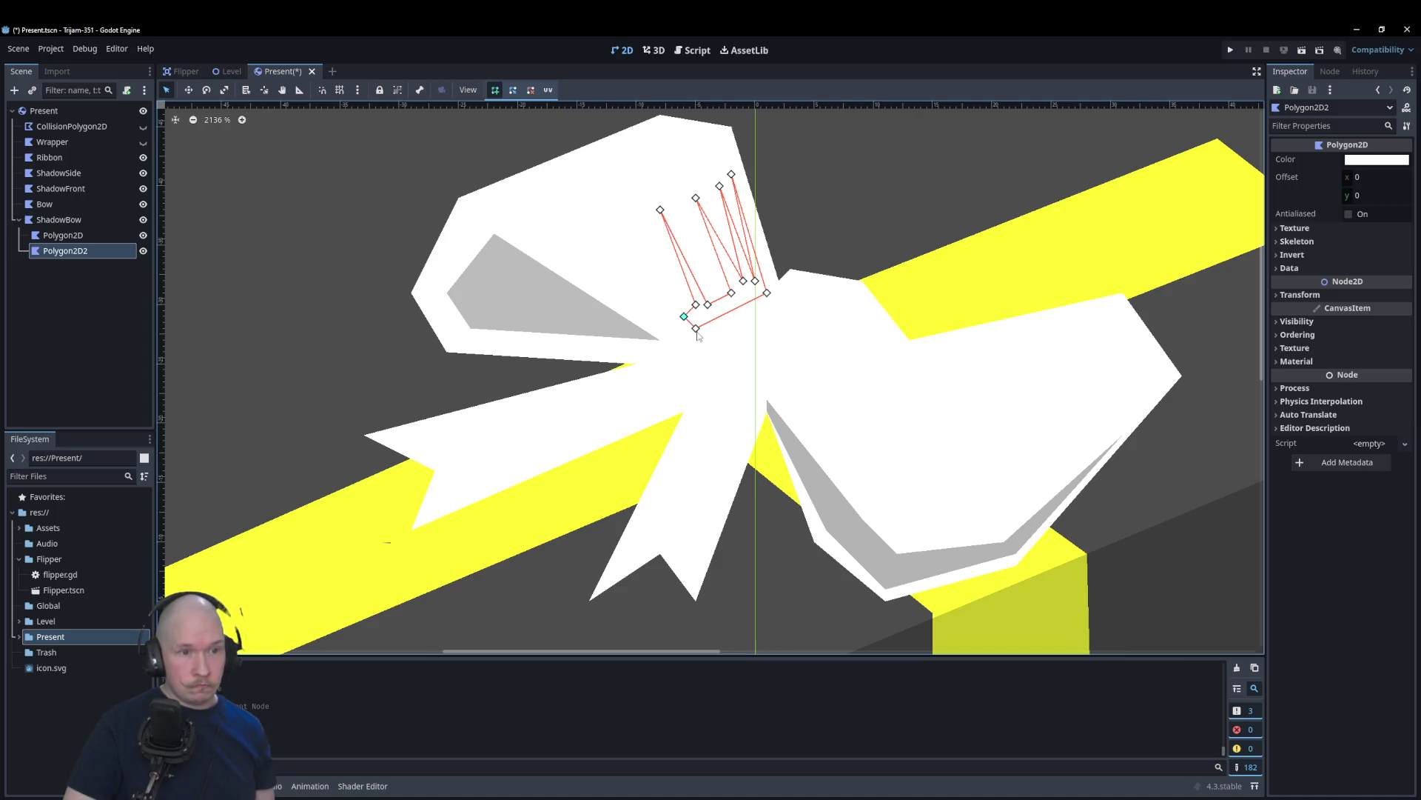
pyautogui.click(684, 340)
pyautogui.click(696, 328)
# Step: Drag three fold vertices left and down to refine the comb shape
pyautogui.scroll(3, 694, 271)
pyautogui.scroll(2, 694, 271)
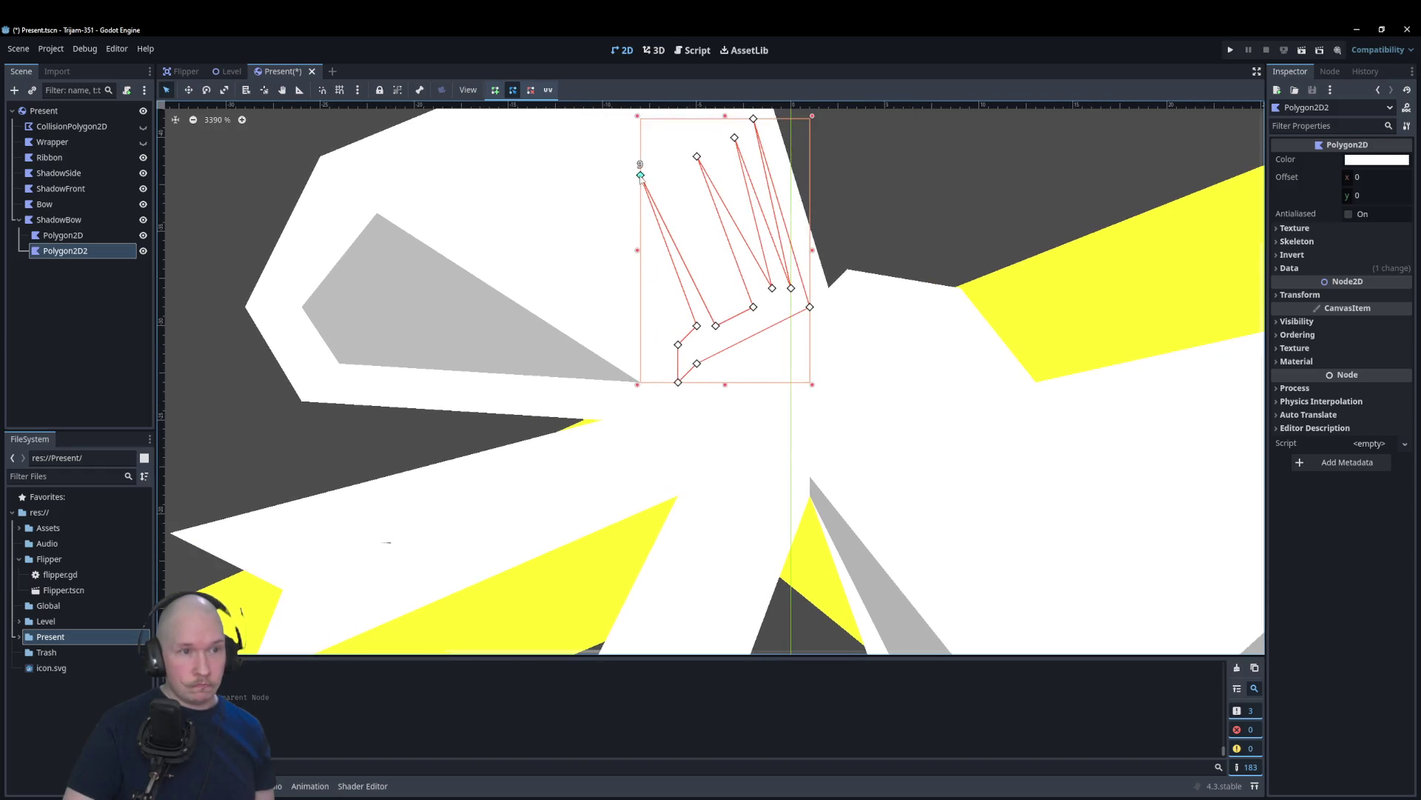
pyautogui.moveTo(640, 175); pyautogui.dragTo(640, 194)
pyautogui.moveTo(697, 156)
pyautogui.mouseDown()
pyautogui.moveTo(675, 142)
pyautogui.moveTo(678, 174)
pyautogui.mouseUp()
pyautogui.moveTo(734, 138); pyautogui.dragTo(715, 138)
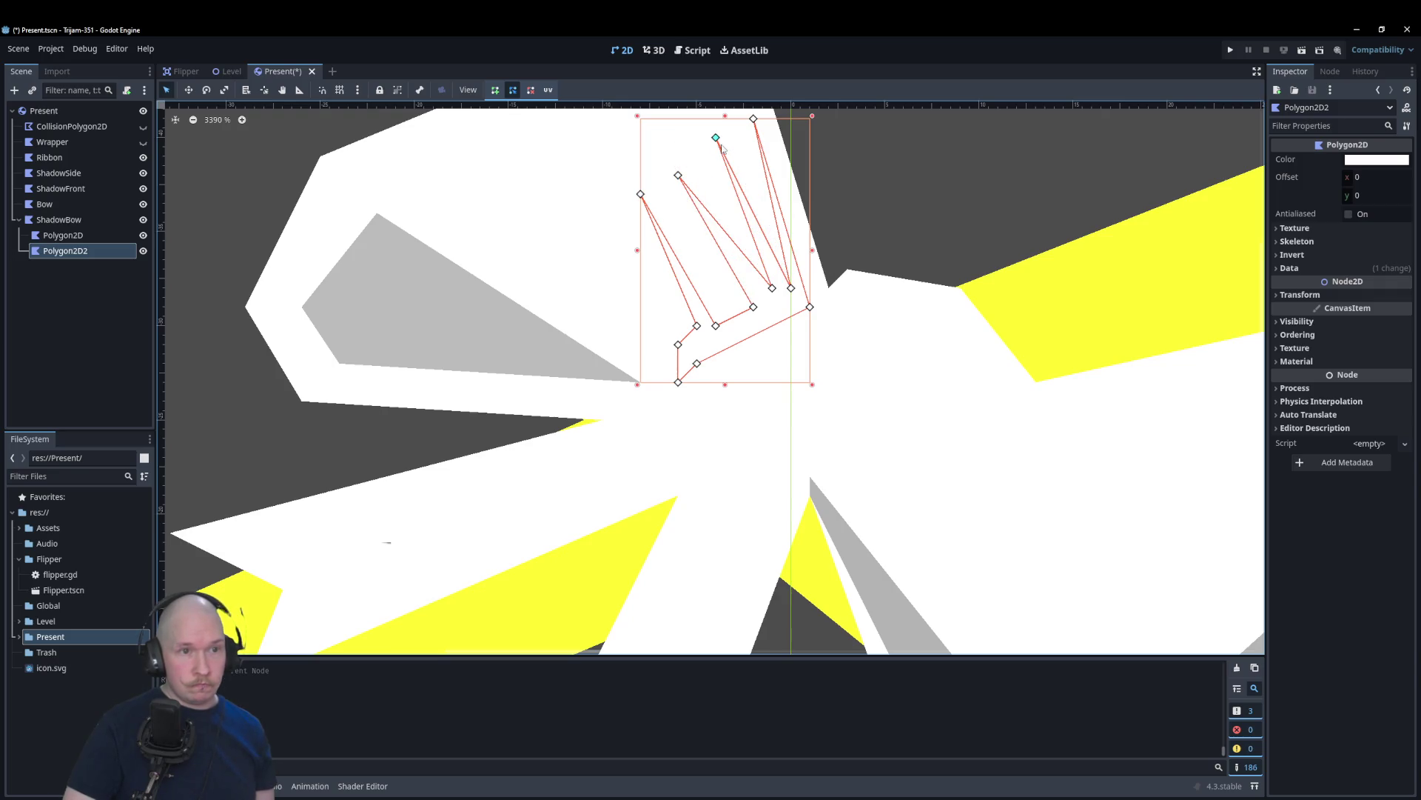
# Step: Colour the fold shadow black with alpha 46 for a faint grey
pyautogui.scroll(-2, 612, 204)
pyautogui.click(1355, 160)
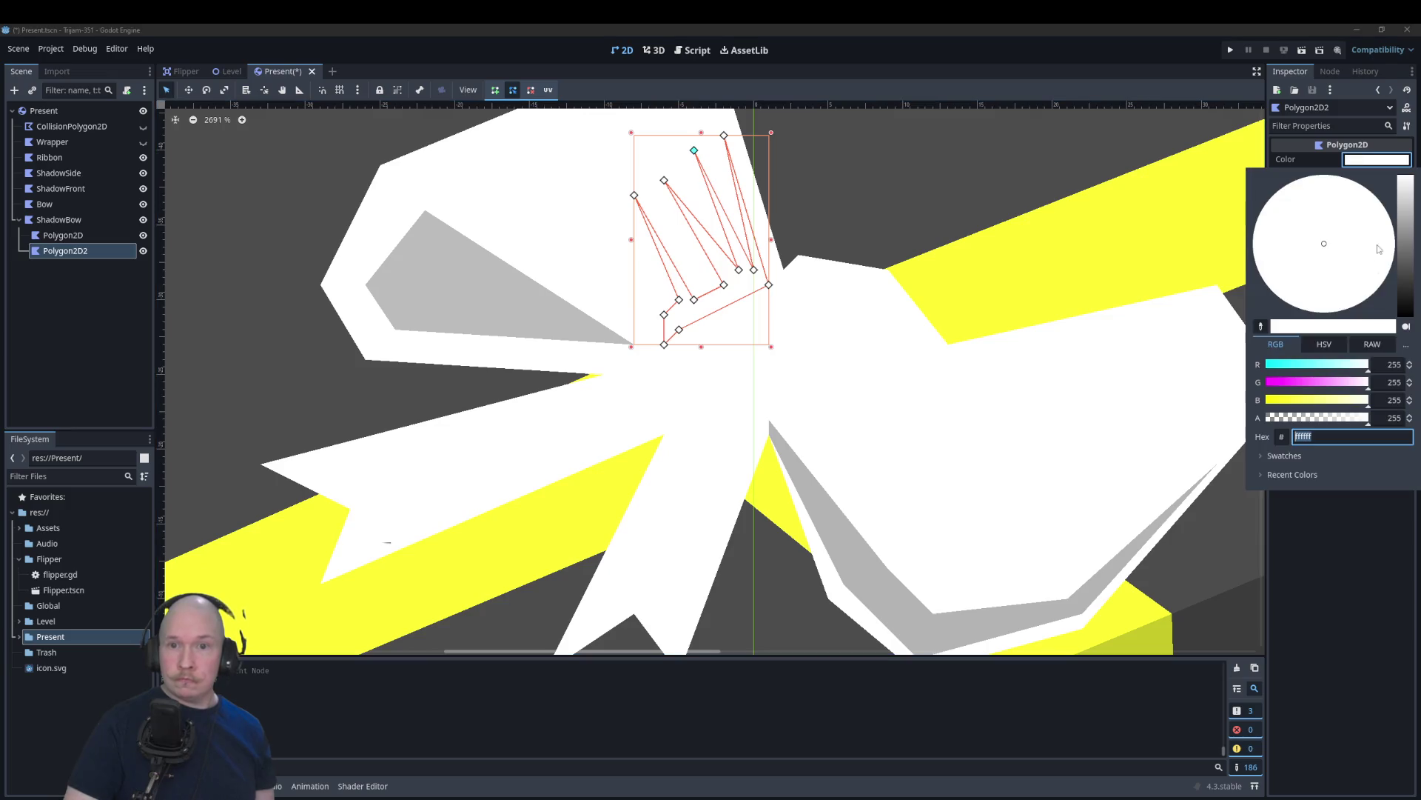
pyautogui.moveTo(1401, 240); pyautogui.dragTo(1401, 315)
pyautogui.moveTo(1293, 419); pyautogui.dragTo(1285, 419)
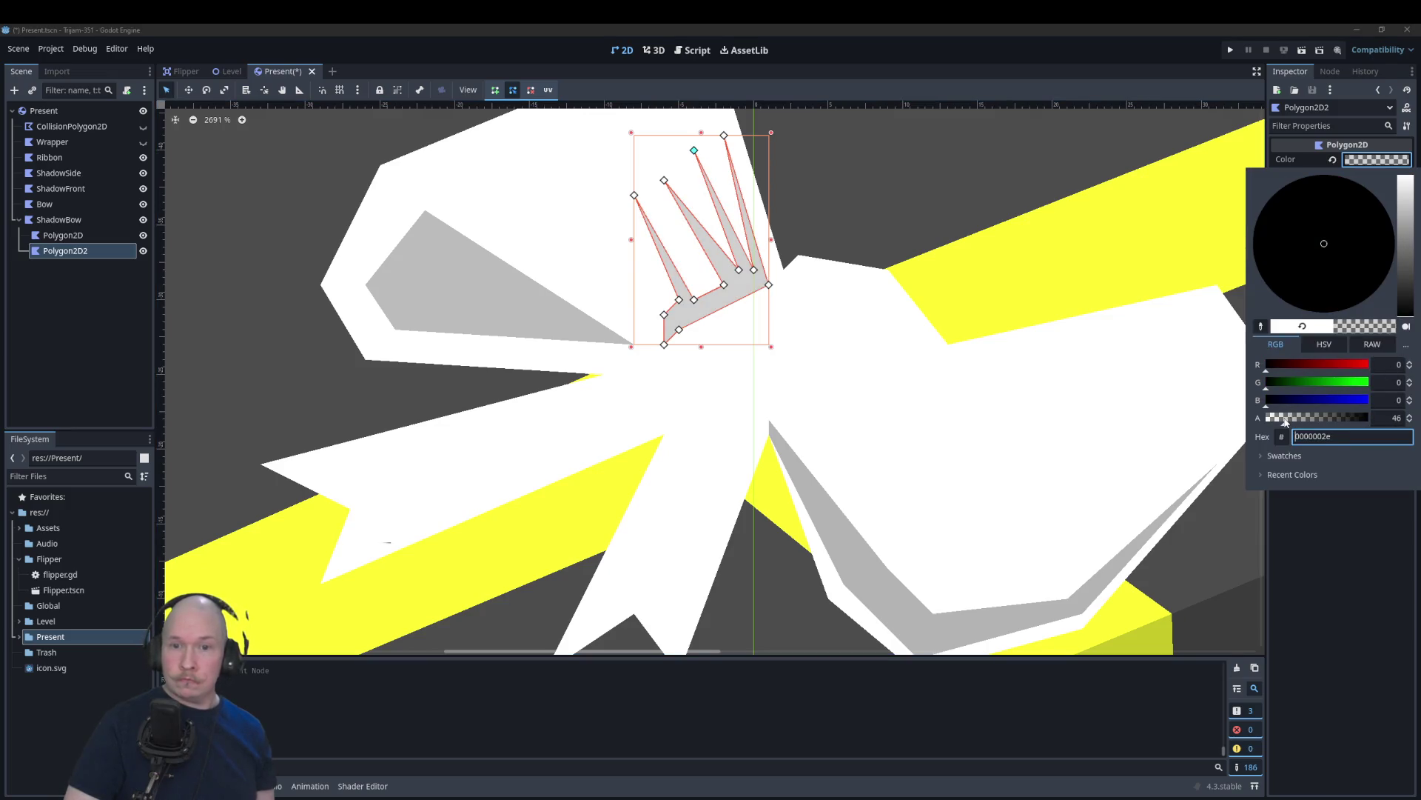
# Step: Adjust the fold point near the notch to finish the shape
pyautogui.scroll(-3, 604, 203)
pyautogui.scroll(5, 640, 314)
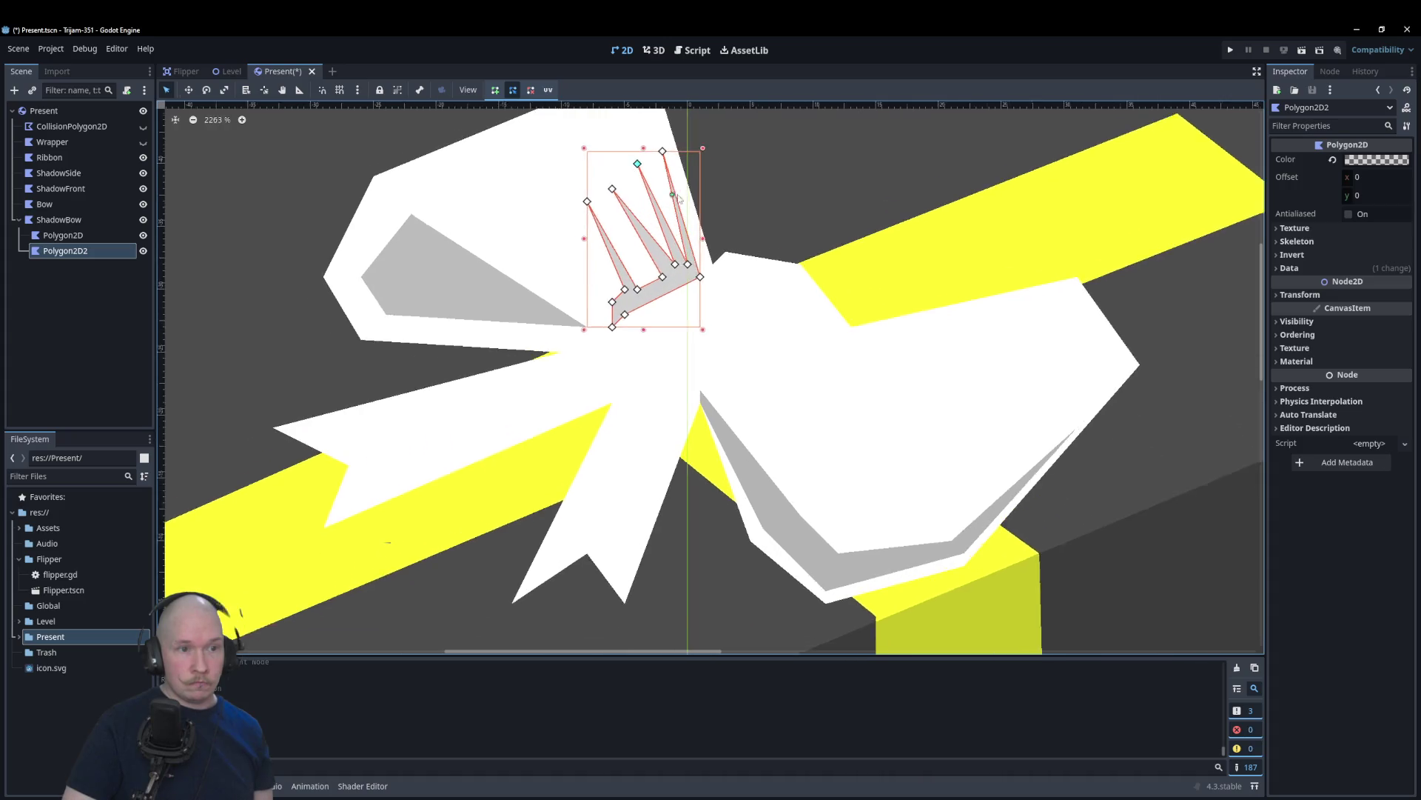
pyautogui.scroll(1, 640, 313)
pyautogui.moveTo(660, 285)
pyautogui.mouseDown()
pyautogui.moveTo(642, 292)
pyautogui.moveTo(679, 256)
pyautogui.moveTo(682, 274)
pyautogui.mouseUp()
pyautogui.click(757, 210)
pyautogui.scroll(-10, 758, 210)
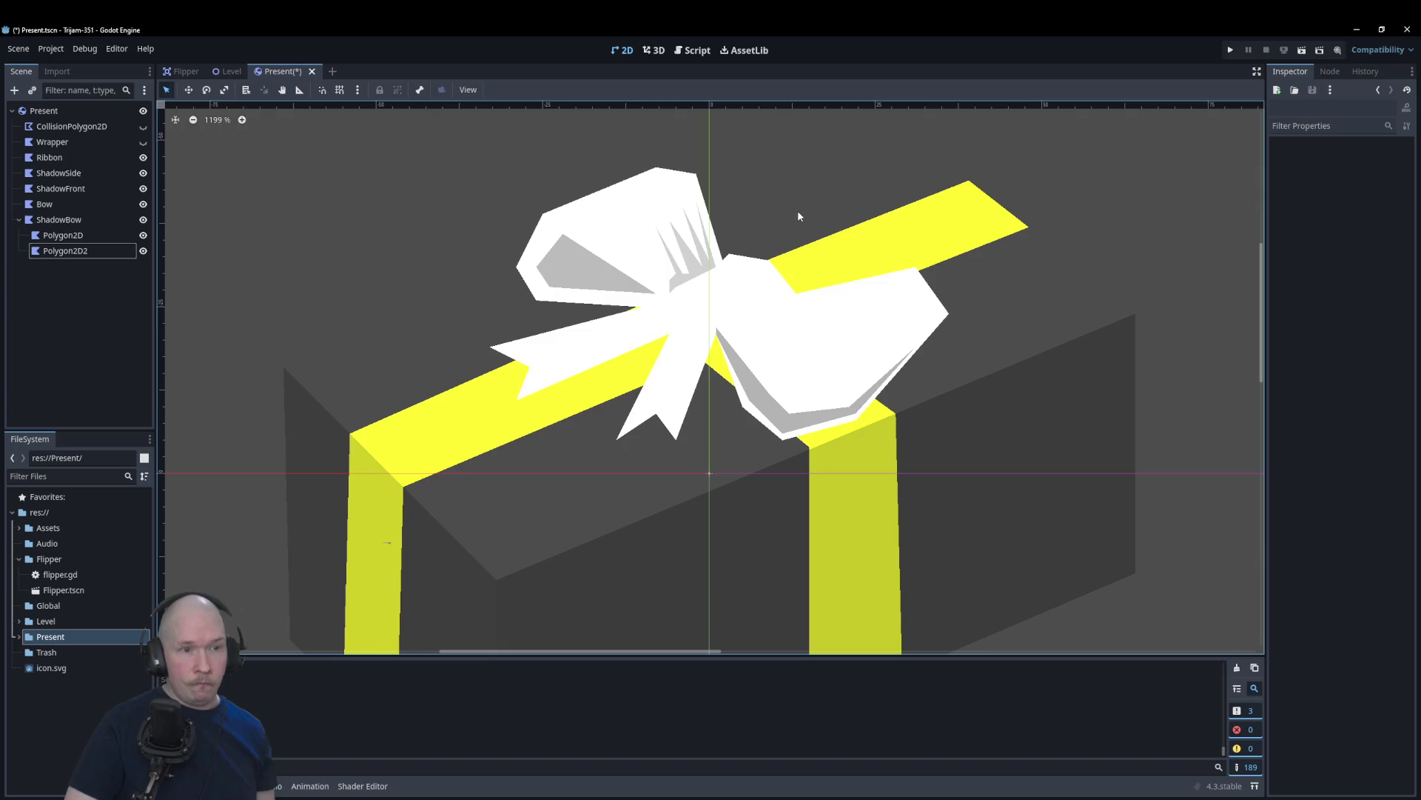
pyautogui.scroll(8, 763, 212)
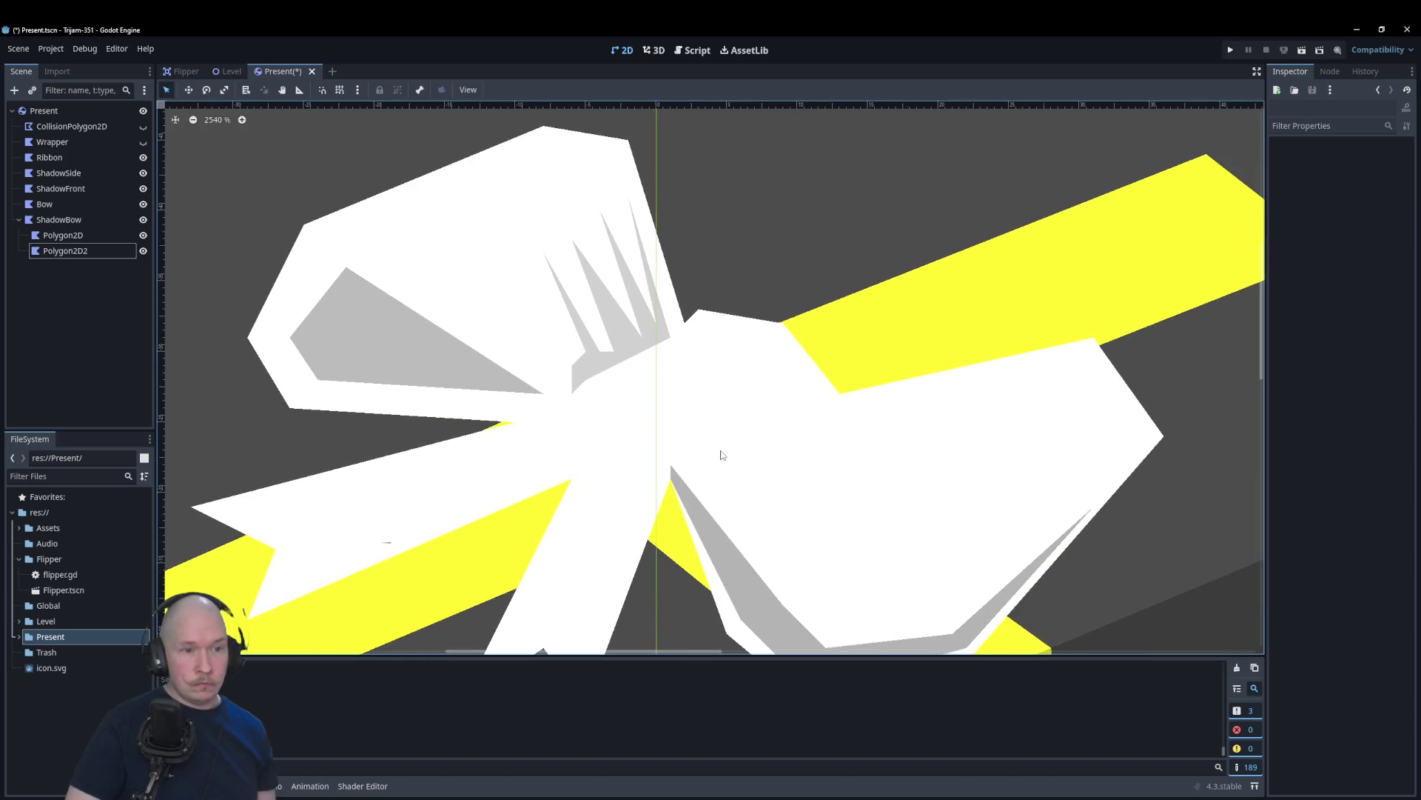
pyautogui.click(87, 220)
# Step: Add Polygon2D3 under ShadowBow as a thin four-point strip running up-right from the knot
pyautogui.rightClick(71, 220)
pyautogui.click(104, 229)
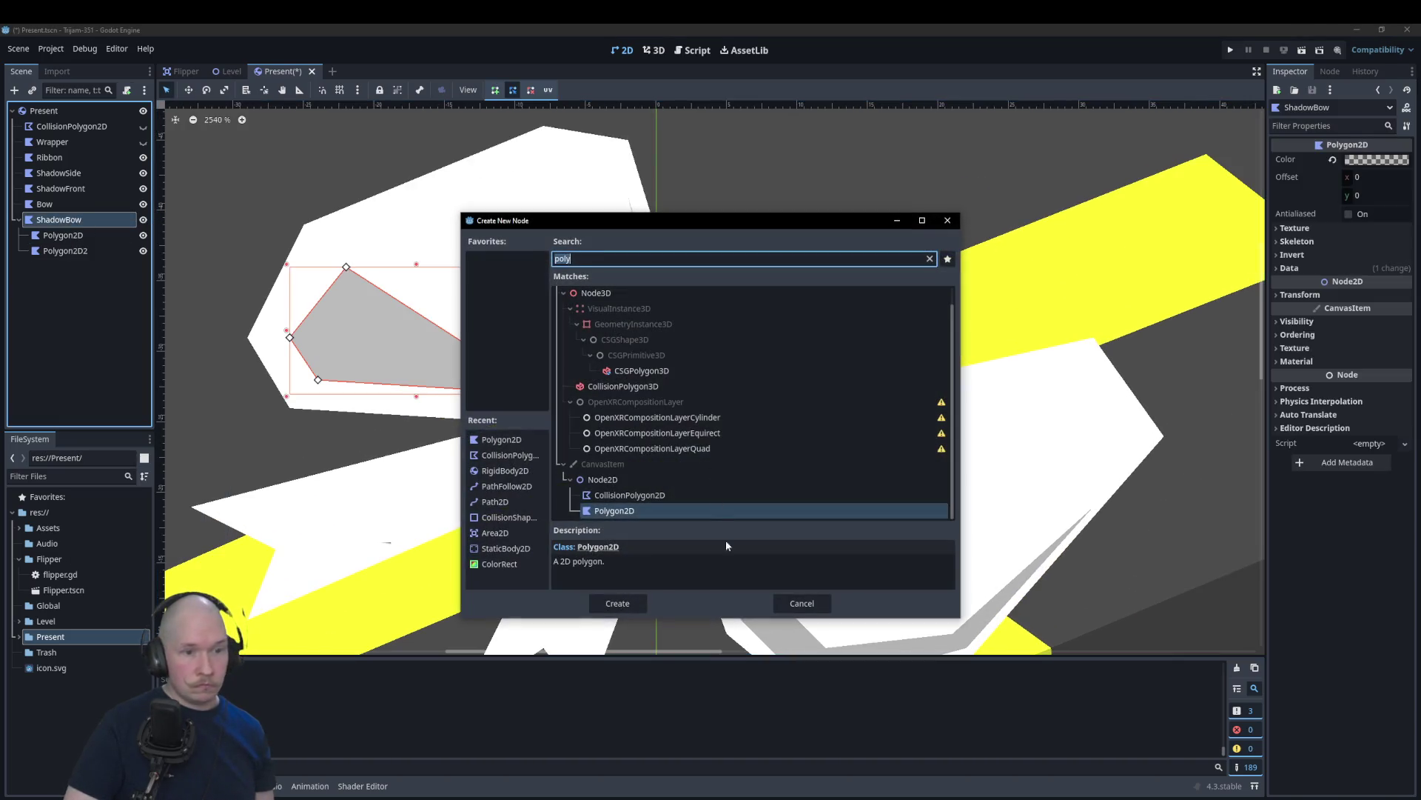
pyautogui.click(611, 605)
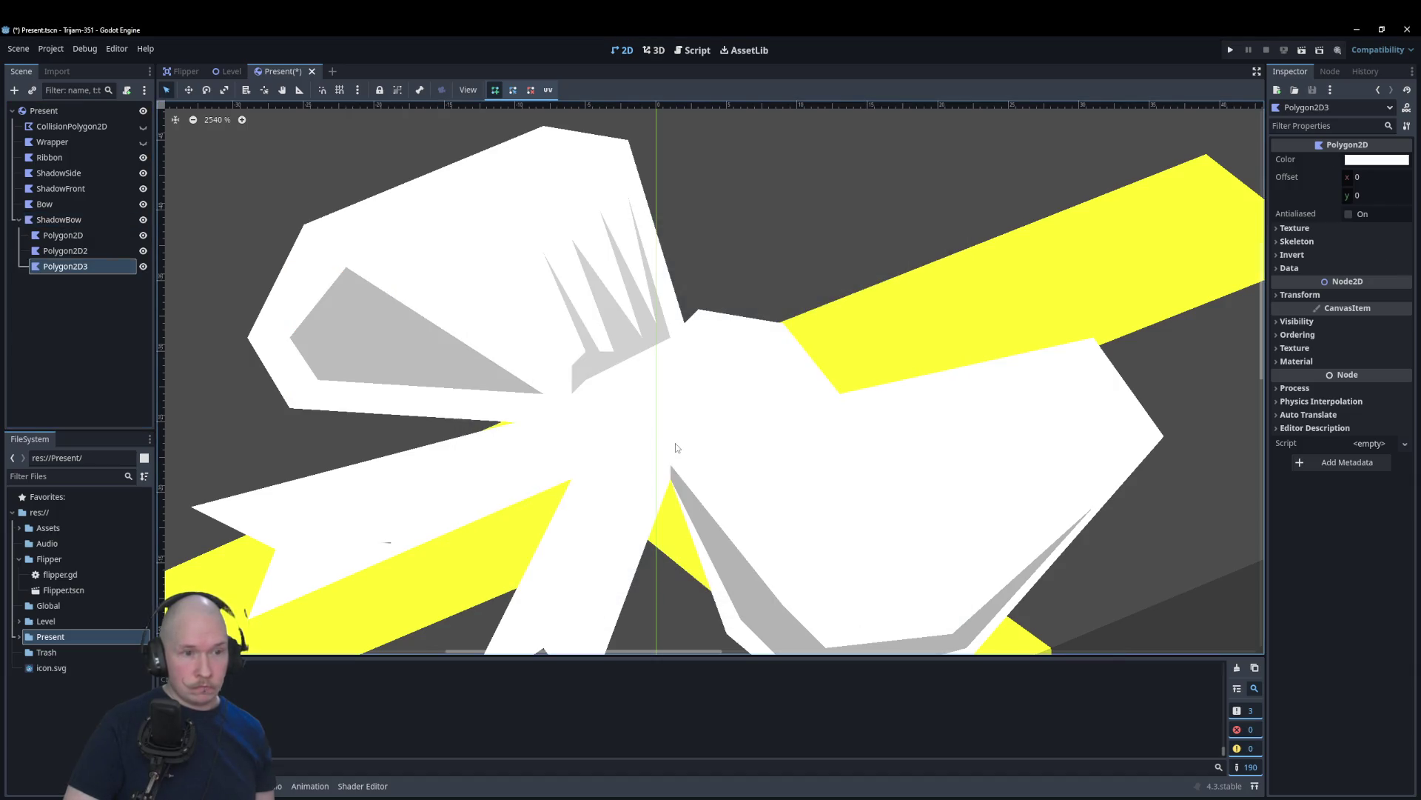
pyautogui.click(670, 450)
pyautogui.click(670, 422)
pyautogui.click(811, 379)
pyautogui.click(825, 394)
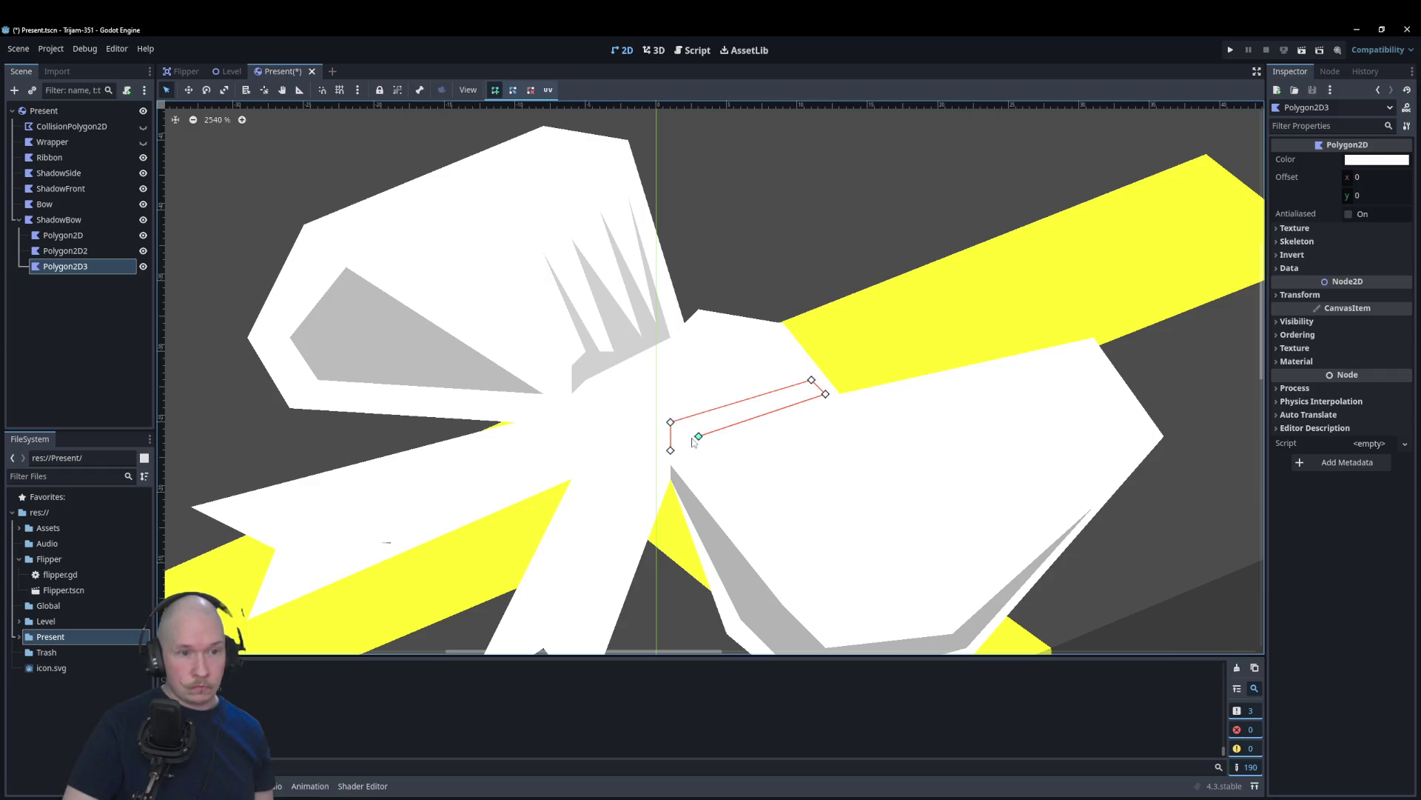
pyautogui.click(670, 449)
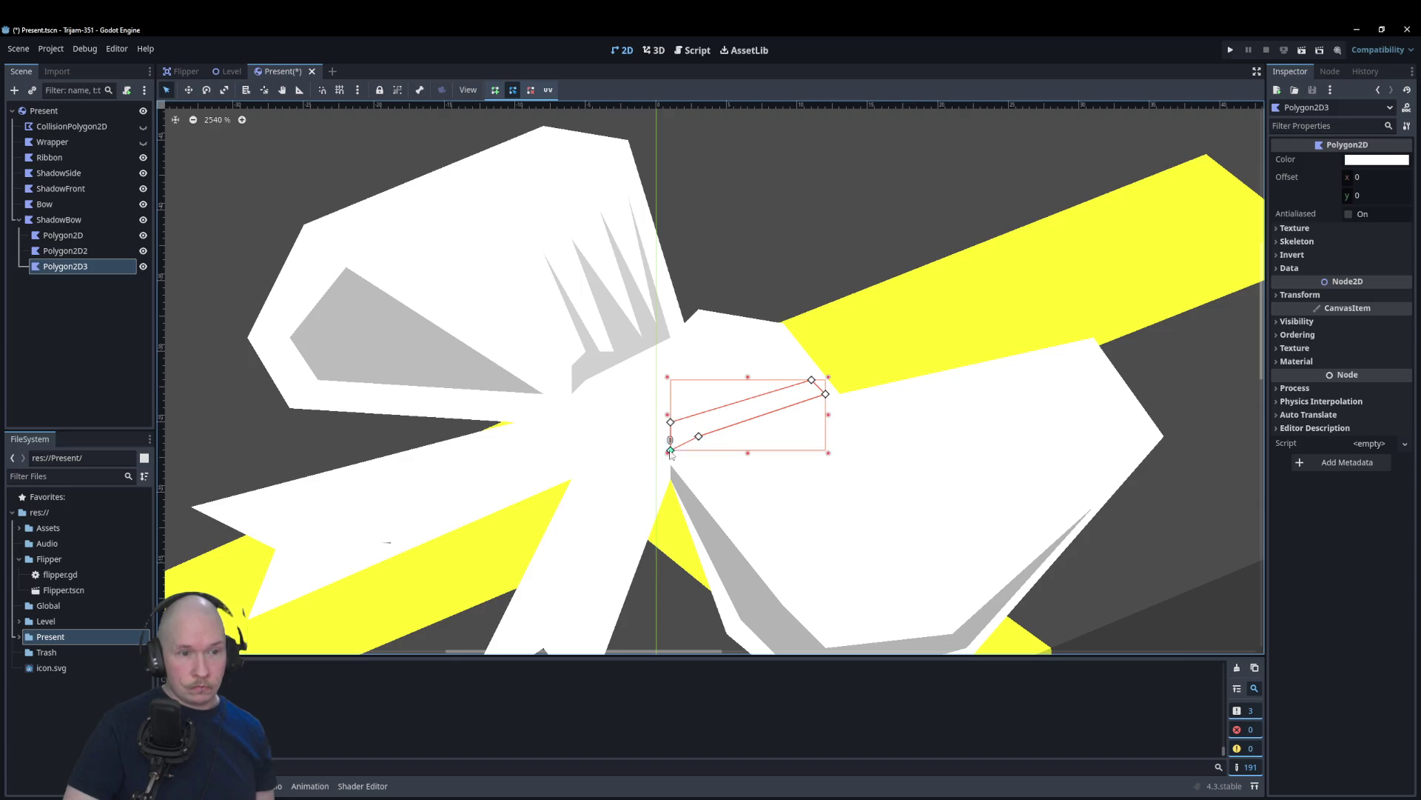
# Step: Give the strip a translucent black colour so it reads as faint grey
pyautogui.click(1352, 164)
pyautogui.moveTo(1395, 242); pyautogui.dragTo(1404, 315)
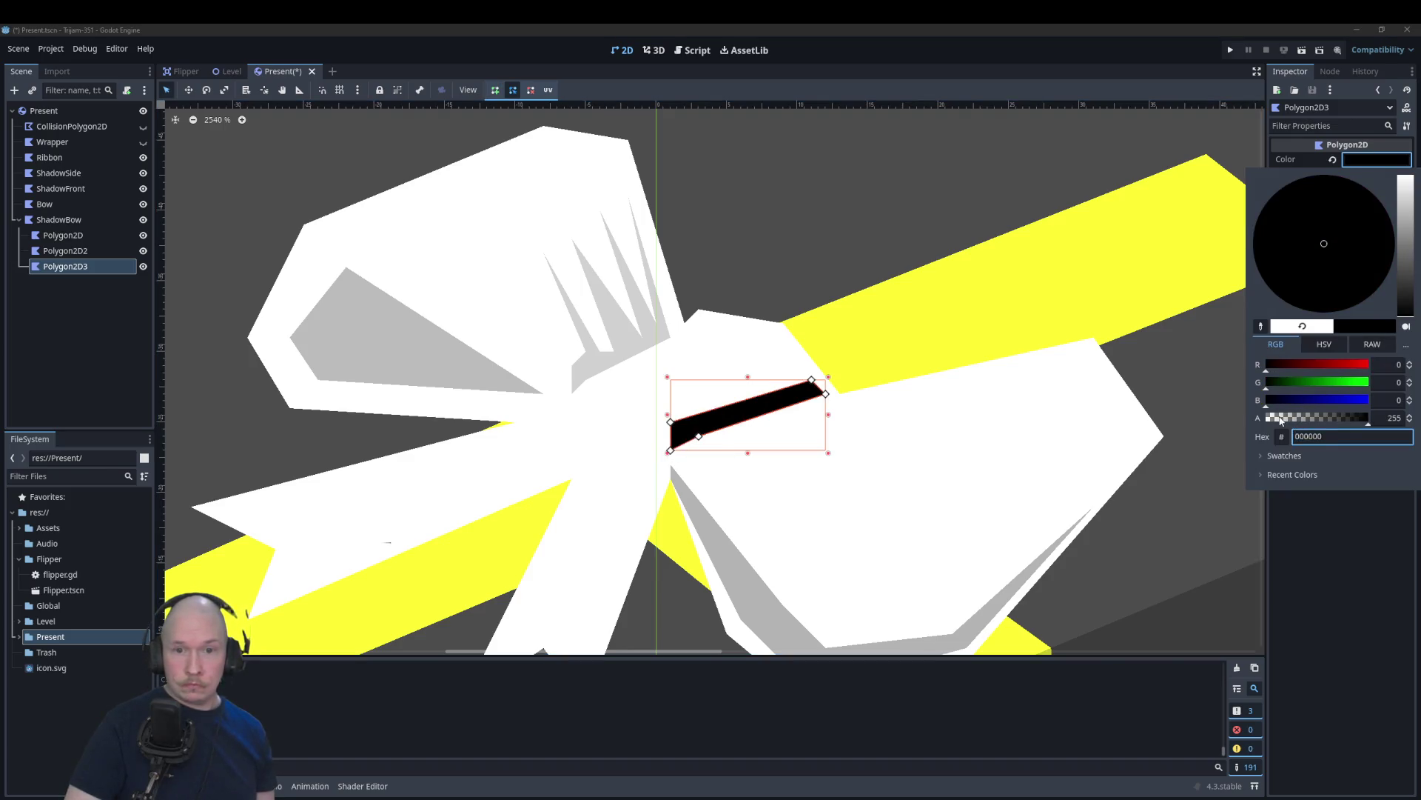
pyautogui.click(1281, 421)
pyautogui.click(836, 225)
pyautogui.click(835, 225)
pyautogui.scroll(-2, 832, 211)
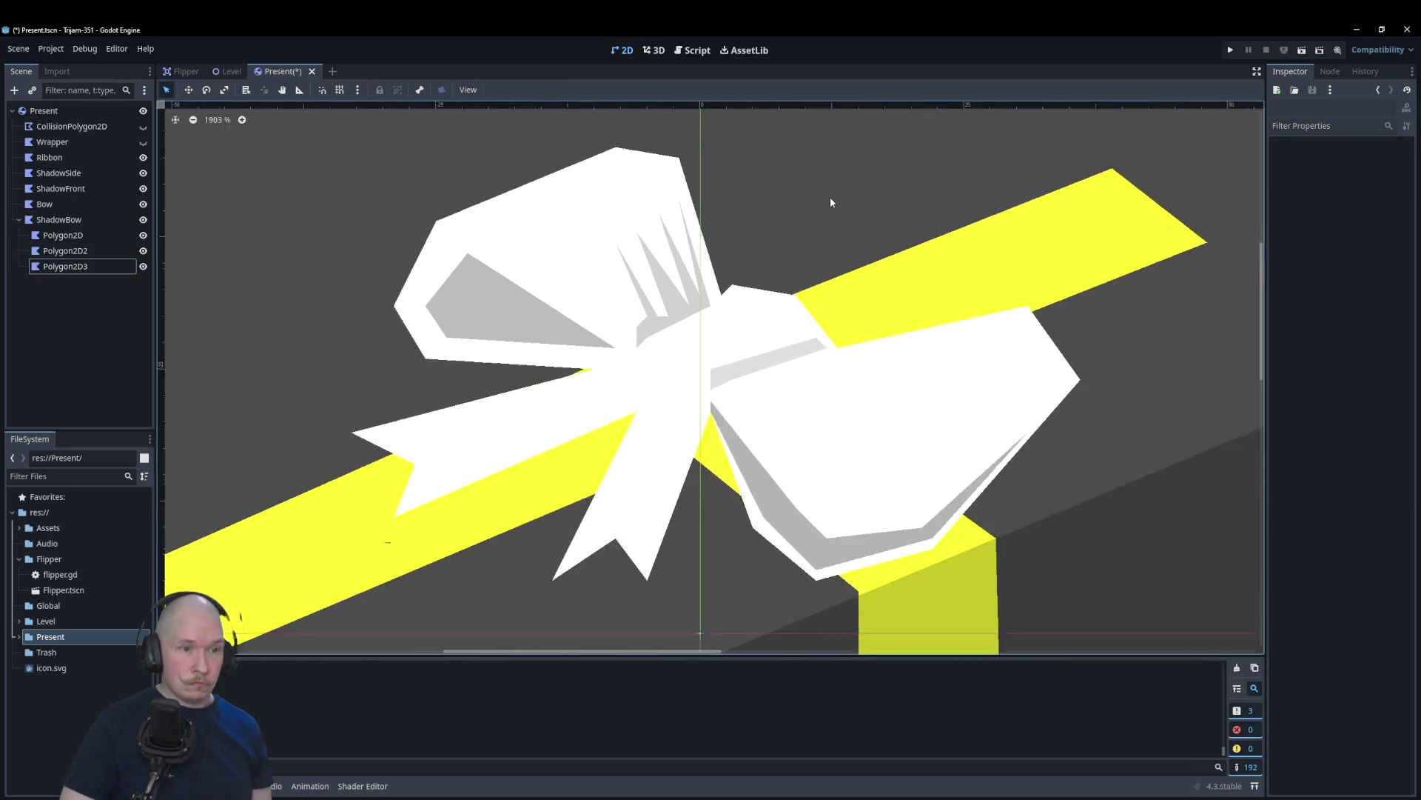
pyautogui.scroll(-4, 670, 191)
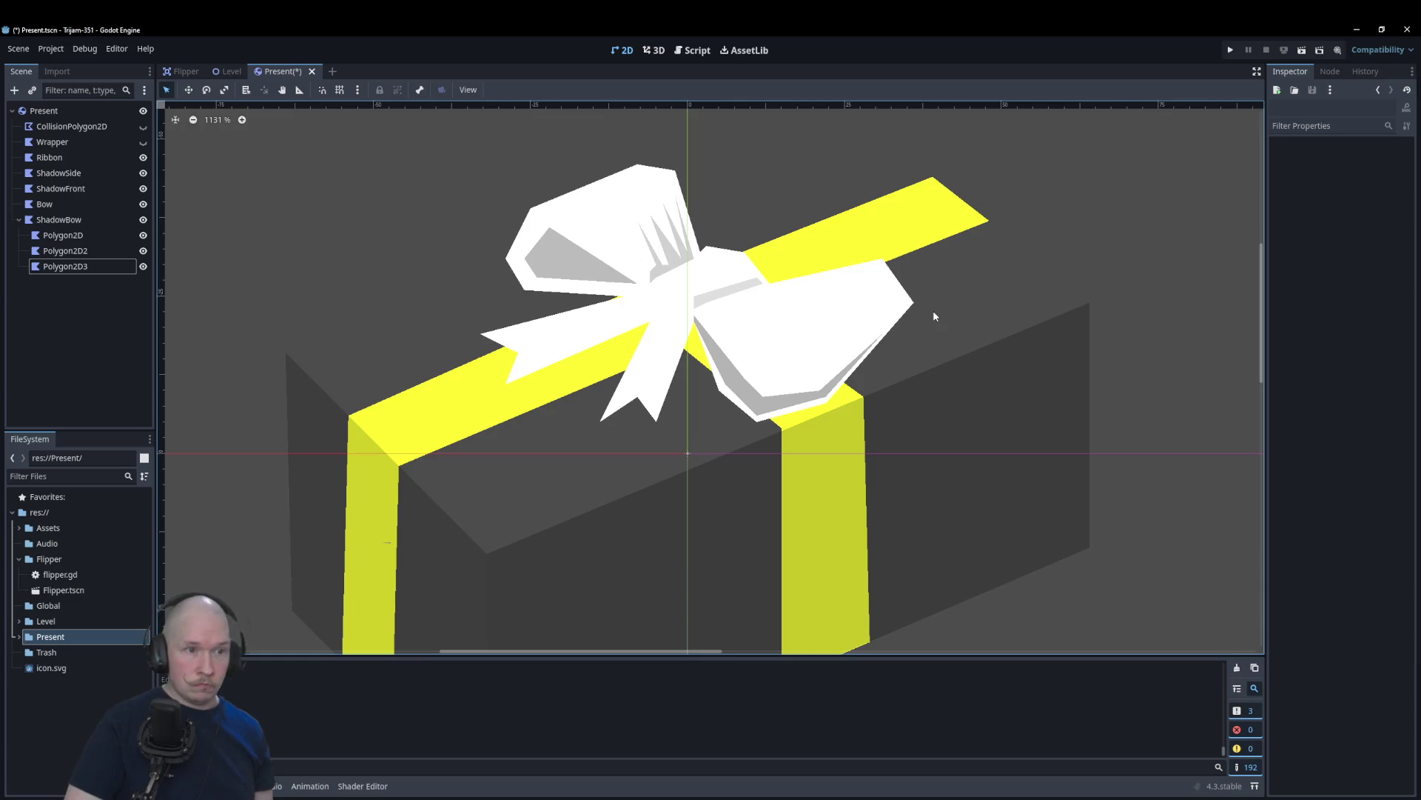
pyautogui.click(756, 406)
pyautogui.scroll(4, 753, 392)
# Step: Drag the right-loop shadow's points inward to slim it and remove its bottom spike
pyautogui.scroll(4, 660, 291)
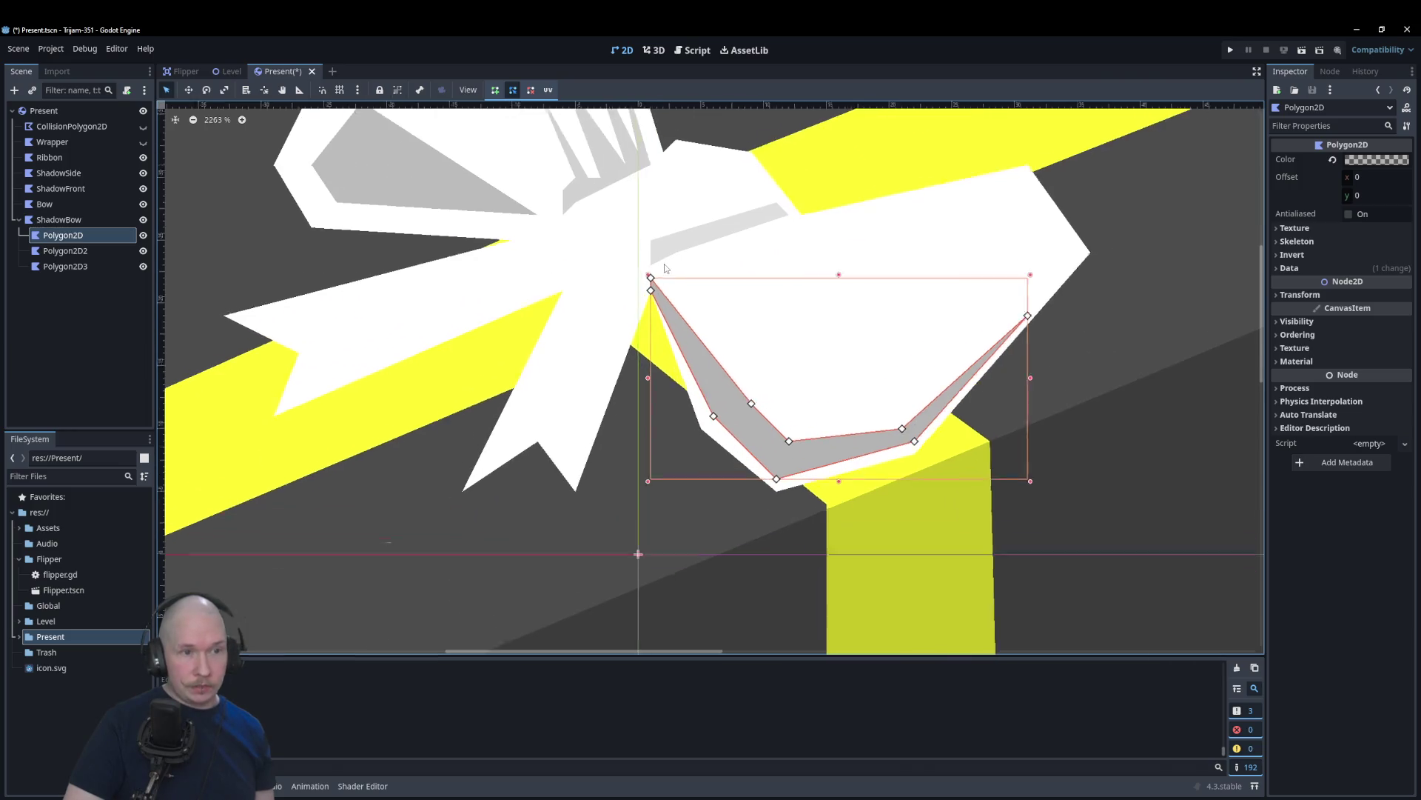
pyautogui.moveTo(647, 294)
pyautogui.mouseDown()
pyautogui.moveTo(663, 312)
pyautogui.moveTo(663, 295)
pyautogui.mouseUp()
pyautogui.moveTo(791, 455); pyautogui.dragTo(896, 314)
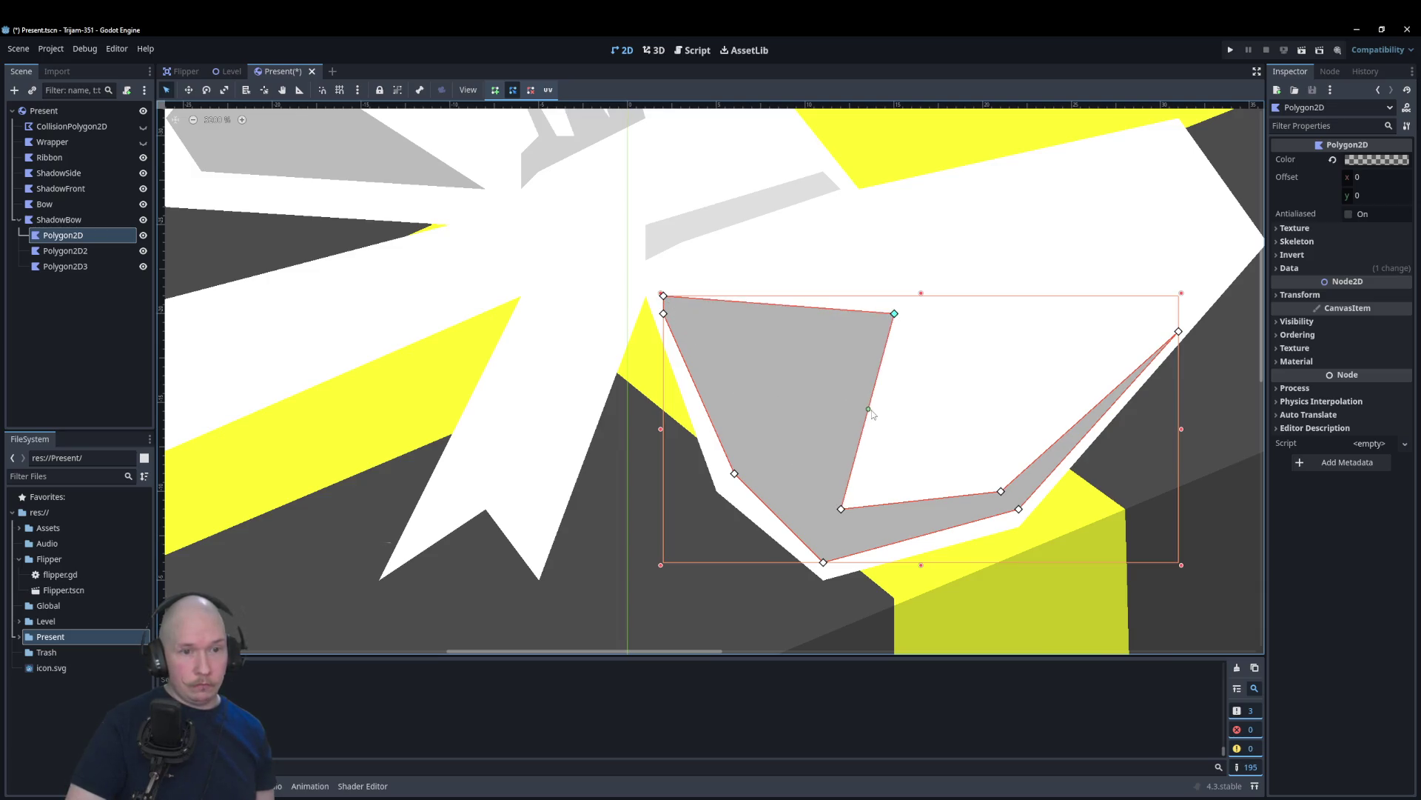
pyautogui.moveTo(841, 508); pyautogui.dragTo(929, 366)
pyautogui.hotkey('ctrl', 'z')
pyautogui.hotkey('ctrl', 'z')
pyautogui.hotkey('ctrl', 'shift', 'z')
pyautogui.hotkey('ctrl', 'shift', 'z')
pyautogui.moveTo(1000, 501)
pyautogui.mouseDown()
pyautogui.moveTo(970, 431)
pyautogui.moveTo(918, 474)
pyautogui.moveTo(918, 499)
pyautogui.mouseUp()
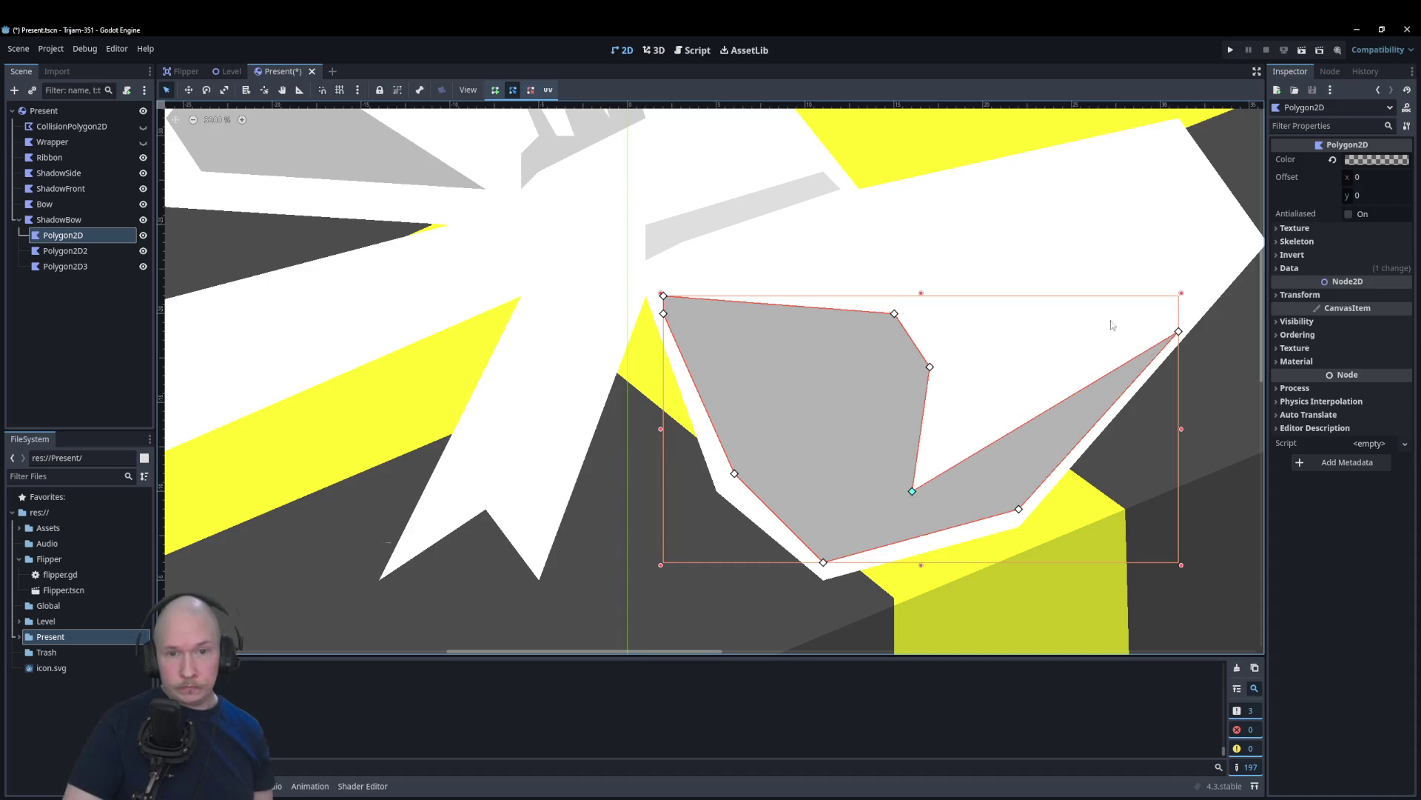
pyautogui.moveTo(1181, 333)
pyautogui.mouseDown()
pyautogui.moveTo(941, 503)
pyautogui.moveTo(879, 514)
pyautogui.mouseUp()
pyautogui.moveTo(1019, 508); pyautogui.dragTo(806, 509)
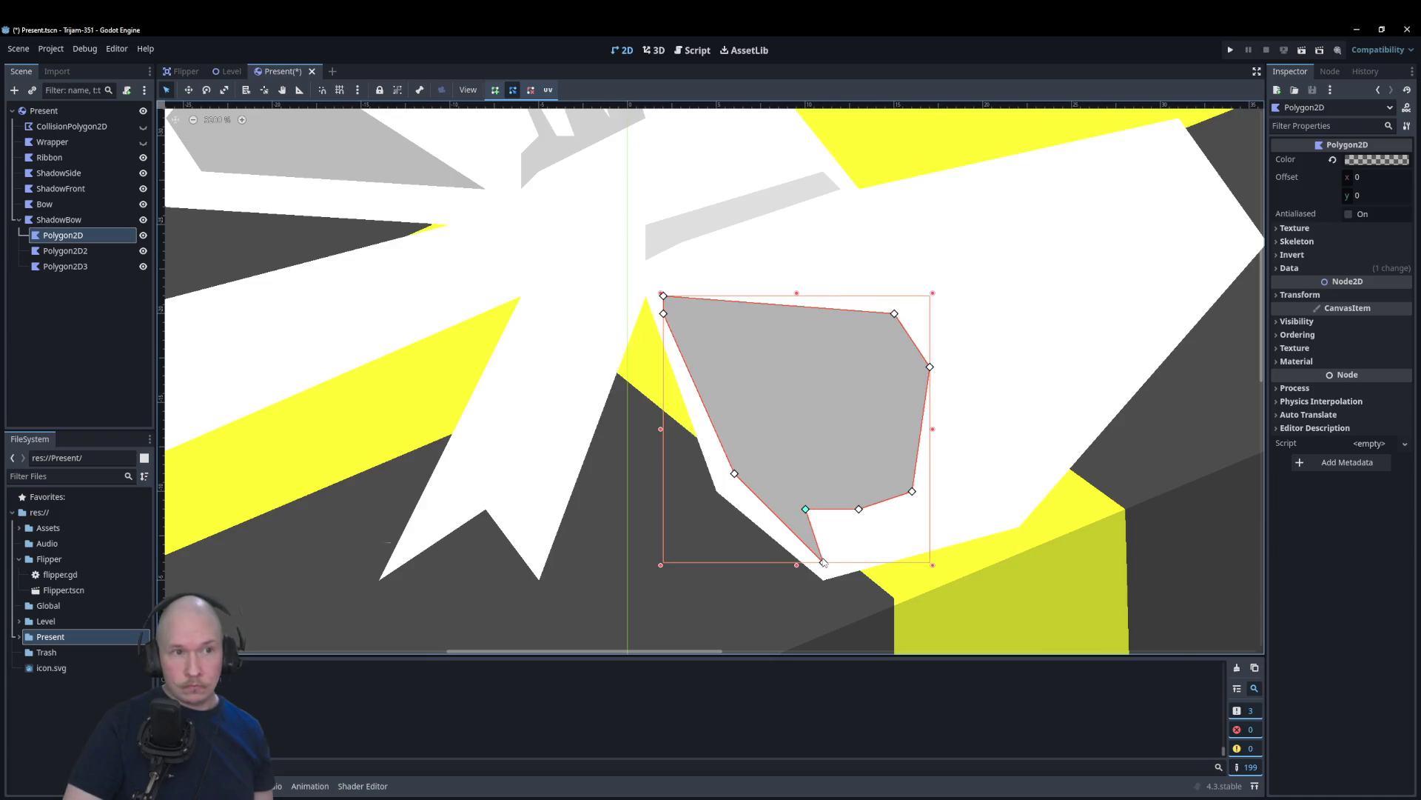
pyautogui.rightClick(823, 562)
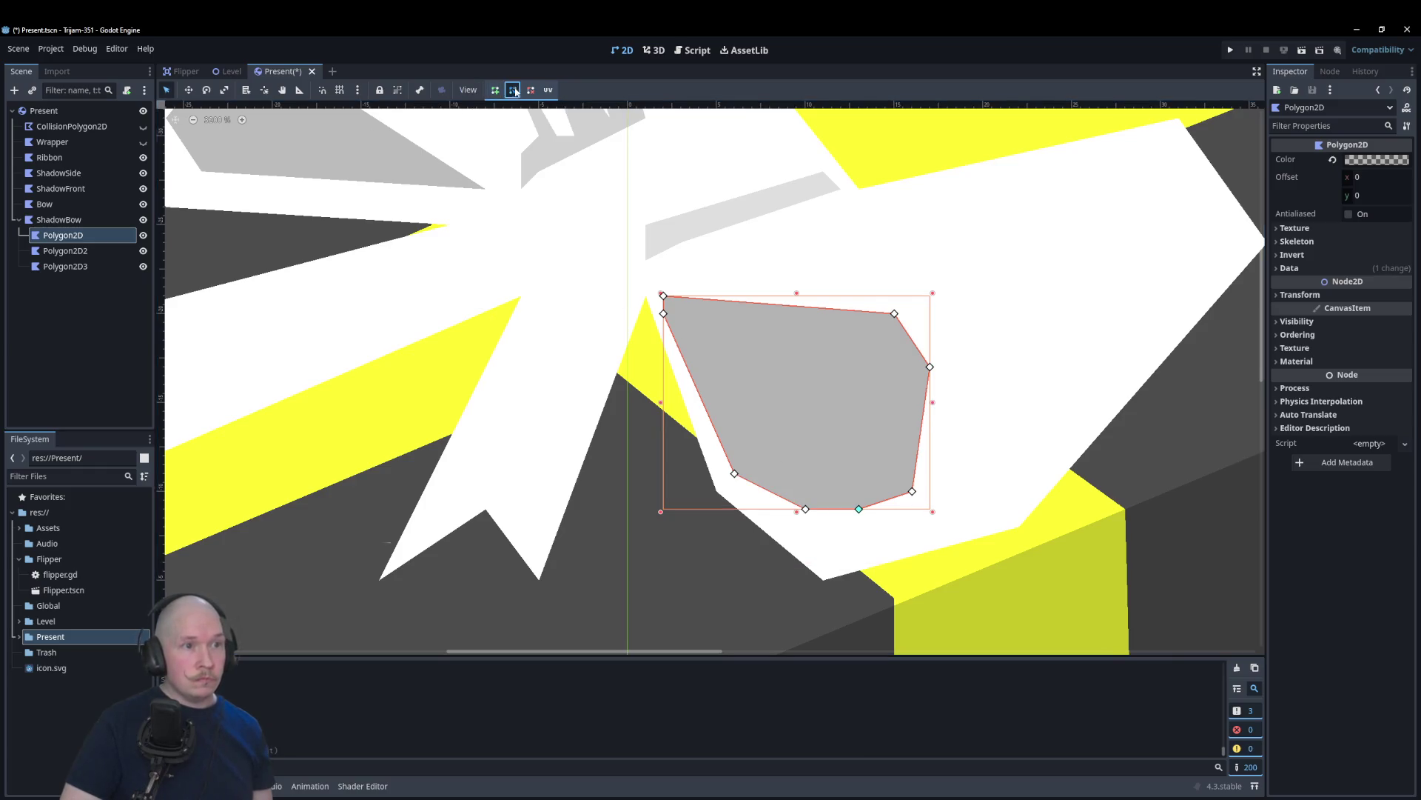
# Step: Delete three shadow points on the left, bottom and lower-right edges
pyautogui.scroll(-8, 752, 254)
pyautogui.scroll(3, 478, 146)
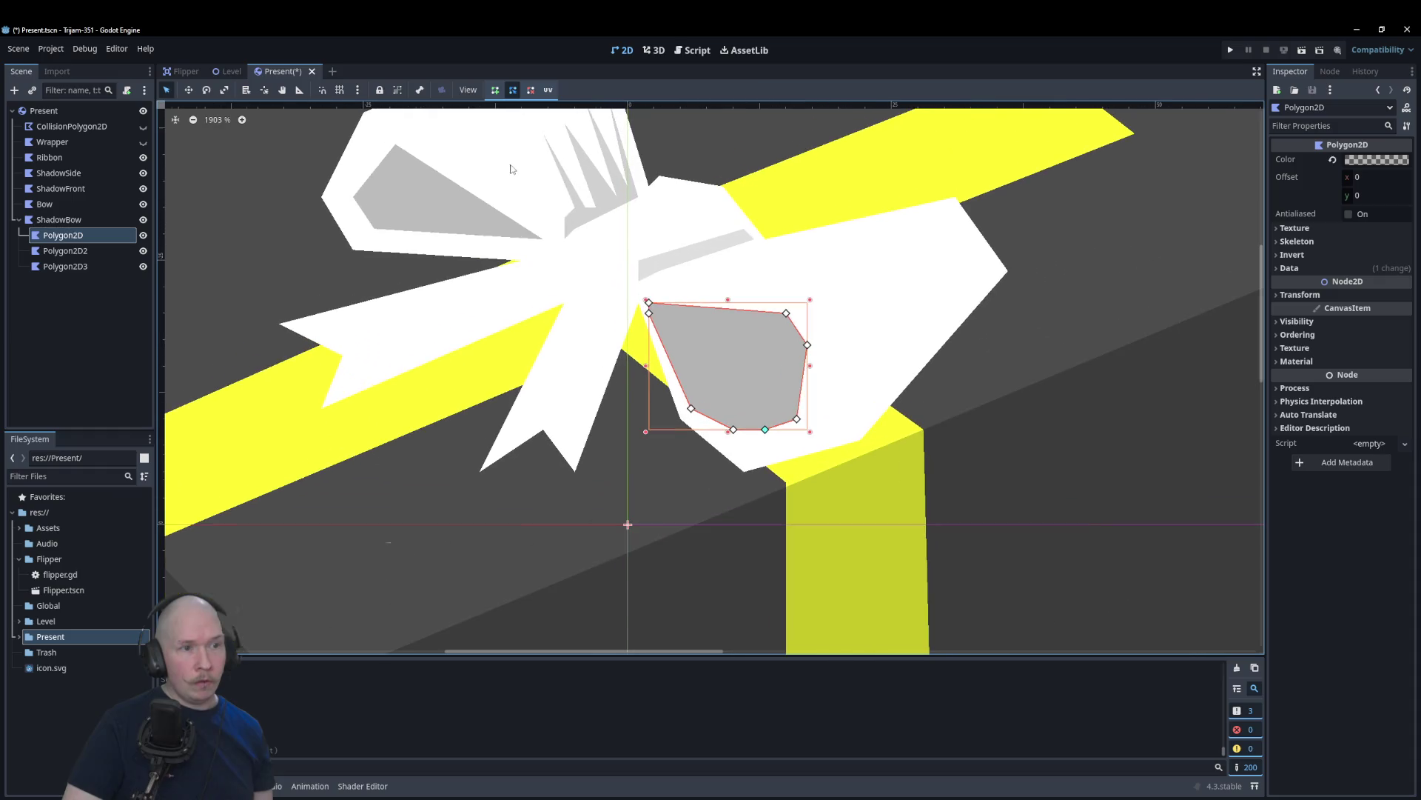
pyautogui.click(531, 89)
pyautogui.click(649, 313)
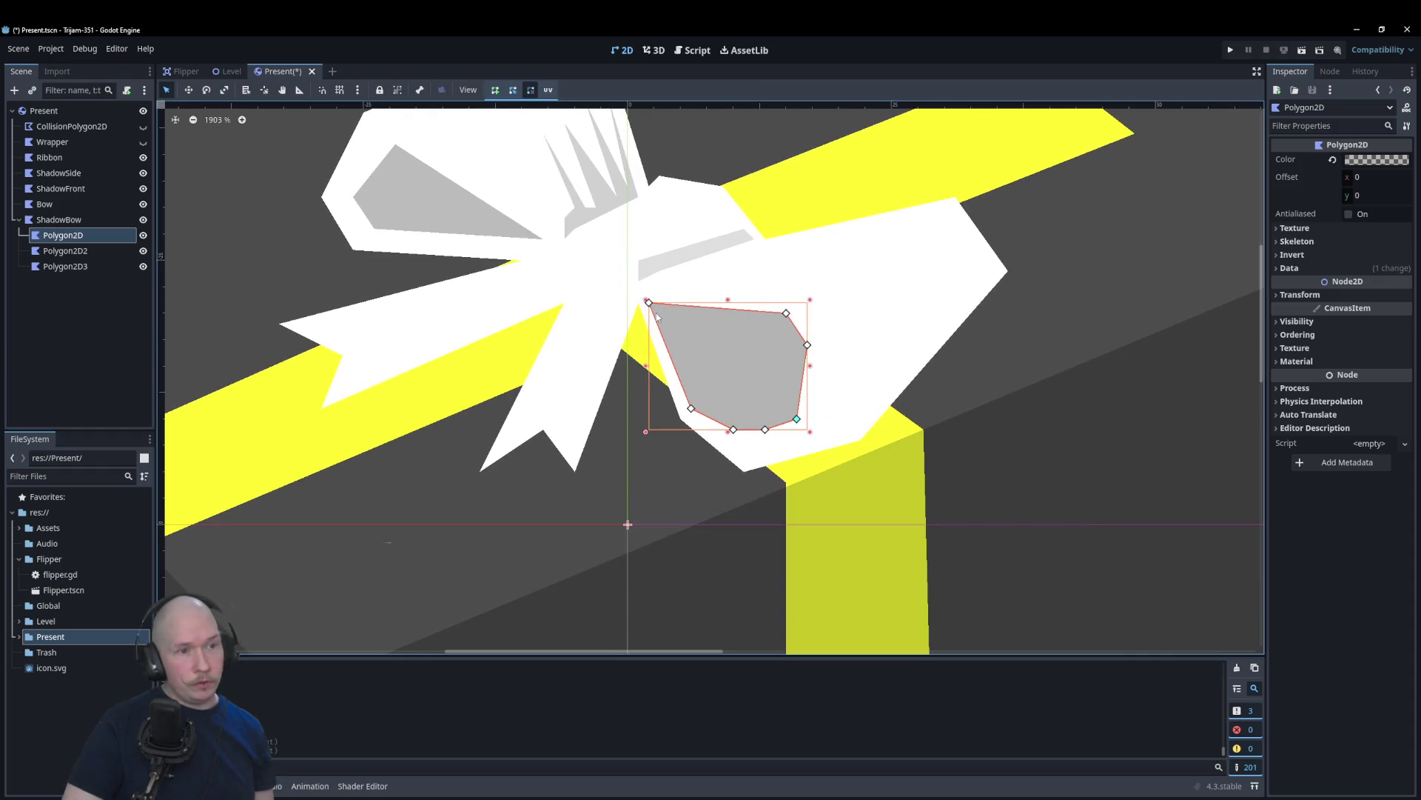
pyautogui.click(734, 430)
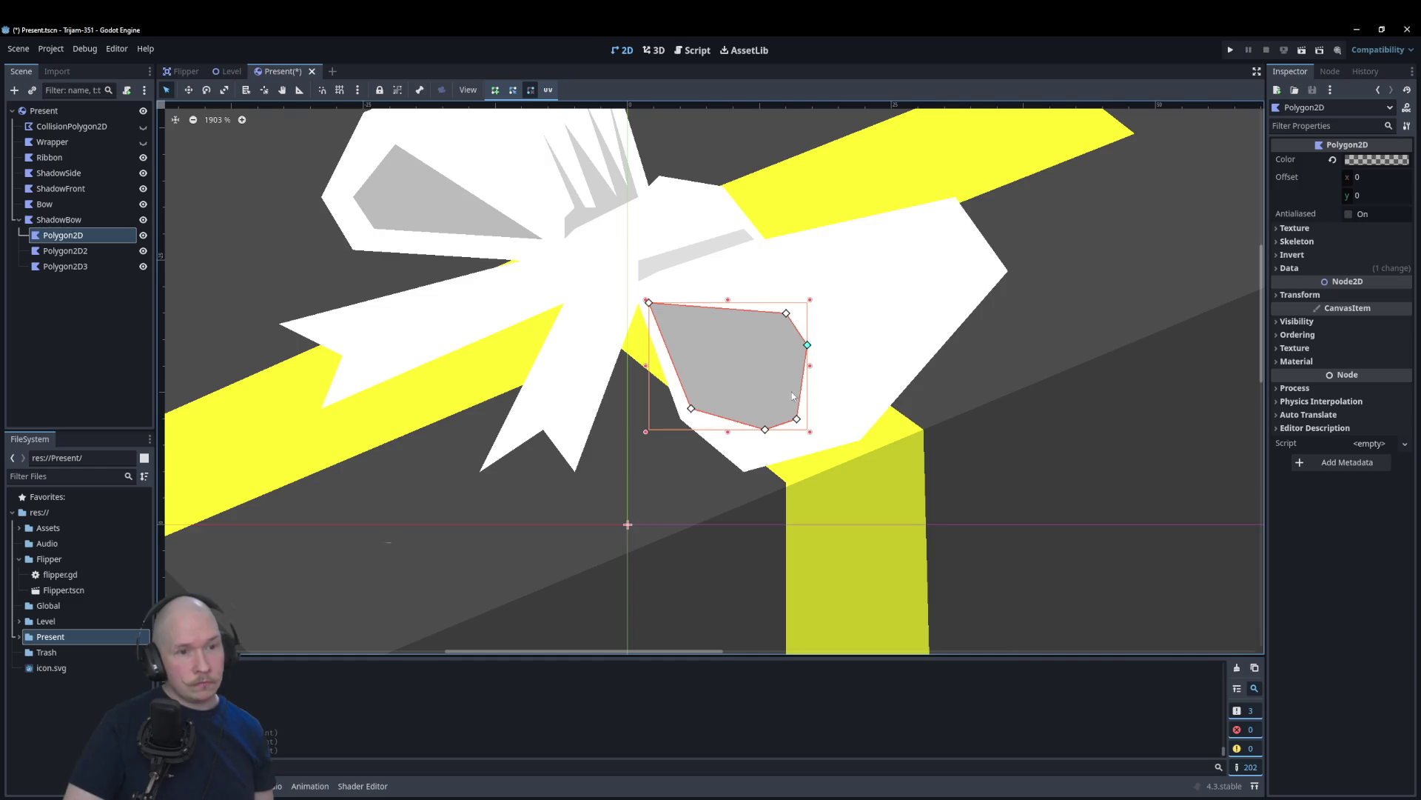
pyautogui.click(797, 419)
pyautogui.click(512, 90)
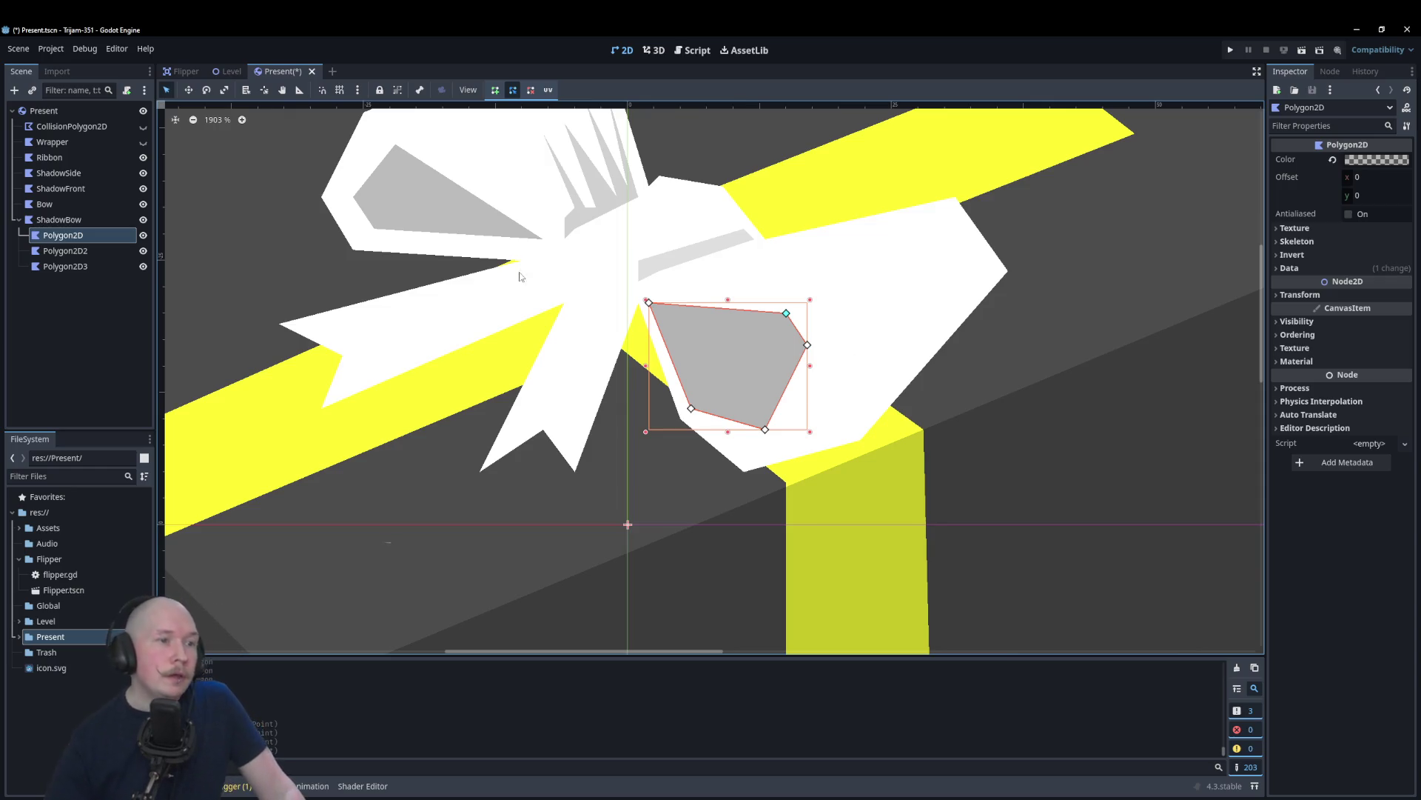
# Step: Drag the remaining lower shadow points into place and shift the bow down 5 px
pyautogui.scroll(-1, 666, 445)
pyautogui.scroll(2, 671, 503)
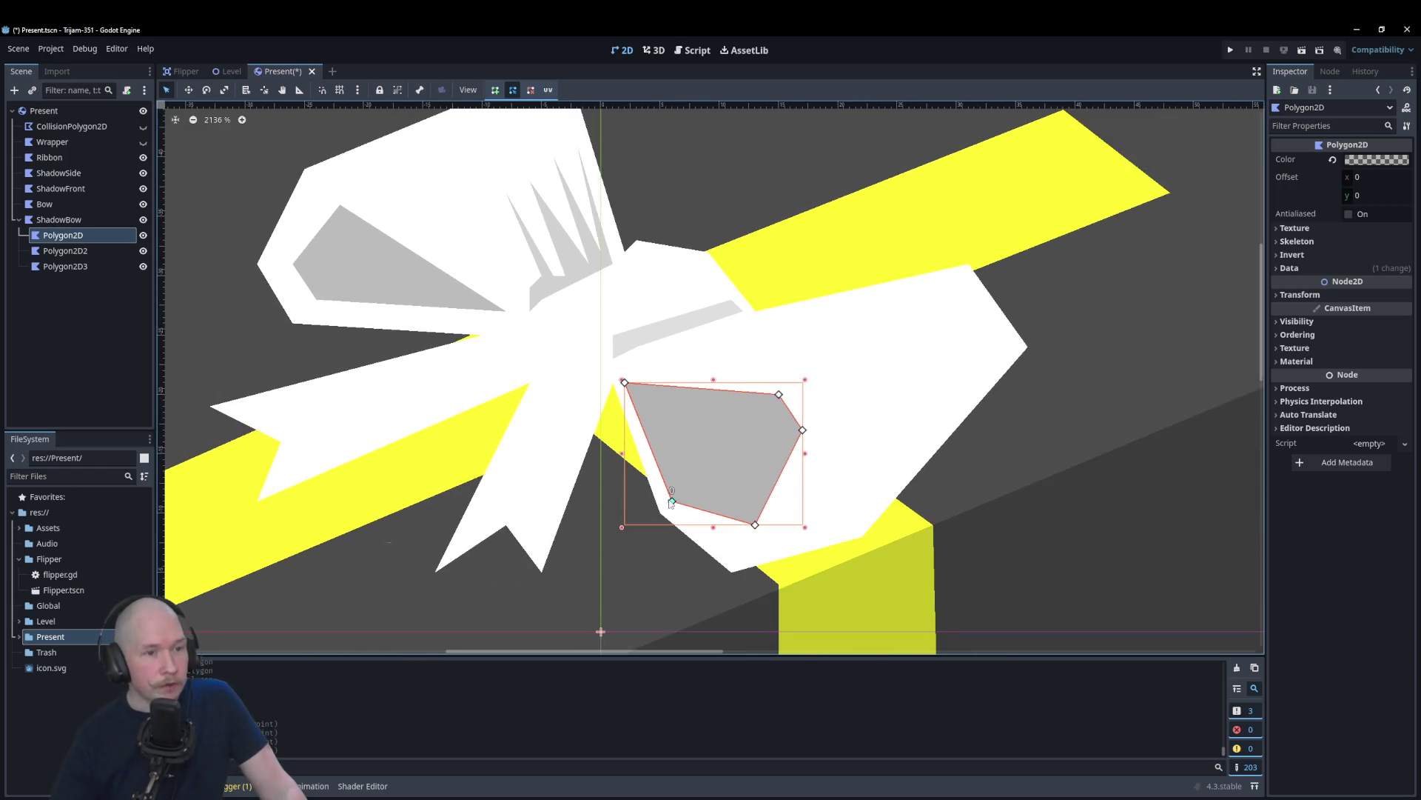
pyautogui.moveTo(755, 525); pyautogui.dragTo(736, 551)
pyautogui.moveTo(802, 429); pyautogui.dragTo(790, 513)
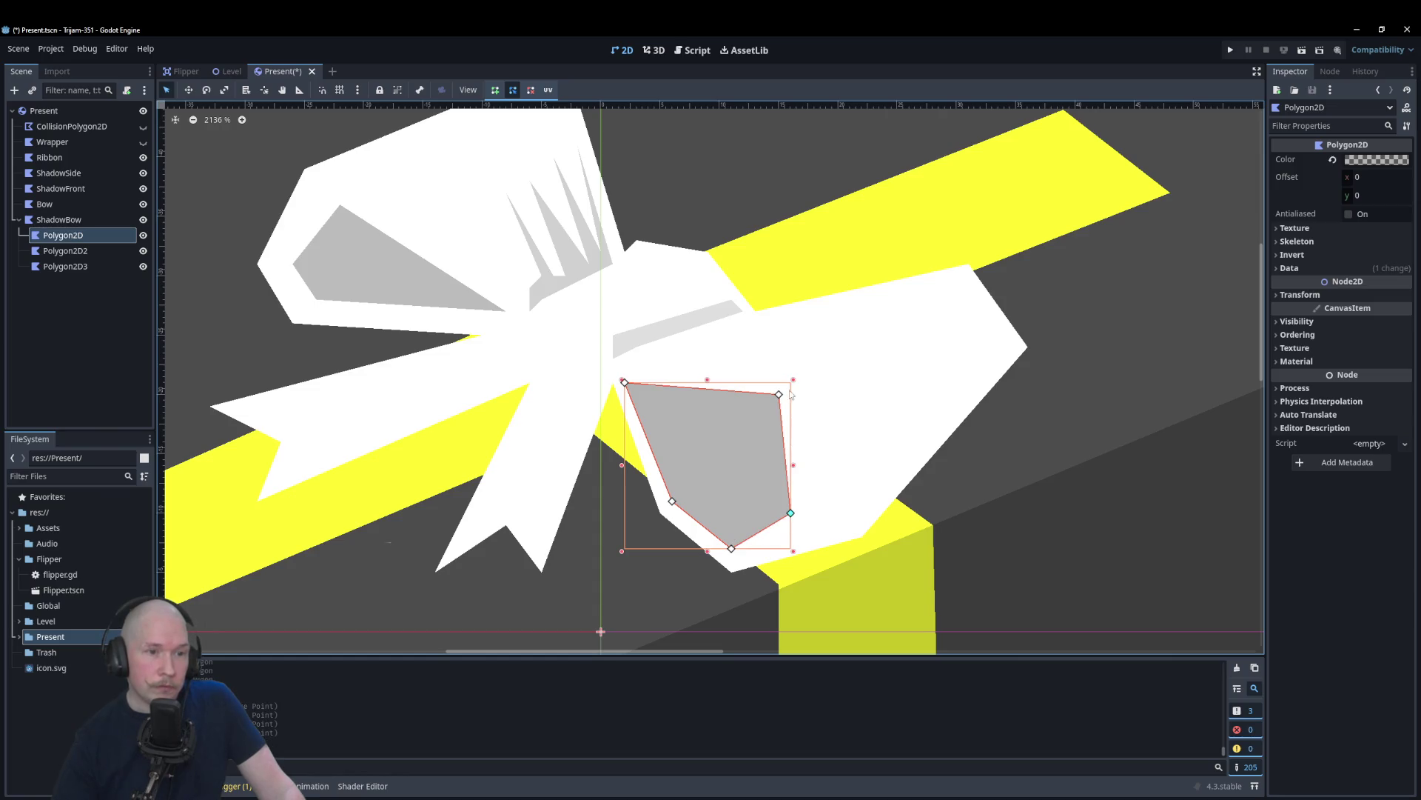
pyautogui.moveTo(781, 387)
pyautogui.mouseDown()
pyautogui.moveTo(784, 460)
pyautogui.moveTo(784, 405)
pyautogui.moveTo(791, 442)
pyautogui.moveTo(781, 405)
pyautogui.moveTo(767, 442)
pyautogui.mouseUp()
pyautogui.click(784, 405)
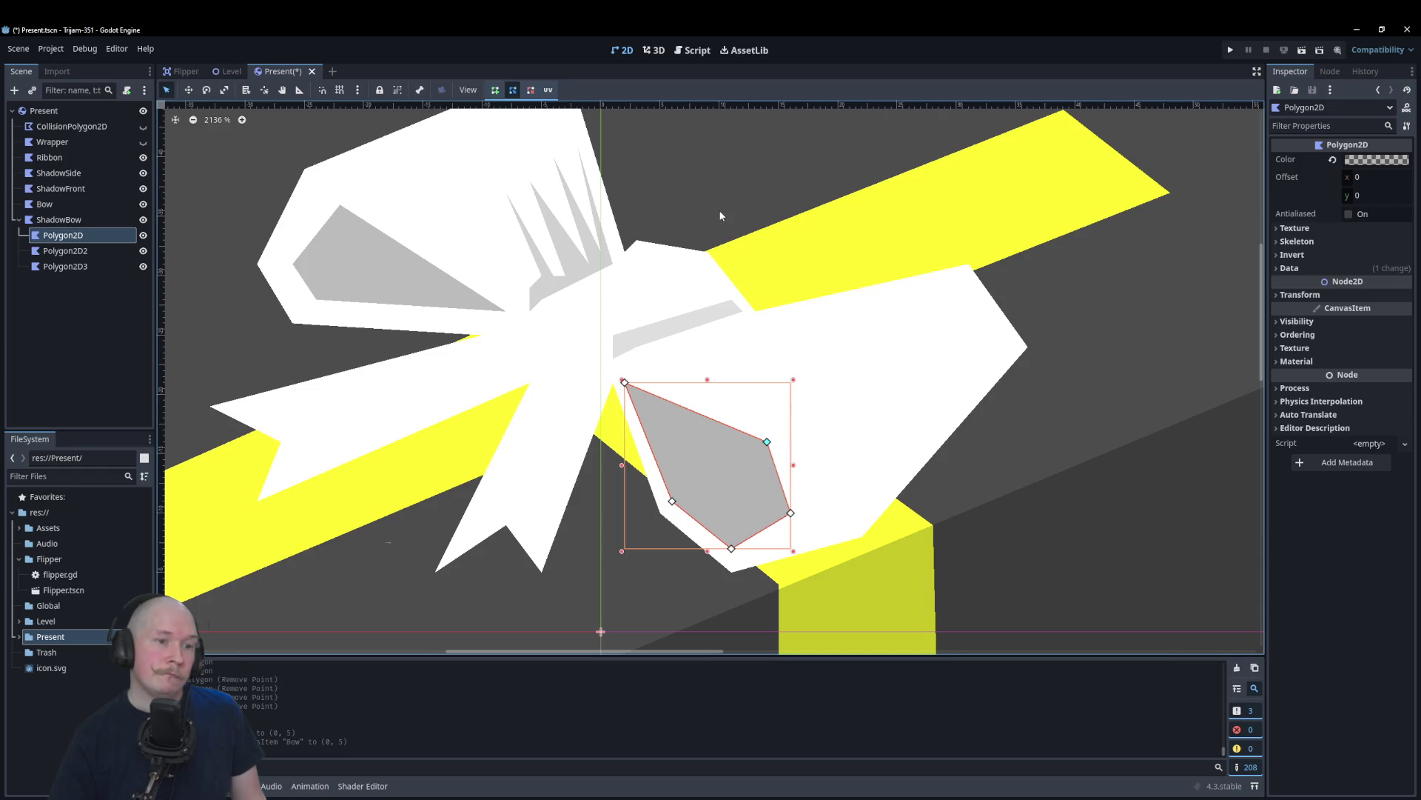
# Step: Review the shadow polygon's colour settings, then deselect it
pyautogui.click(1382, 163)
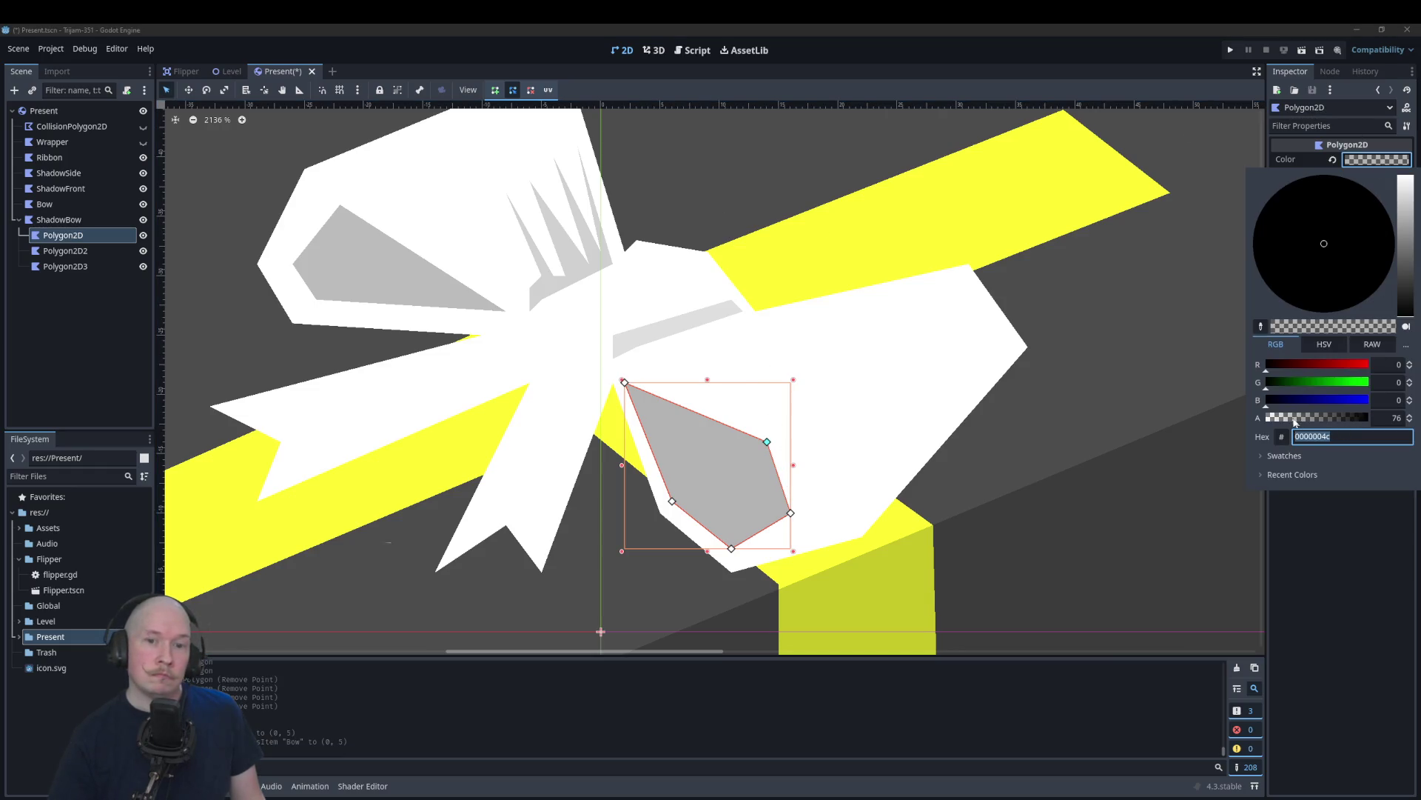
pyautogui.click(821, 144)
pyautogui.click(1098, 438)
pyautogui.scroll(-3, 1104, 384)
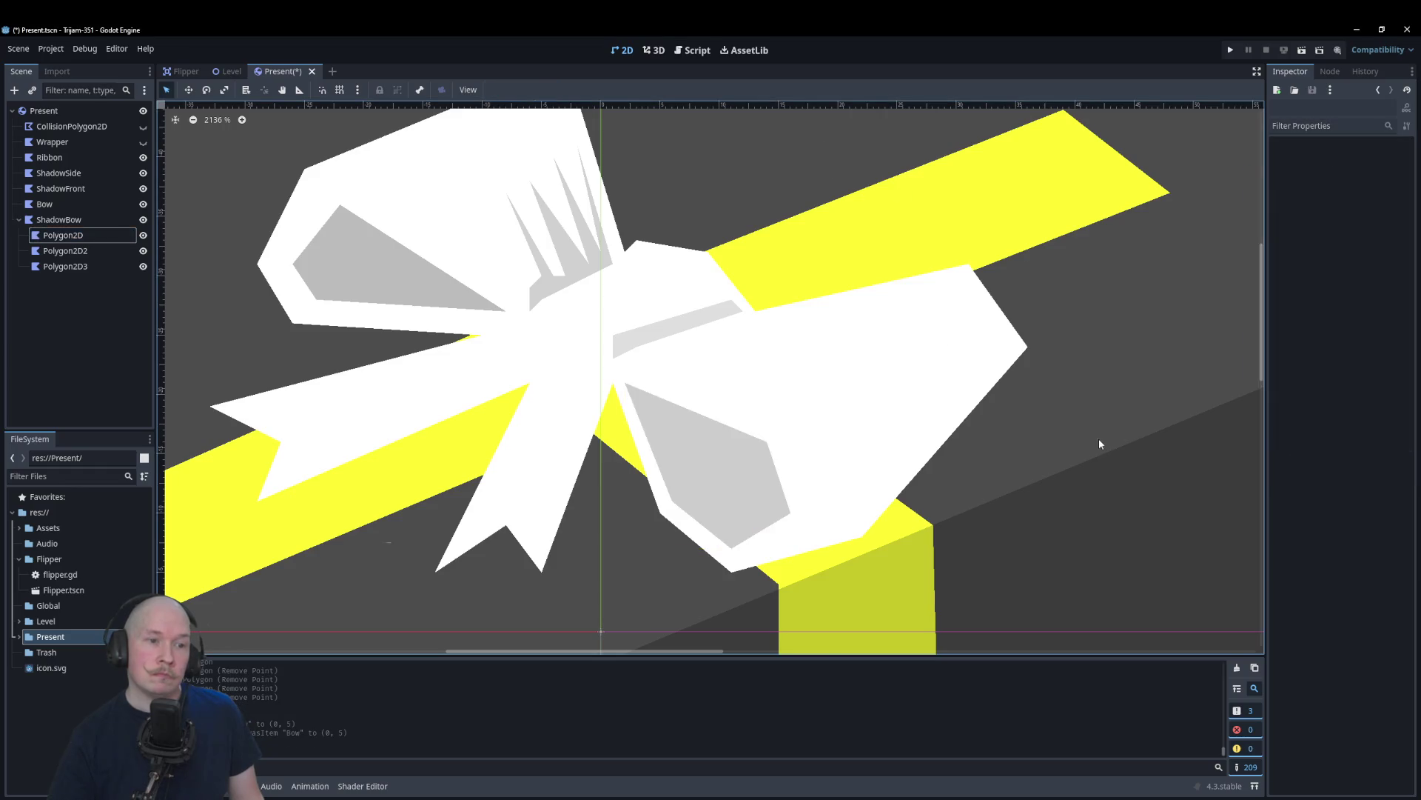
pyautogui.scroll(-3, 816, 329)
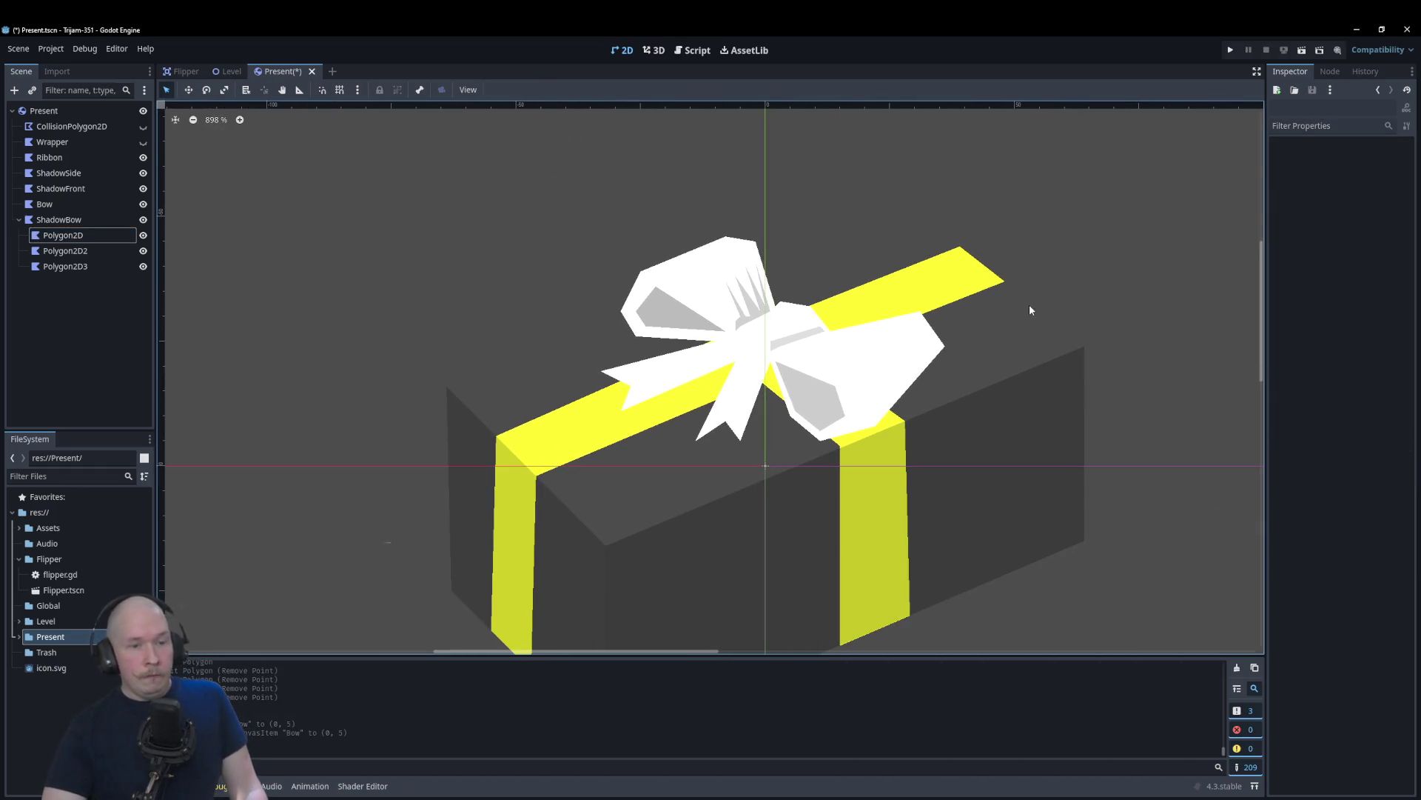
pyautogui.scroll(2, 1056, 326)
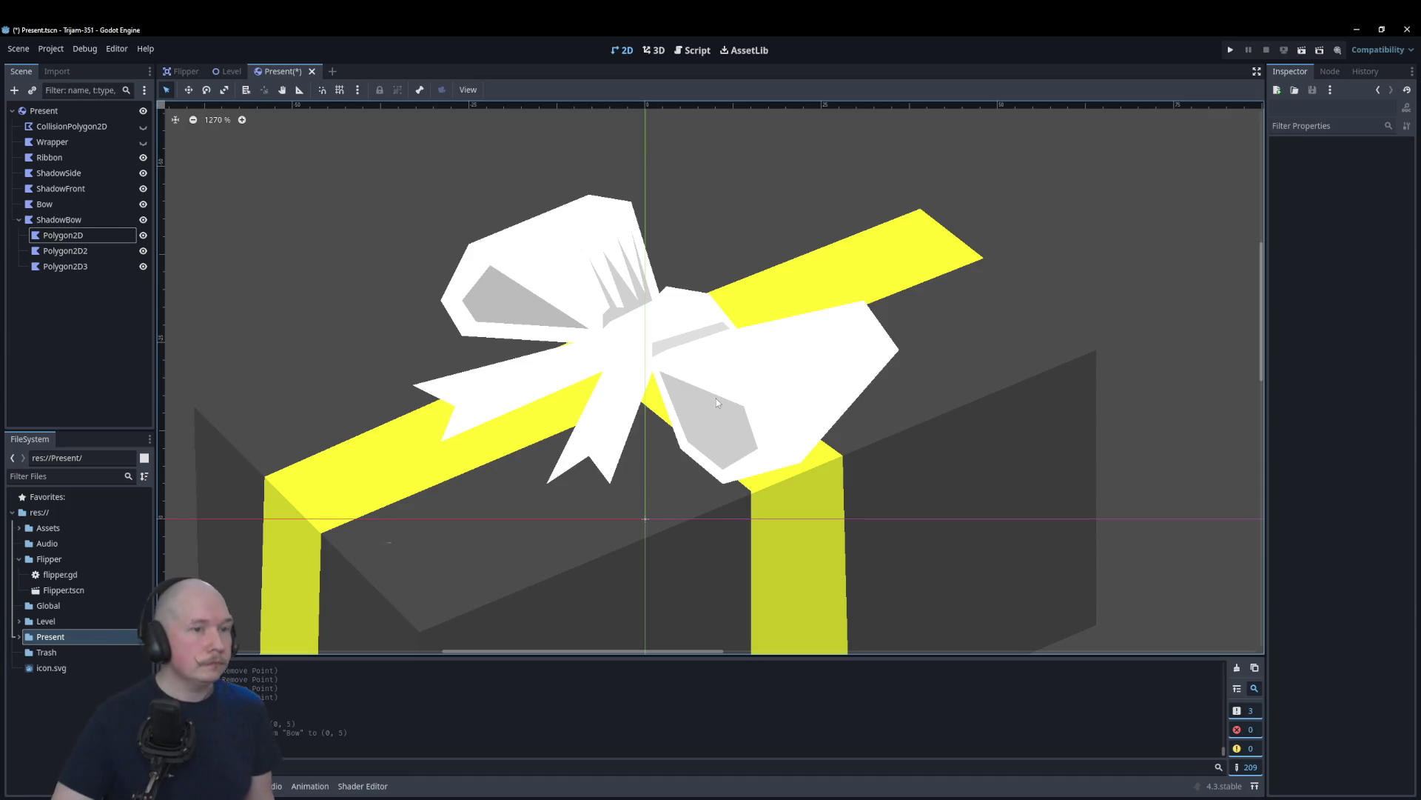
# Step: Insert a vertex on Polygon2D3's top edge and drag it up to bend the strip
pyautogui.scroll(4, 674, 325)
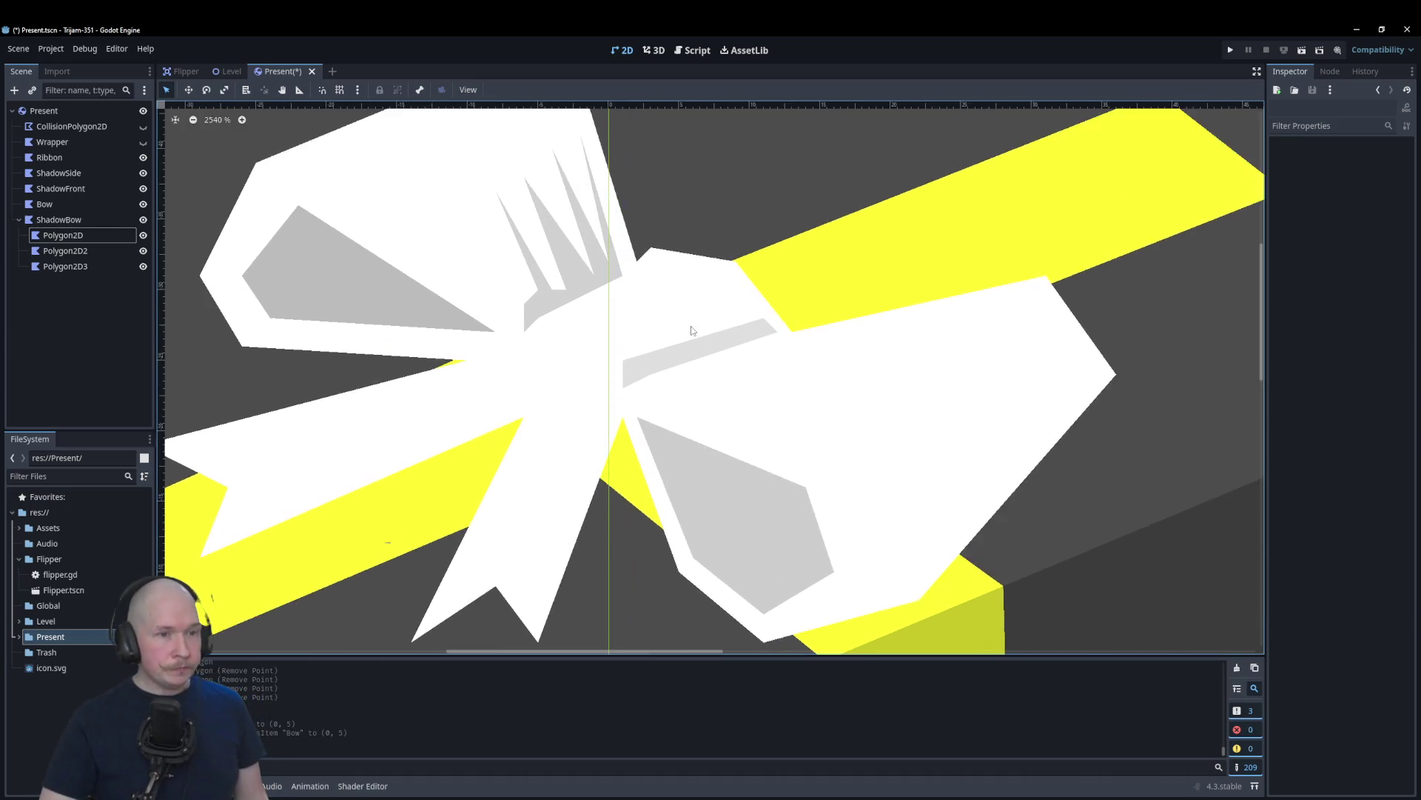
pyautogui.scroll(3, 692, 330)
pyautogui.click(762, 329)
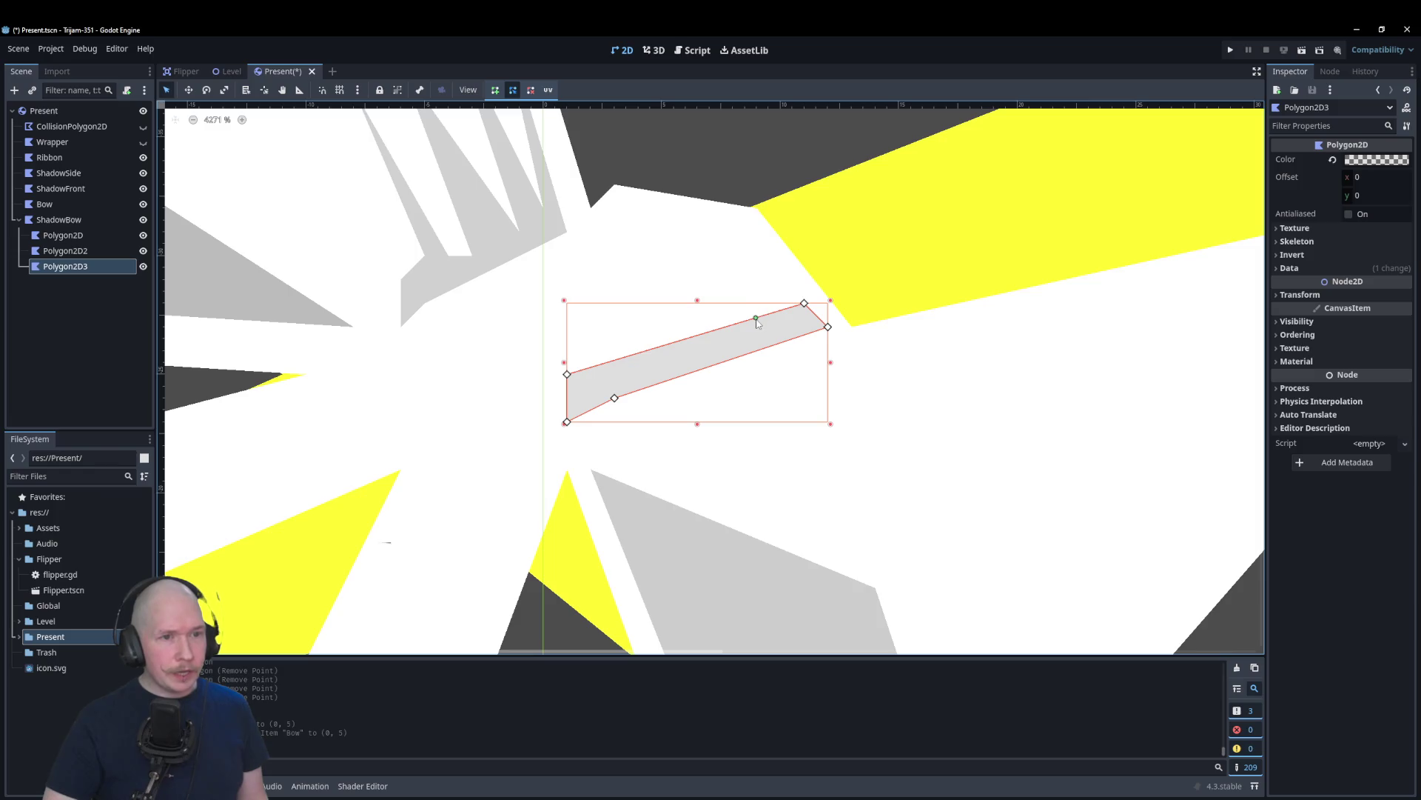
pyautogui.click(730, 327)
pyautogui.moveTo(757, 318)
pyautogui.mouseDown()
pyautogui.moveTo(709, 233)
pyautogui.moveTo(712, 247)
pyautogui.mouseUp()
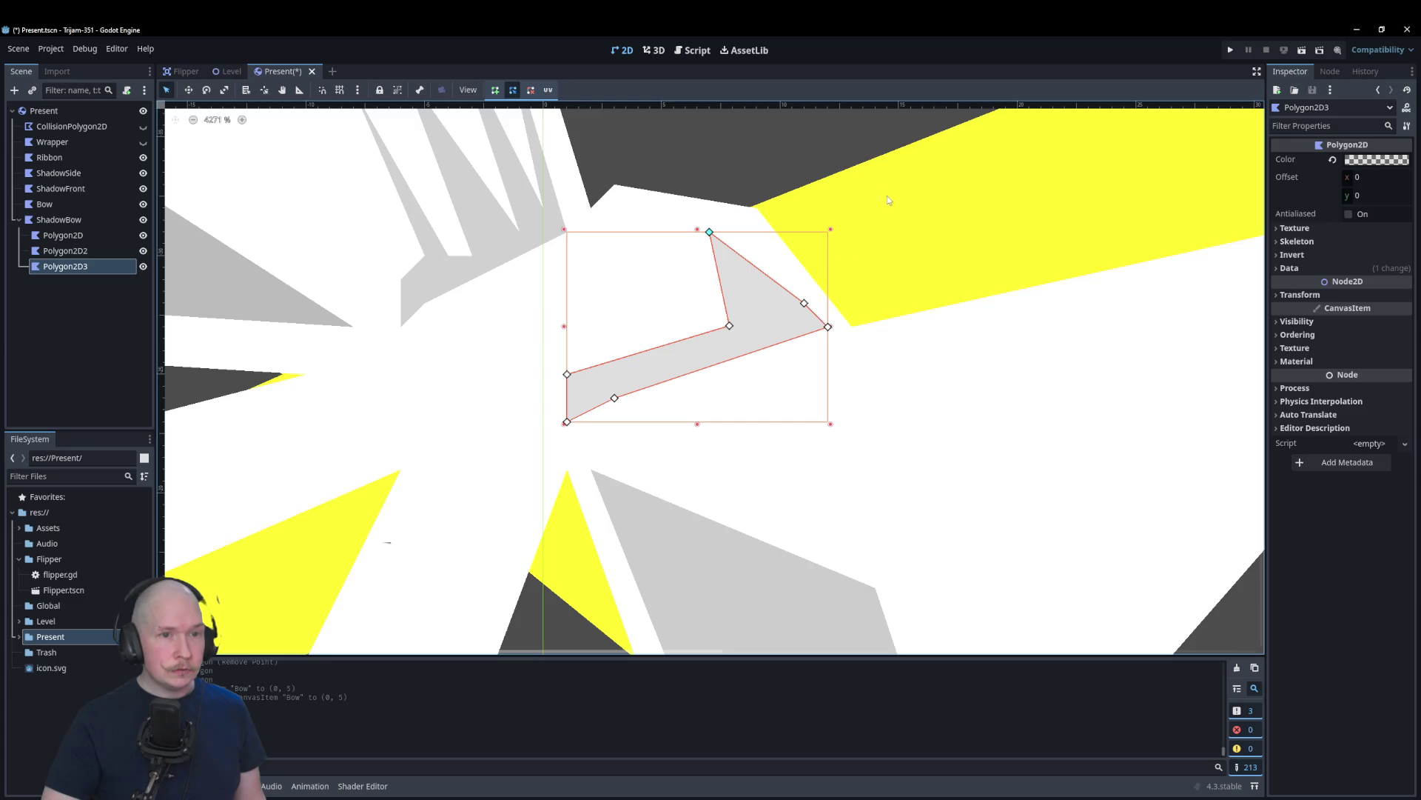
pyautogui.press('Escape')
# Step: Drag the right-loop shadow's inner corner up and to the right
pyautogui.scroll(-8, 718, 150)
pyautogui.scroll(1, 636, 391)
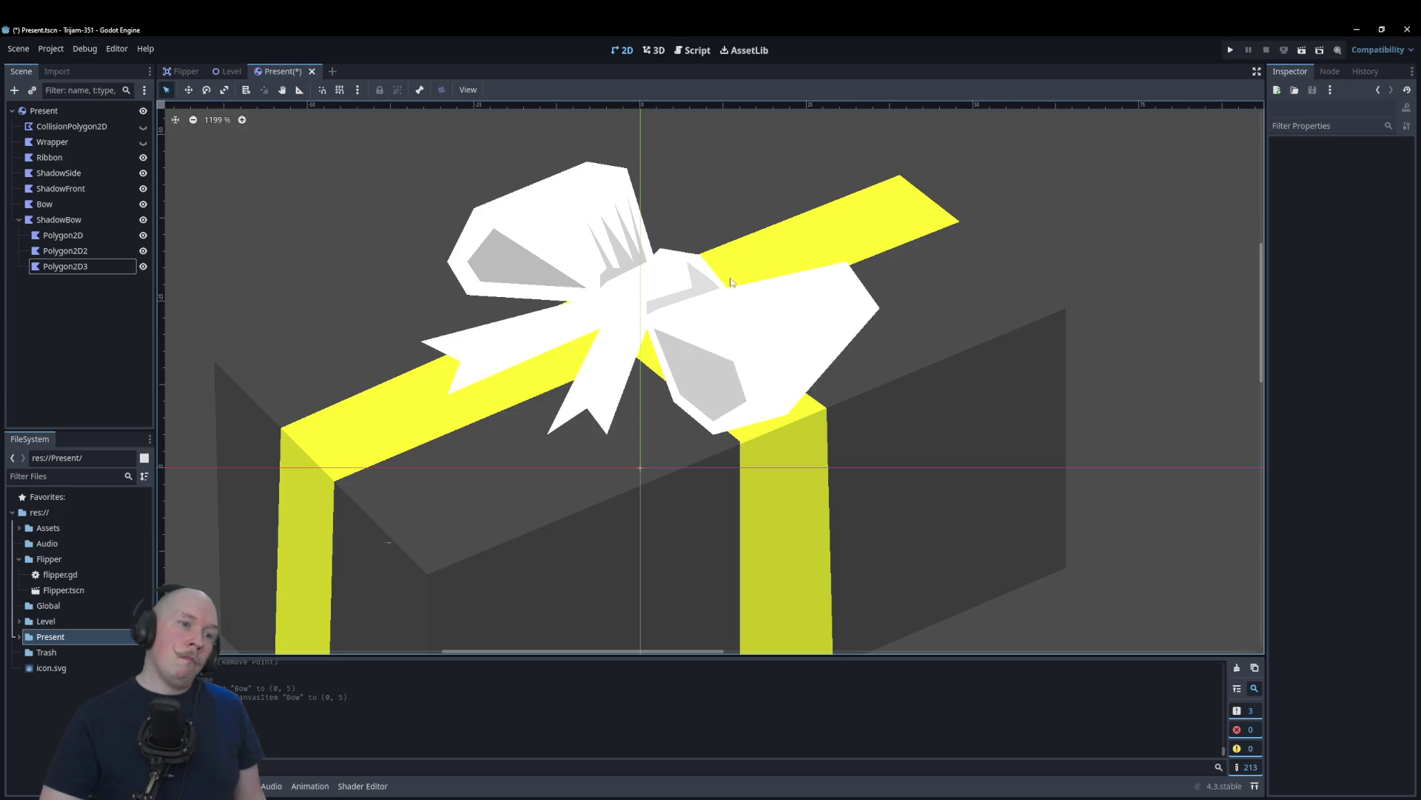
pyautogui.scroll(8, 664, 286)
pyautogui.click(662, 292)
pyautogui.moveTo(668, 327)
pyautogui.mouseDown()
pyautogui.moveTo(696, 302)
pyautogui.moveTo(725, 305)
pyautogui.mouseUp()
pyautogui.press('Escape')
pyautogui.scroll(-4, 700, 164)
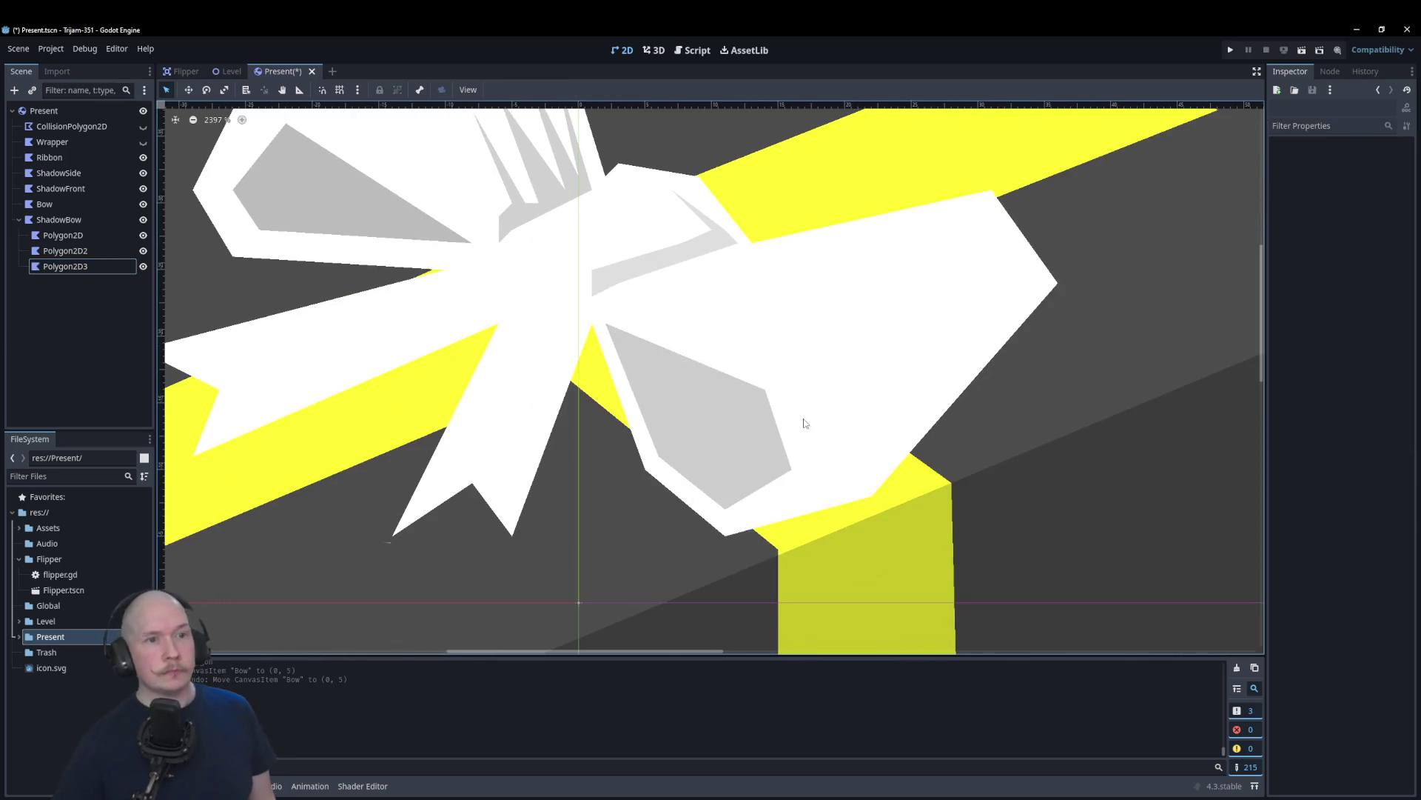
pyautogui.scroll(-1, 637, 382)
pyautogui.scroll(2, 1036, 443)
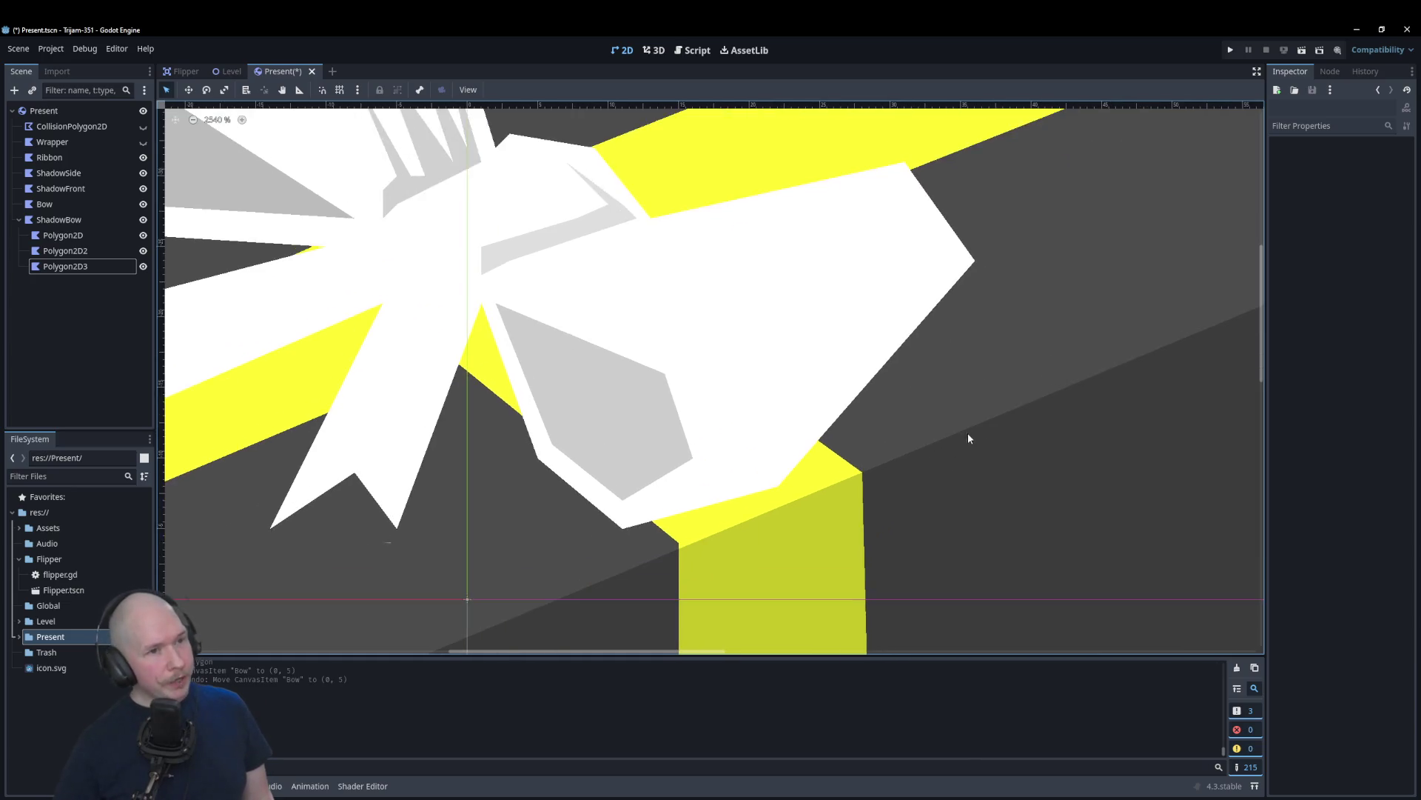
pyautogui.scroll(1, 687, 490)
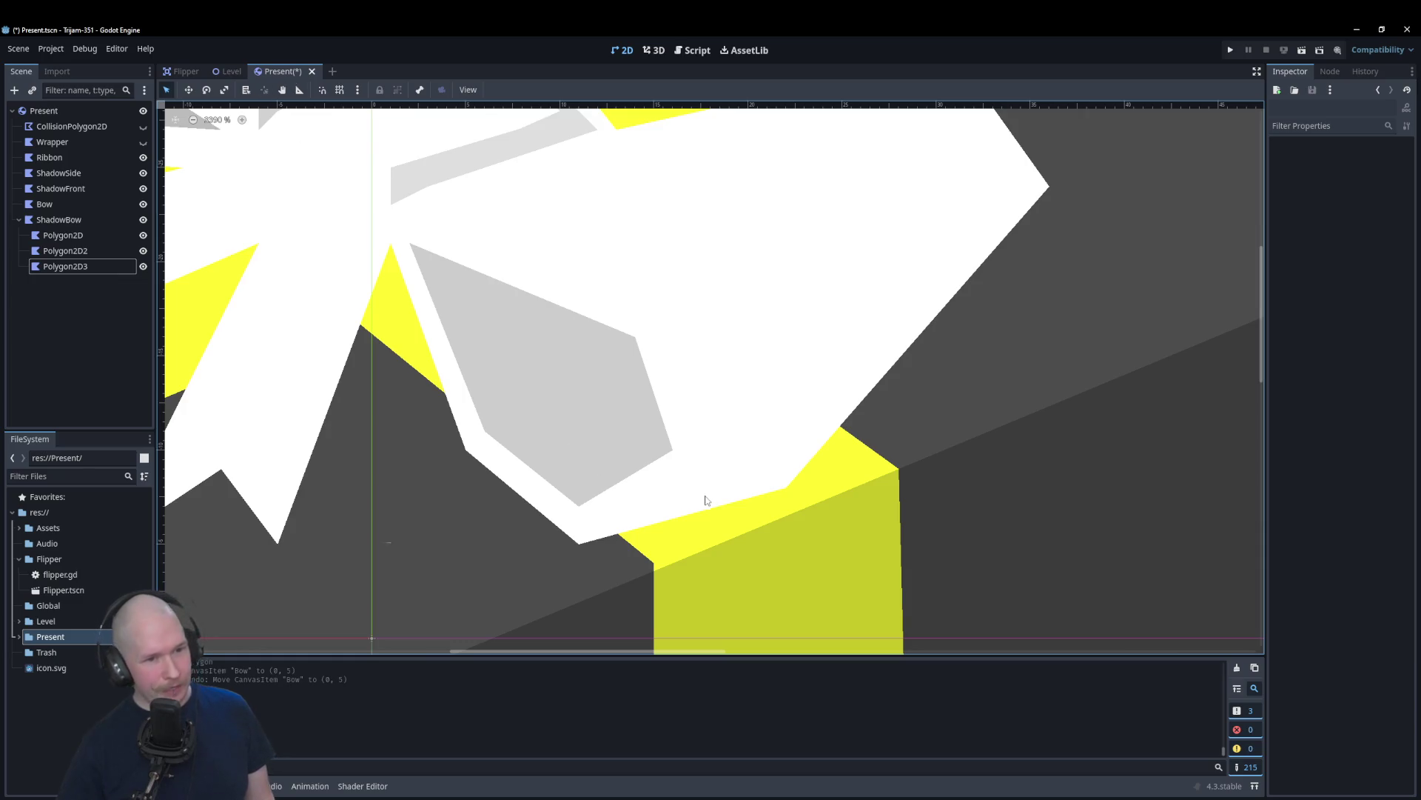
pyautogui.click(59, 219)
# Step: Add Polygon2D4 under ShadowBow and draw a thin four-point strip along the loop's lower edge
pyautogui.rightClick(59, 219)
pyautogui.click(79, 225)
pyautogui.write('poly')
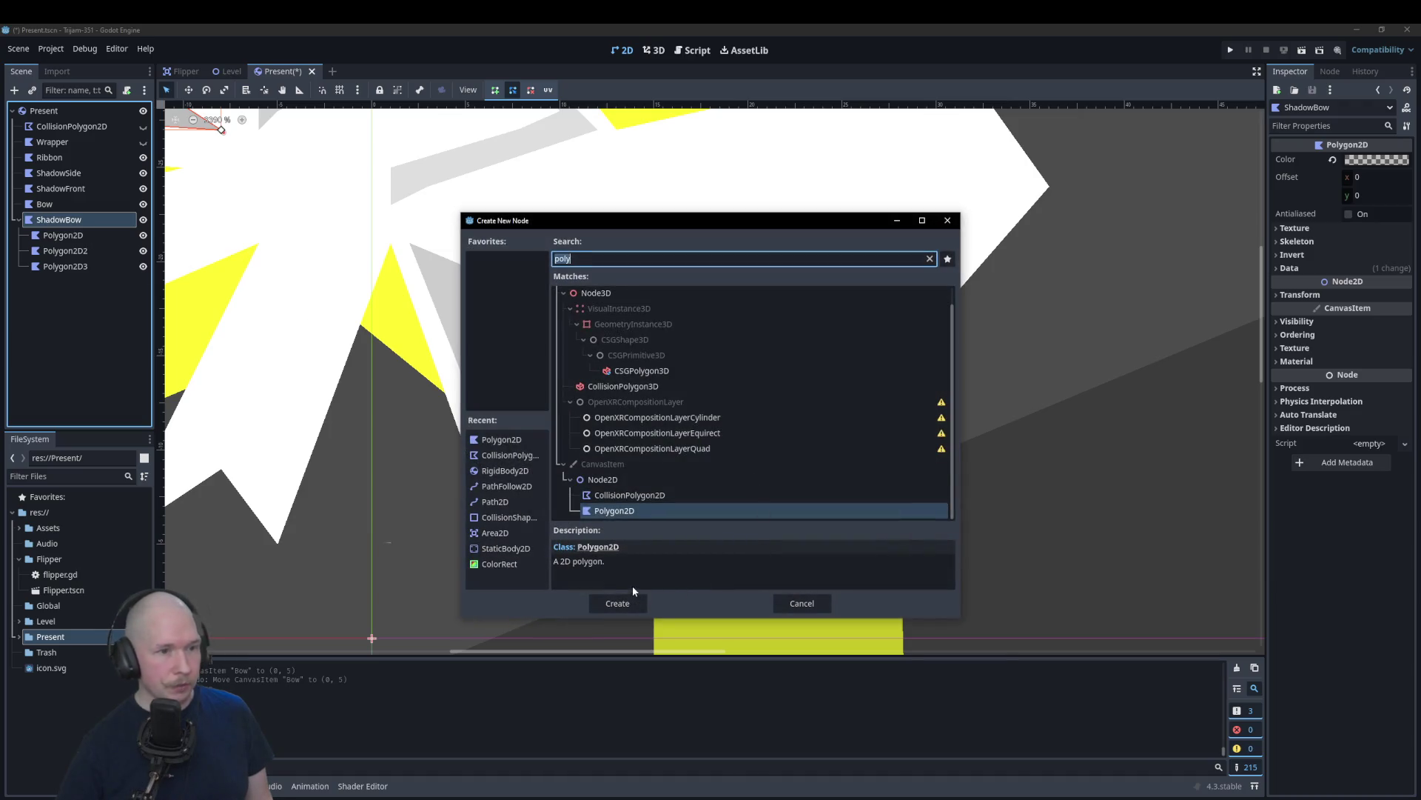
pyautogui.click(620, 602)
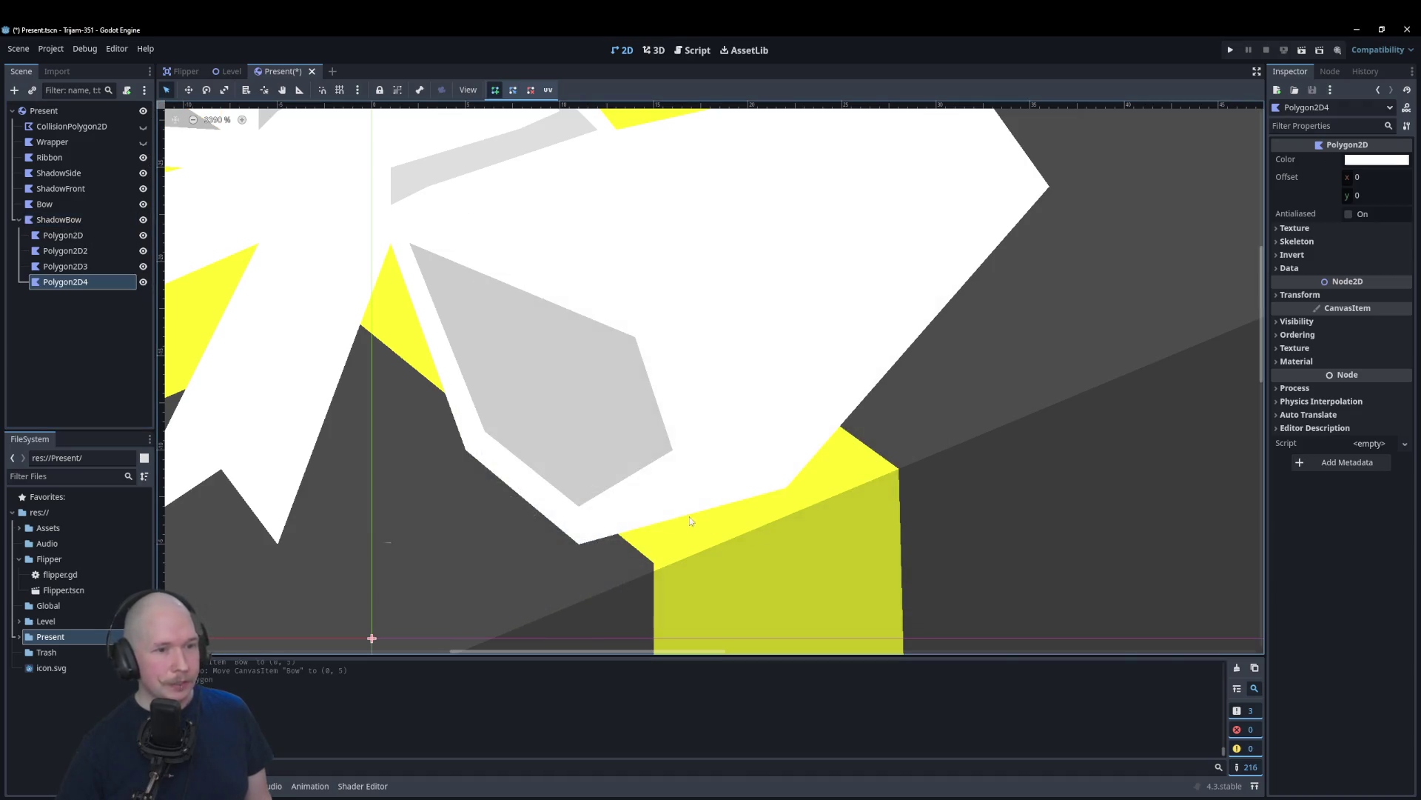
pyautogui.click(635, 525)
pyautogui.click(786, 487)
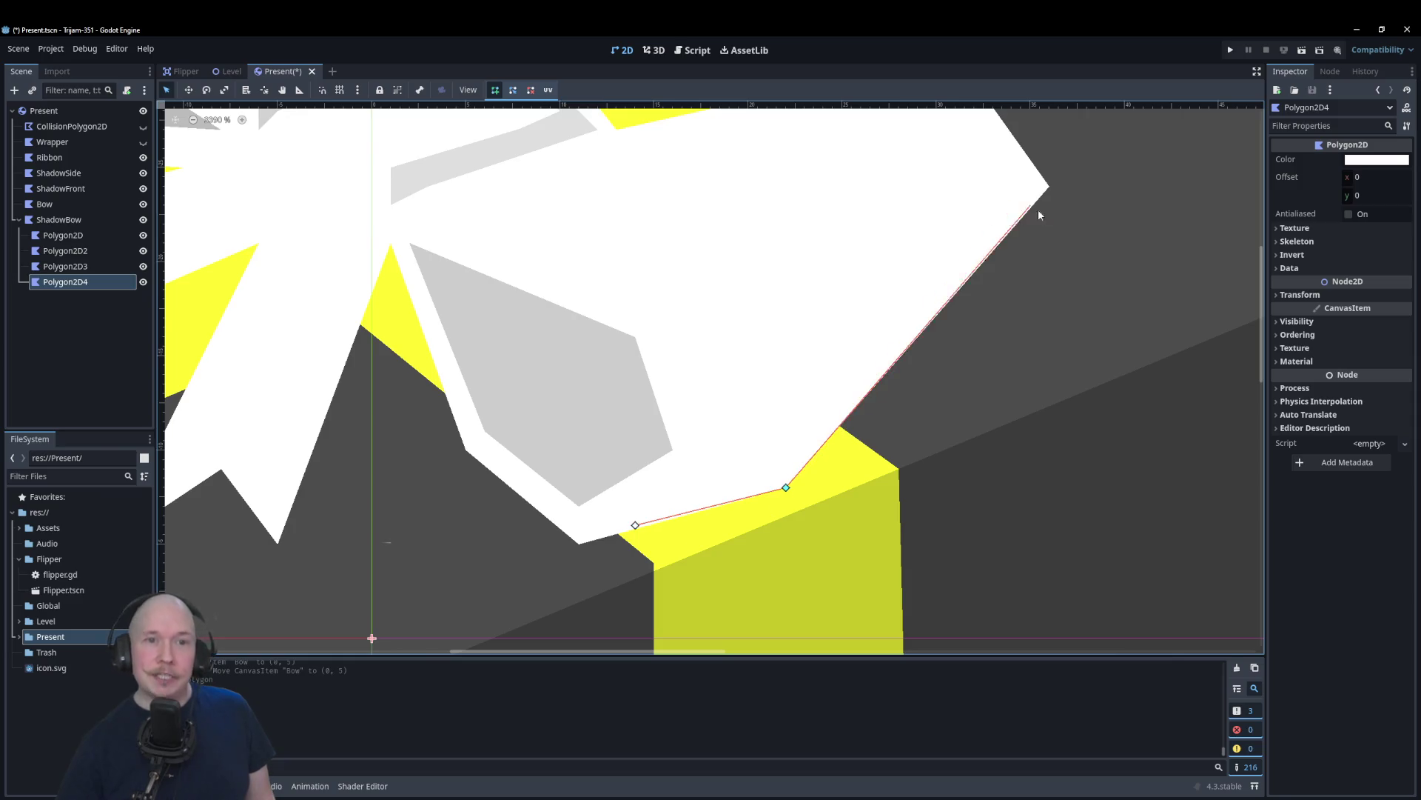
pyautogui.click(786, 468)
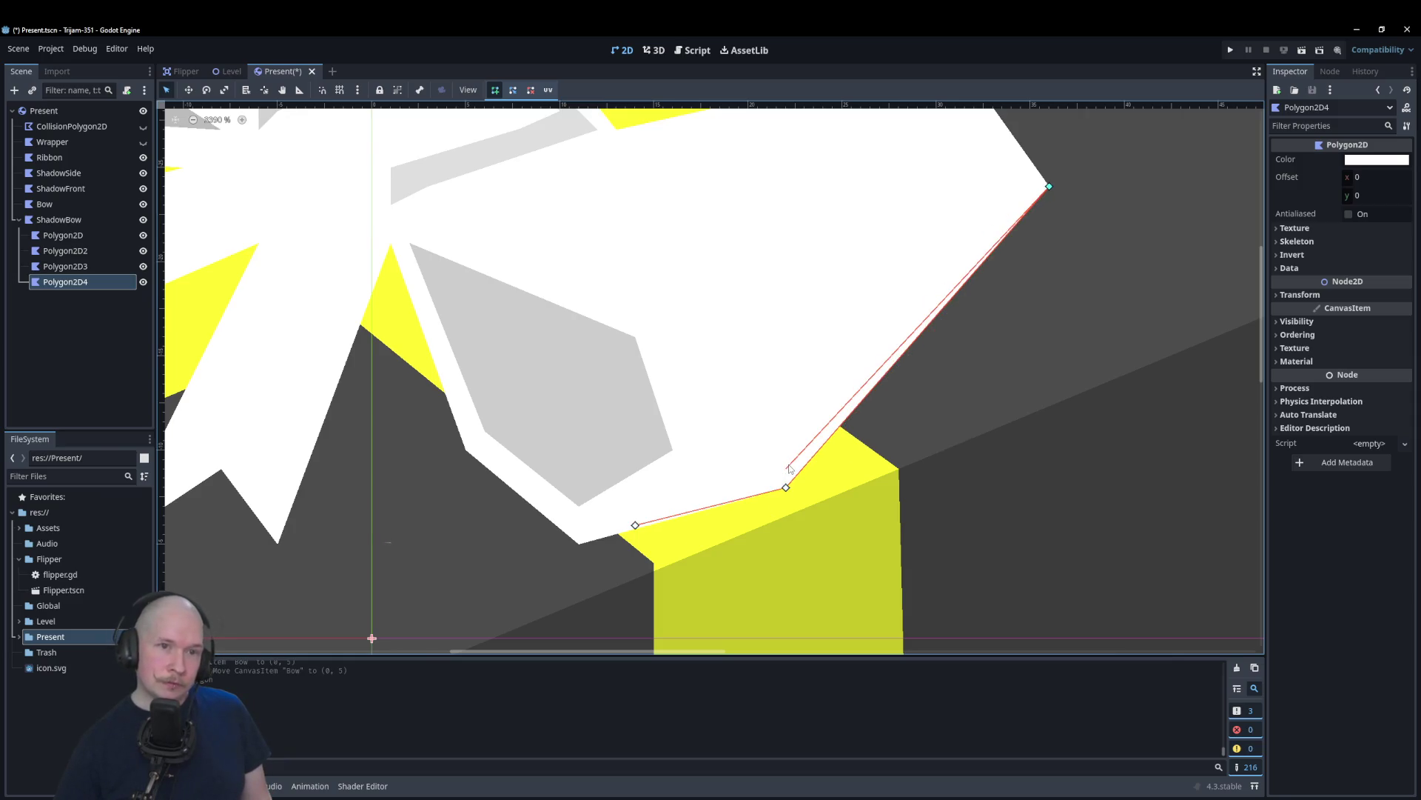
pyautogui.click(635, 506)
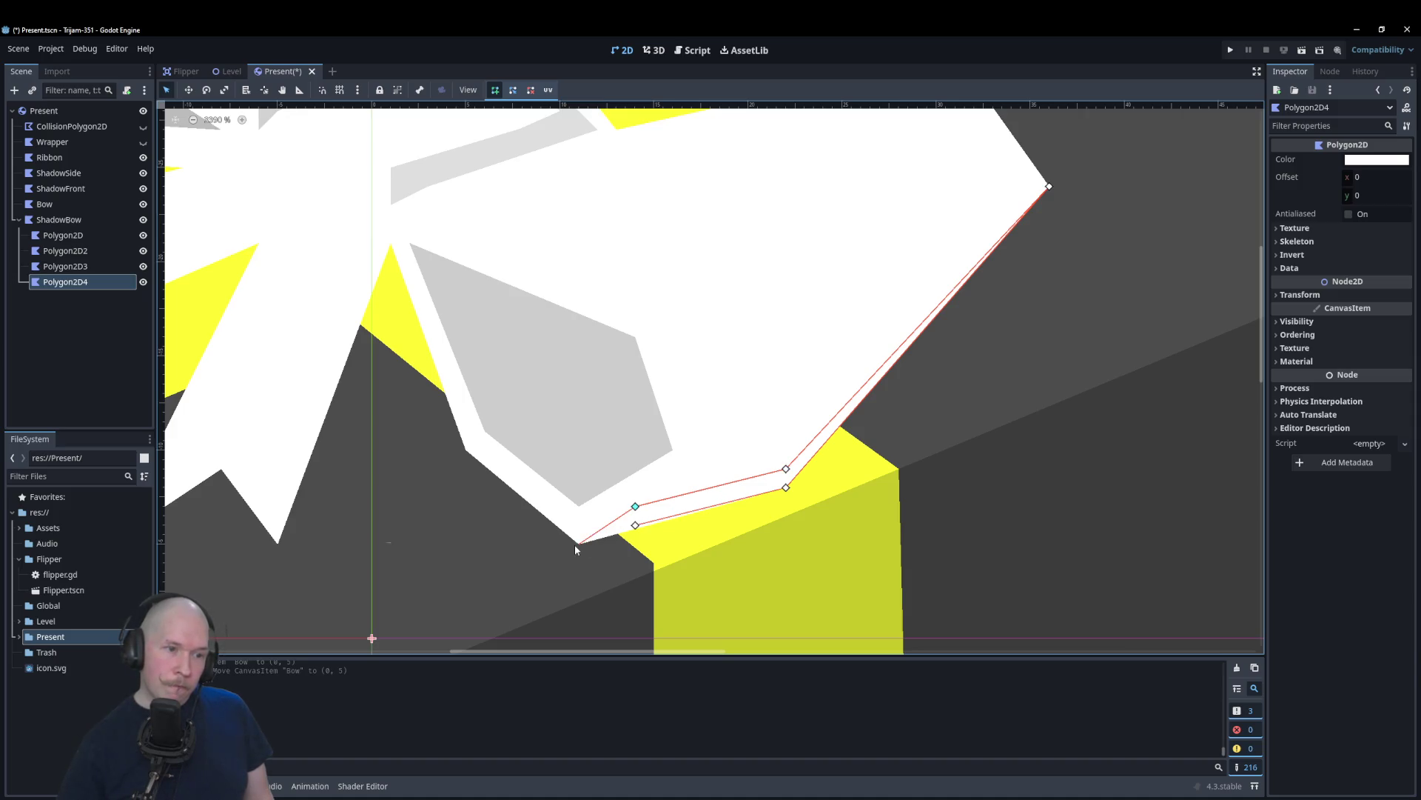
pyautogui.click(635, 525)
pyautogui.moveTo(635, 524); pyautogui.dragTo(579, 544)
# Step: Colour the new strip black with low alpha for a translucent grey rim
pyautogui.click(1377, 160)
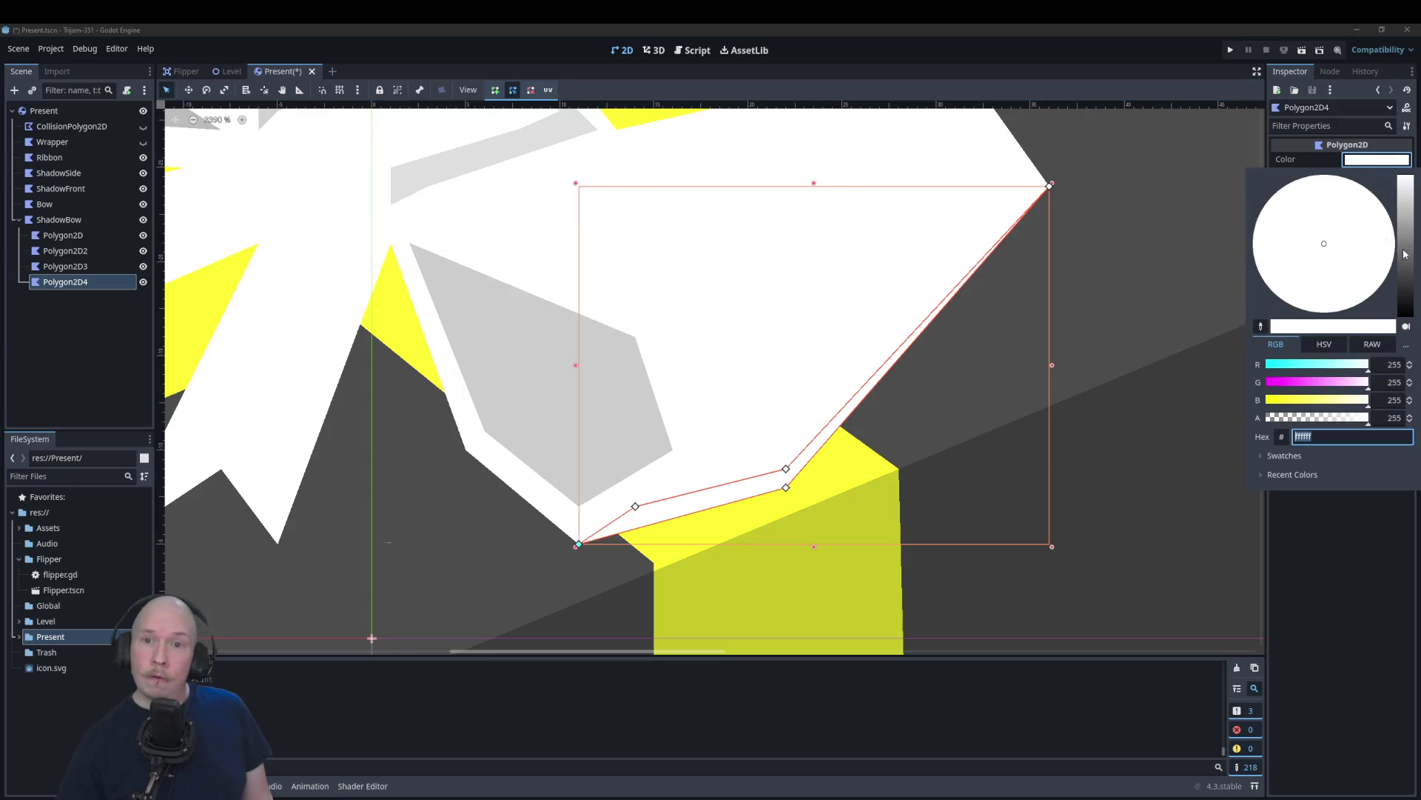
pyautogui.moveTo(1405, 244); pyautogui.dragTo(1358, 380)
pyautogui.click(1282, 419)
pyautogui.click(1098, 506)
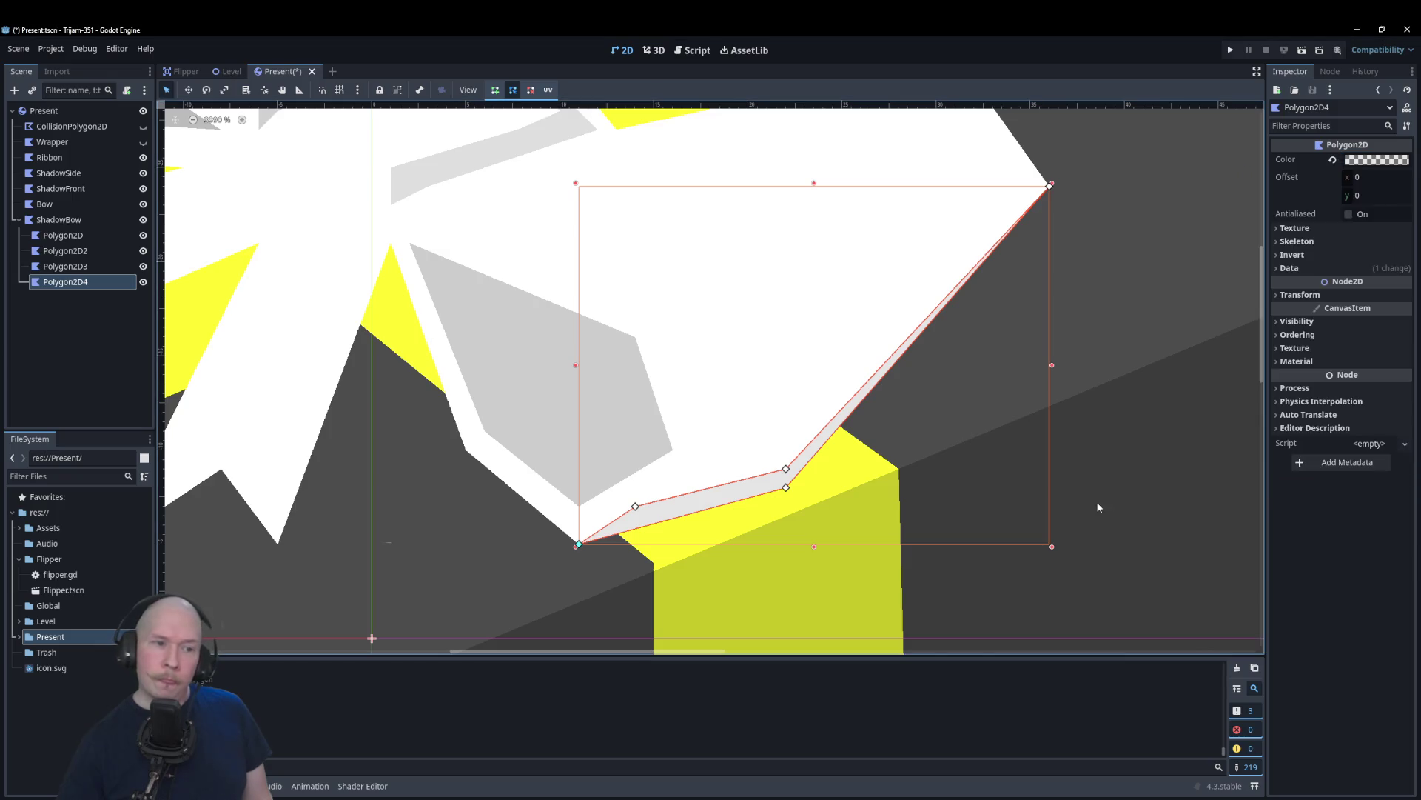
pyautogui.click(1051, 493)
pyautogui.scroll(-2, 1051, 493)
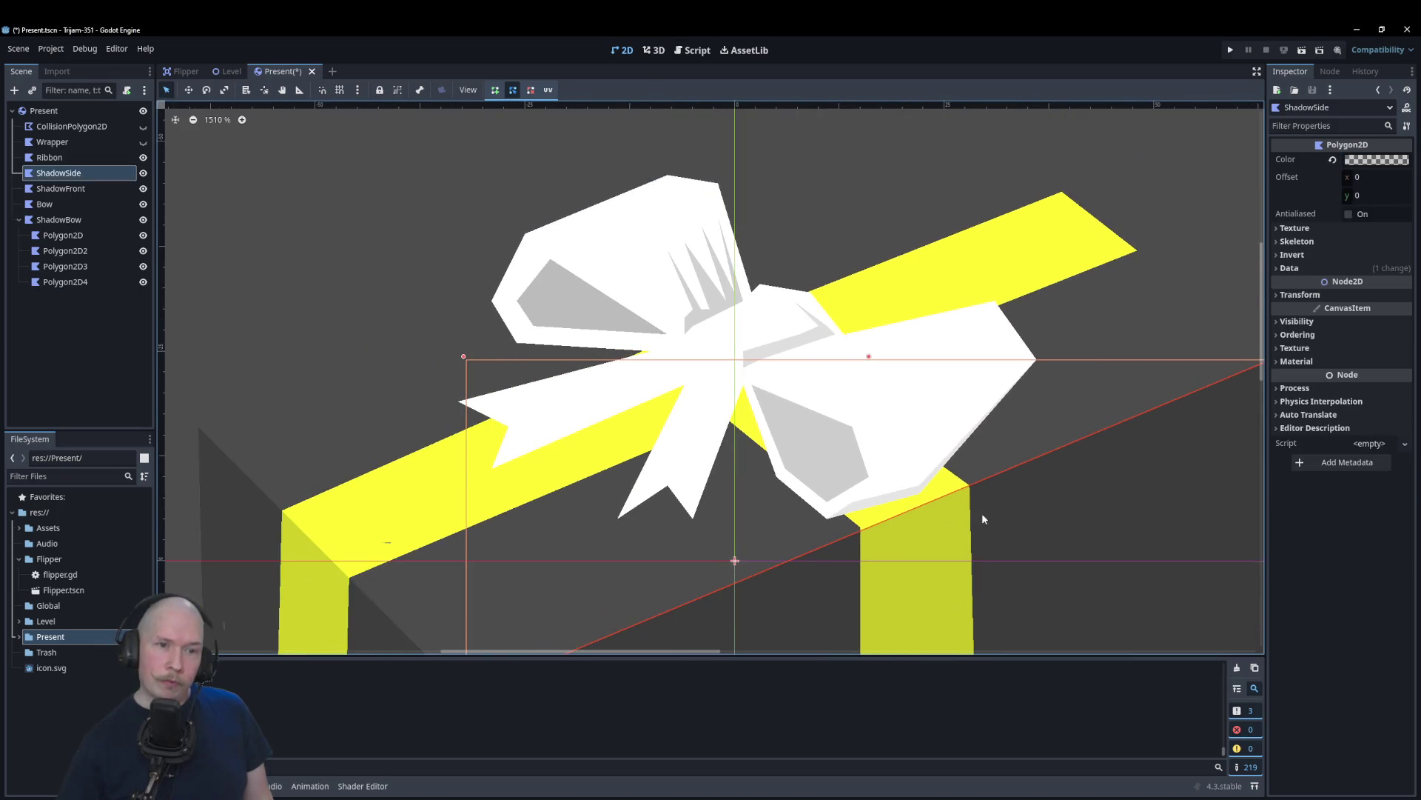
pyautogui.scroll(2, 992, 446)
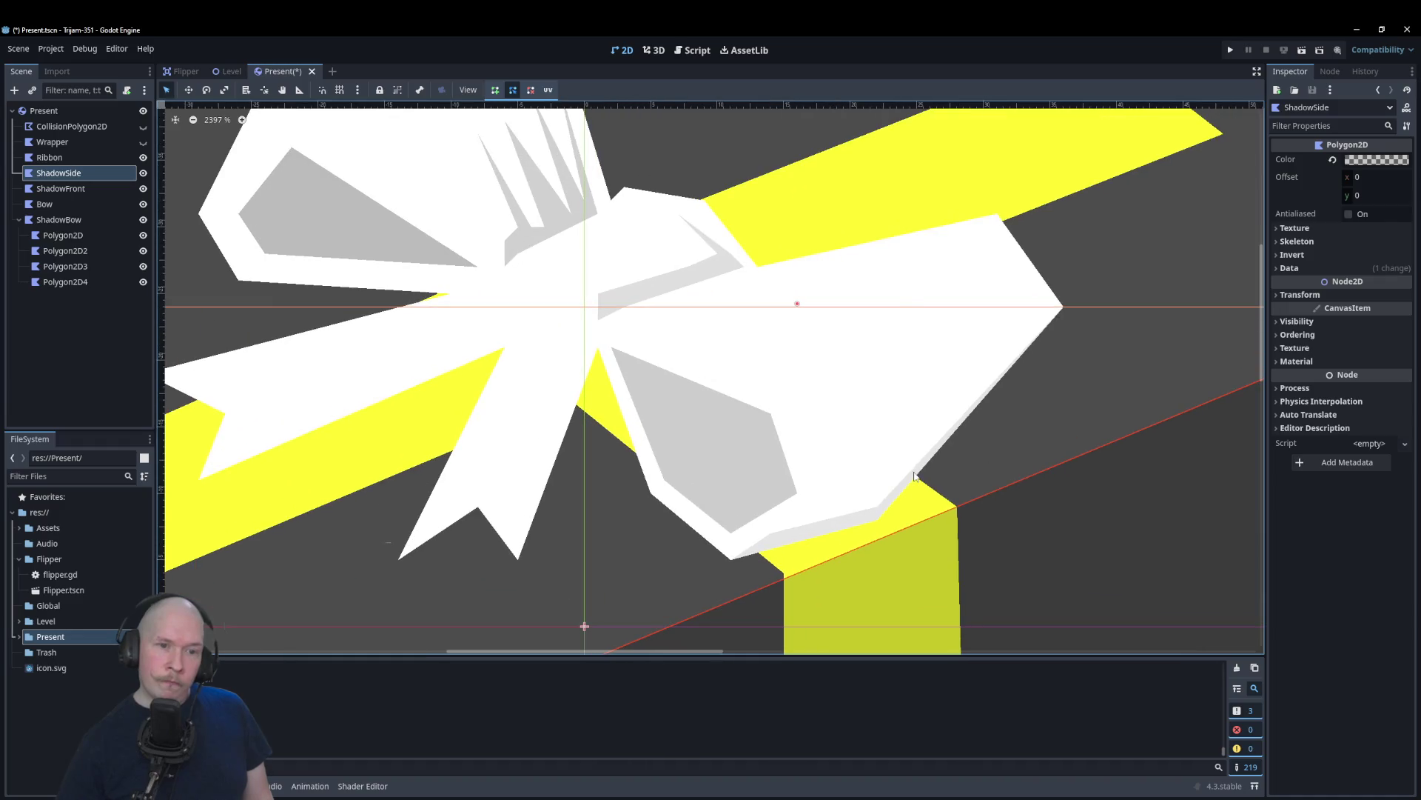
# Step: Pull the strip's top point up to widen the rim
pyautogui.click(1055, 326)
pyautogui.scroll(4, 1029, 309)
pyautogui.moveTo(1025, 296); pyautogui.dragTo(1005, 272)
pyautogui.scroll(-4, 1056, 510)
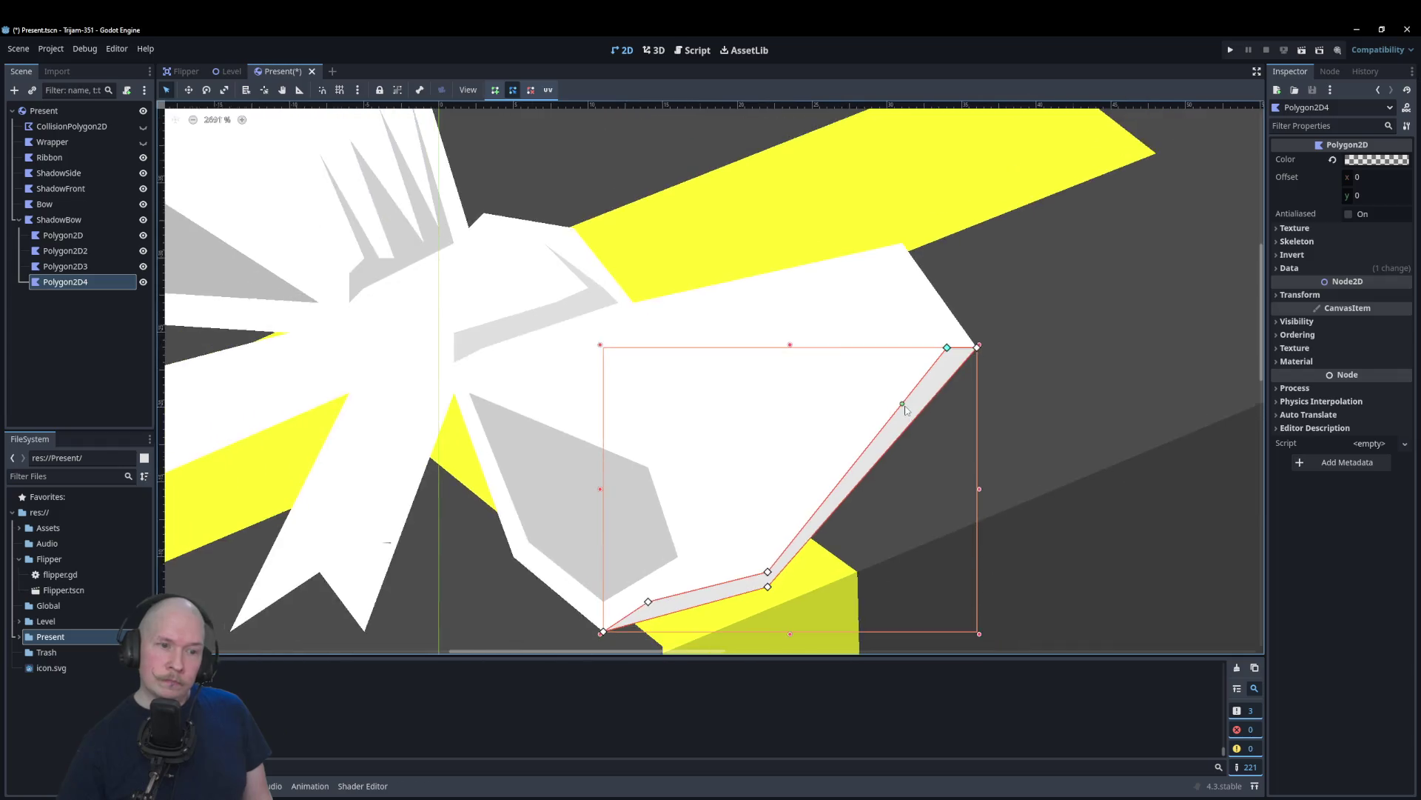
pyautogui.click(1056, 510)
pyautogui.scroll(-1, 1036, 503)
pyautogui.click(1120, 315)
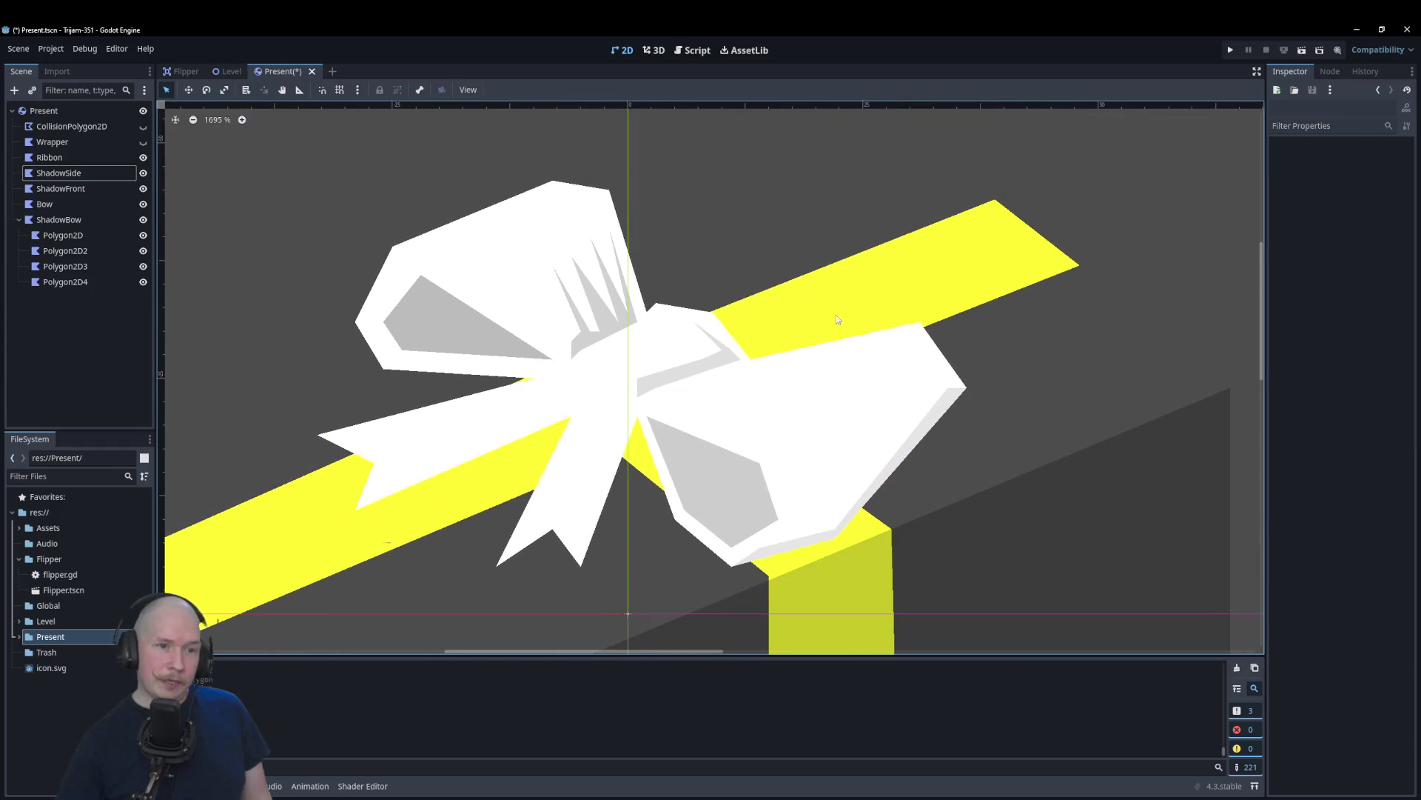
# Step: Reshape the Polygon2D4 shadow strip on the right bow loop by moving two corners left
pyautogui.scroll(-1, 782, 237)
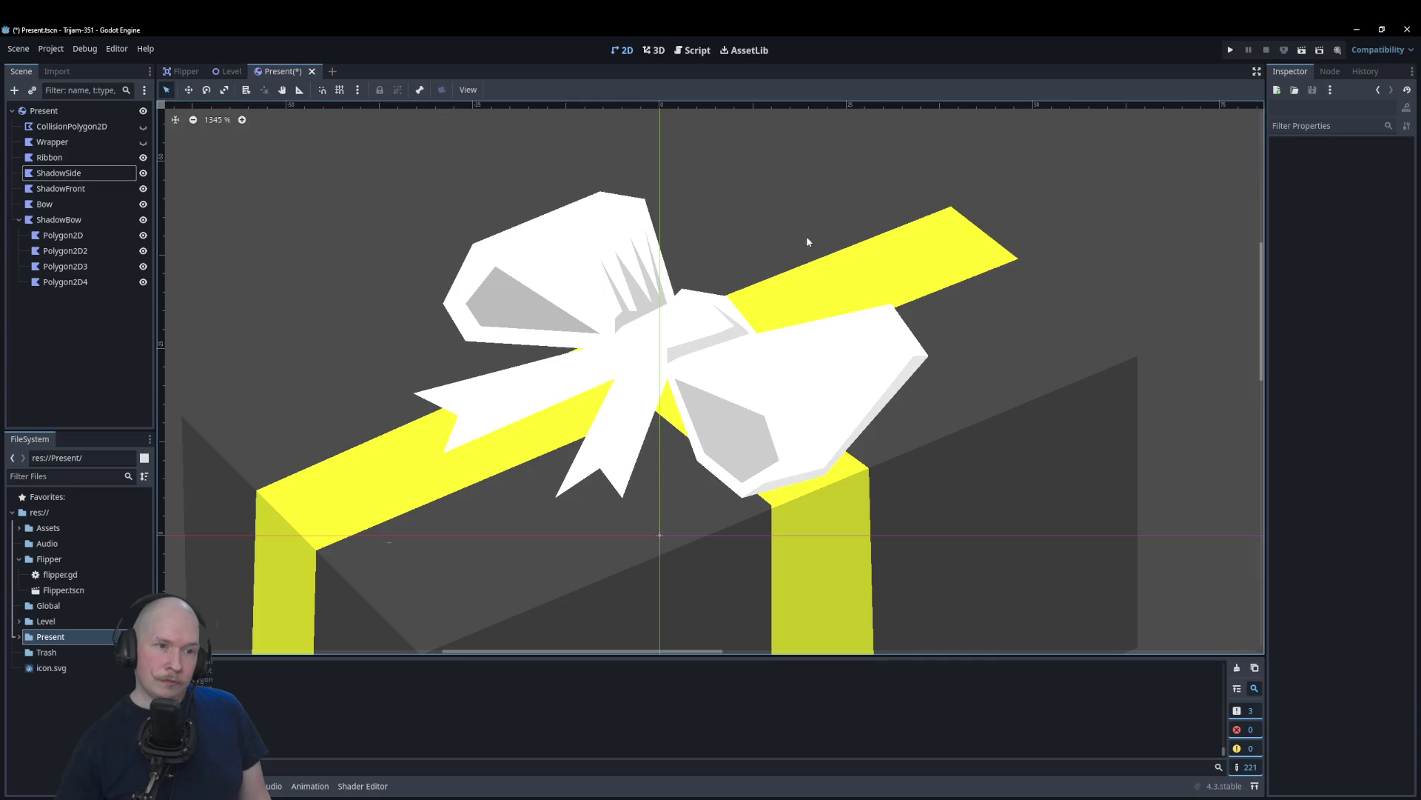
pyautogui.scroll(3, 852, 448)
pyautogui.scroll(4, 948, 291)
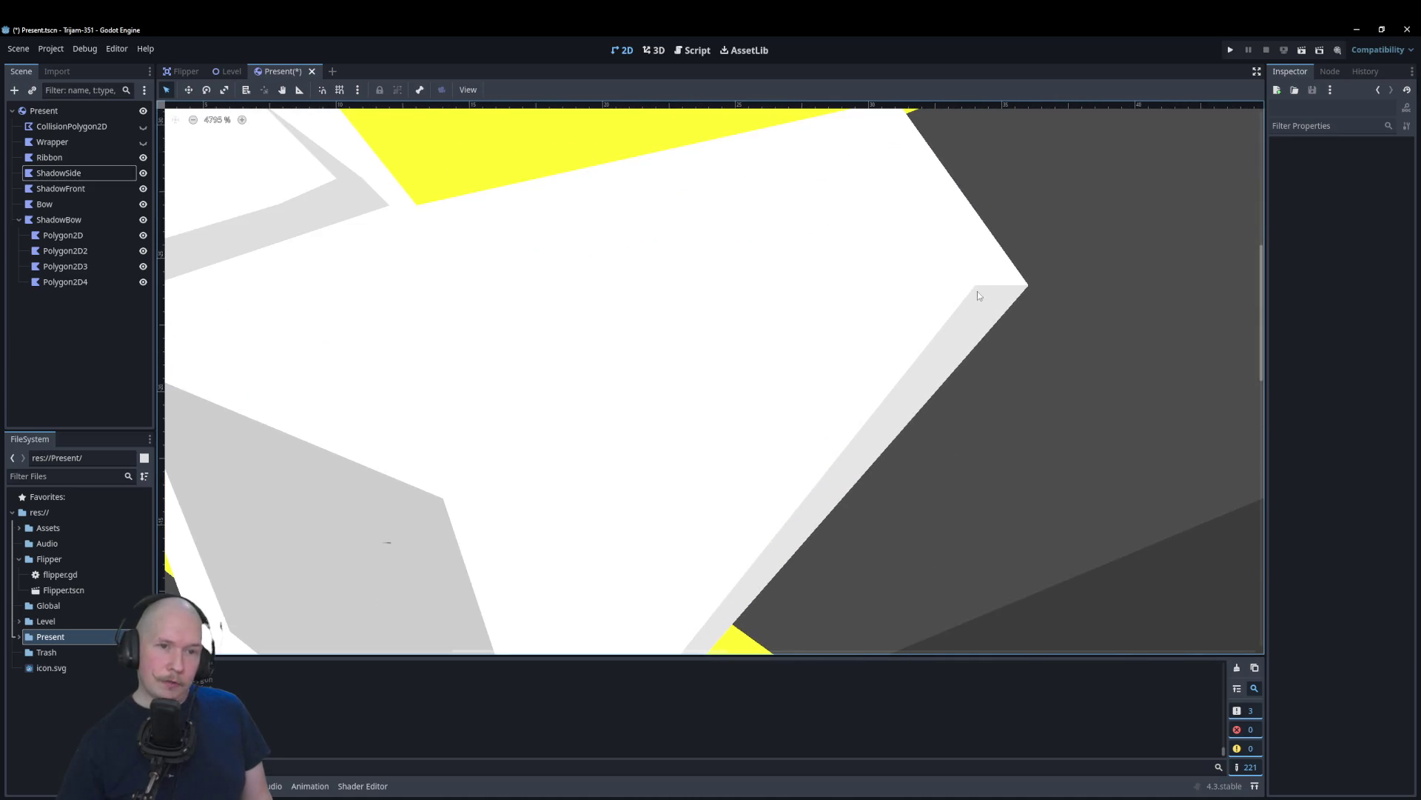
pyautogui.click(977, 291)
pyautogui.scroll(-3, 928, 337)
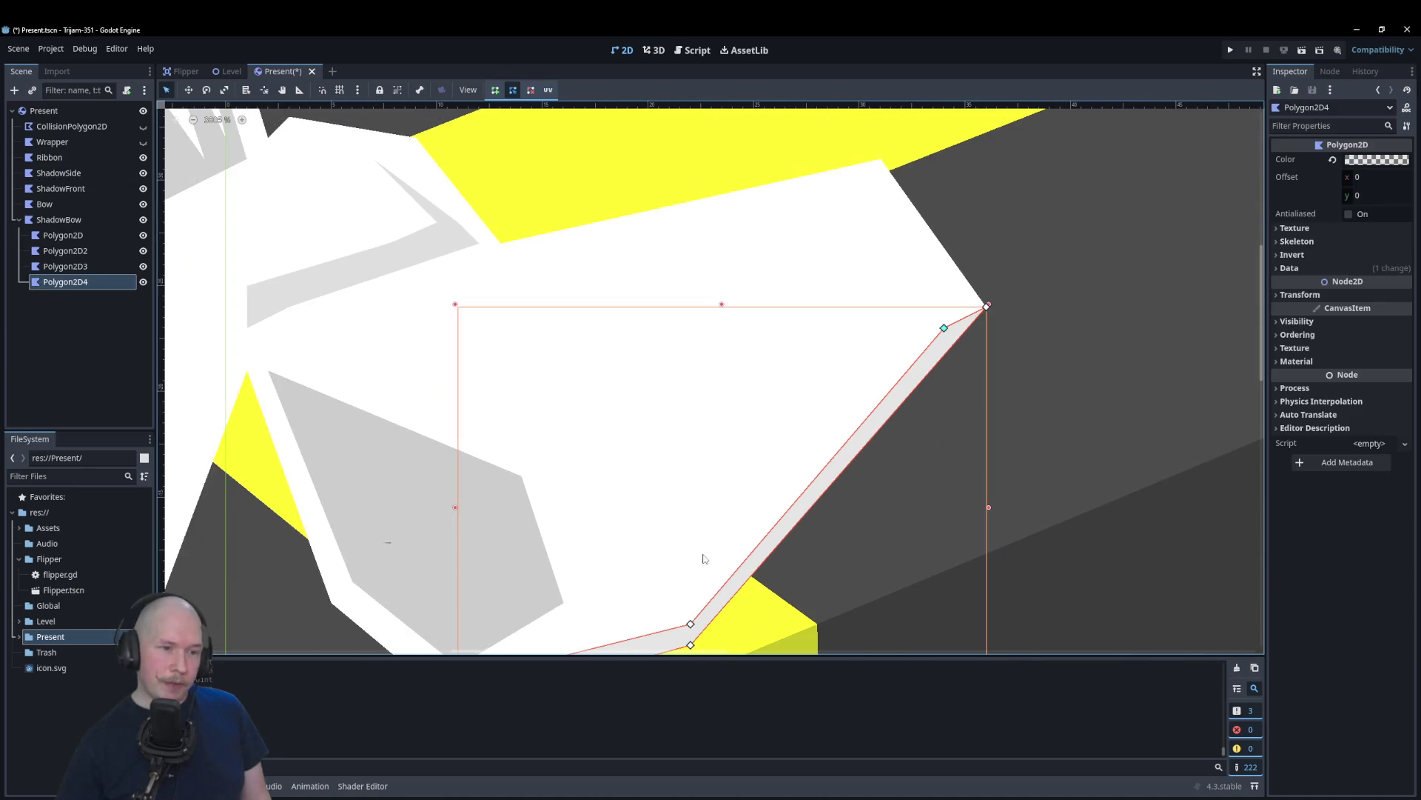
pyautogui.moveTo(689, 617)
pyautogui.mouseDown()
pyautogui.moveTo(709, 617)
pyautogui.moveTo(679, 620)
pyautogui.mouseUp()
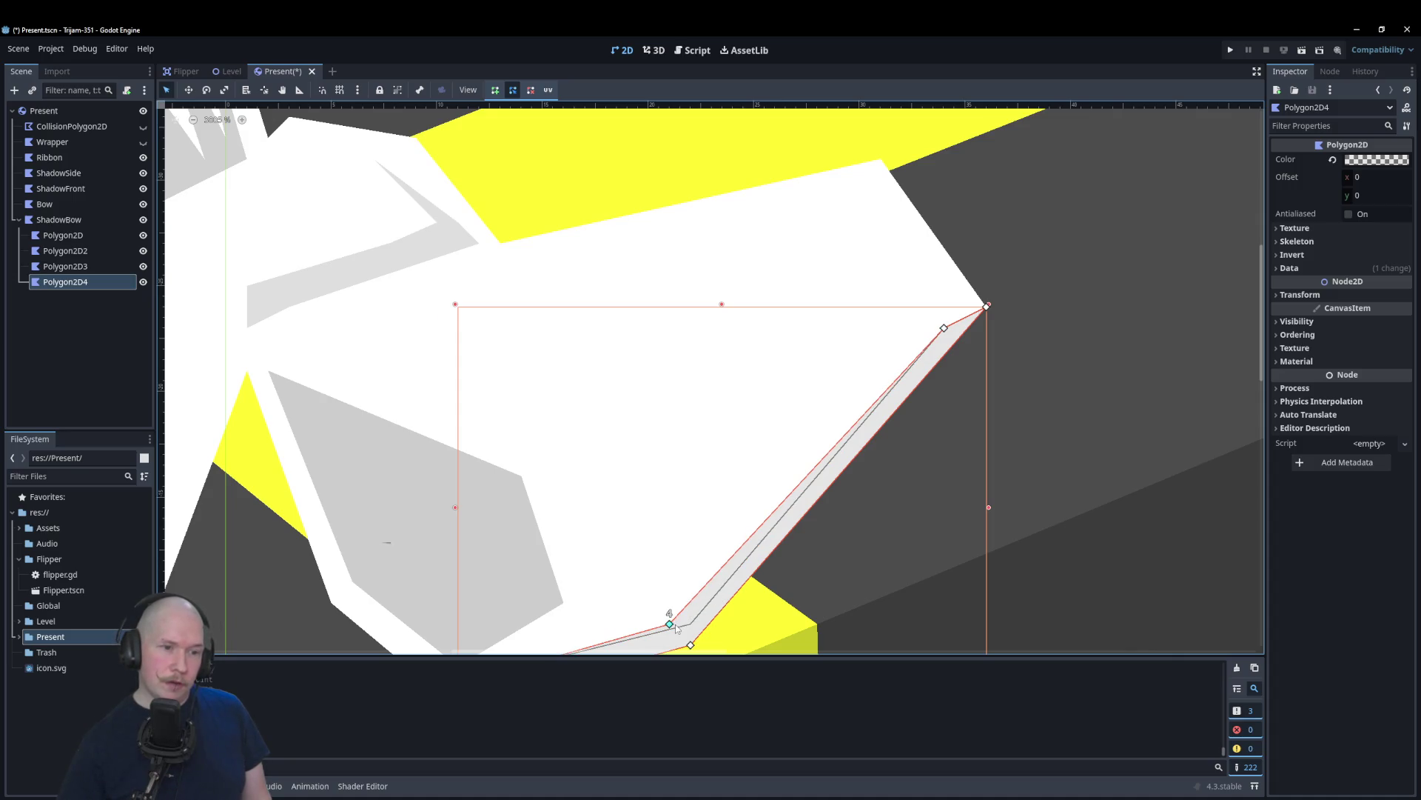
pyautogui.scroll(-1, 673, 533)
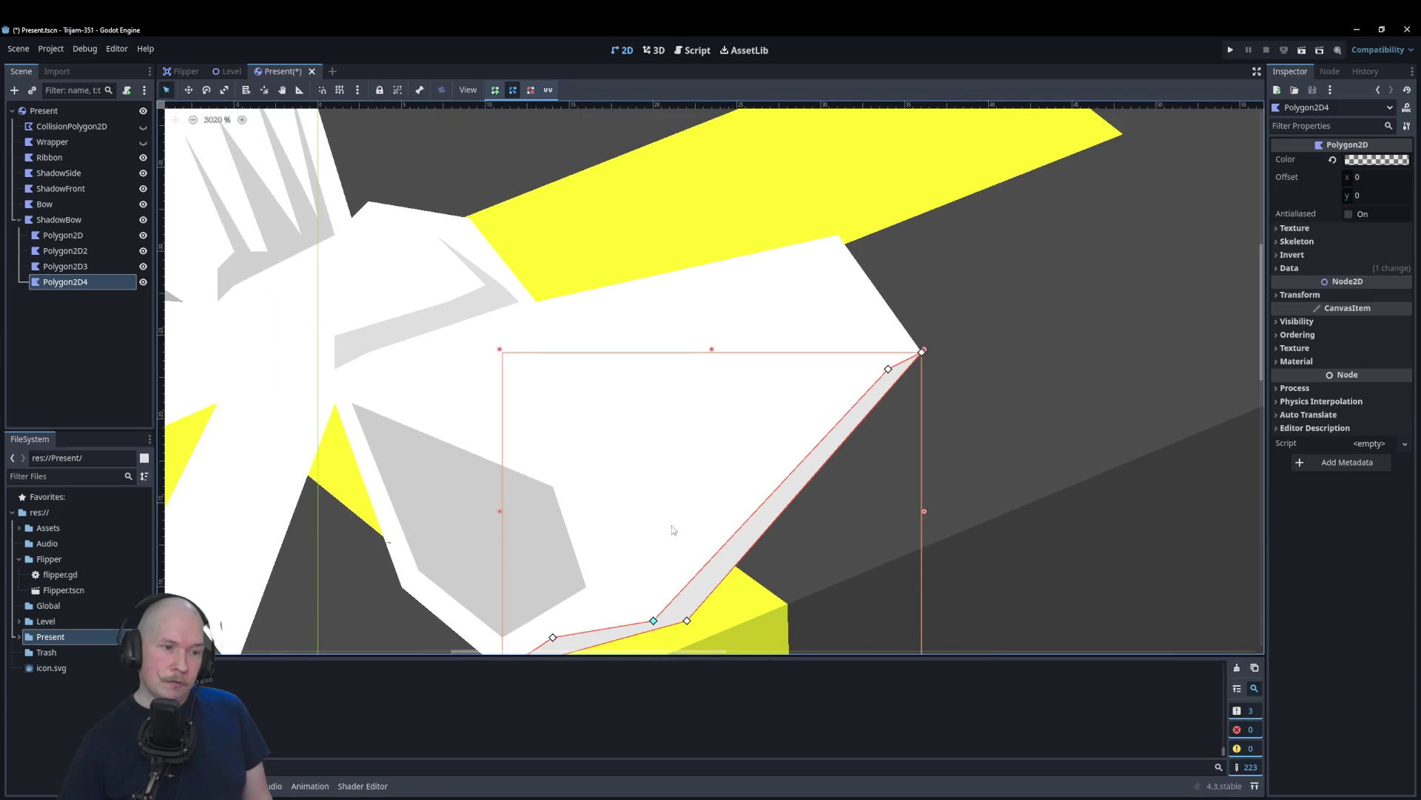
pyautogui.scroll(-1, 630, 585)
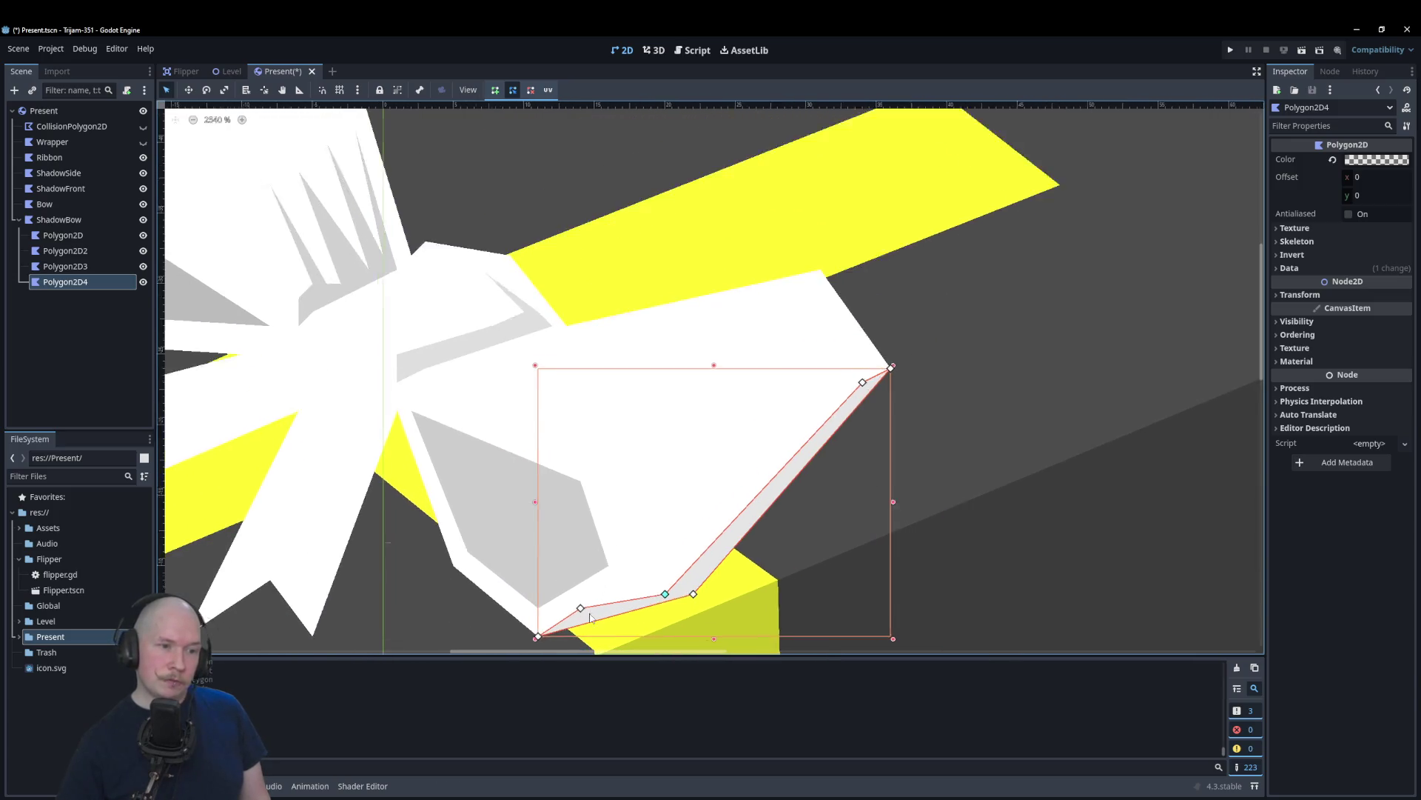
pyautogui.scroll(1, 590, 616)
pyautogui.moveTo(579, 607); pyautogui.dragTo(566, 622)
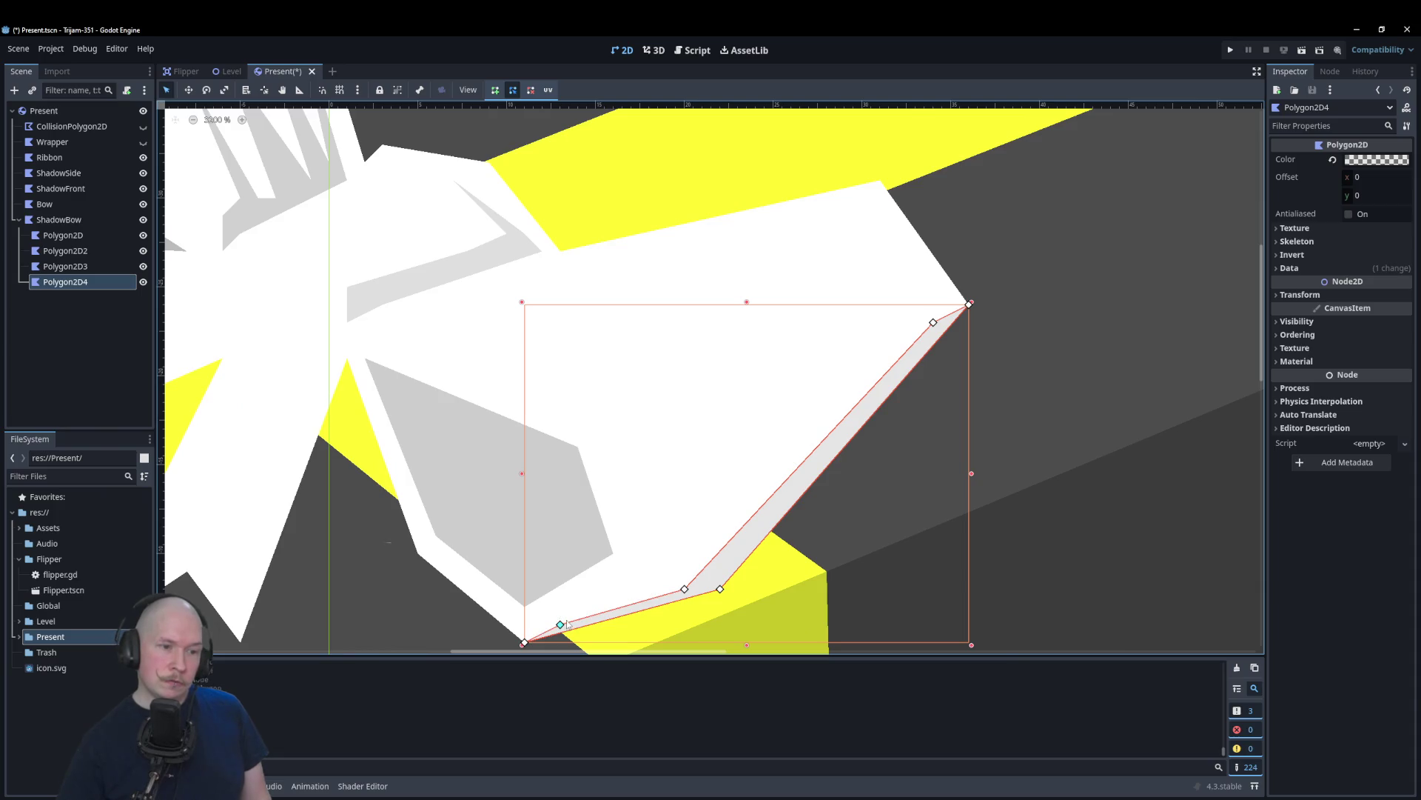
# Step: Raise the strip colour's alpha so its grey fill looks darker
pyautogui.click(1367, 158)
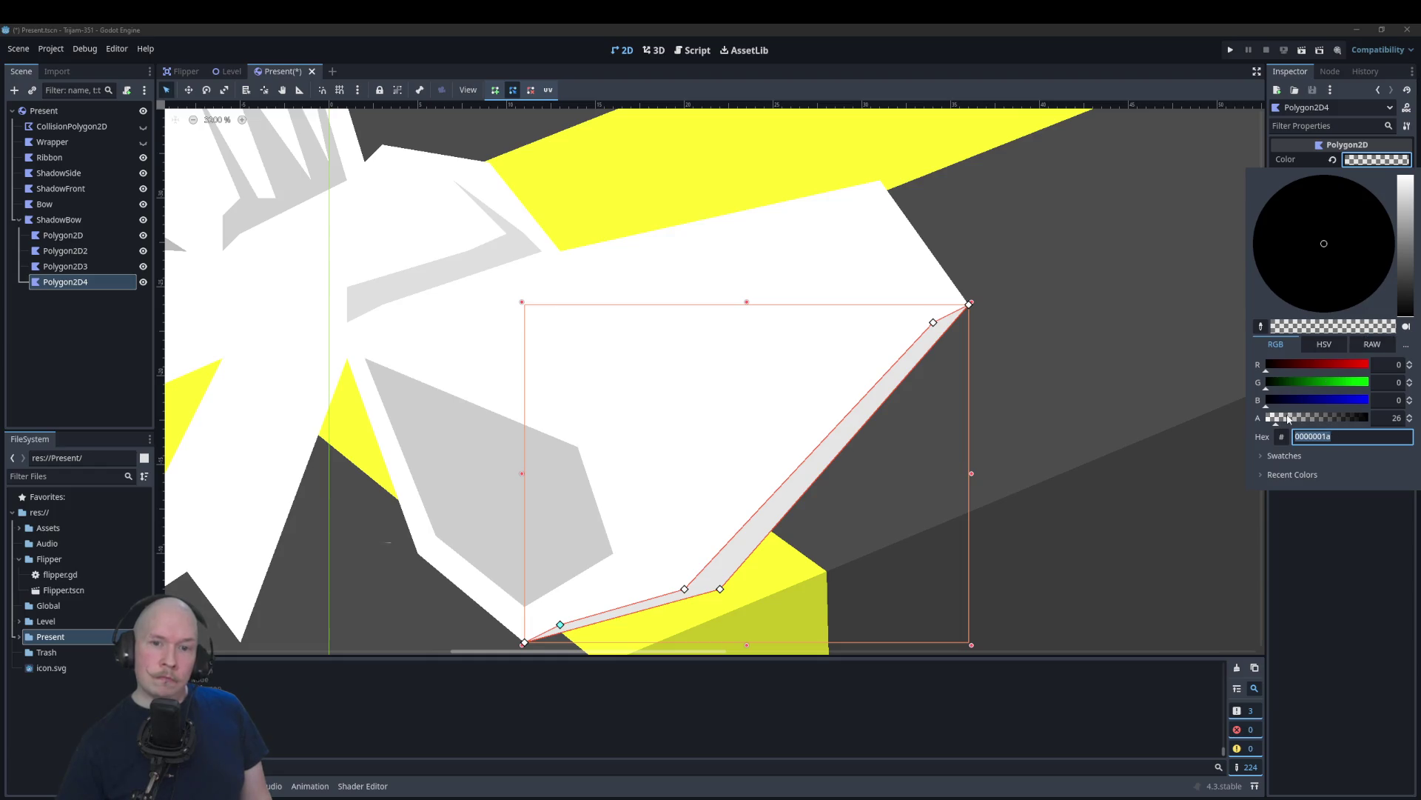
pyautogui.click(1289, 418)
pyautogui.click(1015, 479)
pyautogui.scroll(-6, 1079, 568)
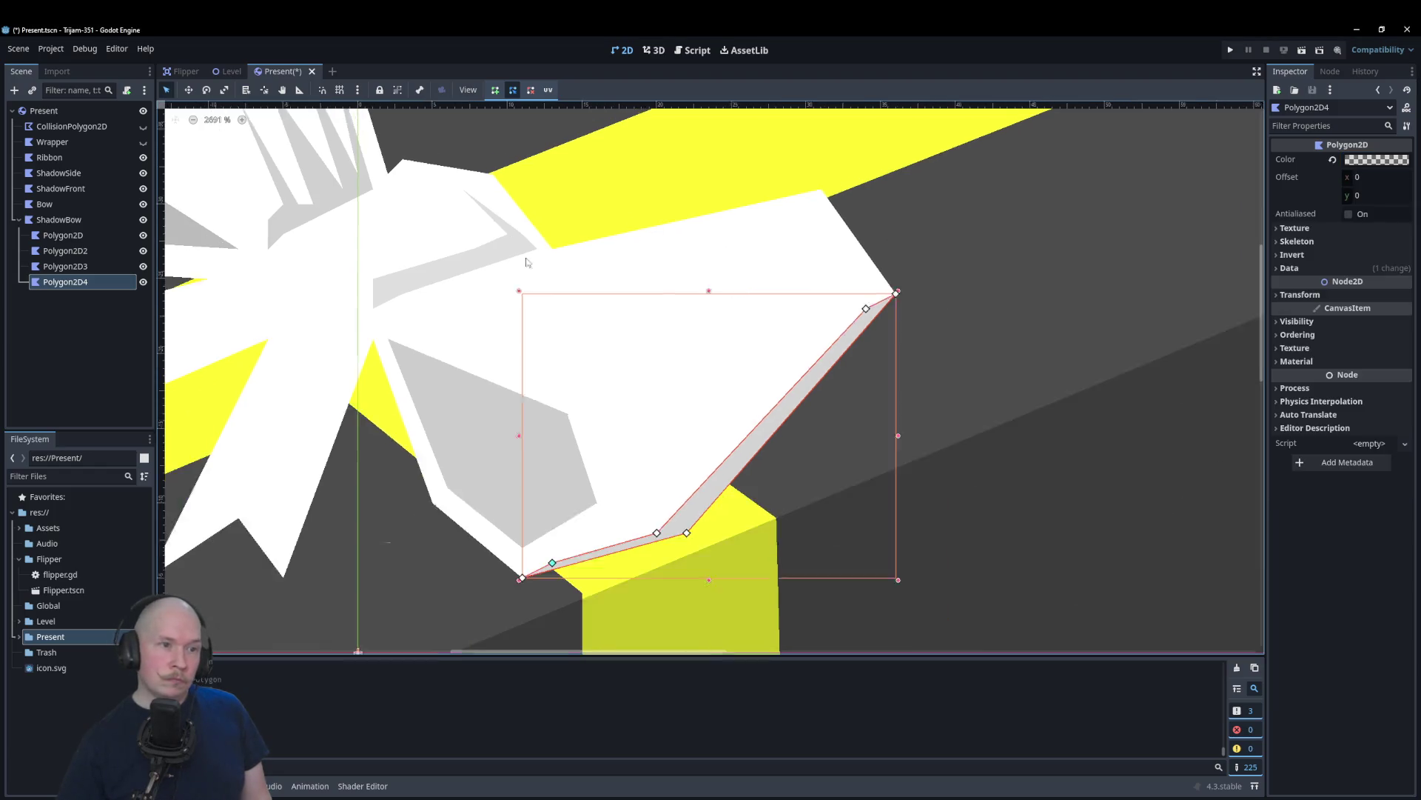
pyautogui.click(1101, 339)
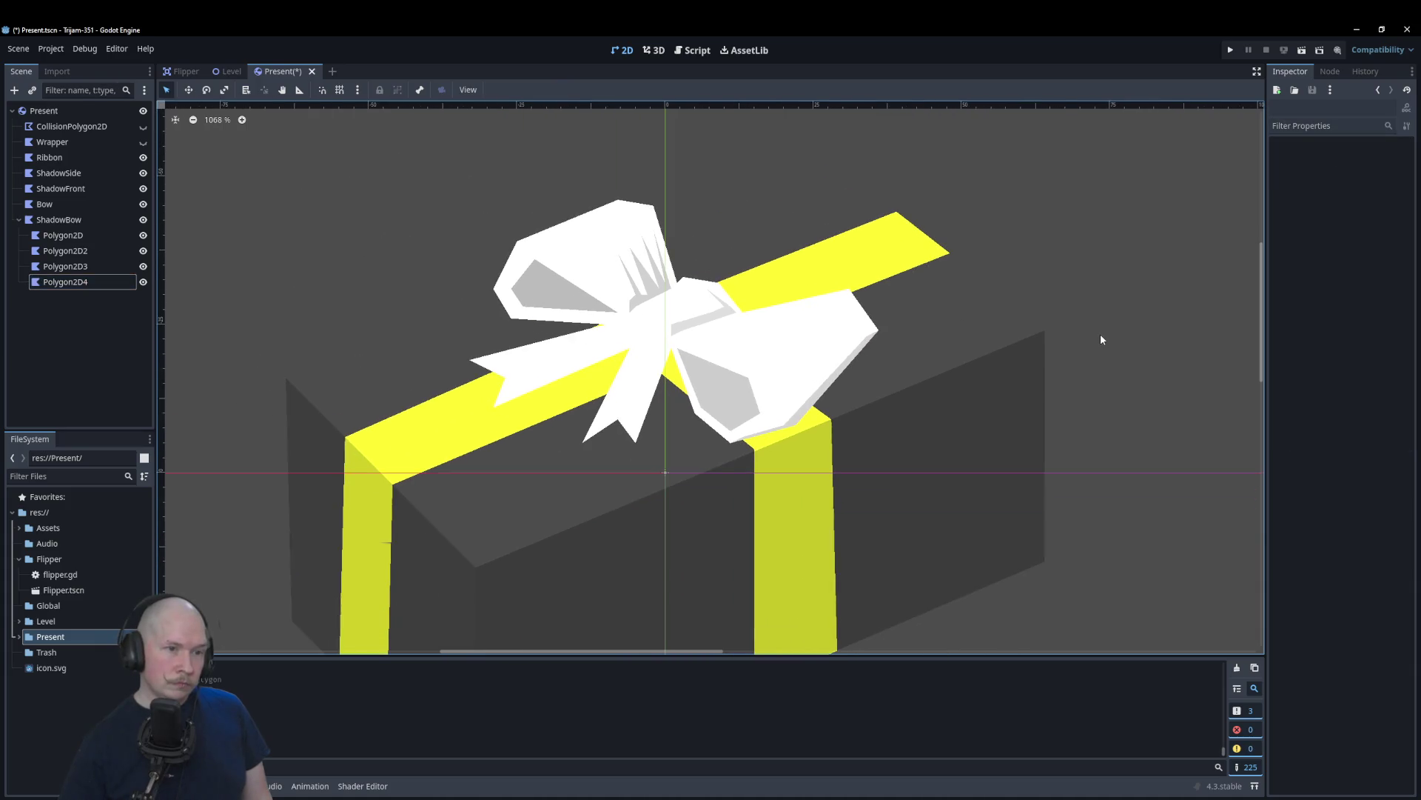
pyautogui.scroll(10, 600, 367)
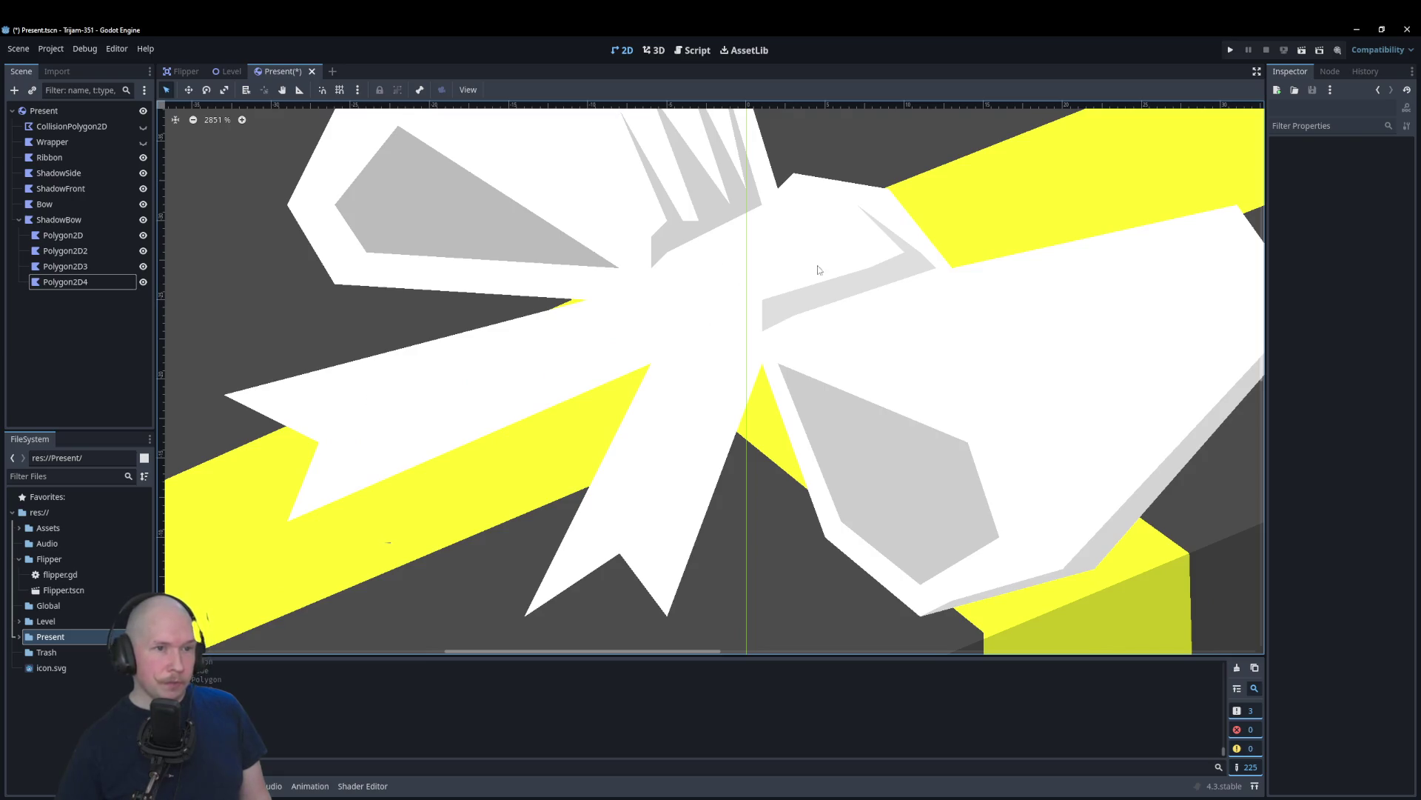
pyautogui.scroll(5, 704, 307)
pyautogui.click(49, 205)
# Step: Add a new Polygon2D child under the ShadowBow node
pyautogui.rightClick(59, 220)
pyautogui.click(82, 228)
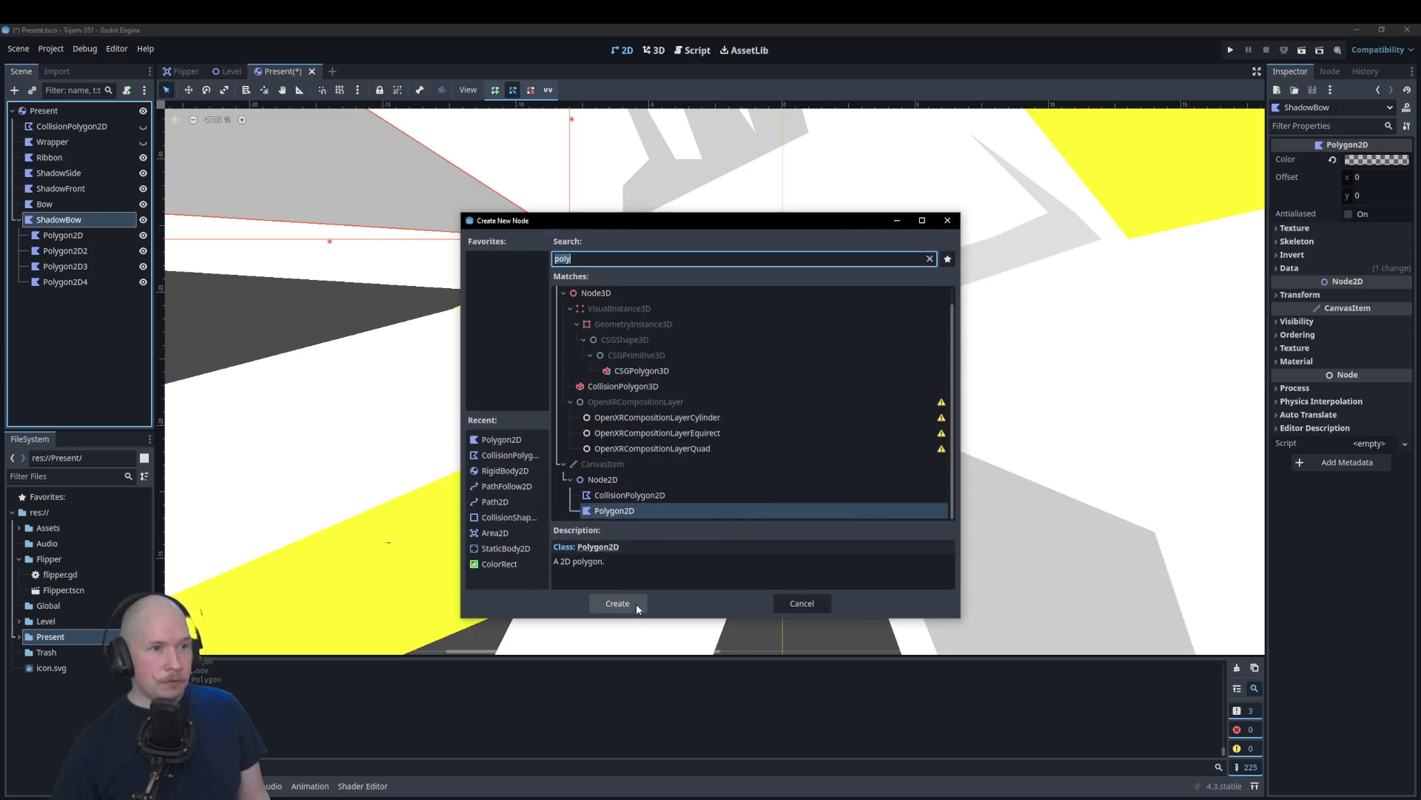
pyautogui.click(637, 603)
pyautogui.scroll(3, 597, 307)
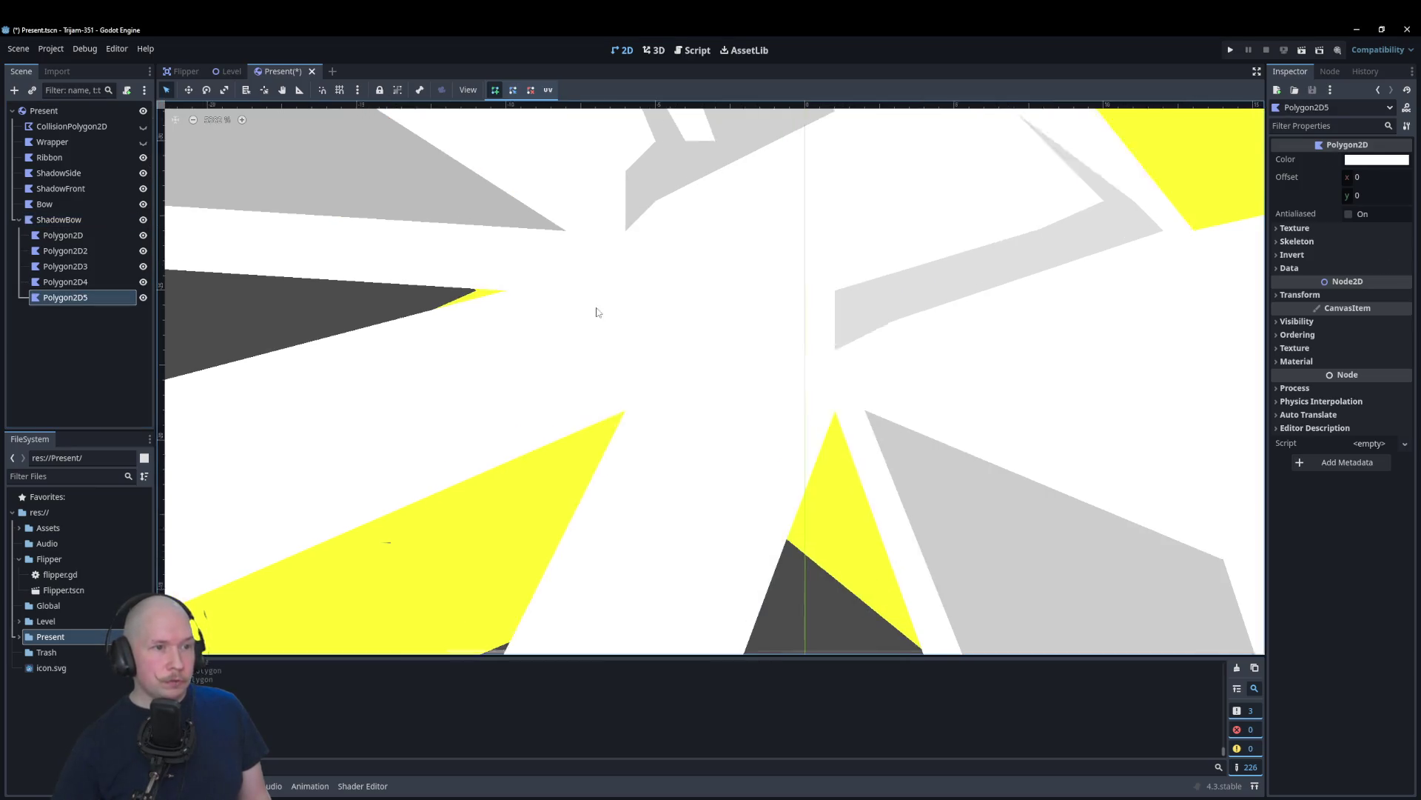
# Step: Trace the first, lower points of the new shadow outline across the bow
pyautogui.click(525, 288)
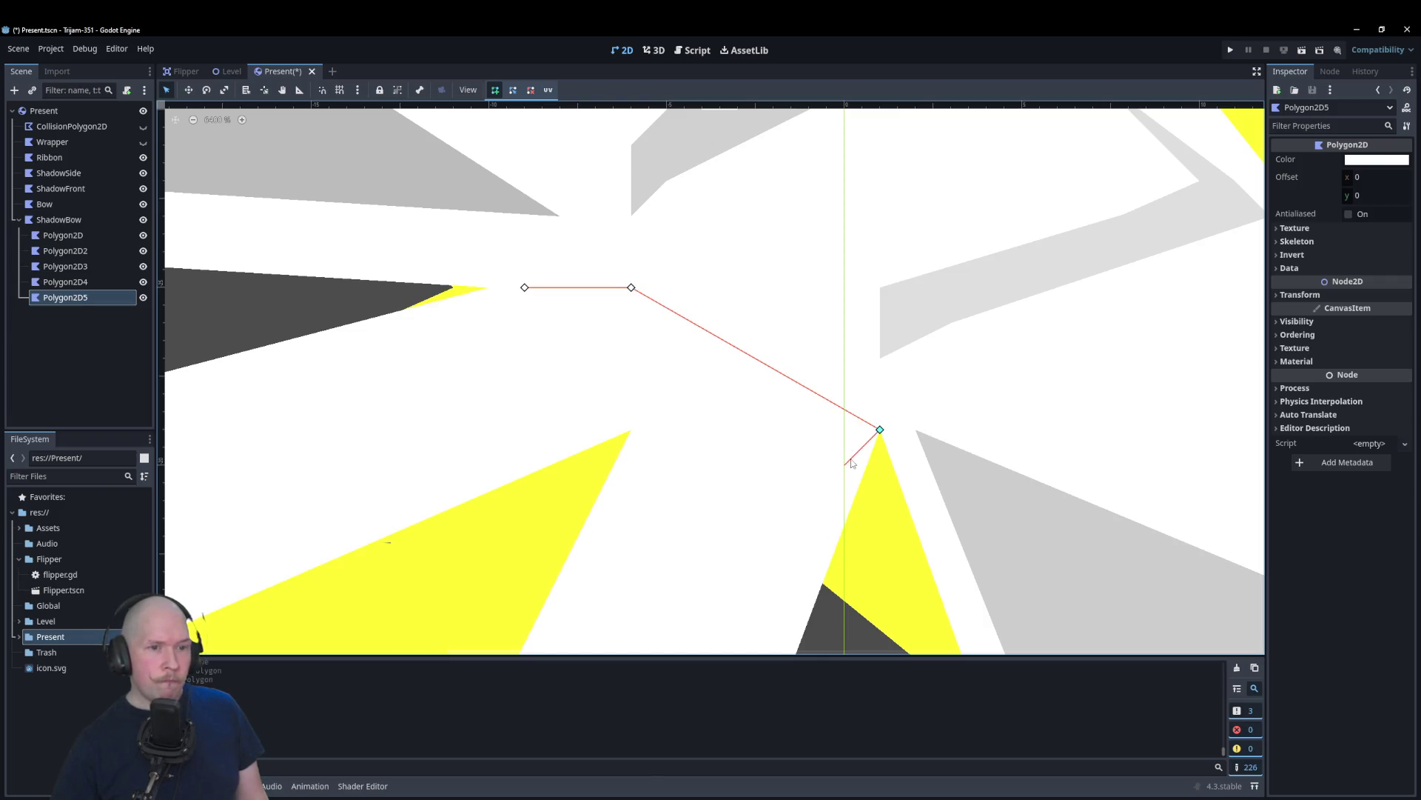
pyautogui.click(809, 536)
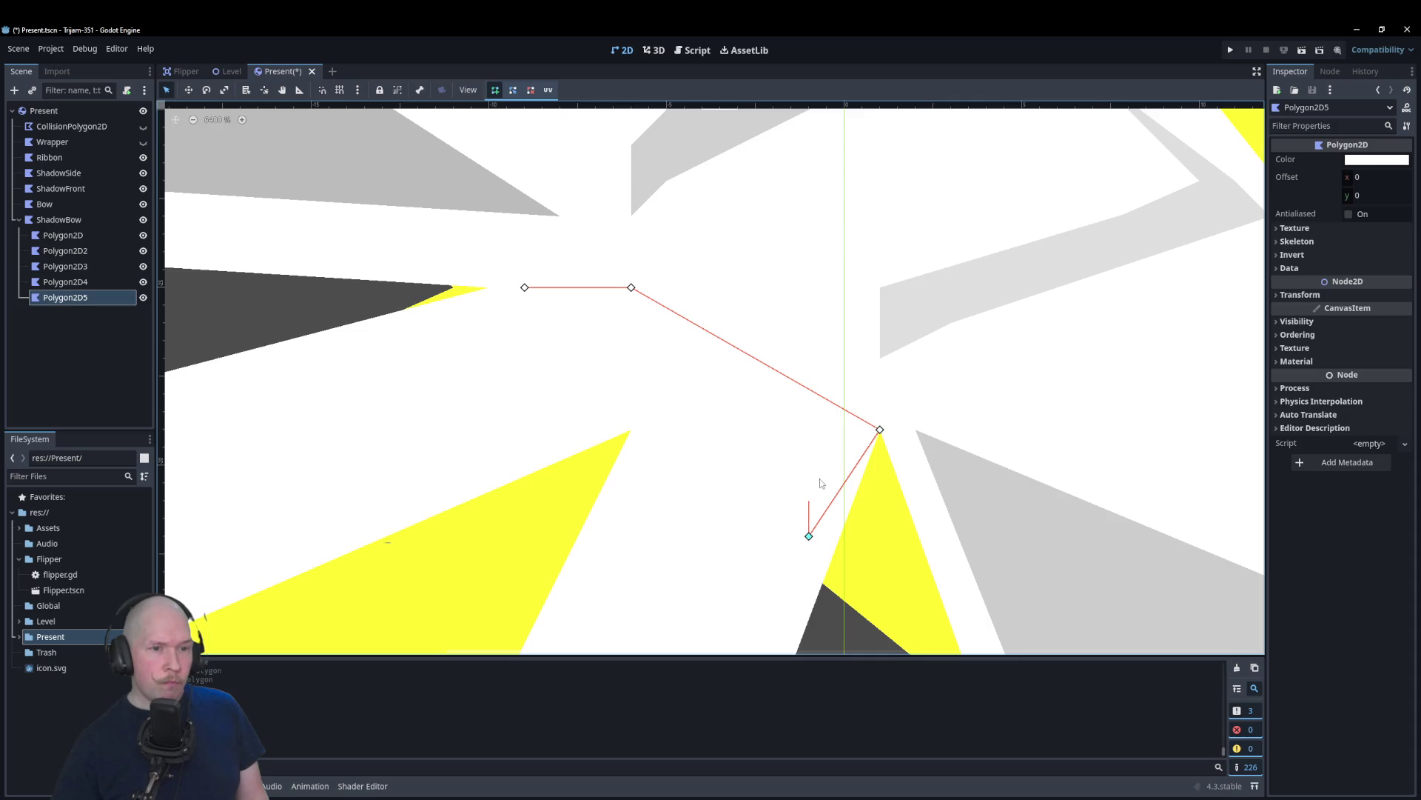
pyautogui.click(856, 441)
pyautogui.click(702, 437)
pyautogui.click(630, 607)
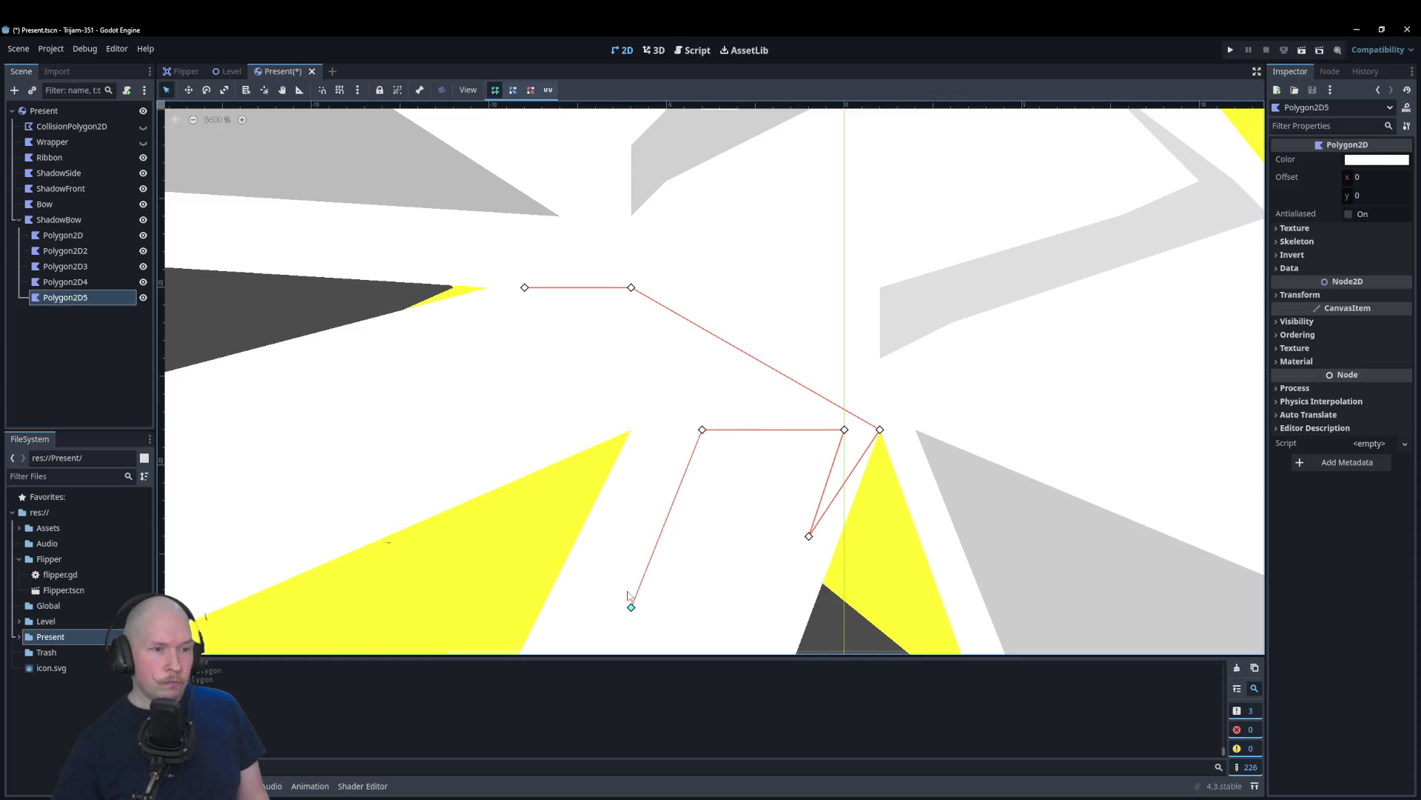
pyautogui.click(631, 535)
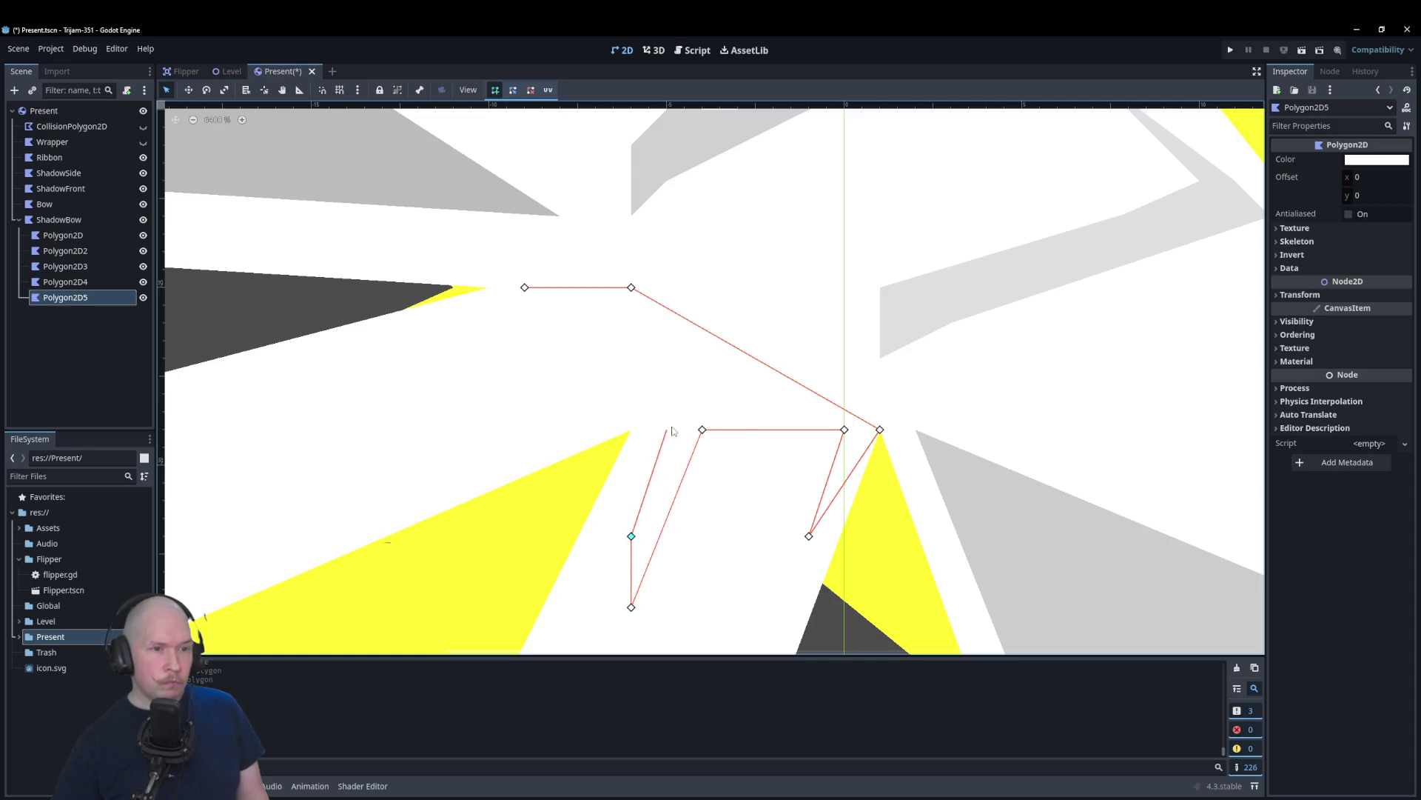
pyautogui.click(668, 427)
pyautogui.click(630, 429)
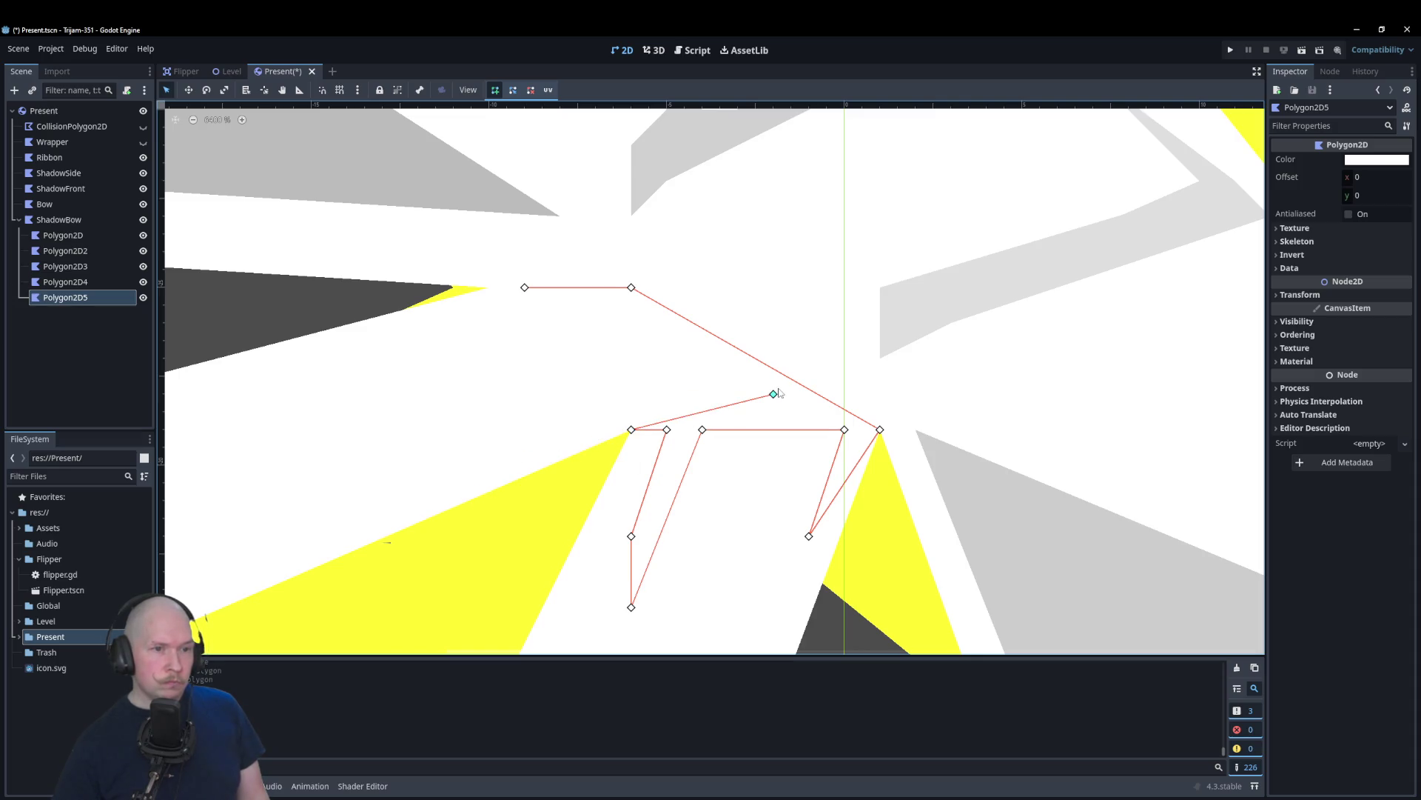
# Step: Add the upper spiky points, including the leftmost spike, and close the shadow polygon
pyautogui.click(667, 323)
pyautogui.click(702, 358)
pyautogui.click(597, 394)
pyautogui.click(667, 358)
pyautogui.click(631, 323)
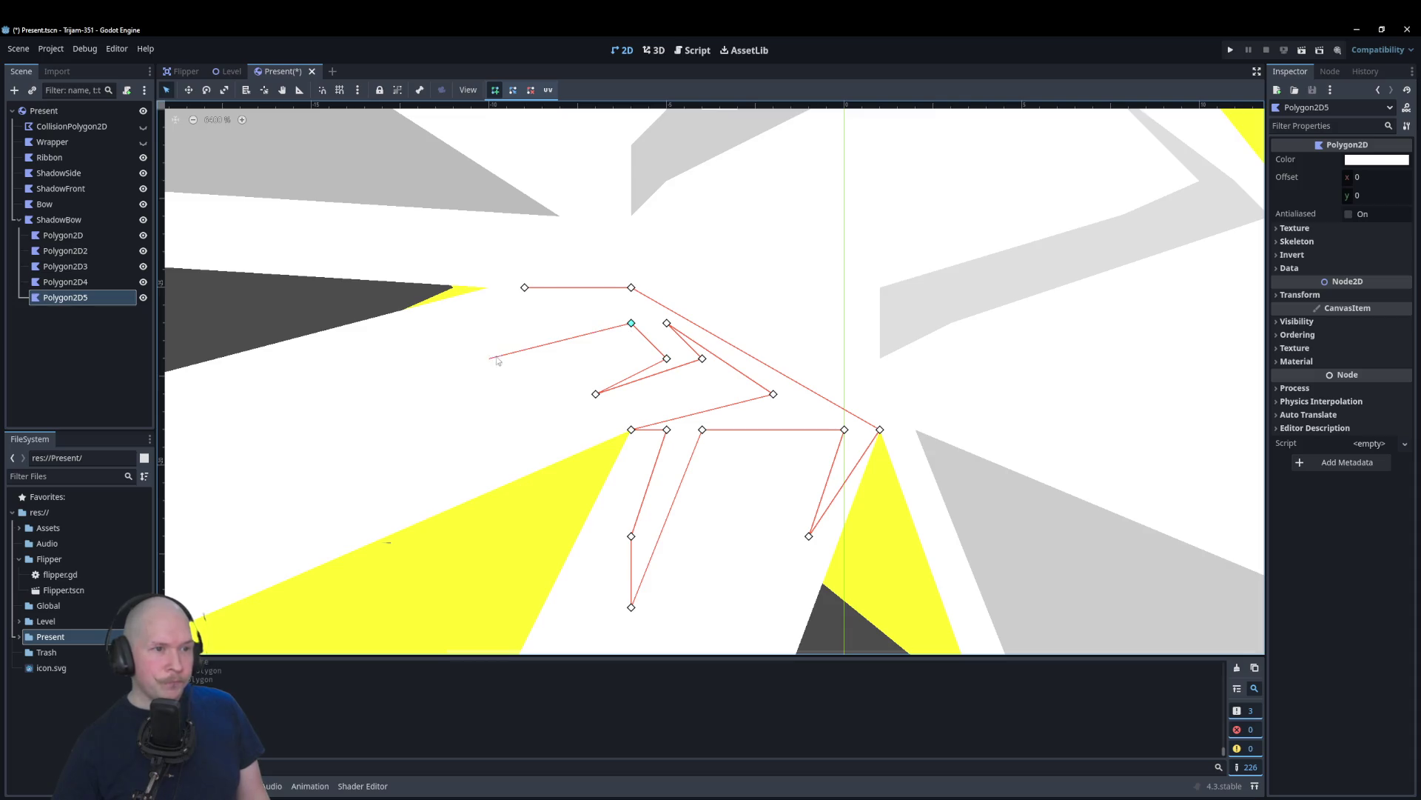
pyautogui.click(454, 358)
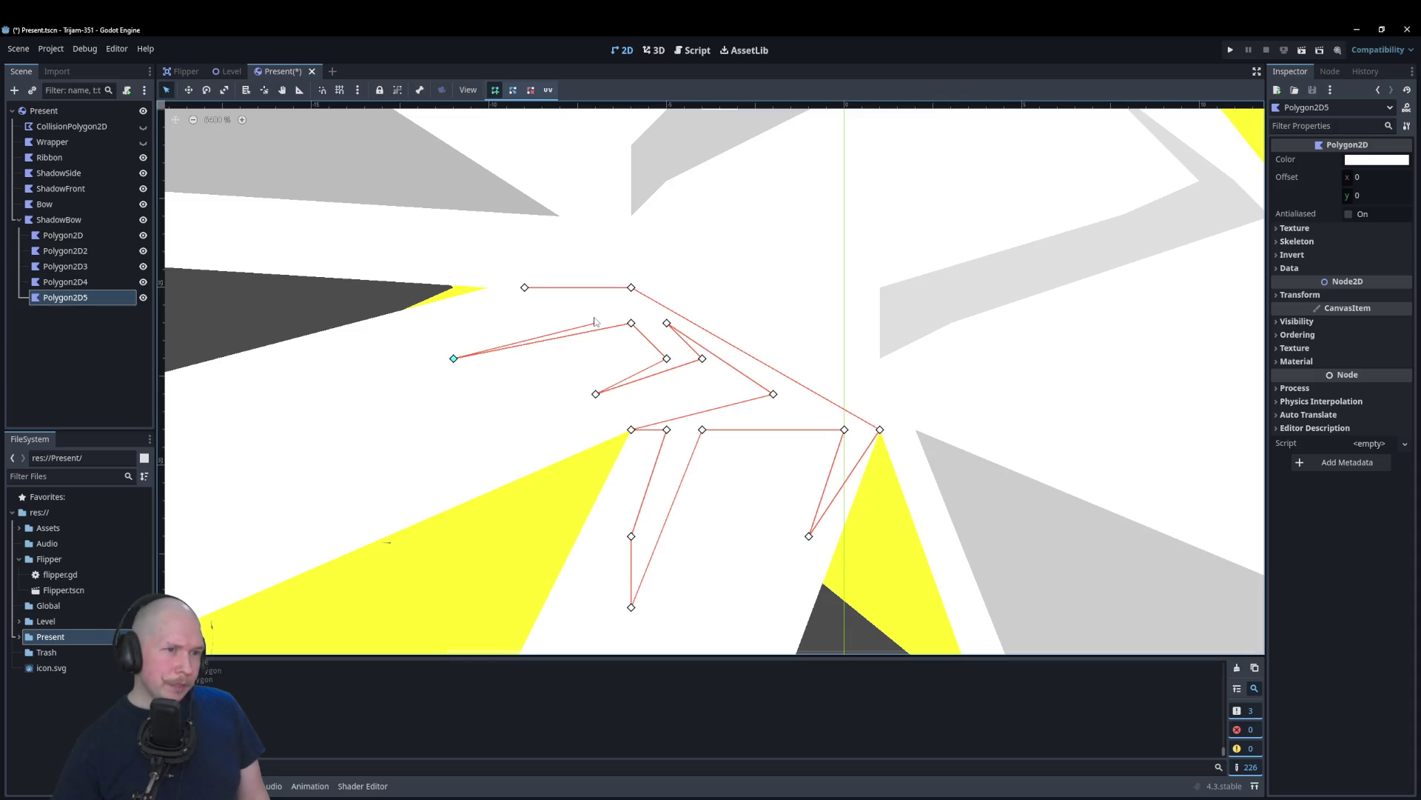
pyautogui.click(596, 323)
pyautogui.click(525, 287)
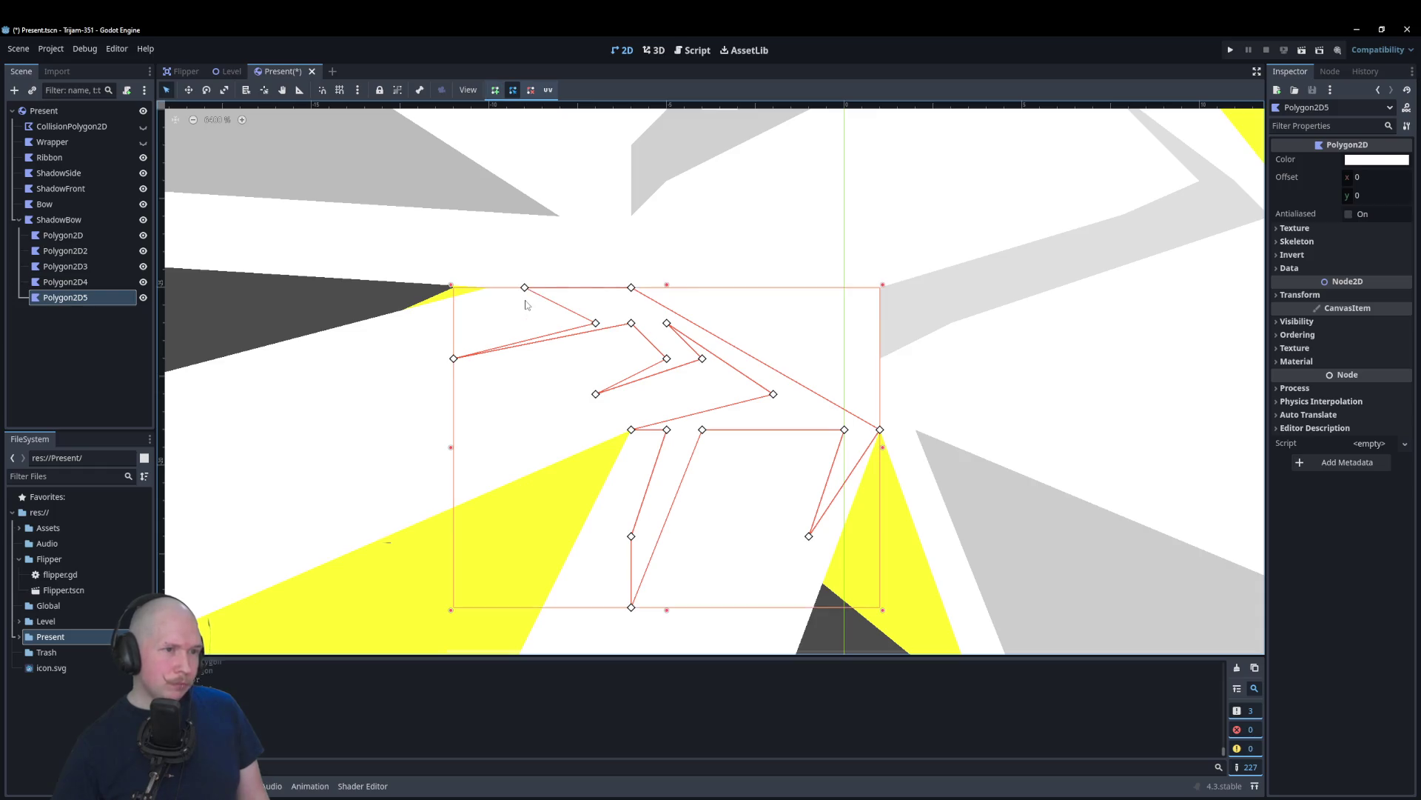
# Step: Set the new polygon's colour to black with alpha 41 for a translucent shadow
pyautogui.click(1376, 159)
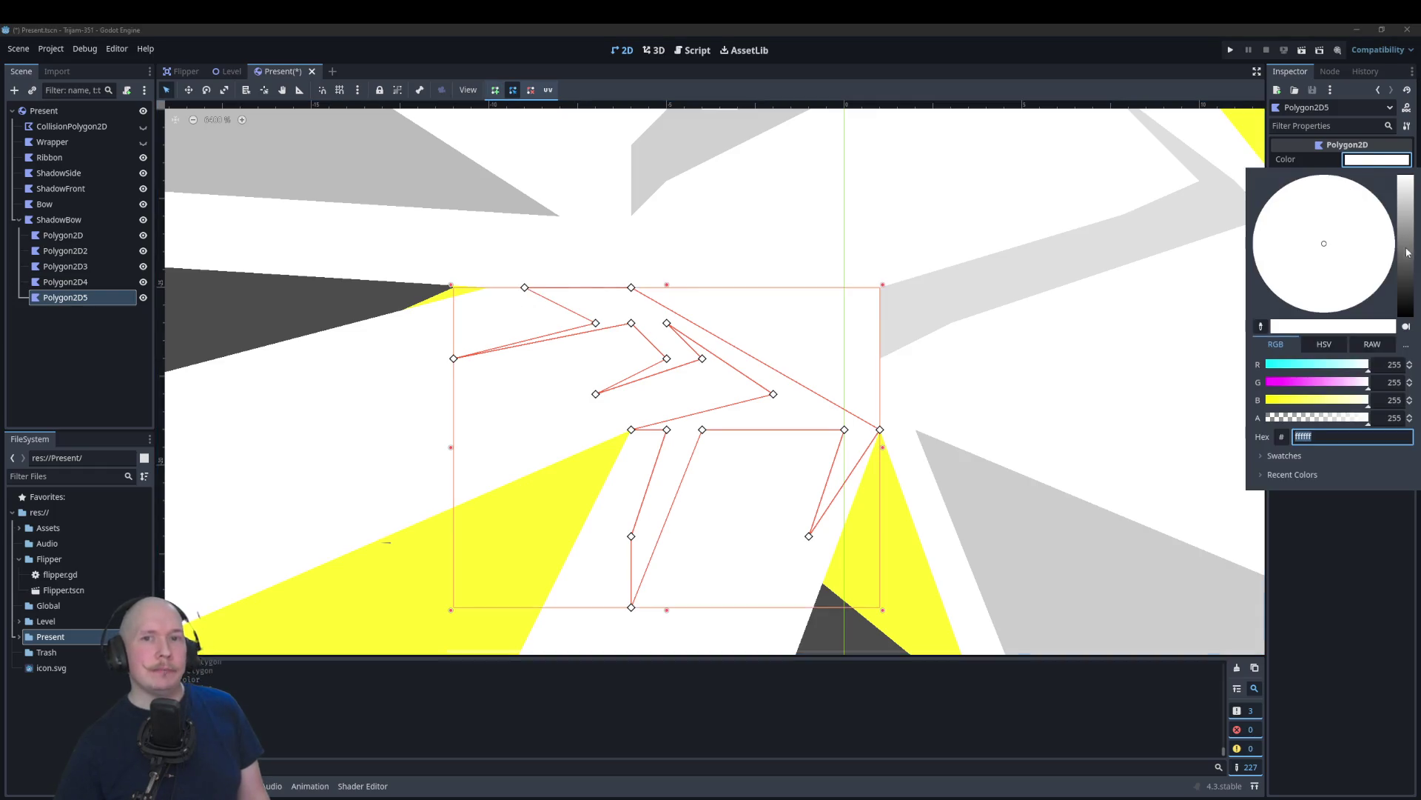
pyautogui.moveTo(1409, 252); pyautogui.dragTo(1404, 359)
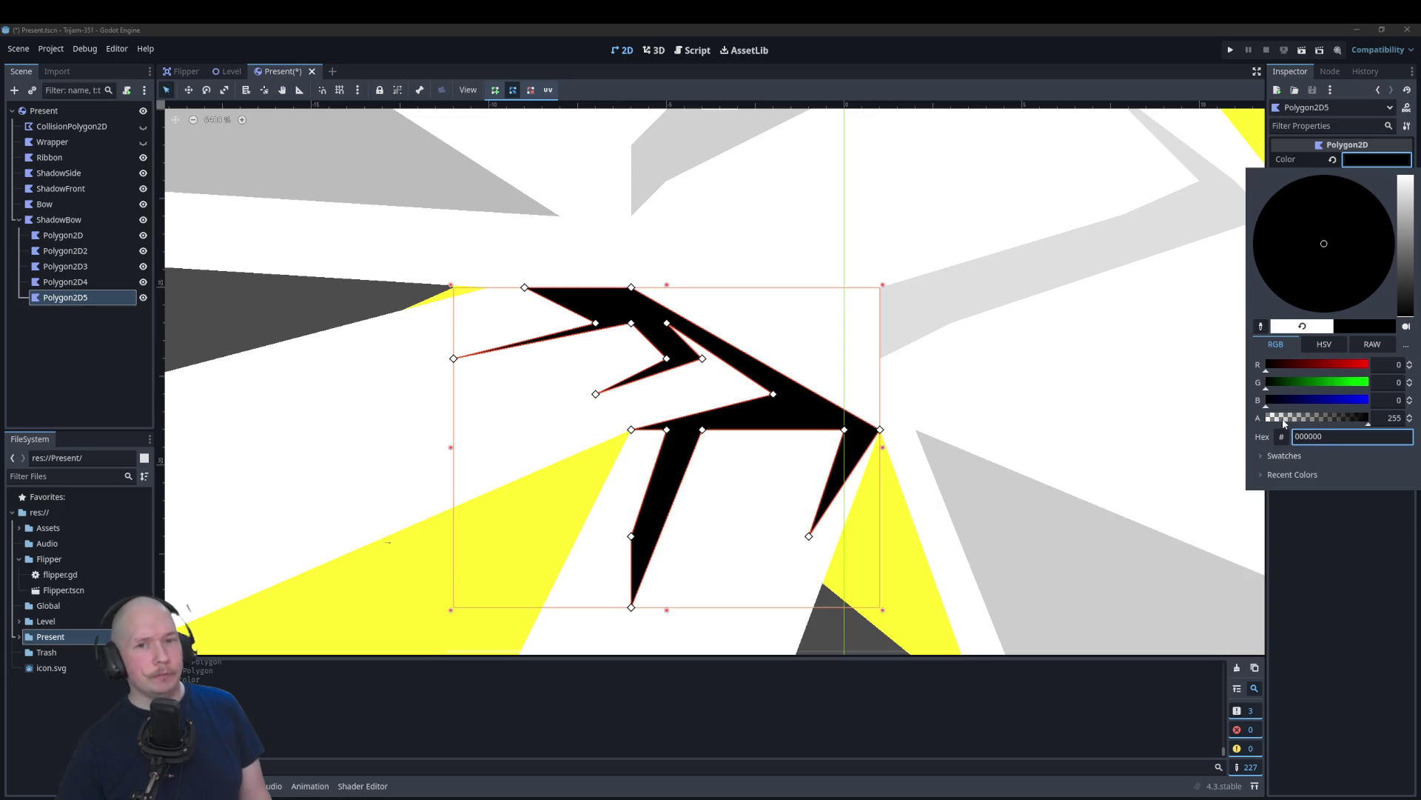
pyautogui.click(1285, 419)
pyautogui.click(315, 302)
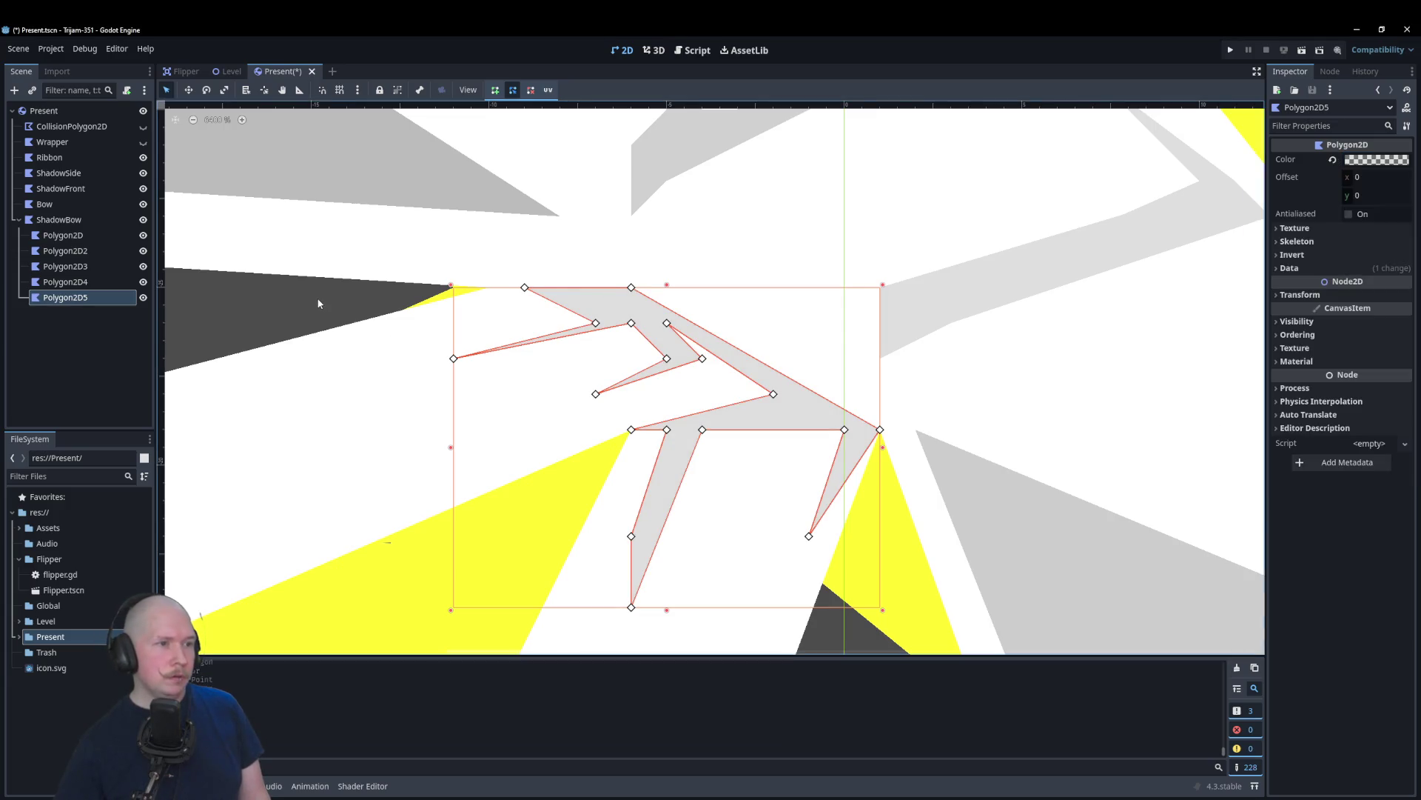
pyautogui.scroll(-4, 322, 298)
pyautogui.scroll(-3, 348, 310)
pyautogui.click(1110, 379)
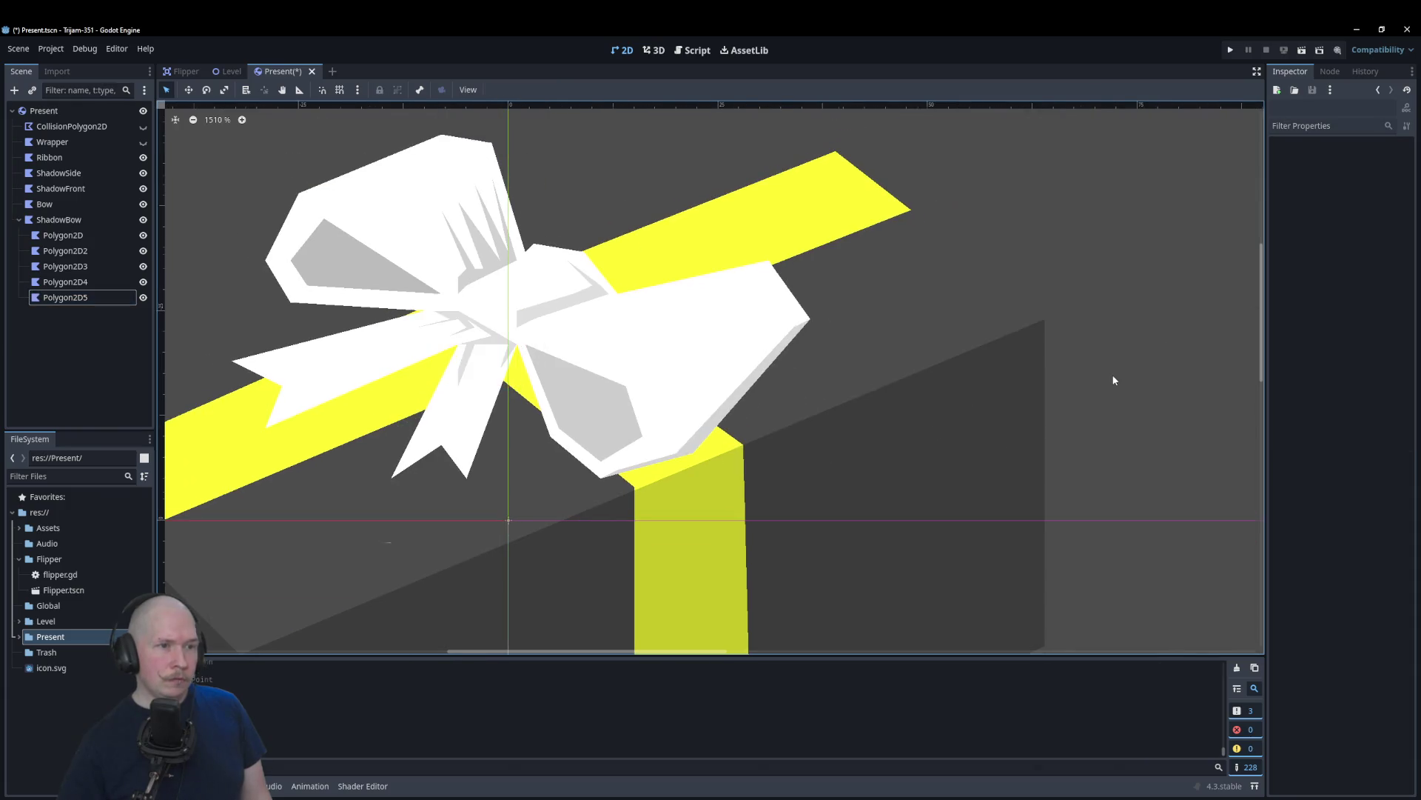
# Step: Nudge an inner point of the Polygon2D5 shadow slightly downward
pyautogui.scroll(-1, 1114, 382)
pyautogui.scroll(-1, 1071, 503)
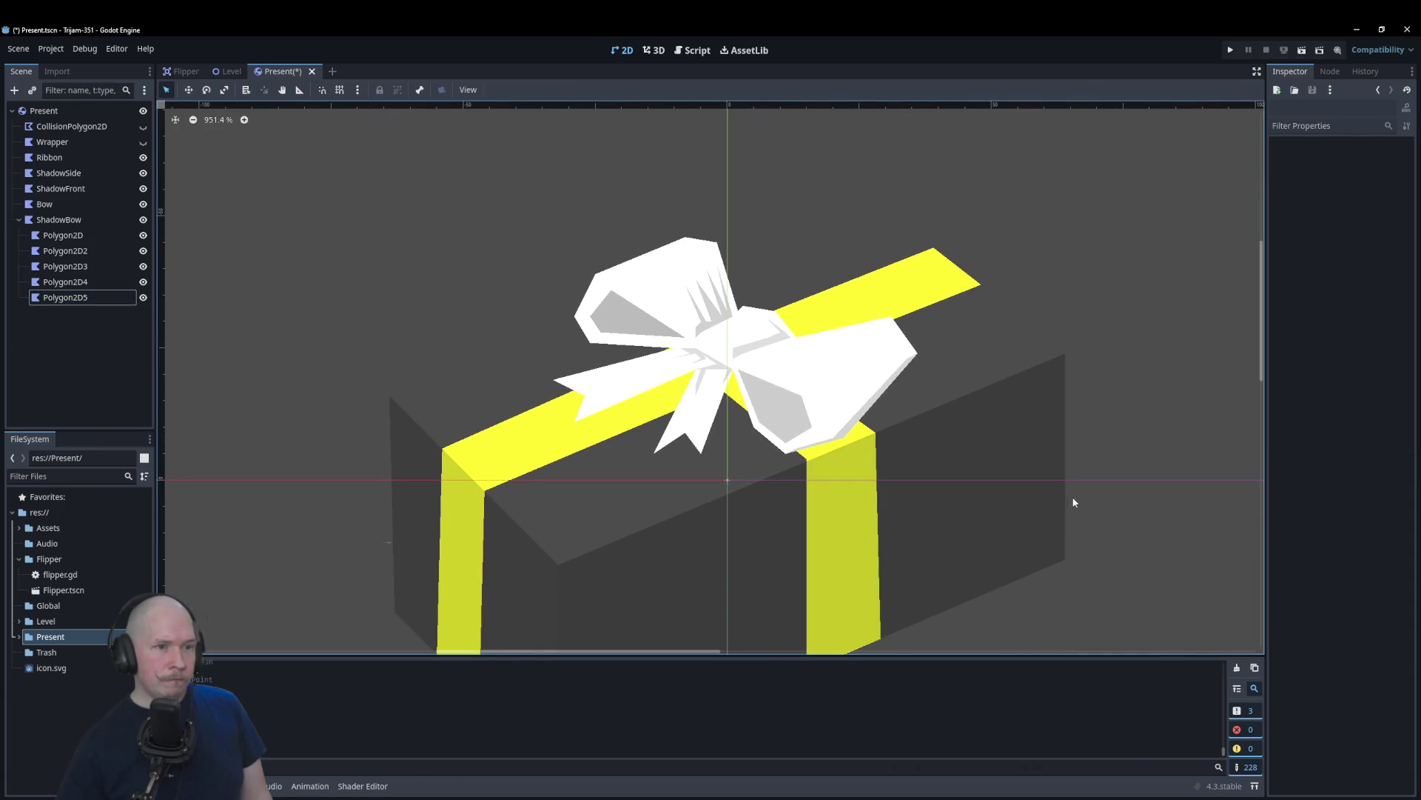
pyautogui.scroll(10, 710, 371)
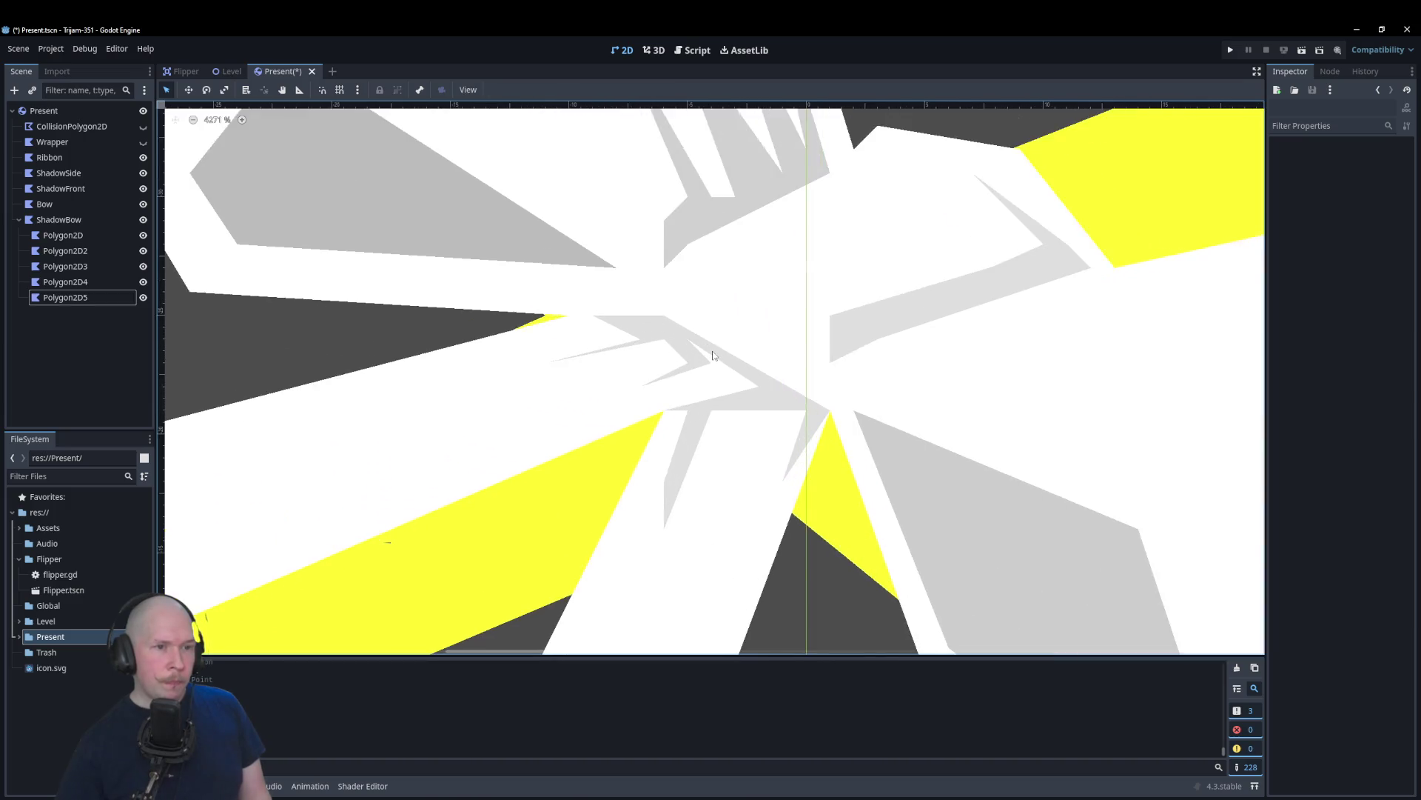
pyautogui.scroll(-2, 706, 361)
pyautogui.click(705, 361)
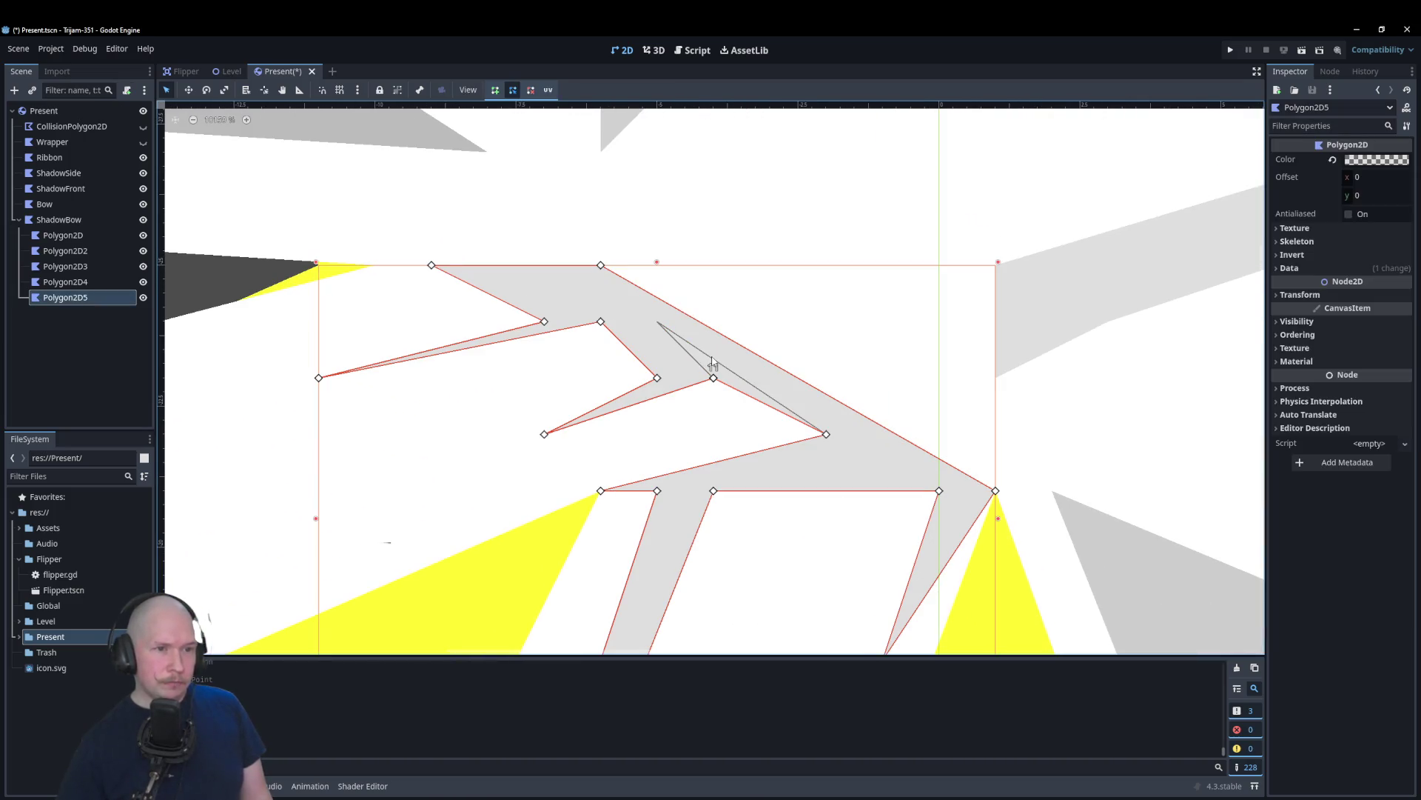
pyautogui.moveTo(713, 364); pyautogui.dragTo(713, 367)
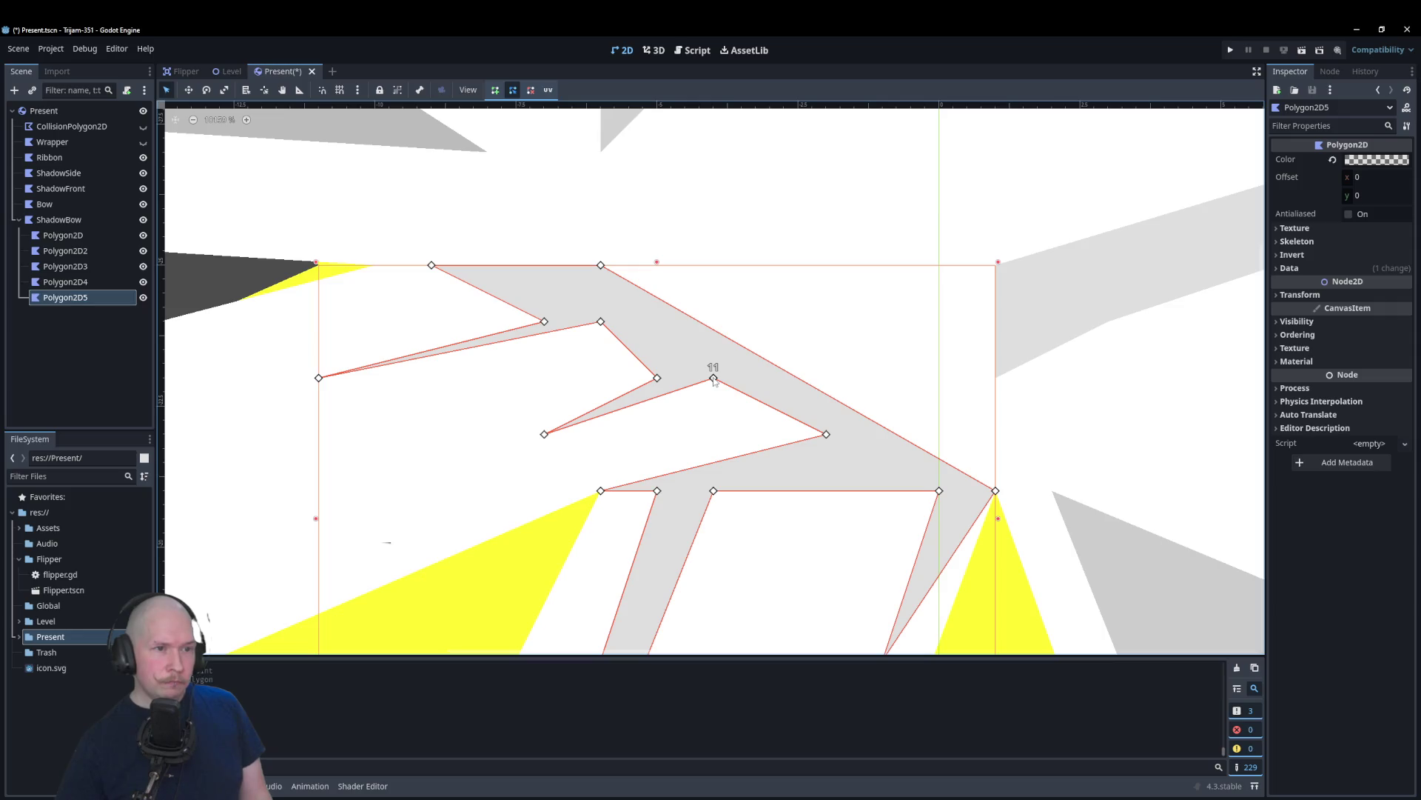
pyautogui.scroll(-3, 641, 351)
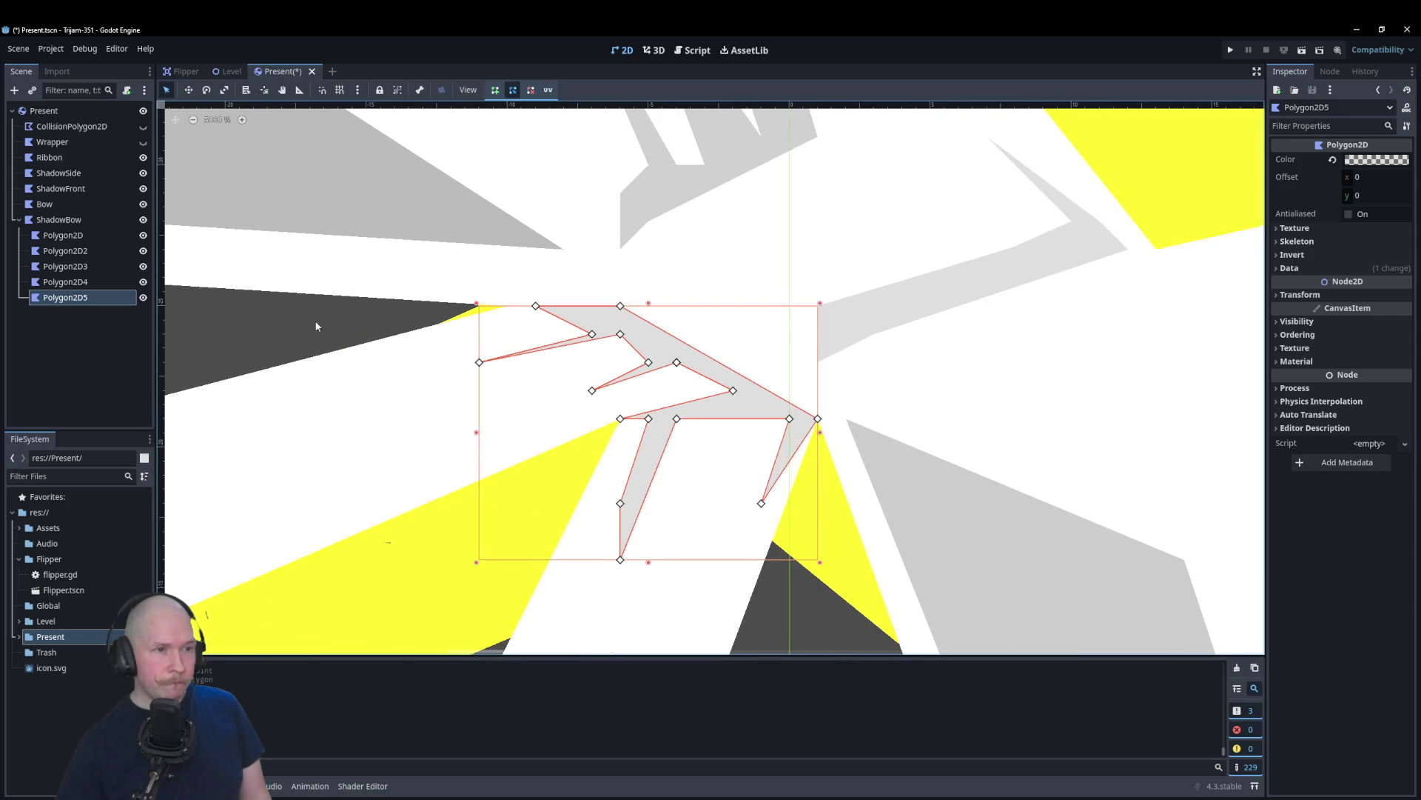
pyautogui.press('Escape')
pyautogui.scroll(-4, 781, 353)
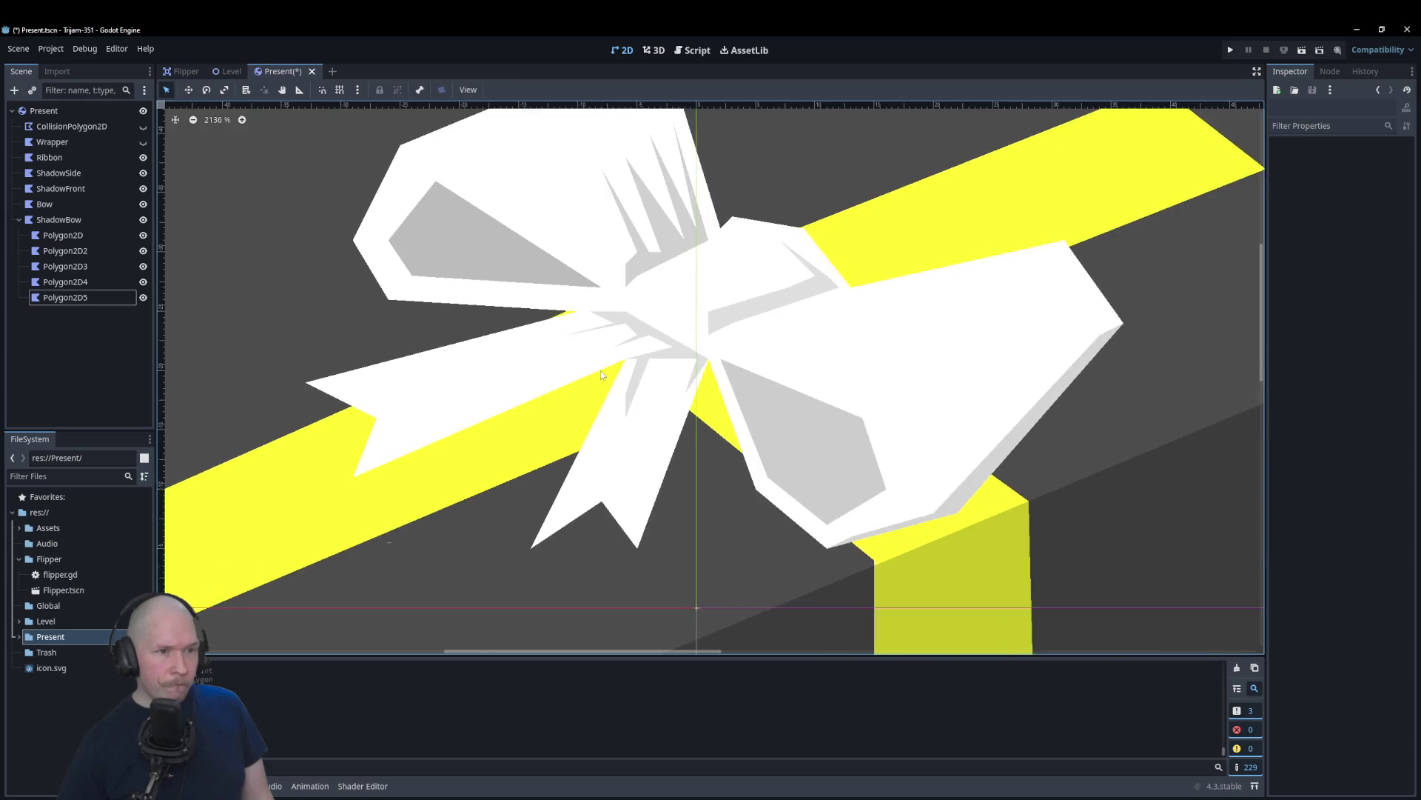
pyautogui.scroll(7, 601, 375)
# Step: Pull a lower Polygon2D5 point up toward the bow's knot
pyautogui.click(655, 343)
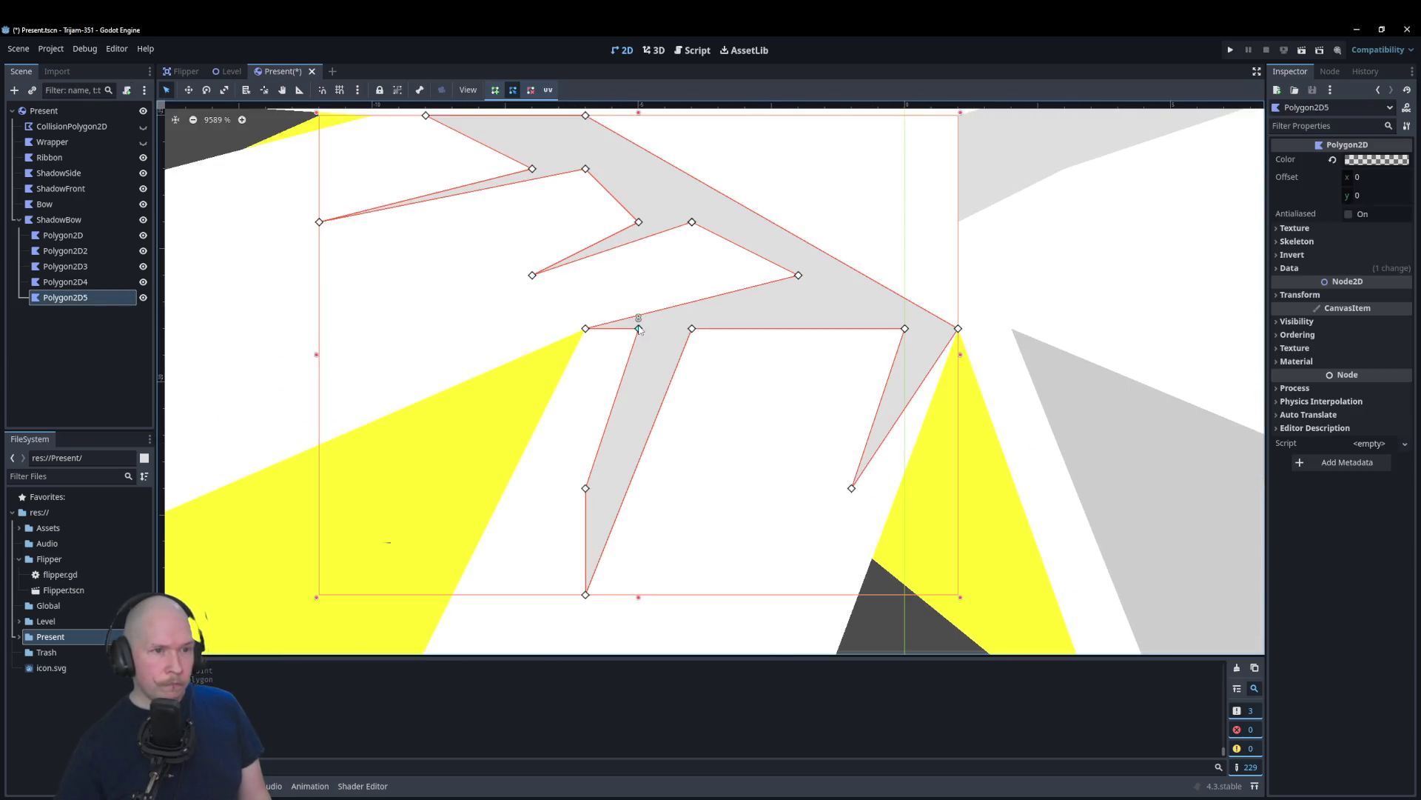
pyautogui.moveTo(586, 489)
pyautogui.mouseDown()
pyautogui.moveTo(635, 378)
pyautogui.moveTo(688, 374)
pyautogui.moveTo(658, 368)
pyautogui.mouseUp()
pyautogui.scroll(-8, 657, 367)
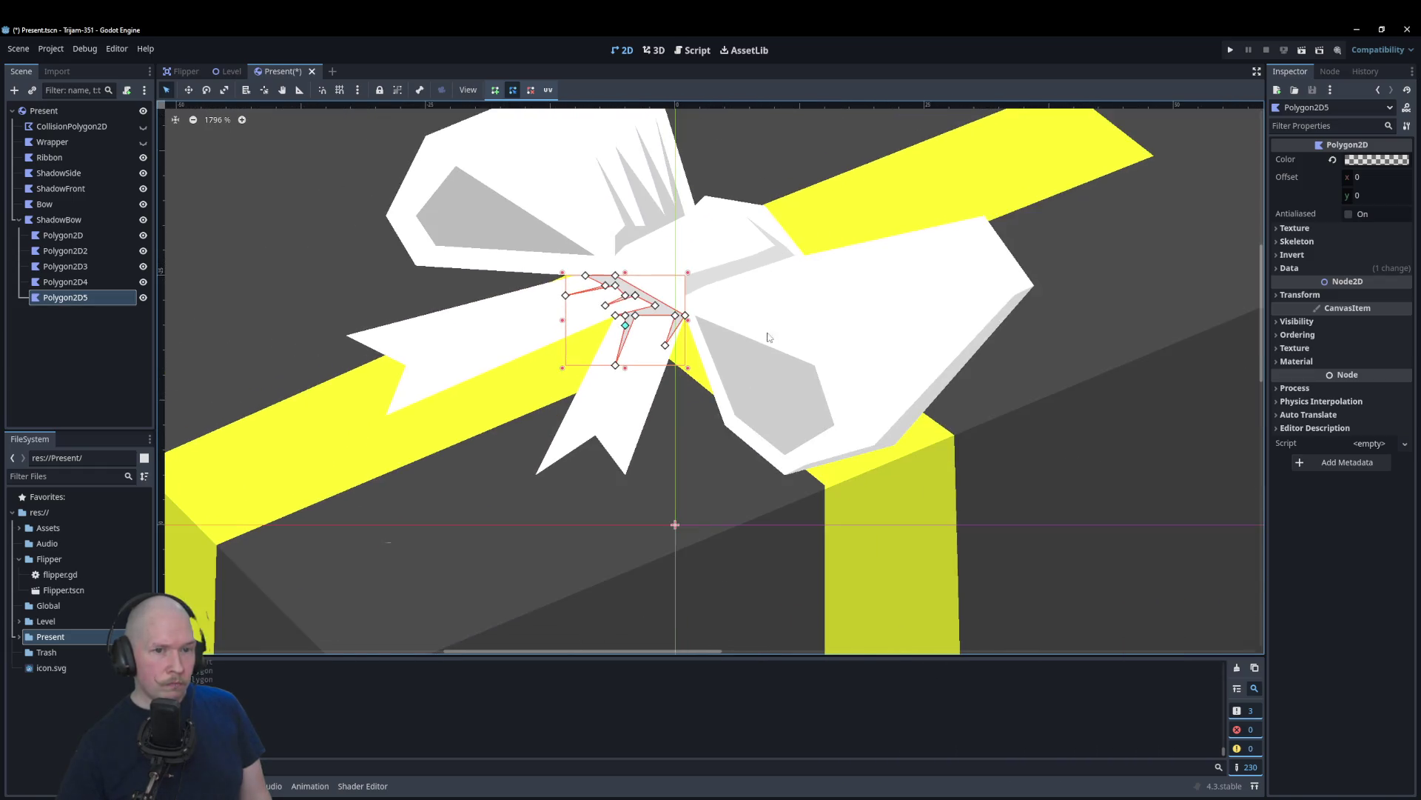
pyautogui.scroll(-3, 495, 440)
pyautogui.click(444, 260)
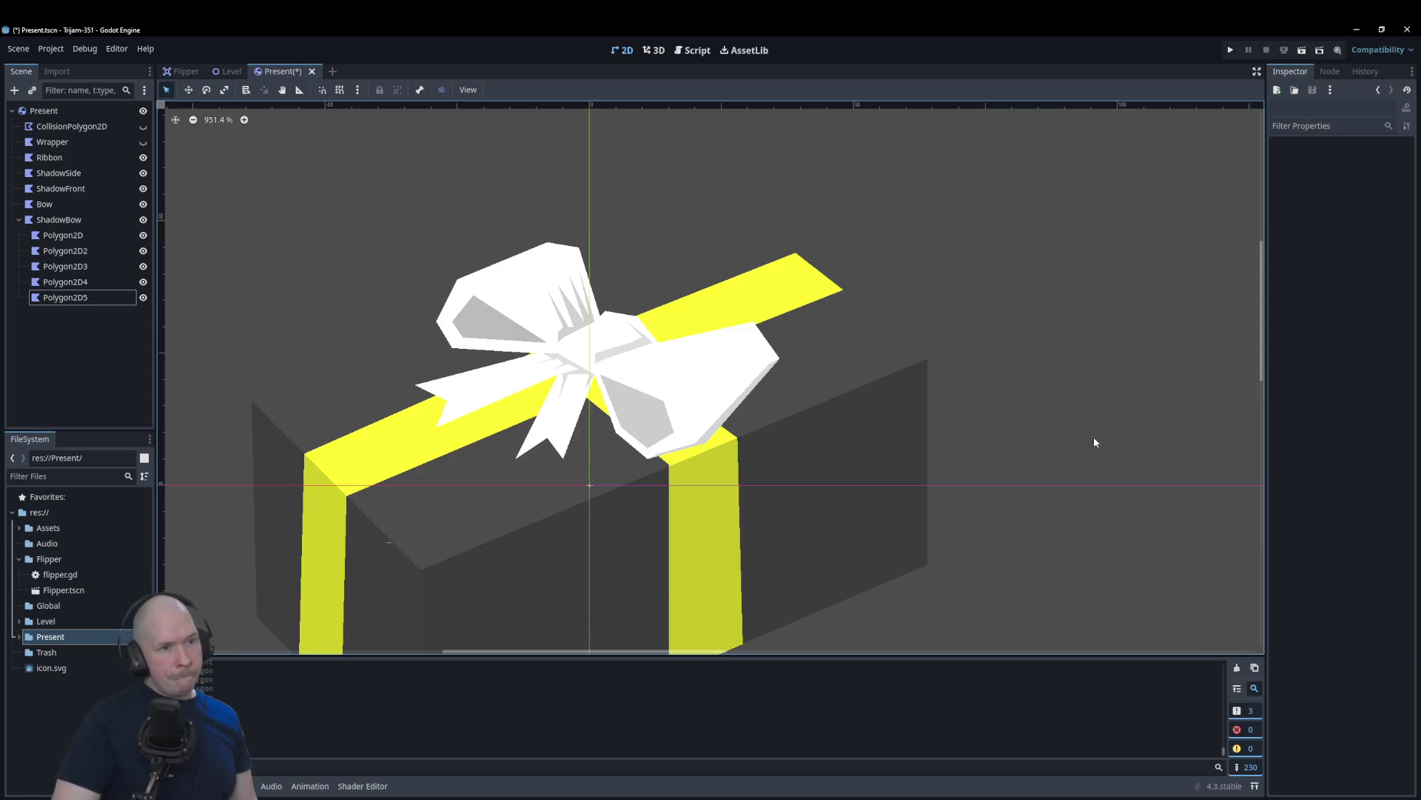
pyautogui.scroll(2, 528, 383)
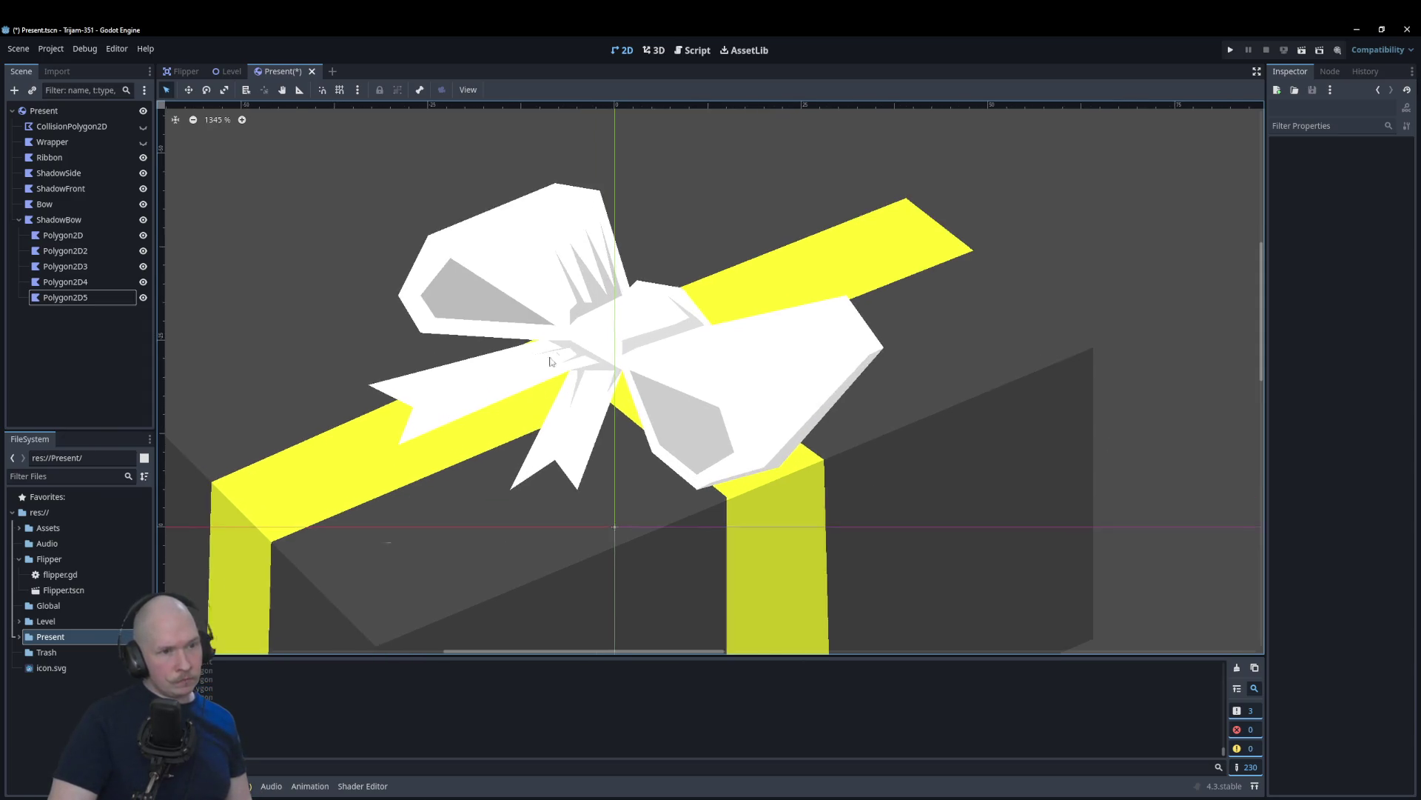
pyautogui.scroll(13, 549, 360)
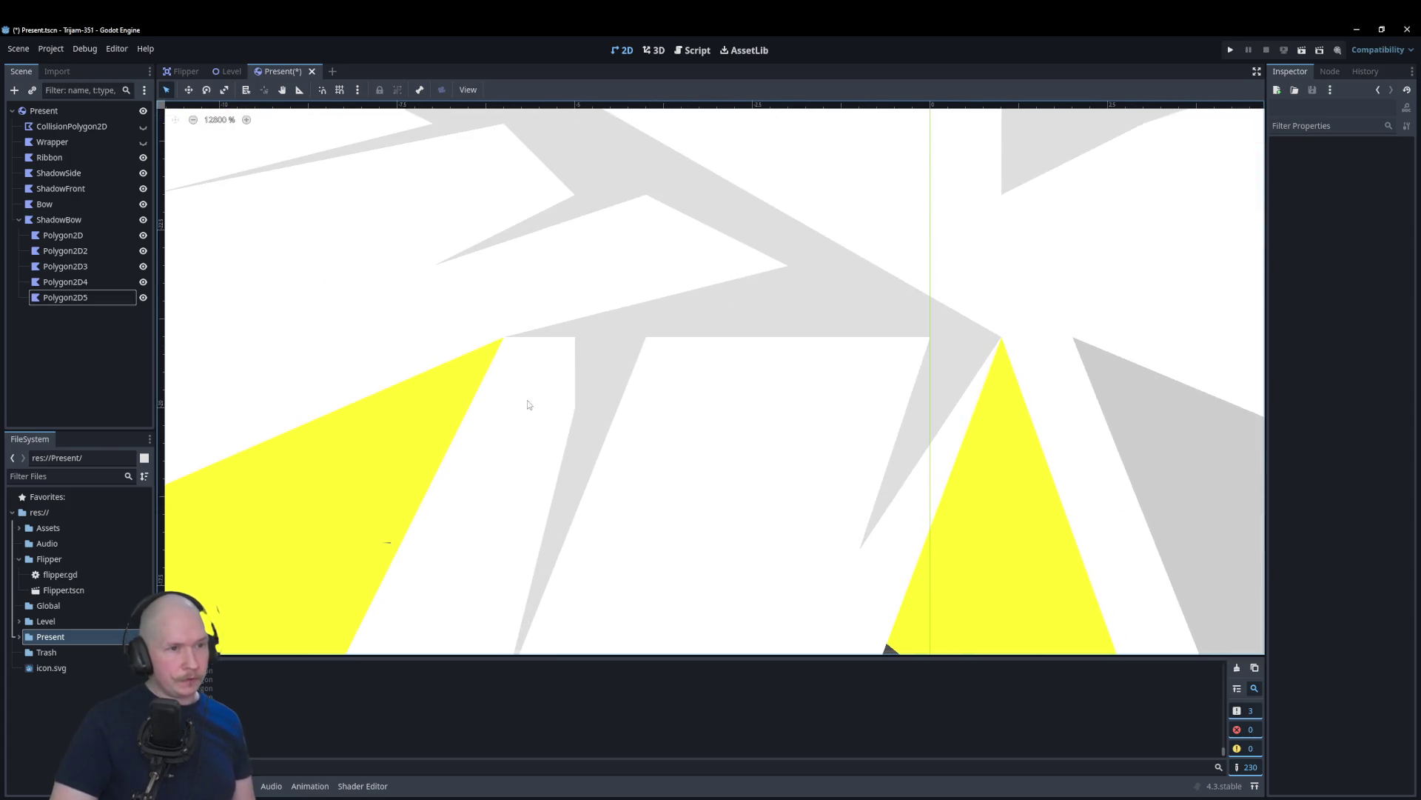
# Step: Drag three more Polygon2D5 points so the lower spike follows the bow's fold
pyautogui.click(576, 339)
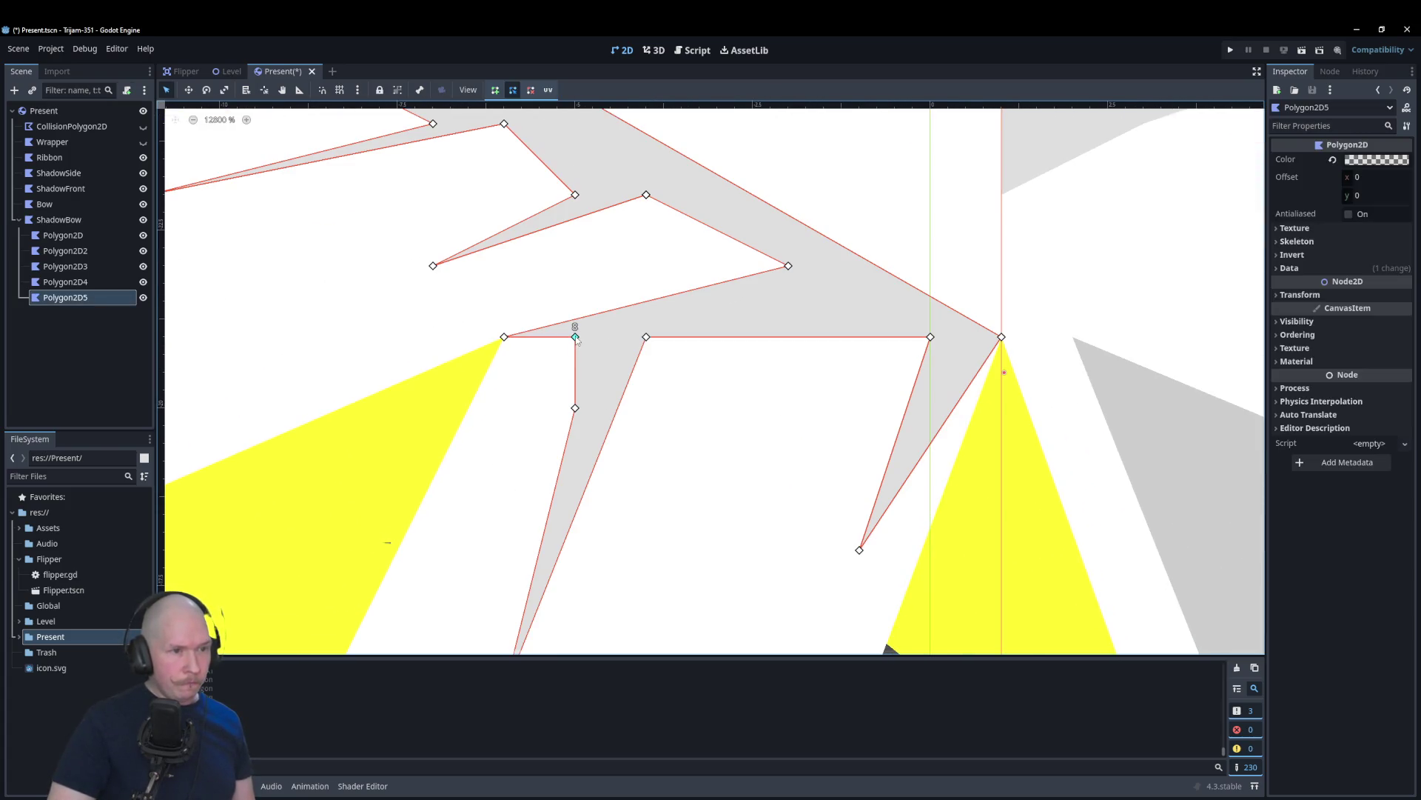
pyautogui.moveTo(576, 338); pyautogui.dragTo(434, 481)
pyautogui.scroll(-1, 597, 402)
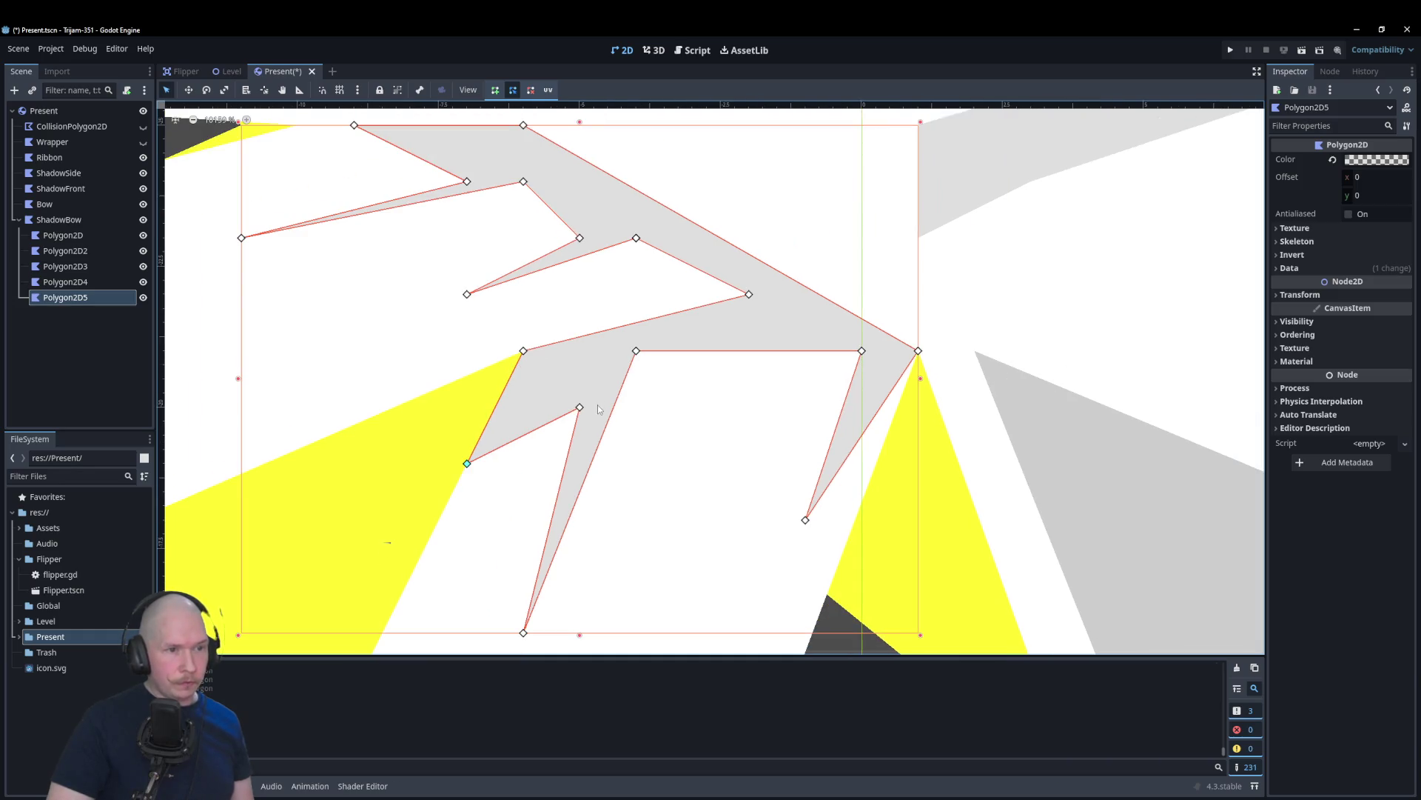
pyautogui.moveTo(579, 408); pyautogui.dragTo(545, 384)
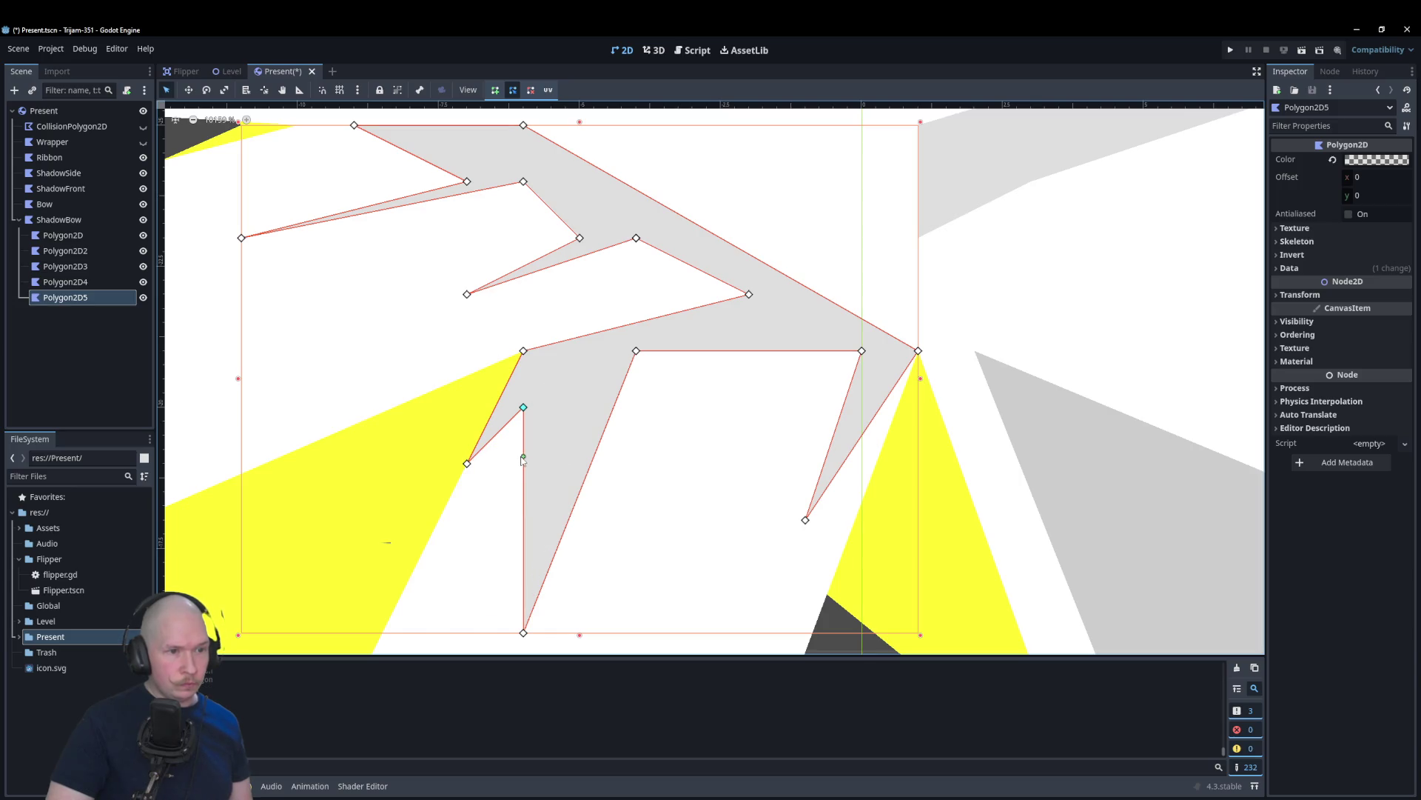
pyautogui.moveTo(525, 635); pyautogui.dragTo(566, 375)
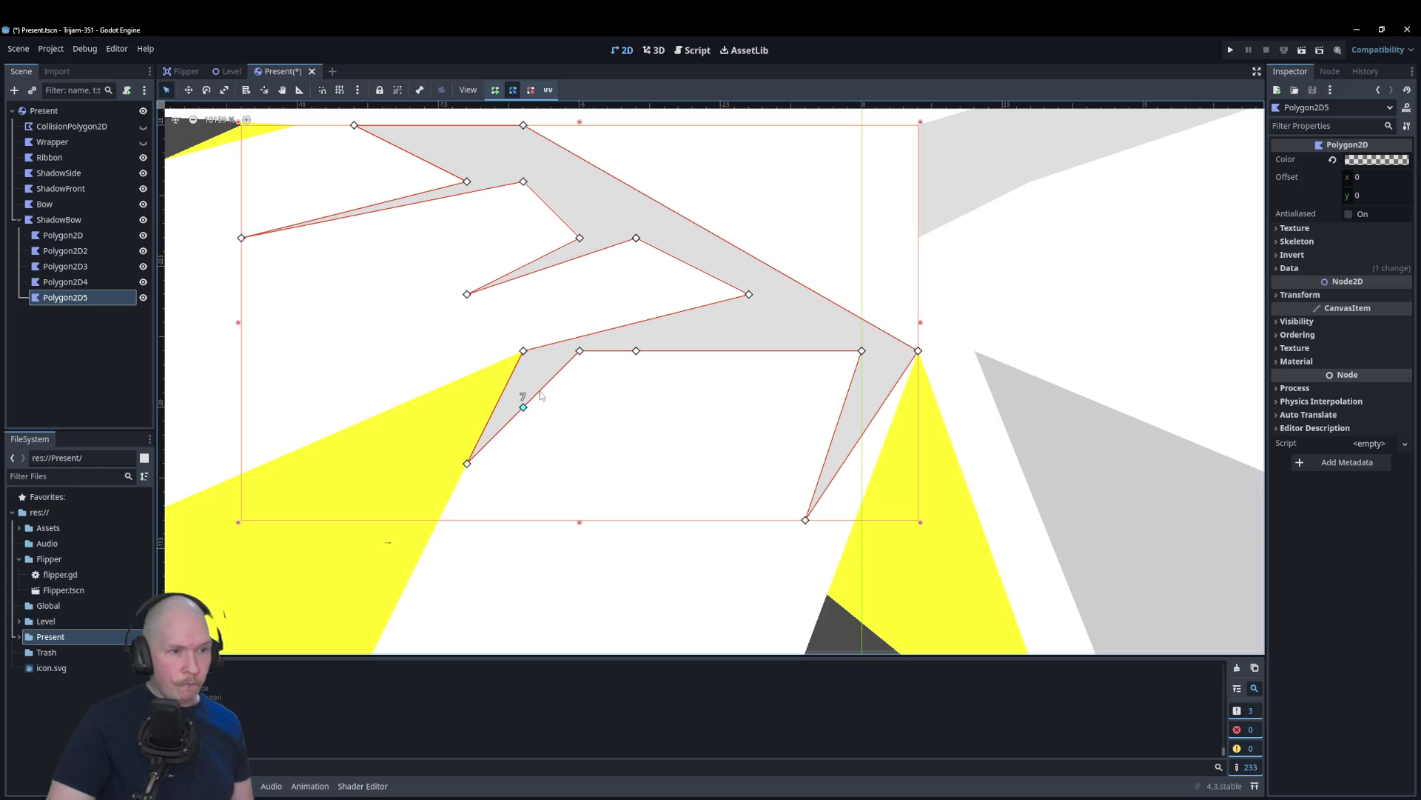
pyautogui.scroll(-8, 545, 398)
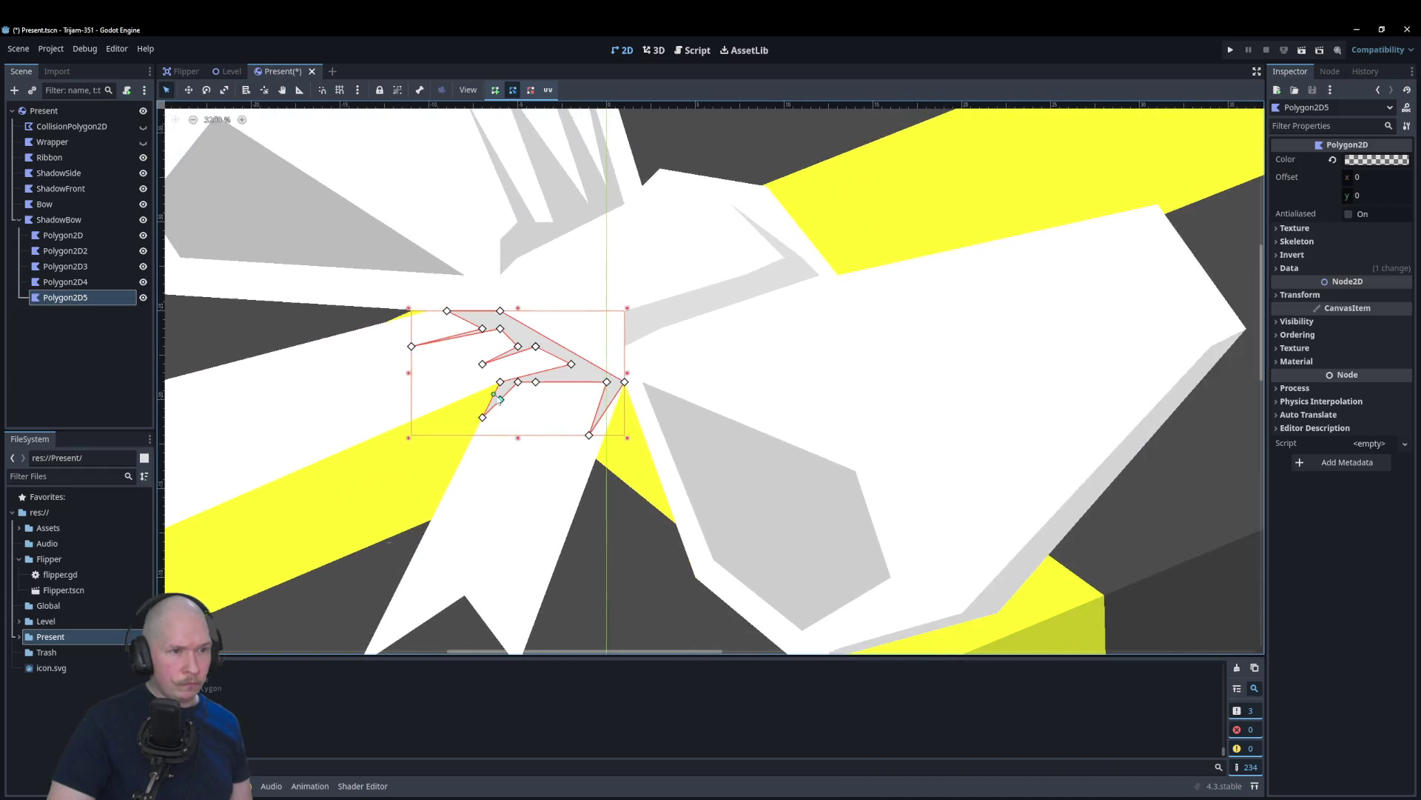
pyautogui.scroll(-3, 501, 389)
pyautogui.click(901, 255)
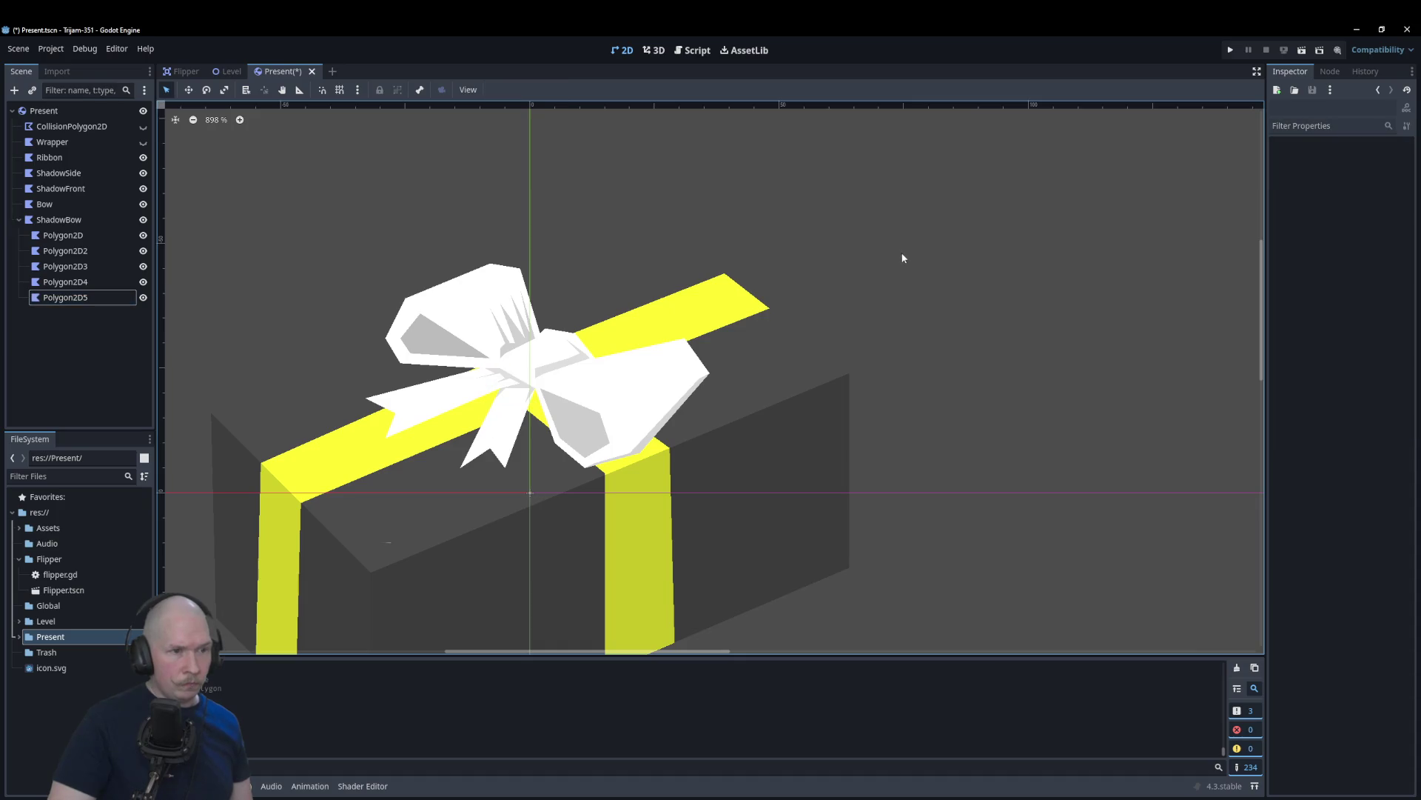
# Step: Add a point on Polygon2D5's lower edge and merge another lower point onto its neighbour
pyautogui.scroll(11, 636, 355)
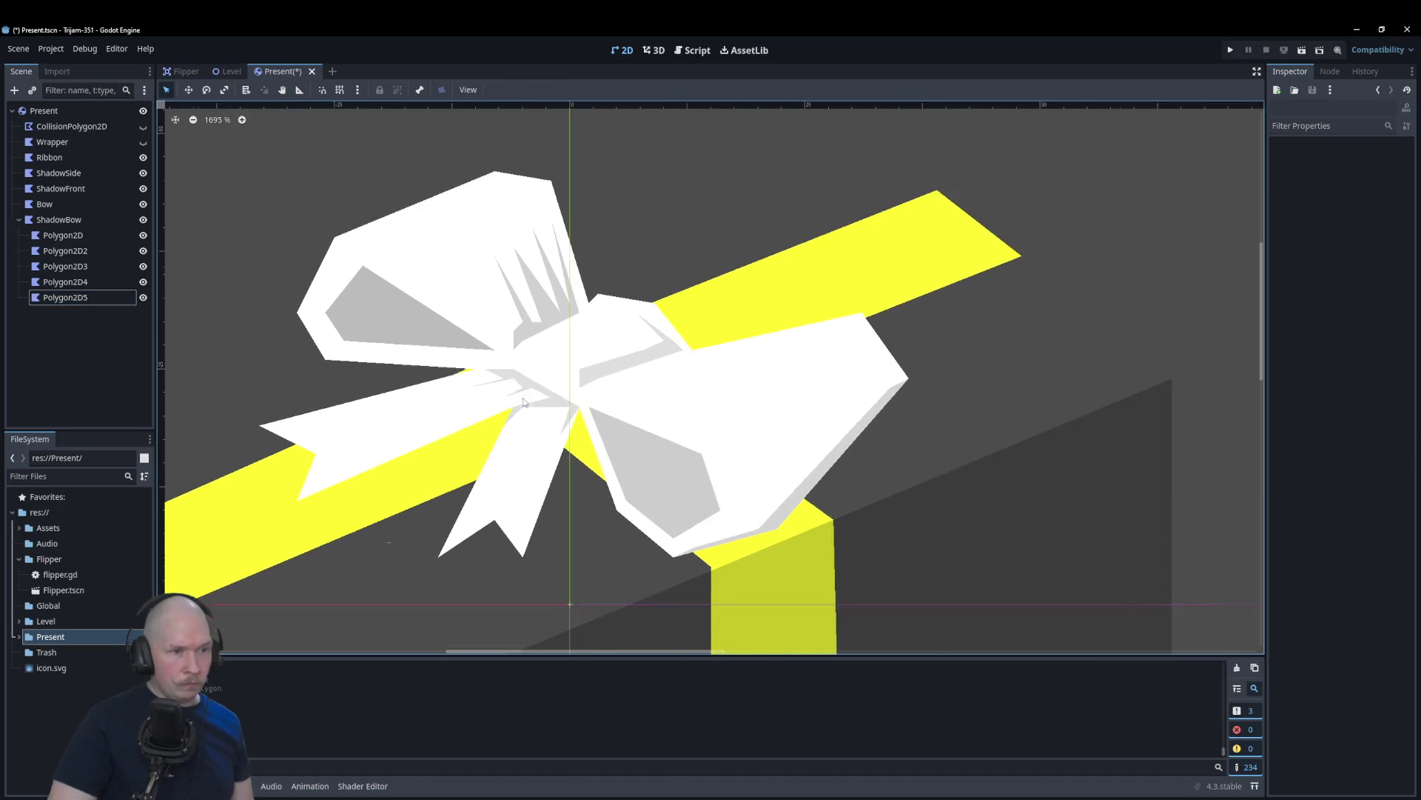
pyautogui.scroll(1, 521, 417)
pyautogui.click(546, 372)
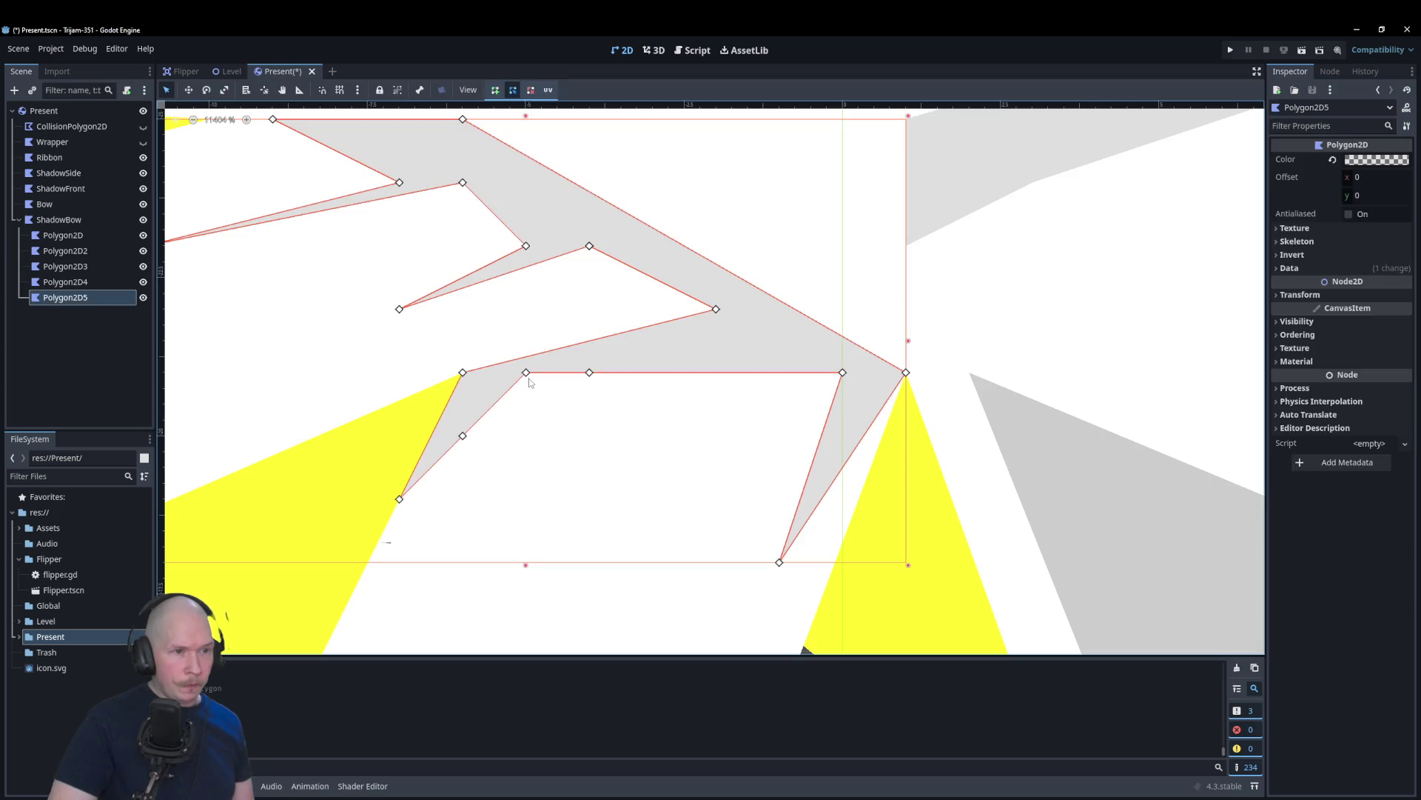
pyautogui.hotkey('ctrl', 'z')
pyautogui.hotkey('ctrl', 'shift', 'z')
pyautogui.click(653, 373)
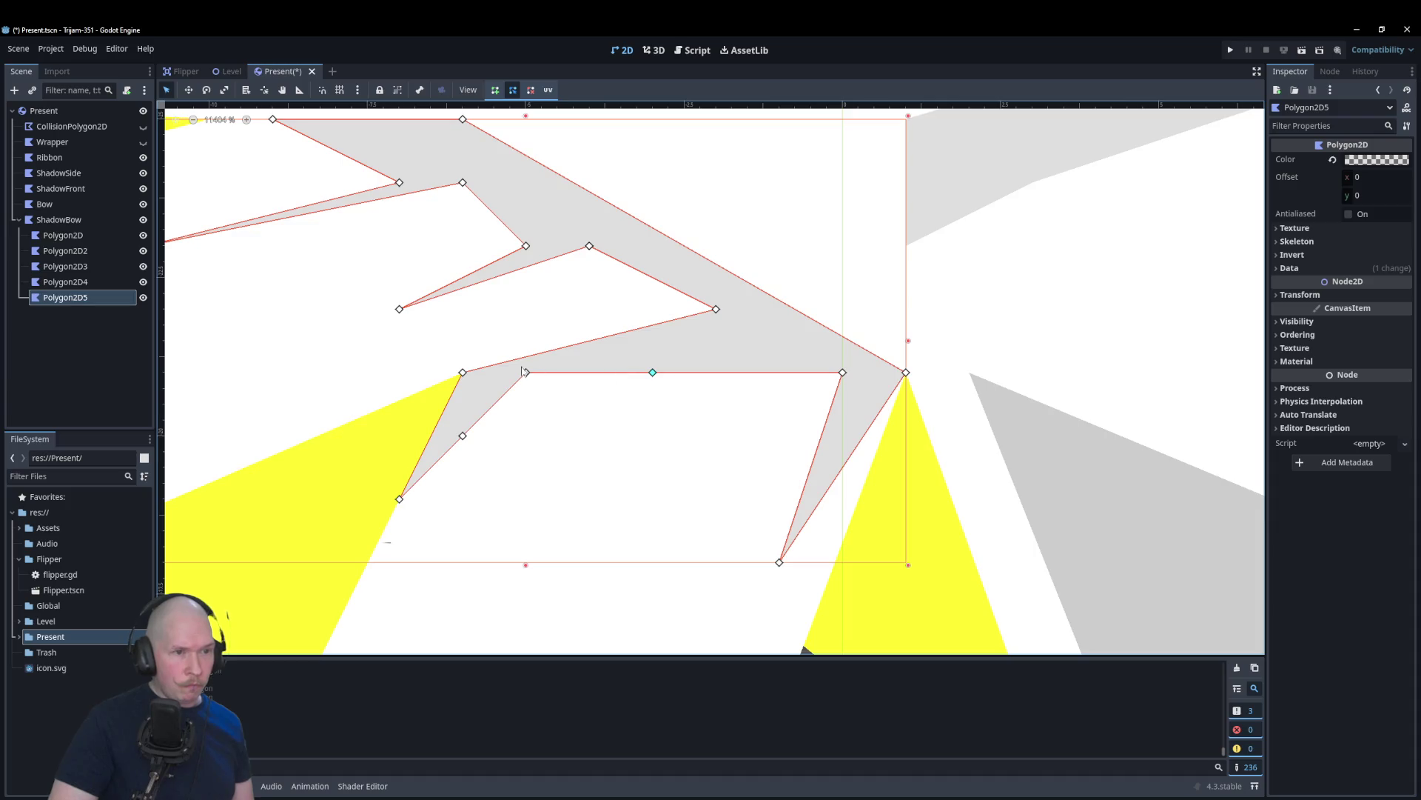
pyautogui.moveTo(525, 372); pyautogui.dragTo(589, 372)
pyautogui.scroll(-8, 616, 374)
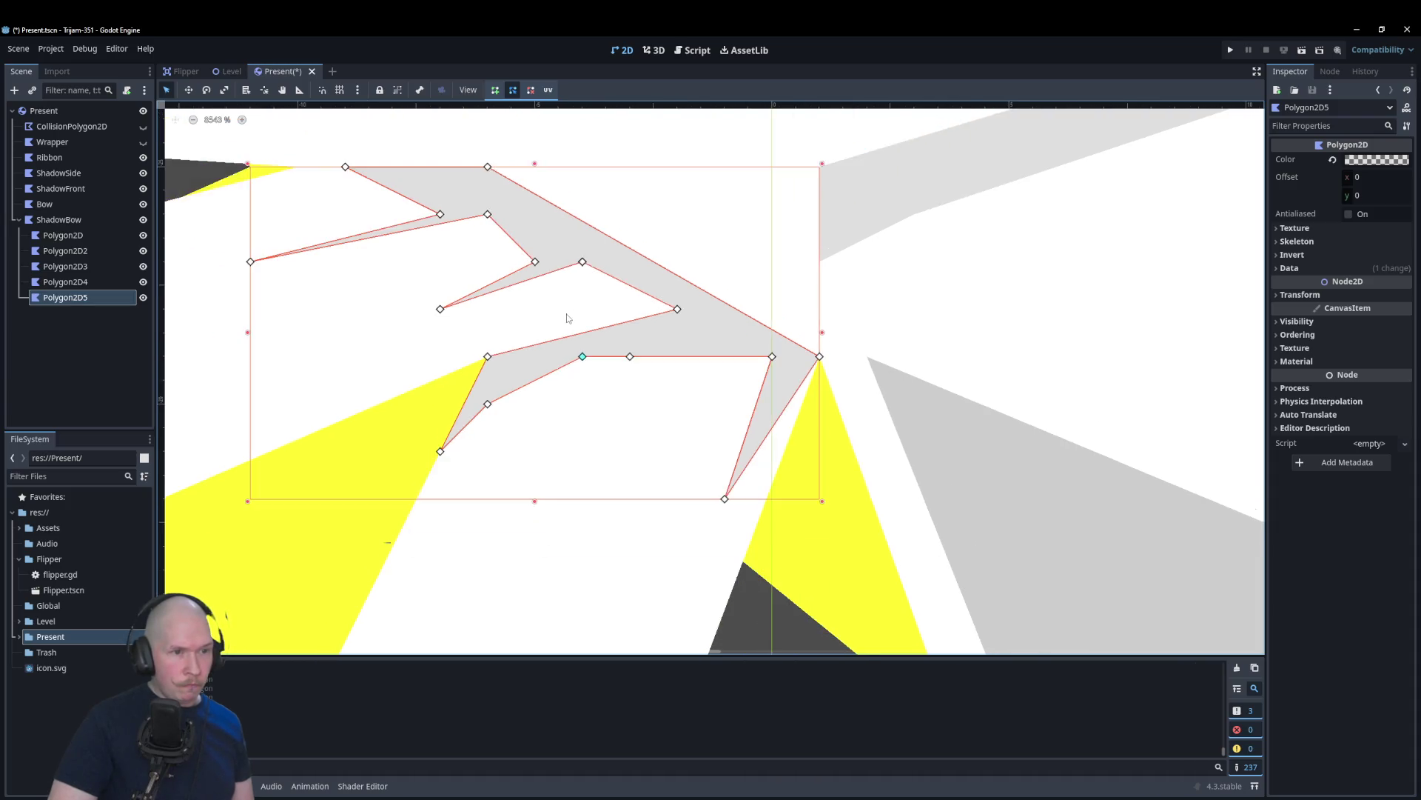
pyautogui.scroll(-2, 655, 423)
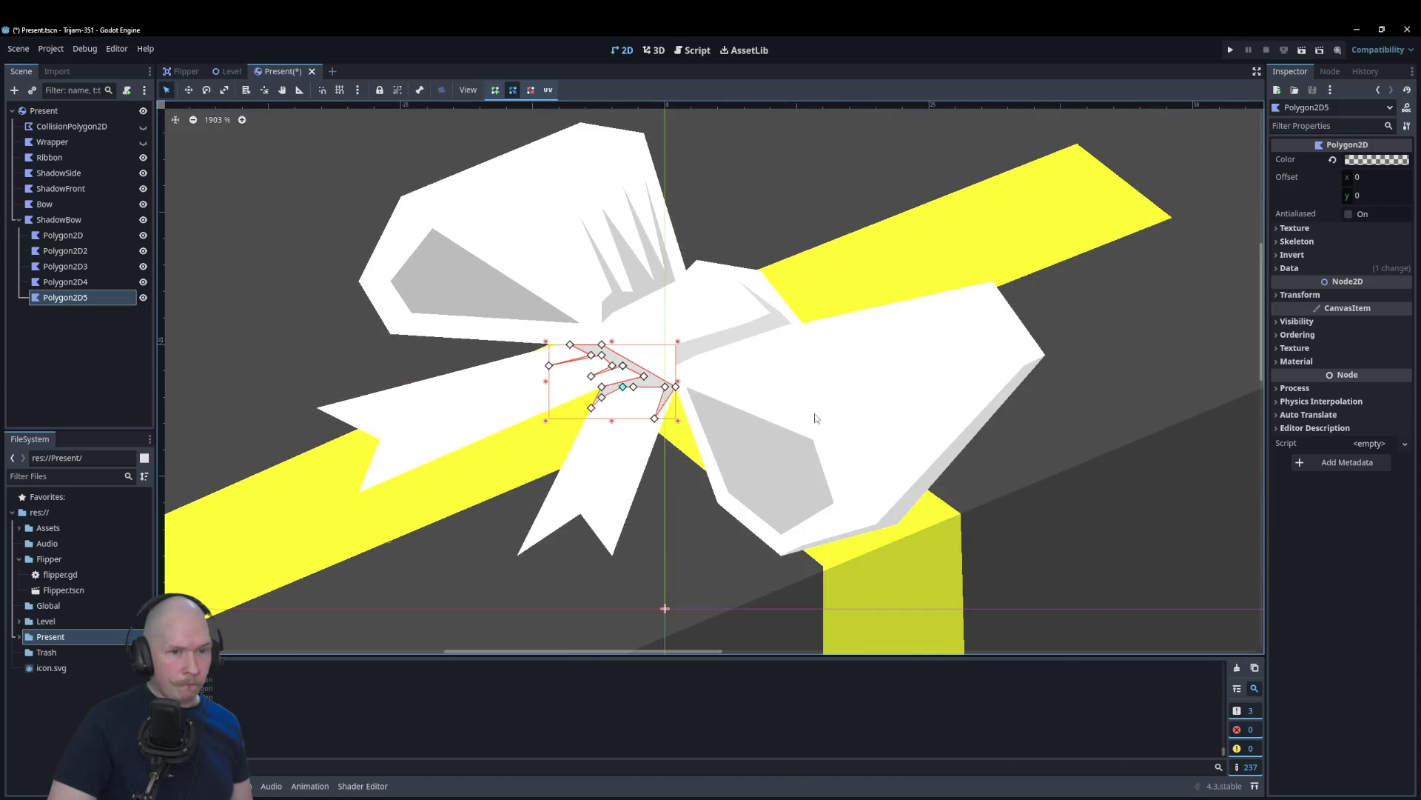
pyautogui.click(1032, 433)
# Step: Stretch Polygon2D5's left-side points much further left
pyautogui.scroll(8, 709, 367)
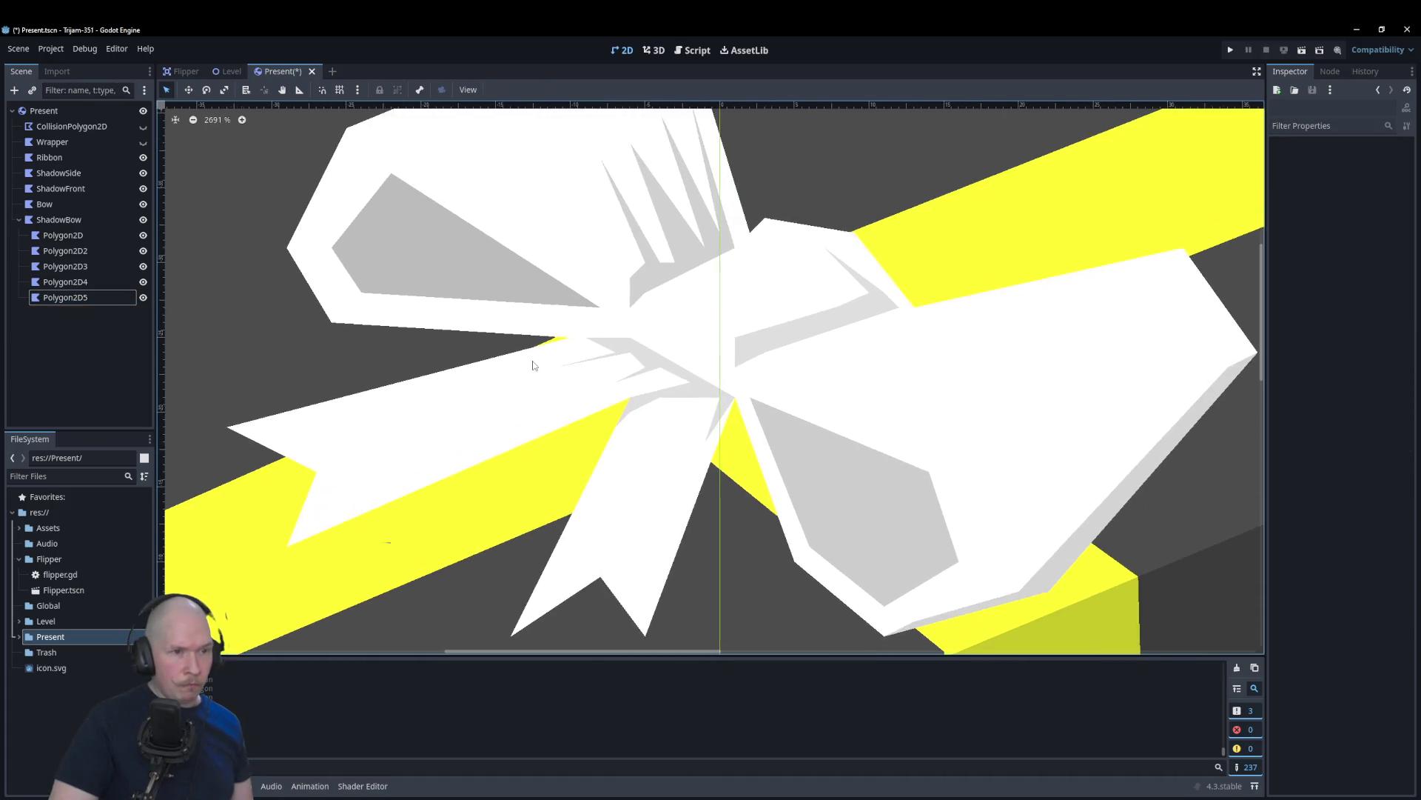
pyautogui.scroll(-6, 562, 381)
pyautogui.click(550, 300)
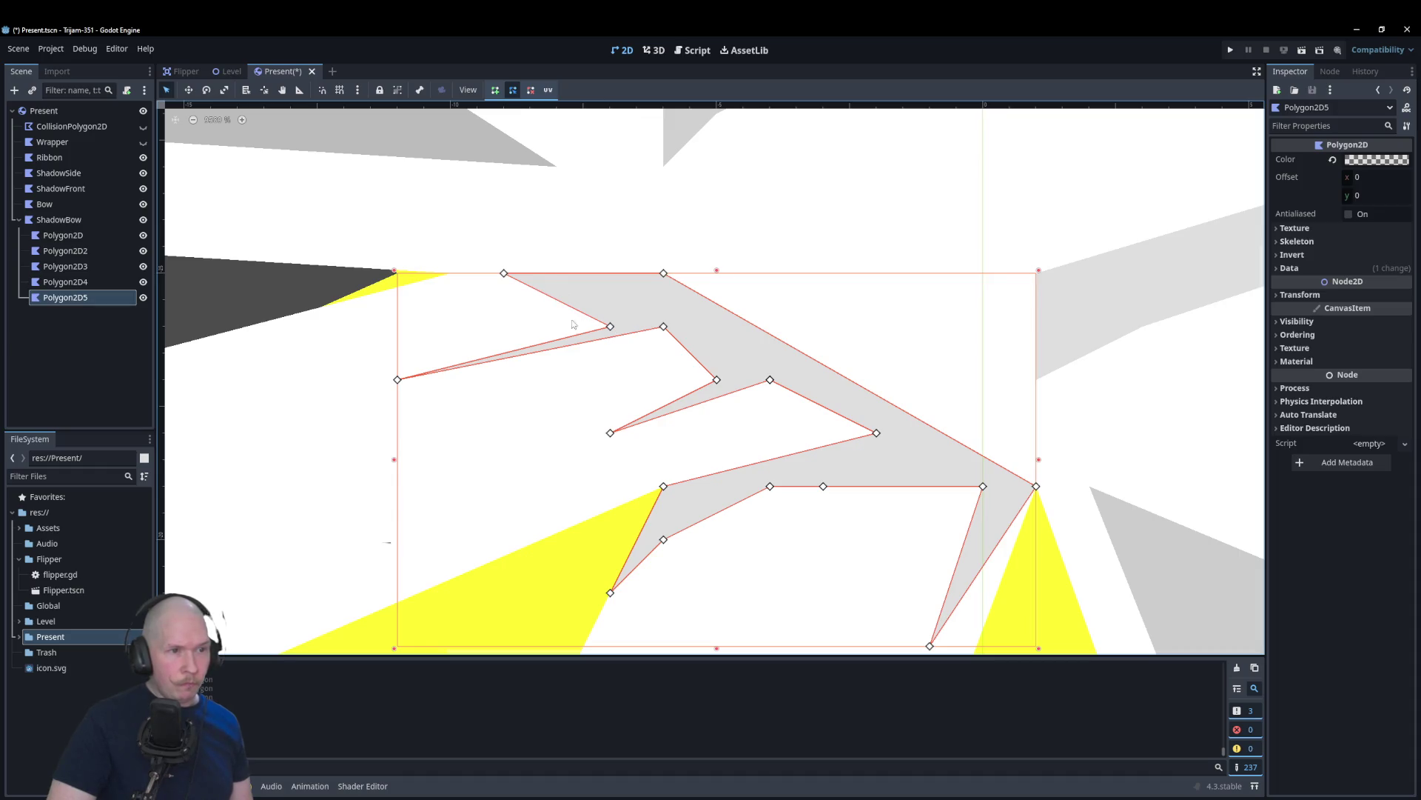
pyautogui.moveTo(503, 273)
pyautogui.mouseDown()
pyautogui.moveTo(391, 293)
pyautogui.moveTo(400, 326)
pyautogui.moveTo(263, 327)
pyautogui.moveTo(348, 323)
pyautogui.moveTo(392, 300)
pyautogui.moveTo(336, 311)
pyautogui.mouseUp()
pyautogui.scroll(1, 234, 298)
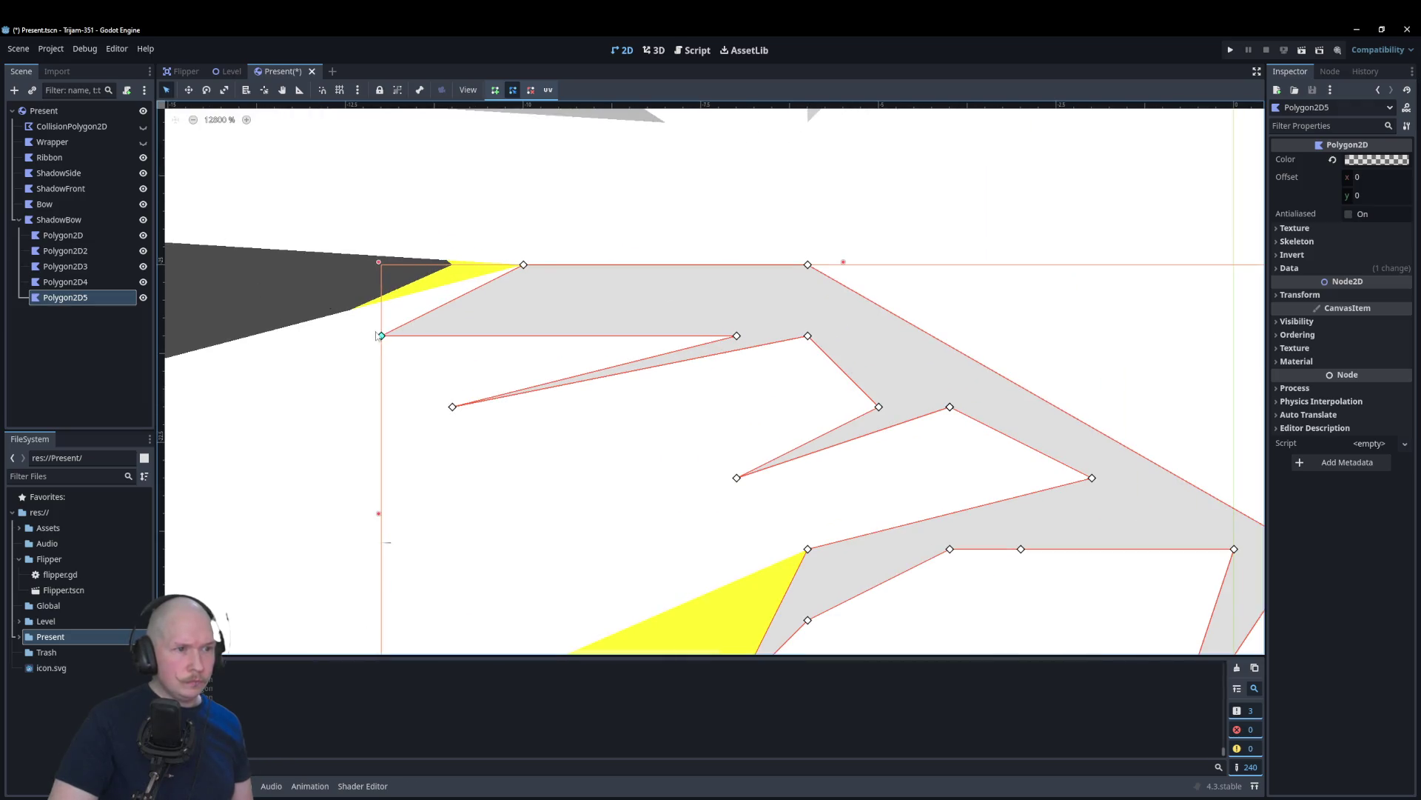
pyautogui.moveTo(377, 316); pyautogui.dragTo(244, 325)
pyautogui.click(205, 299)
pyautogui.scroll(-10, 204, 300)
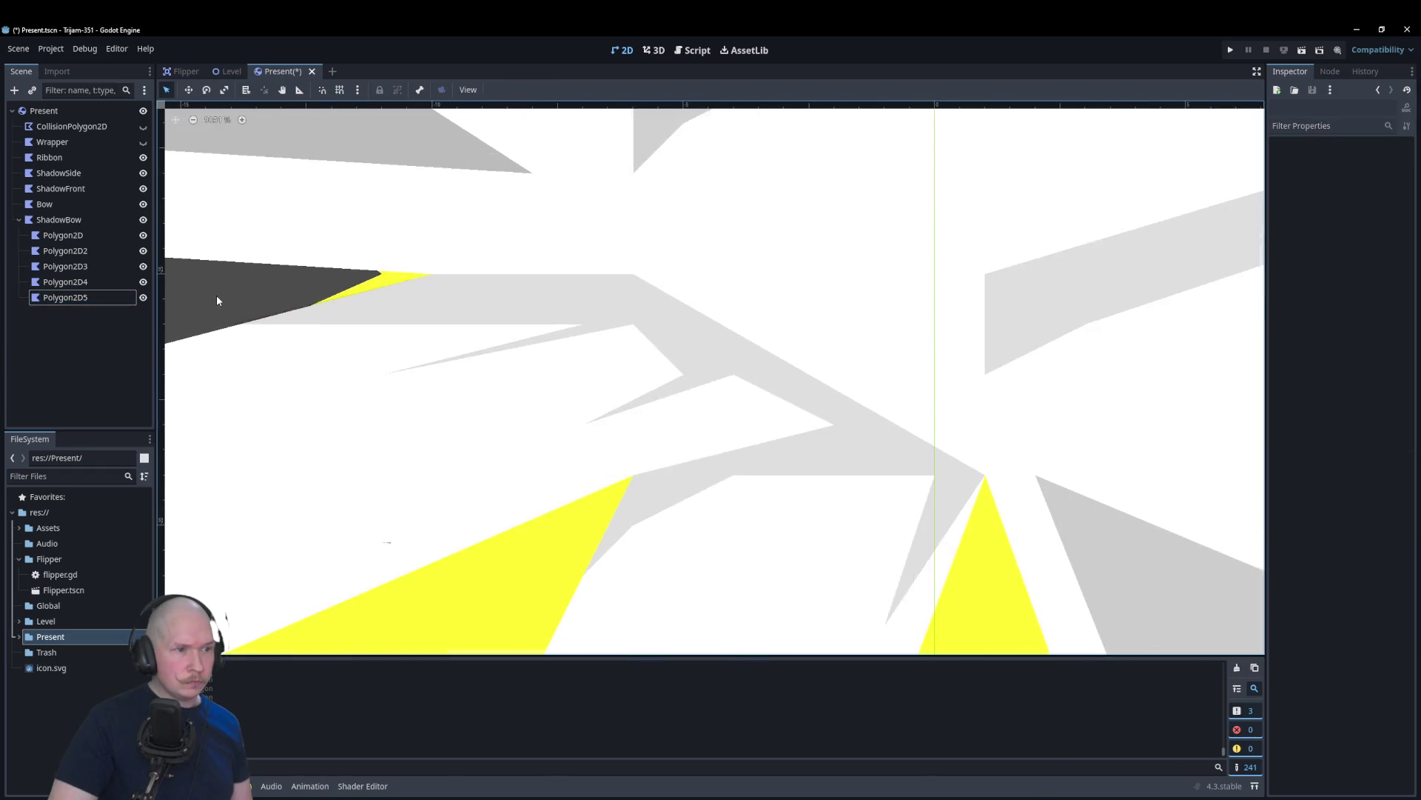
pyautogui.scroll(-4, 548, 330)
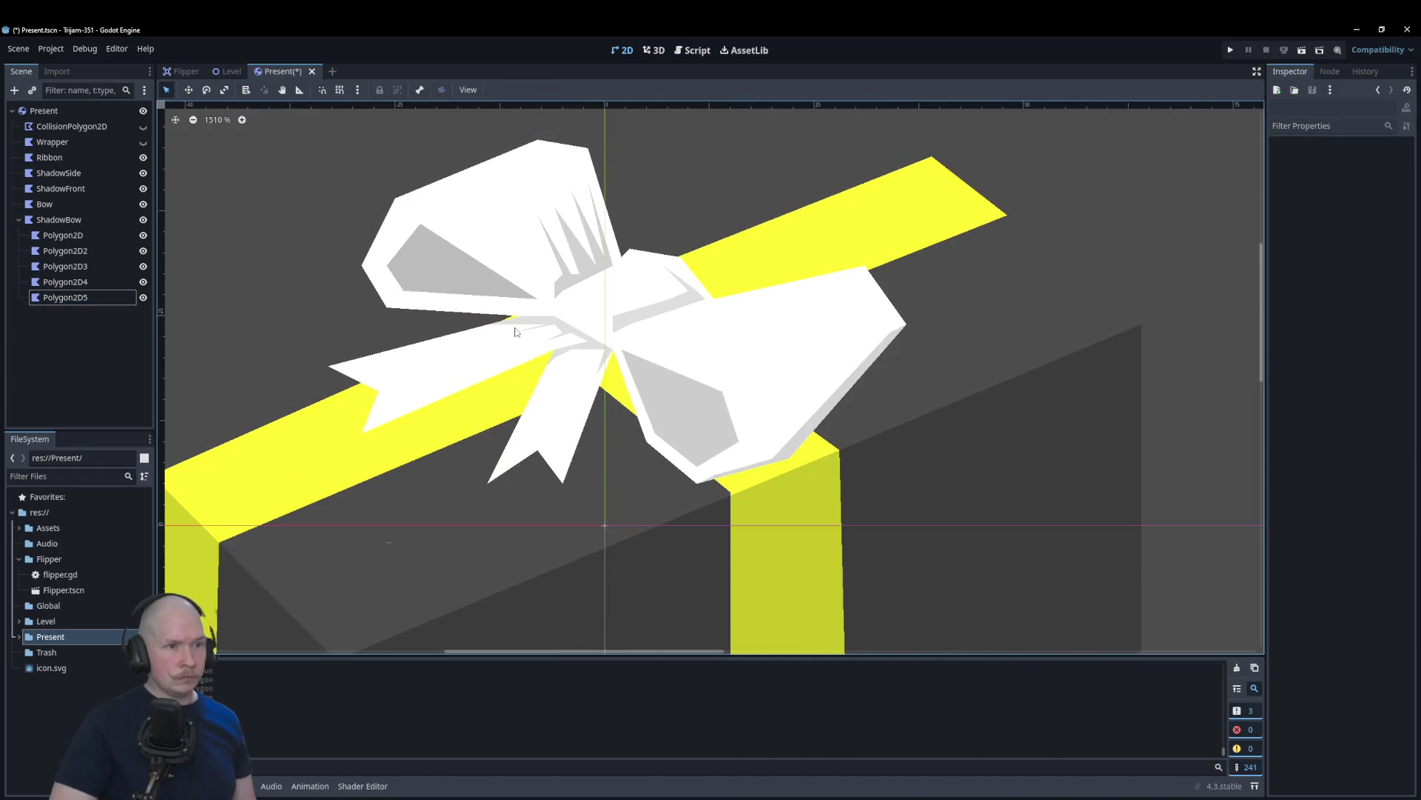
pyautogui.scroll(11, 551, 348)
pyautogui.scroll(5, 560, 355)
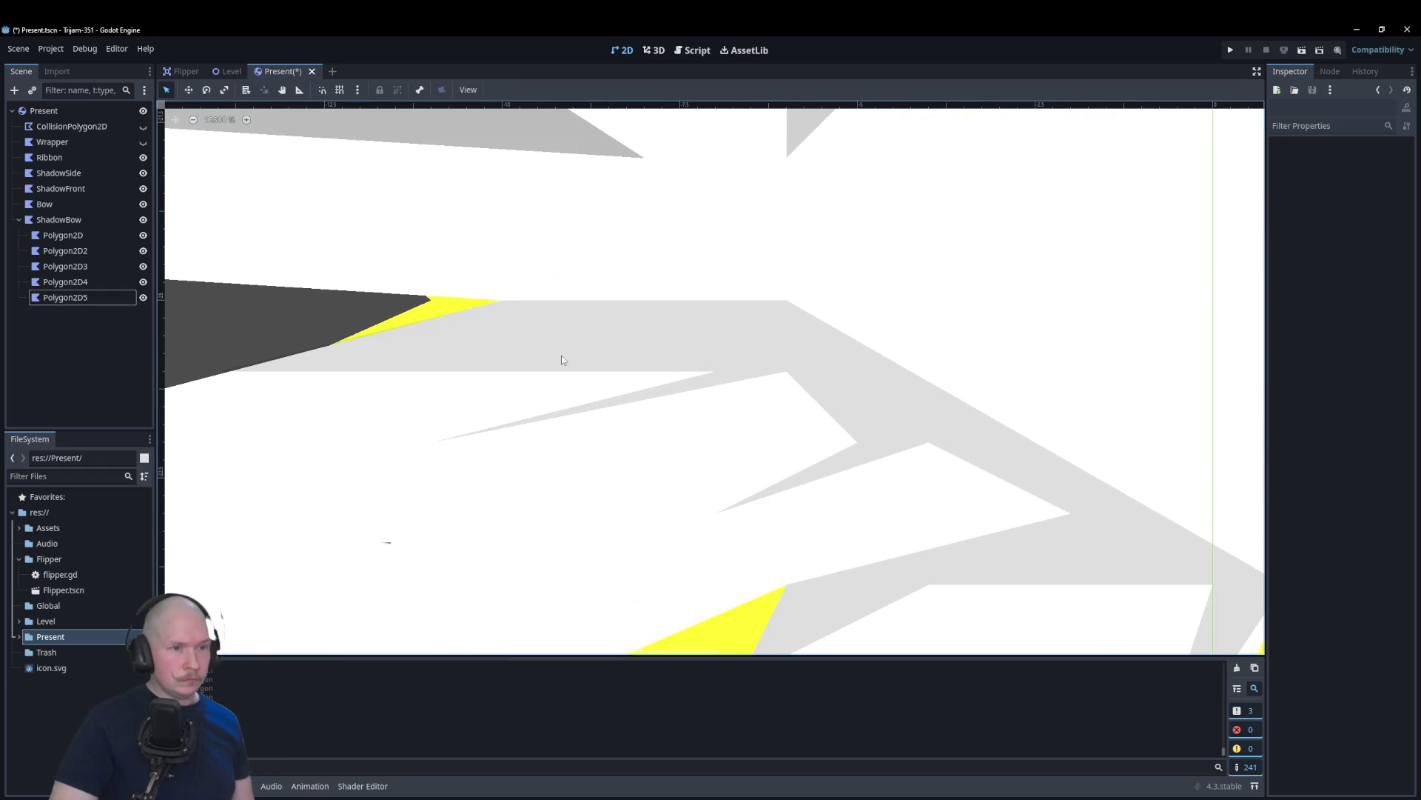
# Step: Slide Polygon2D5's inner points further left to lengthen the crease
pyautogui.click(692, 353)
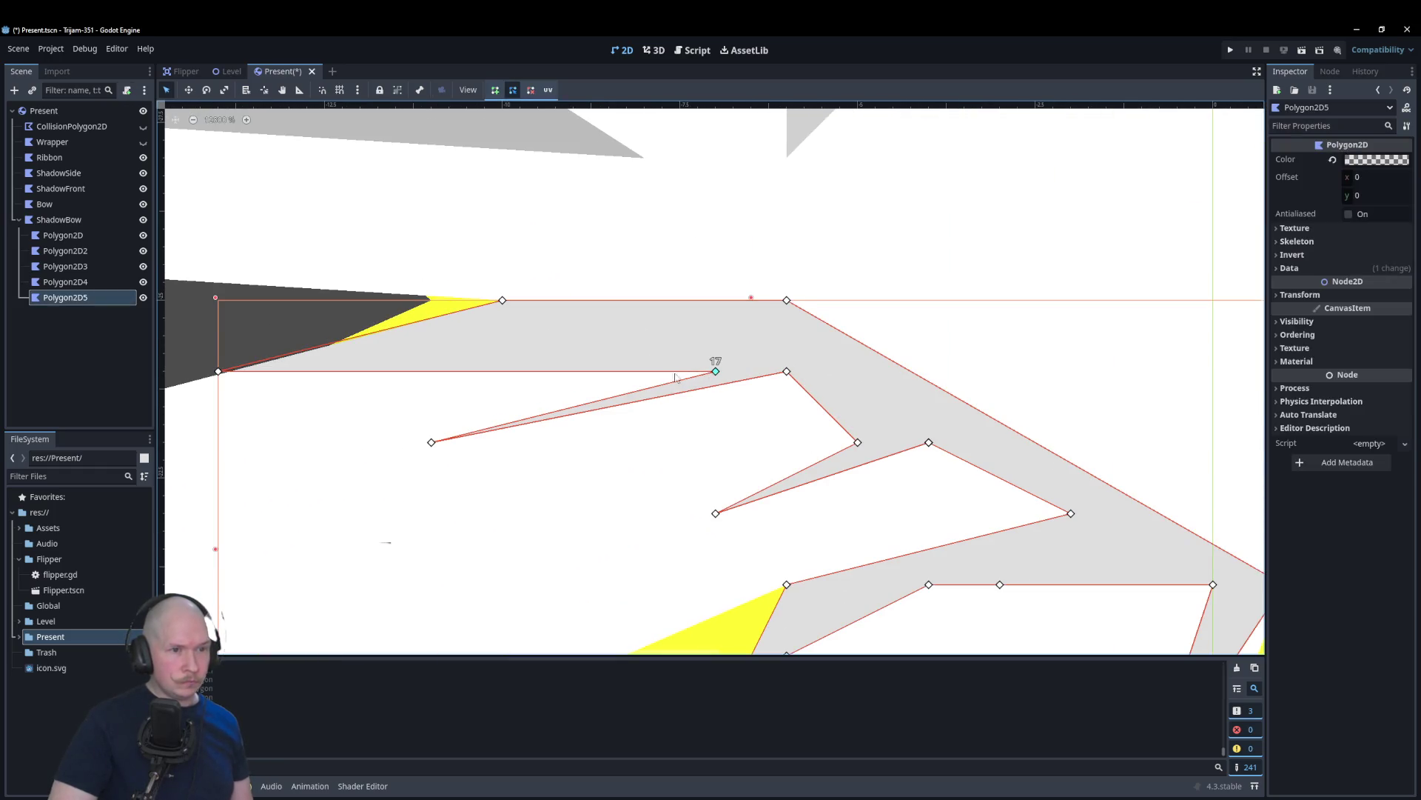
pyautogui.moveTo(715, 371); pyautogui.dragTo(645, 371)
pyautogui.moveTo(431, 442)
pyautogui.mouseDown()
pyautogui.moveTo(361, 442)
pyautogui.moveTo(393, 449)
pyautogui.mouseUp()
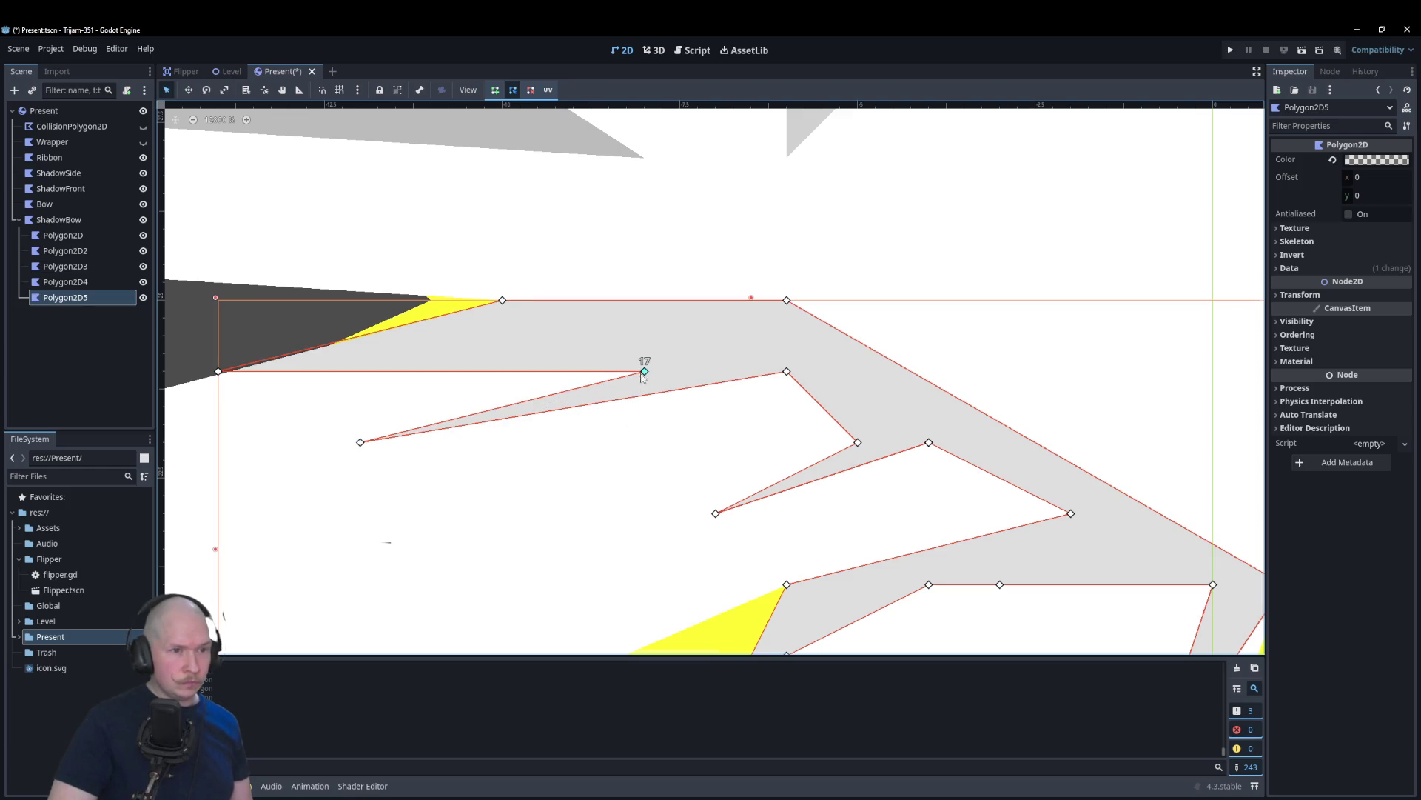
pyautogui.moveTo(645, 371); pyautogui.dragTo(573, 371)
pyautogui.scroll(-10, 573, 371)
pyautogui.press('Escape')
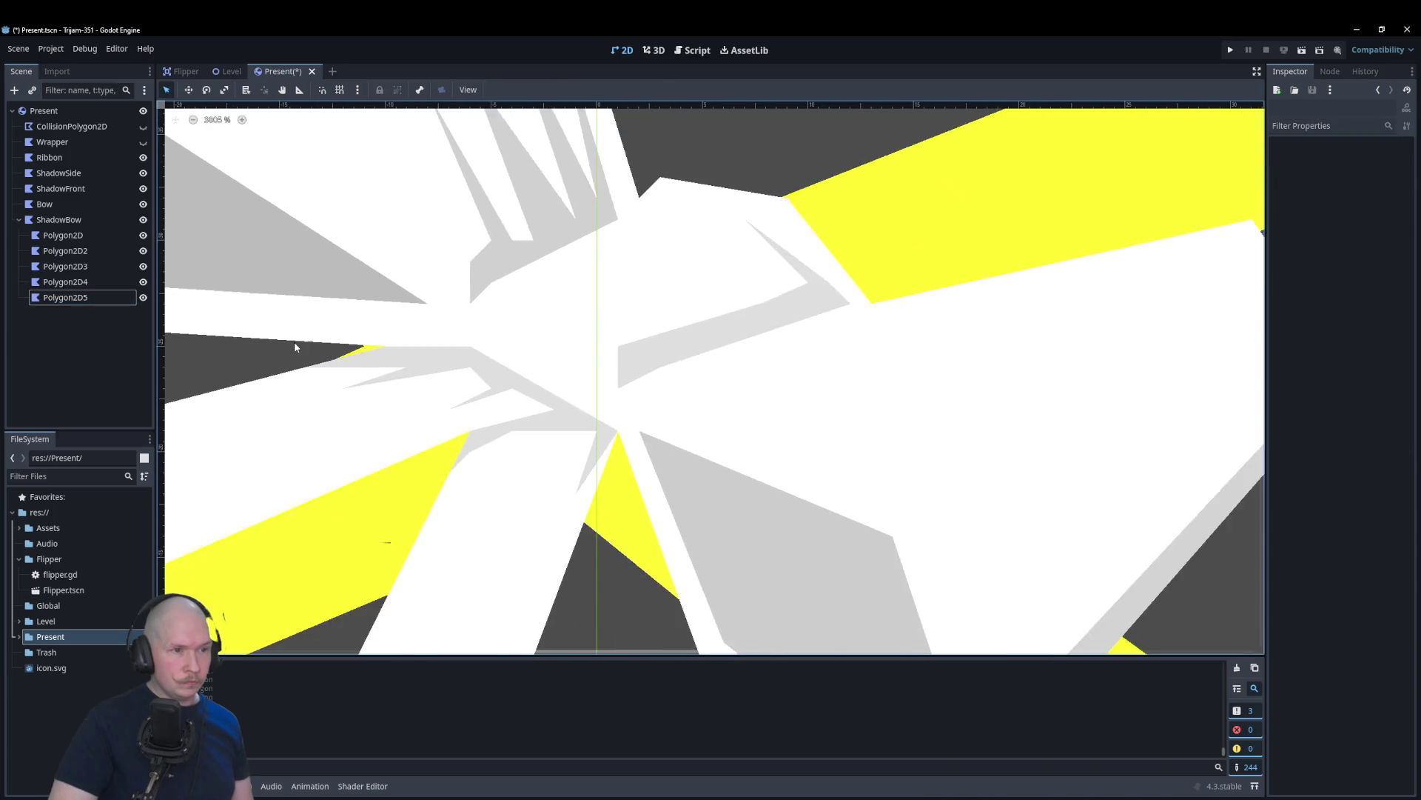
pyautogui.scroll(-8, 844, 368)
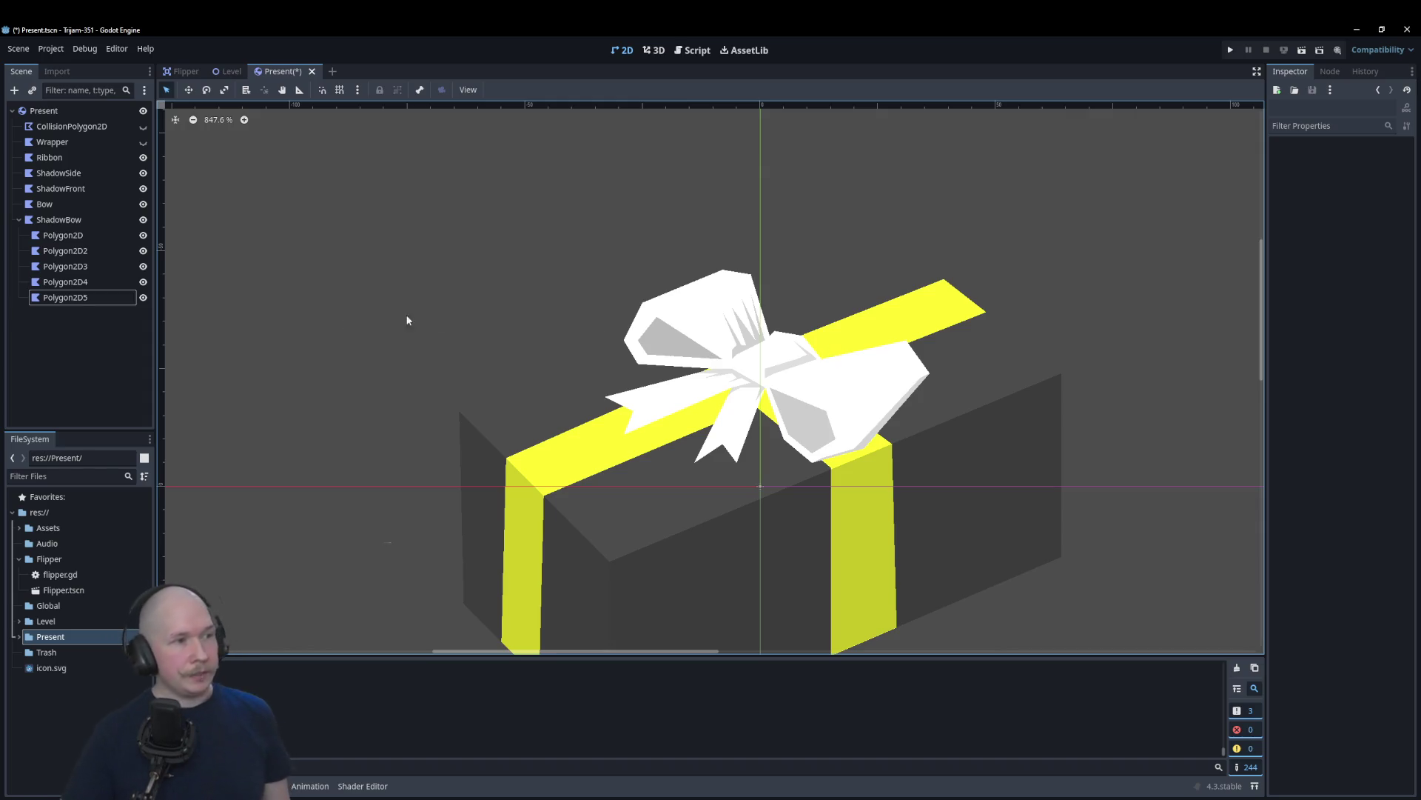
pyautogui.scroll(1, 805, 384)
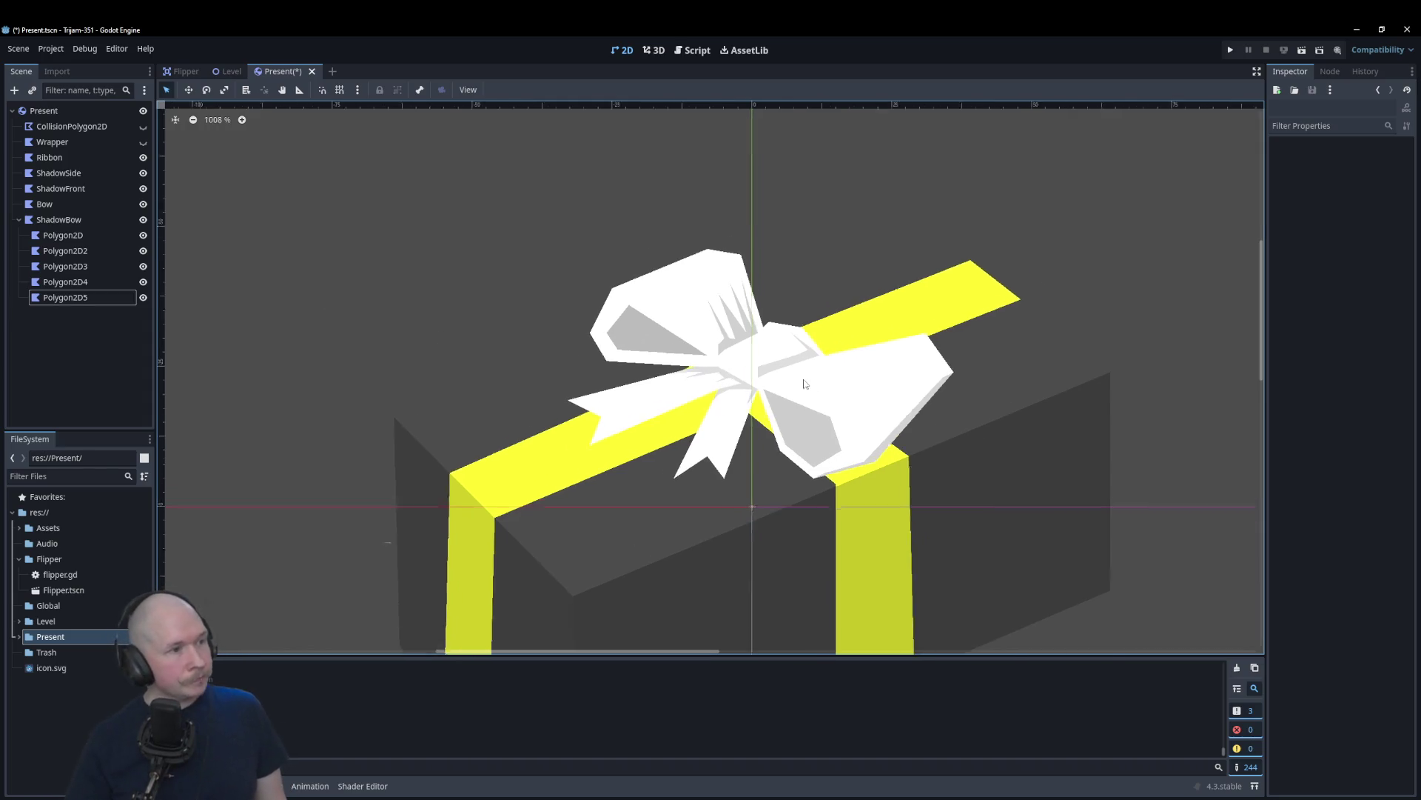
pyautogui.scroll(1, 804, 384)
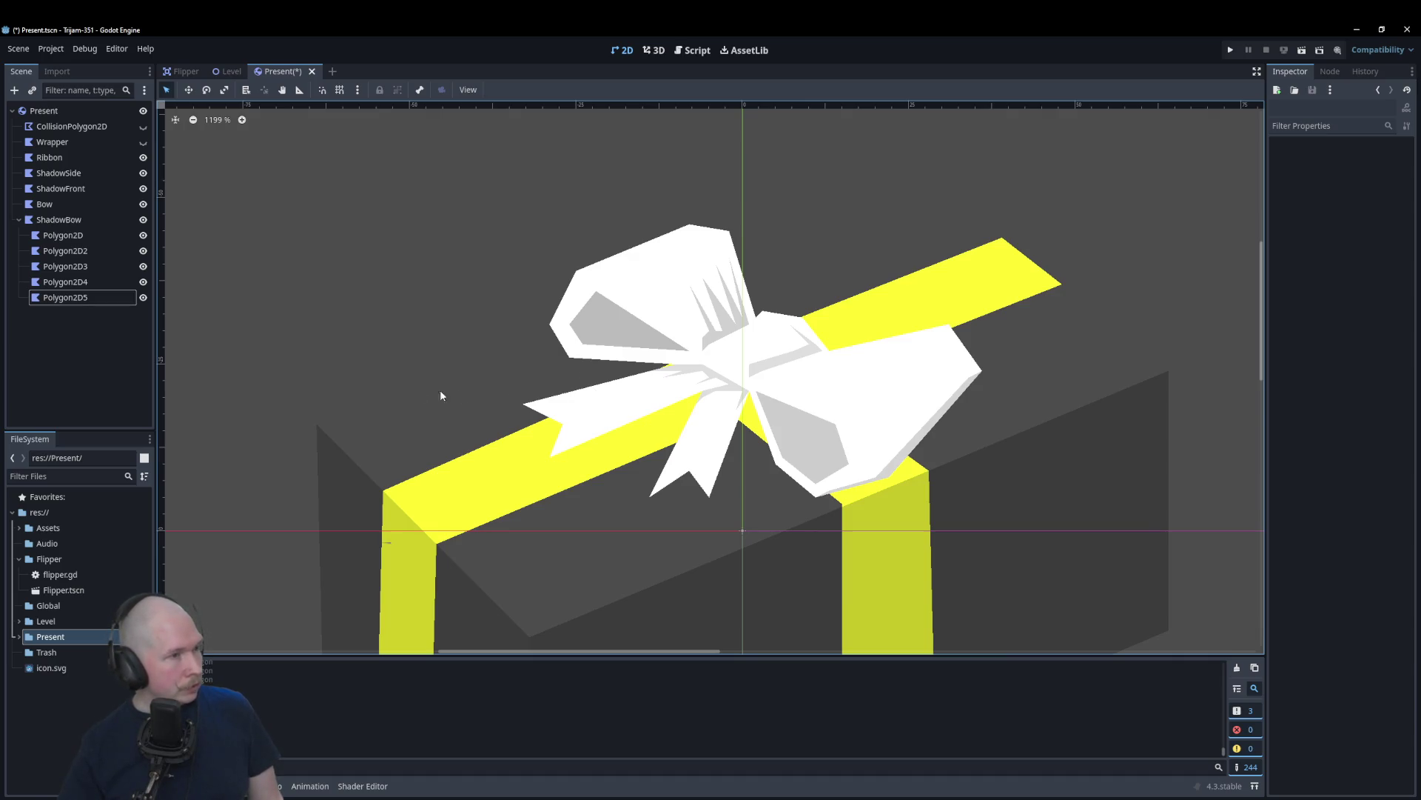
pyautogui.click(48, 206)
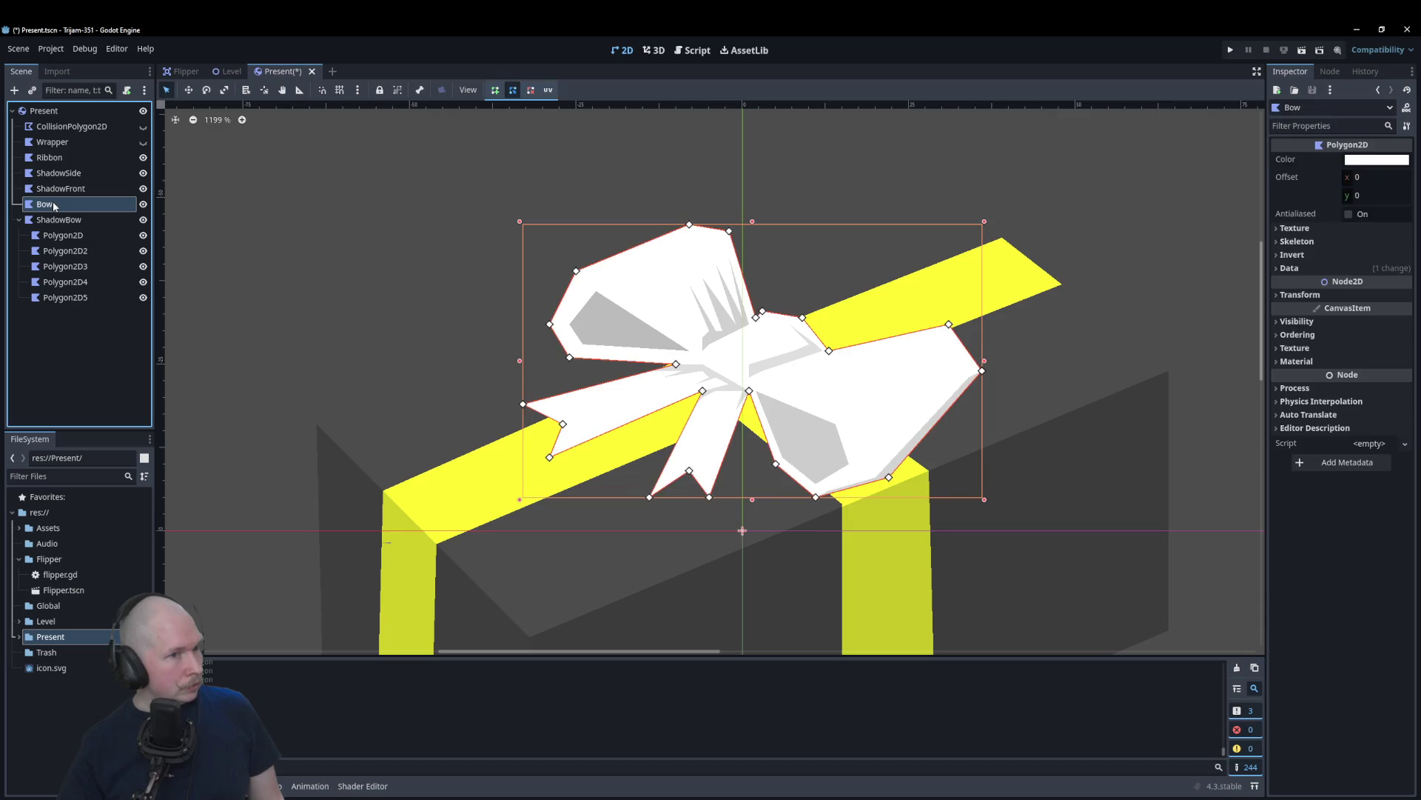
# Step: Tint the Bow light grey (e8e8e8) and nest the Bow node under Ribbon
pyautogui.click(1354, 159)
pyautogui.click(1409, 182)
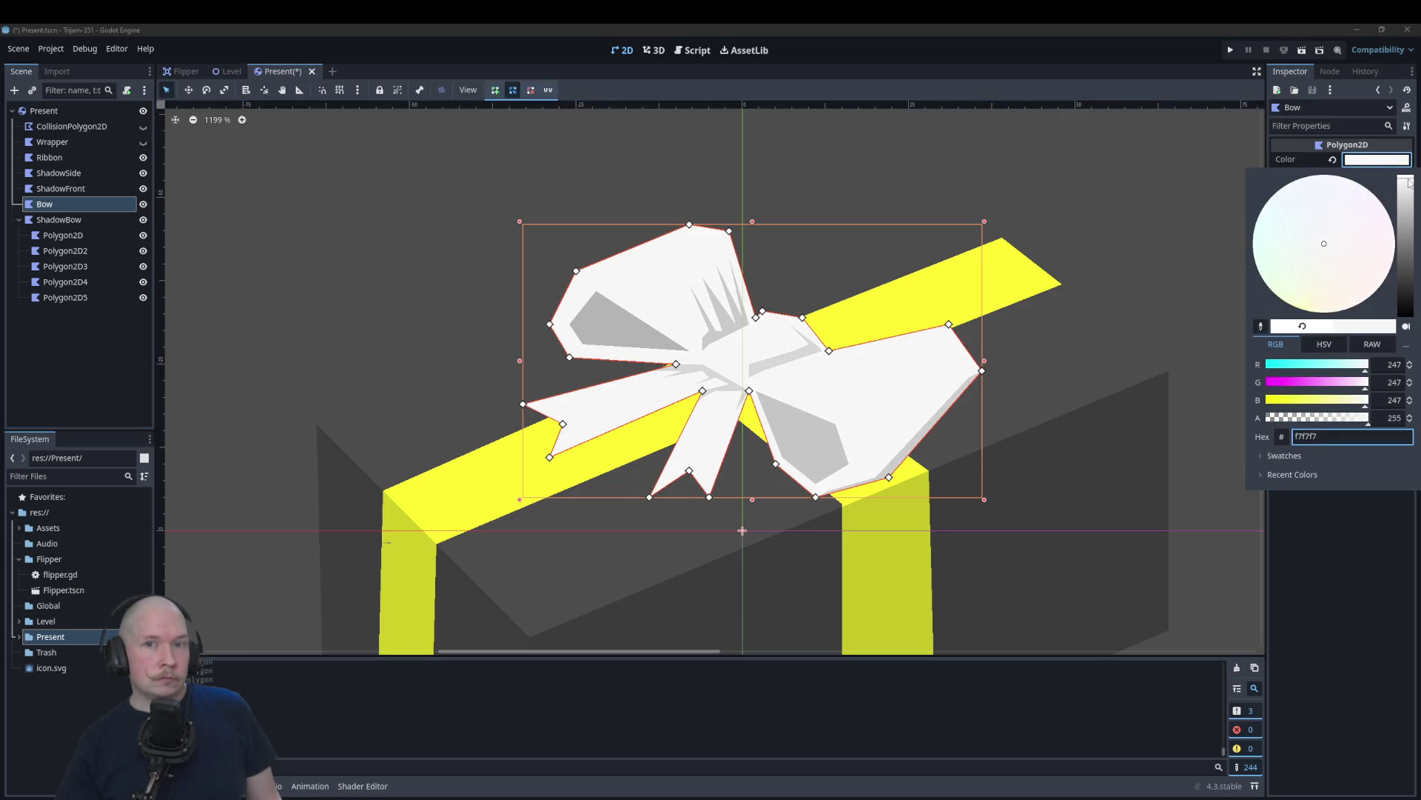
pyautogui.moveTo(1409, 182); pyautogui.dragTo(1409, 190)
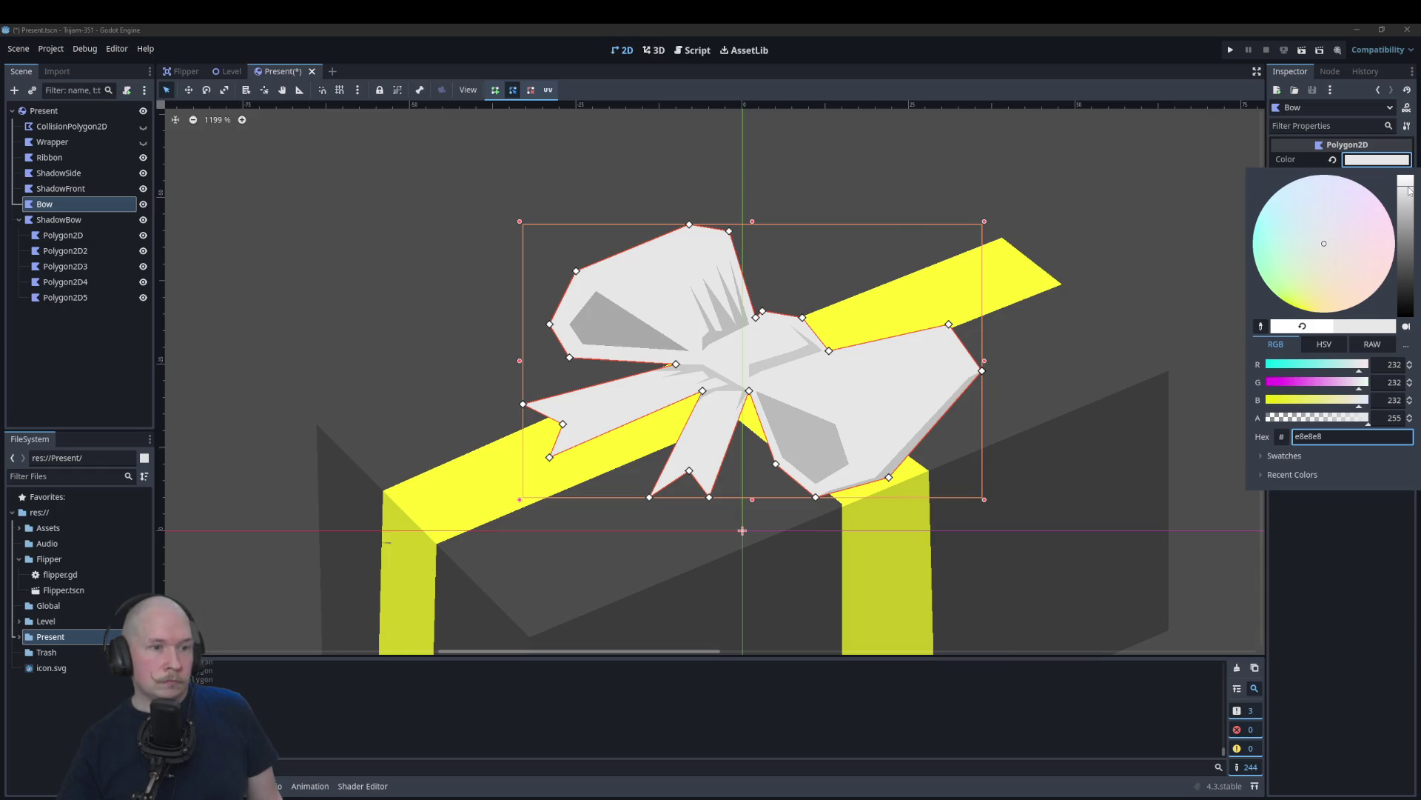
pyautogui.click(349, 181)
pyautogui.click(323, 203)
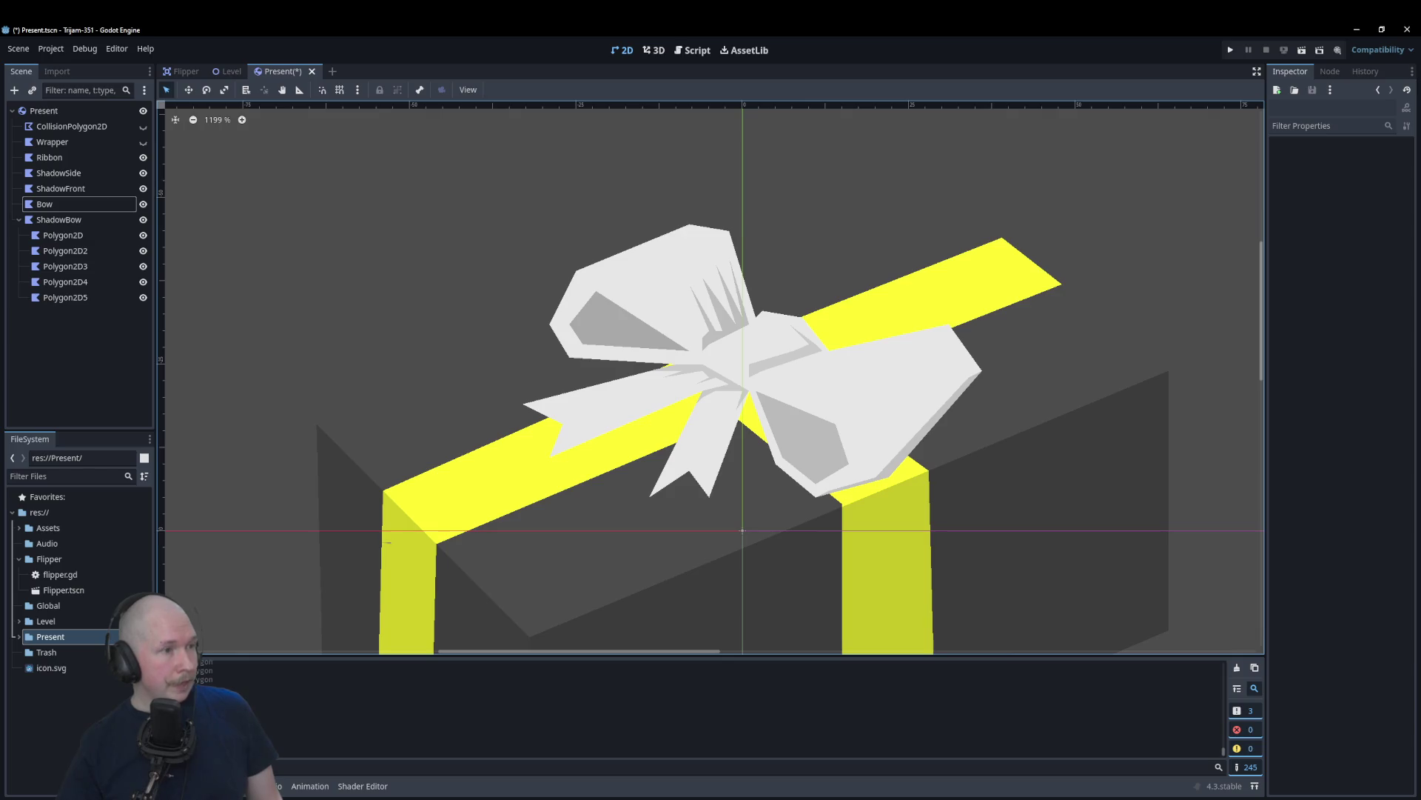
pyautogui.moveTo(41, 207); pyautogui.dragTo(87, 158)
pyautogui.click(111, 169)
pyautogui.press('Return')
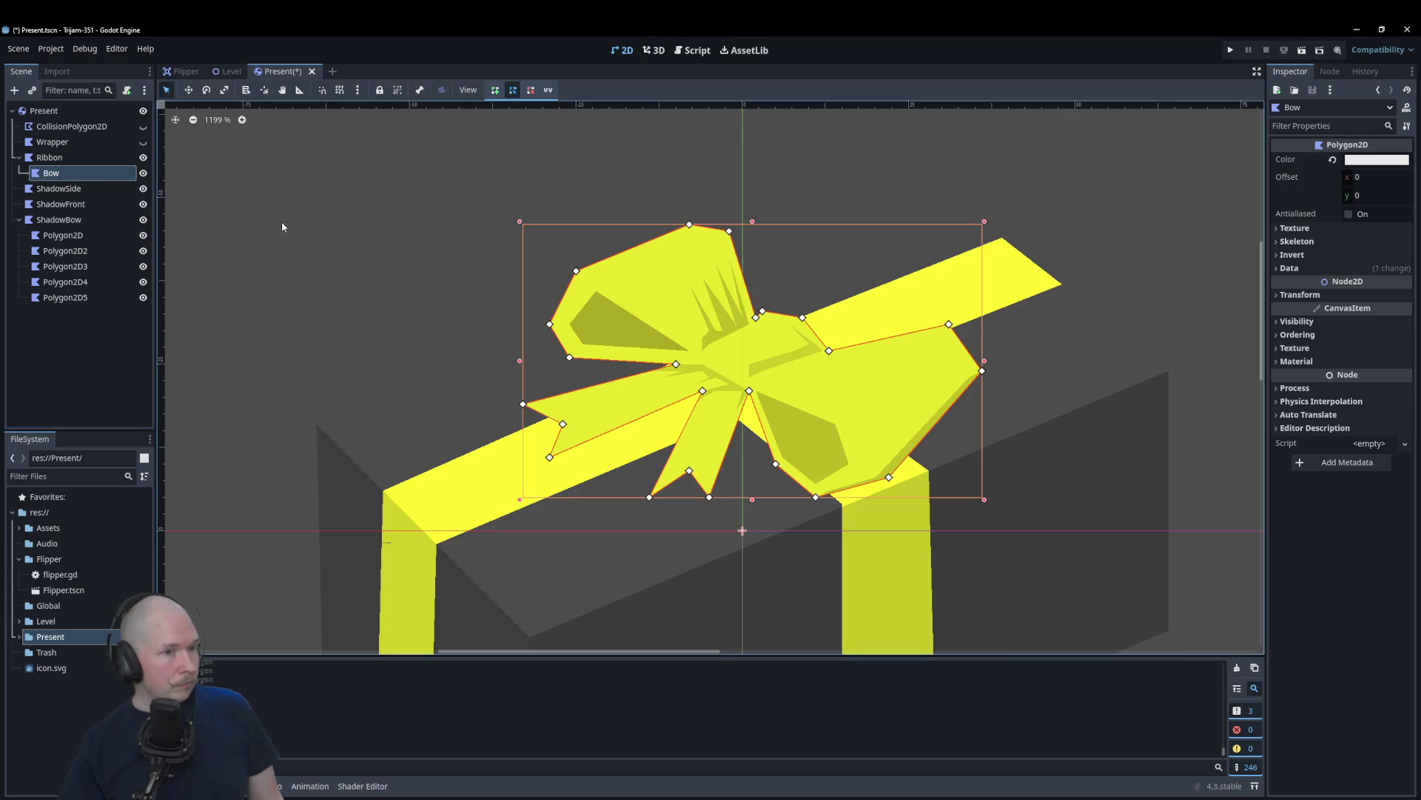
pyautogui.click(281, 222)
pyautogui.scroll(-4, 442, 262)
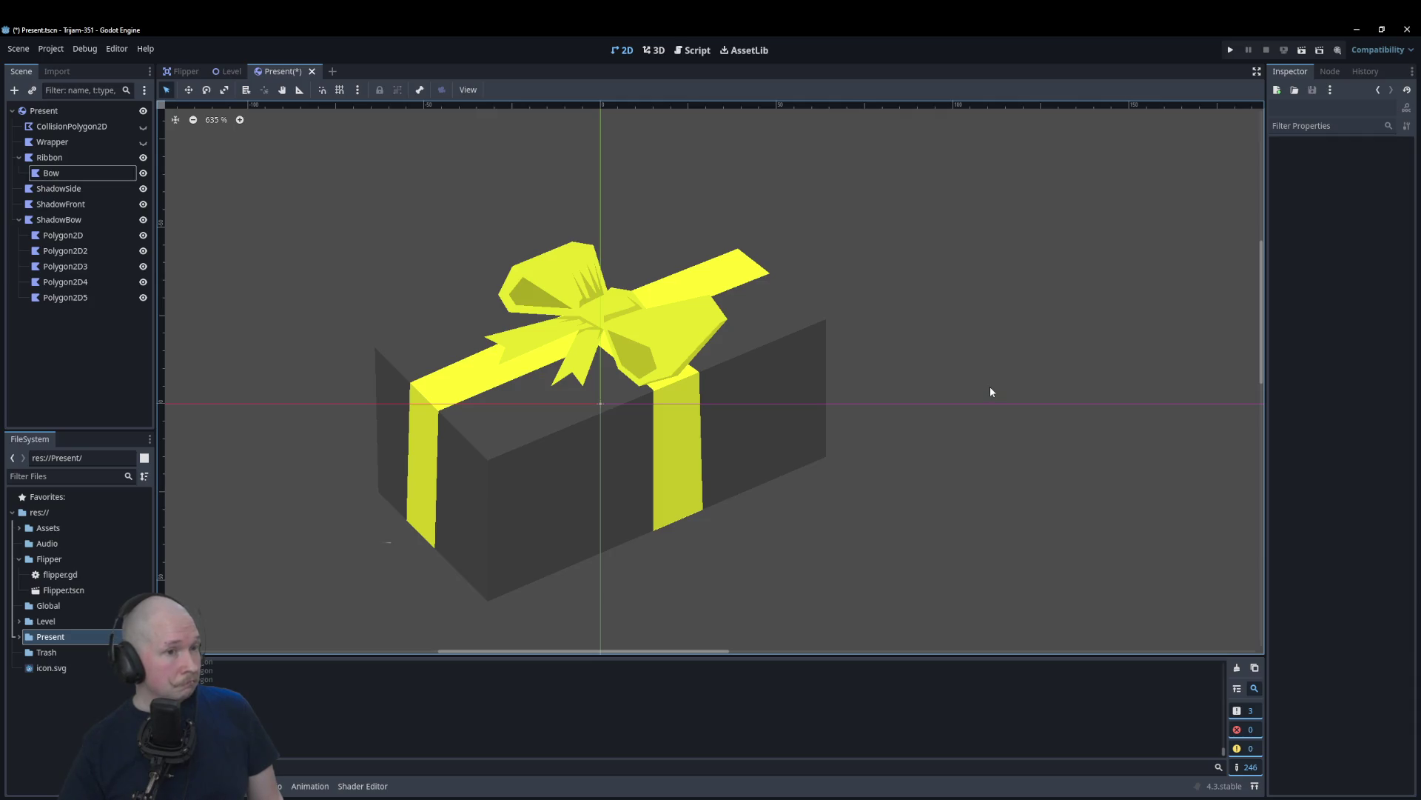
pyautogui.scroll(2, 989, 386)
pyautogui.scroll(-2, 989, 387)
pyautogui.scroll(-1, 437, 228)
pyautogui.scroll(3, 437, 229)
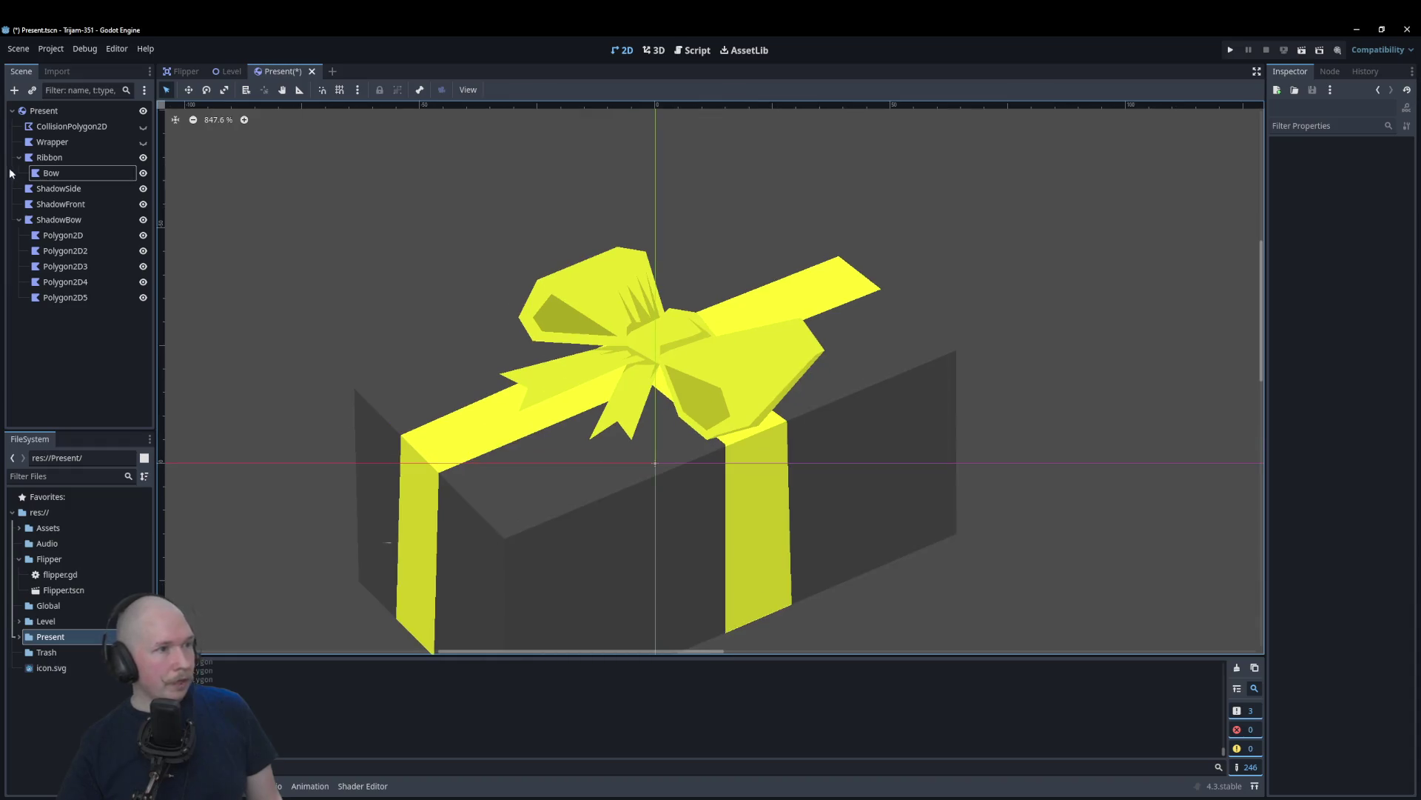
# Step: Darken the Ribbon colour and brighten the Bow colour to full white
pyautogui.click(74, 157)
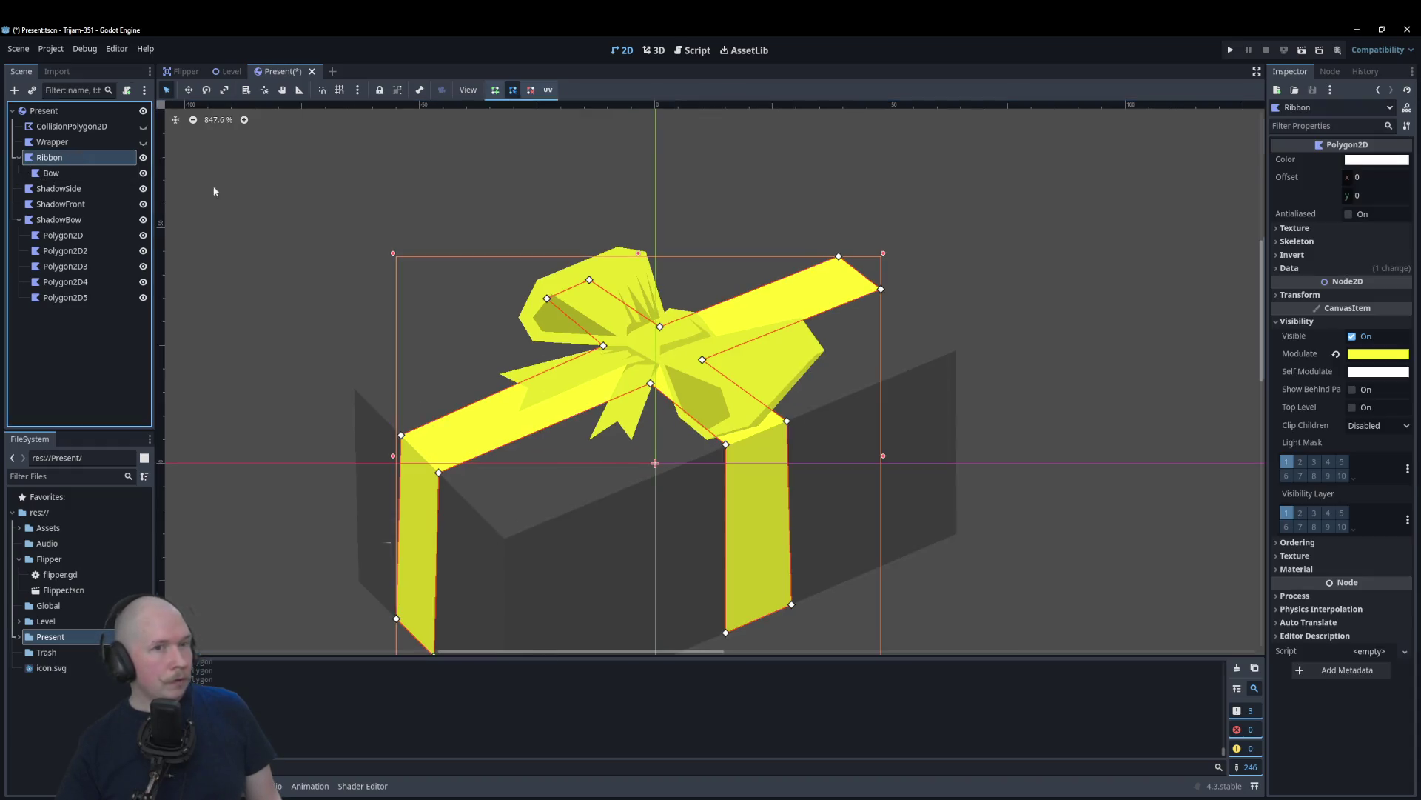
pyautogui.click(1376, 159)
pyautogui.moveTo(1392, 196); pyautogui.dragTo(1392, 230)
pyautogui.click(1168, 258)
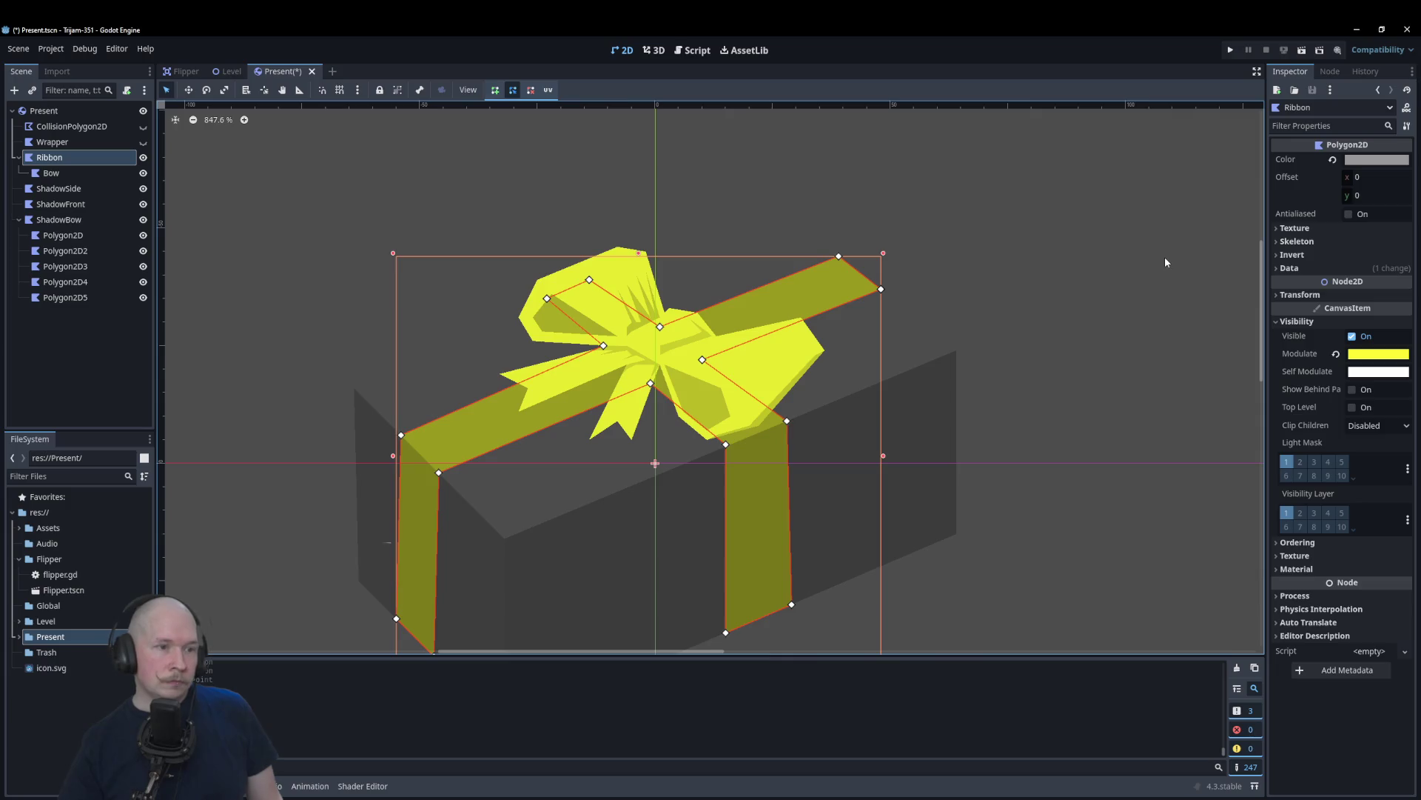
pyautogui.click(1166, 256)
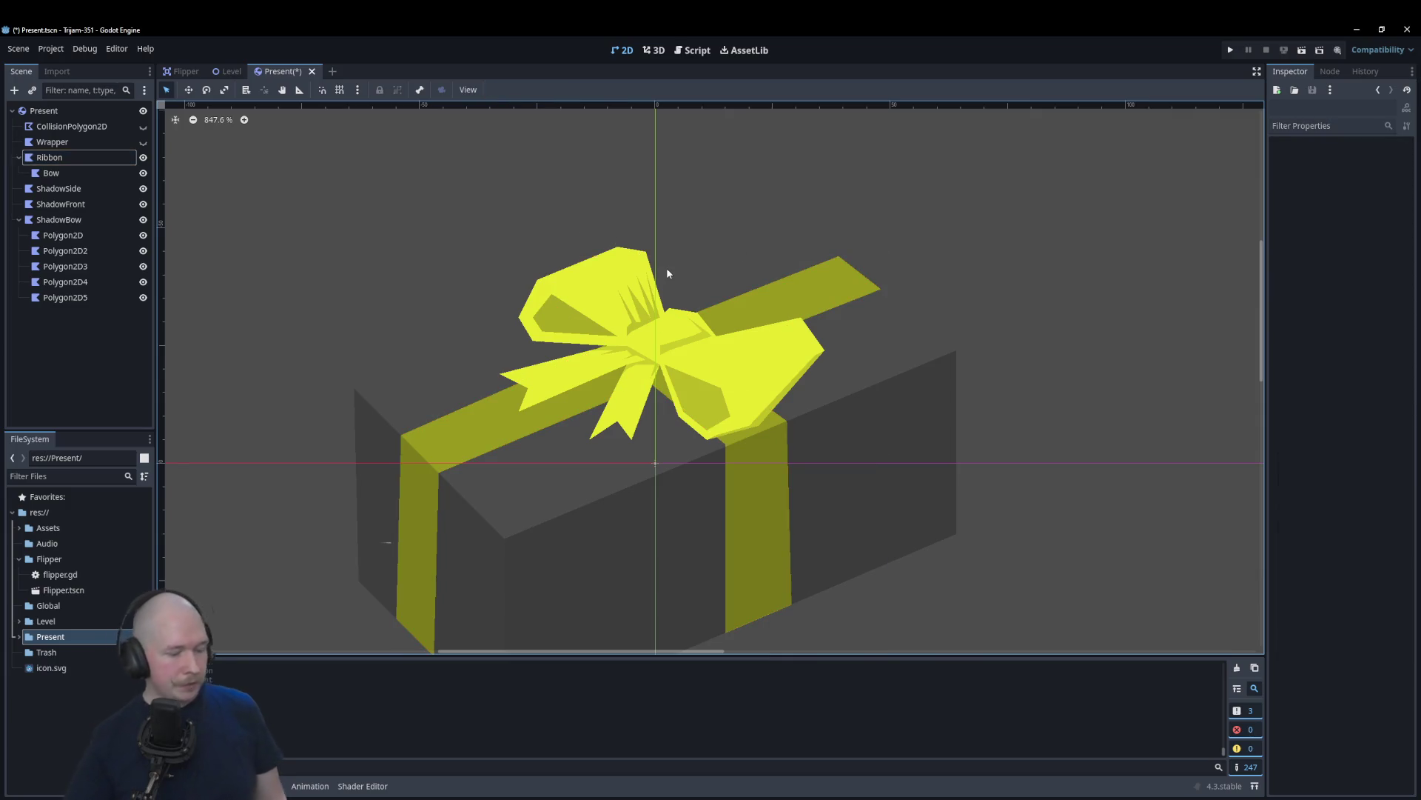
pyautogui.click(618, 272)
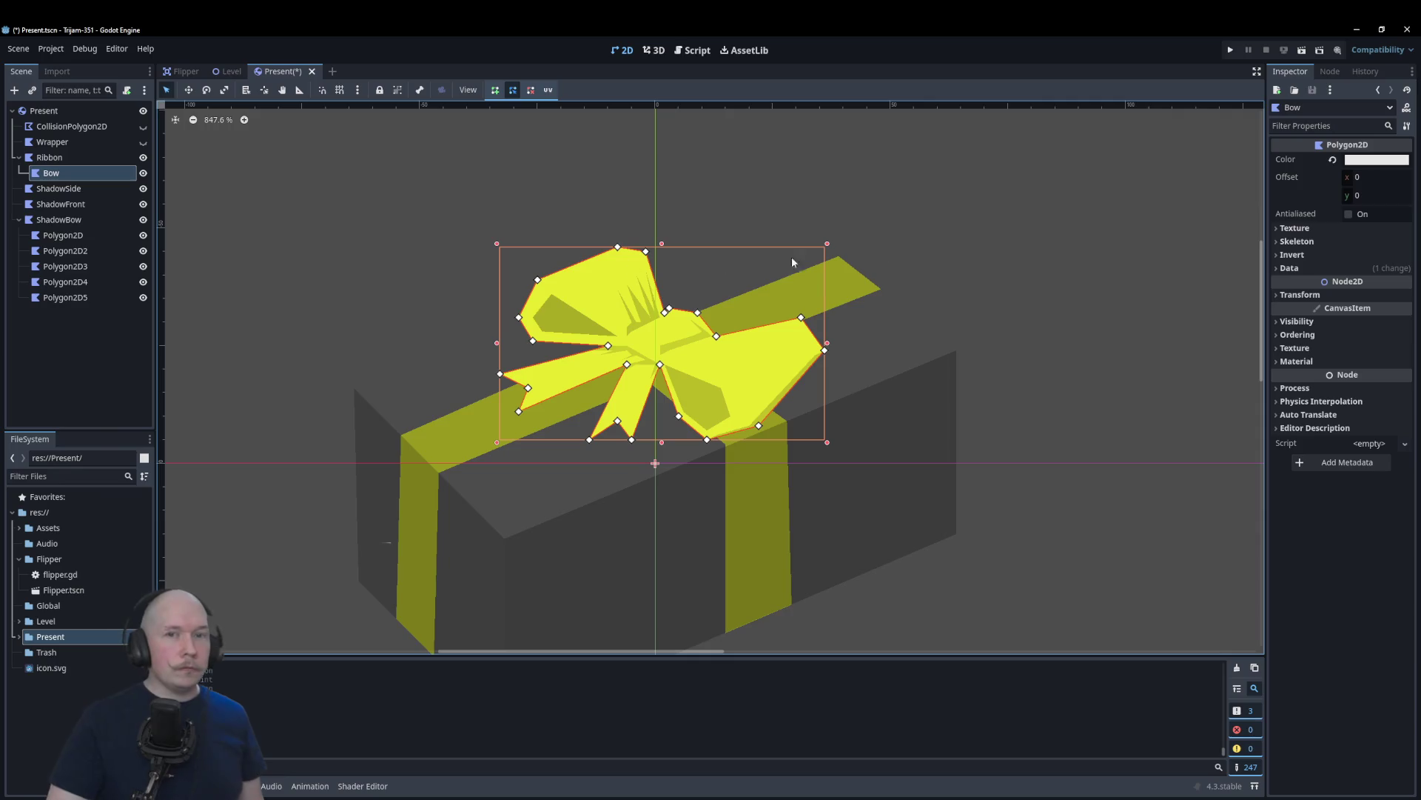
pyautogui.click(1374, 159)
pyautogui.moveTo(1394, 210); pyautogui.dragTo(1399, 181)
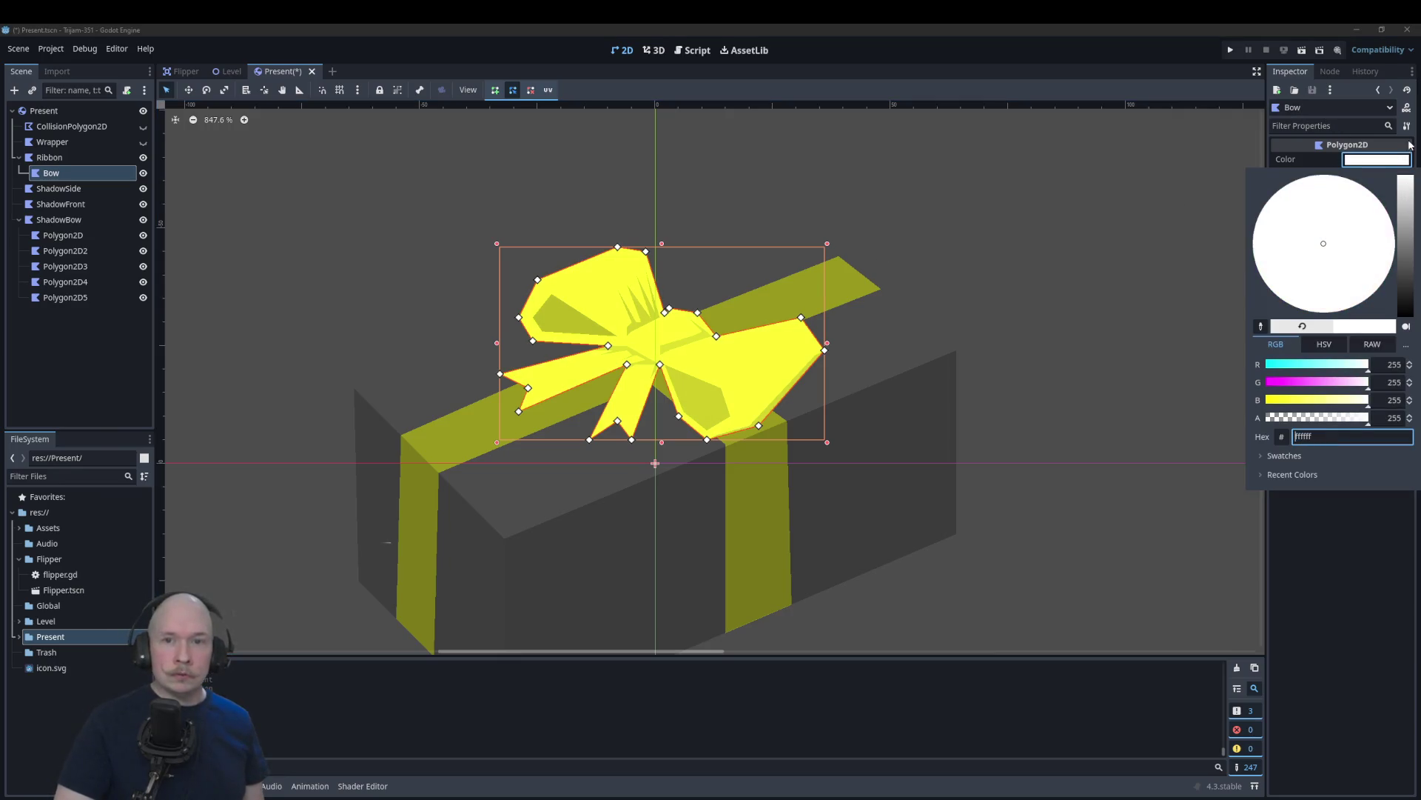
pyautogui.click(74, 163)
# Step: Lighten the Ribbon to a pale grey, slightly darker than the bow
pyautogui.click(74, 159)
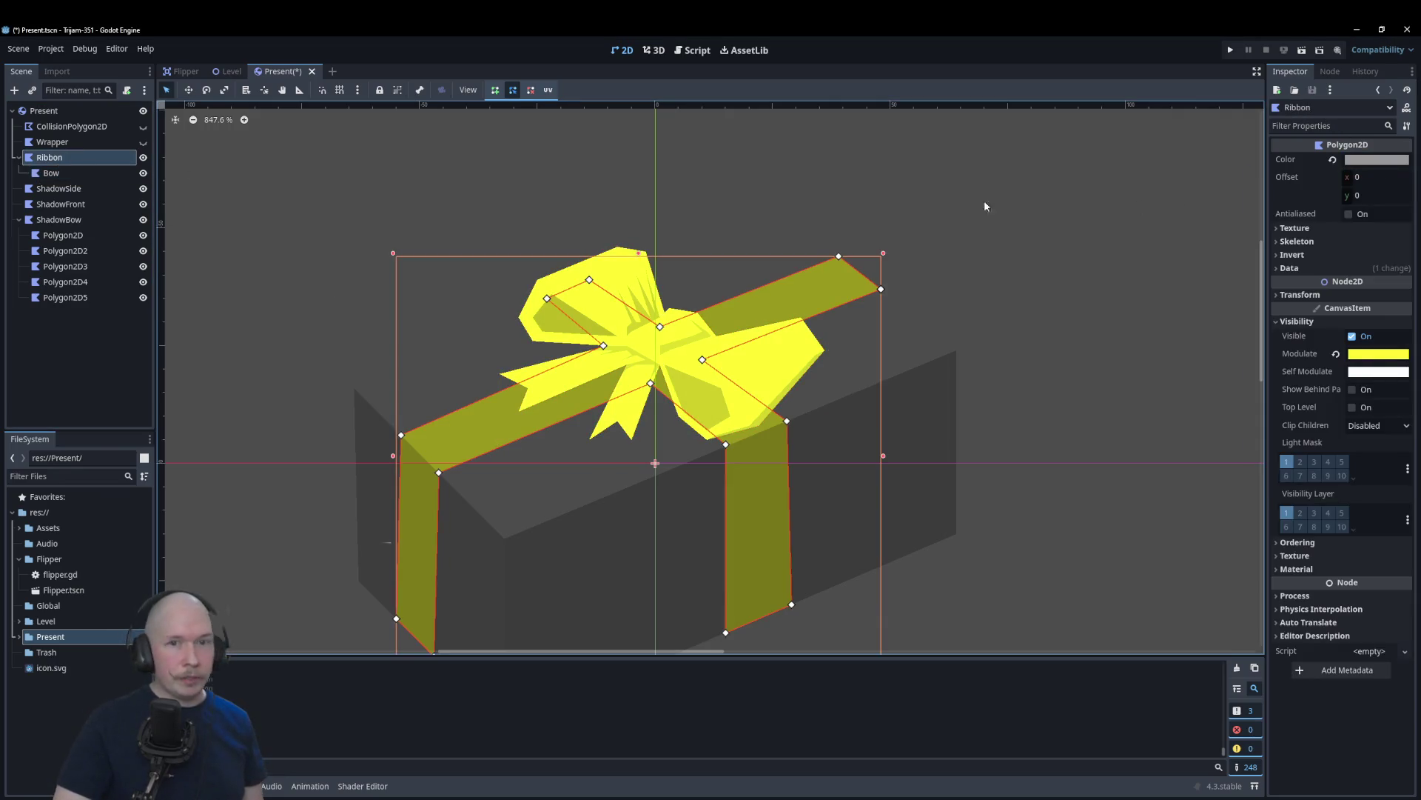
pyautogui.click(1377, 159)
pyautogui.moveTo(1413, 184)
pyautogui.mouseDown()
pyautogui.moveTo(1411, 198)
pyautogui.moveTo(1411, 172)
pyautogui.moveTo(1411, 187)
pyautogui.mouseUp()
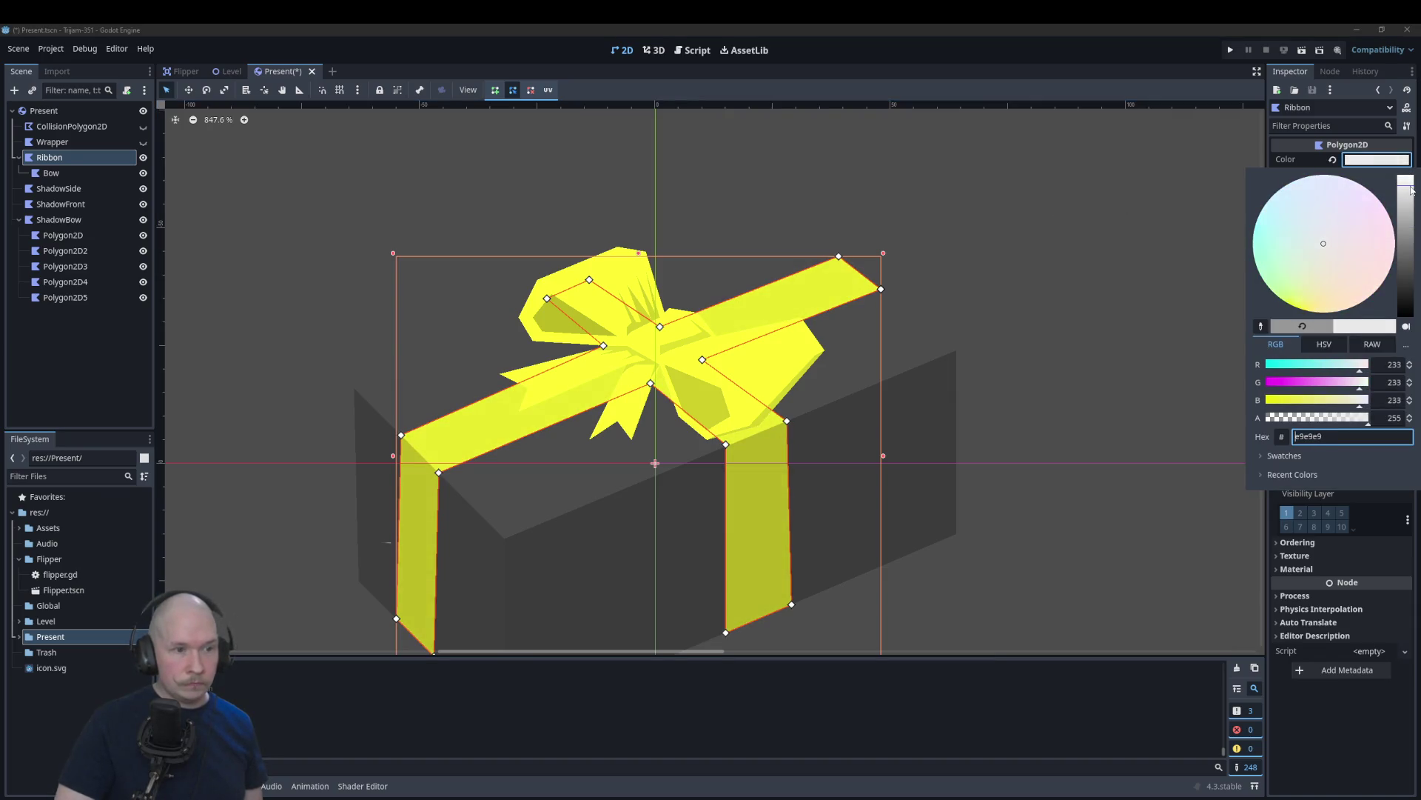
pyautogui.click(1128, 240)
pyautogui.click(1104, 242)
pyautogui.scroll(-1, 1104, 241)
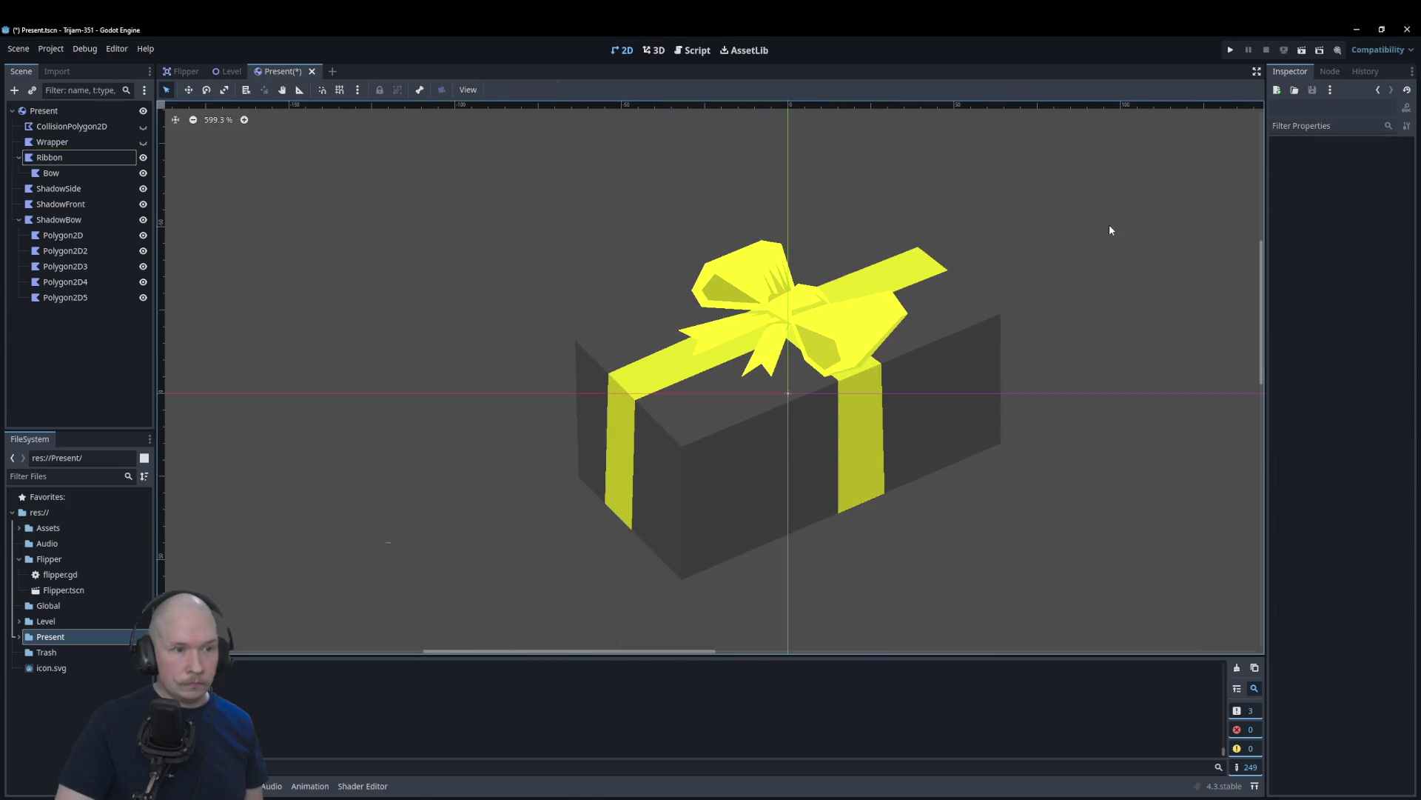
pyautogui.scroll(-1, 488, 267)
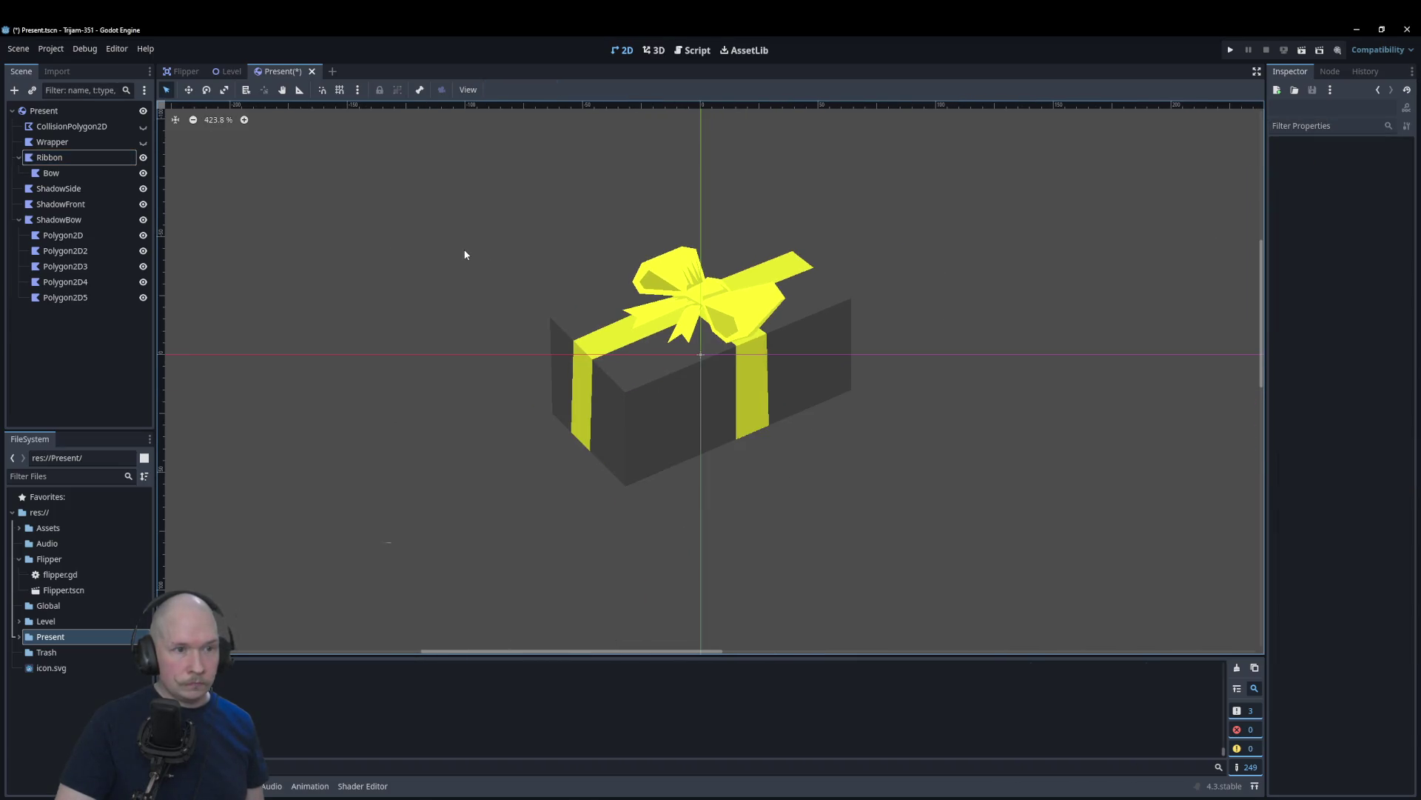
pyautogui.scroll(-1, 466, 252)
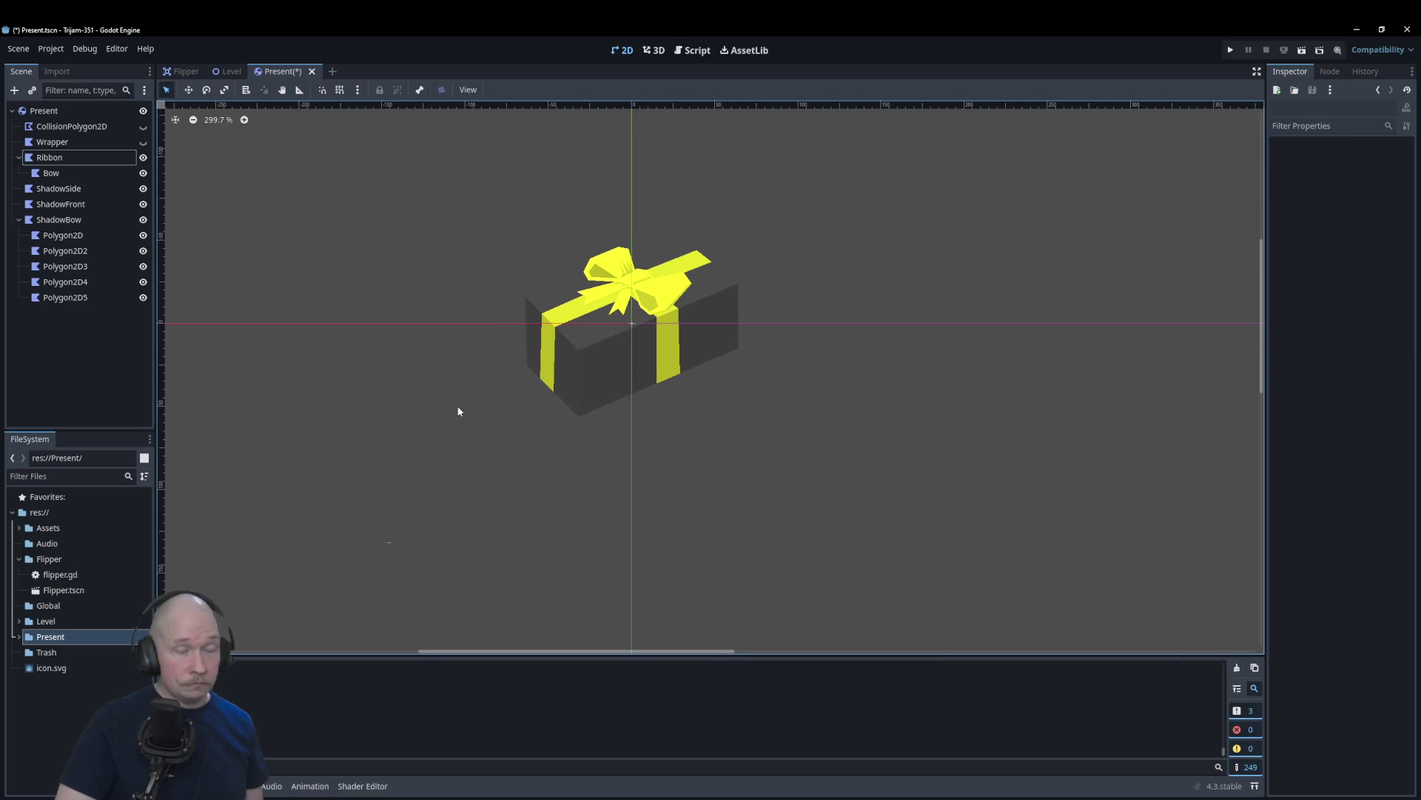
# Step: Show the Wrapper box, collapse ShadowBow, and save the Present scene
pyautogui.click(144, 142)
pyautogui.click(65, 146)
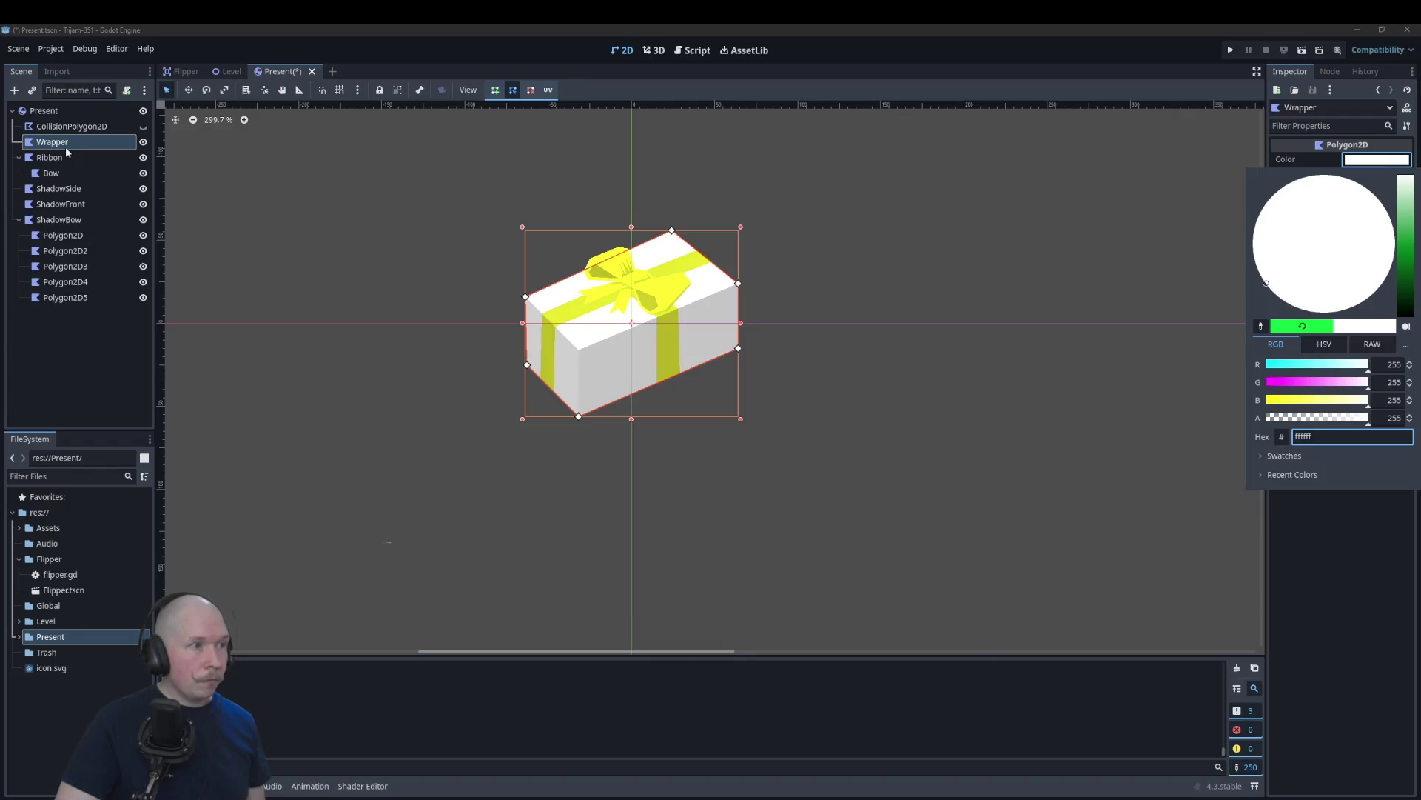
pyautogui.press('Escape')
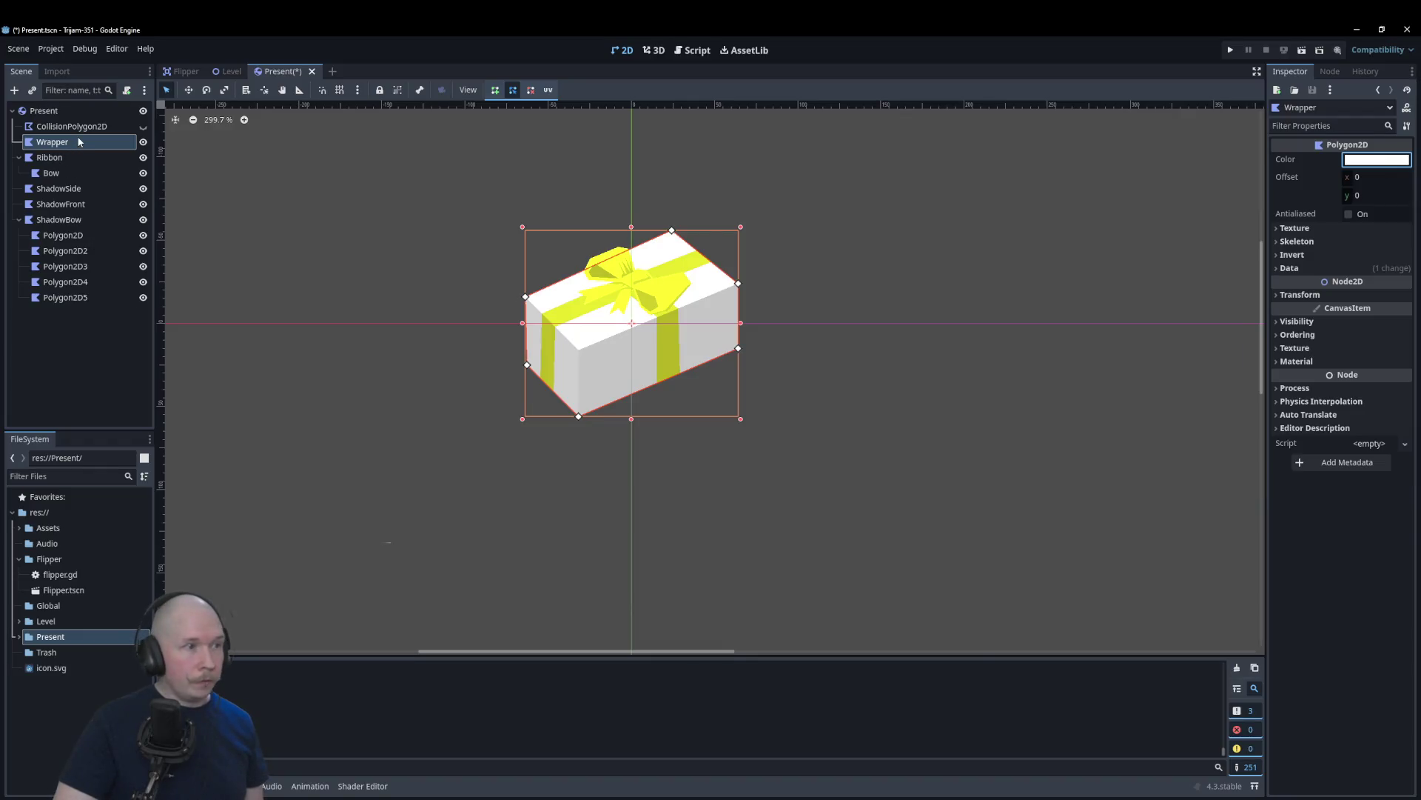
pyautogui.click(19, 220)
pyautogui.click(894, 494)
pyautogui.hotkey('ctrl', 's')
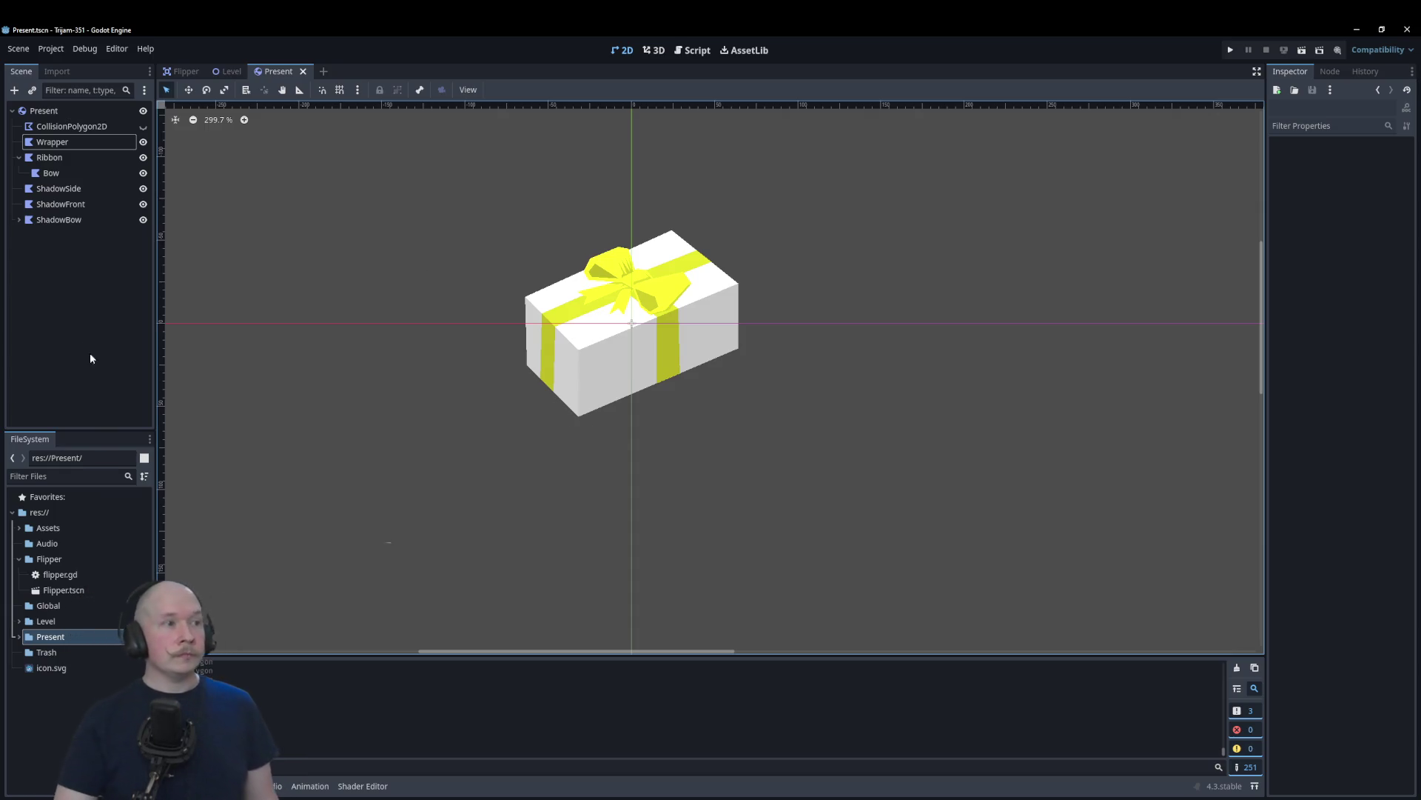
pyautogui.click(59, 112)
# Step: Attach a new present.gd script to Present and start func eject() -> void:
pyautogui.click(127, 90)
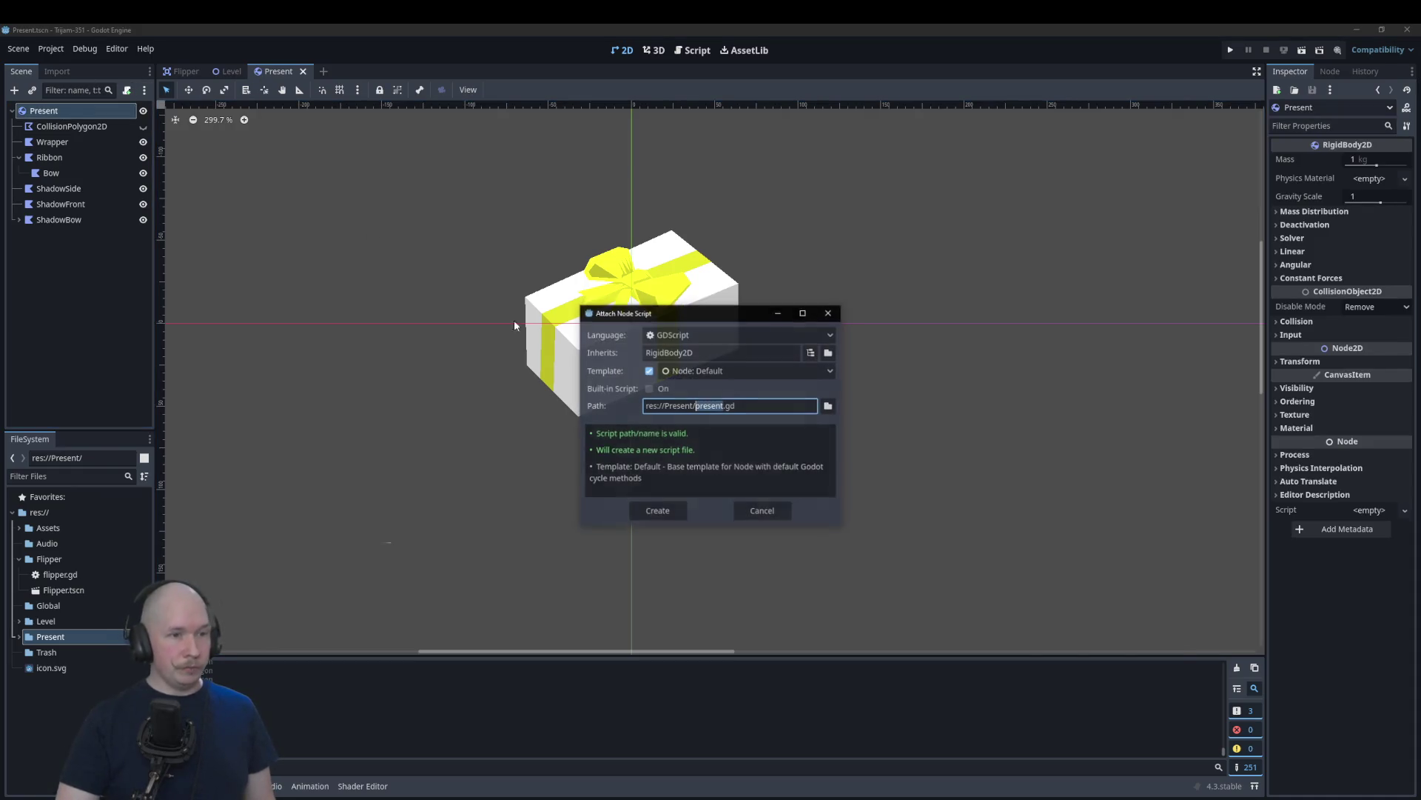
pyautogui.click(654, 510)
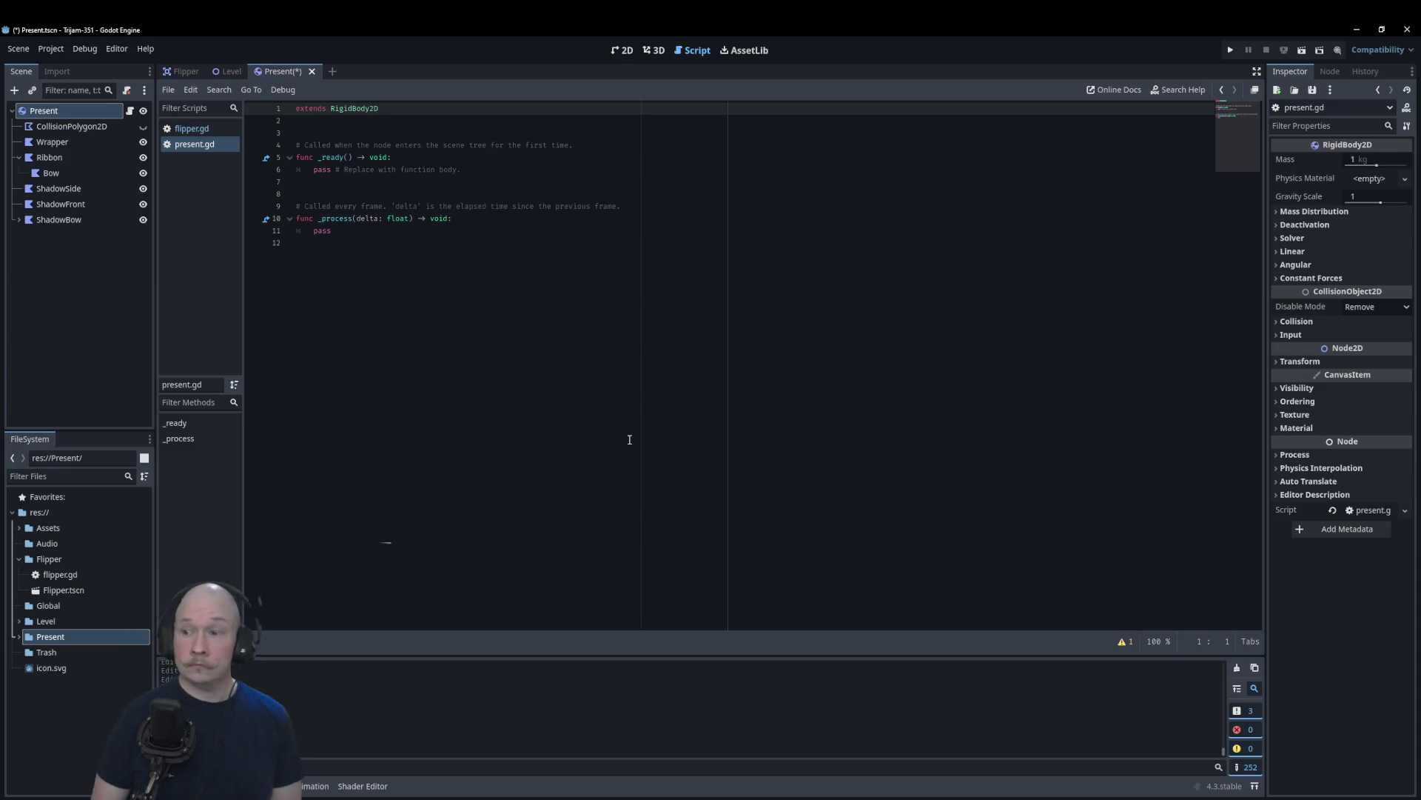
pyautogui.click(500, 368)
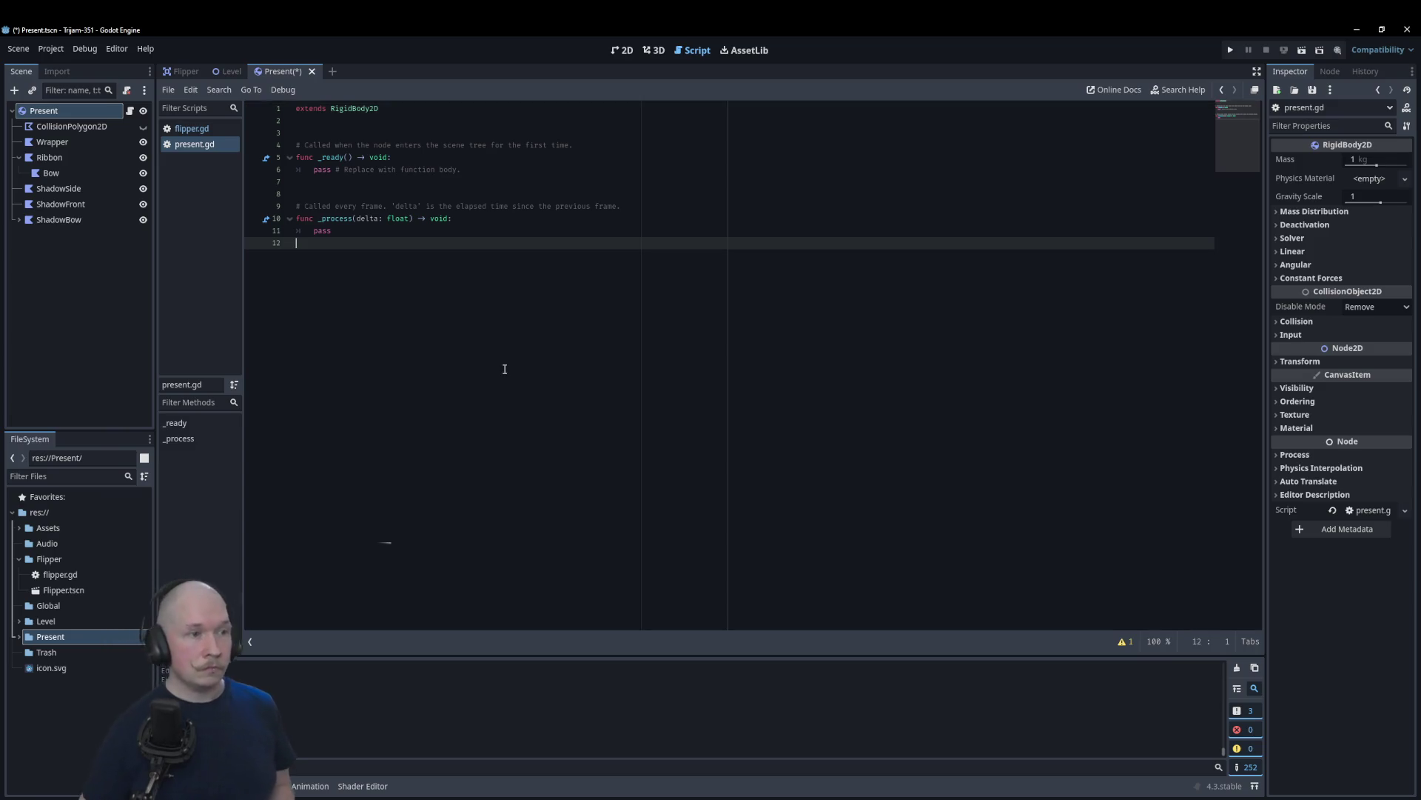
pyautogui.press('Return')
pyautogui.write('func ')
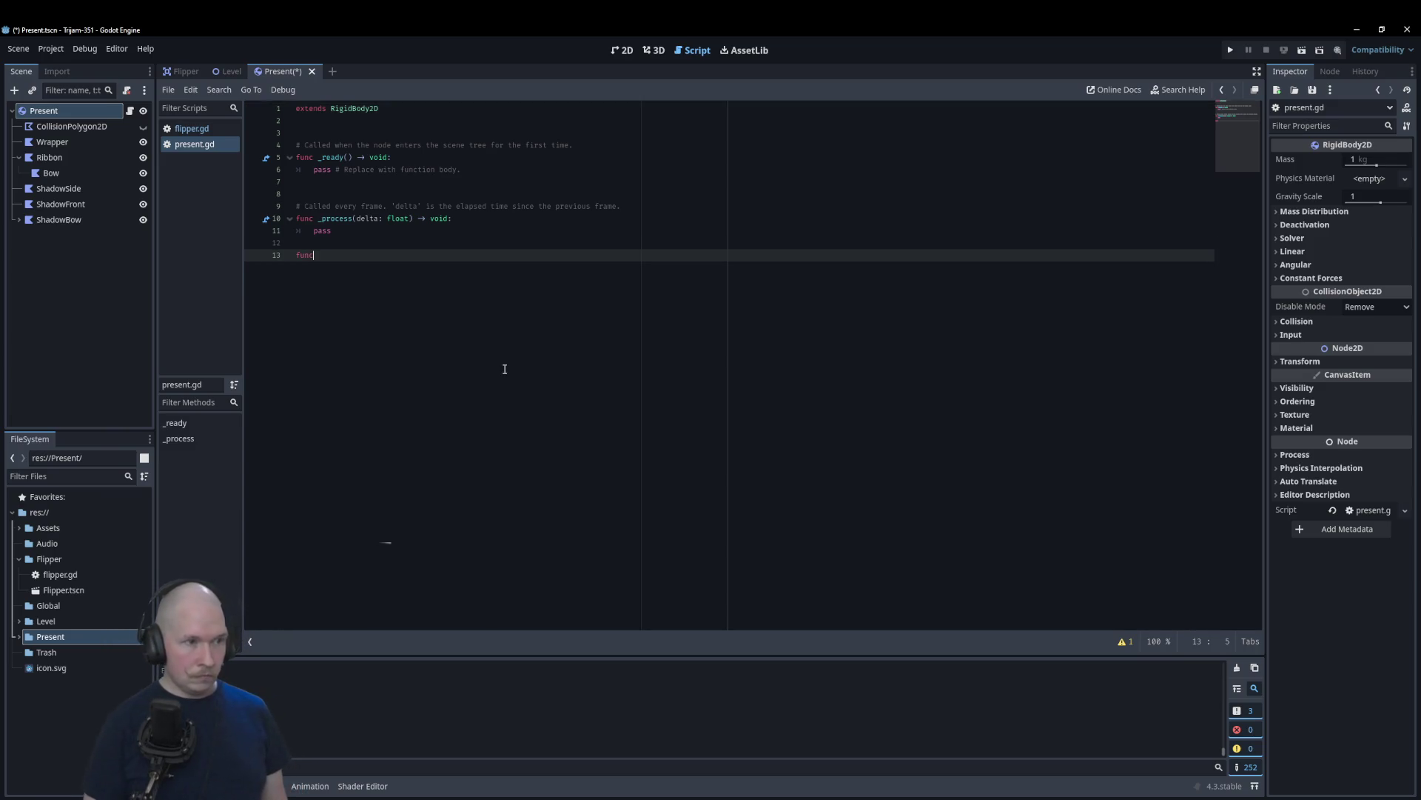
pyautogui.write('e')
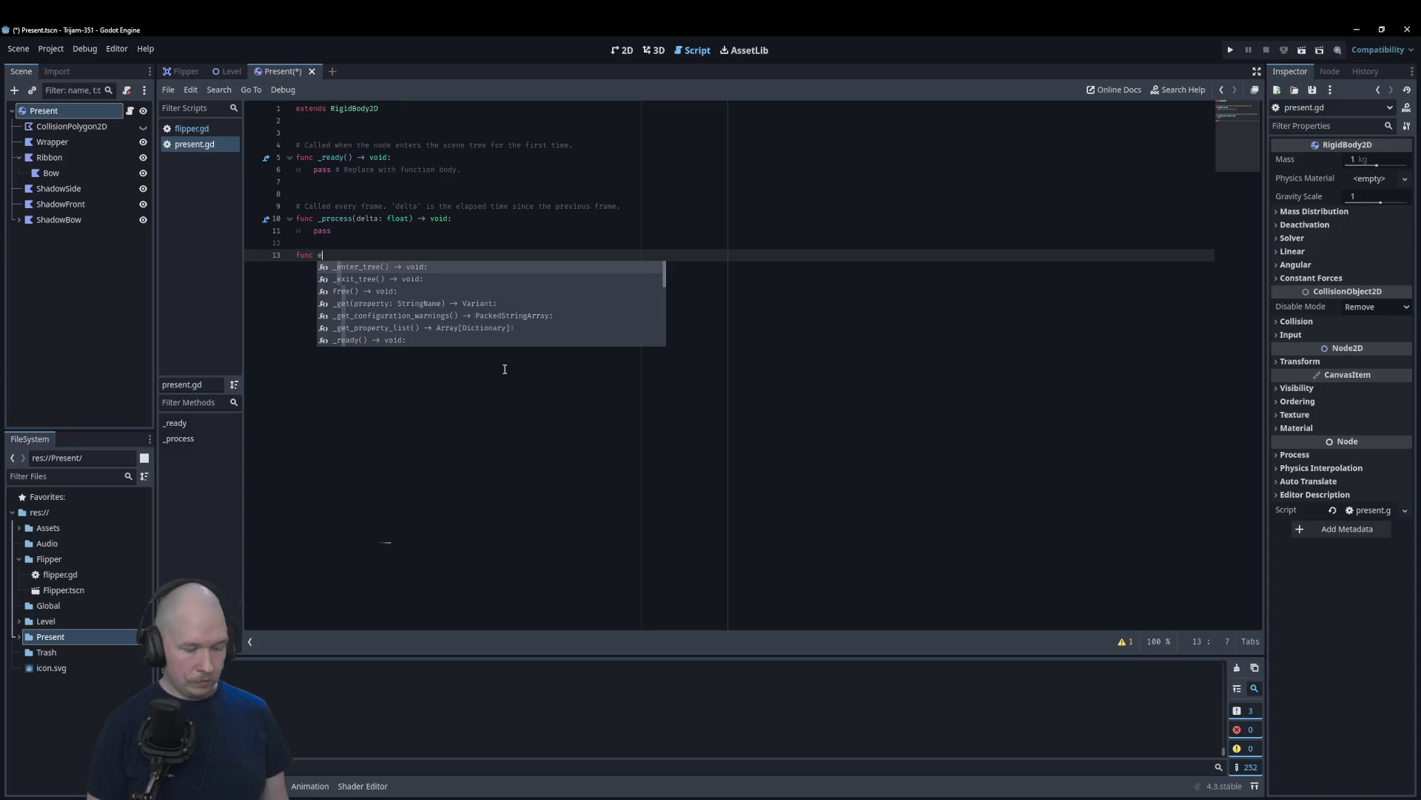
pyautogui.write('ject() -')
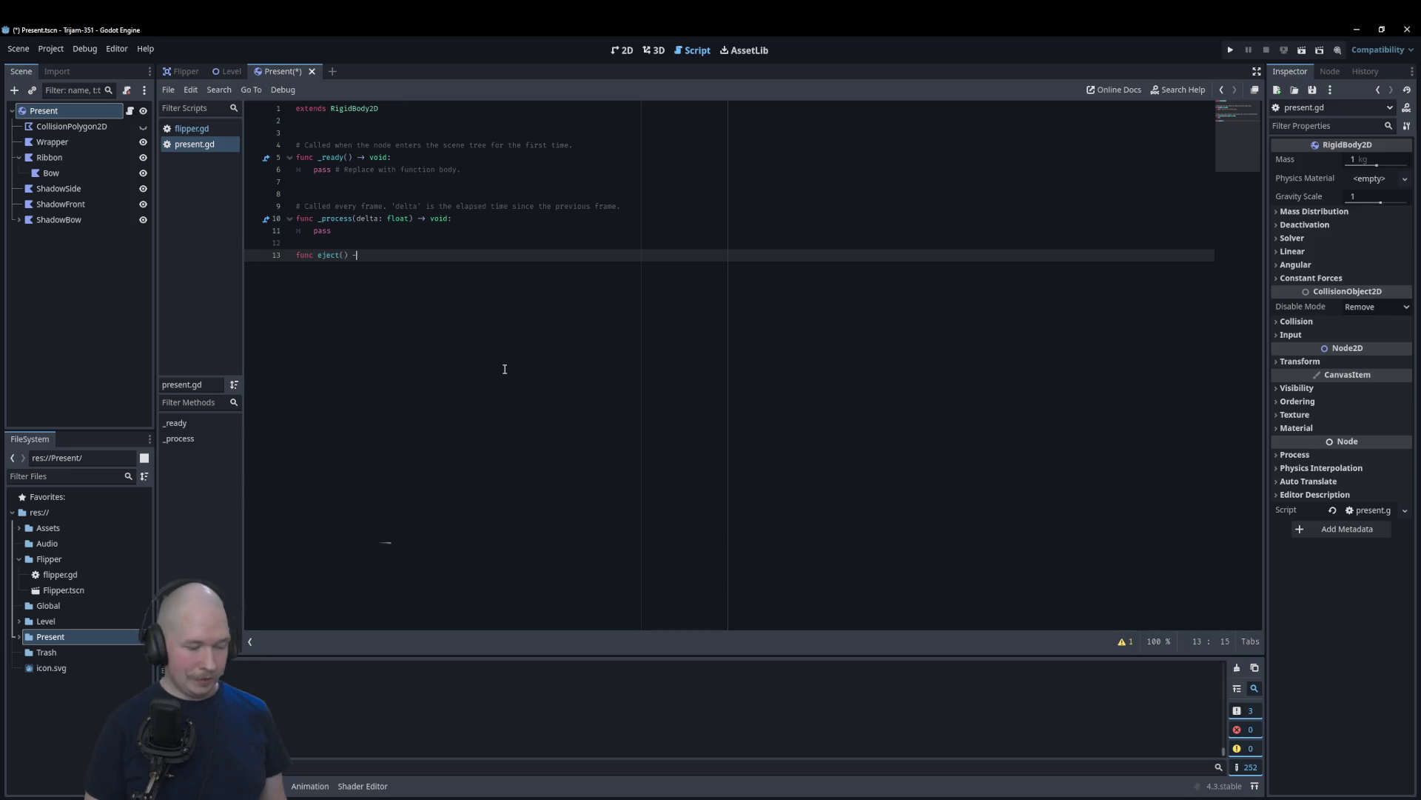
pyautogui.write('> void')
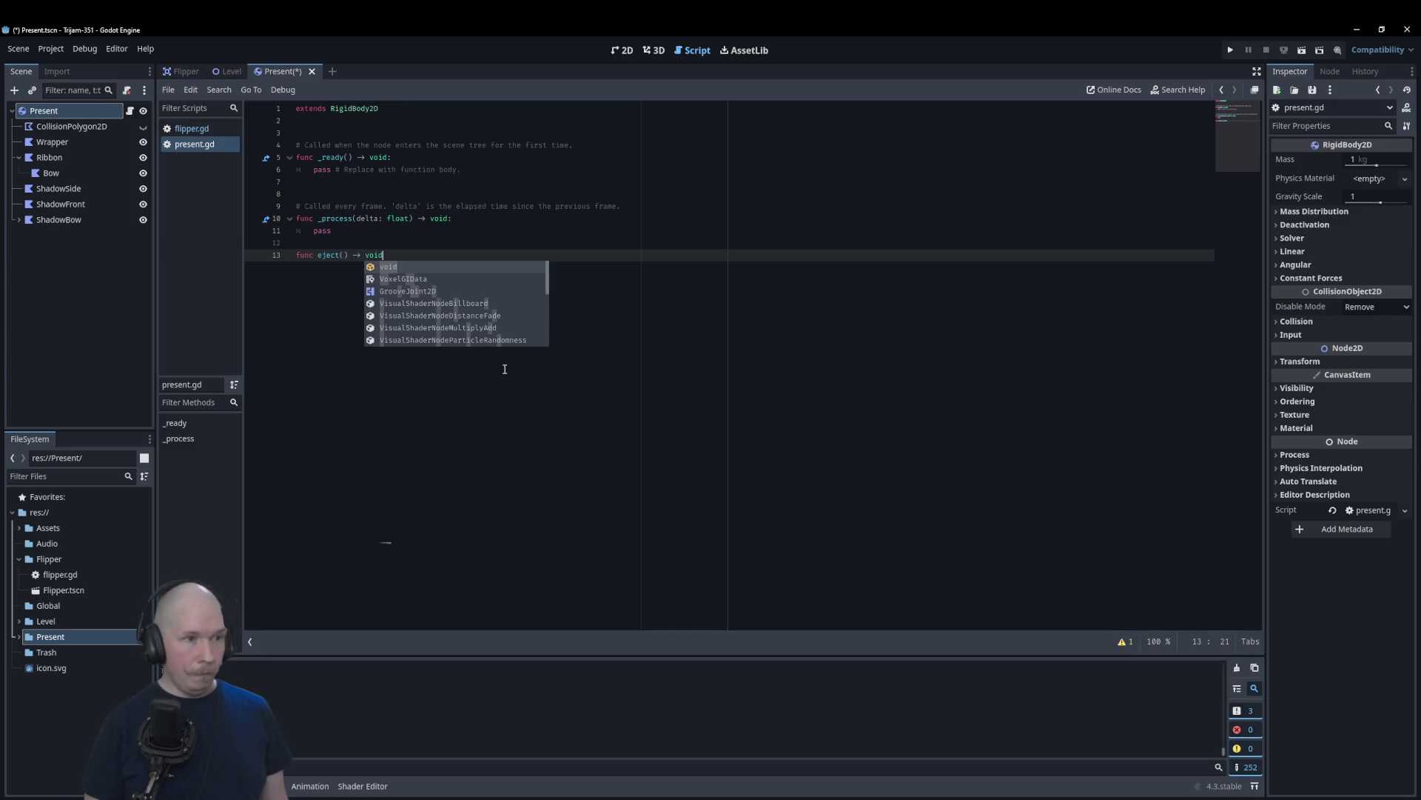
pyautogui.write(':')
pyautogui.press('Return')
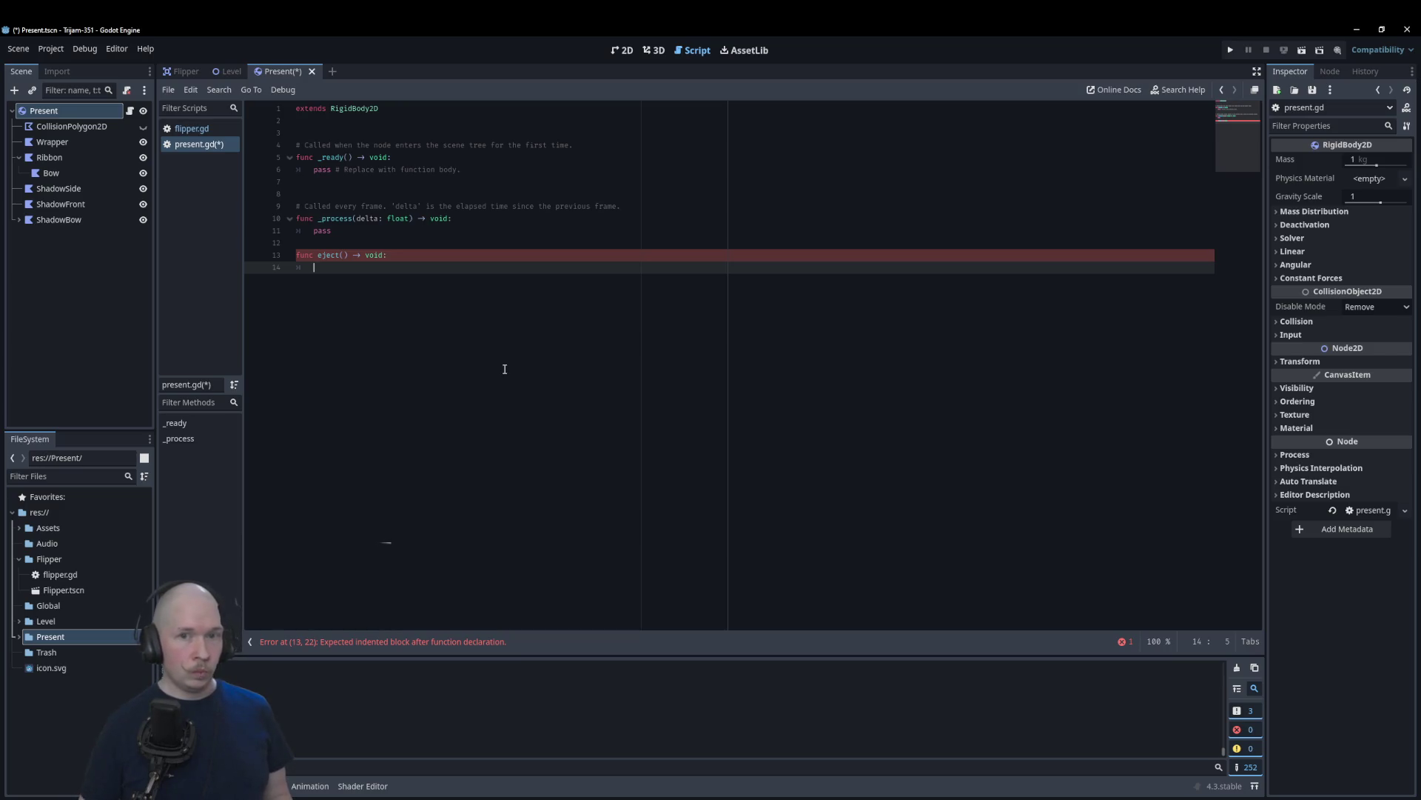
# Step: Call apply_impulse inside eject and open its RigidBody2D documentation
pyautogui.write('impul')
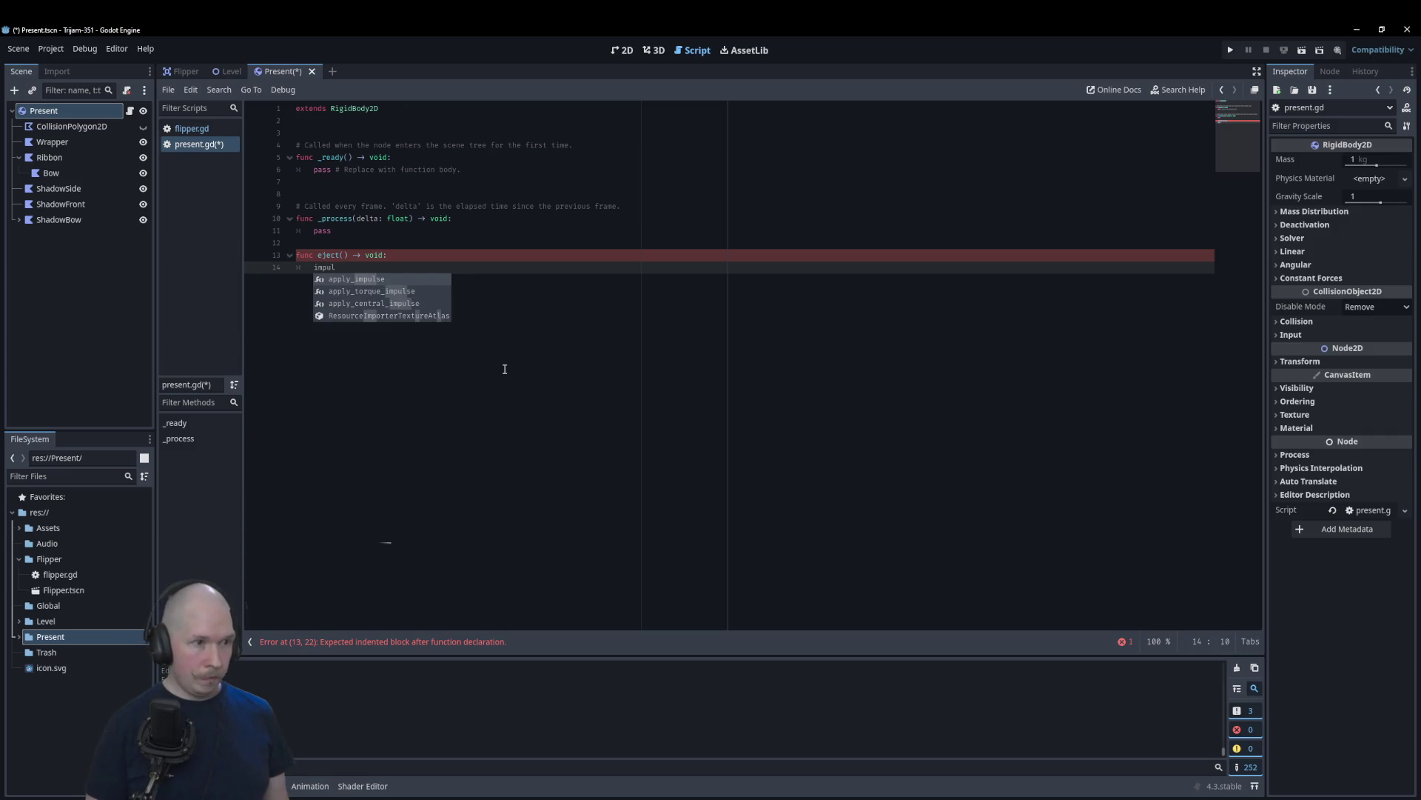
pyautogui.press('Return')
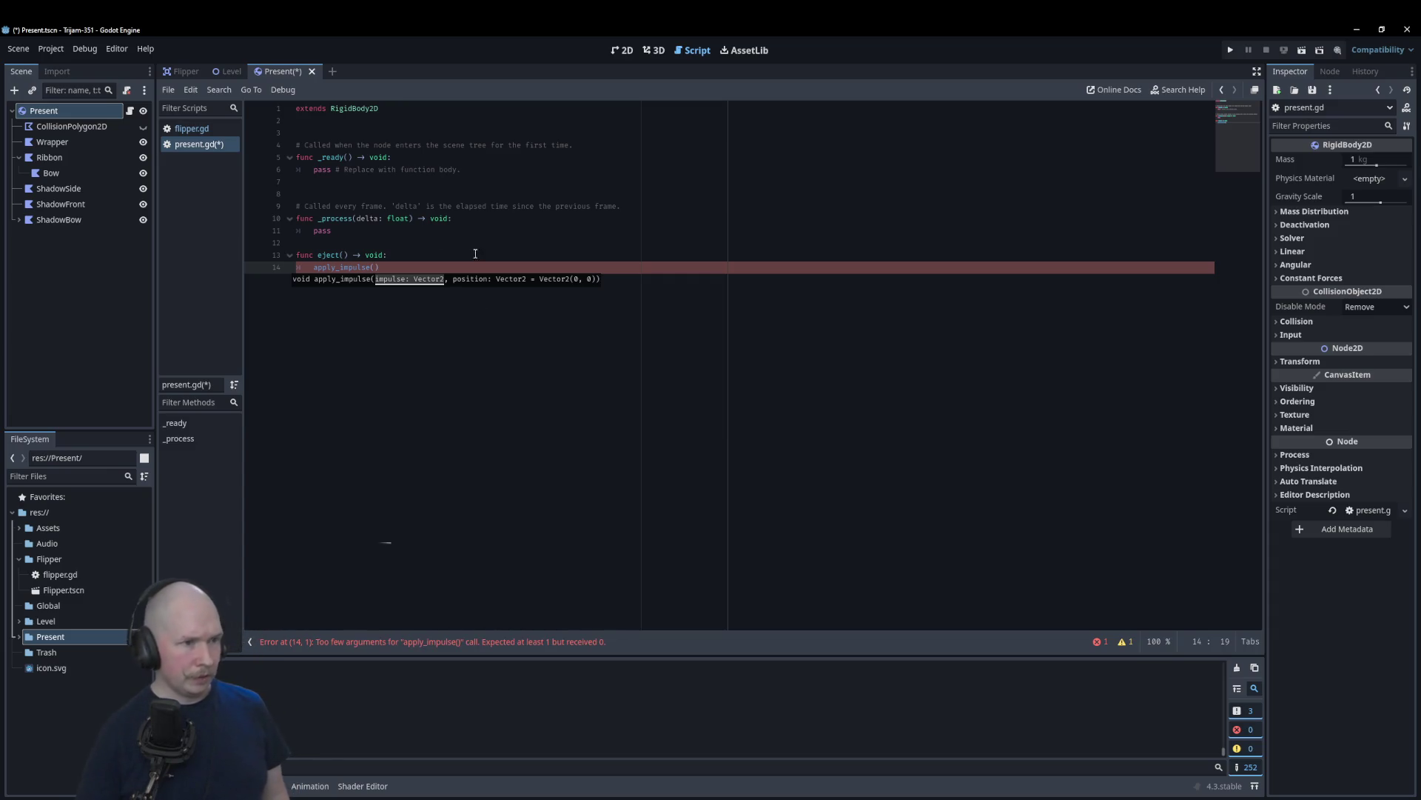
pyautogui.keyDown('ctrl'); pyautogui.click(352, 268); pyautogui.keyUp('ctrl')
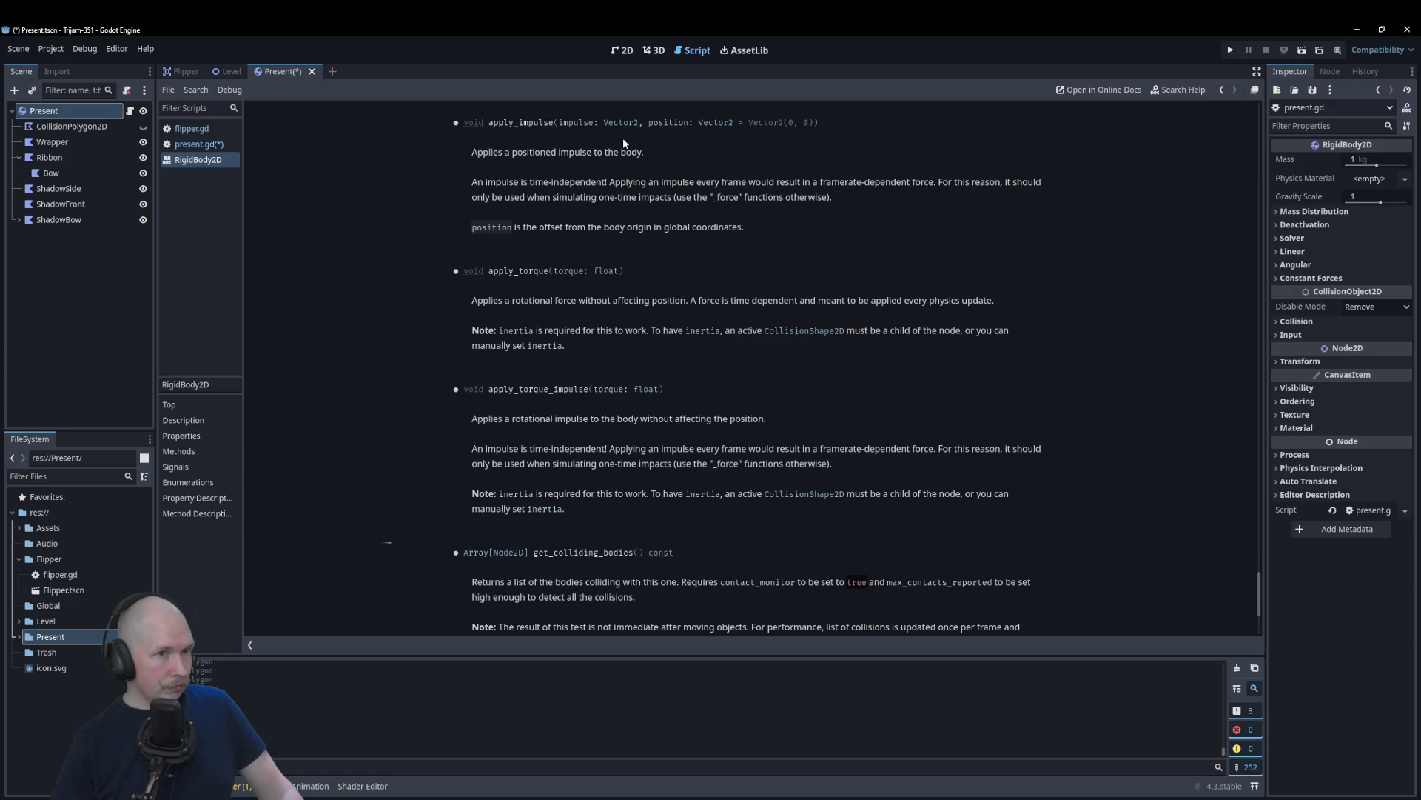
# Step: Finish eject() as apply_impulse(Vector2.RIGHT) in present.gd and save the script
pyautogui.click(199, 143)
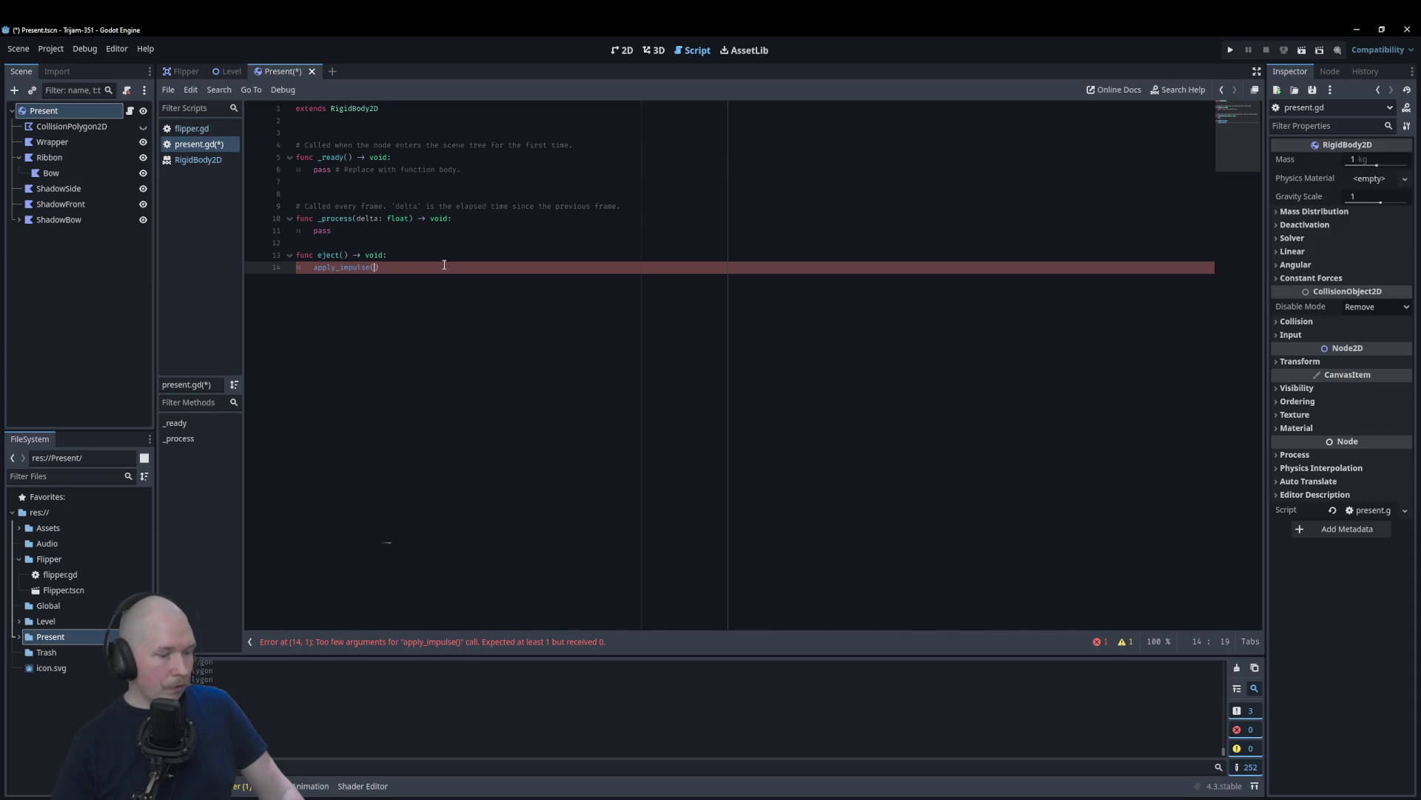
pyautogui.write('Vect')
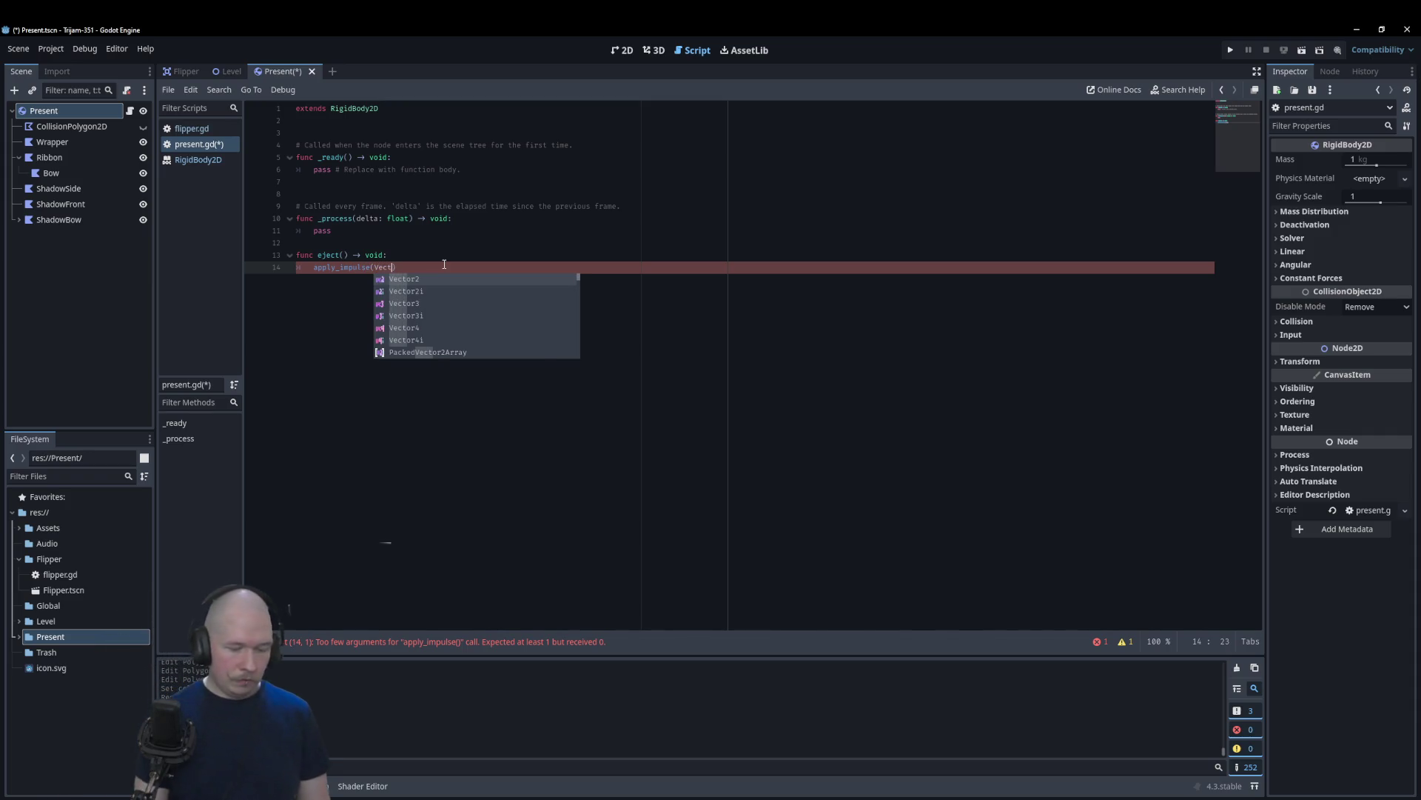
pyautogui.write('or')
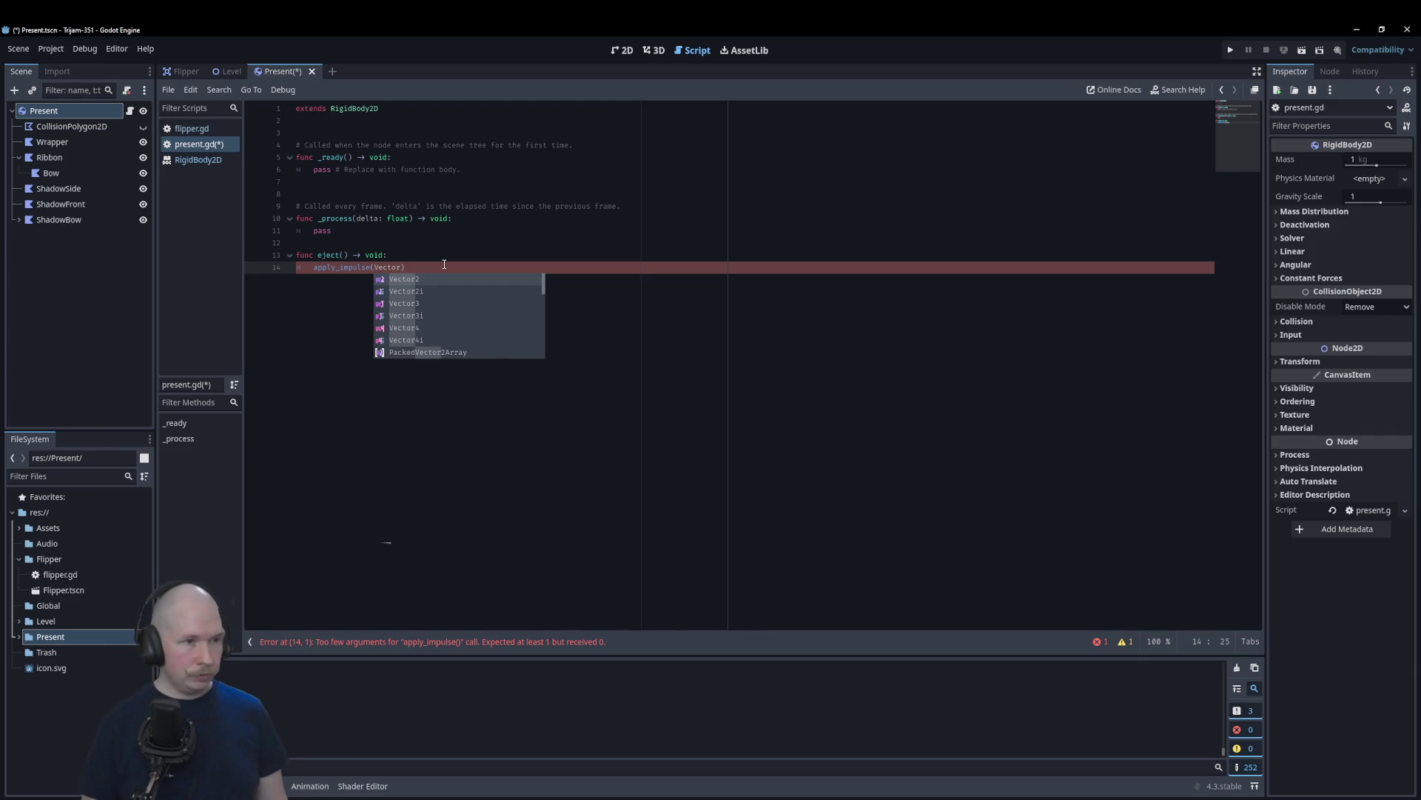
pyautogui.write('2.RIGHT')
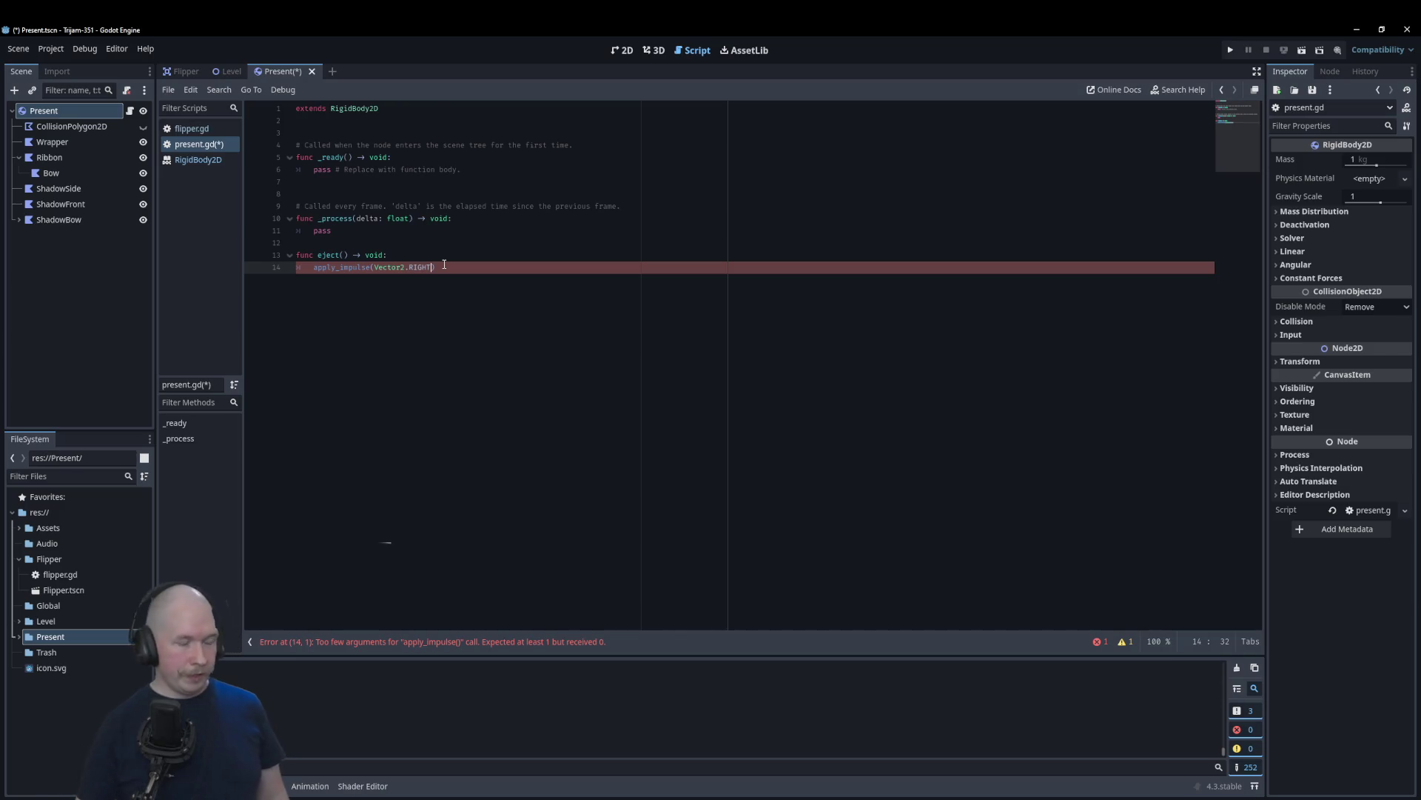
pyautogui.hotkey('ctrl', 's')
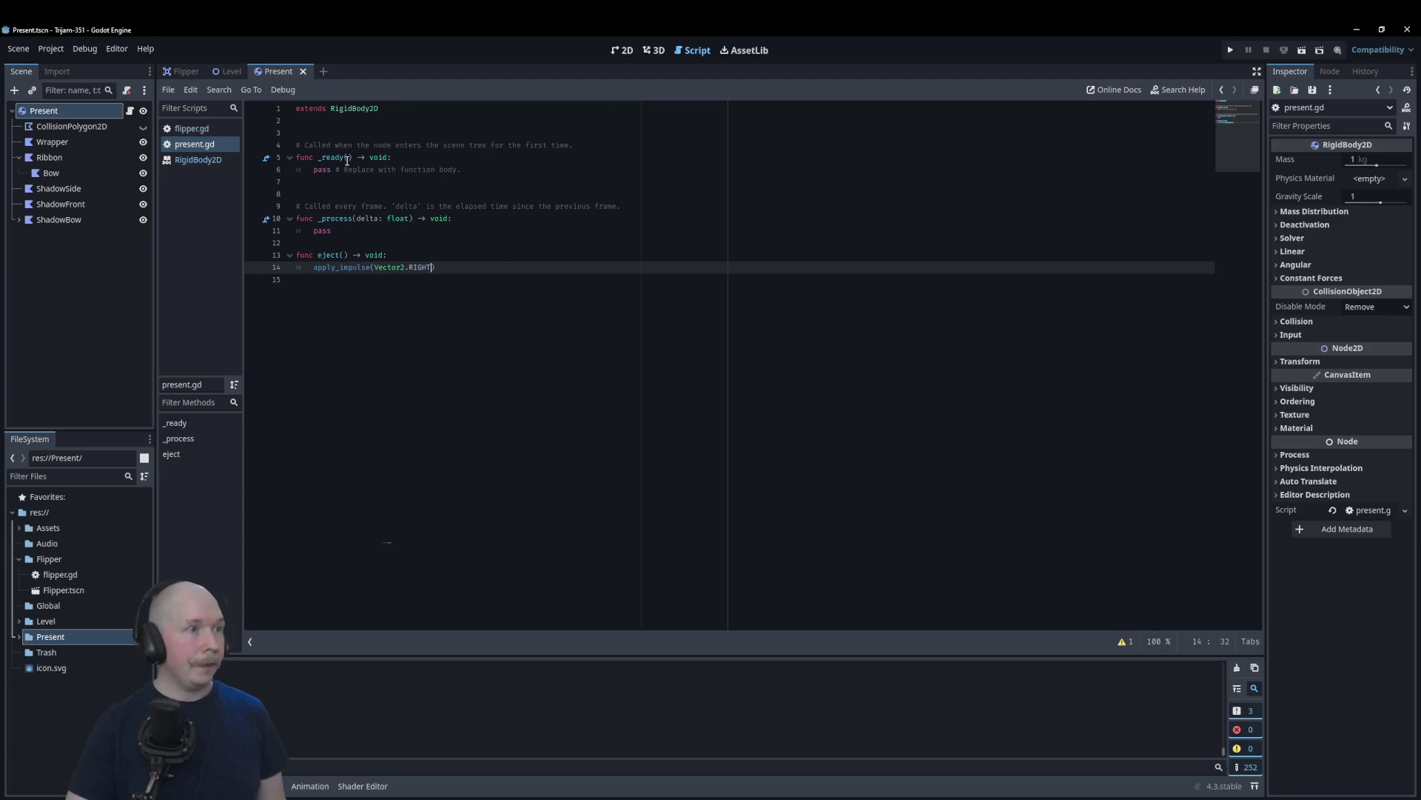
pyautogui.click(144, 127)
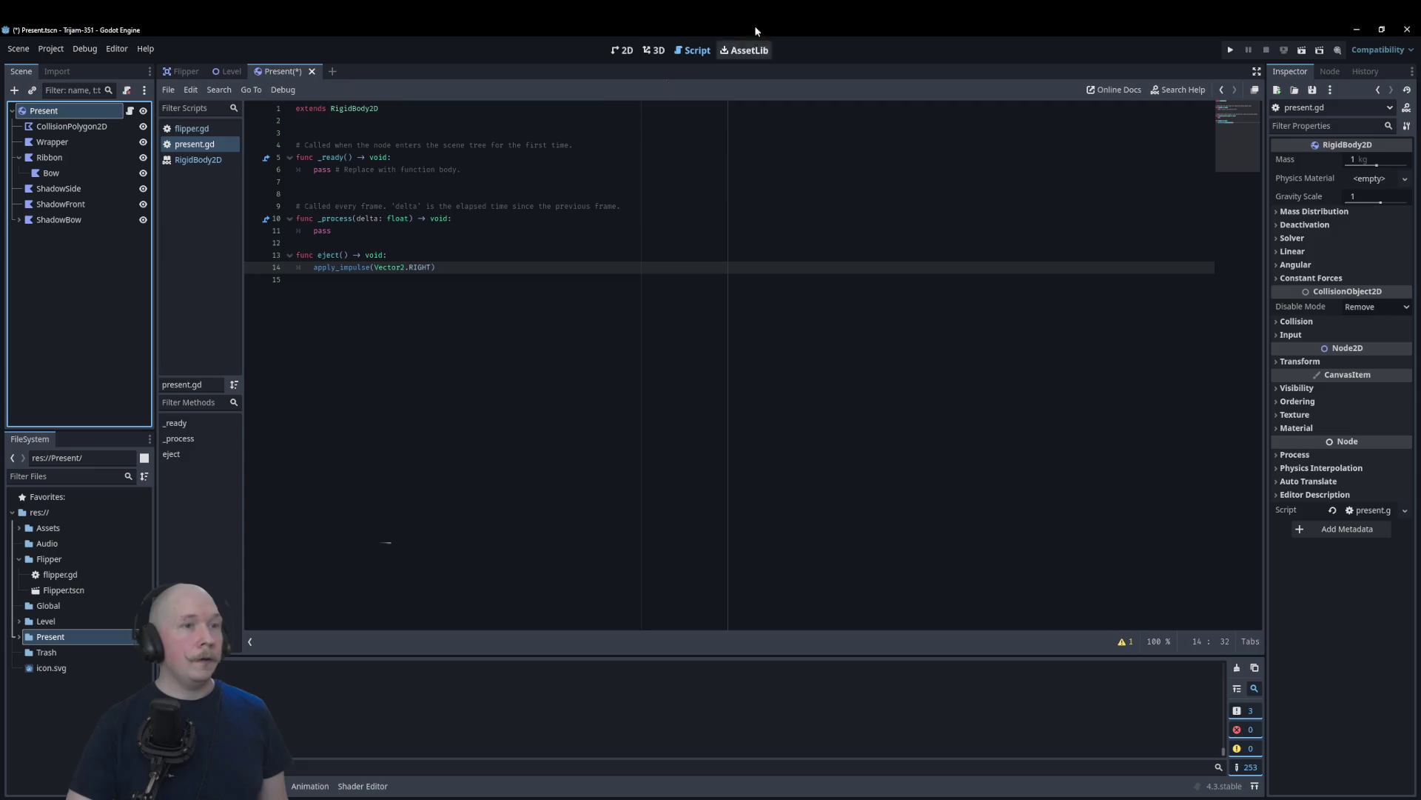
# Step: In the 2D view, select CollisionPolygon2D and toggle the Wrapper and Ribbon visibility off and on
pyautogui.click(620, 50)
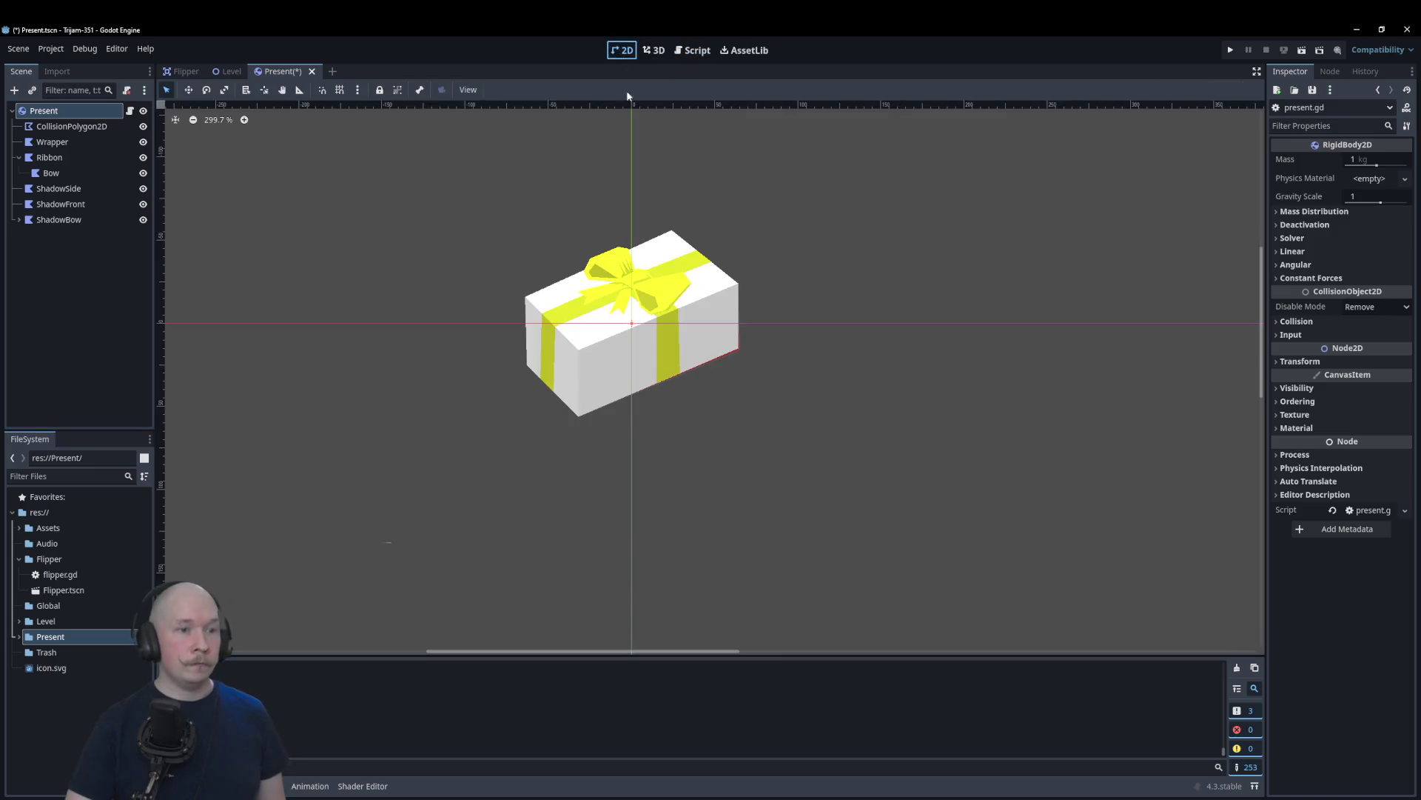
pyautogui.click(103, 128)
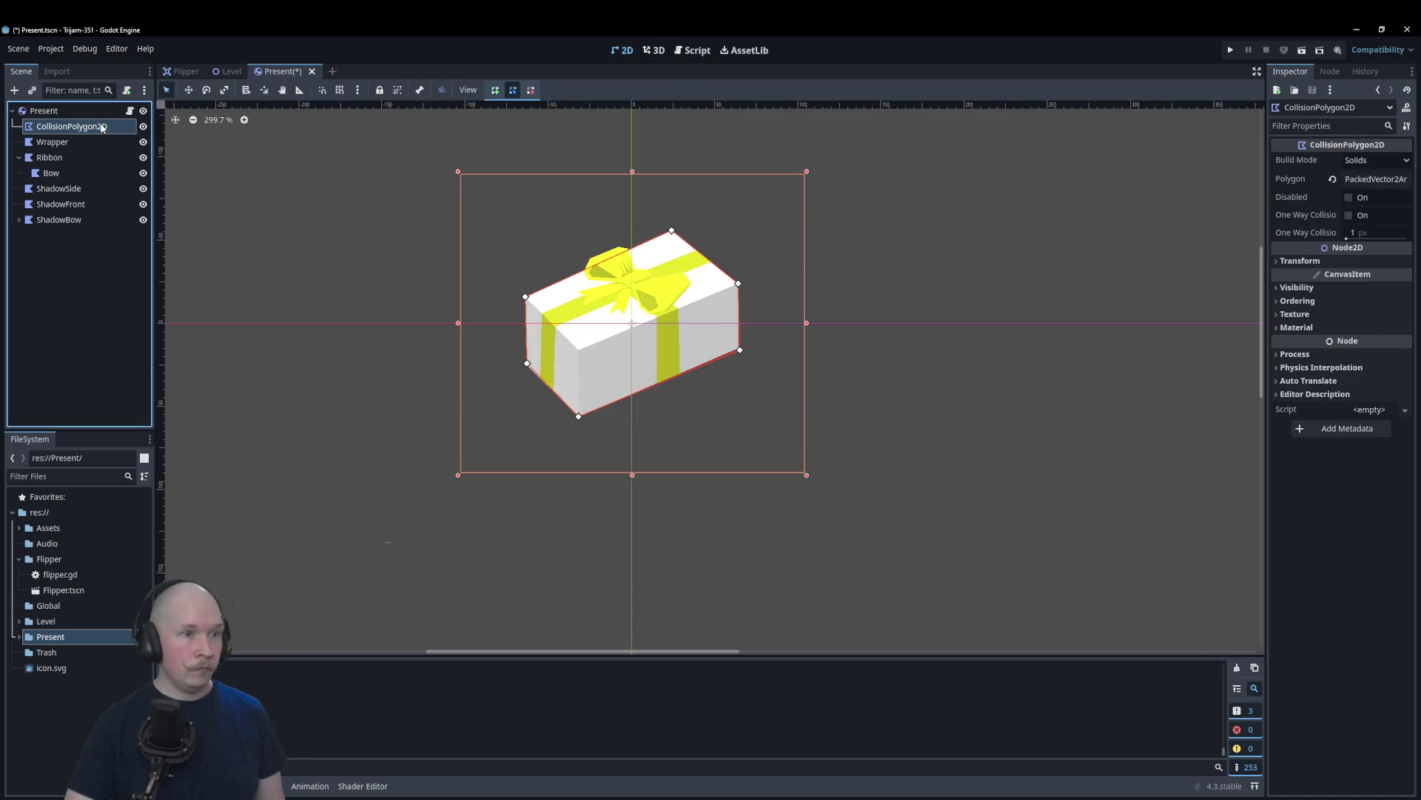
pyautogui.click(143, 142)
pyautogui.click(144, 142)
pyautogui.click(144, 158)
pyautogui.click(143, 158)
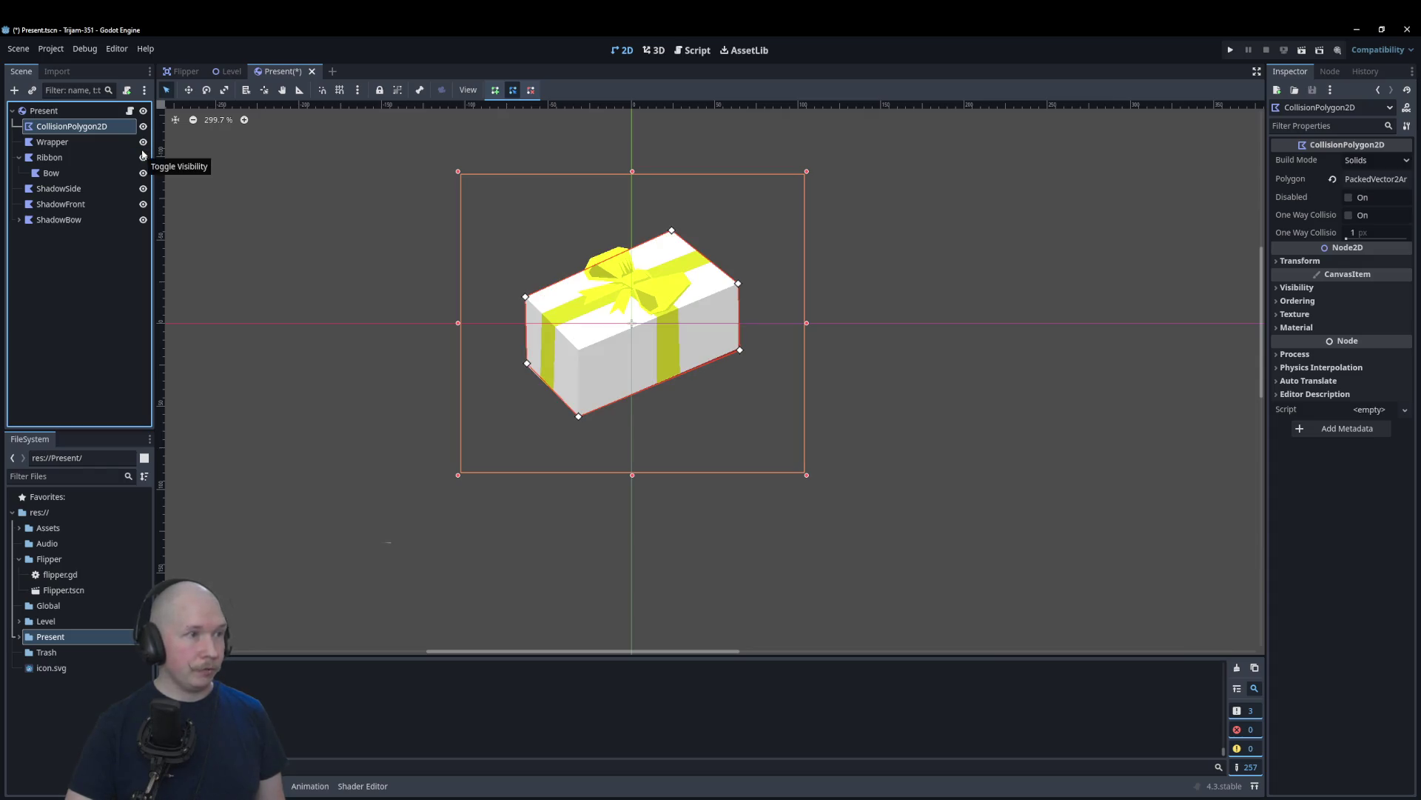
pyautogui.click(95, 267)
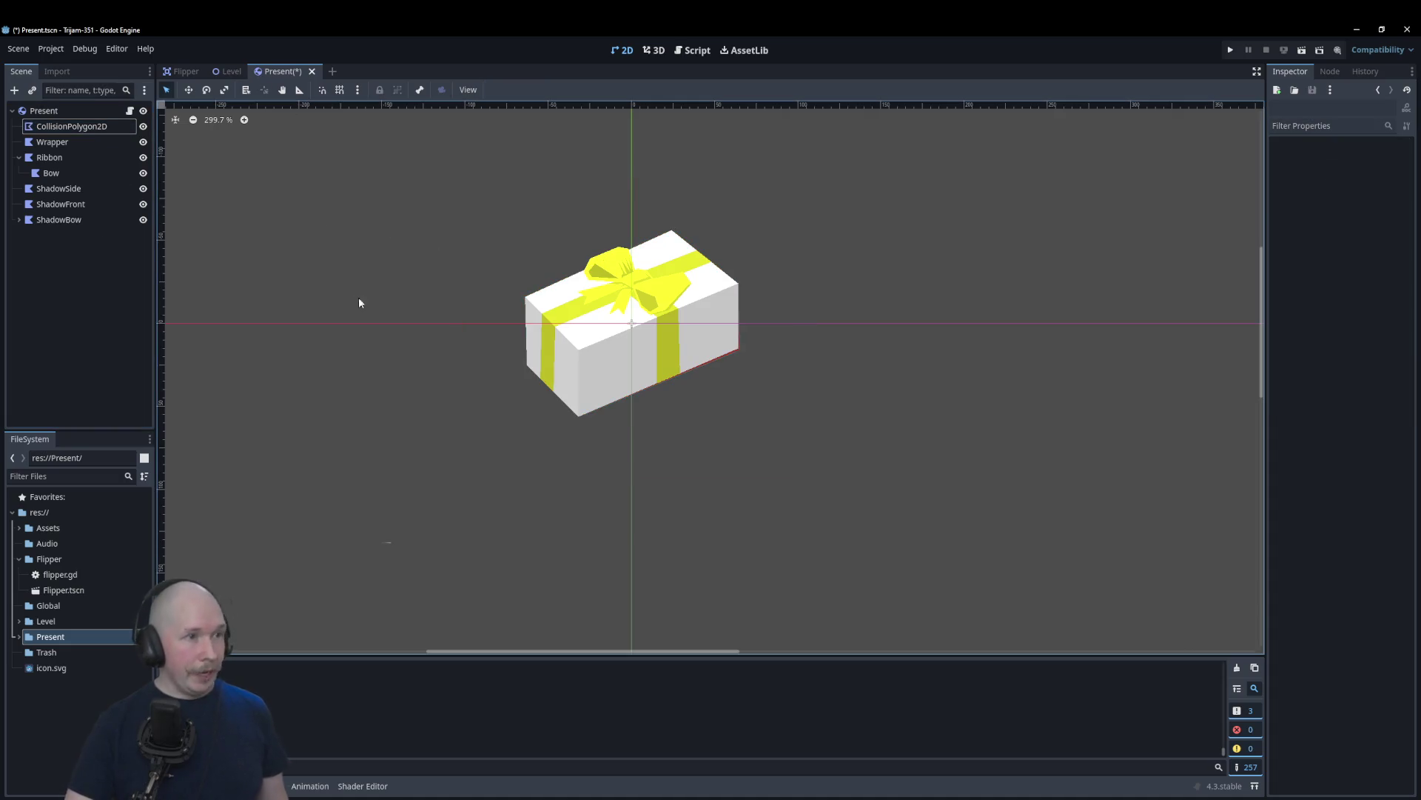
# Step: Save the Present scene and return to the end of present.gd
pyautogui.hotkey('ctrl', 's')
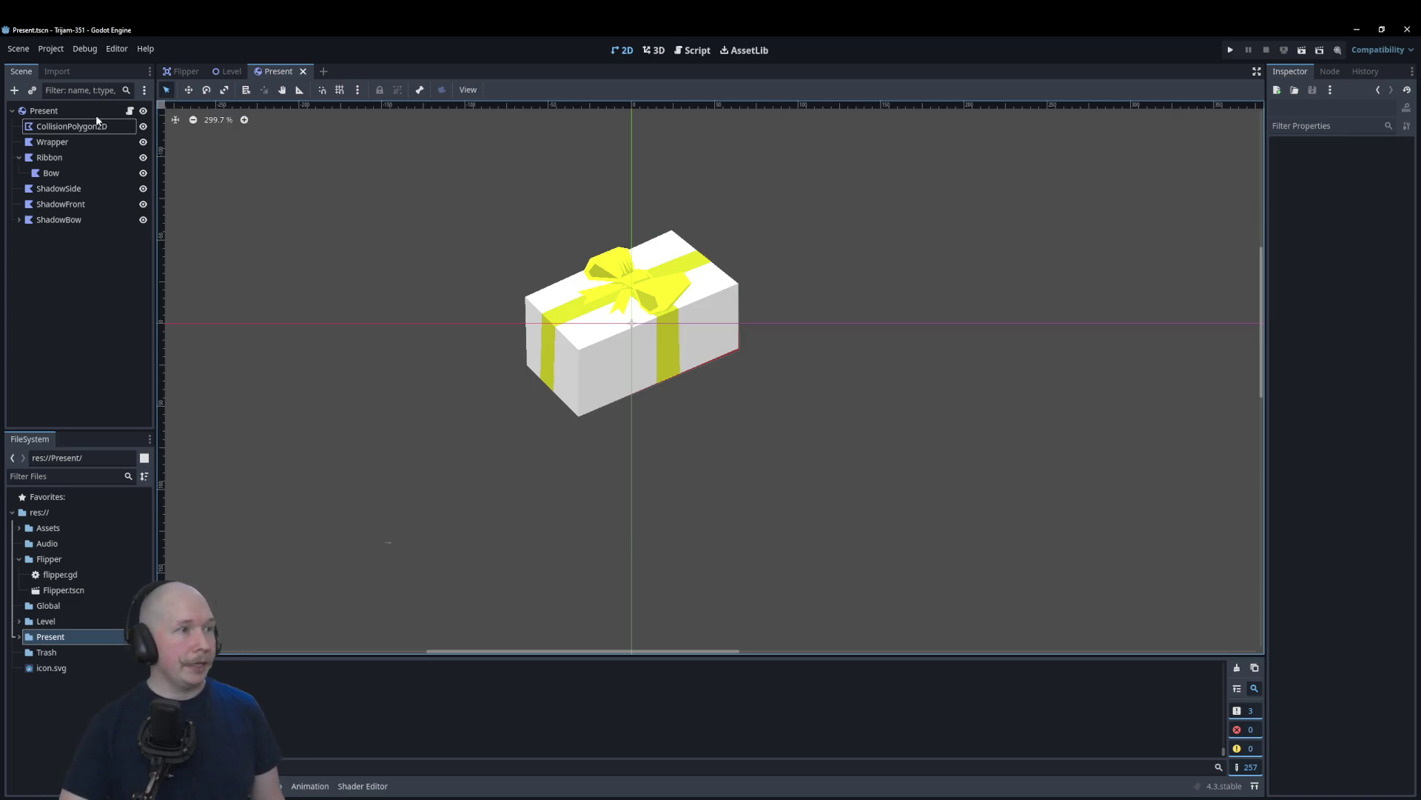
pyautogui.click(131, 114)
pyautogui.click(704, 389)
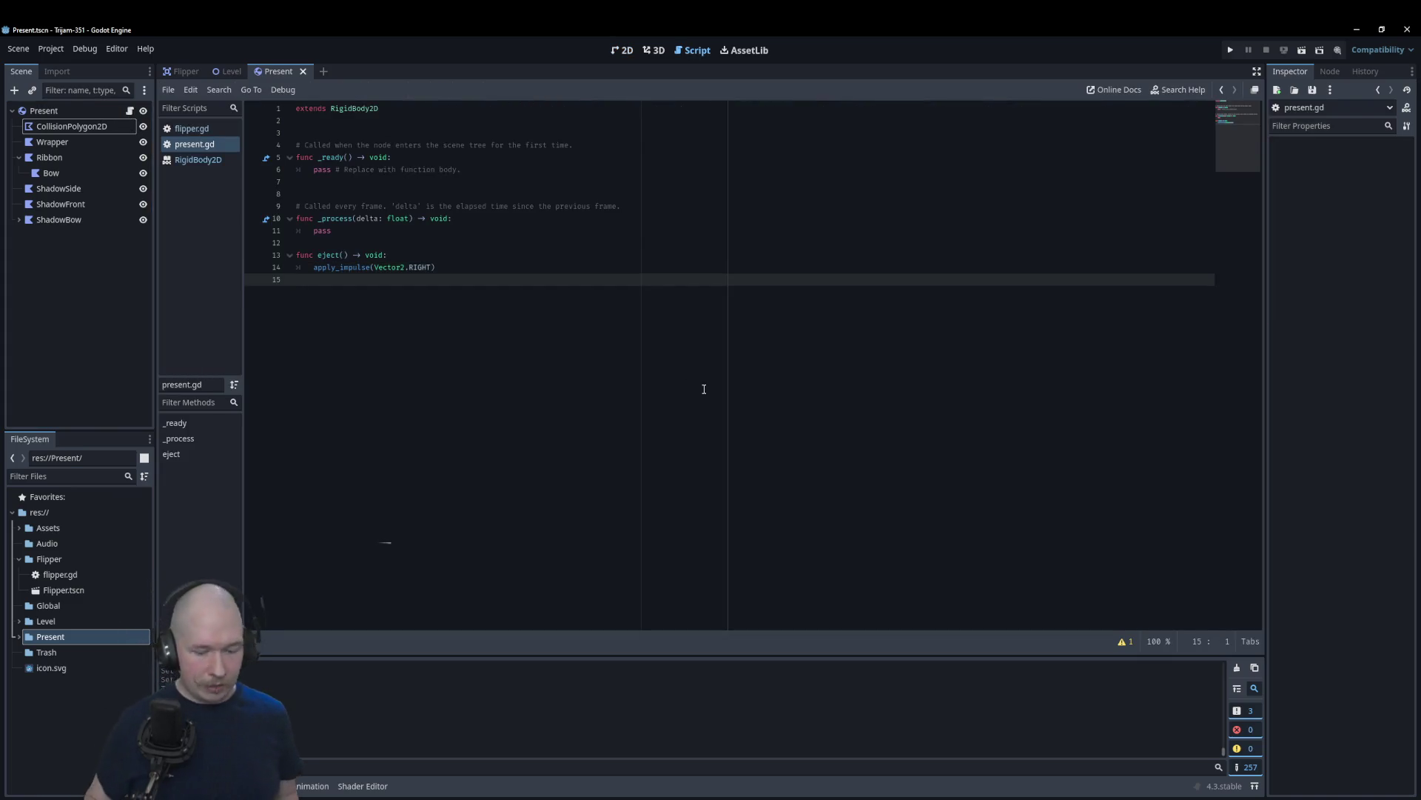
pyautogui.press('Return')
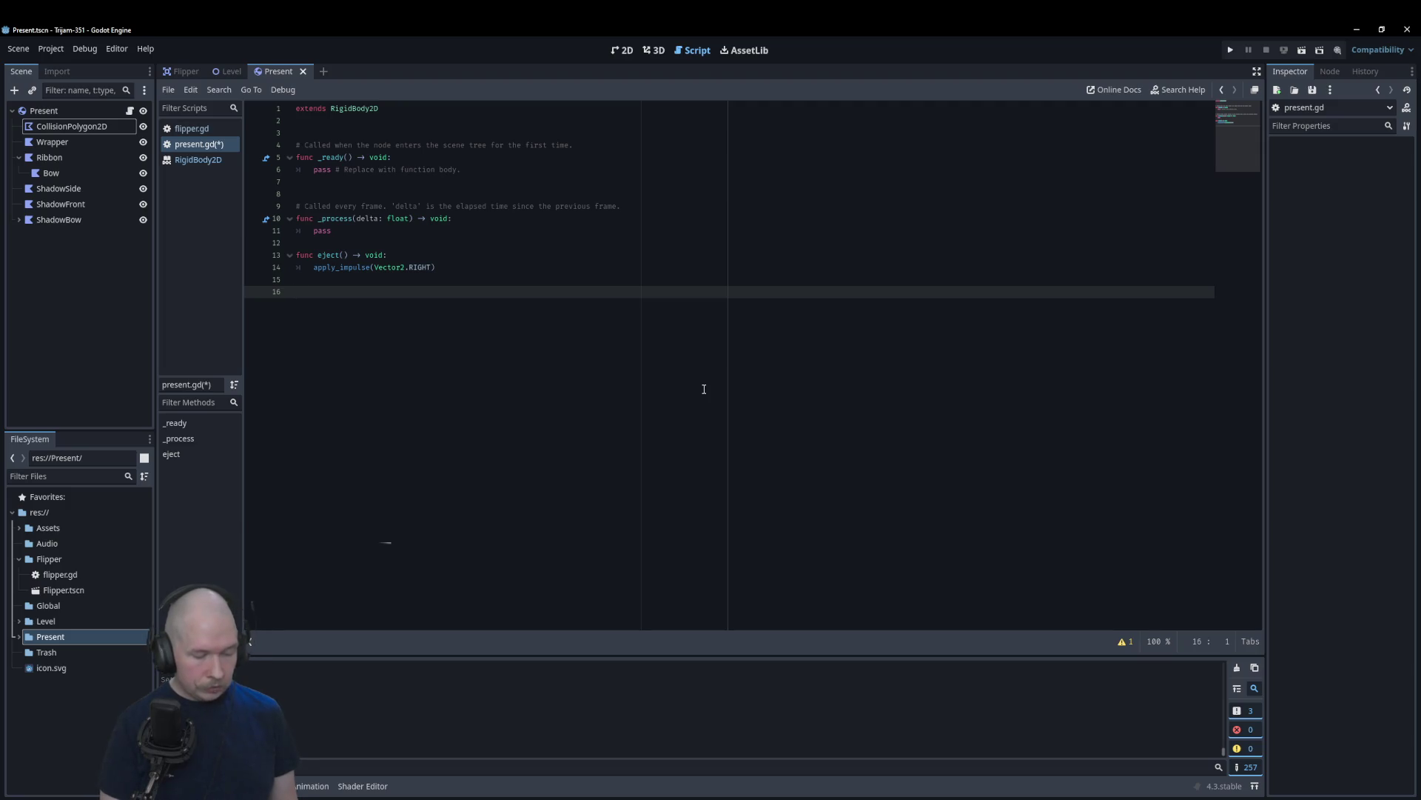
pyautogui.write('set')
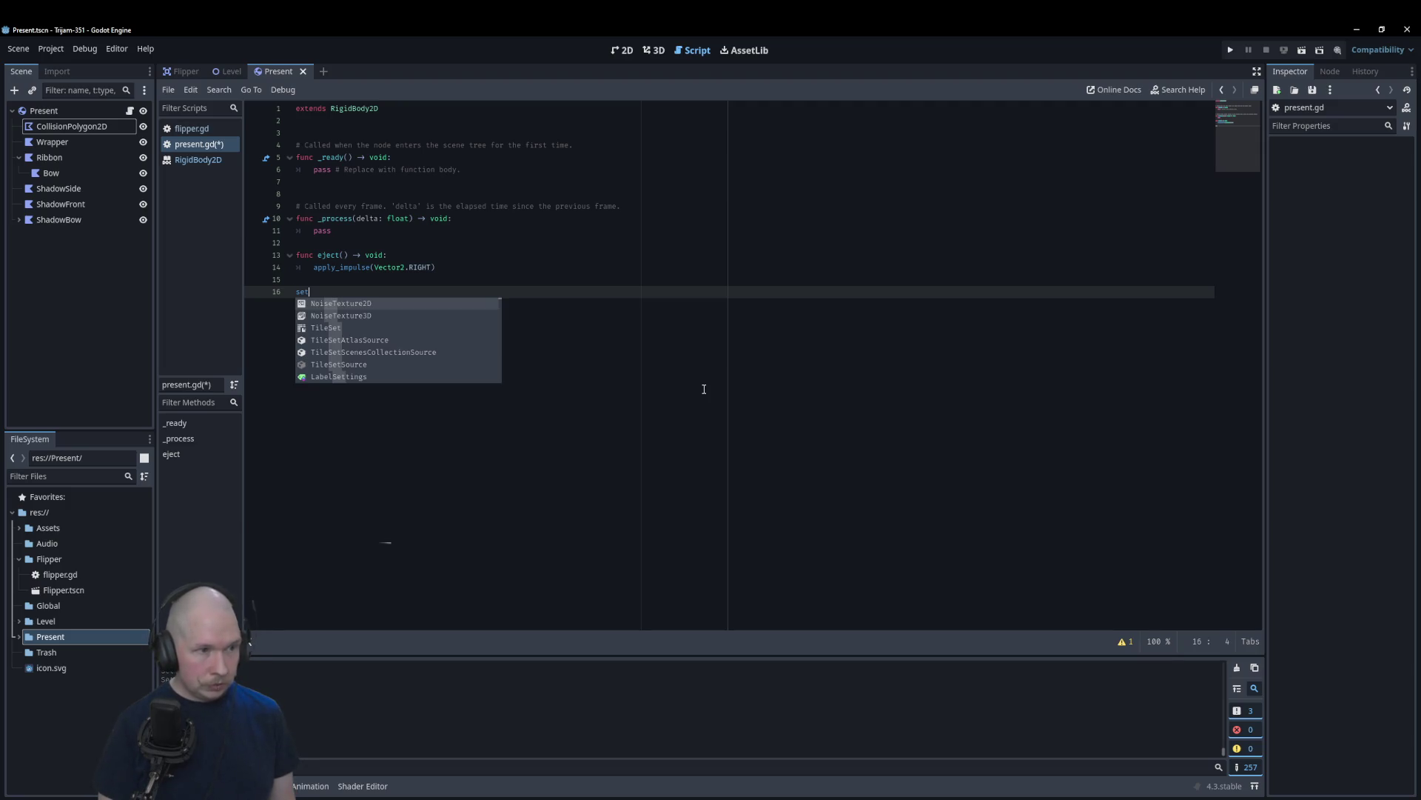
pyautogui.press('BackSpace')
pyautogui.press('BackSpace')
pyautogui.press('BackSpace')
pyautogui.write('func')
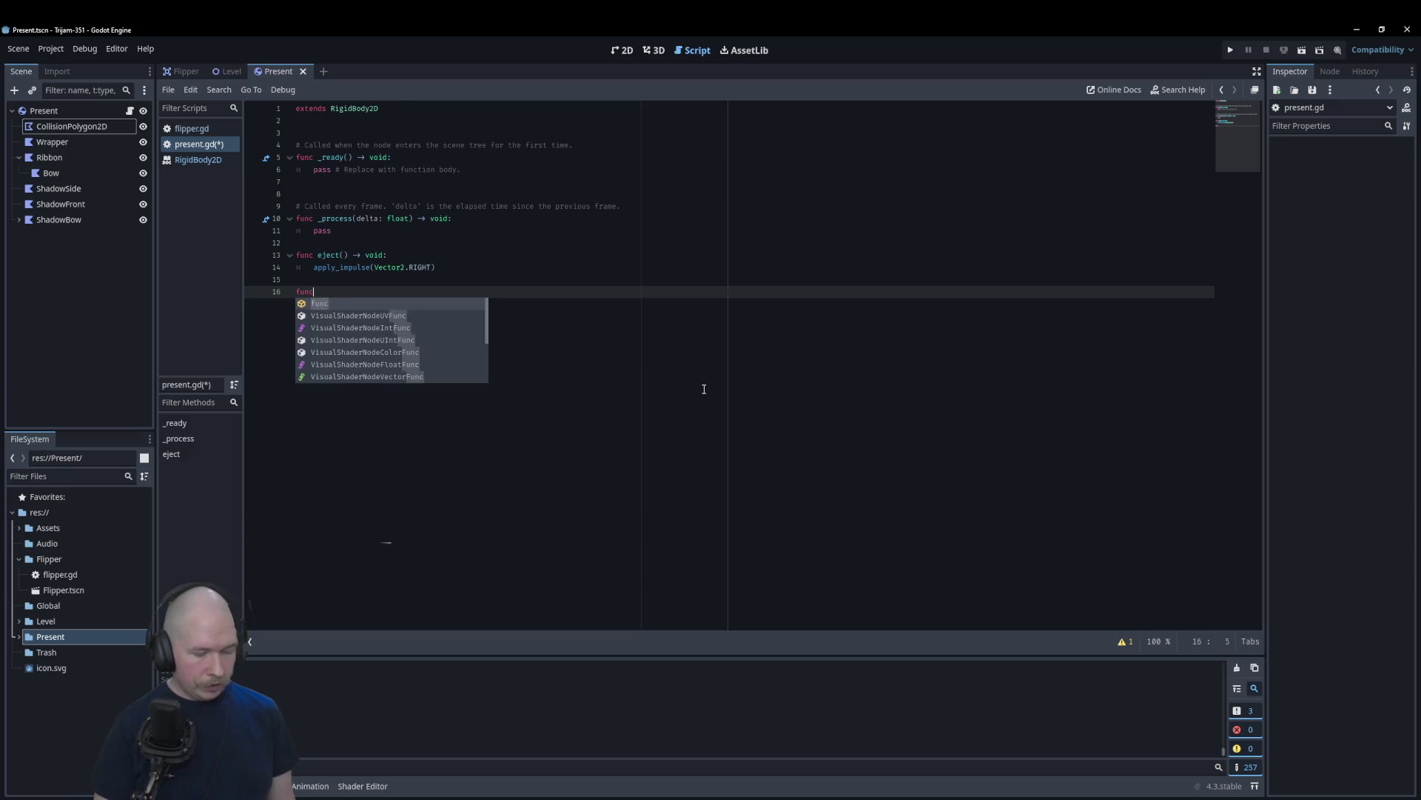
pyautogui.write(' set_wrap')
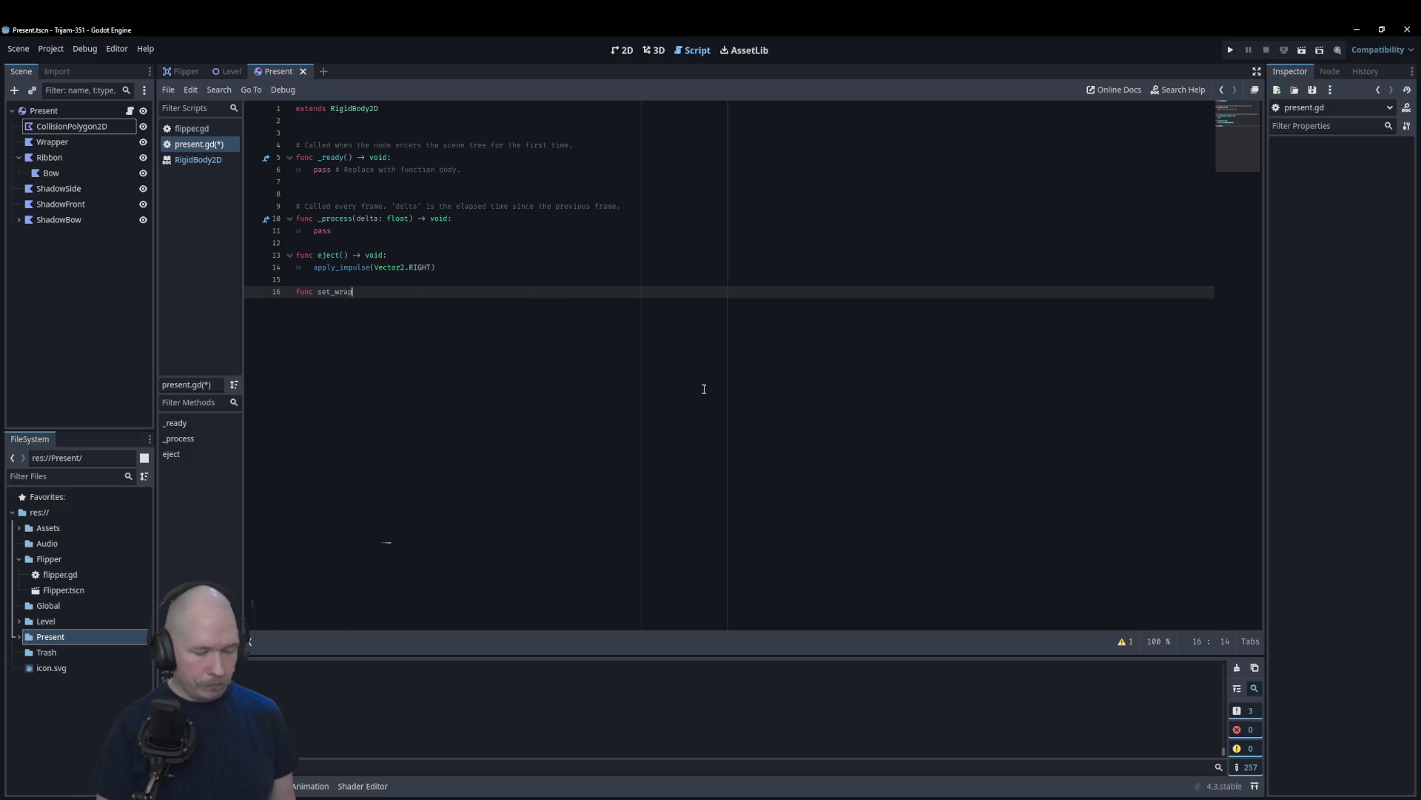
pyautogui.write('per() -> ')
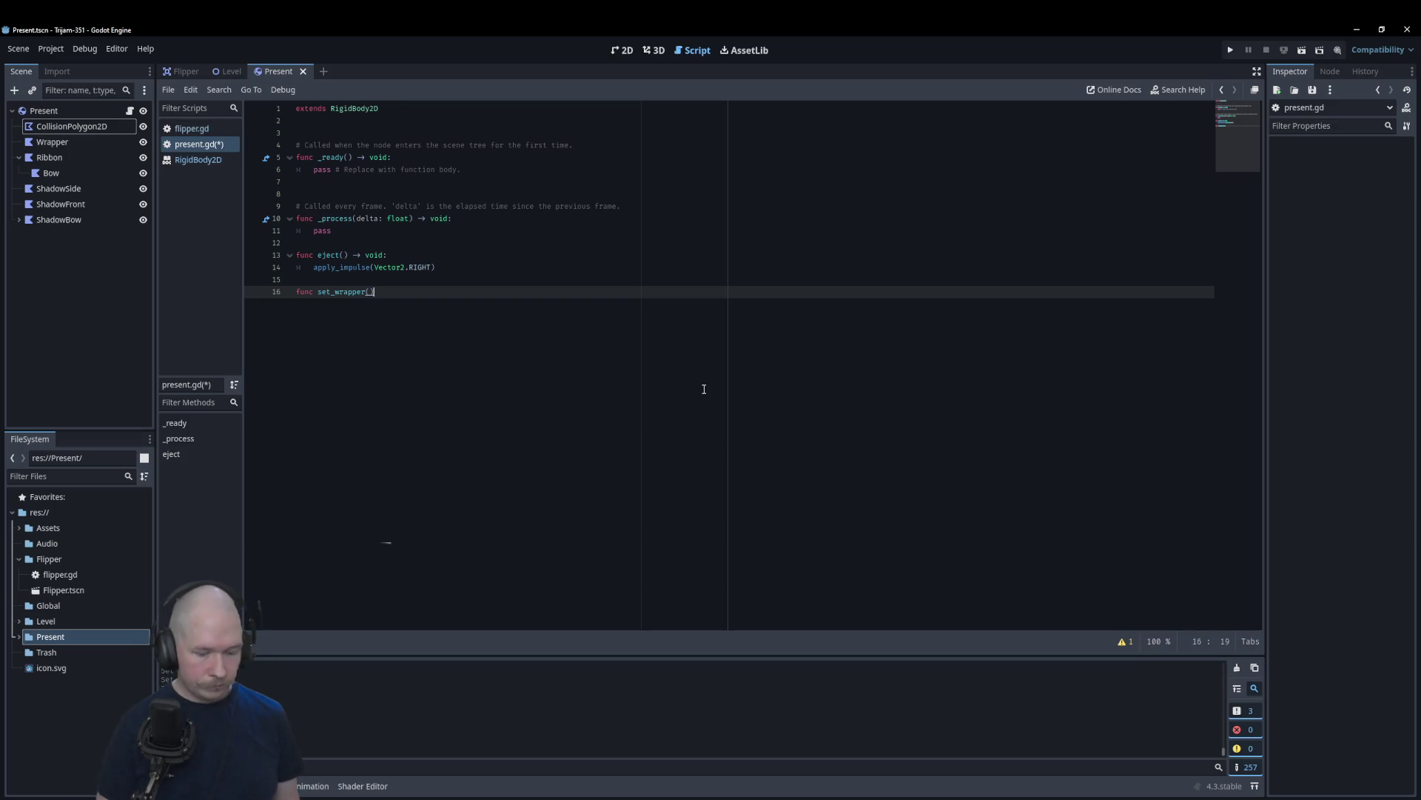
pyautogui.write('void:')
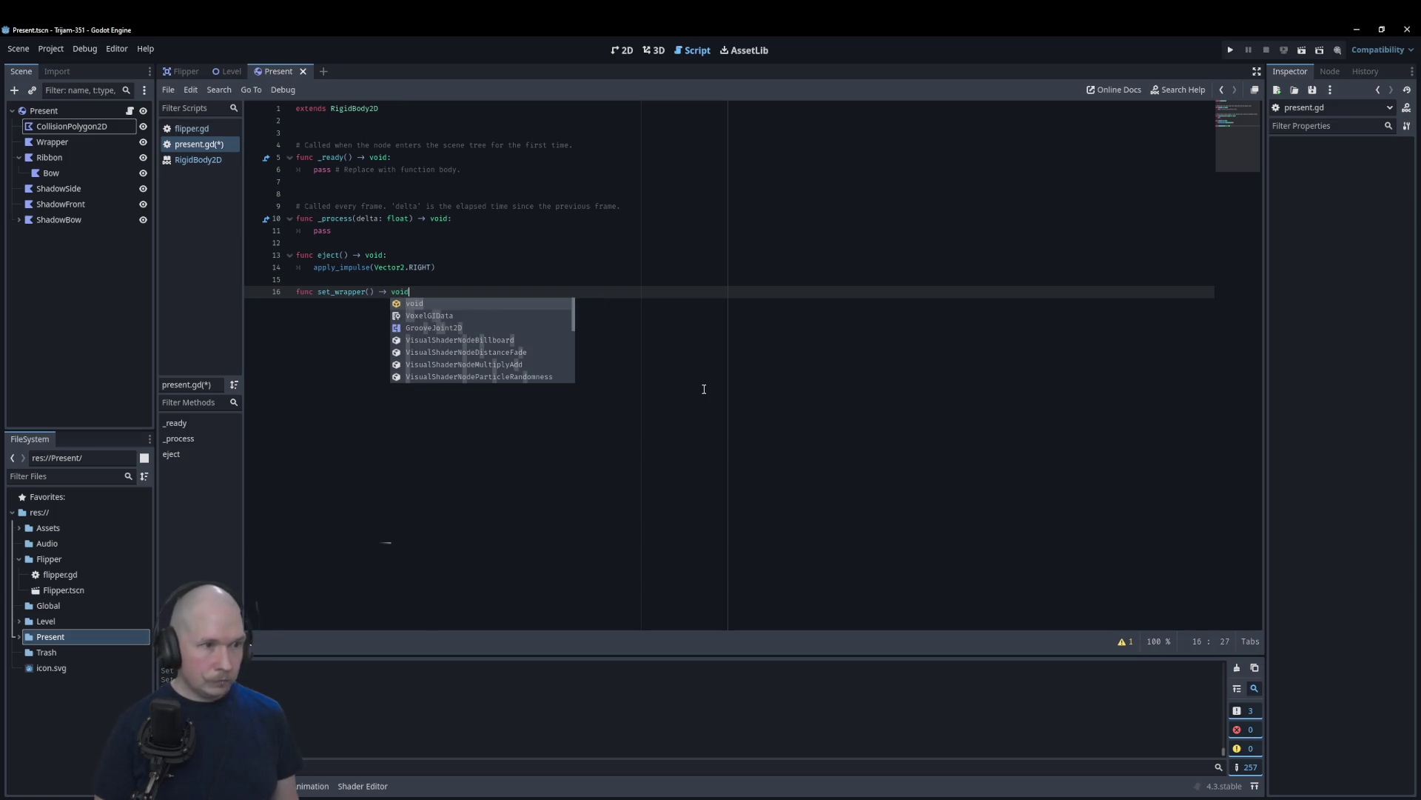
pyautogui.press('Return')
pyautogui.moveTo(101, 141); pyautogui.dragTo(320, 135)
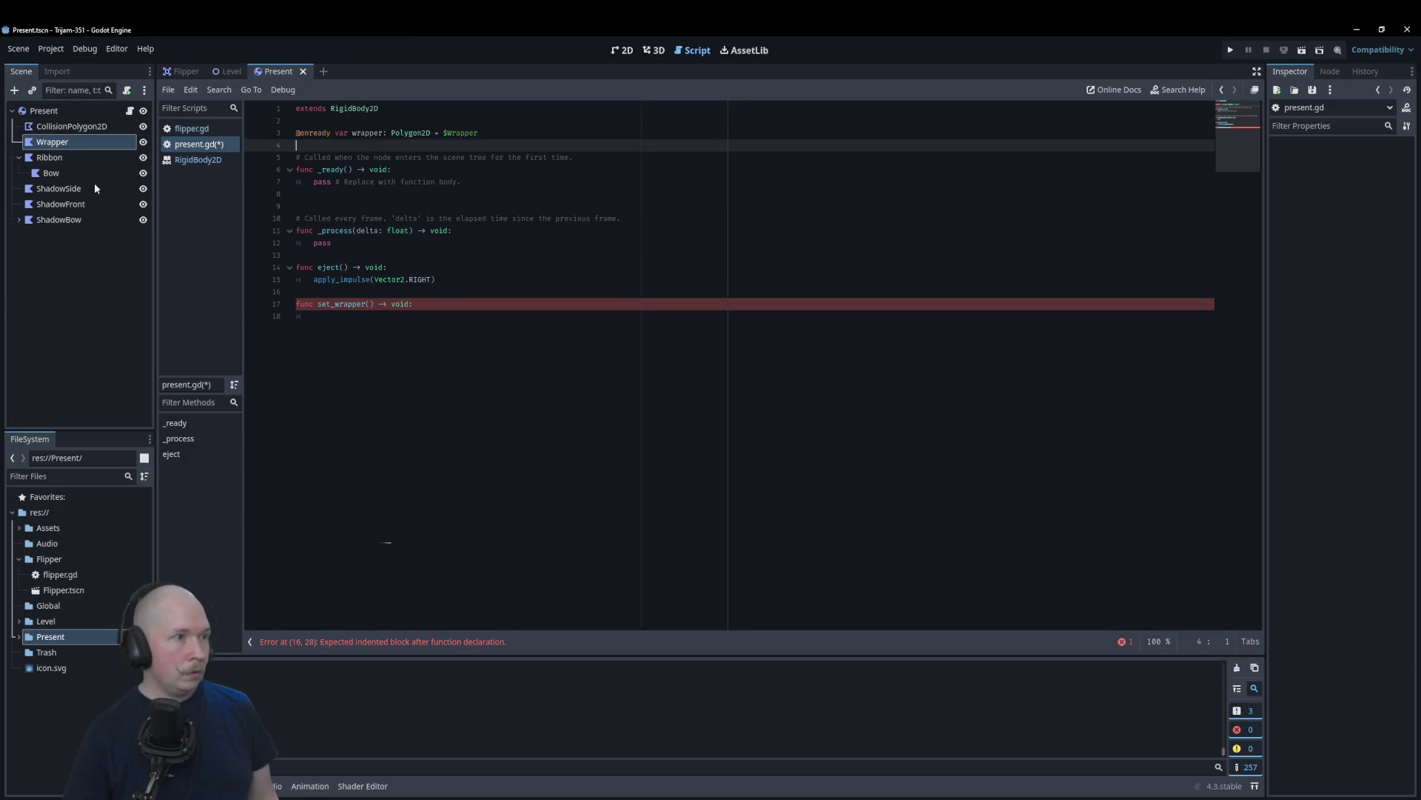
pyautogui.moveTo(56, 159); pyautogui.dragTo(350, 147)
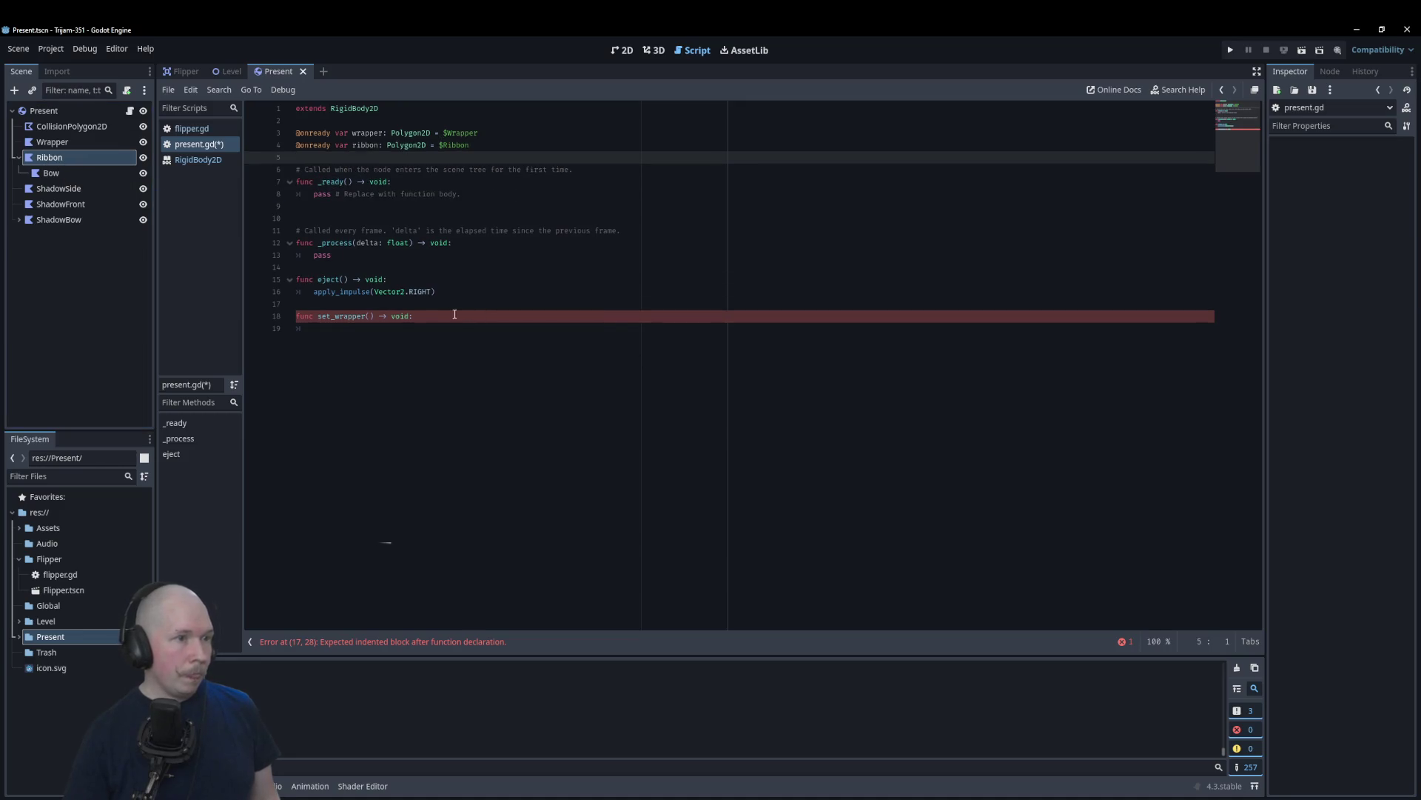
# Step: Make it set_wrapper_color(new_color: Color) with body wrapper.modulate = new_color
pyautogui.click(367, 316)
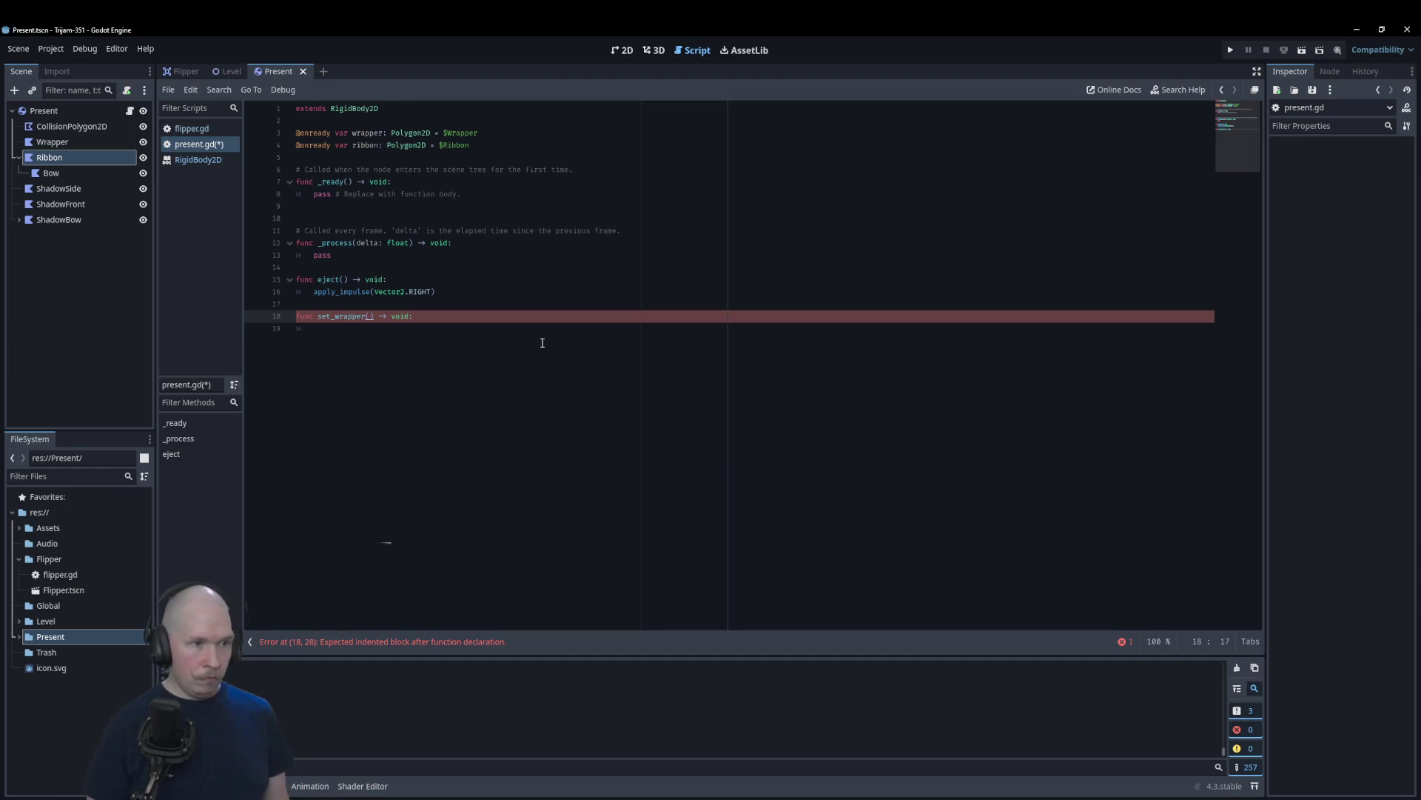
pyautogui.write('_color')
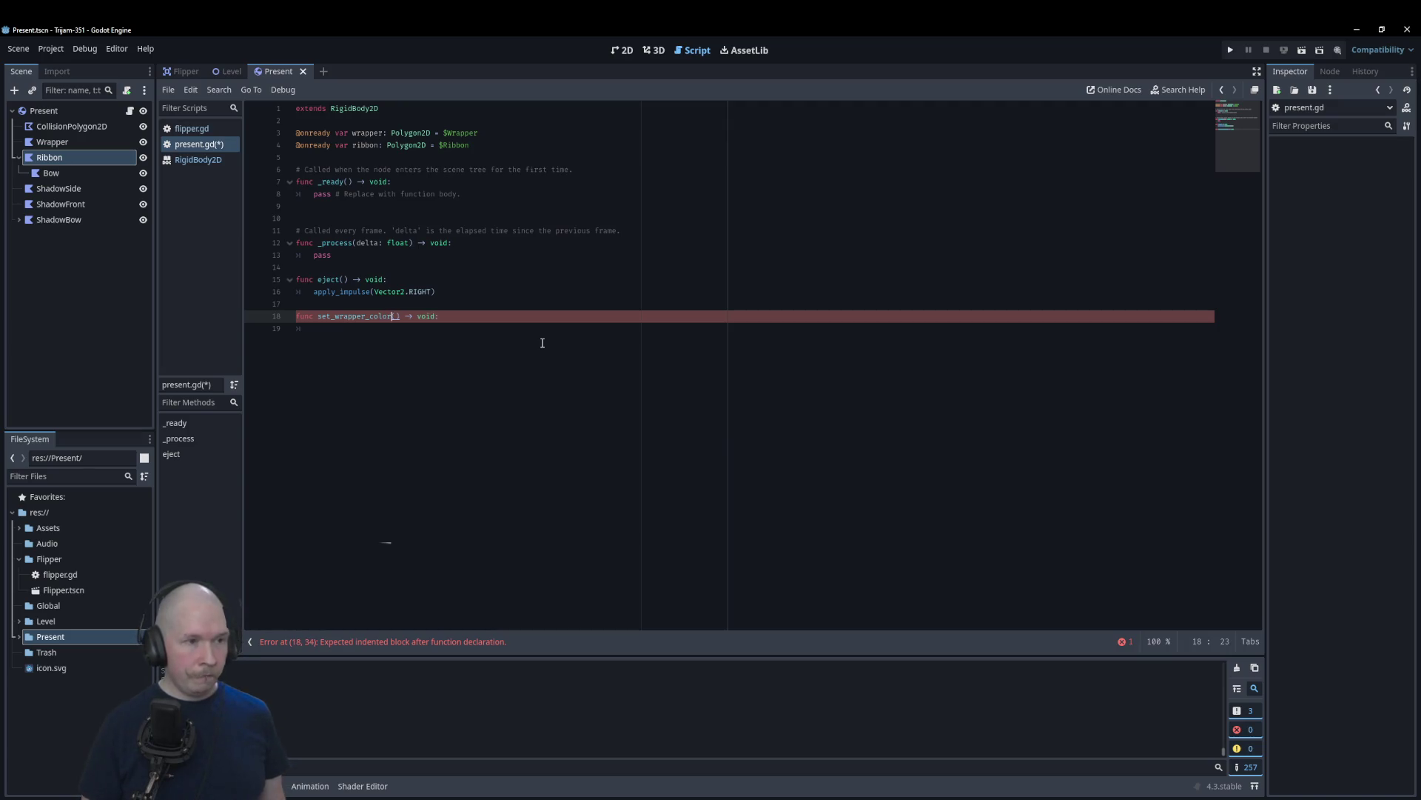
pyautogui.press('Return')
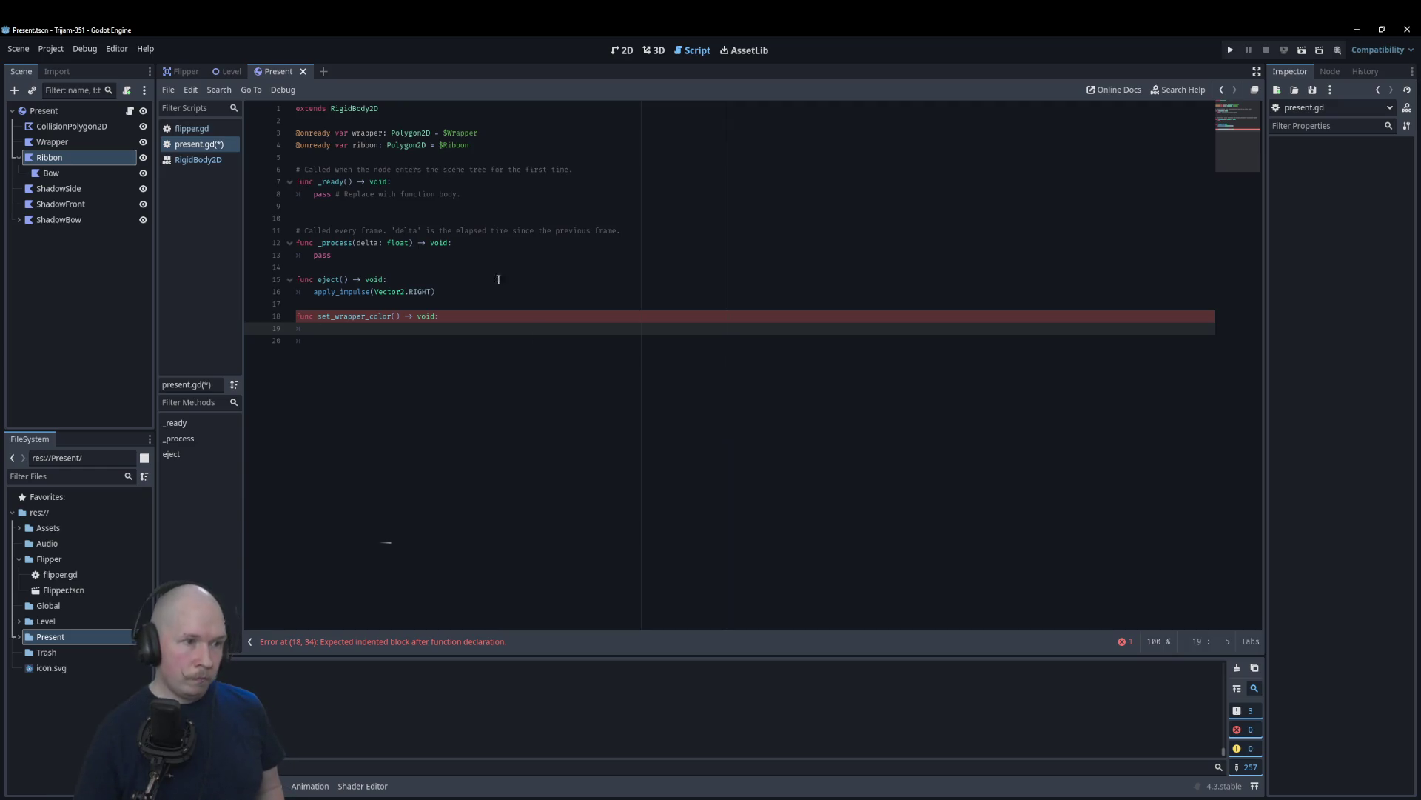
pyautogui.click(396, 315)
pyautogui.write('new_')
pyautogui.write('color: Co')
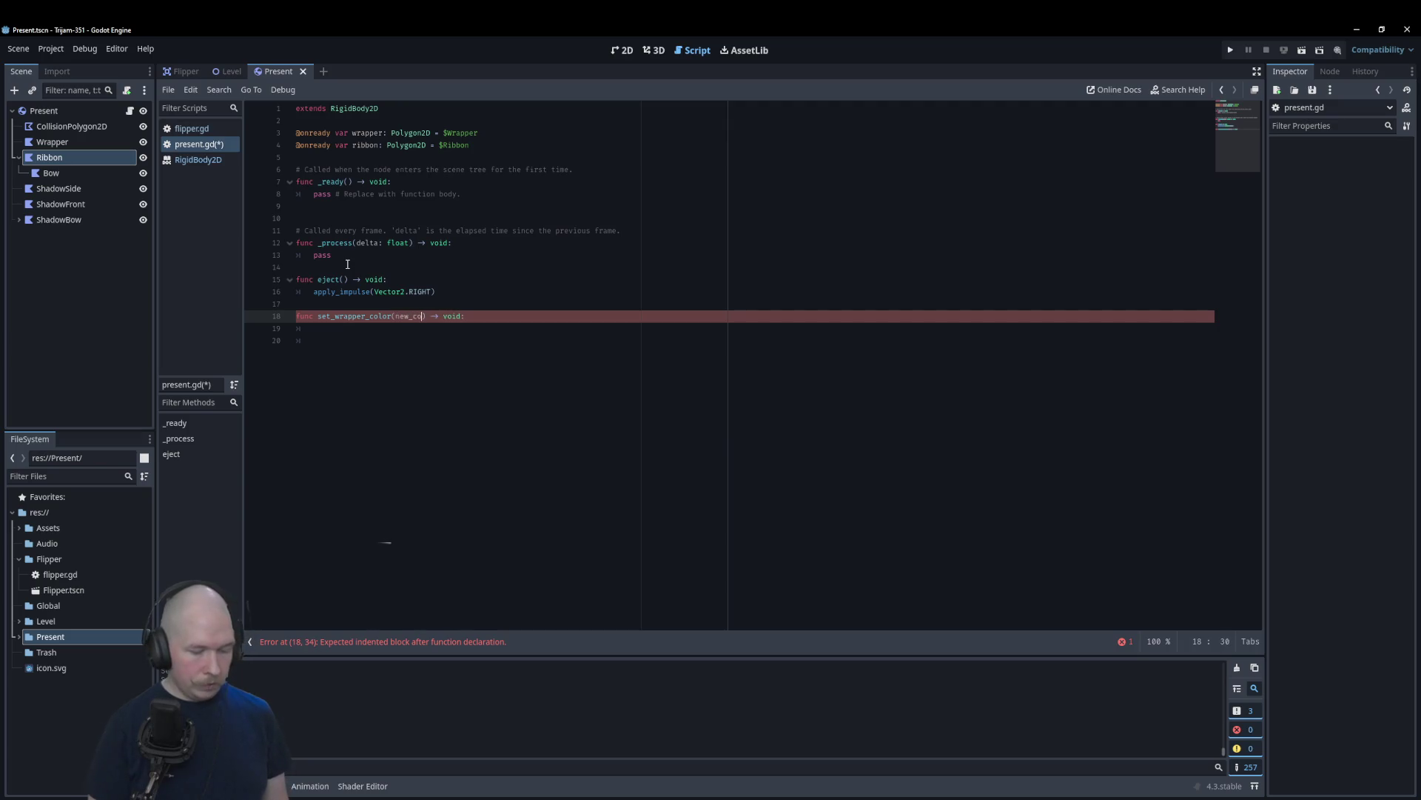
pyautogui.write('lor: Colo')
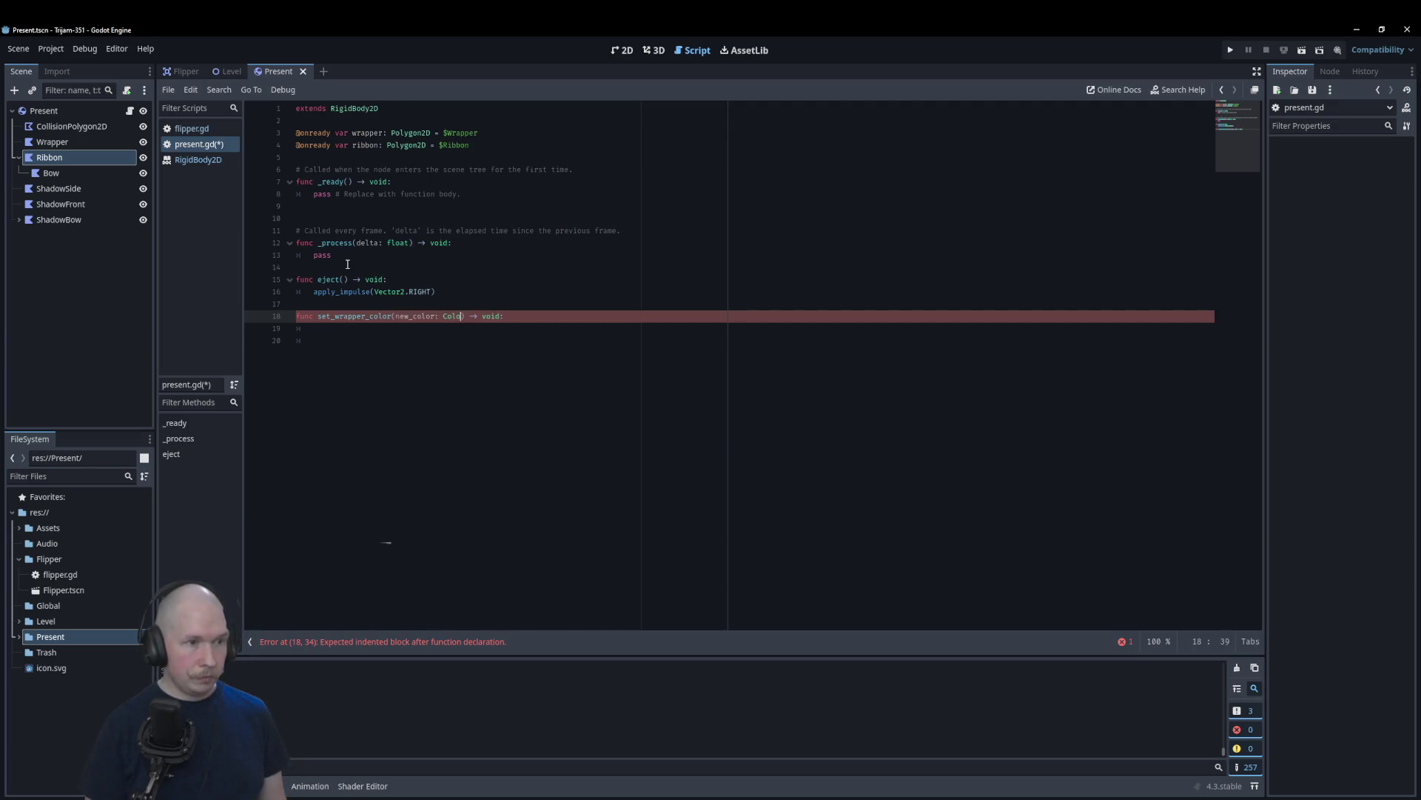
pyautogui.press('Return')
pyautogui.press('Return')
pyautogui.write('wrapper.modulat')
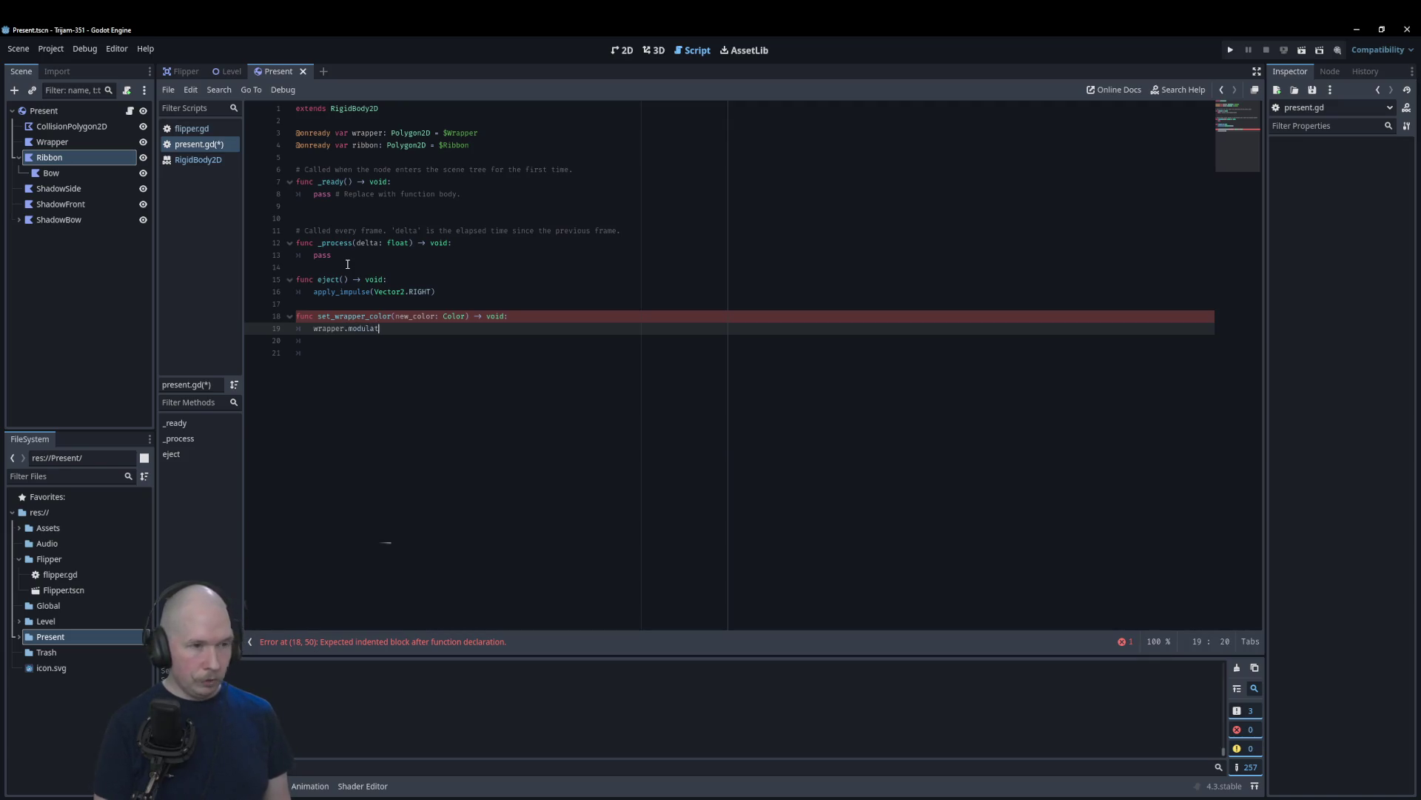
pyautogui.write('e = ')
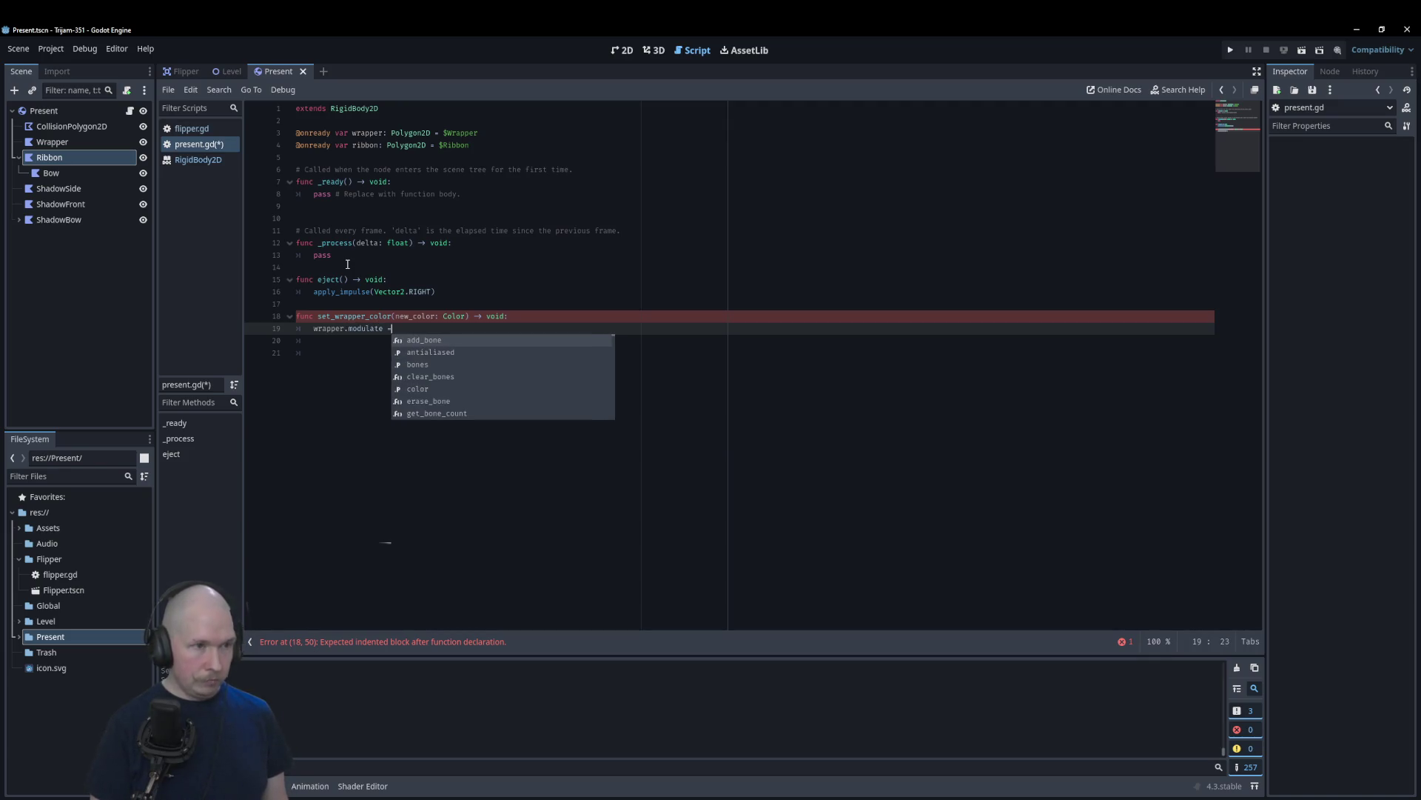
pyautogui.write('new_color')
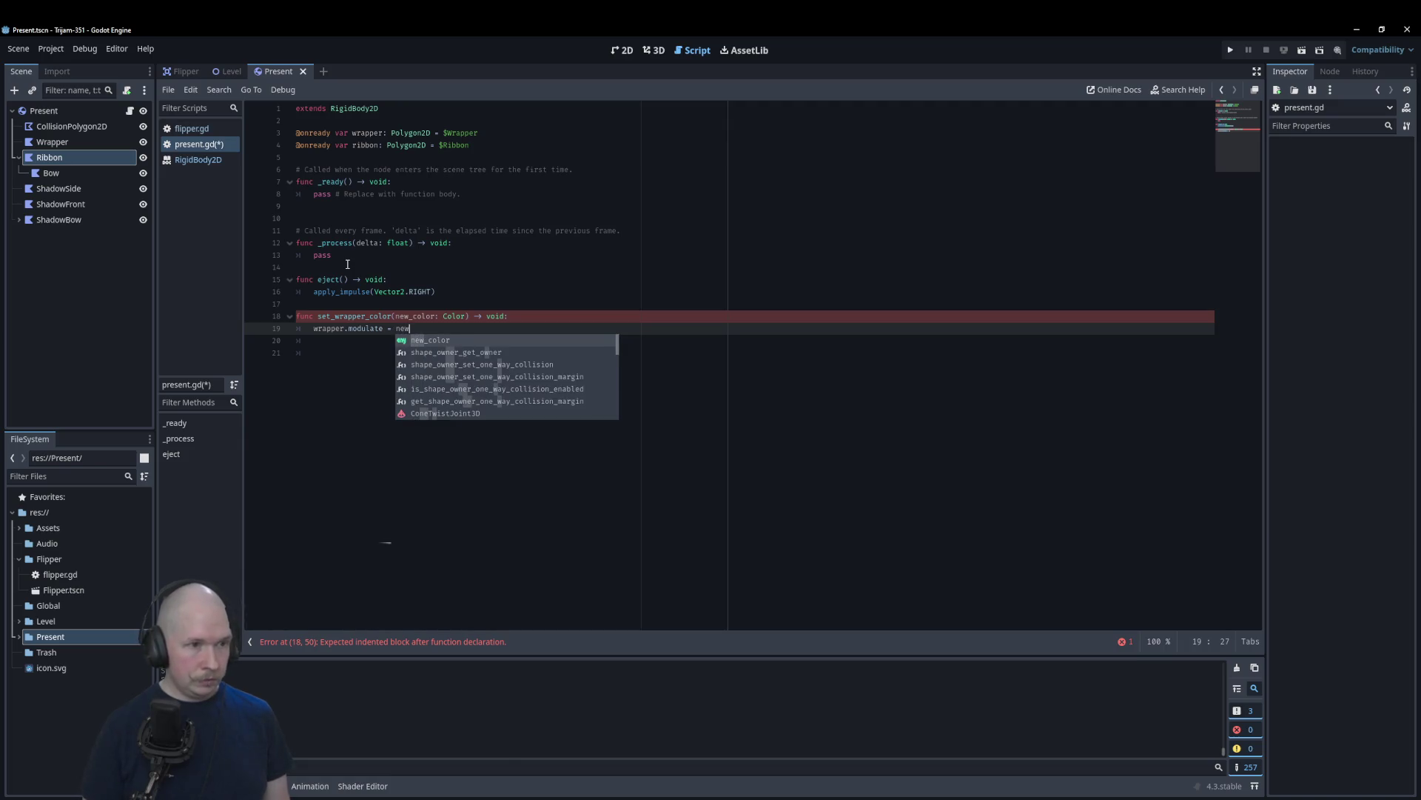
pyautogui.press('Return')
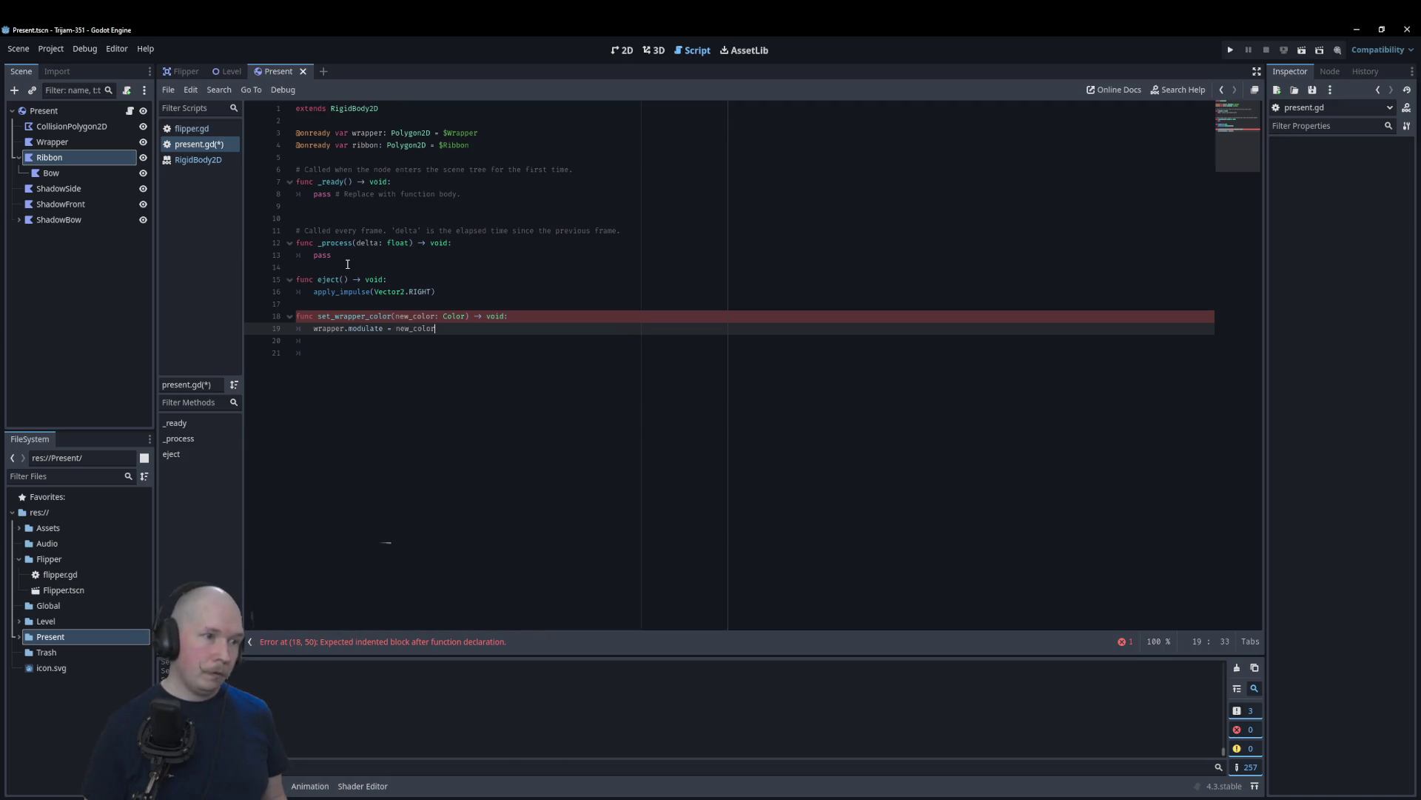
pyautogui.press('Return')
pyautogui.press('Return')
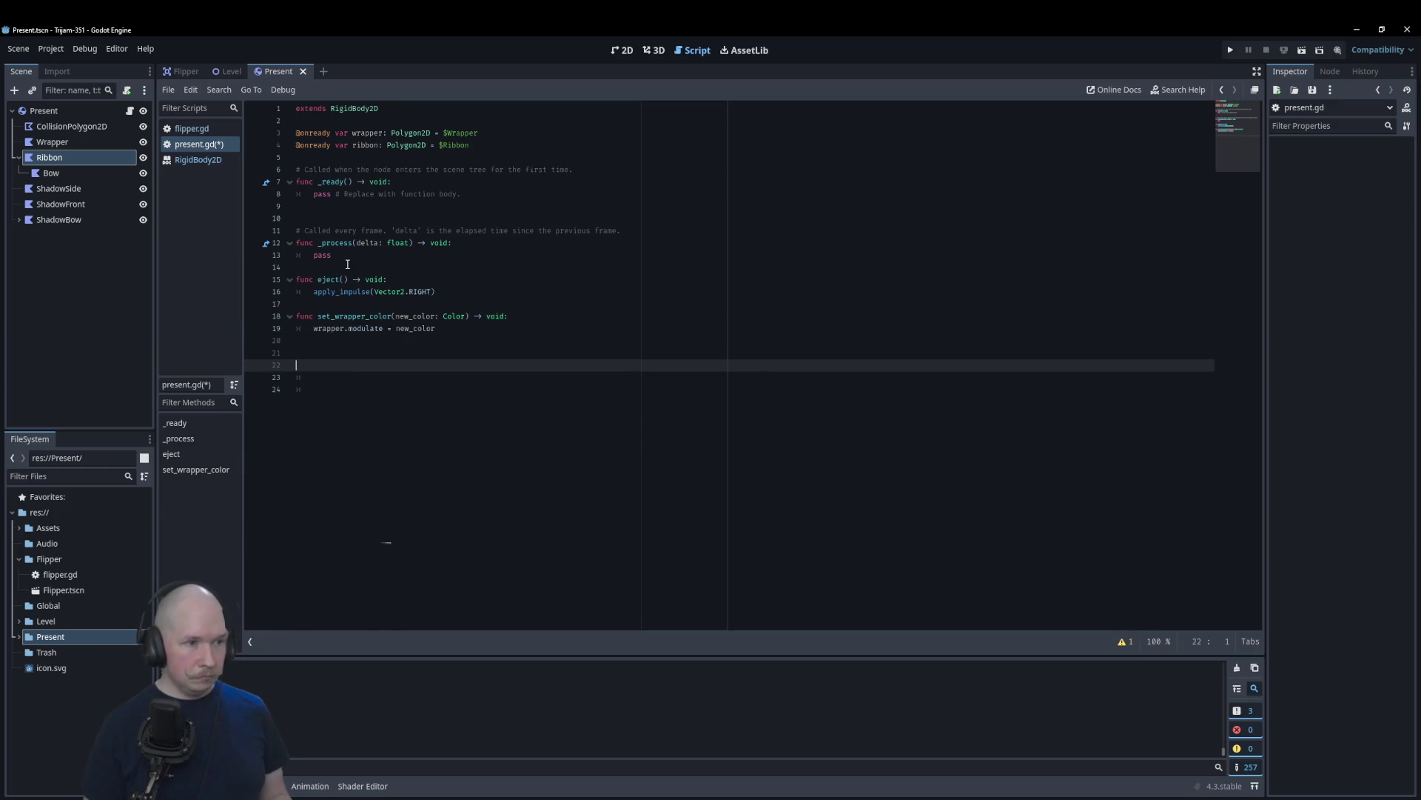
pyautogui.write('fun')
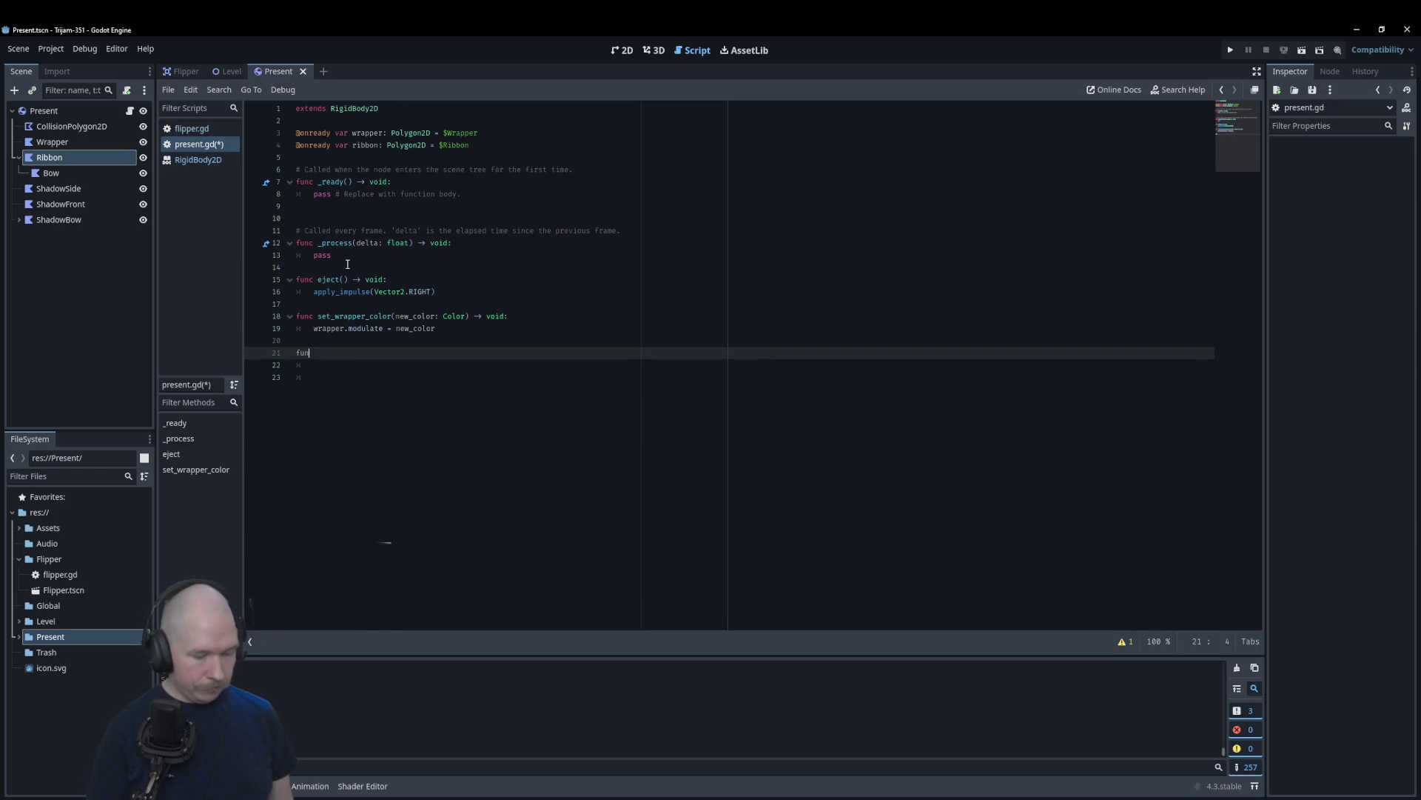
pyautogui.write('c set')
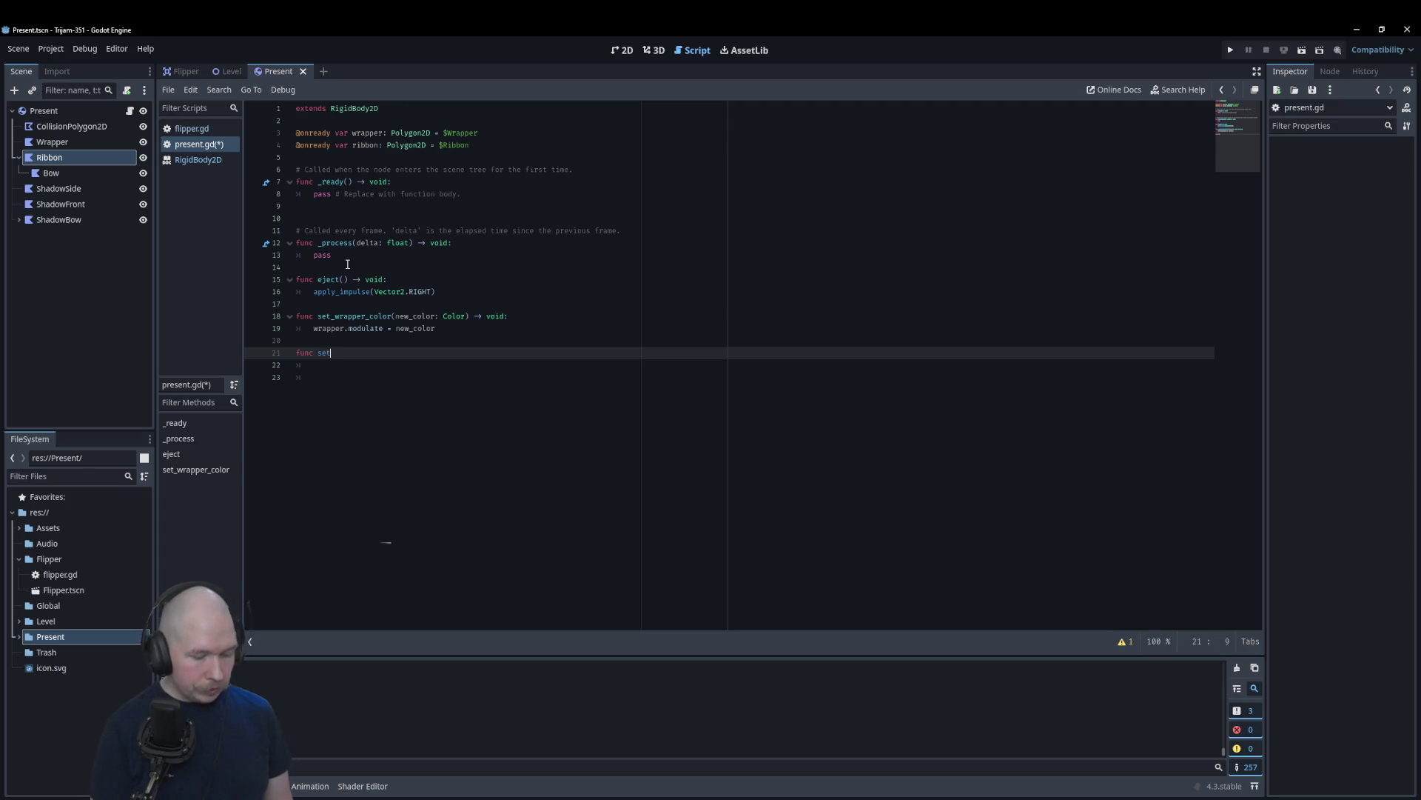
pyautogui.write('_r')
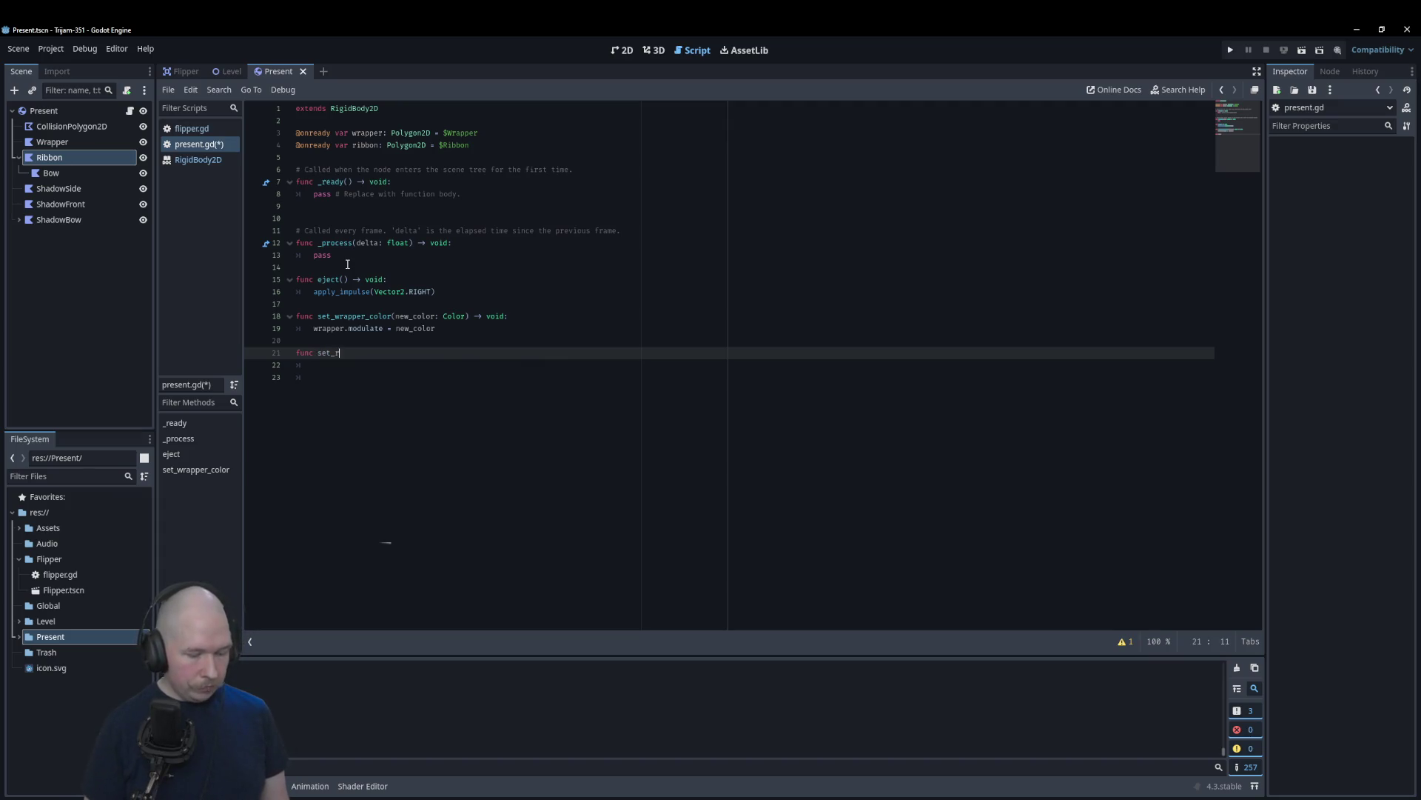
pyautogui.write('ibbon_color')
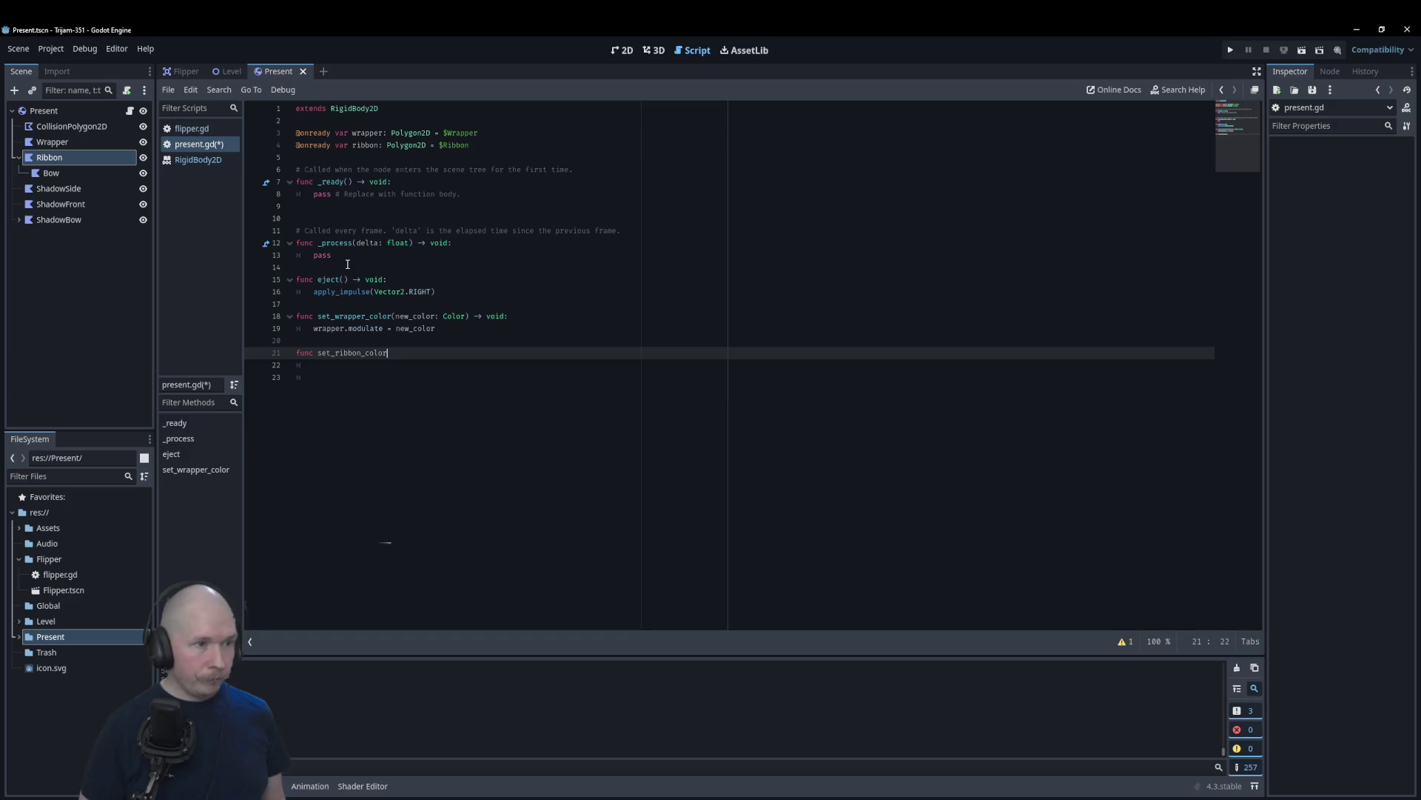
# Step: Duplicate the set_wrapper_color declaration and rename the copy to set_ribbon_color
pyautogui.press('Up')
pyautogui.press('Up')
pyautogui.press('Up')
pyautogui.hotkey('ctrl', 'shift', 'd')
pyautogui.hotkey('alt', 'Down')
pyautogui.hotkey('alt', 'Down')
pyautogui.press('Down')
pyautogui.press('BackSpace')
pyautogui.press('BackSpace')
pyautogui.press('BackSpace')
pyautogui.press('Up')
pyautogui.press('Right')
pyautogui.press('Delete')
pyautogui.press('Delete')
pyautogui.press('Delete')
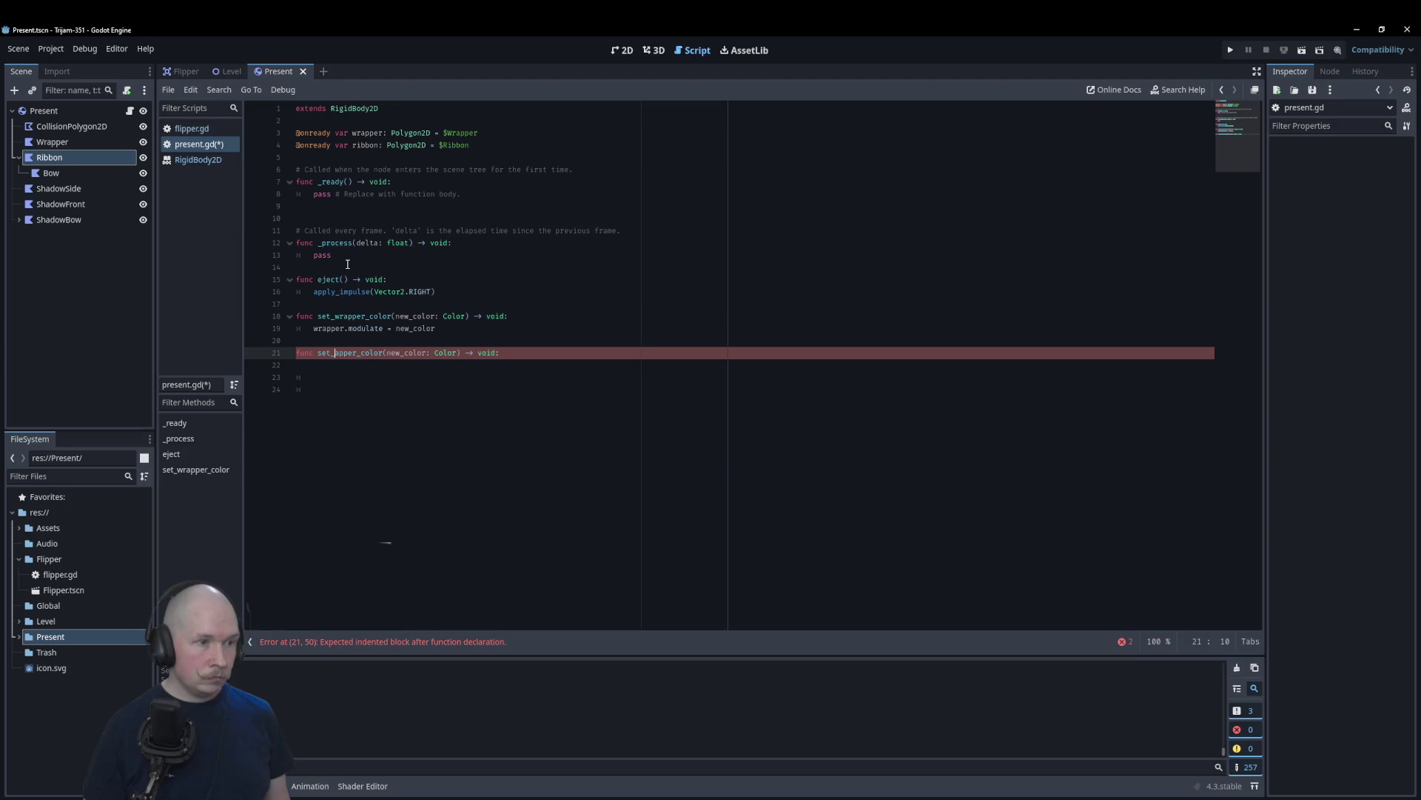
pyautogui.write('ibbon')
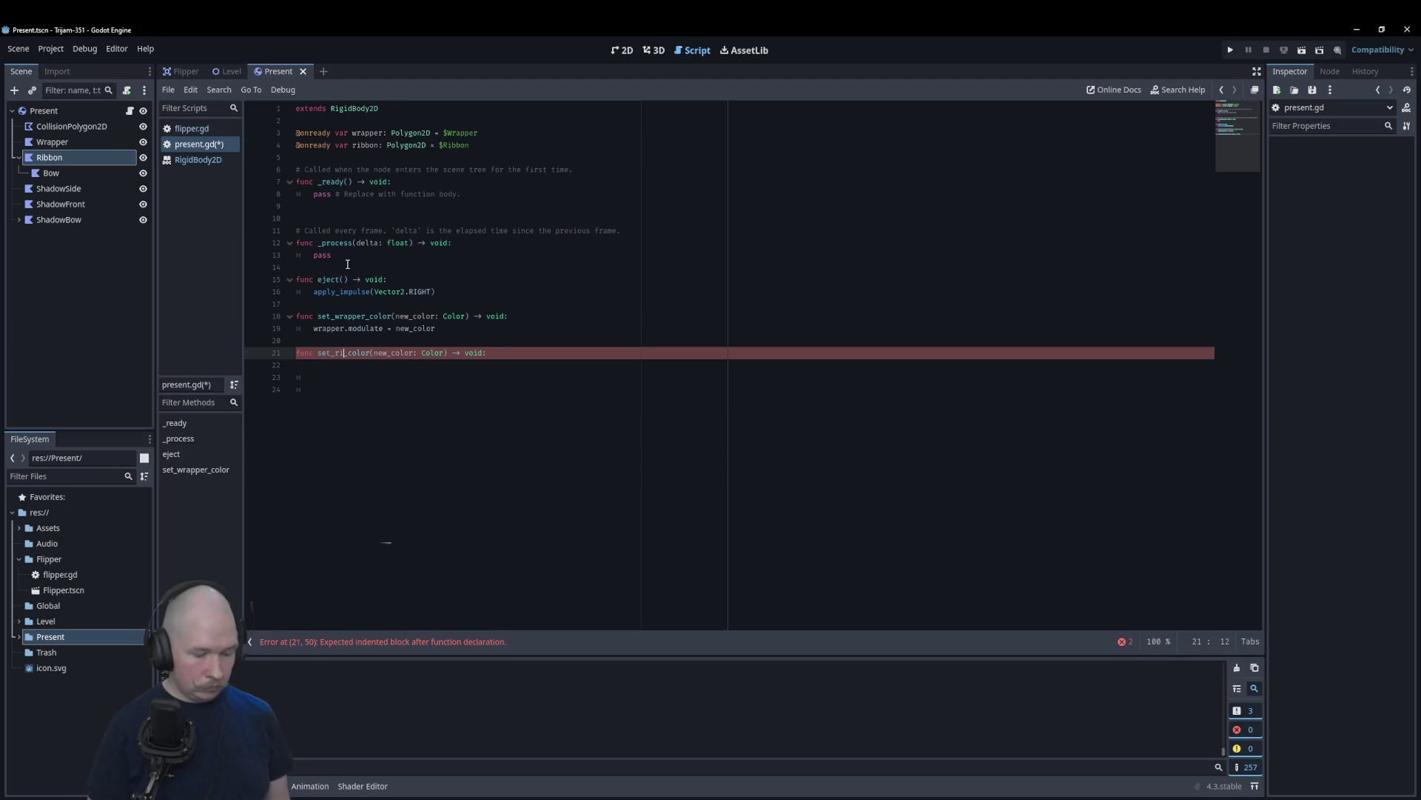
# Step: Give set_ribbon_color the body ribbon.modulate = new_color, tidy trailing blank lines, and save
pyautogui.press('End')
pyautogui.press('Return')
pyautogui.write('ribb')
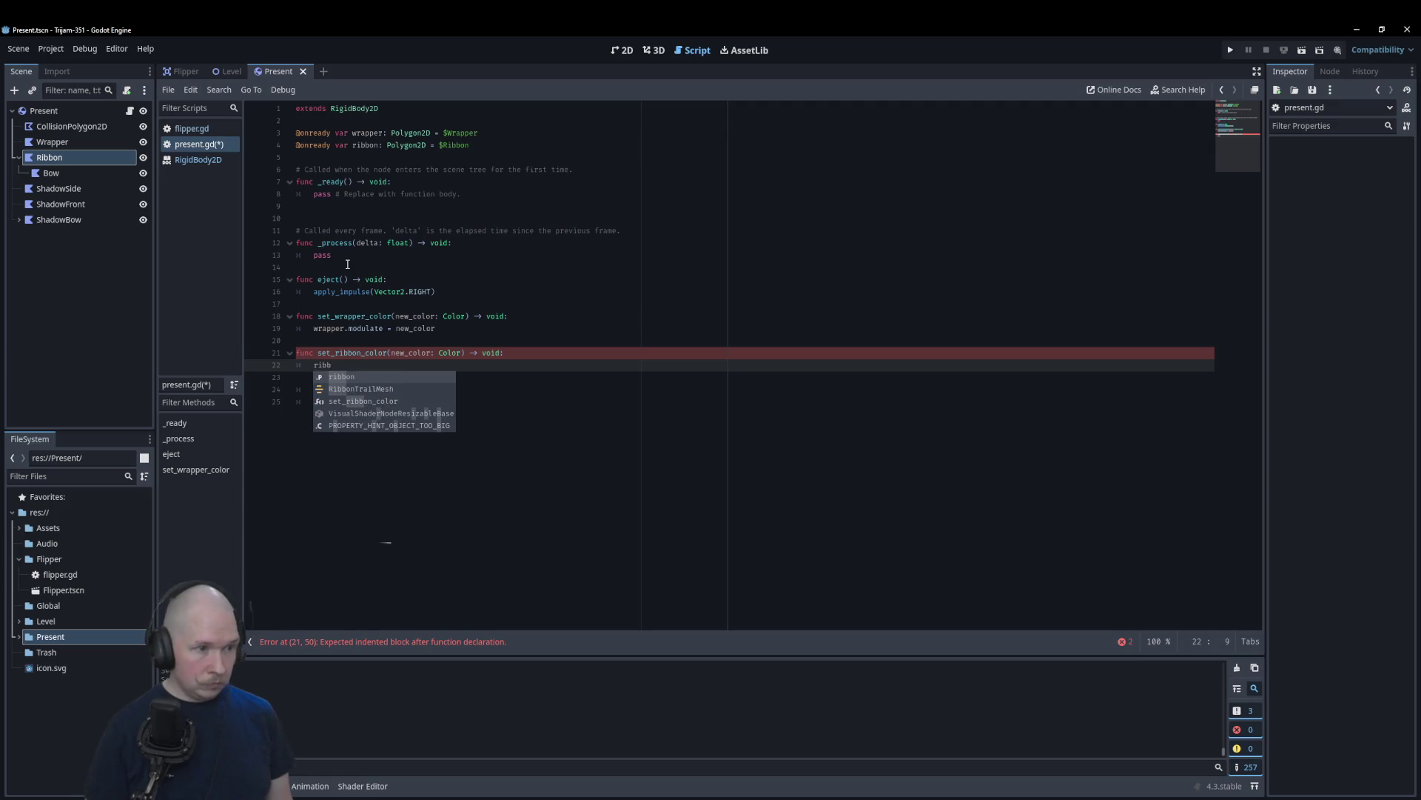
pyautogui.press('Return')
pyautogui.write('.mo')
pyautogui.press('Return')
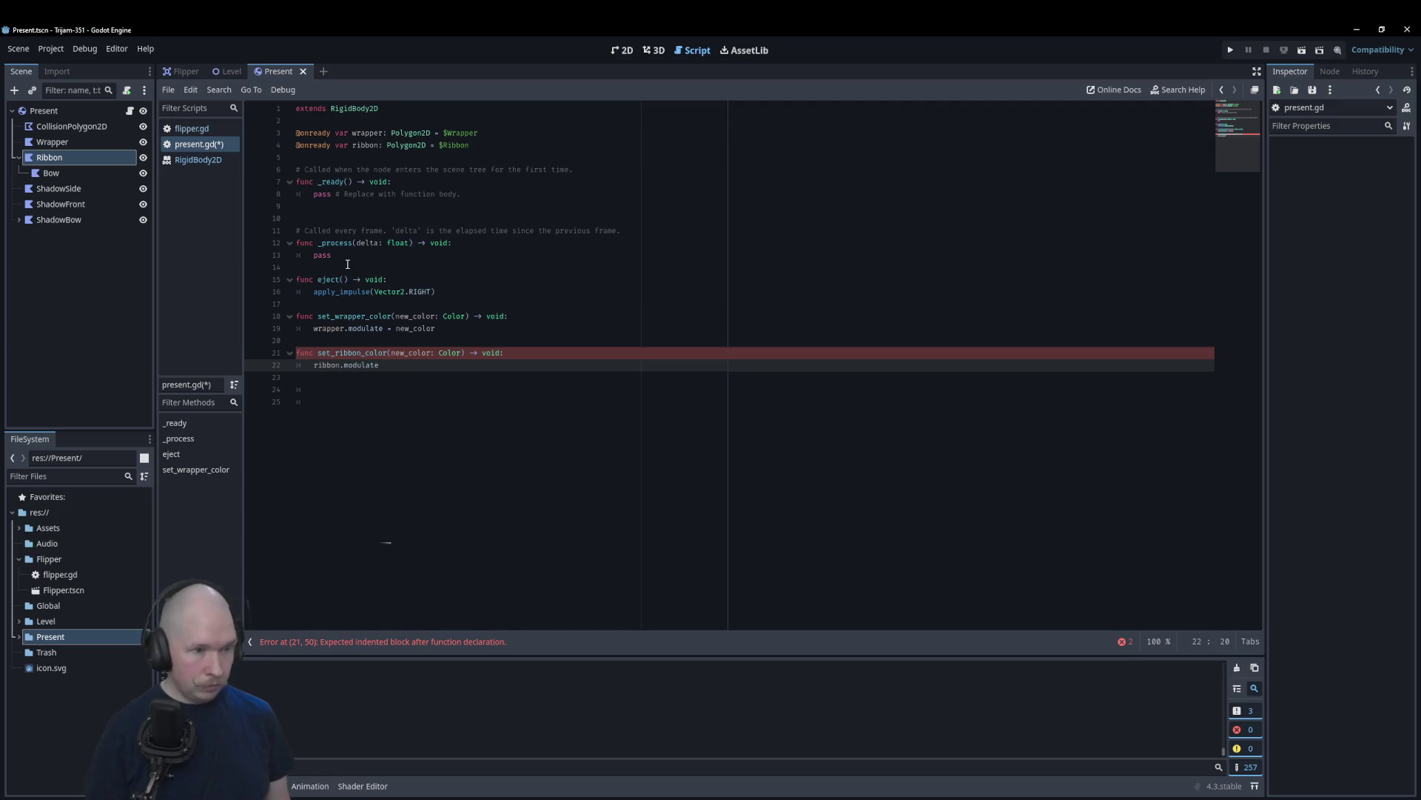
pyautogui.write(' = new_color')
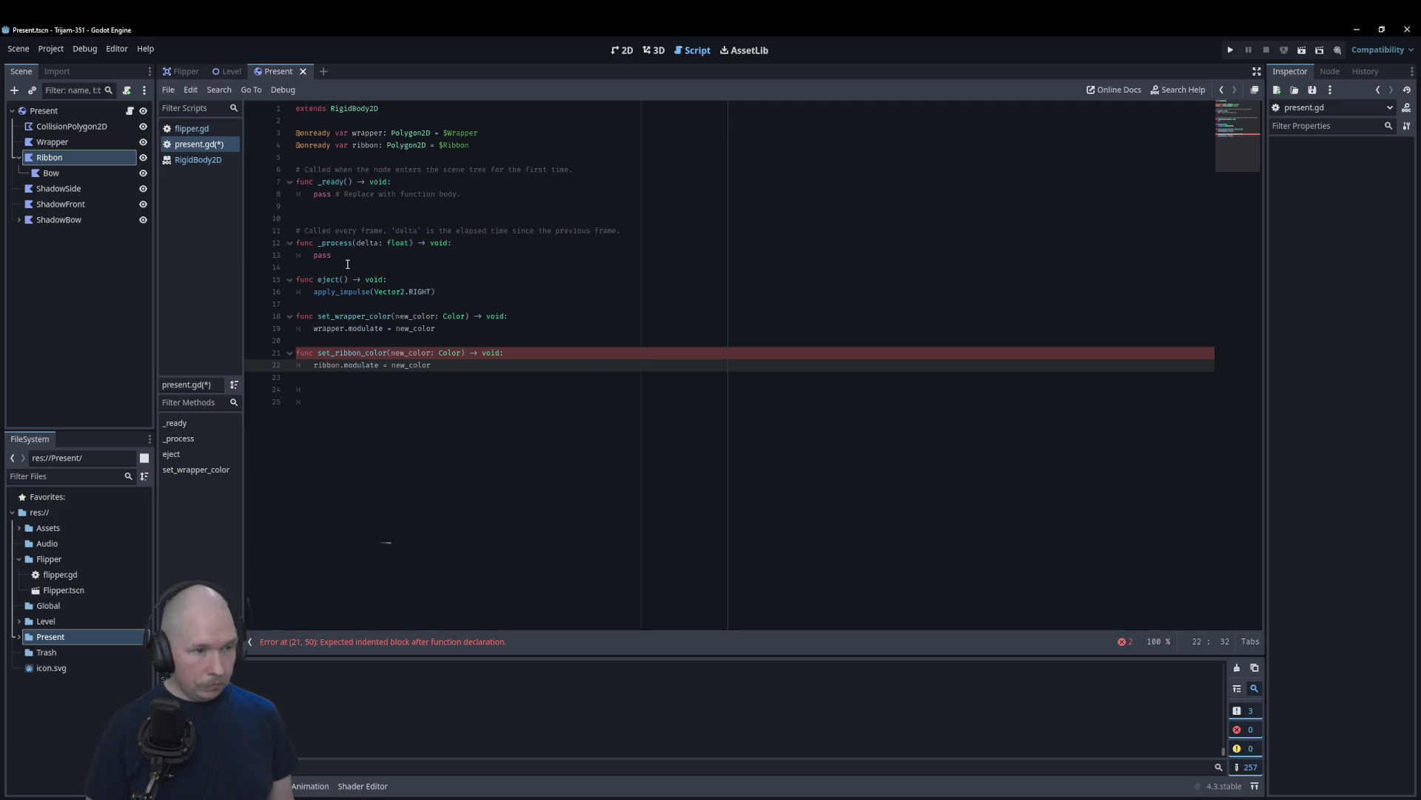
pyautogui.press('Down')
pyautogui.press('Down')
pyautogui.press('Down')
pyautogui.press('BackSpace')
pyautogui.press('BackSpace')
pyautogui.press('BackSpace')
pyautogui.press('Return')
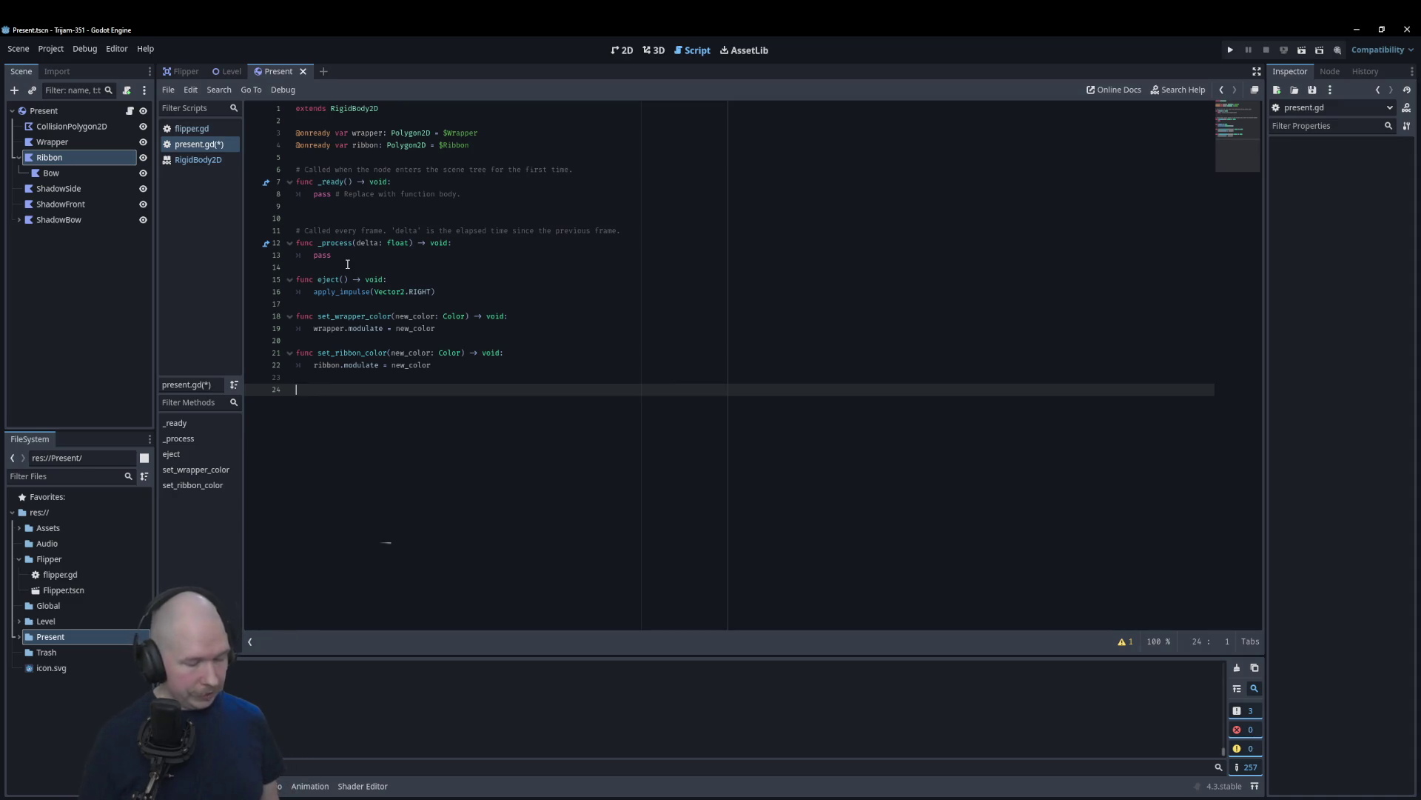
pyautogui.hotkey('ctrl', 's')
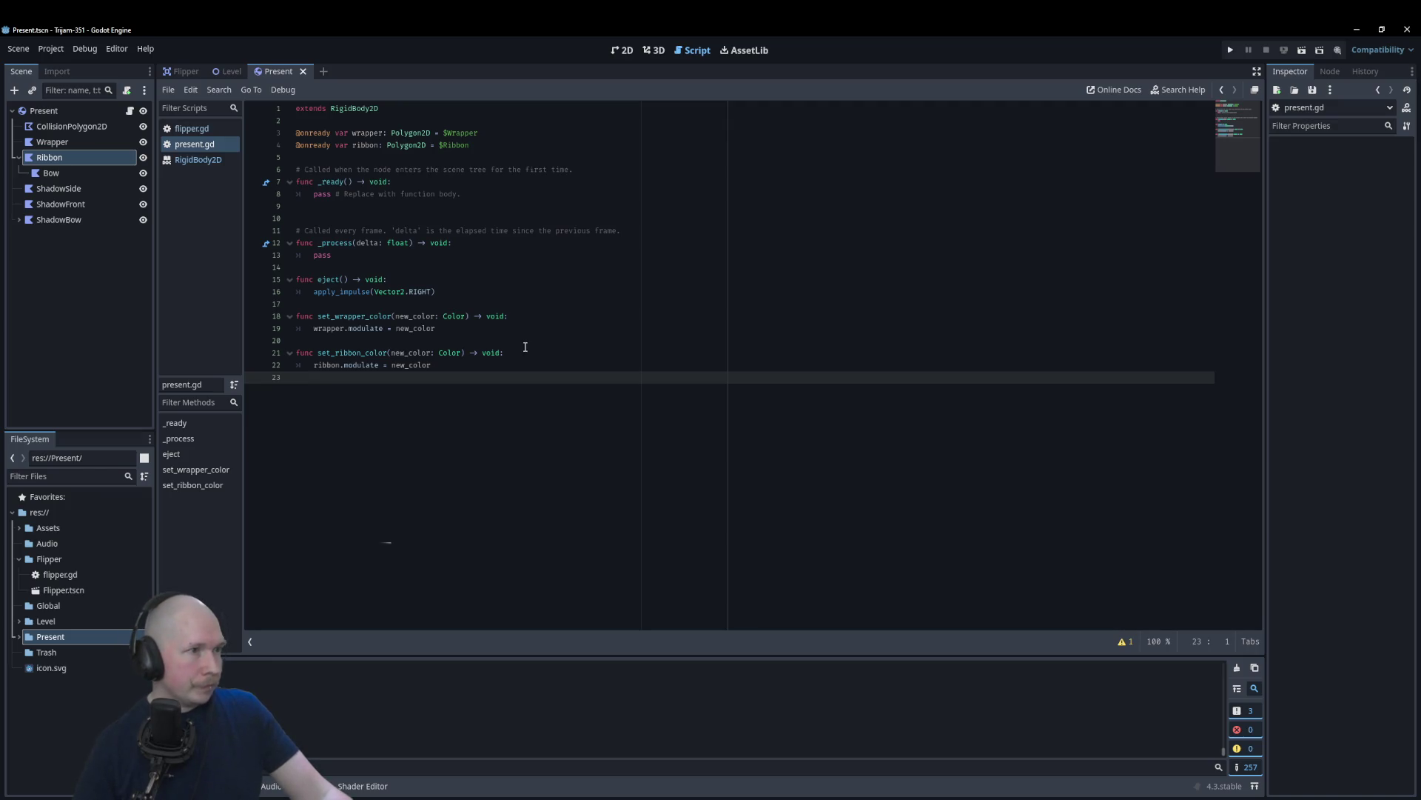
# Step: In the Level scene, add a Marker2D child named SpawnPoint
pyautogui.click(229, 74)
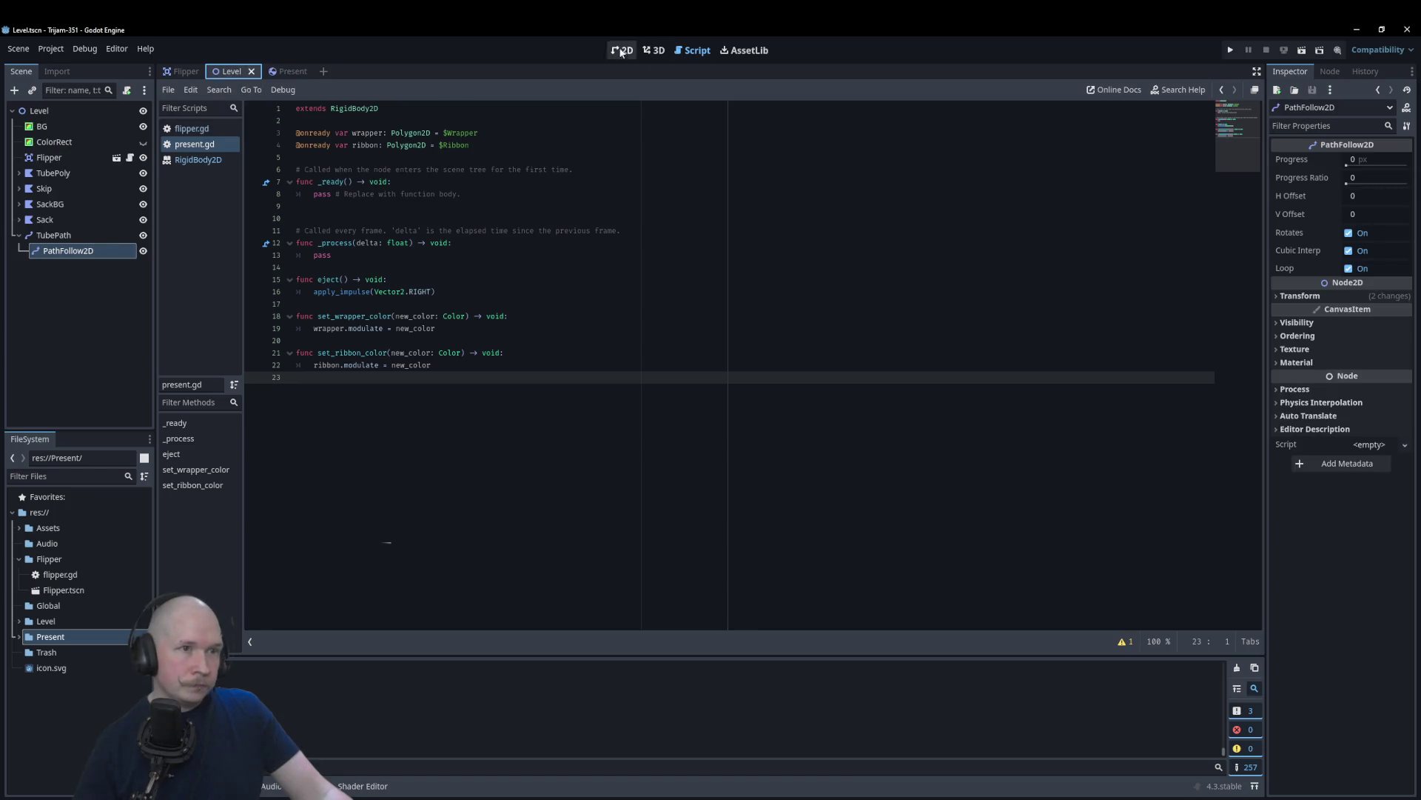
pyautogui.click(621, 49)
pyautogui.scroll(-3, 530, 384)
pyautogui.scroll(-3, 311, 456)
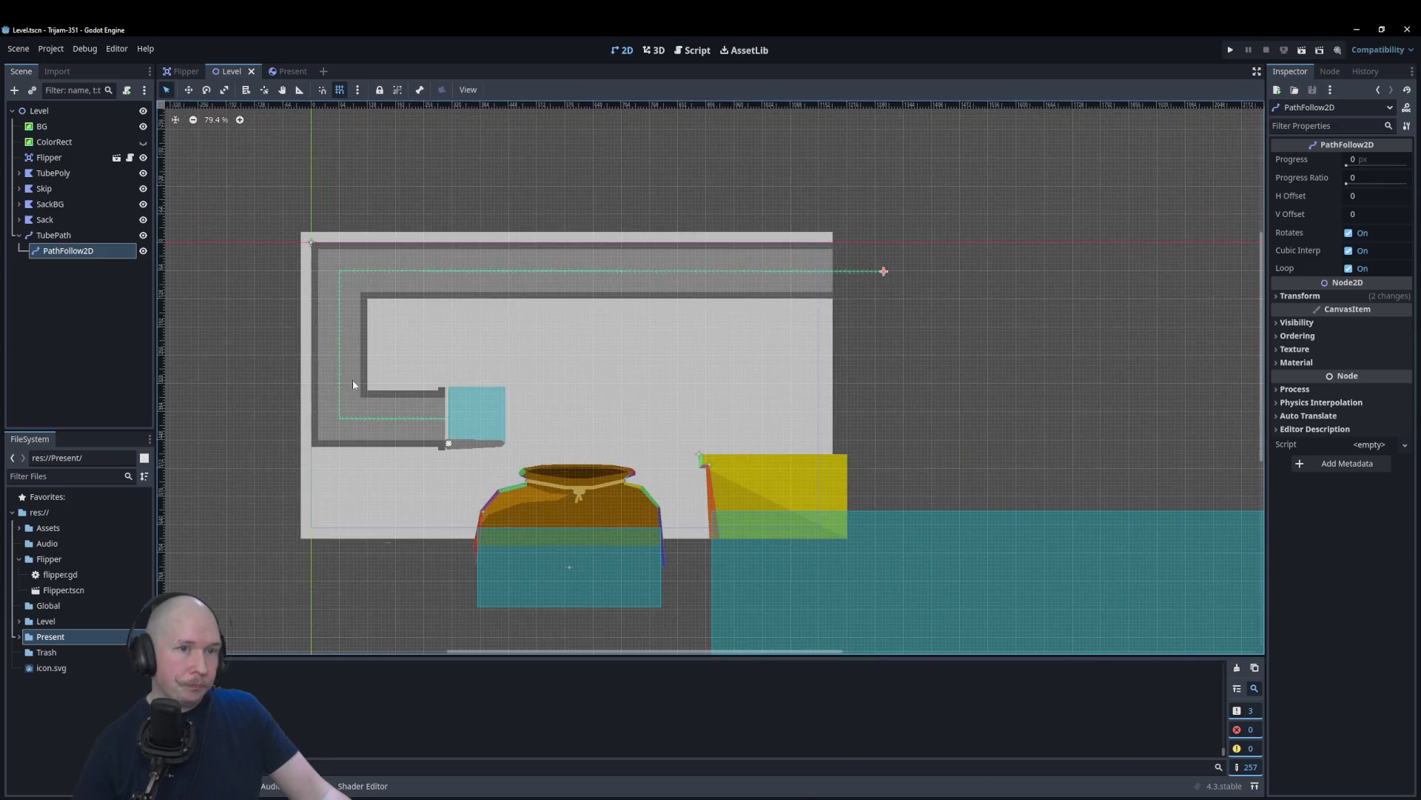
pyautogui.rightClick(37, 112)
pyautogui.click(48, 125)
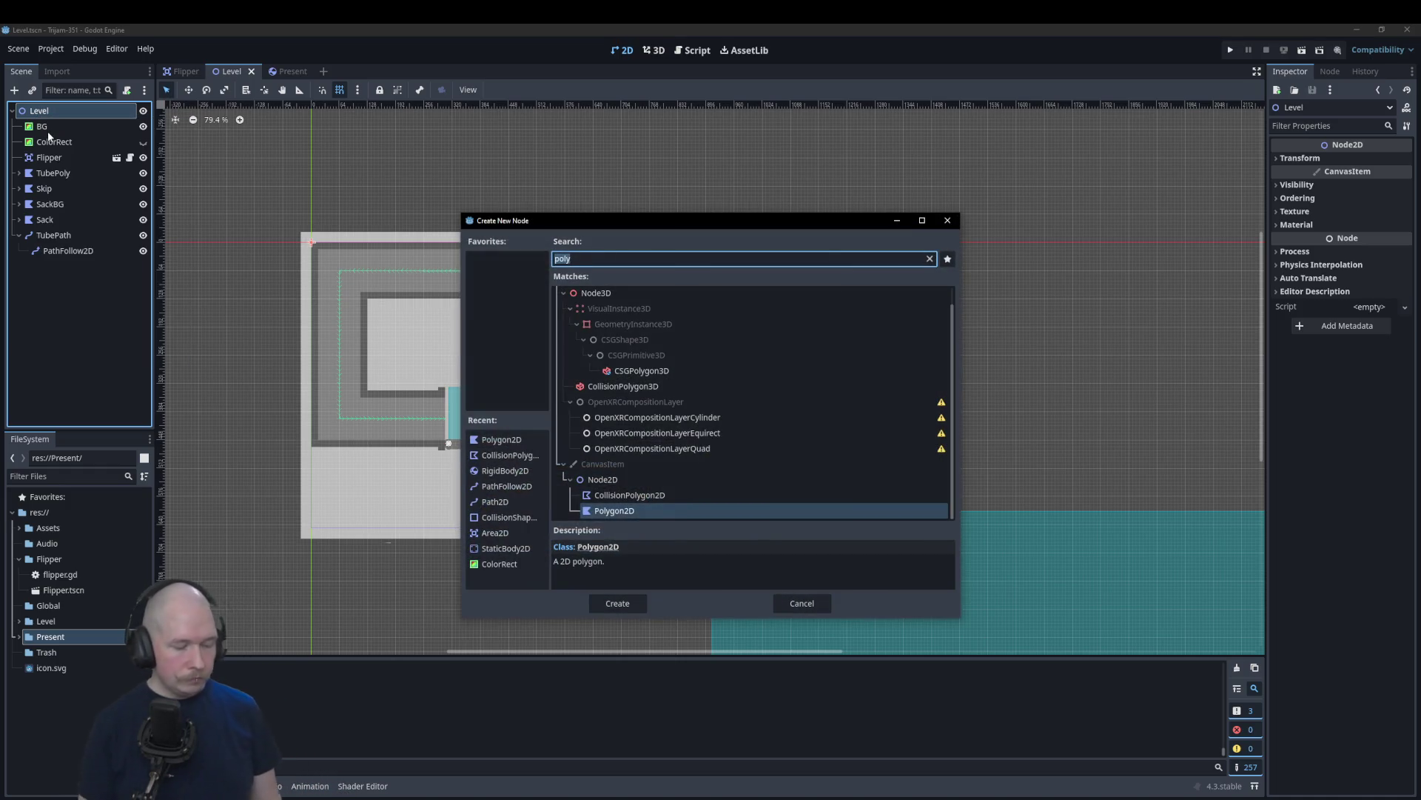
pyautogui.write('mark')
pyautogui.press('Return')
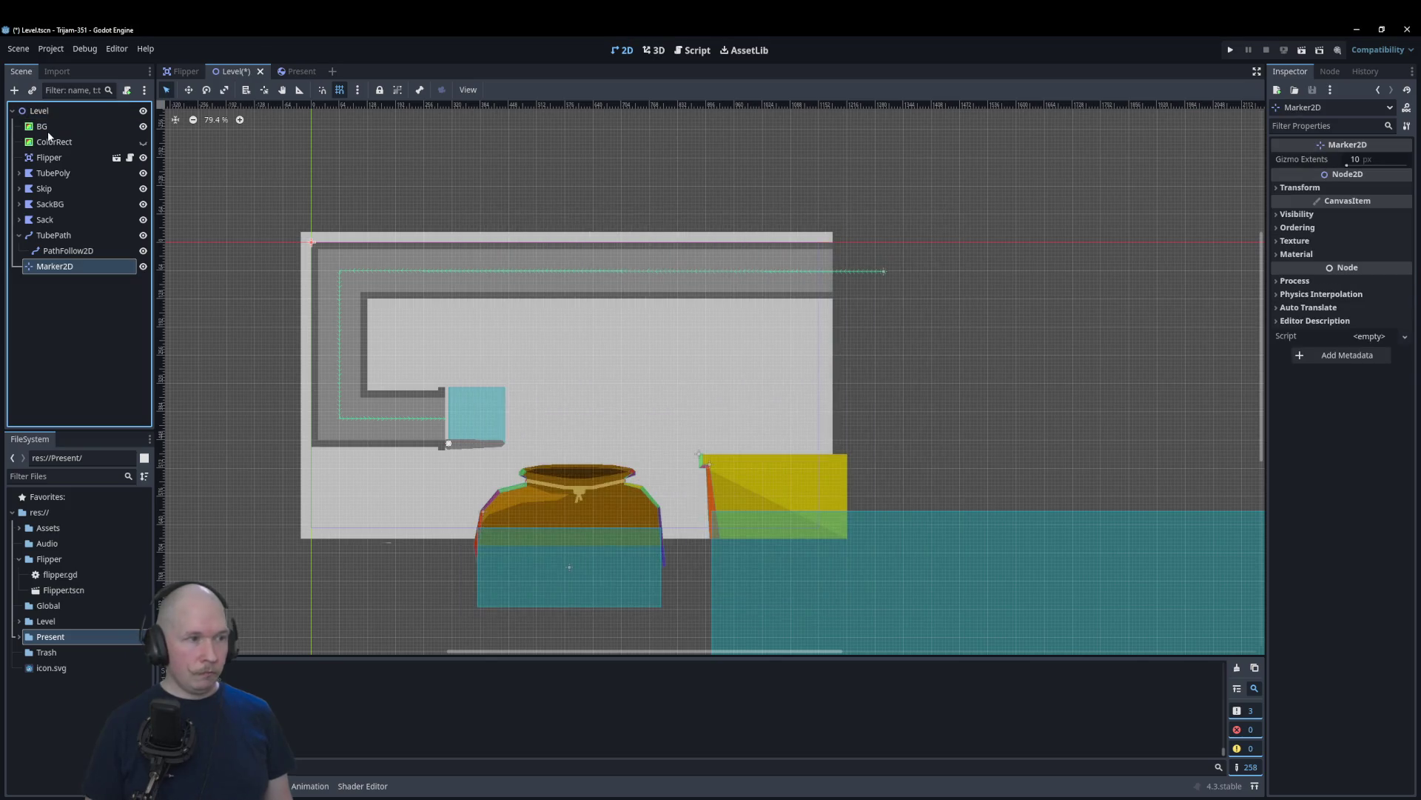
pyautogui.press('F2')
pyautogui.write('SpawnPoint')
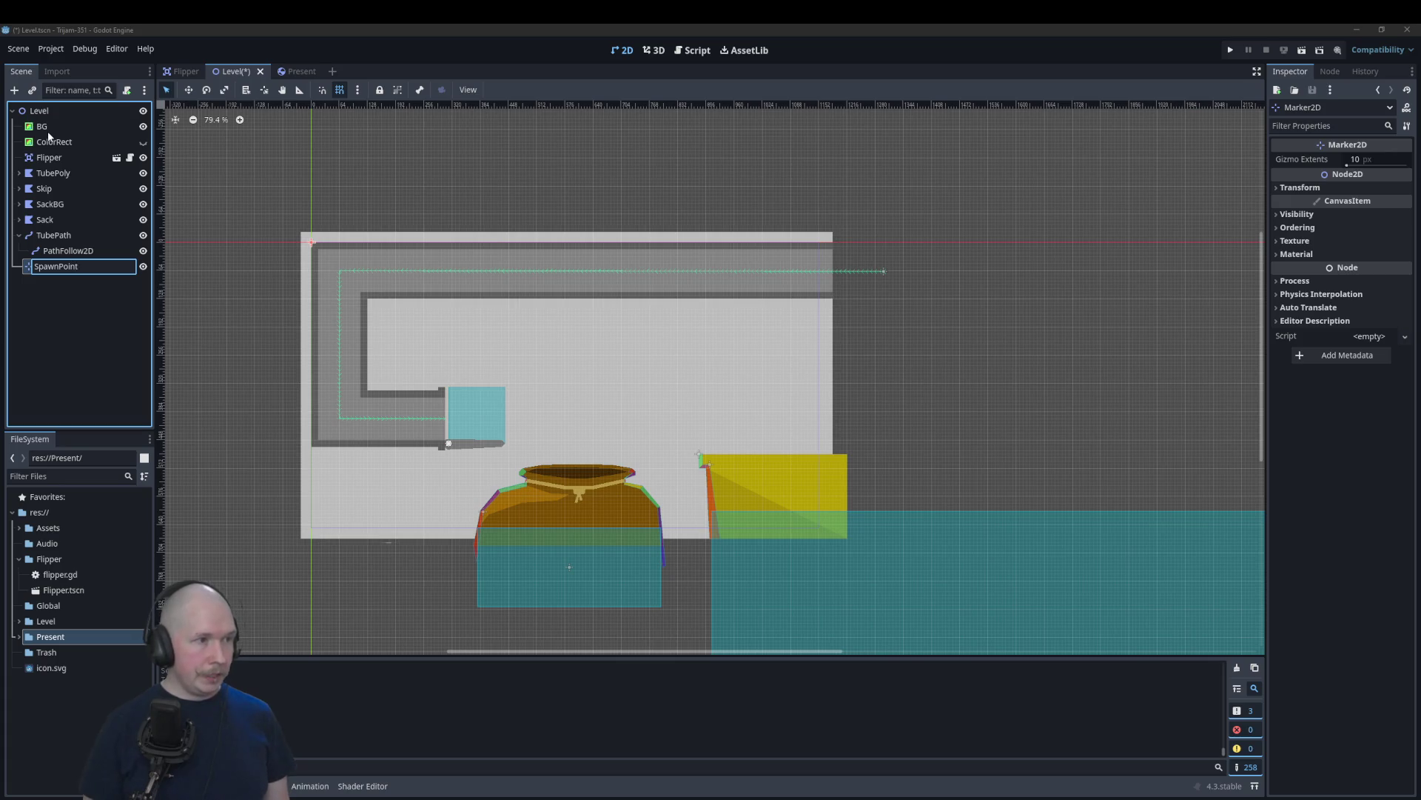
pyautogui.press('Return')
# Step: Move SpawnPoint to the tube path's end and align the path's end point with it
pyautogui.moveTo(424, 320)
pyautogui.mouseDown()
pyautogui.moveTo(773, 306)
pyautogui.moveTo(967, 338)
pyautogui.mouseUp()
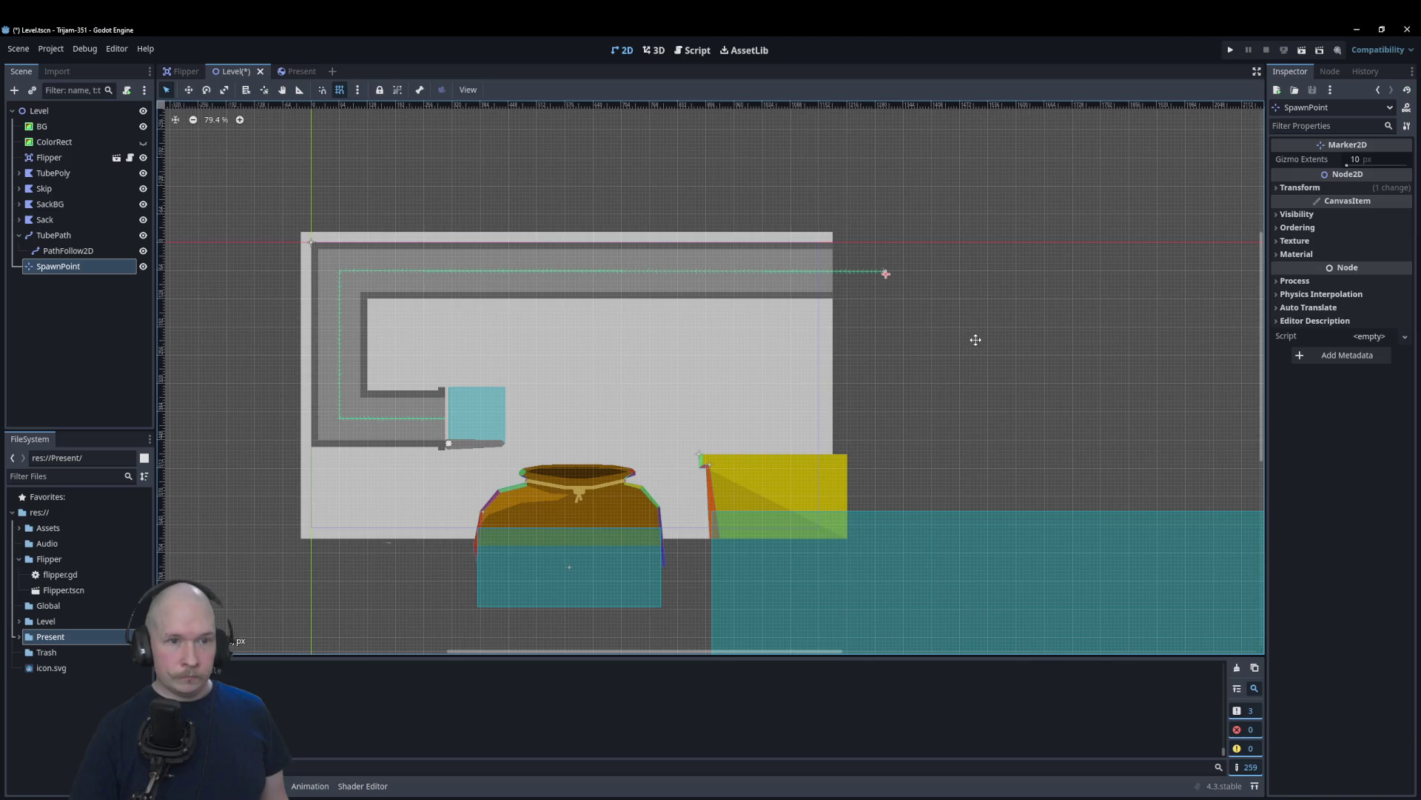
pyautogui.scroll(5, 910, 258)
pyautogui.scroll(6, 815, 296)
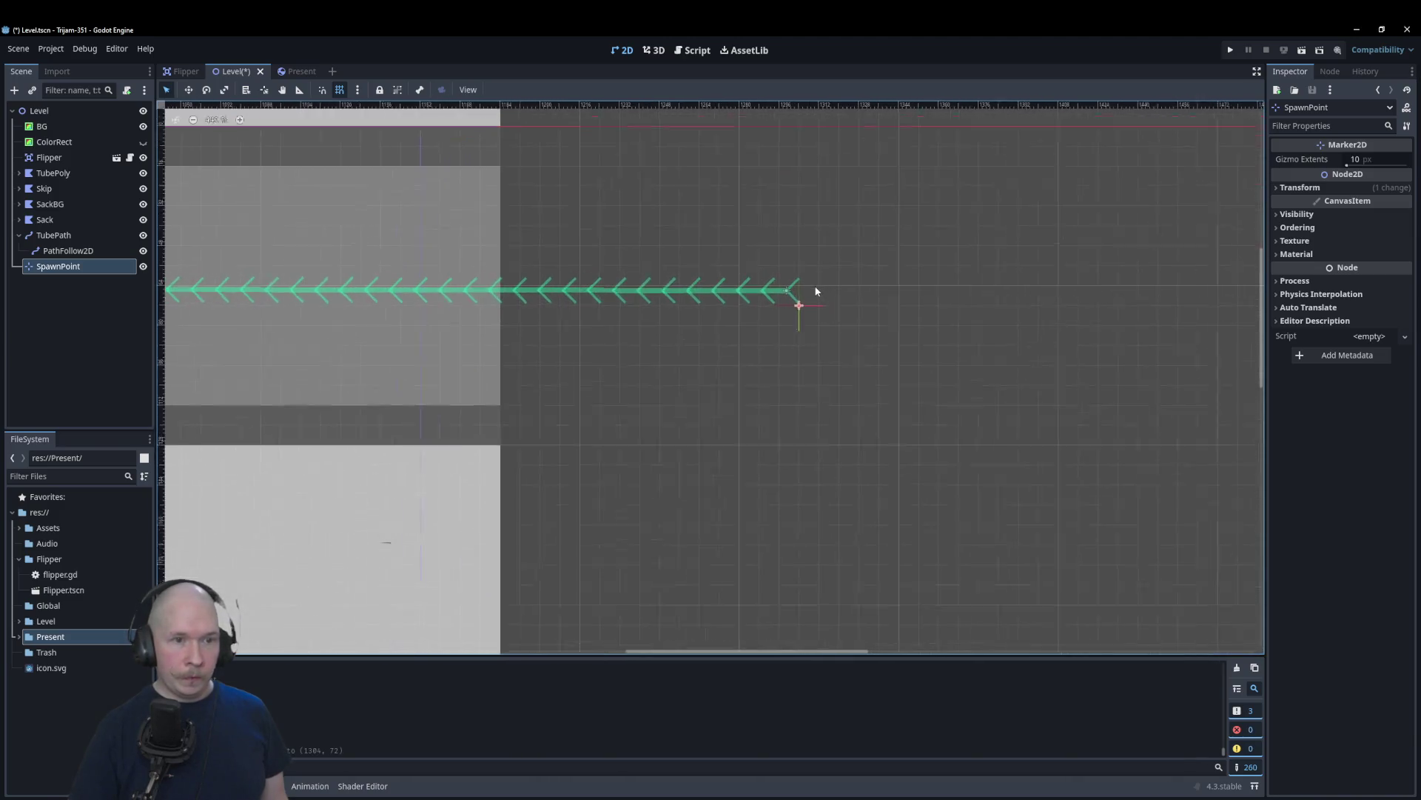
pyautogui.click(756, 271)
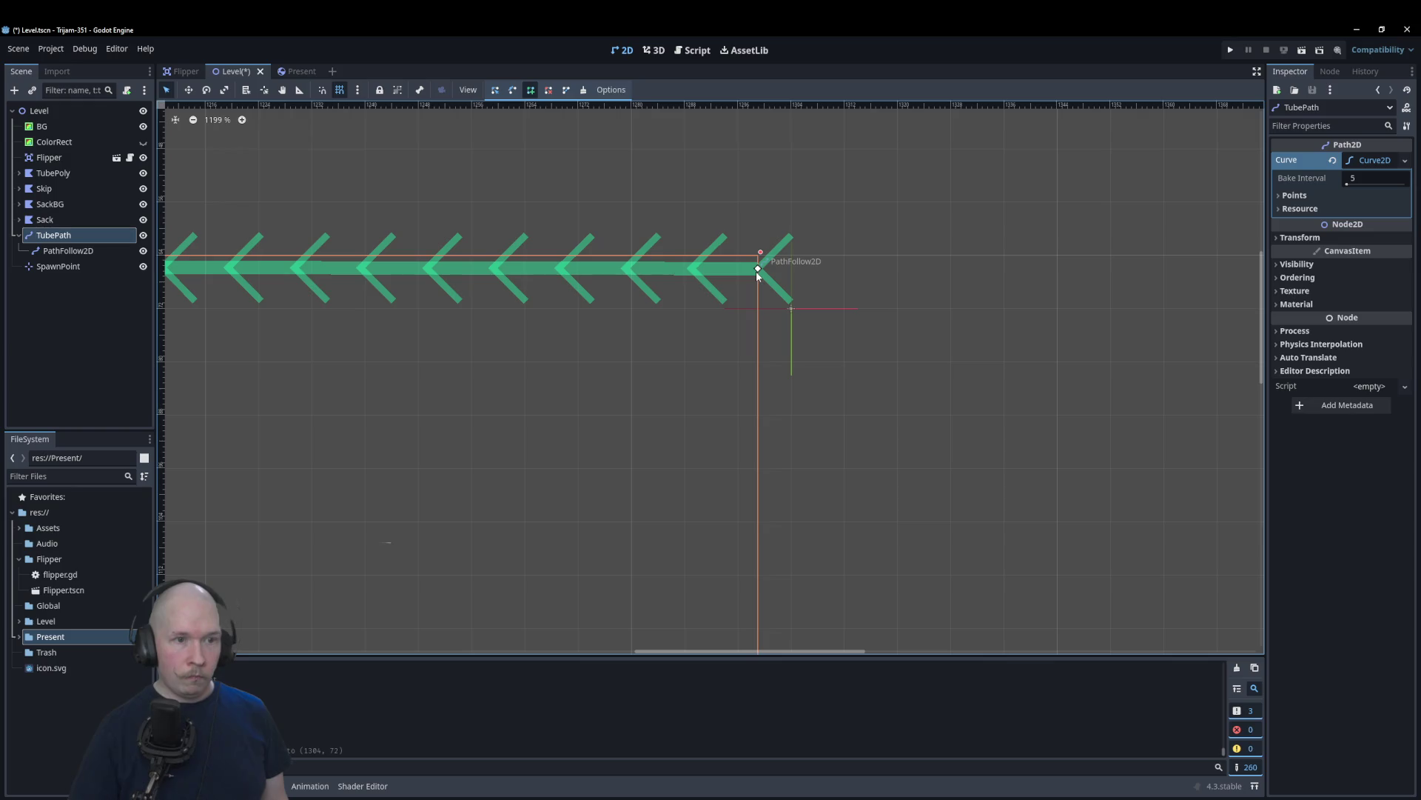
pyautogui.moveTo(759, 272)
pyautogui.mouseDown()
pyautogui.moveTo(748, 252)
pyautogui.moveTo(801, 267)
pyautogui.moveTo(724, 356)
pyautogui.mouseUp()
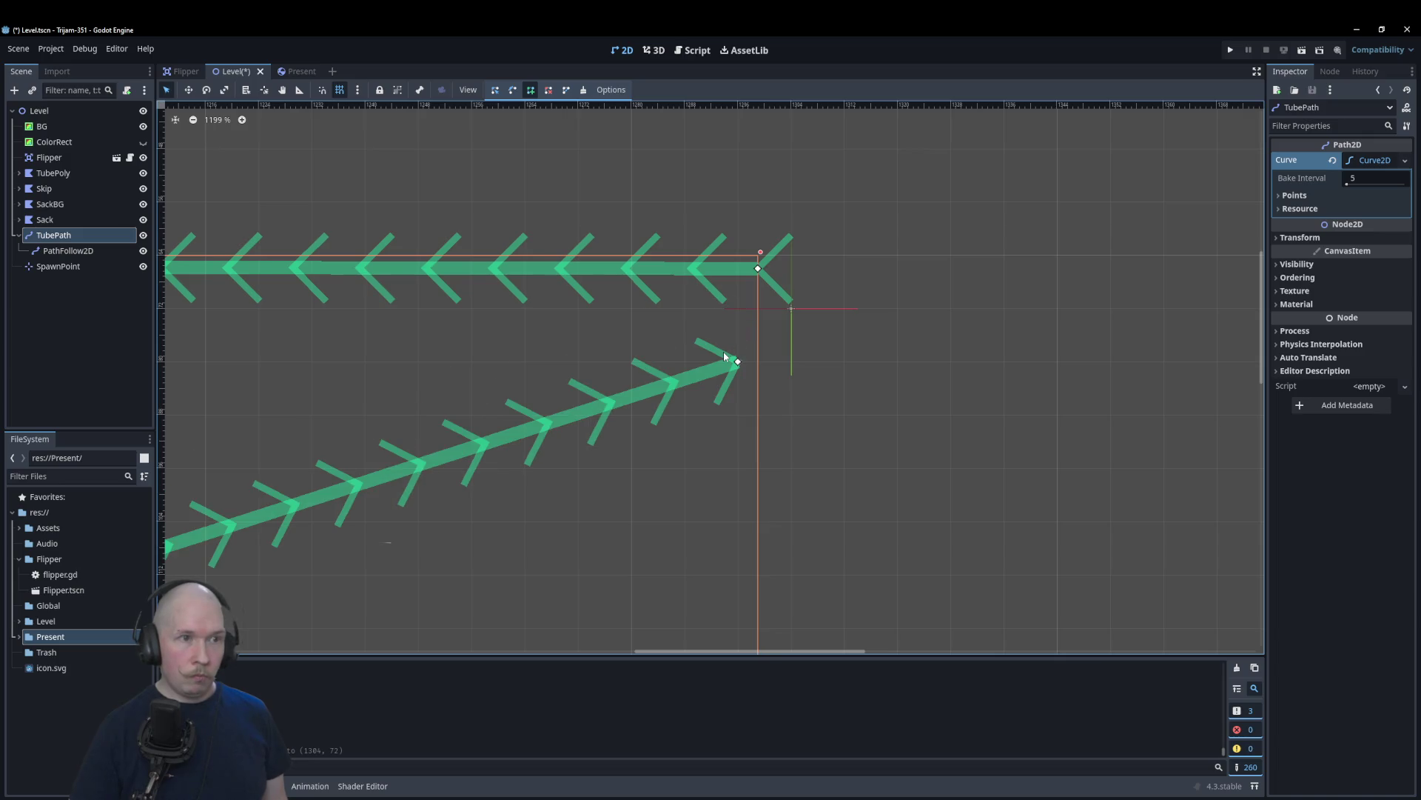
pyautogui.hotkey('ctrl', 'z')
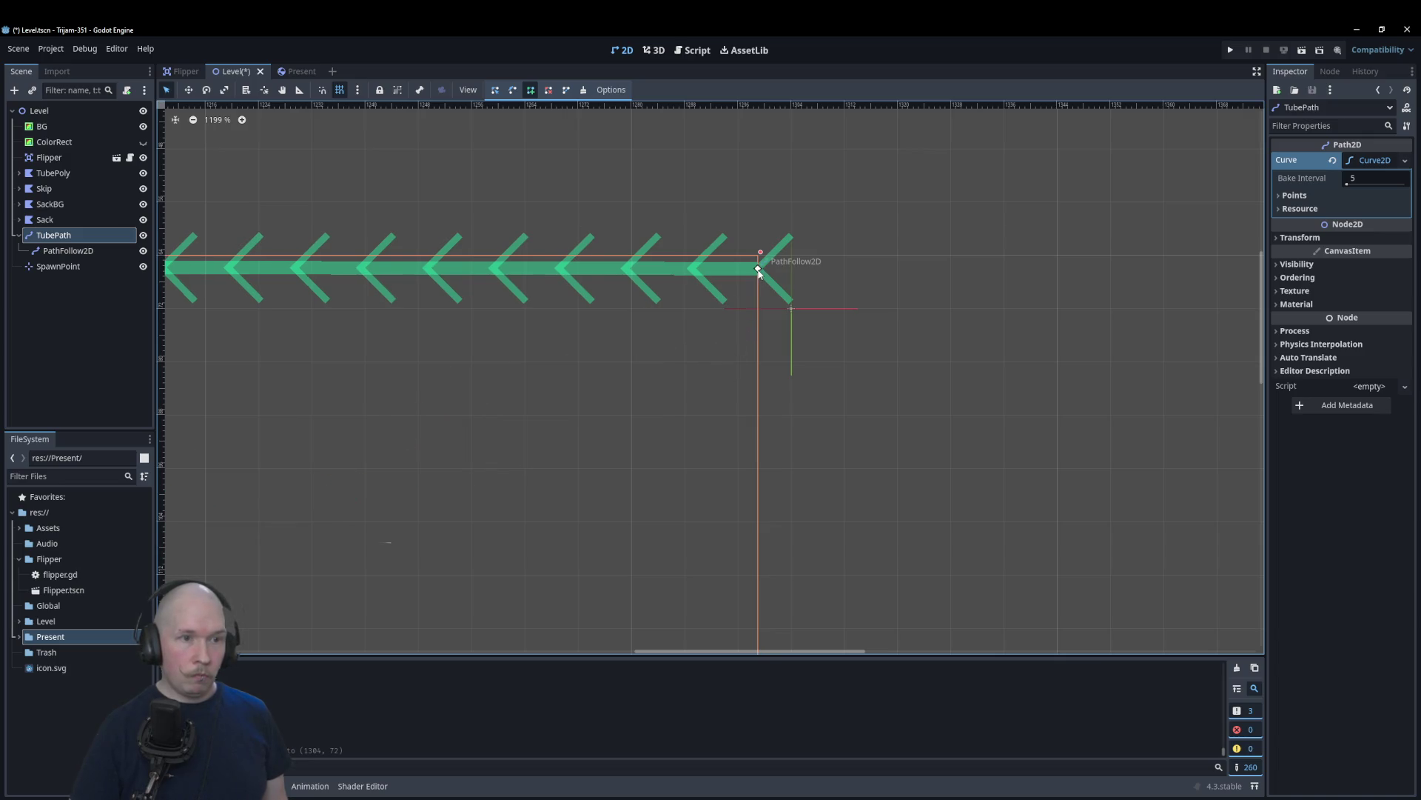
pyautogui.hotkey('ctrl', 'z')
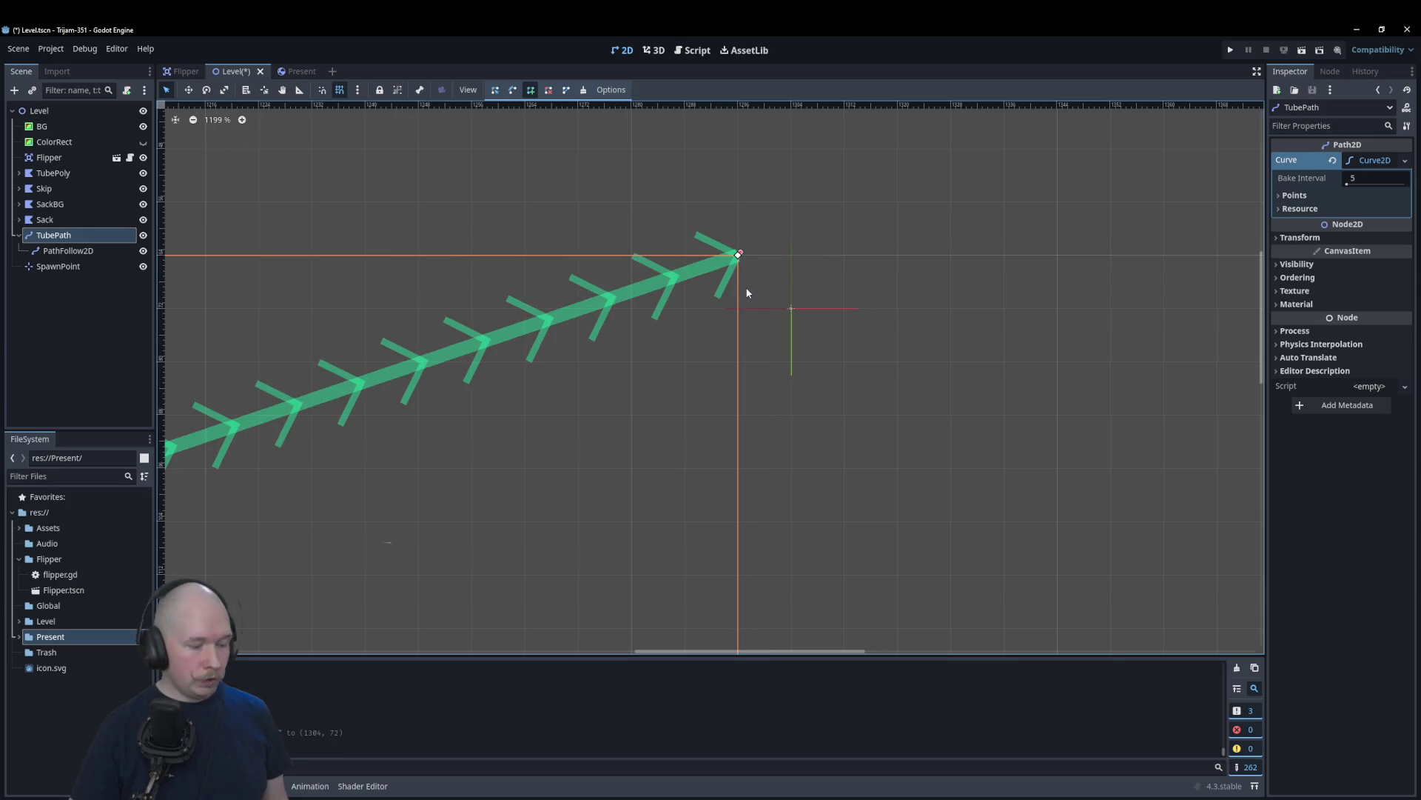
pyautogui.hotkey('ctrl', 'shift', 'z')
pyautogui.hotkey('ctrl', 'shift', 'z')
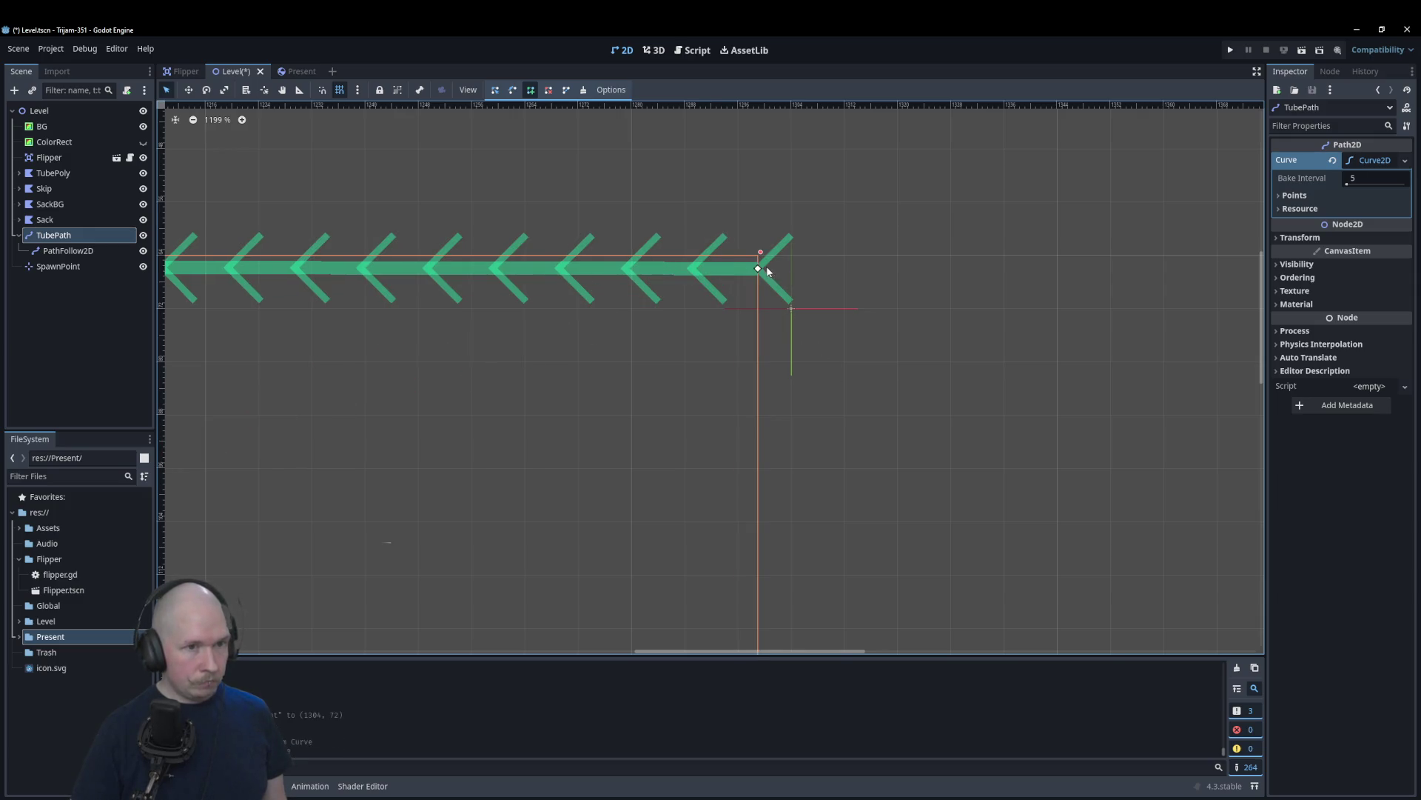
pyautogui.click(495, 90)
pyautogui.moveTo(758, 268)
pyautogui.mouseDown()
pyautogui.moveTo(749, 254)
pyautogui.moveTo(791, 255)
pyautogui.mouseUp()
pyautogui.moveTo(793, 305); pyautogui.dragTo(794, 264)
pyautogui.click(872, 348)
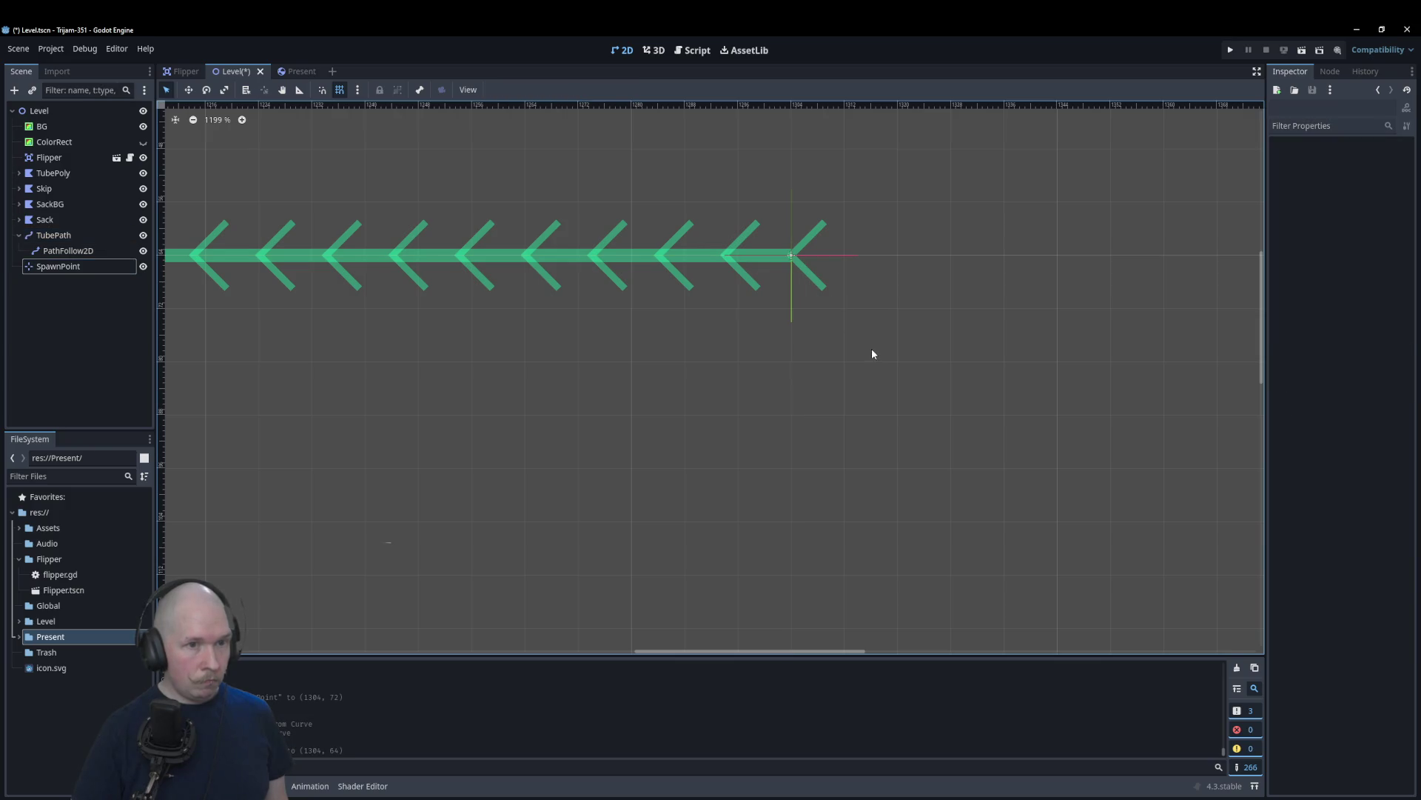
pyautogui.scroll(-4, 796, 304)
pyautogui.scroll(-3, 793, 299)
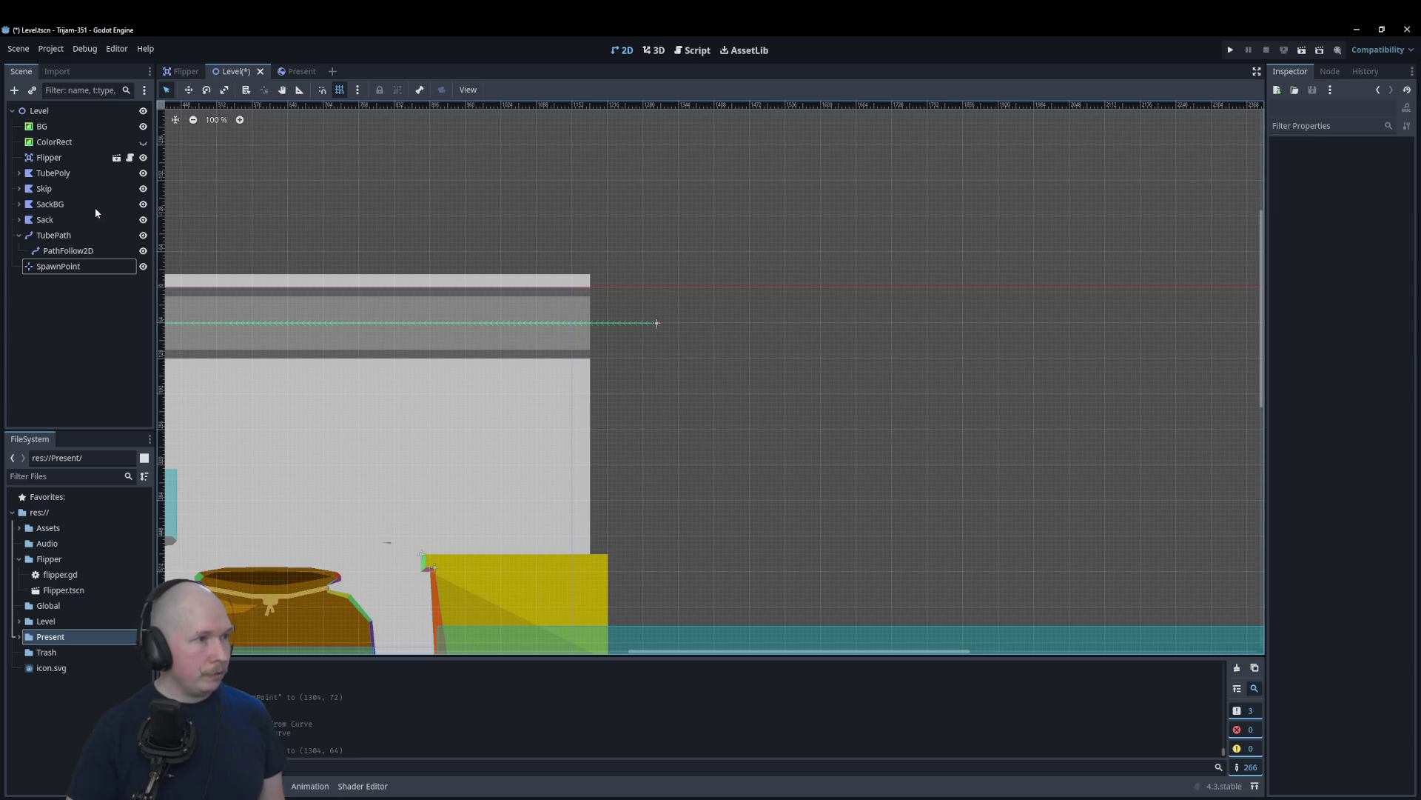
# Step: Drag the Sack node beneath SpawnPoint at the end of the Level tree
pyautogui.scroll(-5, 838, 383)
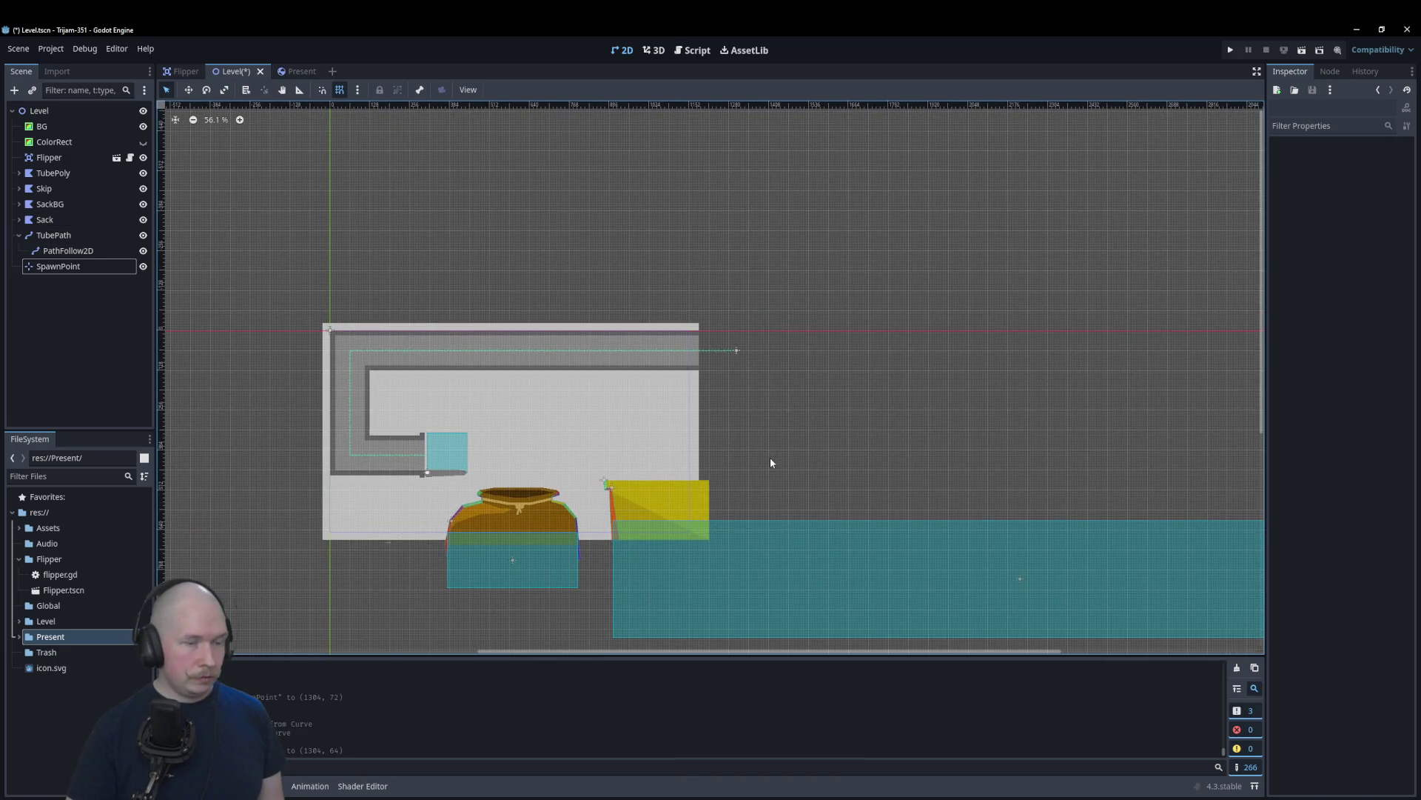
pyautogui.scroll(3, 750, 480)
pyautogui.scroll(2, 560, 490)
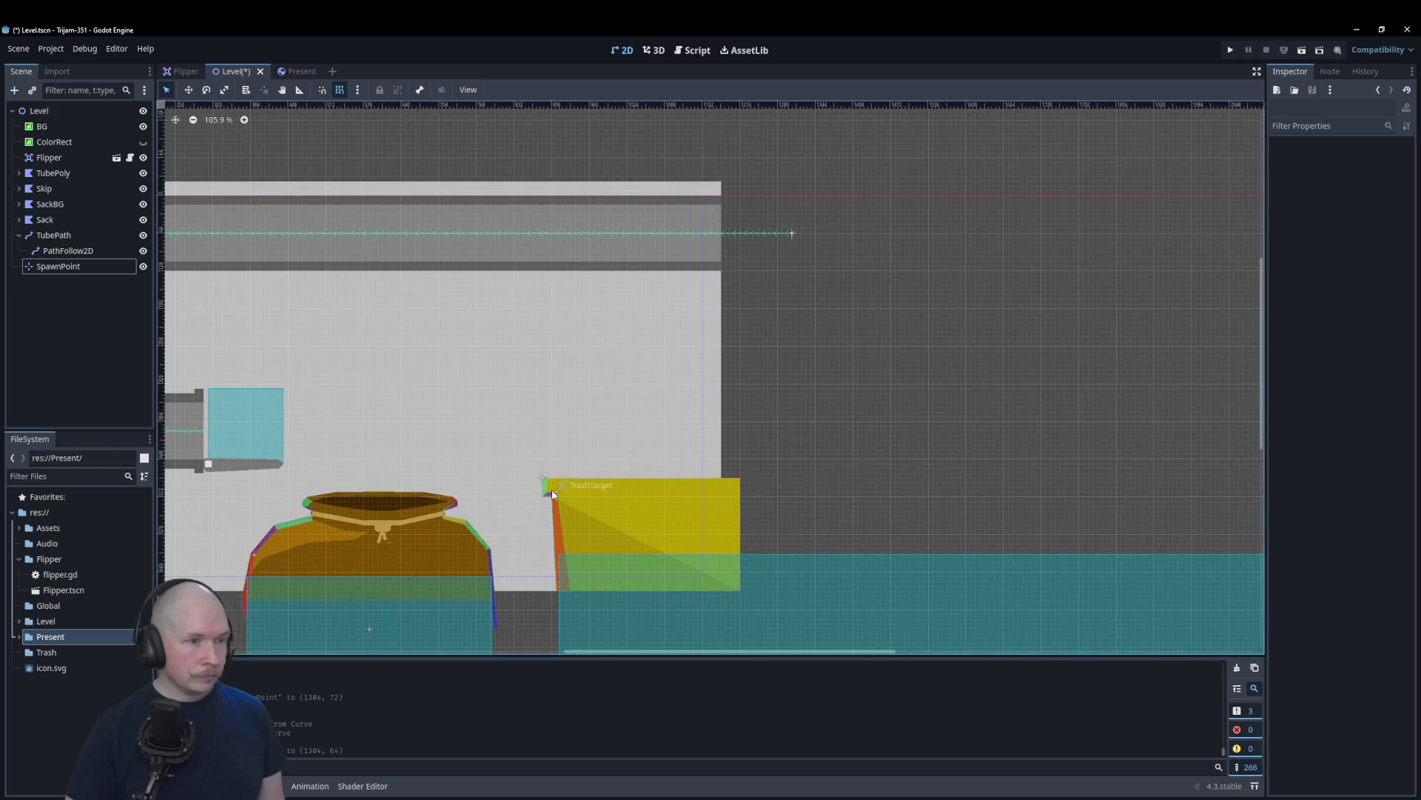
pyautogui.click(44, 220)
pyautogui.moveTo(43, 220)
pyautogui.mouseDown()
pyautogui.moveTo(45, 280)
pyautogui.moveTo(27, 278)
pyautogui.mouseUp()
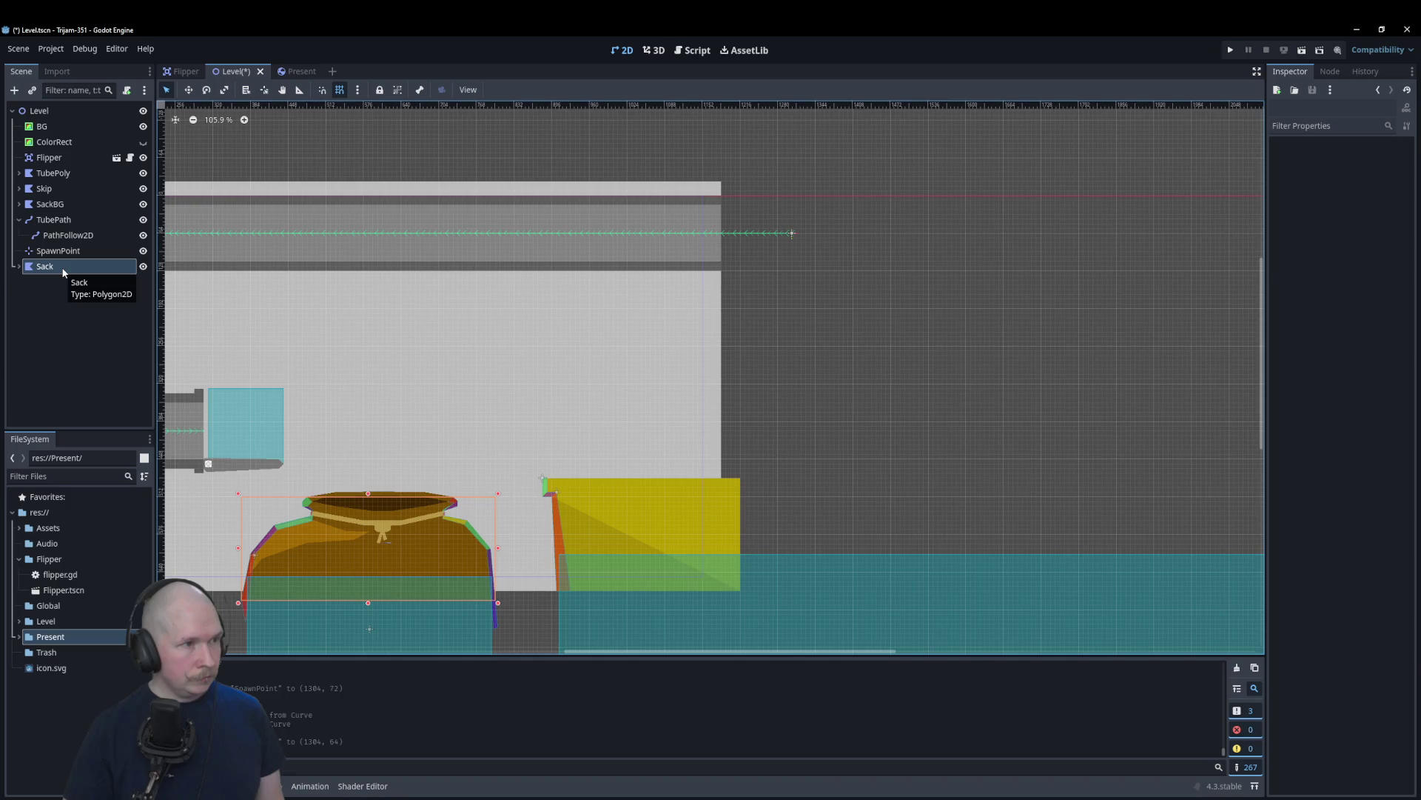
pyautogui.scroll(-3, 1019, 392)
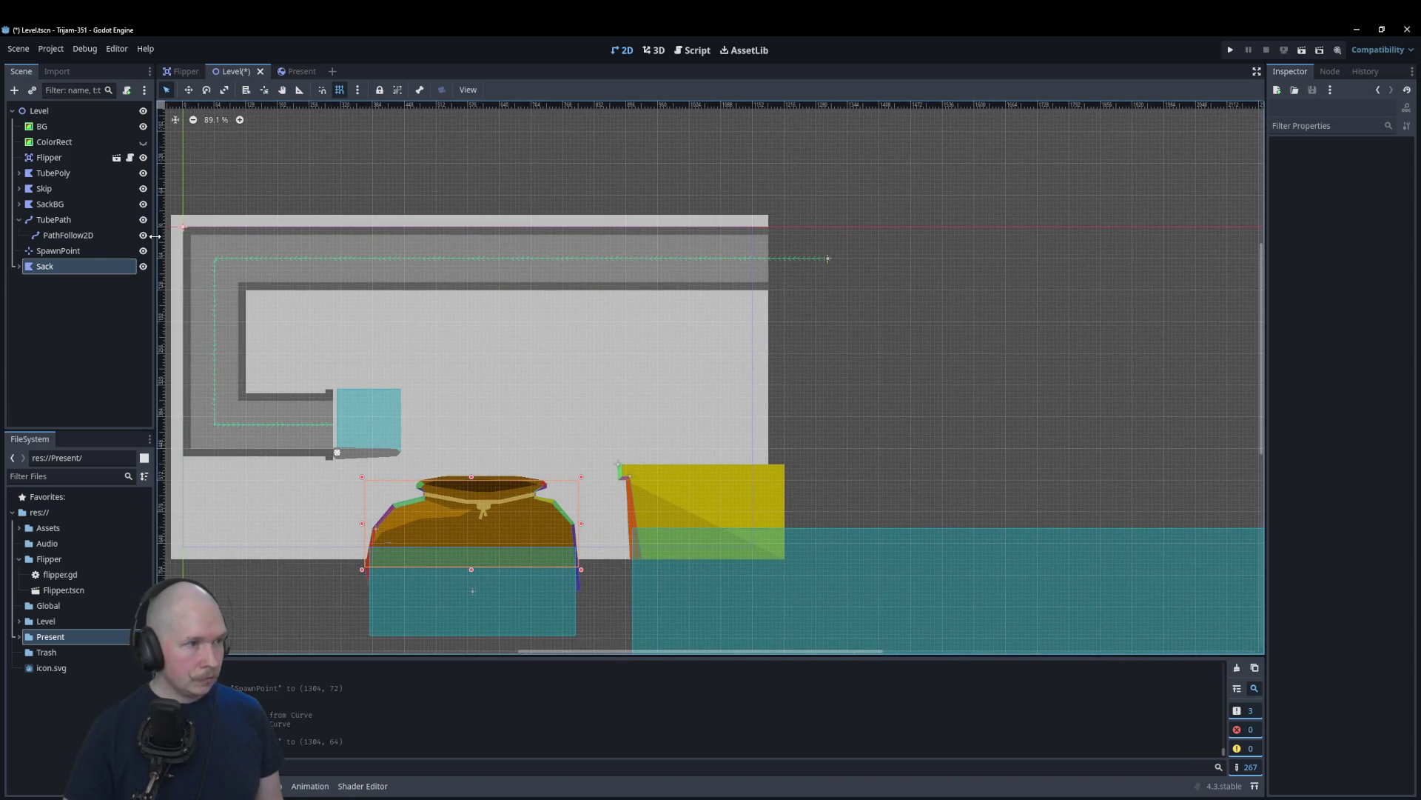
# Step: Select SpawnPoint, then bring up the Level node's context menu
pyautogui.click(73, 252)
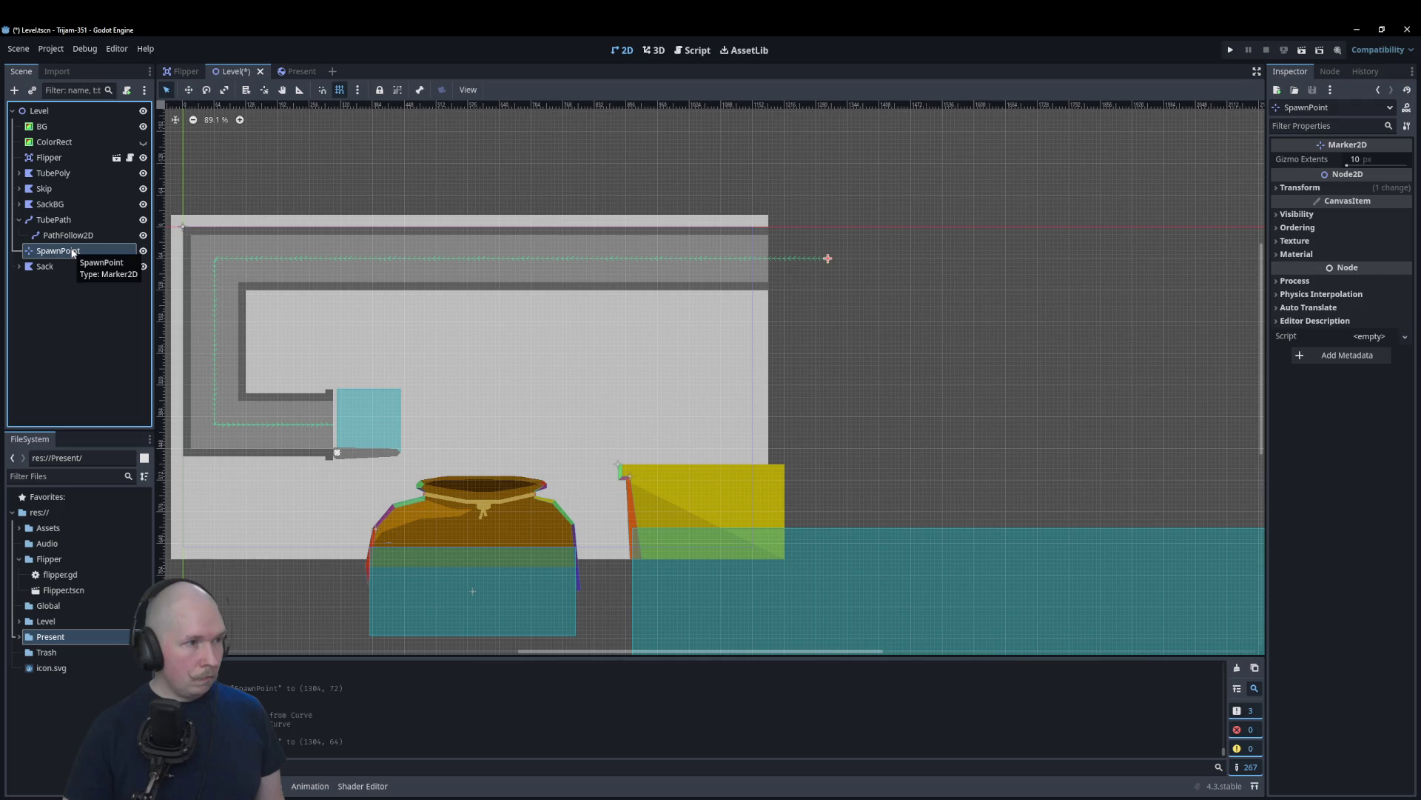
pyautogui.click(39, 112)
pyautogui.rightClick(45, 111)
pyautogui.click(56, 117)
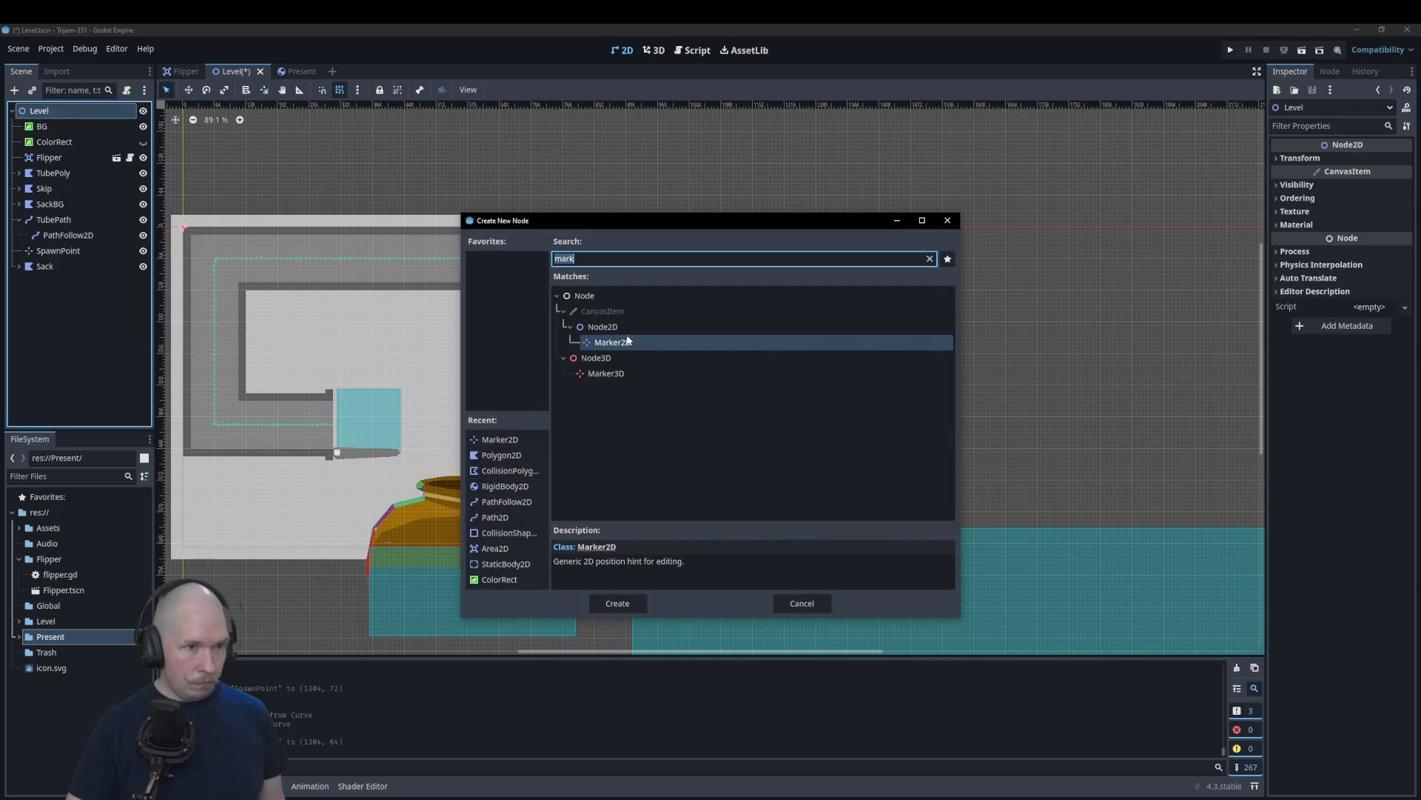
pyautogui.click(622, 328)
pyautogui.click(618, 604)
pyautogui.moveTo(536, 351)
pyautogui.mouseDown()
pyautogui.moveTo(992, 387)
pyautogui.moveTo(1166, 371)
pyautogui.mouseUp()
pyautogui.moveTo(931, 327); pyautogui.dragTo(935, 337)
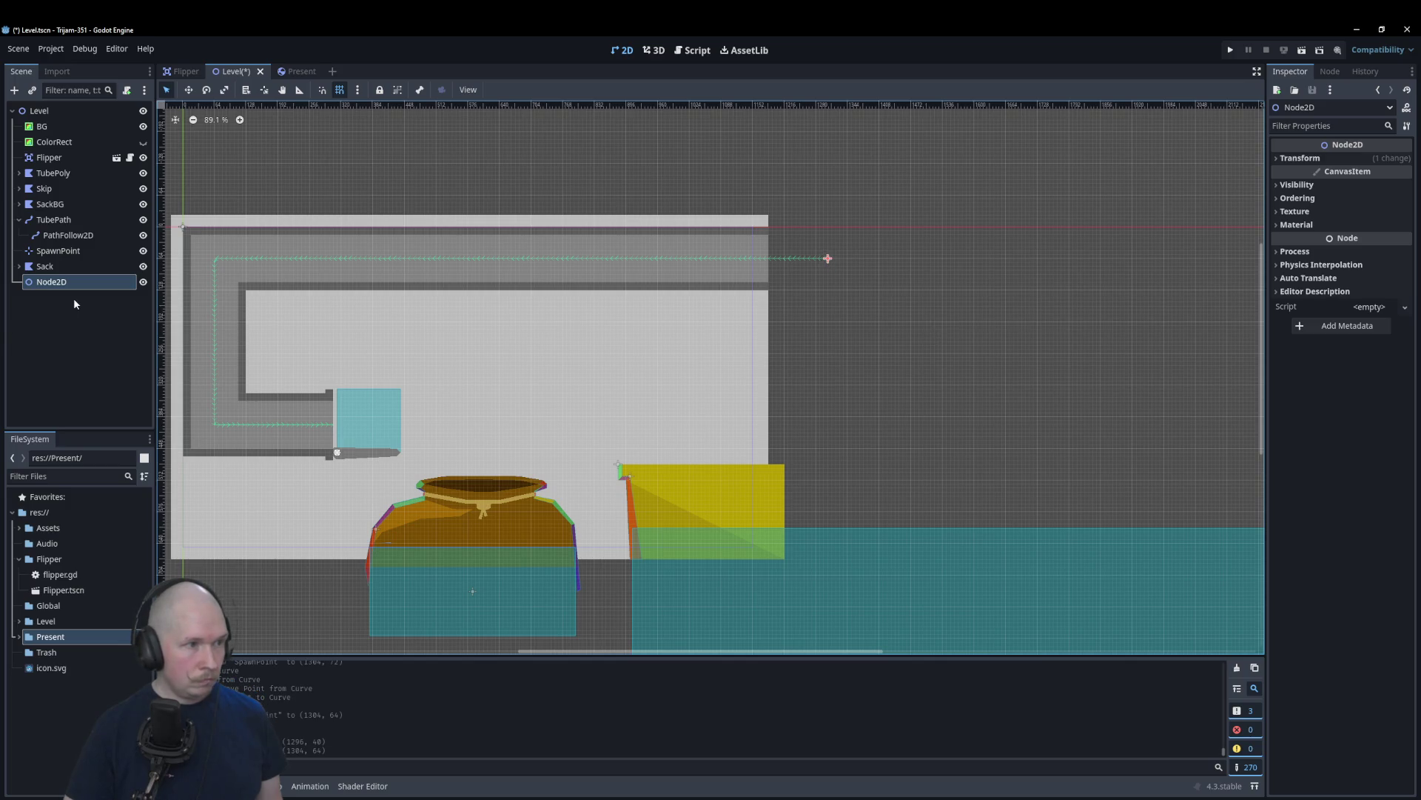
pyautogui.moveTo(69, 284); pyautogui.dragTo(66, 270)
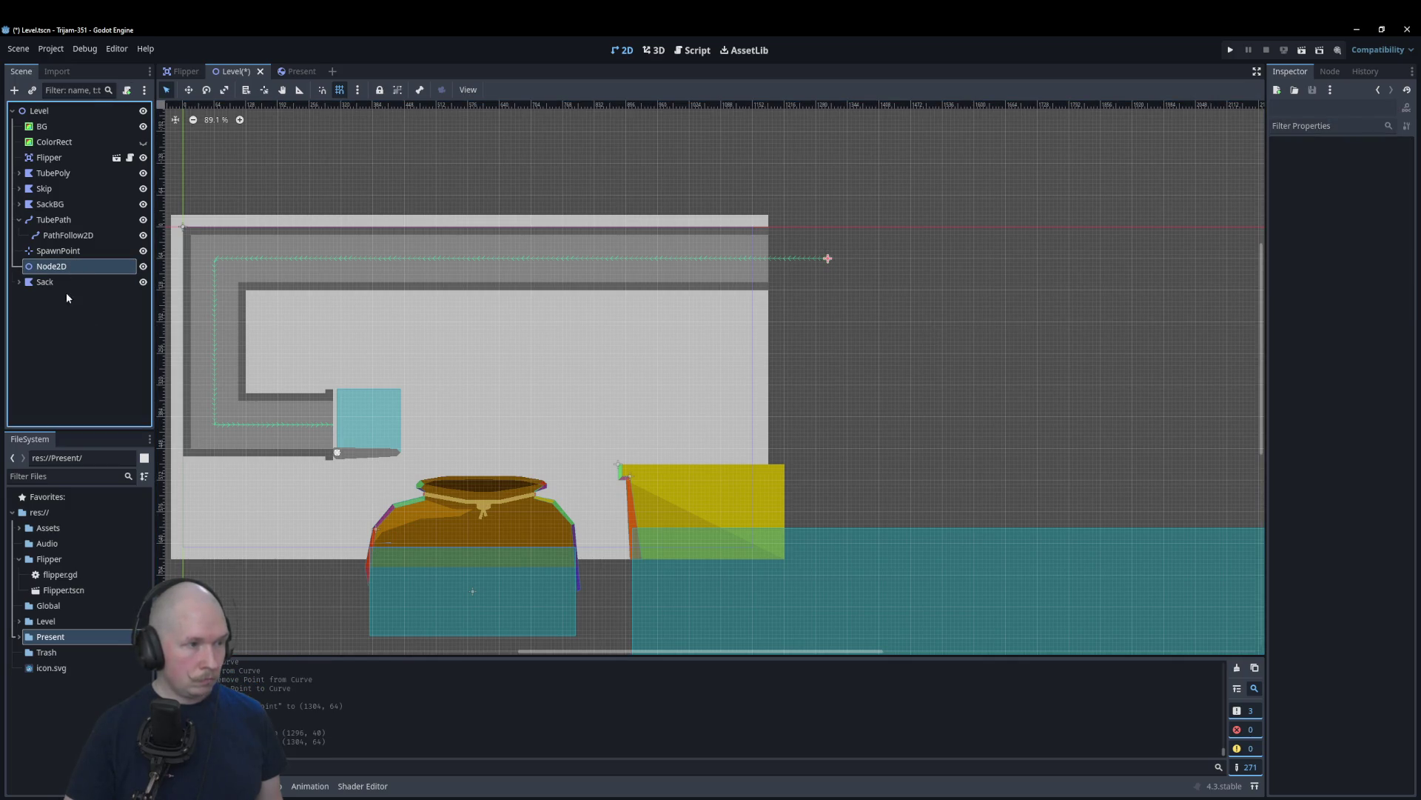
pyautogui.press('F2')
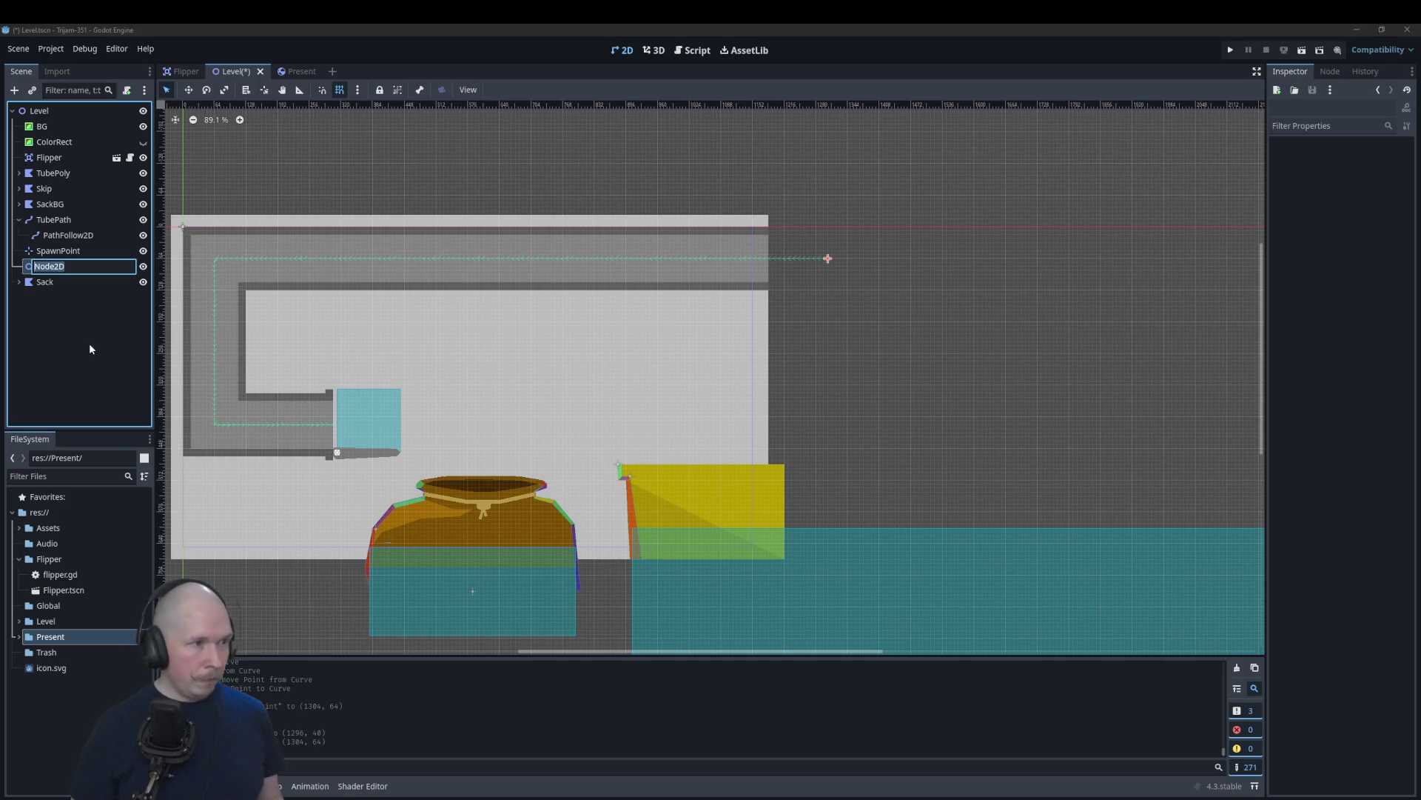
pyautogui.write('Presents')
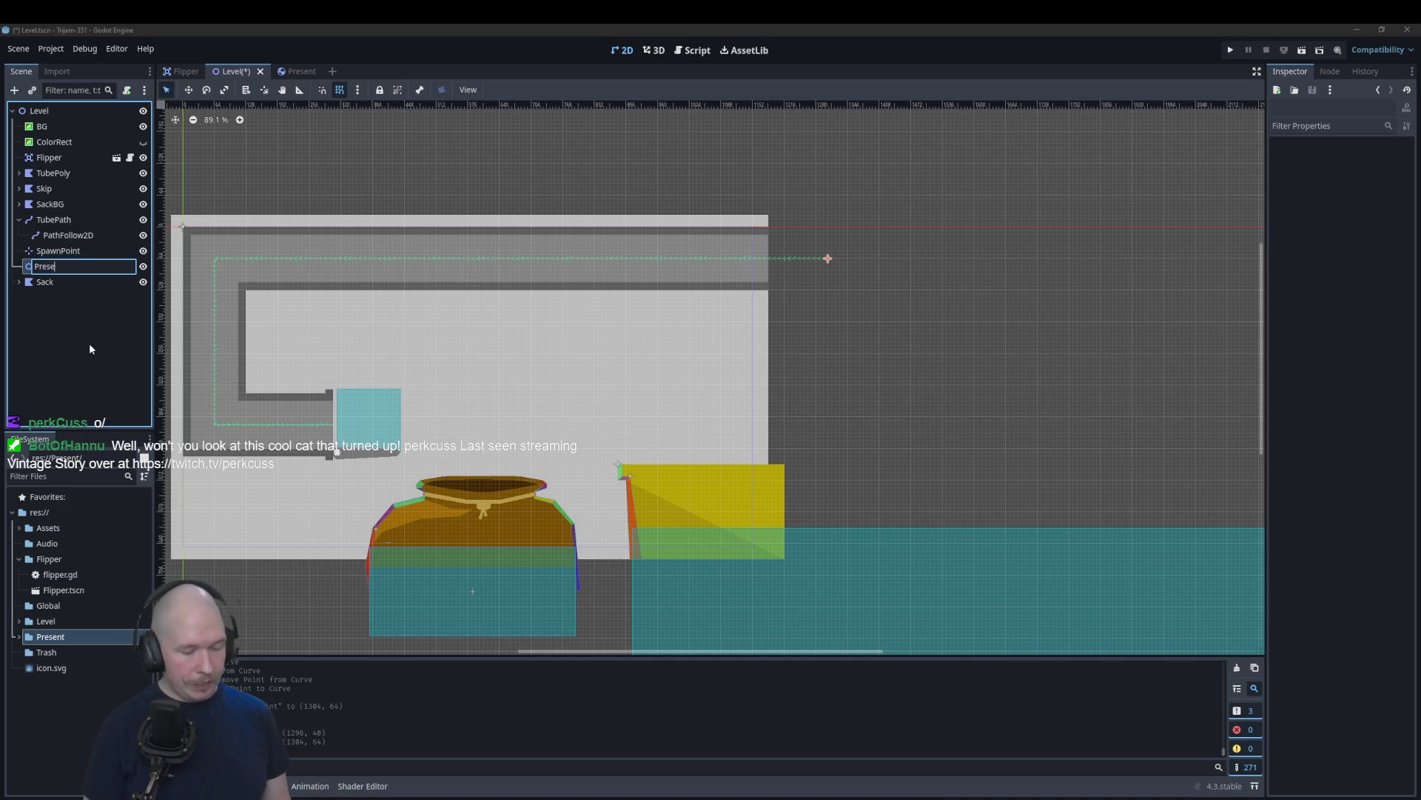
pyautogui.press('Return')
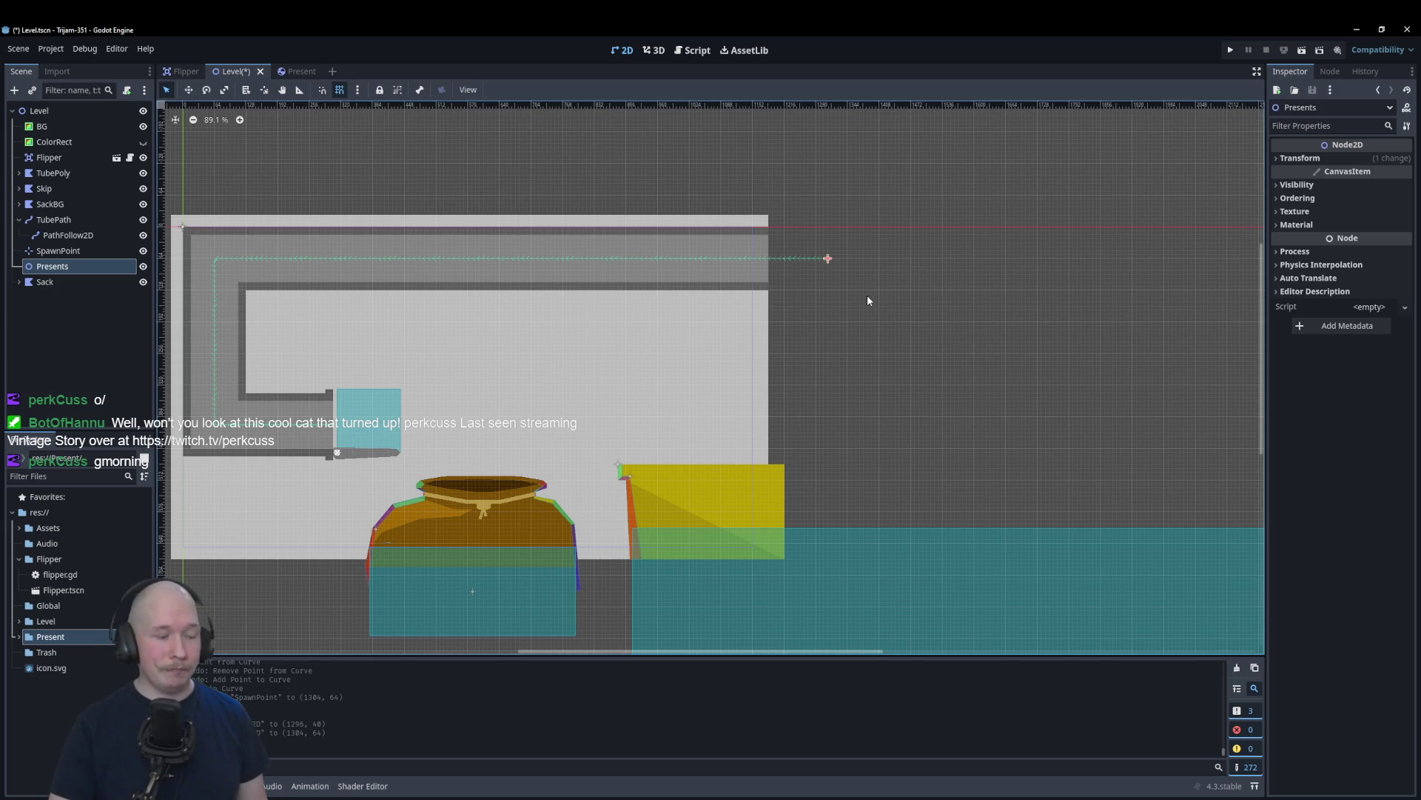
pyautogui.scroll(3, 875, 247)
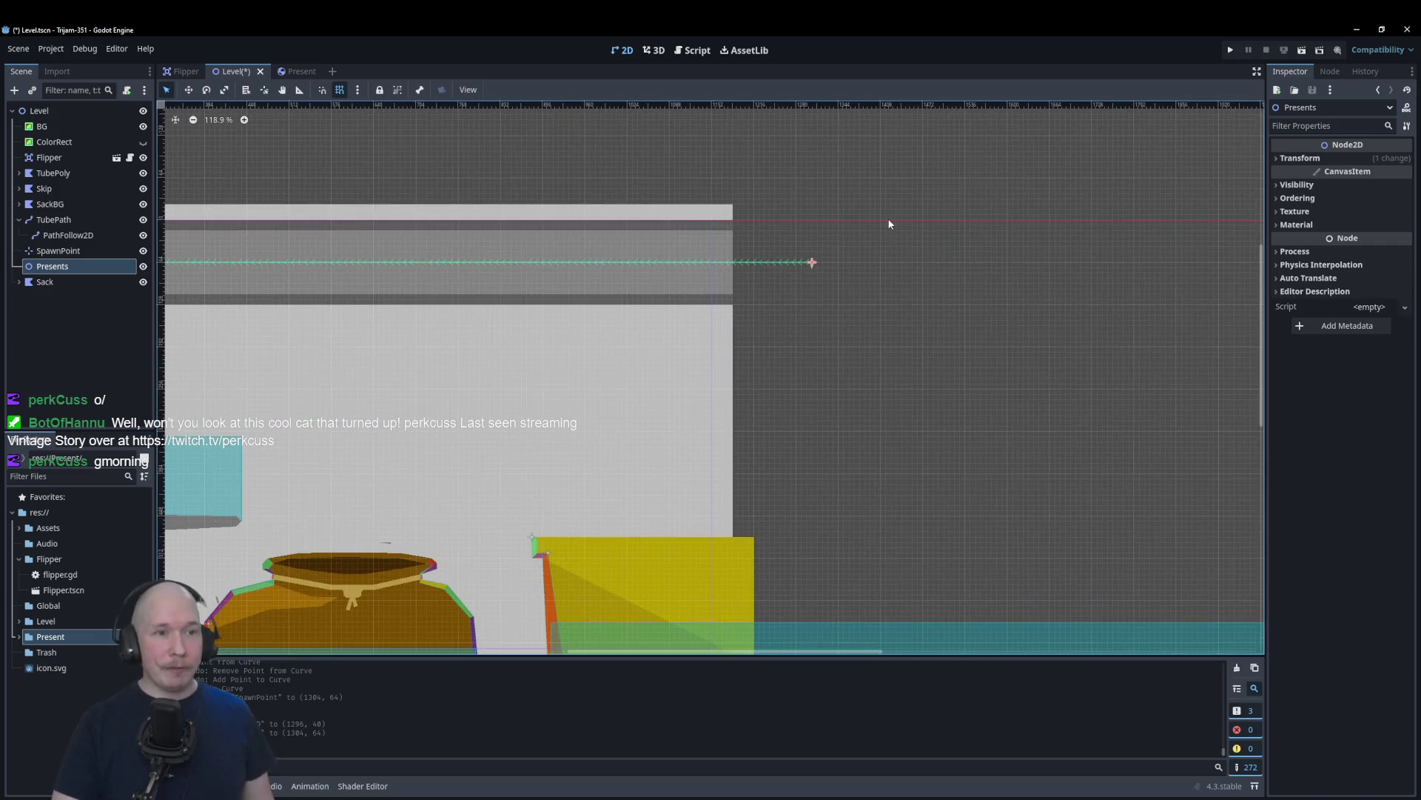
pyautogui.scroll(6, 879, 258)
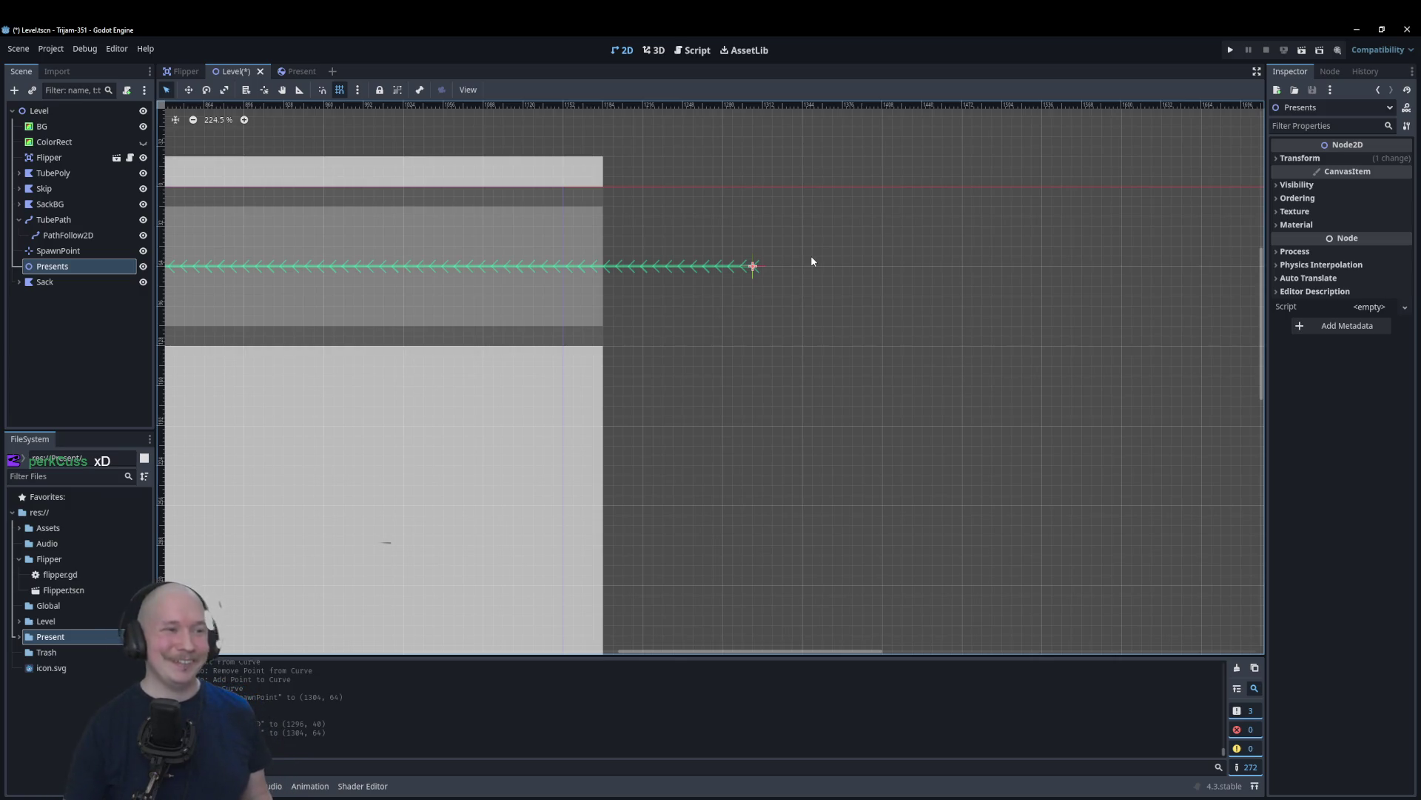
pyautogui.click(772, 306)
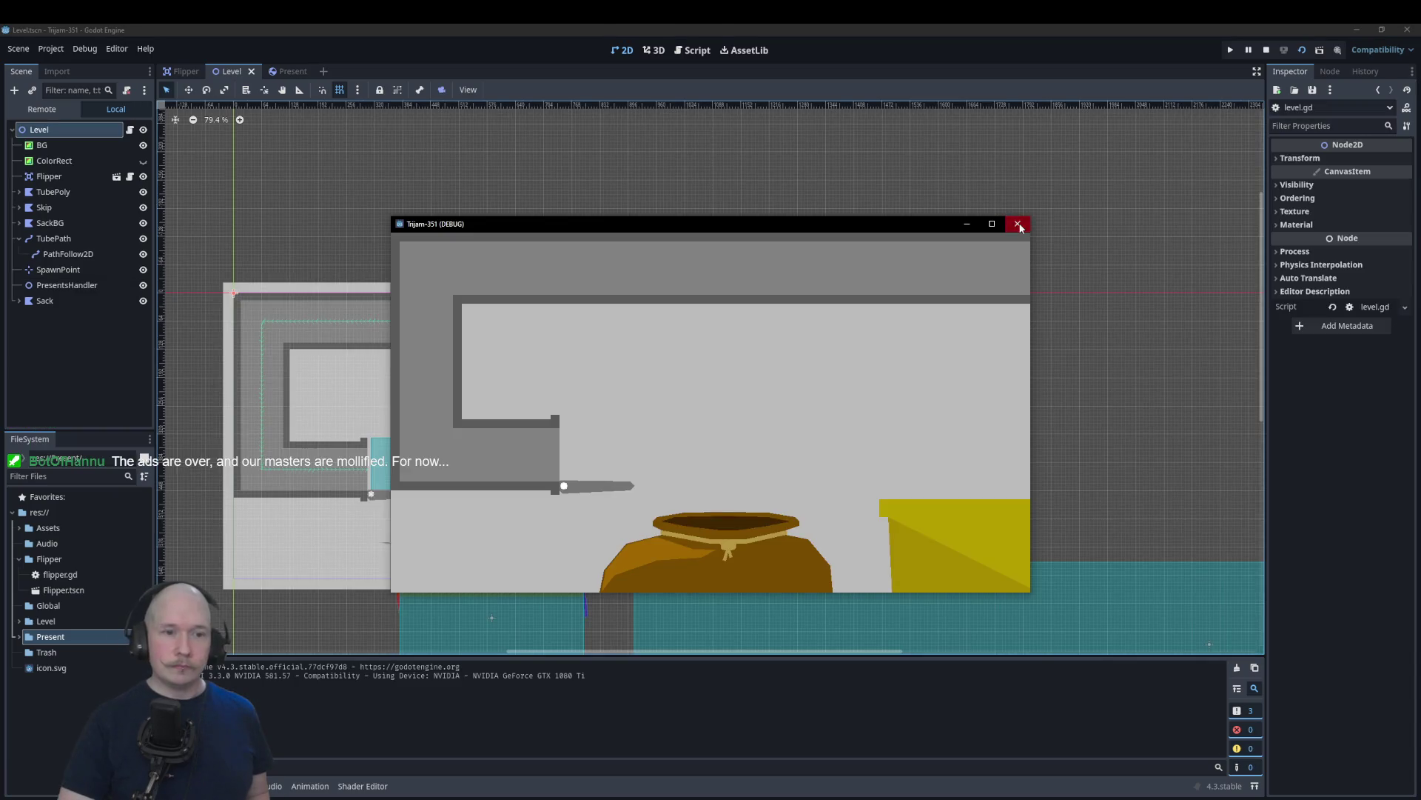
# Step: Stop the running game test and deselect Level in the 2D editor
pyautogui.click(1018, 223)
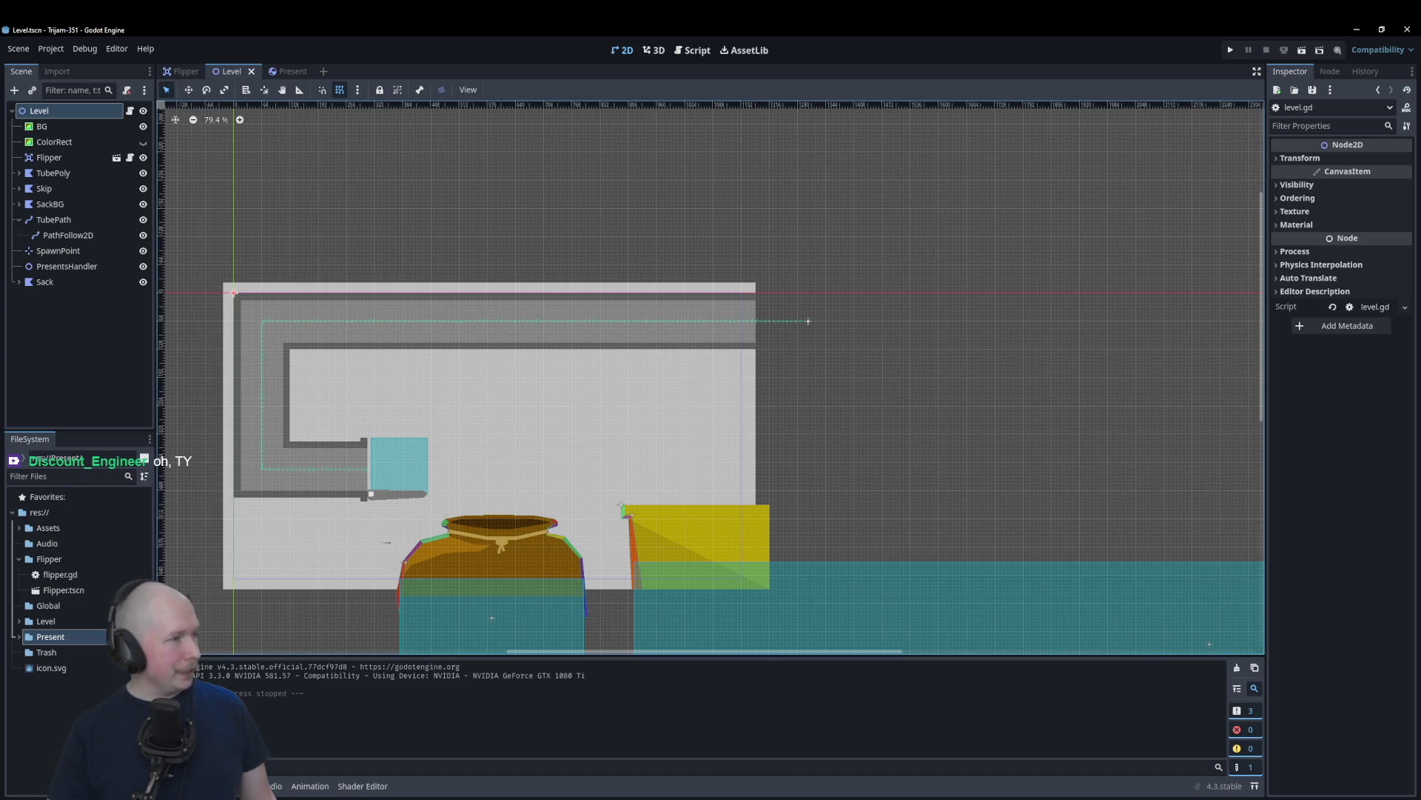
pyautogui.click(869, 366)
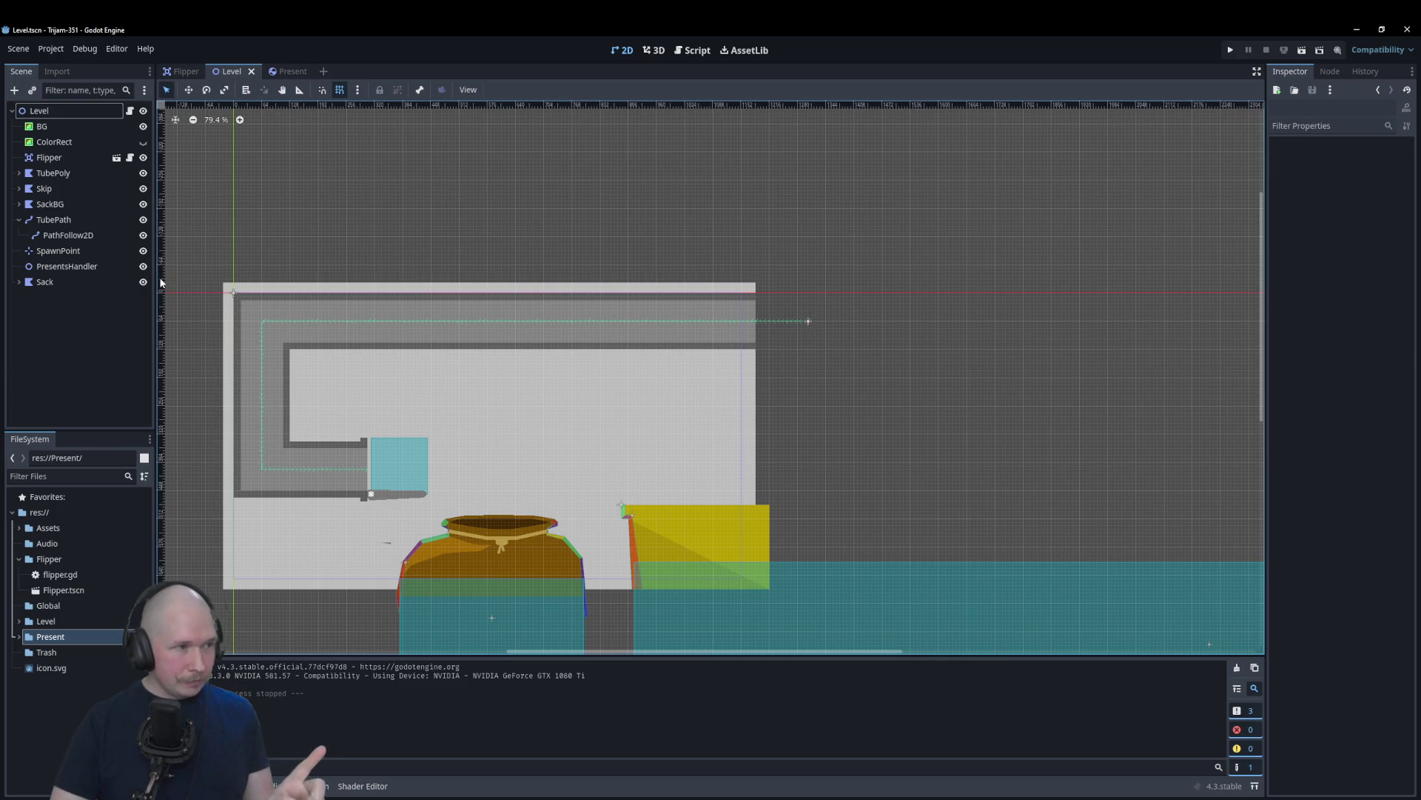
# Step: Add a PRESENT preload constant for Present.tscn to level.gd
pyautogui.click(129, 110)
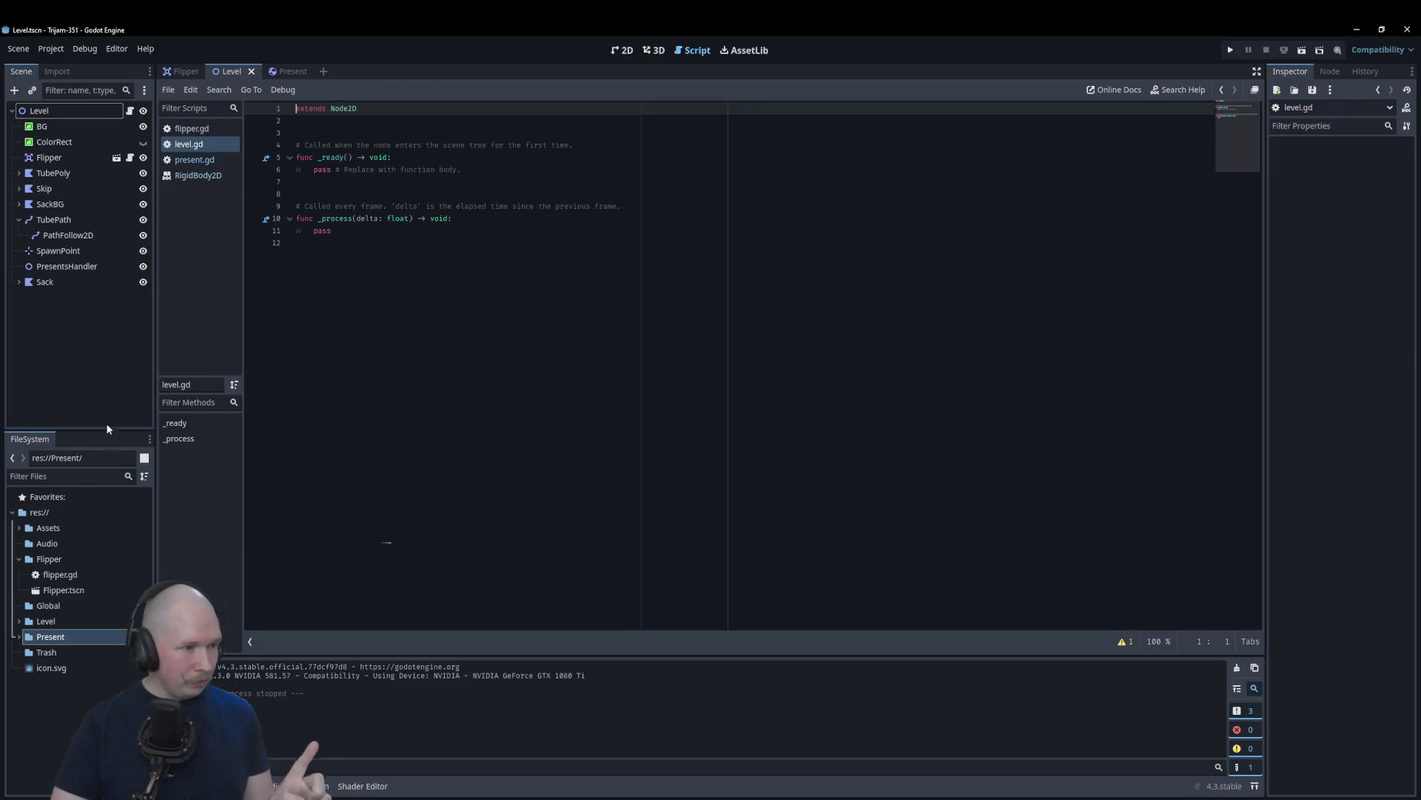
pyautogui.click(19, 638)
pyautogui.moveTo(65, 667)
pyautogui.mouseDown()
pyautogui.moveTo(327, 463)
pyautogui.moveTo(428, 136)
pyautogui.mouseUp()
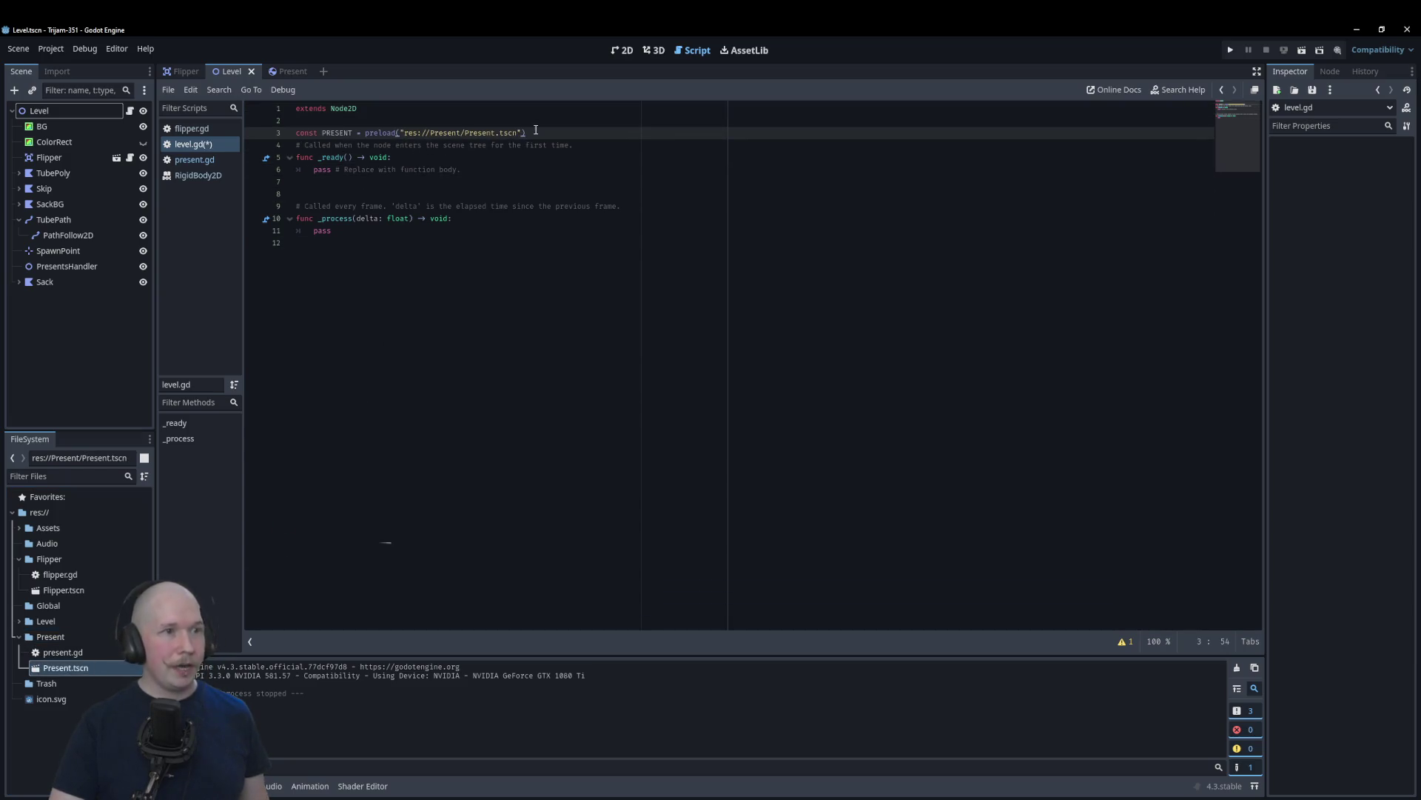
pyautogui.press('Return')
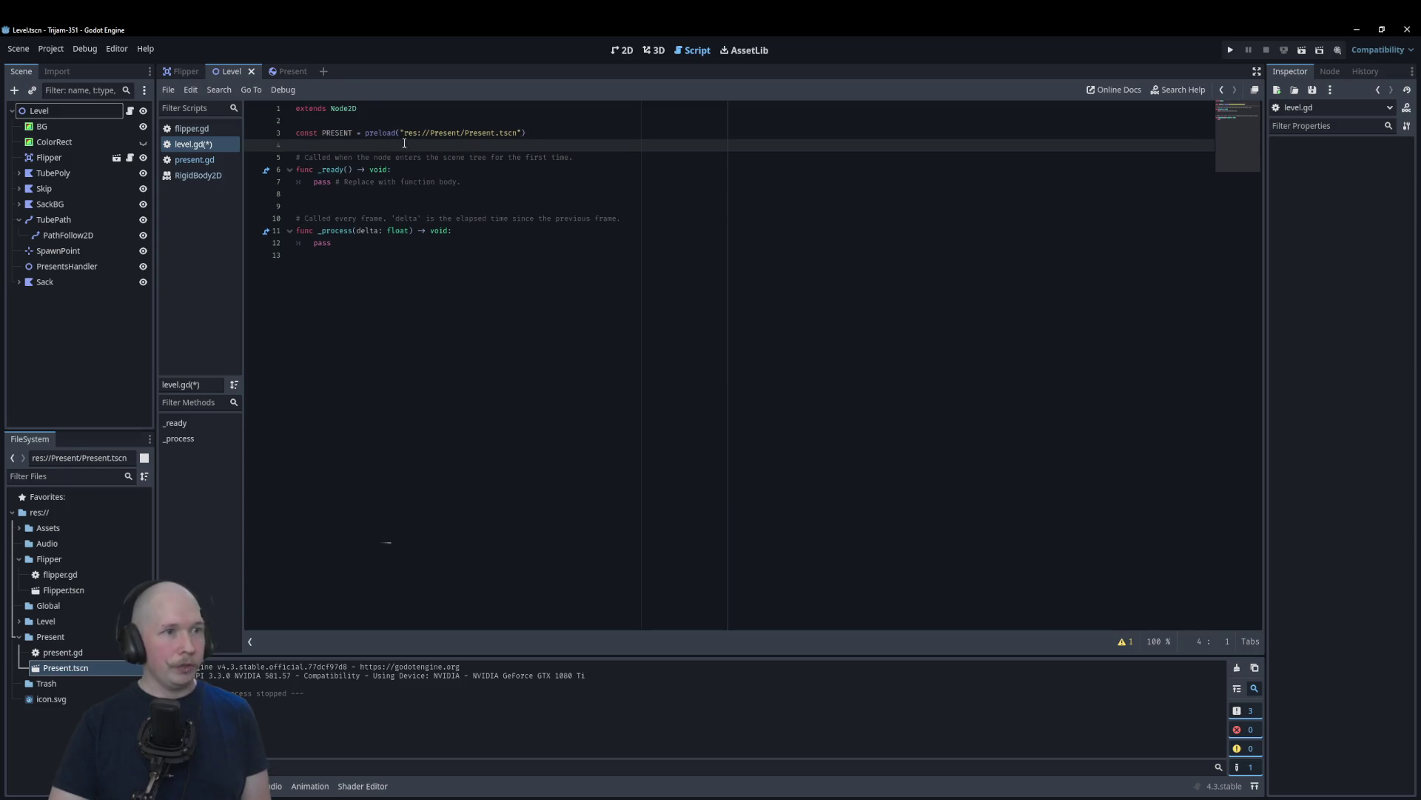
# Step: Write spawn_present() -> void: with var new_present := PRESENT.instantiate()
pyautogui.click(529, 266)
pyautogui.press('Return')
pyautogui.write('func')
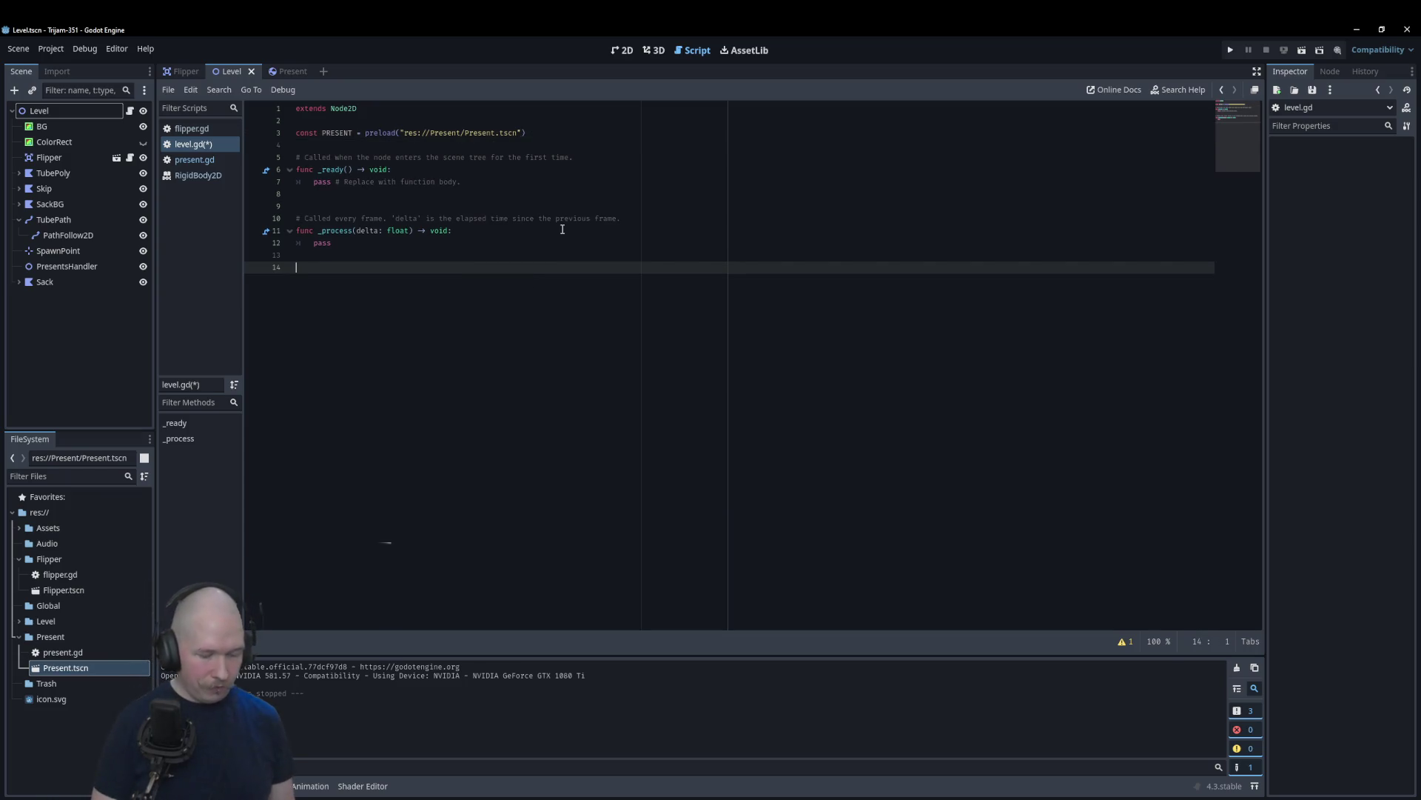
pyautogui.write(' s')
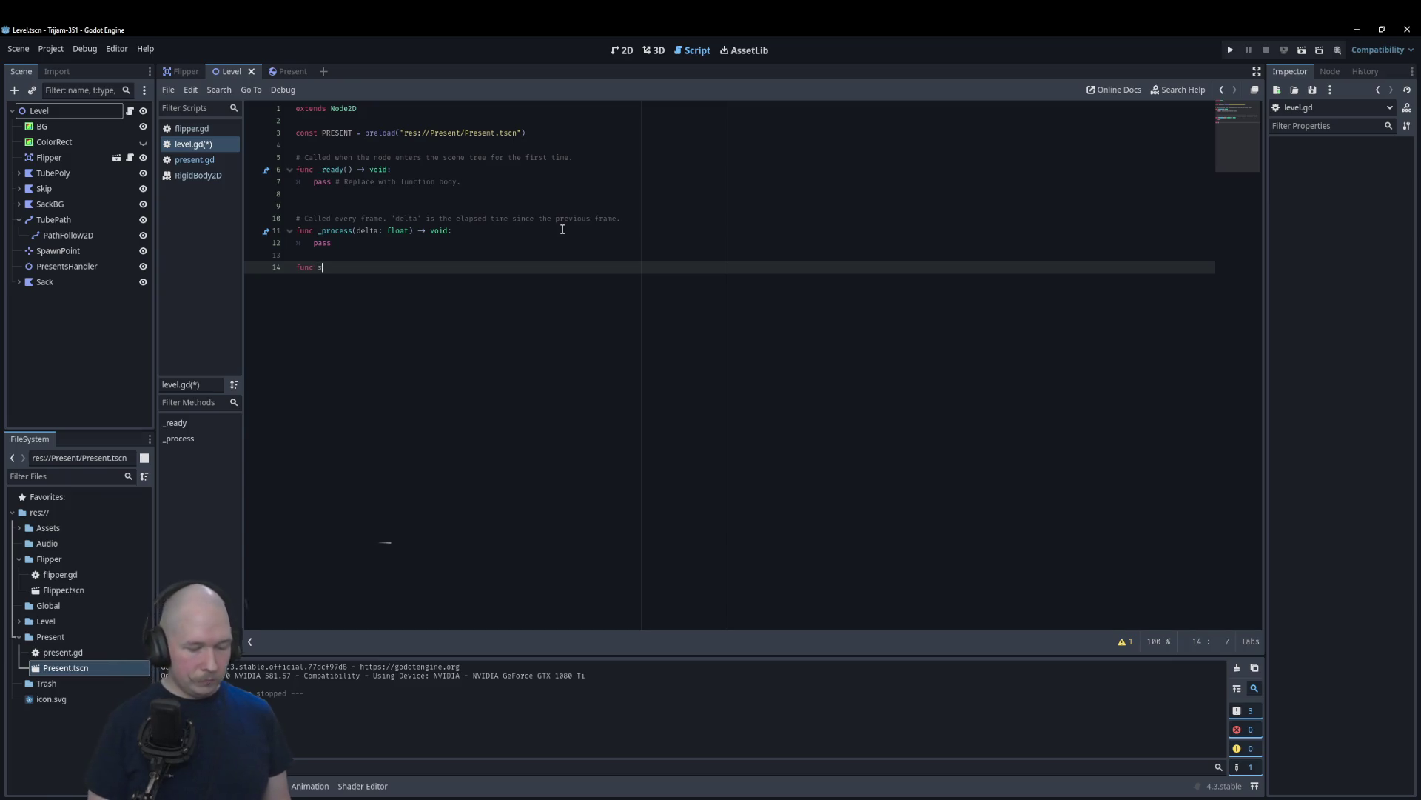
pyautogui.write('pawn_pre')
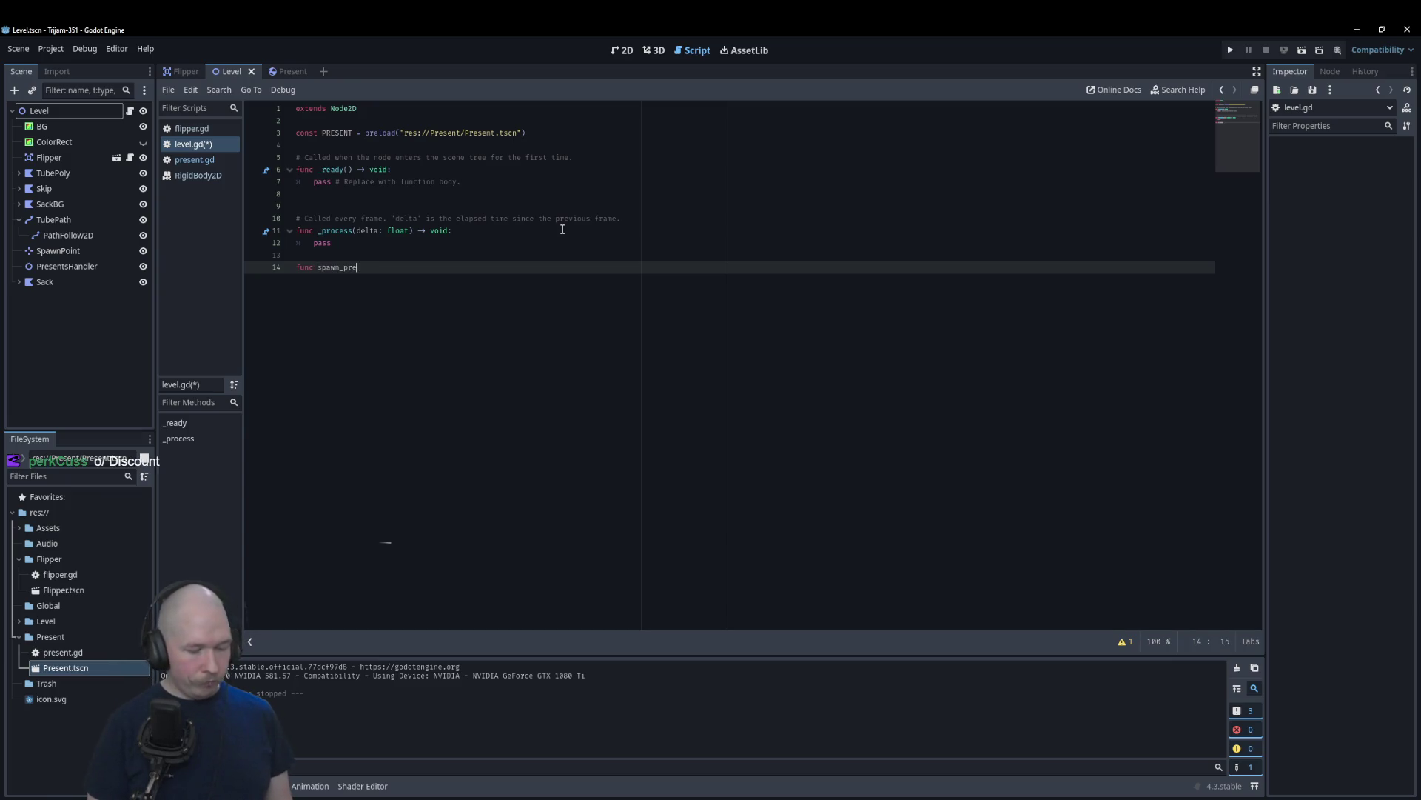
pyautogui.write('sent() ')
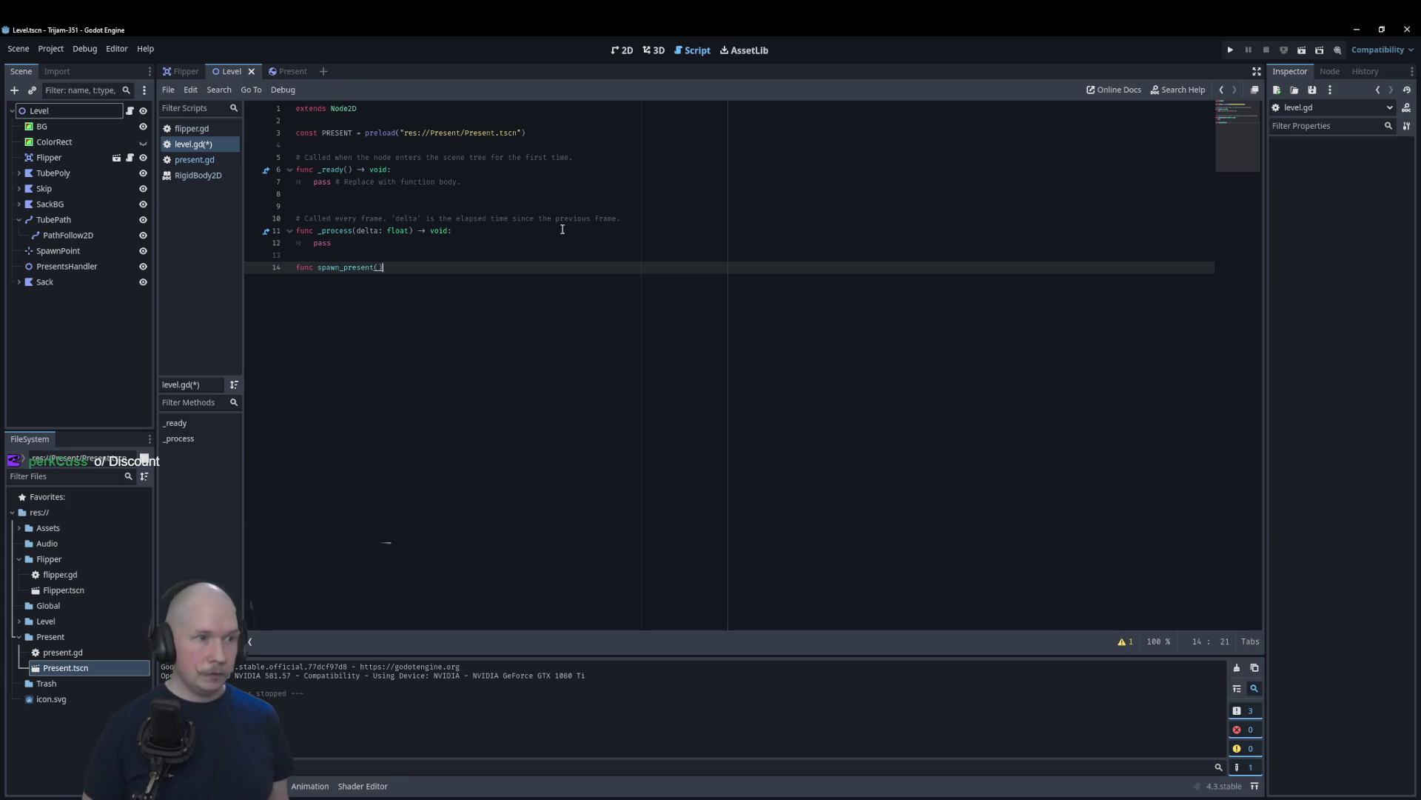
pyautogui.write('-> void:')
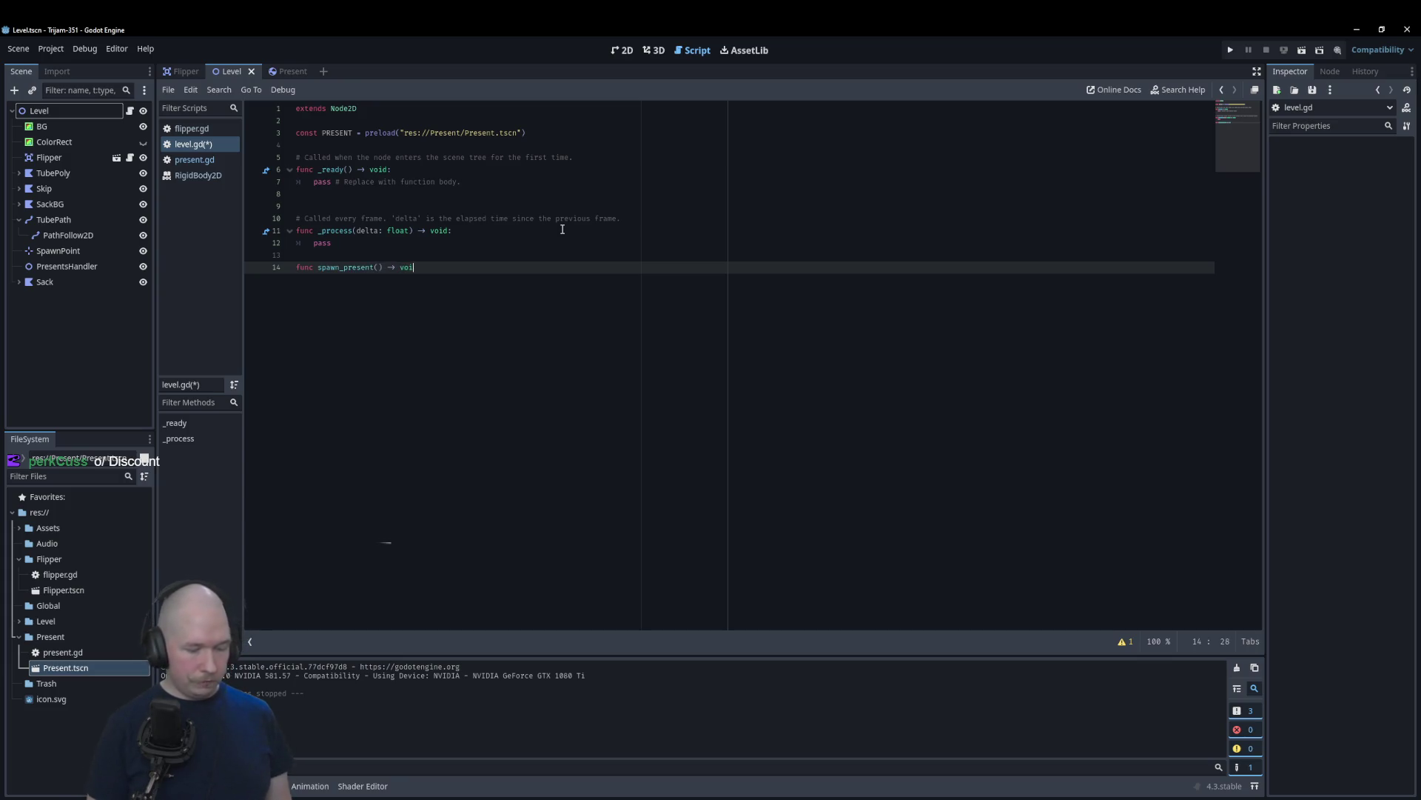
pyautogui.press('Return')
pyautogui.write('var new_present')
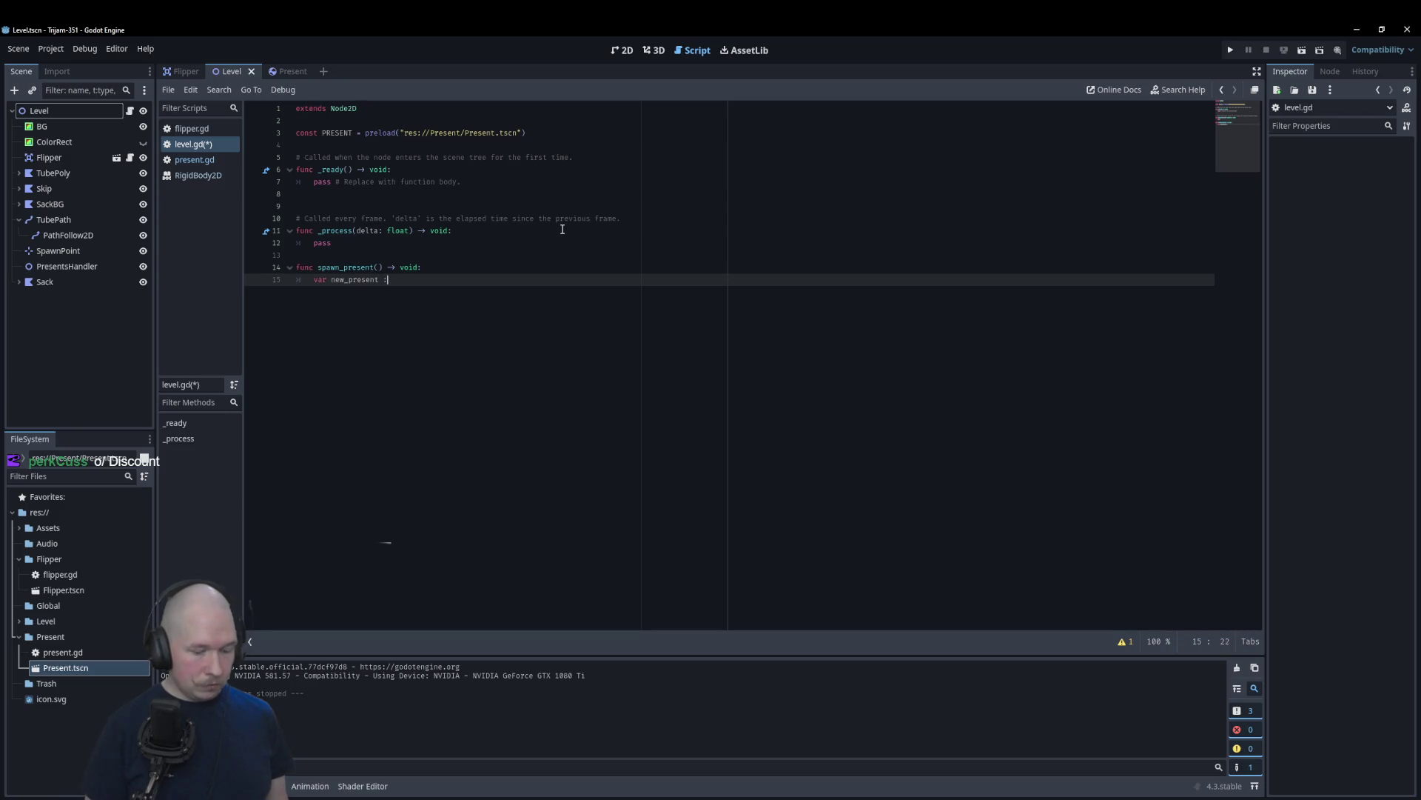
pyautogui.write(' := ')
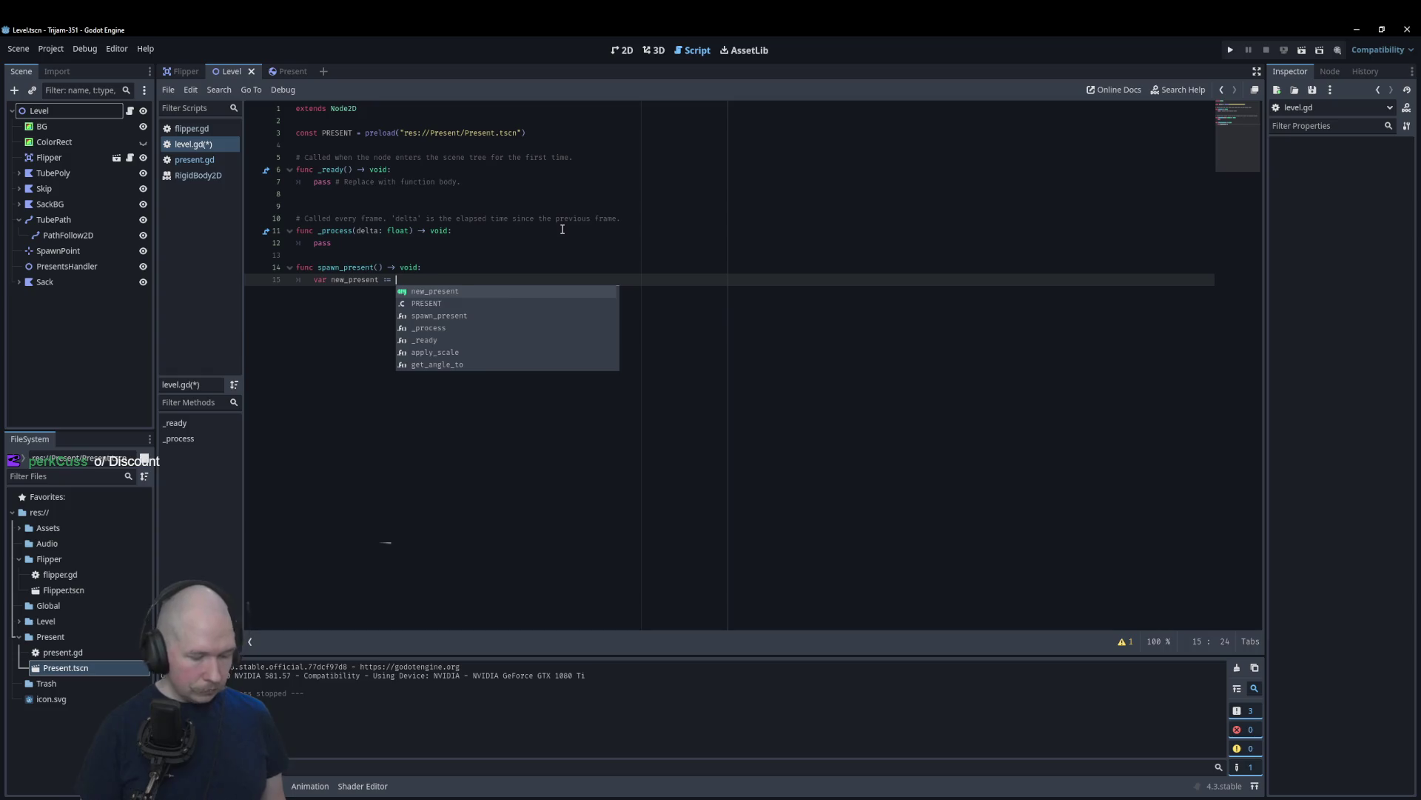
pyautogui.write('PRE')
pyautogui.press('Return')
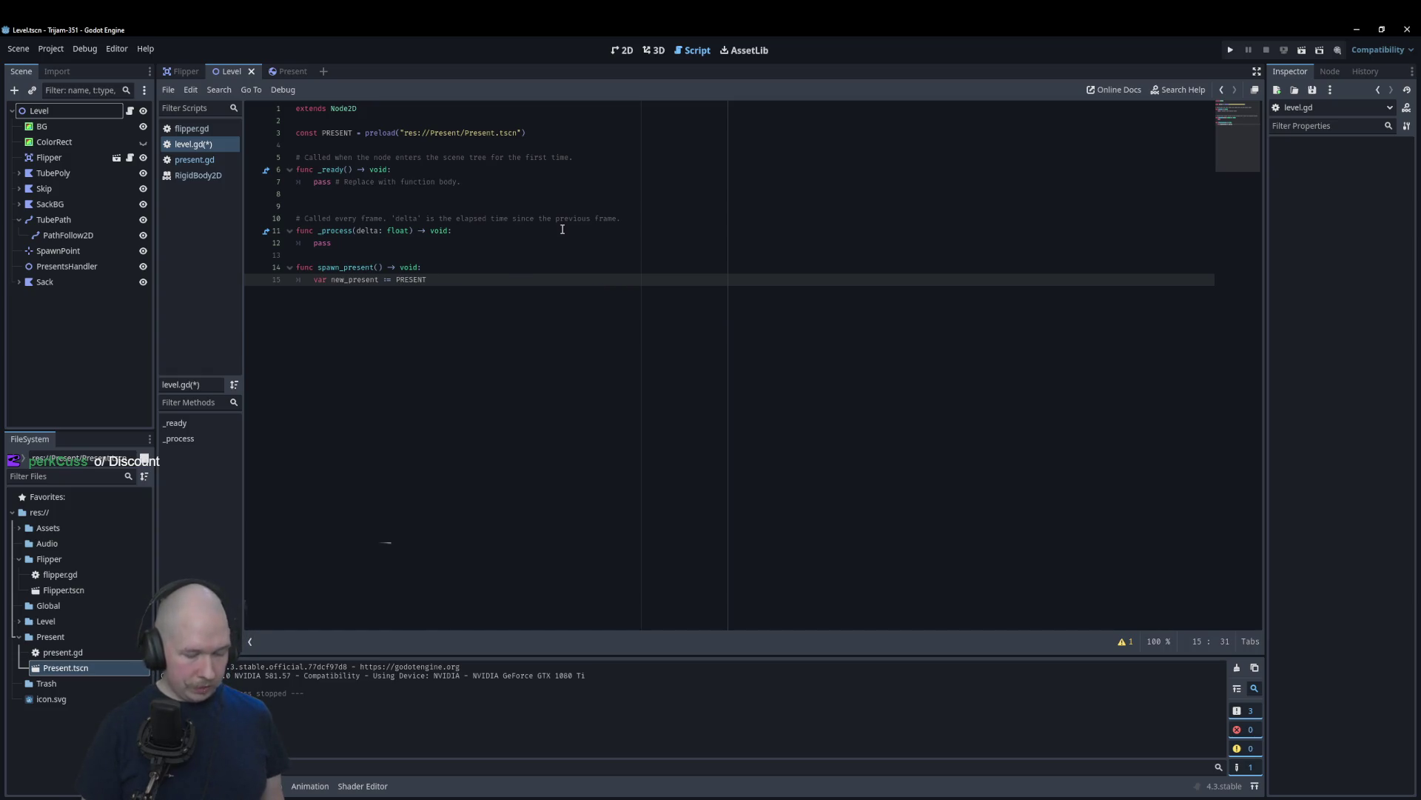
pyautogui.write('.insta')
pyautogui.press('Return')
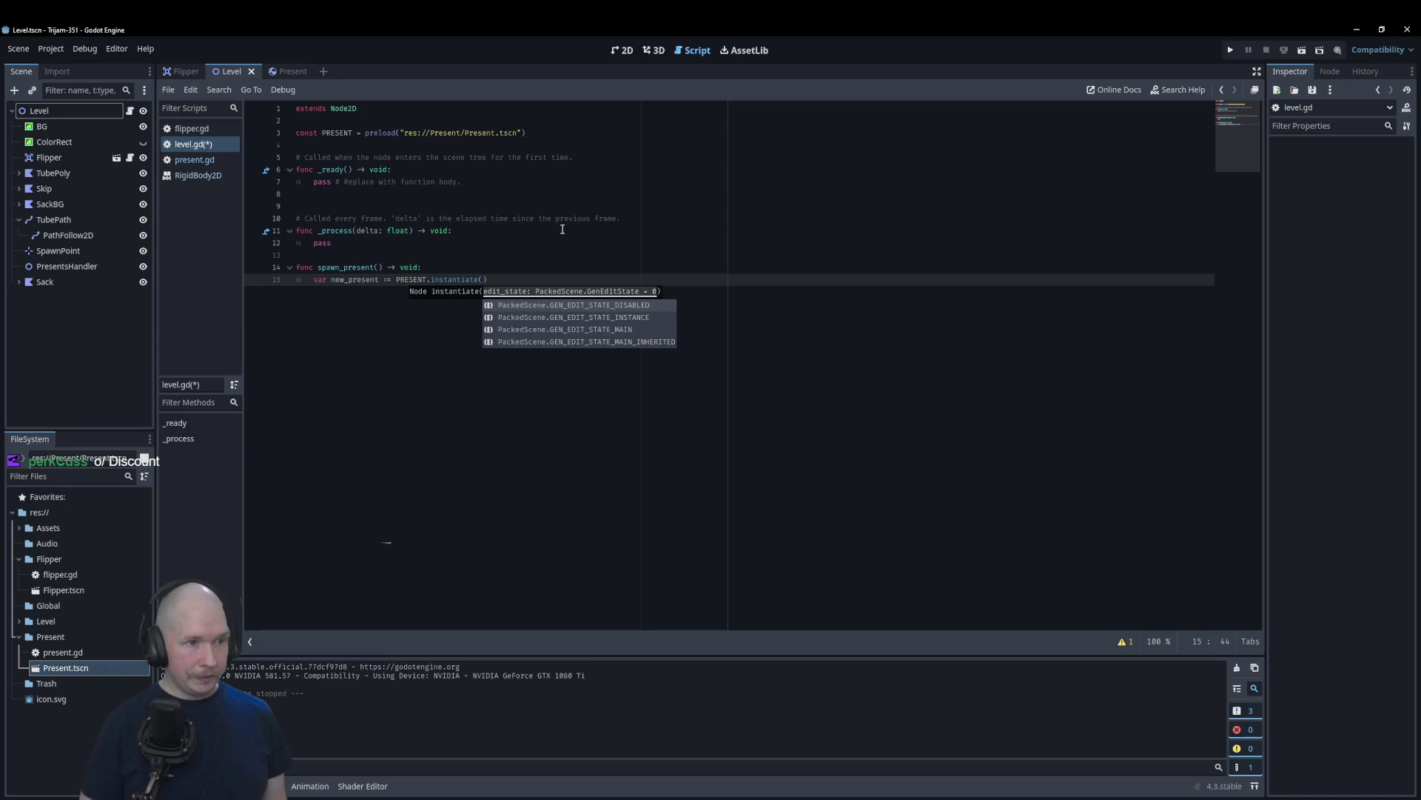
pyautogui.press('Right')
pyautogui.press('Return')
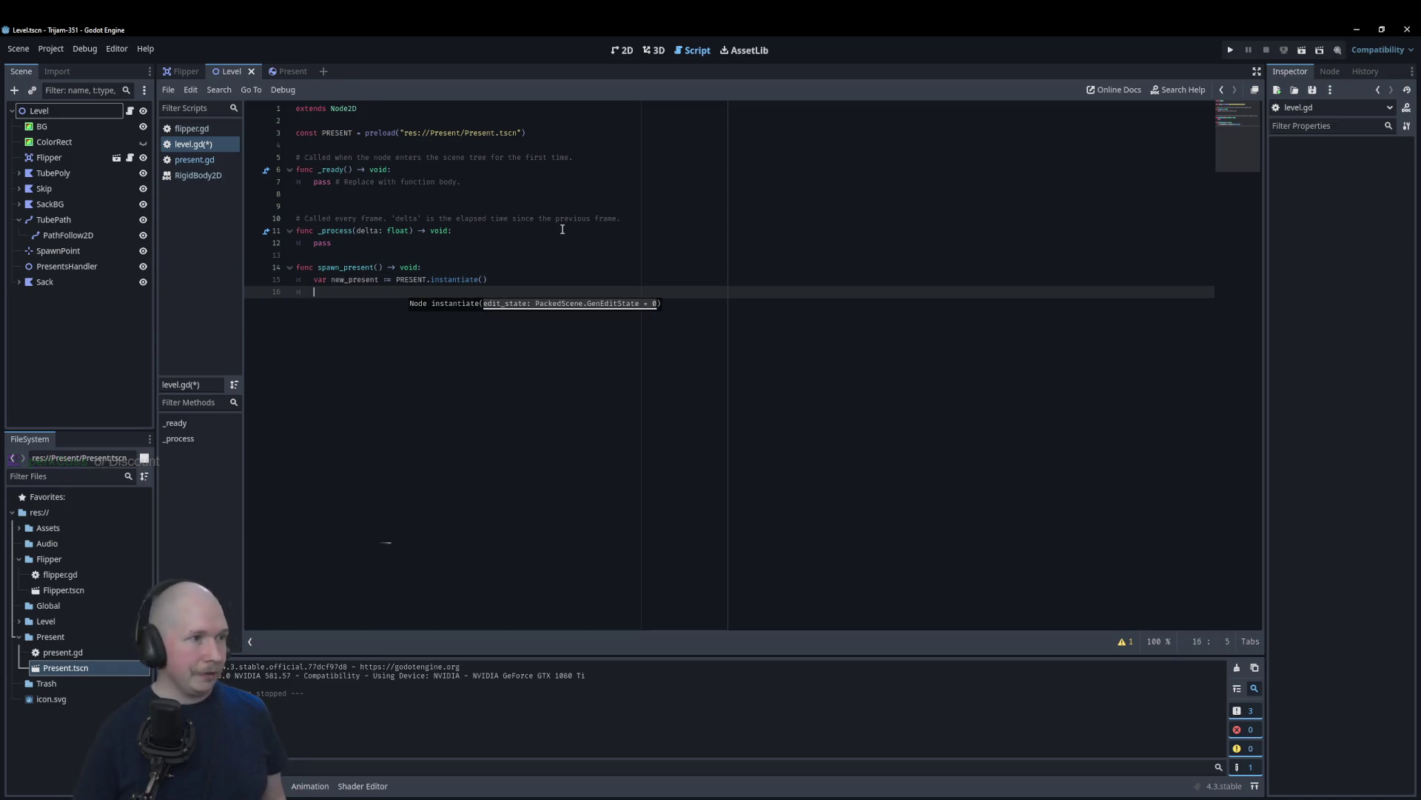
pyautogui.moveTo(56, 264); pyautogui.dragTo(463, 150)
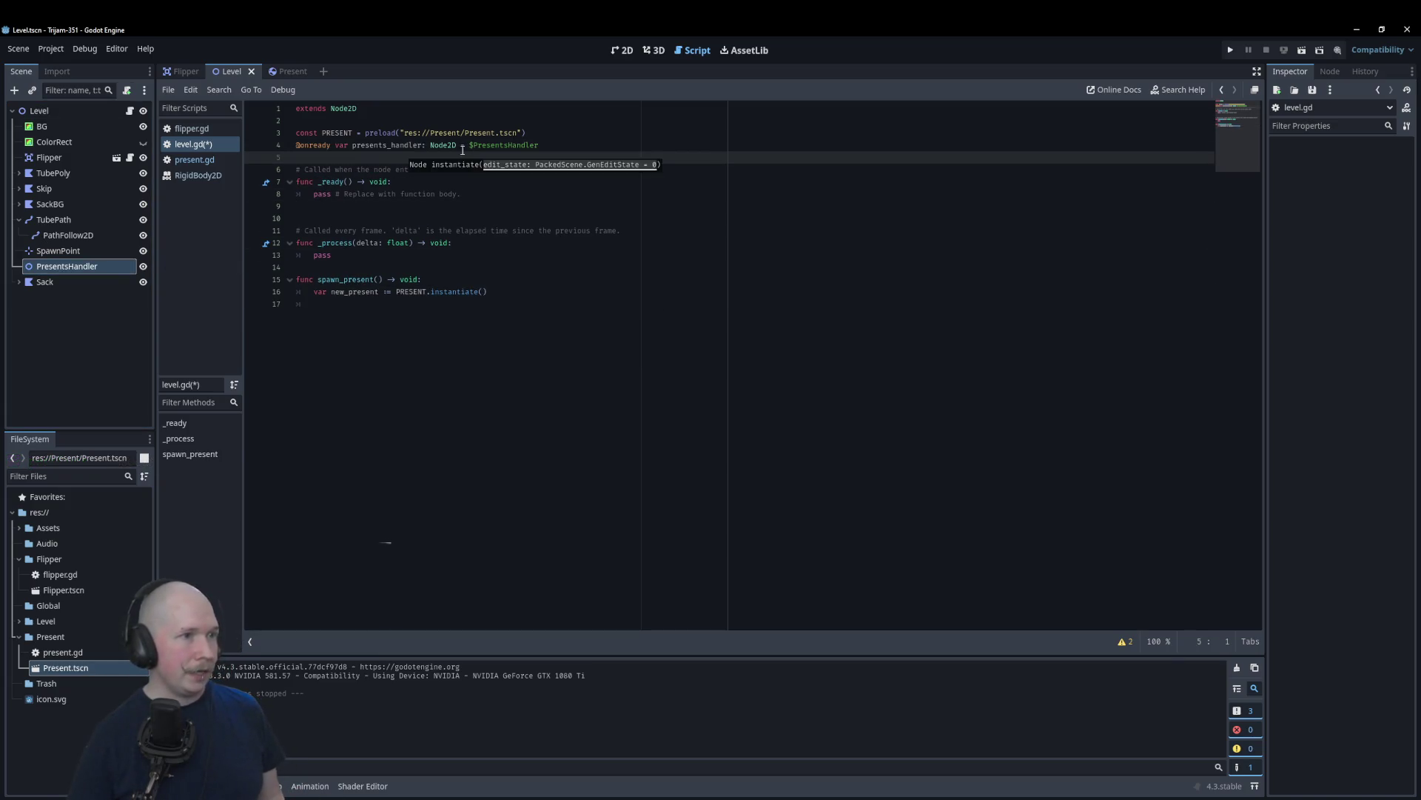
pyautogui.click(590, 305)
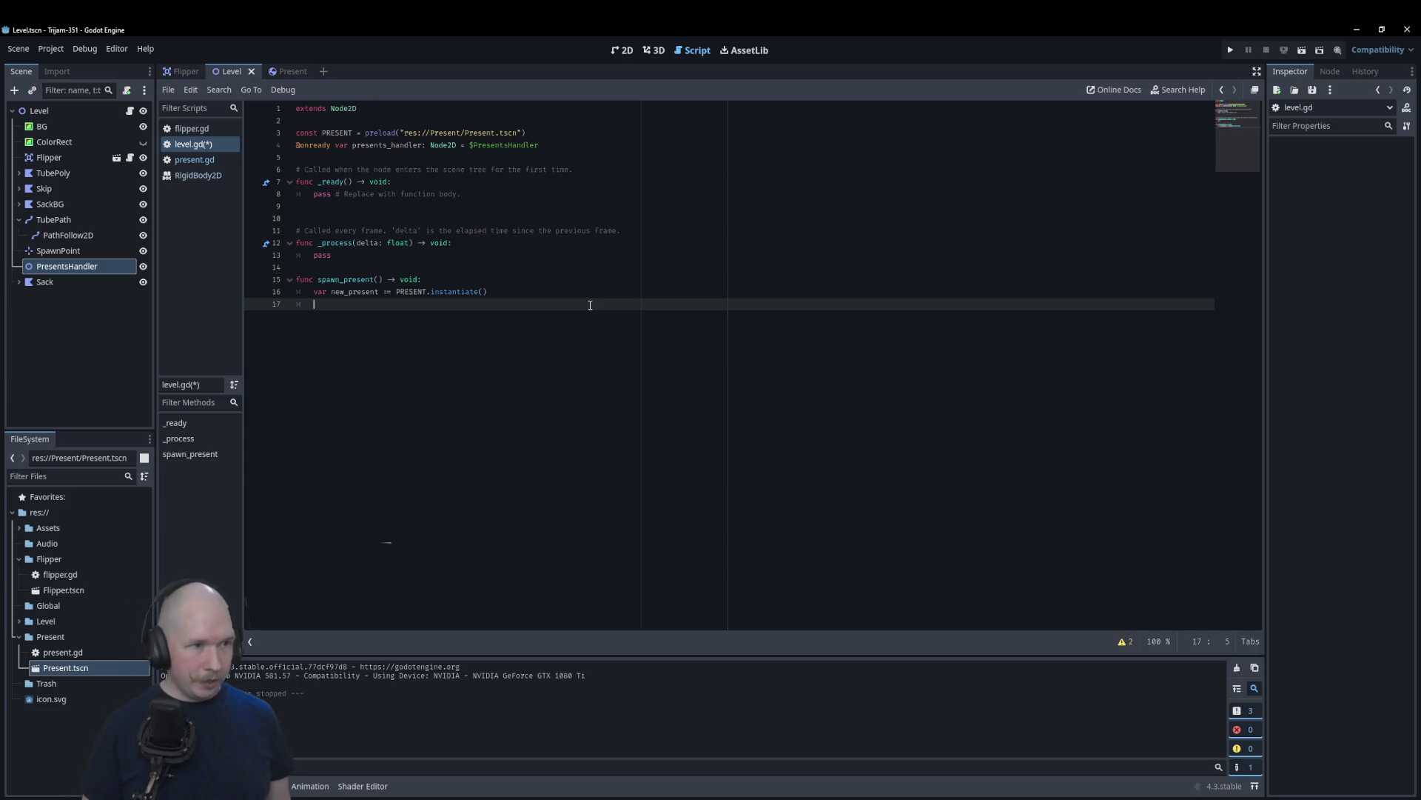
pyautogui.write('pren')
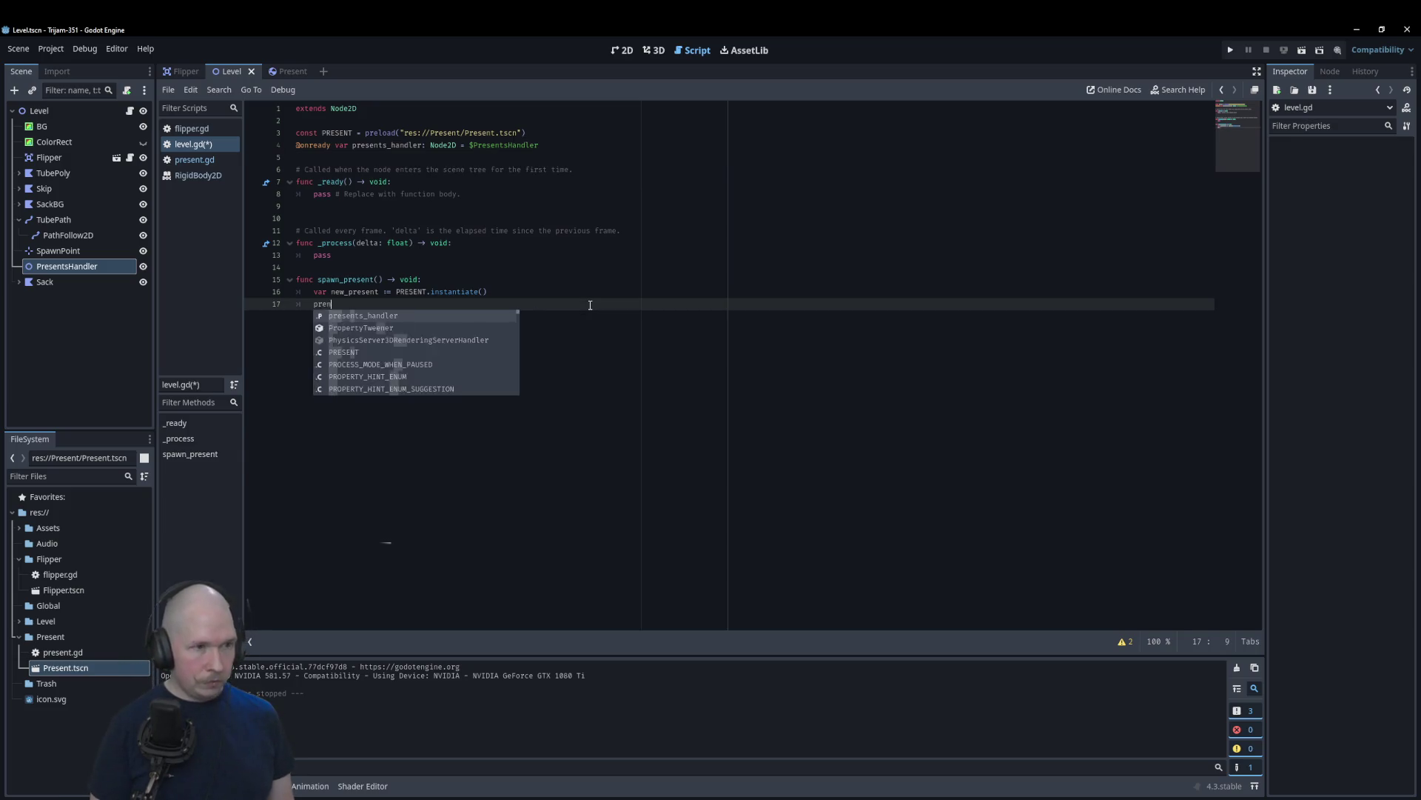
pyautogui.press('BackSpace')
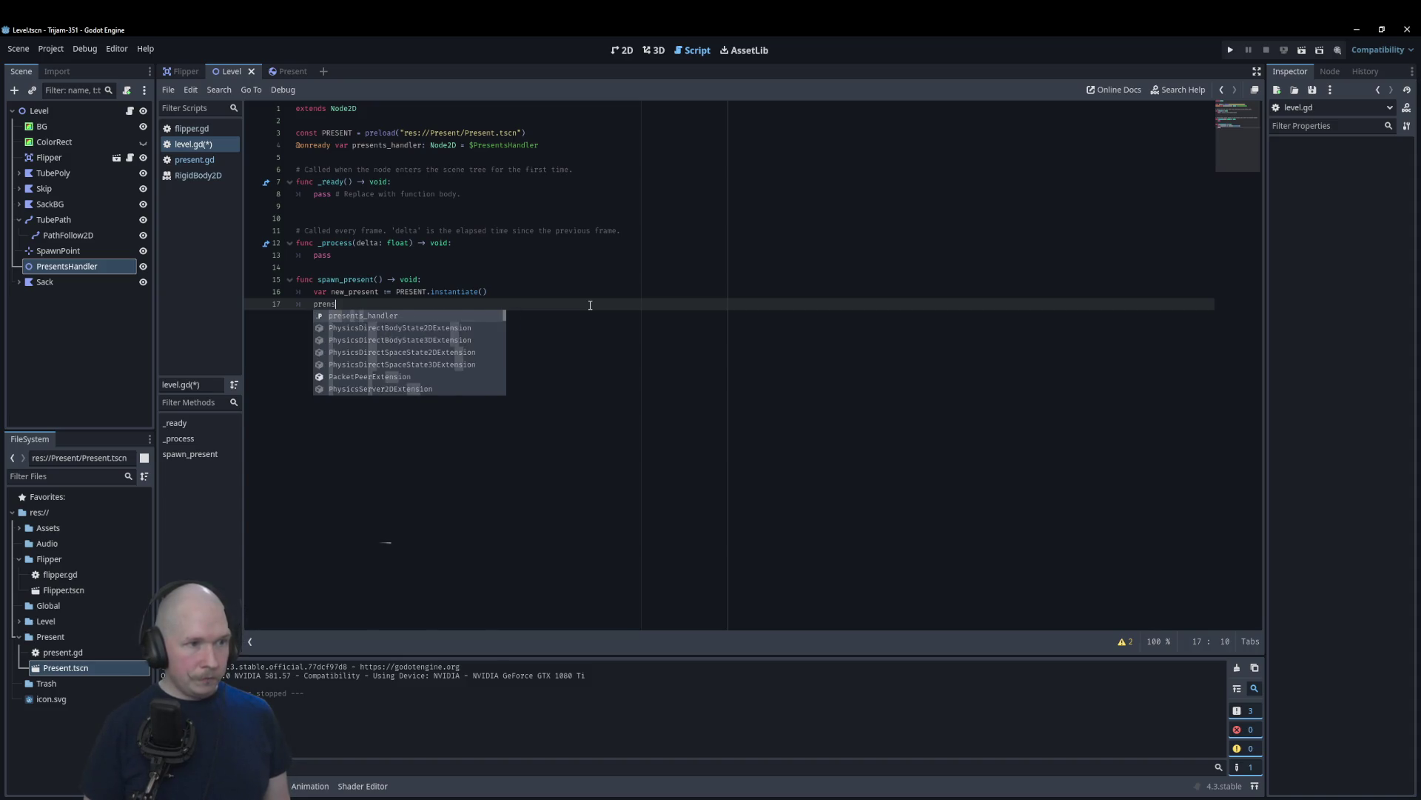
pyautogui.write('sent')
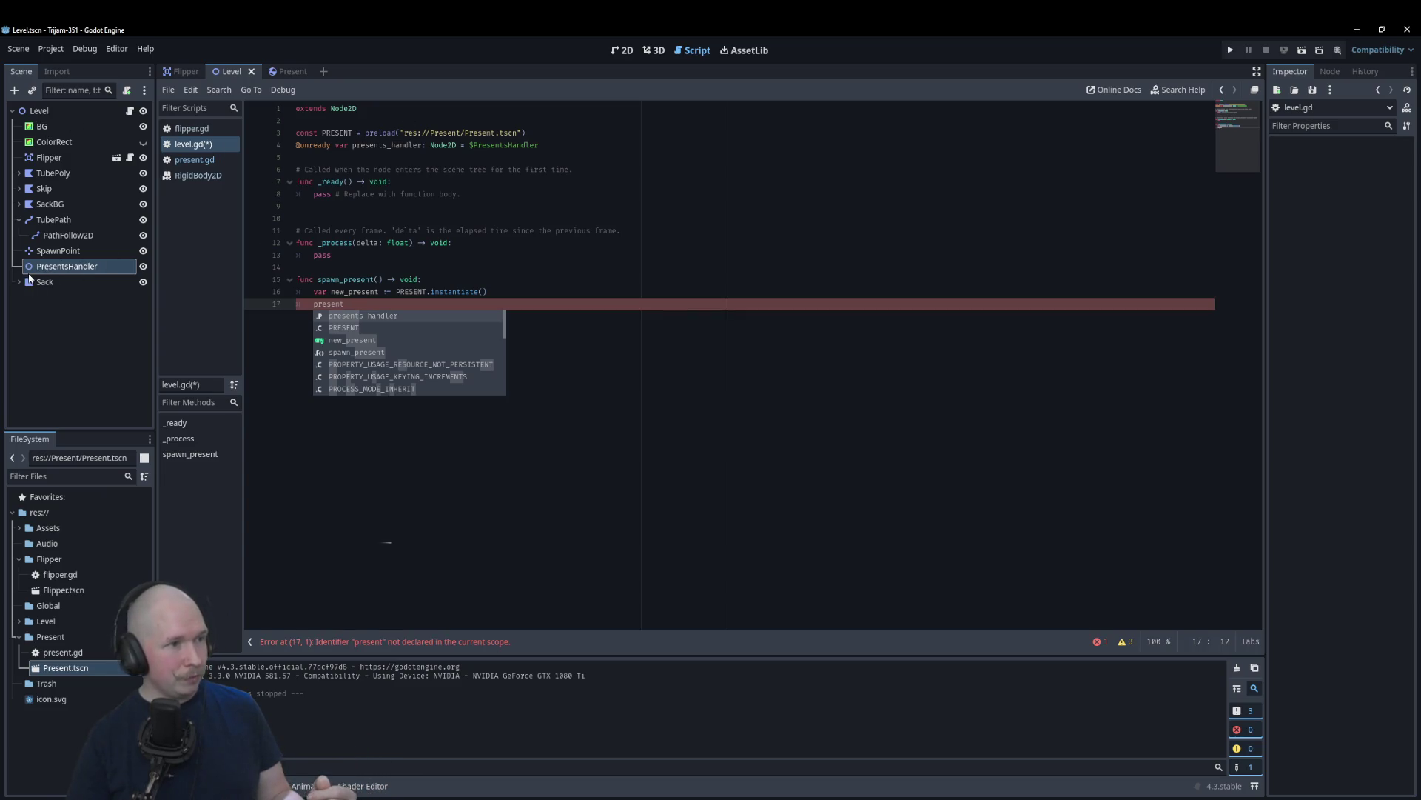
pyautogui.click(630, 324)
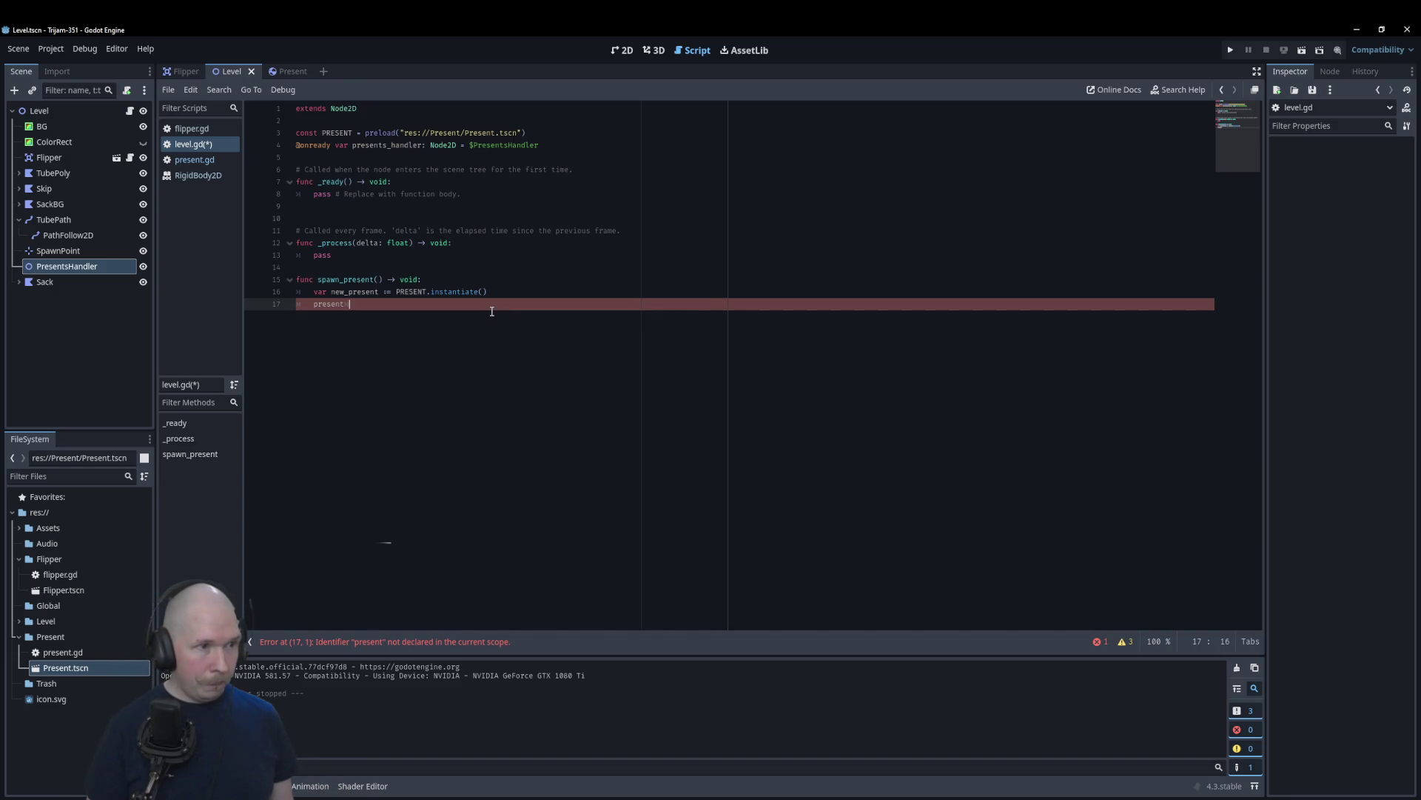
pyautogui.write('s')
pyautogui.press('Return')
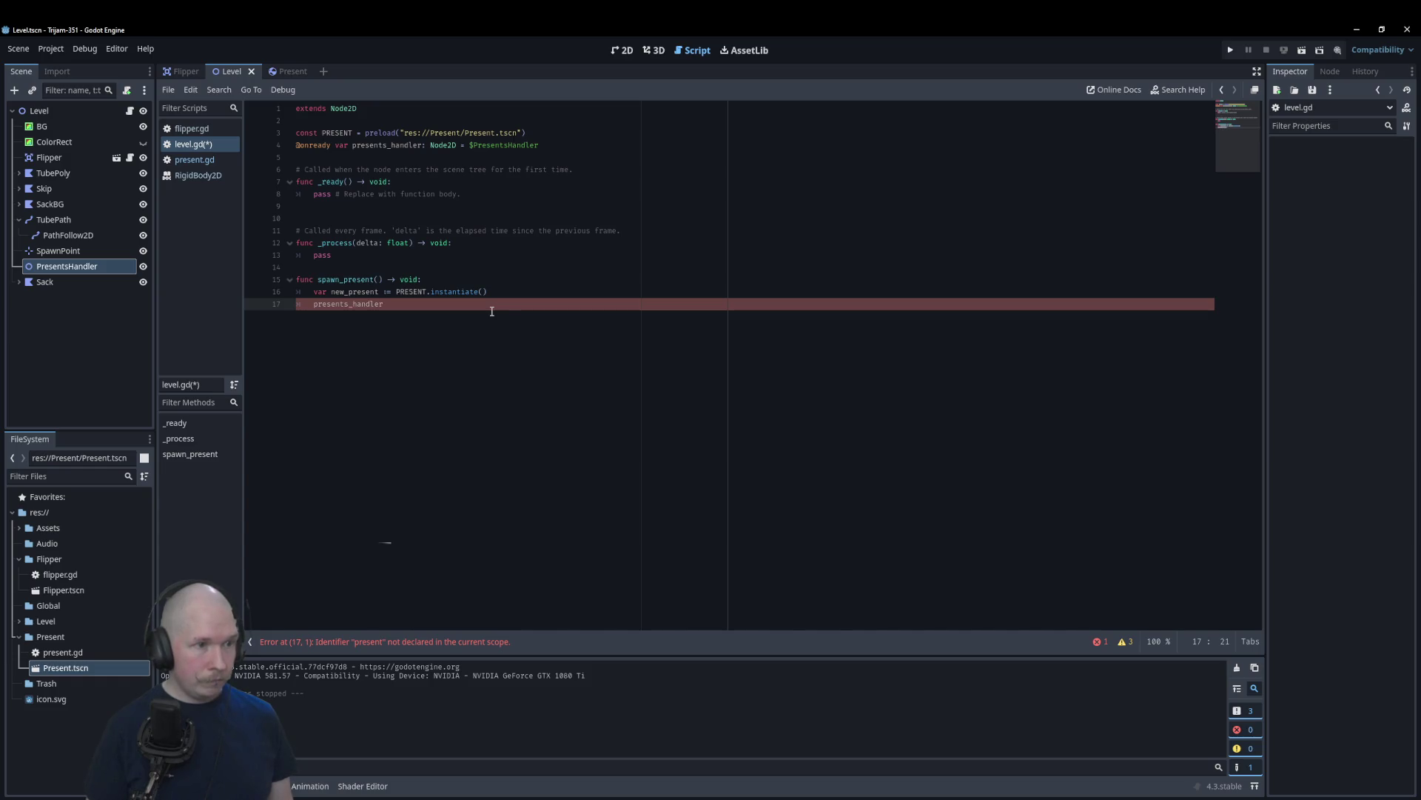
pyautogui.write('.add')
pyautogui.press('Return')
pyautogui.write('new_present')
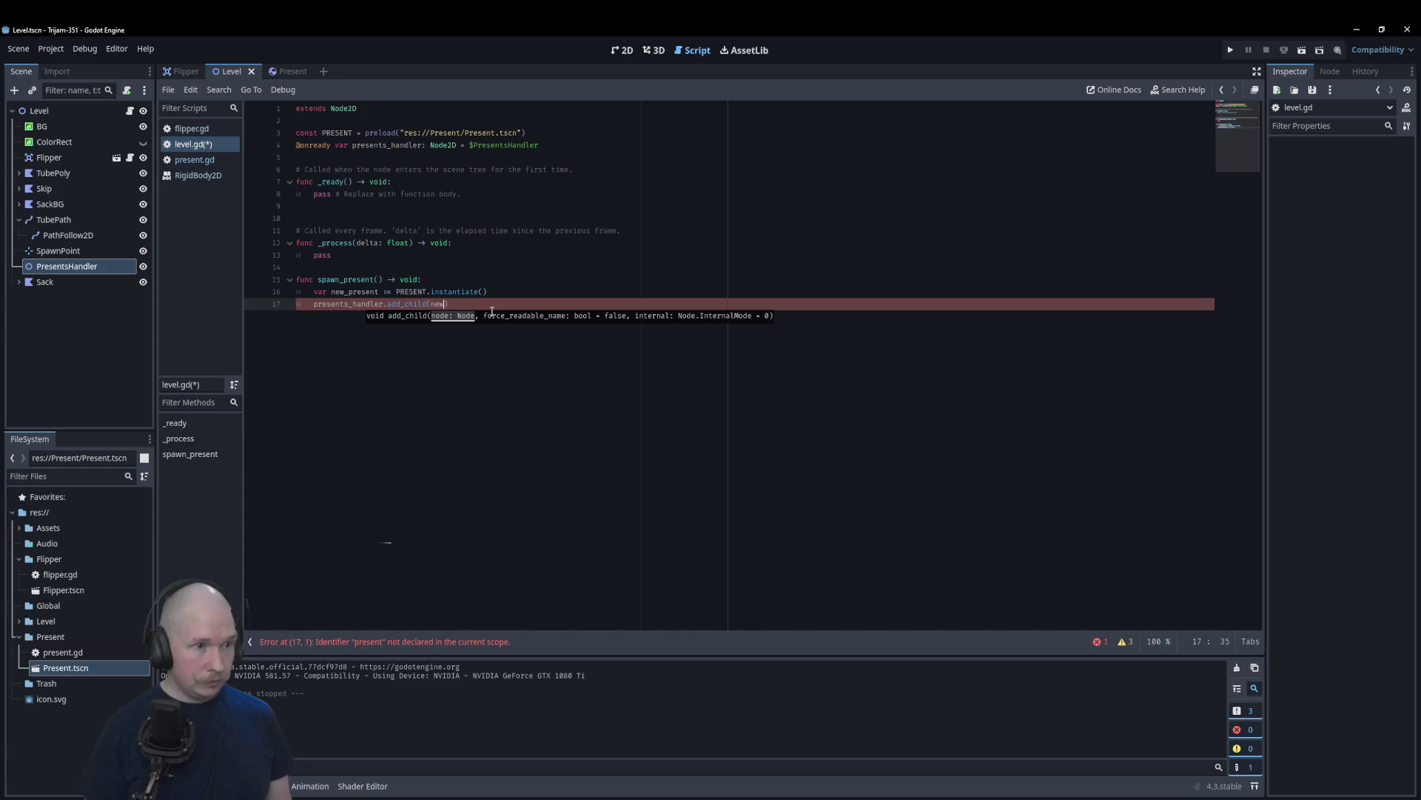
pyautogui.press('Return')
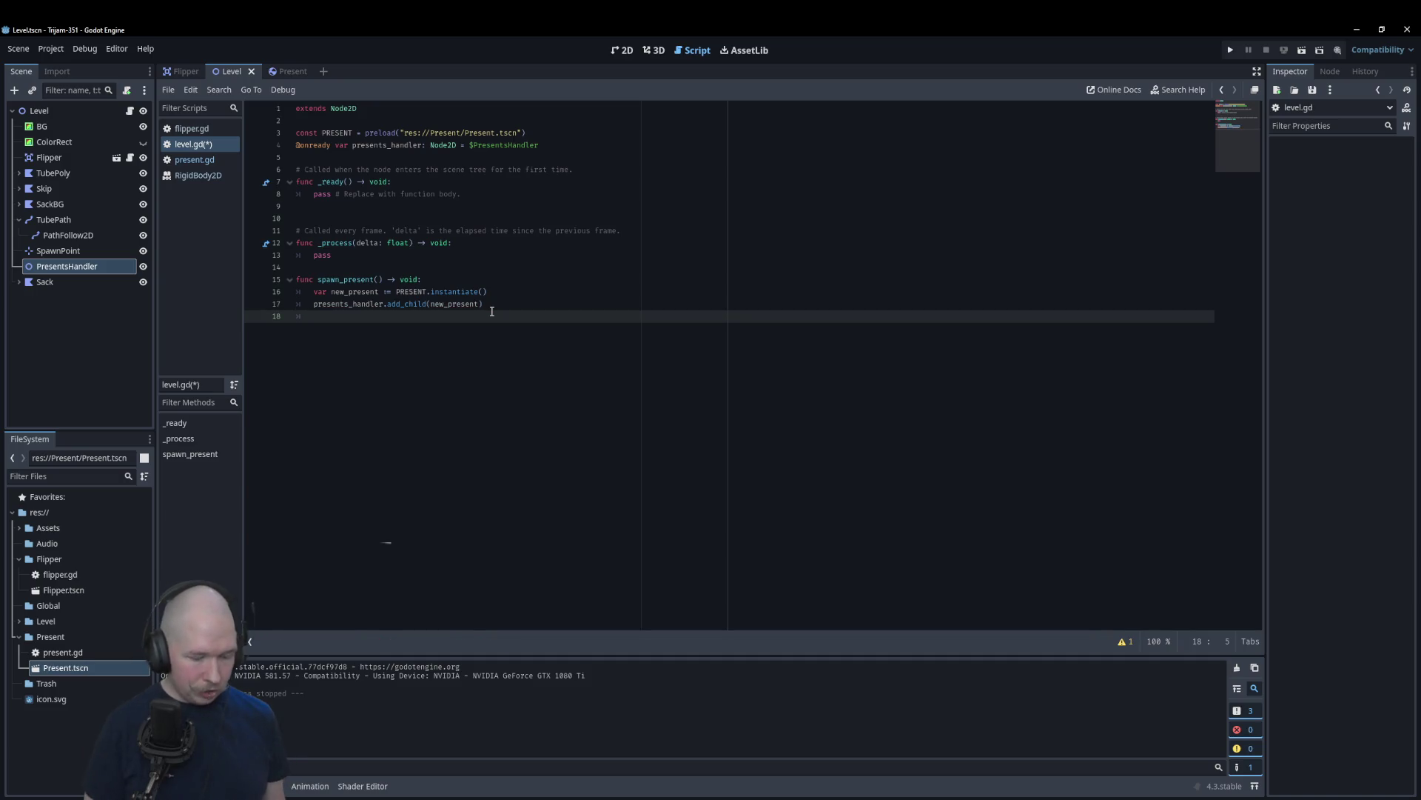
# Step: Begin the line new_present.global_position = and bring up code completion
pyautogui.write('new')
pyautogui.press('Return')
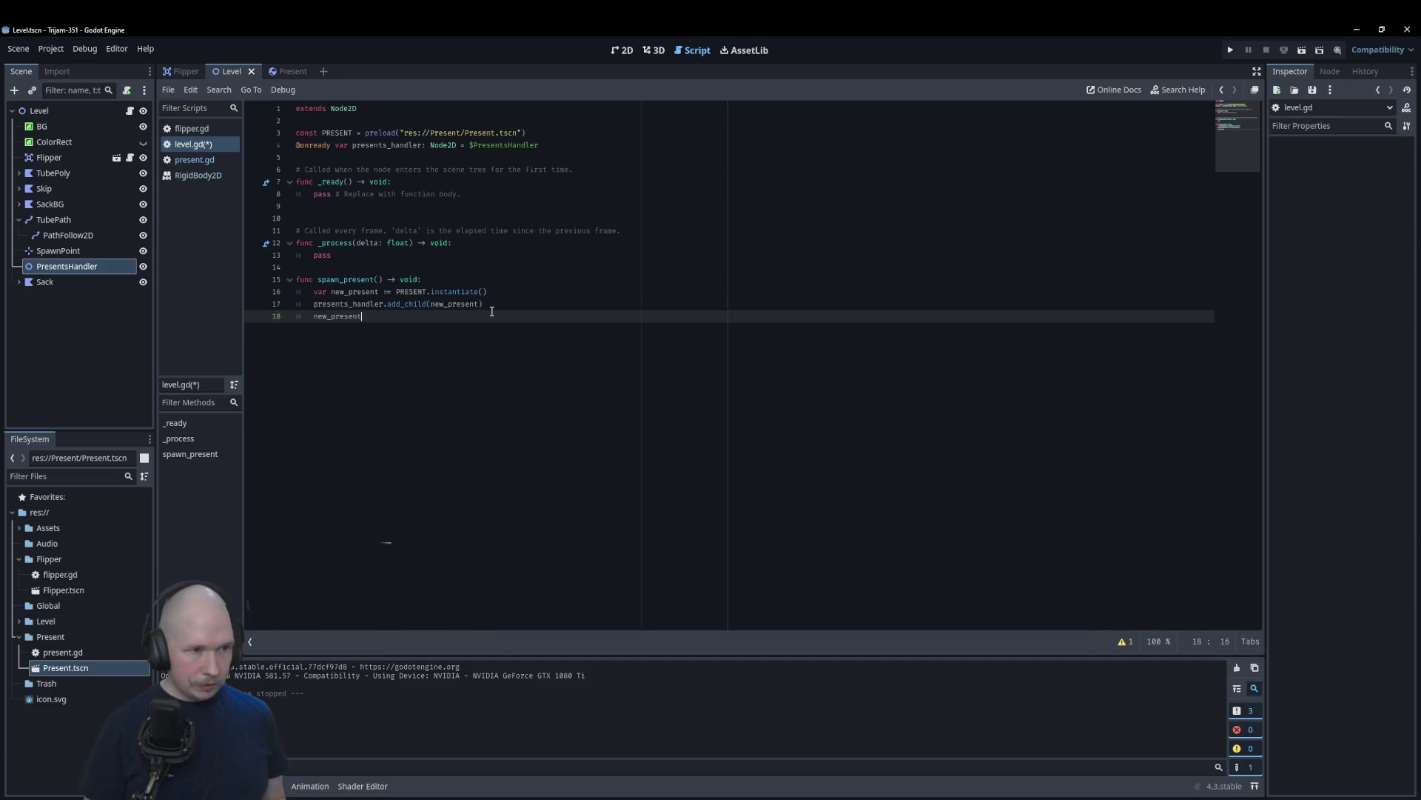
pyautogui.write('.global_position')
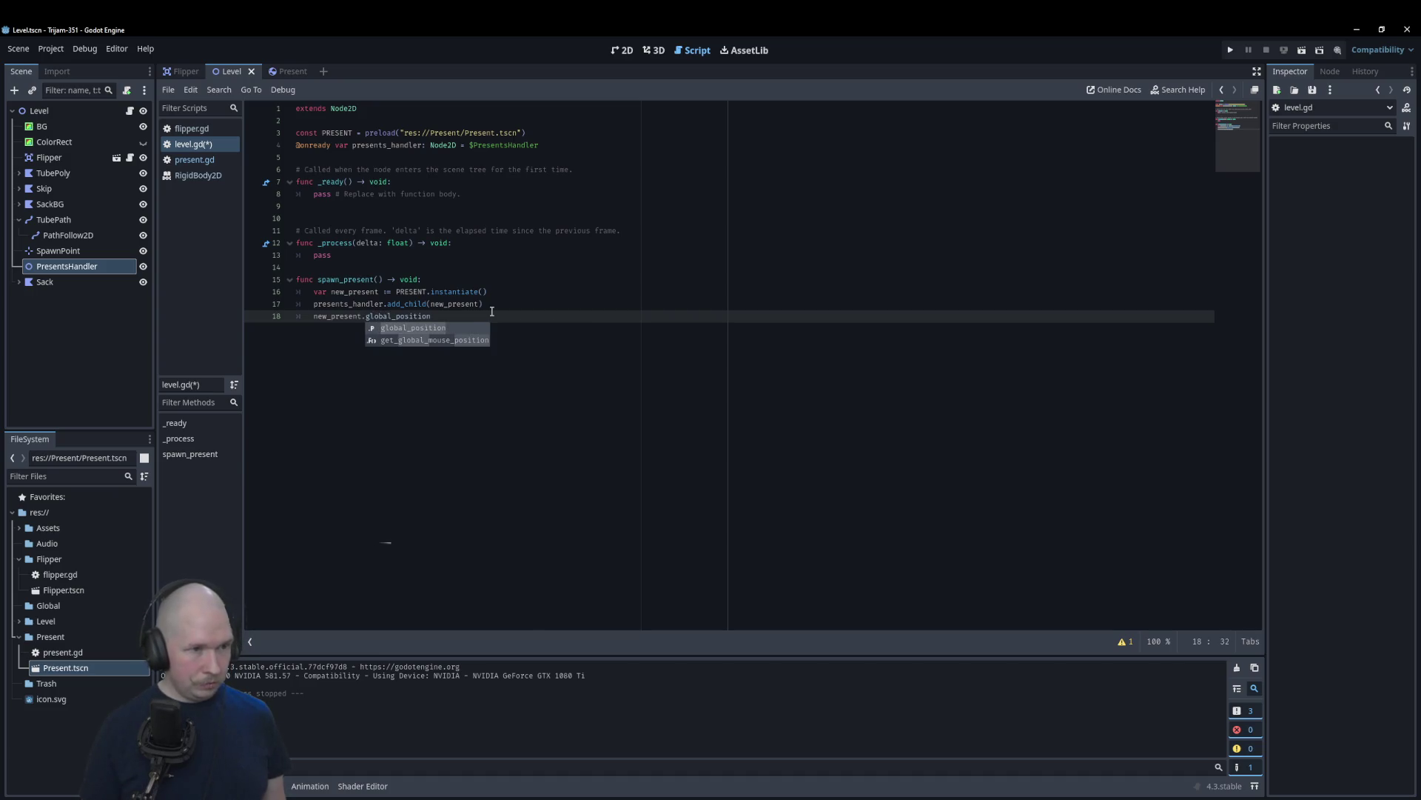
pyautogui.write(' =')
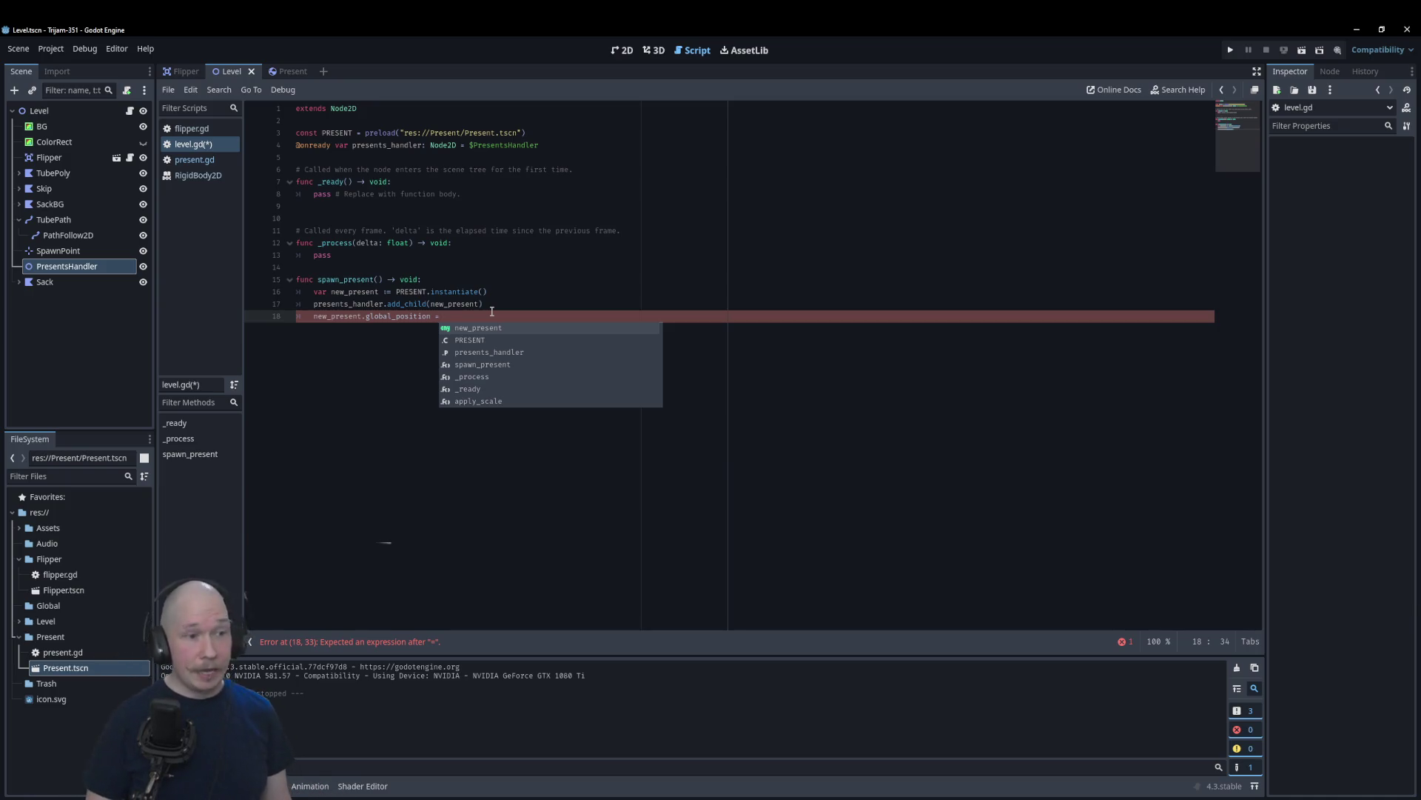
pyautogui.press('Up')
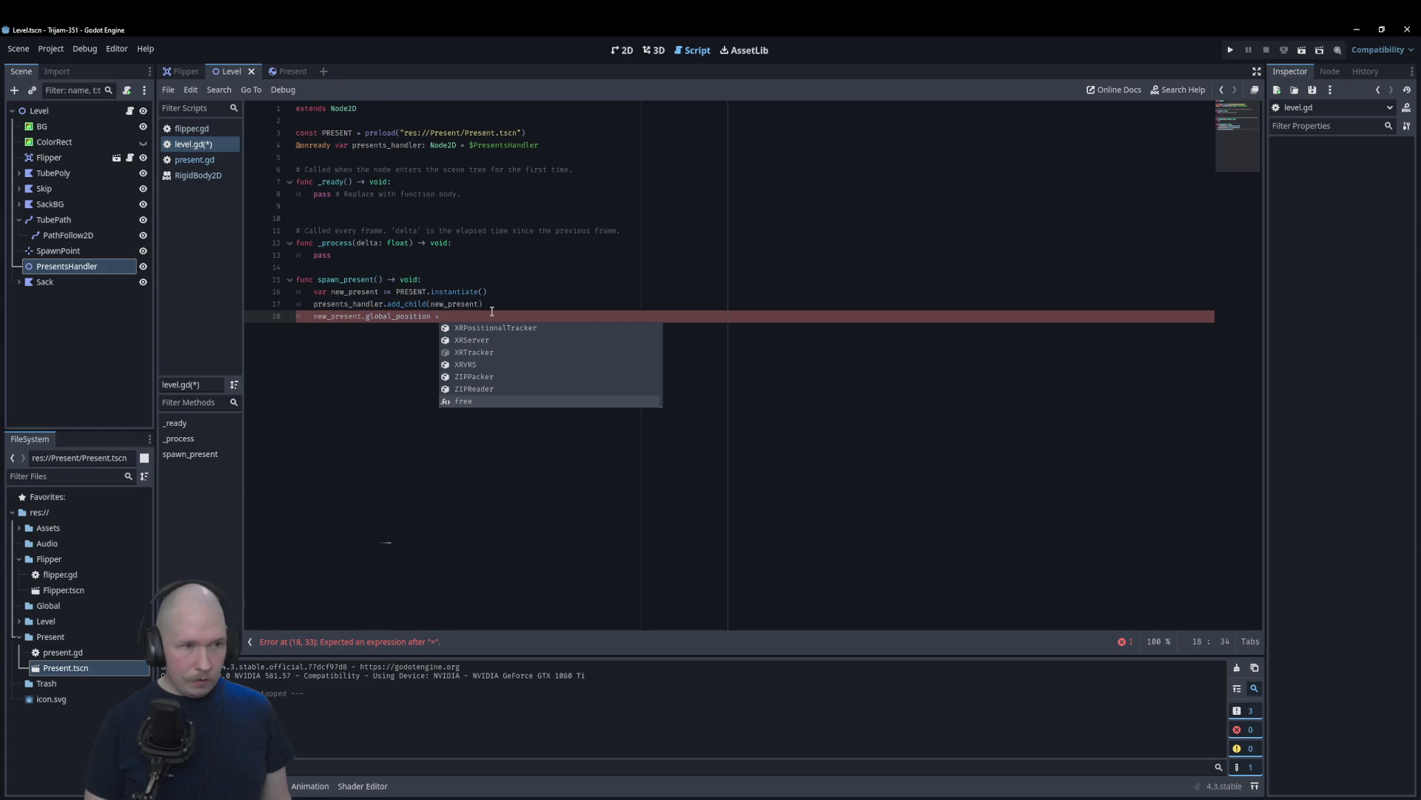
pyautogui.press('Escape')
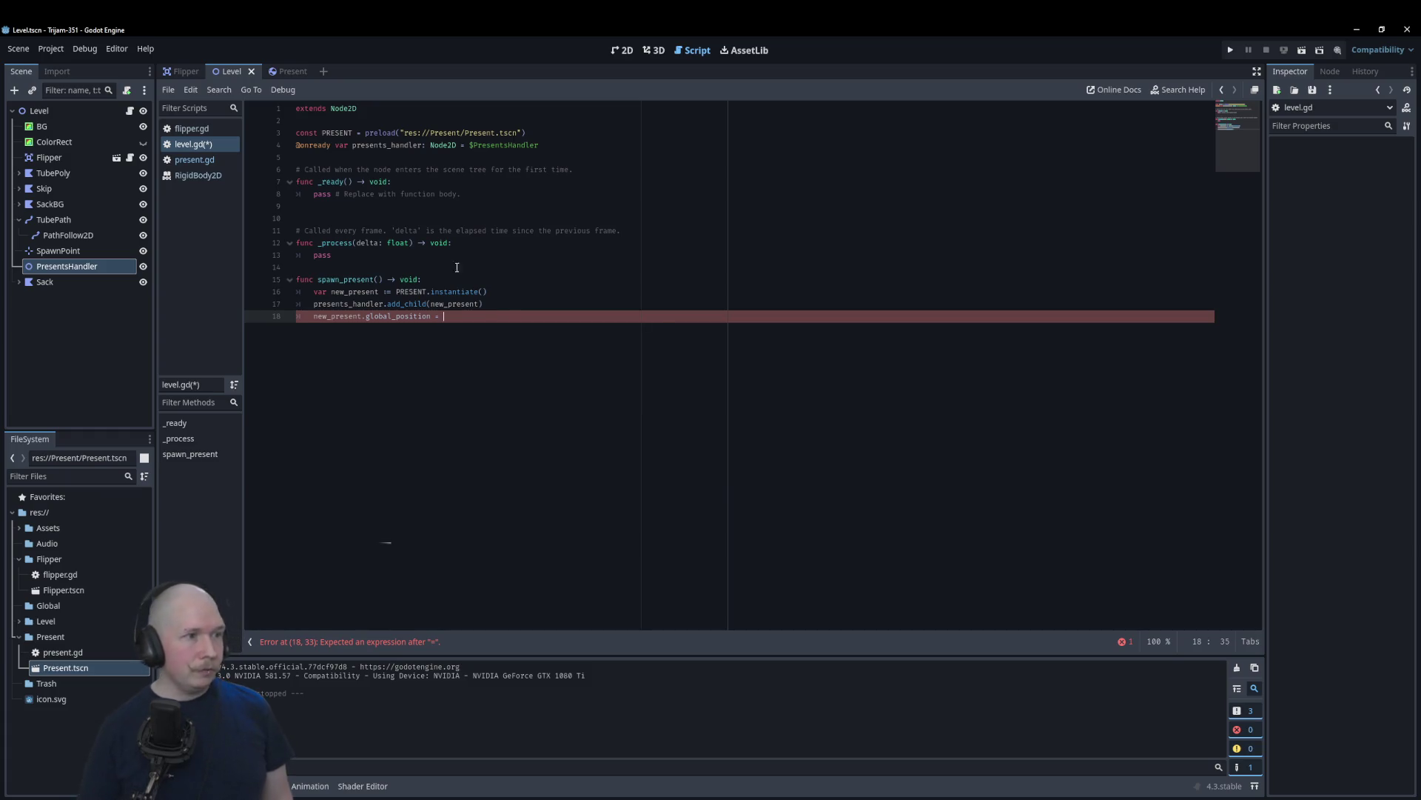
pyautogui.hotkey('ctrl', 'space')
pyautogui.moveTo(42, 252)
pyautogui.mouseDown()
pyautogui.moveTo(343, 159)
pyautogui.moveTo(496, 324)
pyautogui.mouseUp()
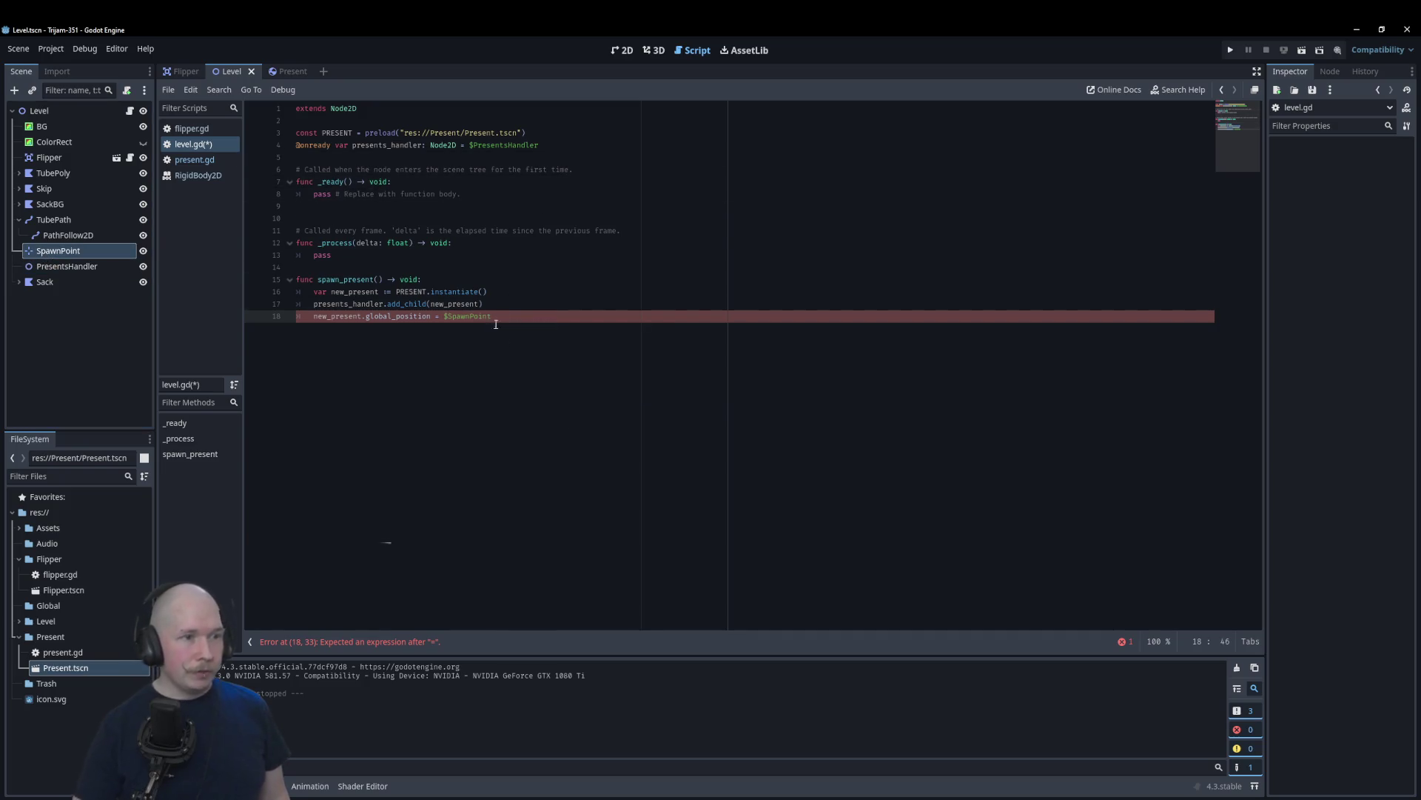
pyautogui.write('.globa')
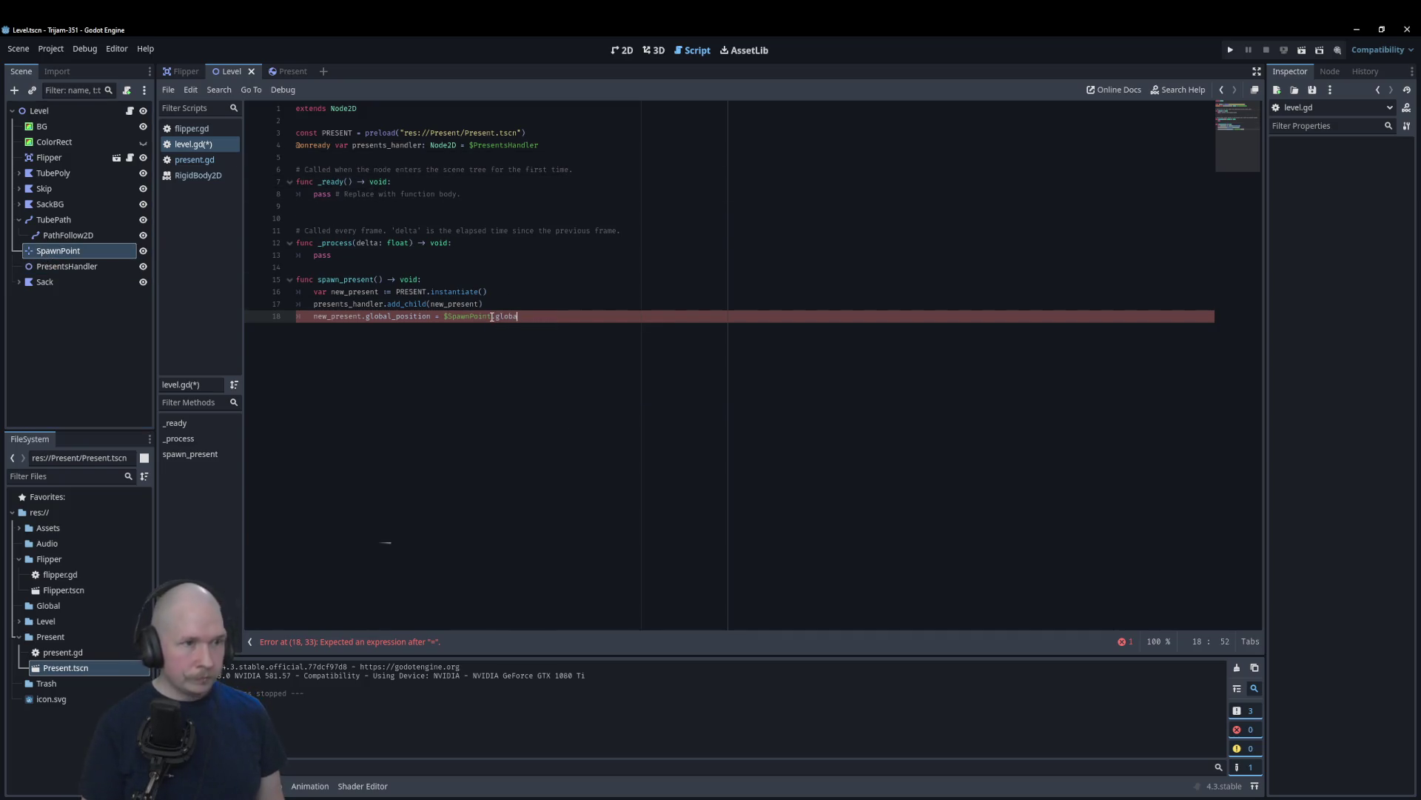
pyautogui.press('Return')
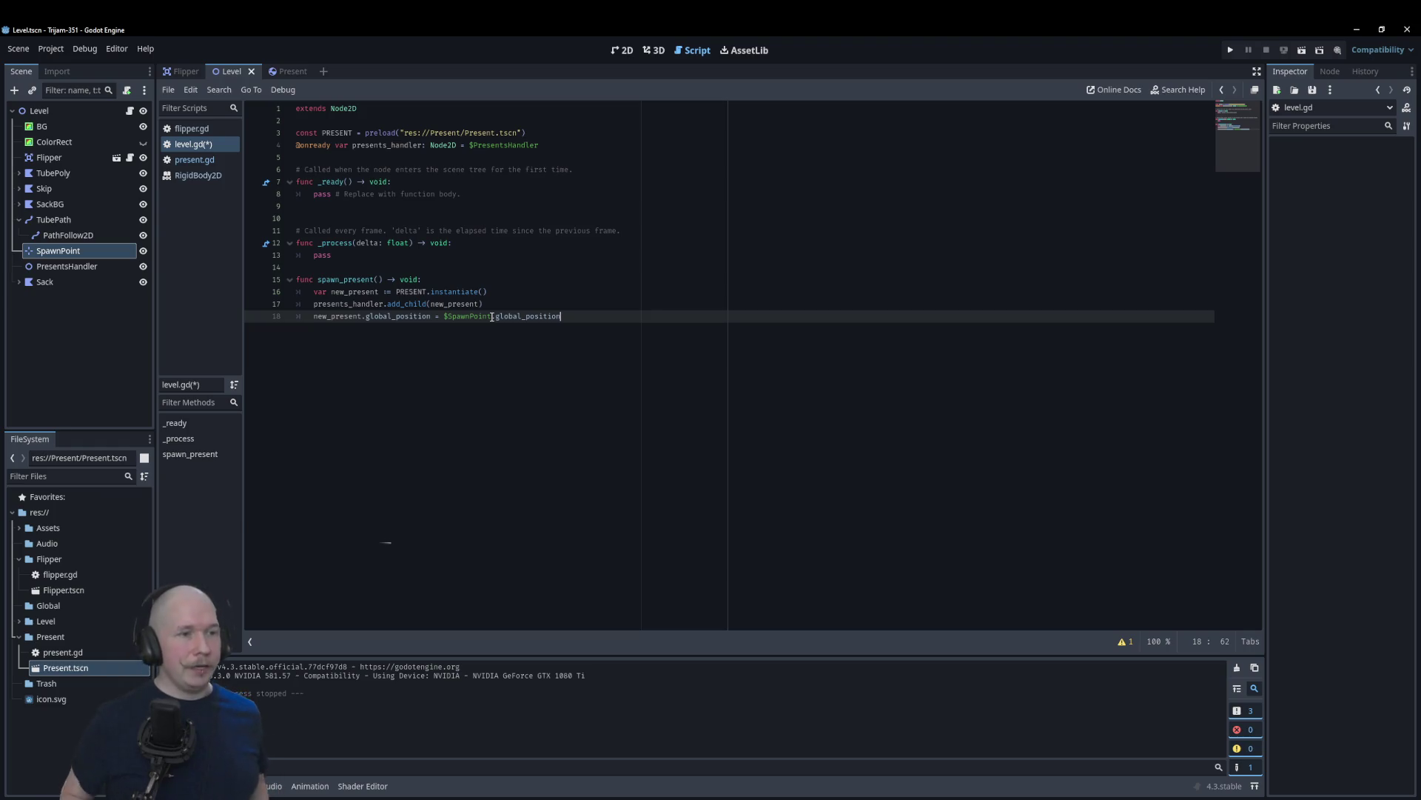
pyautogui.press('Return')
pyautogui.press('Return')
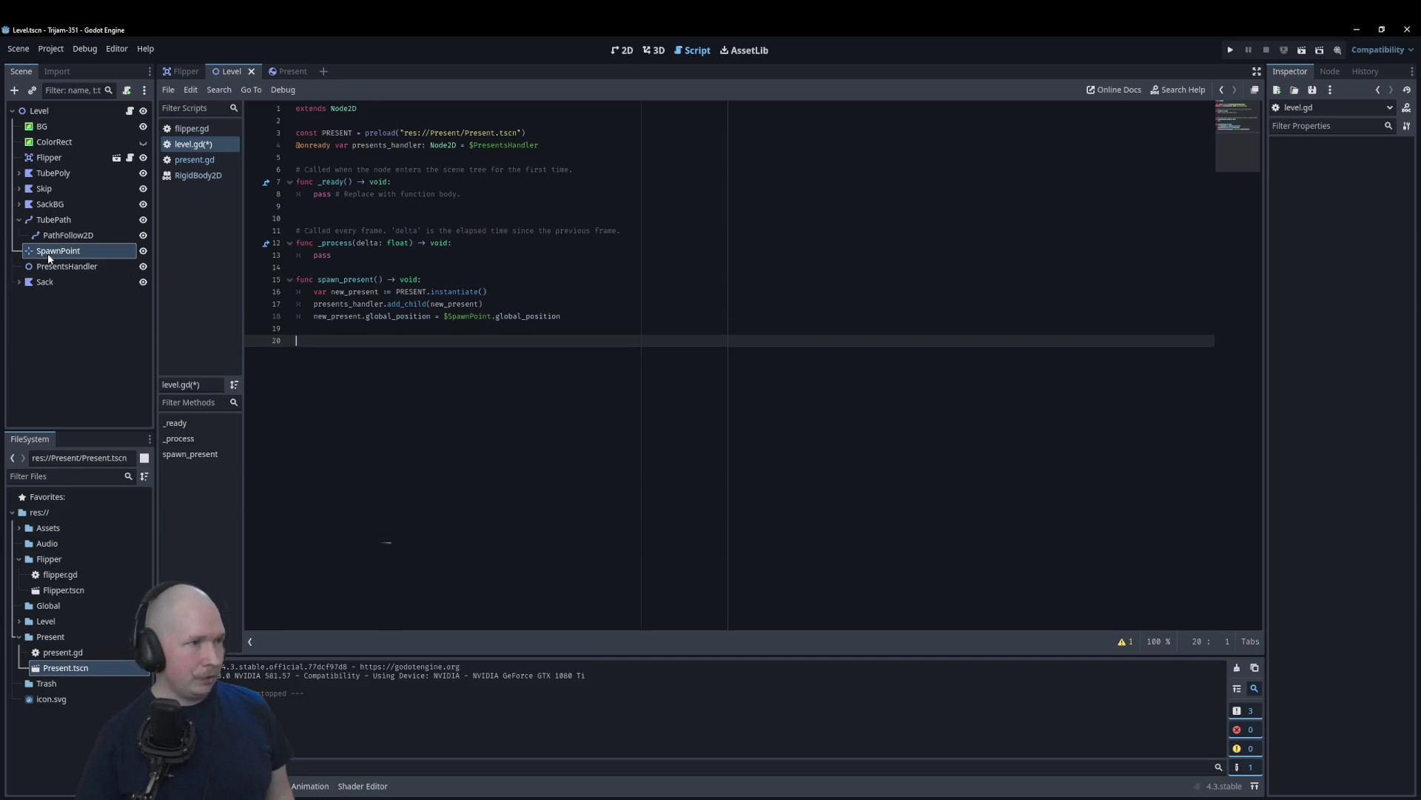
pyautogui.moveTo(46, 220); pyautogui.dragTo(373, 159)
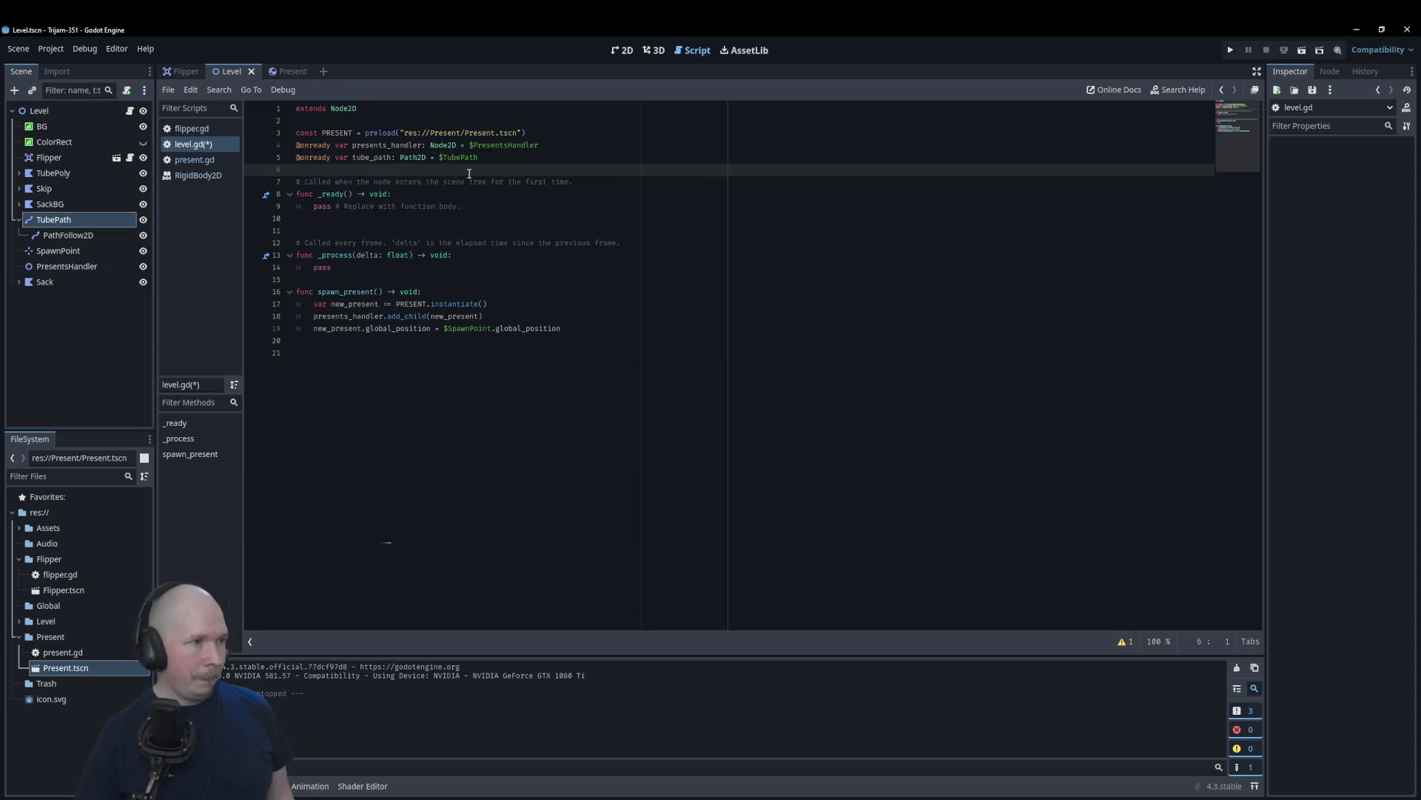
# Step: Add a new function 'func spawn_path_follower() -> void:' at the end of level.gd
pyautogui.click(414, 353)
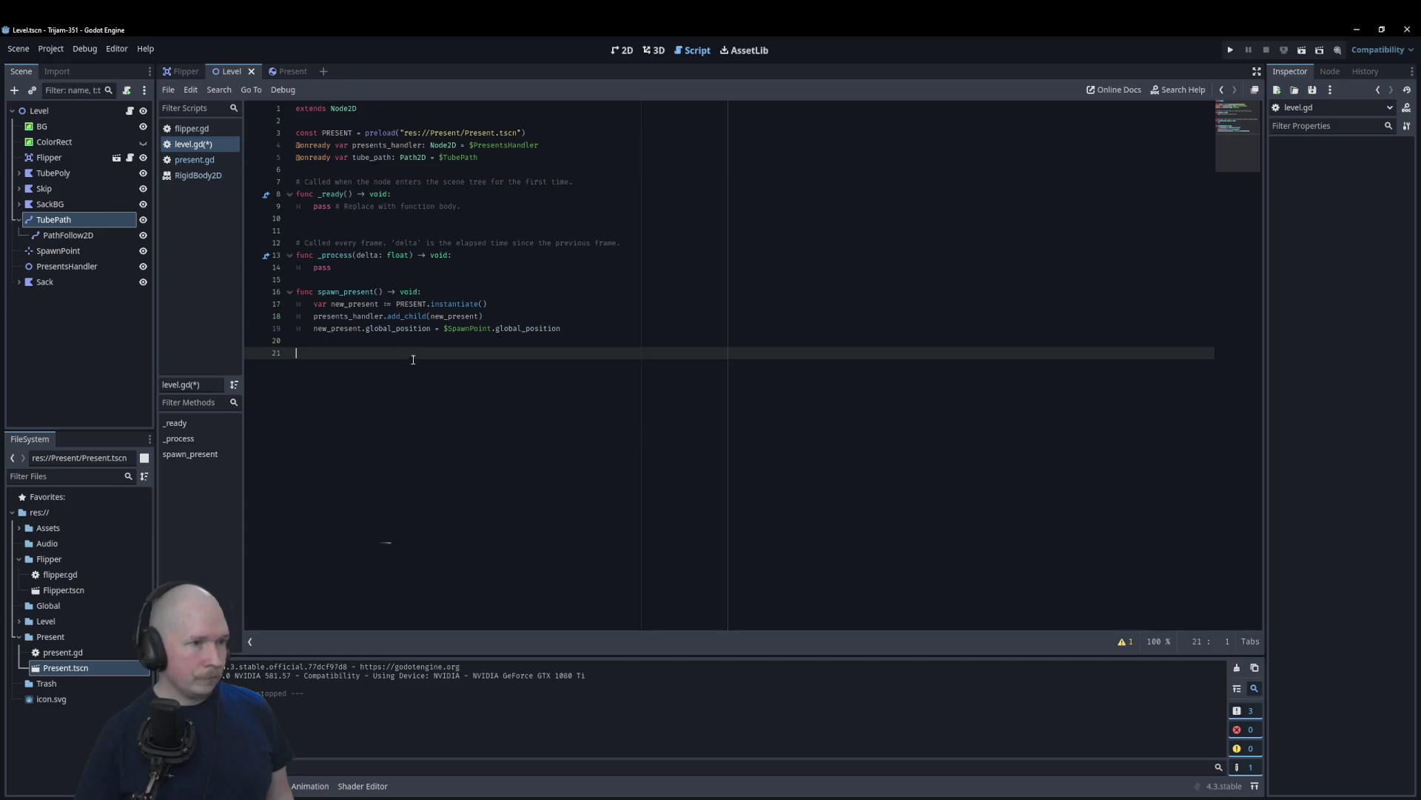
pyautogui.write('func')
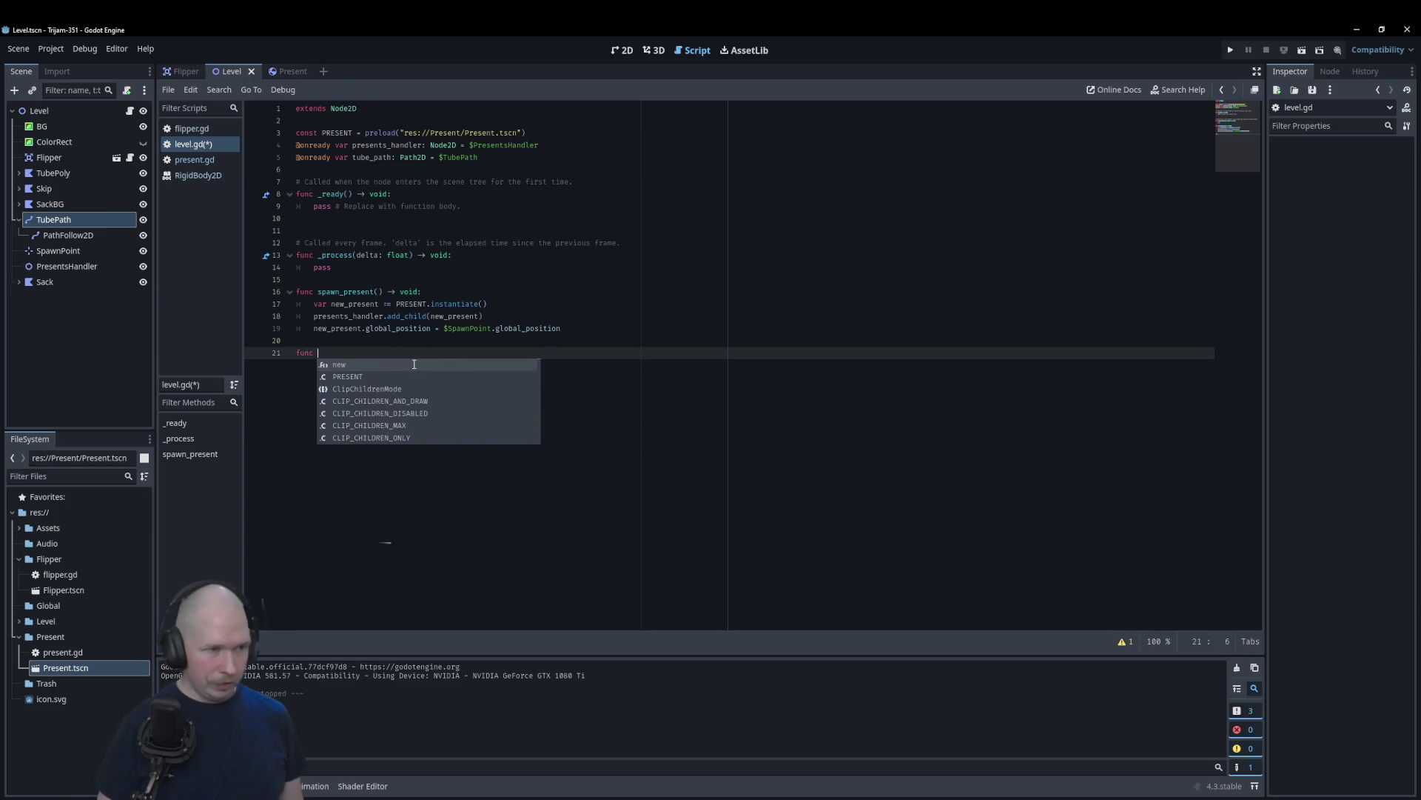
pyautogui.write(' spawn')
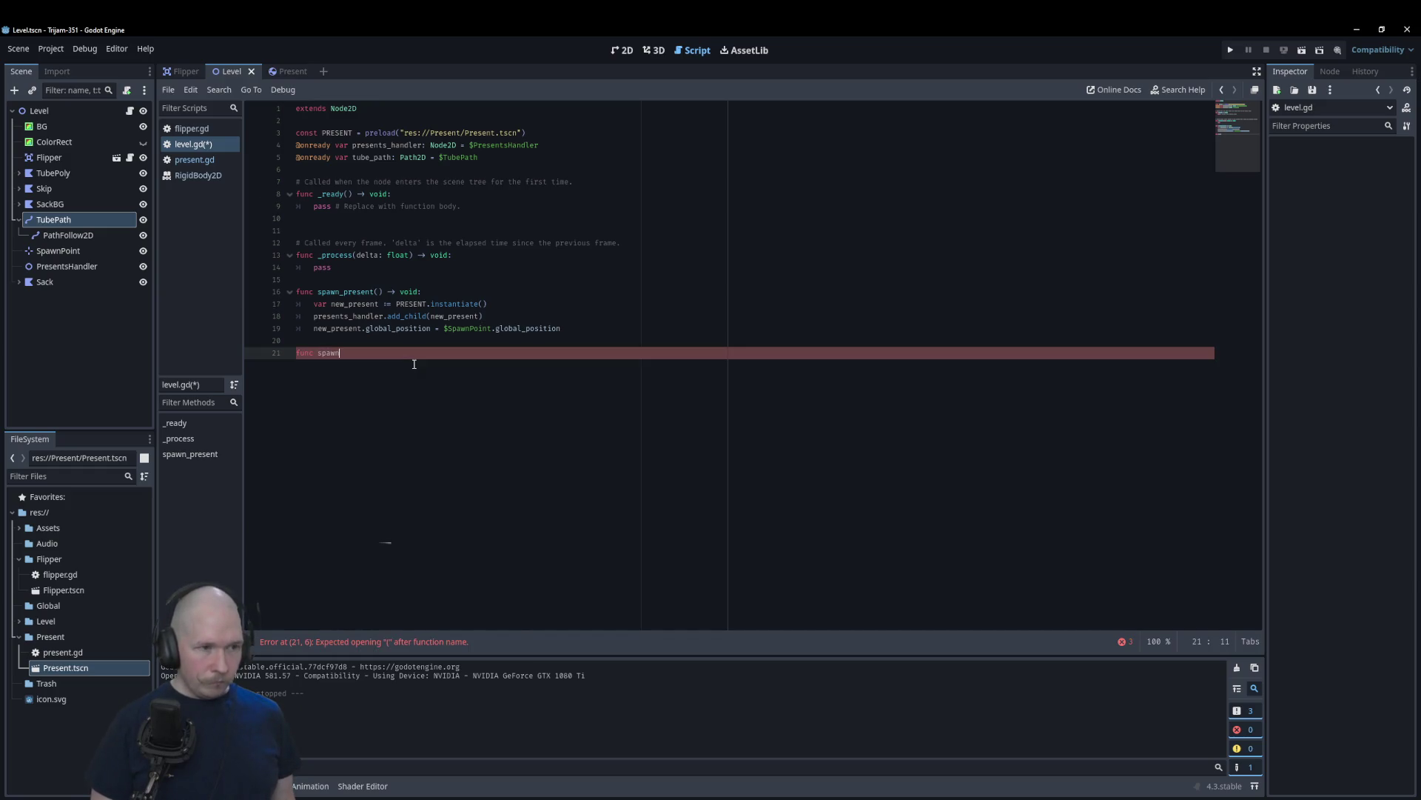
pyautogui.write('_tube')
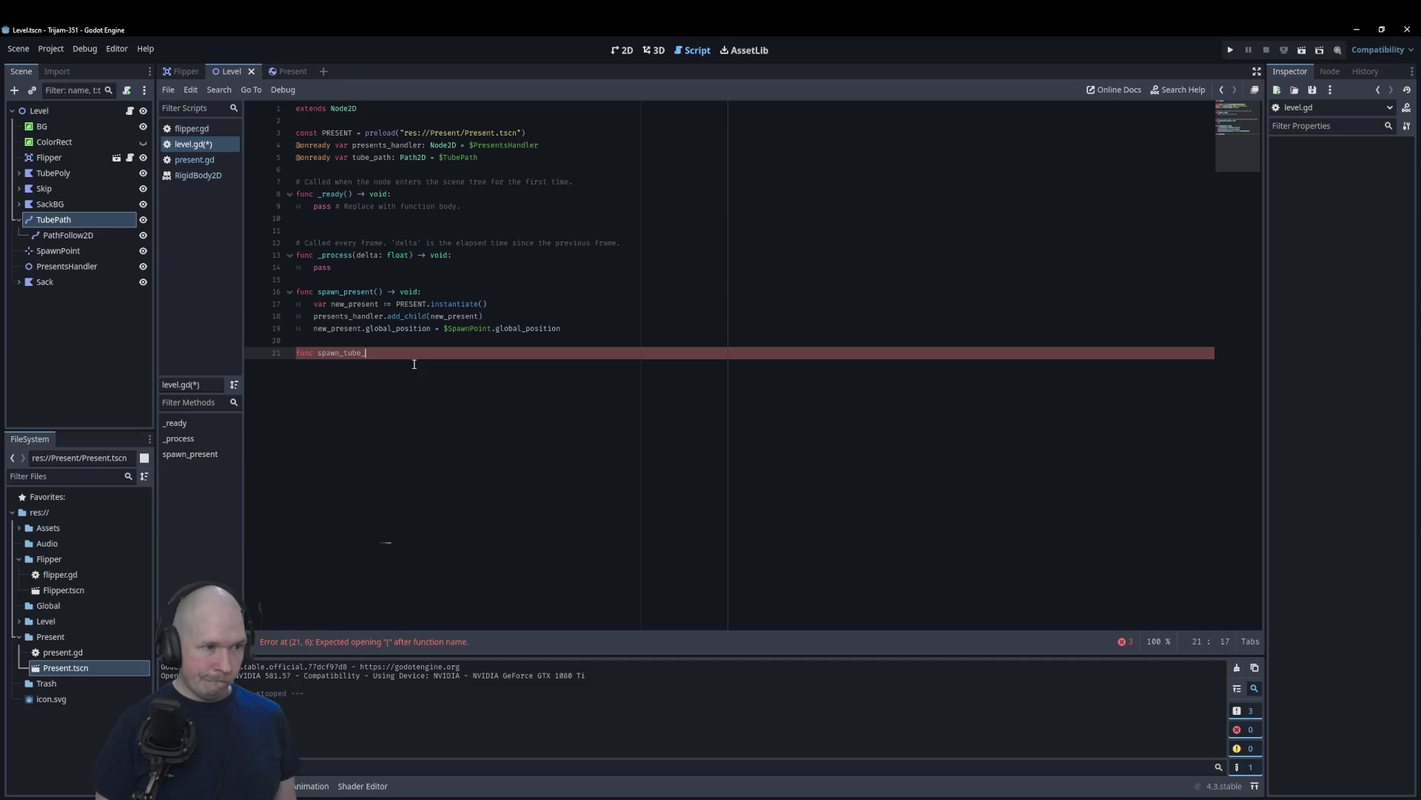
pyautogui.press('BackSpace')
pyautogui.press('BackSpace')
pyautogui.press('BackSpace')
pyautogui.write('ath_follower')
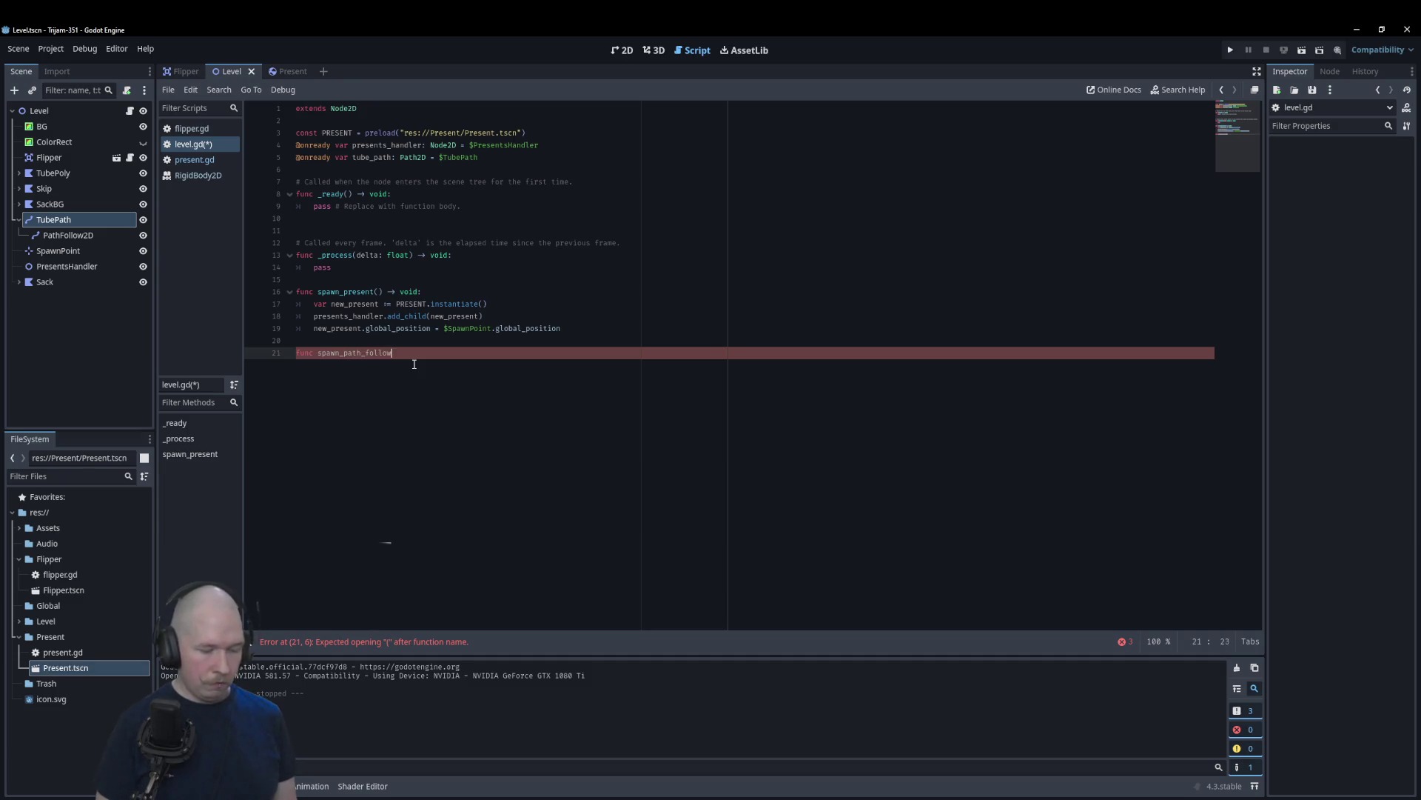
pyautogui.write('() ->')
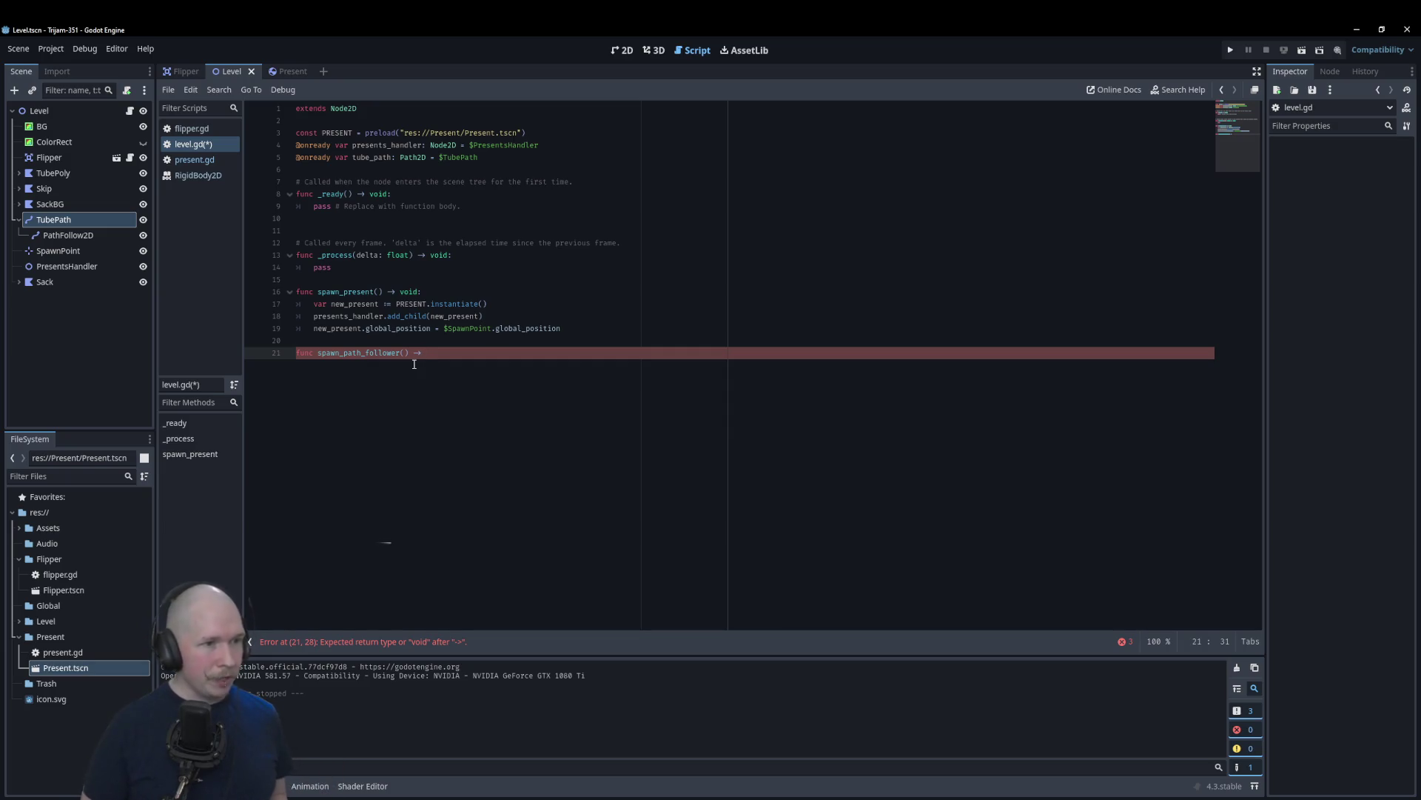
pyautogui.write('void:')
pyautogui.press('Return')
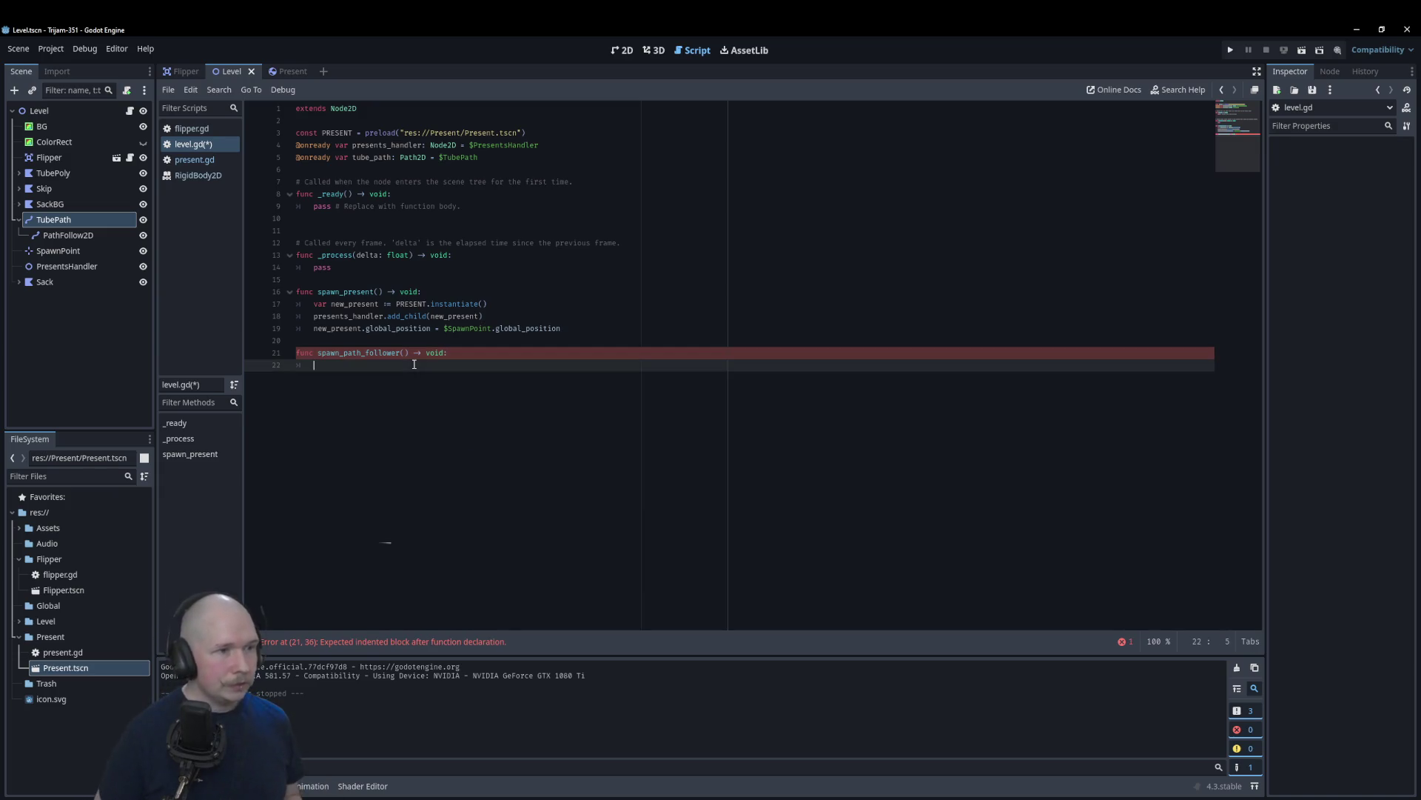
# Step: Write 'var new_pathFollow := PathFollow2D.new()' as its first line and view the PathFollow2D class documentation
pyautogui.write('var n')
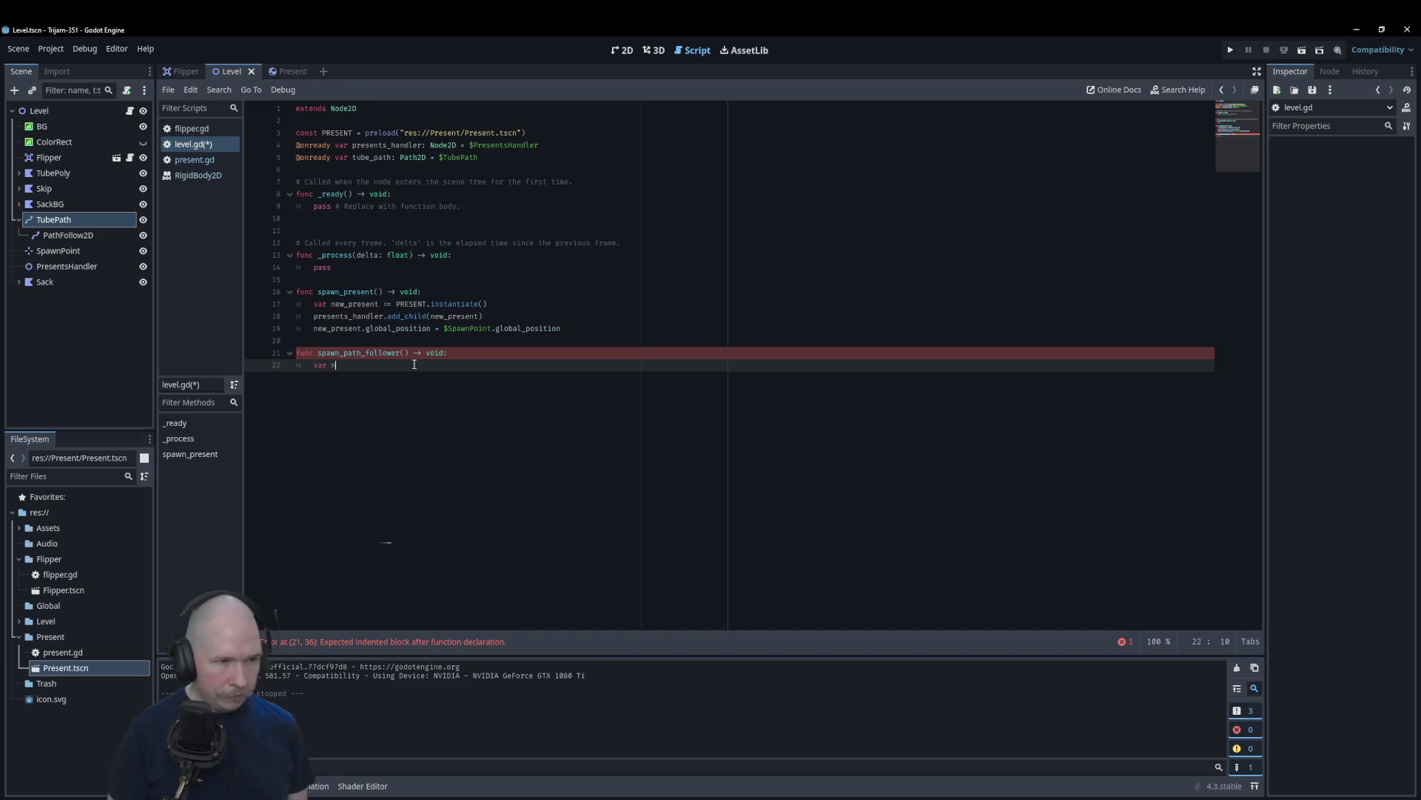
pyautogui.write('ew_pathF')
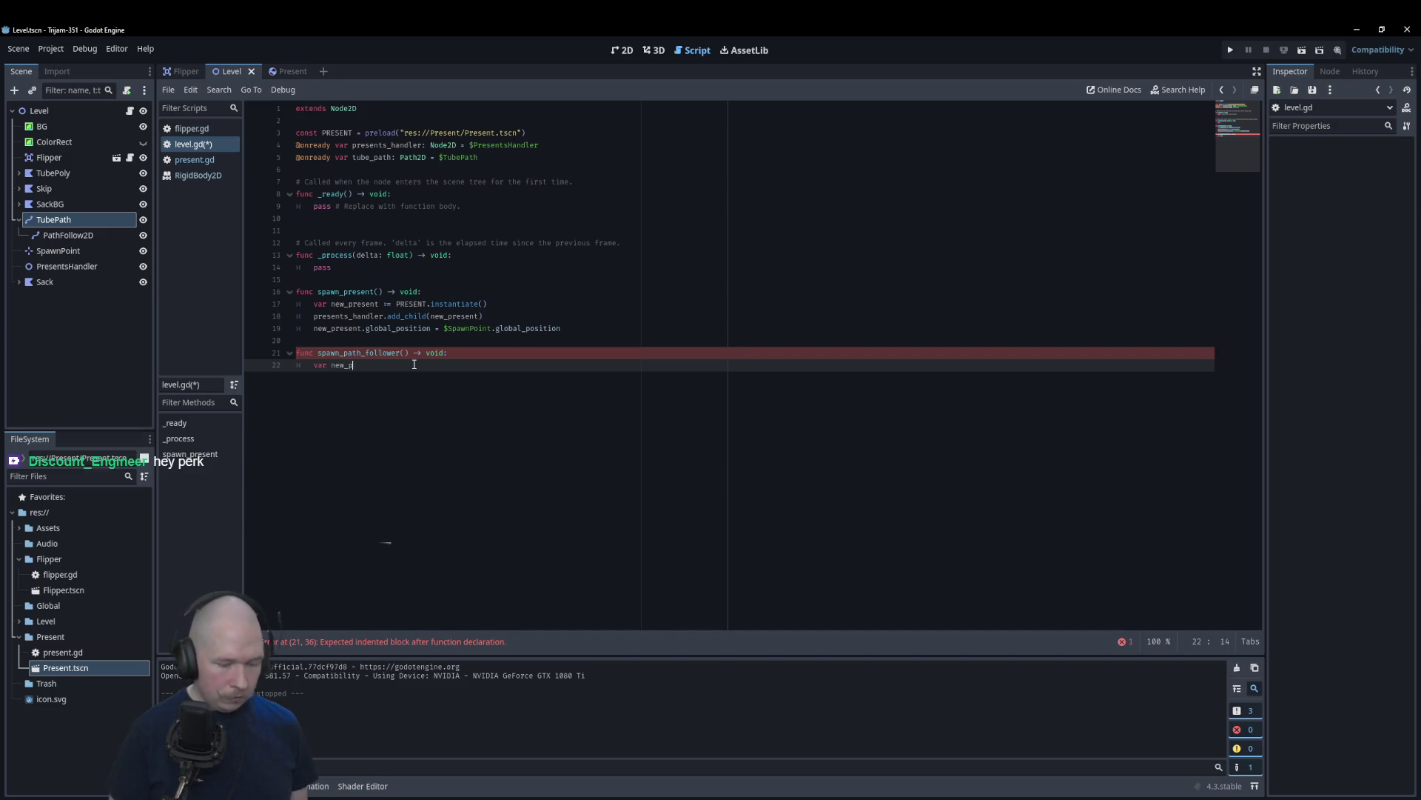
pyautogui.write('ollow')
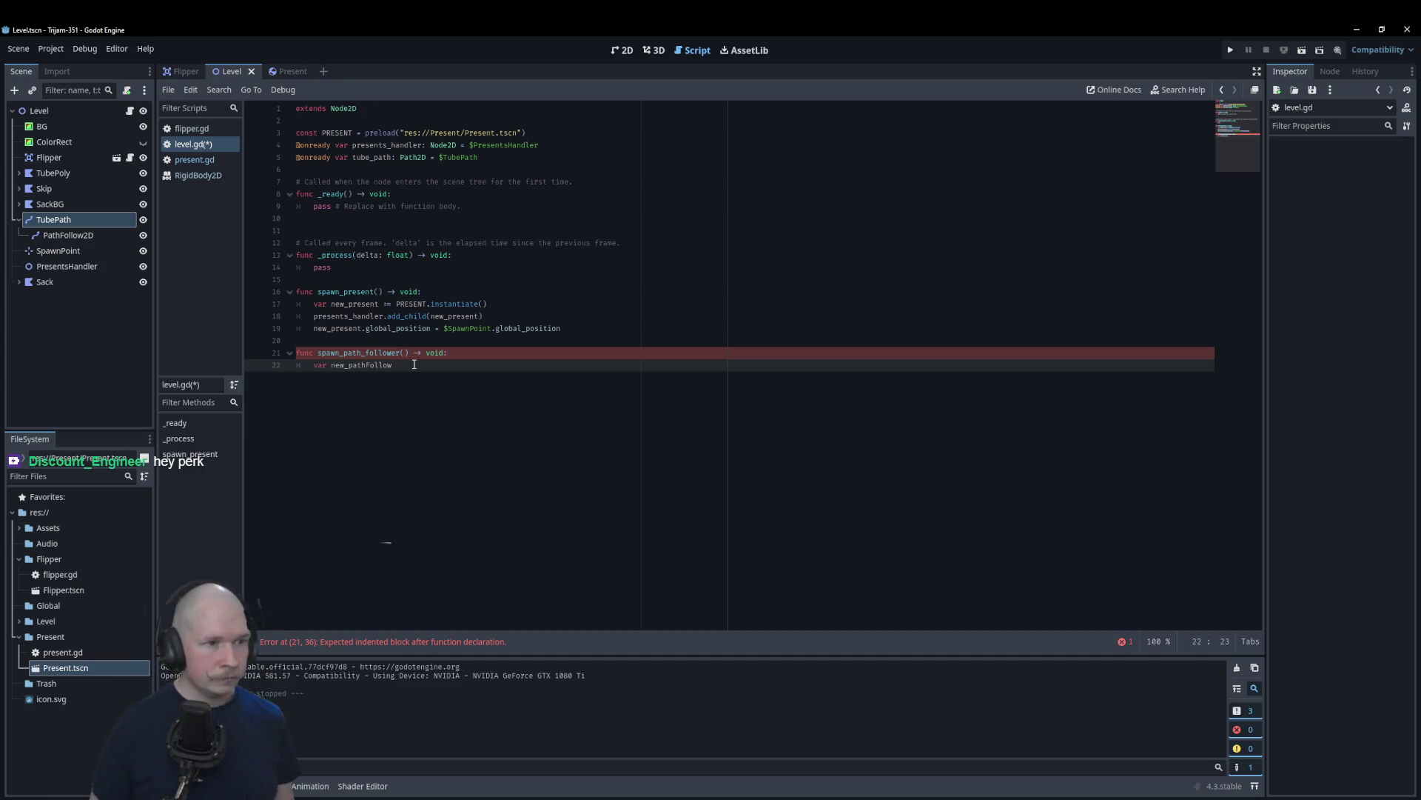
pyautogui.write(' :=')
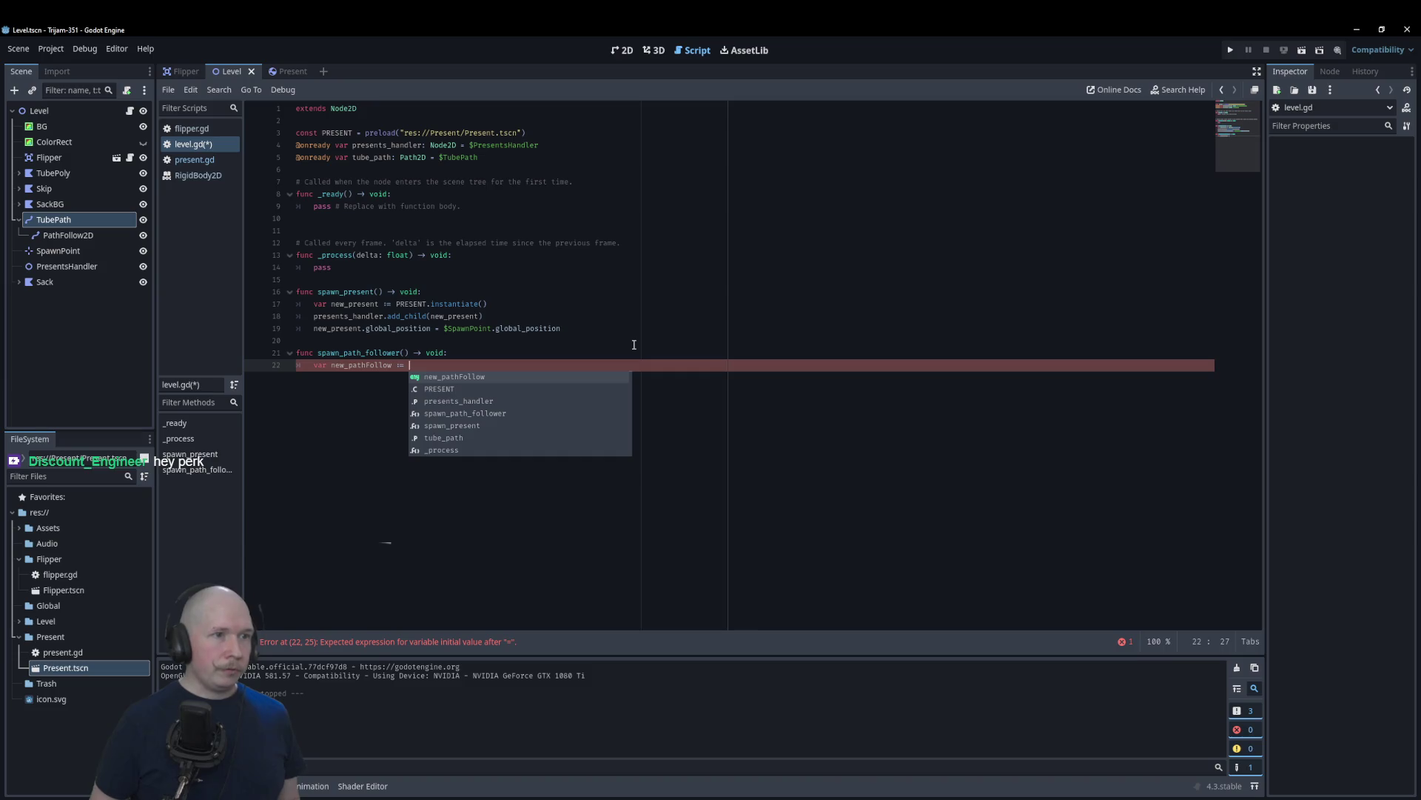
pyautogui.write('PathFollow')
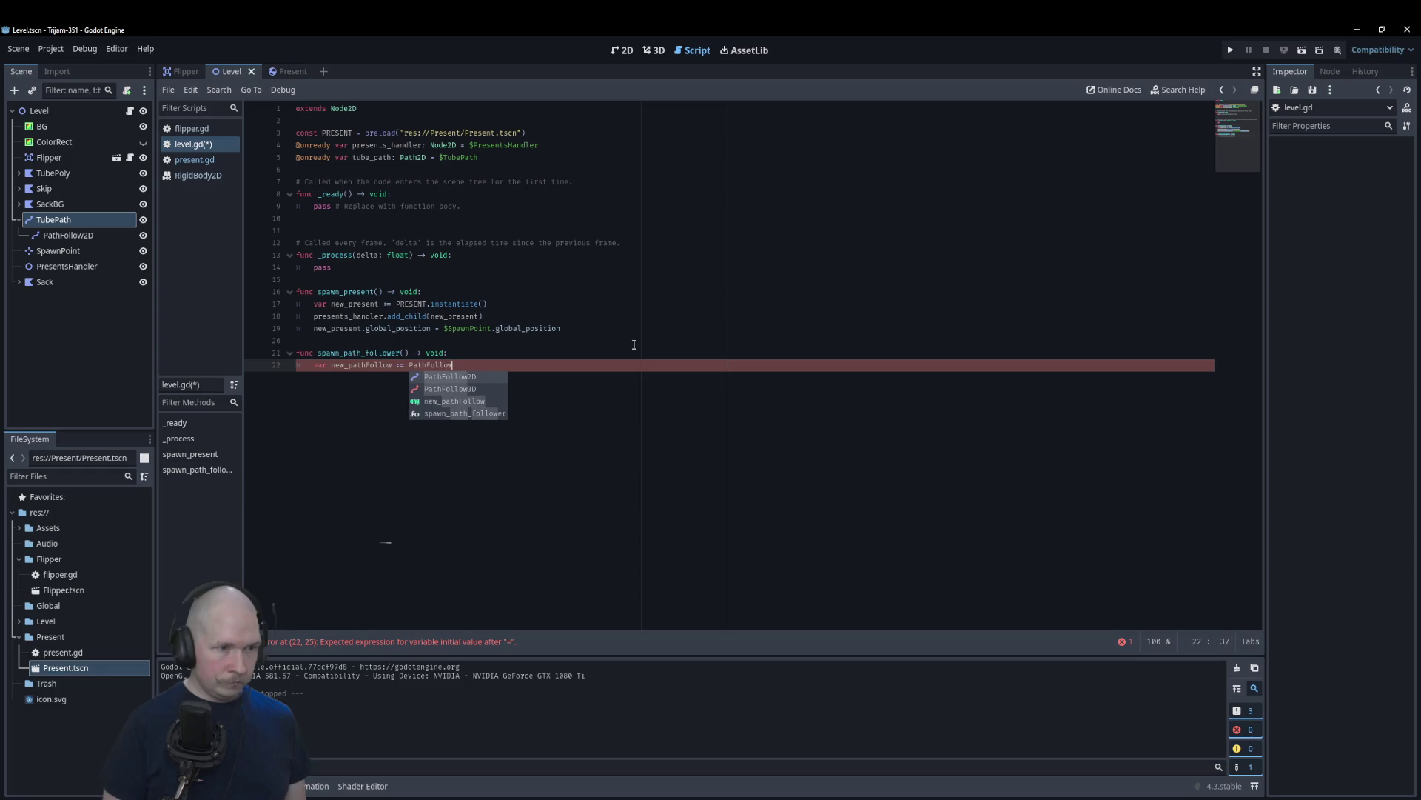
pyautogui.press('Down')
pyautogui.press('Up')
pyautogui.press('Return')
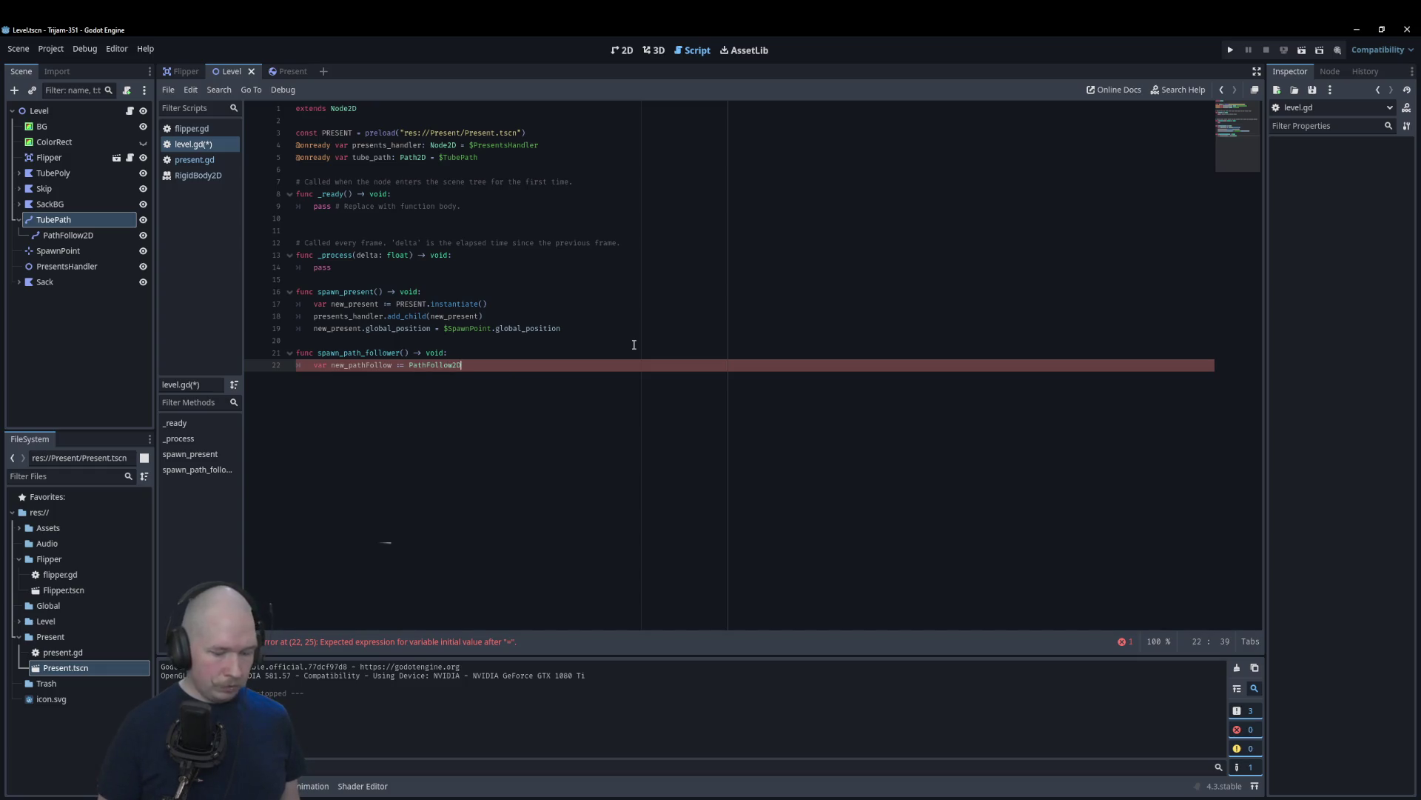
pyautogui.write('.new()')
pyautogui.press('Return')
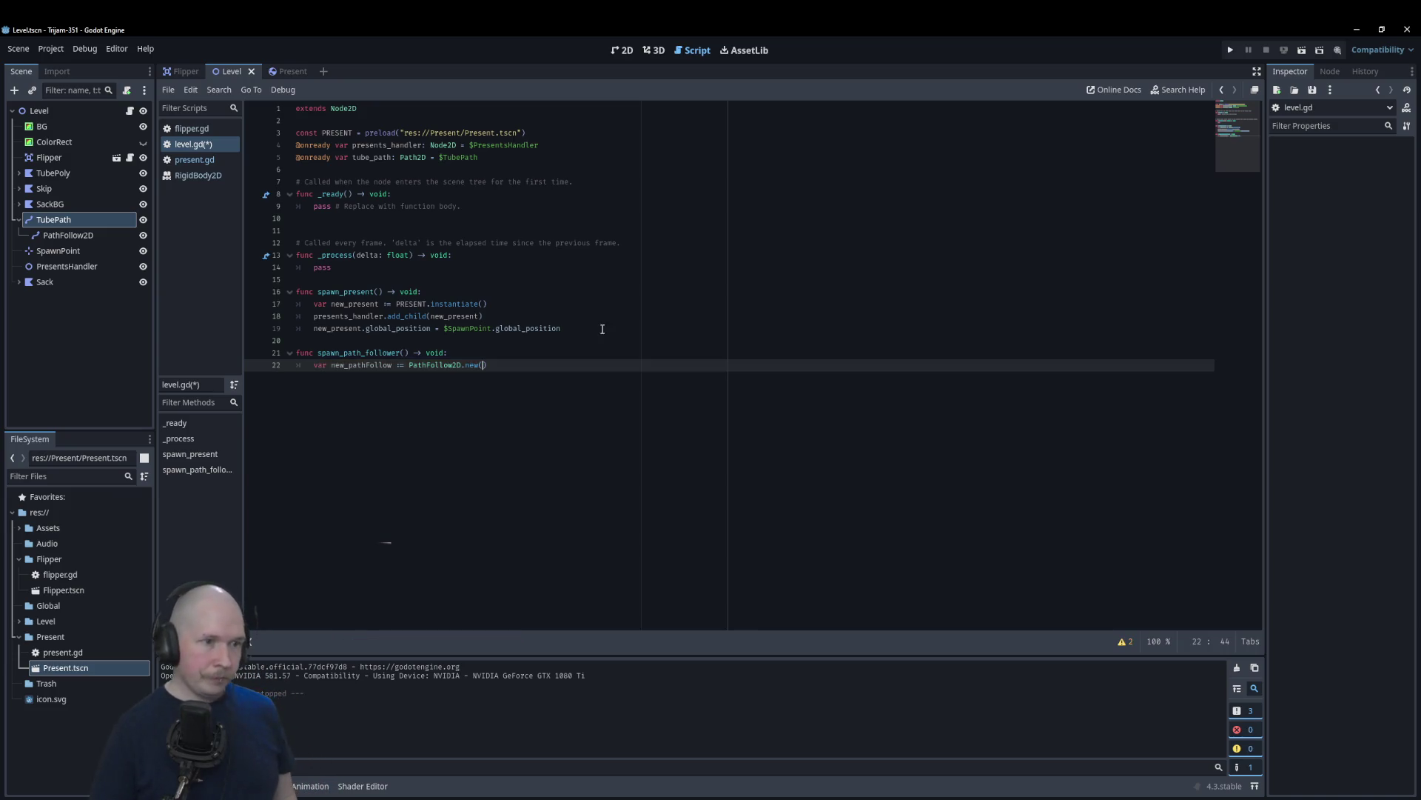
pyautogui.click(449, 366)
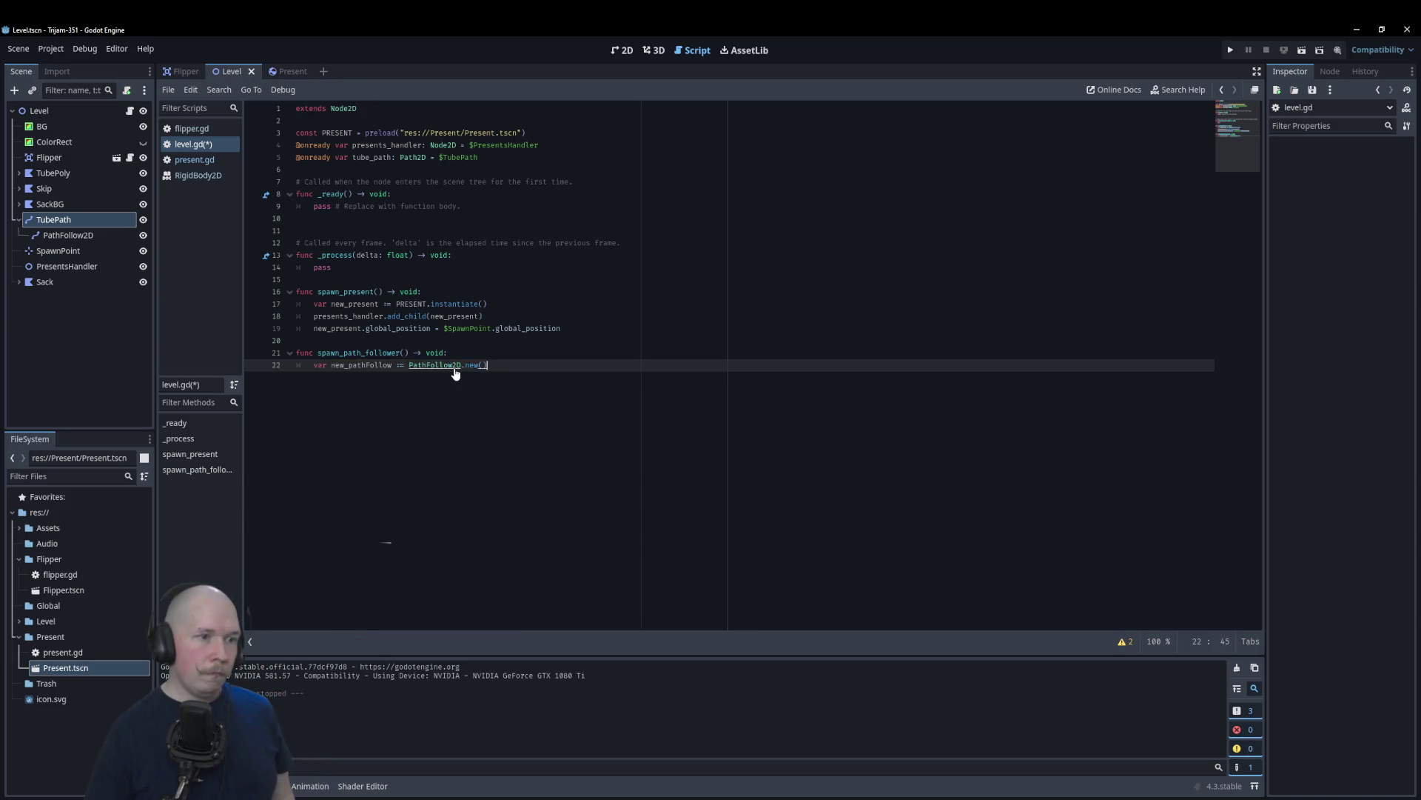
pyautogui.keyDown('ctrl'); pyautogui.click(451, 367); pyautogui.keyUp('ctrl')
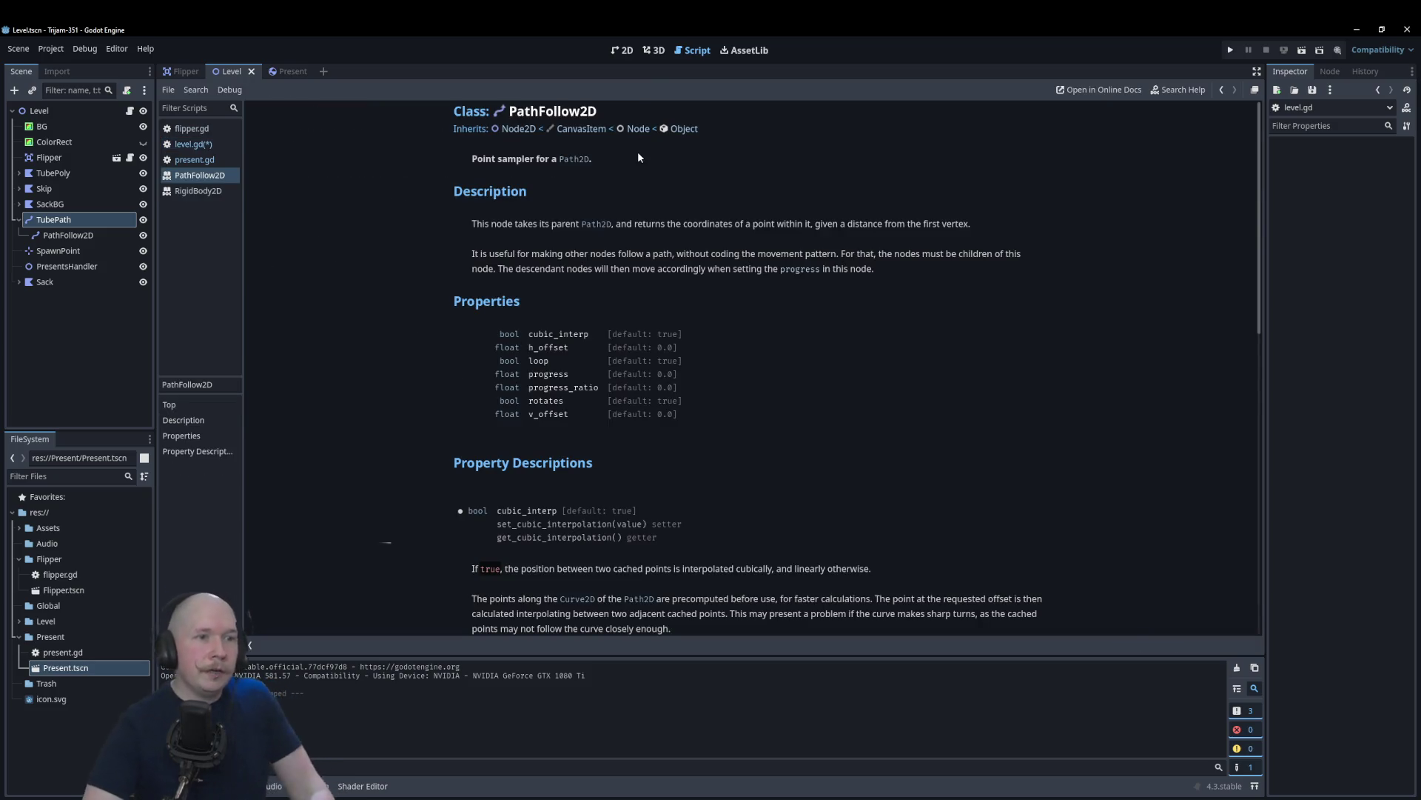
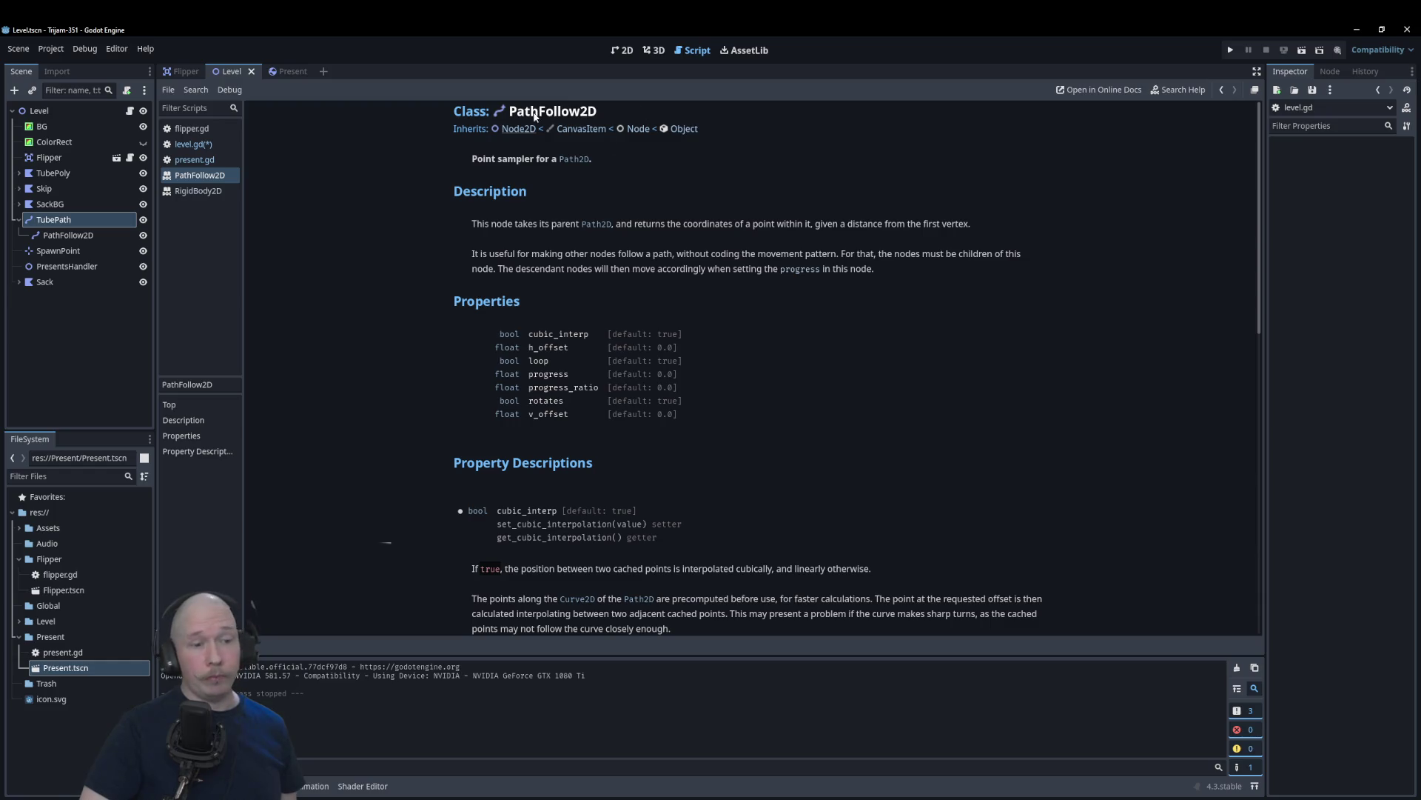
# Step: Leave the PathFollow2D docs for level.gd and select spawn_path_follower's void return type
pyautogui.click(193, 144)
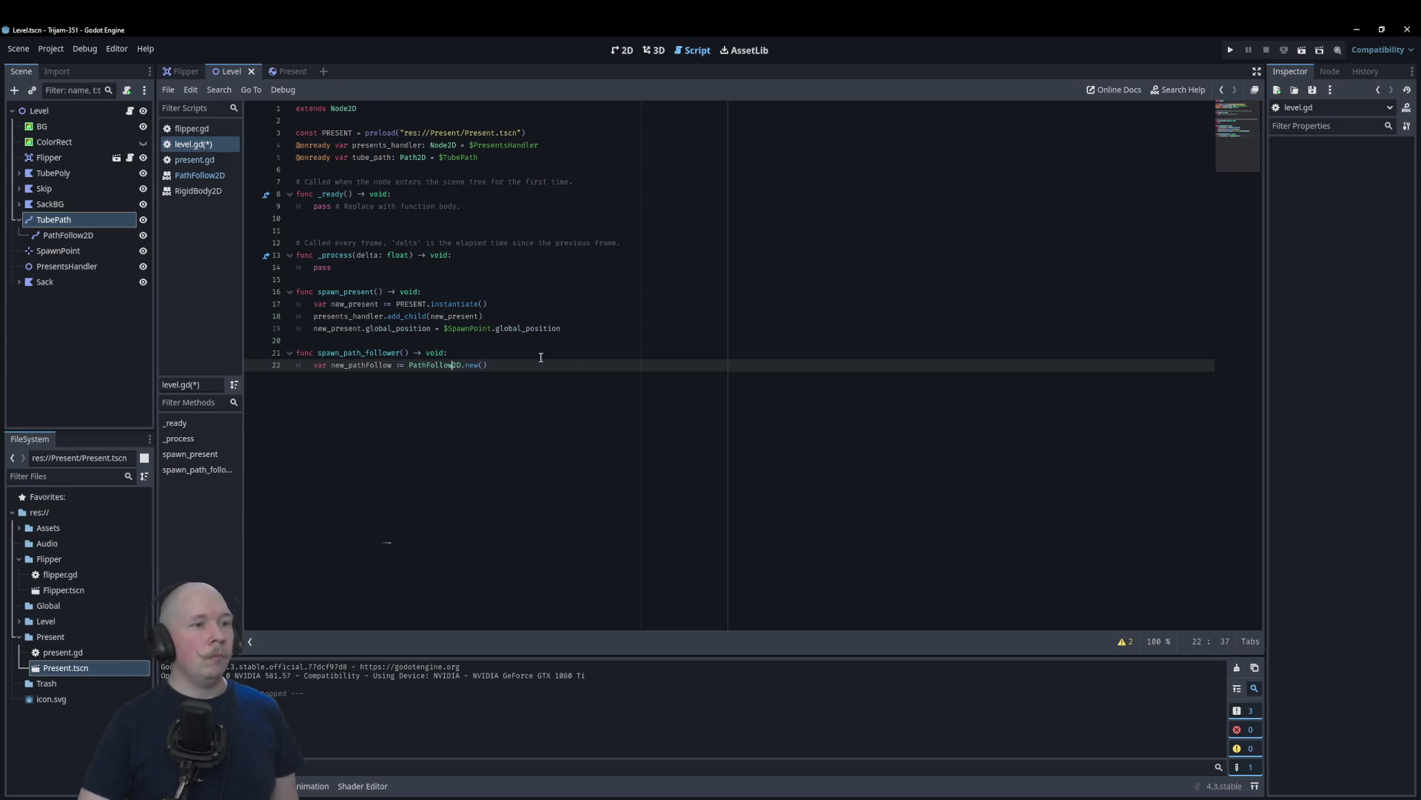
pyautogui.click(442, 355)
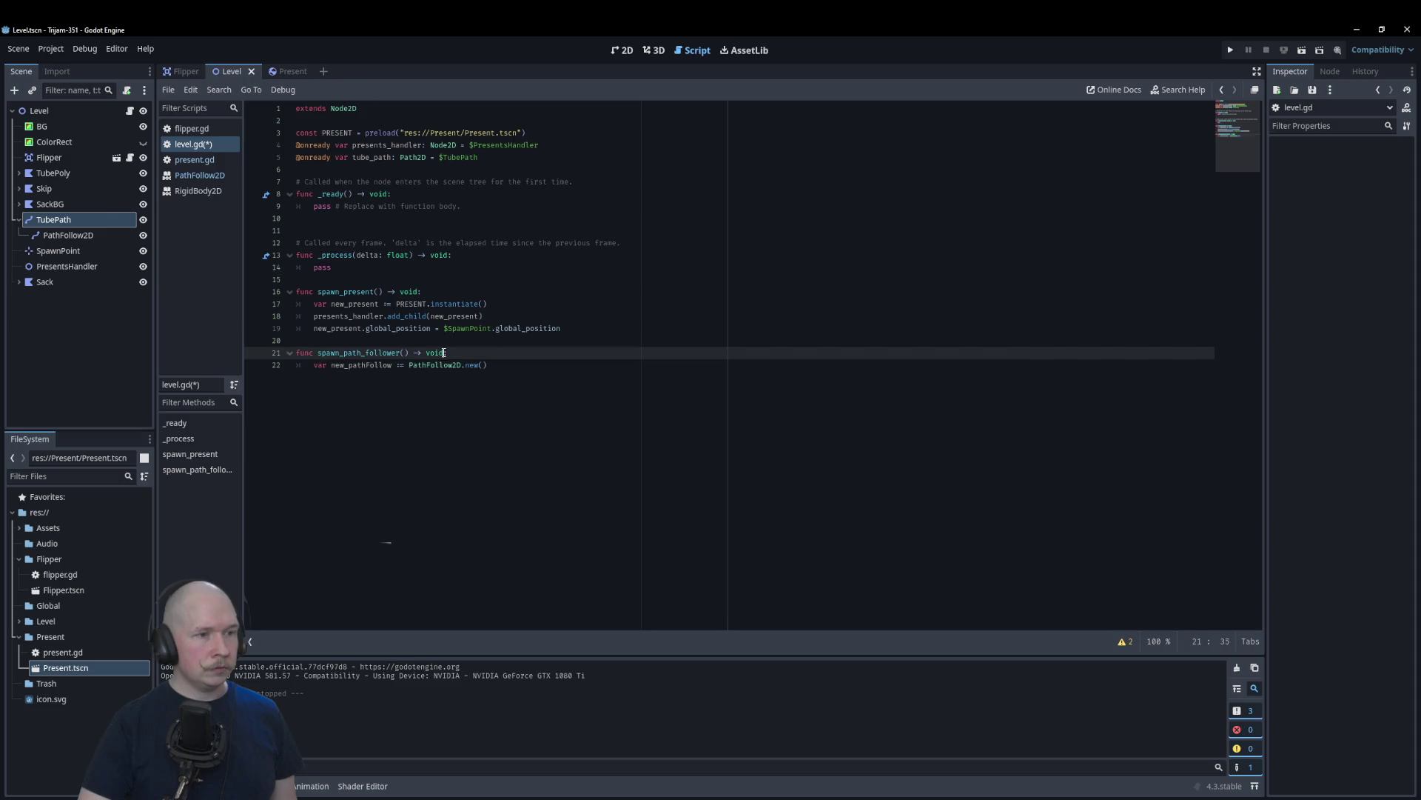
# Step: Change spawn_path_follower's return type from void to PathFollow2D
pyautogui.write('Pasth')
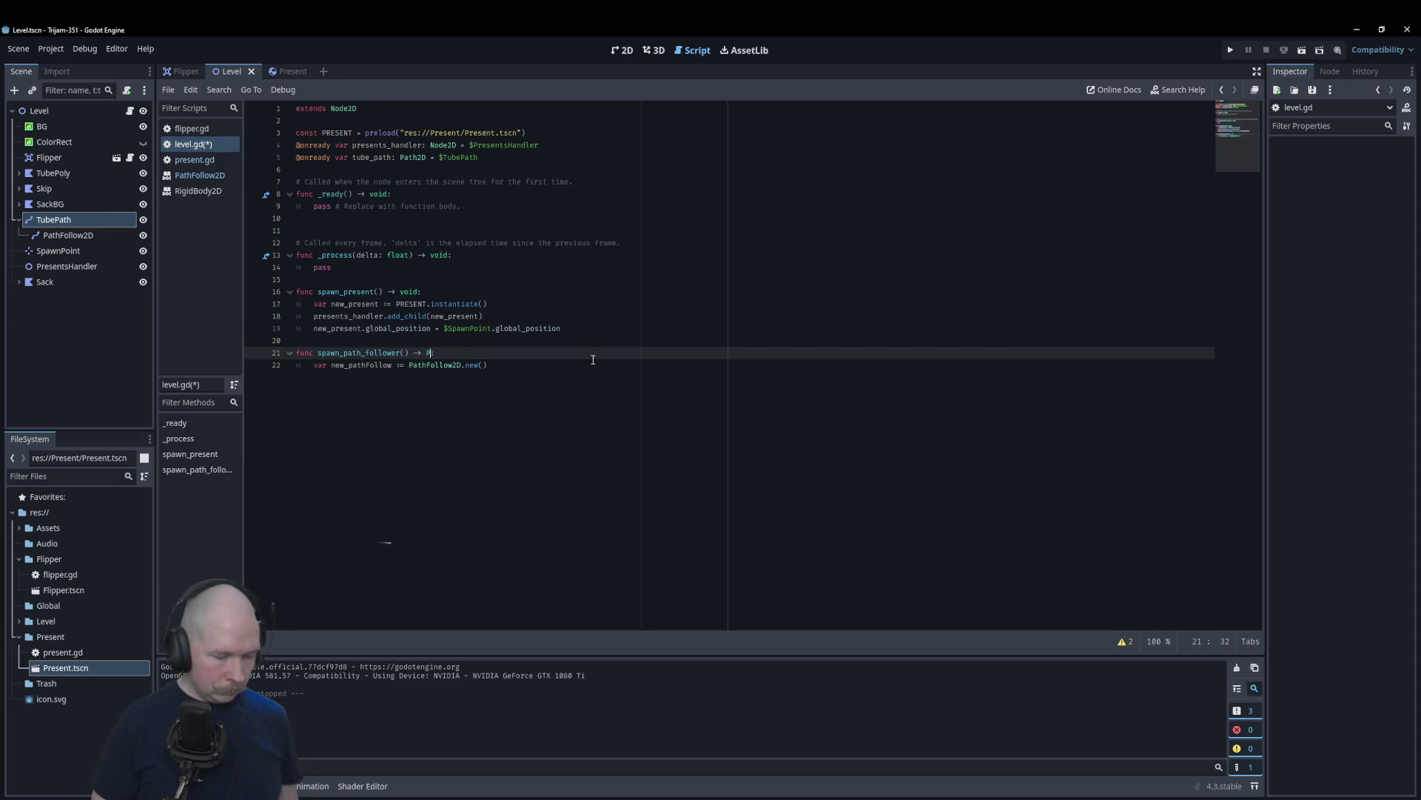
pyautogui.press('BackSpace')
pyautogui.press('BackSpace')
pyautogui.press('BackSpace')
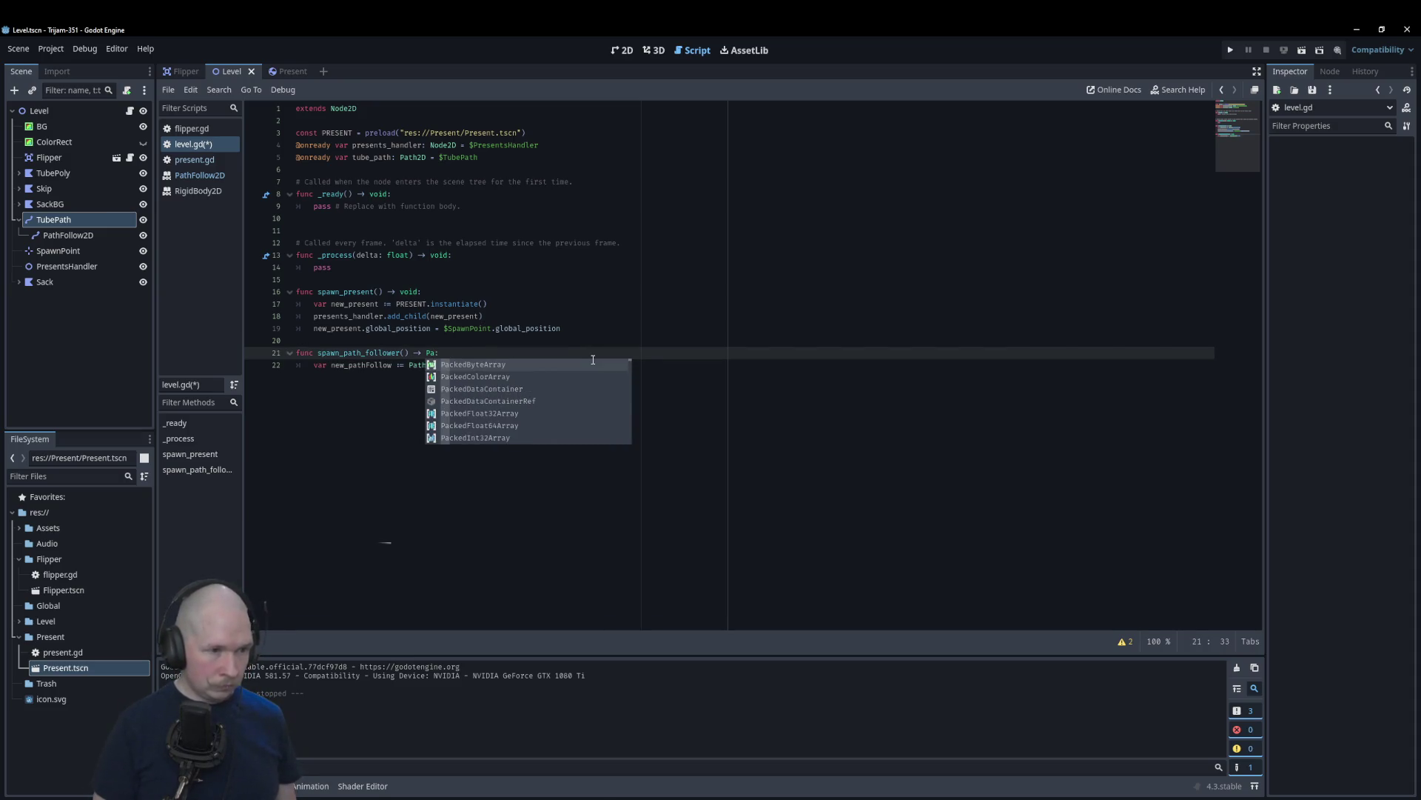
pyautogui.write('th')
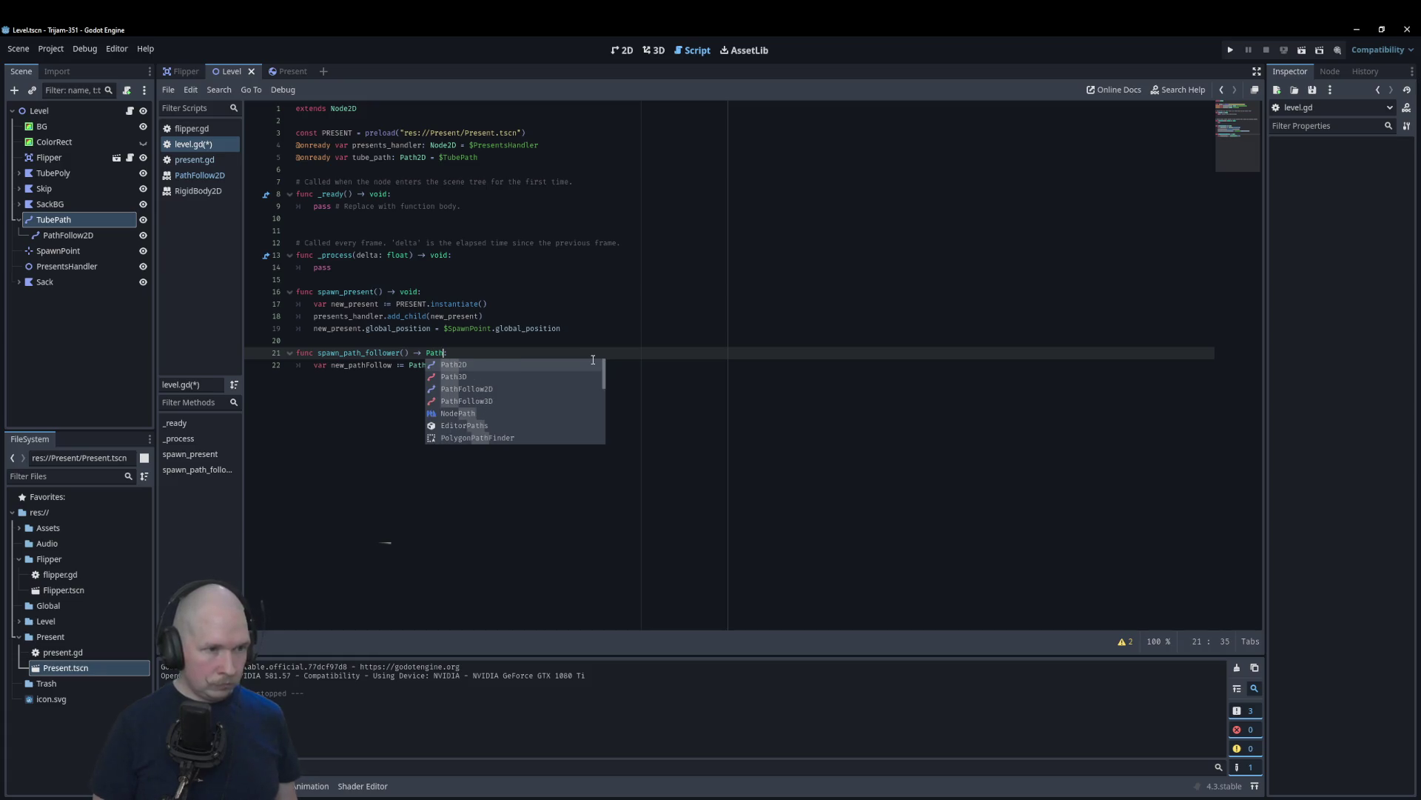
pyautogui.write('Follow')
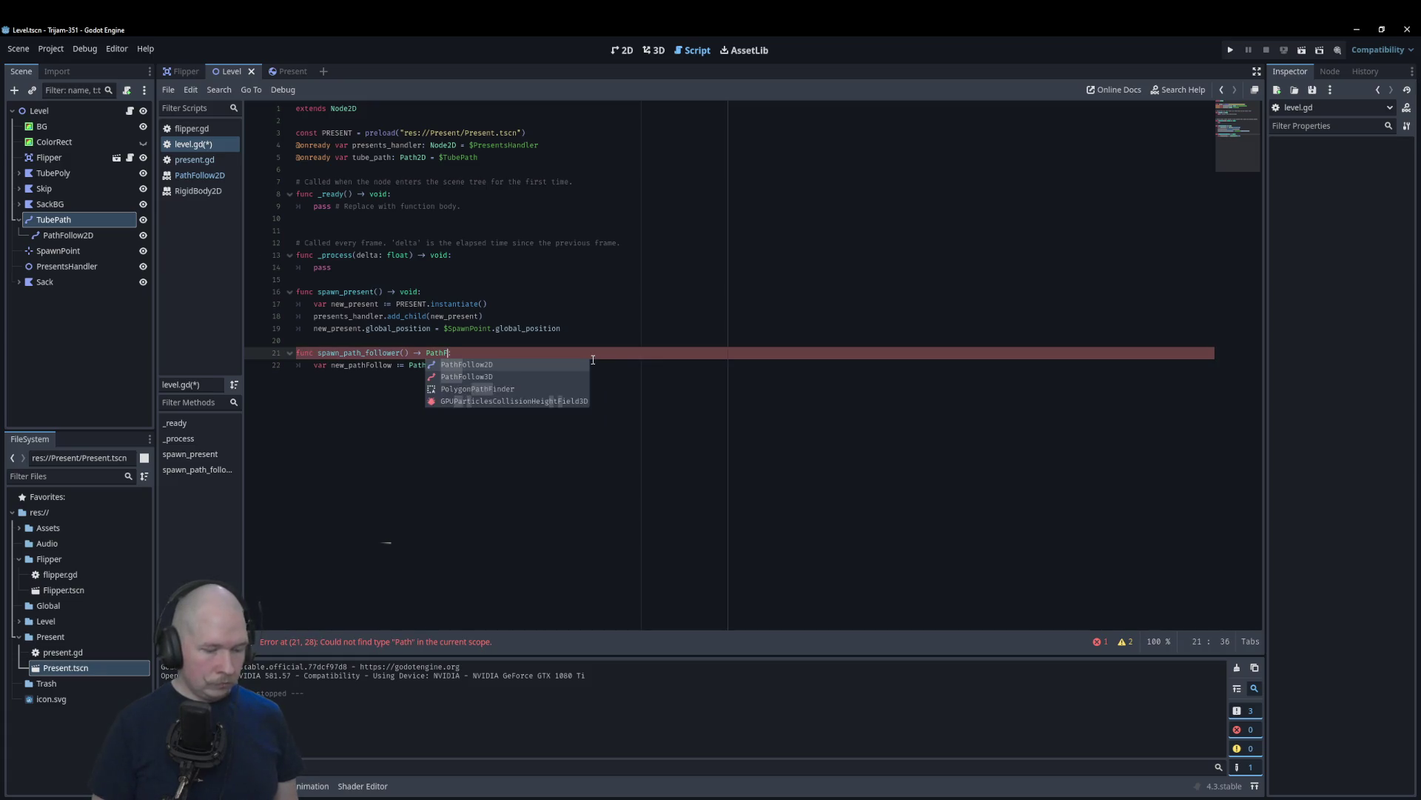
pyautogui.press('Return')
# Step: Add 'return new_pathFollow' after the follower creation line, then a blank line after the present instantiation
pyautogui.click(593, 359)
pyautogui.press('Return')
pyautogui.write('eturn new')
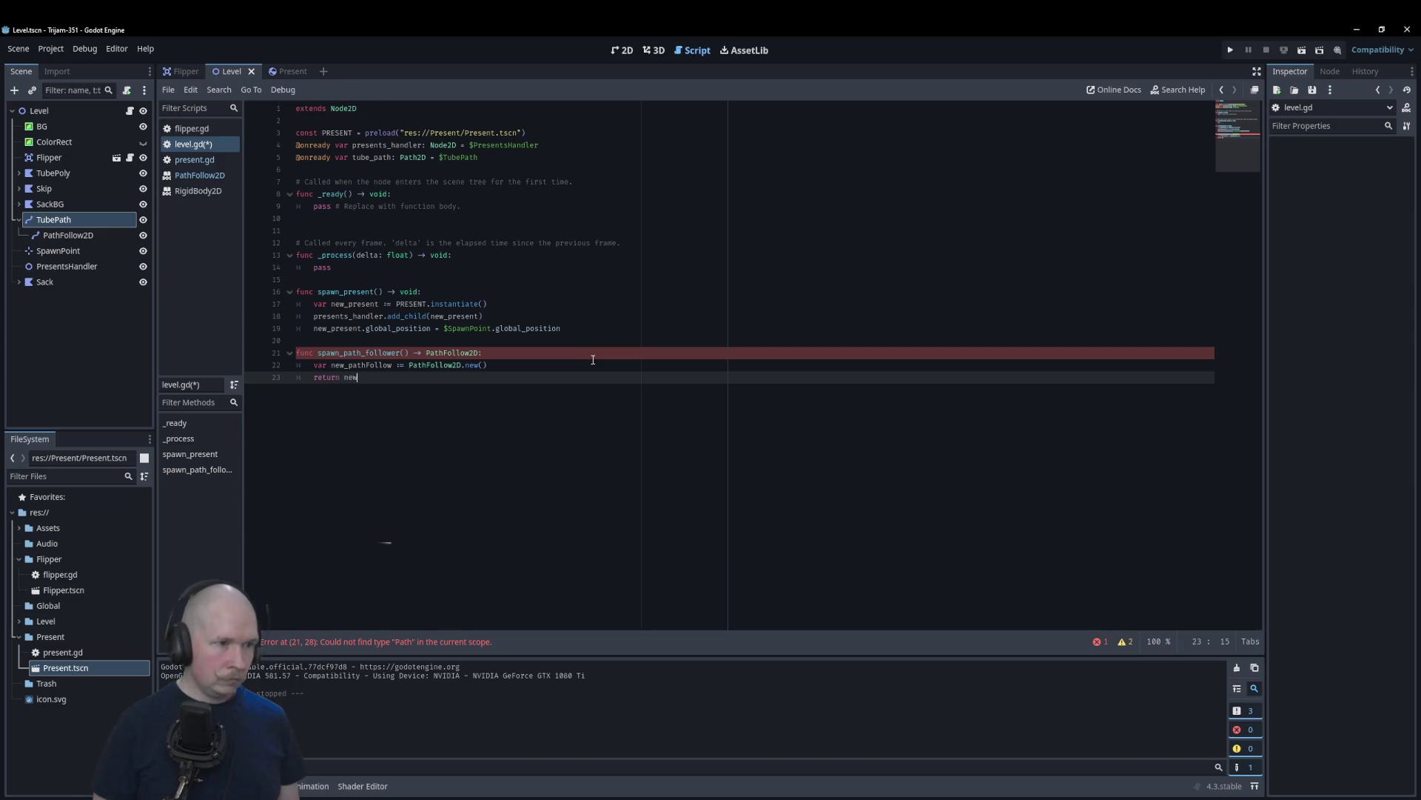
pyautogui.press('Return')
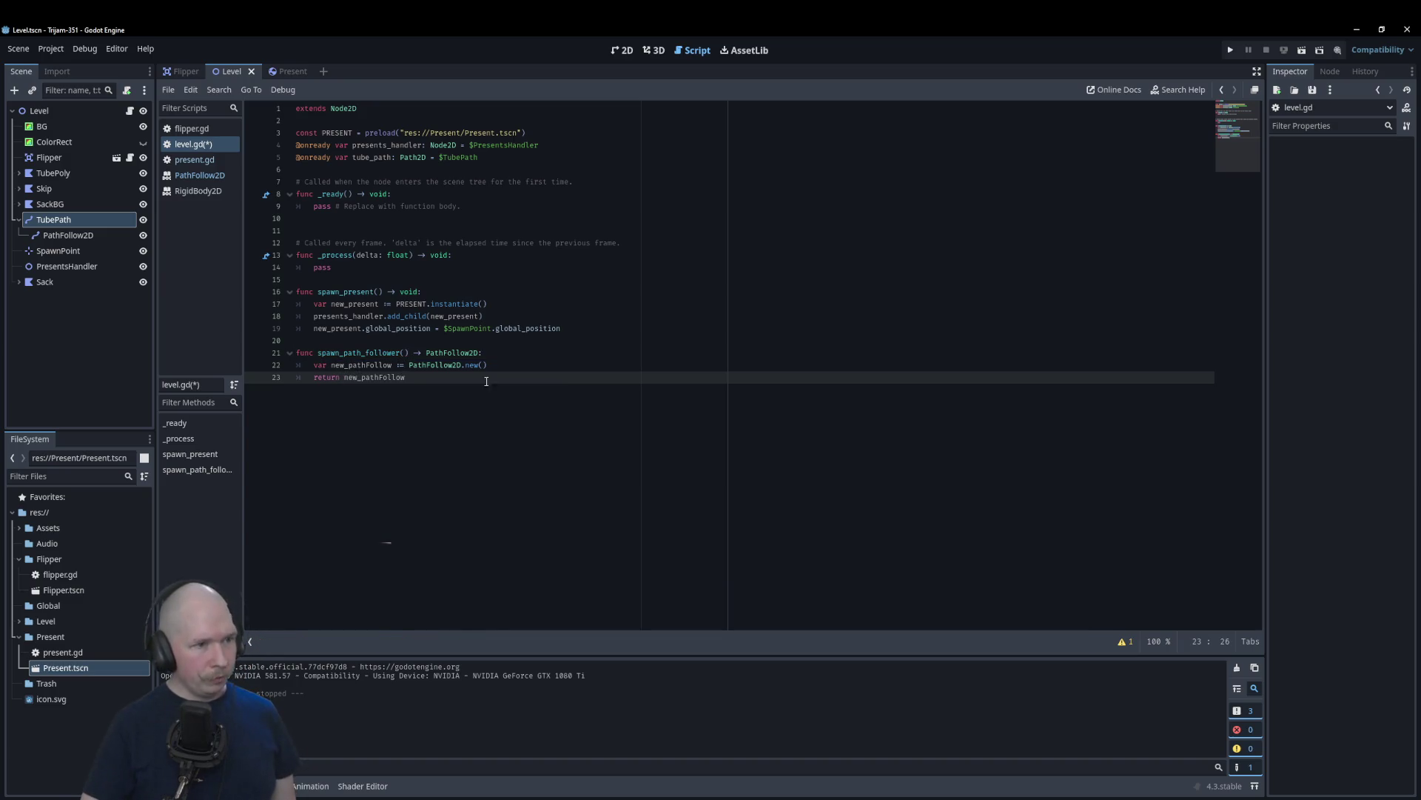
pyautogui.click(571, 308)
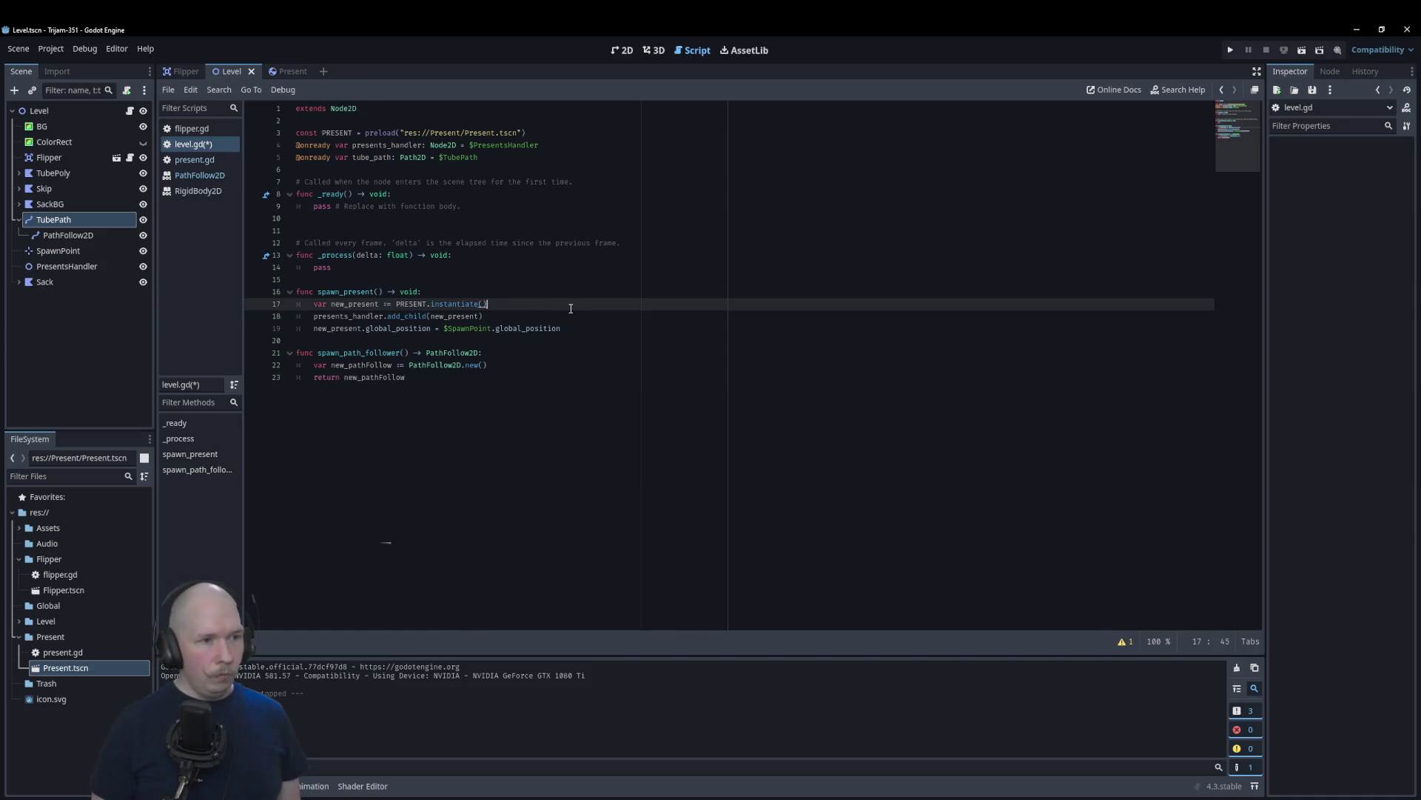
pyautogui.press('Return')
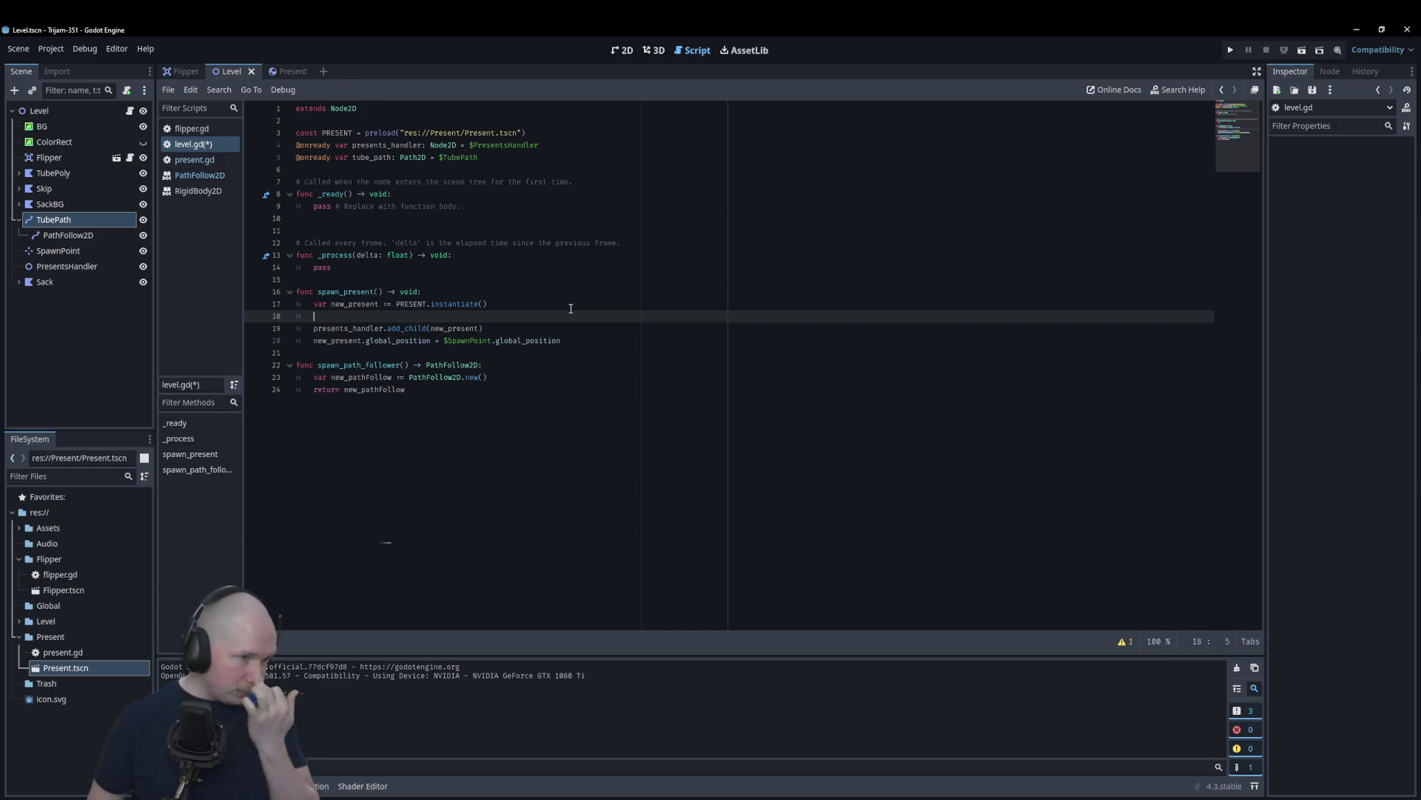
# Step: Copy the 'var new_pathFollow = PathFollow2D.new()' line into spawn_present
pyautogui.write('var new_')
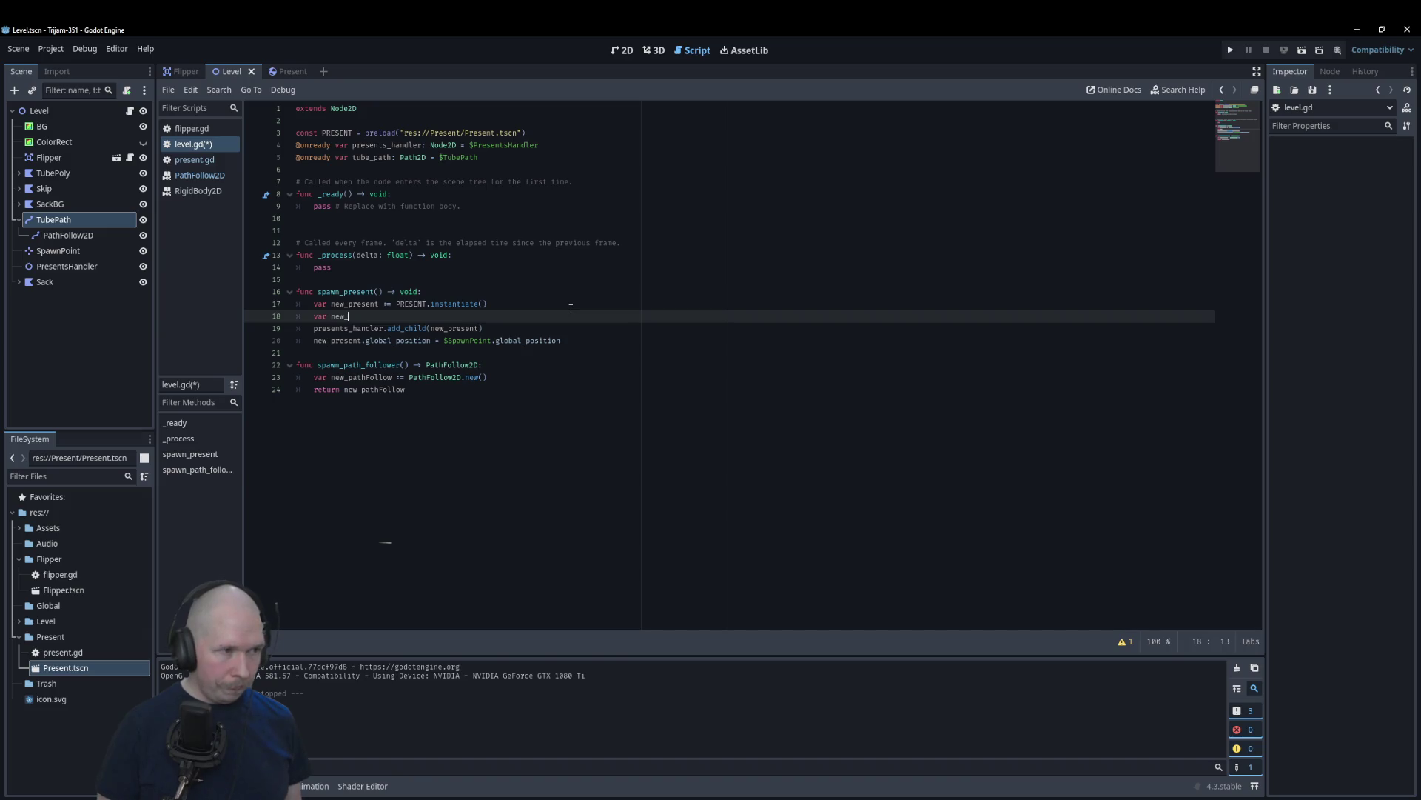
pyautogui.write('pathFollow')
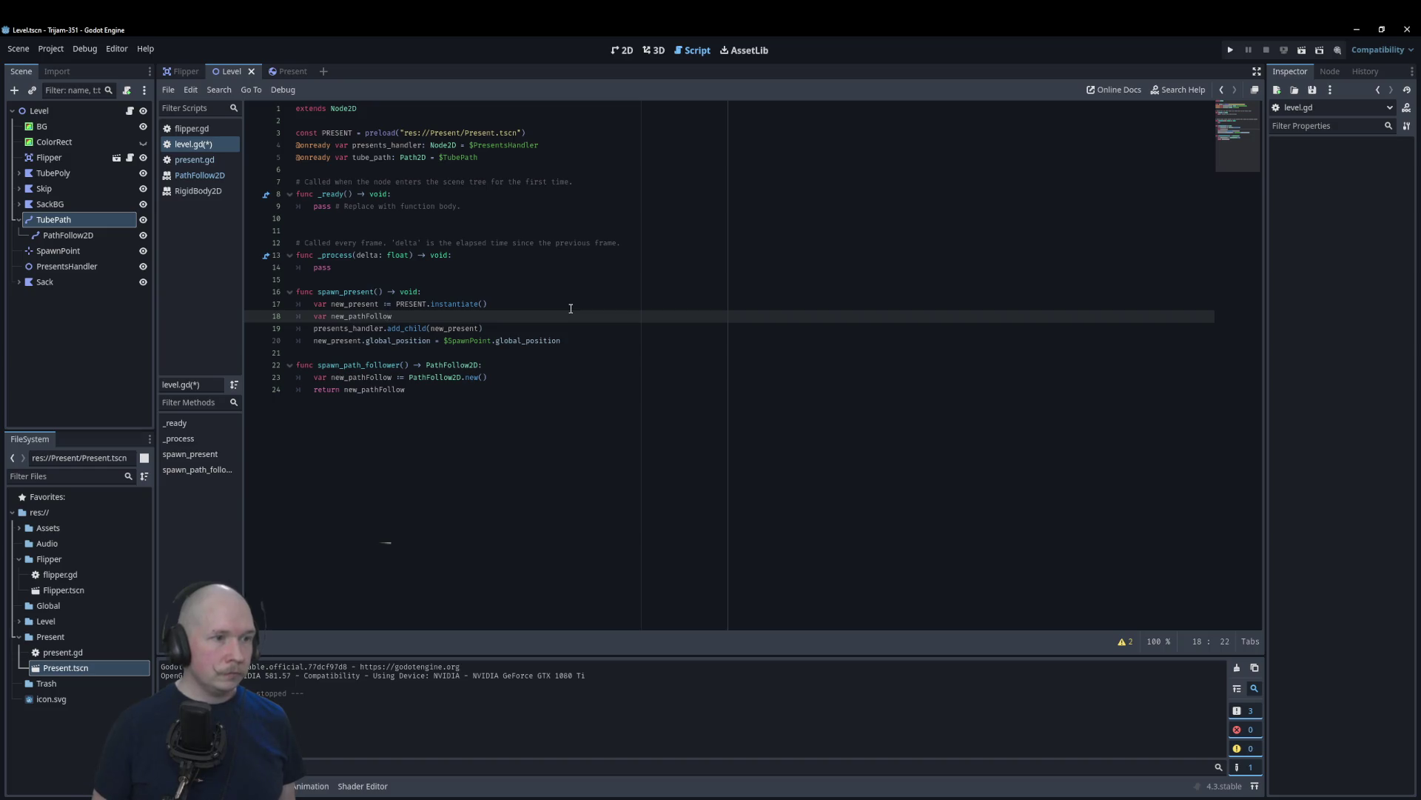
pyautogui.press('Down')
pyautogui.press('Down')
pyautogui.press('Down')
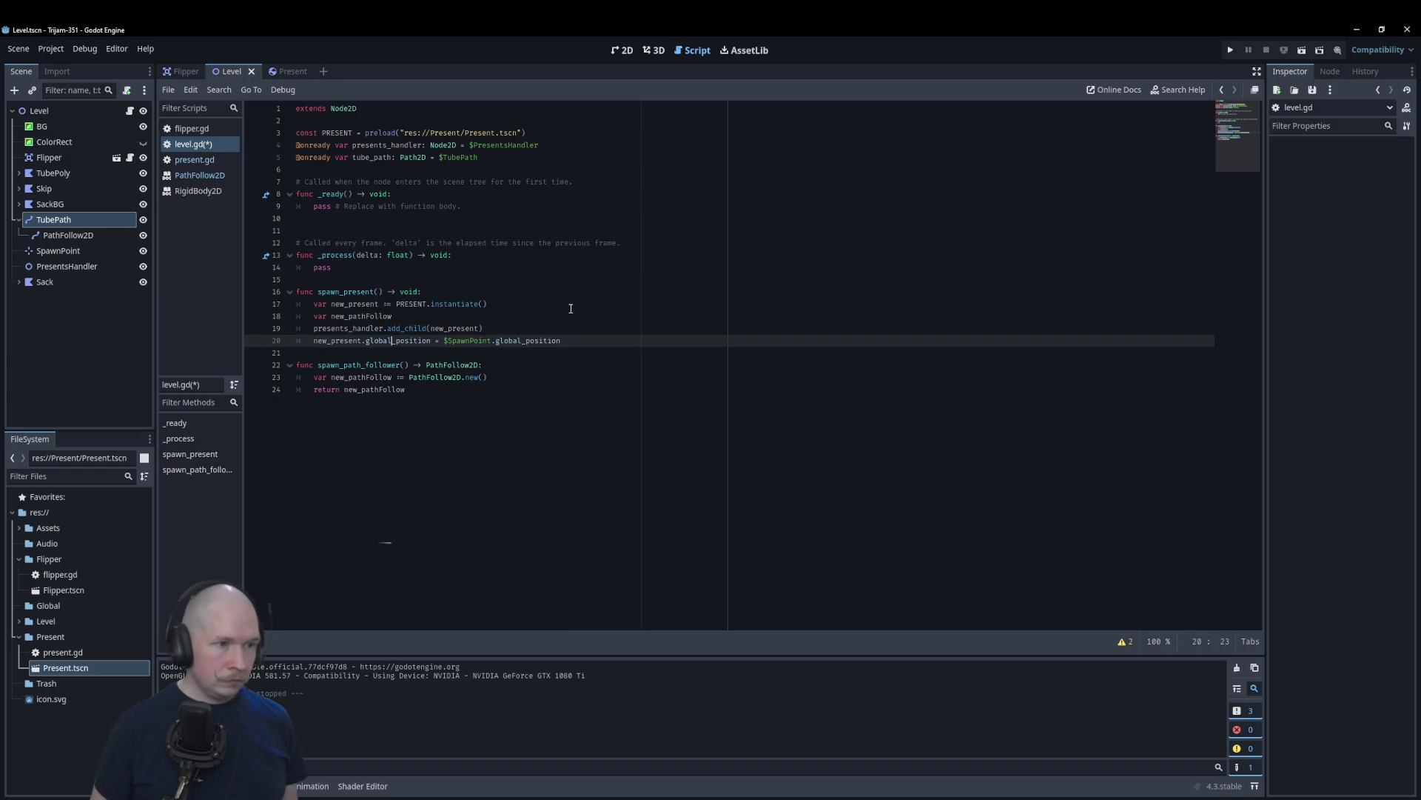
pyautogui.hotkey('ctrl', 'shift', 'd')
pyautogui.hotkey('alt', 'Up')
pyautogui.hotkey('alt', 'Up')
pyautogui.hotkey('alt', 'Up')
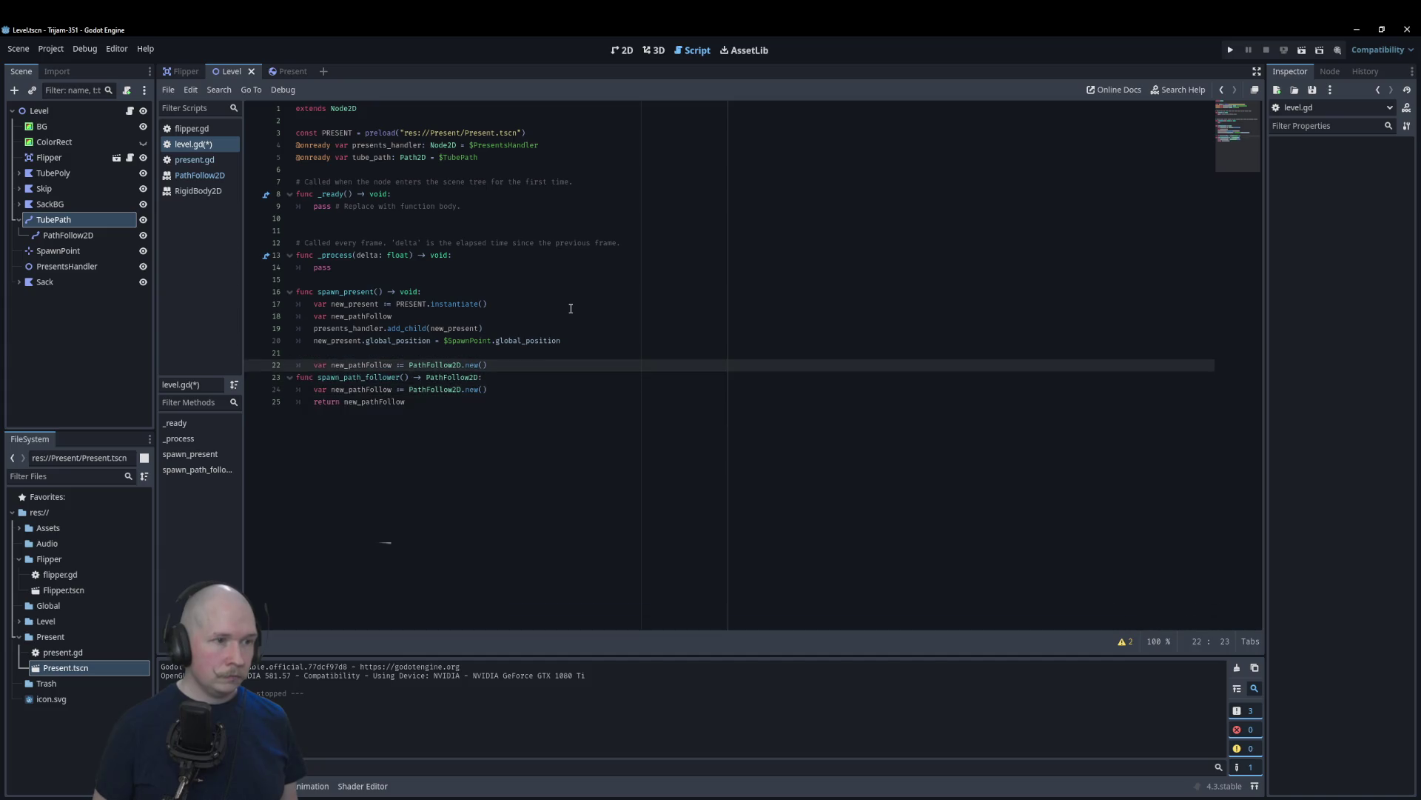
pyautogui.press('Up')
pyautogui.hotkey('shift', 'Home')
pyautogui.press('BackSpace')
pyautogui.press('BackSpace')
pyautogui.press('BackSpace')
# Step: Change presents_handler.add_child to new_pathFollow.add_child for the new present
pyautogui.press('Down')
pyautogui.press('Down')
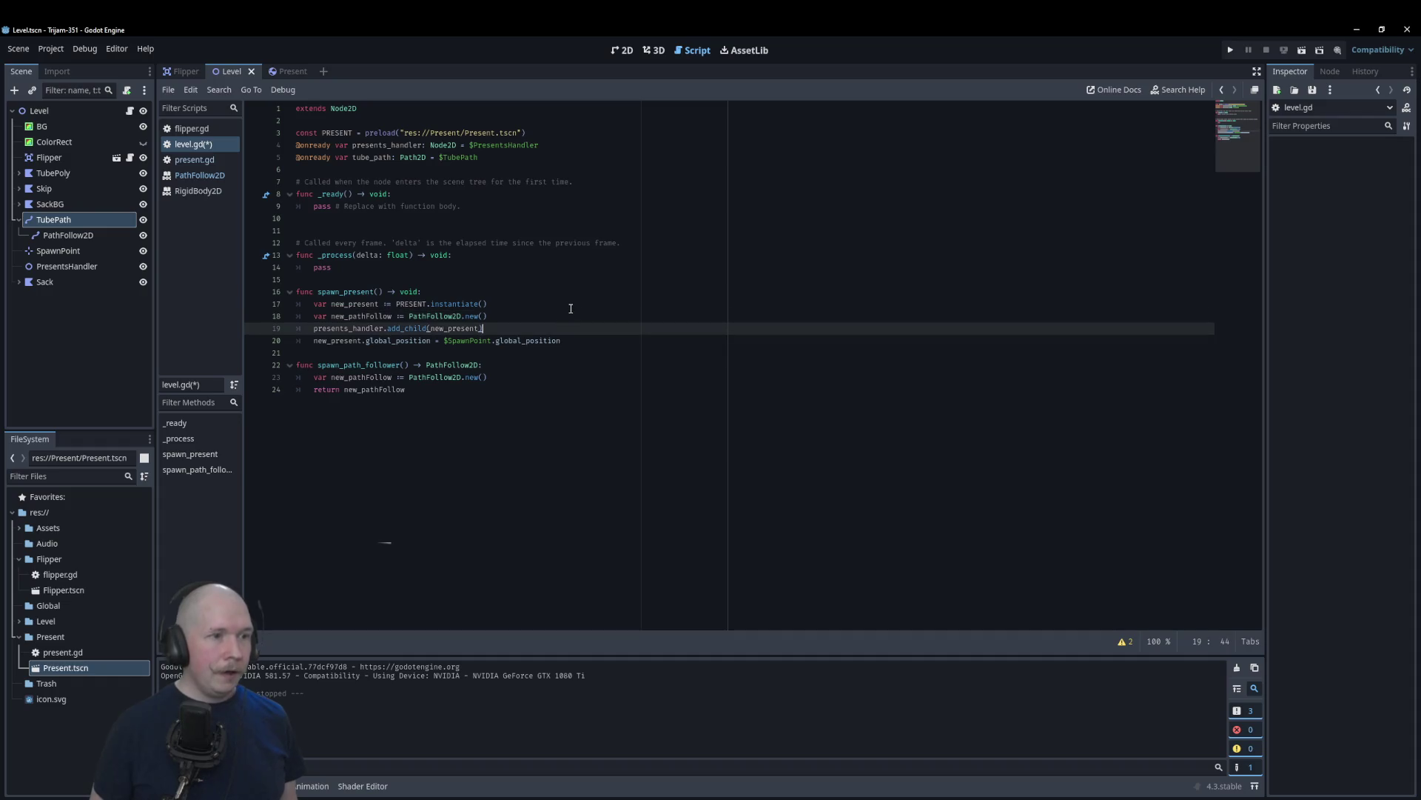
pyautogui.press('BackSpace')
pyautogui.press('BackSpace')
pyautogui.press('BackSpace')
pyautogui.write('new_p')
pyautogui.press('Return')
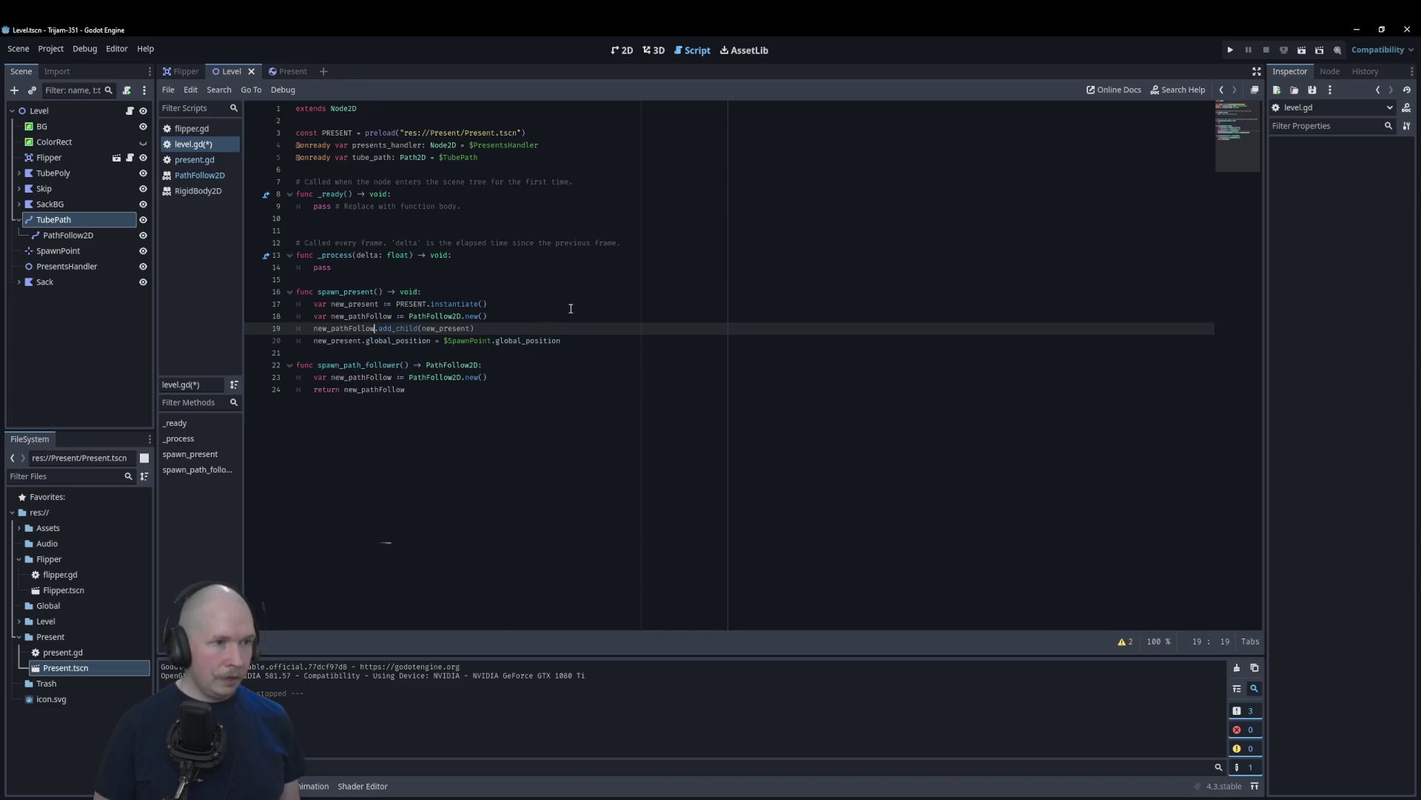
# Step: Add an onready tube_path reference to the TubePath node below the PRESENT constant
pyautogui.moveTo(33, 220)
pyautogui.mouseDown()
pyautogui.moveTo(433, 171)
pyautogui.moveTo(260, 179)
pyautogui.moveTo(261, 167)
pyautogui.mouseUp()
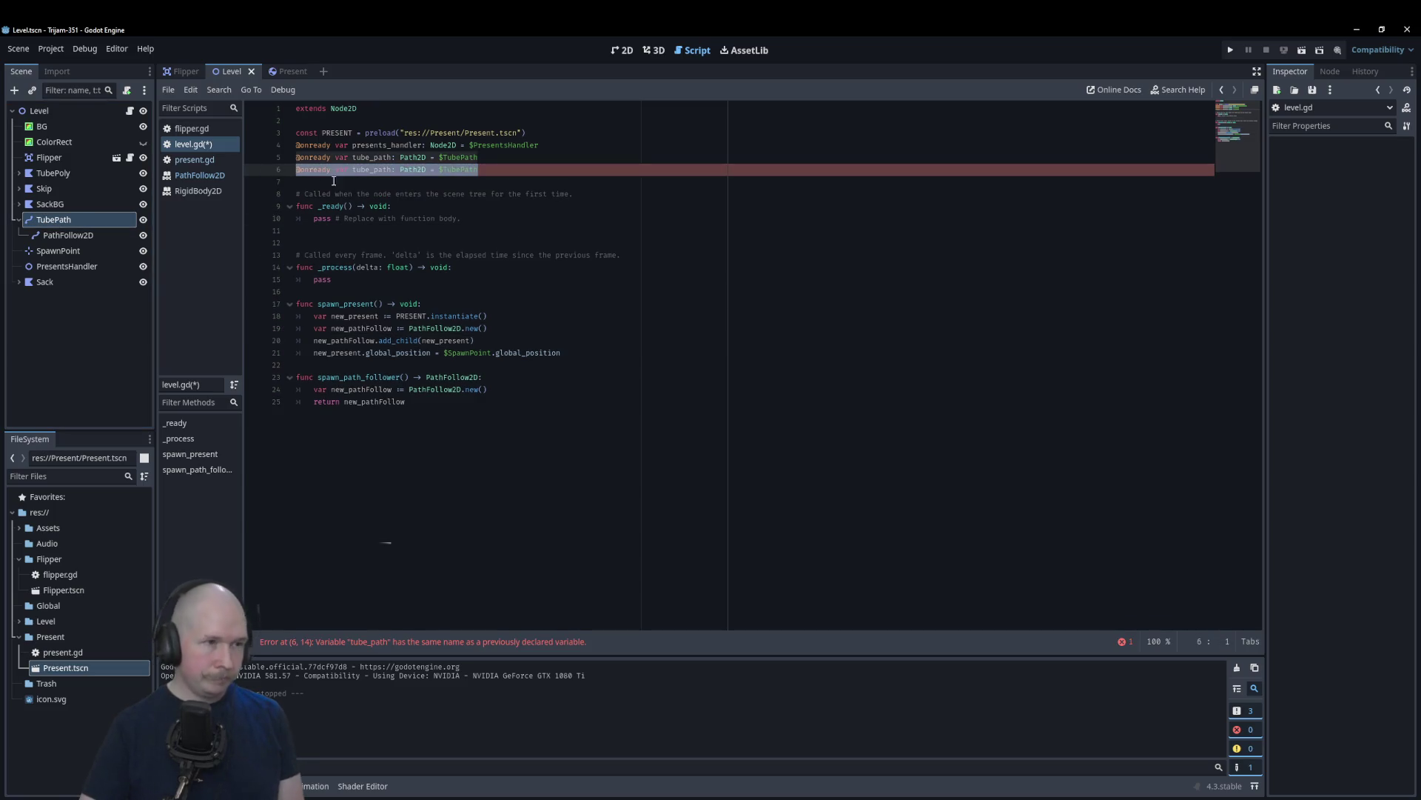
pyautogui.press('BackSpace')
pyautogui.click(530, 133)
pyautogui.press('Return')
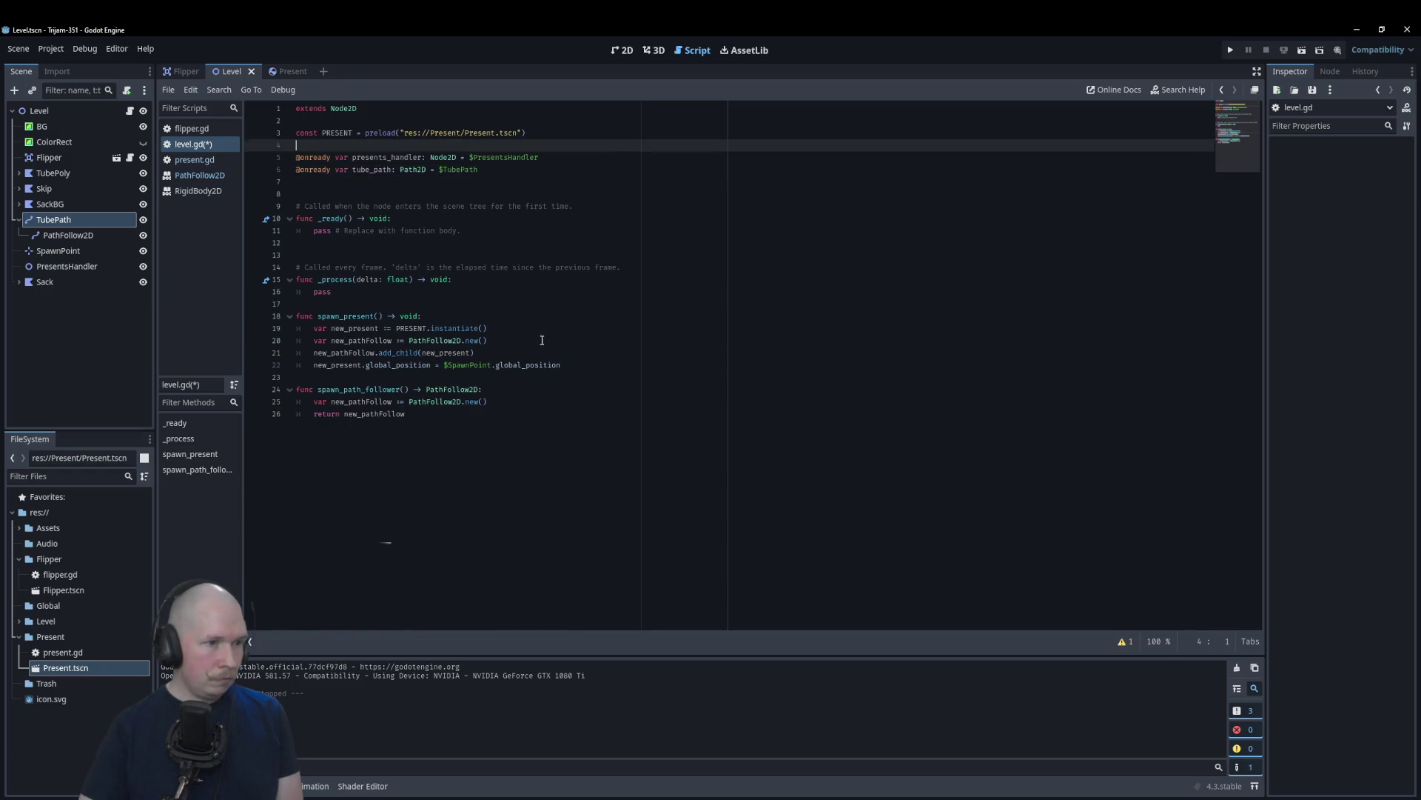
# Step: Add 'tube_path.add_child(new_pathFollow)' inside spawn_present
pyautogui.click(542, 339)
pyautogui.press('Return')
pyautogui.write('tube_path')
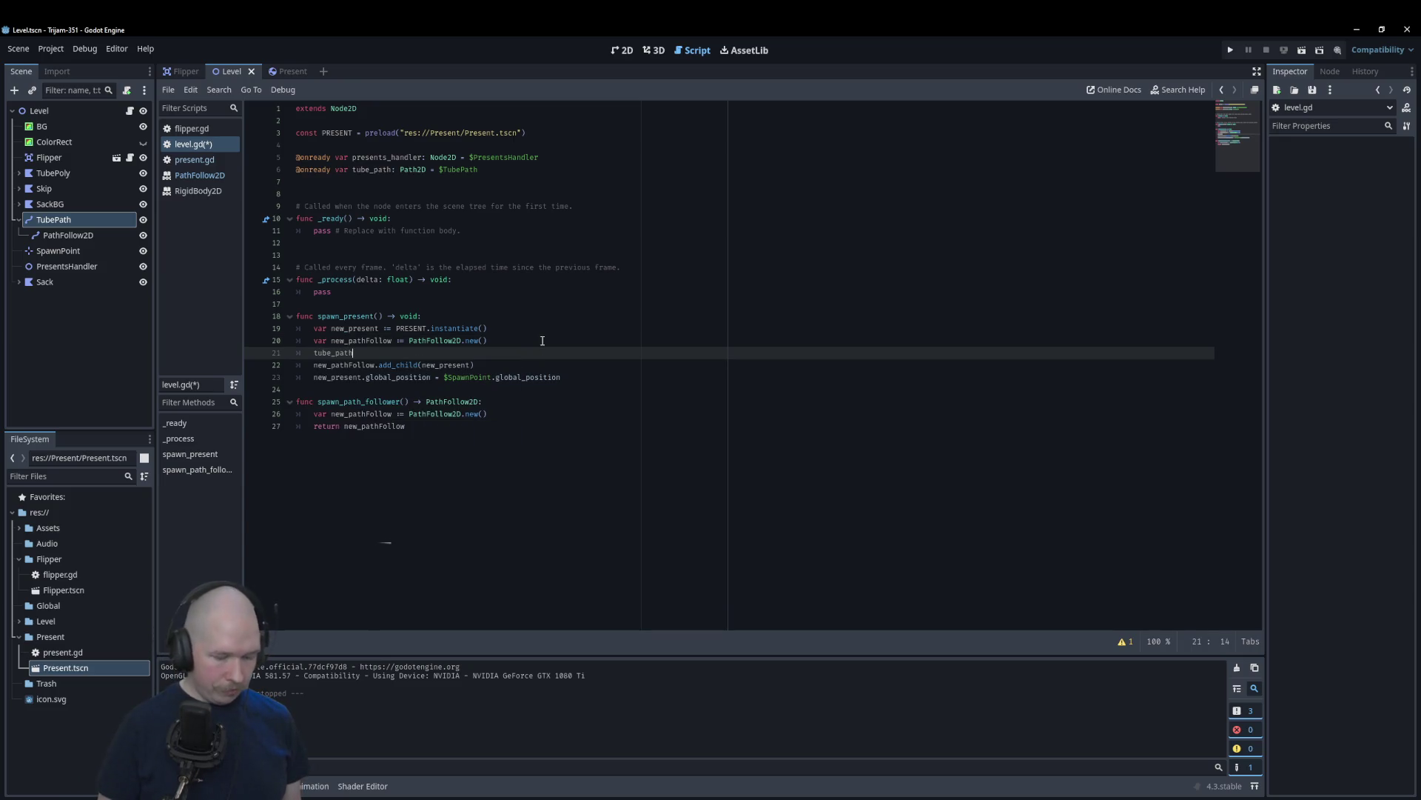
pyautogui.write('.add')
pyautogui.press('Return')
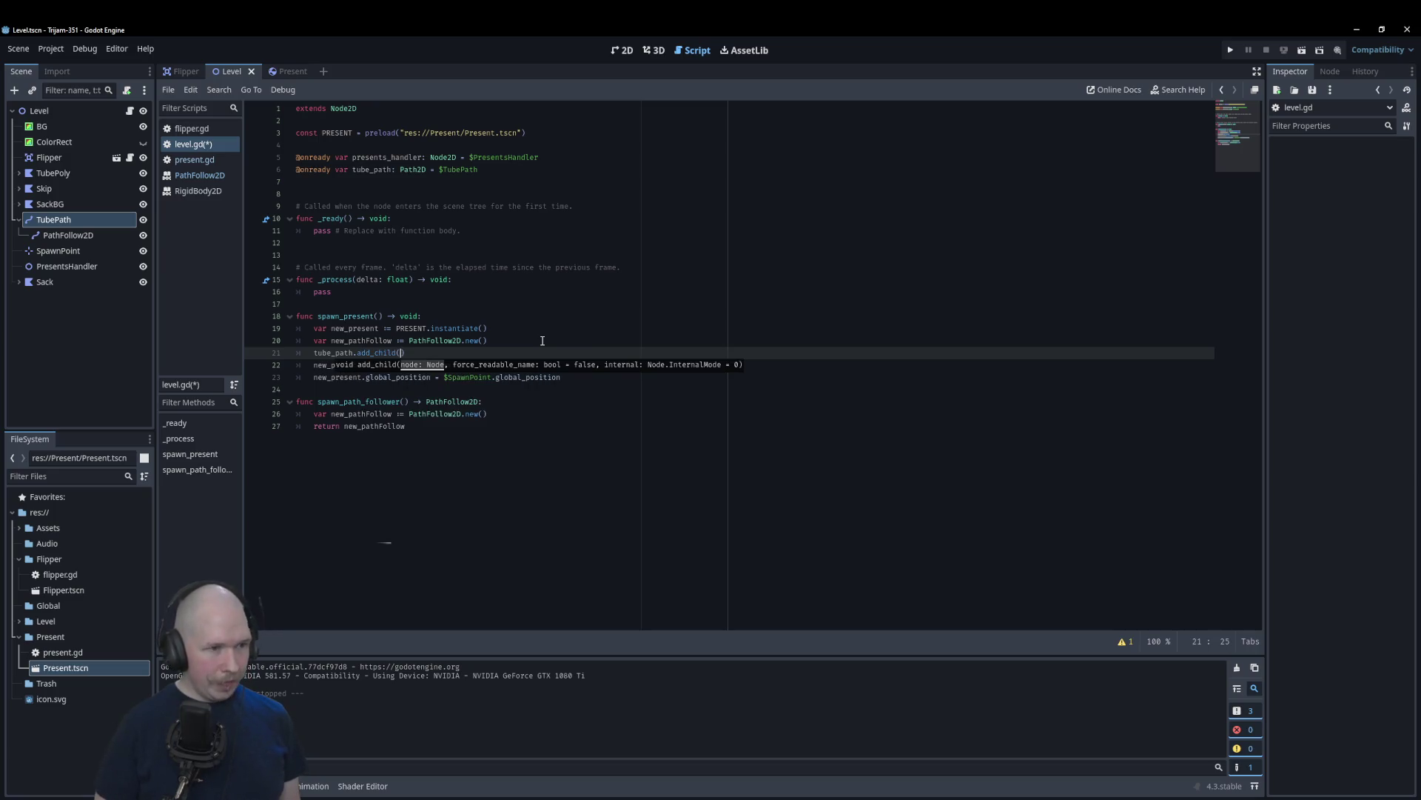
pyautogui.write('new_pa')
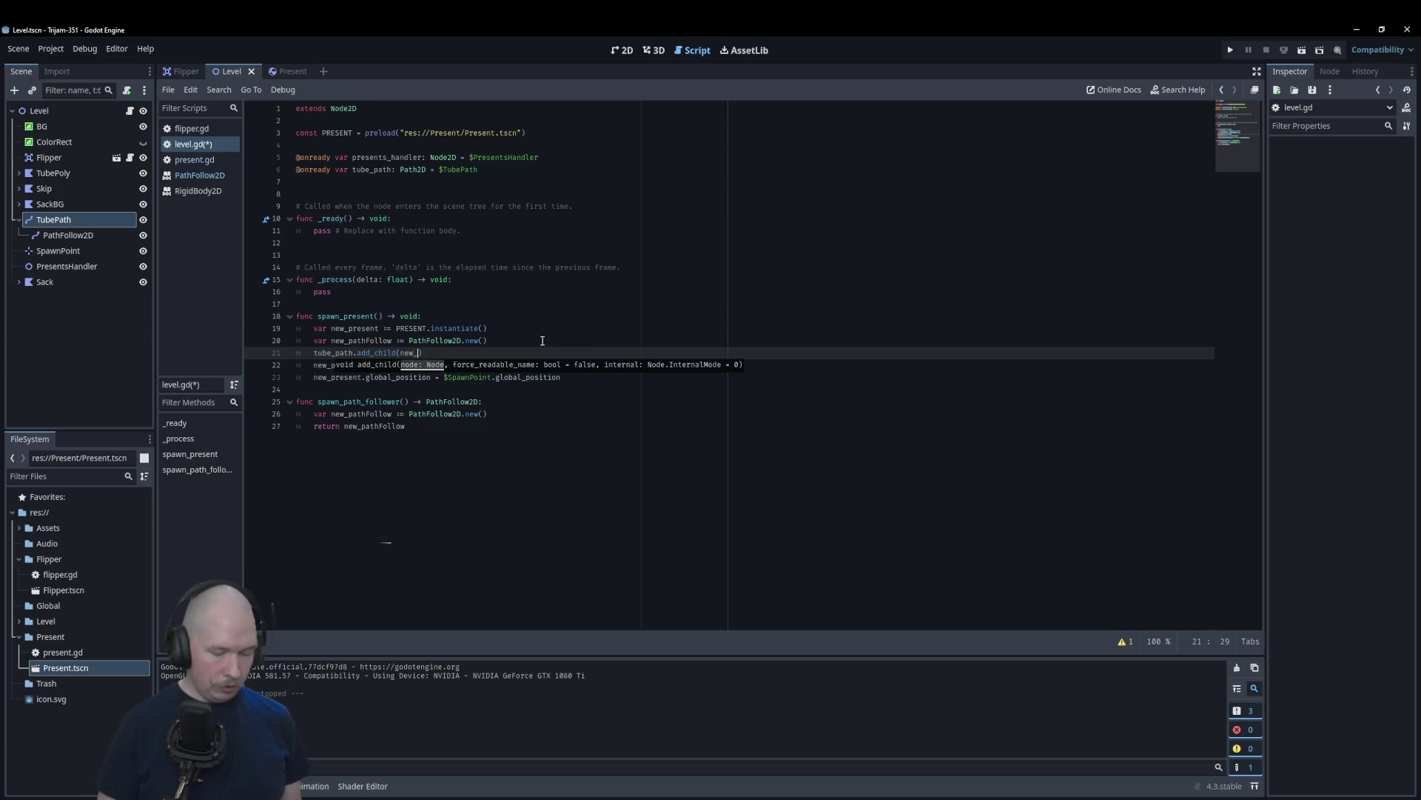
pyautogui.press('Return')
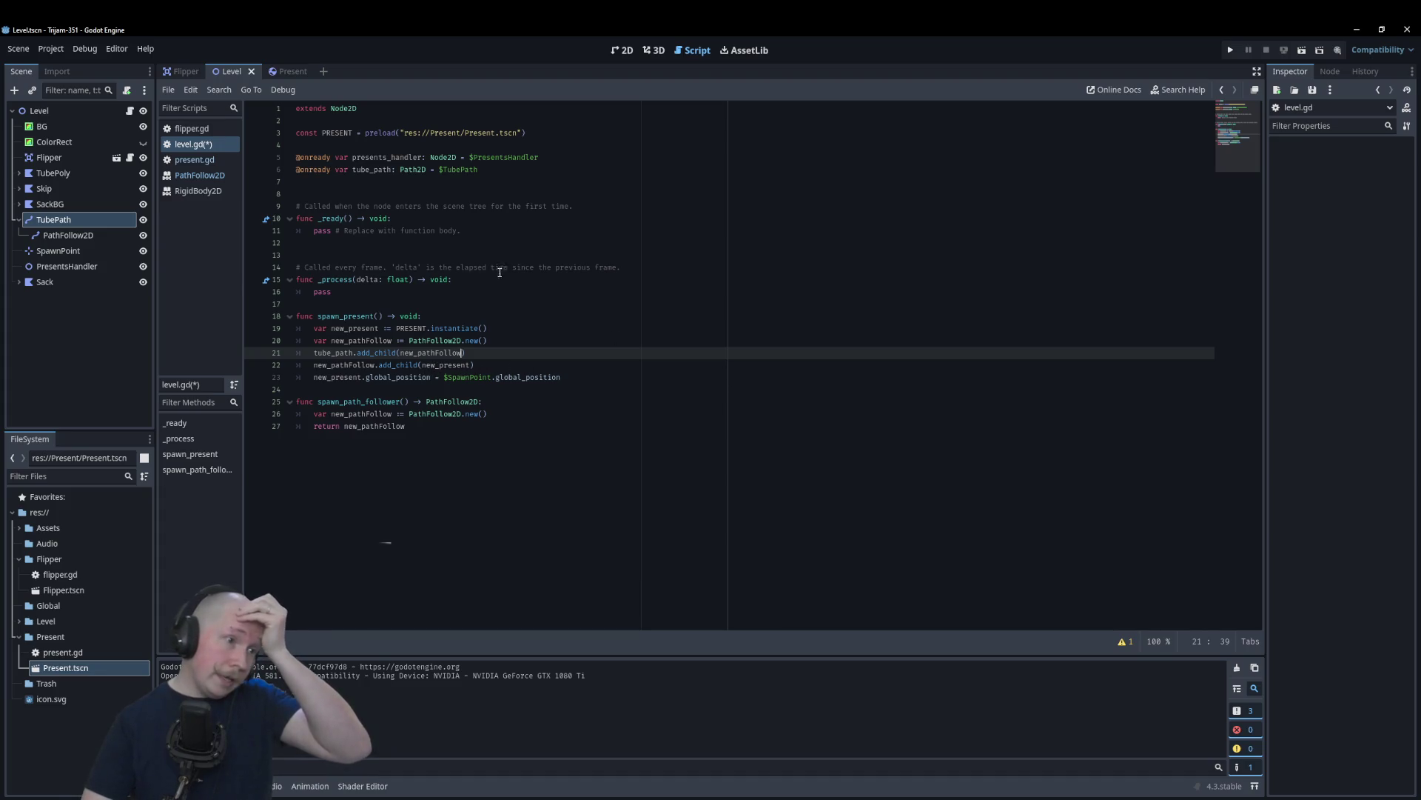
pyautogui.click(585, 280)
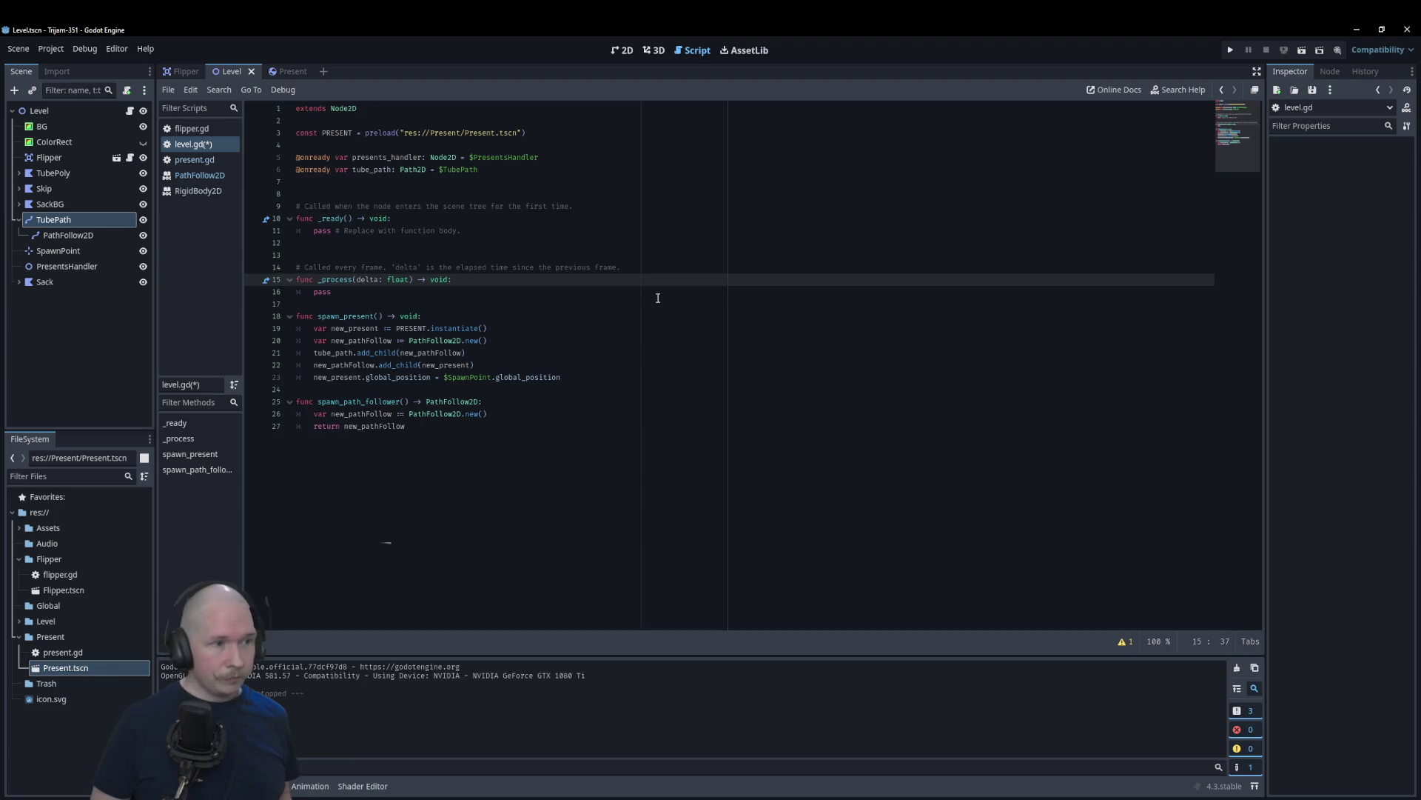
# Step: Replace the old spawn_path_follower function with 'func move_presents(delta: float) -> void:'
pyautogui.click(574, 469)
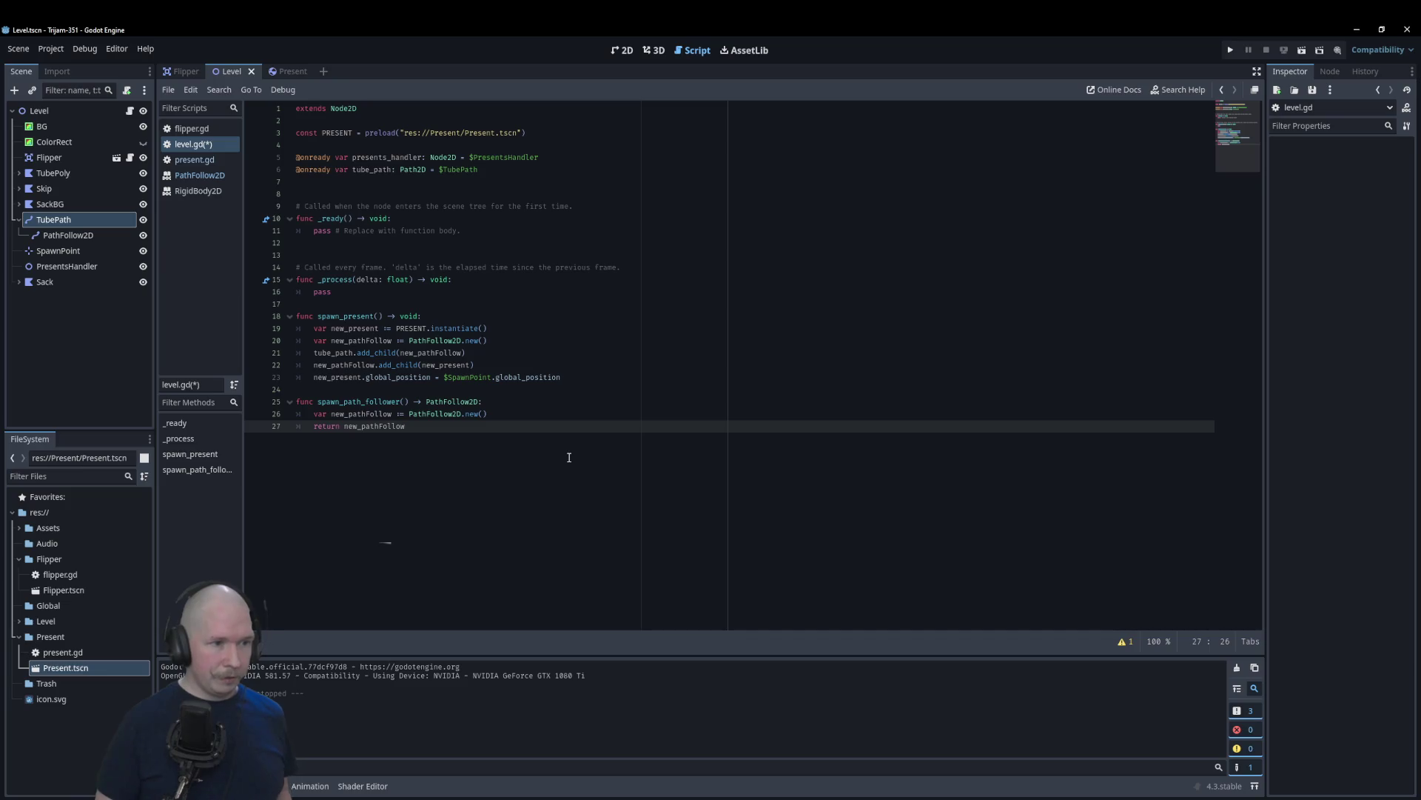
pyautogui.press('Return')
pyautogui.press('Return')
pyautogui.write('fun')
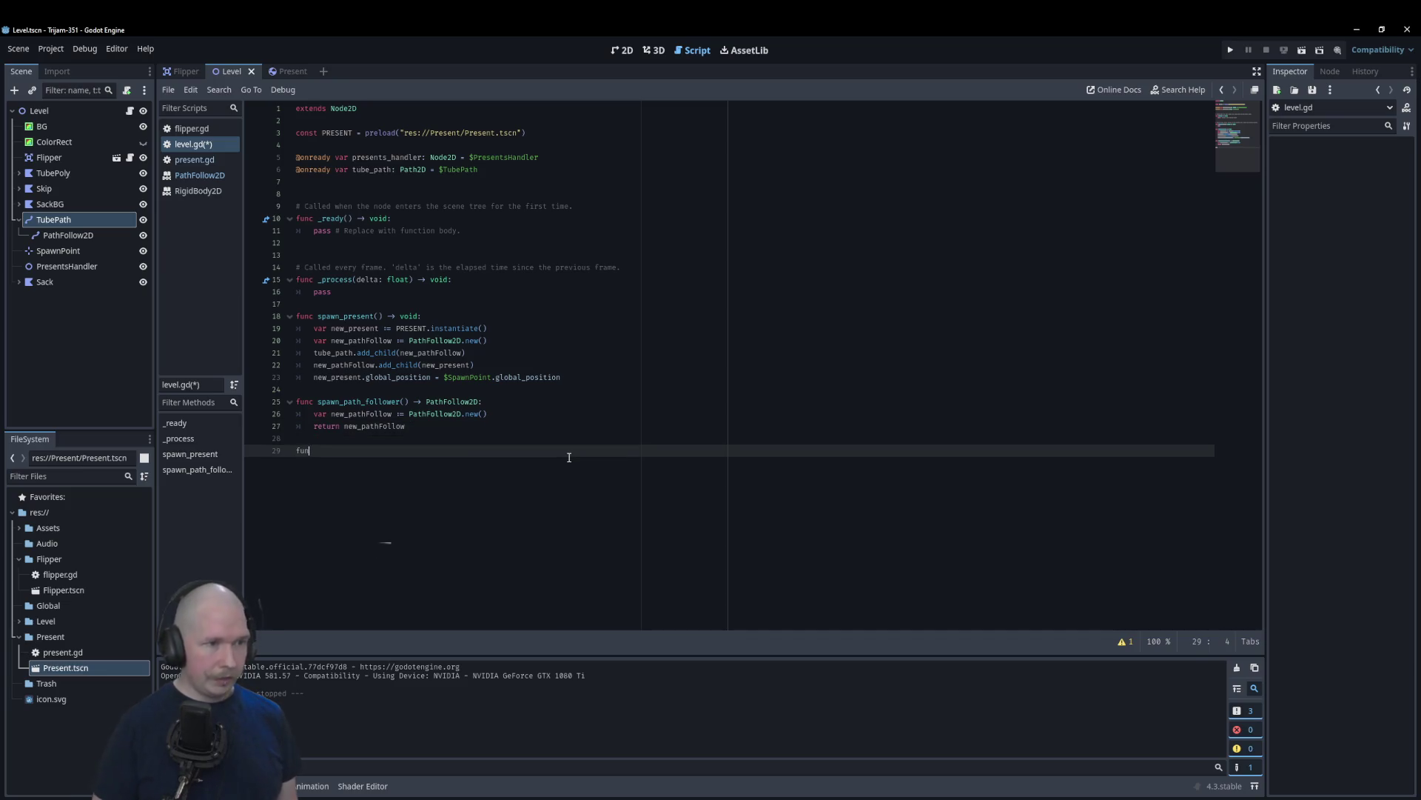
pyautogui.press('Escape')
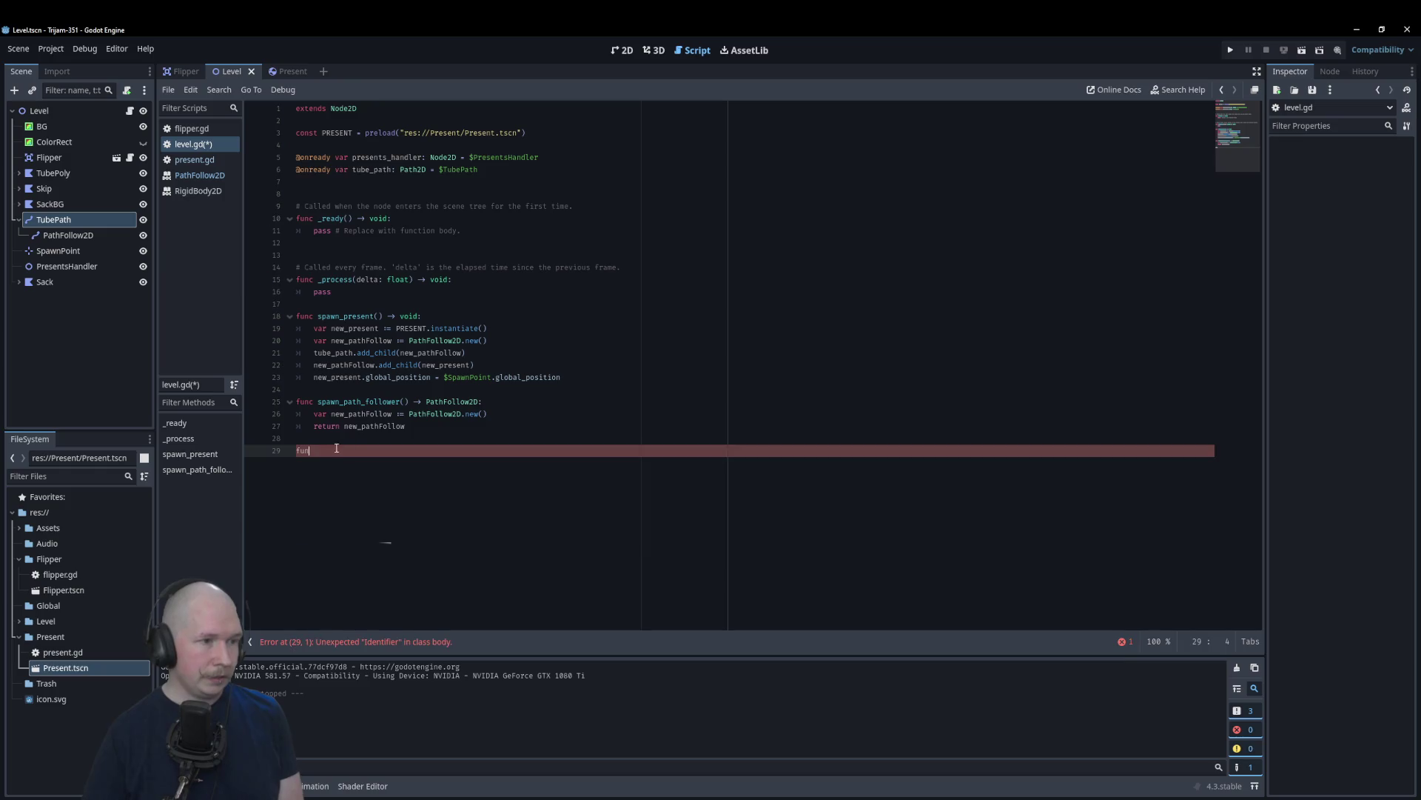
pyautogui.moveTo(328, 446)
pyautogui.mouseDown()
pyautogui.moveTo(329, 403)
pyautogui.moveTo(317, 404)
pyautogui.moveTo(331, 449)
pyautogui.mouseUp()
pyautogui.click(329, 408)
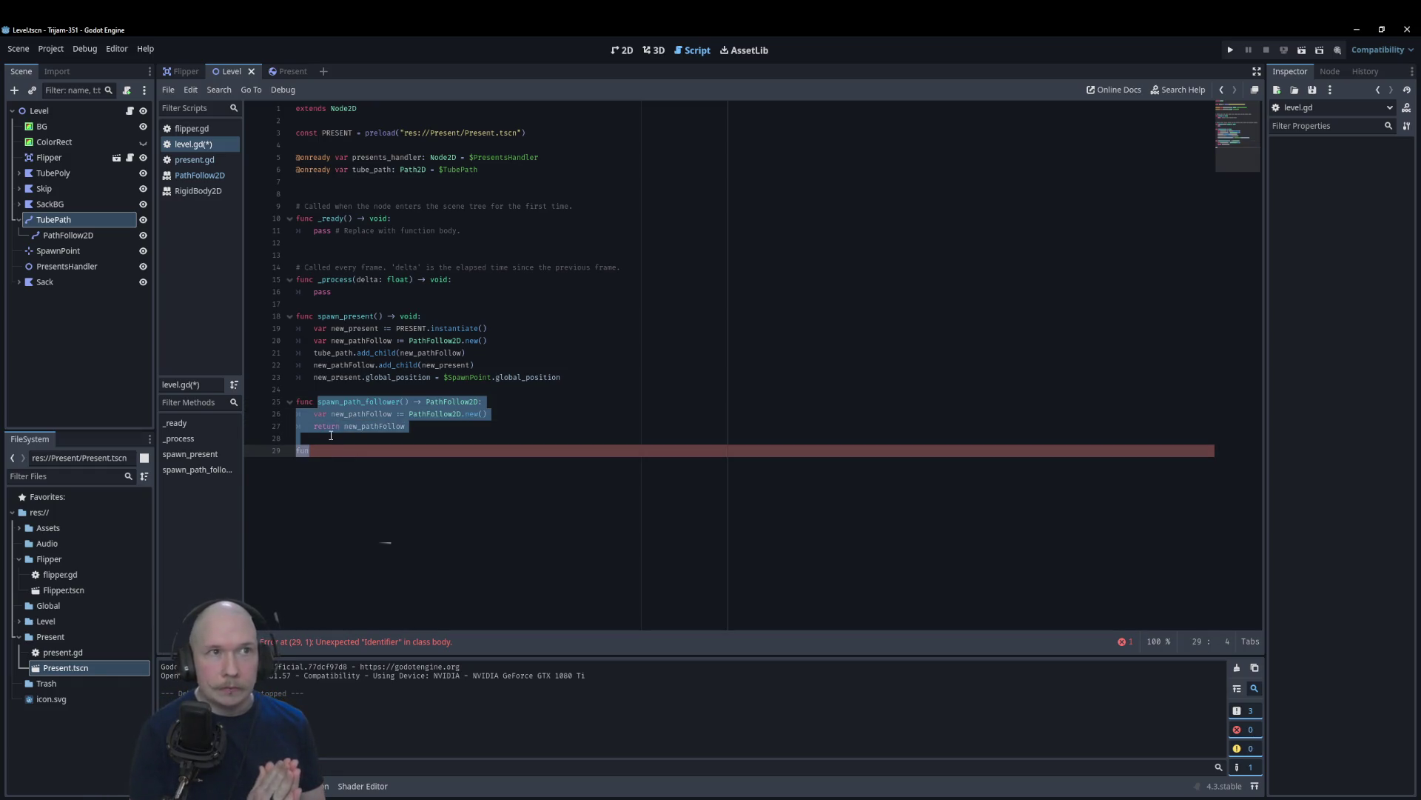
pyautogui.write('move_presents')
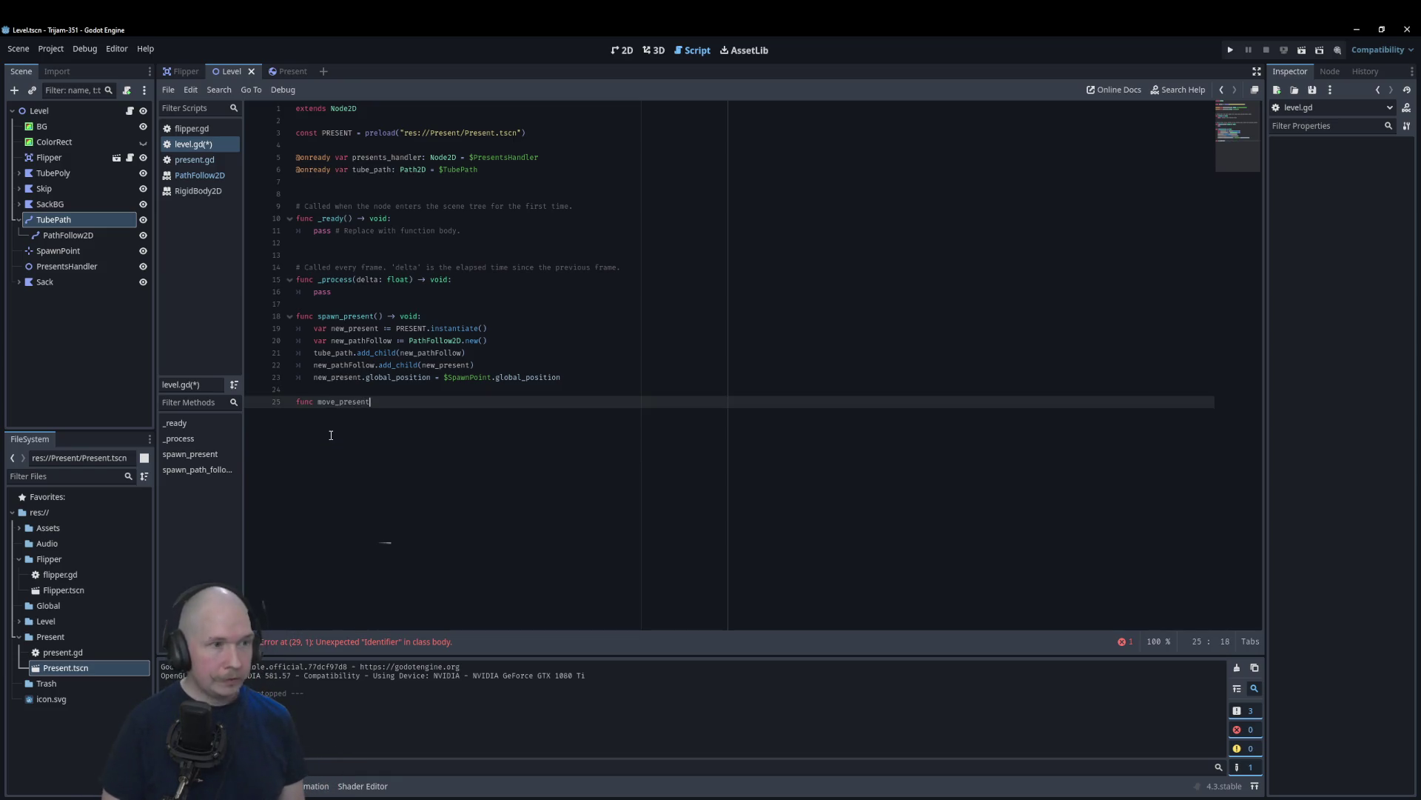
pyautogui.write('(DELTA')
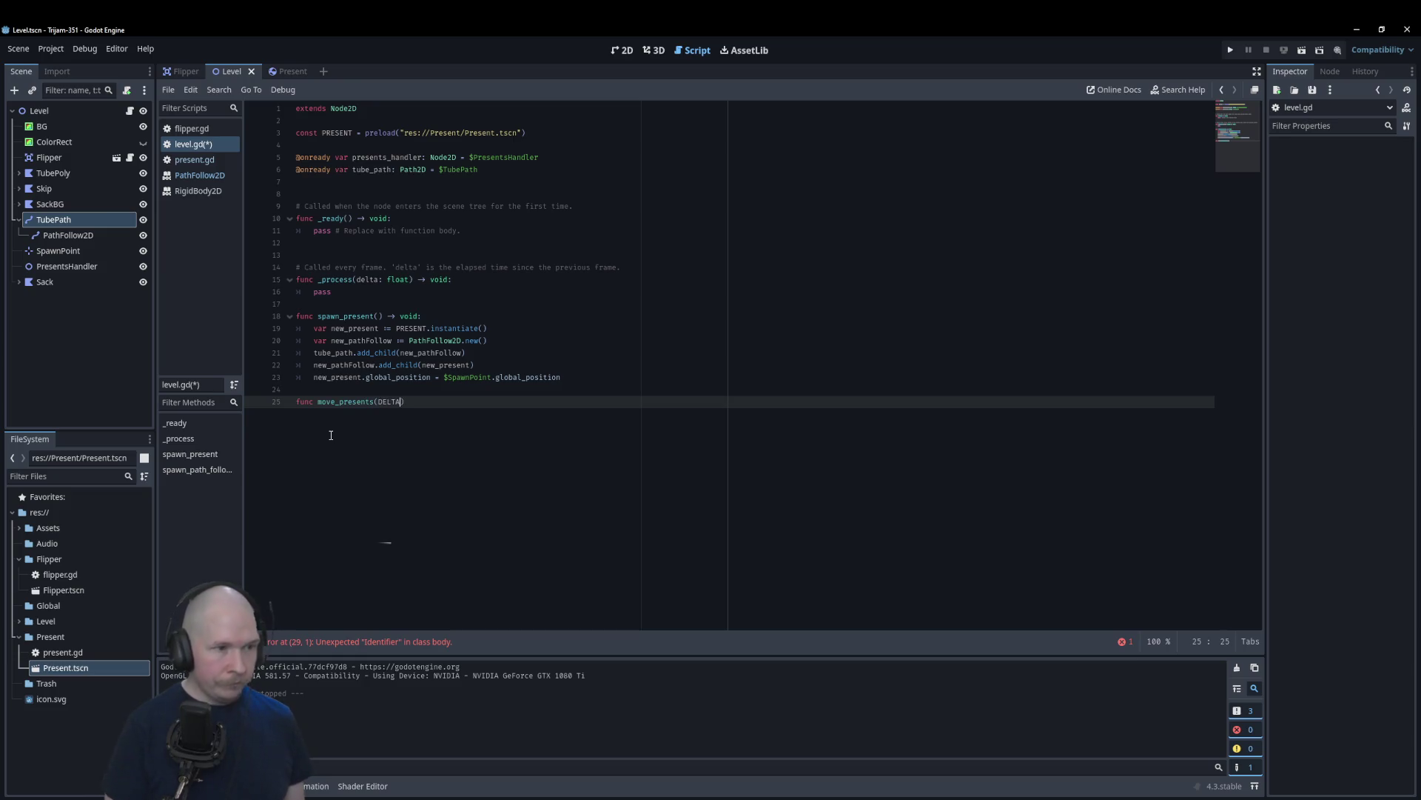
pyautogui.press('BackSpace')
pyautogui.press('BackSpace')
pyautogui.press('BackSpace')
pyautogui.write('dela')
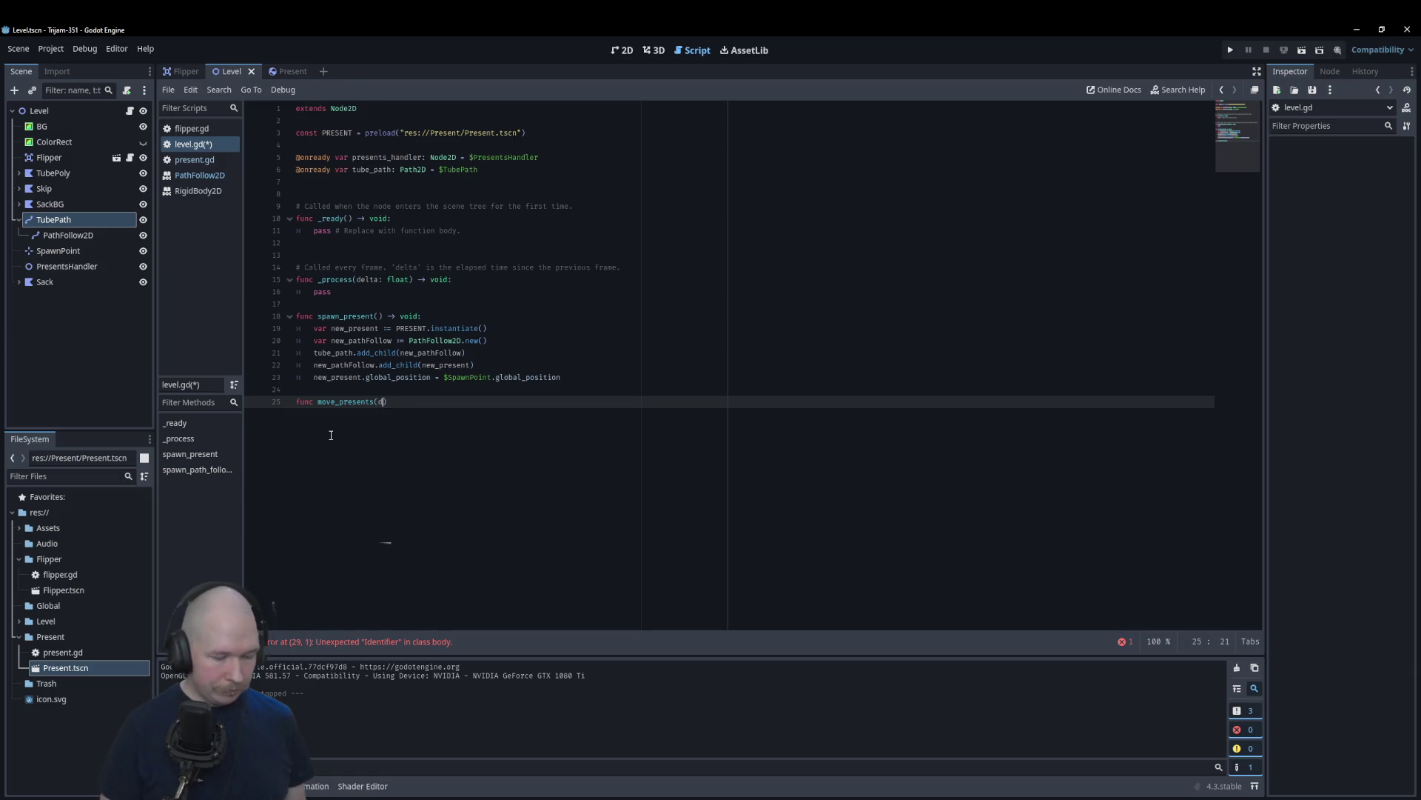
pyautogui.write('t')
pyautogui.press('BackSpace')
pyautogui.press('BackSpace')
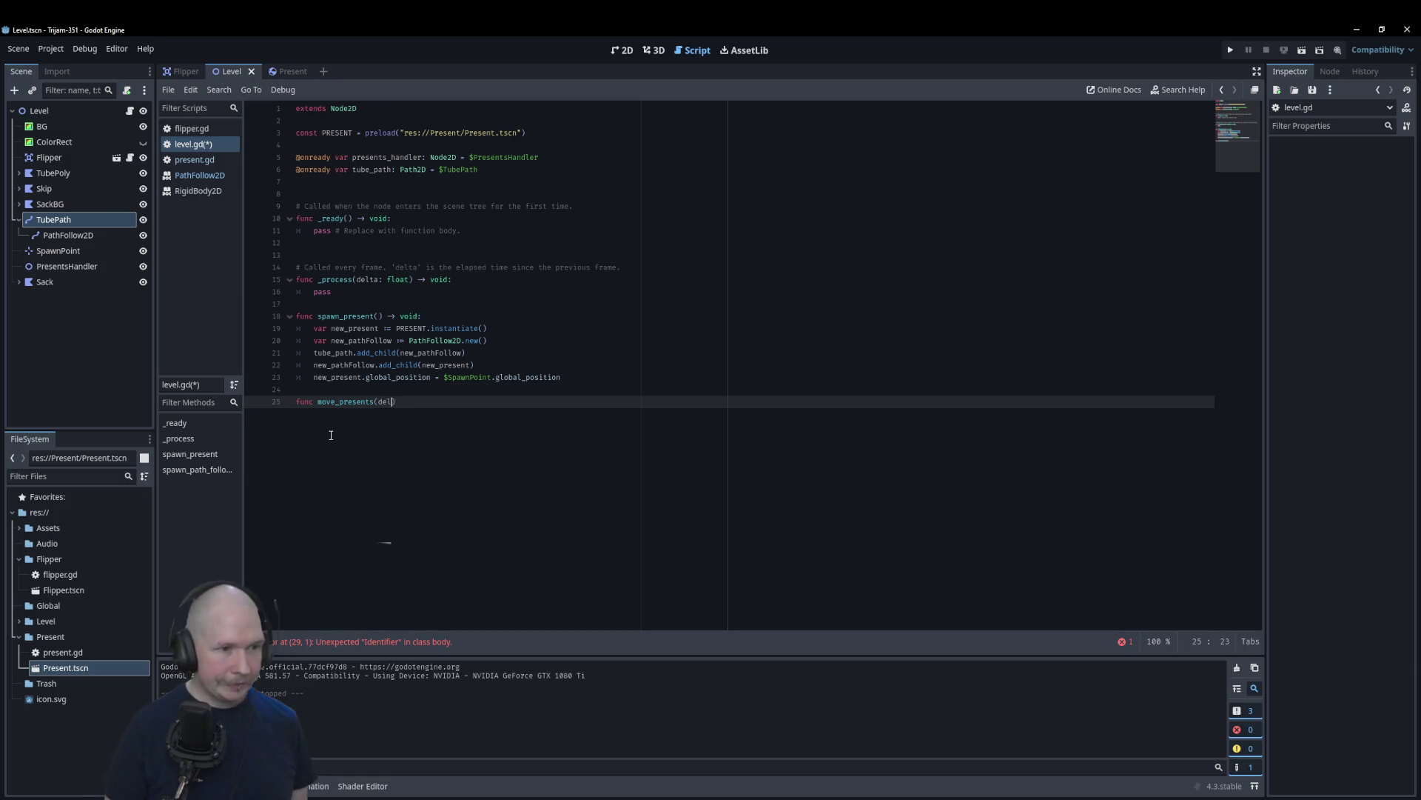
pyautogui.write('ta: float')
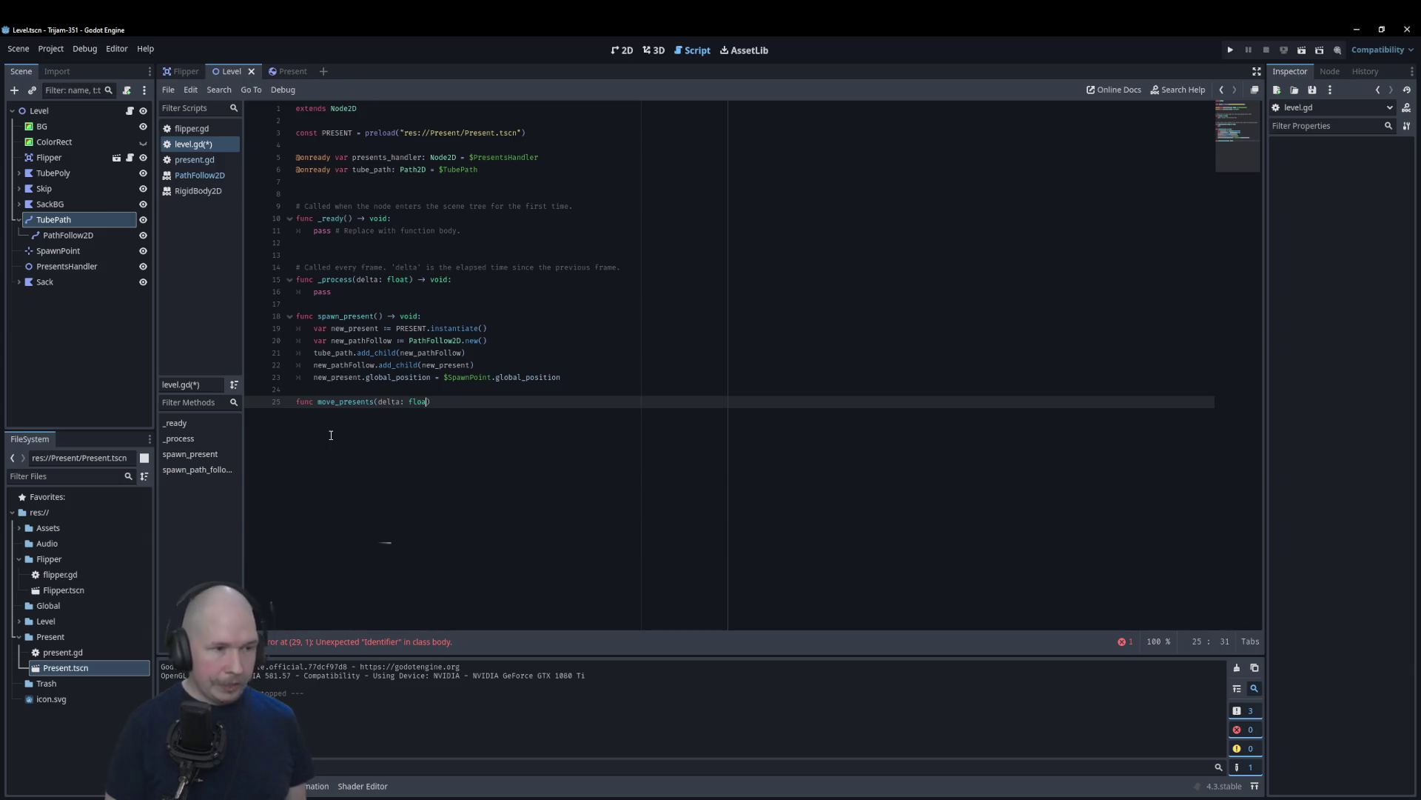
pyautogui.write(') -> ')
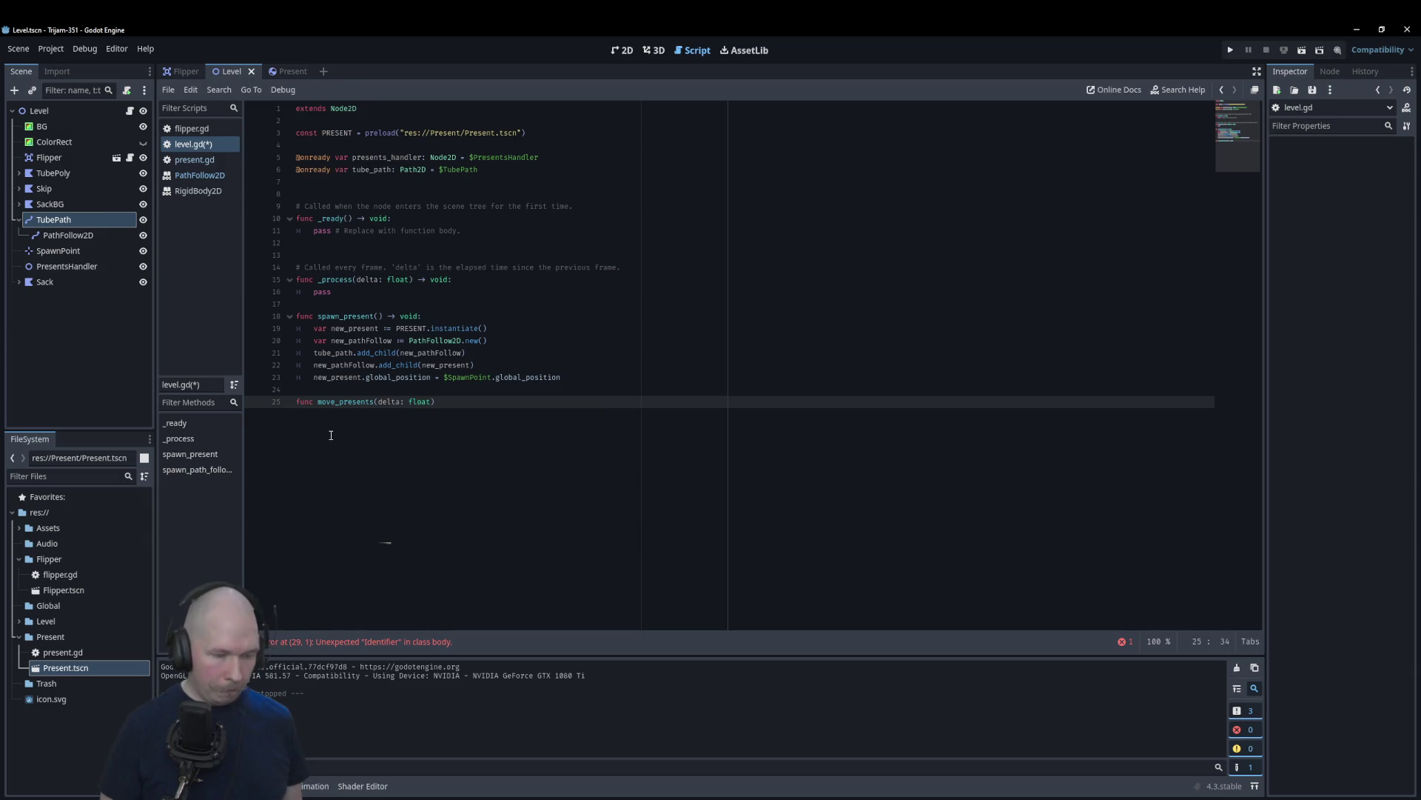
pyautogui.write('void:')
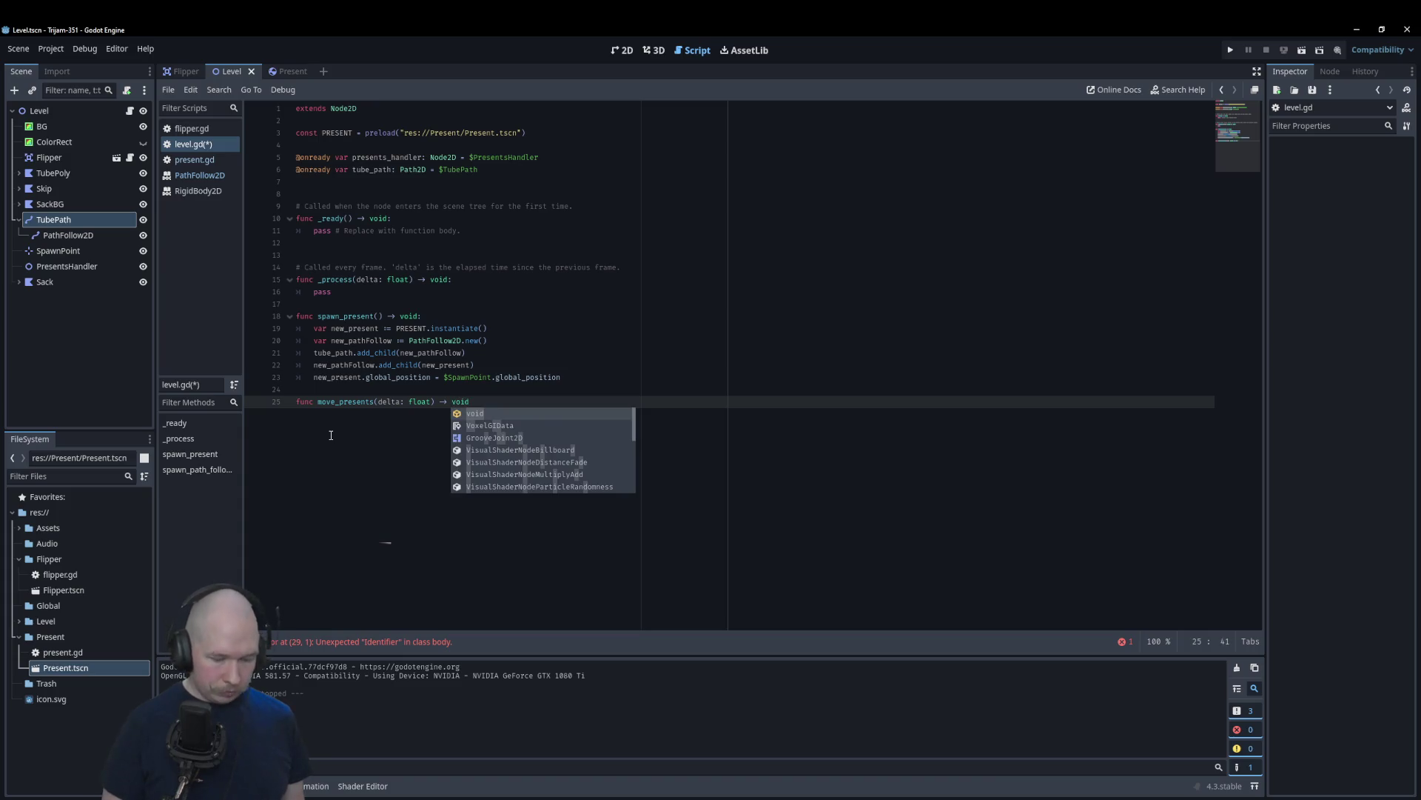
pyautogui.press('Return')
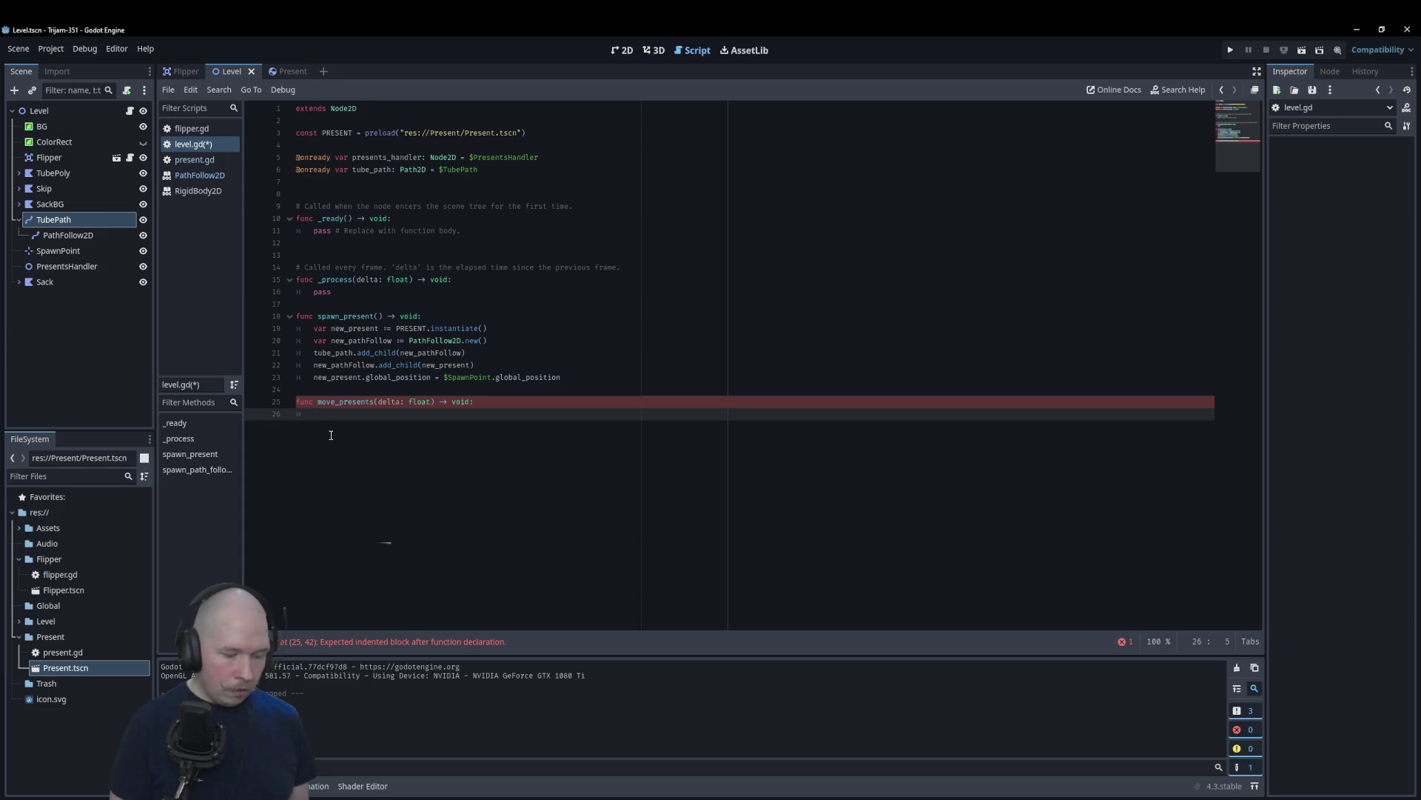
# Step: Add a 'for child in tube_path.get_children():' loop to move_presents
pyautogui.write('fo')
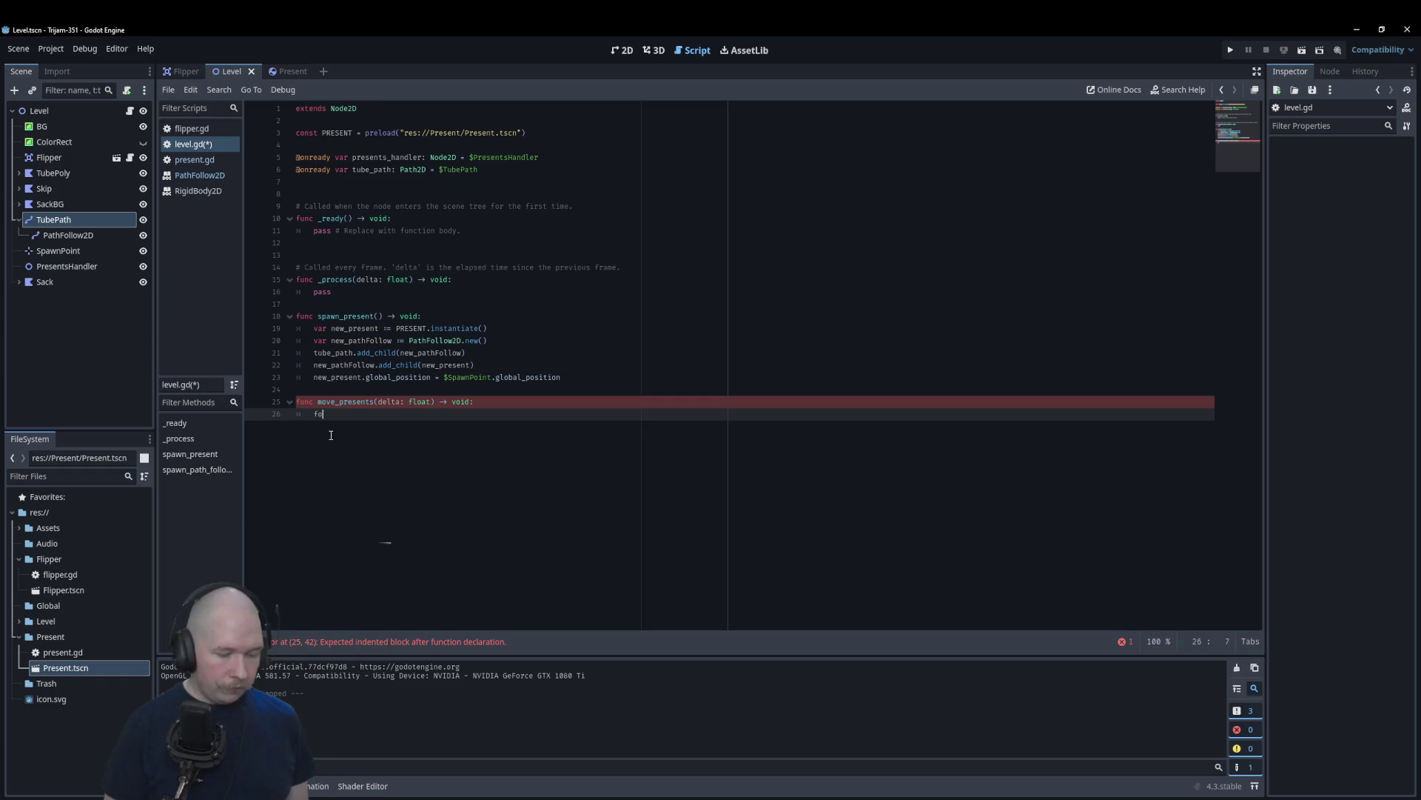
pyautogui.write('r child in tube')
pyautogui.press('Return')
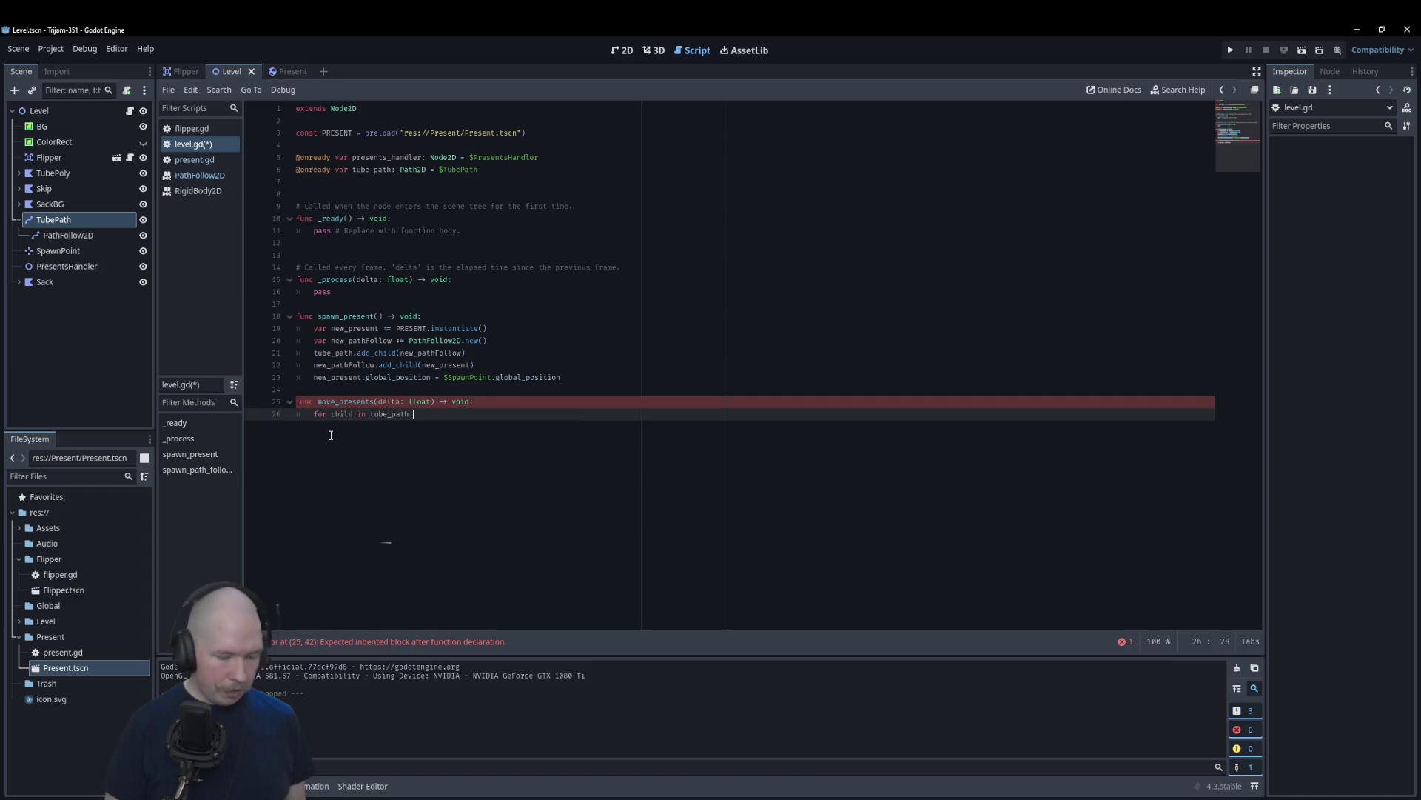
pyautogui.write('get_ch')
pyautogui.press('Down')
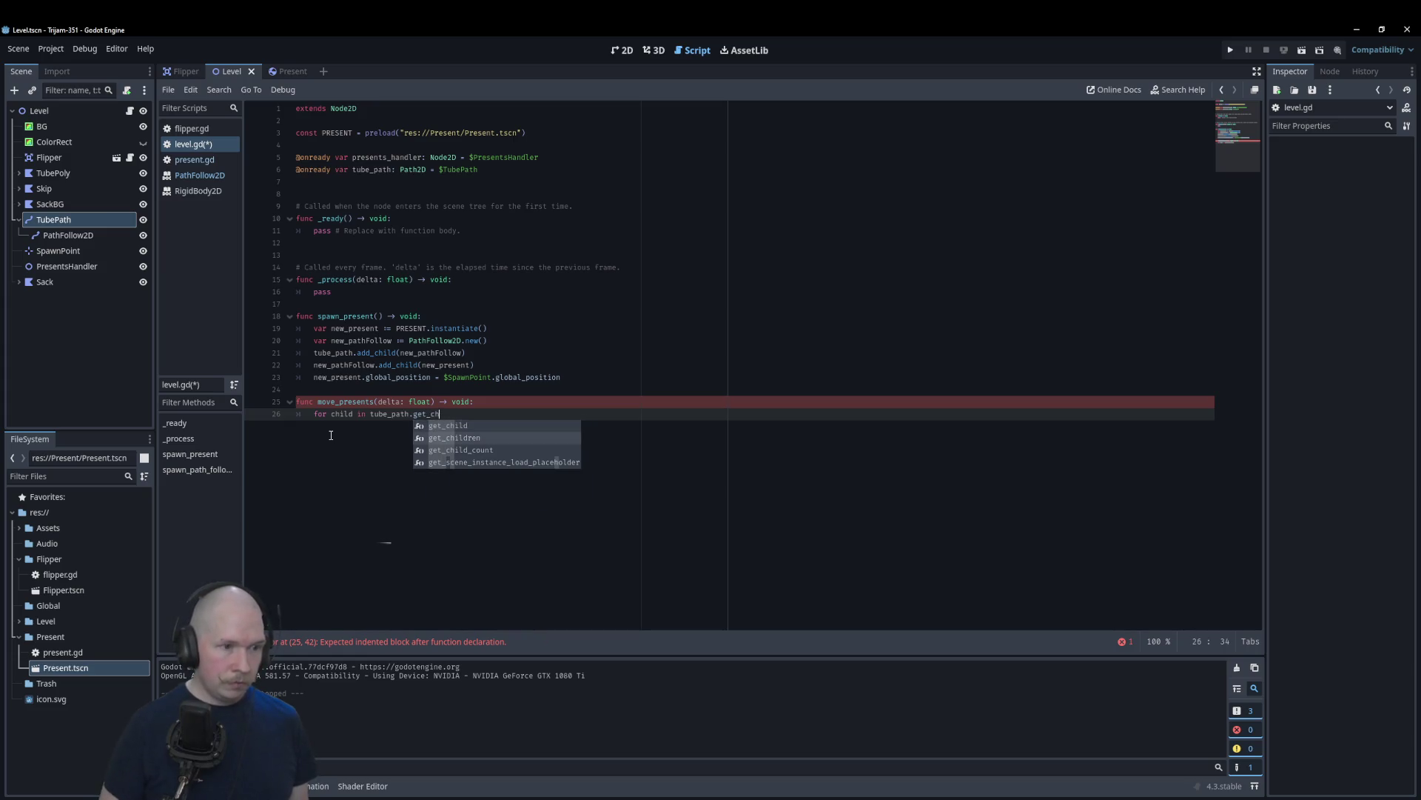
pyautogui.press('Return')
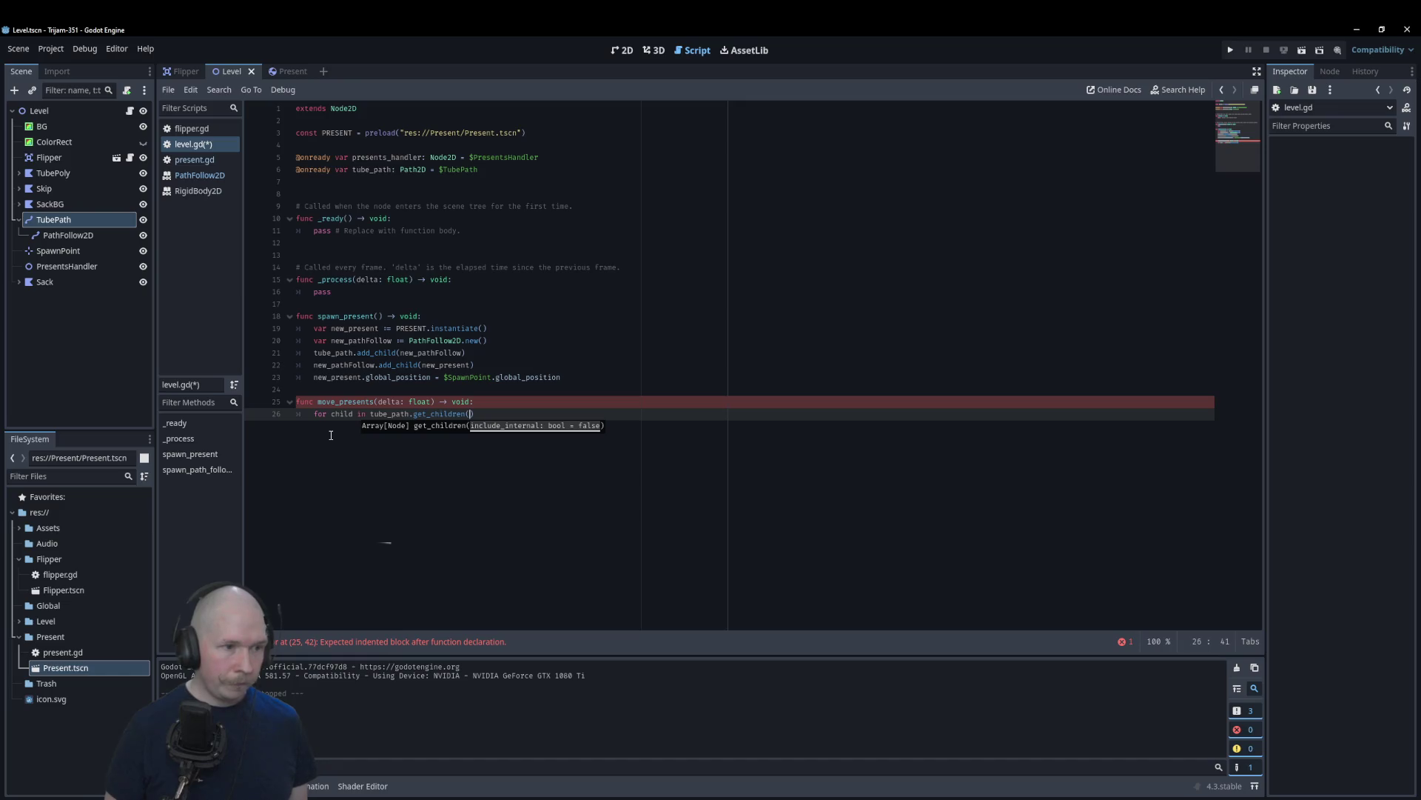
pyautogui.press('Right')
pyautogui.write(':')
pyautogui.press('Return')
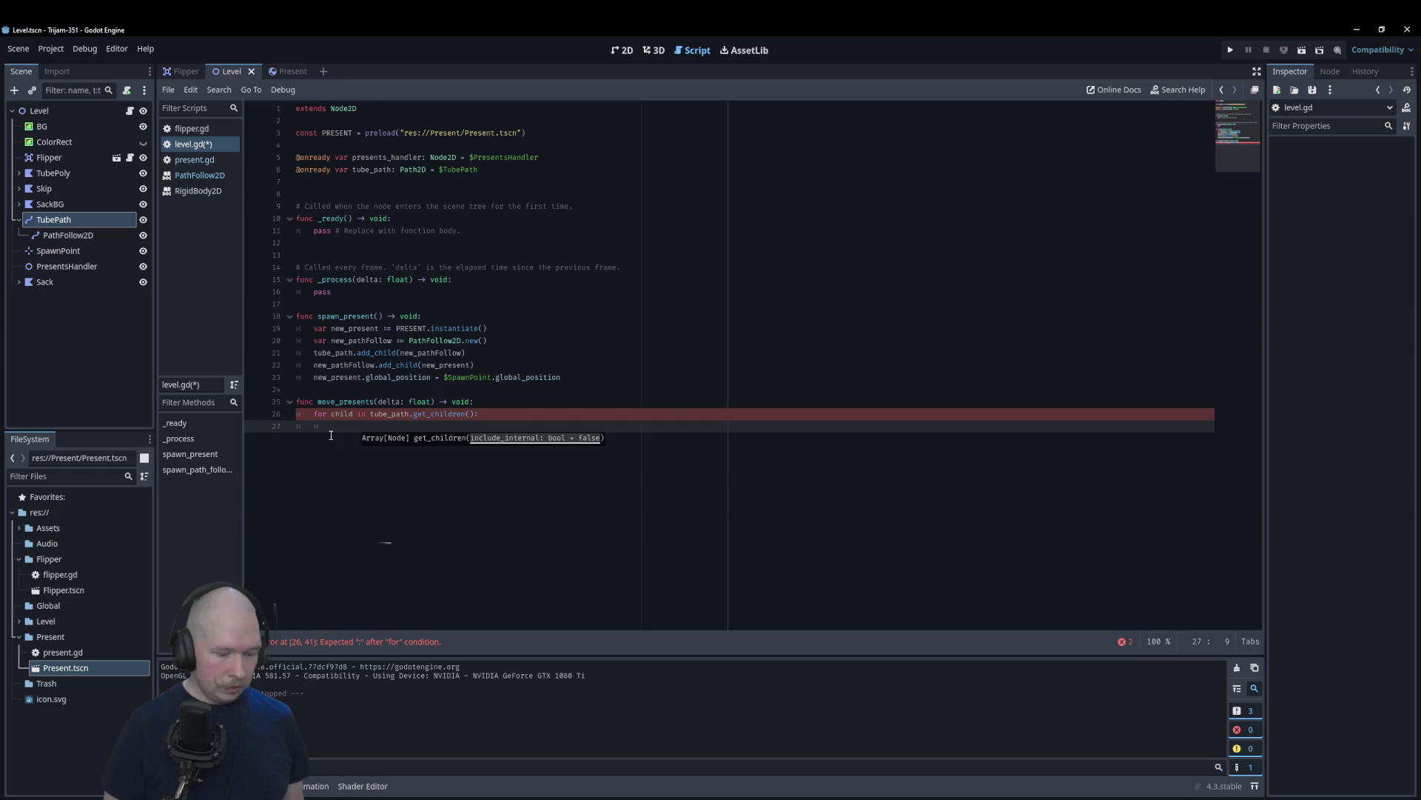
# Step: Check the PathFollow2D docs, then write 'child.progress_ratio += delta' in the loop body
pyautogui.write('child.')
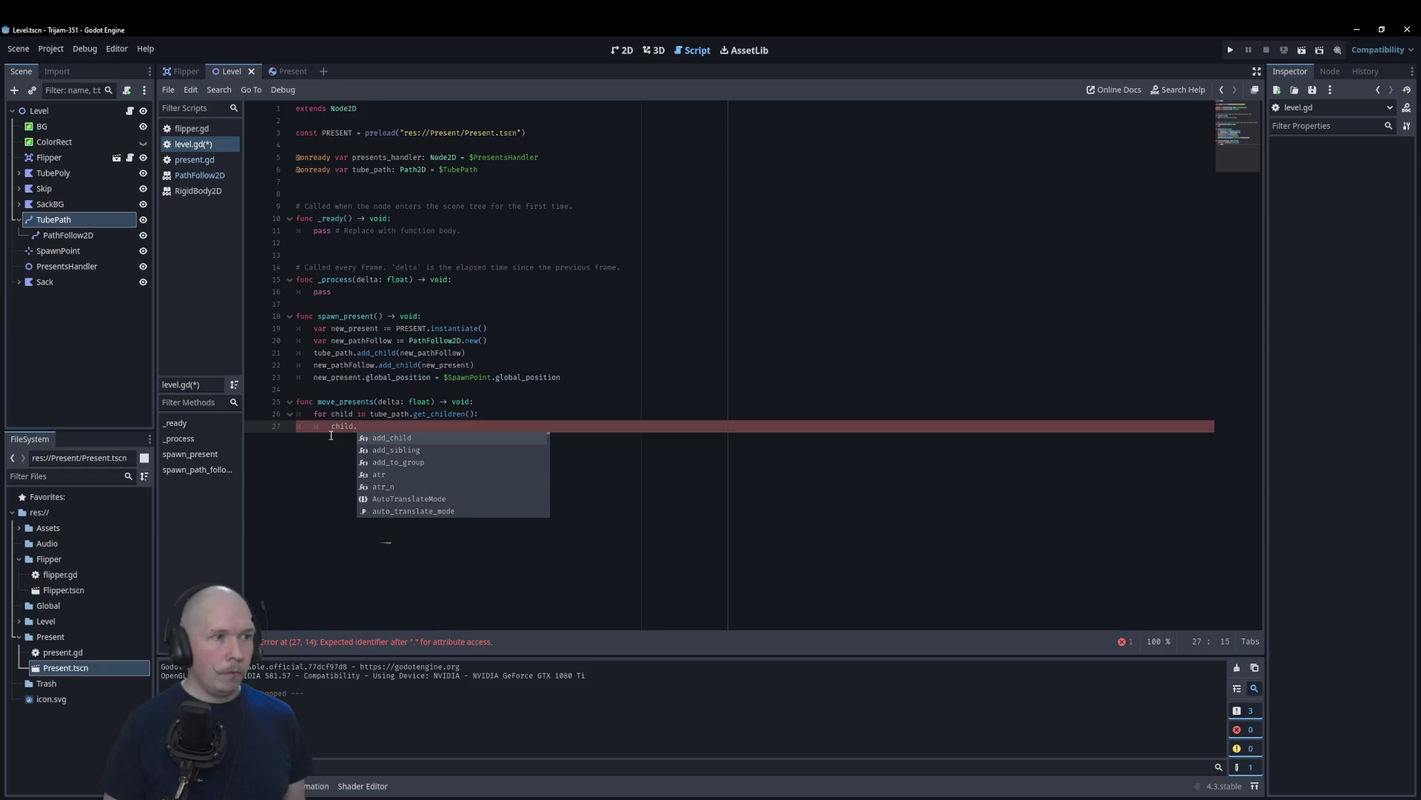
pyautogui.click(493, 341)
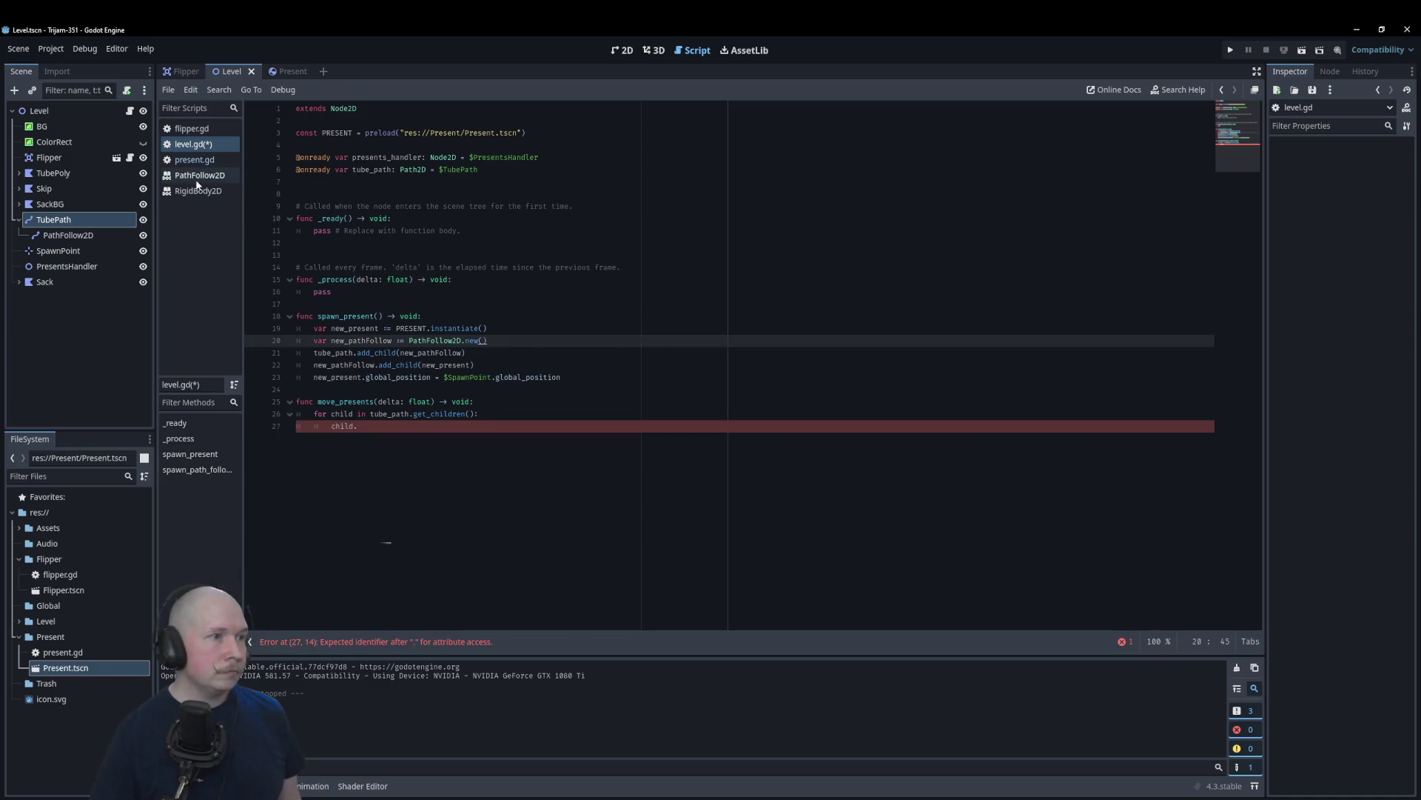
pyautogui.click(196, 178)
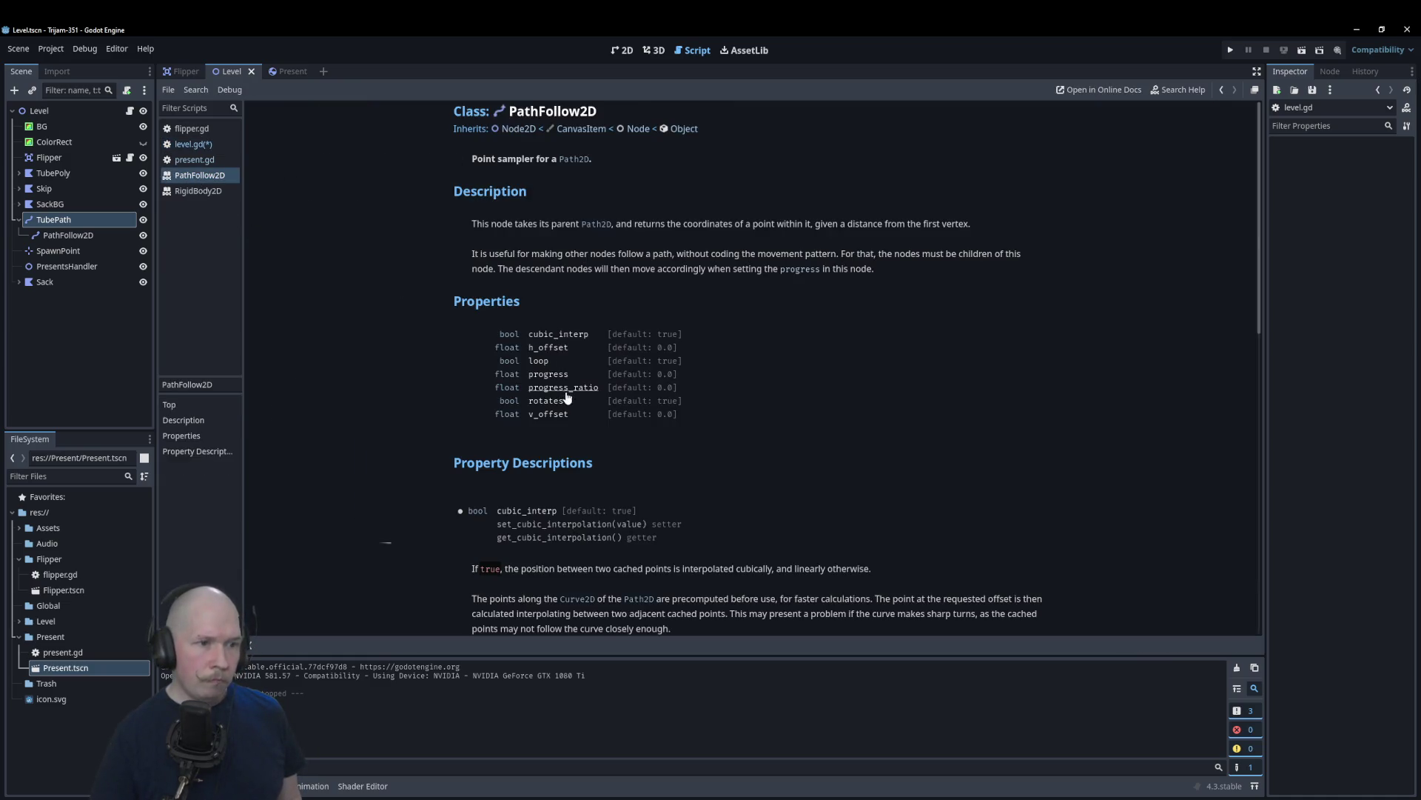
pyautogui.click(190, 145)
pyautogui.click(423, 427)
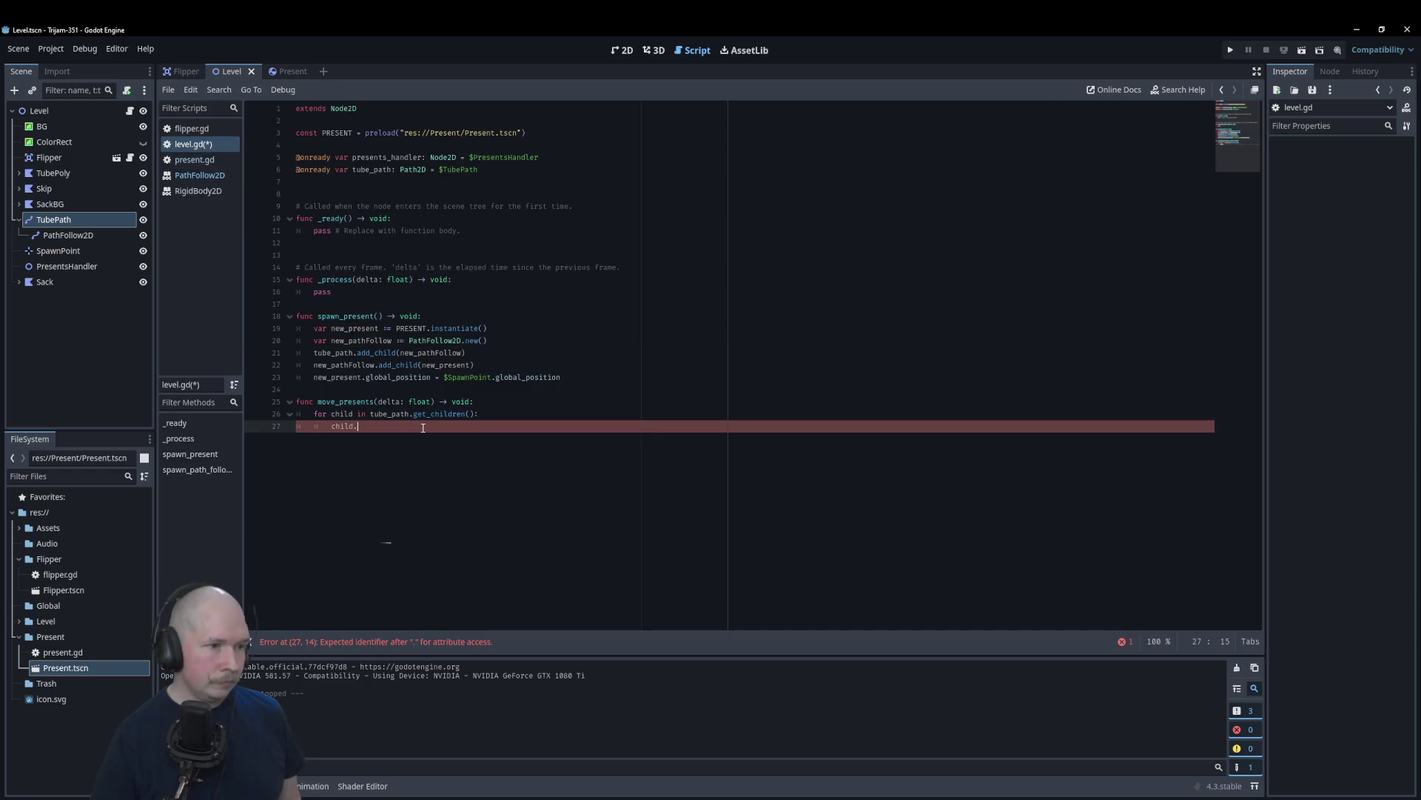
pyautogui.write('progre')
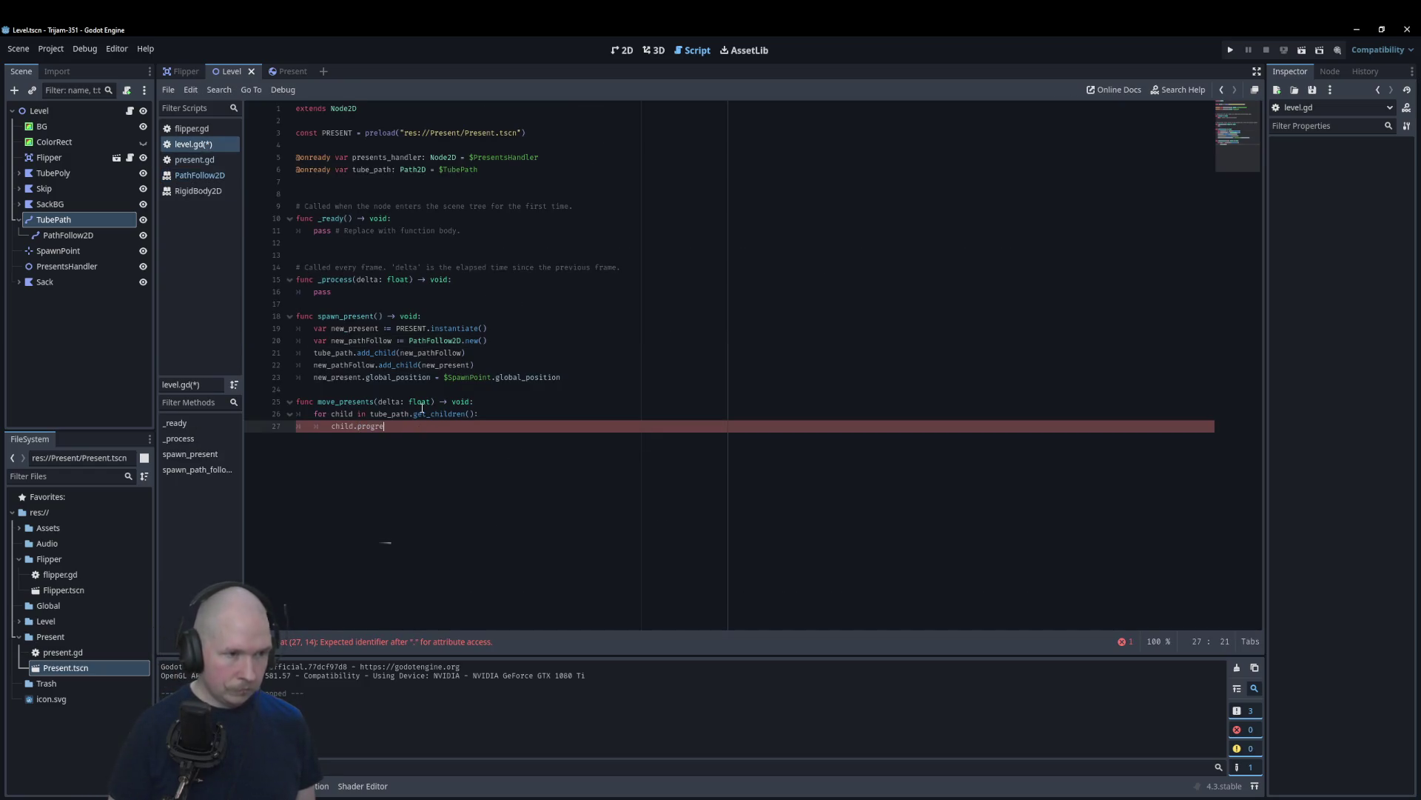
pyautogui.write('ss_ratio')
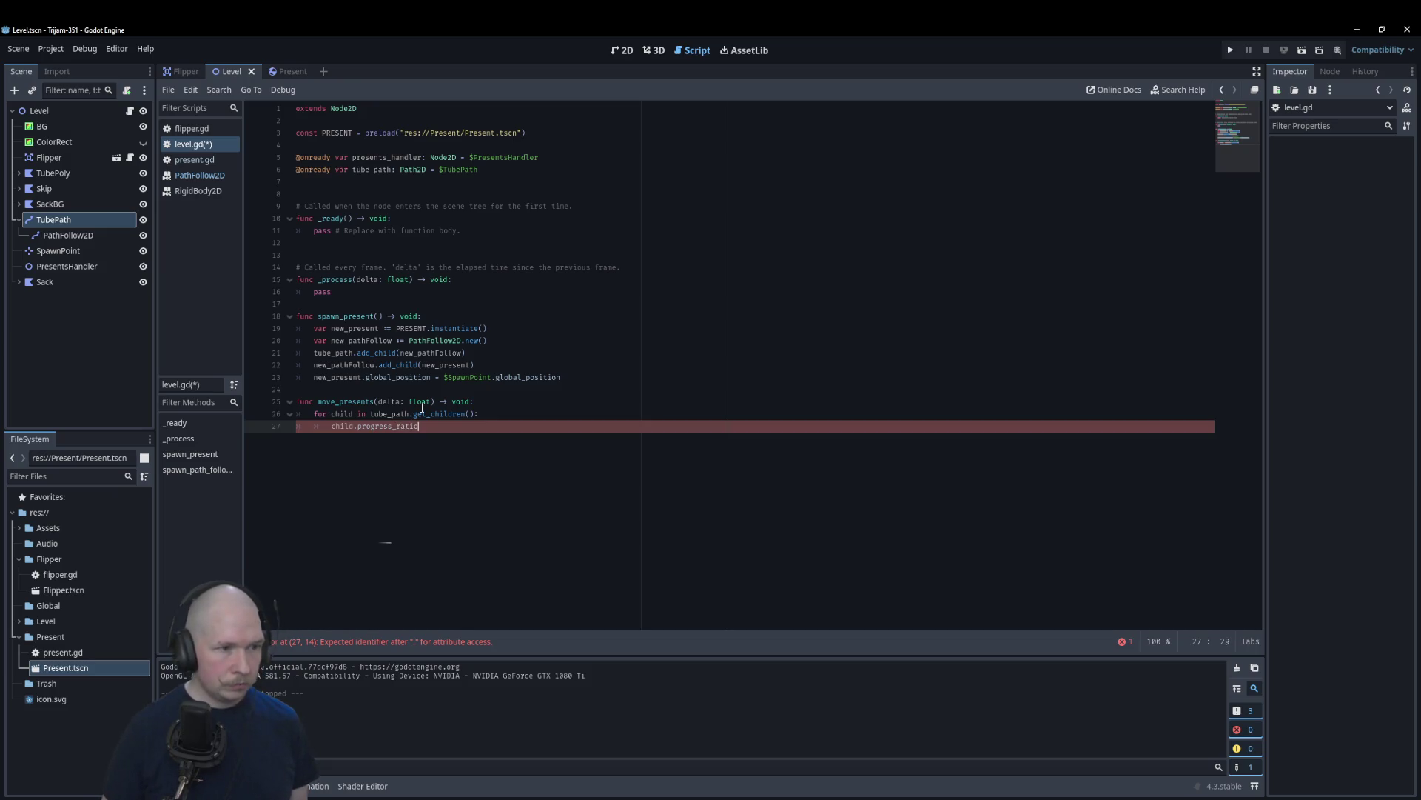
pyautogui.write(' += delta')
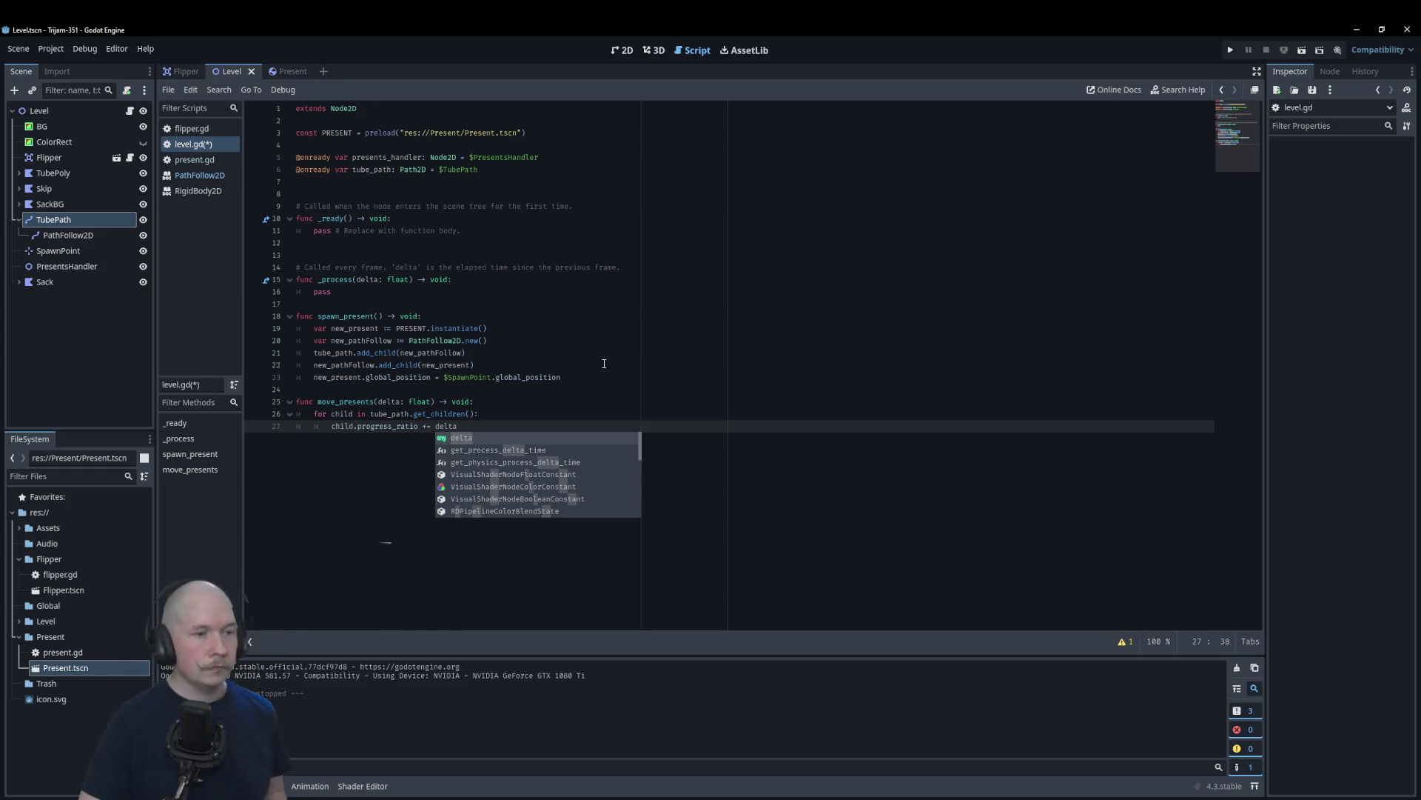
pyautogui.click(562, 365)
# Step: Call spawn_present() inside _ready
pyautogui.click(472, 218)
pyautogui.press('Return')
pyautogui.write('spaw')
pyautogui.press('Return')
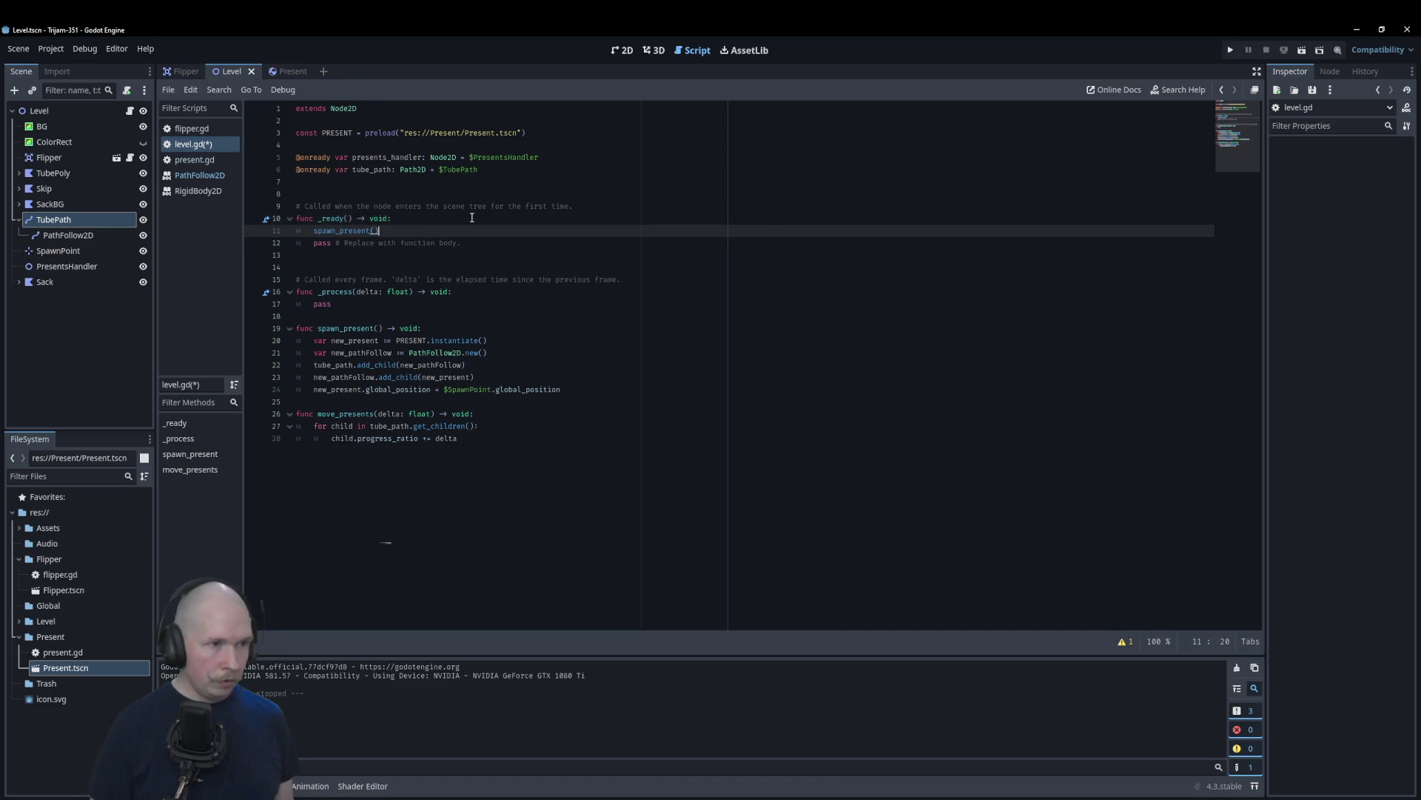
# Step: Call move_presents(delta) inside _process, save level.gd and run the game
pyautogui.click(478, 289)
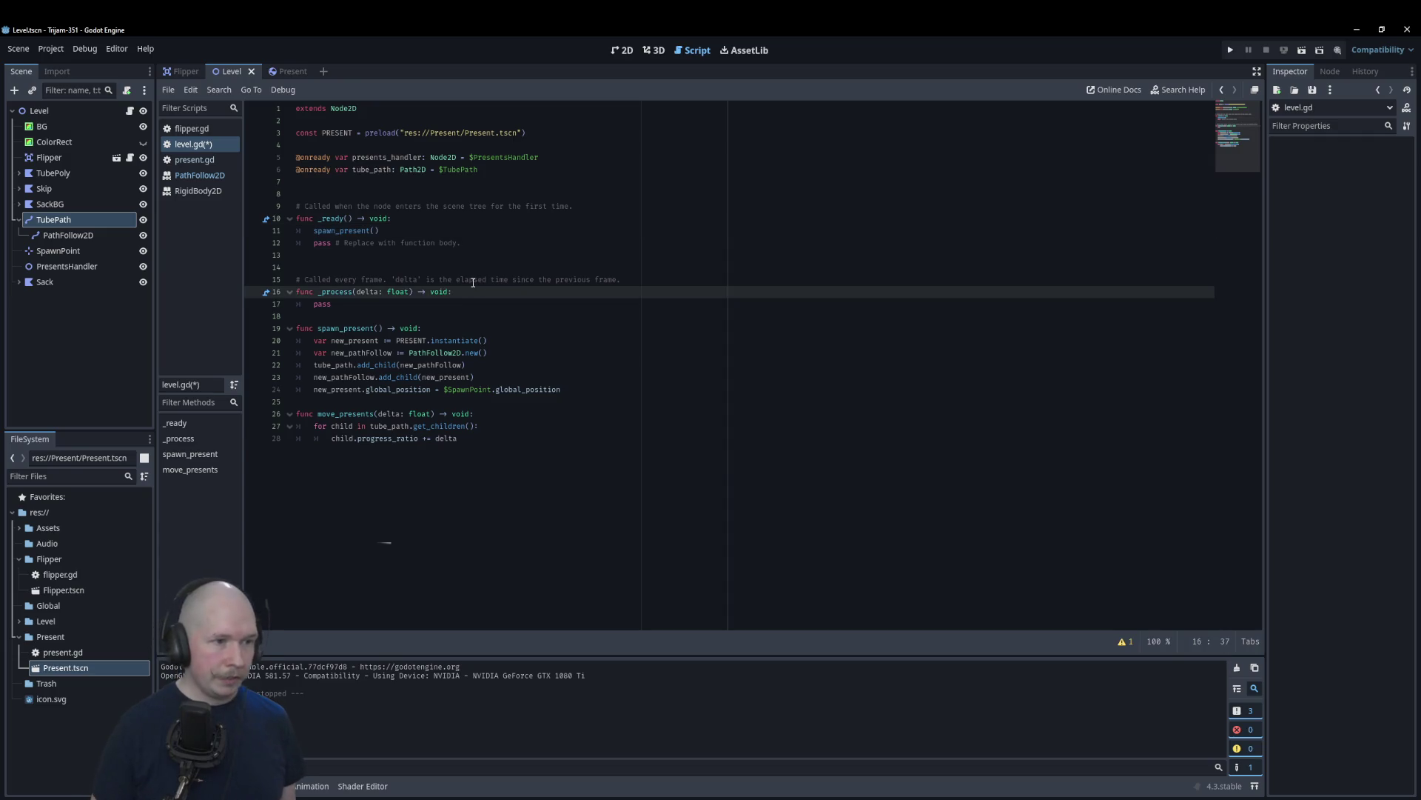
pyautogui.press('Return')
pyautogui.write('move')
pyautogui.press('Return')
pyautogui.write('delta')
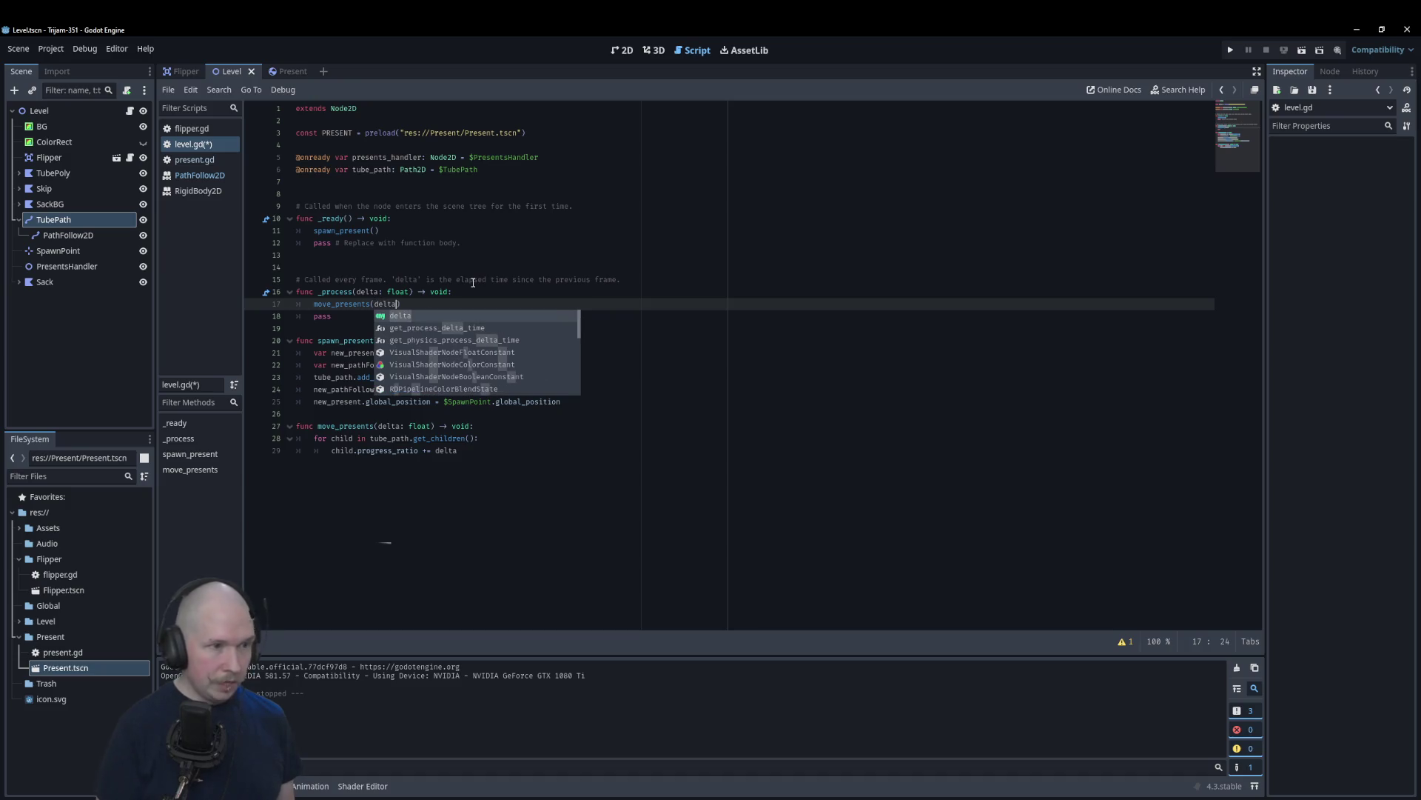
pyautogui.click(626, 216)
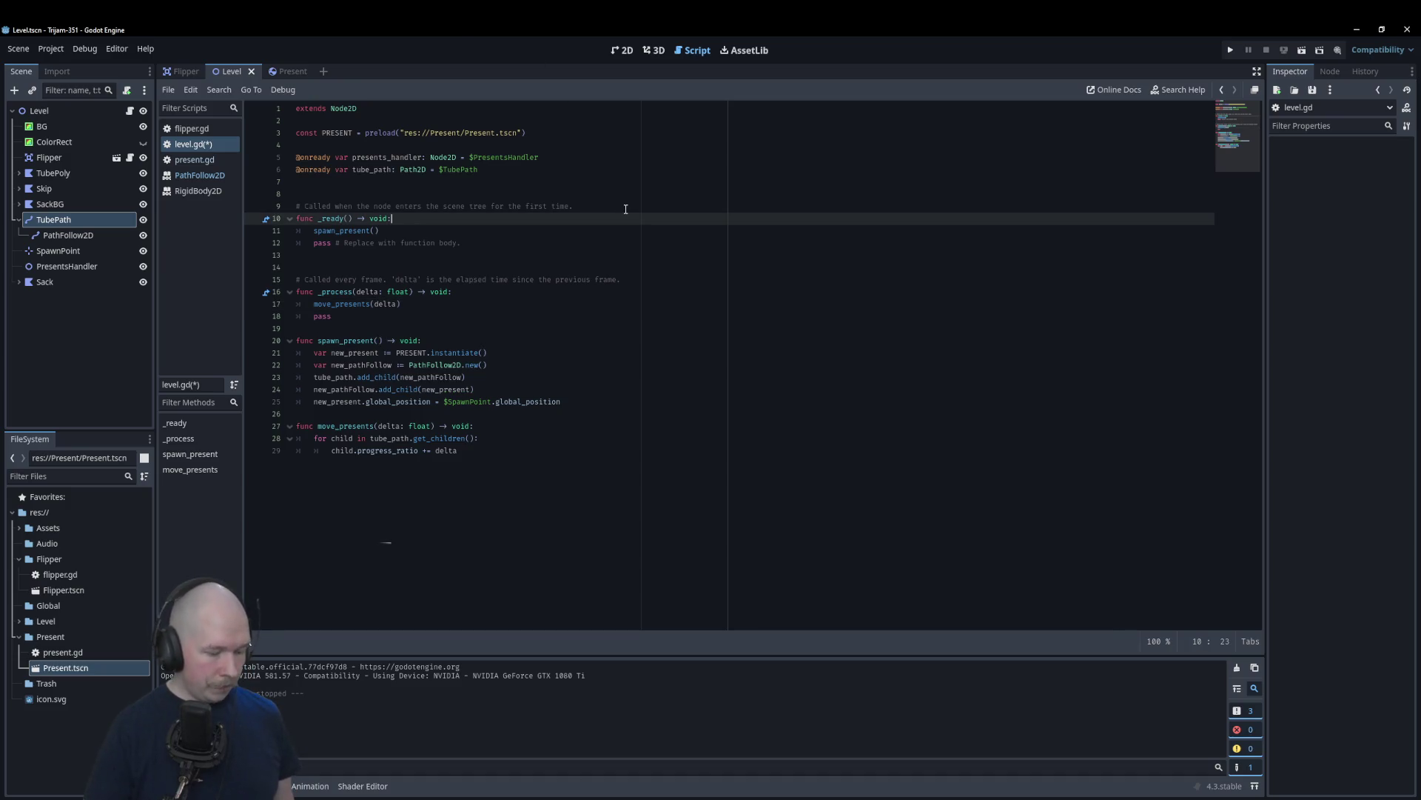
pyautogui.hotkey('ctrl', 's')
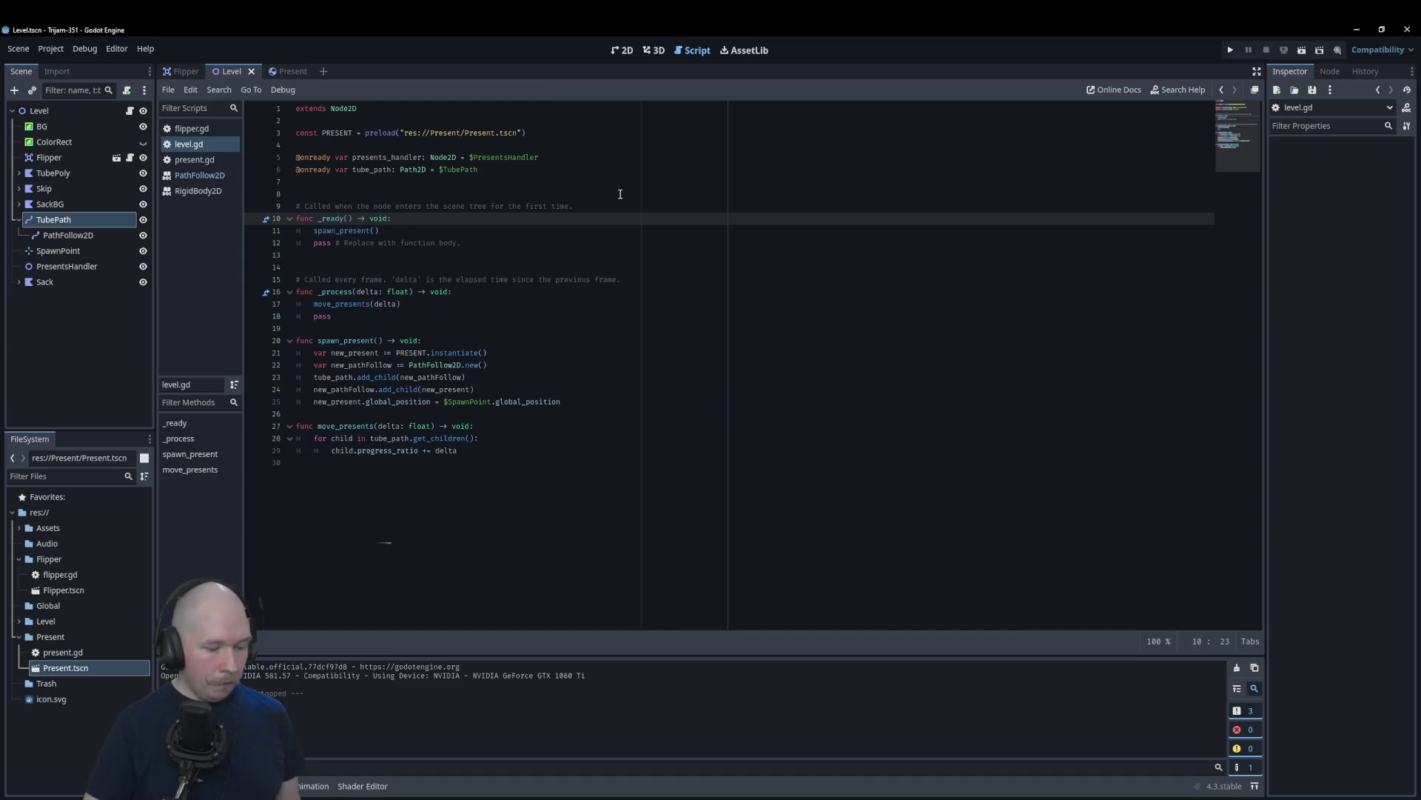
pyautogui.press('F5')
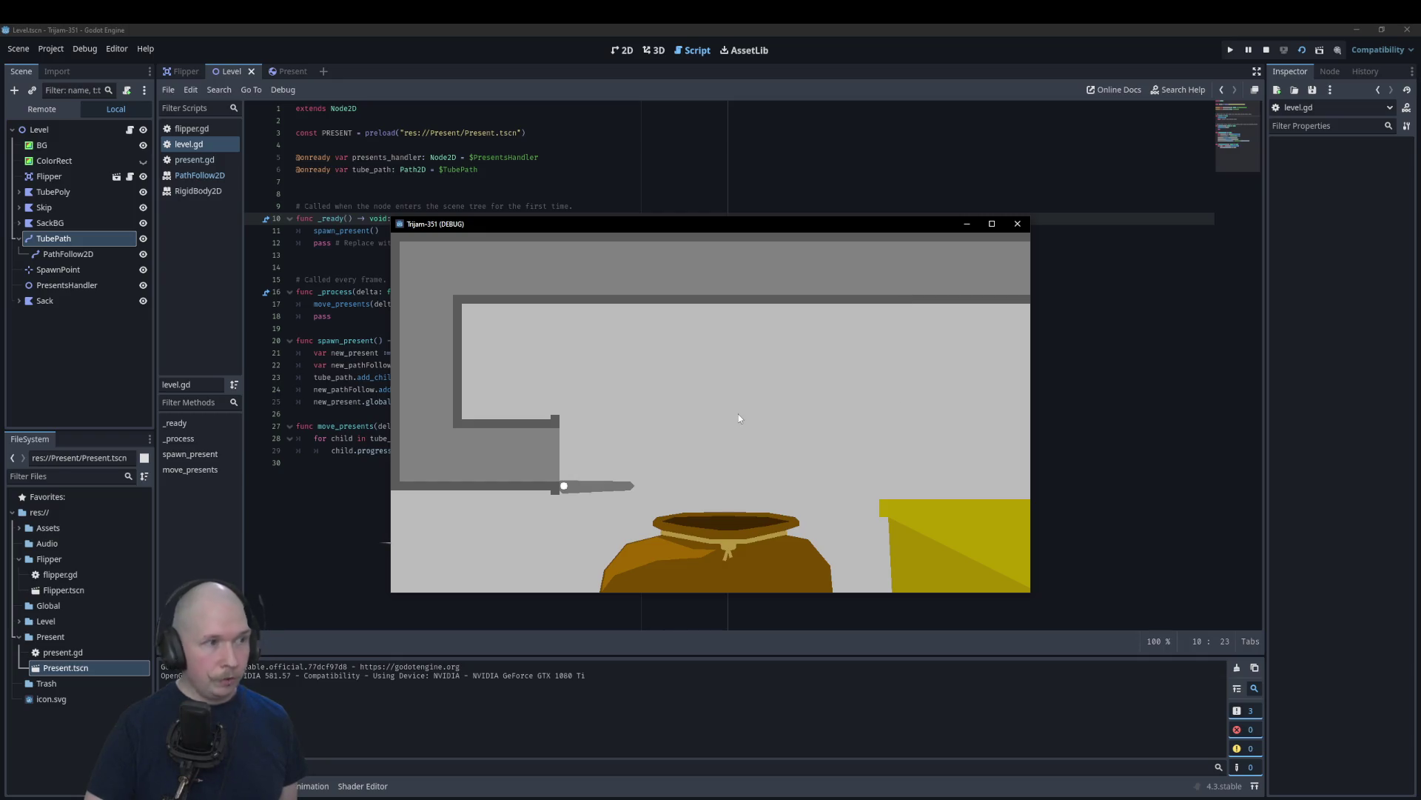
pyautogui.click(42, 109)
pyautogui.click(20, 146)
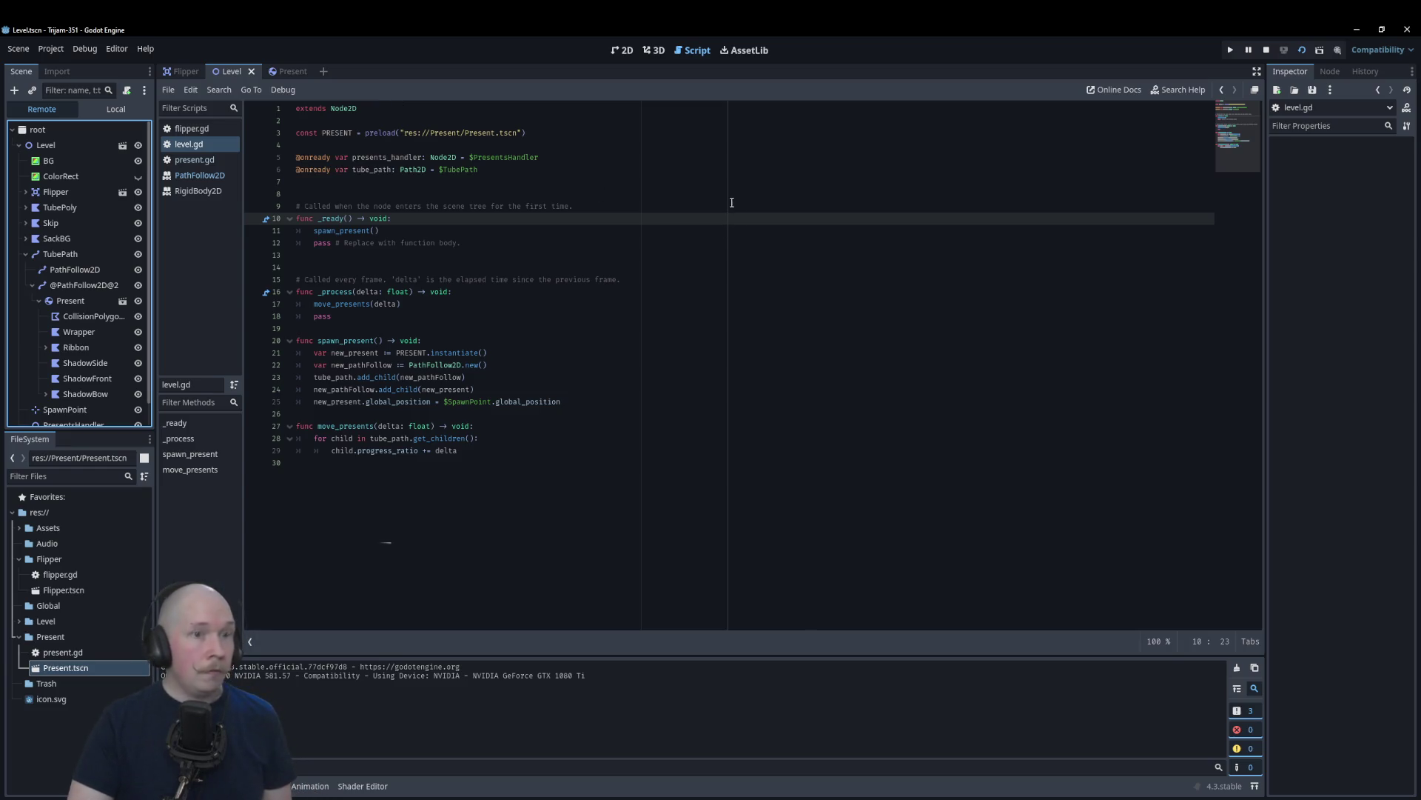
pyautogui.click(1266, 49)
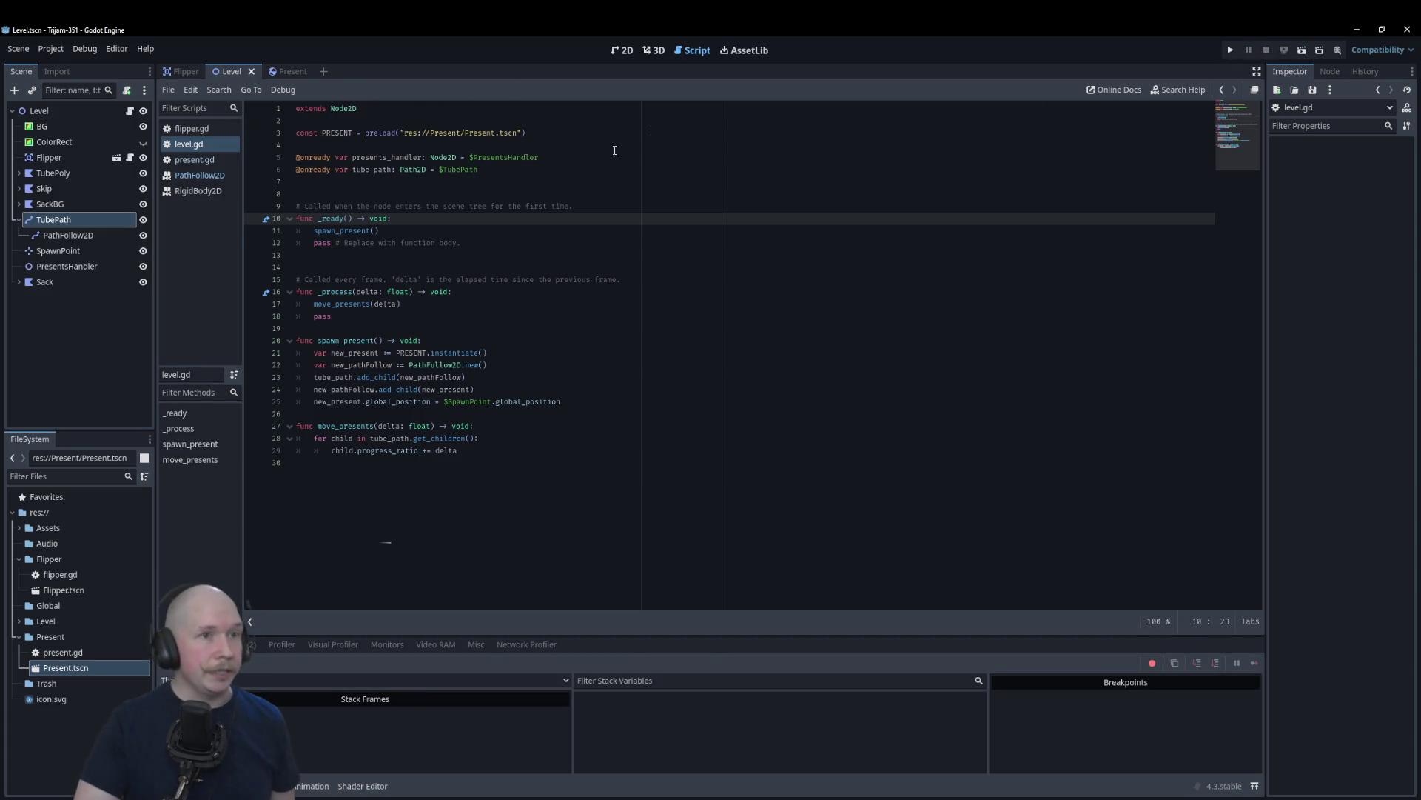
# Step: In the 2D view, drag SpawnPoint left from the path end into the grey tube
pyautogui.click(621, 49)
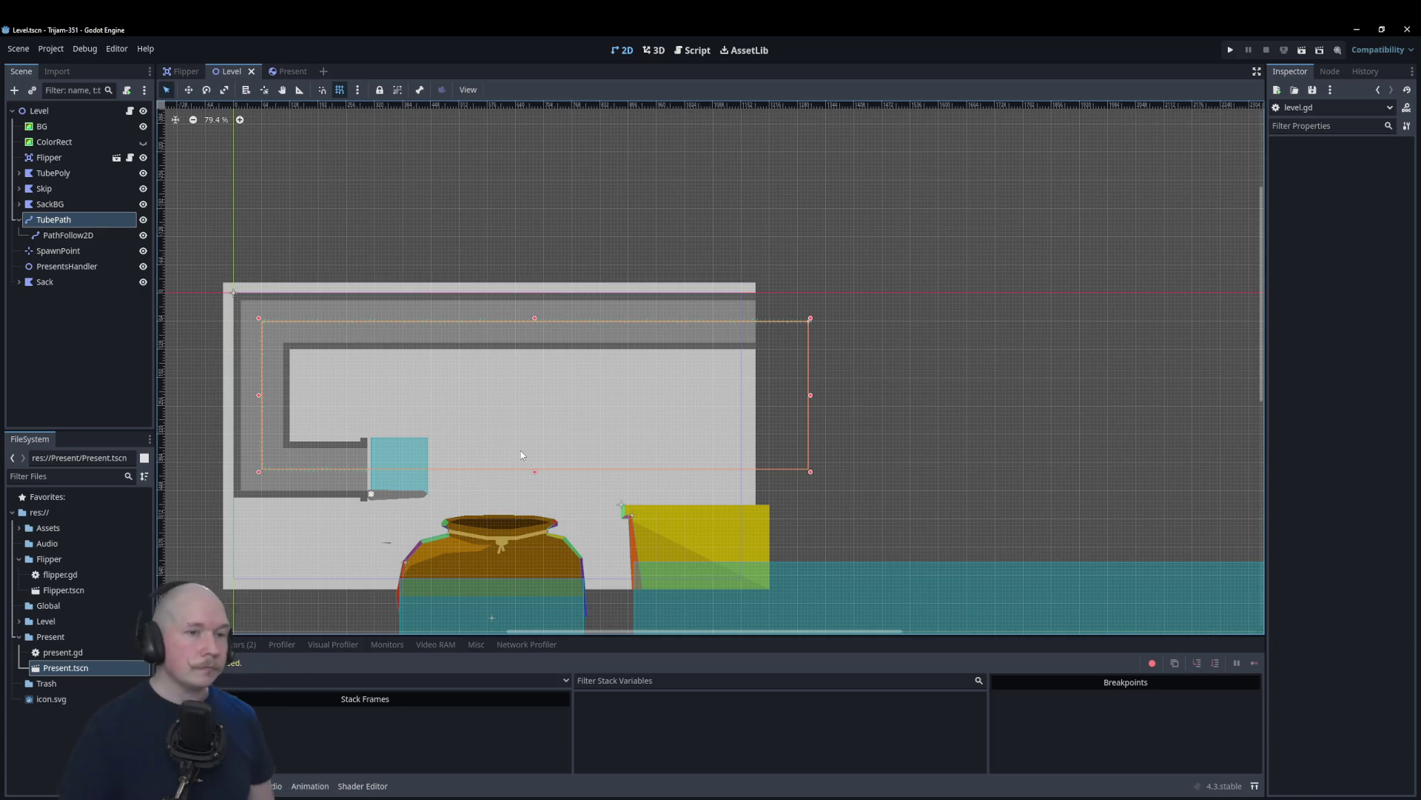
pyautogui.scroll(5, 844, 363)
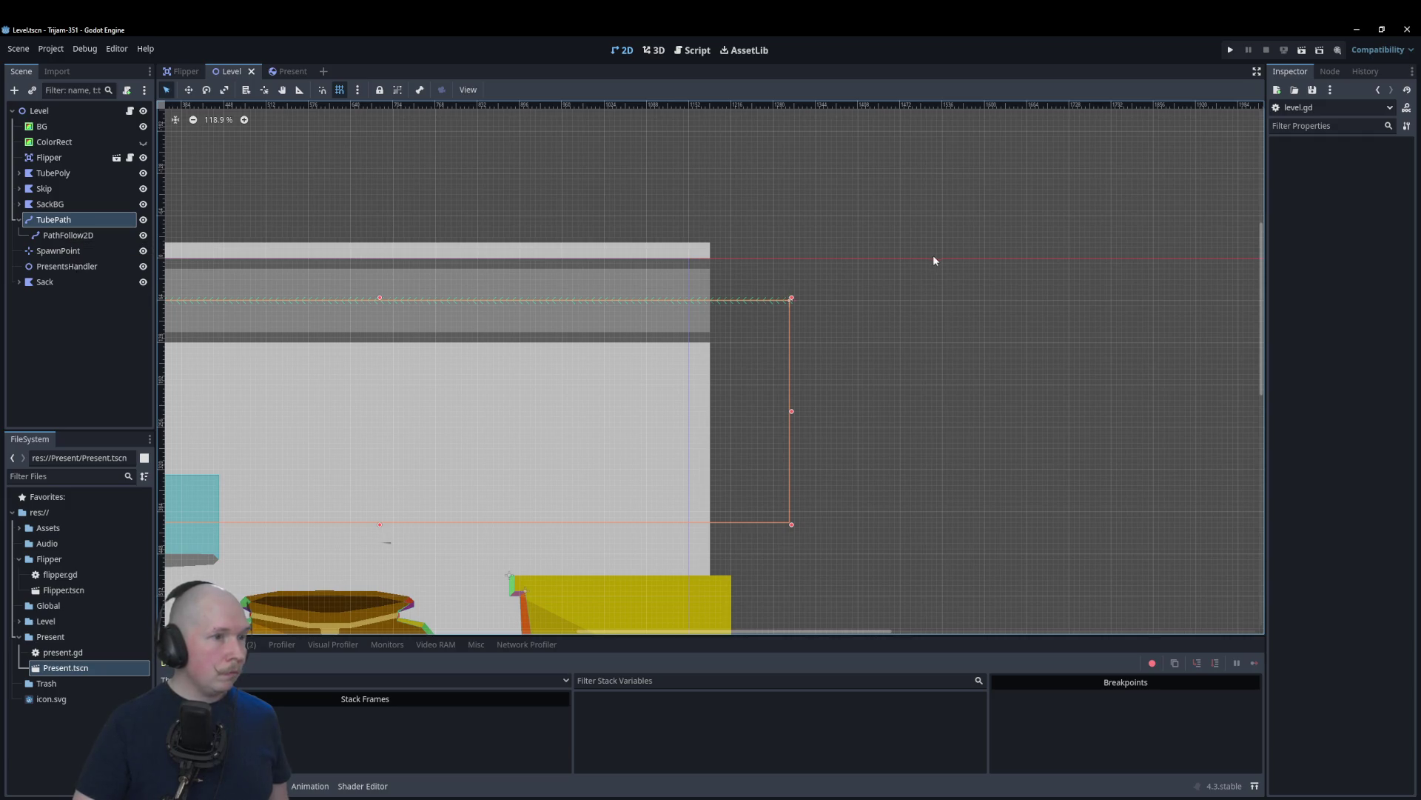
pyautogui.scroll(-4, 934, 254)
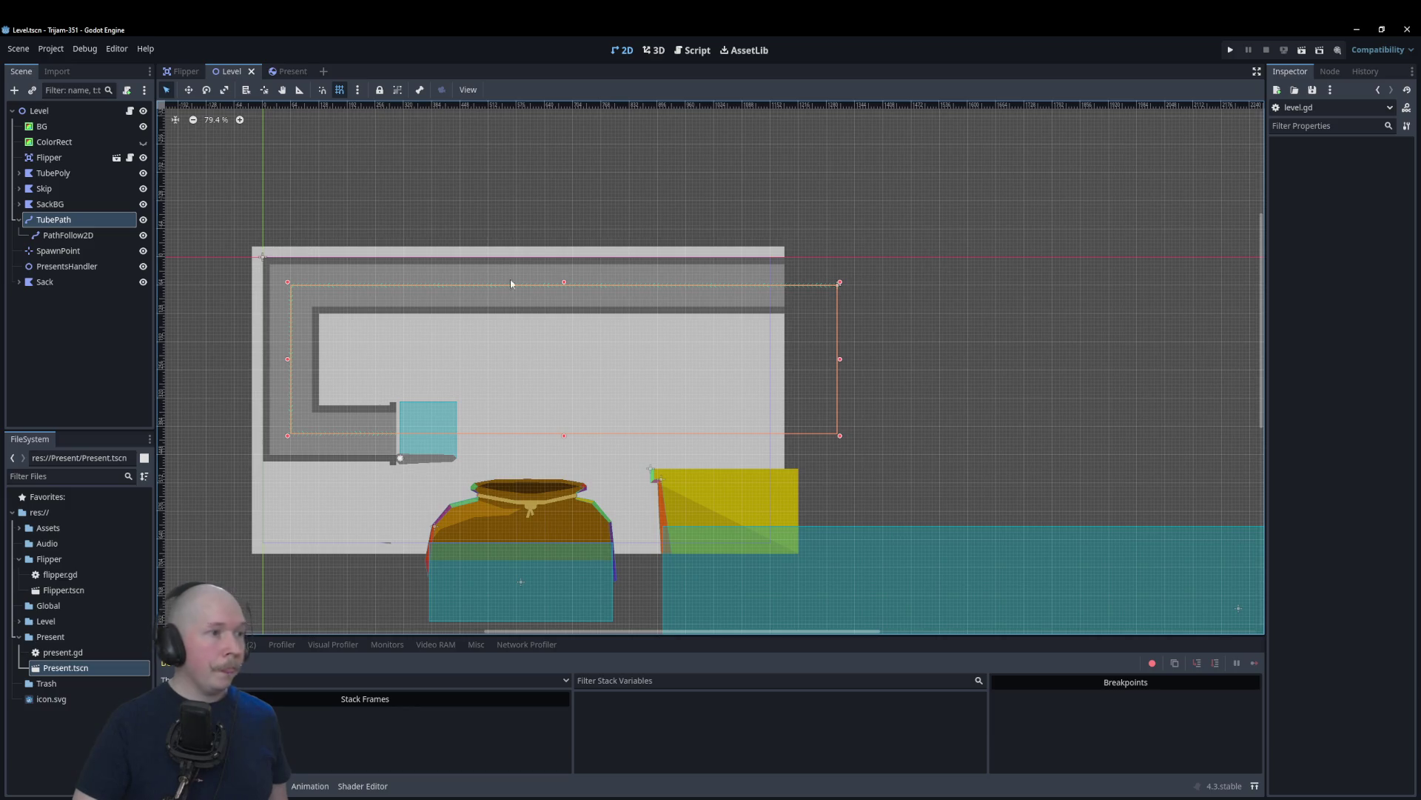
pyautogui.click(65, 250)
pyautogui.scroll(3, 896, 304)
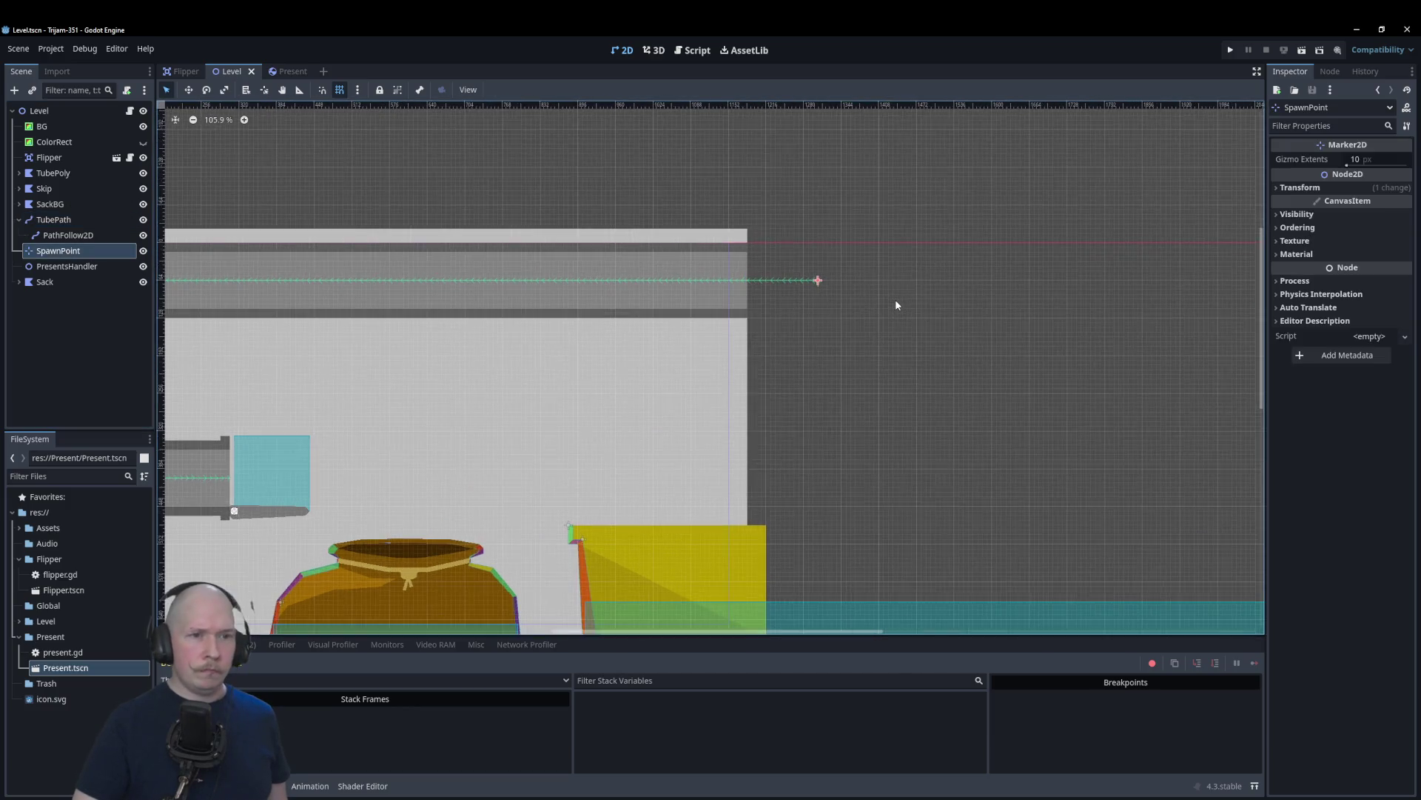
pyautogui.scroll(2, 895, 304)
pyautogui.moveTo(860, 304); pyautogui.dragTo(667, 306)
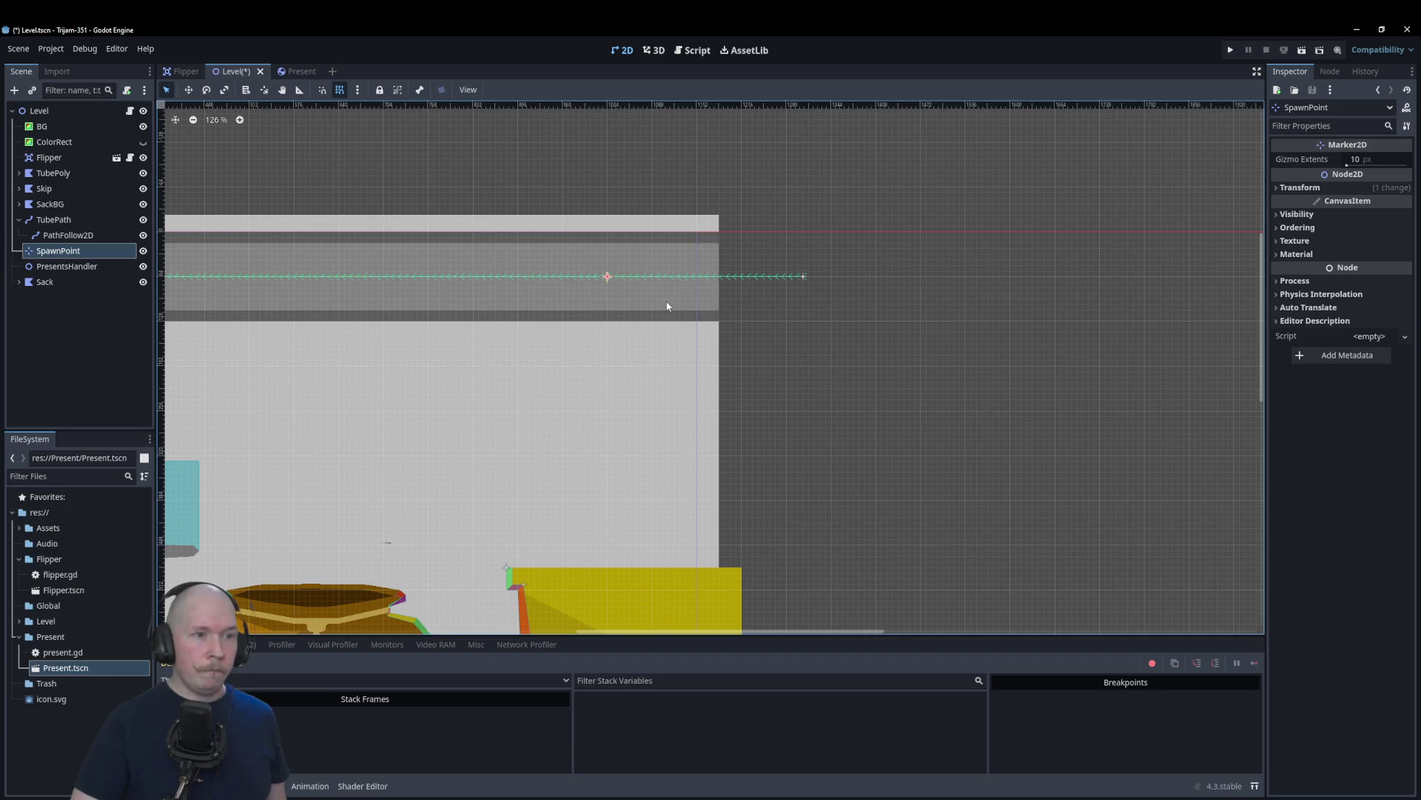
pyautogui.click(118, 339)
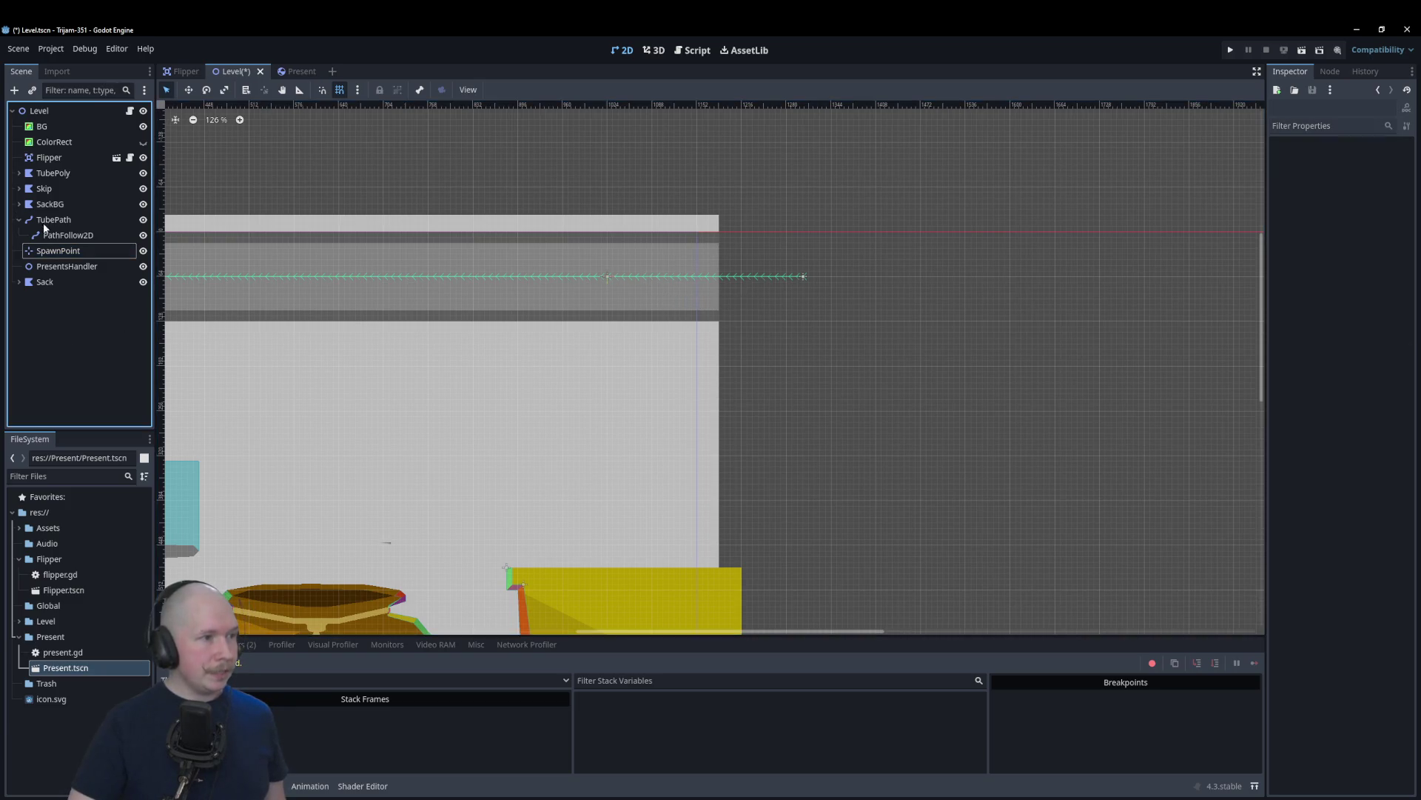
pyautogui.click(131, 111)
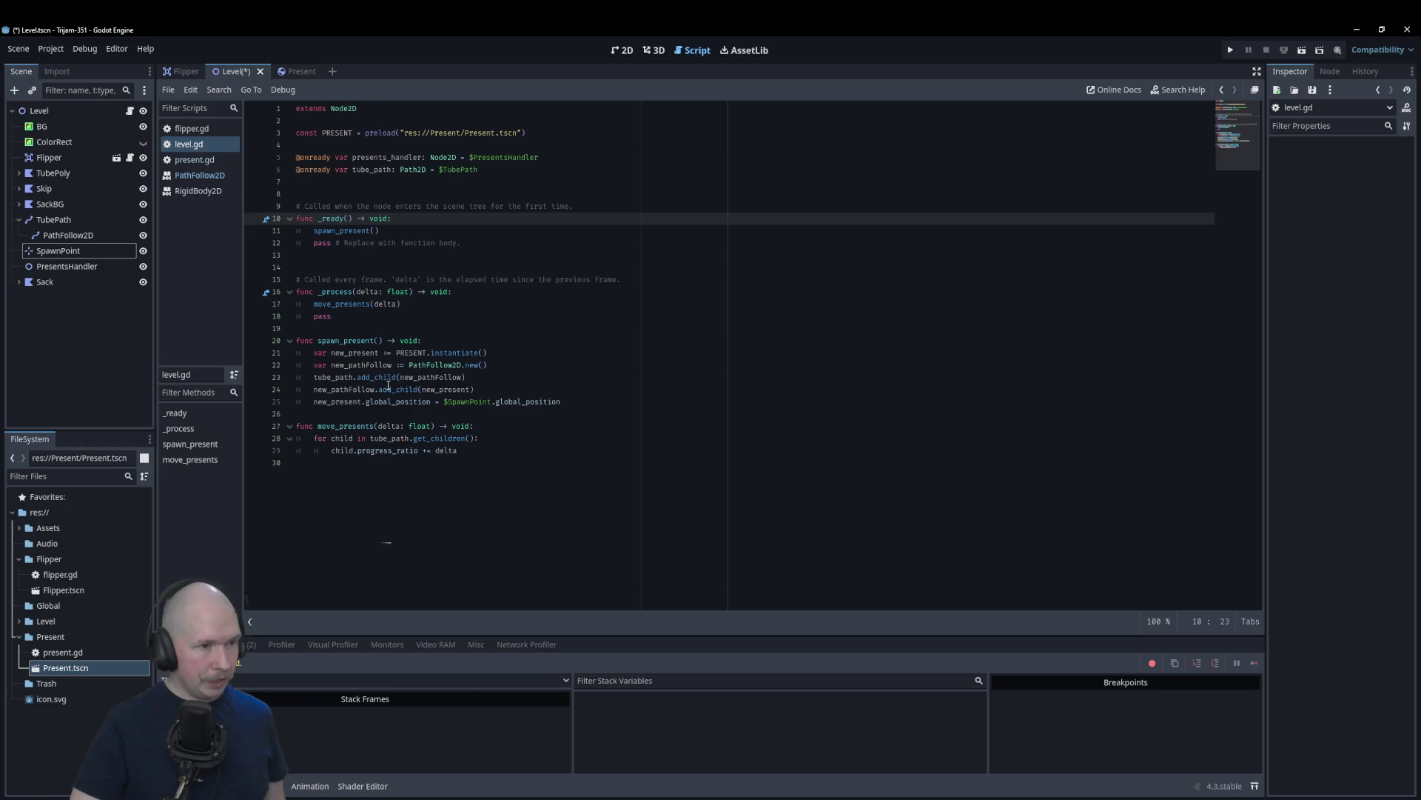
# Step: Change line 29 to 'progress_ratio += 10 * delta' and test-run the game
pyautogui.hotkey('ctrl', 's')
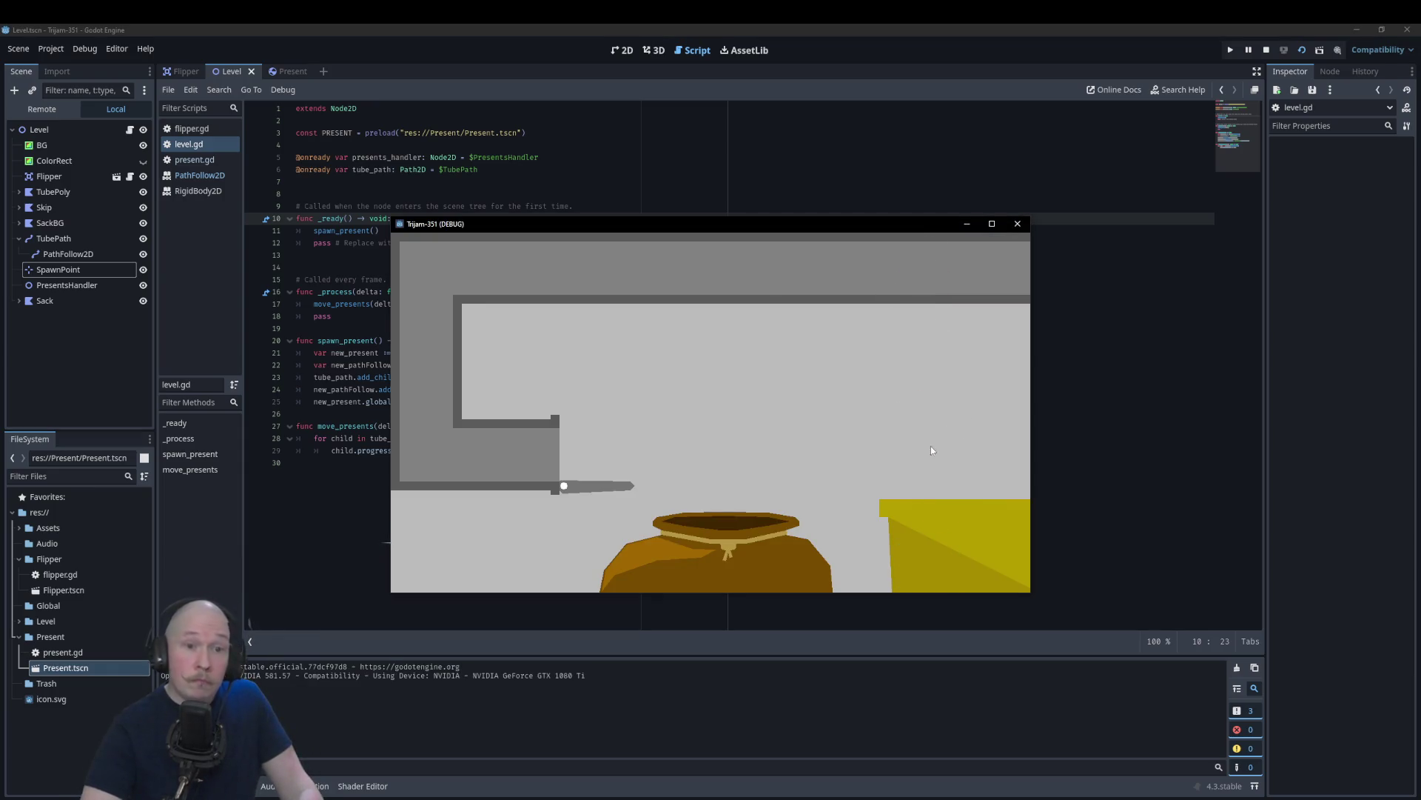
pyautogui.click(1017, 223)
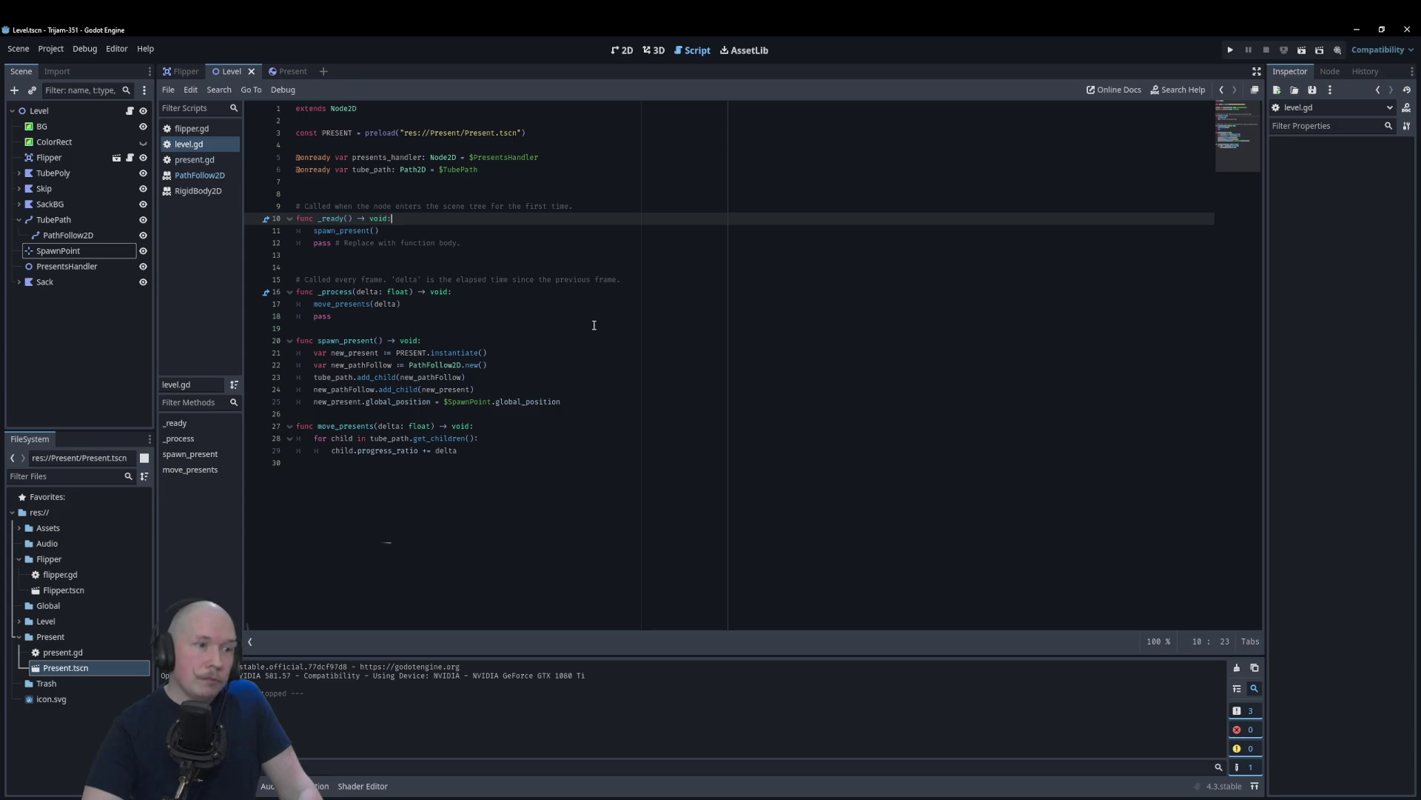
pyautogui.click(463, 450)
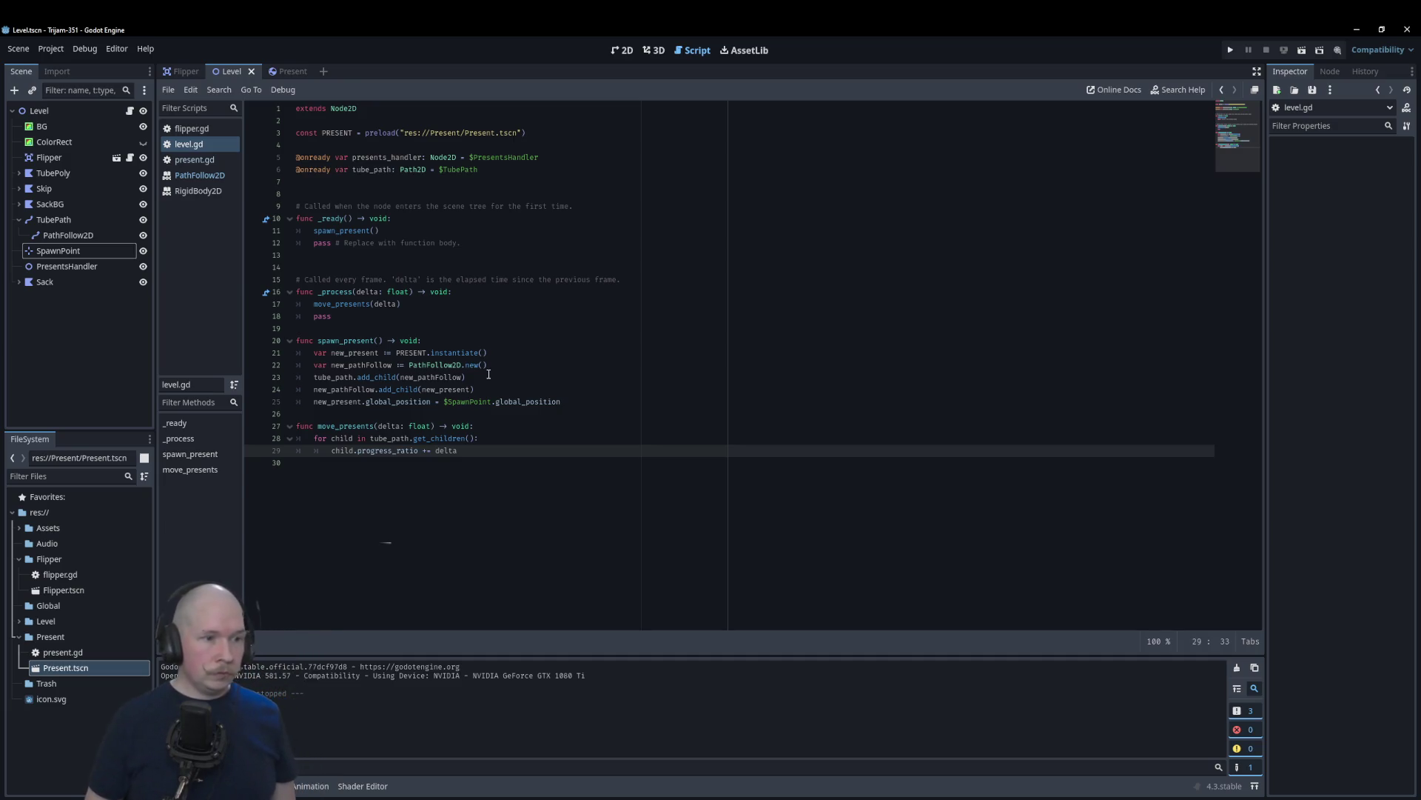
pyautogui.write('10 *')
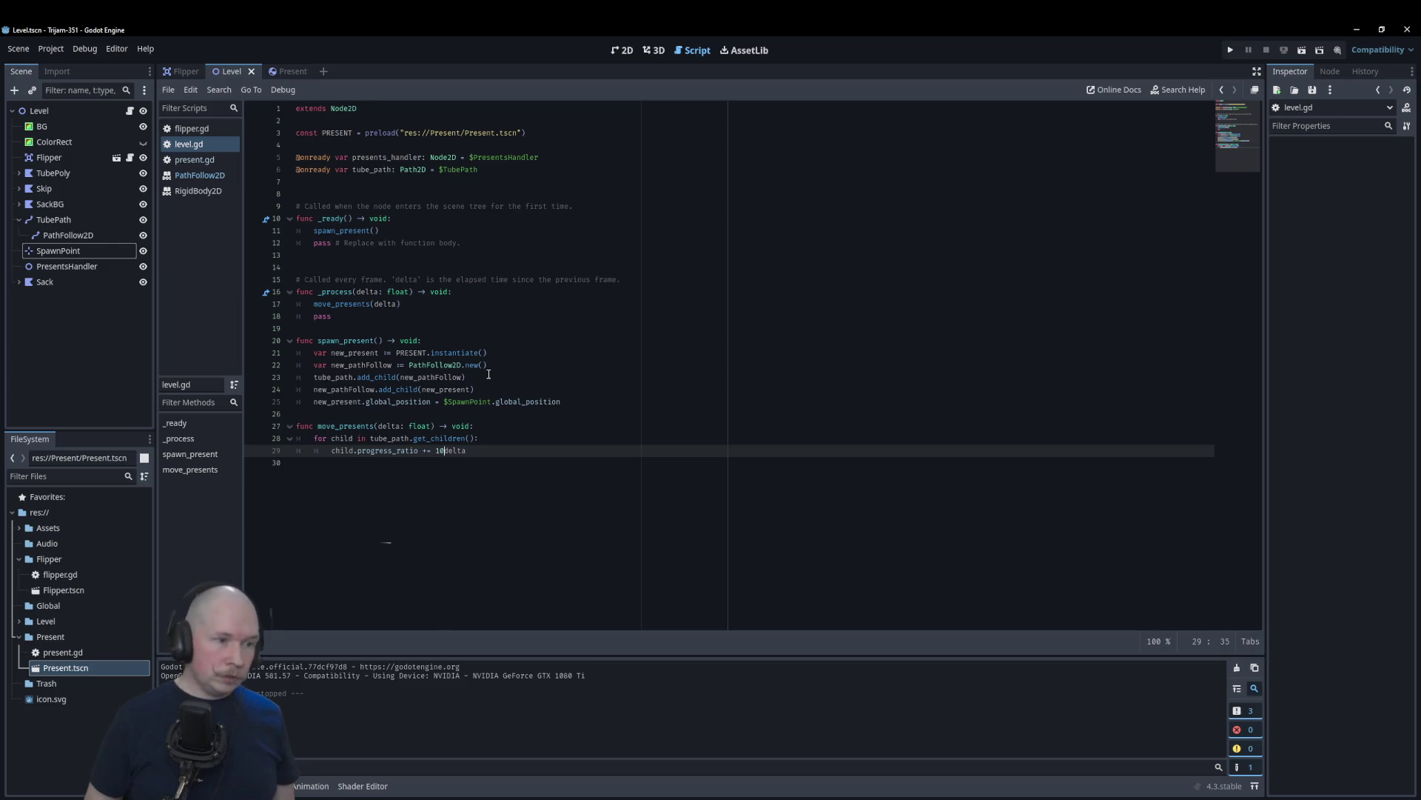
pyautogui.press('F5')
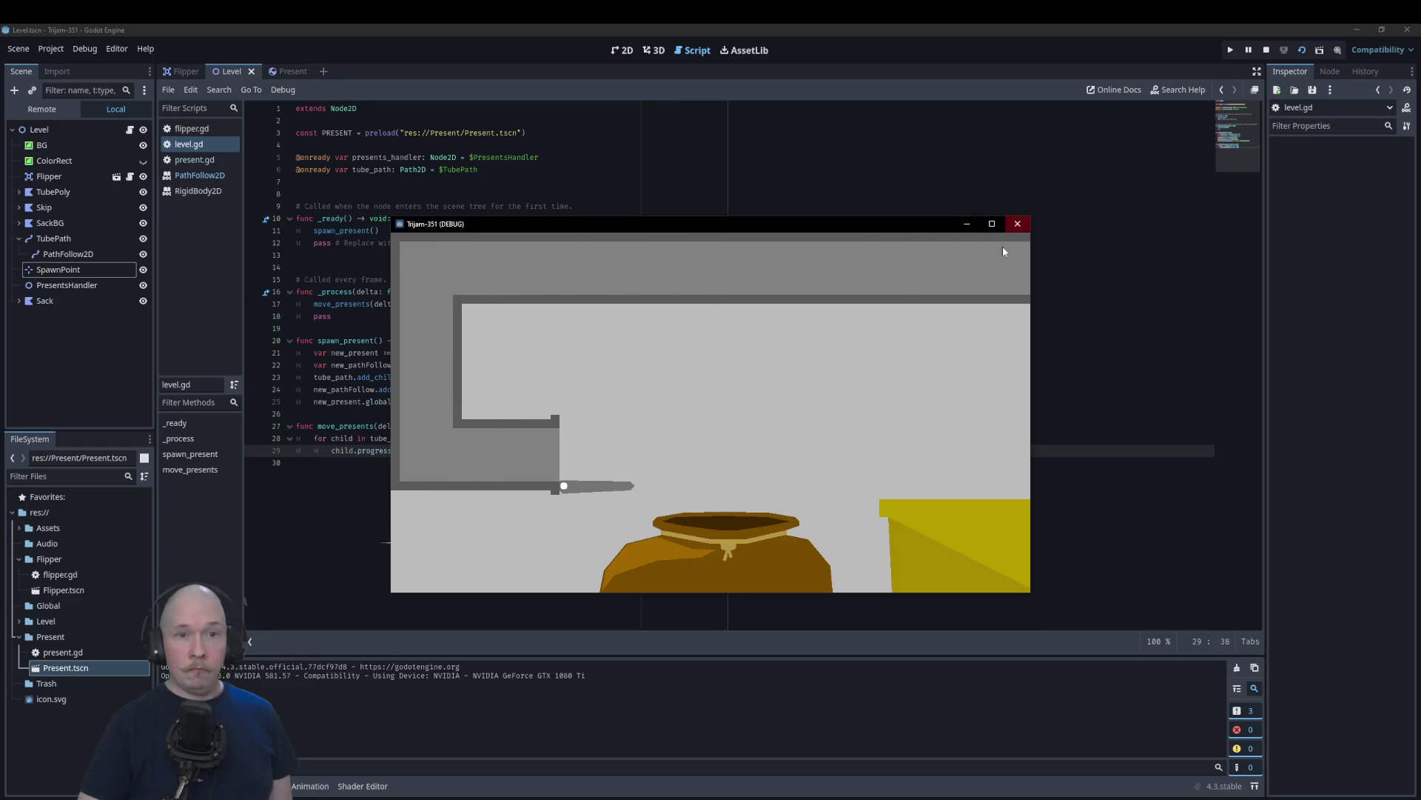
pyautogui.click(1017, 223)
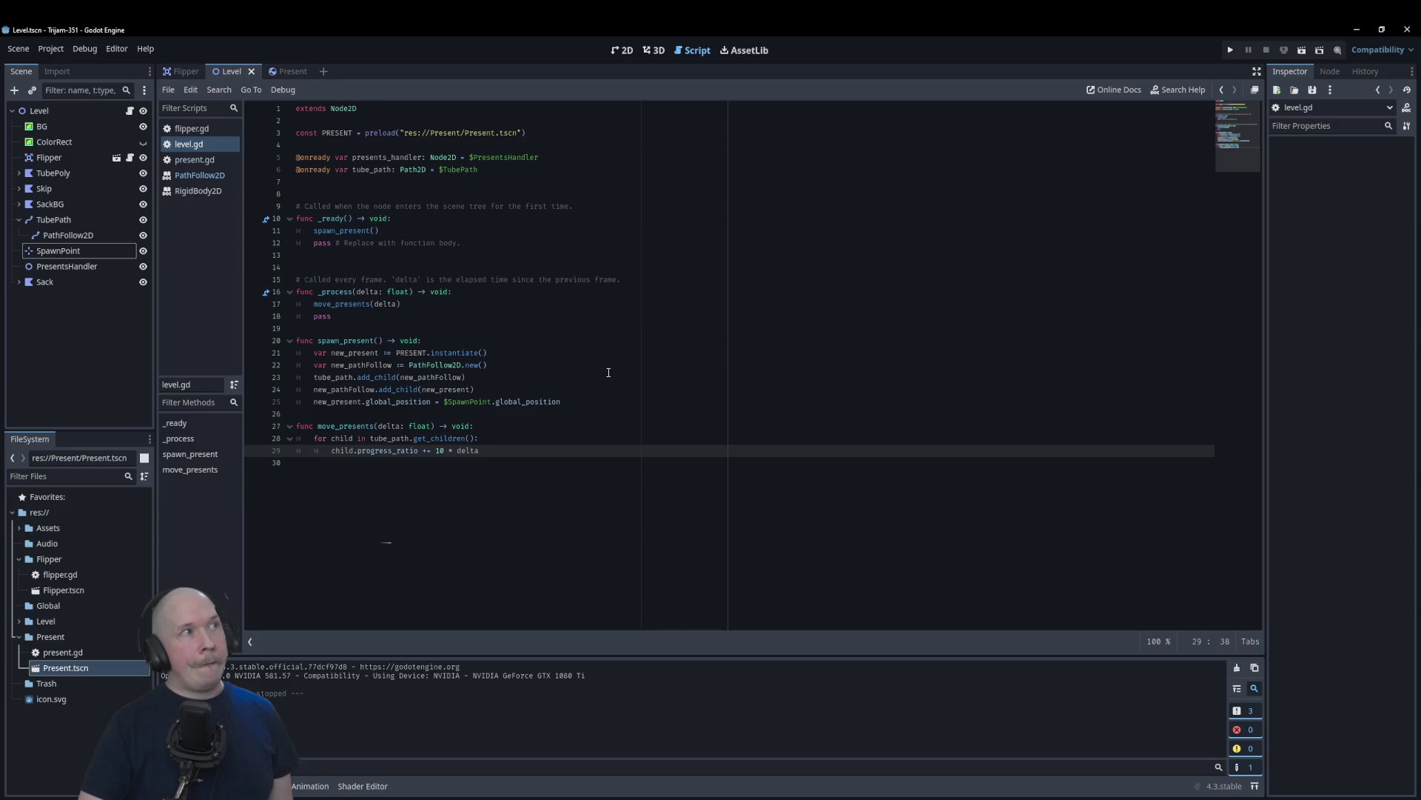
# Step: On the Present scene, browse StaticBody2D and RigidBody2D in Change Type, then cancel
pyautogui.click(289, 71)
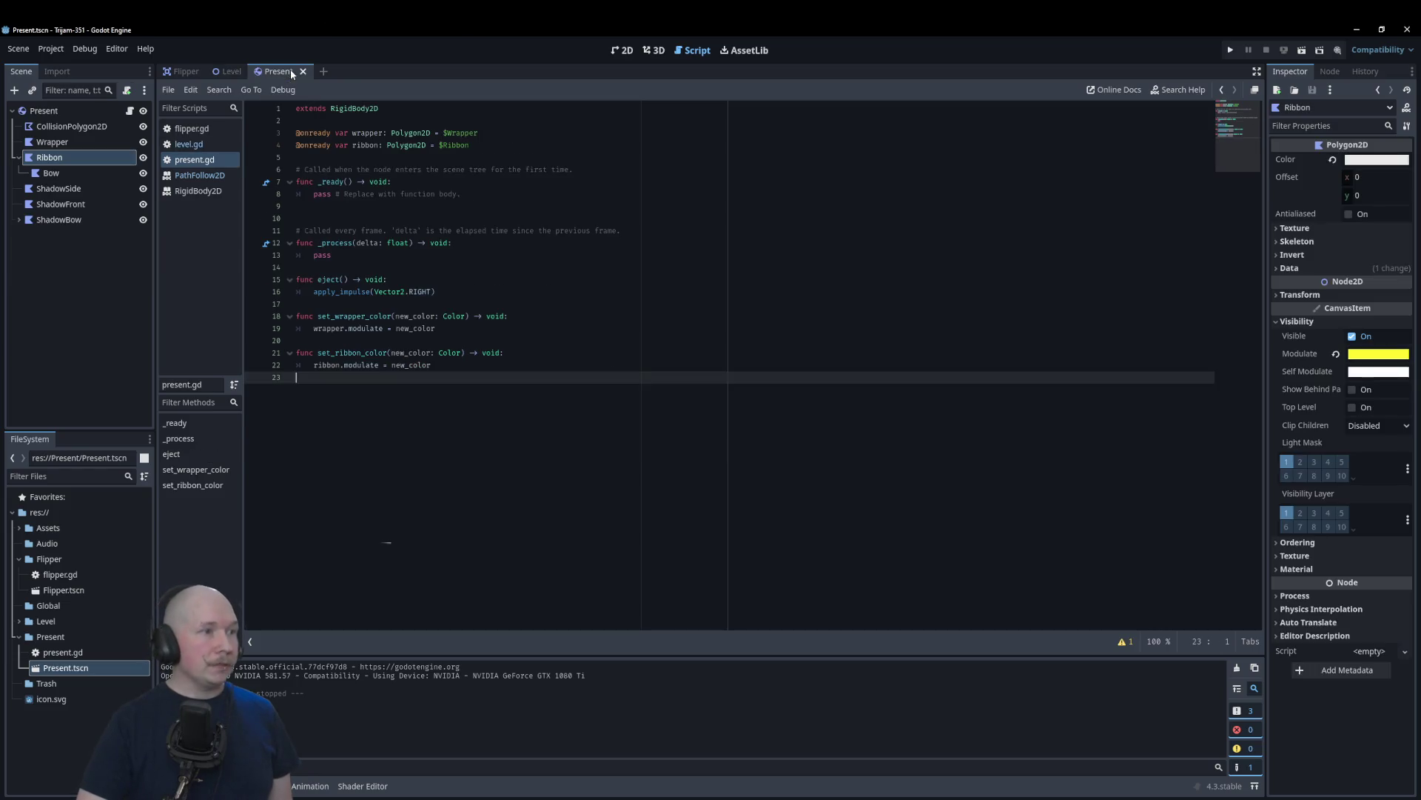
pyautogui.rightClick(43, 111)
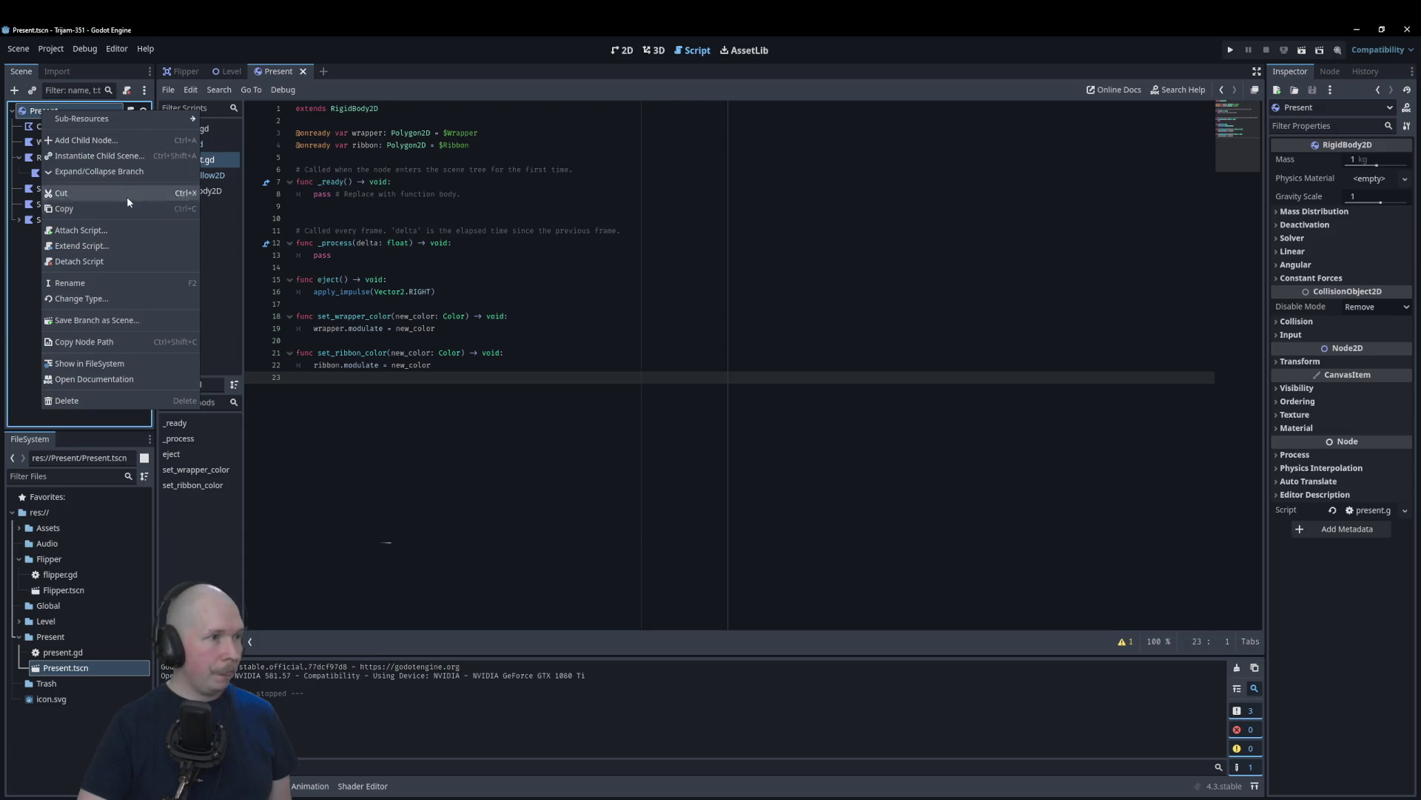
pyautogui.click(114, 300)
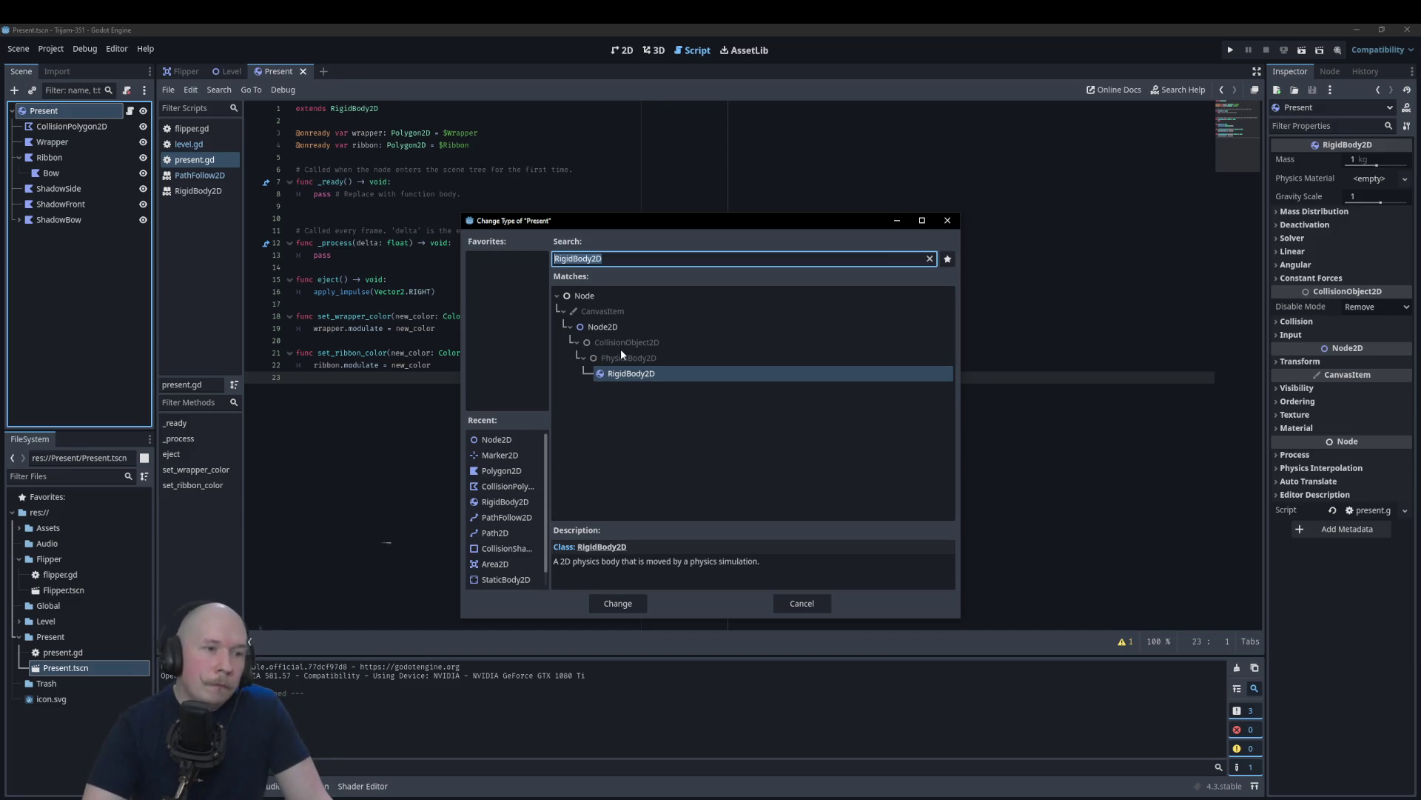
pyautogui.click(930, 258)
pyautogui.click(571, 373)
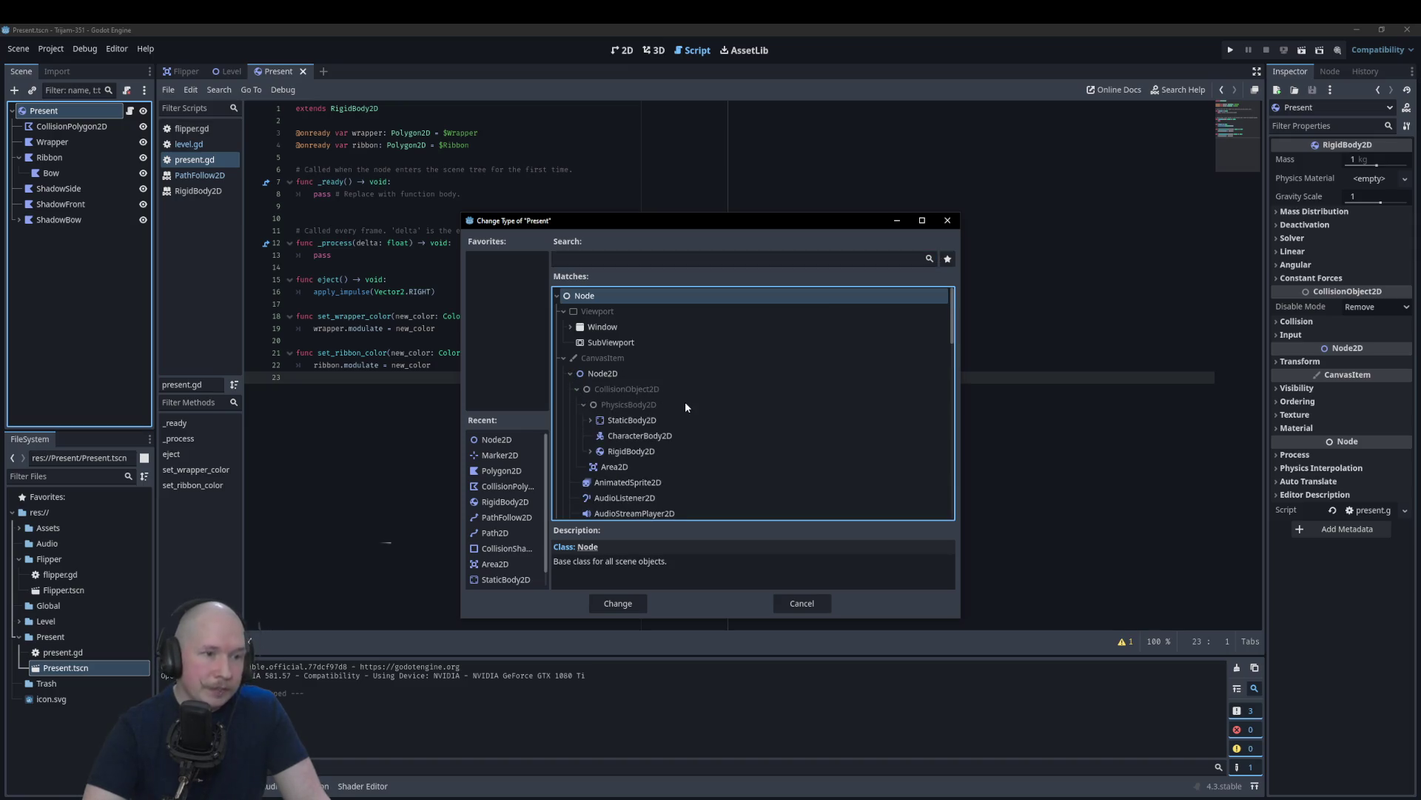
pyautogui.scroll(-2, 685, 402)
pyautogui.click(590, 391)
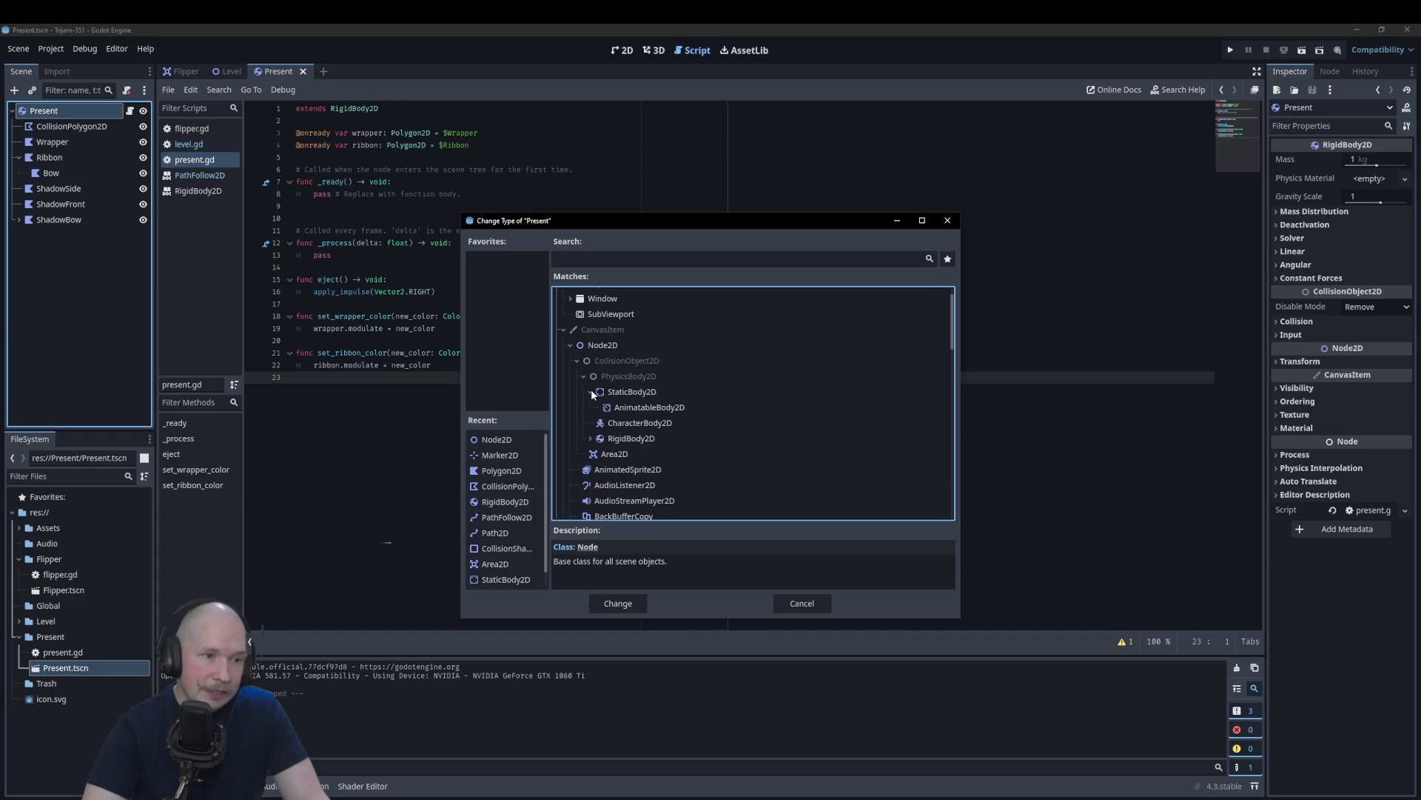
pyautogui.moveTo(651, 408)
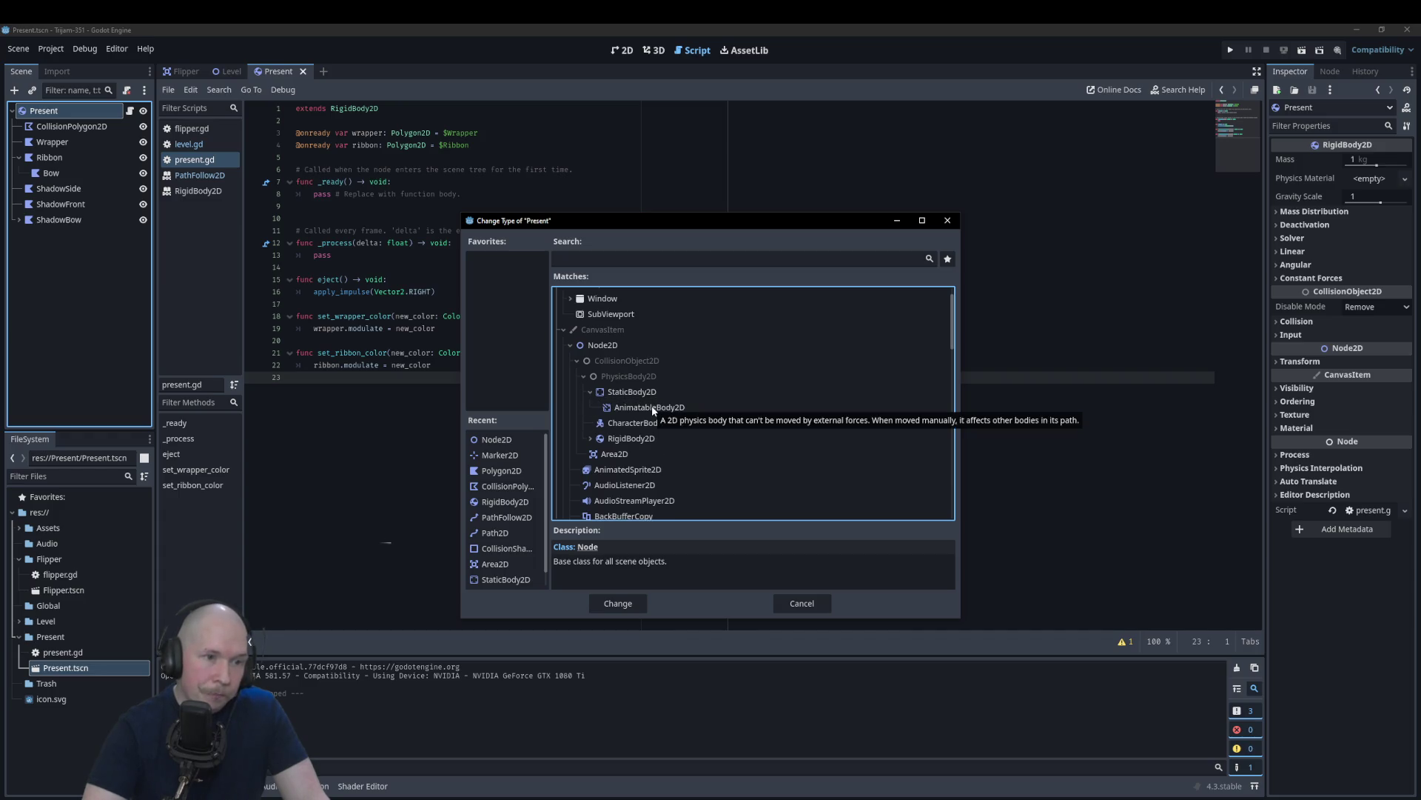
pyautogui.click(591, 440)
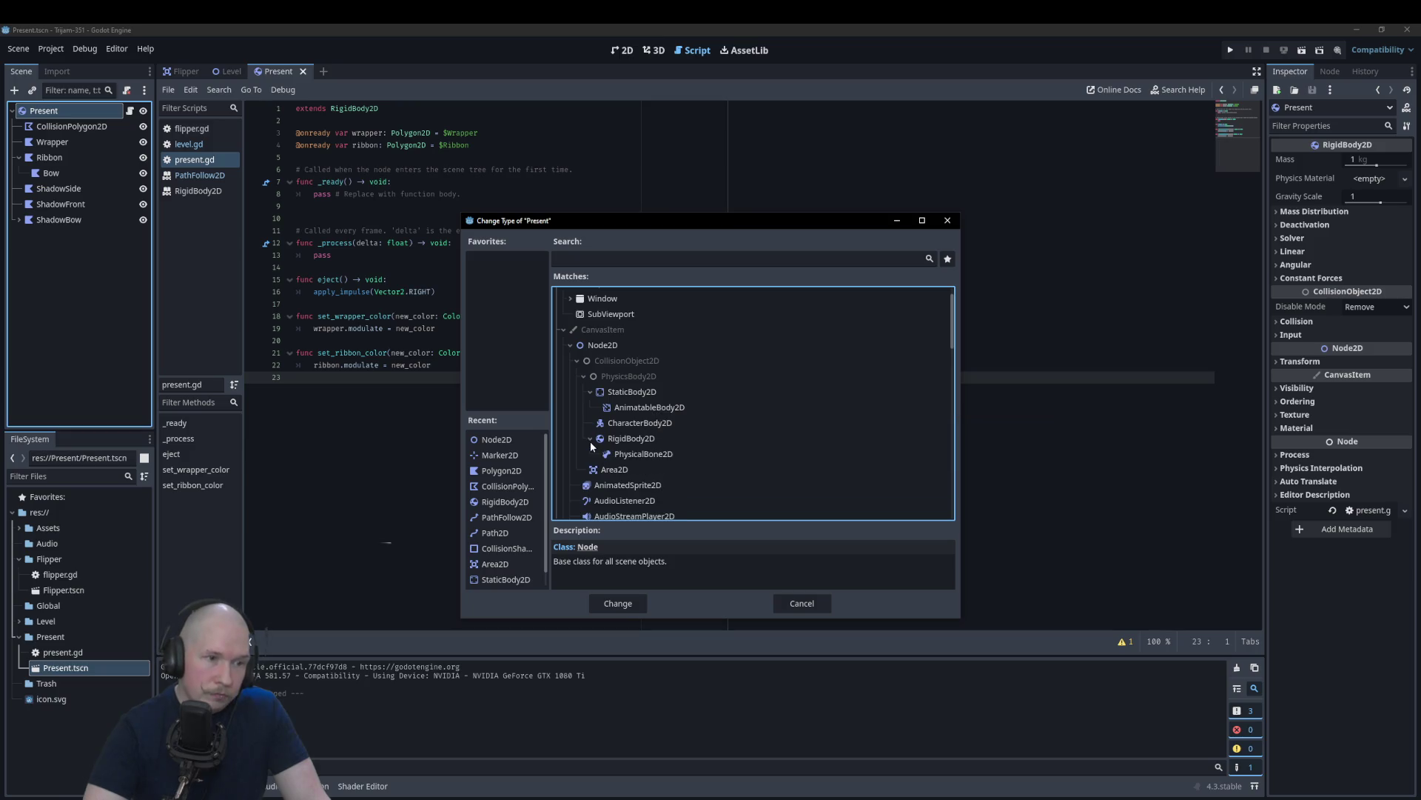
pyautogui.click(631, 443)
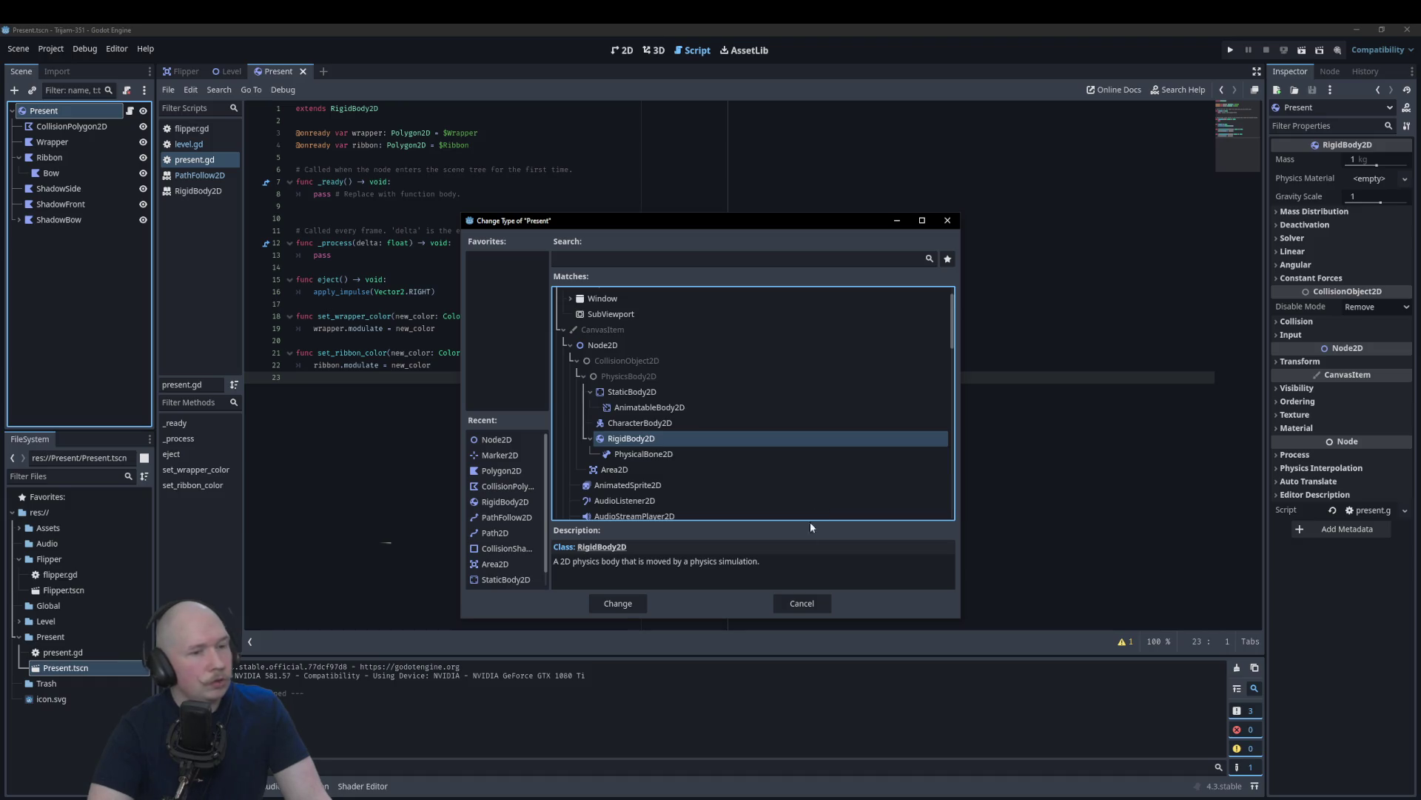
pyautogui.click(789, 601)
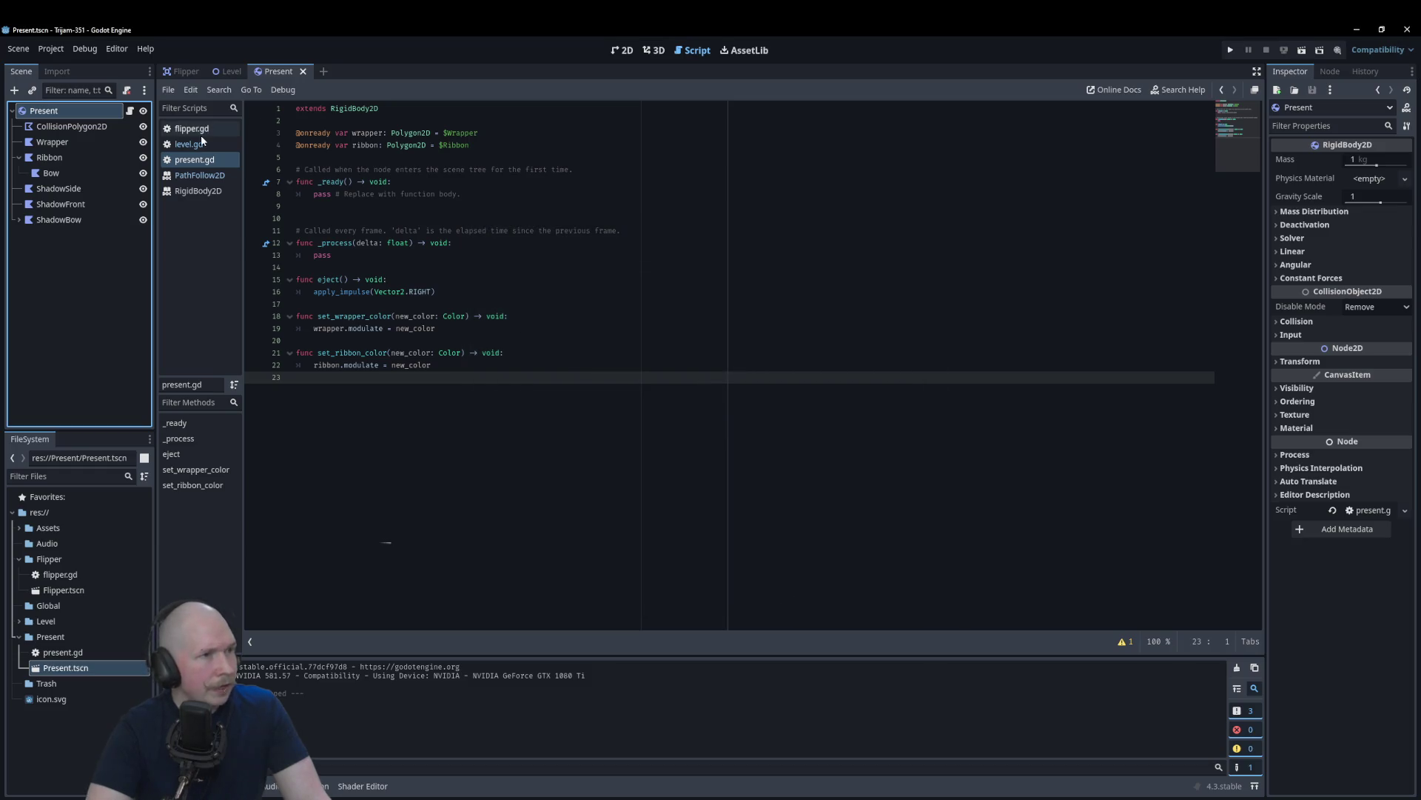
# Step: Turn on Freeze (Static mode) under Deactivation for the Present RigidBody2D and save
pyautogui.click(202, 146)
pyautogui.click(202, 161)
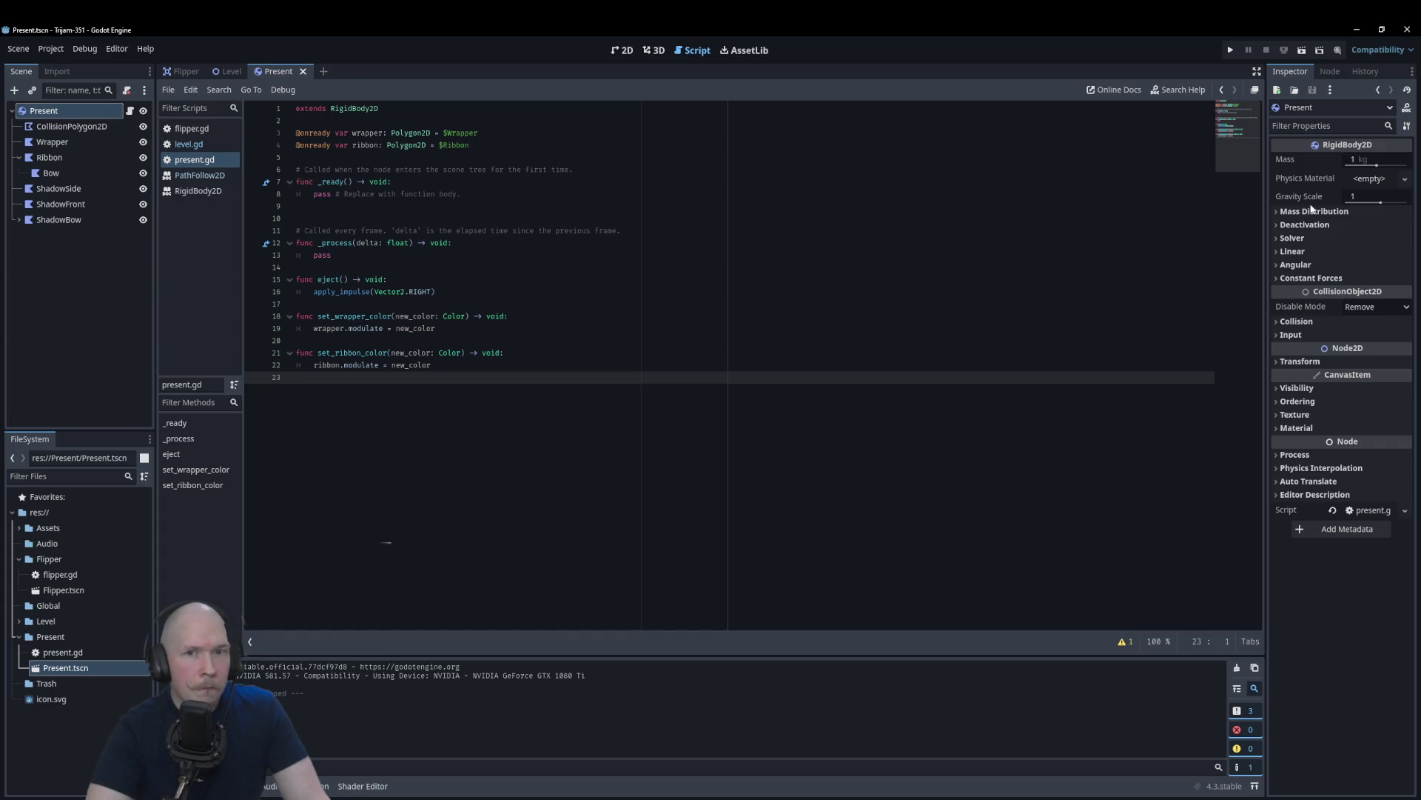
pyautogui.moveTo(1320, 202)
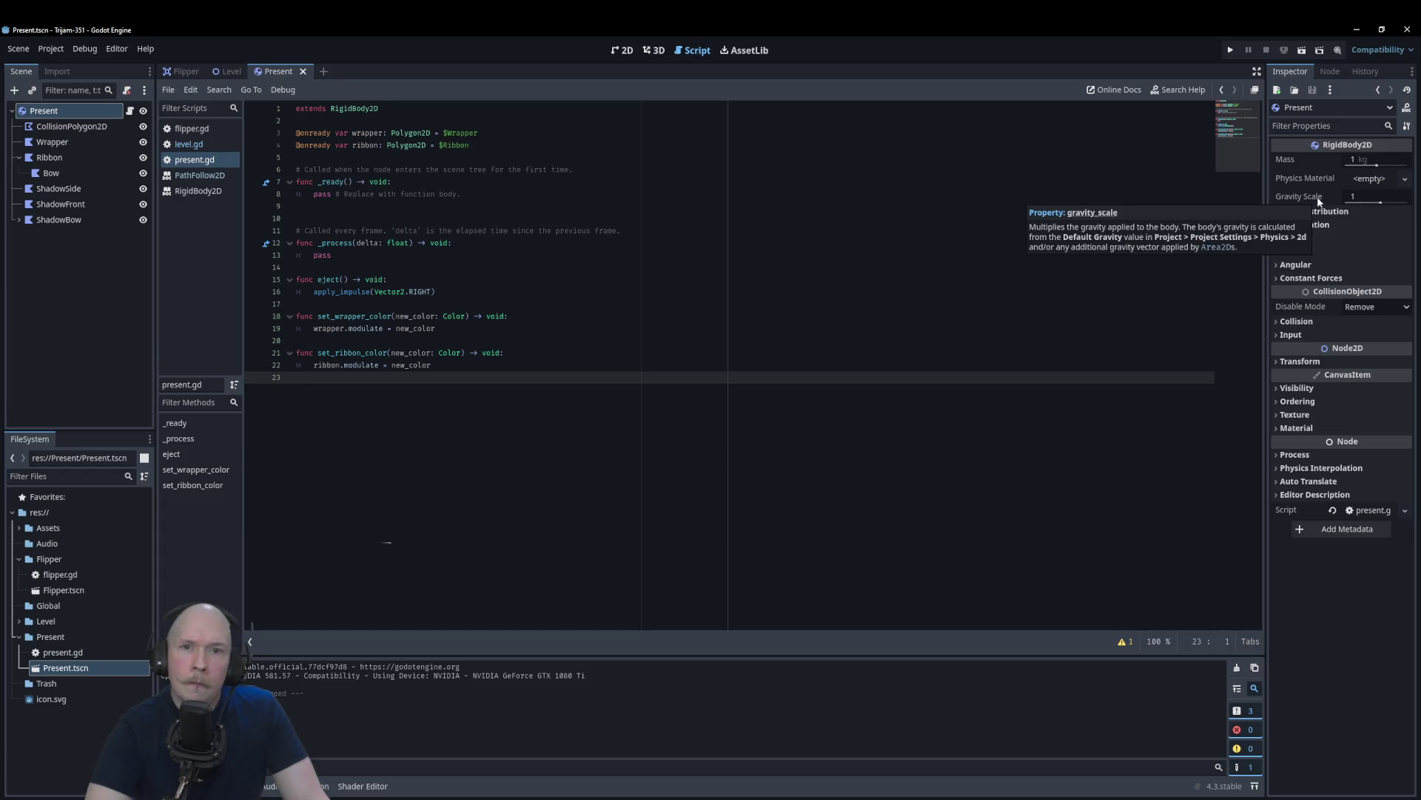
pyautogui.click(1316, 225)
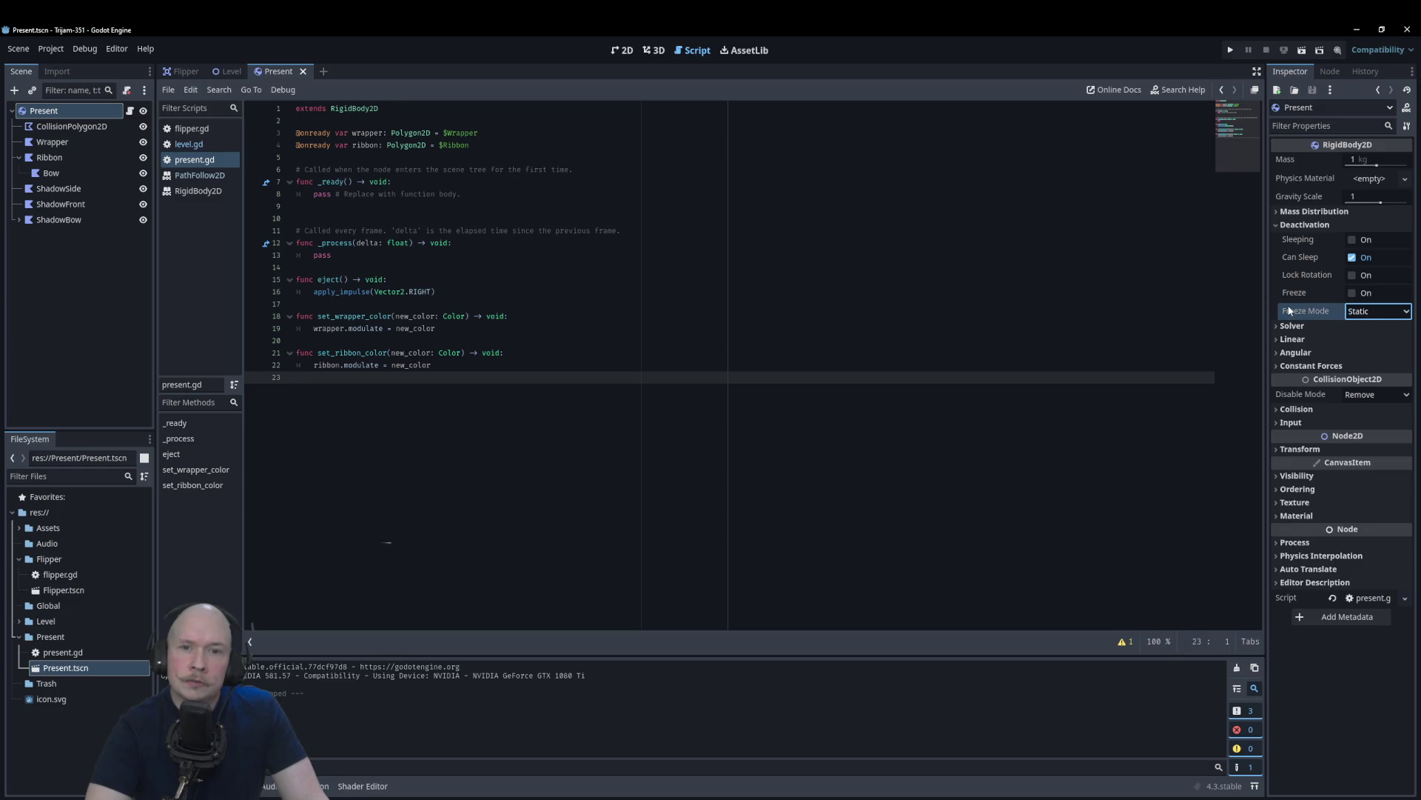
pyautogui.moveTo(1289, 310)
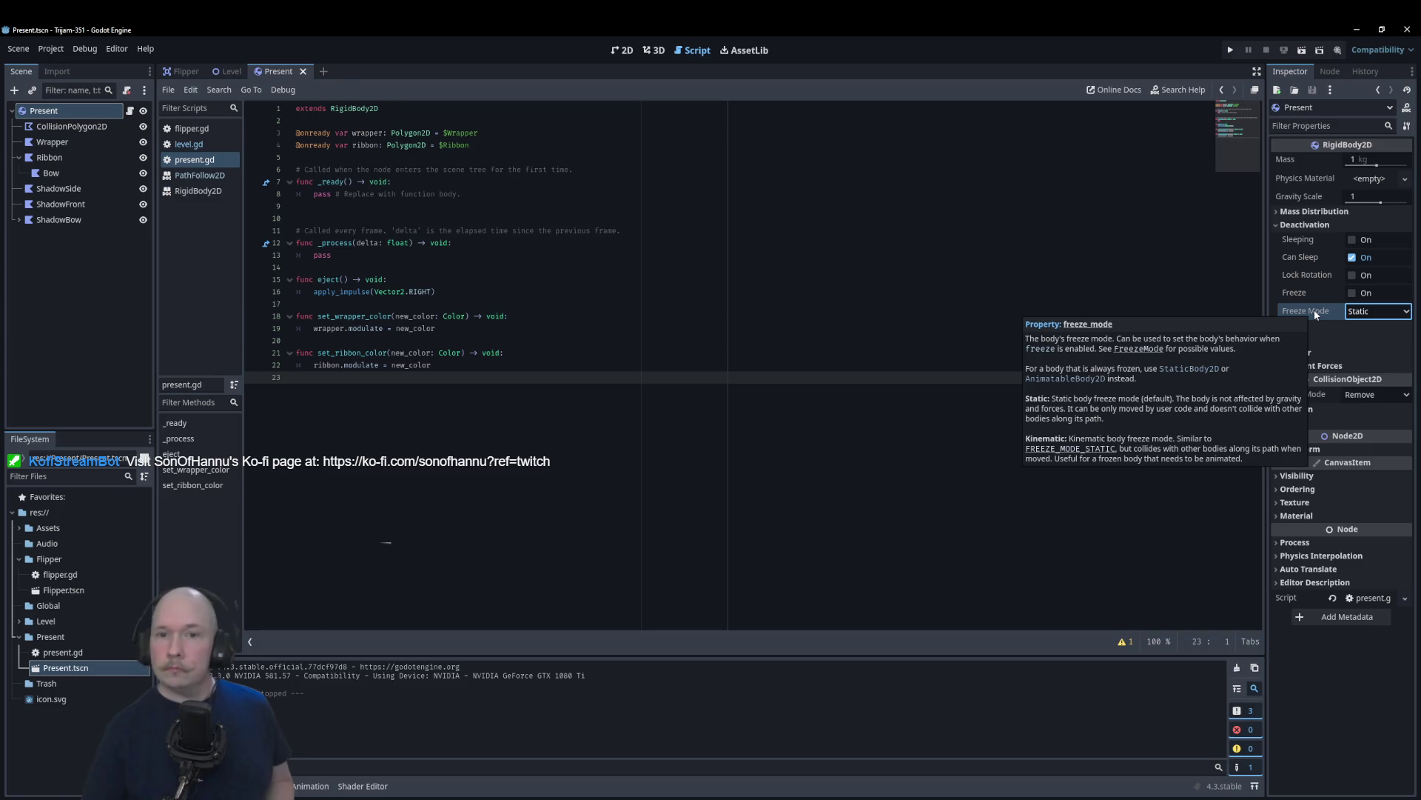
pyautogui.click(1352, 292)
pyautogui.click(659, 259)
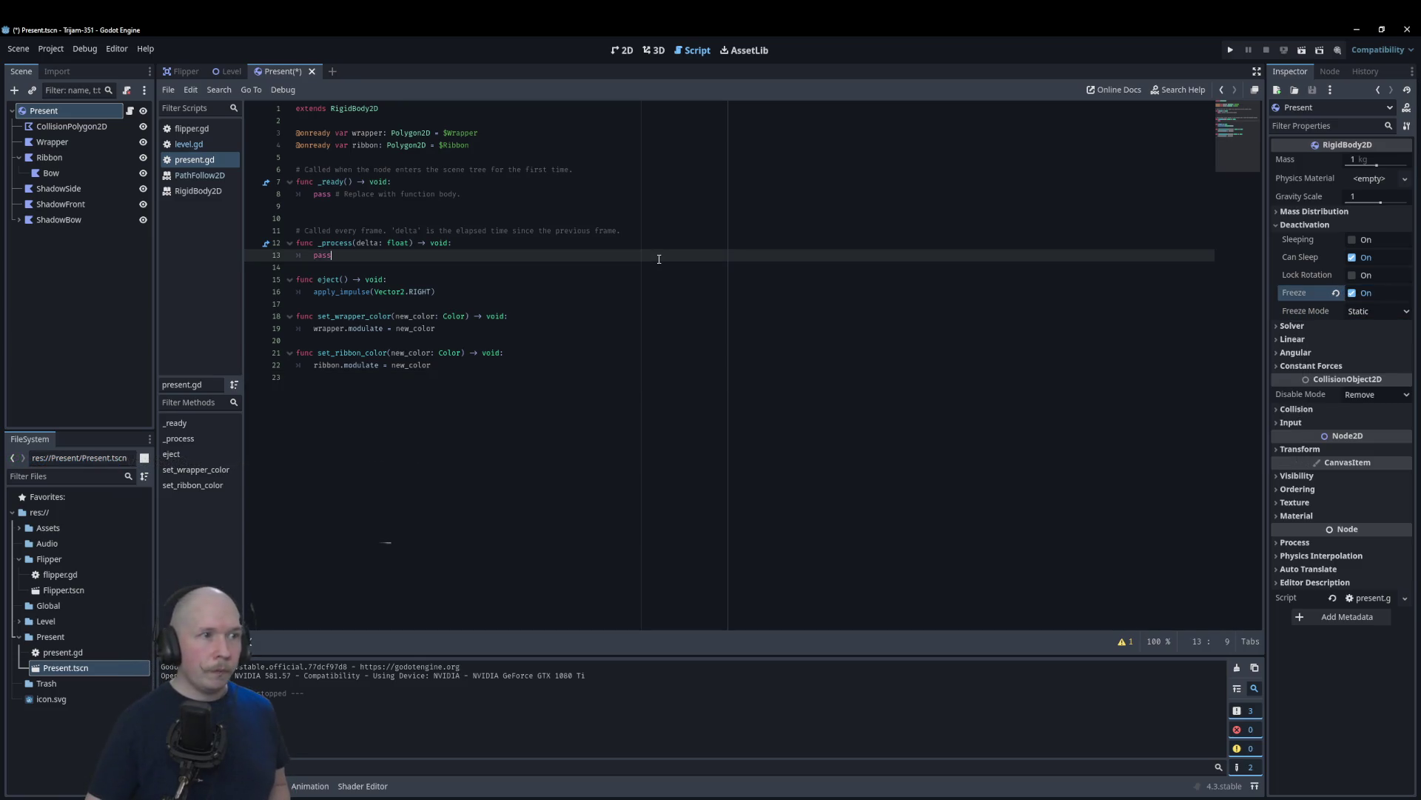
pyautogui.hotkey('ctrl', 's')
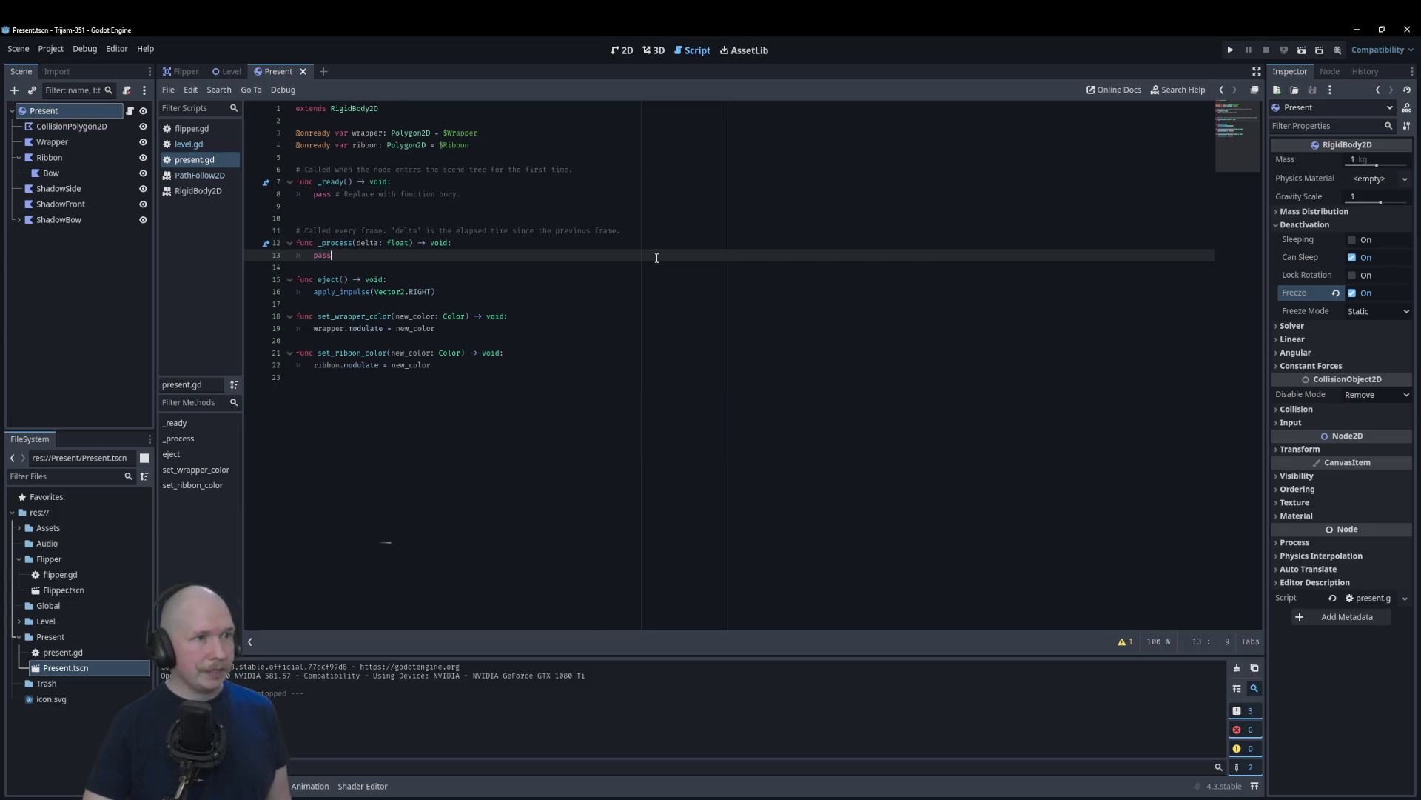
# Step: Run the Level scene with F6 to watch the frozen present, then close the game
pyautogui.click(226, 71)
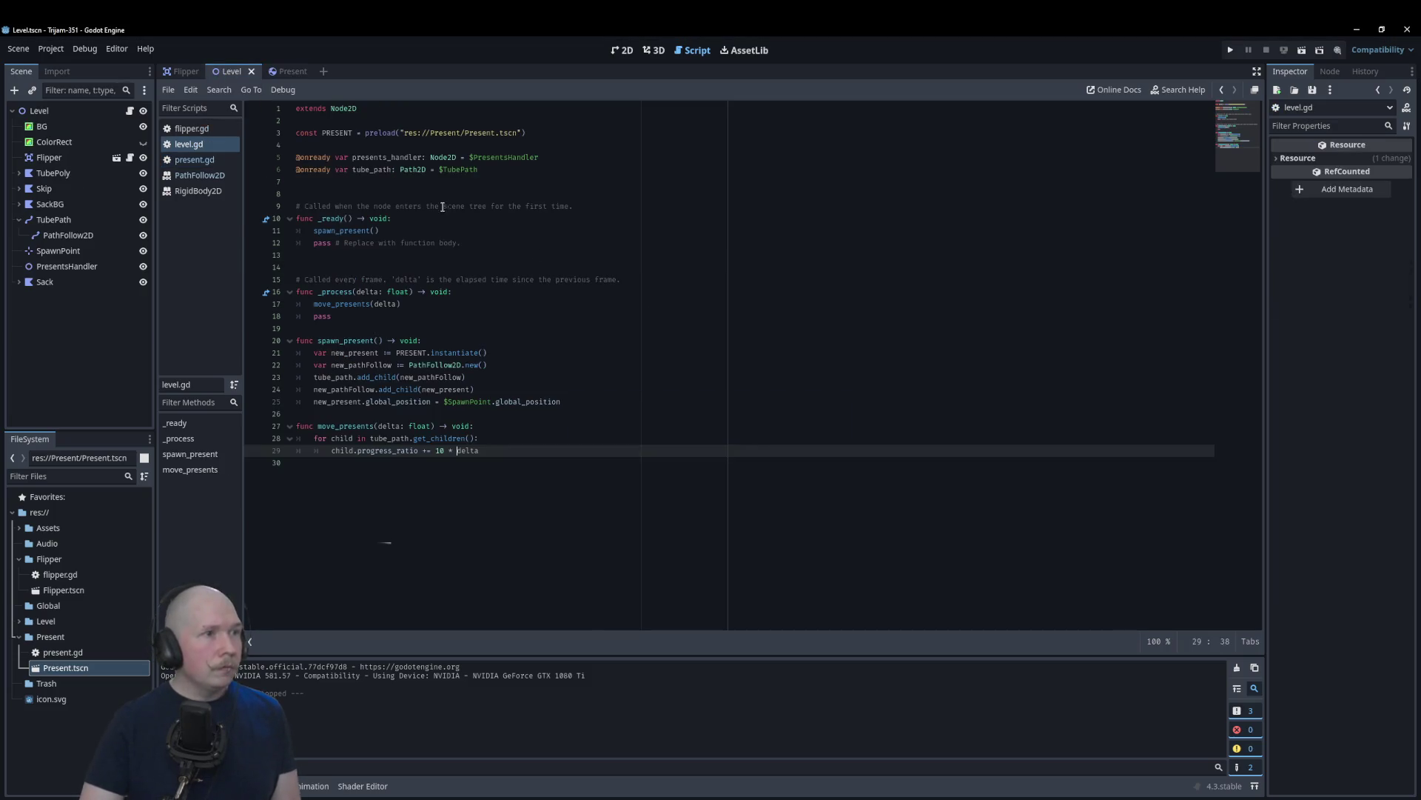
pyautogui.press('F6')
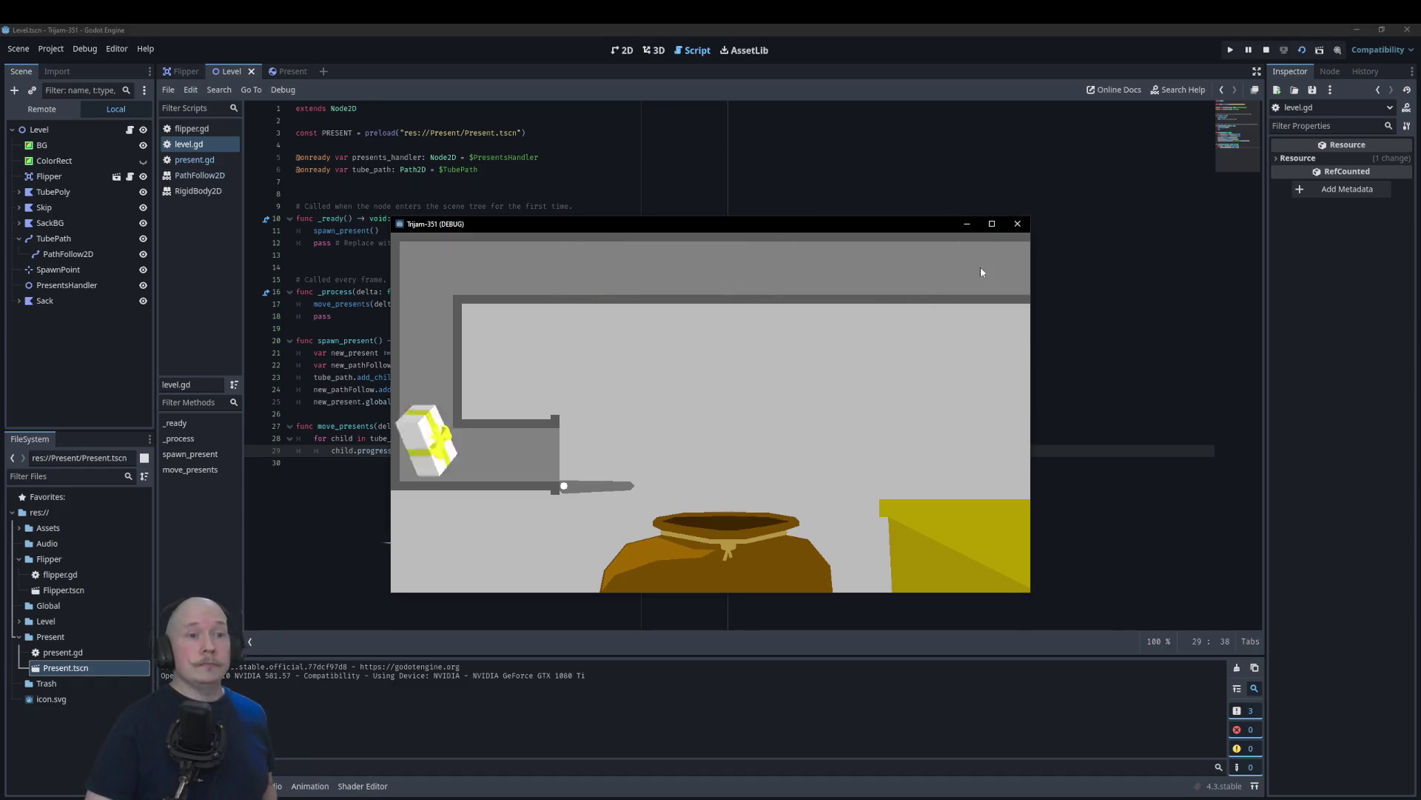
pyautogui.click(1018, 224)
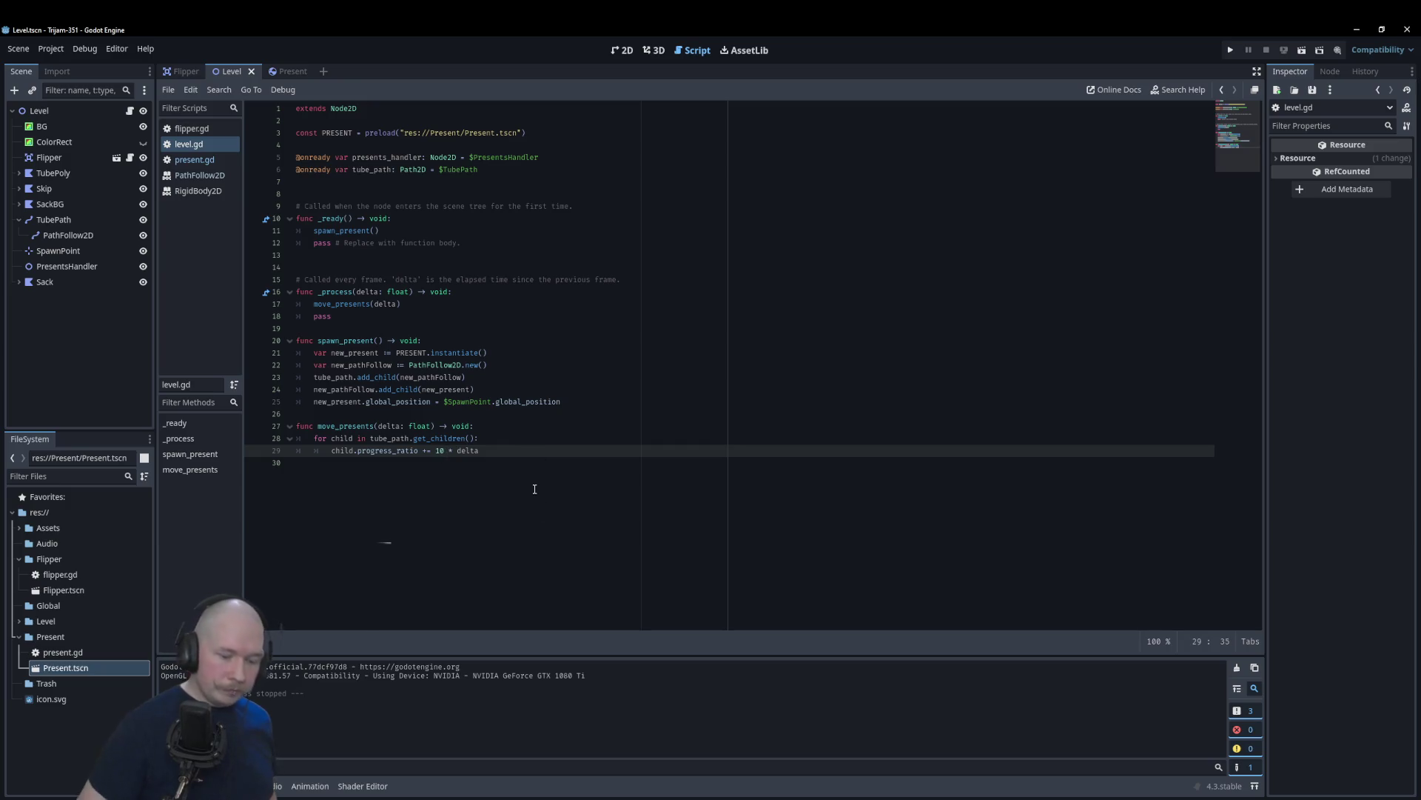
# Step: Lower the speed multiplier on line 29 from 10 to 1 and test-run the game
pyautogui.press('BackSpace')
pyautogui.press('F5')
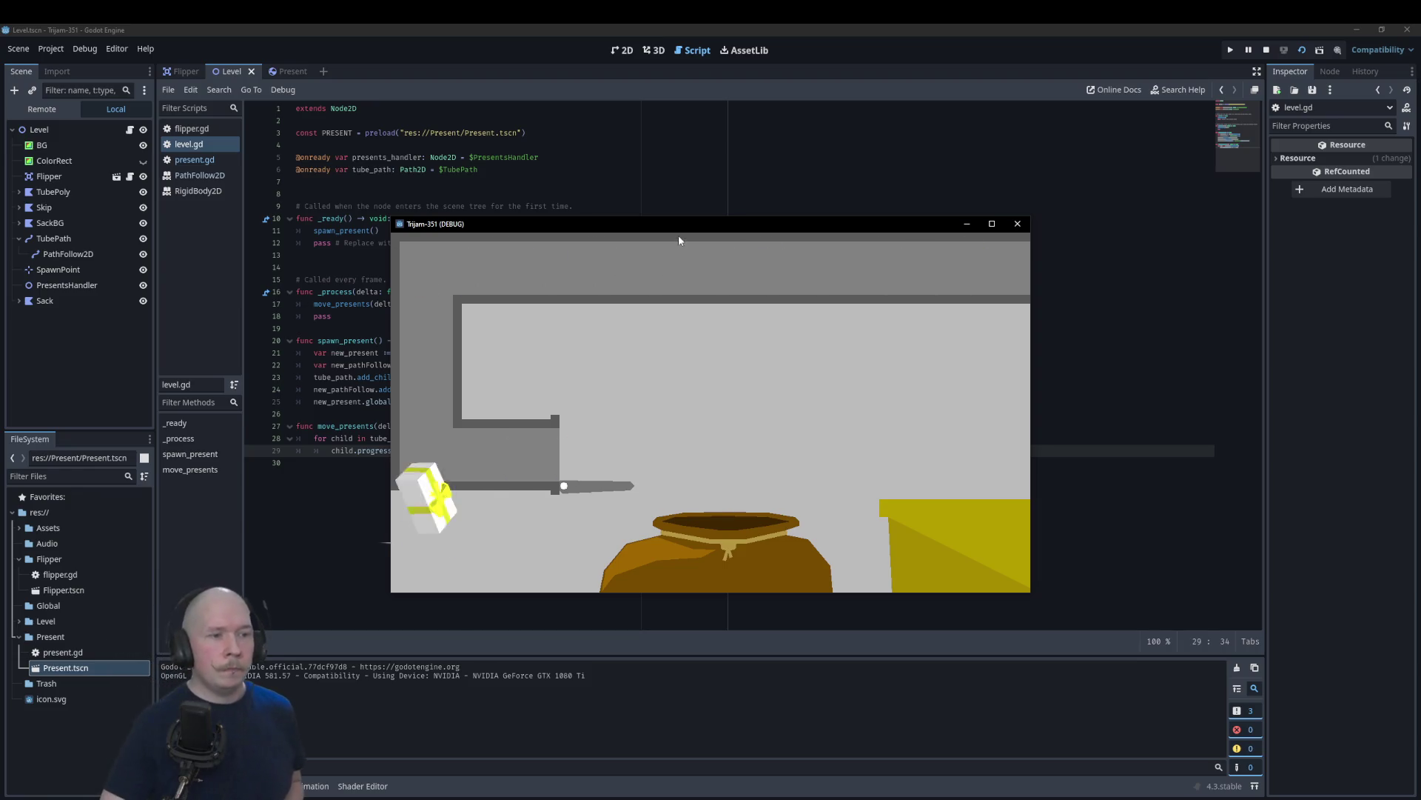
pyautogui.click(1017, 224)
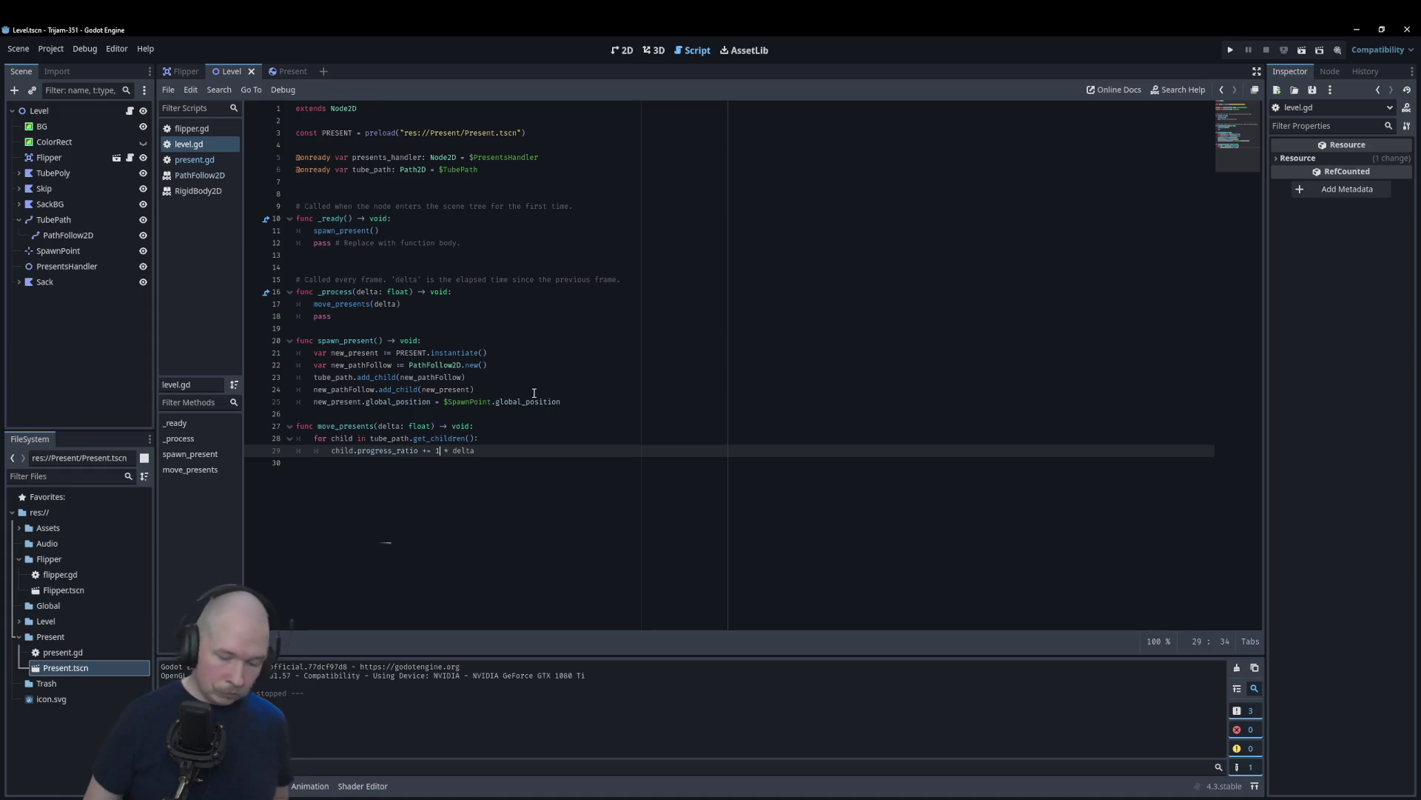
# Step: Set the multiplier to 0.1, test-run again, and start a new line for a speed variable
pyautogui.press('BackSpace')
pyautogui.write('0.child')
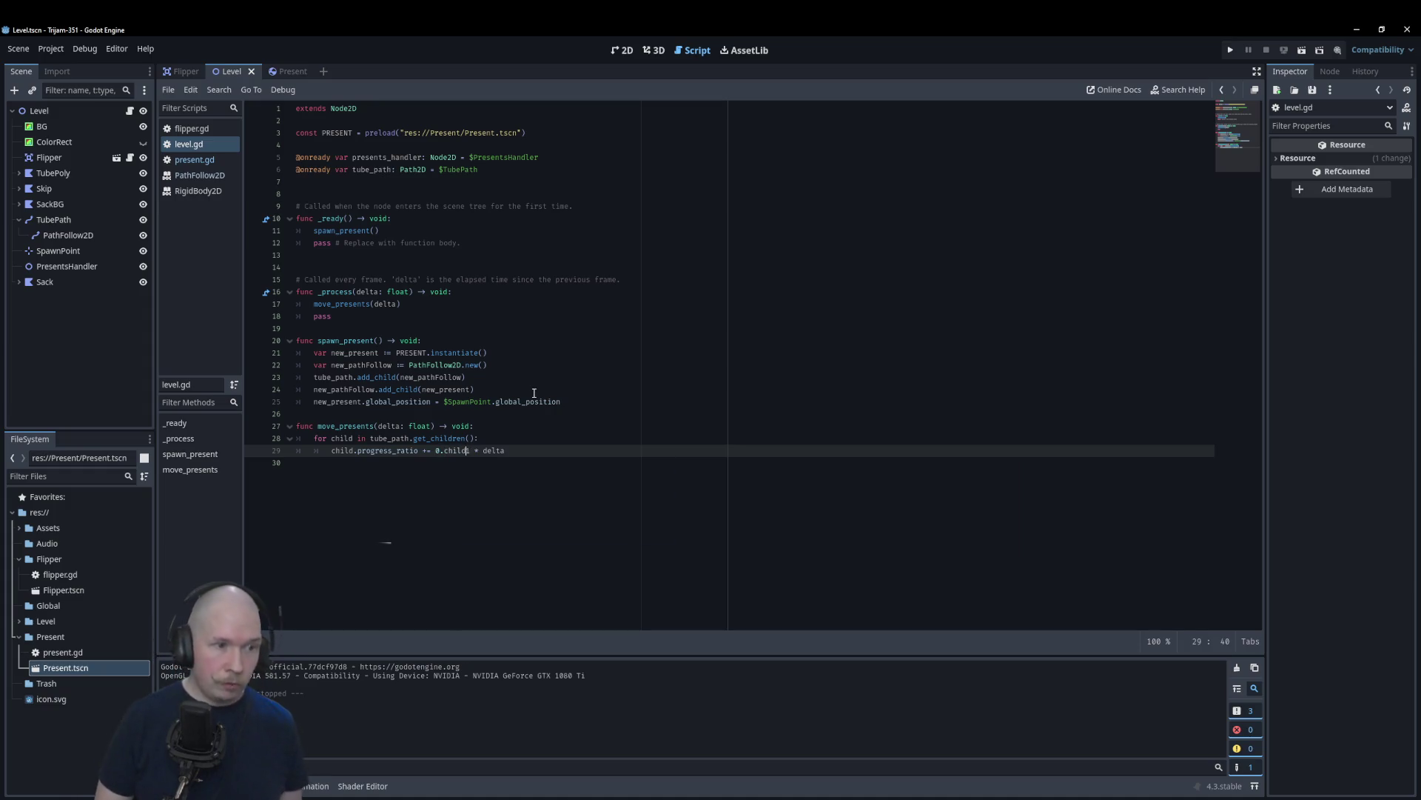
pyautogui.press('BackSpace')
pyautogui.press('BackSpace')
pyautogui.press('BackSpace')
pyautogui.write('1')
pyautogui.press('F5')
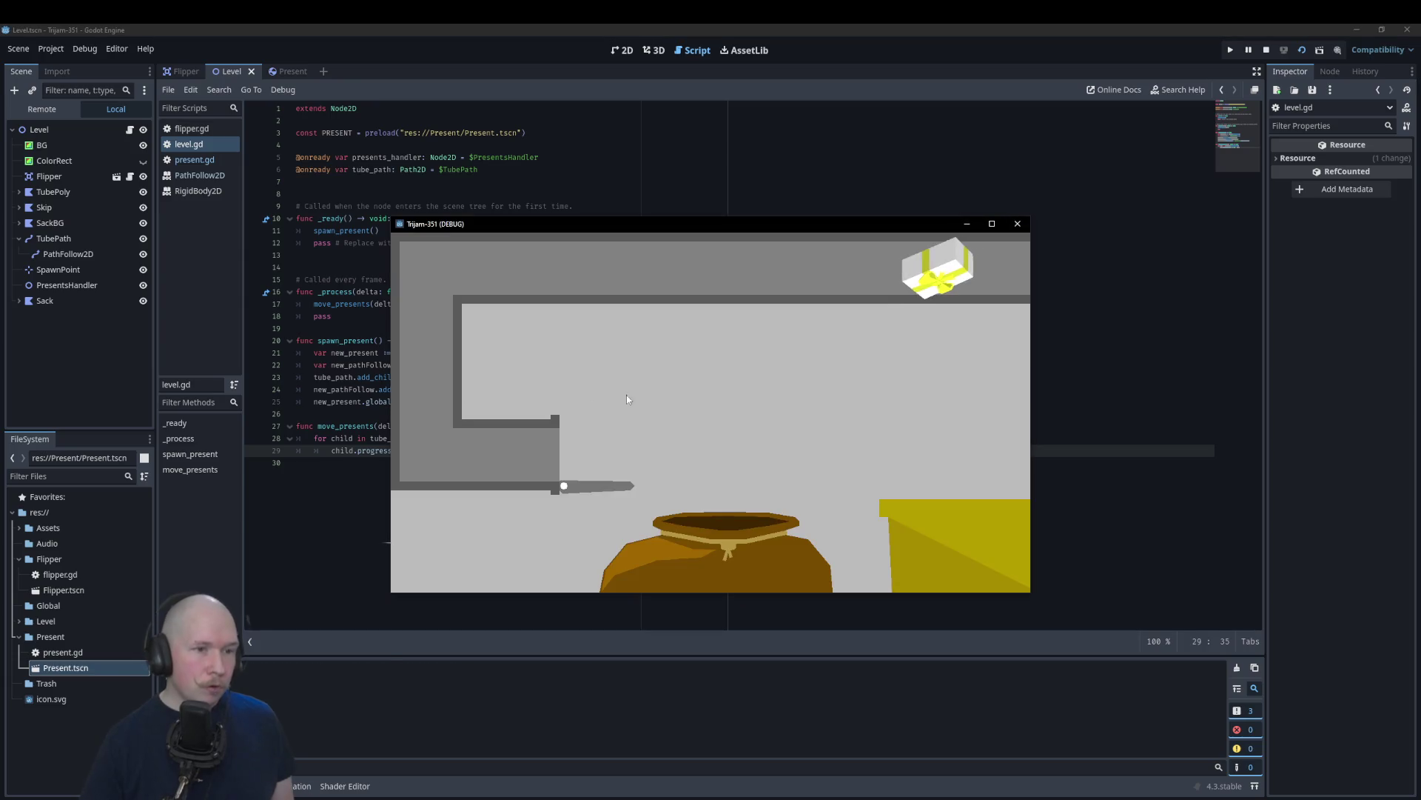
pyautogui.click(1015, 228)
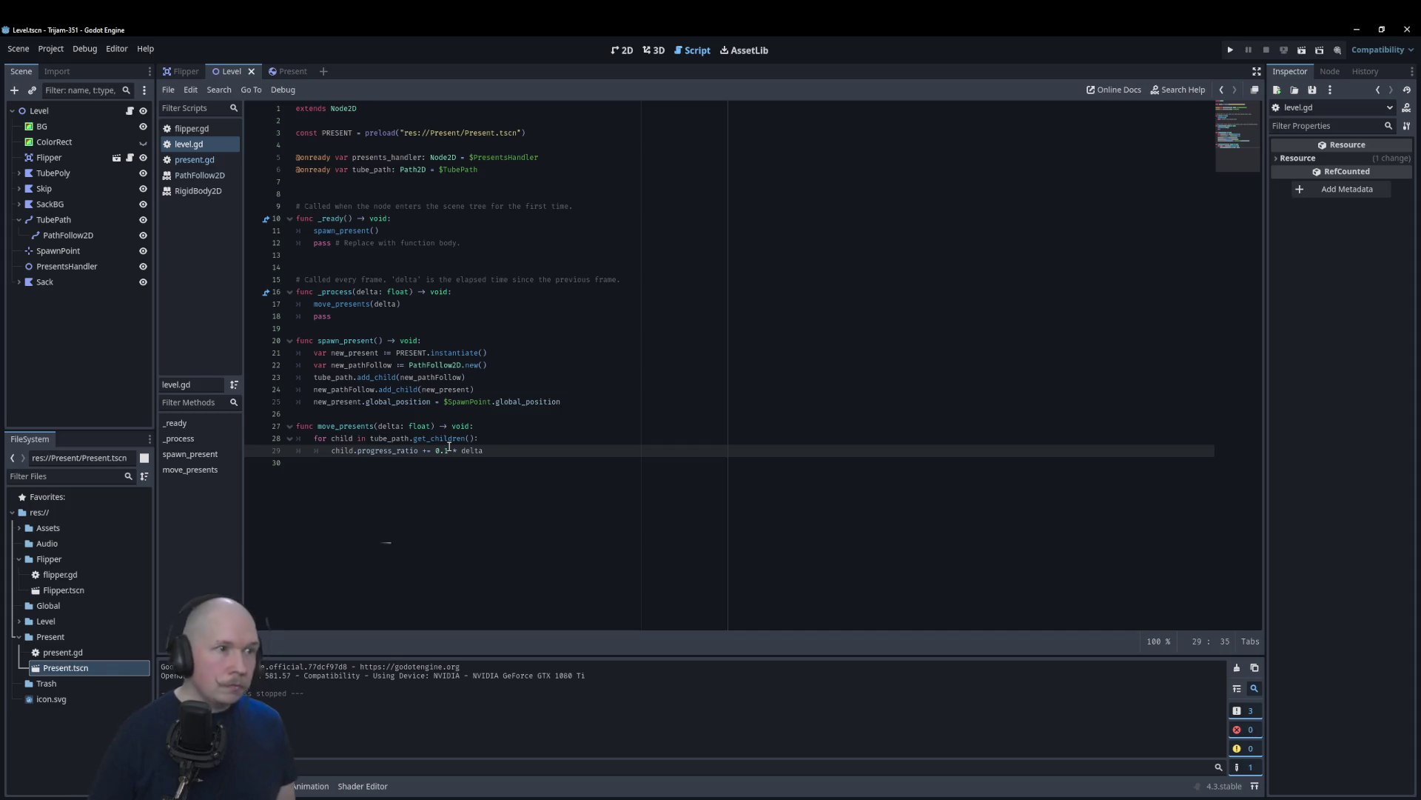
pyautogui.click(464, 184)
pyautogui.press('Return')
# Step: Declare 'var present_speed: float = 0.2' on line 8 of level.gd
pyautogui.write('var present')
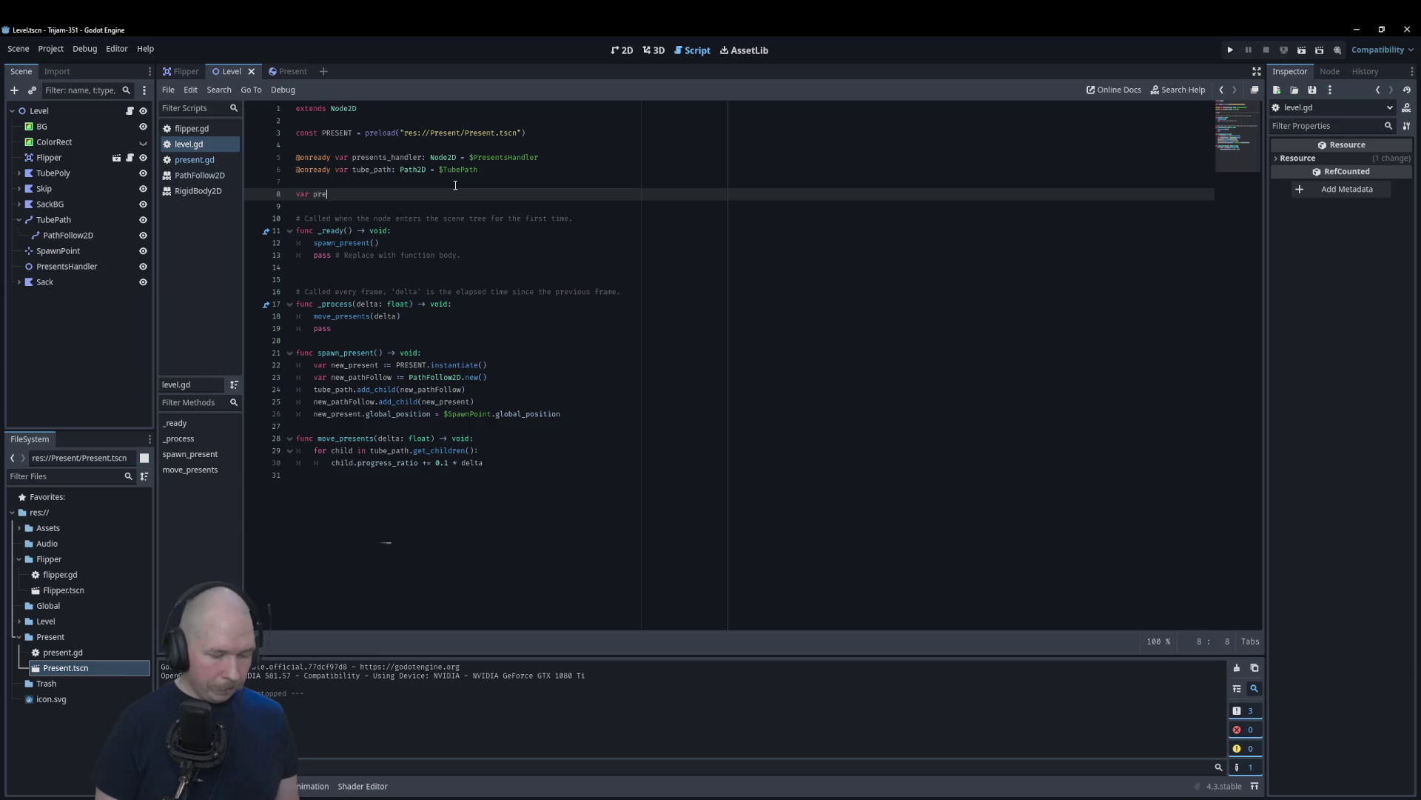
pyautogui.write('_speed ')
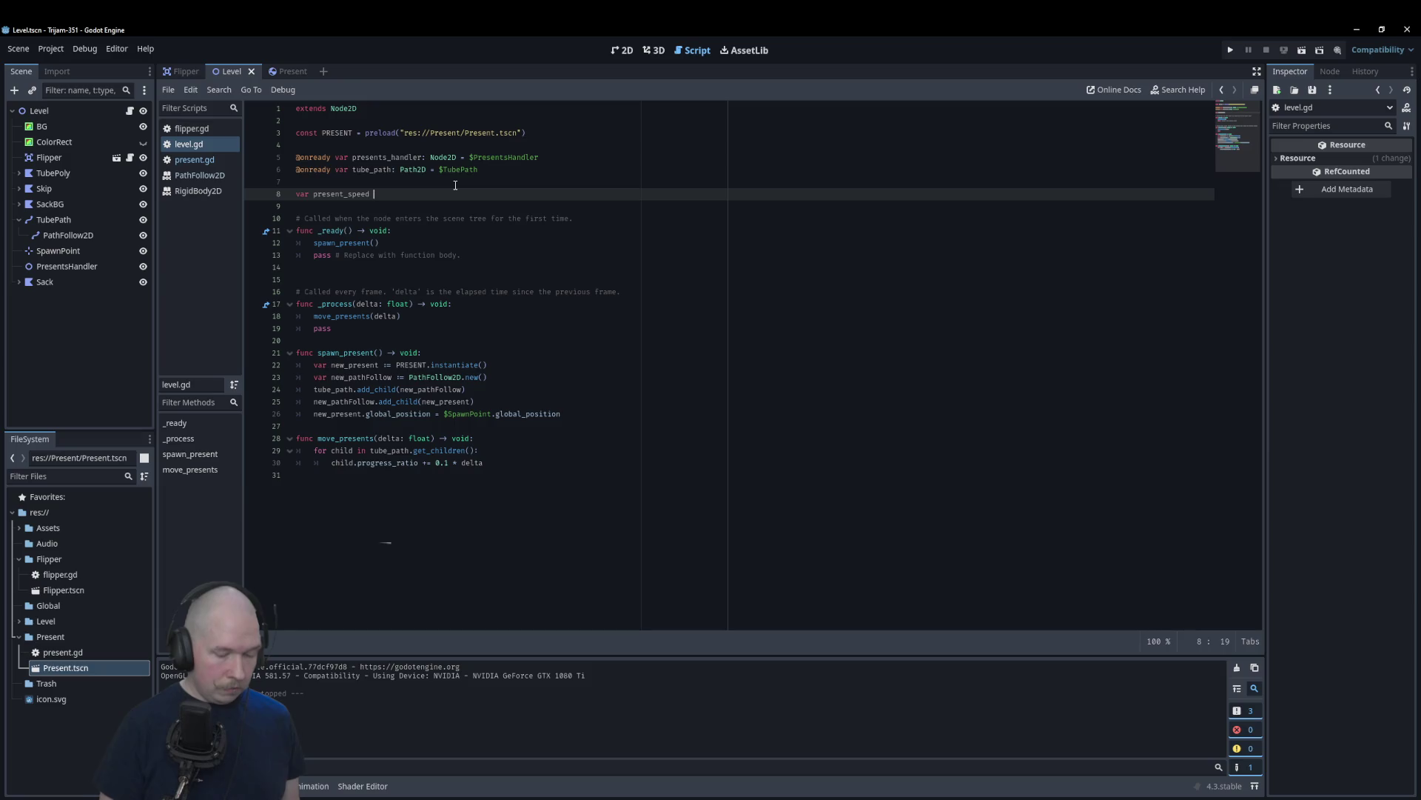
pyautogui.write('=')
pyautogui.press('BackSpace')
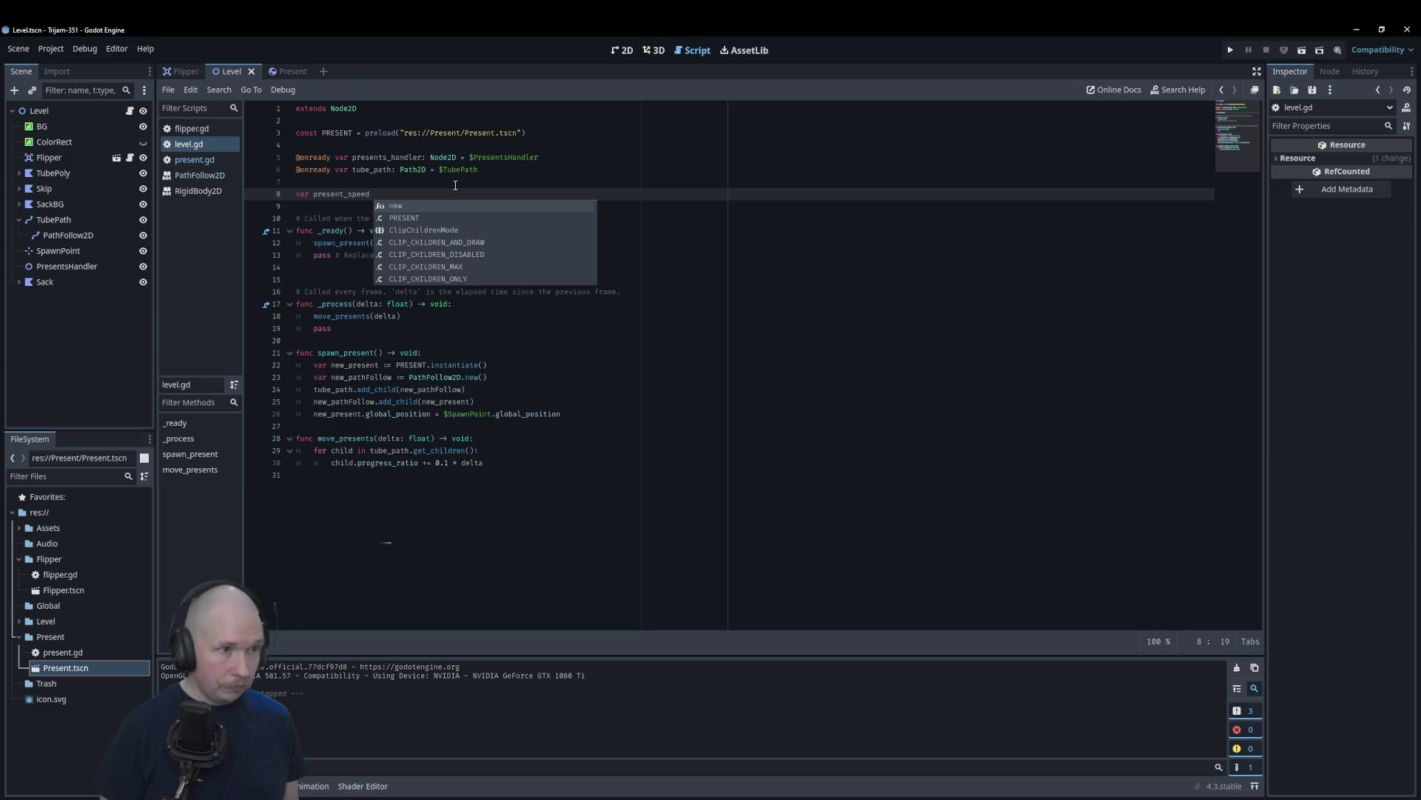
pyautogui.press('BackSpace')
pyautogui.press('BackSpace')
pyautogui.write(': f')
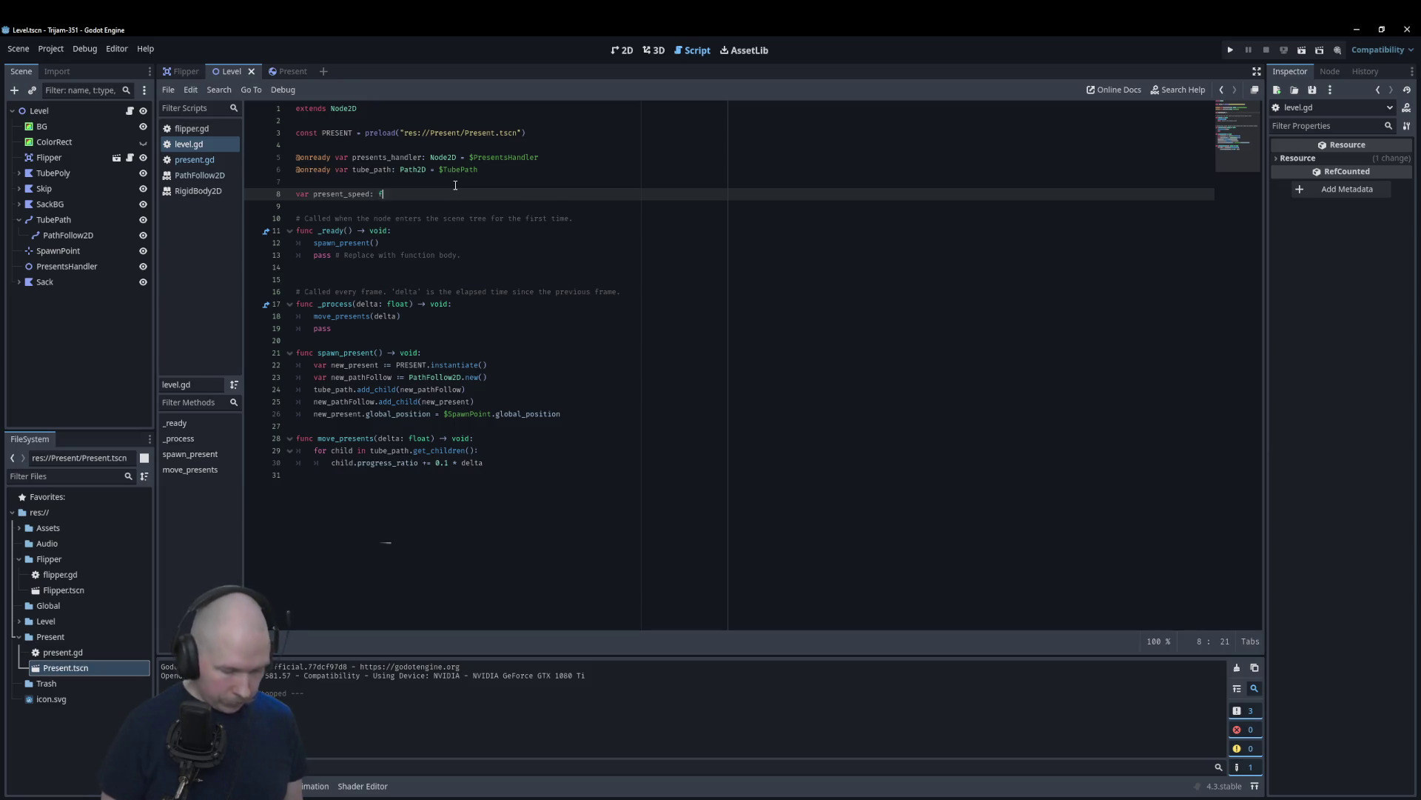
pyautogui.write('loat =')
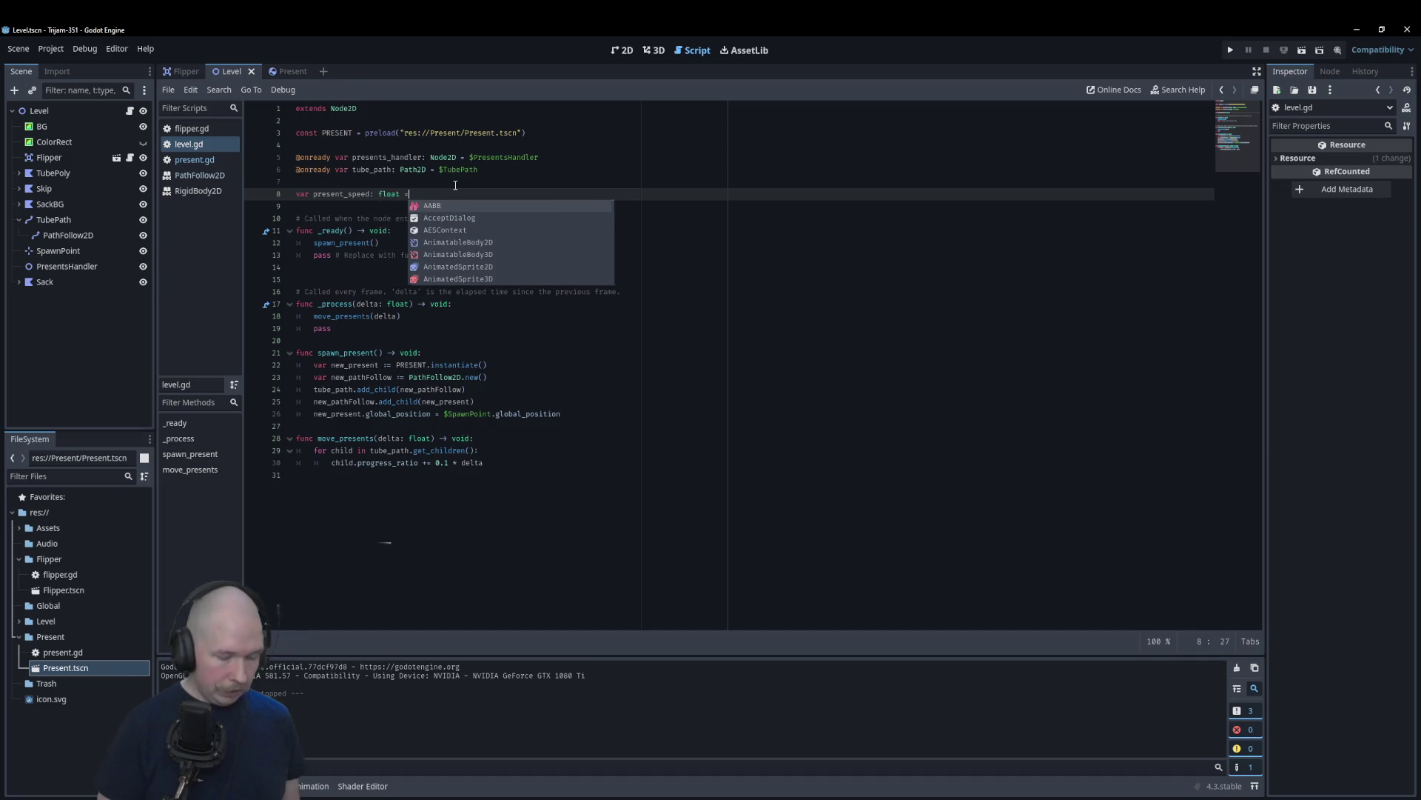
pyautogui.write(' 0.2')
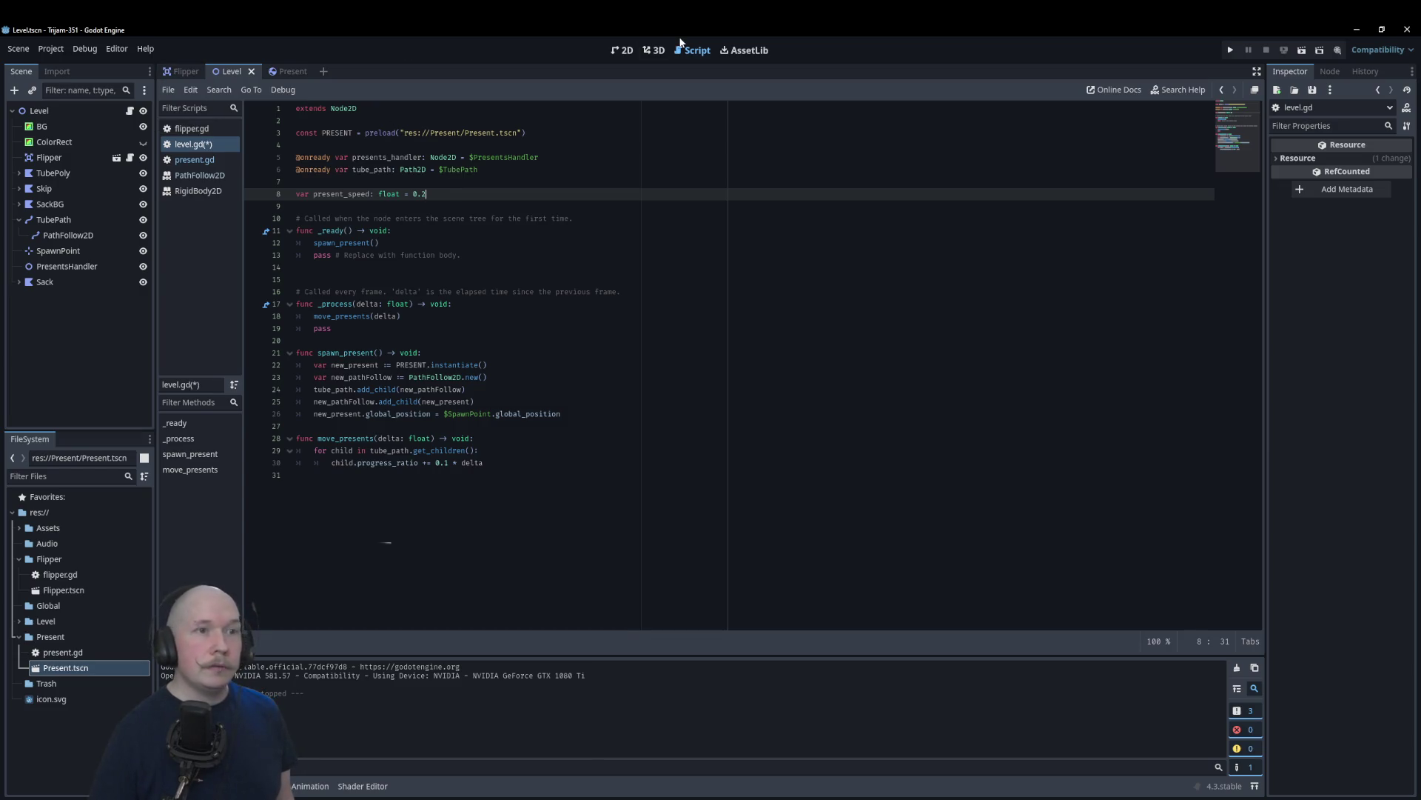
# Step: Drag SpawnPoint to the right end of the tube path and save the Level scene
pyautogui.click(622, 50)
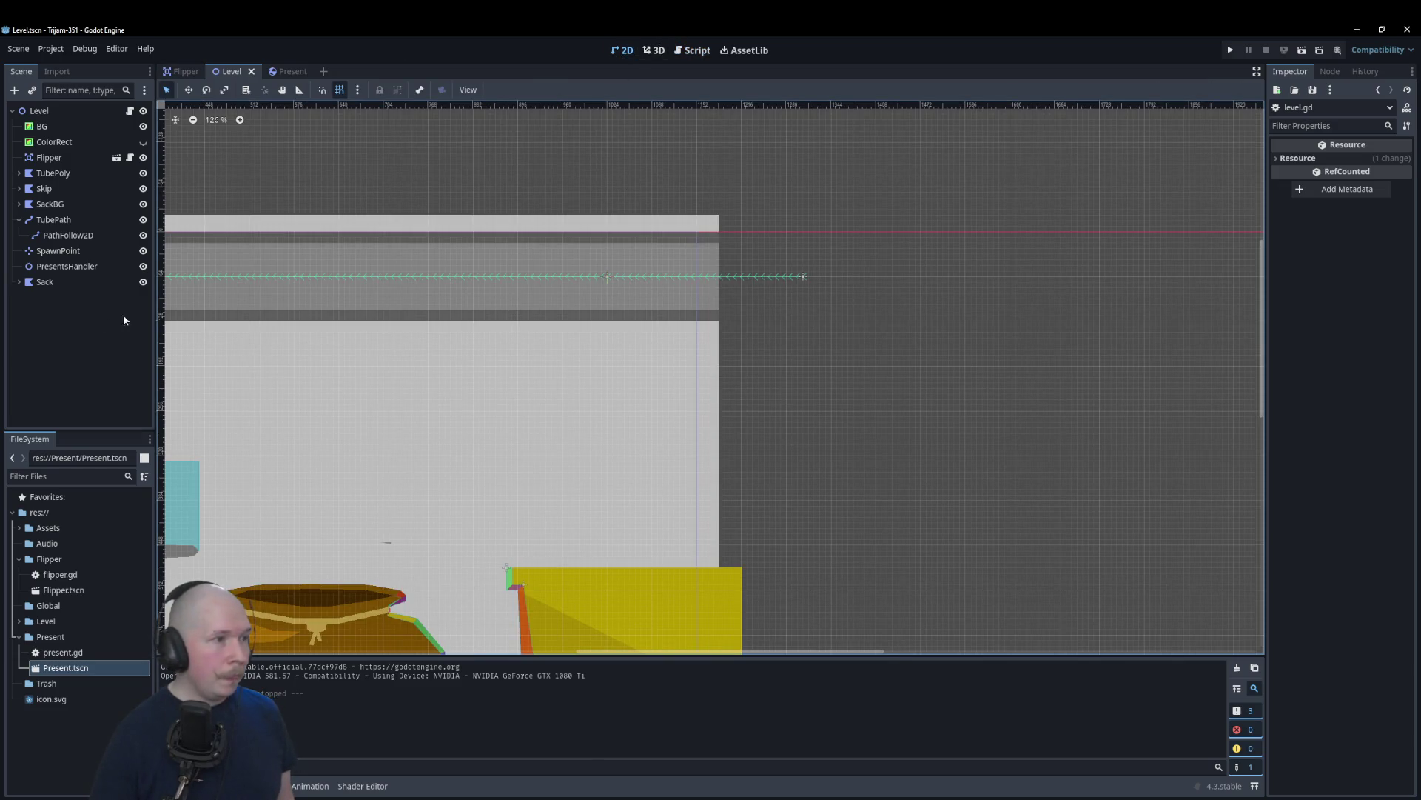
pyautogui.click(59, 251)
pyautogui.moveTo(739, 352); pyautogui.dragTo(929, 342)
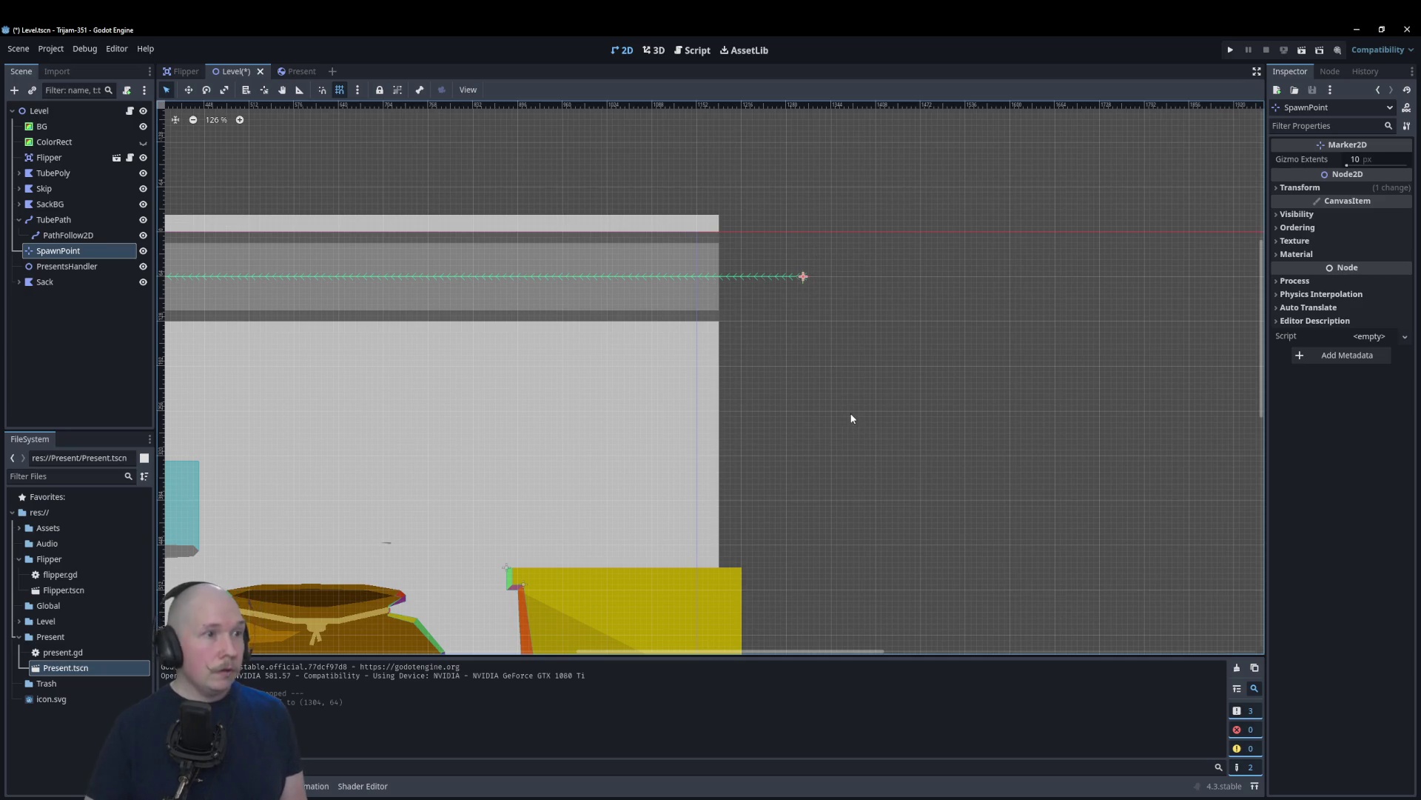
pyautogui.hotkey('ctrl', 's')
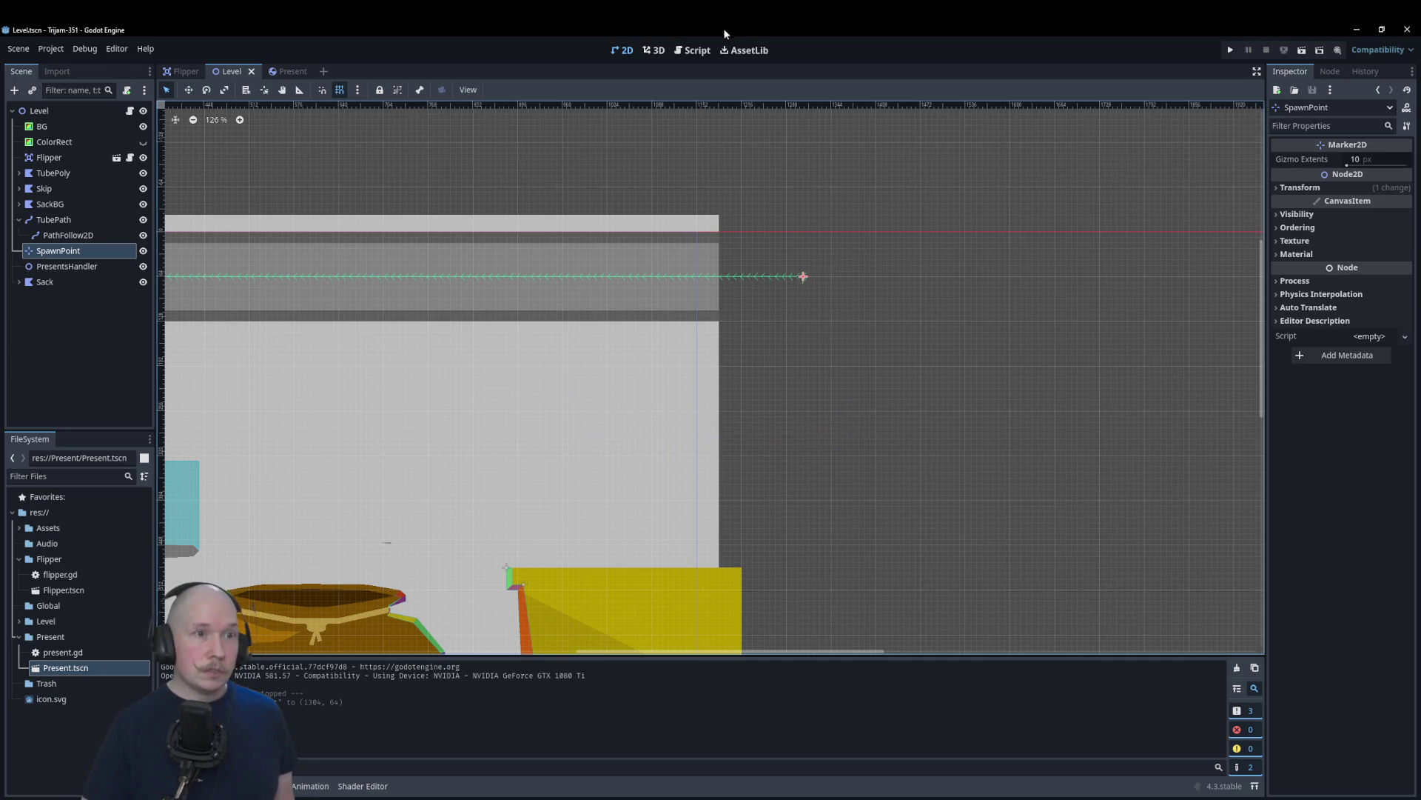
pyautogui.click(699, 51)
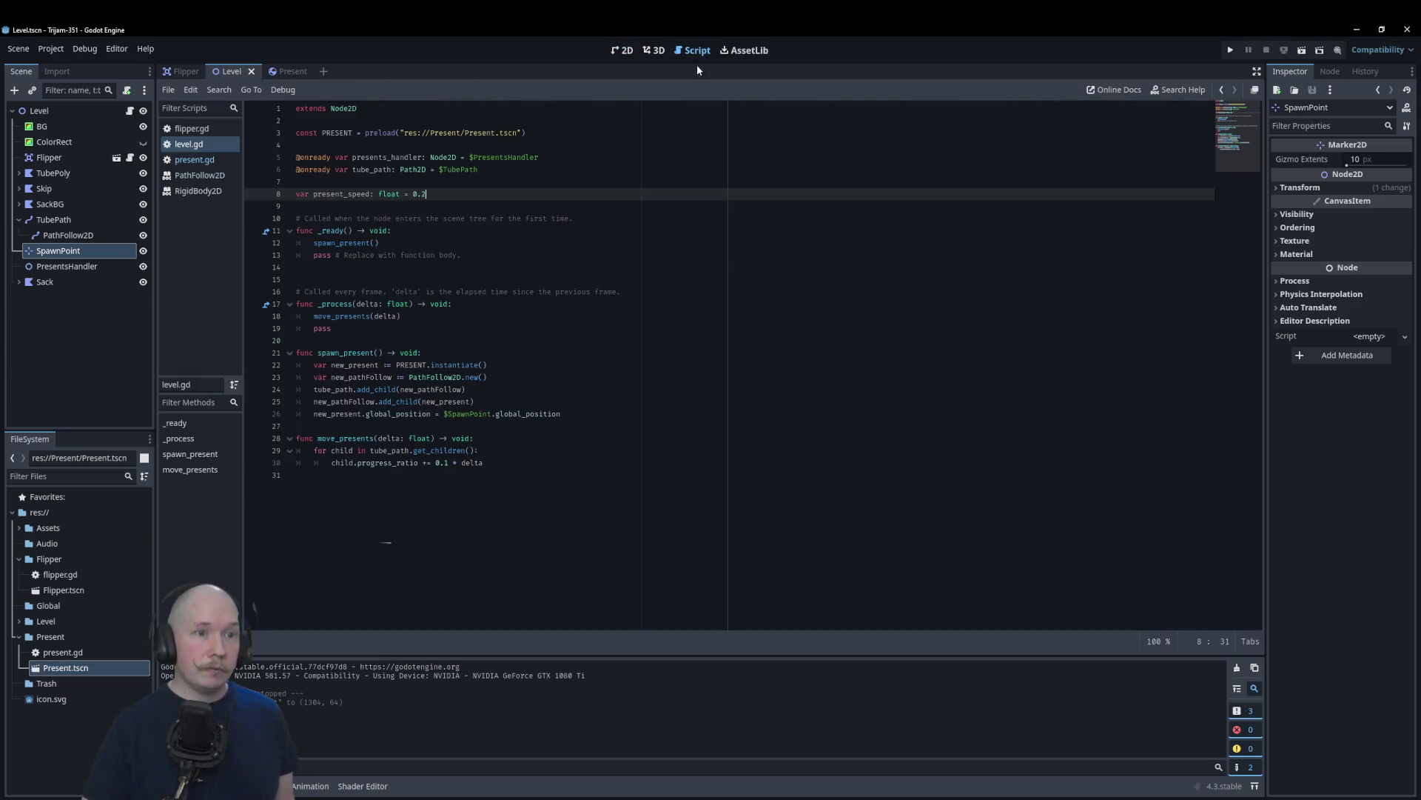
# Step: Replace the hard-coded 0.1 step on line 30 with present_speed
pyautogui.doubleClick(339, 193)
pyautogui.hotkey('ctrl', 'c')
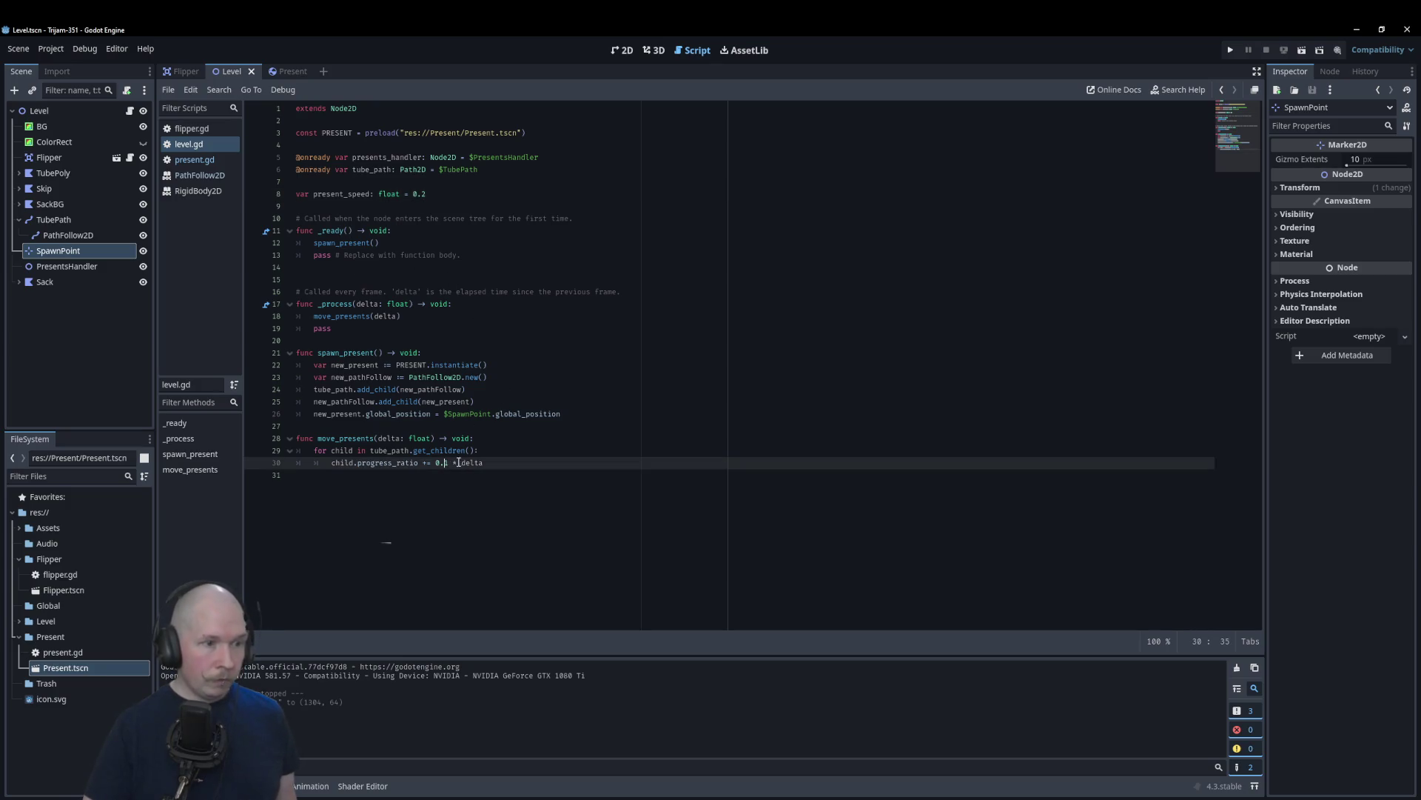
pyautogui.click(448, 463)
pyautogui.press('BackSpace')
pyautogui.press('BackSpace')
pyautogui.press('BackSpace')
pyautogui.hotkey('ctrl', 'v')
pyautogui.click(717, 342)
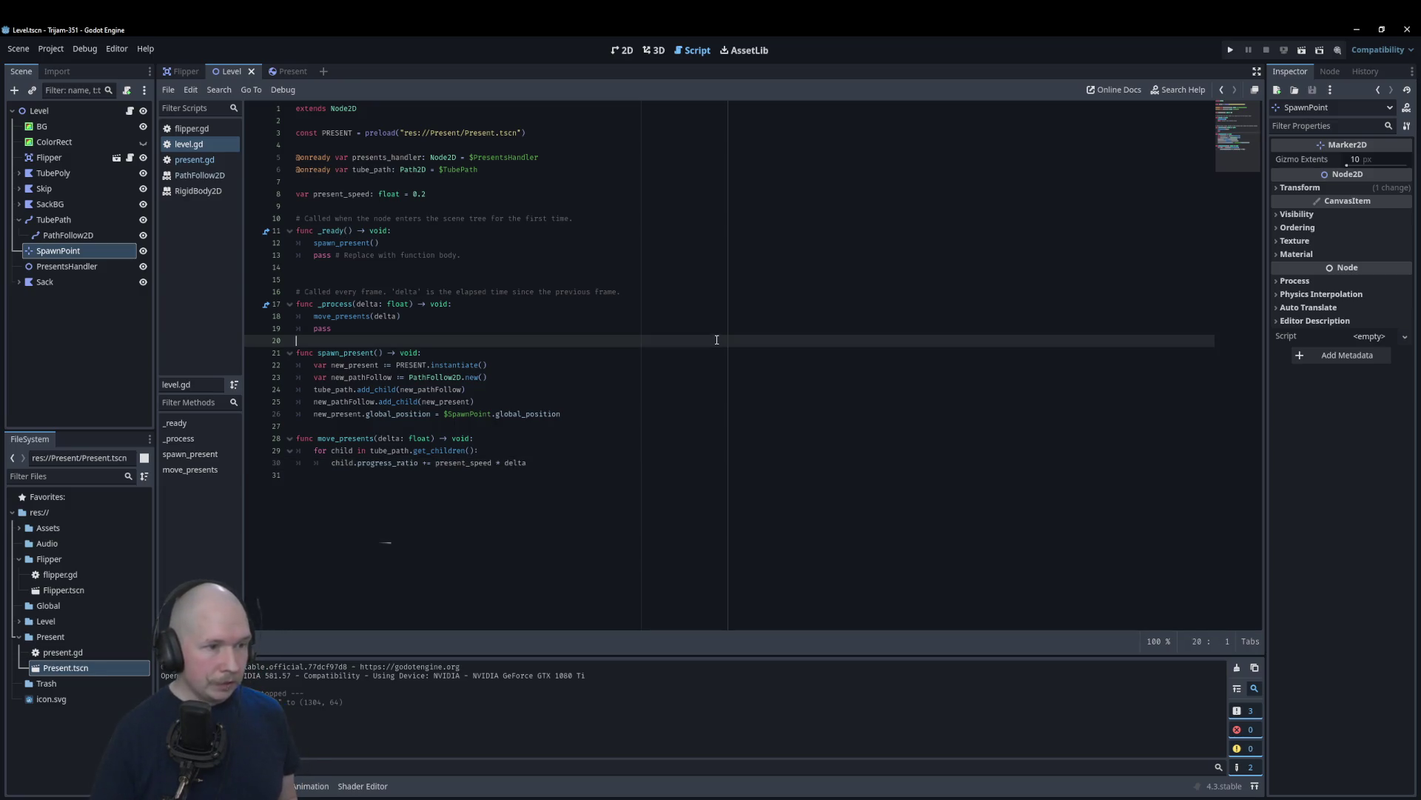
# Step: Run the game to check the new present speed, then close it
pyautogui.press('F5')
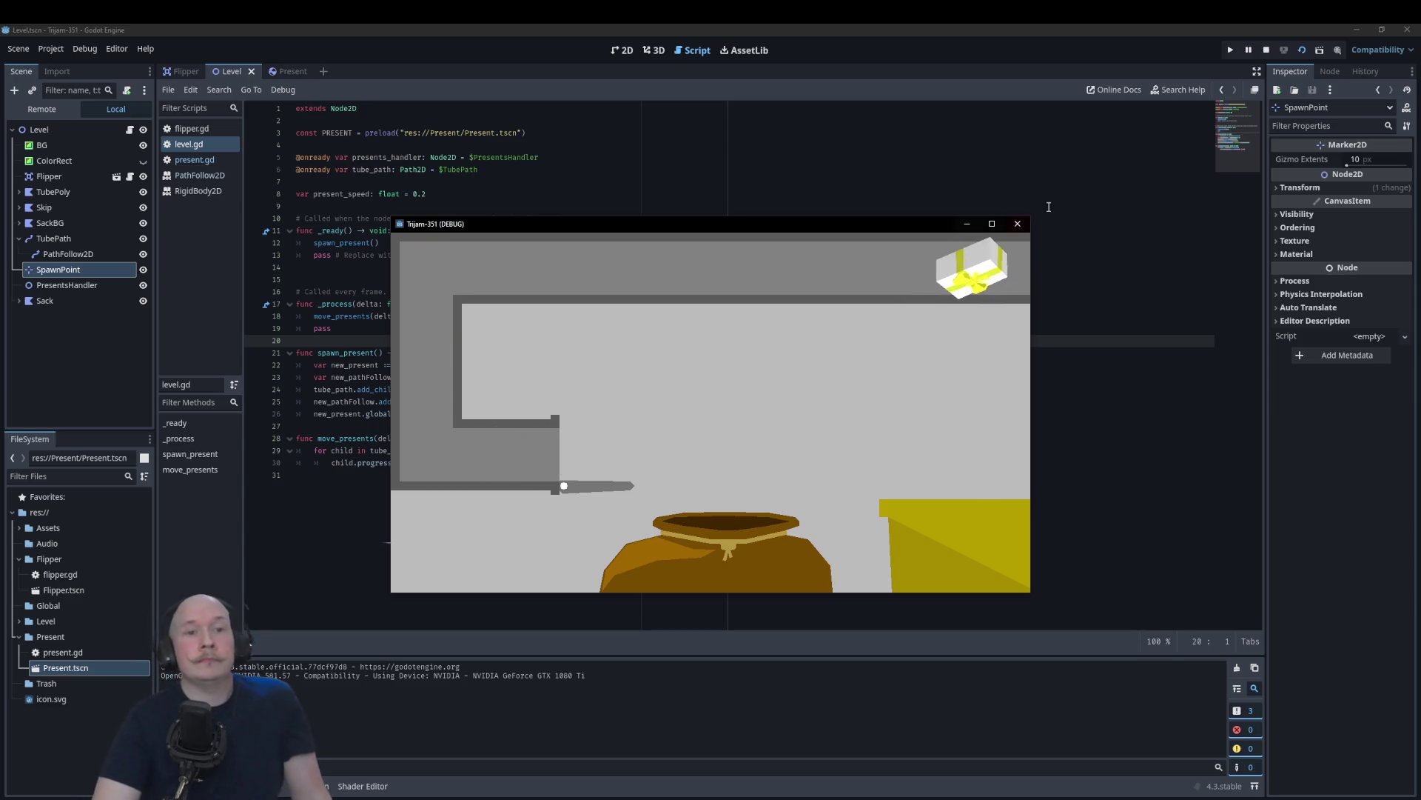
pyautogui.click(1018, 223)
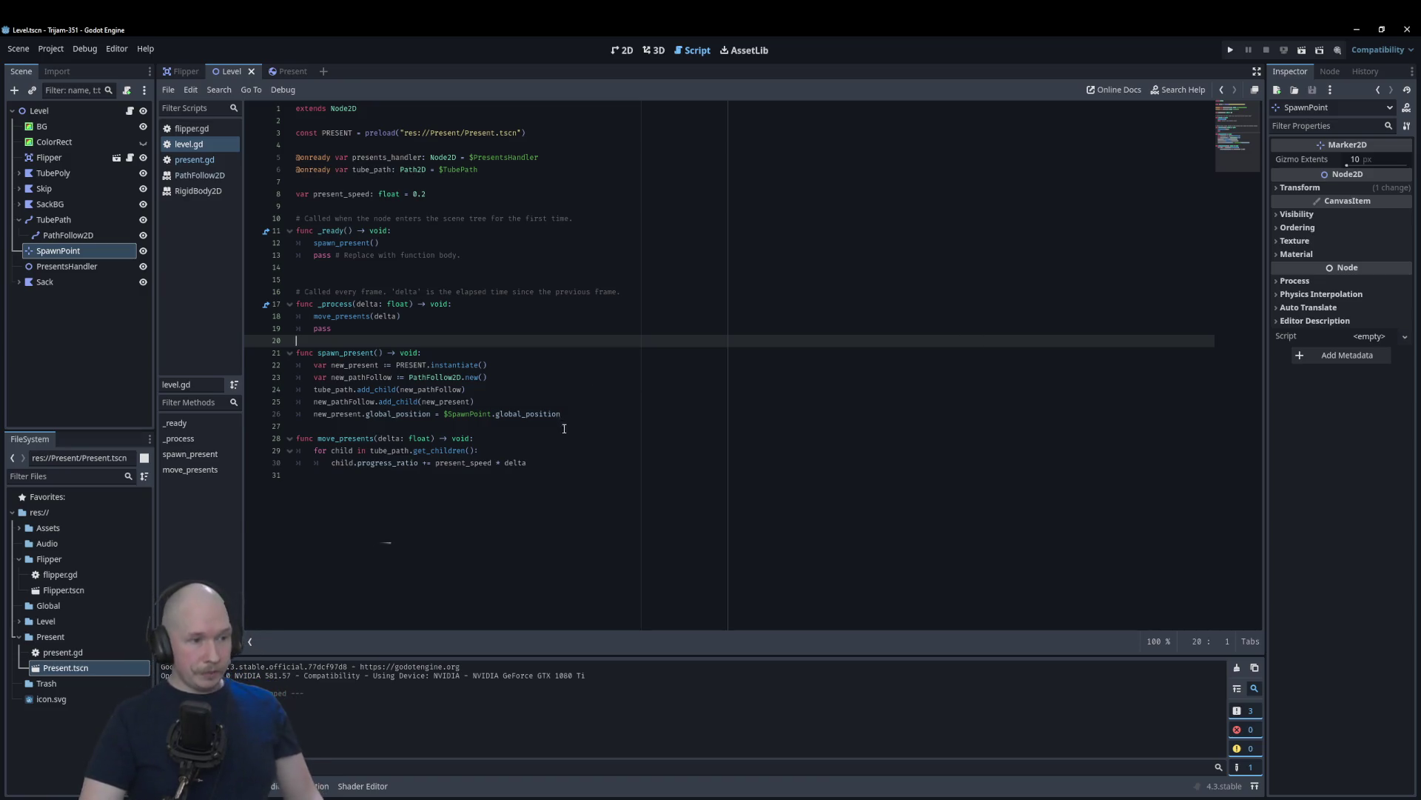
pyautogui.click(634, 480)
pyautogui.write('if')
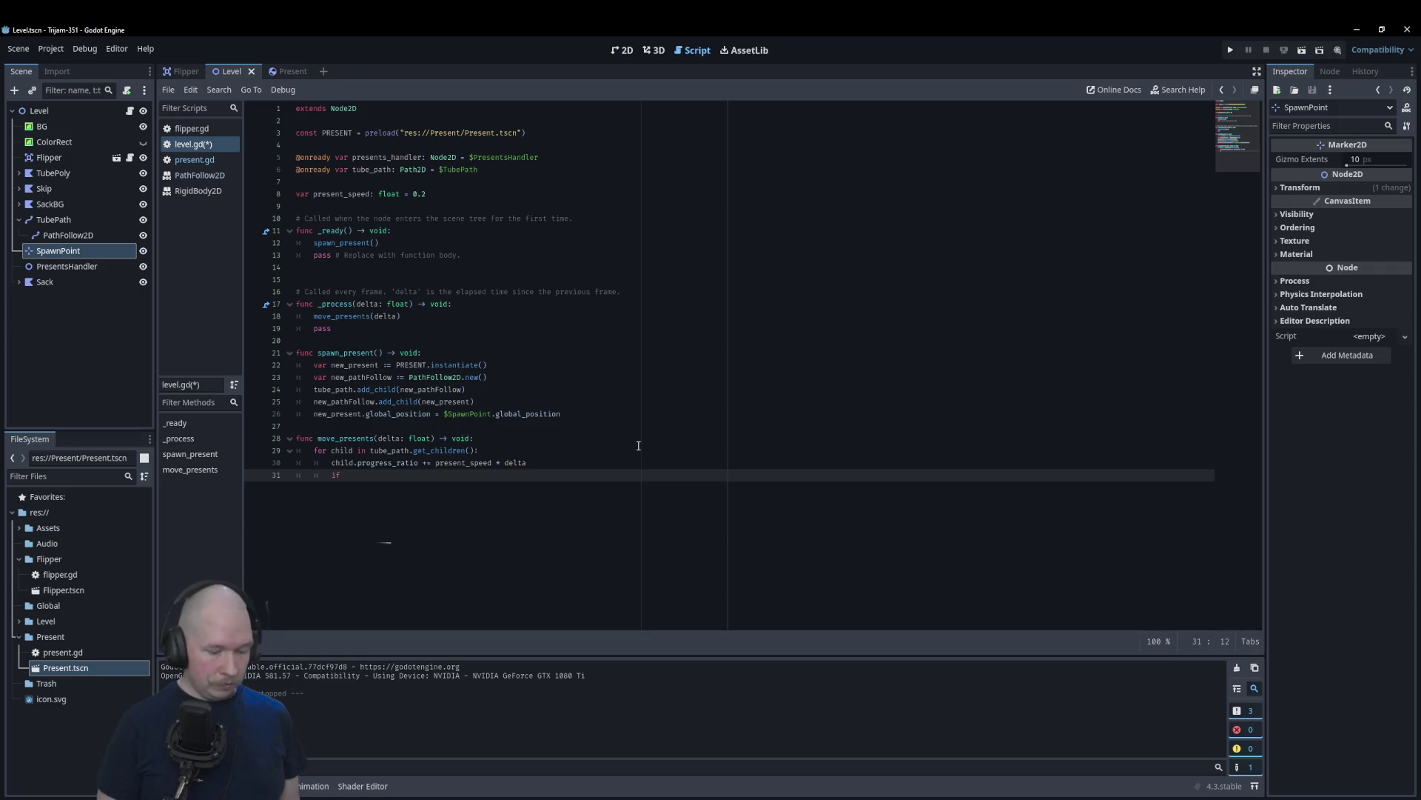
# Step: Add 'if child.progress_ratio >= 1.0:' on line 31 of move_presents
pyautogui.write('child.pro')
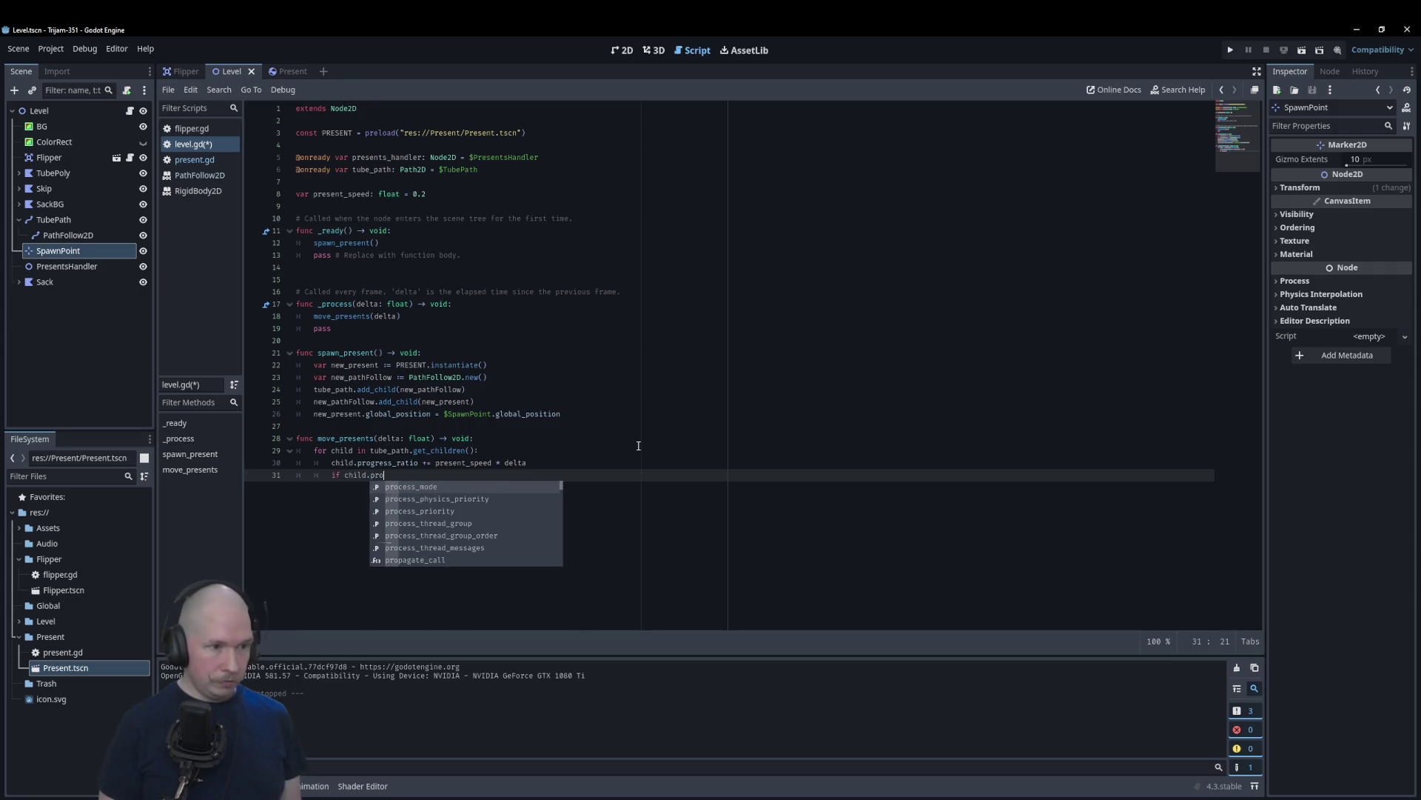
pyautogui.write('gress_ratio >=')
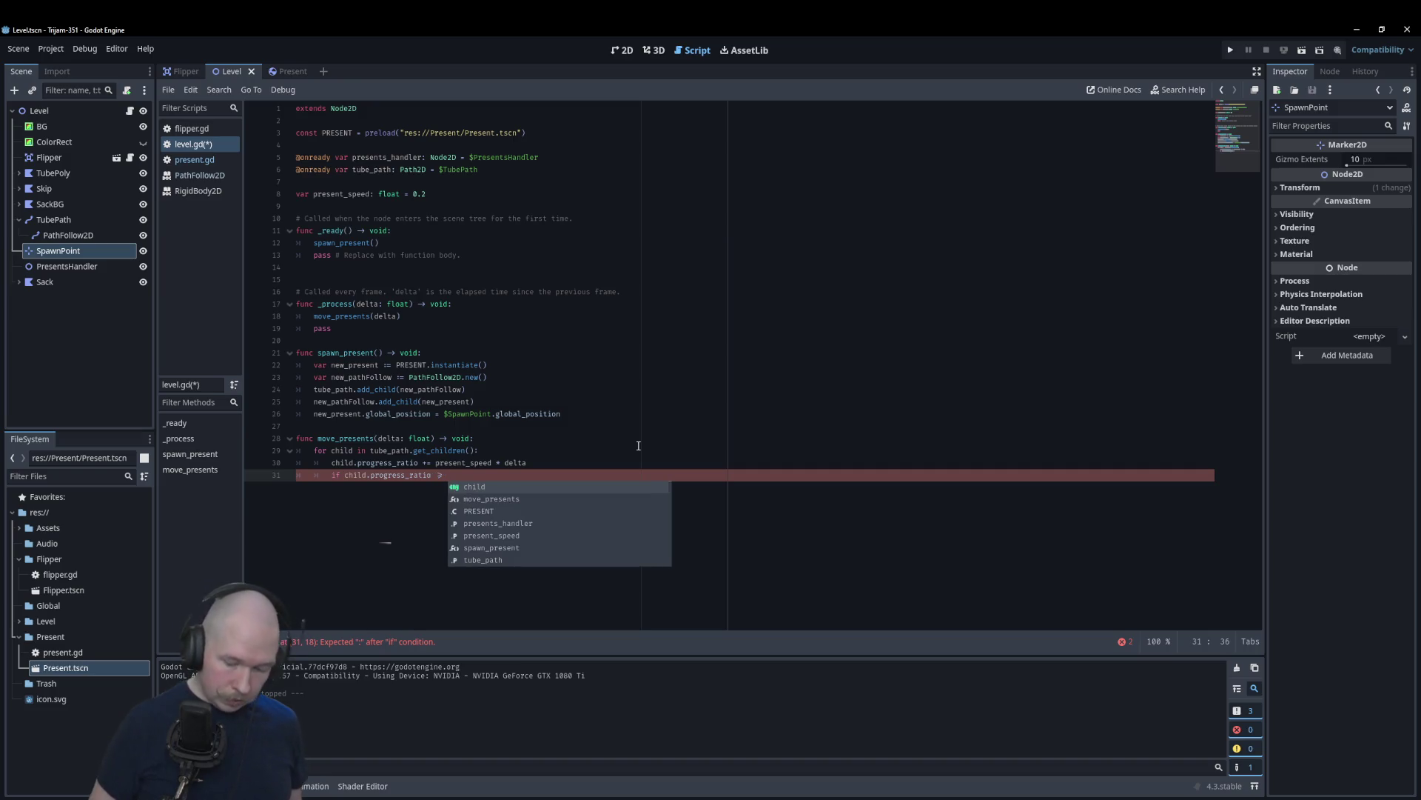
pyautogui.write('1.0:')
pyautogui.press('Return')
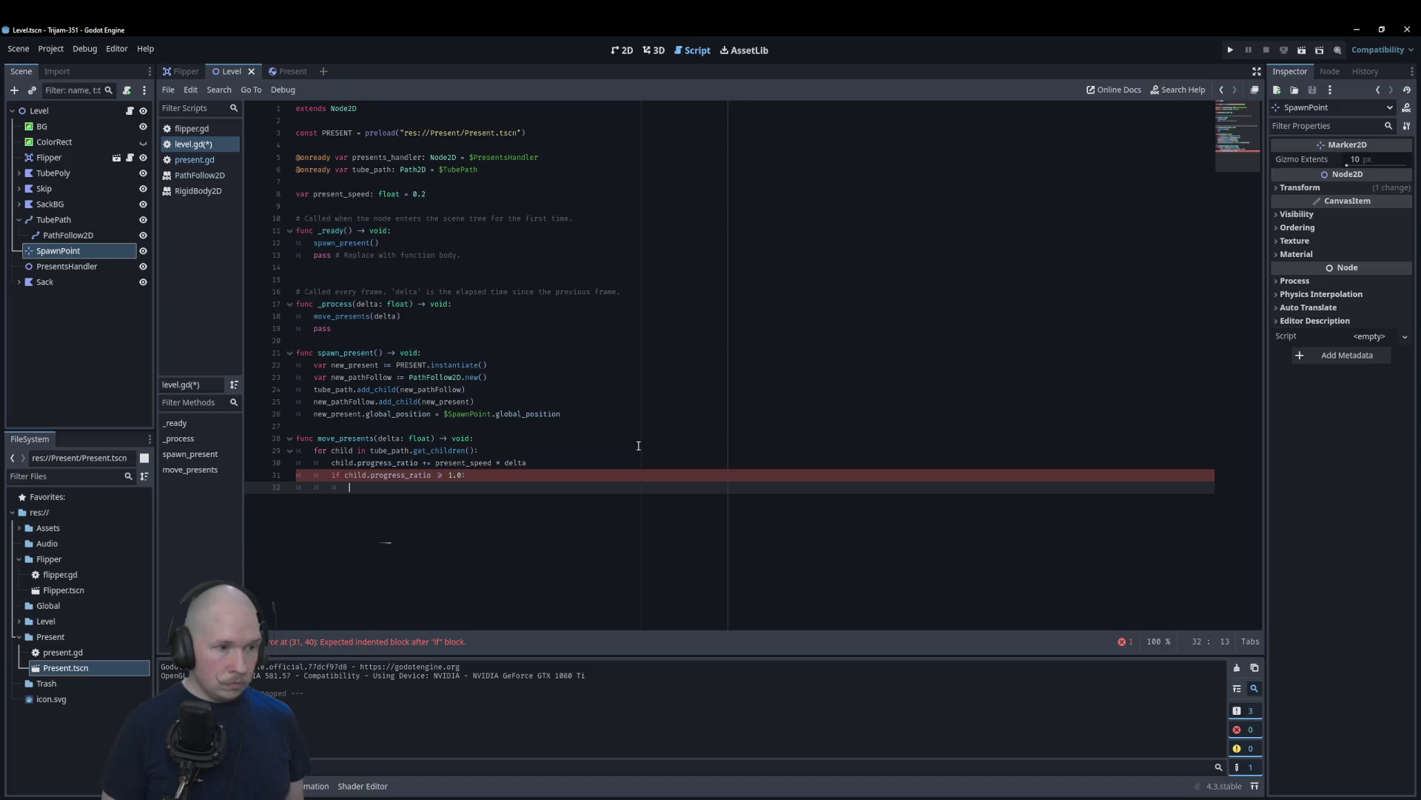
# Step: Write child.get_child(0) under the condition and read get_child's documentation
pyautogui.write('child')
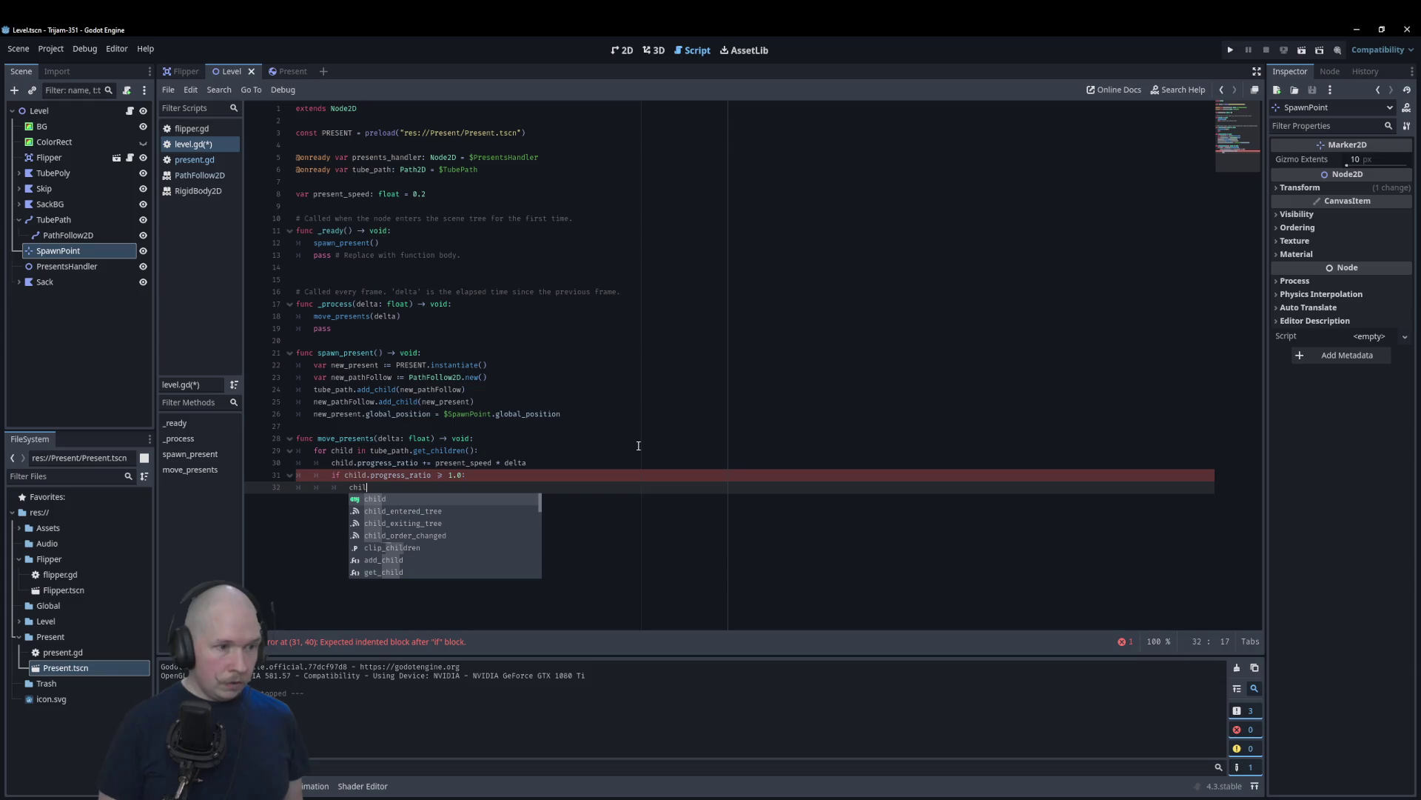
pyautogui.write('.get_c')
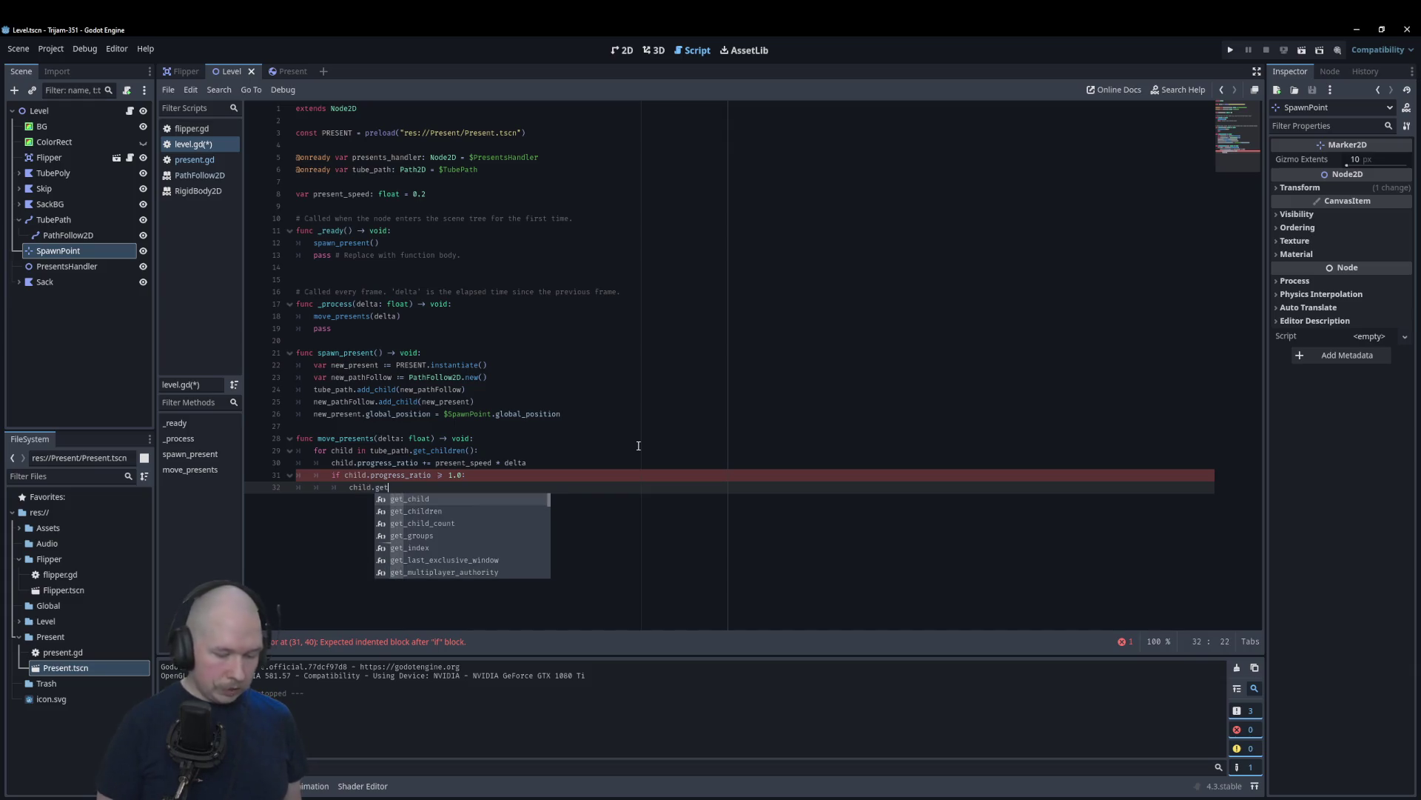
pyautogui.press('Return')
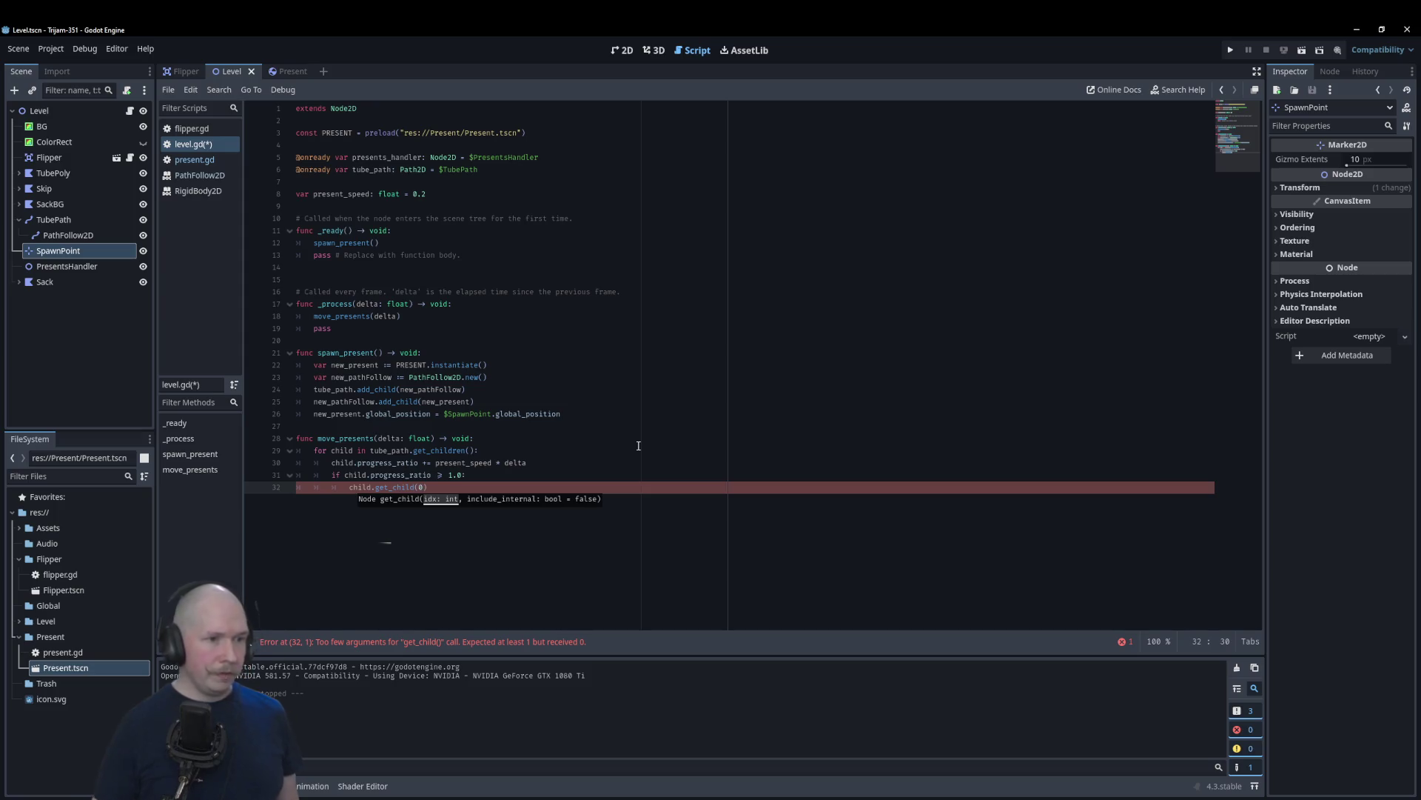
pyautogui.keyDown('ctrl'); pyautogui.click(400, 487); pyautogui.keyUp('ctrl')
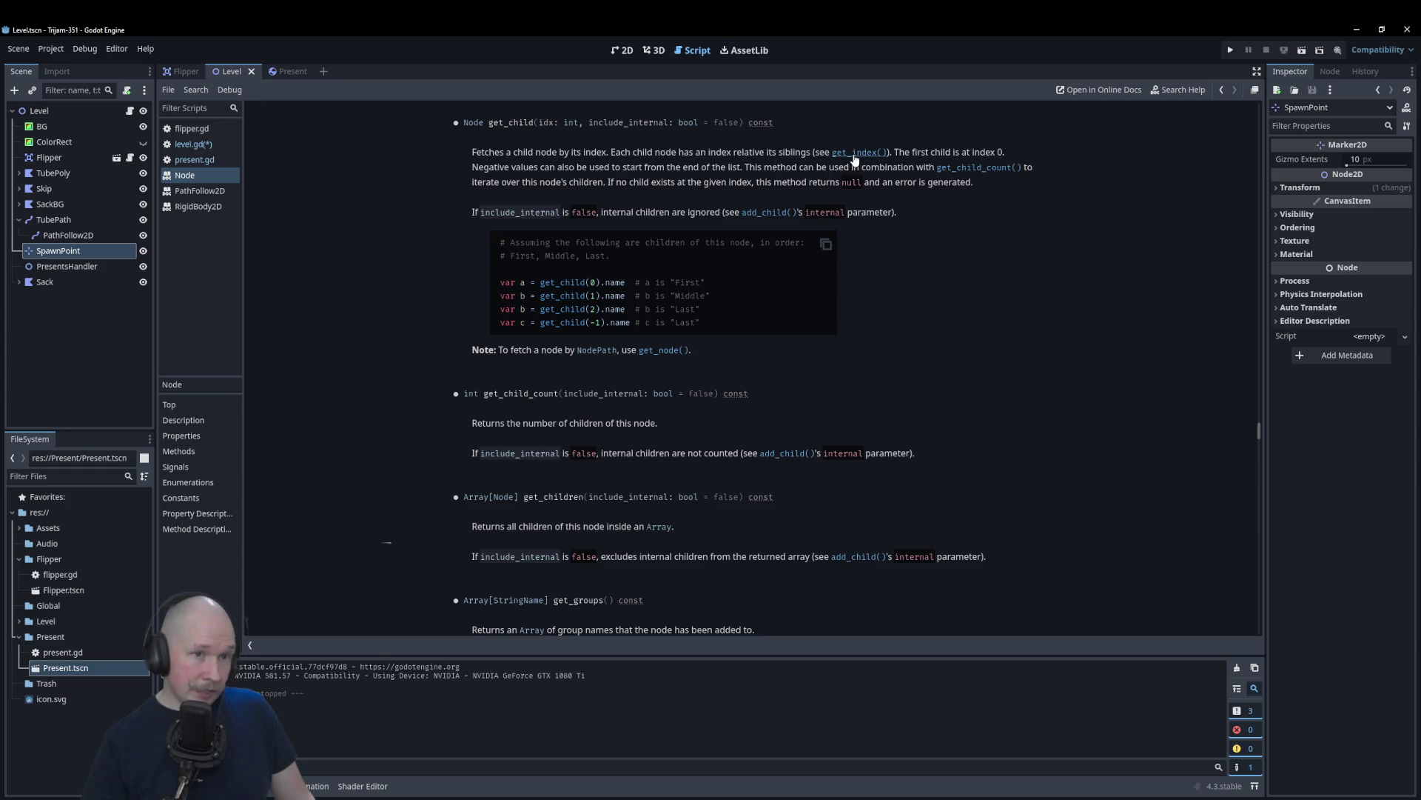
pyautogui.click(192, 144)
pyautogui.write('child.get_child(0).')
pyautogui.click(500, 491)
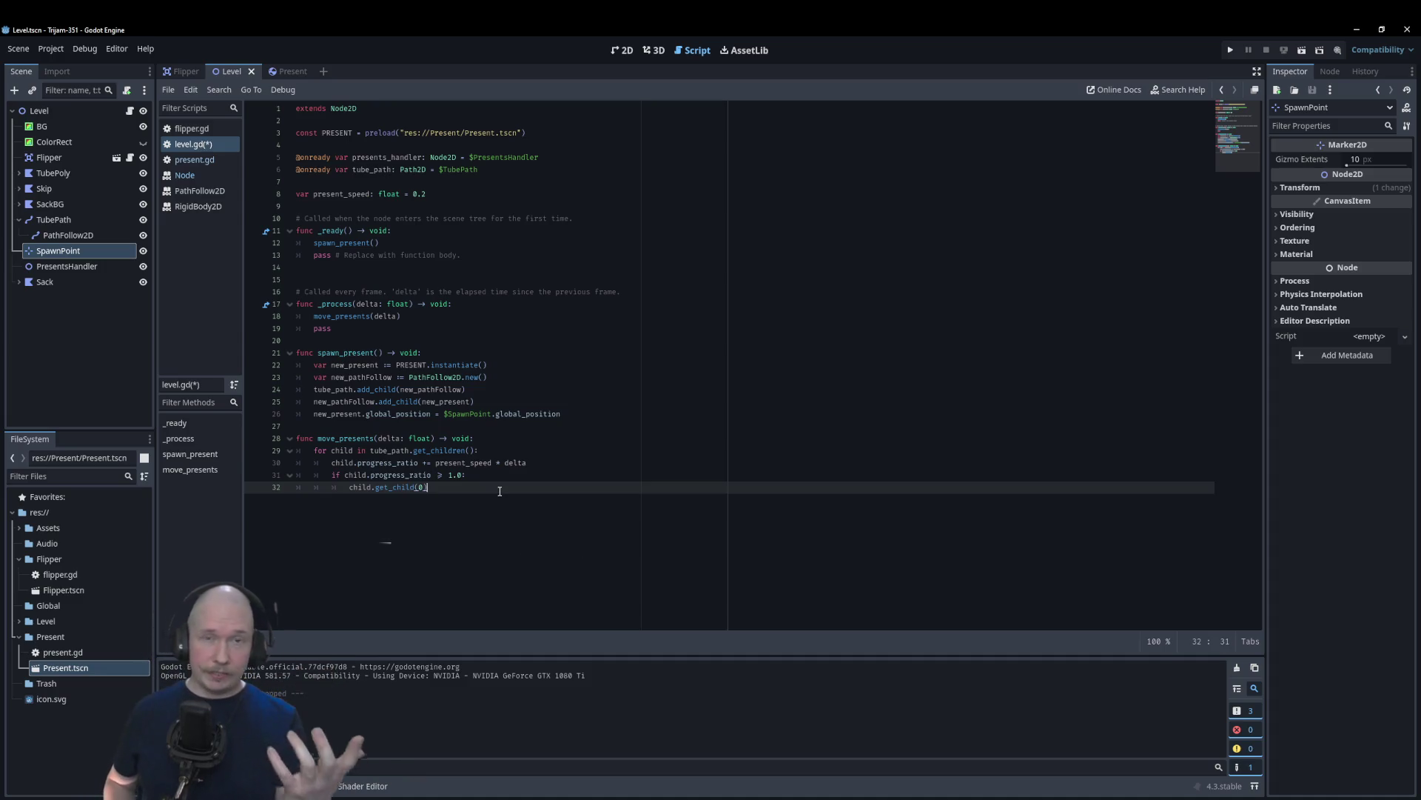
# Step: Append .reparent(presents_handler) to child.get_child(0) on line 32 and test-run the game
pyautogui.write('.repa')
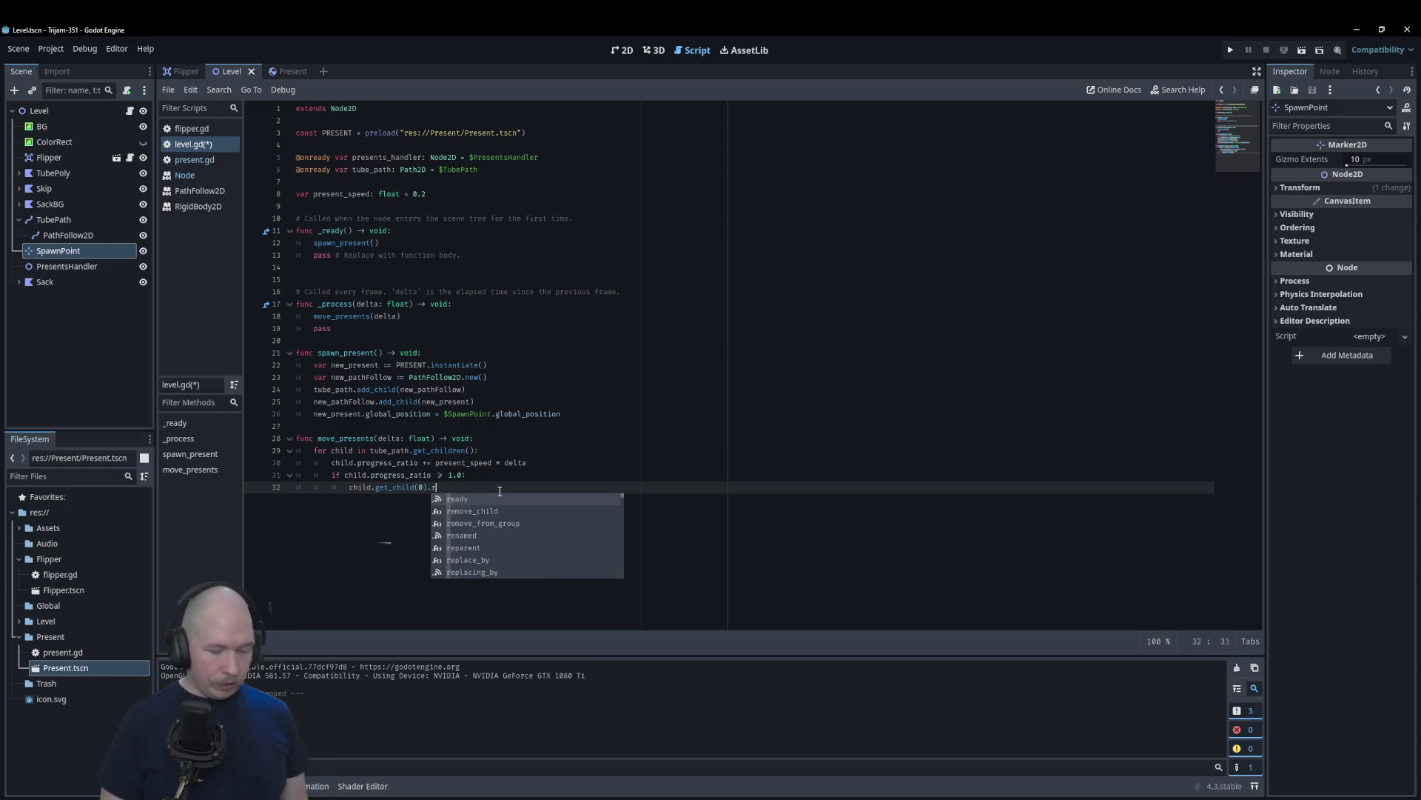
pyautogui.press('Return')
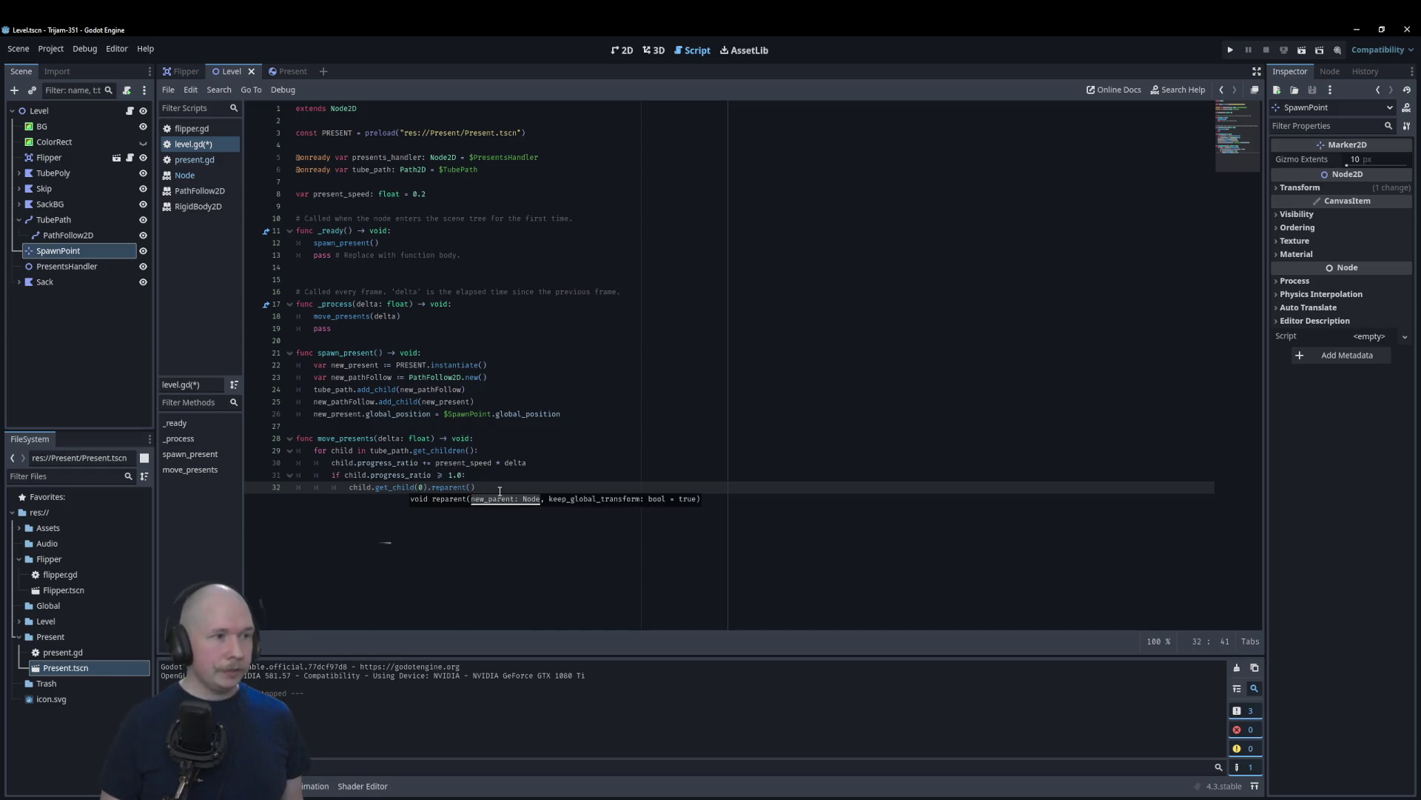
pyautogui.write('pres')
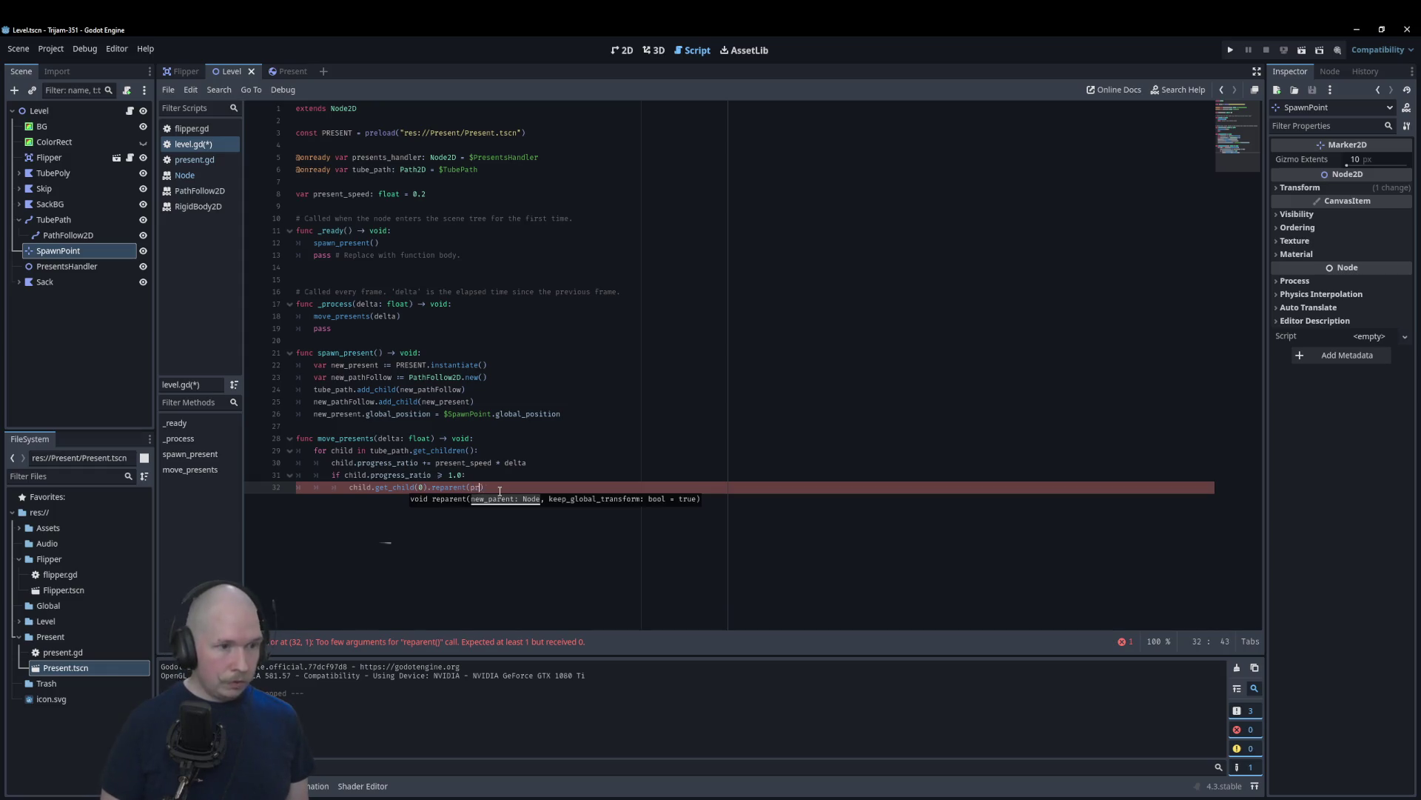
pyautogui.press('Return')
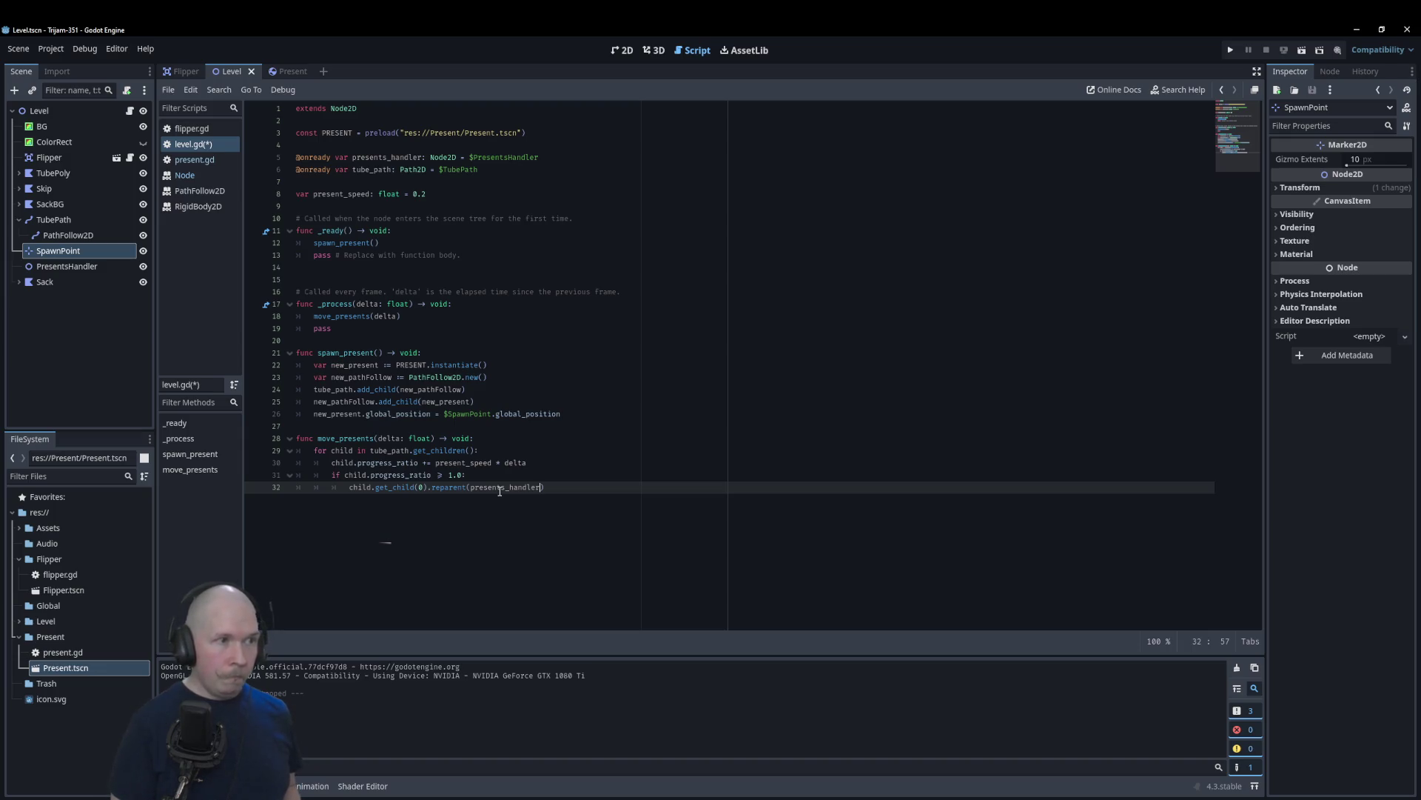
pyautogui.press('F5')
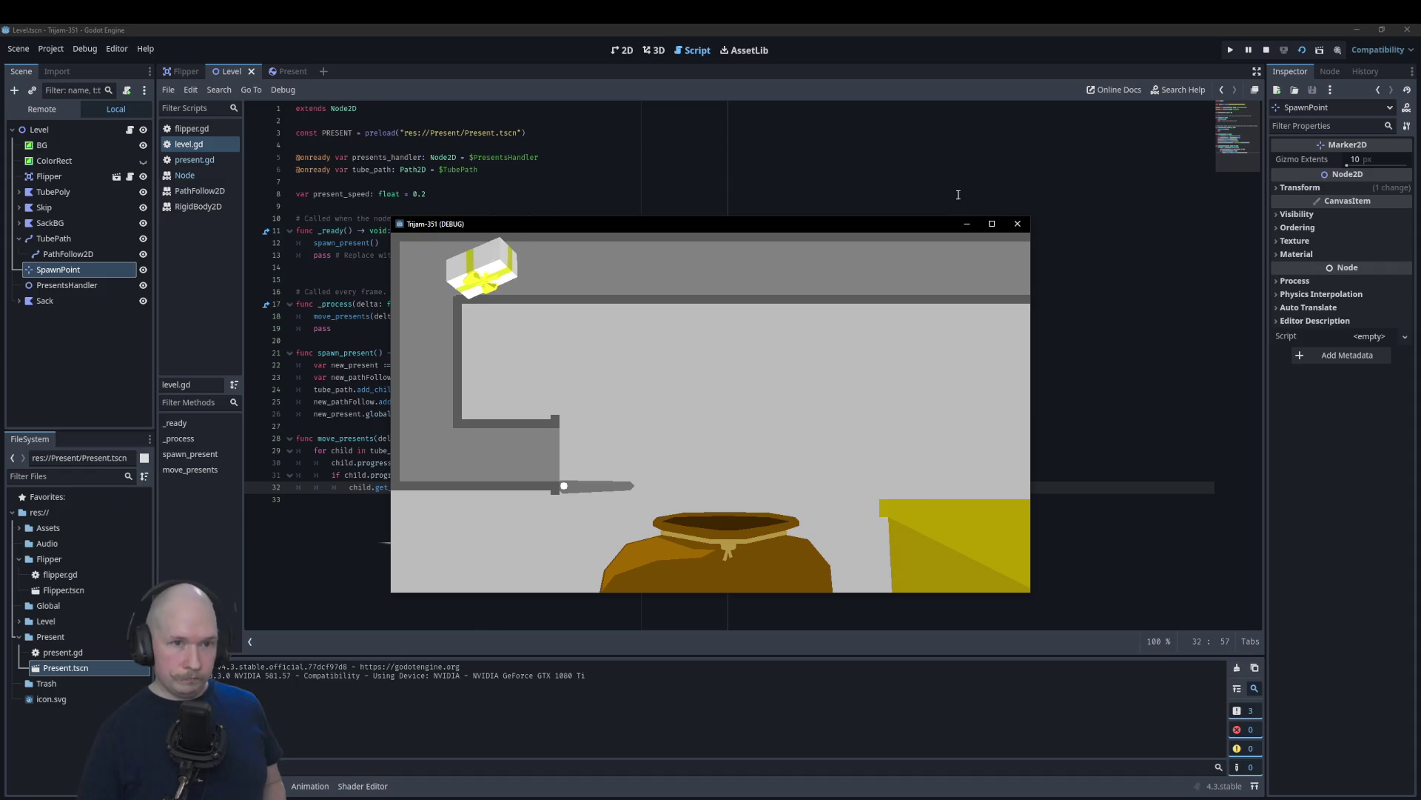
pyautogui.click(1017, 224)
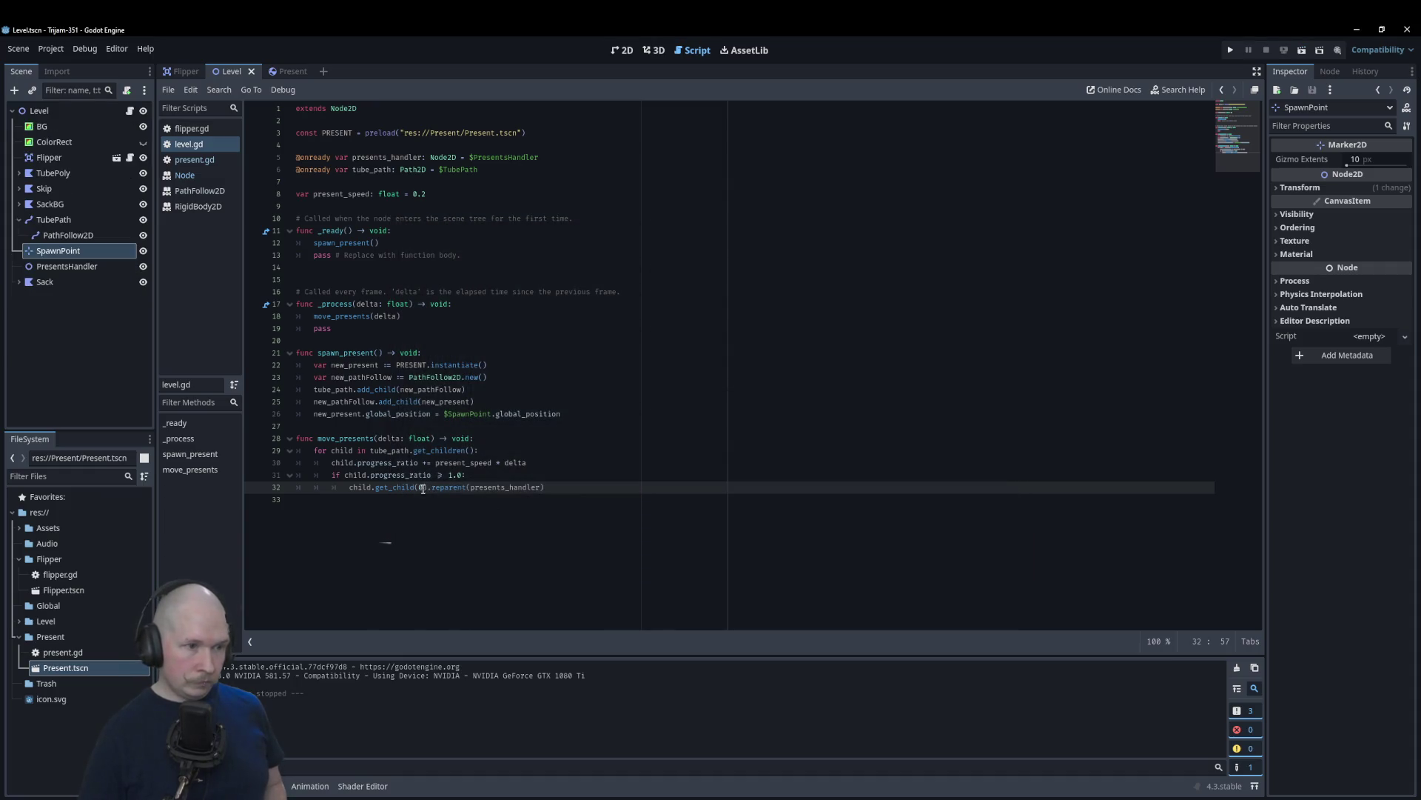
# Step: Lower the threshold to 0.9 and add print("REPARENTED") under the condition
pyautogui.click(449, 474)
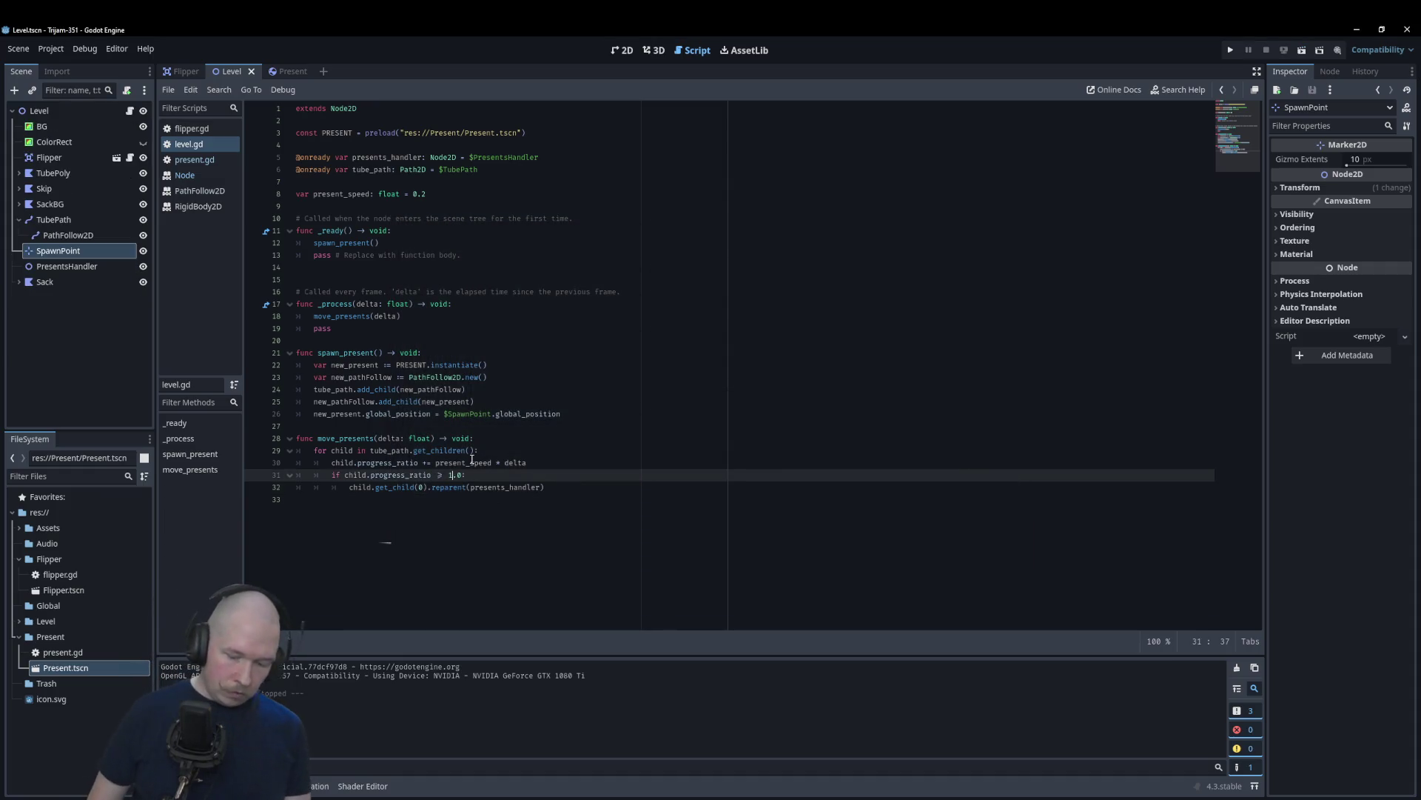
pyautogui.write('0')
pyautogui.press('BackSpace')
pyautogui.write('9')
pyautogui.press('Return')
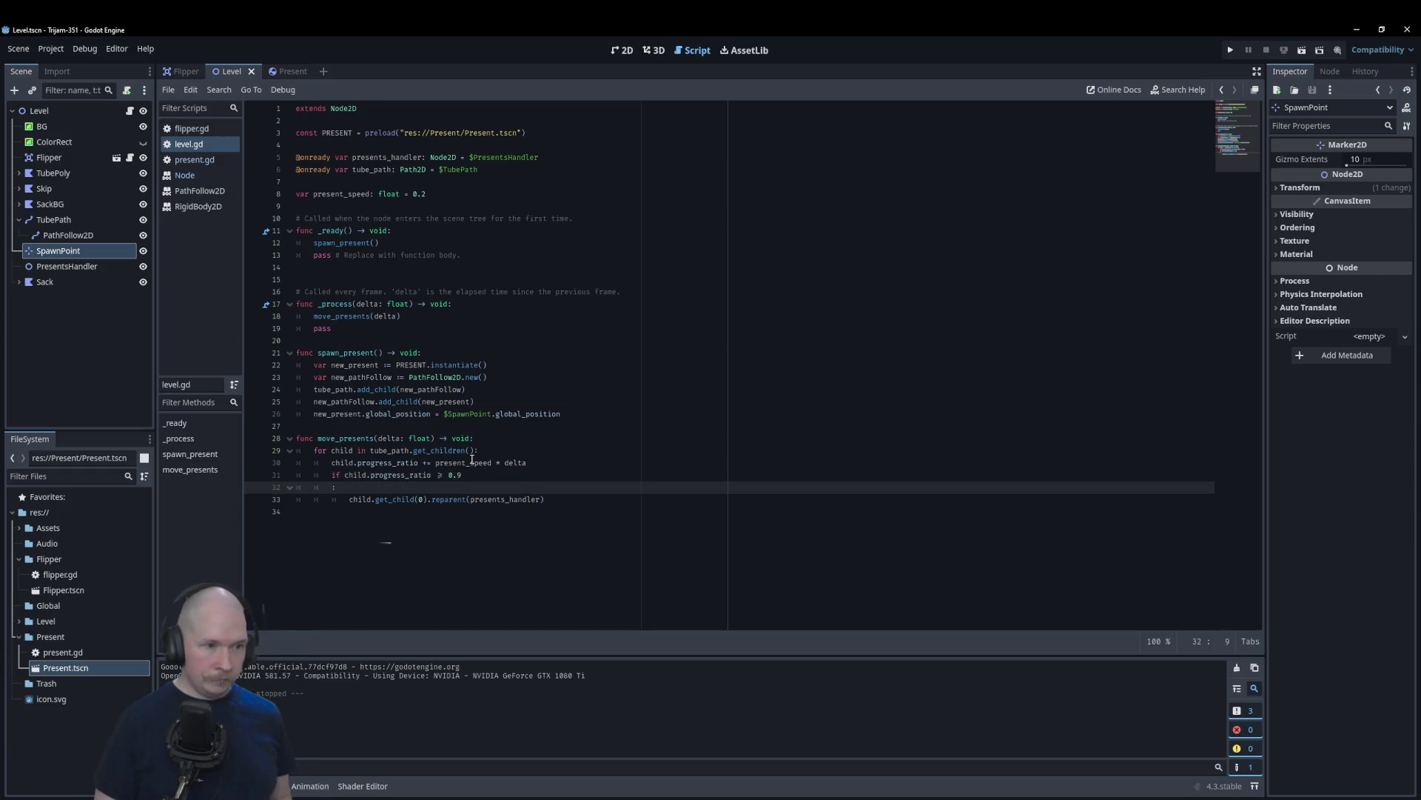
pyautogui.press('BackSpace')
pyautogui.press('End')
pyautogui.press('Return')
pyautogui.write('("')
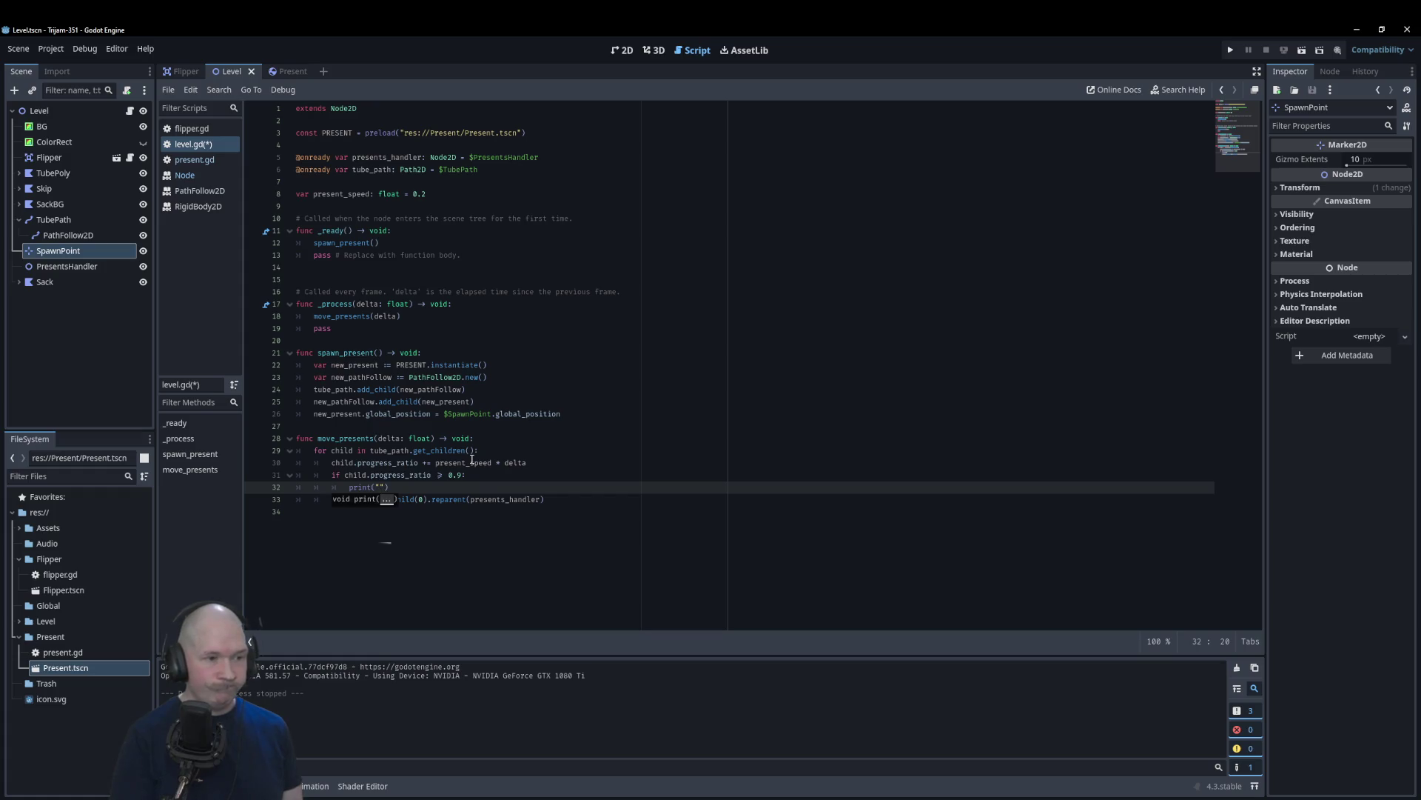
pyautogui.write('REPARE')
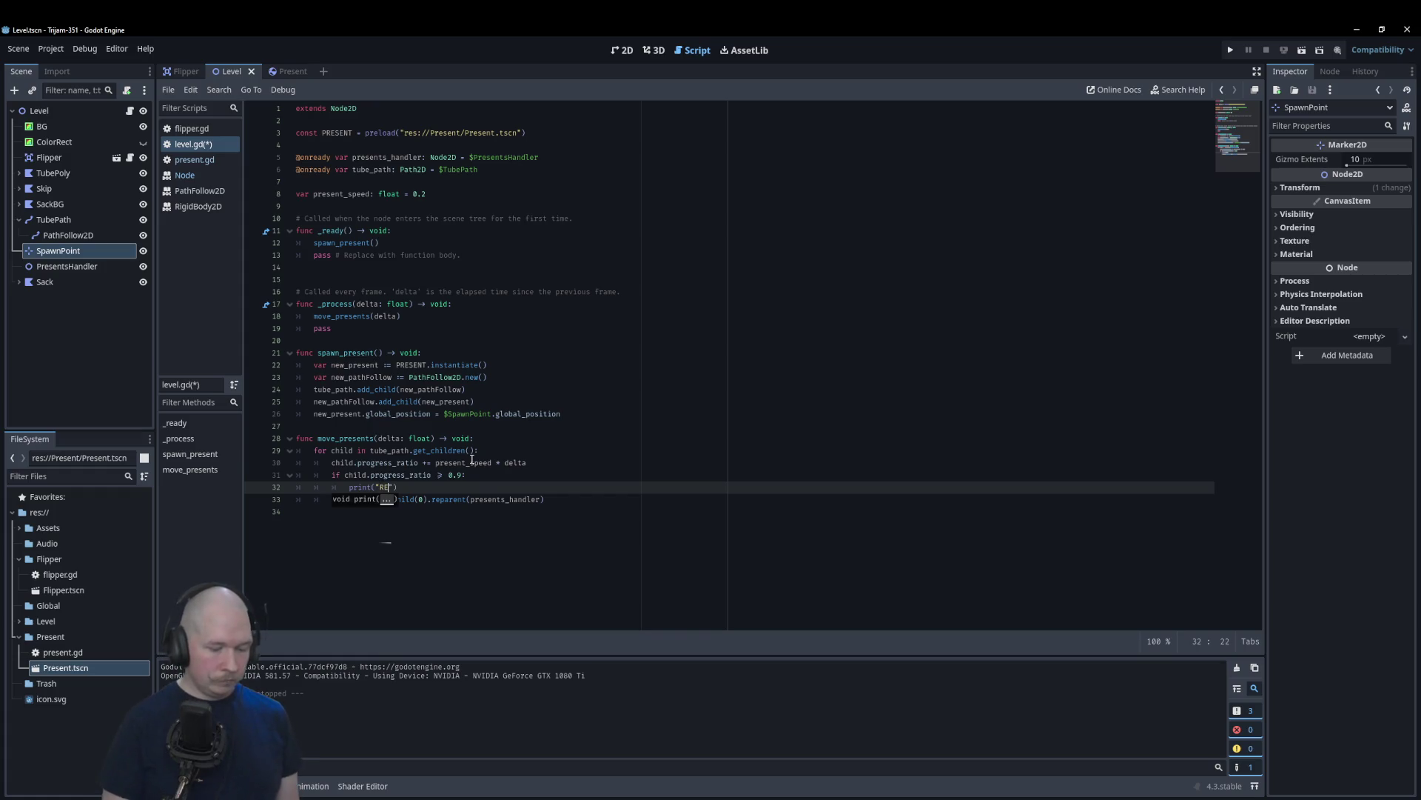
pyautogui.write('NT')
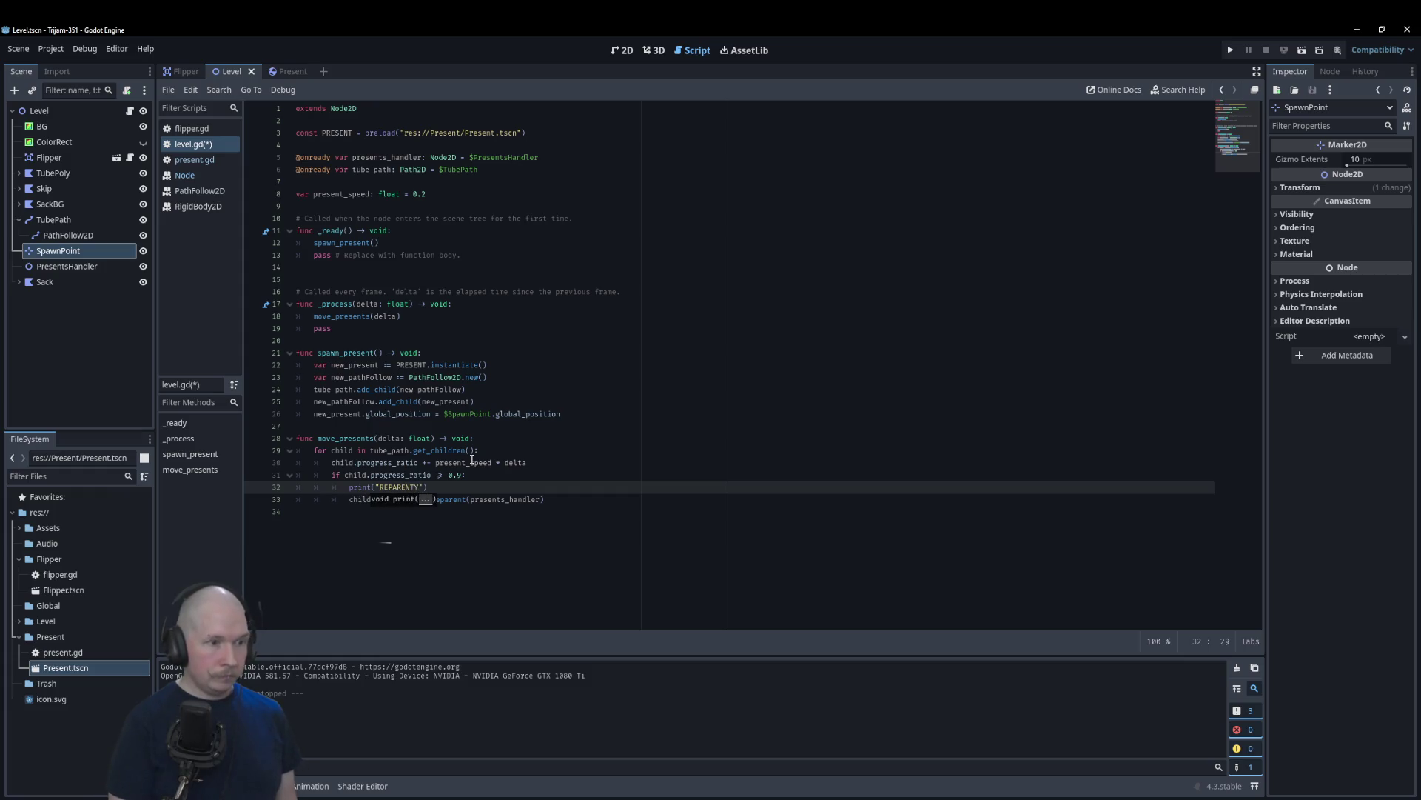
pyautogui.write('ED')
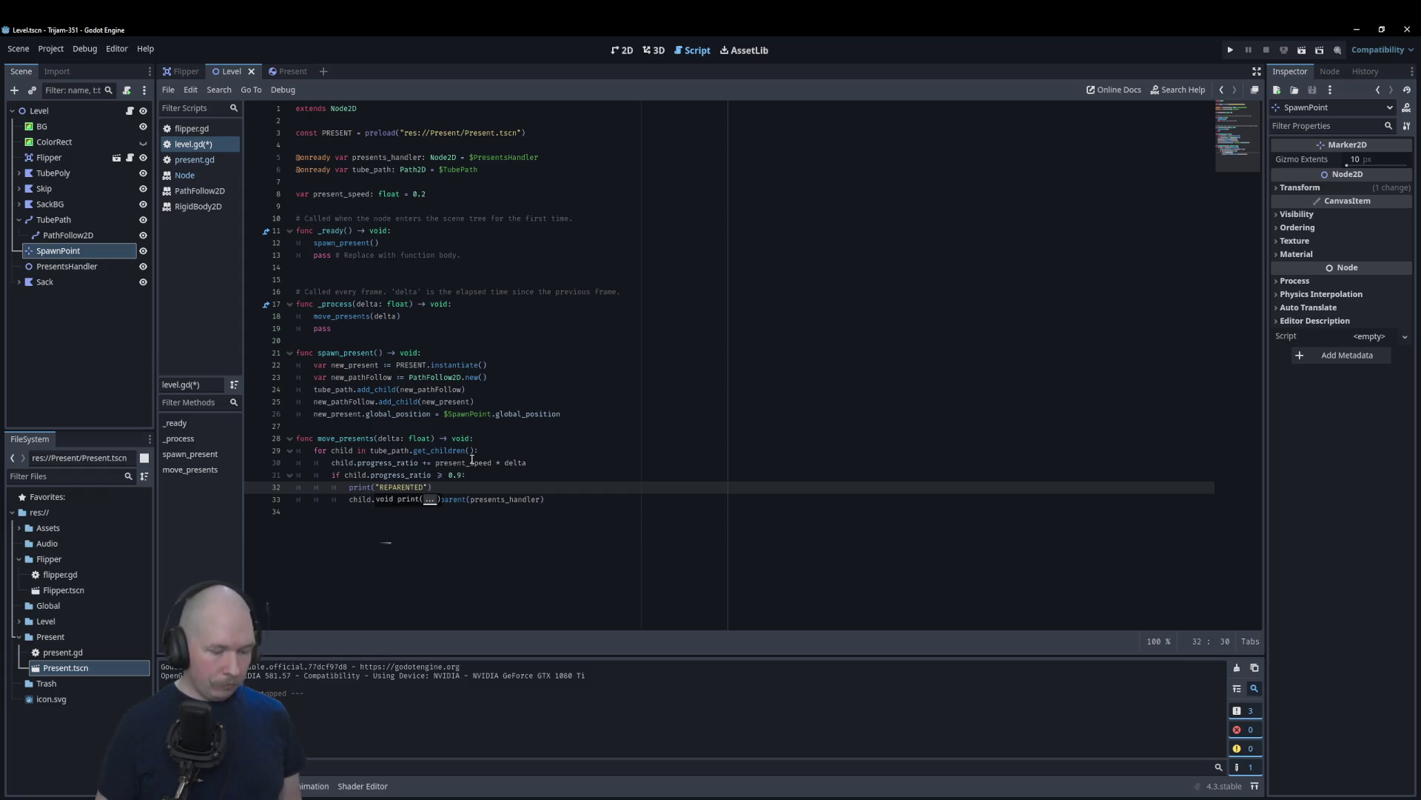
# Step: Run the game, which breaks on a null-value reparent error
pyautogui.press('F5')
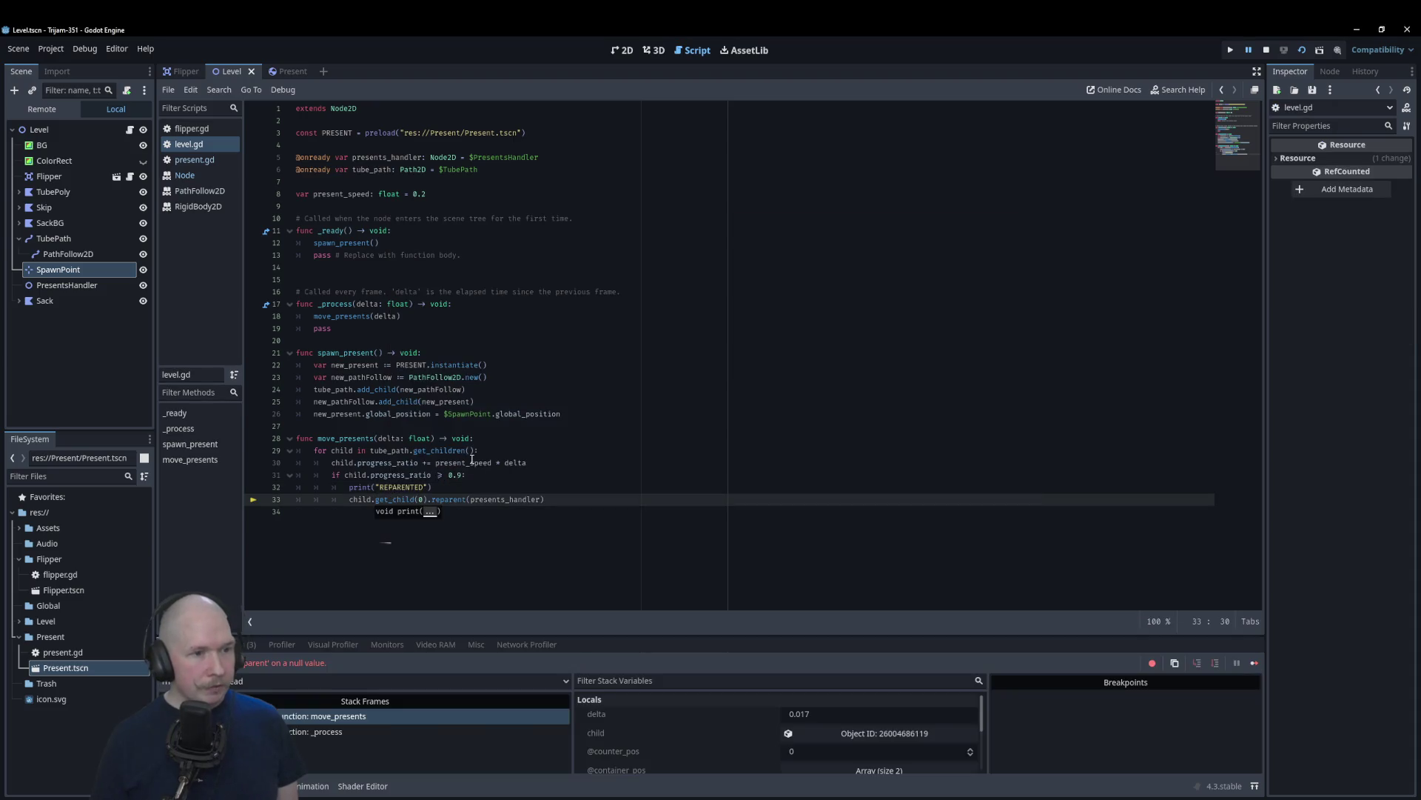
pyautogui.moveTo(471, 459)
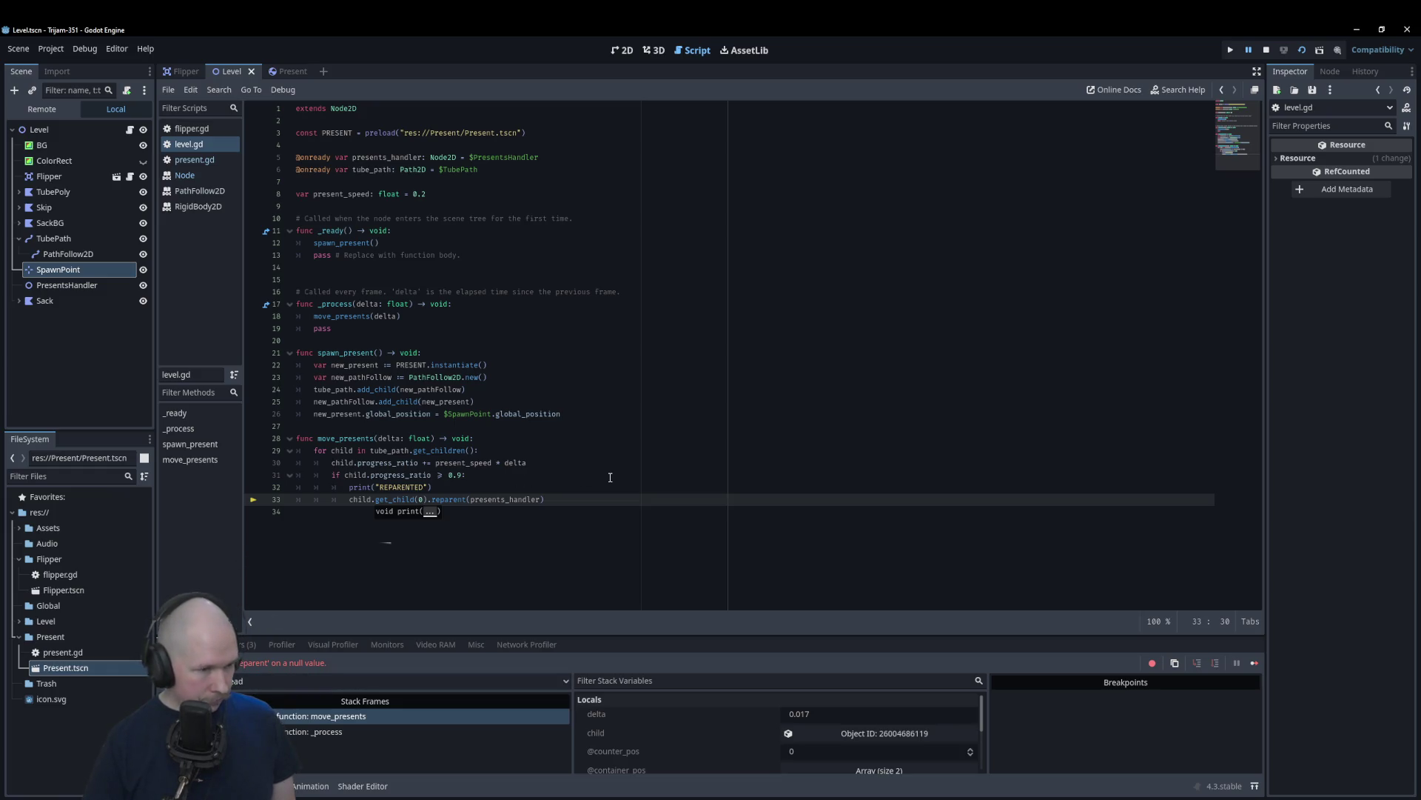
pyautogui.click(493, 485)
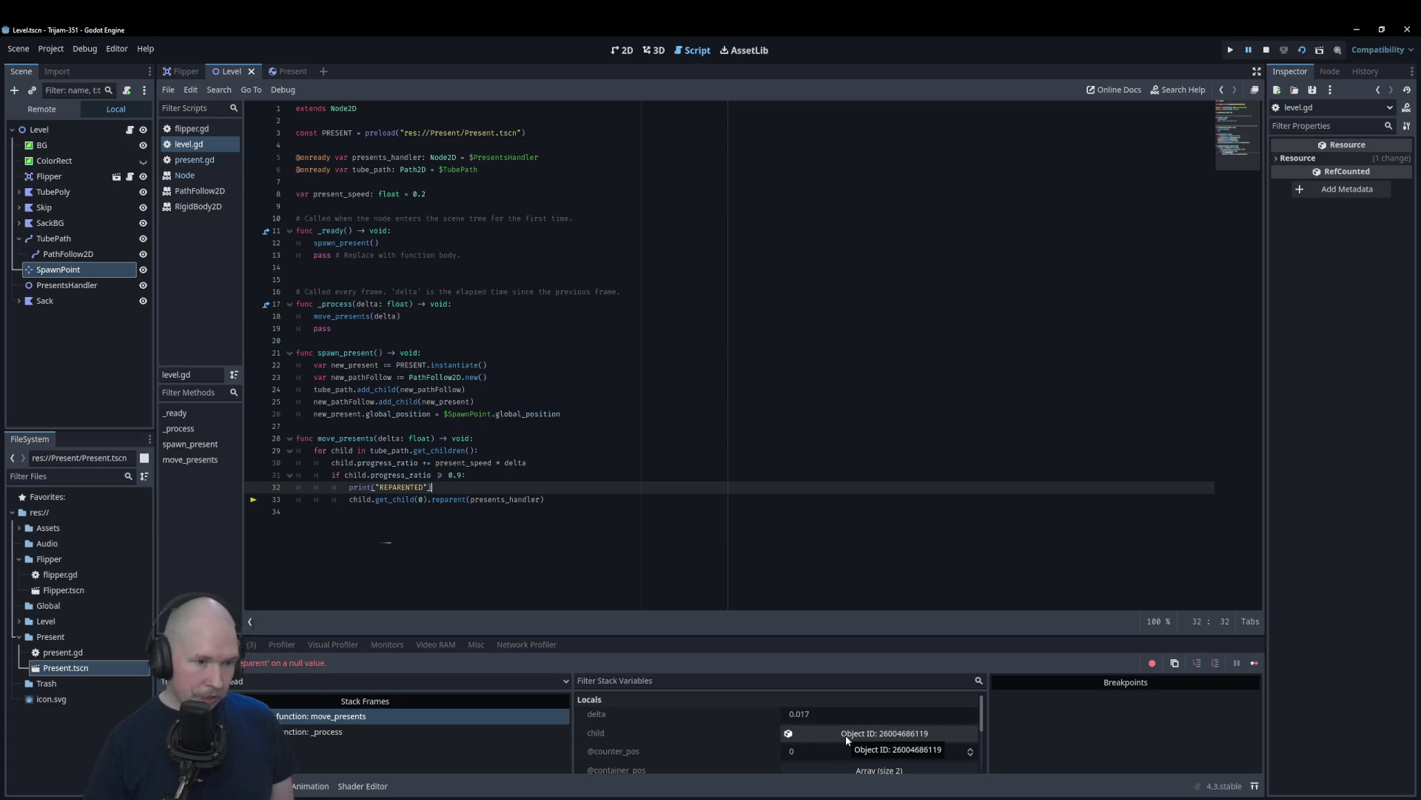
pyautogui.scroll(-2, 678, 736)
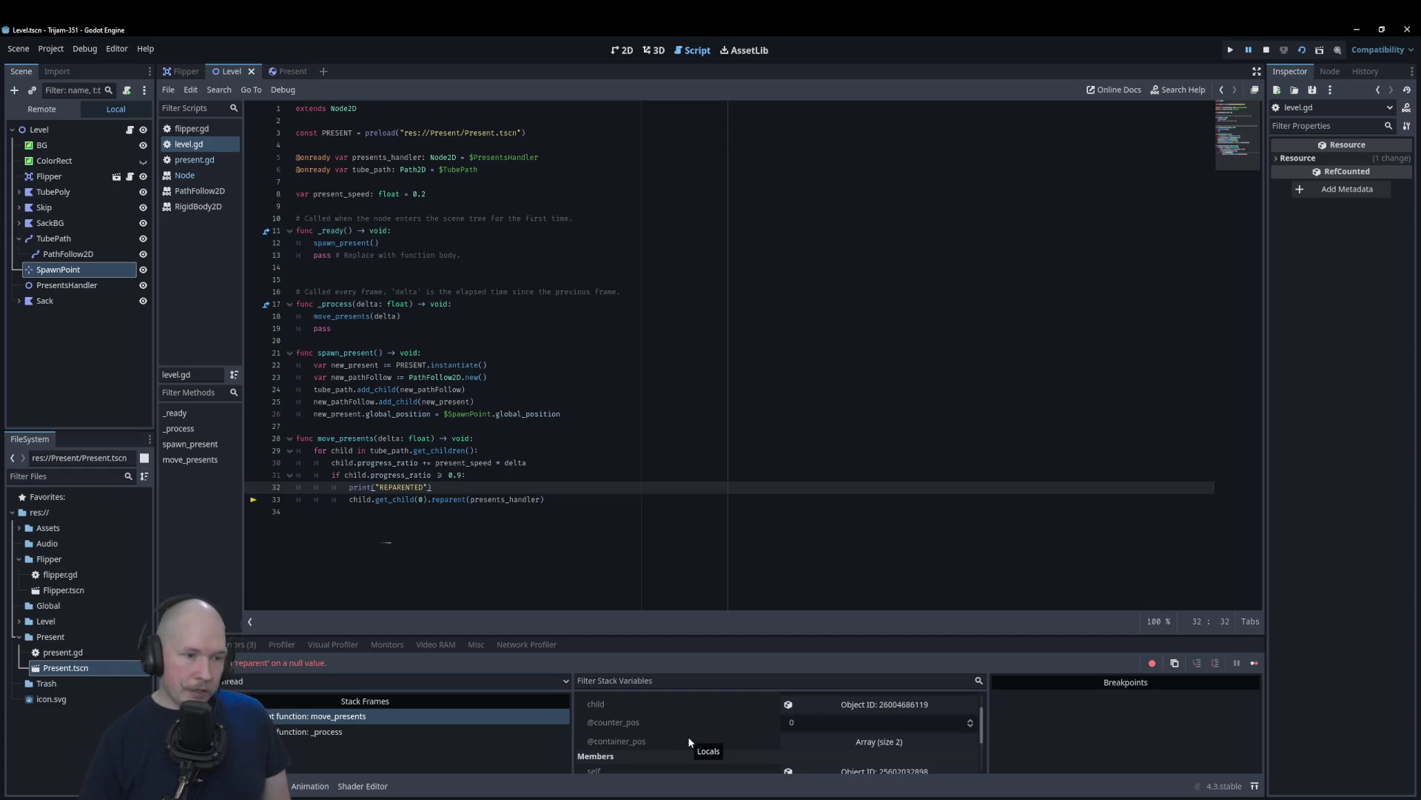
pyautogui.scroll(-2, 724, 717)
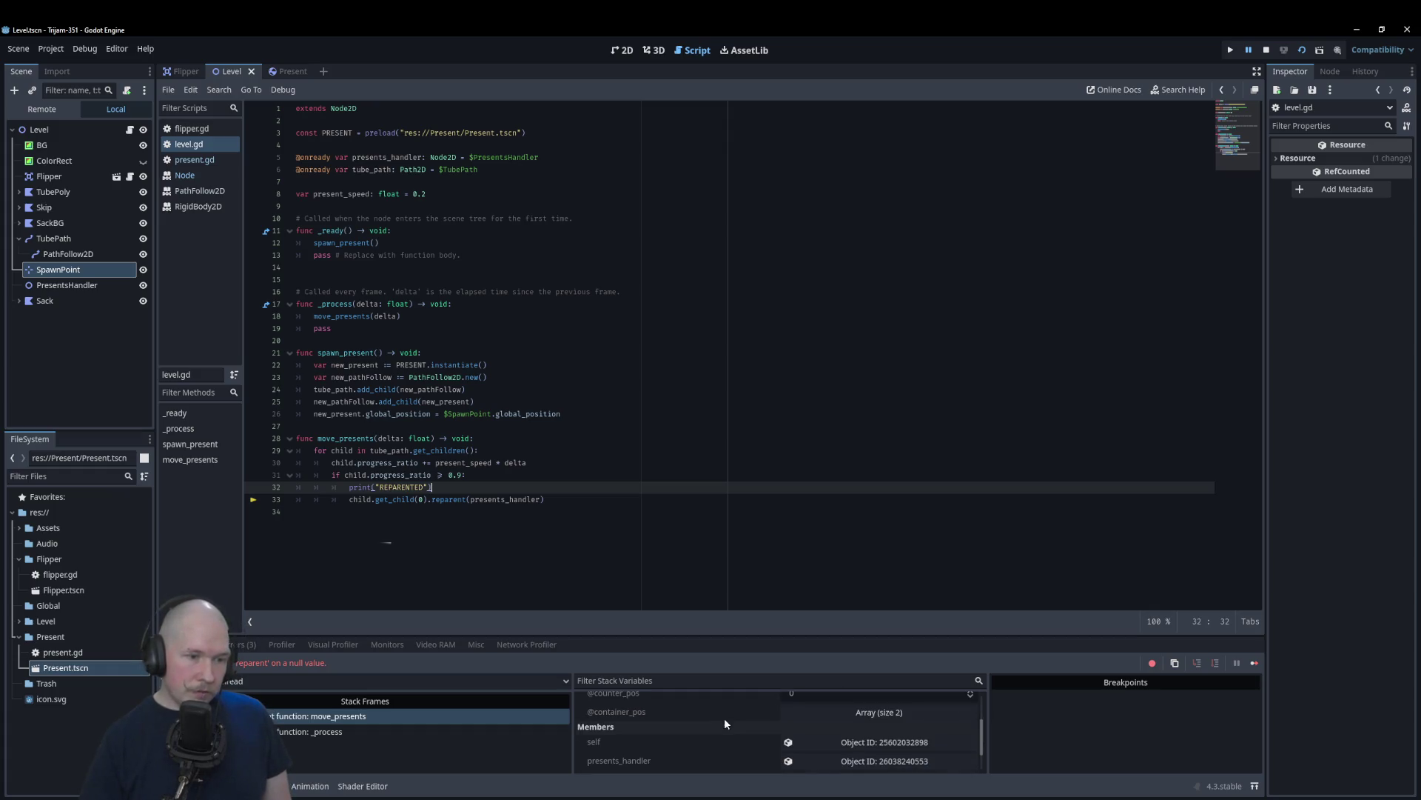
pyautogui.scroll(-1, 825, 741)
pyautogui.scroll(-1, 816, 738)
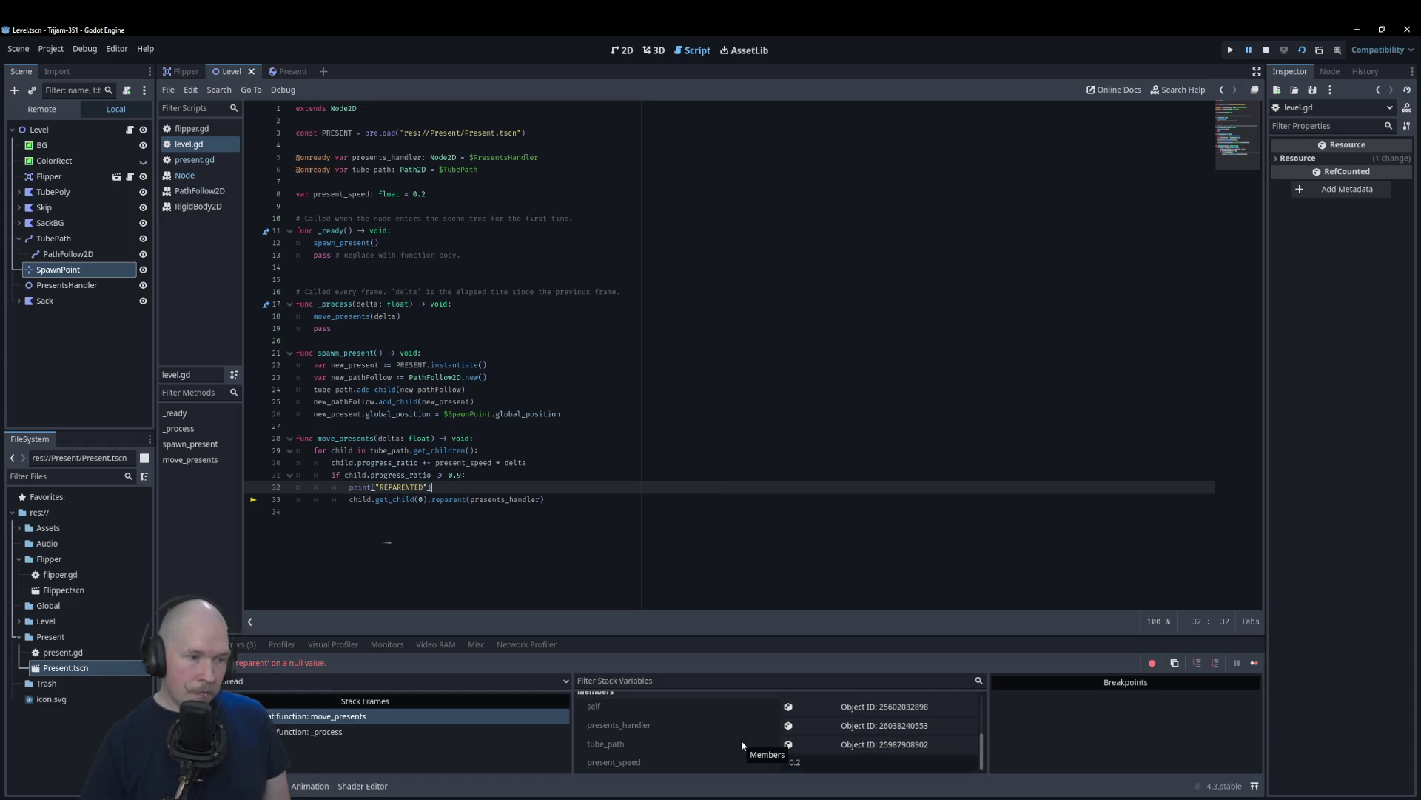
pyautogui.scroll(5, 741, 740)
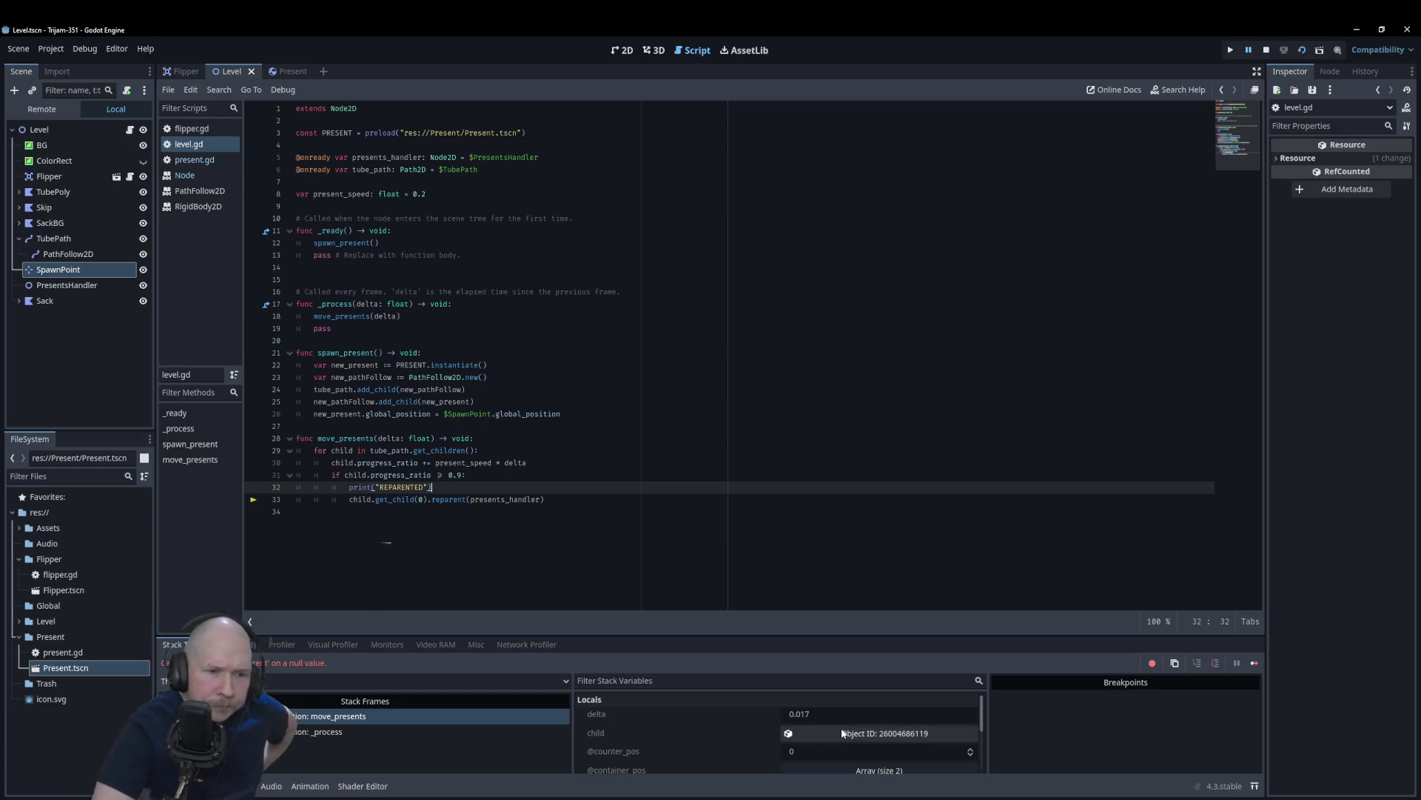
pyautogui.scroll(-1, 846, 735)
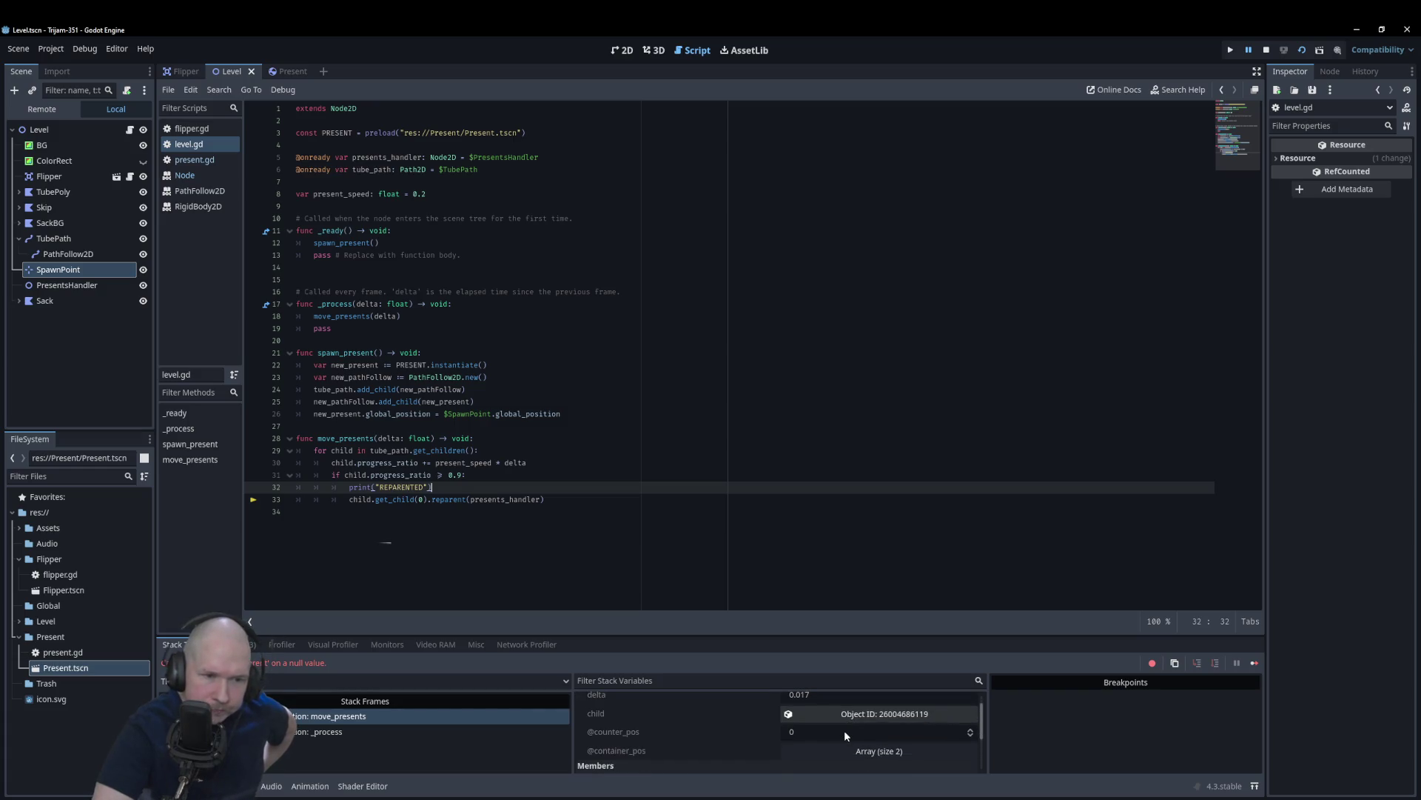
pyautogui.click(847, 752)
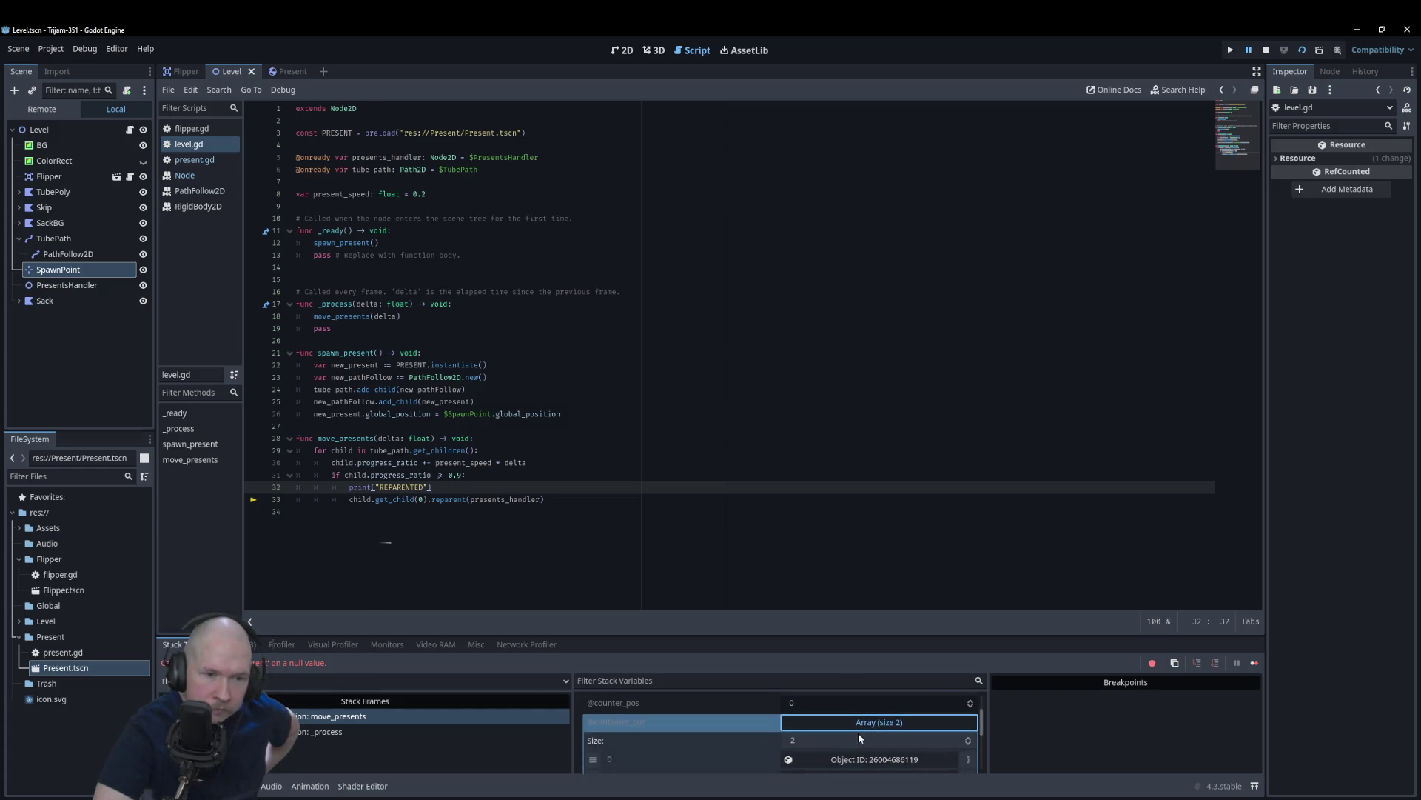
pyautogui.scroll(-1, 859, 732)
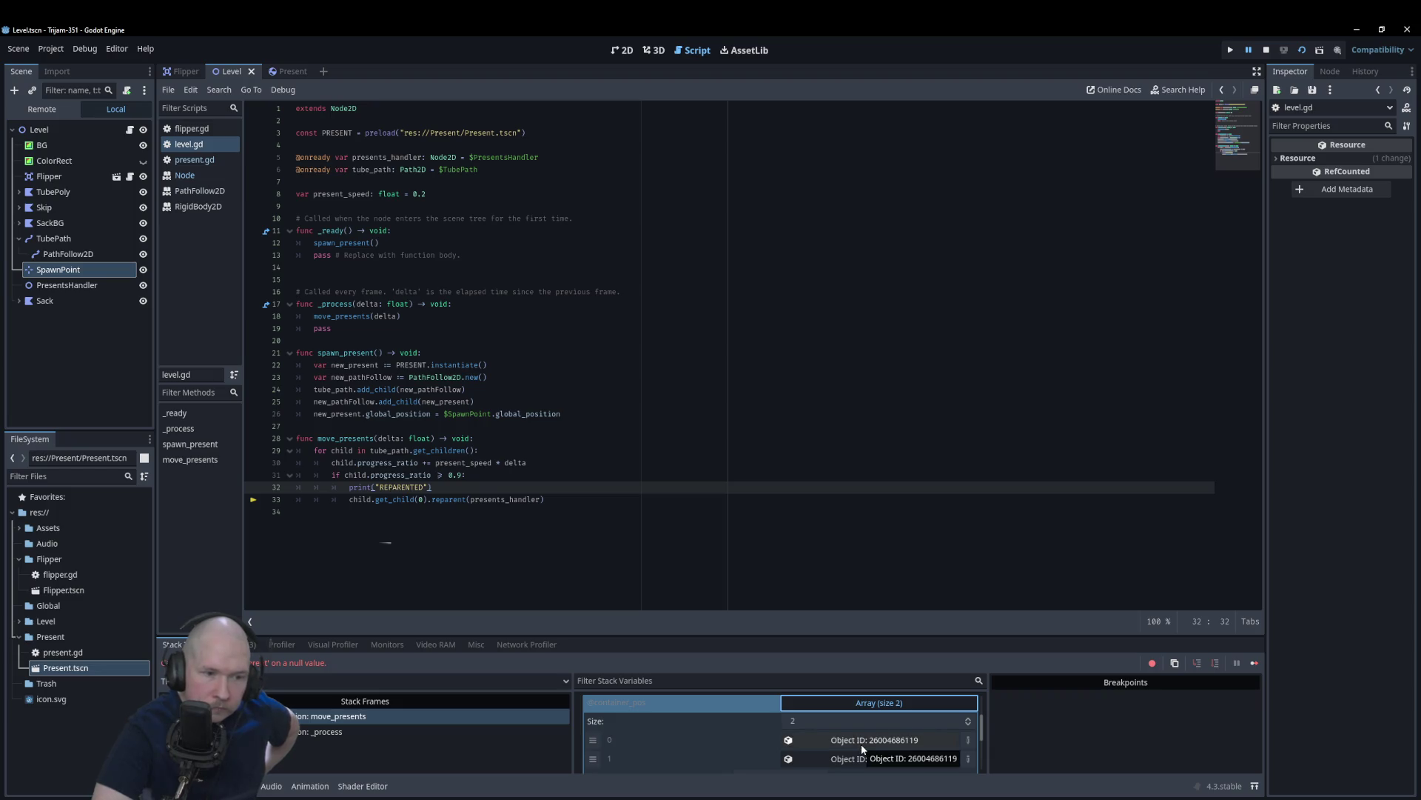
pyautogui.click(862, 746)
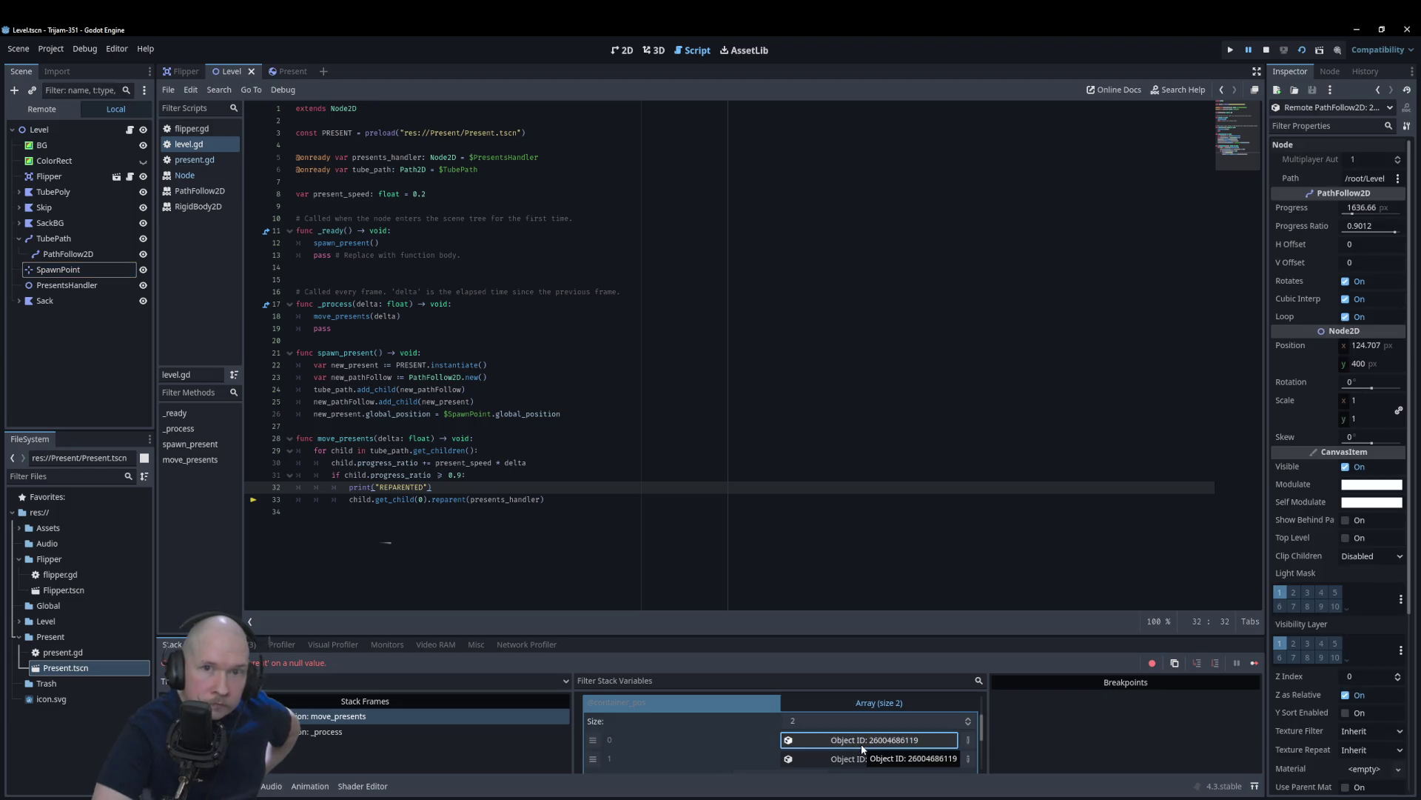
pyautogui.click(869, 758)
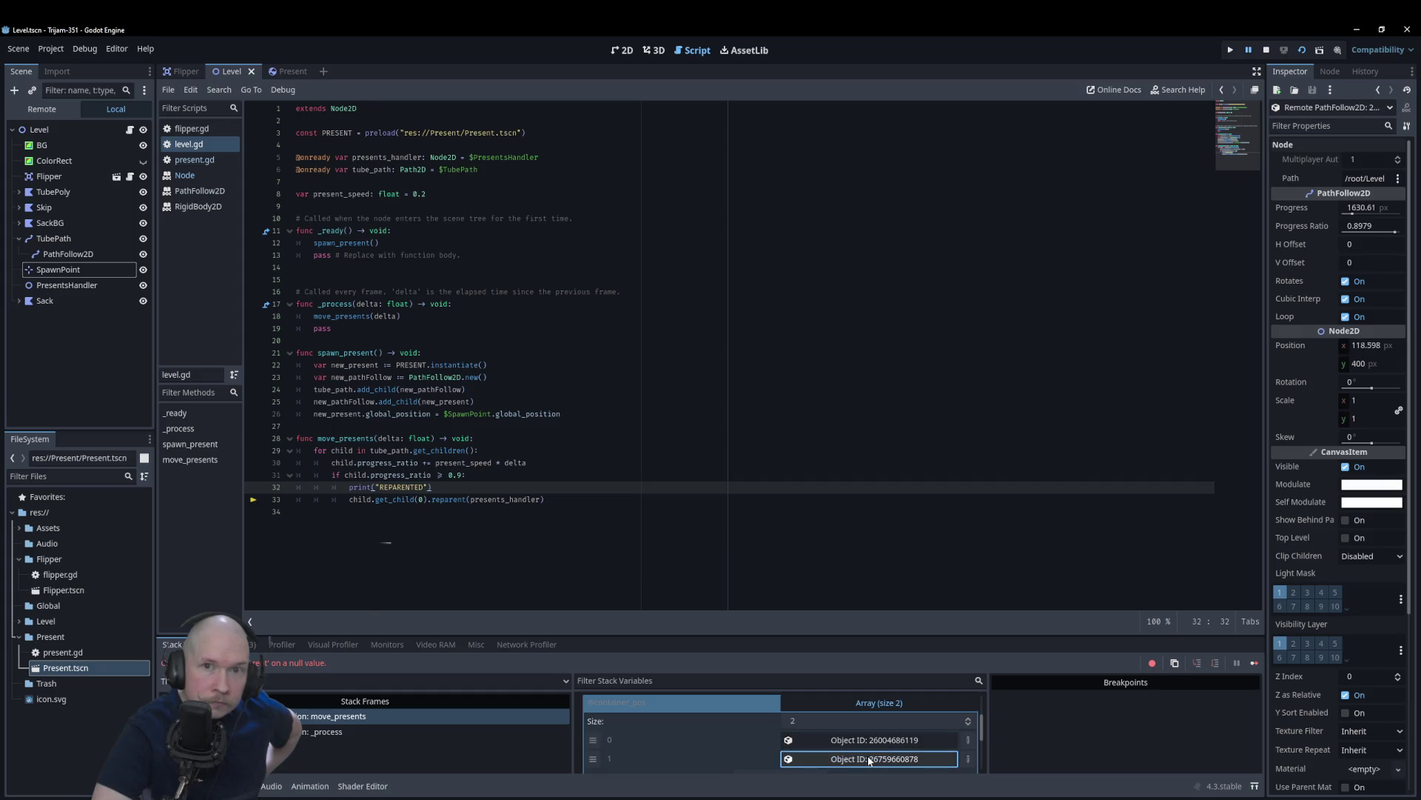
pyautogui.click(871, 741)
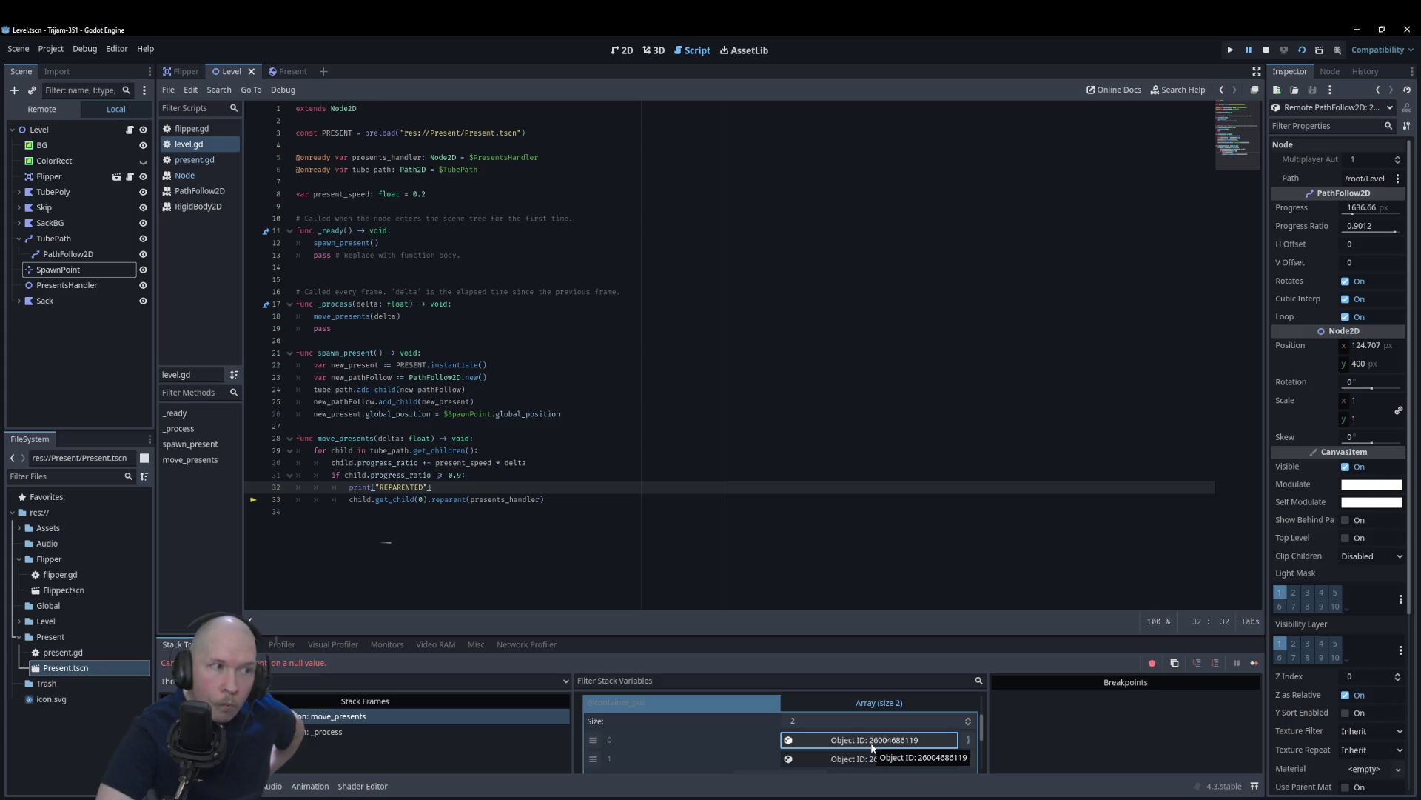
# Step: Delete the leftover PathFollow2D under TubePath, then save, rerun, and check the output log
pyautogui.click(52, 253)
pyautogui.rightClick(52, 253)
pyautogui.click(89, 586)
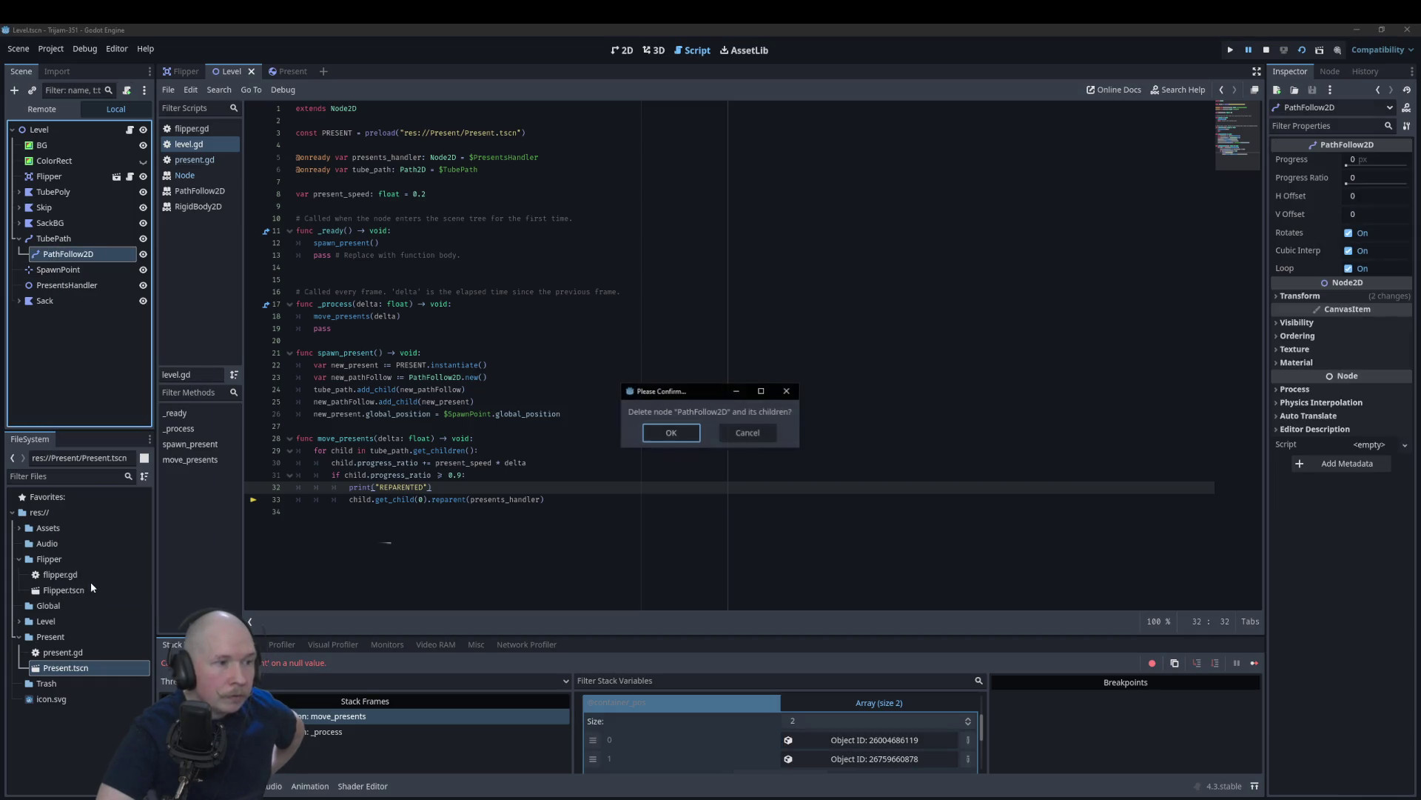
pyautogui.click(679, 436)
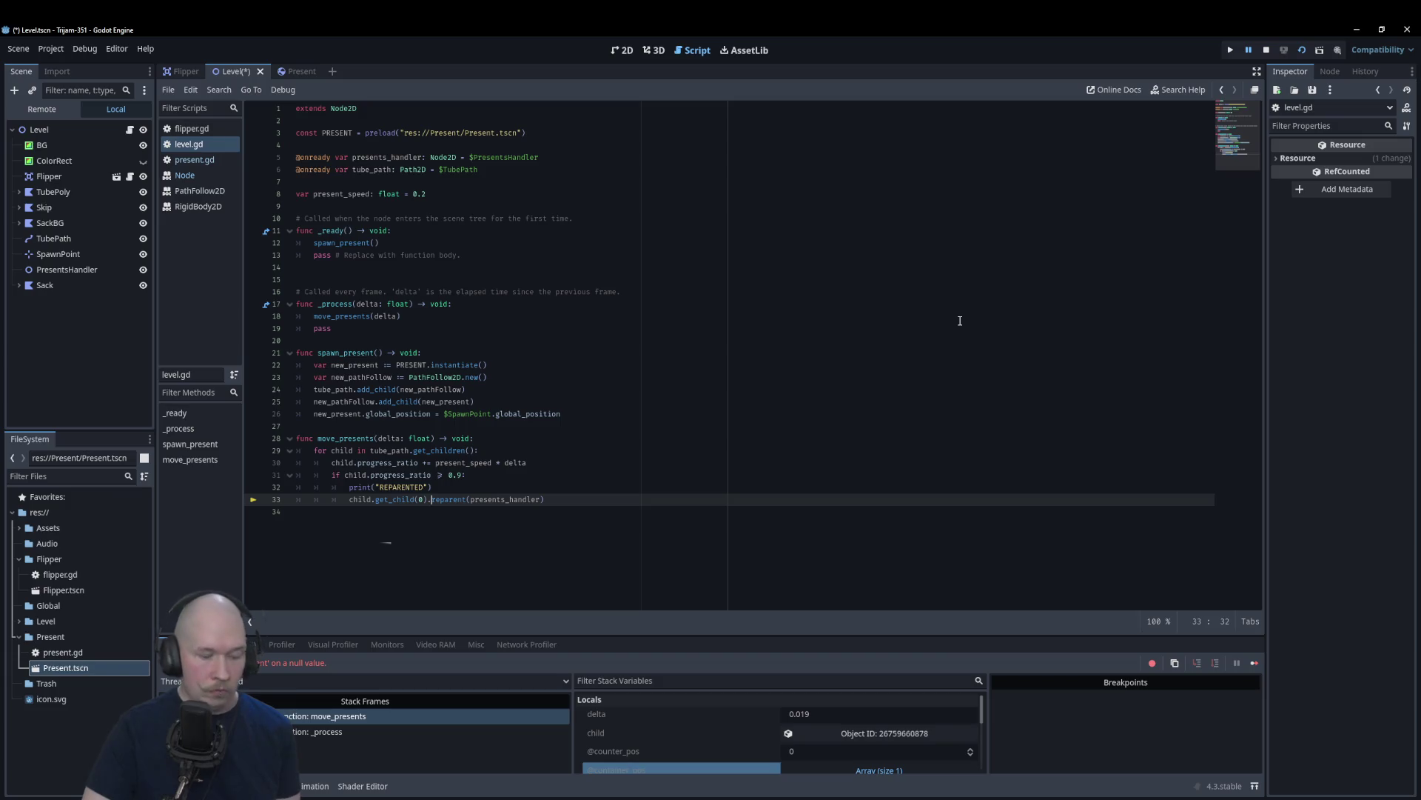
pyautogui.press('F5')
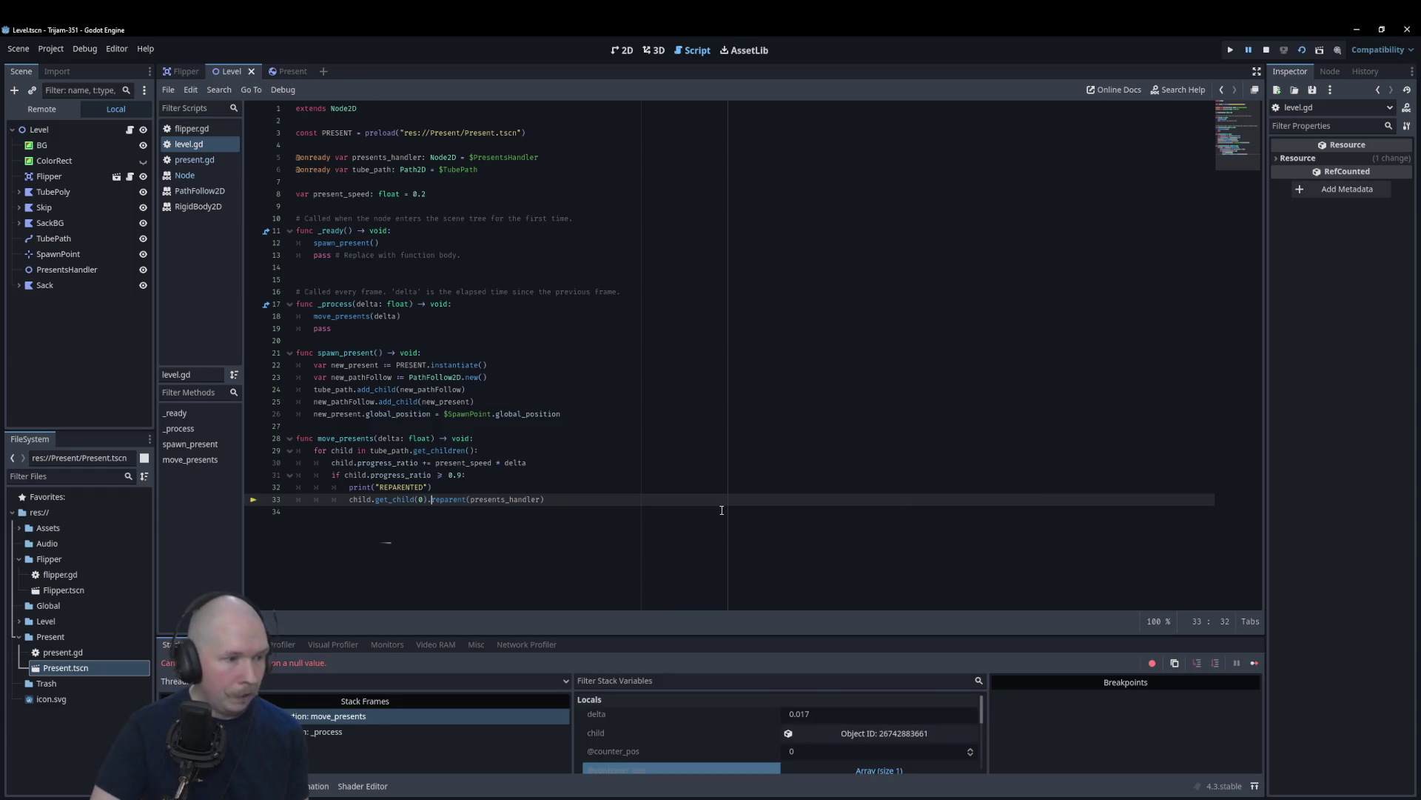
pyautogui.click(176, 786)
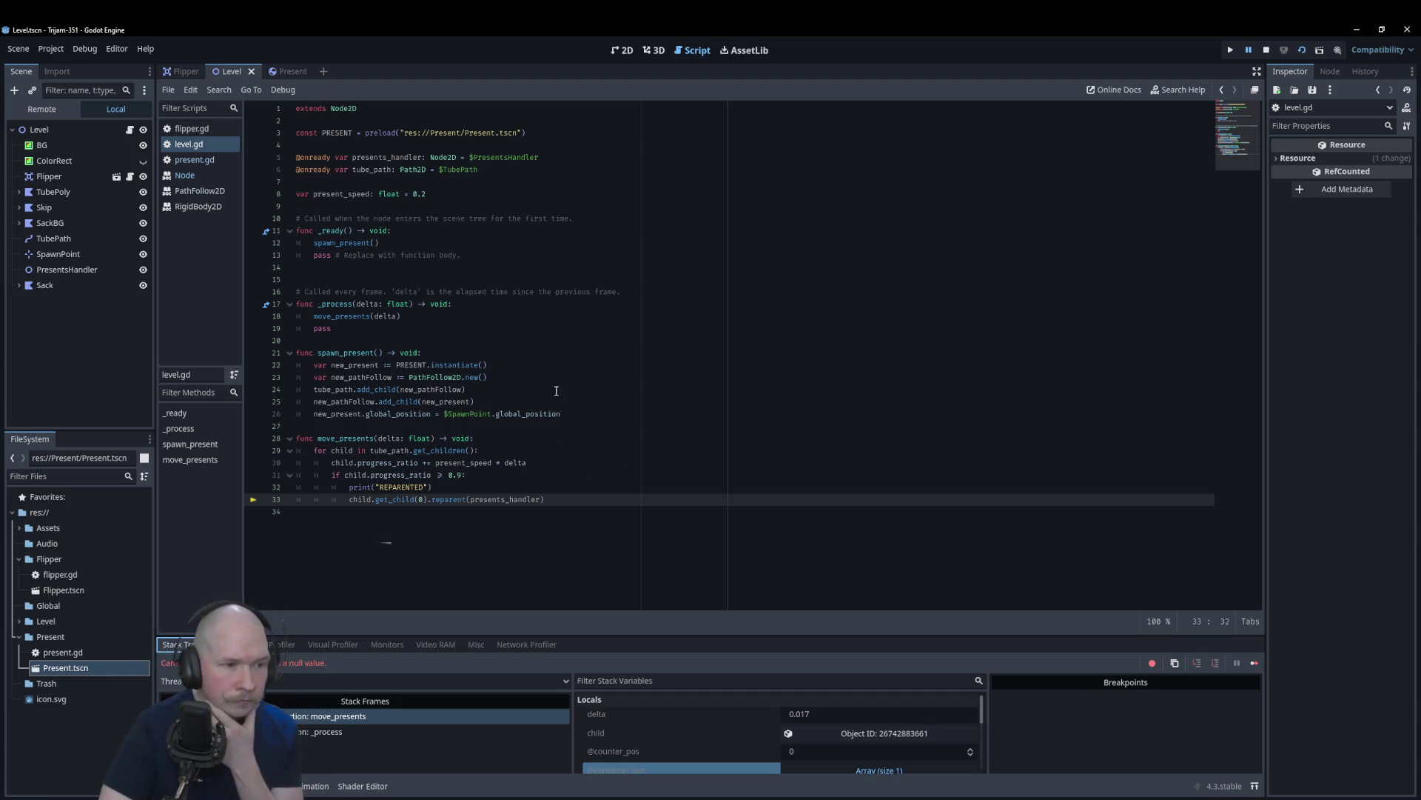
# Step: Inspect the remaining child PathFollow2D and the loop's current child object in Stack Variables
pyautogui.scroll(-1, 739, 728)
pyautogui.scroll(-2, 738, 725)
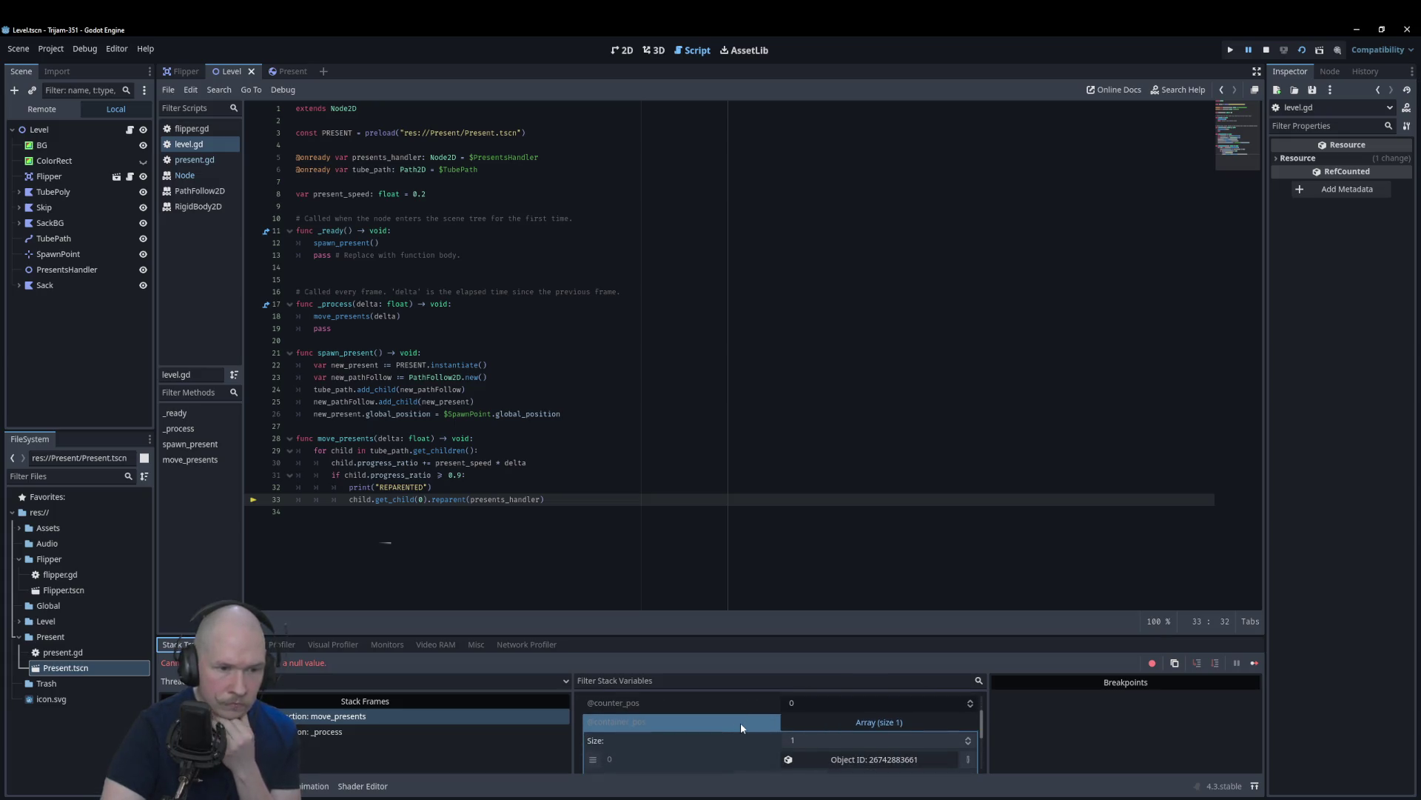
pyautogui.scroll(-1, 836, 733)
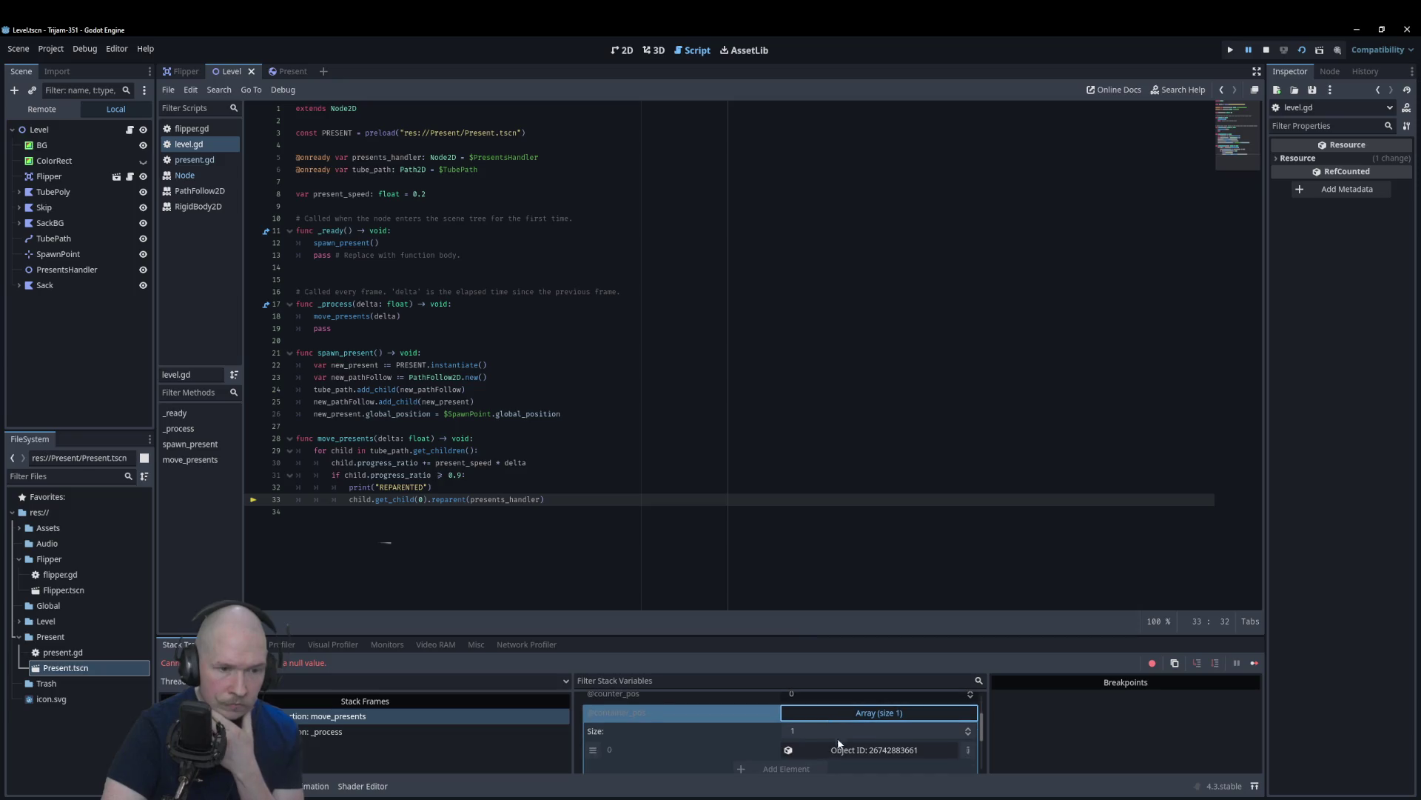
pyautogui.click(841, 754)
pyautogui.scroll(-1, 845, 733)
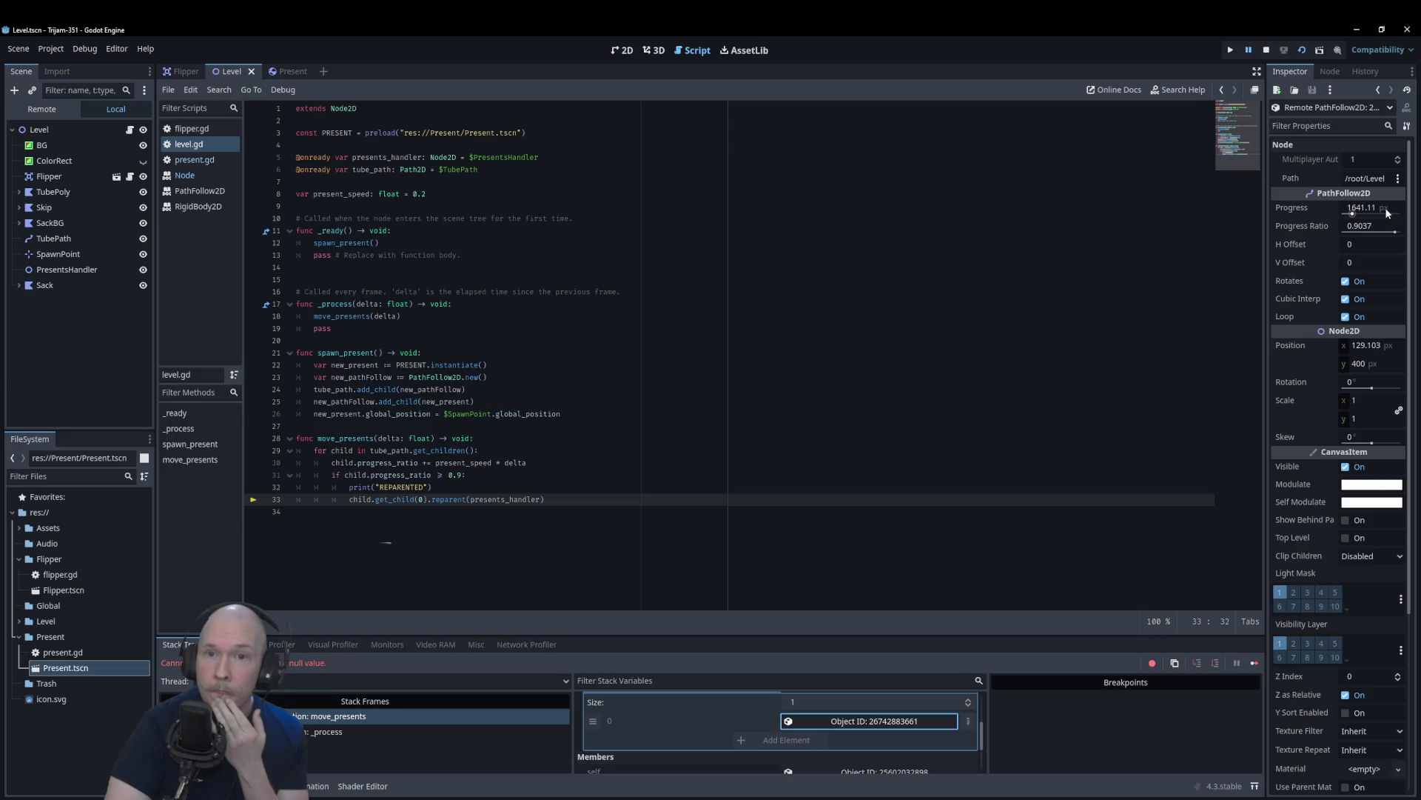
pyautogui.moveTo(1351, 228)
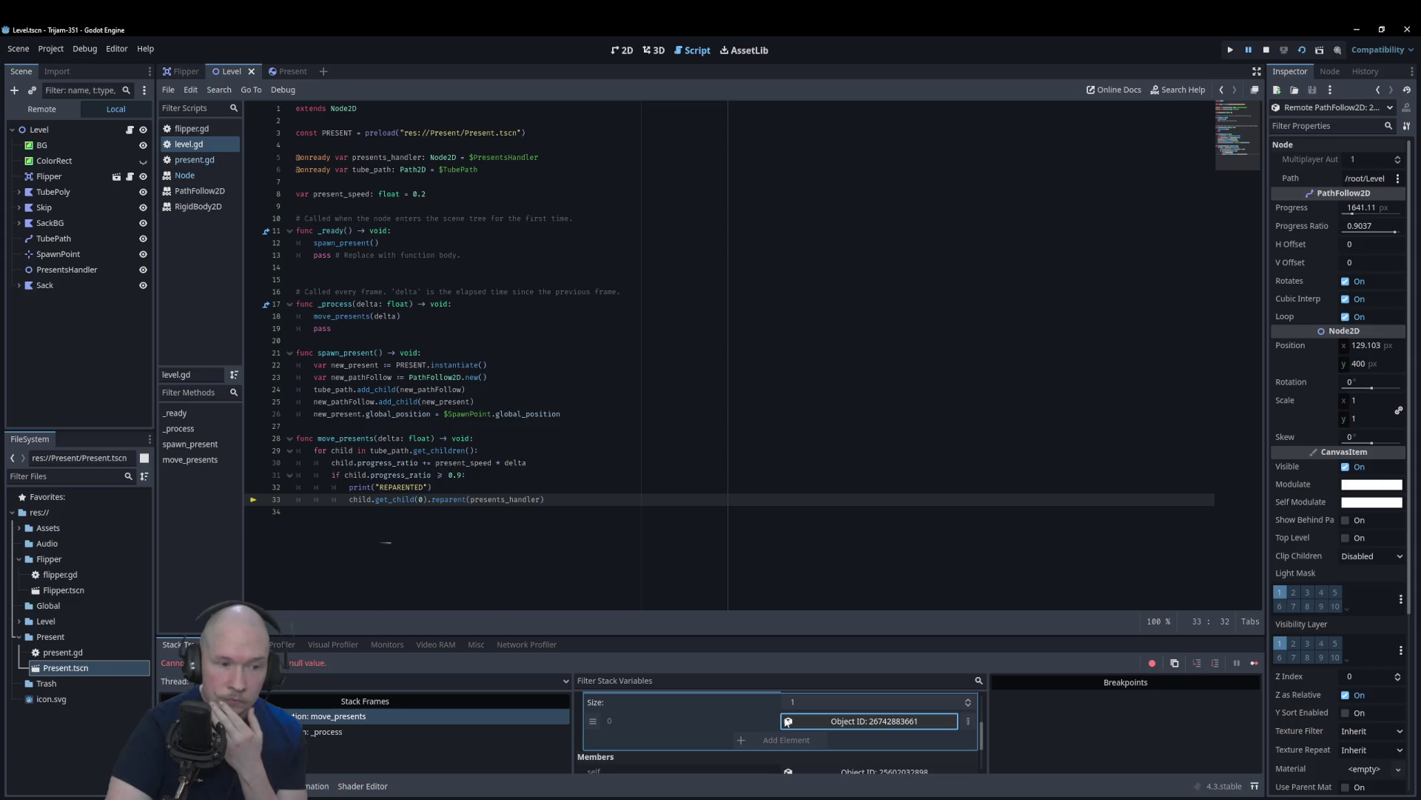
pyautogui.scroll(2, 770, 722)
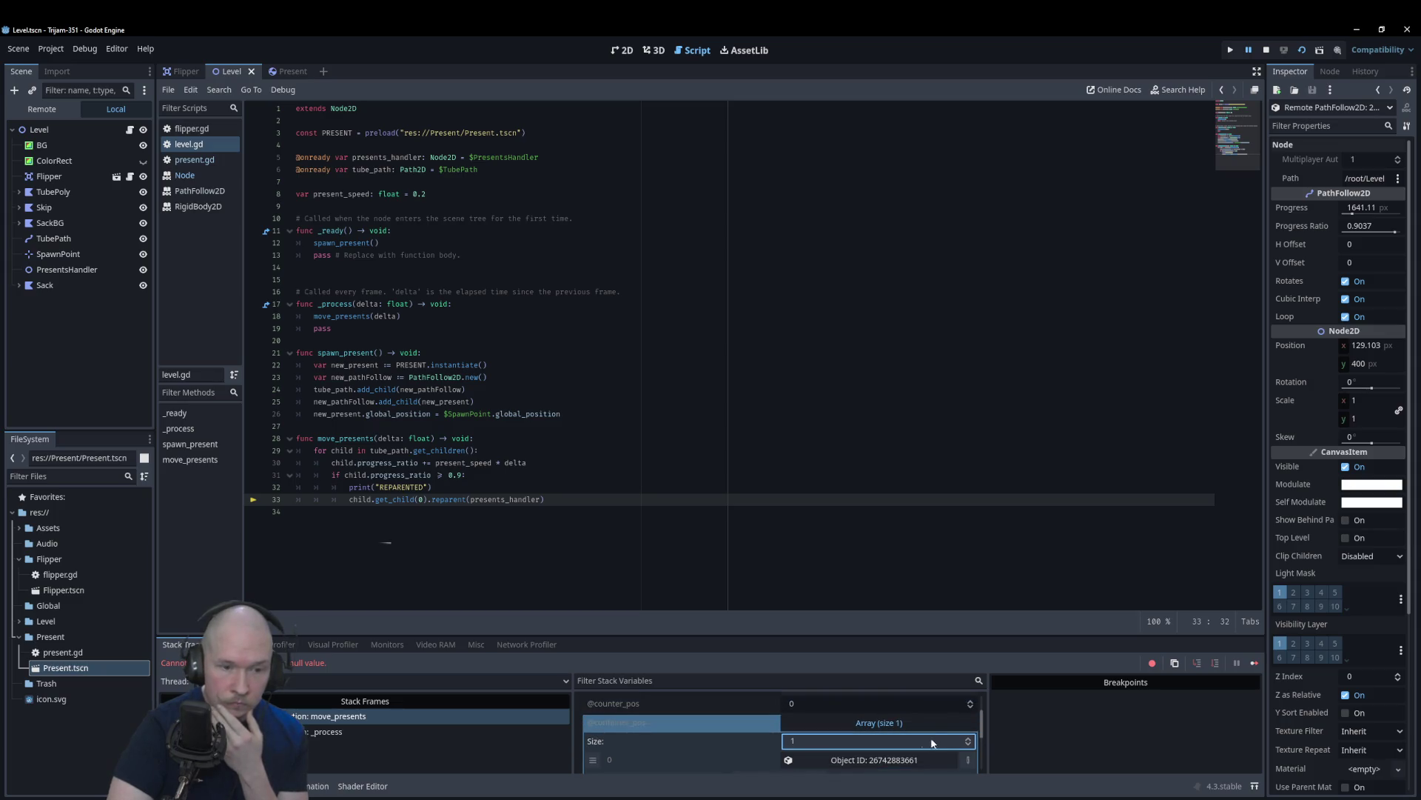
pyautogui.scroll(2, 848, 740)
pyautogui.scroll(1, 844, 740)
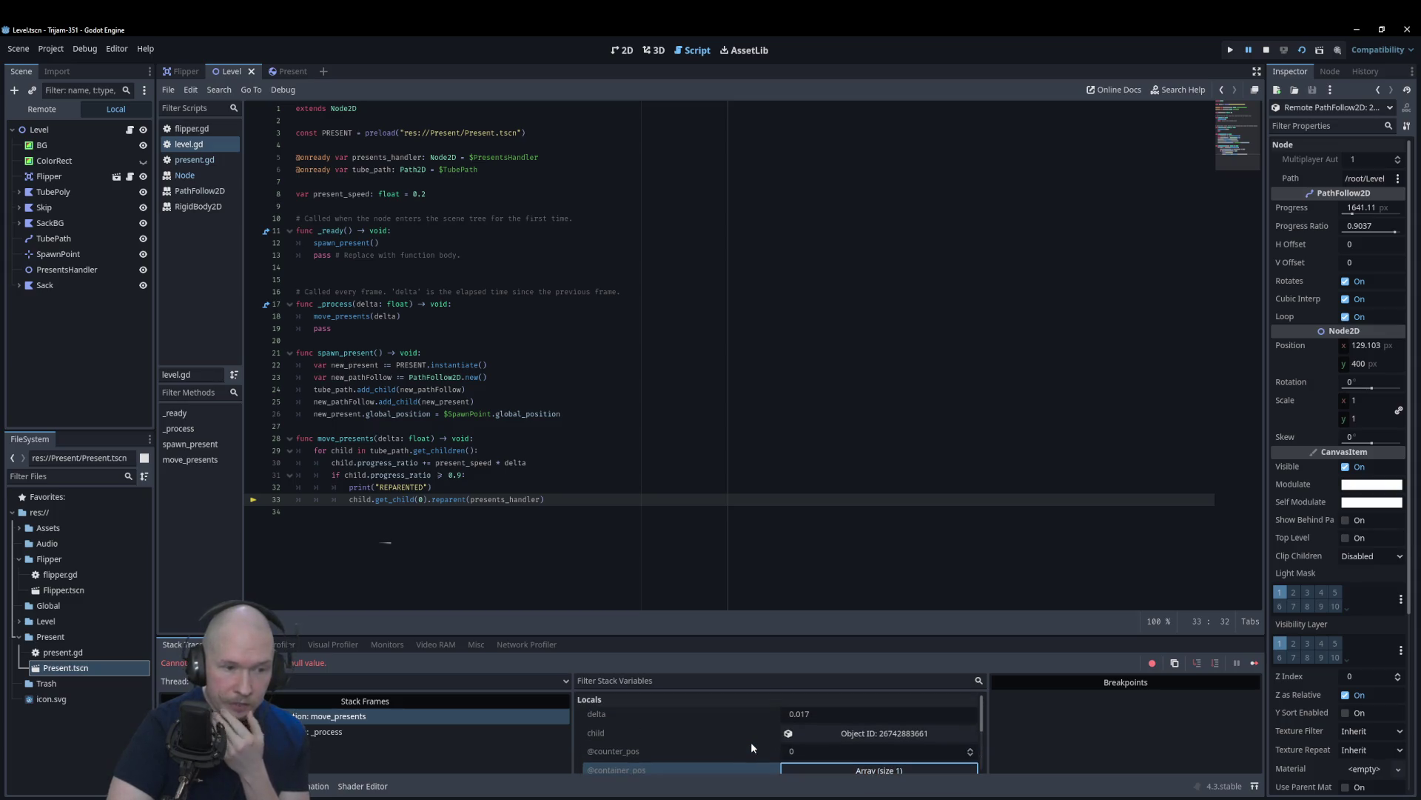
pyautogui.click(841, 735)
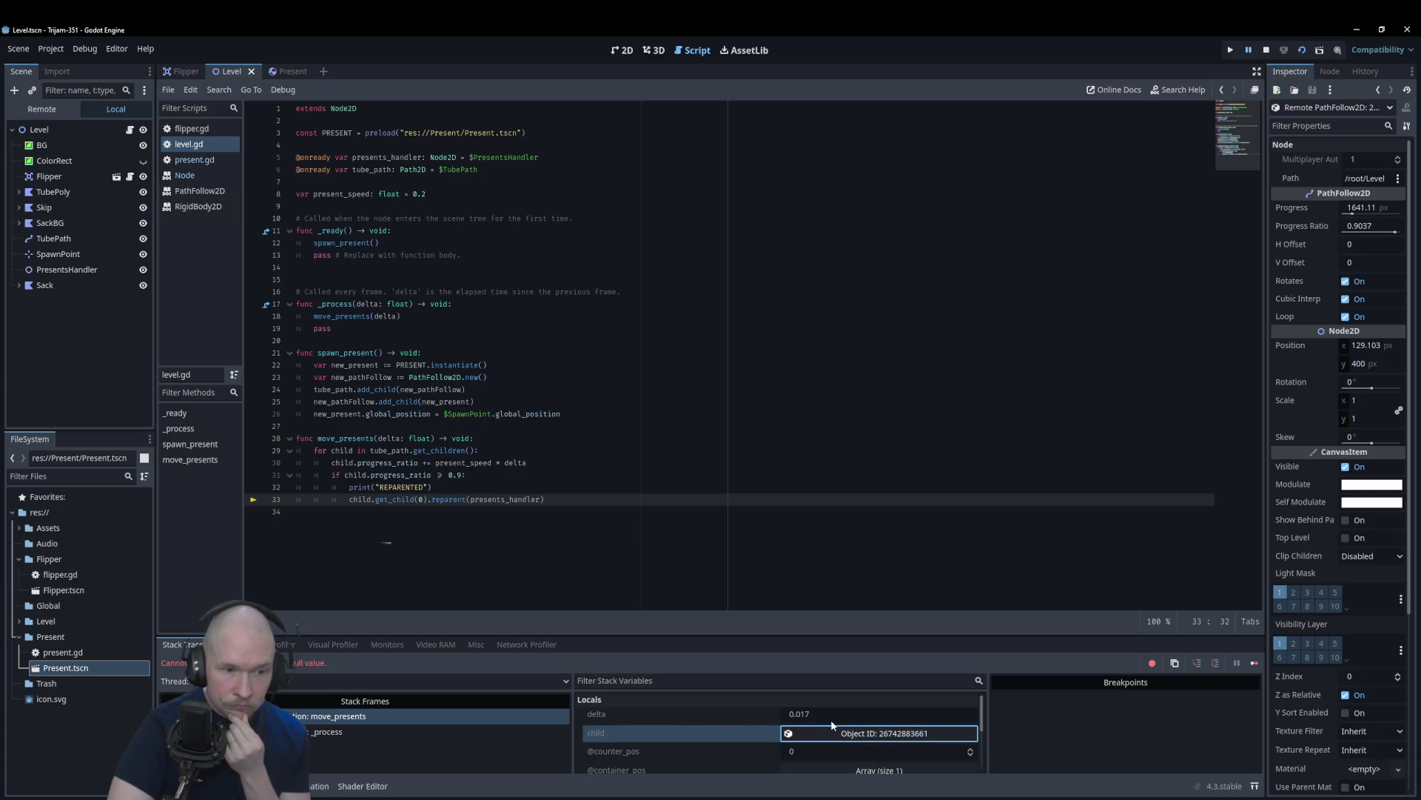
pyautogui.moveTo(832, 726)
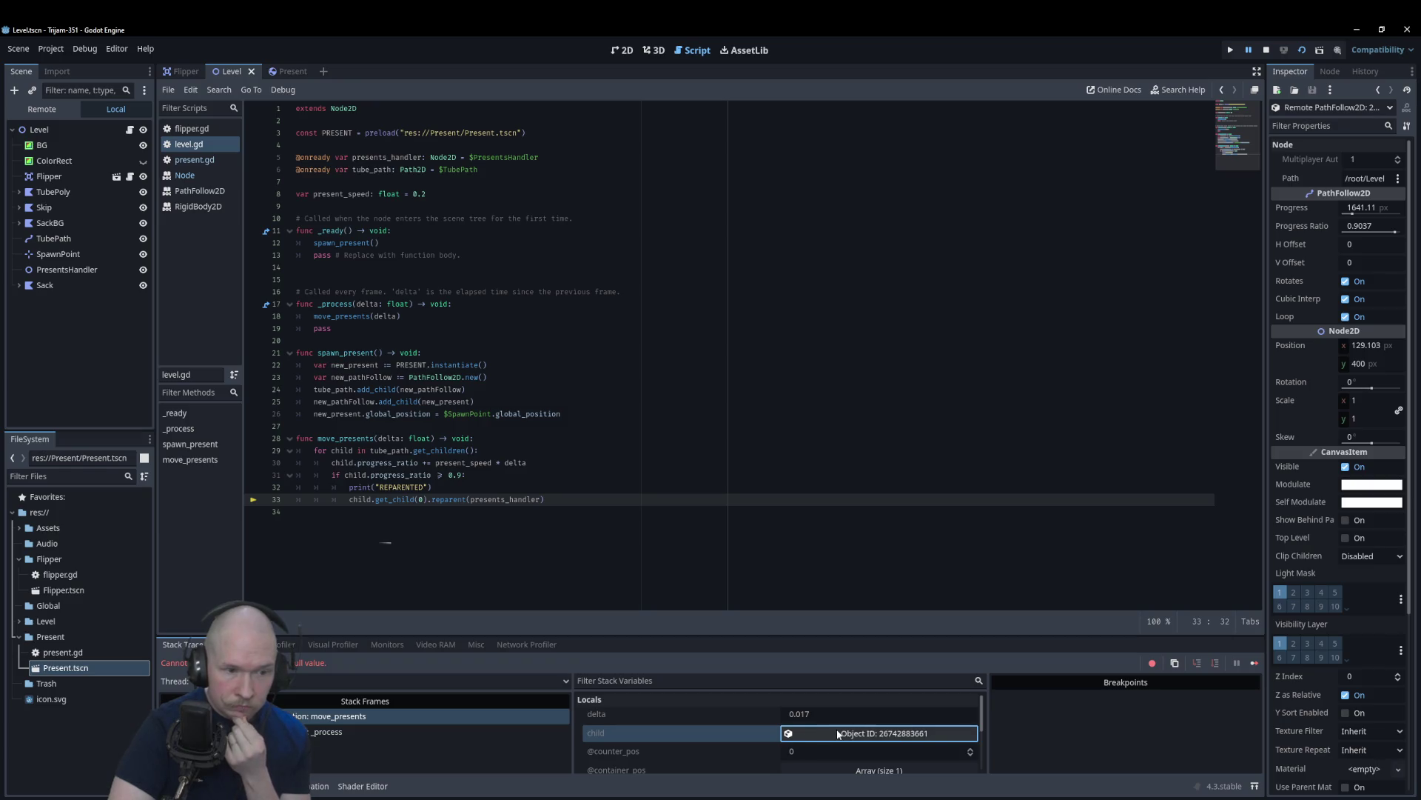
pyautogui.scroll(-2, 836, 729)
pyautogui.scroll(-1, 838, 733)
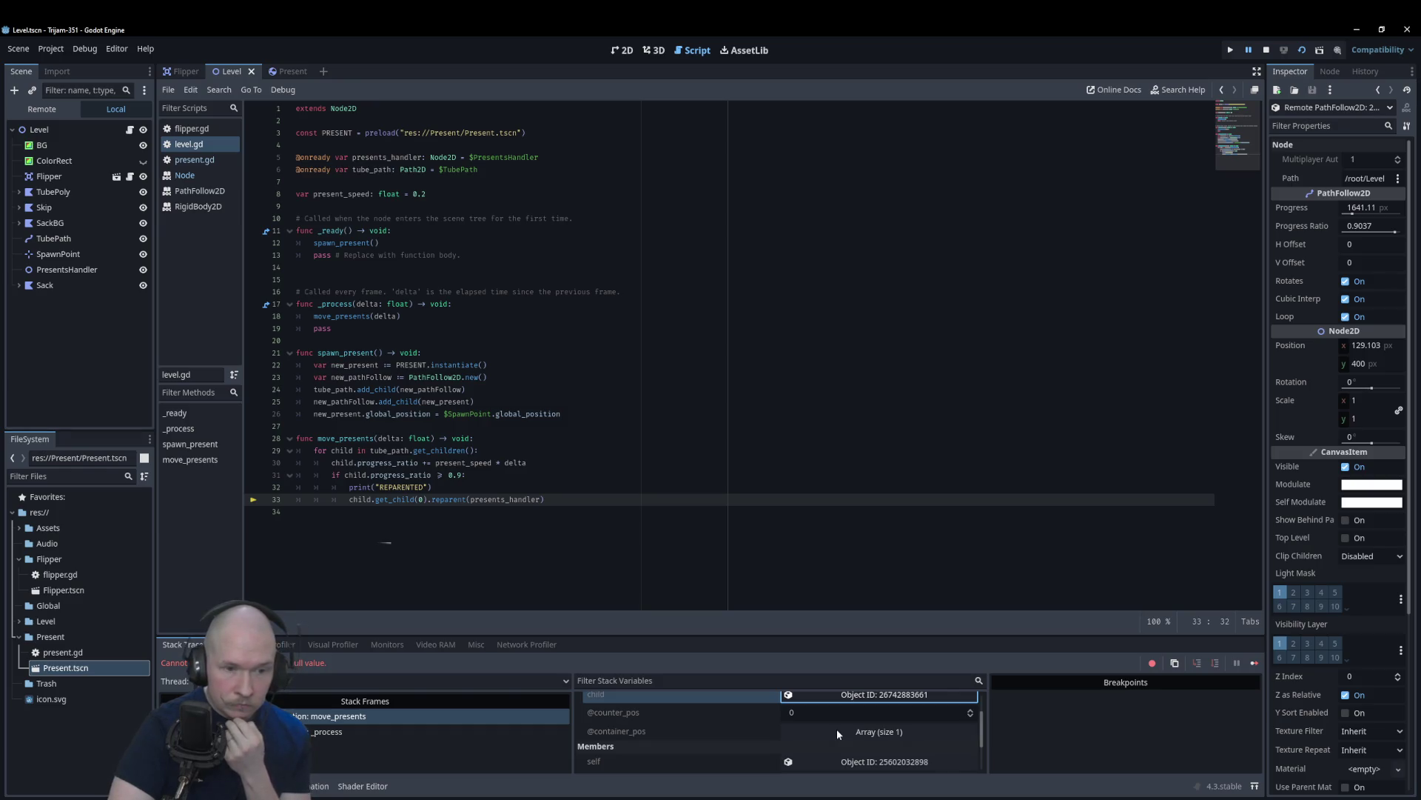
pyautogui.scroll(-1, 837, 728)
pyautogui.scroll(-3, 837, 733)
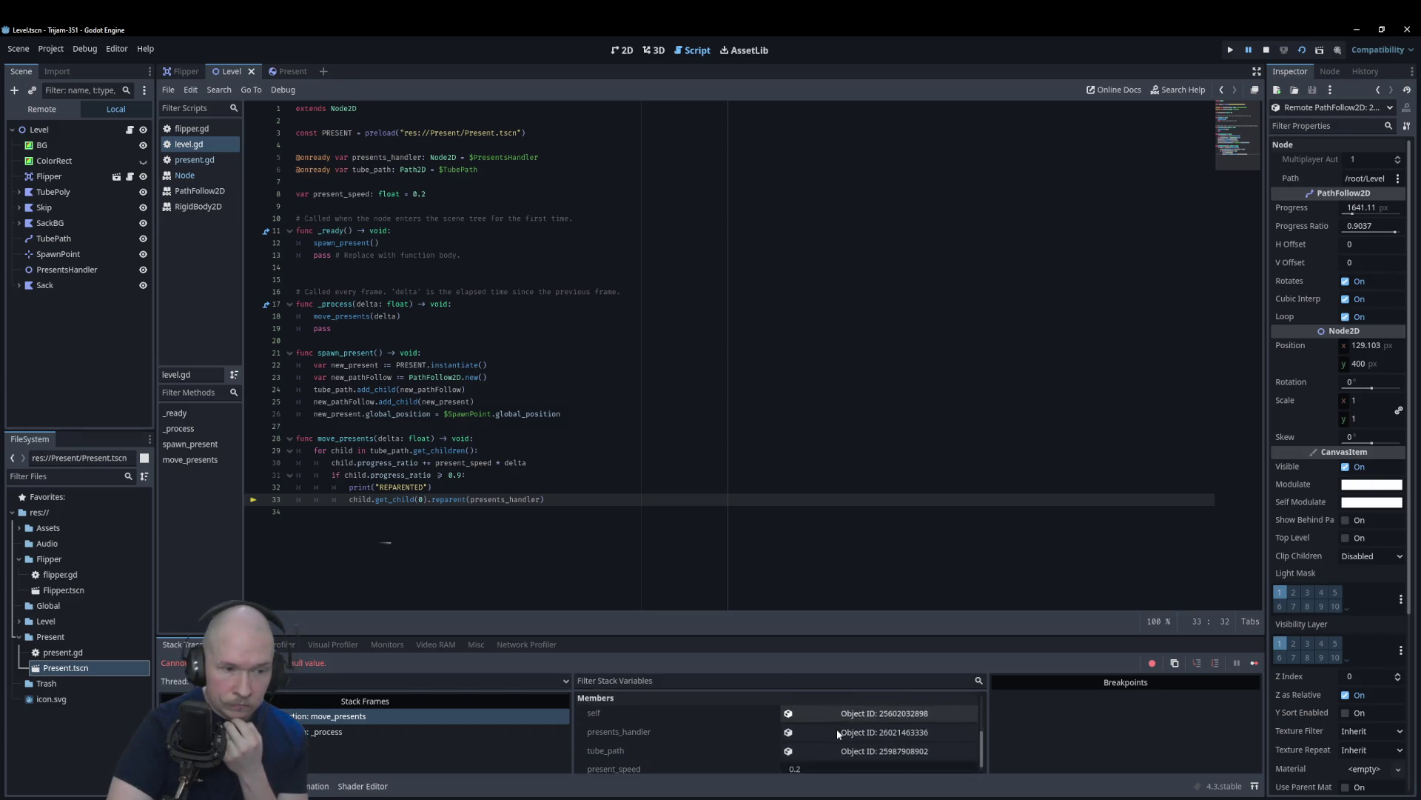
pyautogui.click(847, 709)
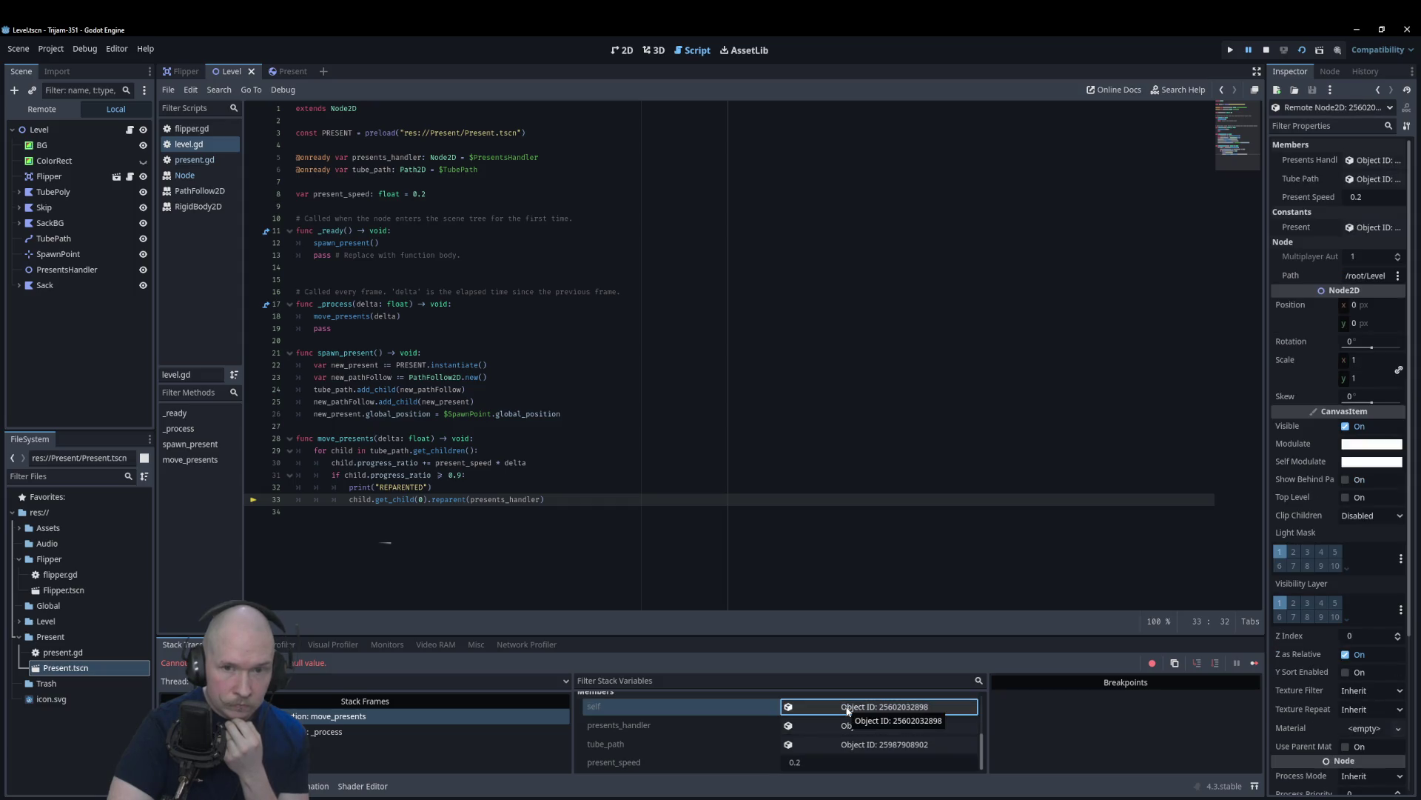
pyautogui.scroll(3, 848, 711)
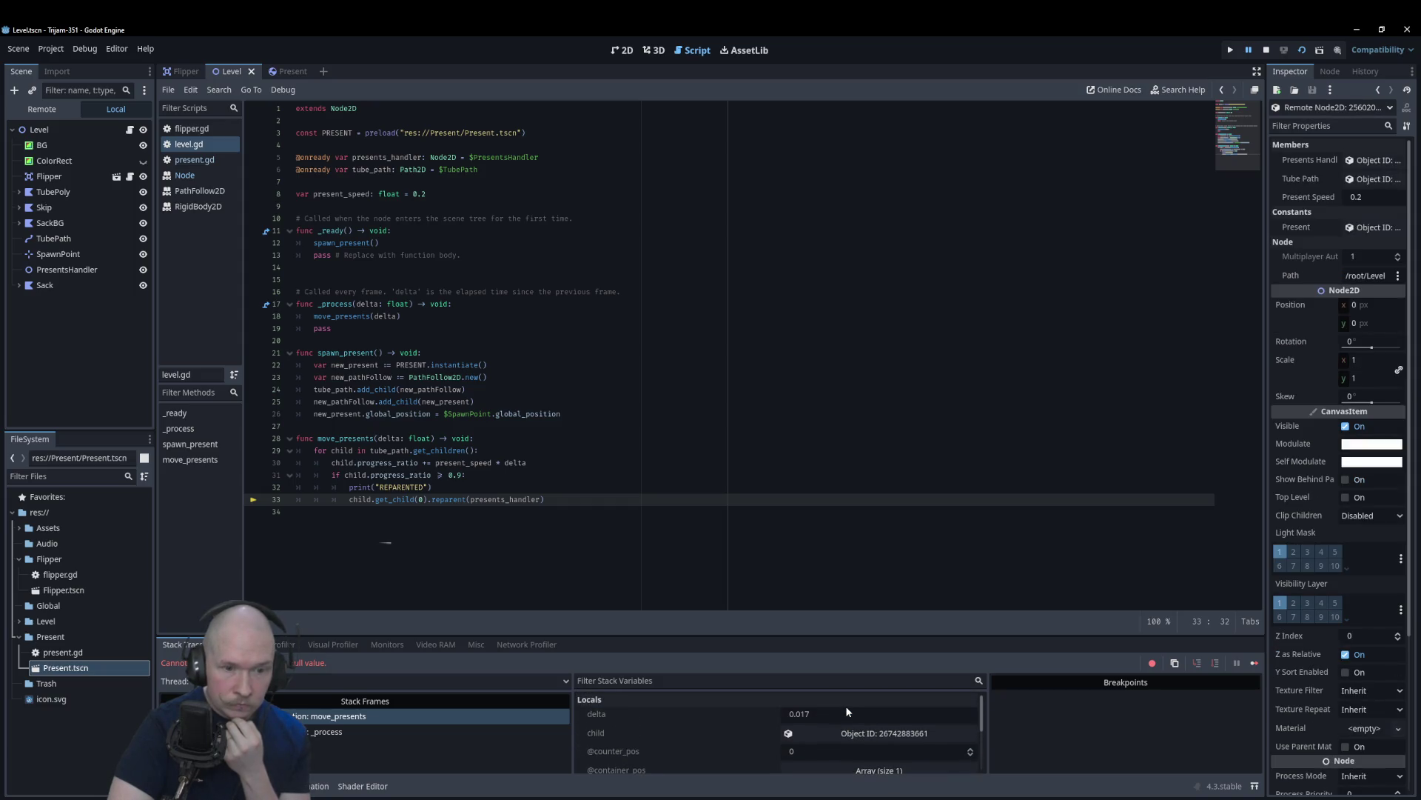
pyautogui.click(849, 740)
pyautogui.scroll(-2, 849, 736)
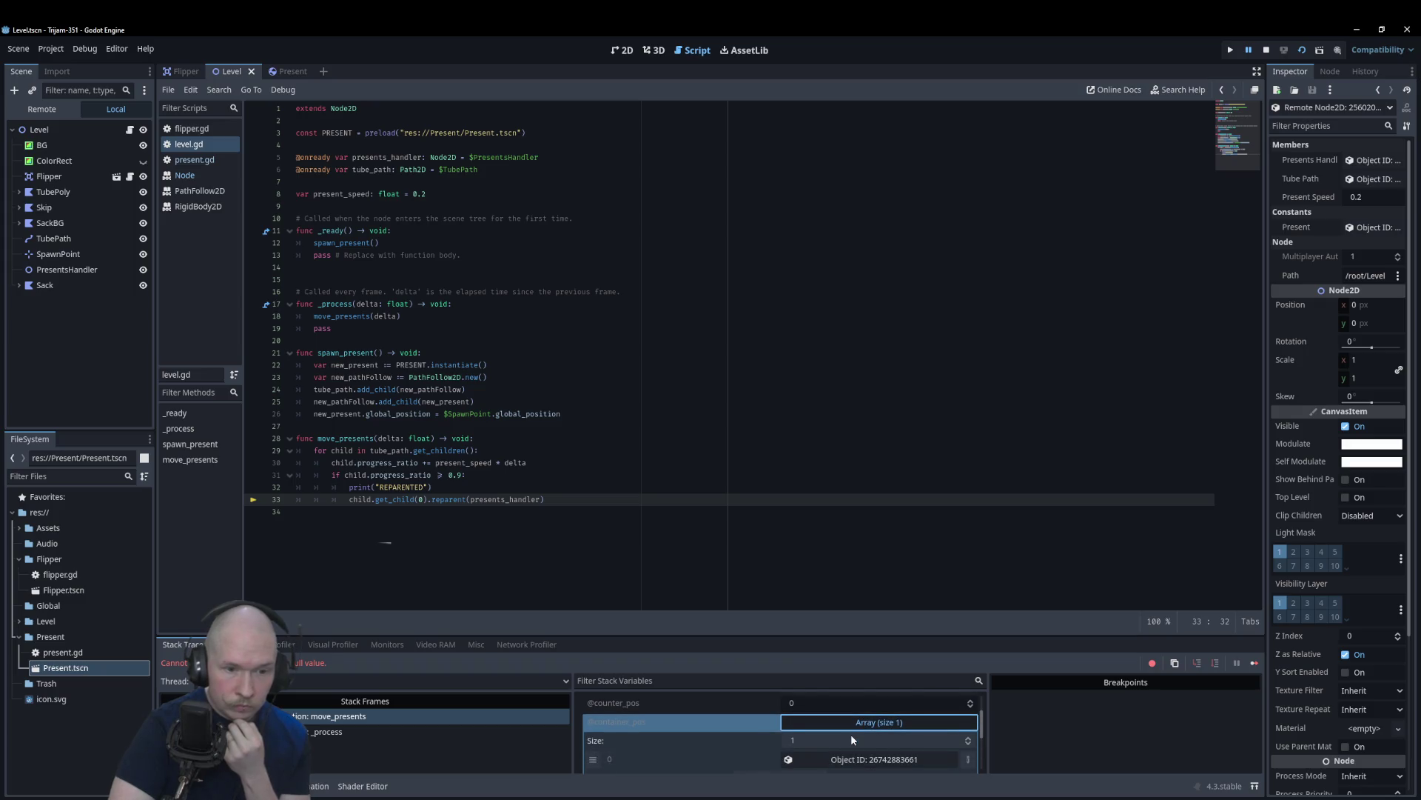
pyautogui.scroll(3, 847, 735)
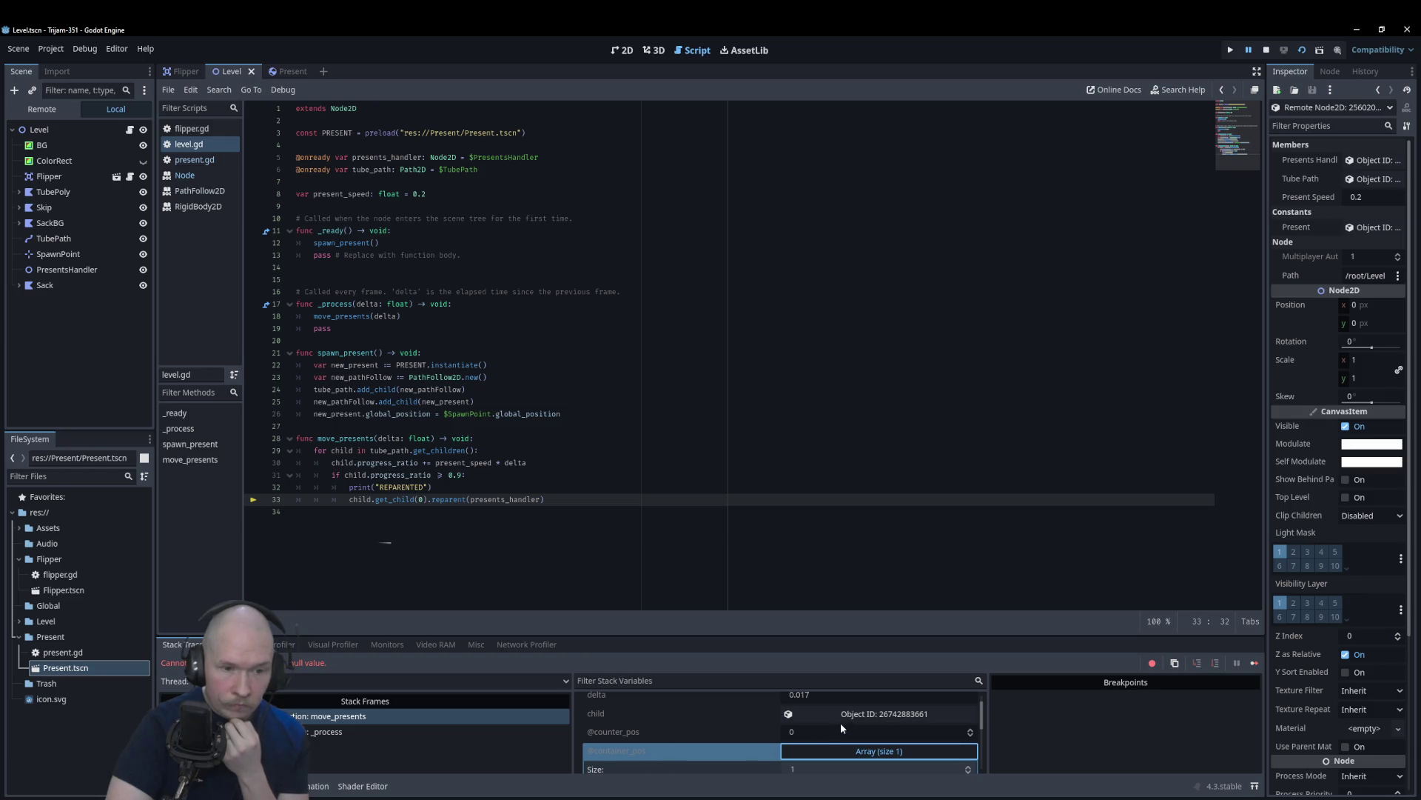
pyautogui.click(835, 733)
pyautogui.scroll(1, 834, 731)
pyautogui.click(832, 731)
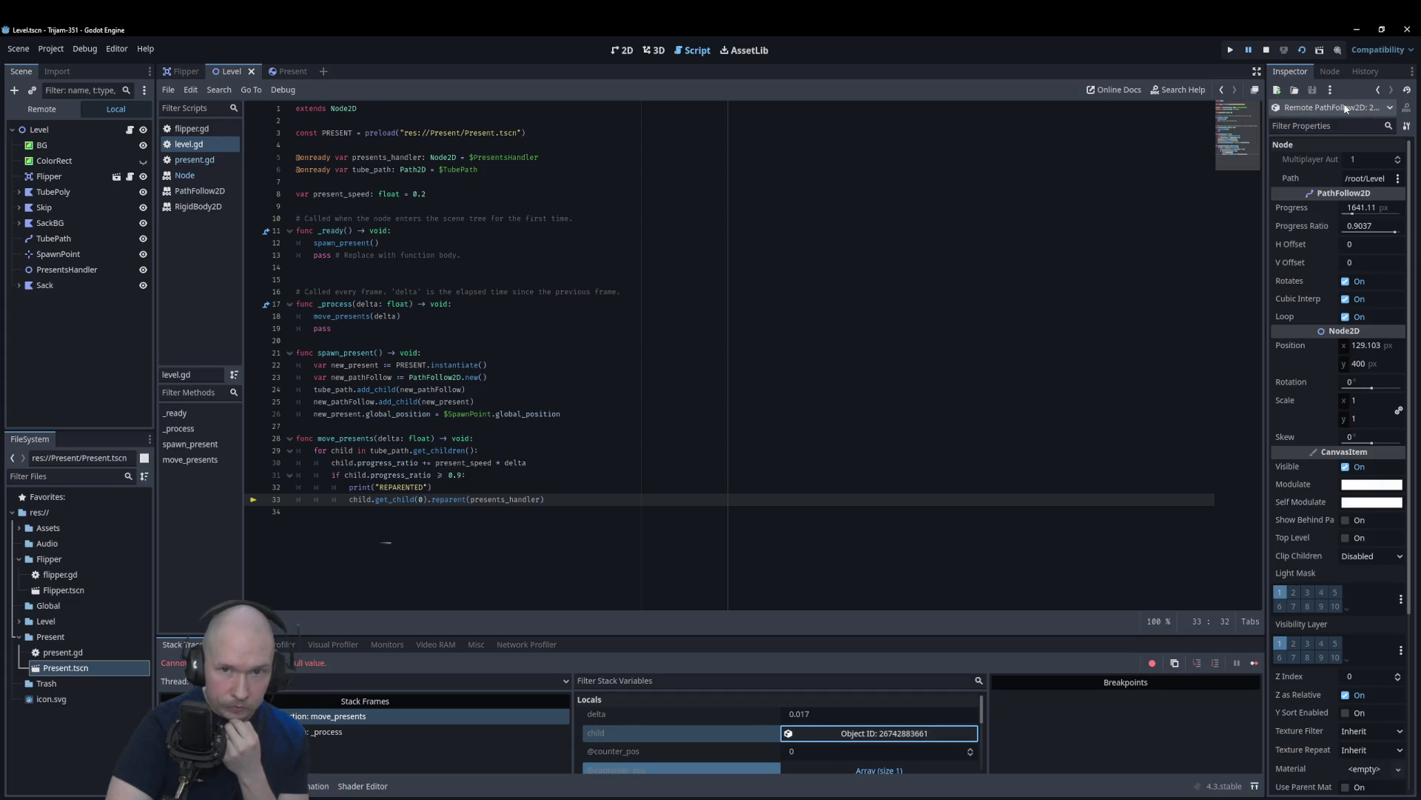
pyautogui.scroll(-2, 793, 716)
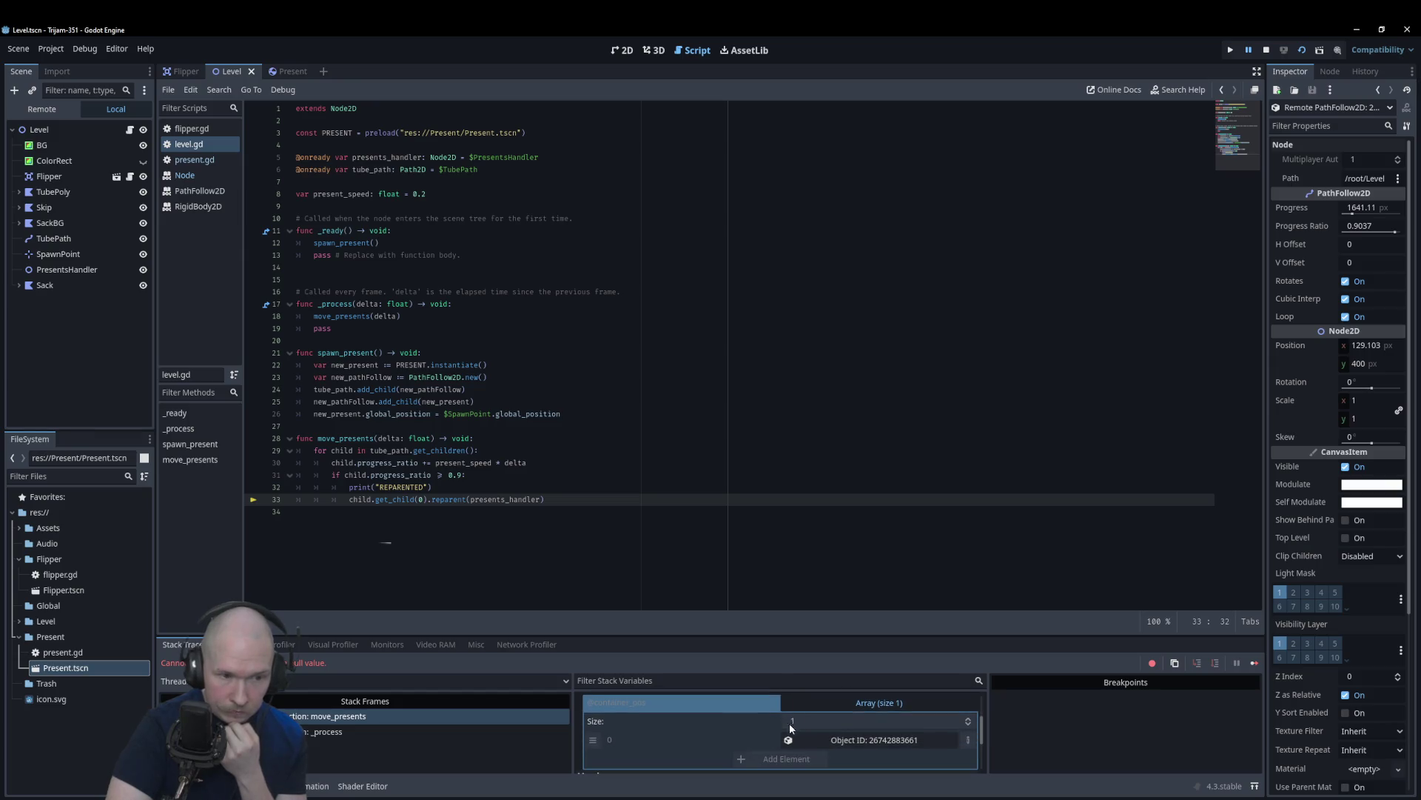
pyautogui.scroll(-1, 731, 743)
pyautogui.scroll(1, 731, 740)
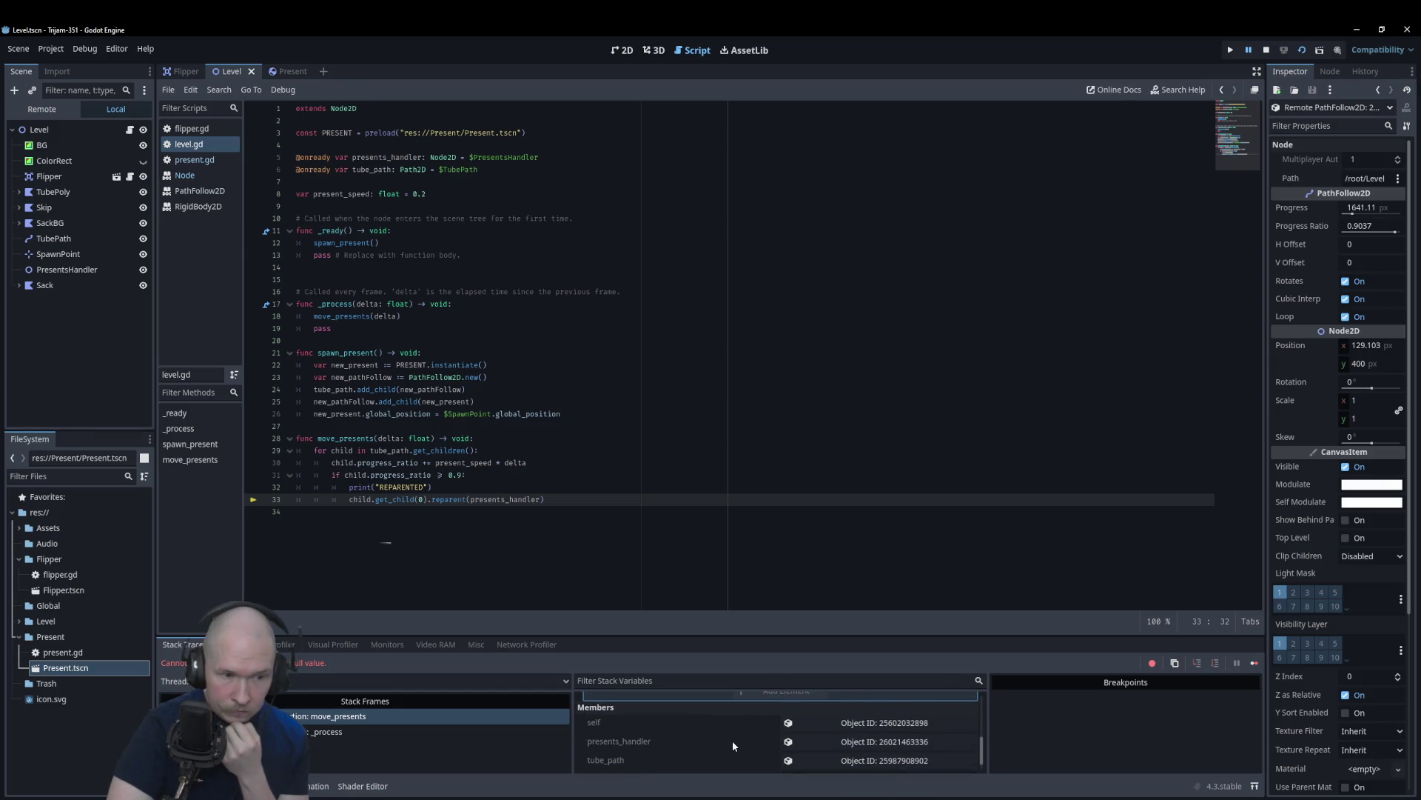
pyautogui.scroll(1, 735, 740)
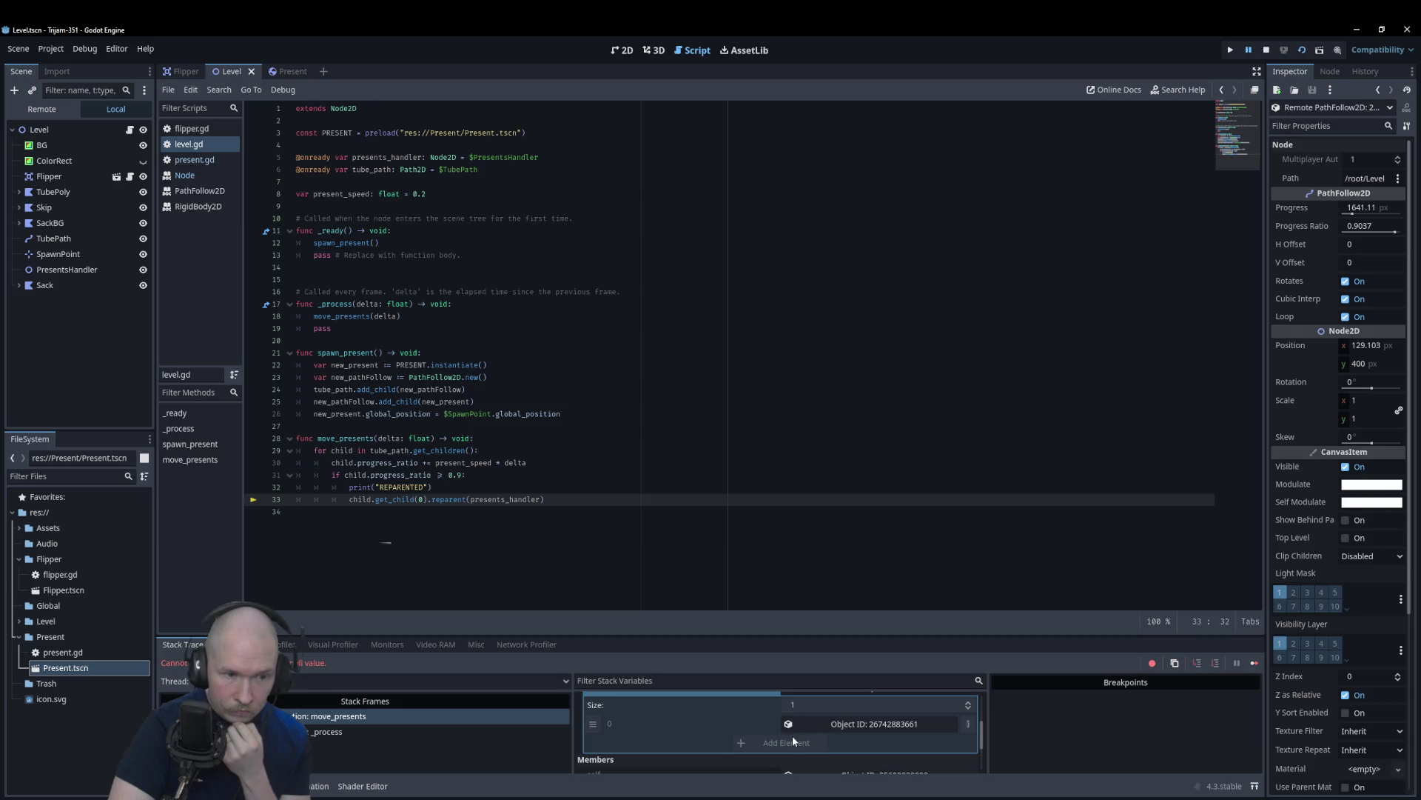
pyautogui.click(883, 724)
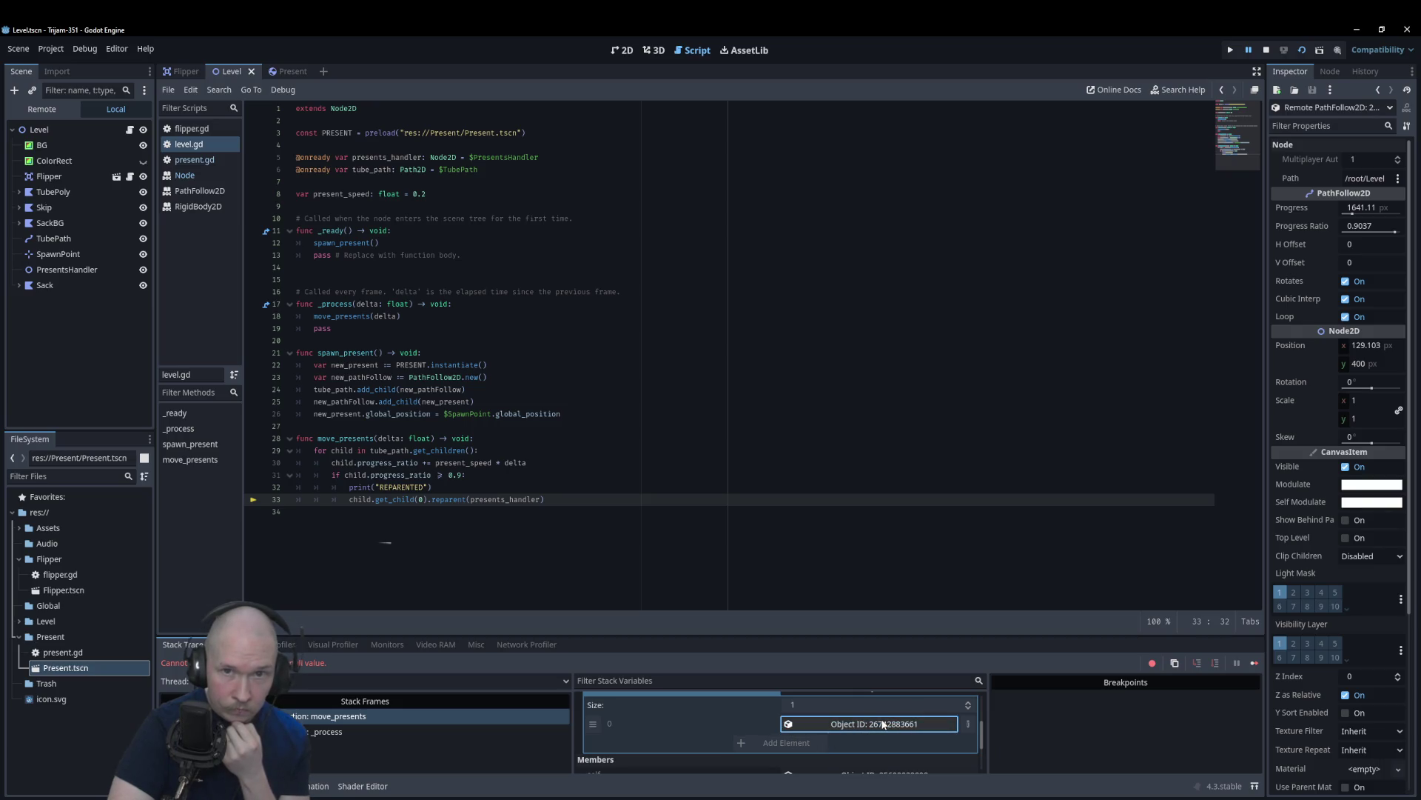
pyautogui.scroll(3, 882, 724)
pyautogui.click(53, 110)
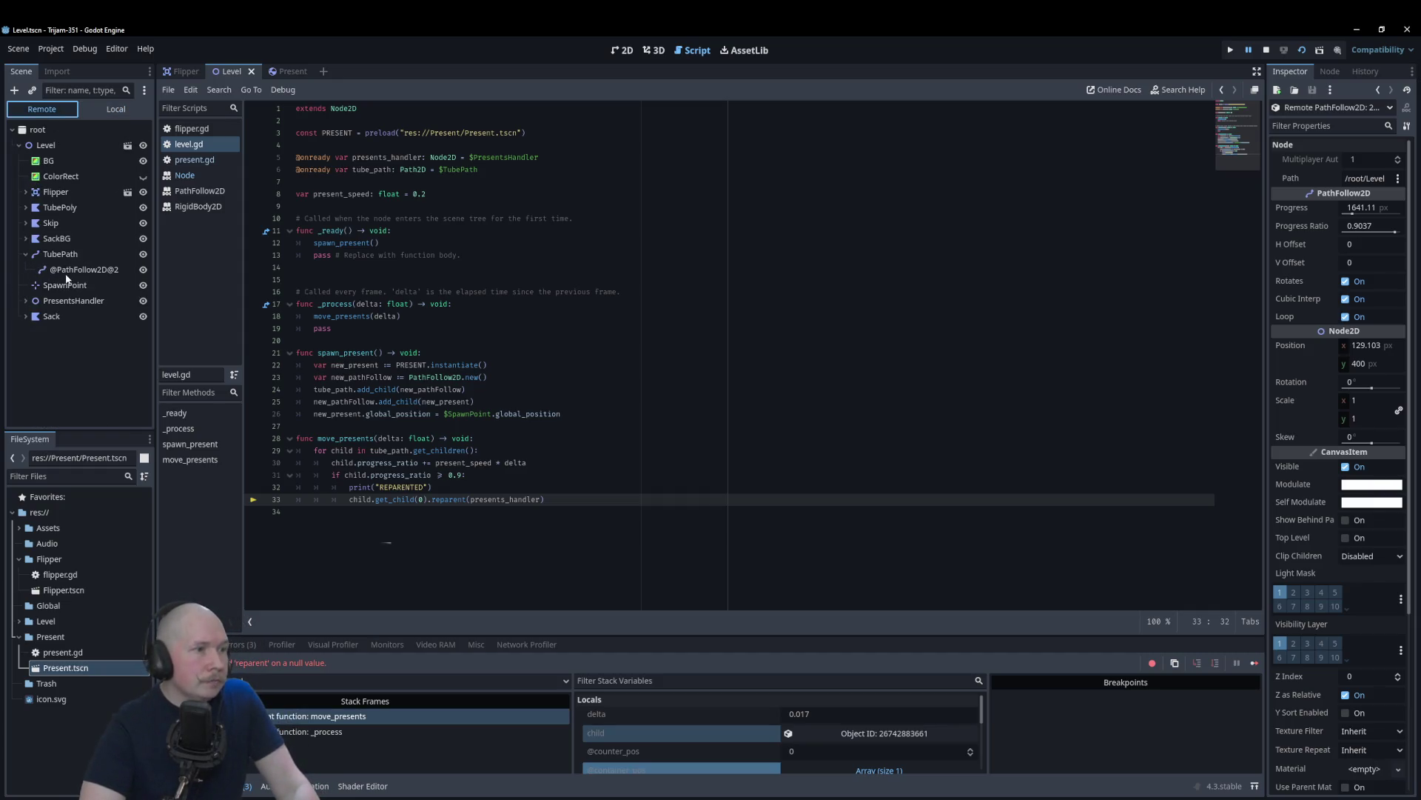
# Step: Expand PresentsHandler > Present in the remote tree to check the reparented present
pyautogui.click(25, 300)
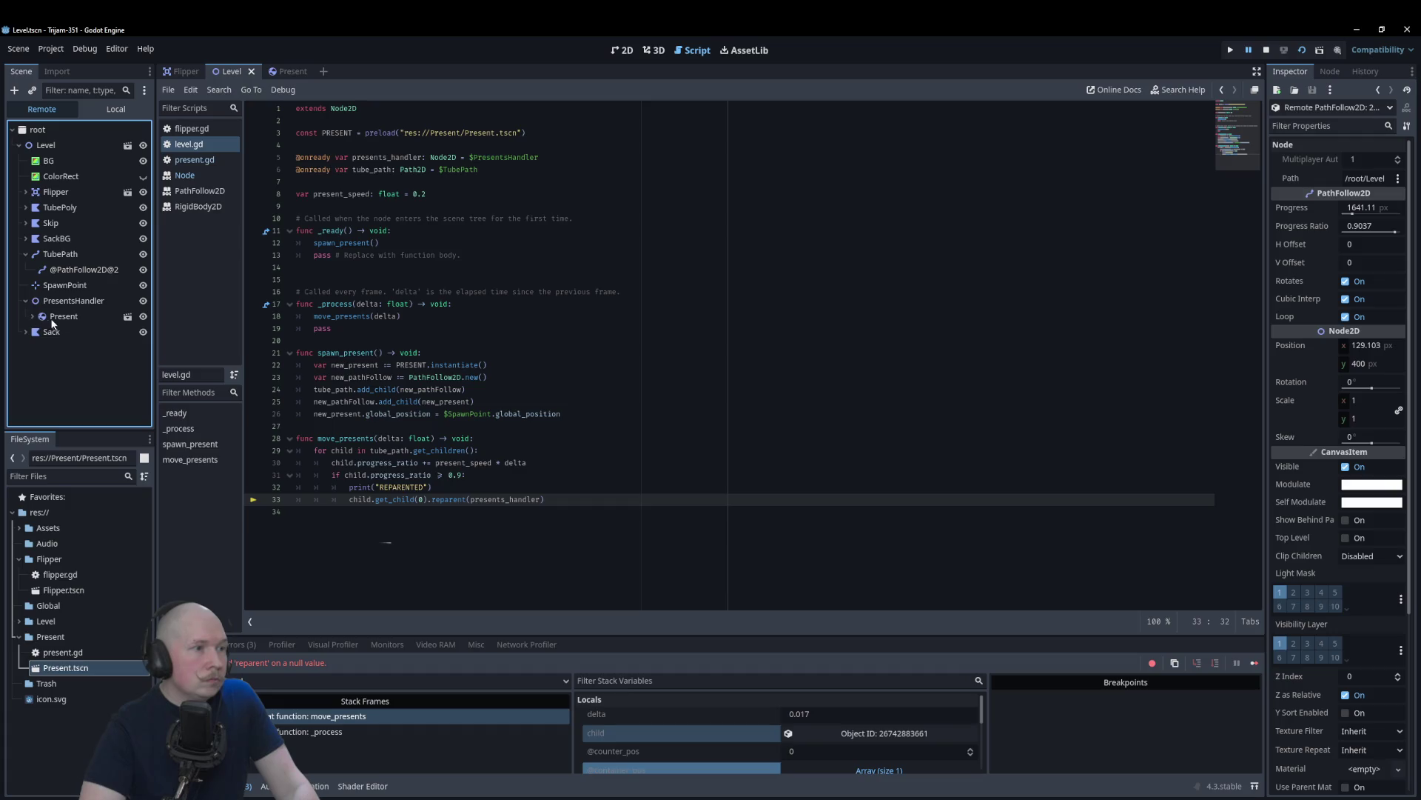
pyautogui.click(32, 317)
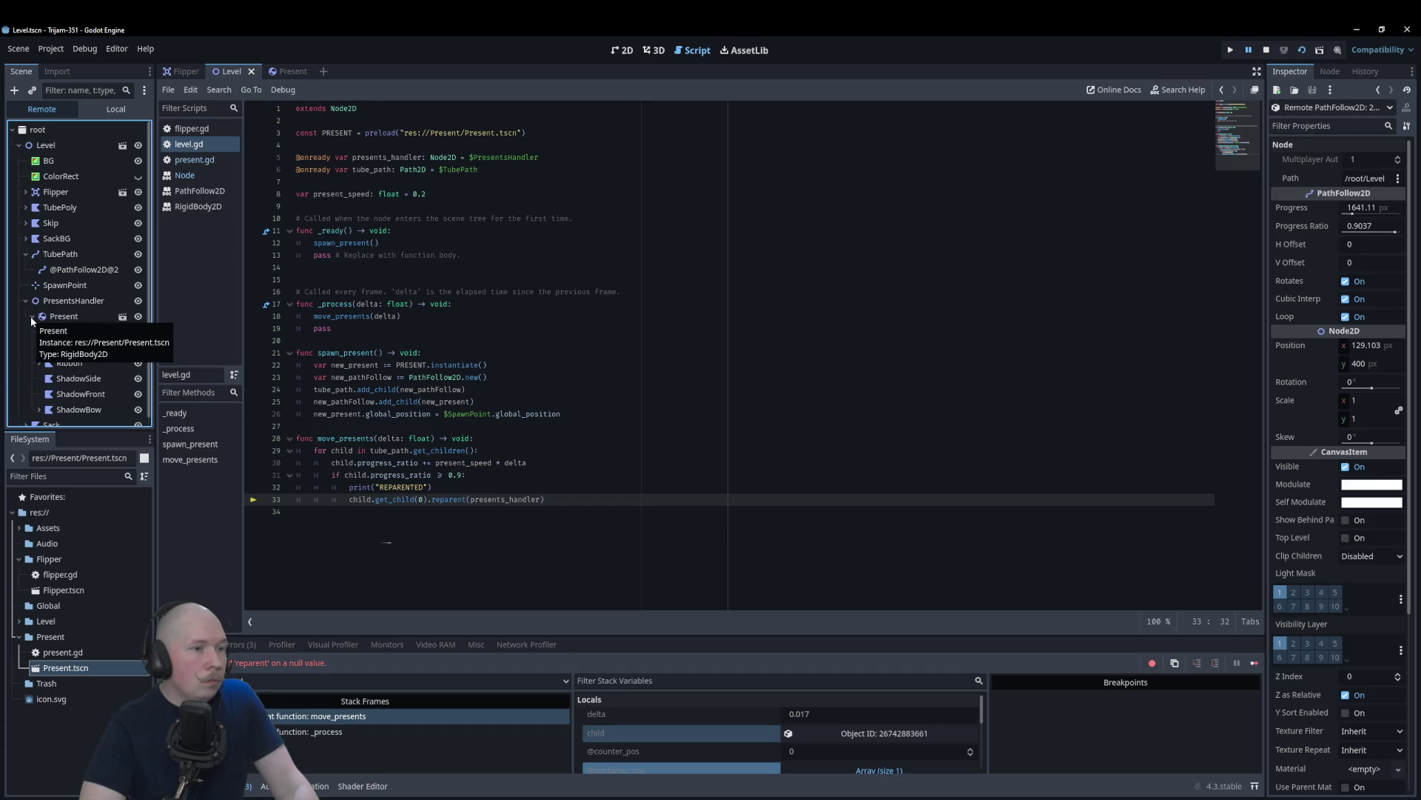
pyautogui.click(577, 474)
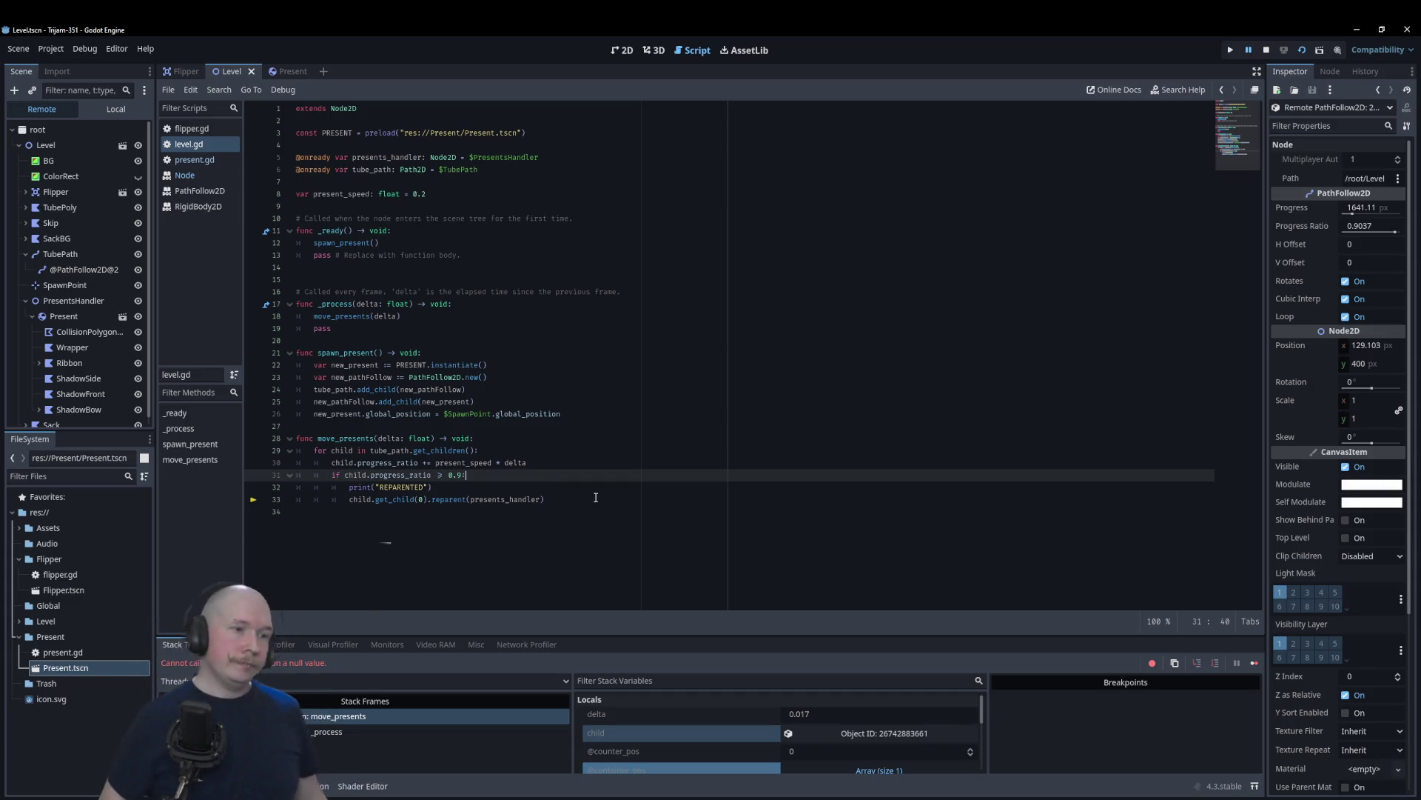
# Step: Add child.queue_free() on a new line after the reparent call
pyautogui.press('Down')
pyautogui.press('Down')
pyautogui.press('Return')
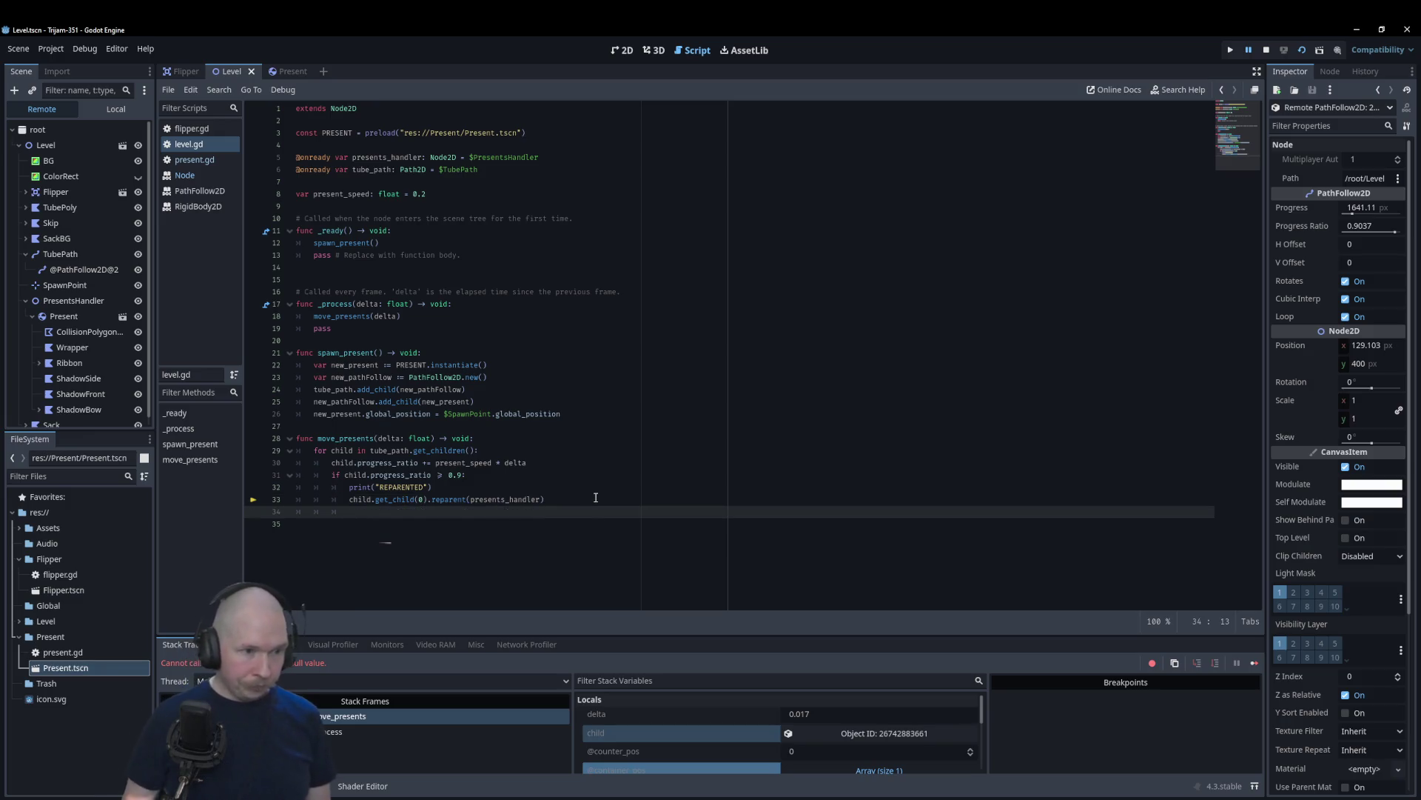
pyautogui.write('child')
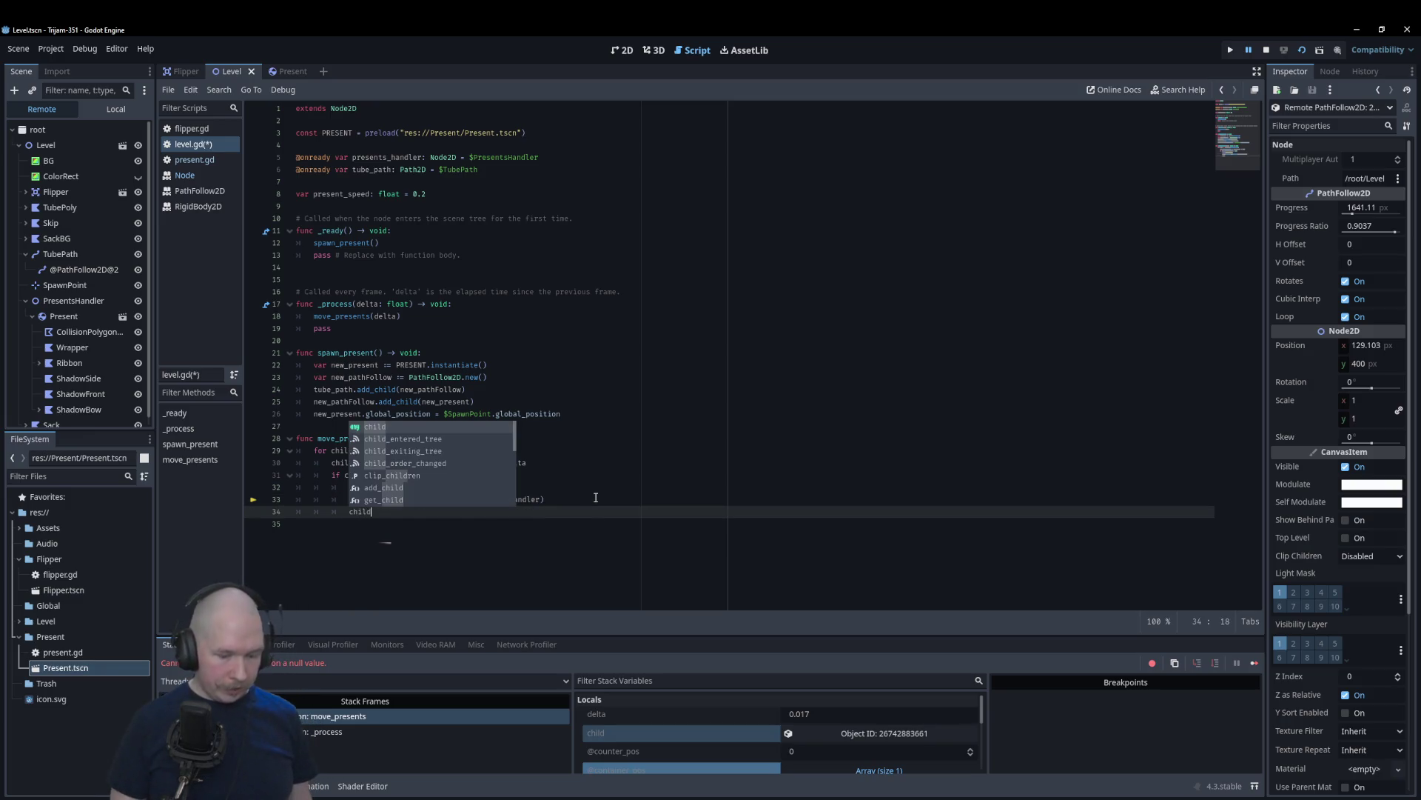
pyautogui.write('.queue_free()')
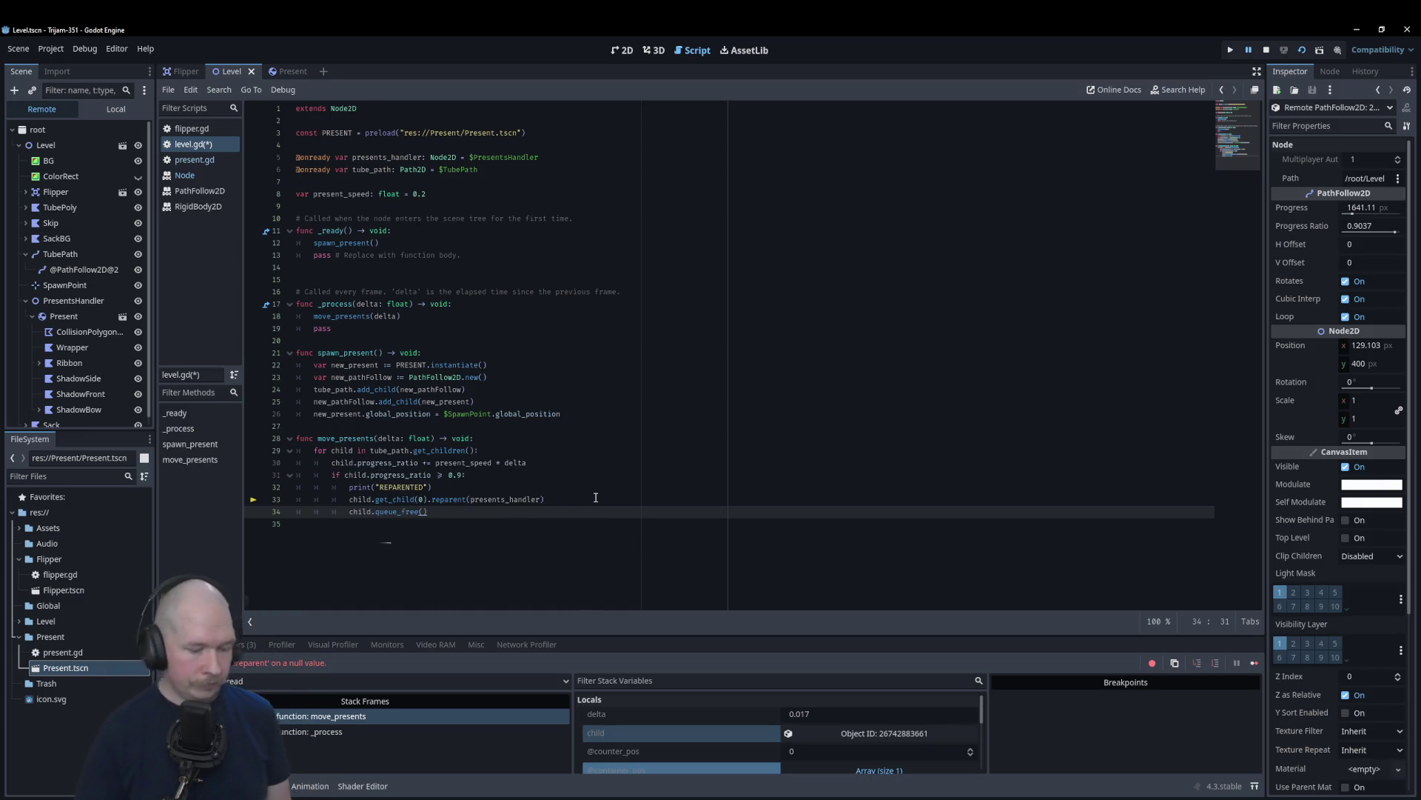
pyautogui.click(477, 475)
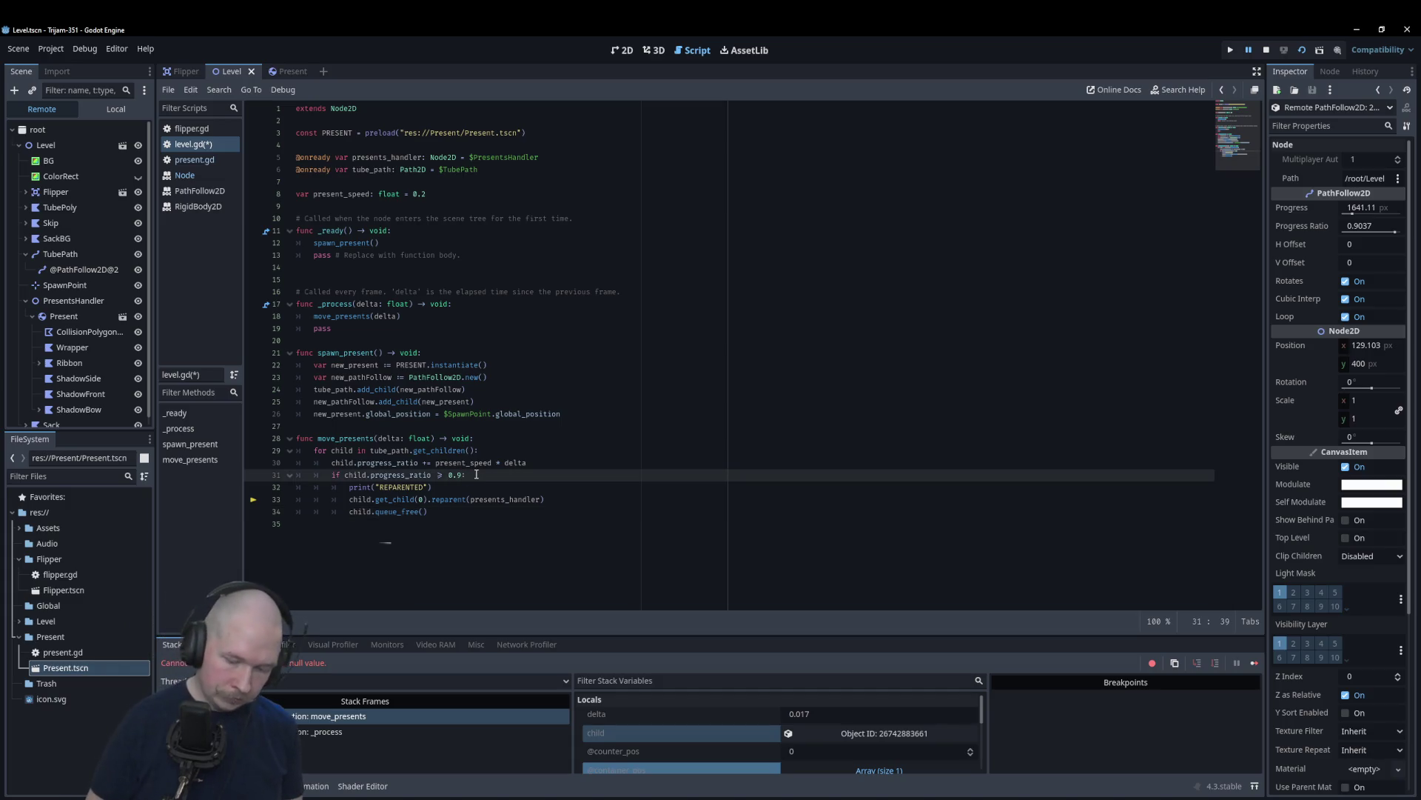
pyautogui.write('9')
# Step: Rerun the game with the 0.99 threshold, watch a present pass through the tube, then close it
pyautogui.press('F5')
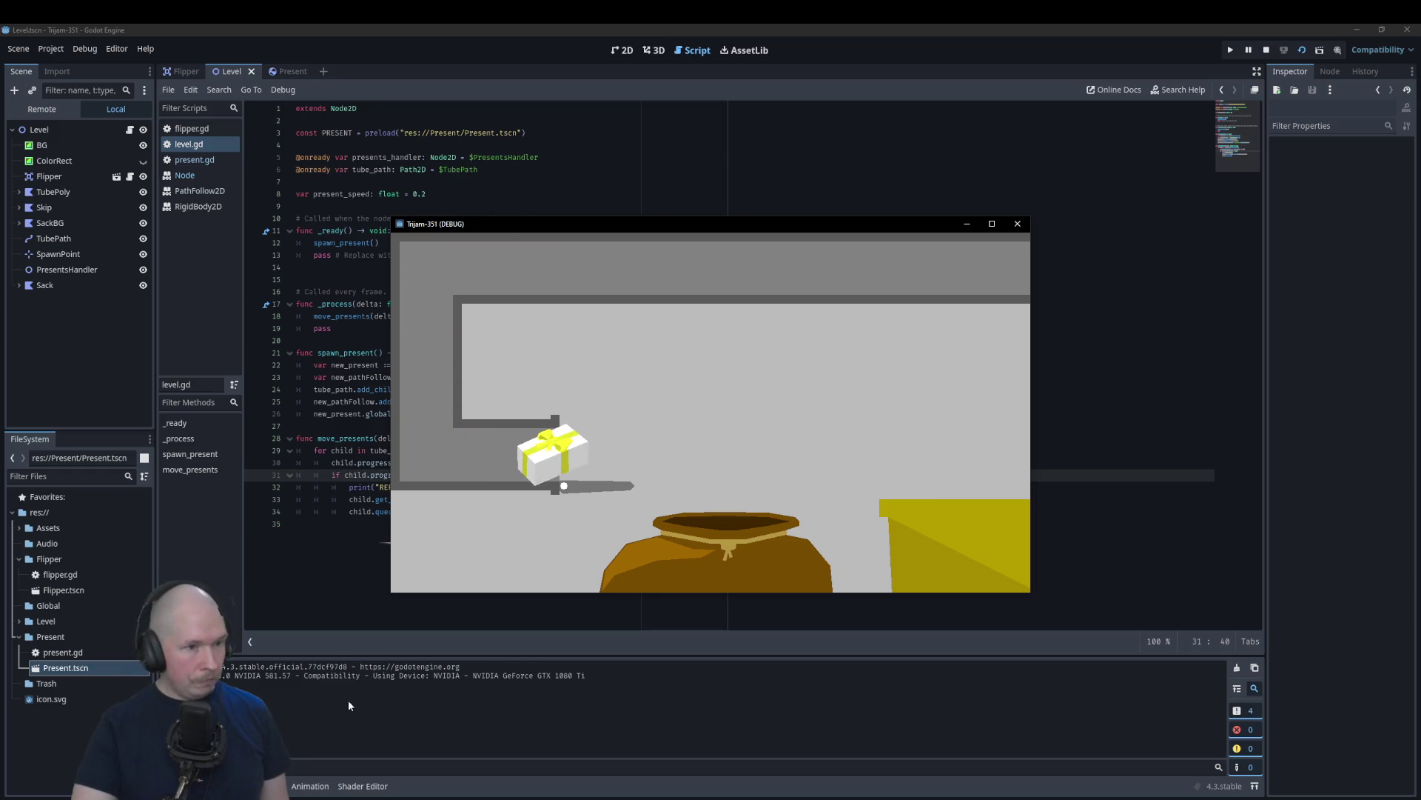
pyautogui.click(1017, 223)
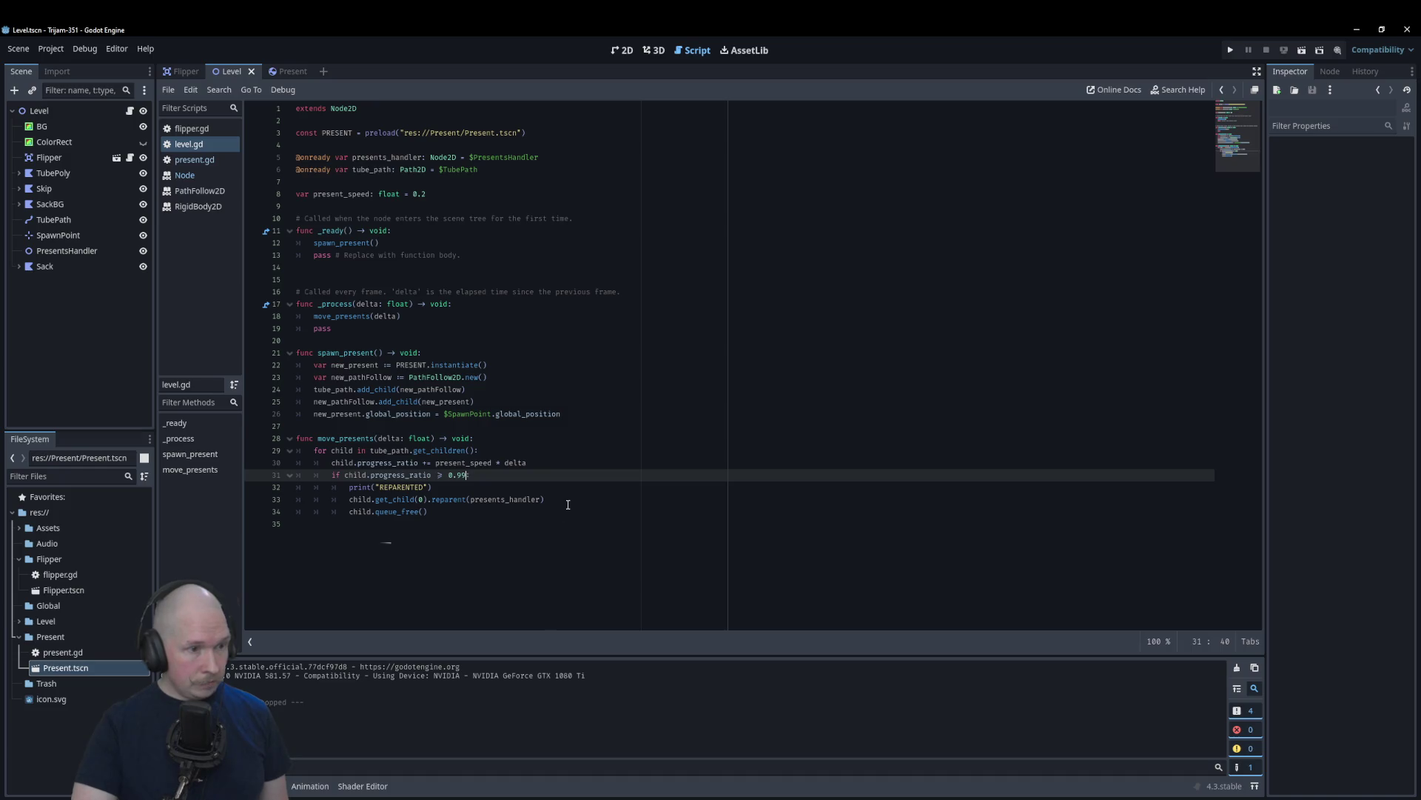
# Step: Add 'var present := child.get_child(0)' after the print statement
pyautogui.click(568, 504)
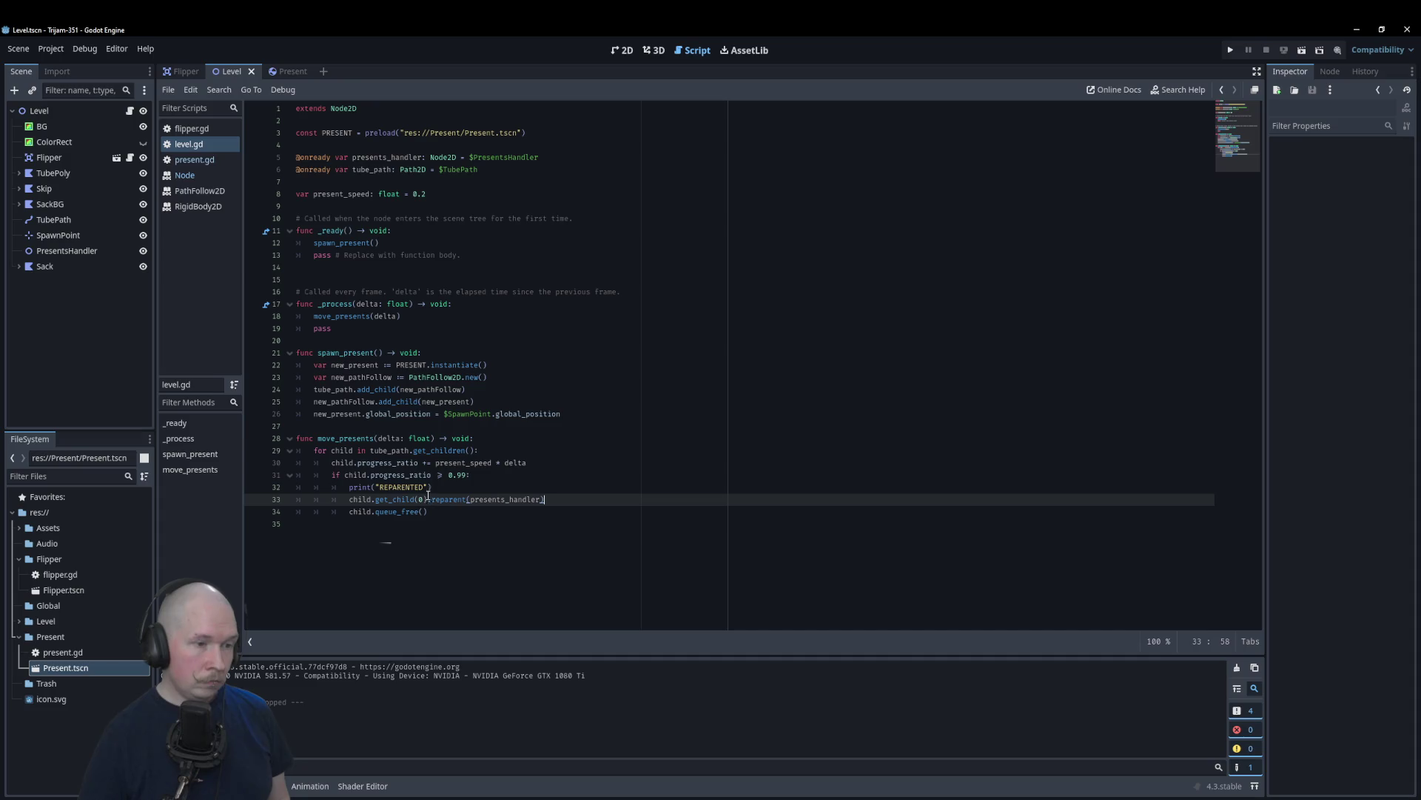
pyautogui.click(463, 487)
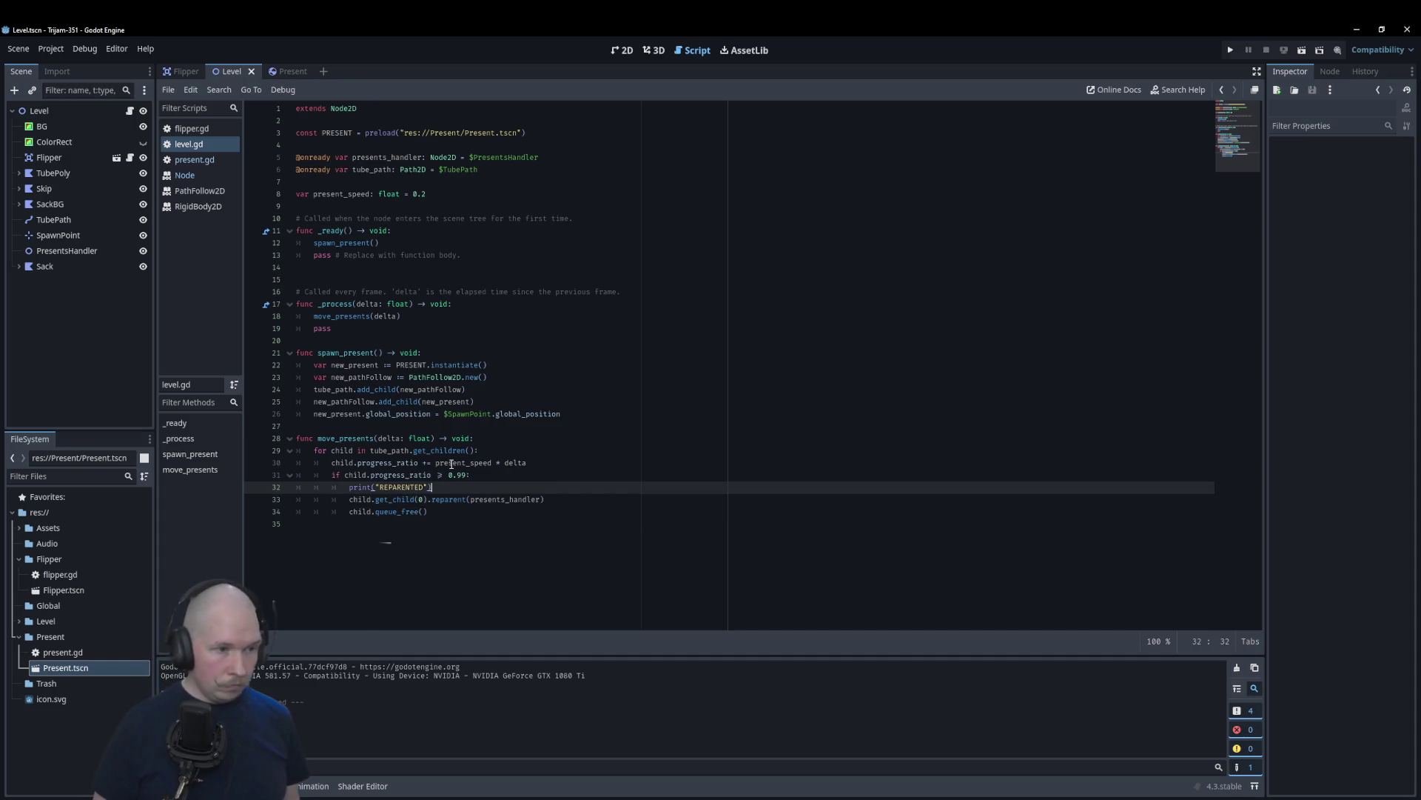
pyautogui.press('Return')
pyautogui.write('var pre')
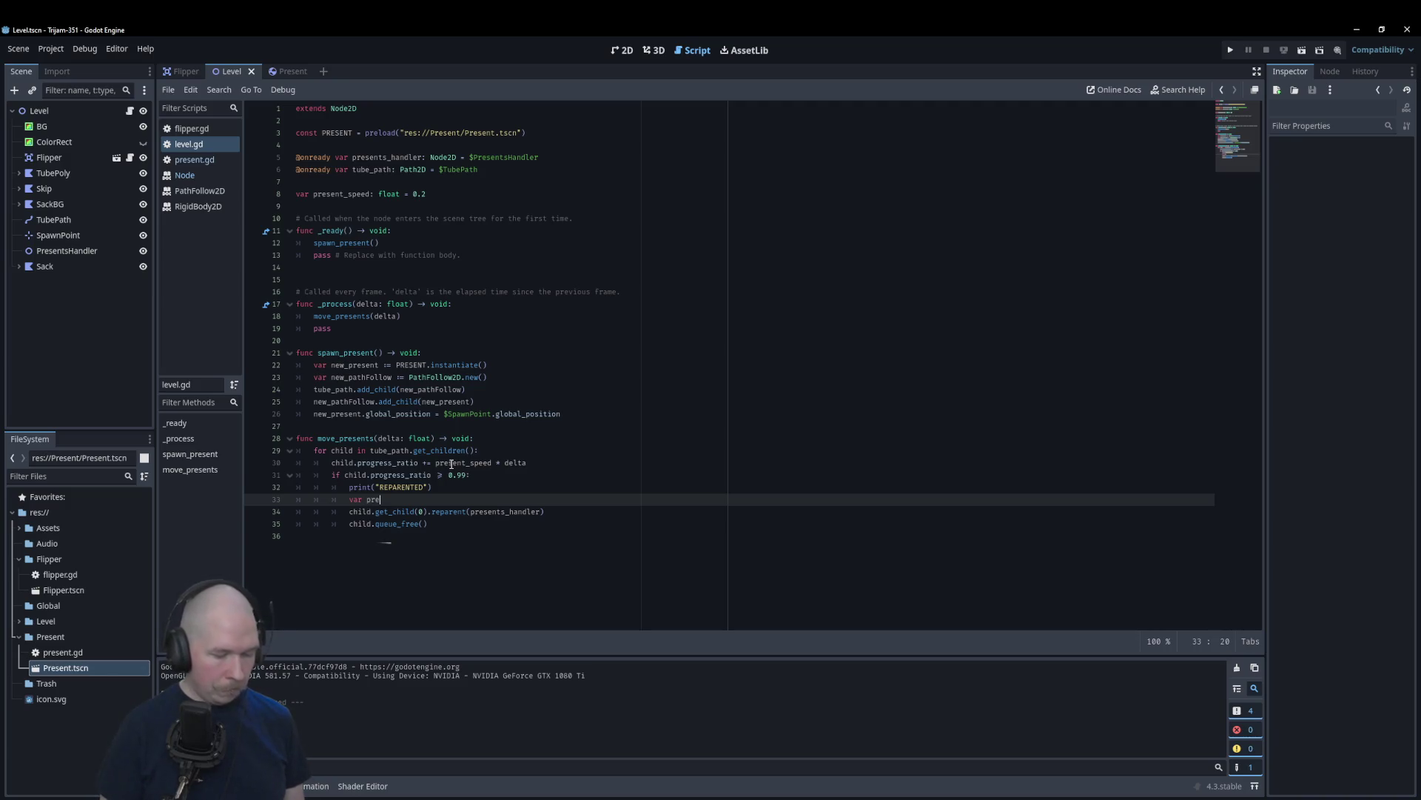
pyautogui.write(':=')
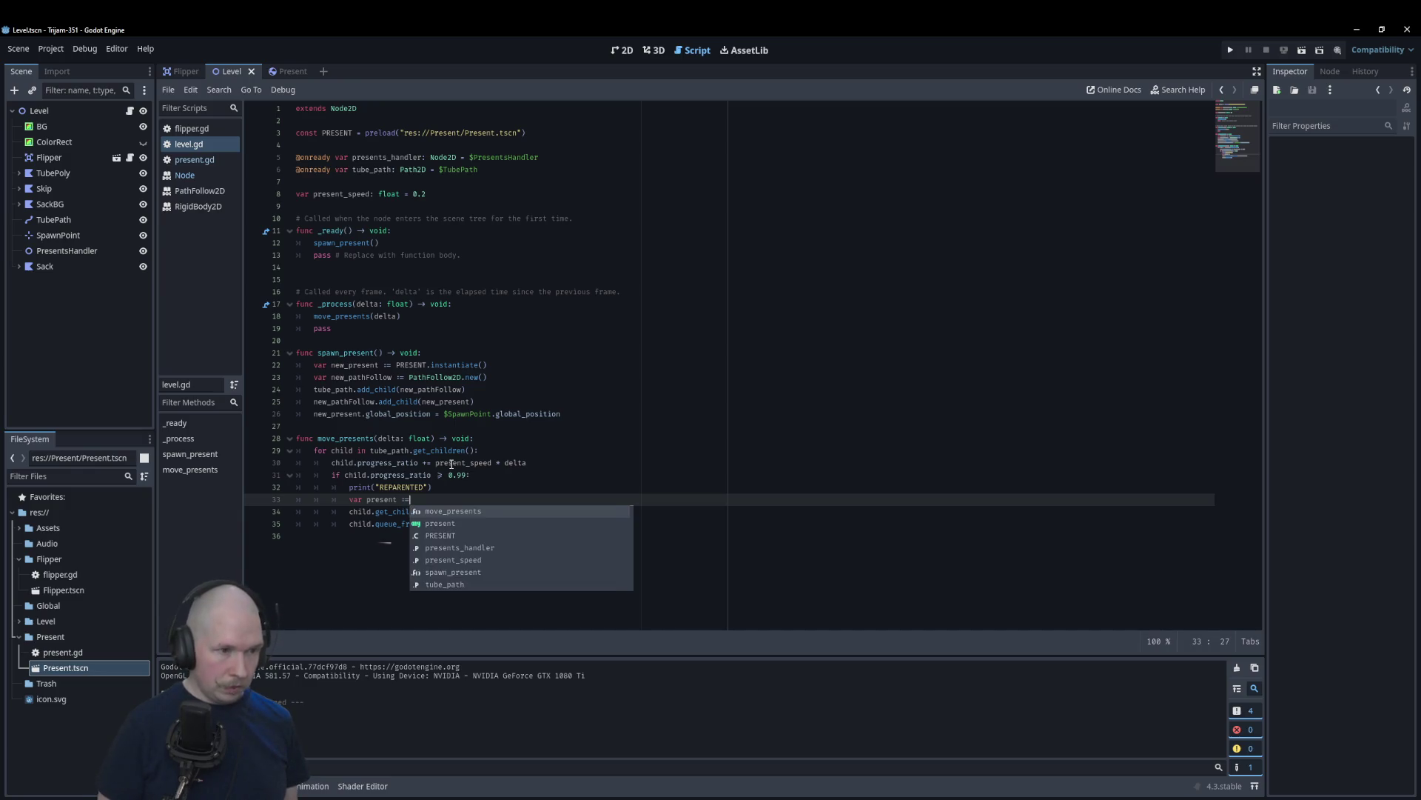
pyautogui.click(497, 447)
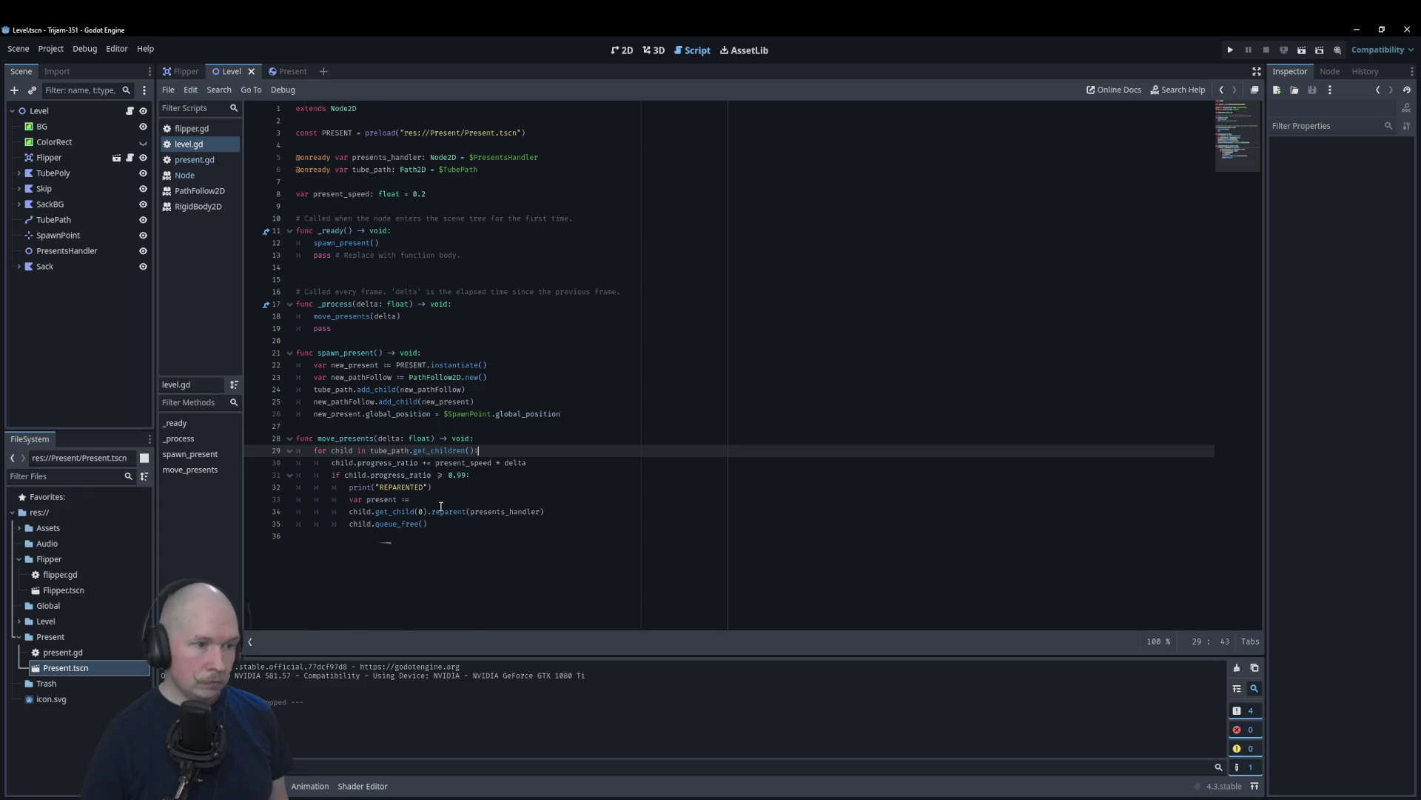
pyautogui.moveTo(428, 512); pyautogui.dragTo(344, 515)
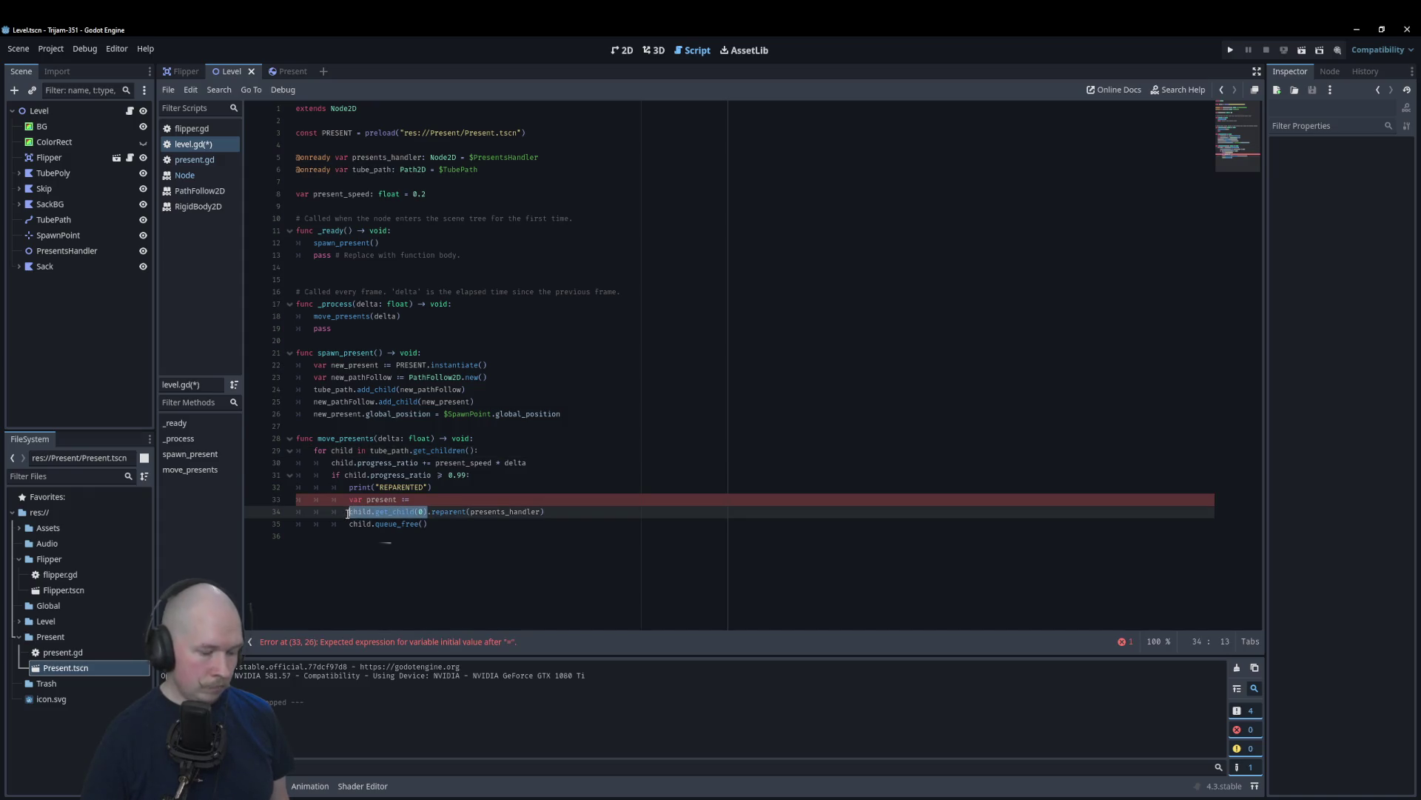
pyautogui.hotkey('ctrl', 'c')
pyautogui.click(449, 499)
pyautogui.hotkey('ctrl', 'v')
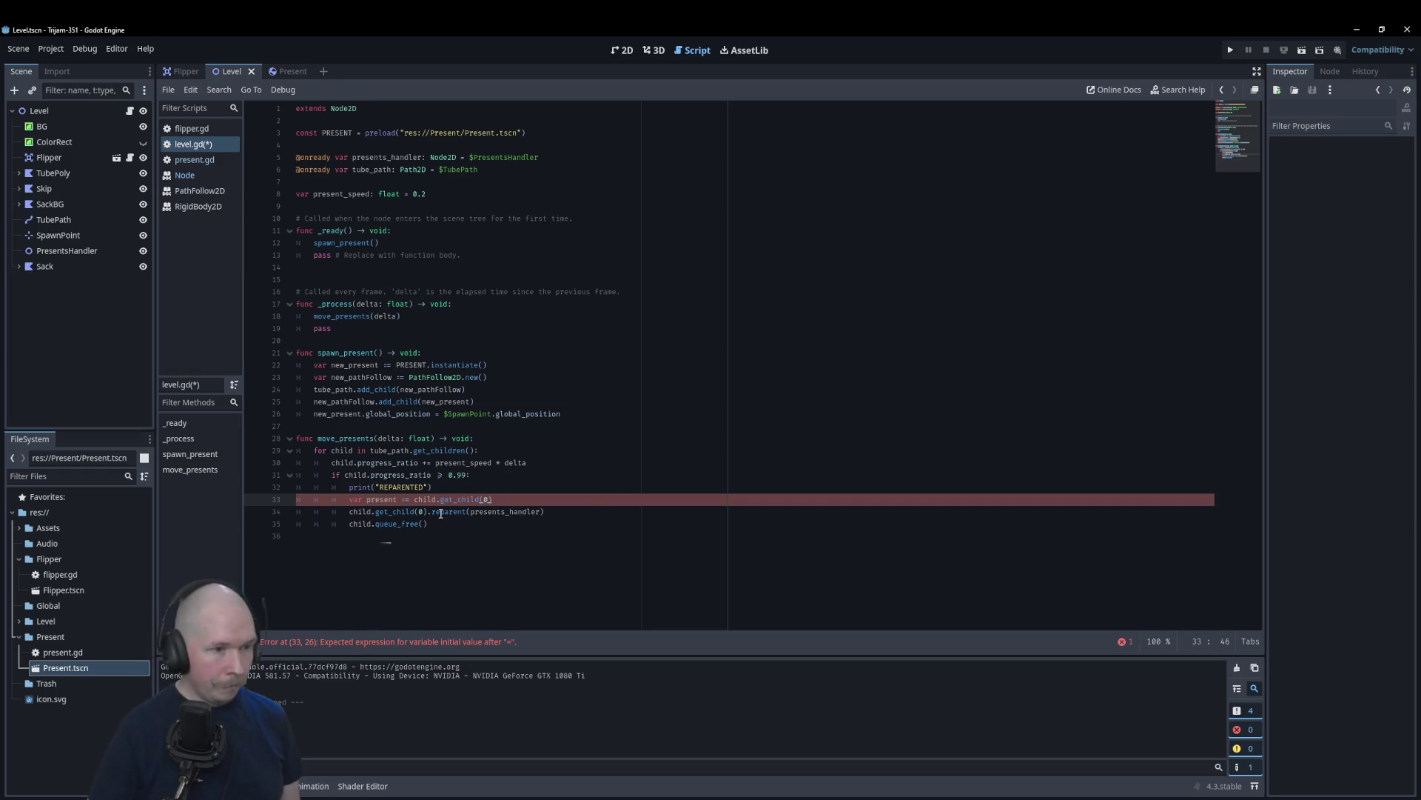
# Step: Make the reparent call use present instead of the child lookup, then open present.gd
pyautogui.moveTo(428, 511); pyautogui.dragTo(349, 516)
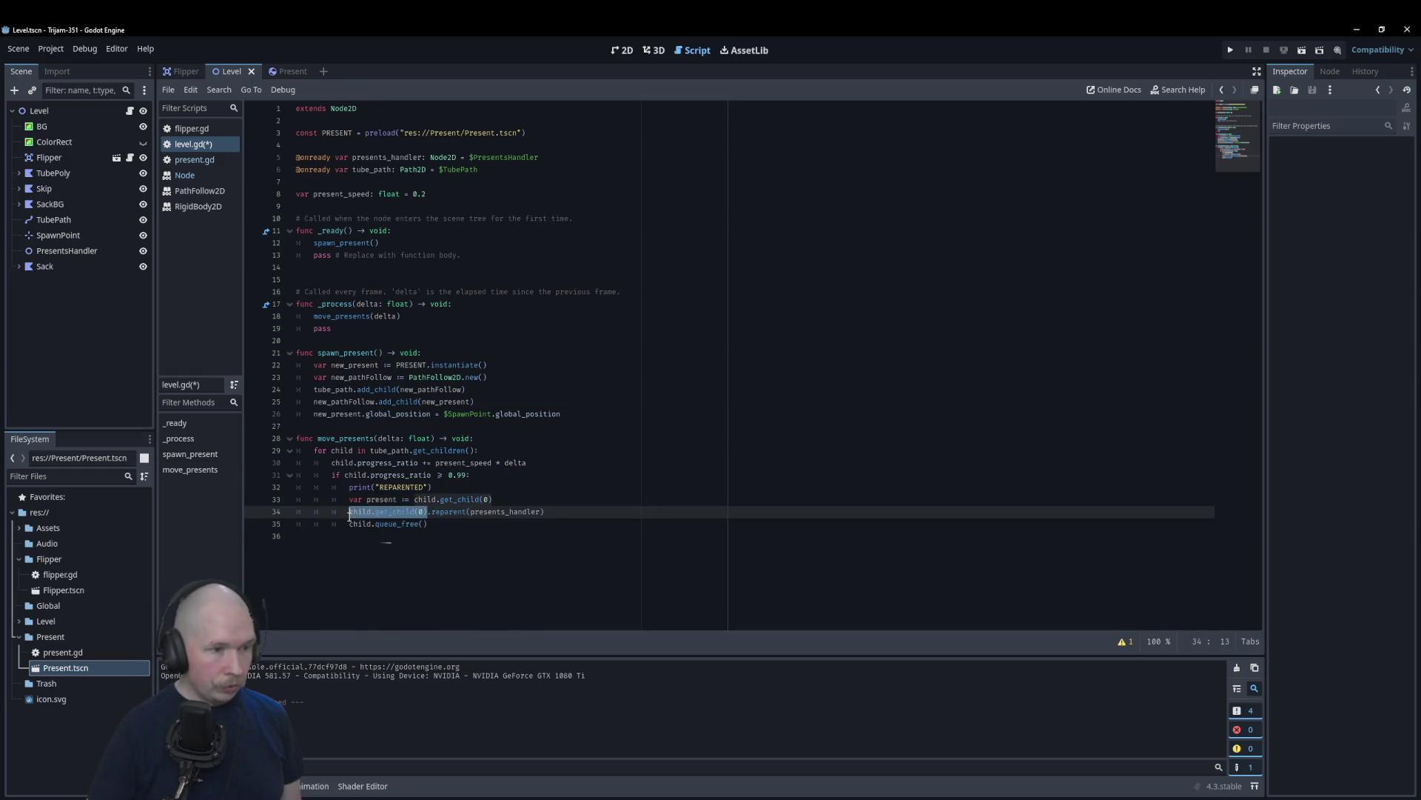
pyautogui.write('presen')
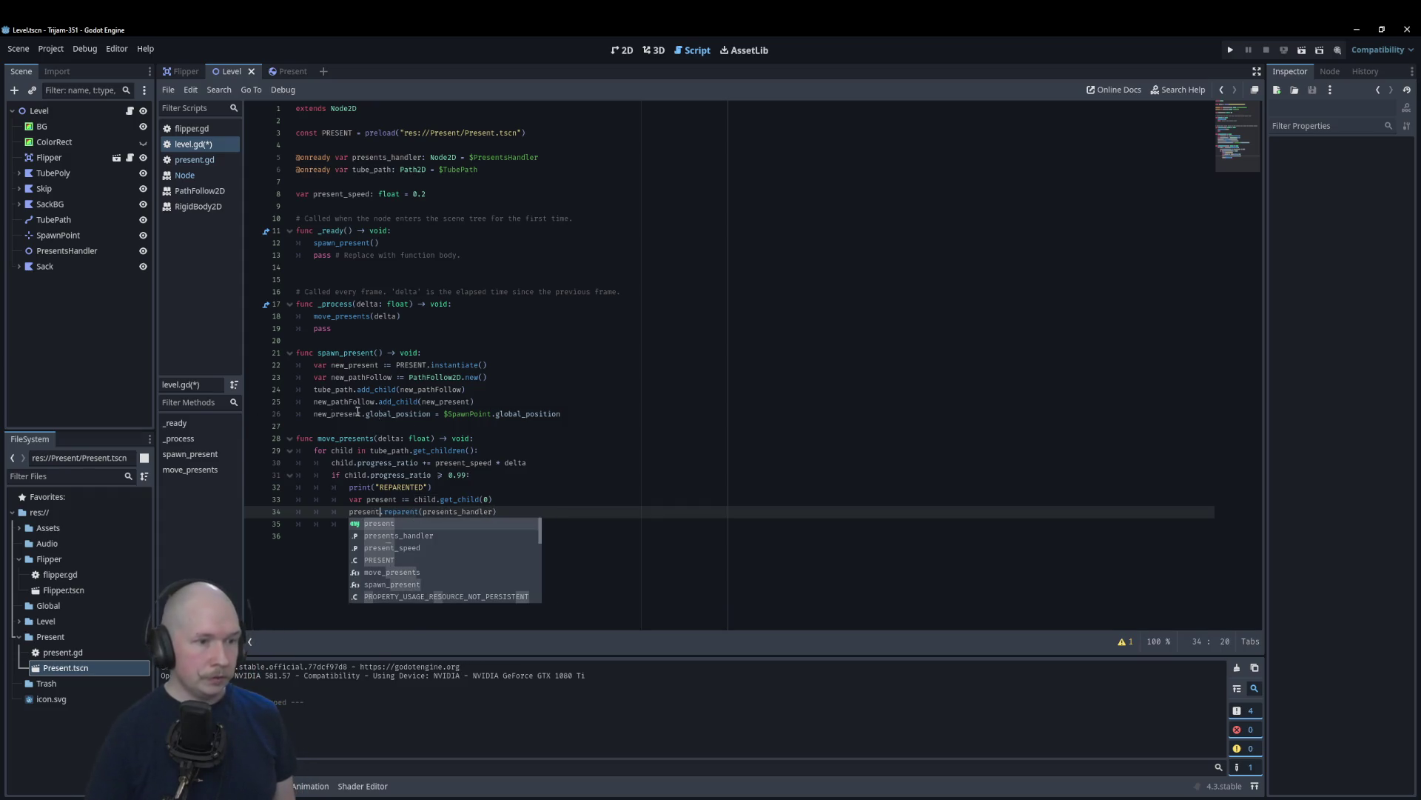
pyautogui.press('Return')
pyautogui.click(533, 500)
pyautogui.click(533, 521)
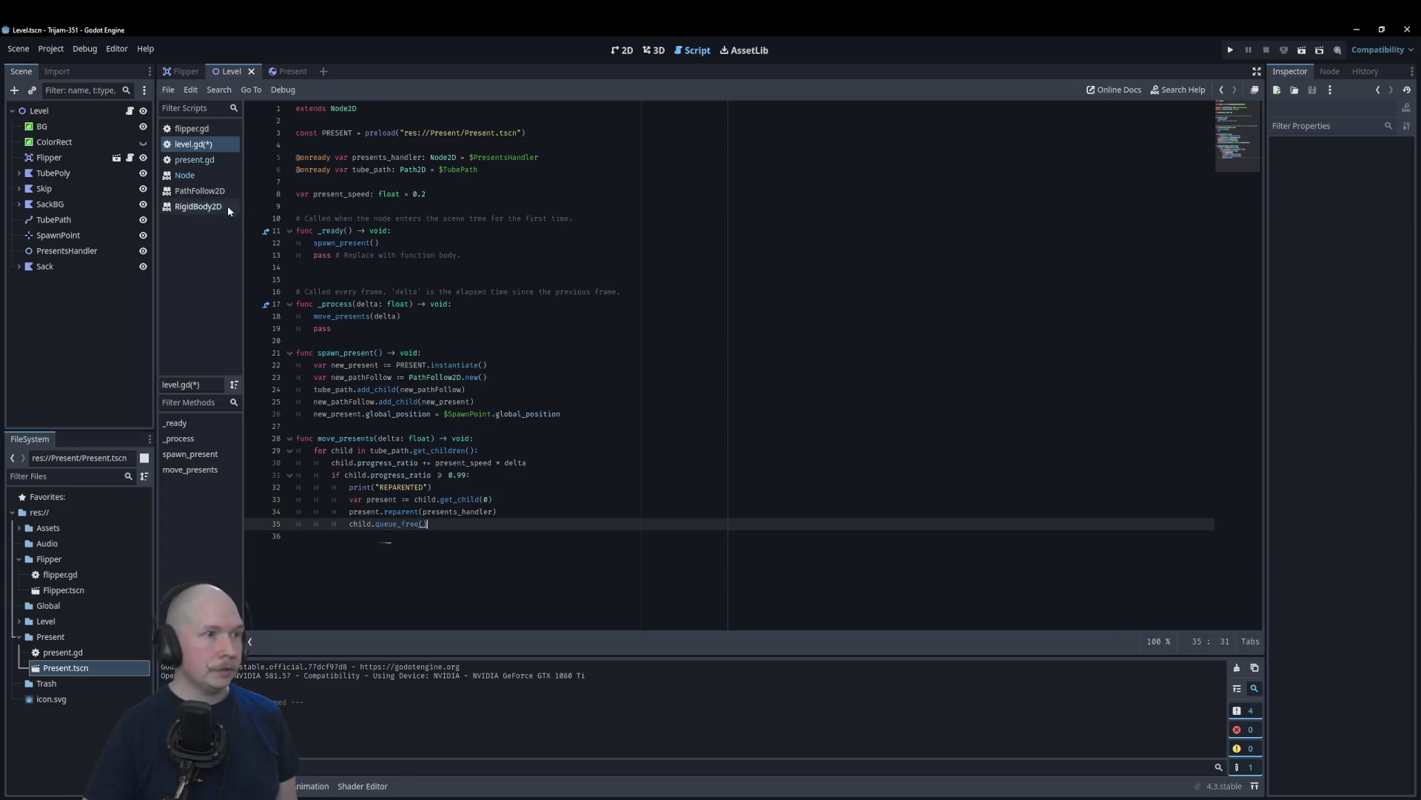
pyautogui.click(194, 160)
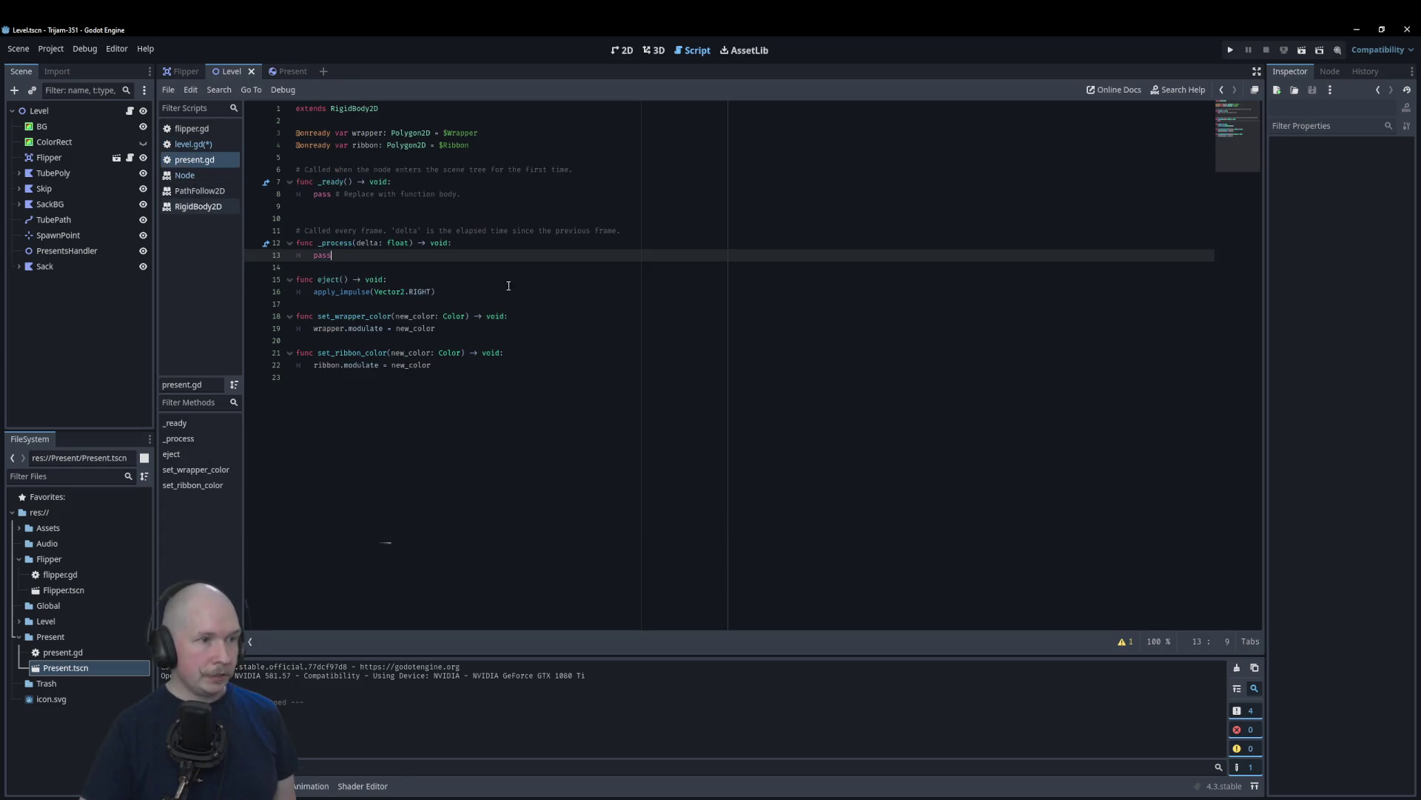
# Step: Add 'freeze = false' above the apply_impulse call in present.gd's eject()
pyautogui.click(530, 276)
pyautogui.press('Return')
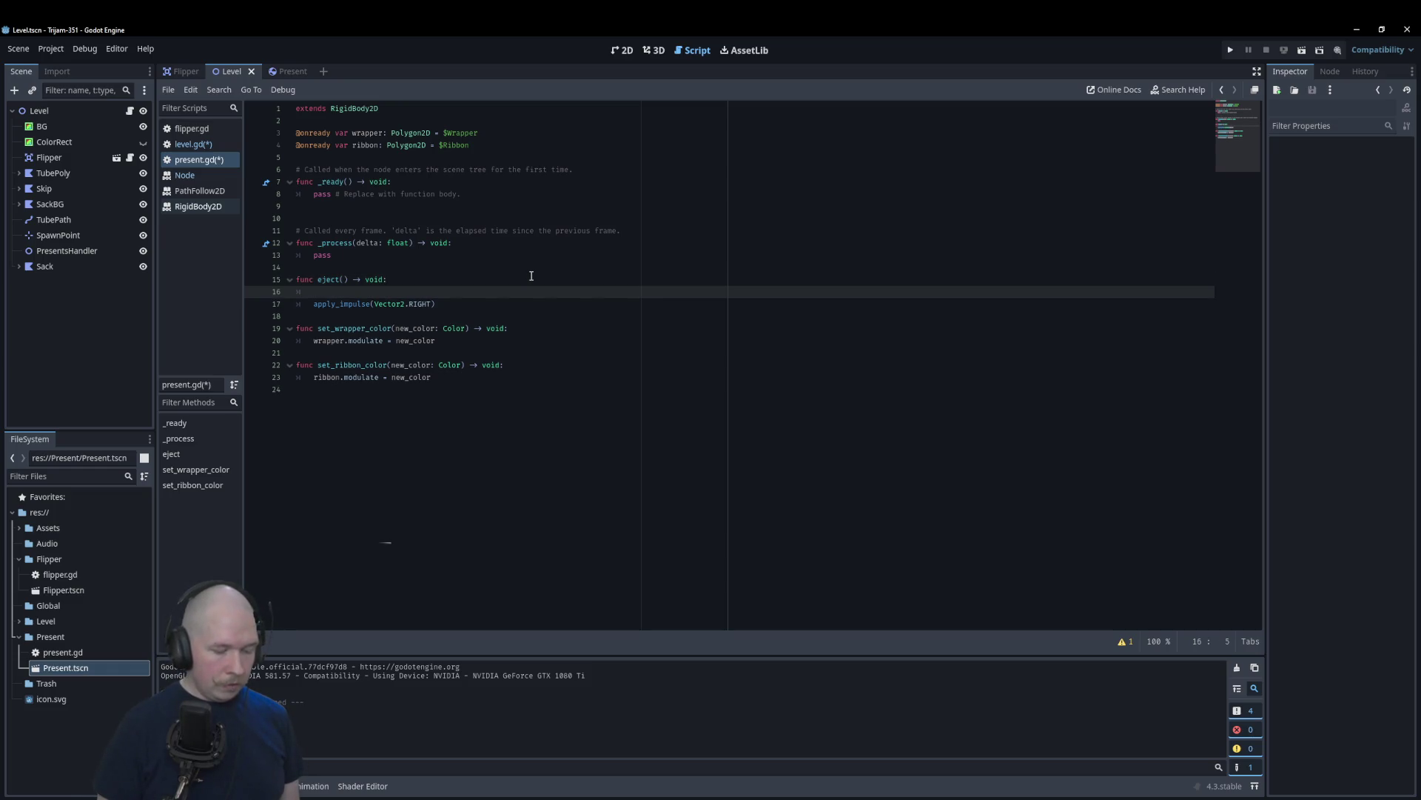
pyautogui.write('freeze')
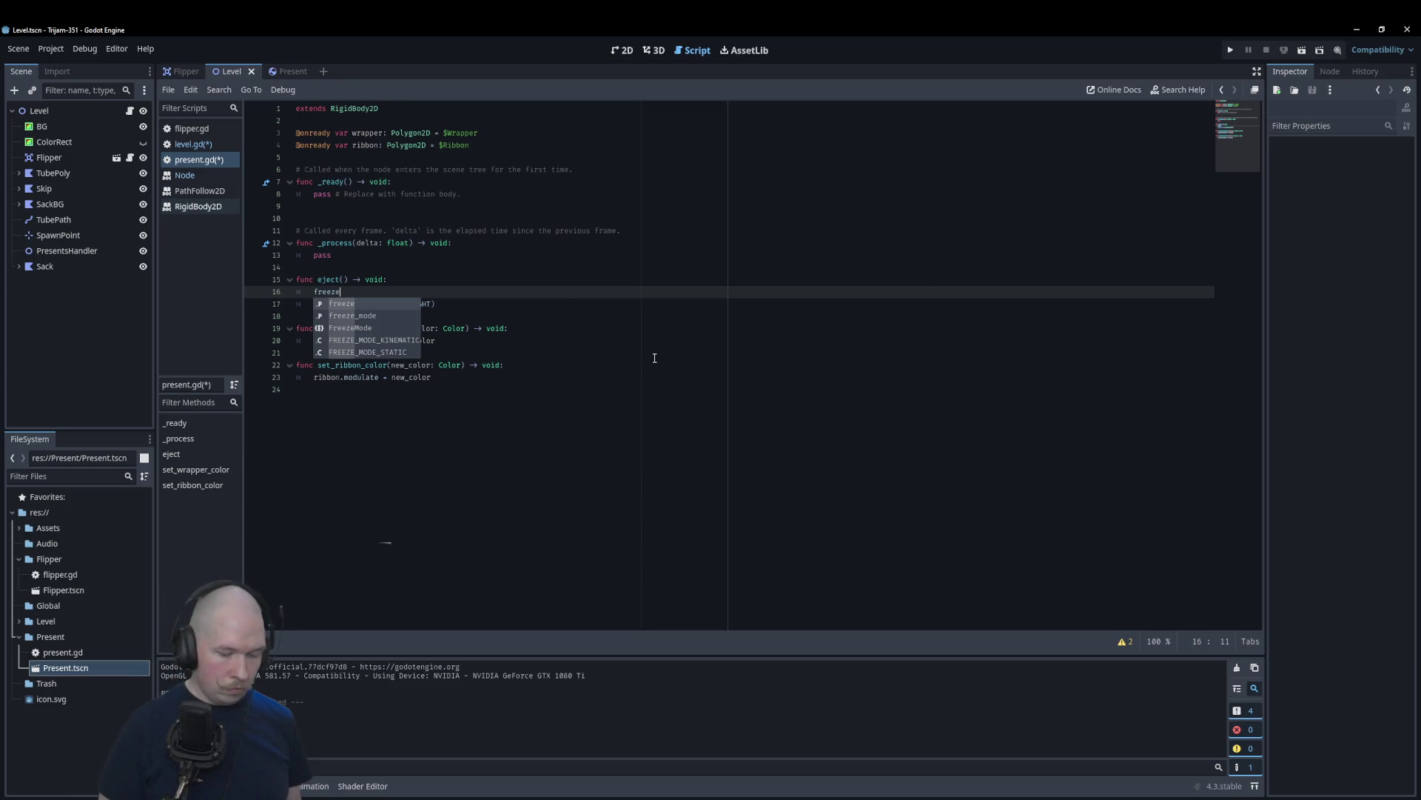
pyautogui.write(' = ')
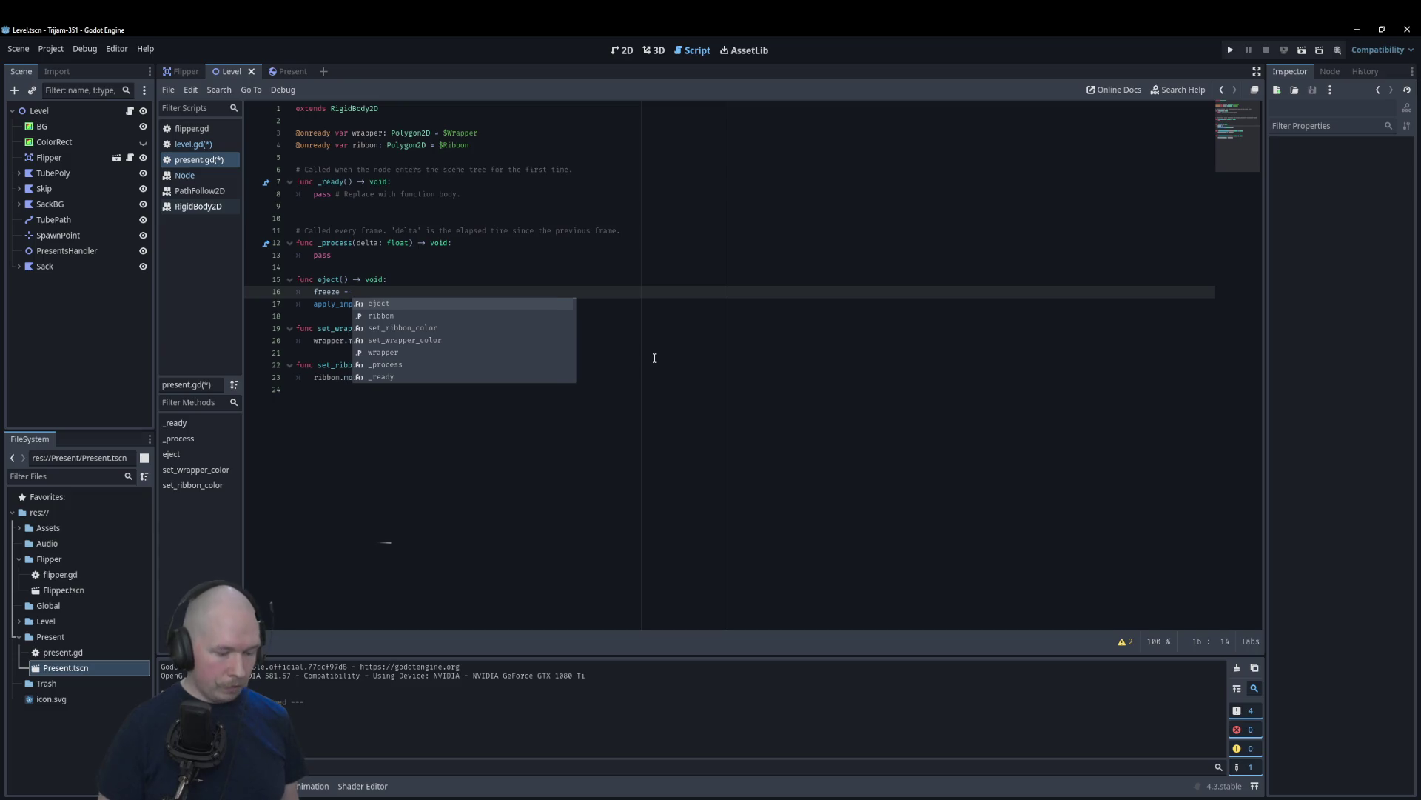
pyautogui.write('false')
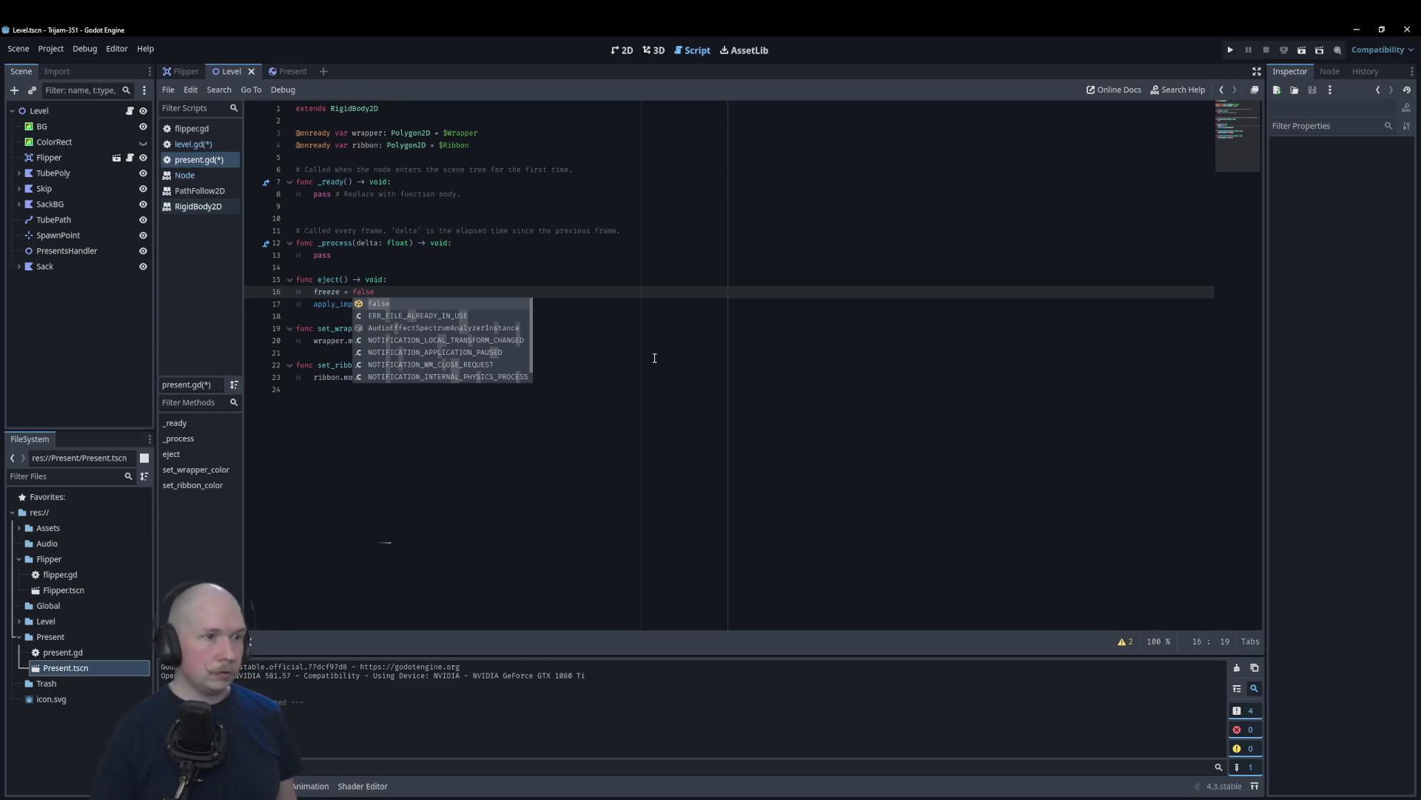
# Step: Check the RigidBody2D docs for freeze, then return to level.gd's reparent line
pyautogui.keyDown('ctrl'); pyautogui.click(318, 292); pyautogui.keyUp('ctrl')
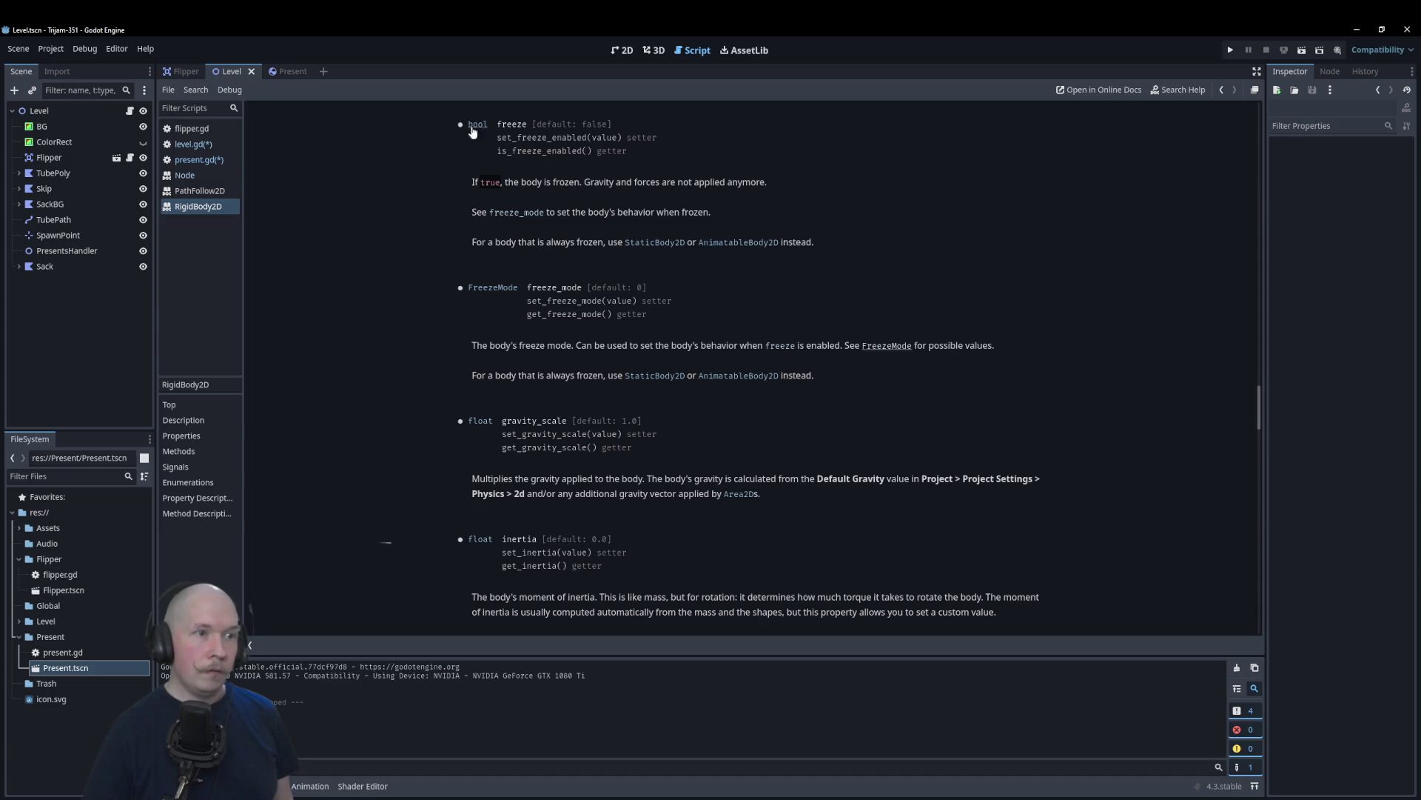
pyautogui.click(198, 160)
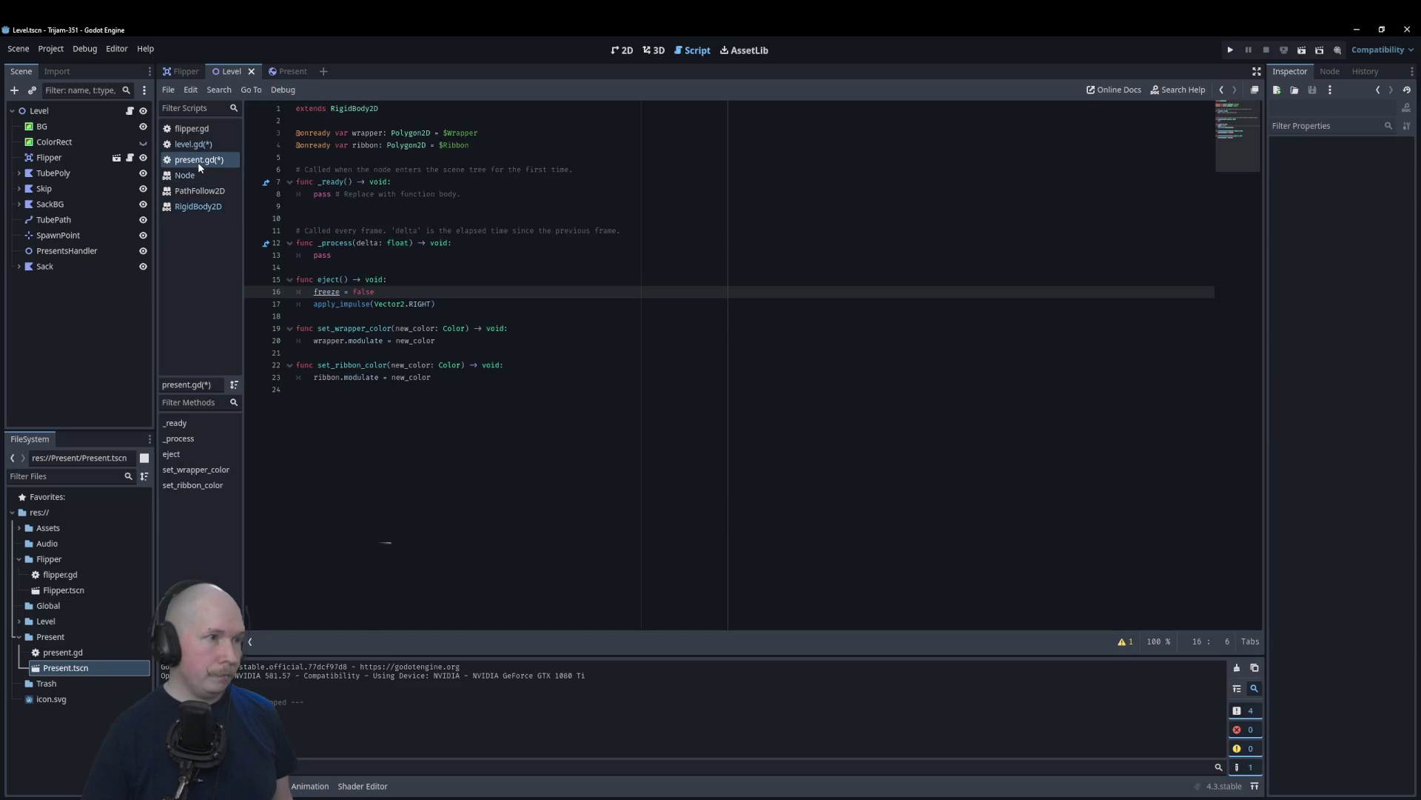
pyautogui.click(478, 267)
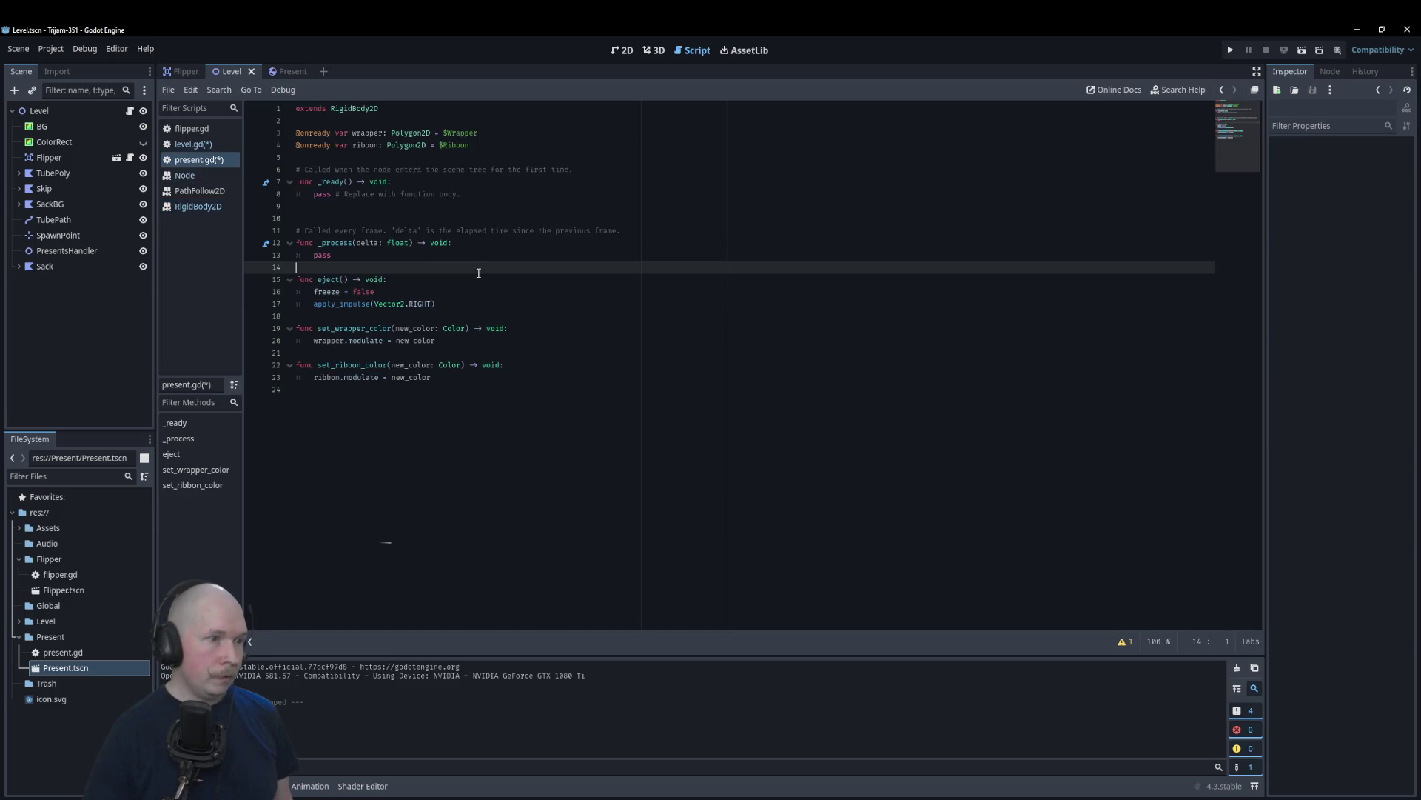
pyautogui.click(192, 145)
pyautogui.click(522, 488)
pyautogui.click(530, 511)
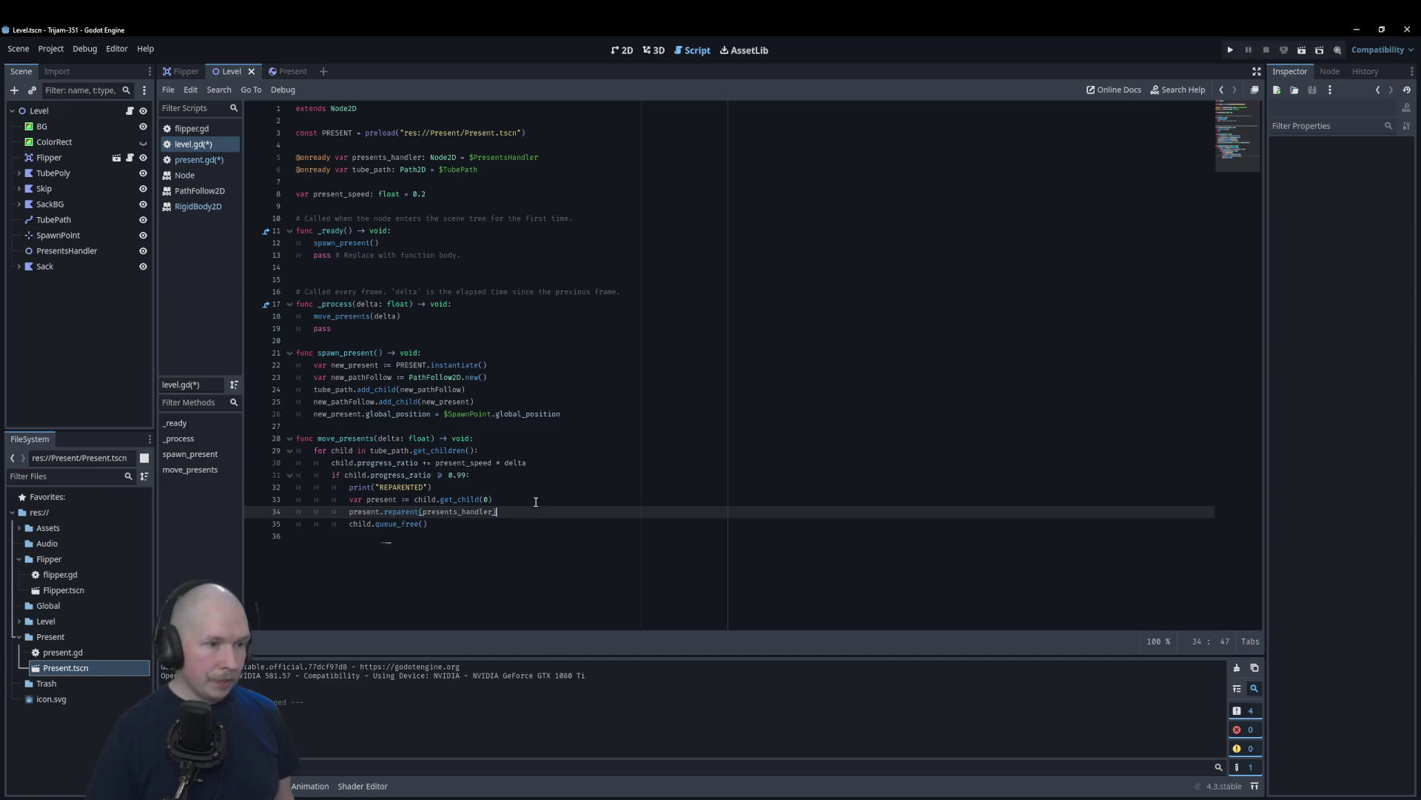
# Step: Call present.eject() after reparenting, delete the REPARENTED print, then save and run the game
pyautogui.press('Return')
pyautogui.write('pre')
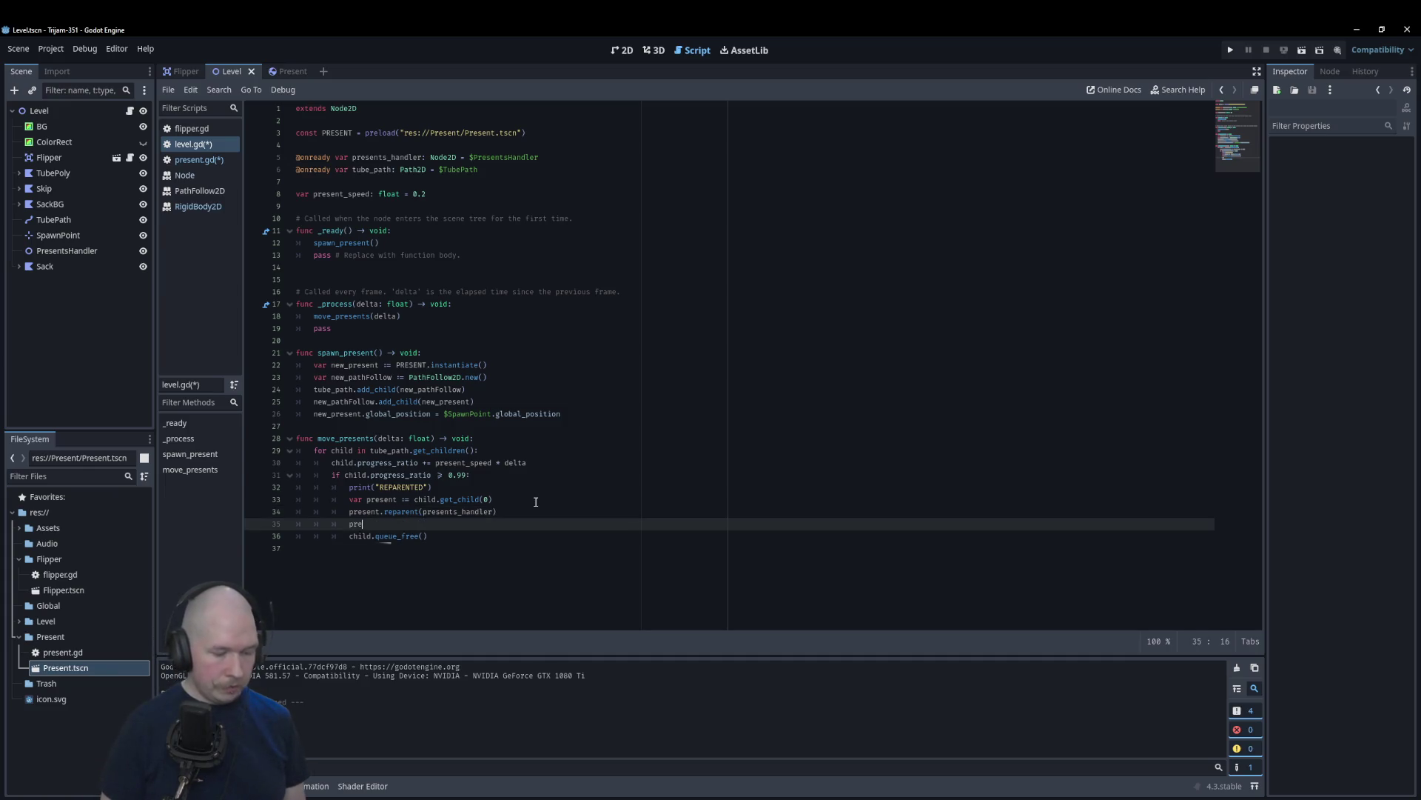
pyautogui.write('sent.eject')
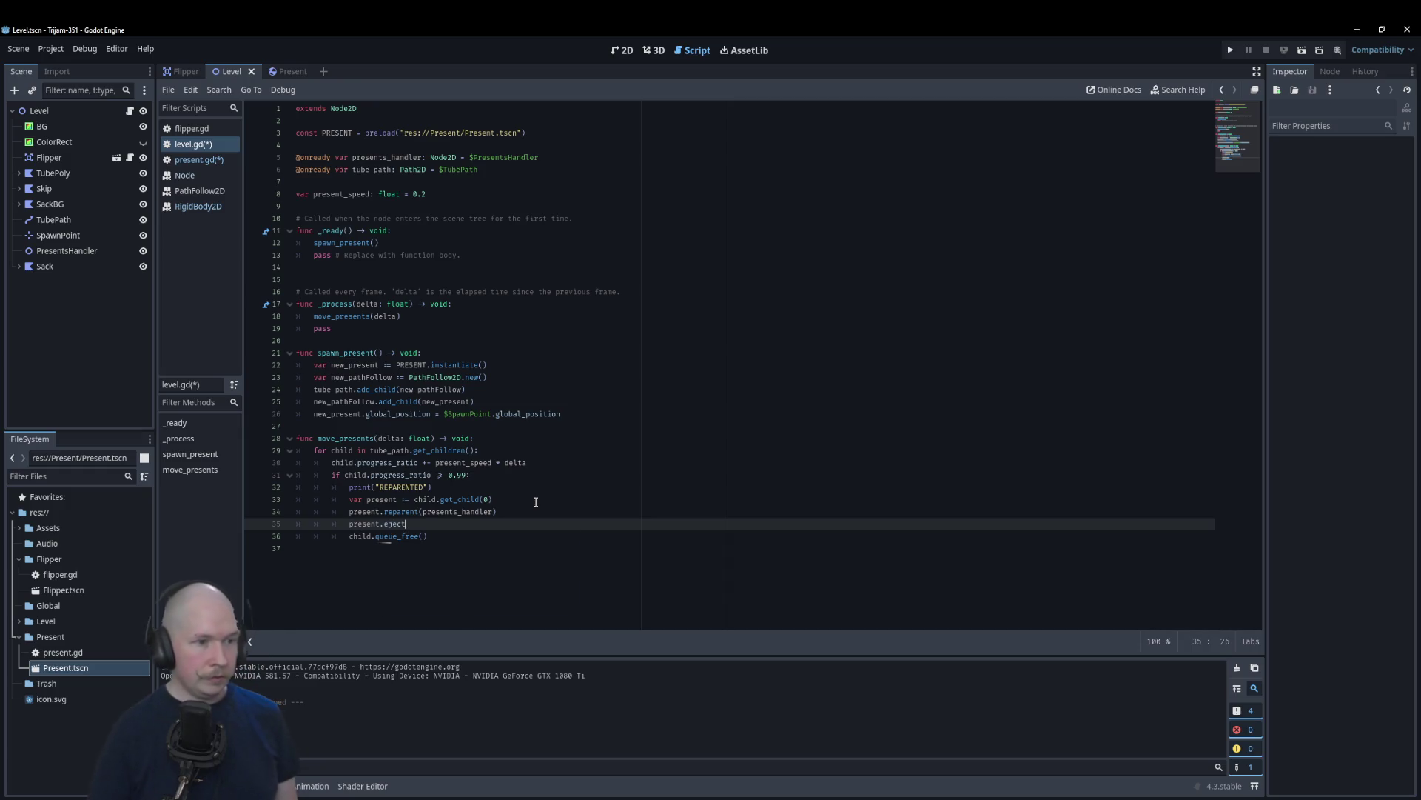
pyautogui.write('(')
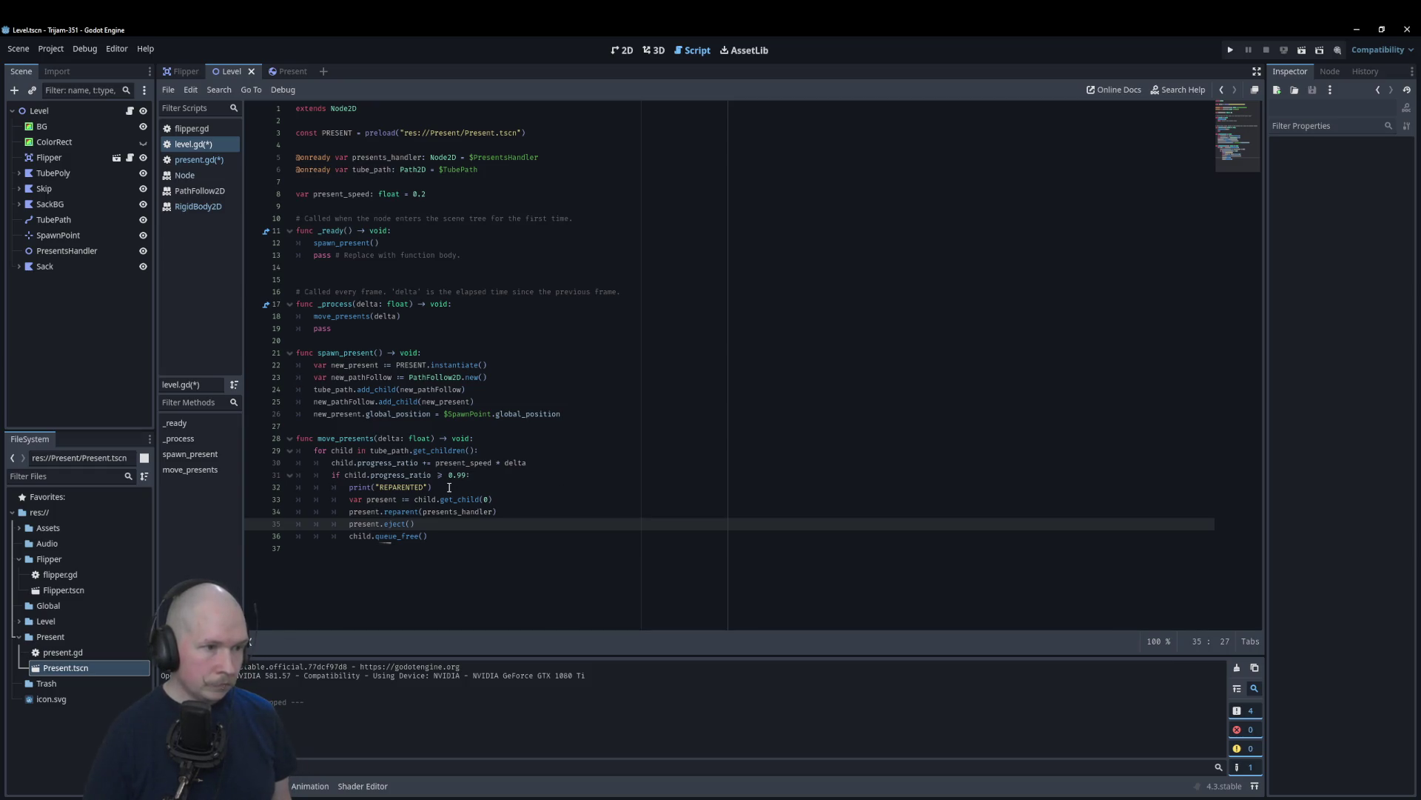
pyautogui.click(507, 490)
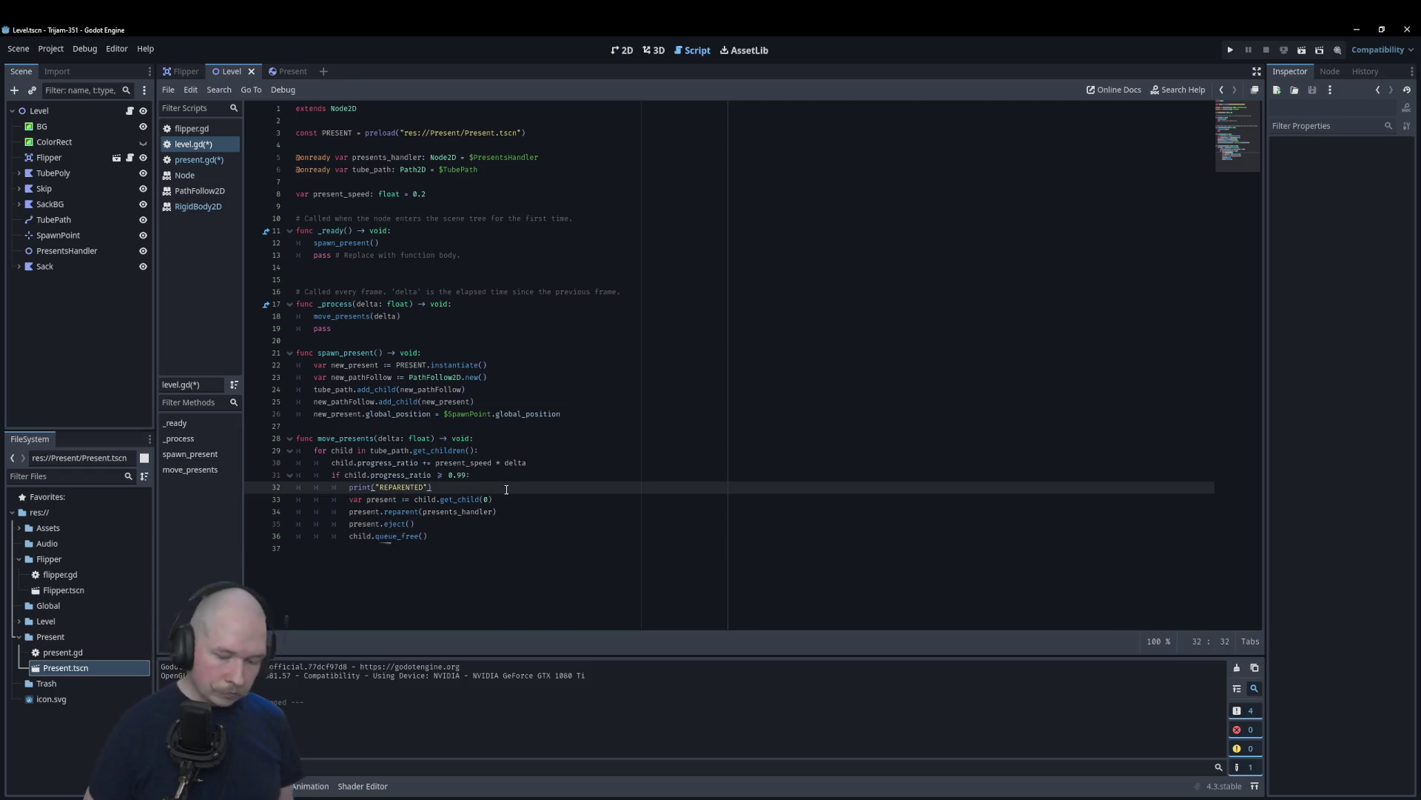
pyautogui.hotkey('shift', 'Home')
pyautogui.press('BackSpace')
pyautogui.press('BackSpace')
pyautogui.press('BackSpace')
pyautogui.hotkey('ctrl', 's')
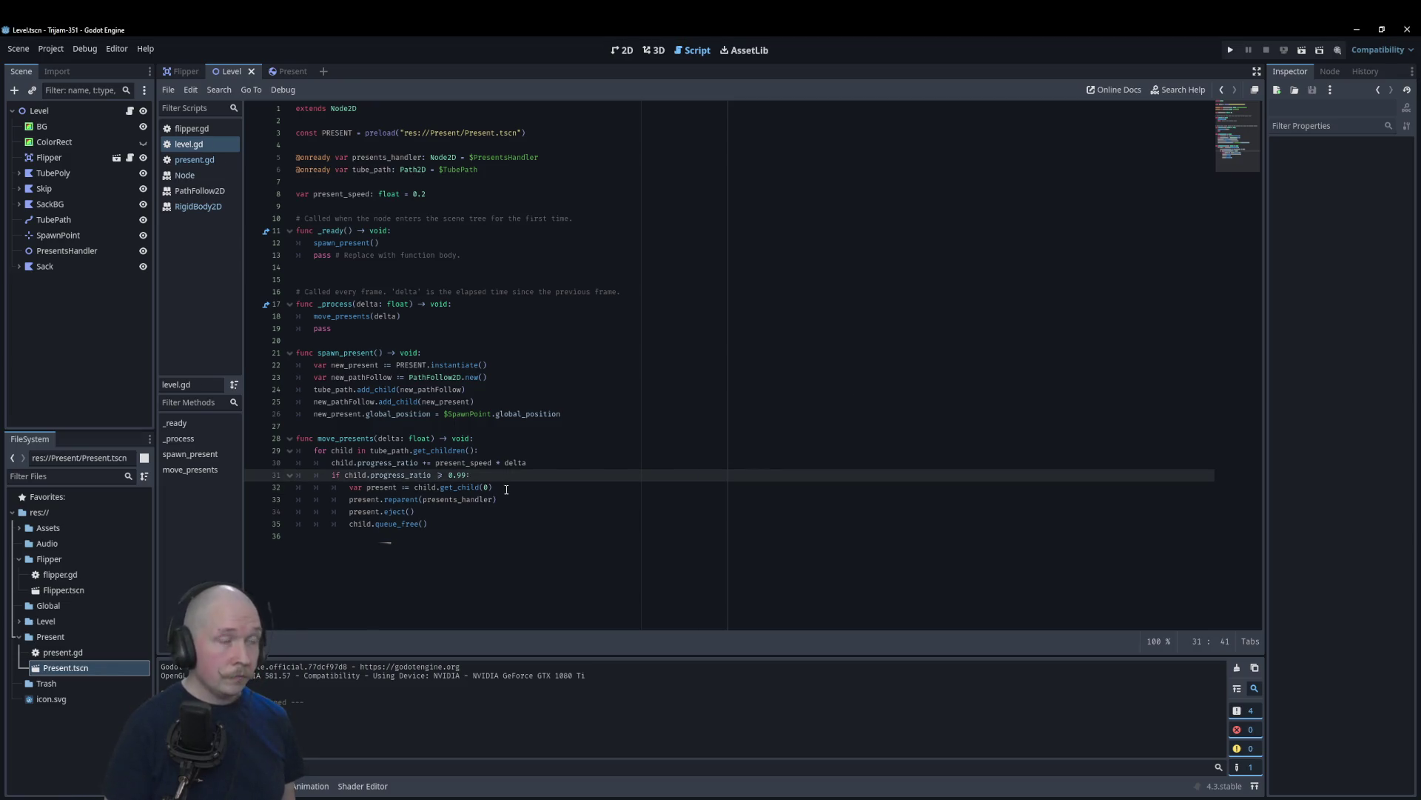
pyautogui.press('F5')
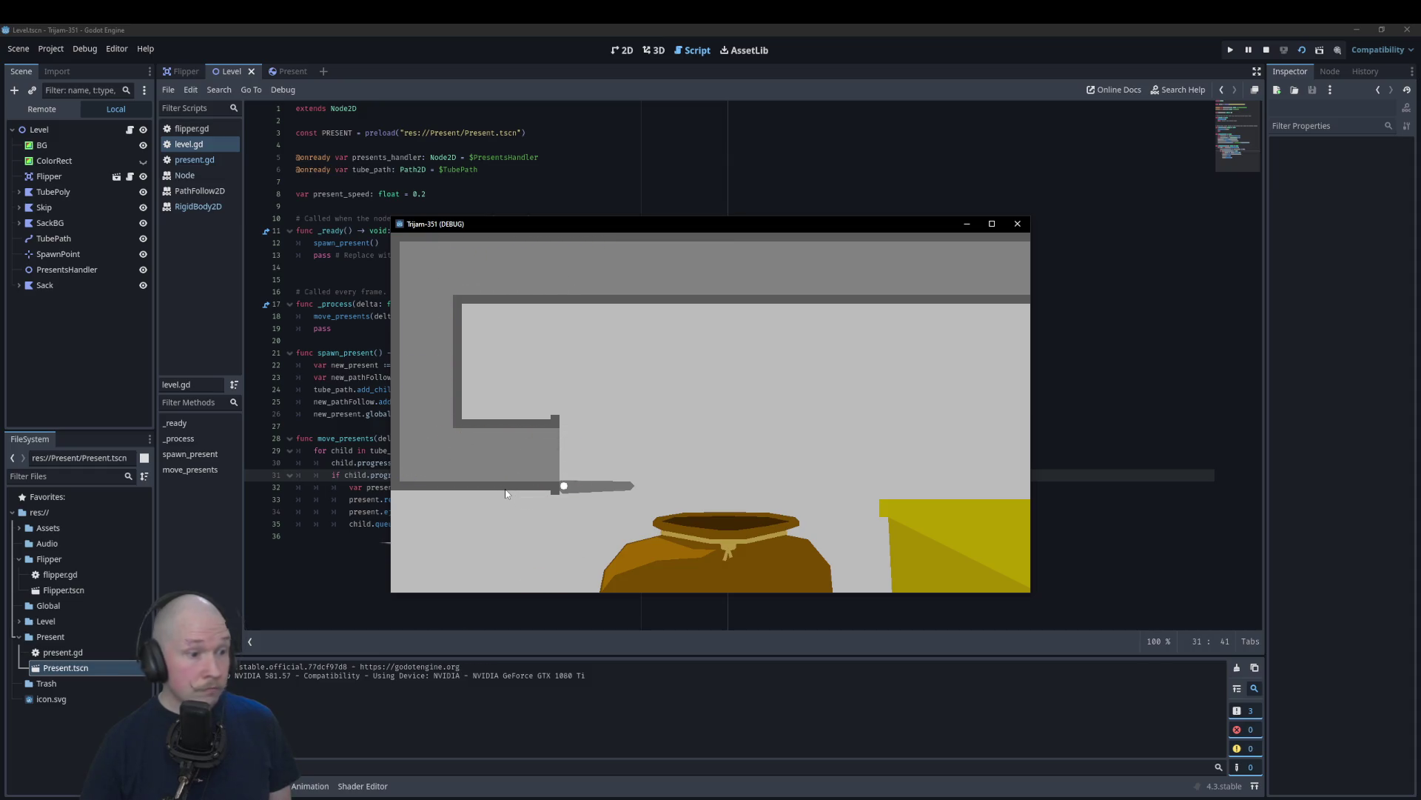
# Step: Close the test game, review present.gd, and return to the Level scene's 2D canvas
pyautogui.click(1018, 225)
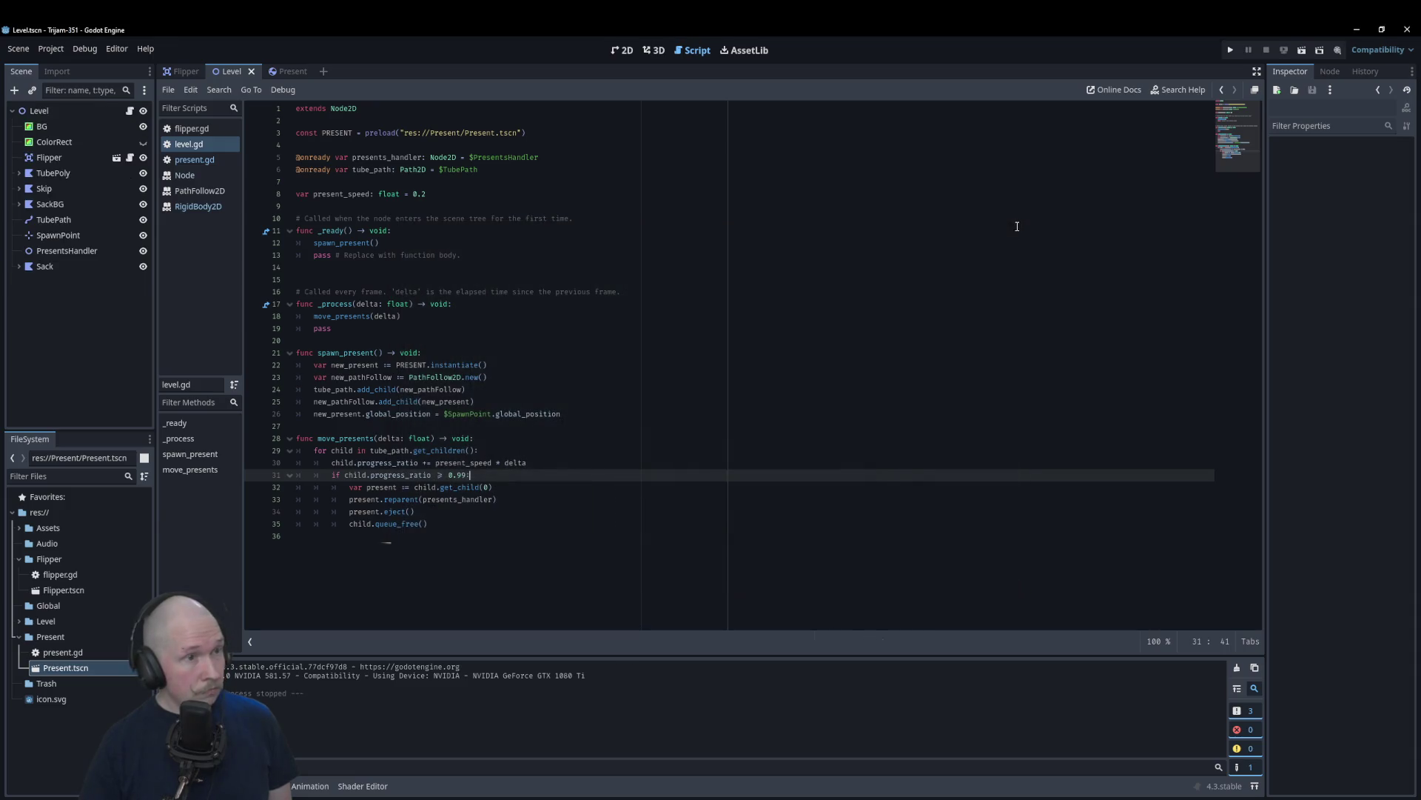
pyautogui.click(280, 72)
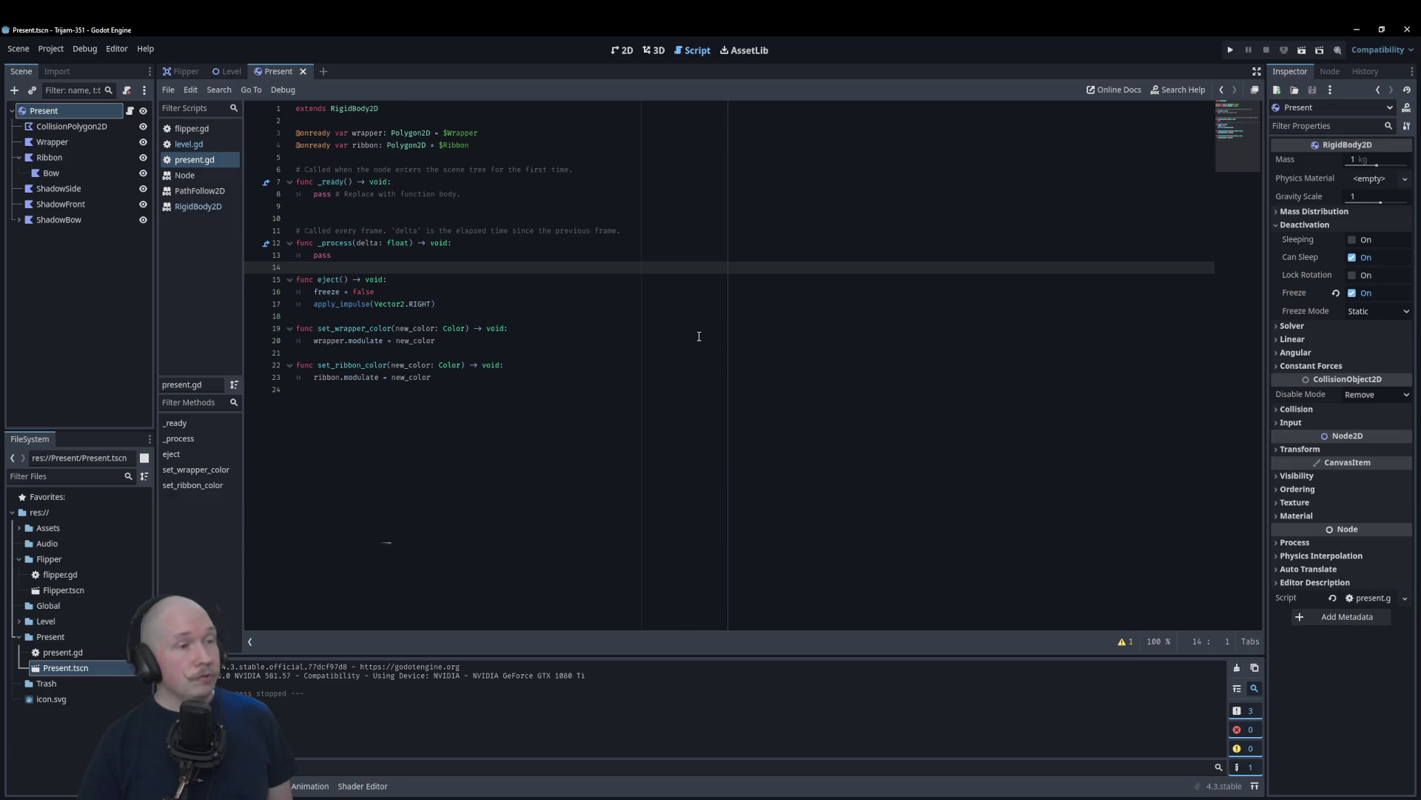
pyautogui.click(228, 71)
pyautogui.click(622, 50)
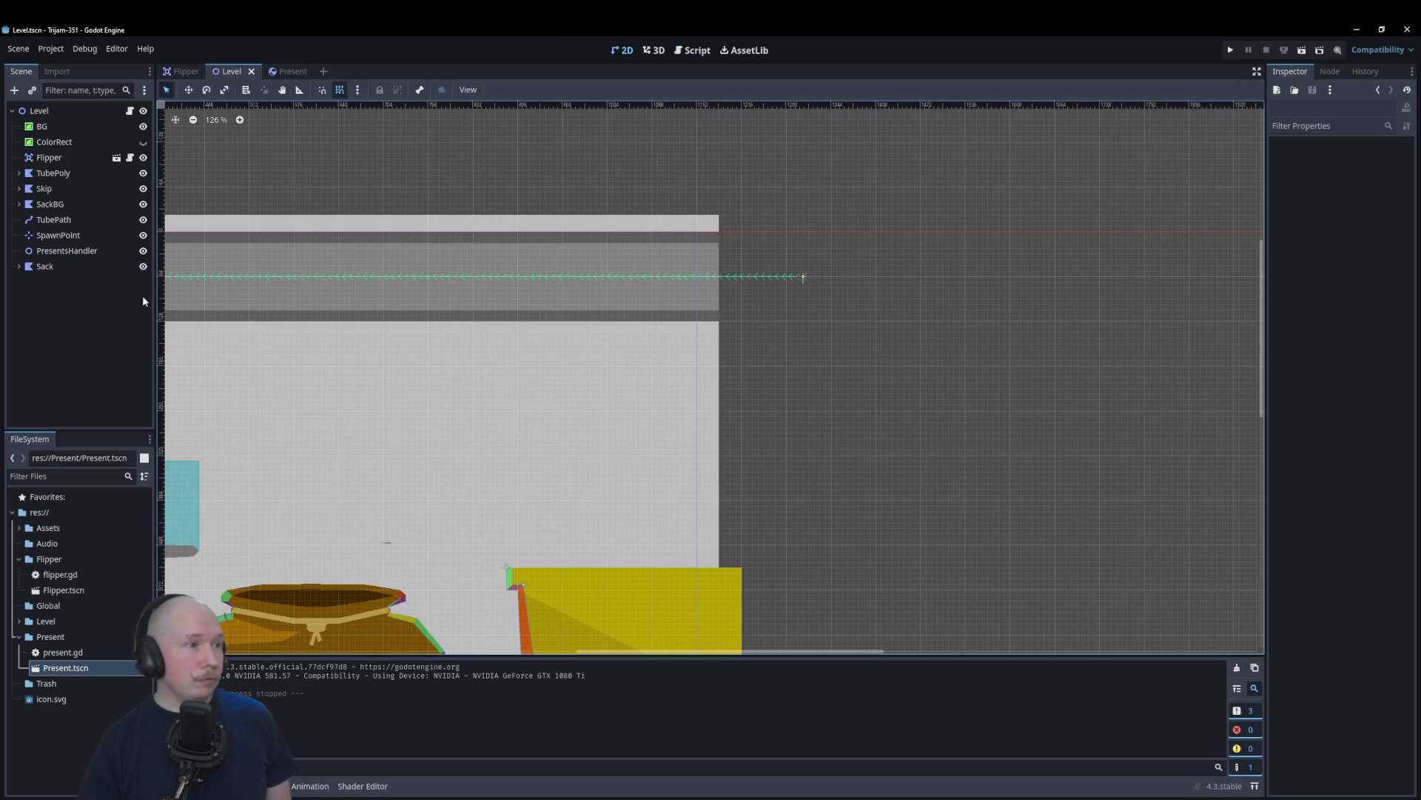
# Step: Expand TubePoly, then add and delete a CollisionPolygon2D under WallOuter
pyautogui.click(46, 113)
pyautogui.rightClick(44, 112)
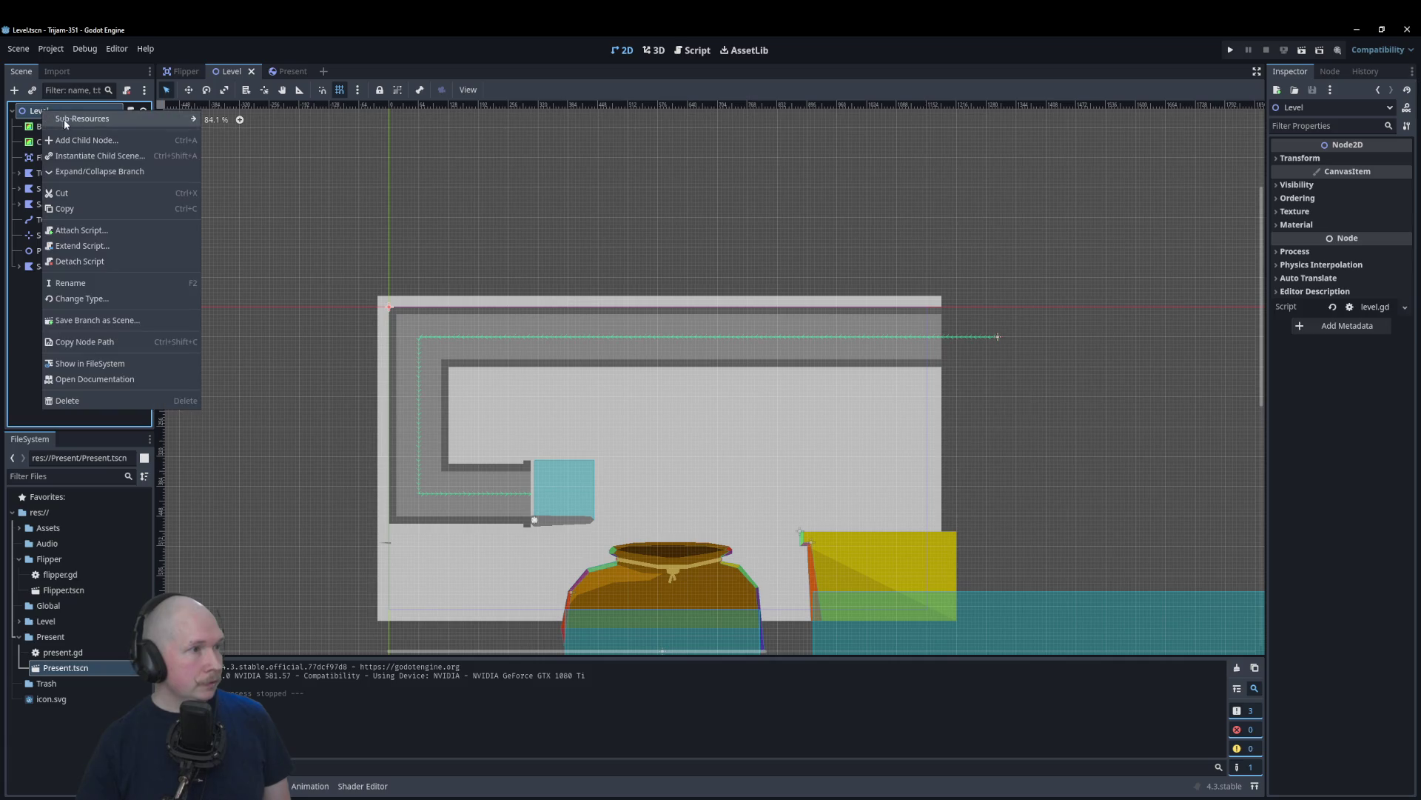
pyautogui.click(32, 245)
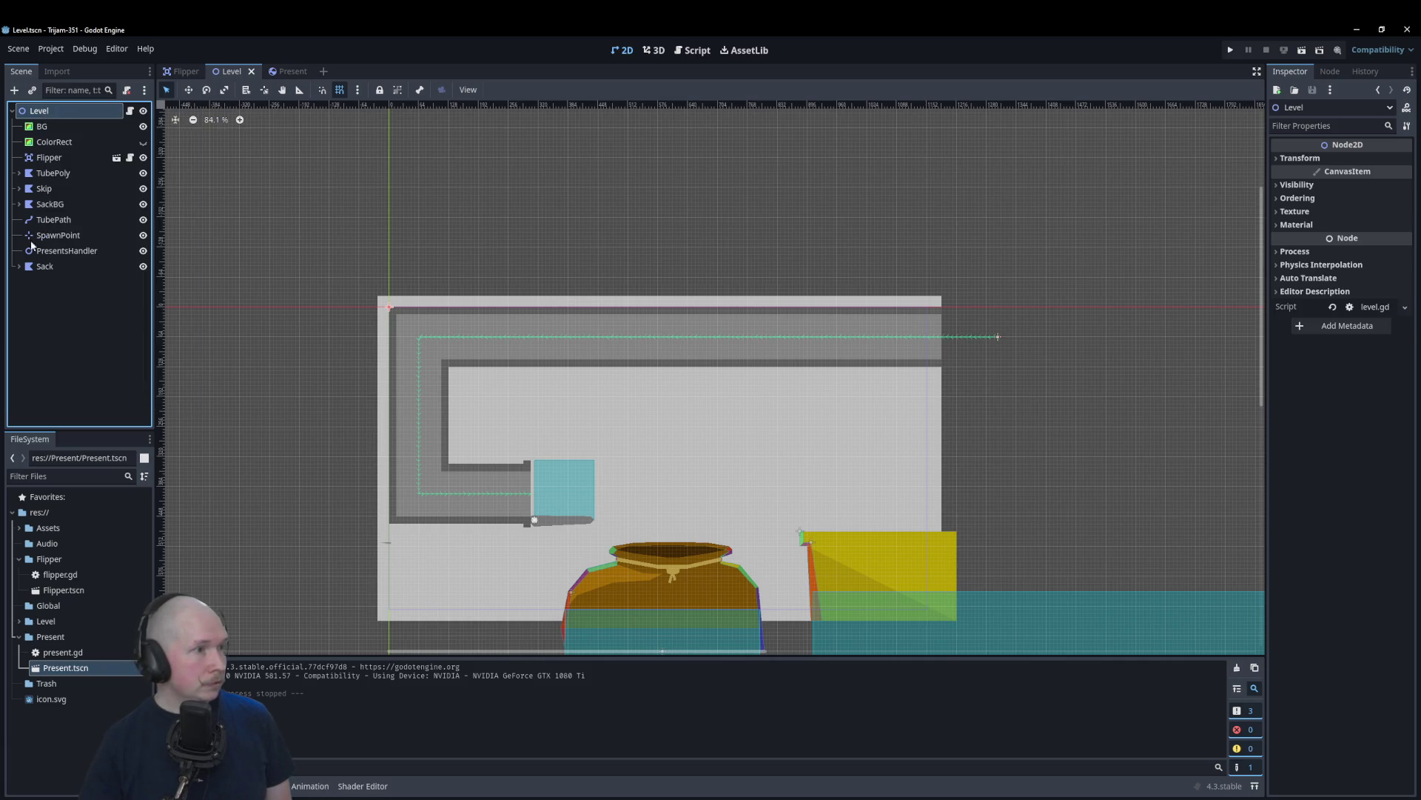
pyautogui.click(17, 173)
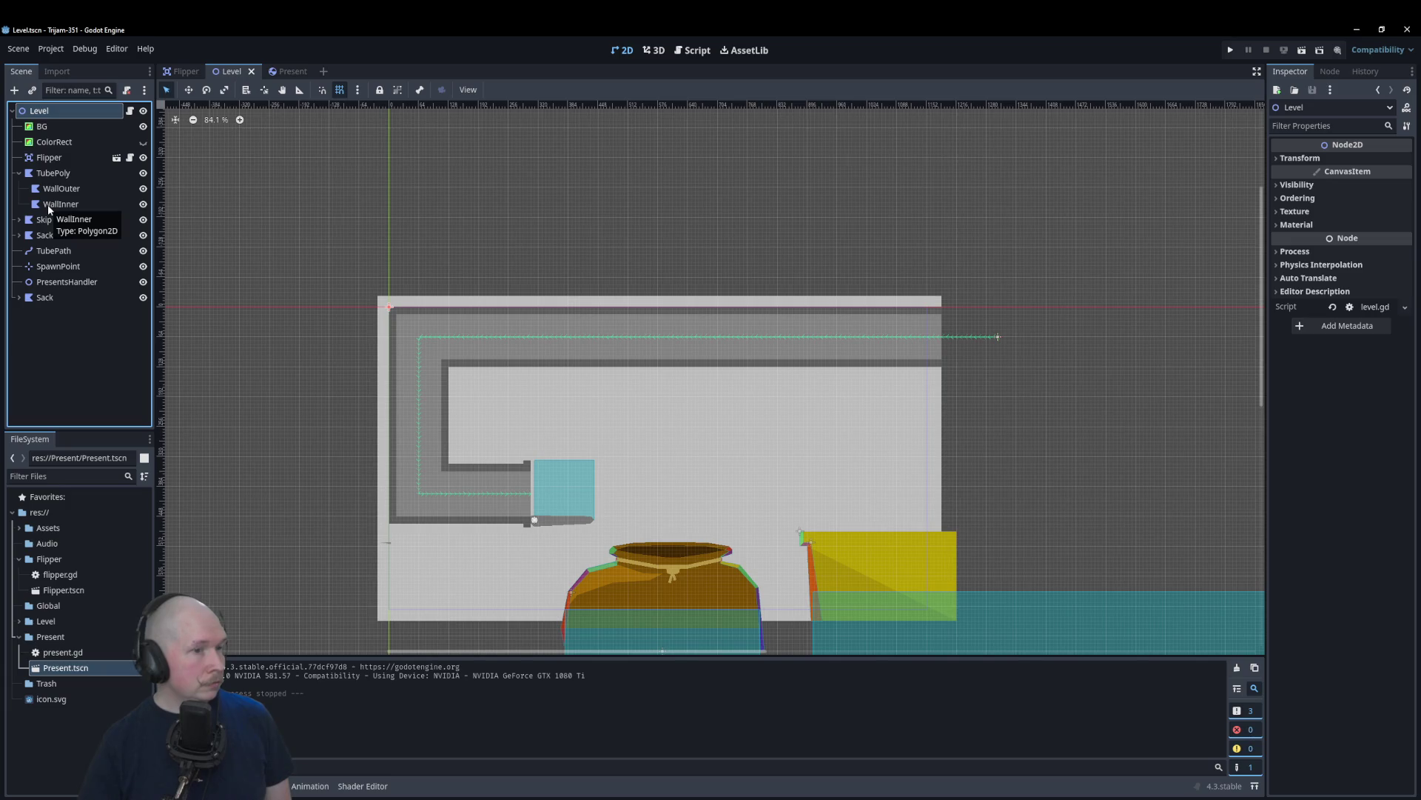
pyautogui.click(58, 189)
pyautogui.rightClick(58, 190)
pyautogui.click(87, 200)
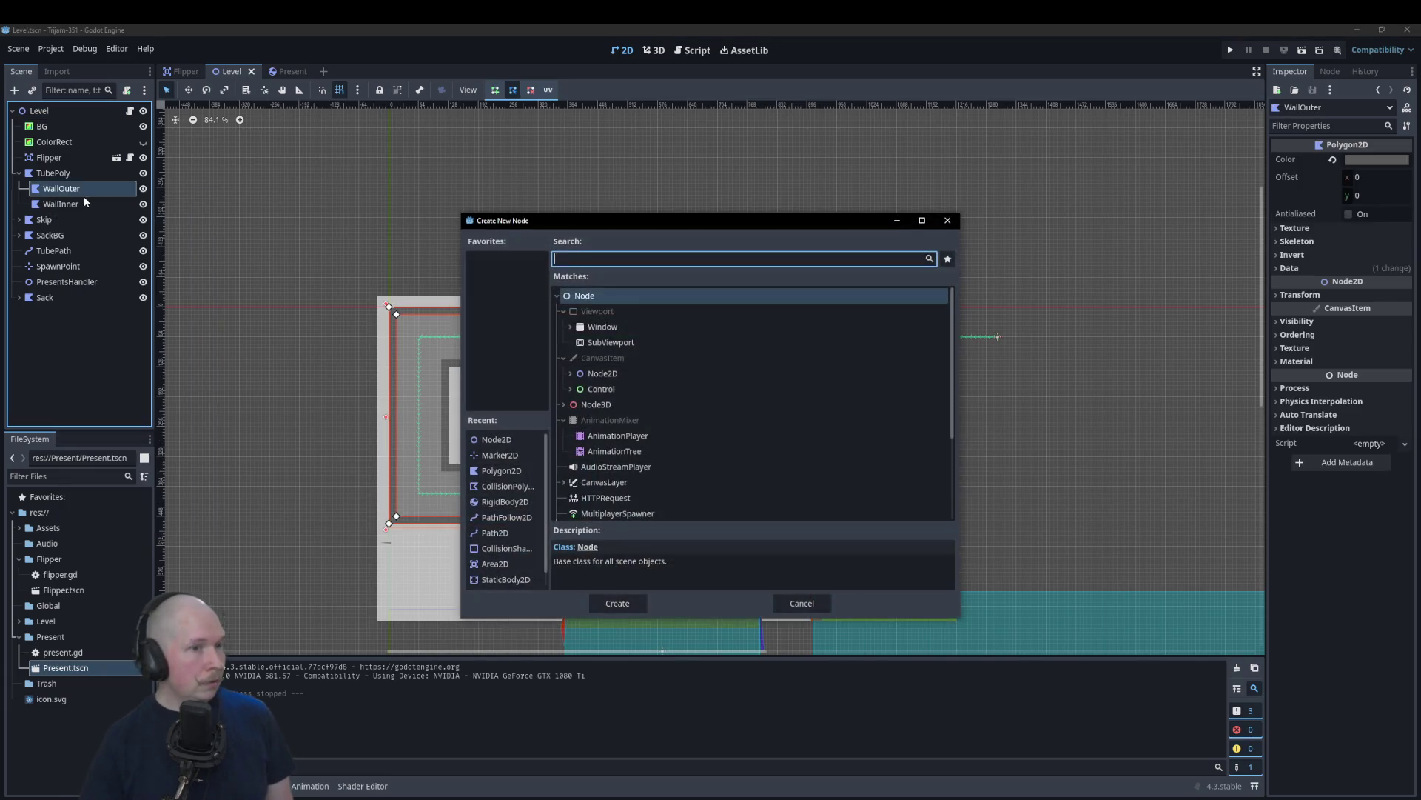
pyautogui.write('coll')
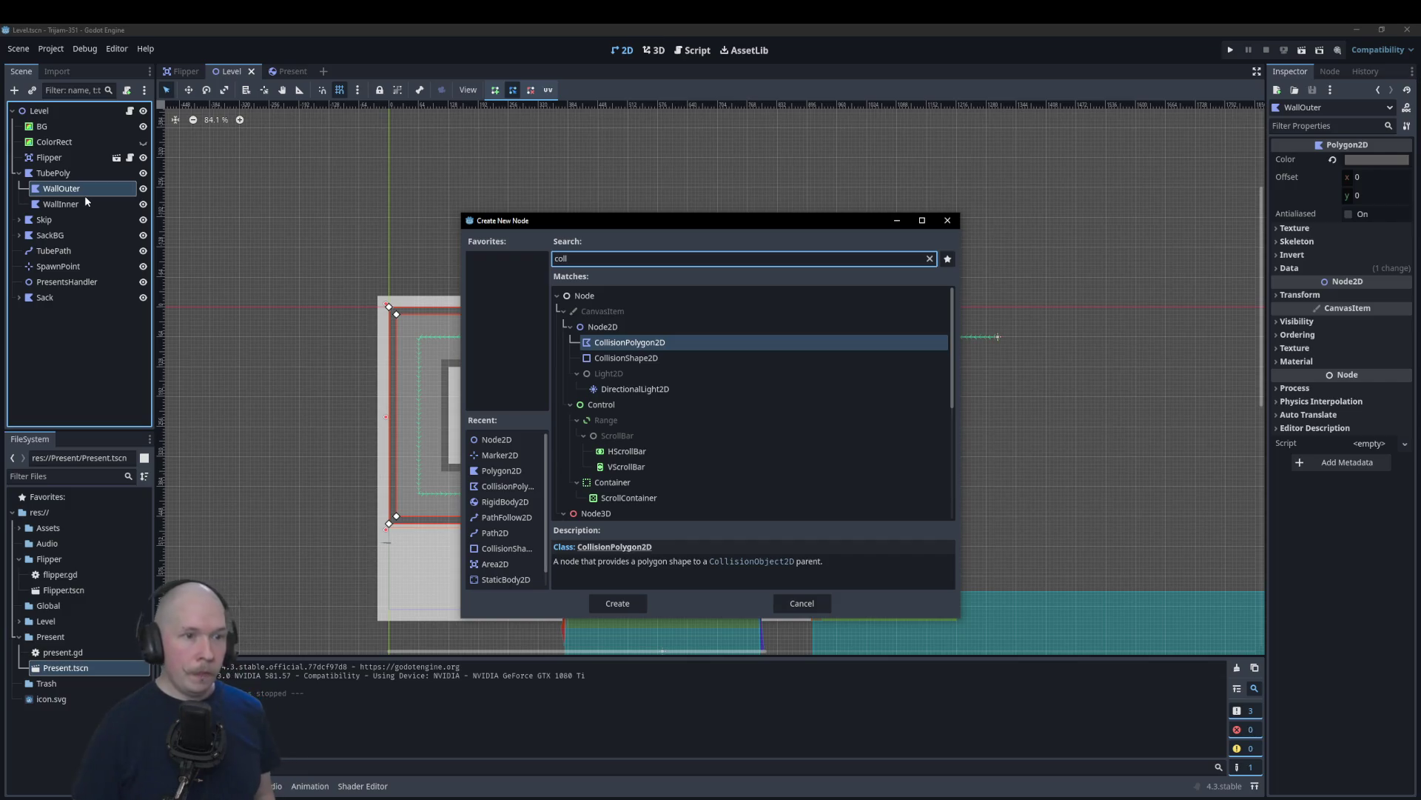
pyautogui.press('Return')
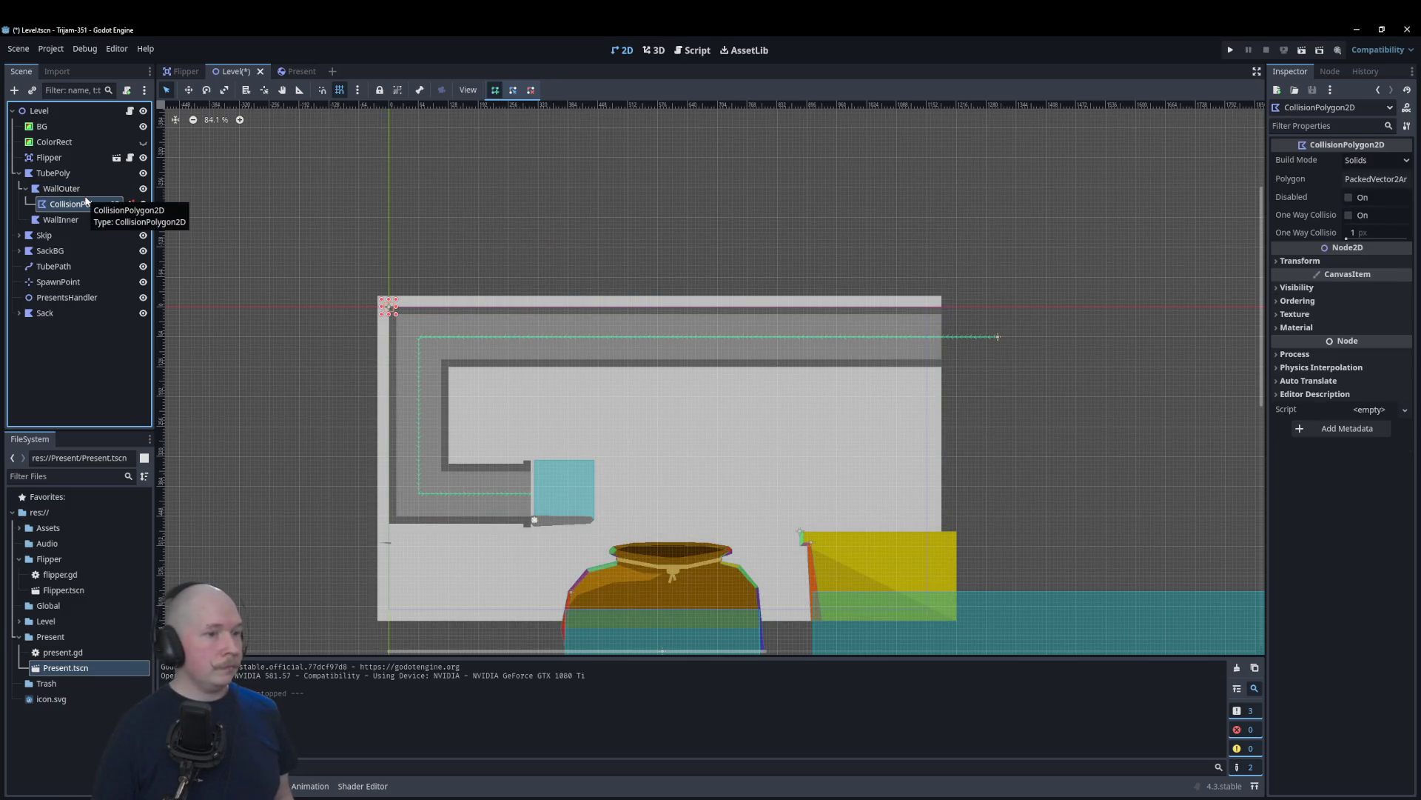
pyautogui.rightClick(91, 205)
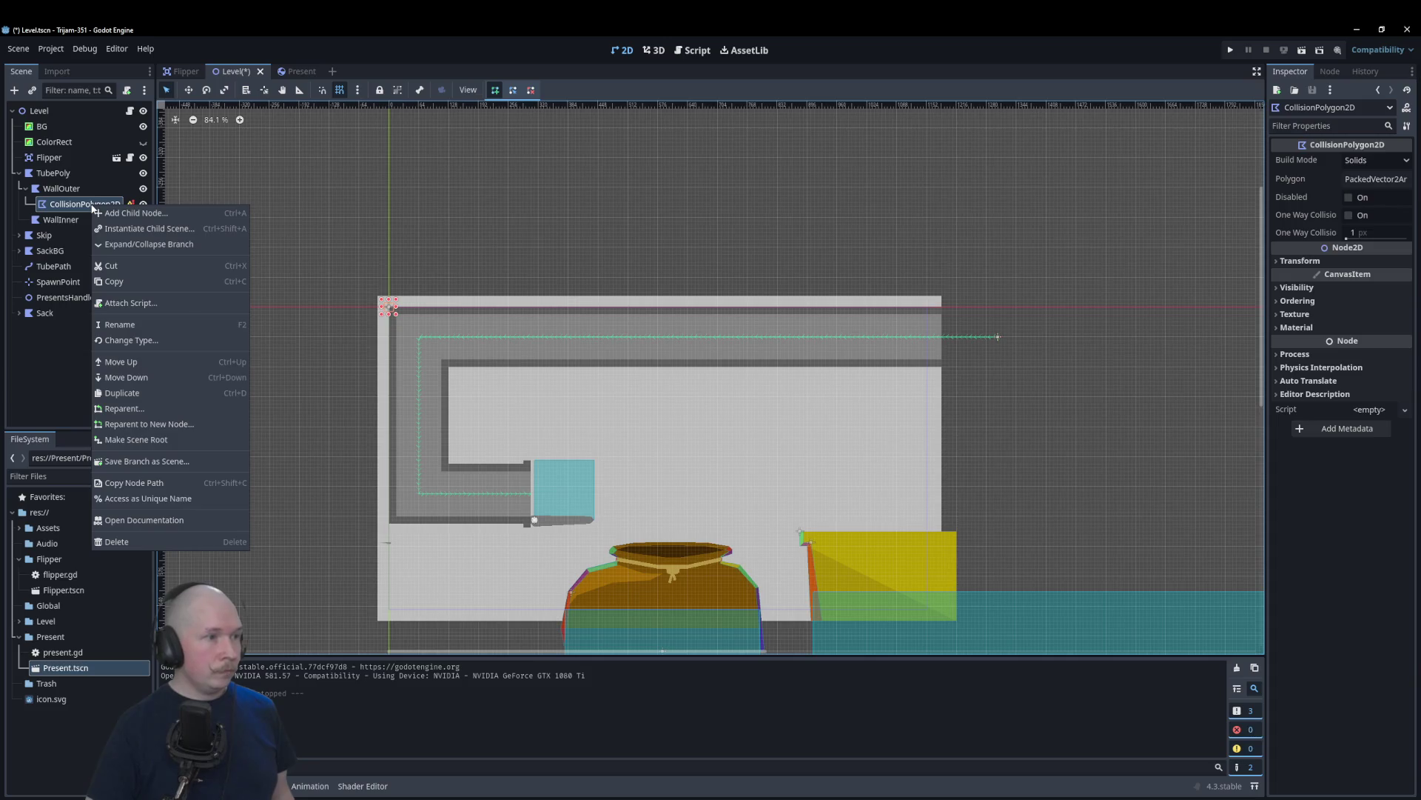
pyautogui.click(153, 541)
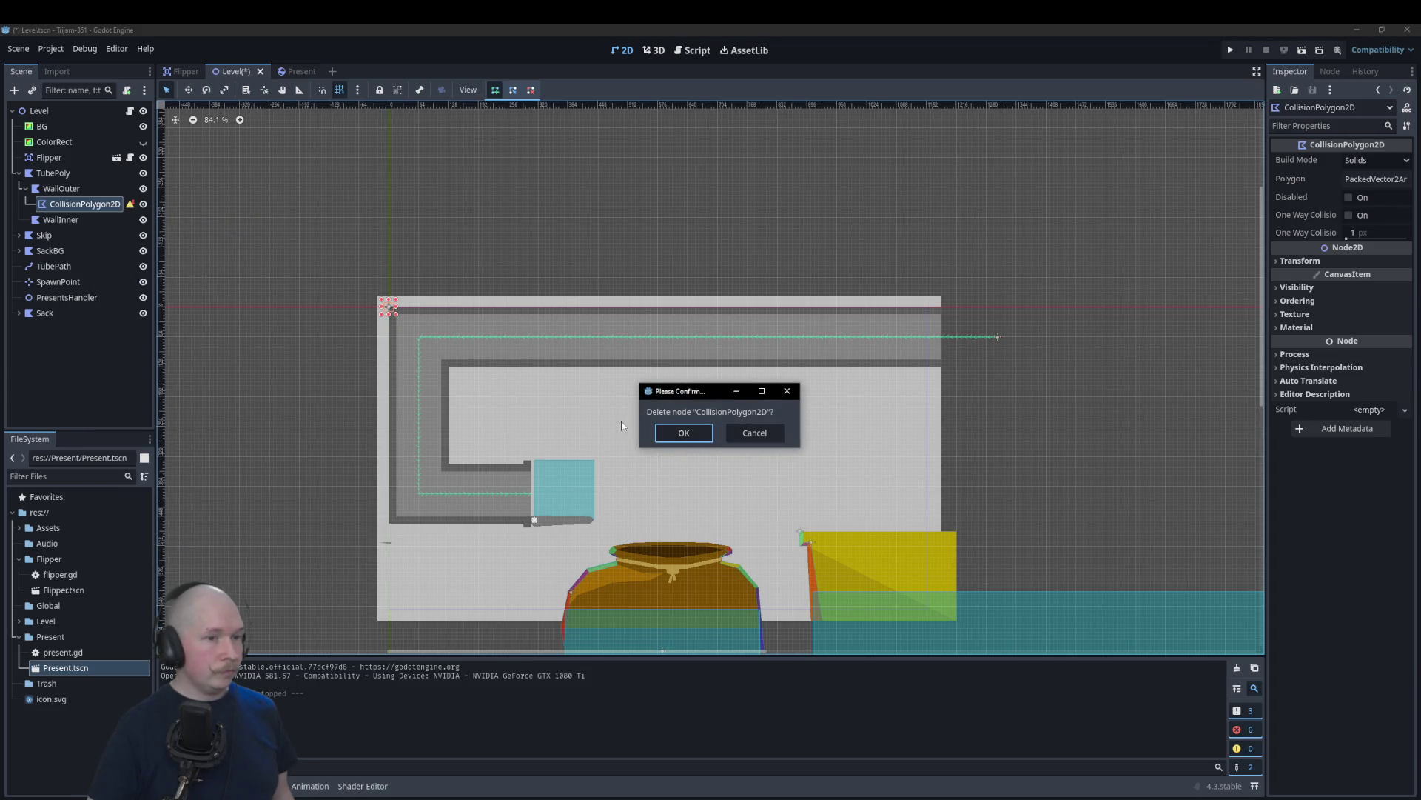
pyautogui.click(669, 439)
# Step: Add a StaticBody2D as a child of WallOuter
pyautogui.rightClick(60, 188)
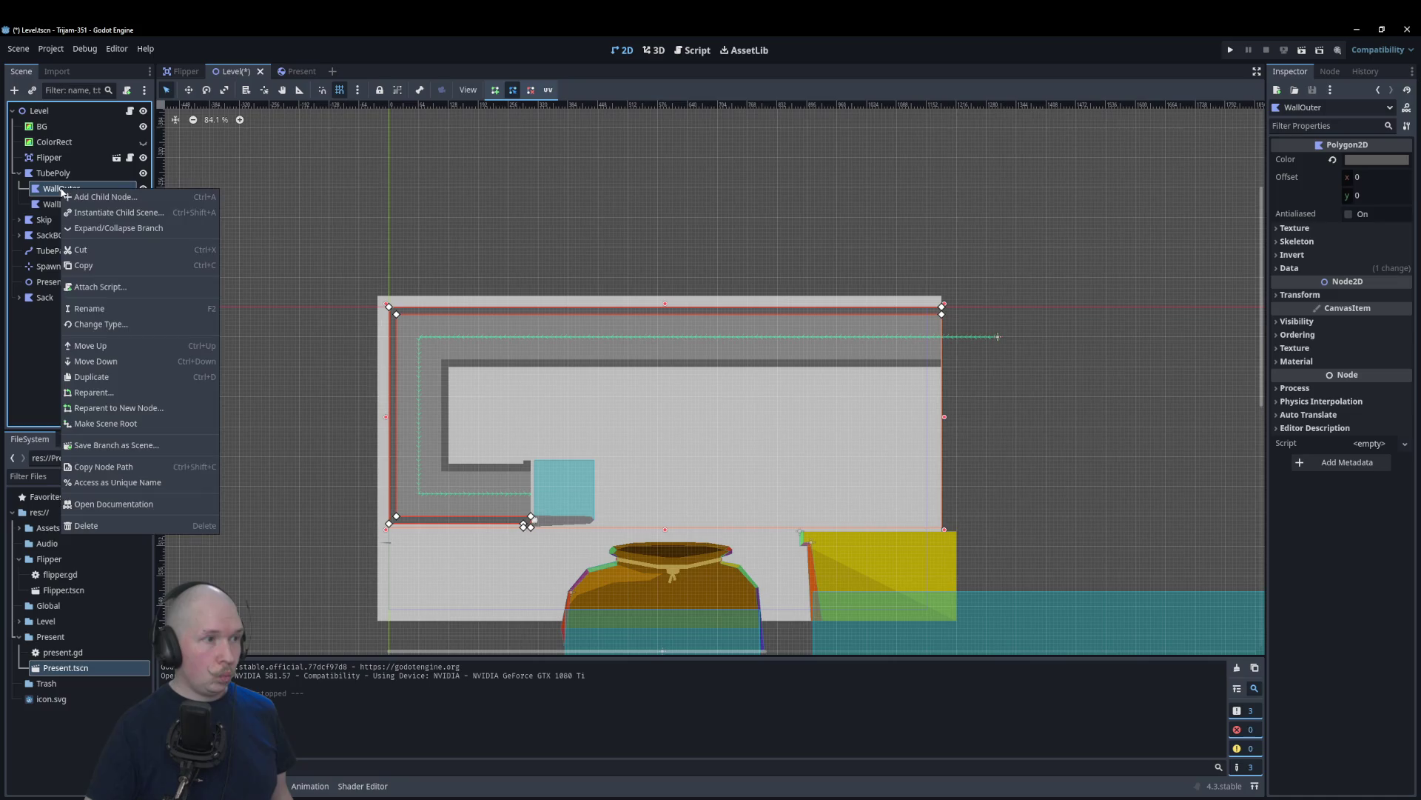
pyautogui.click(92, 196)
pyautogui.press('BackSpace')
pyautogui.press('BackSpace')
pyautogui.press('BackSpace')
pyautogui.write('static')
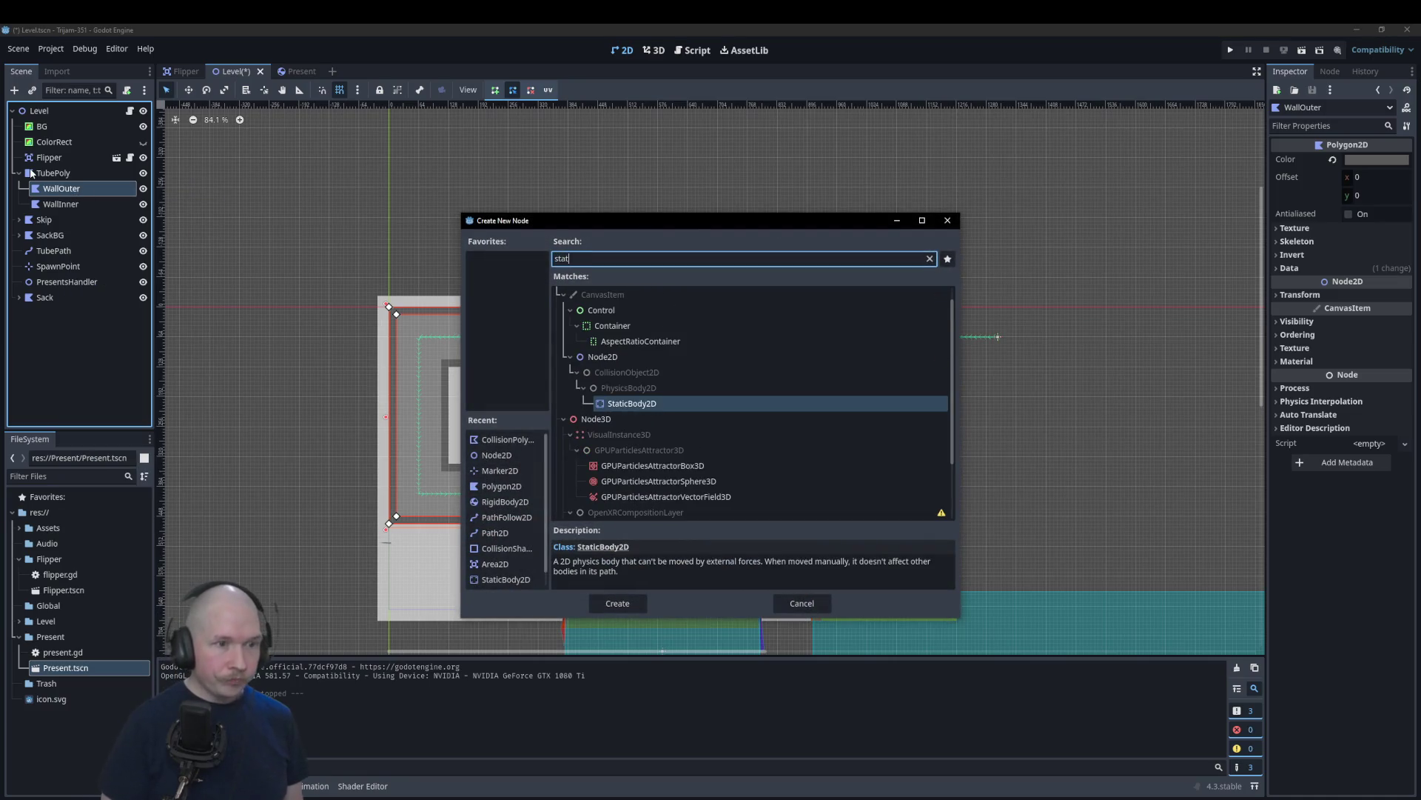
pyautogui.press('Return')
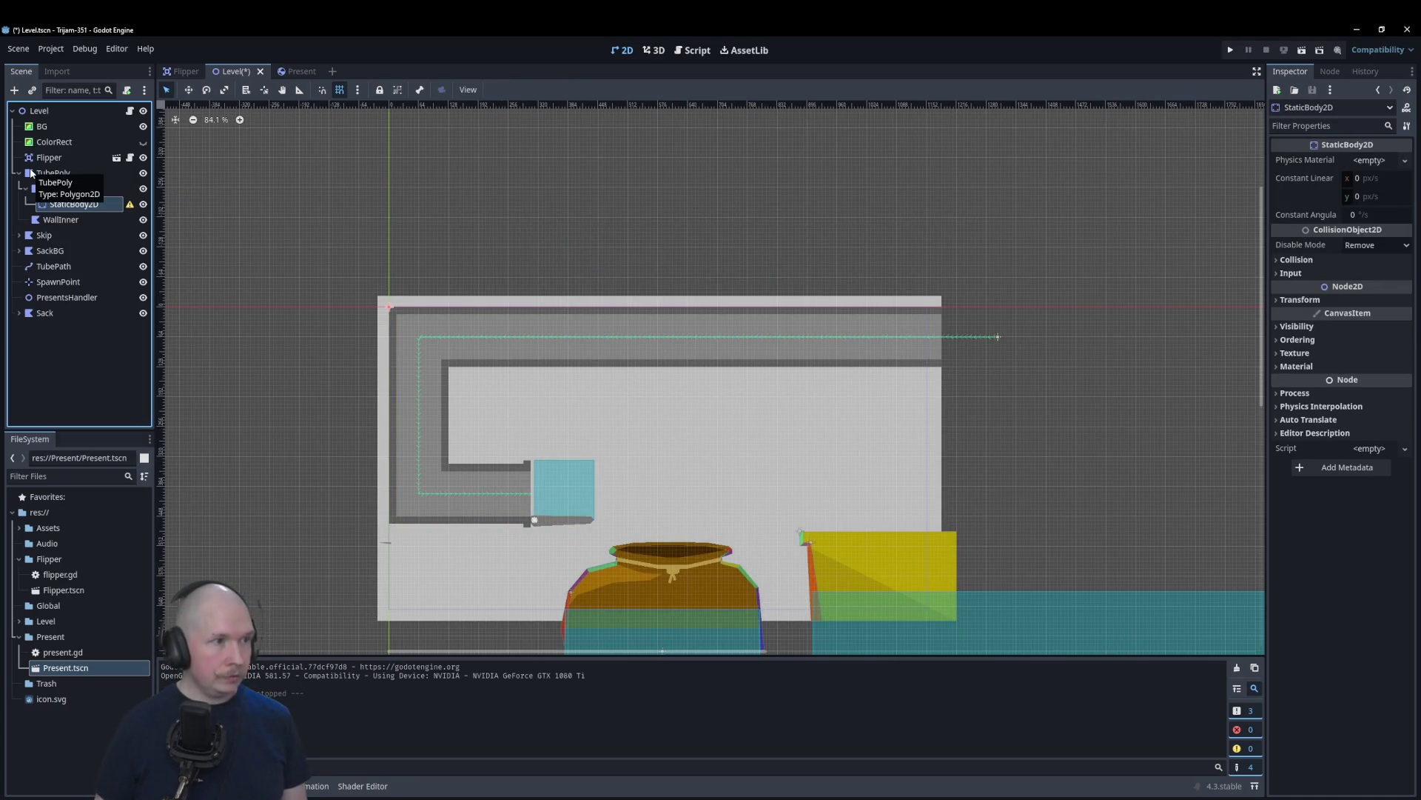
# Step: Give the StaticBody2D a CollisionShape2D child with a new RectangleShape2D
pyautogui.rightClick(105, 204)
pyautogui.click(121, 210)
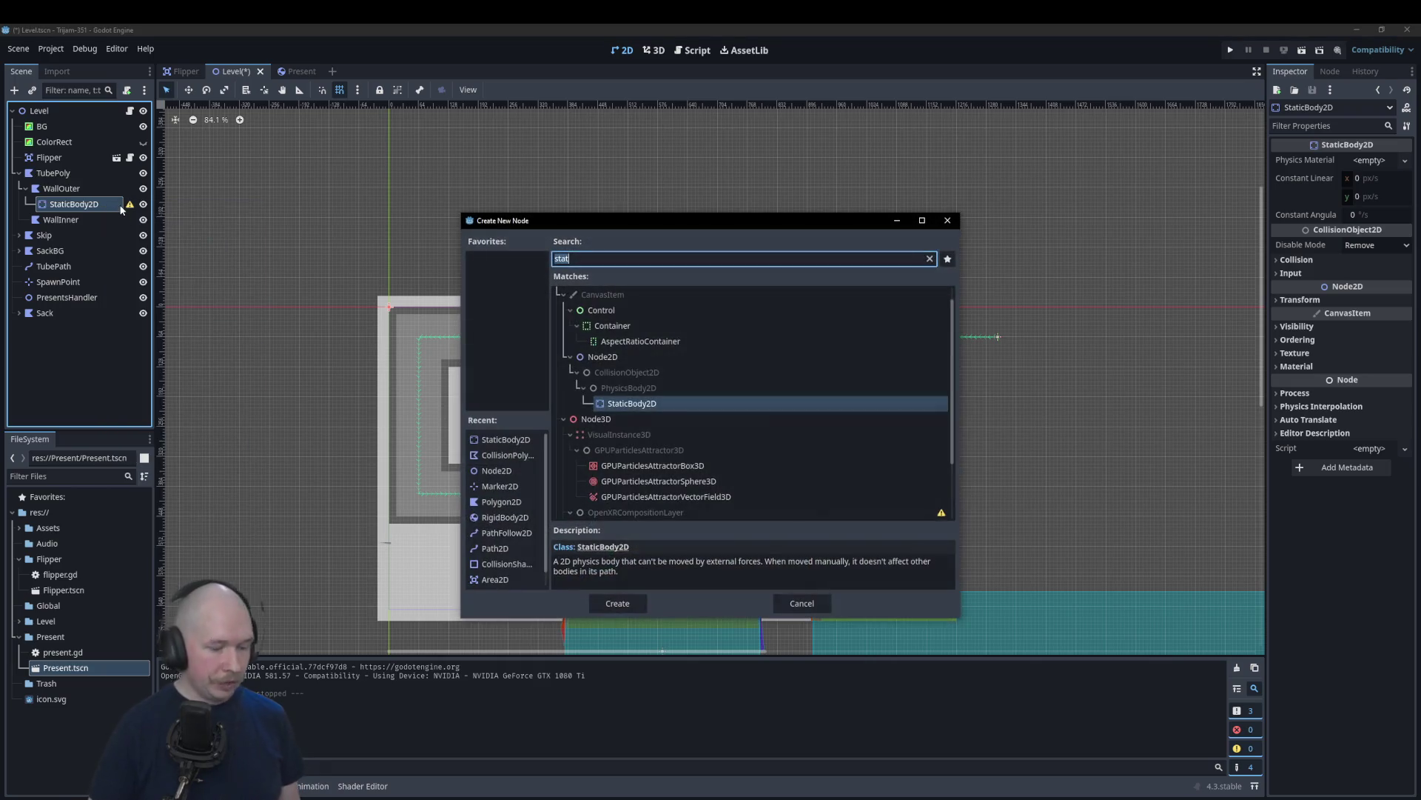
pyautogui.write('collision')
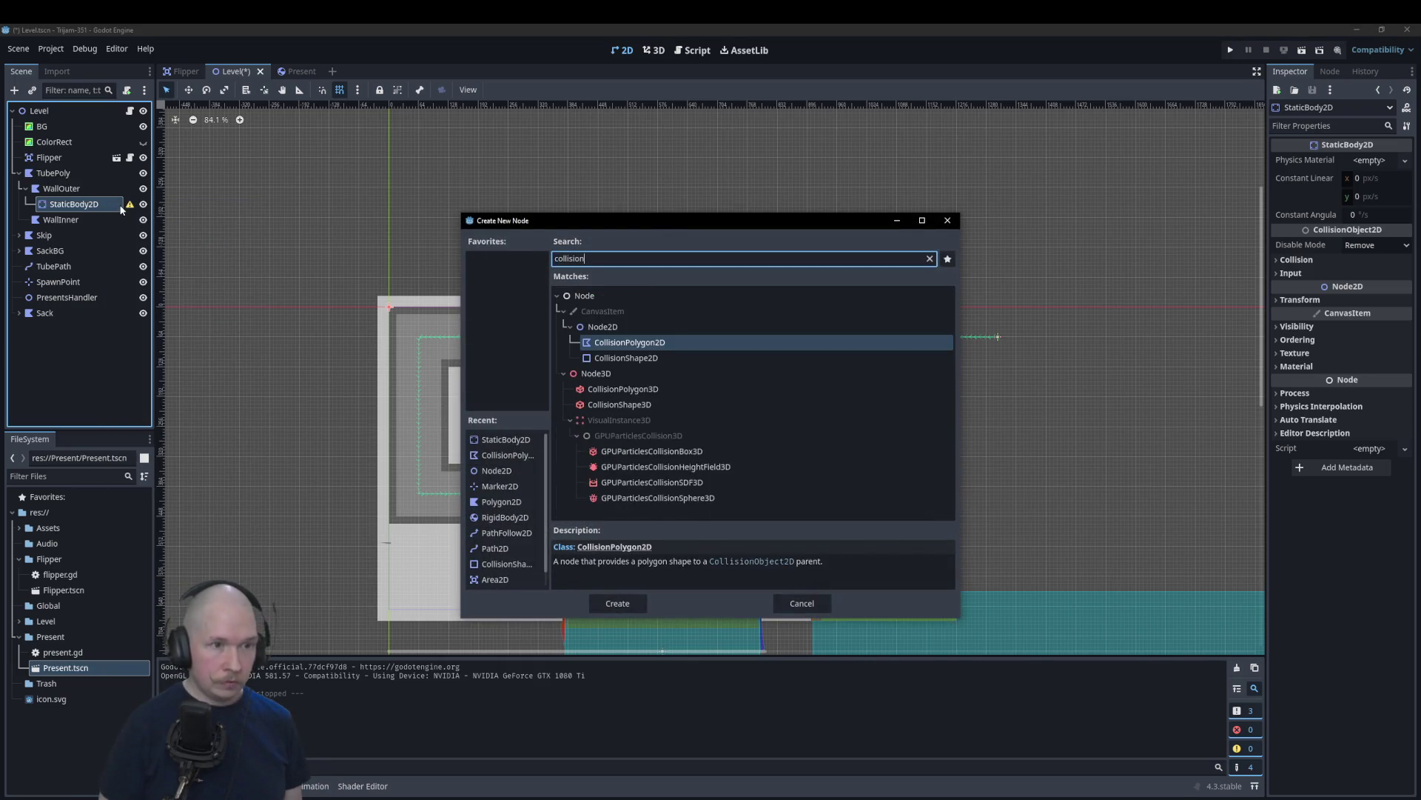
pyautogui.press('Return')
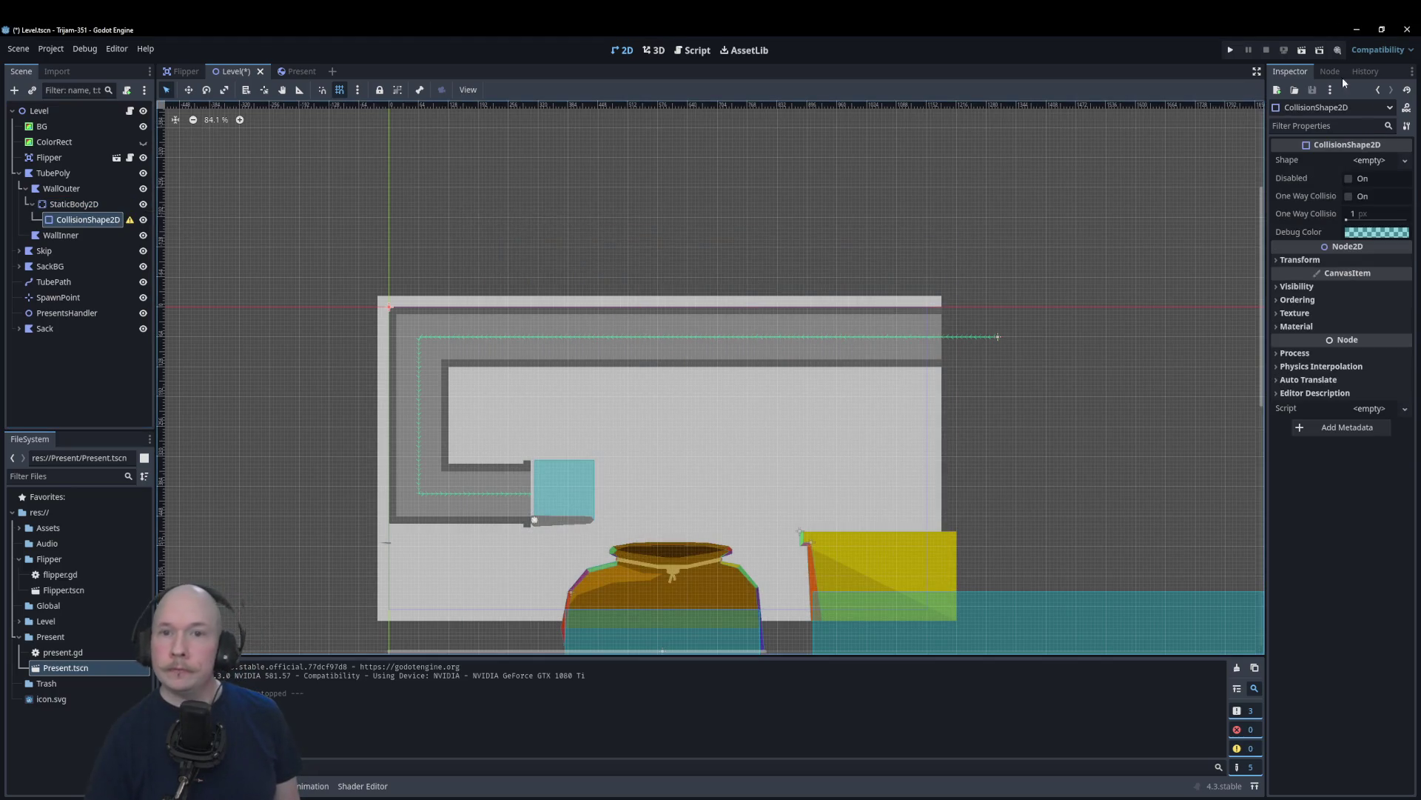
pyautogui.click(1369, 160)
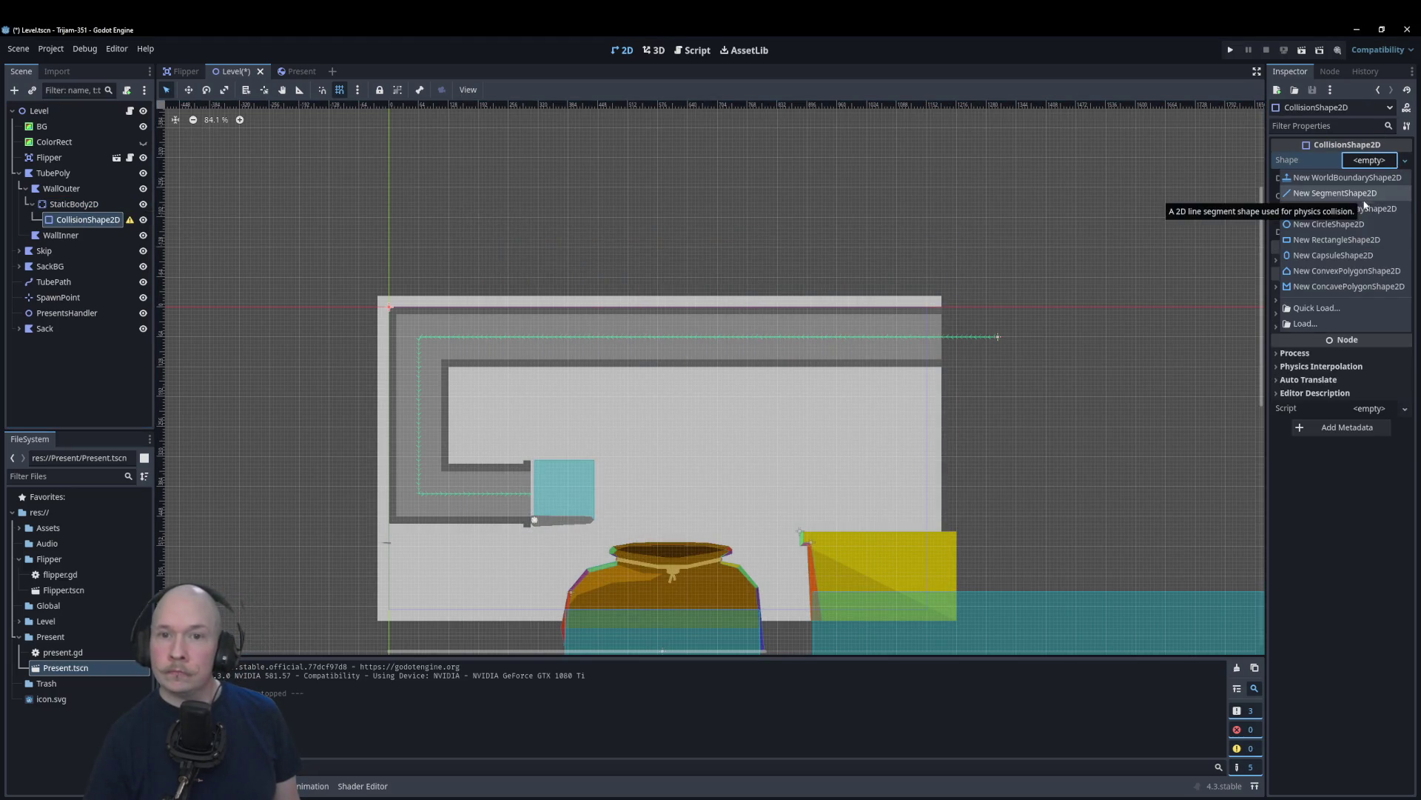
pyautogui.click(1336, 239)
# Step: Move and stretch the rectangle shape over the tube's lower outer wall
pyautogui.moveTo(391, 442)
pyautogui.mouseDown()
pyautogui.moveTo(413, 431)
pyautogui.moveTo(416, 605)
pyautogui.mouseUp()
pyautogui.scroll(-1, 419, 459)
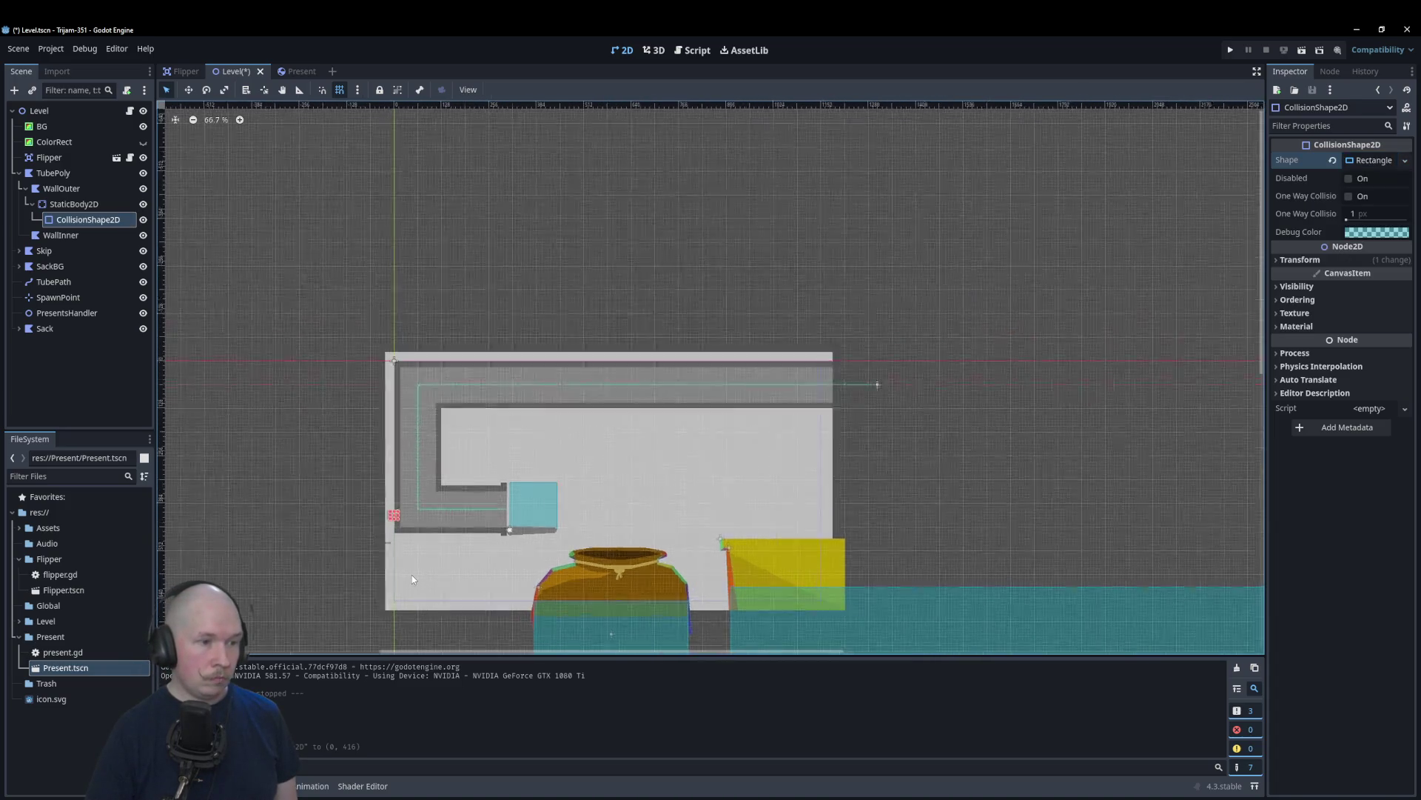
pyautogui.scroll(5, 400, 489)
pyautogui.moveTo(365, 419); pyautogui.dragTo(732, 535)
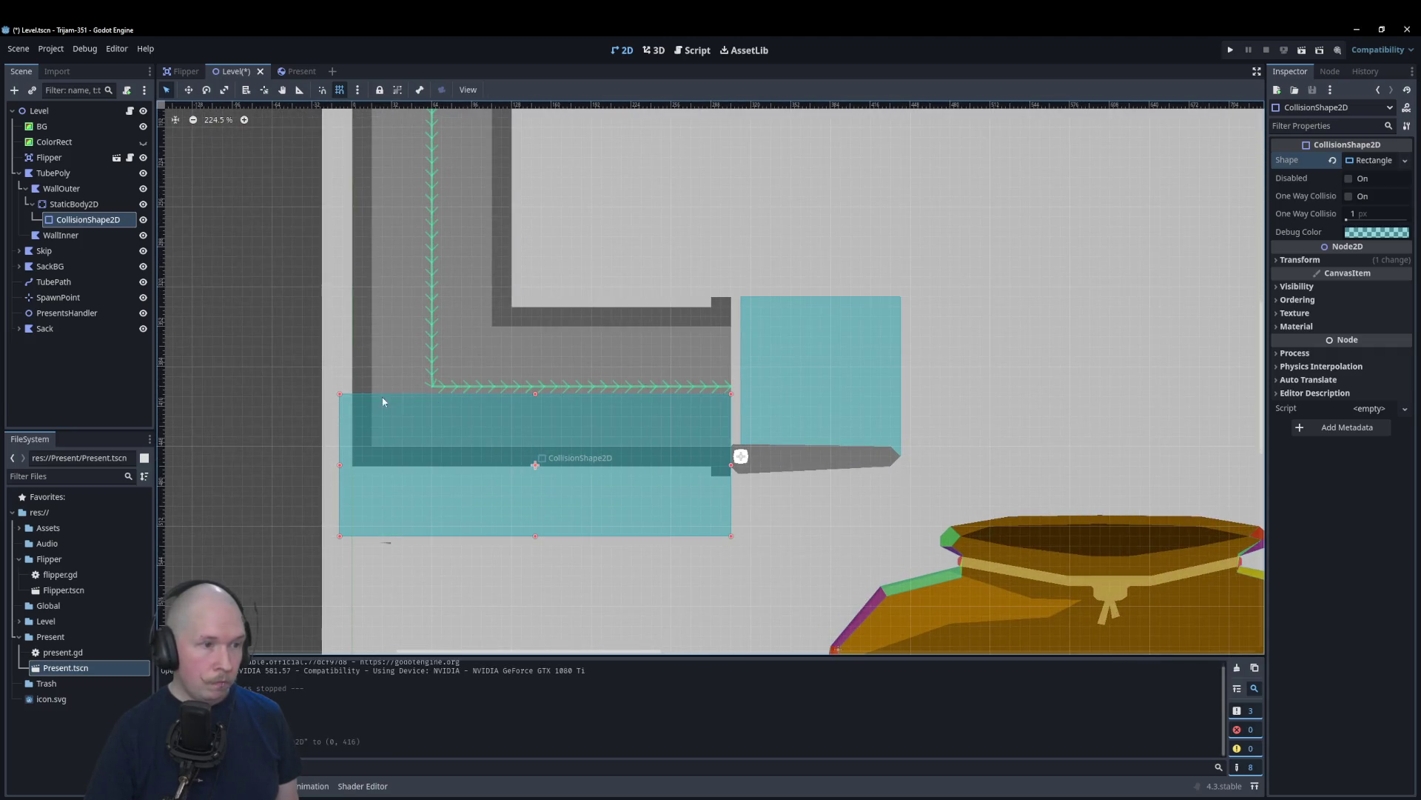
pyautogui.moveTo(340, 392)
pyautogui.mouseDown()
pyautogui.moveTo(357, 462)
pyautogui.moveTo(351, 446)
pyautogui.mouseUp()
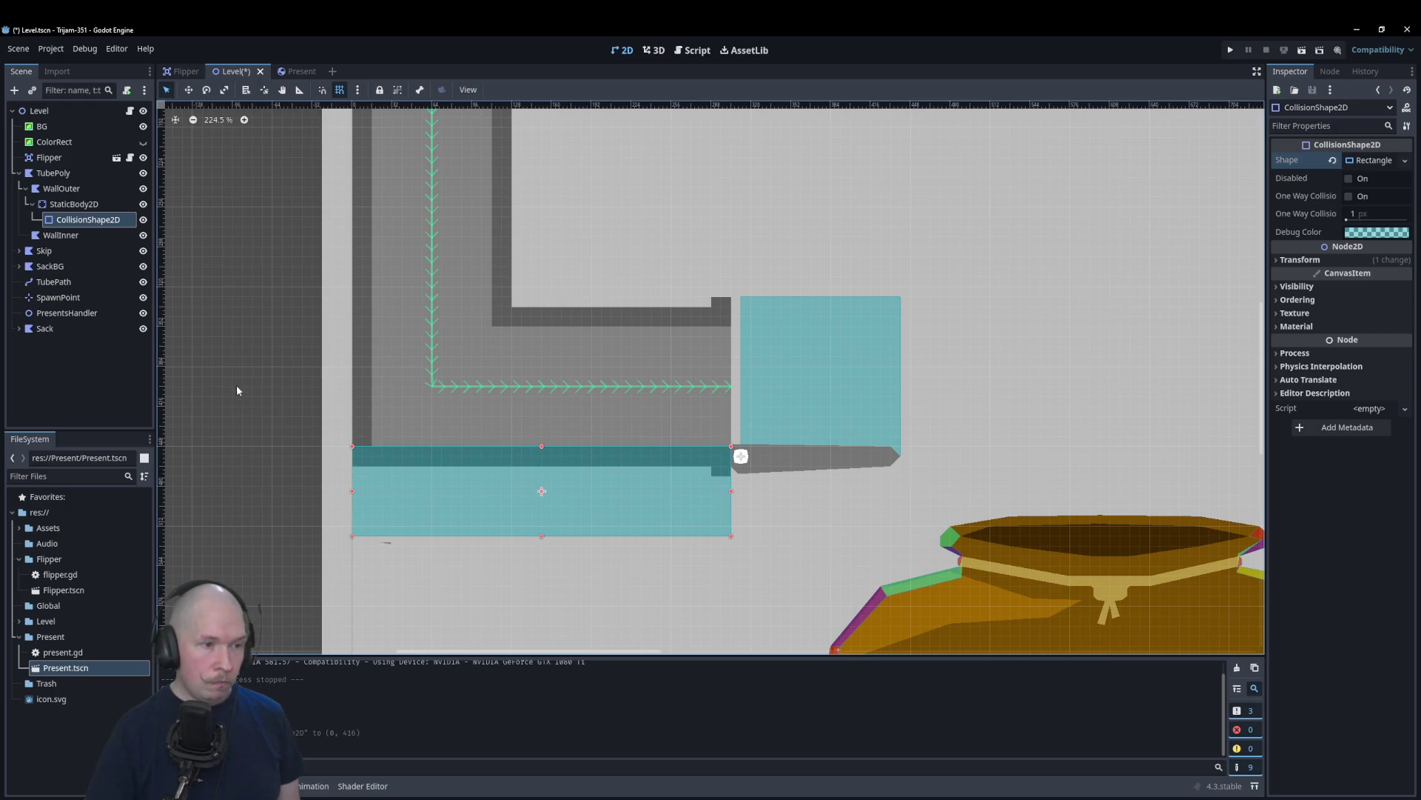
pyautogui.scroll(-5, 416, 459)
pyautogui.scroll(-2, 359, 428)
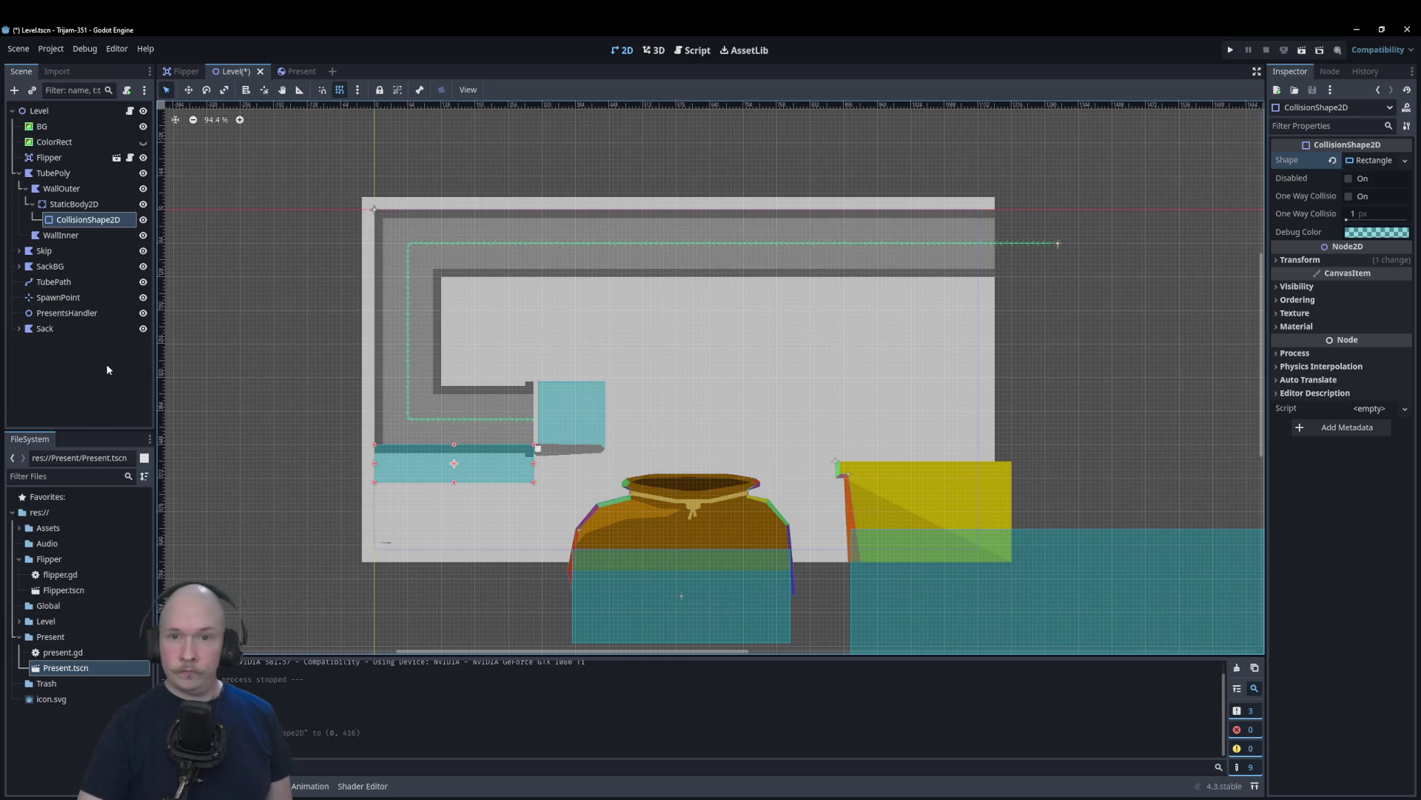
pyautogui.click(444, 419)
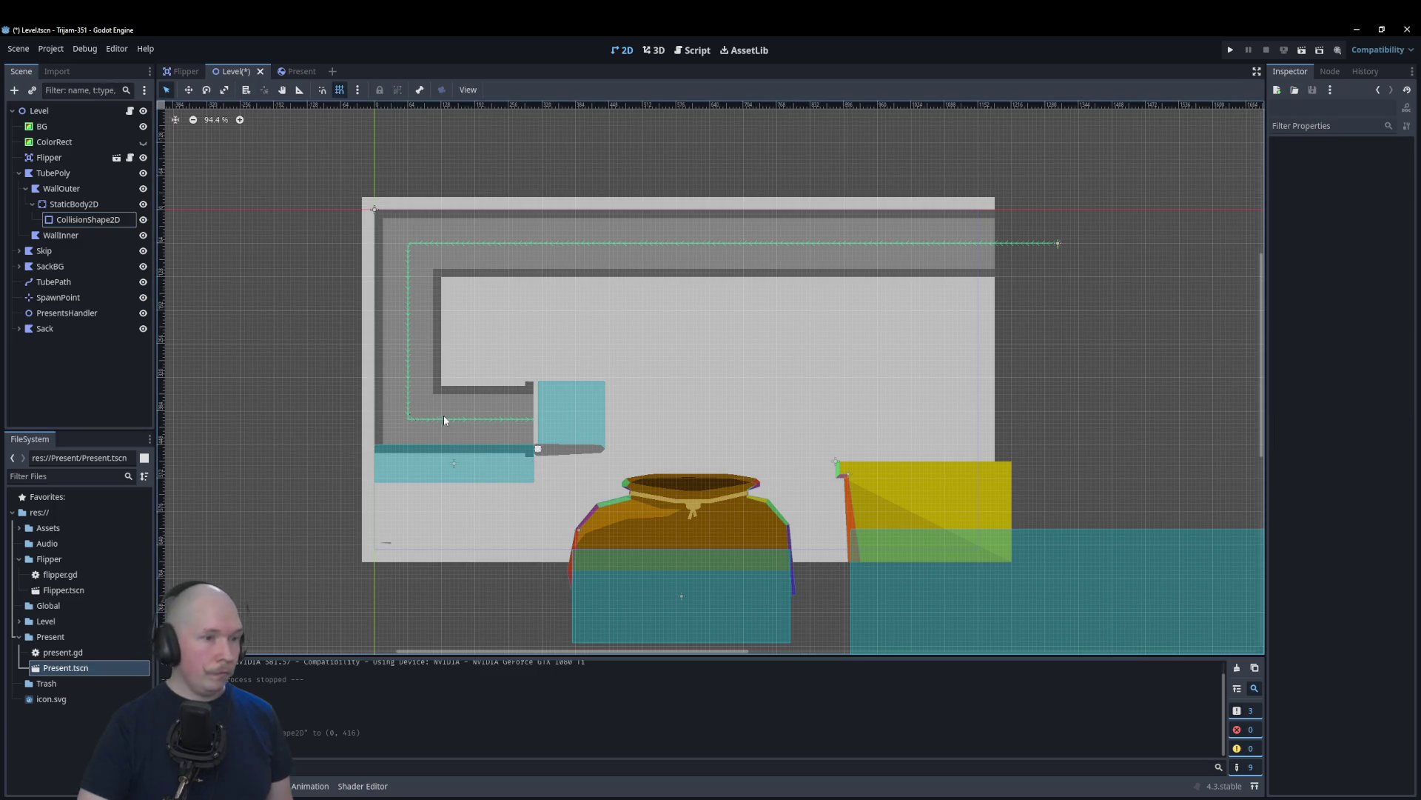
# Step: Save the Level scene and bring up the Present script
pyautogui.hotkey('ctrl', 's')
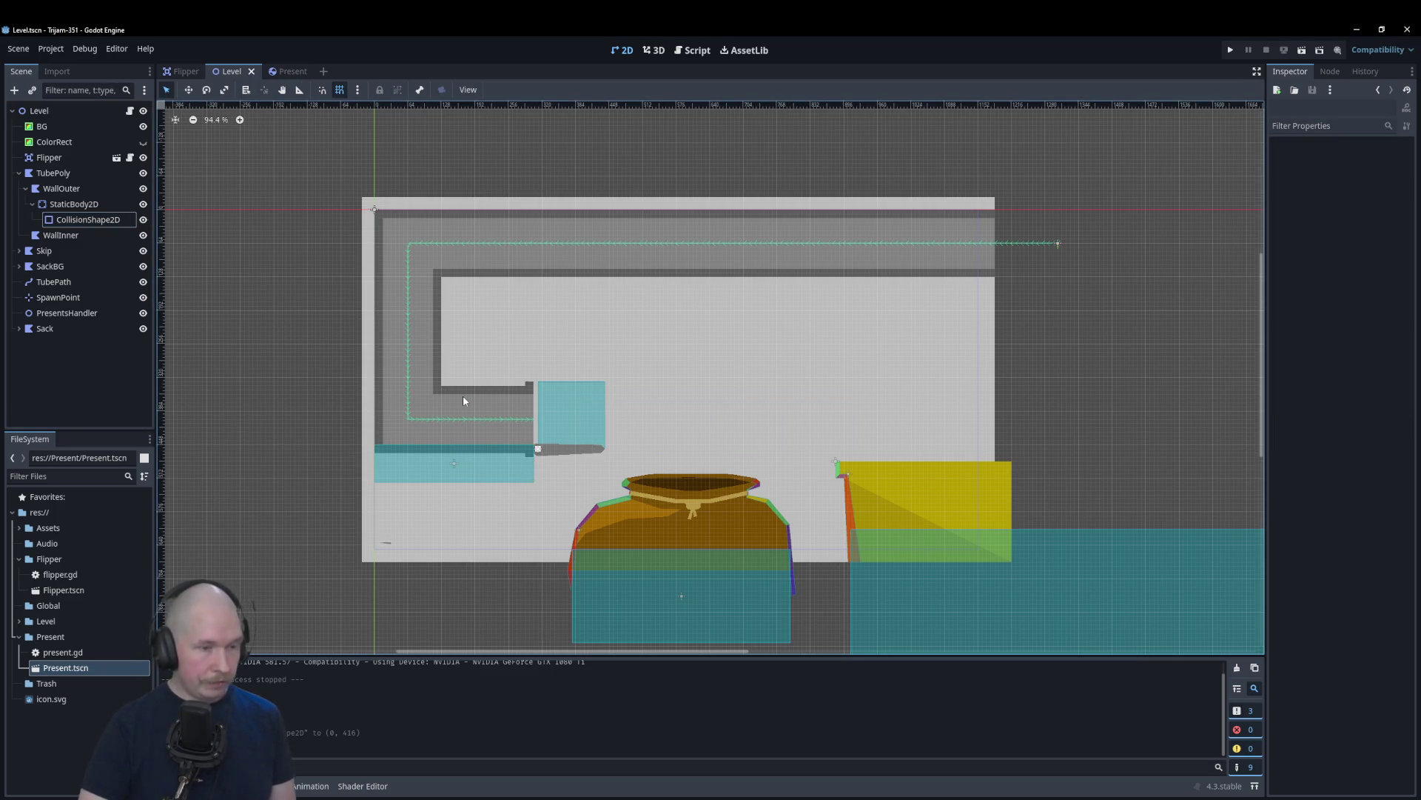
pyautogui.click(287, 72)
pyautogui.click(694, 50)
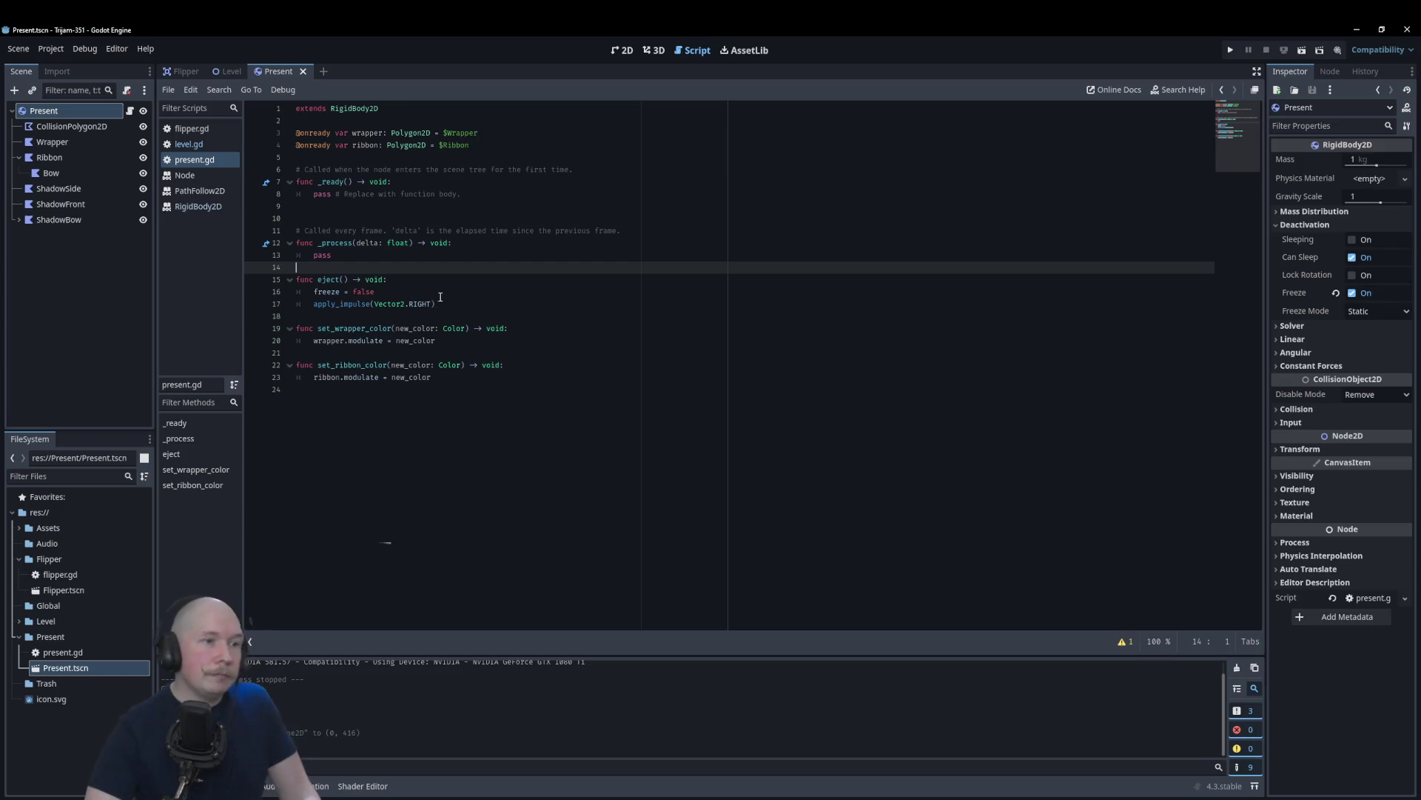
pyautogui.keyDown('ctrl'); pyautogui.click(353, 305); pyautogui.keyUp('ctrl')
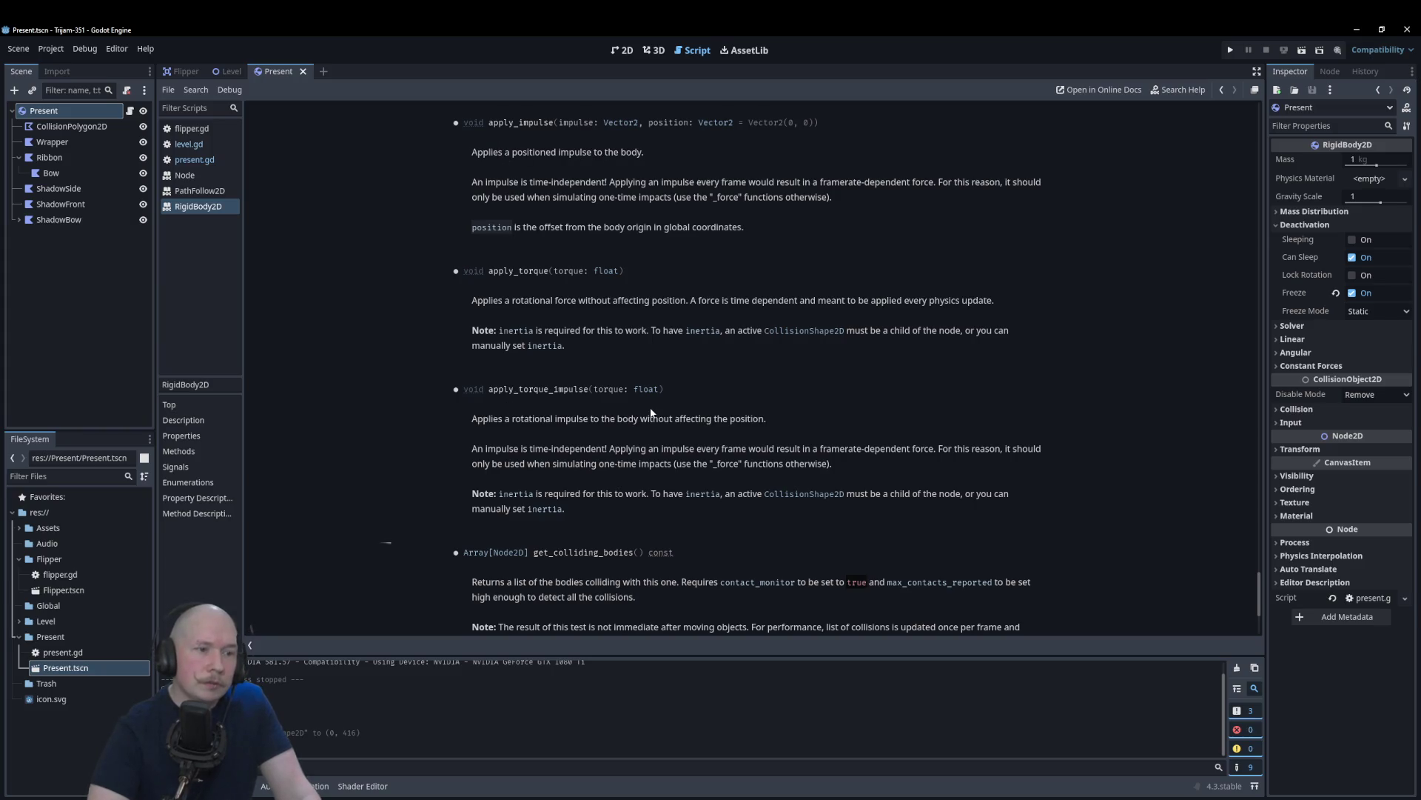
pyautogui.scroll(-3, 647, 546)
pyautogui.scroll(10, 644, 545)
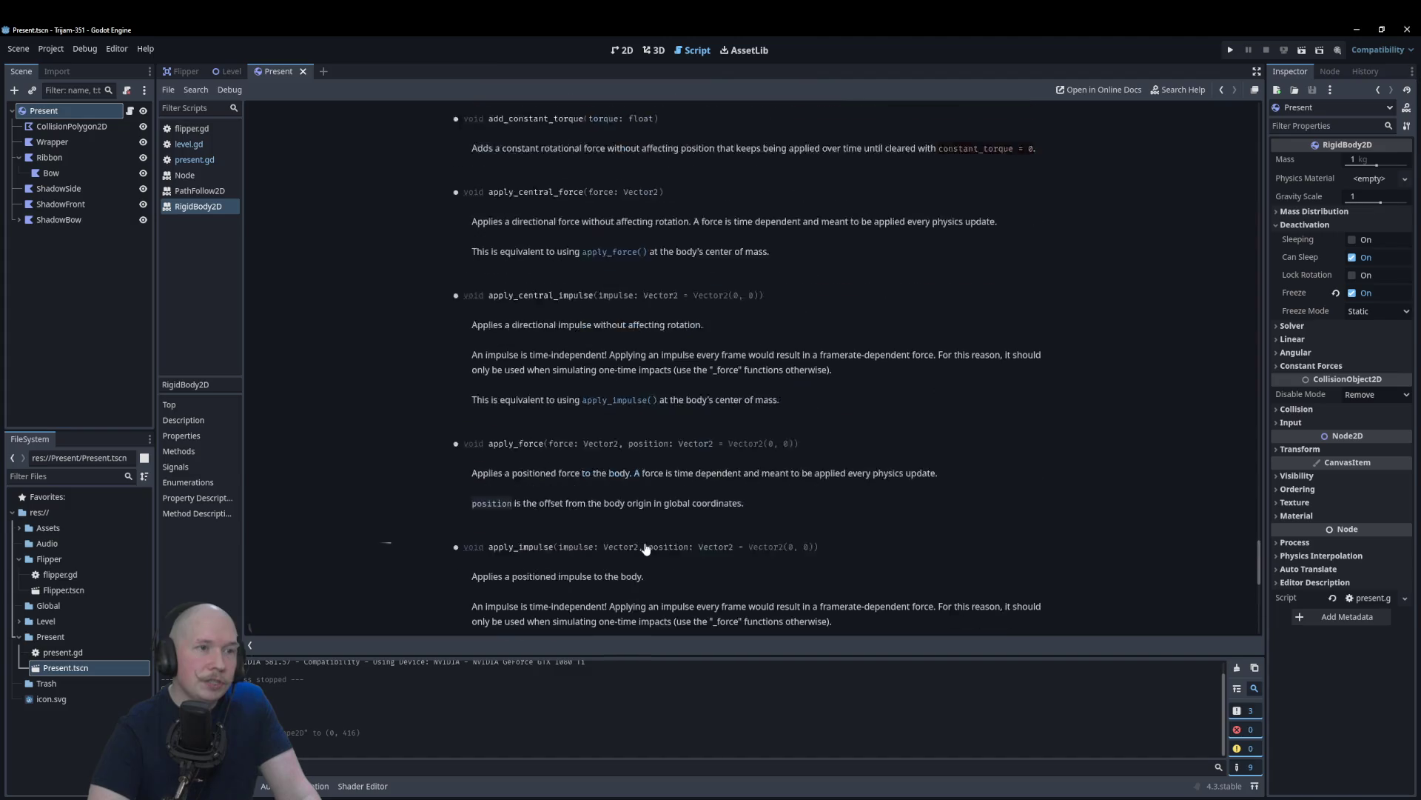
pyautogui.scroll(6, 666, 481)
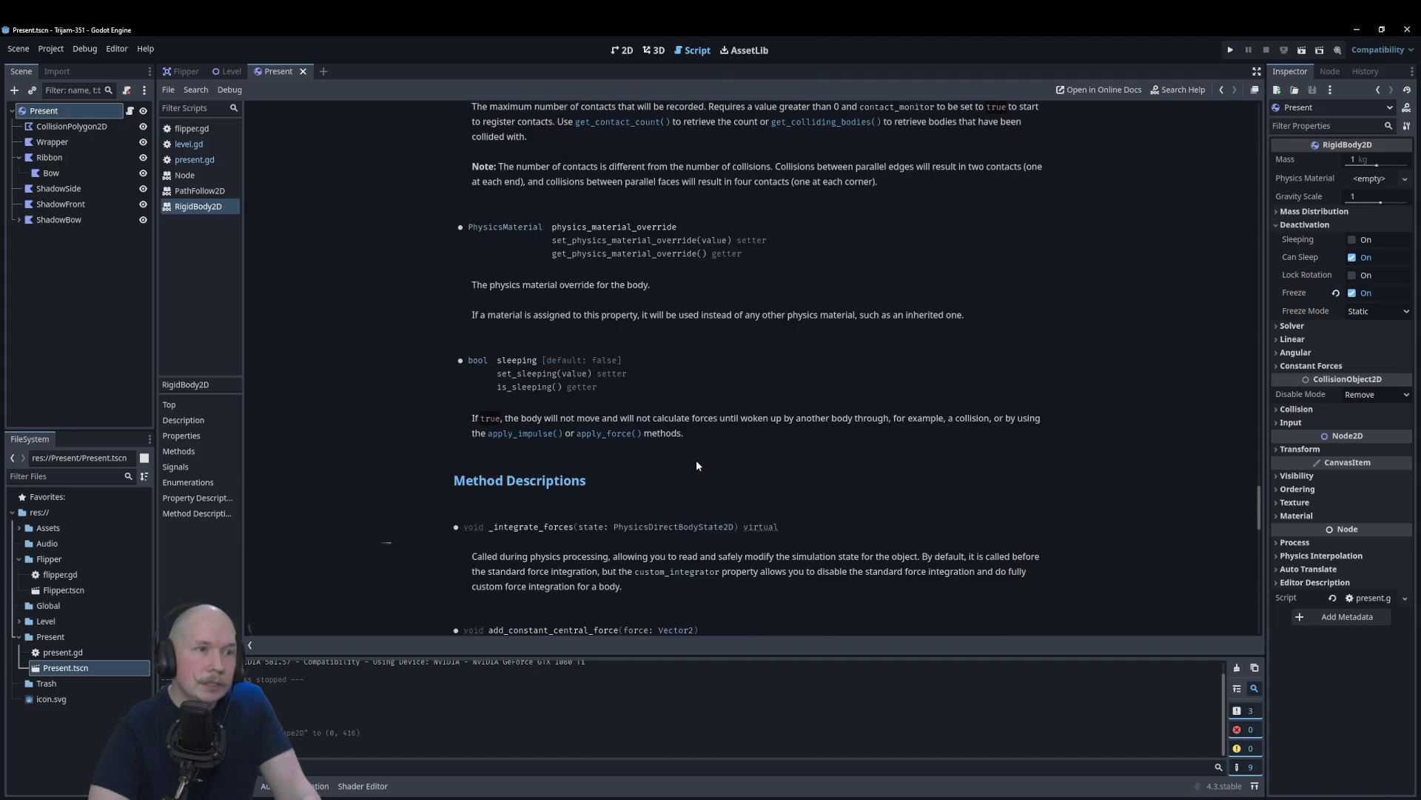
pyautogui.scroll(-5, 695, 465)
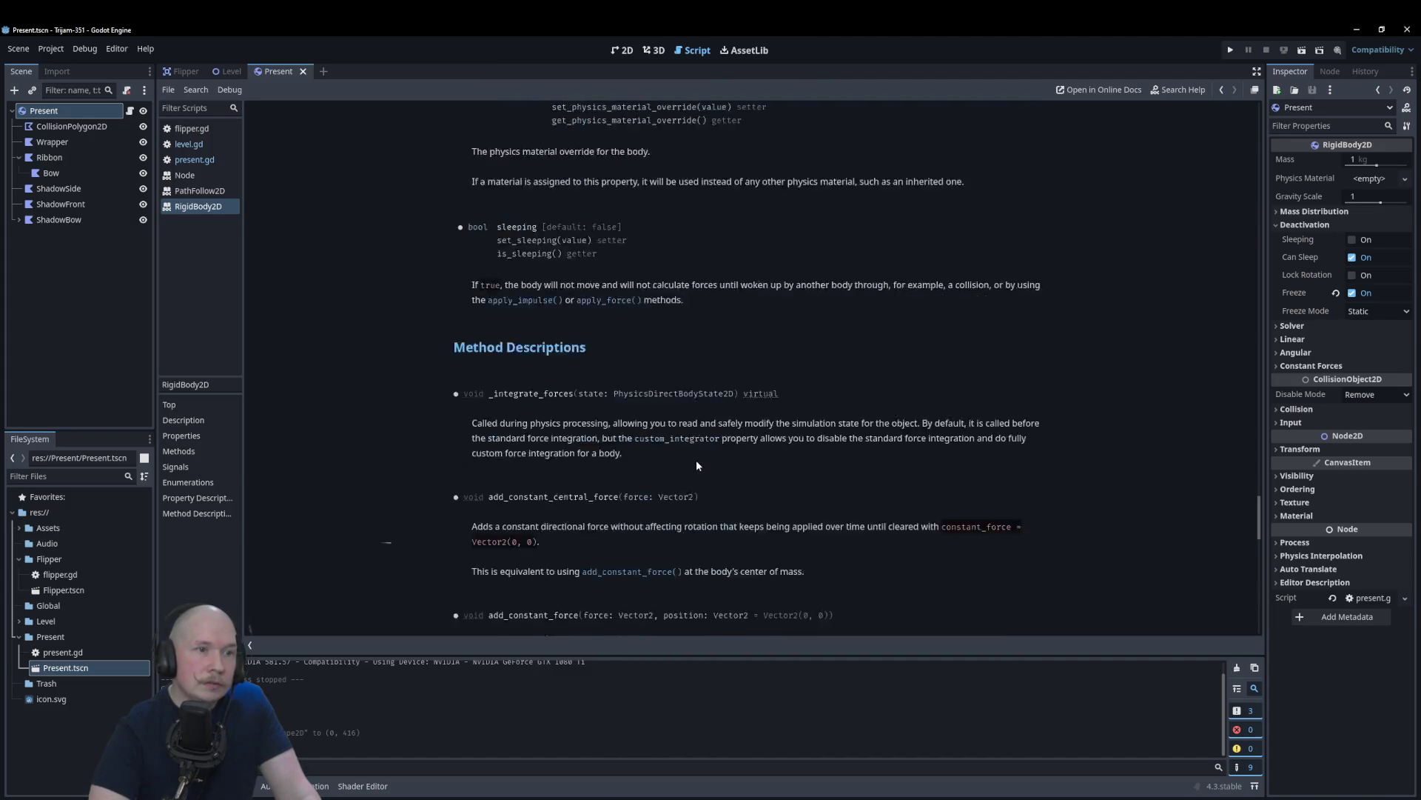
pyautogui.scroll(-3, 695, 465)
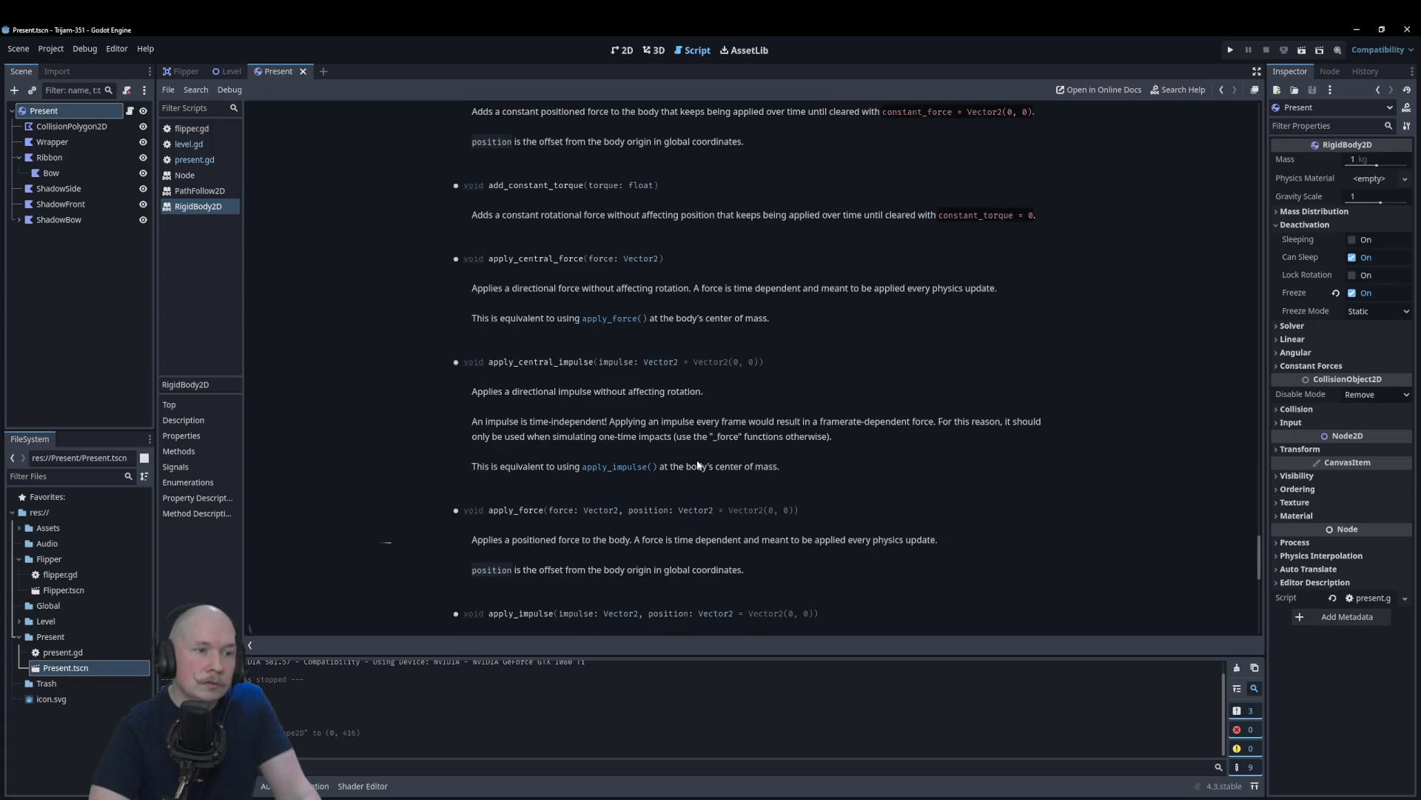
pyautogui.scroll(-1, 658, 481)
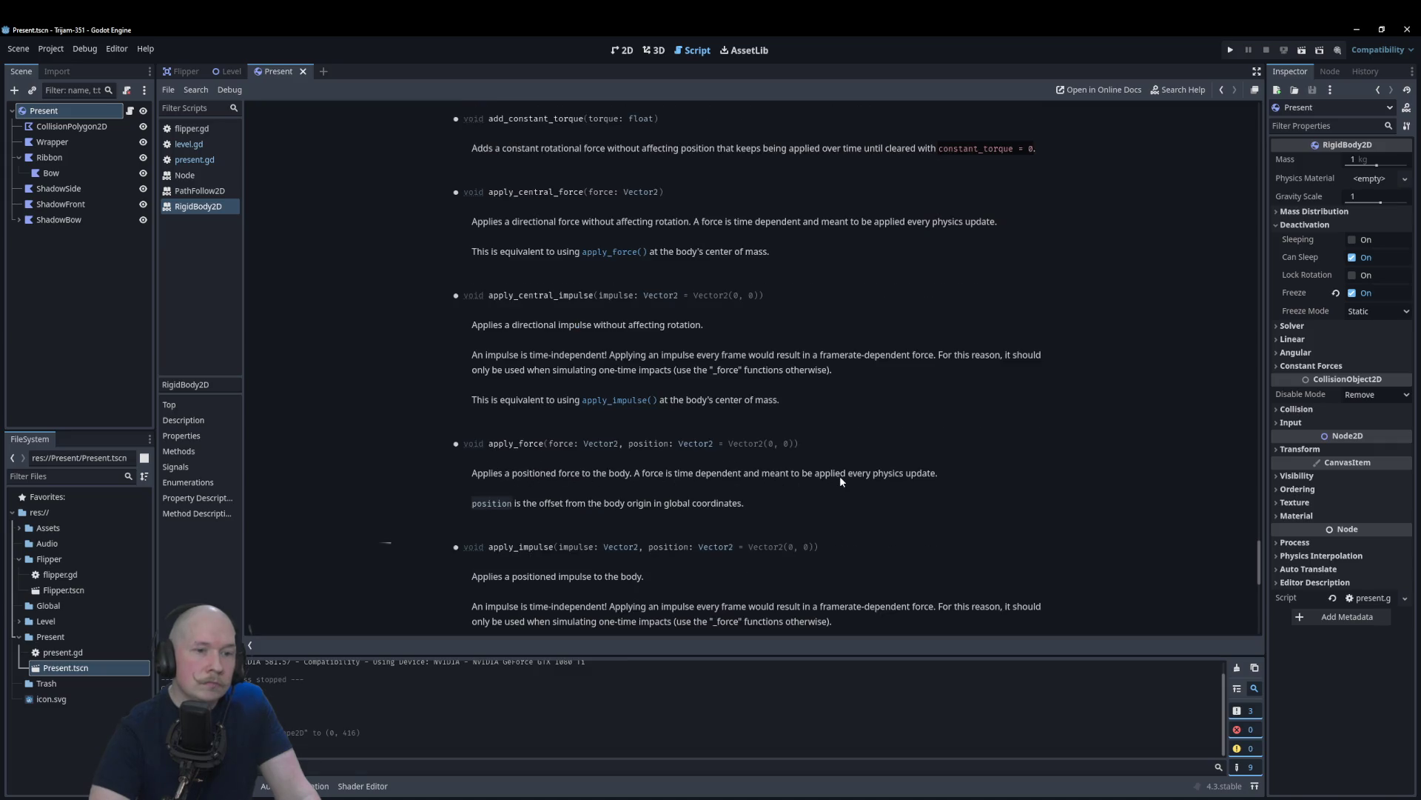
pyautogui.scroll(-3, 802, 508)
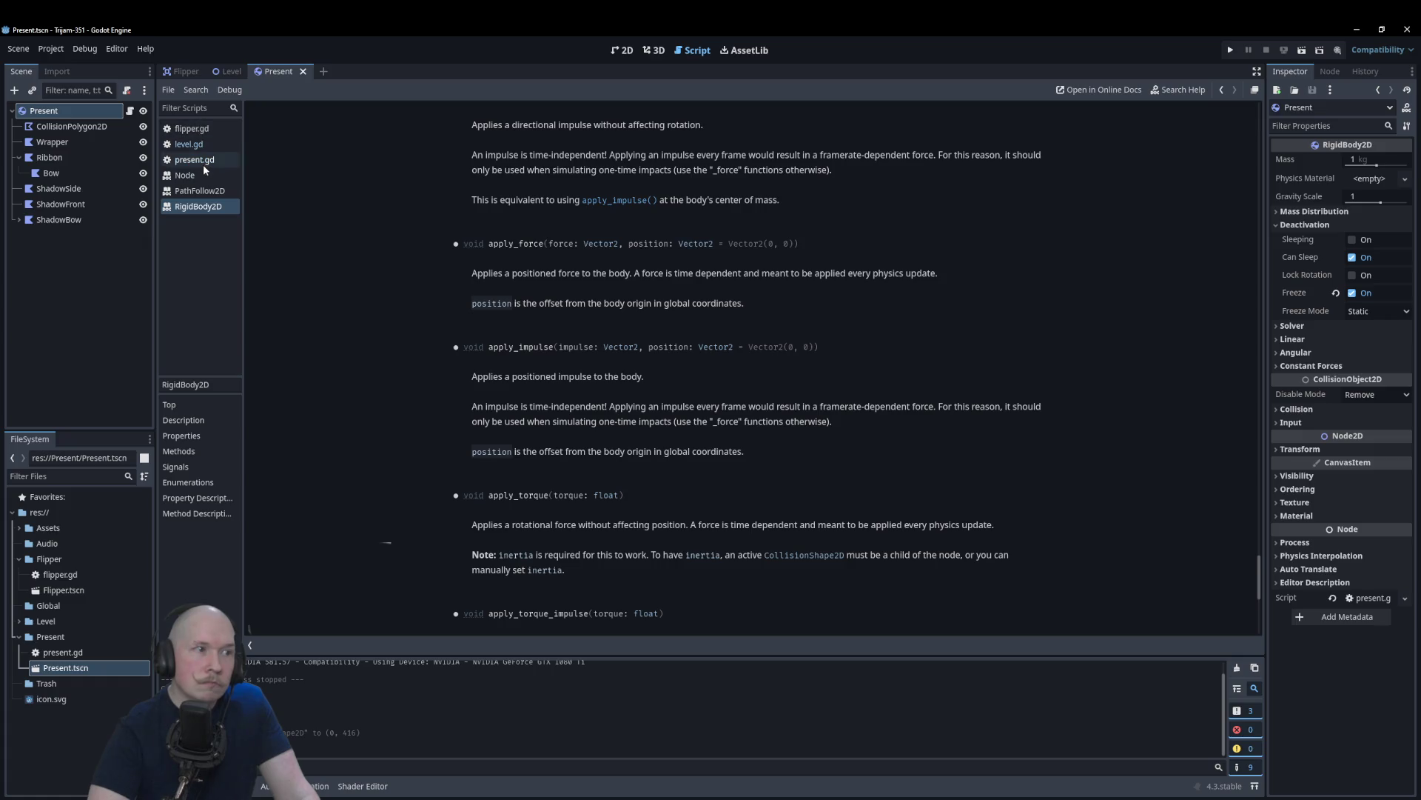
pyautogui.click(203, 164)
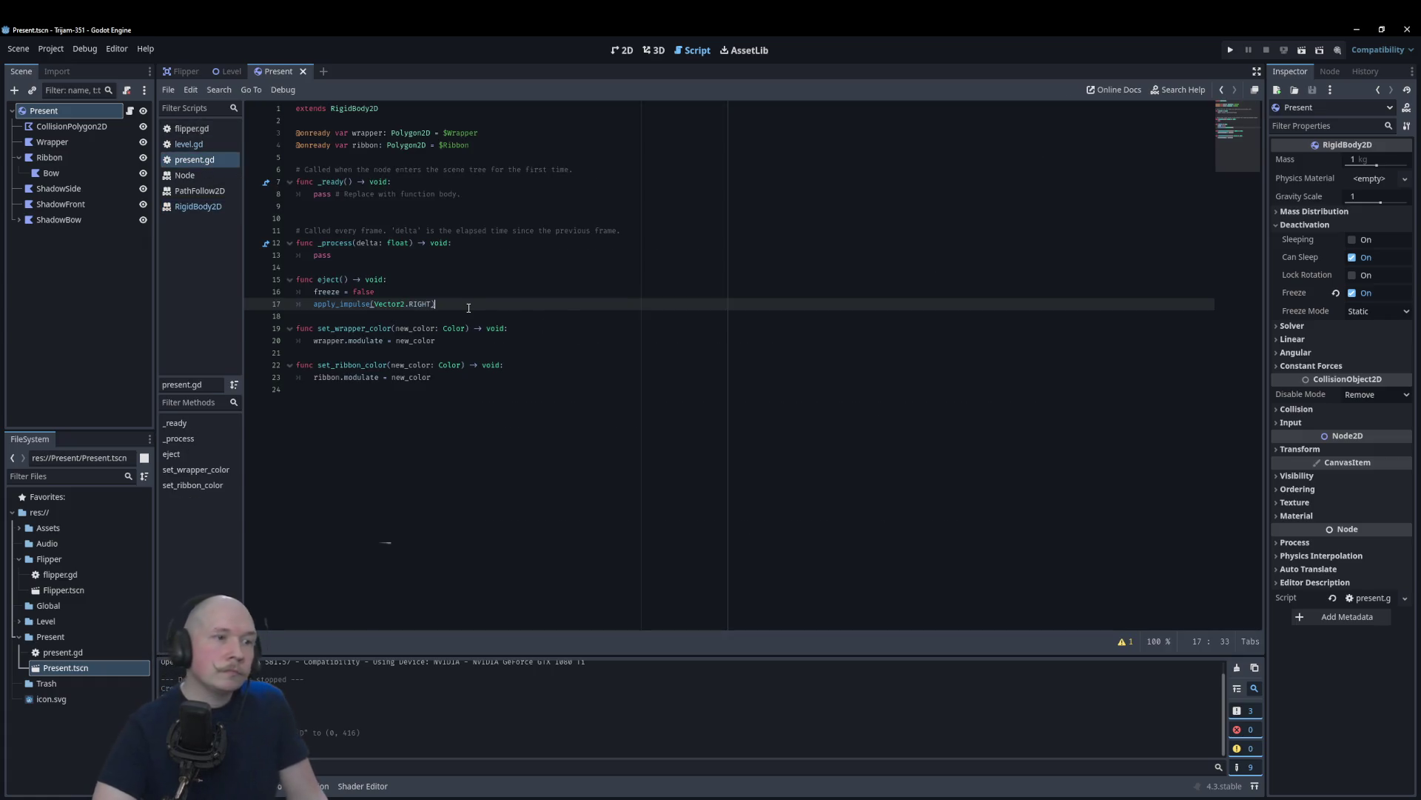
# Step: Add Vector2.RIGHT * 10 as apply_impulse's offset argument, save, and run the Present scene
pyautogui.write(', V')
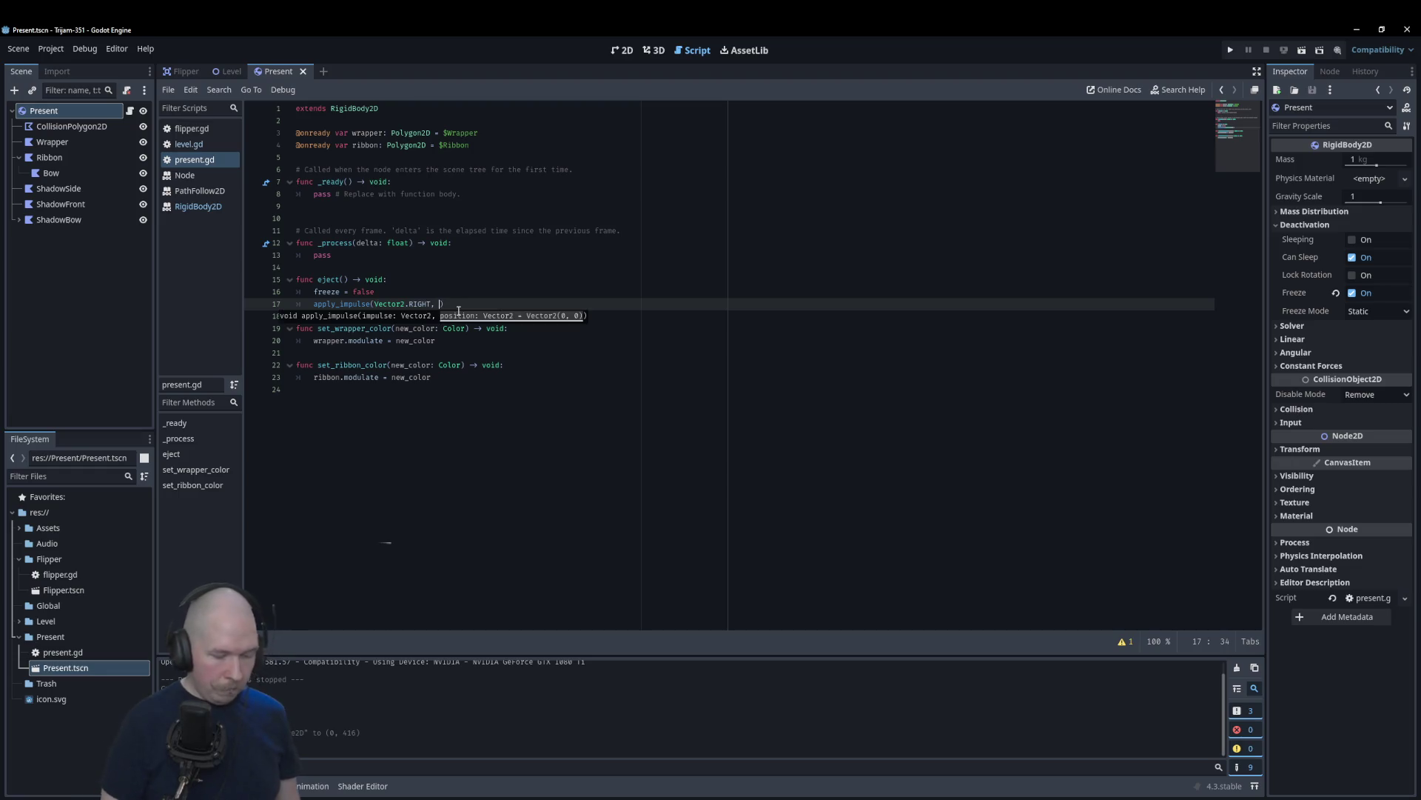
pyautogui.write('ector')
pyautogui.press('Return')
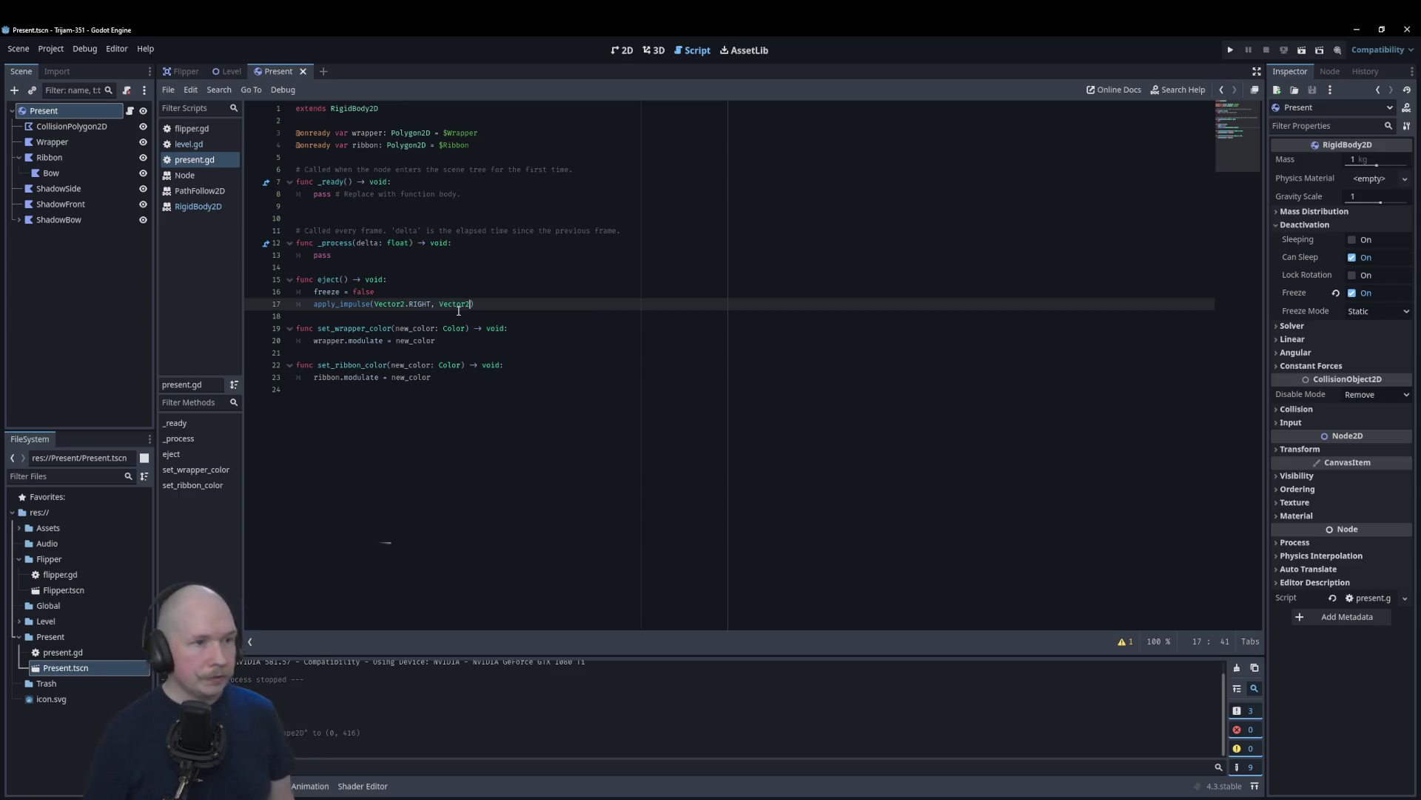
pyautogui.write('.RIG')
pyautogui.press('Return')
pyautogui.press('Return')
pyautogui.press('BackSpace')
pyautogui.press('BackSpace')
pyautogui.hotkey('ctrl', 's')
pyautogui.press('F6')
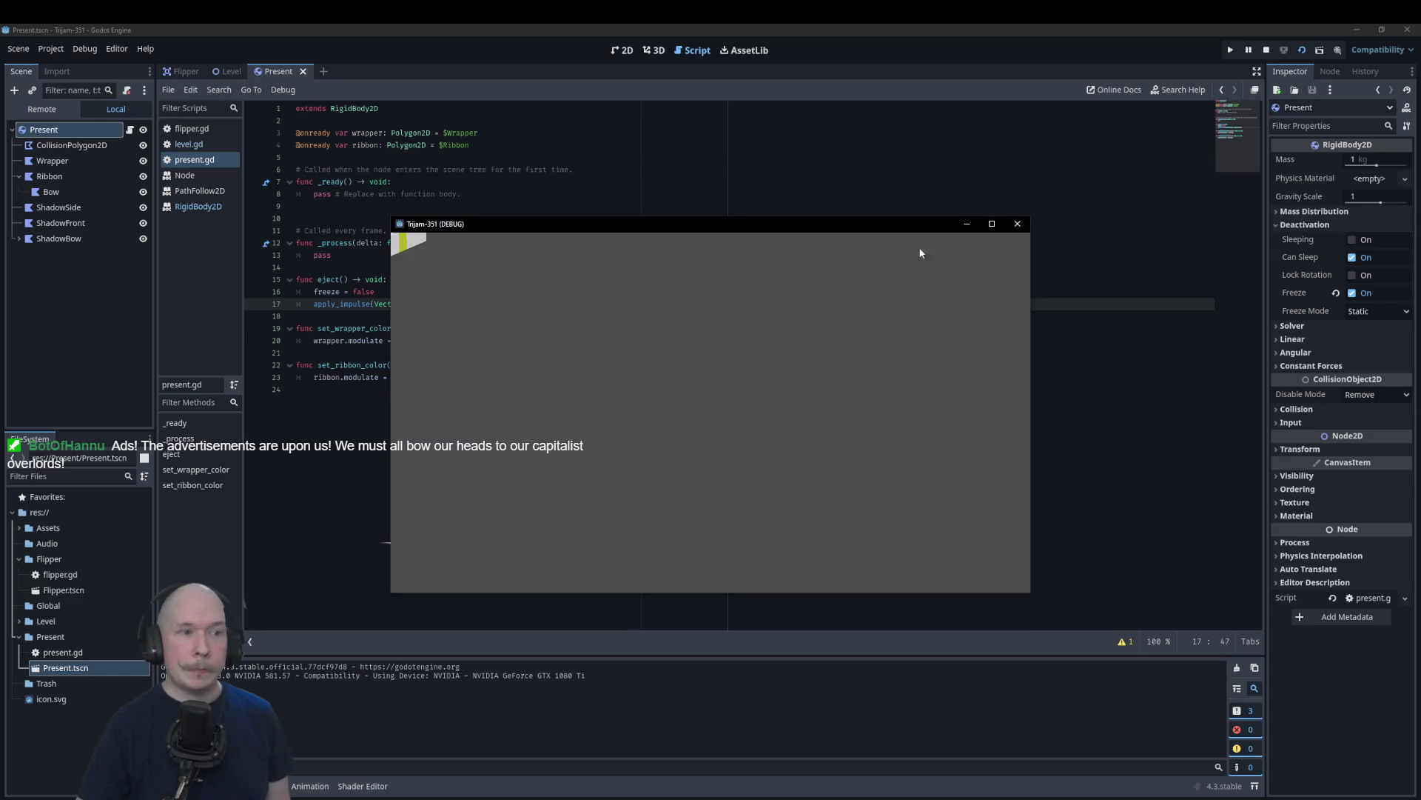
# Step: Test-run the Level scene, swinging the flipper under the ejected present
pyautogui.click(1024, 228)
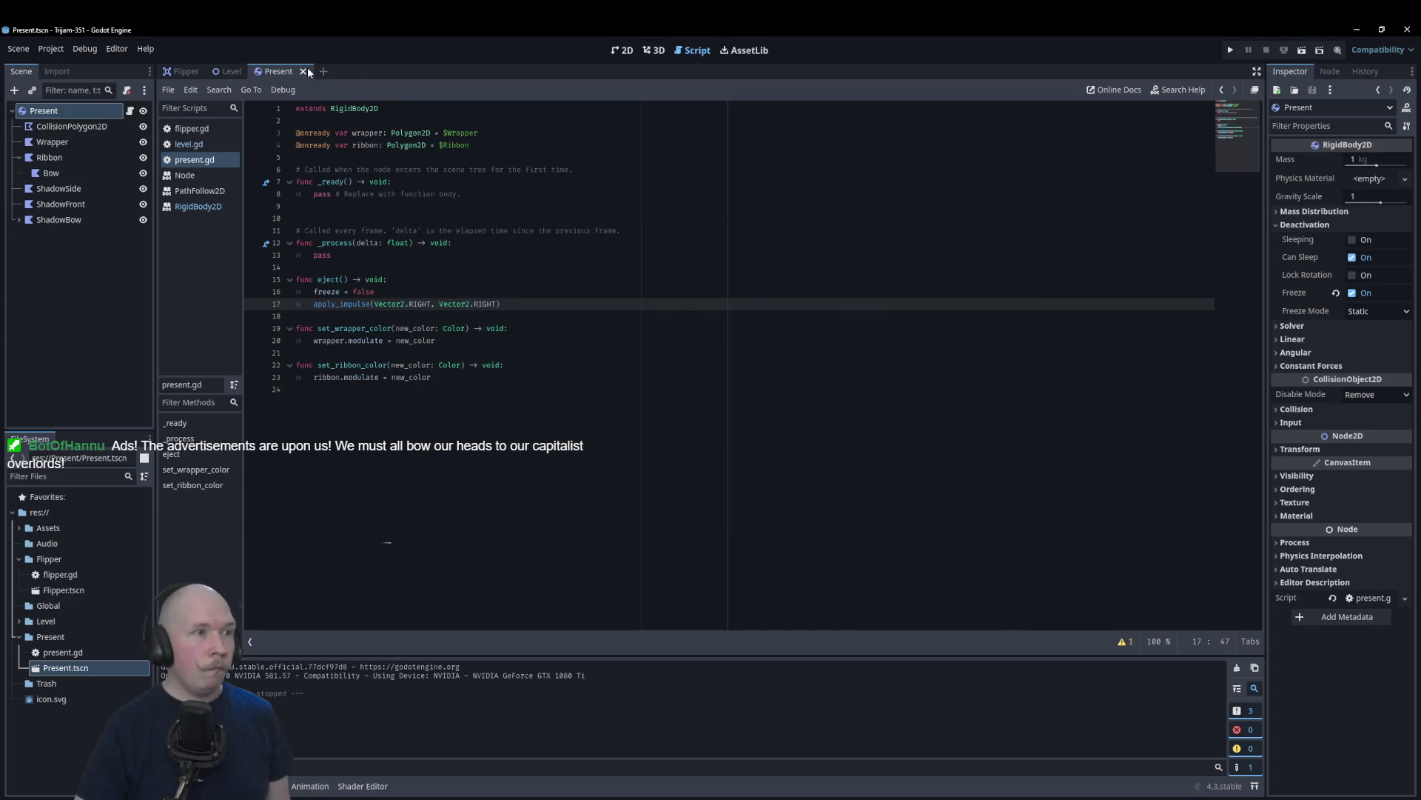
pyautogui.click(228, 71)
pyautogui.press('F6')
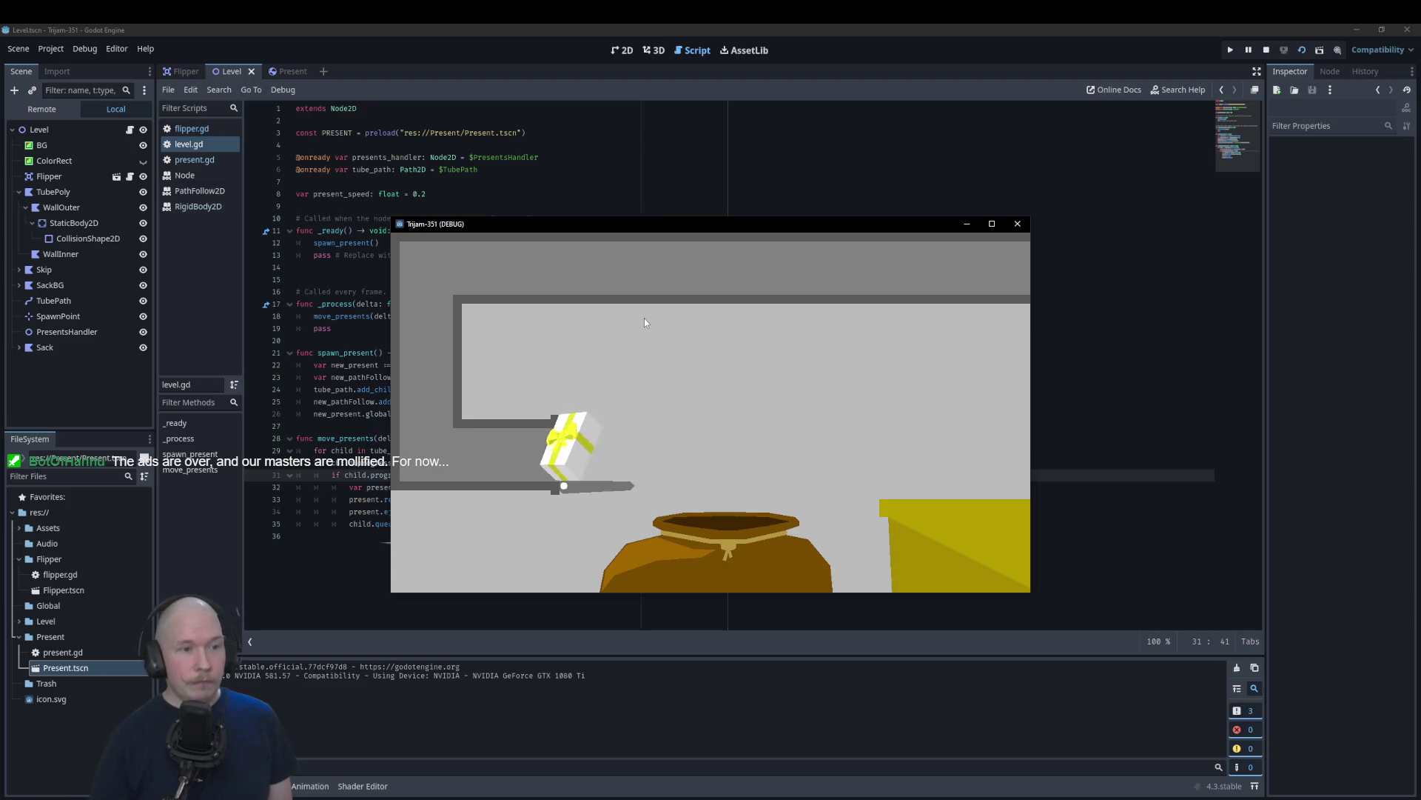
pyautogui.click(761, 516)
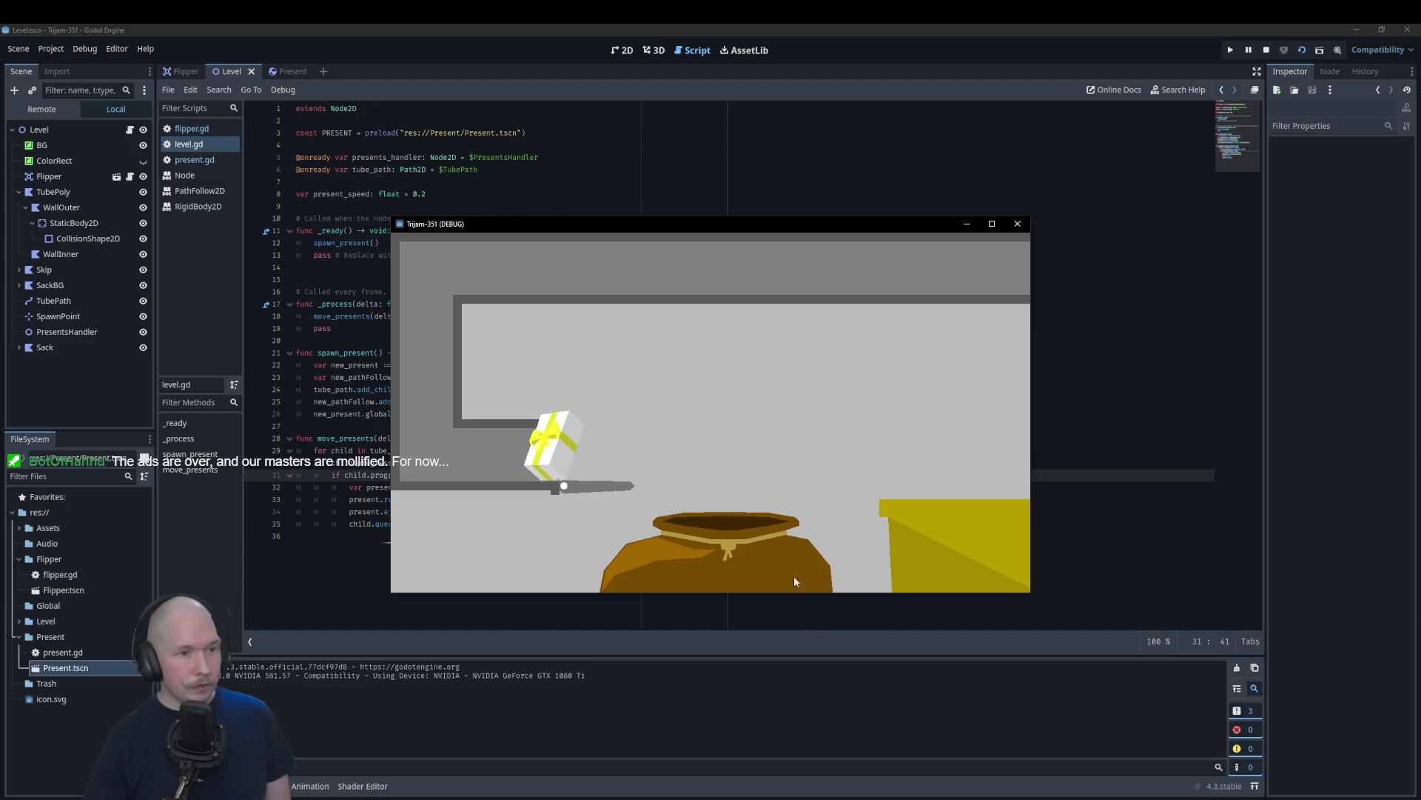
pyautogui.click(1012, 225)
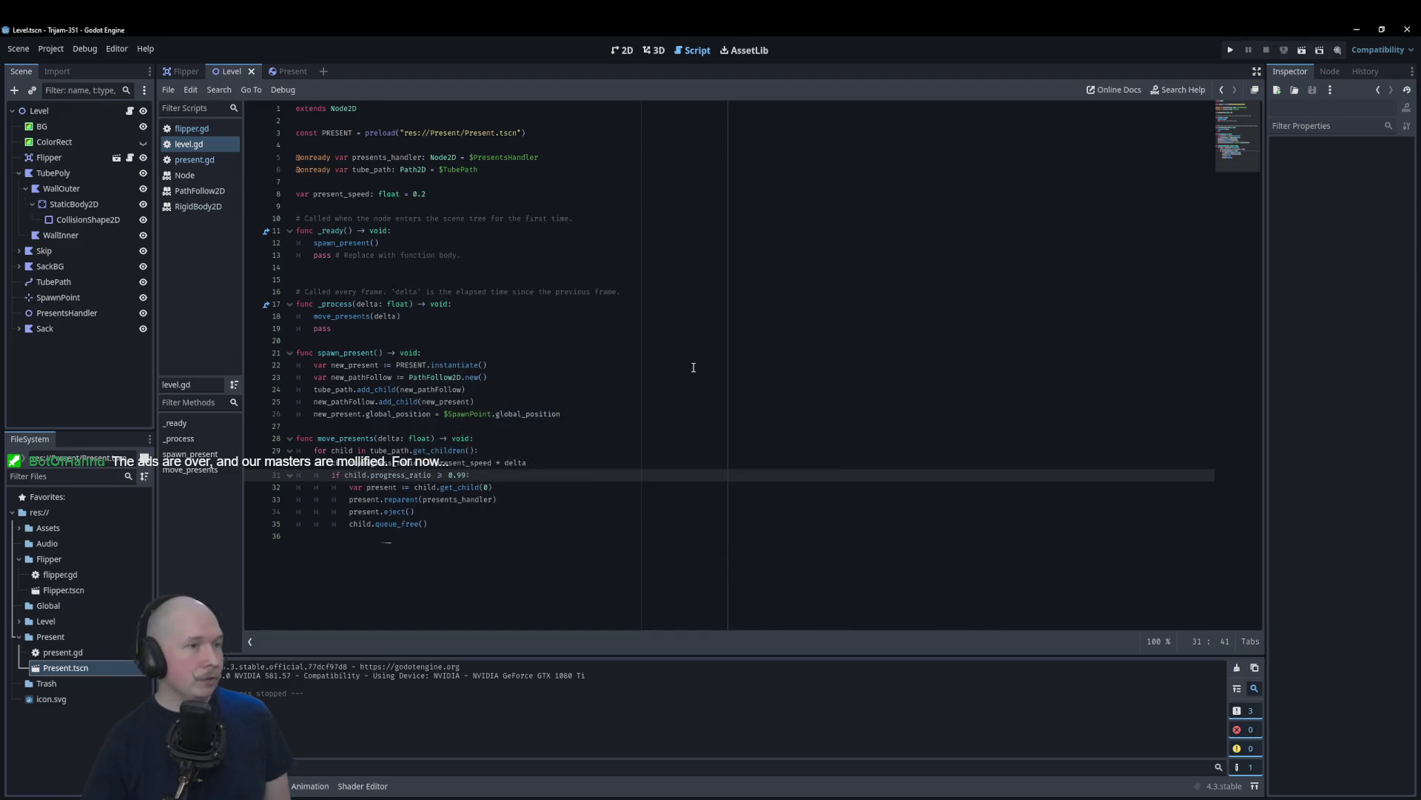
pyautogui.click(291, 71)
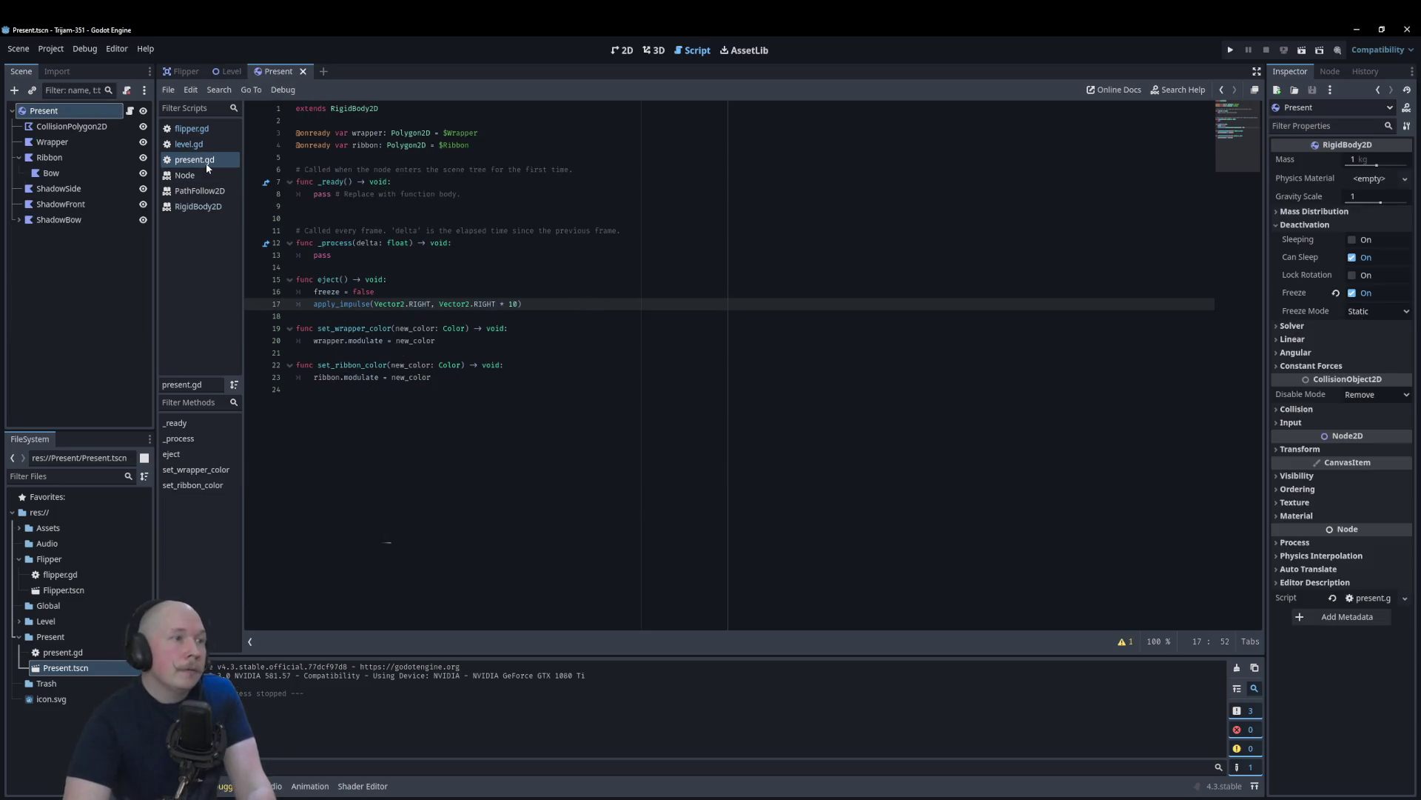
# Step: Start an 'if freeze == false:' block at the top of present.gd's _process
pyautogui.click(584, 239)
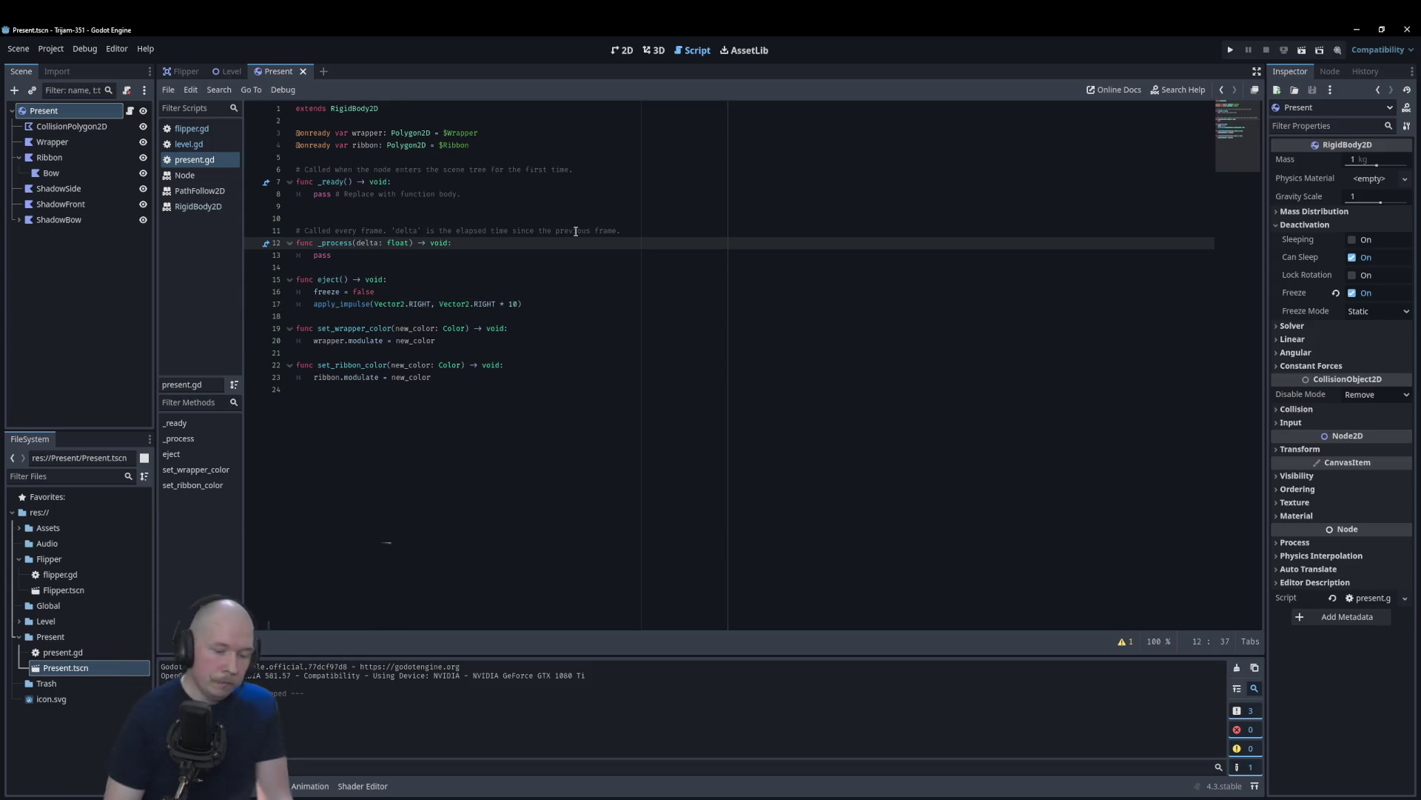
pyautogui.press('Return')
pyautogui.write('if free')
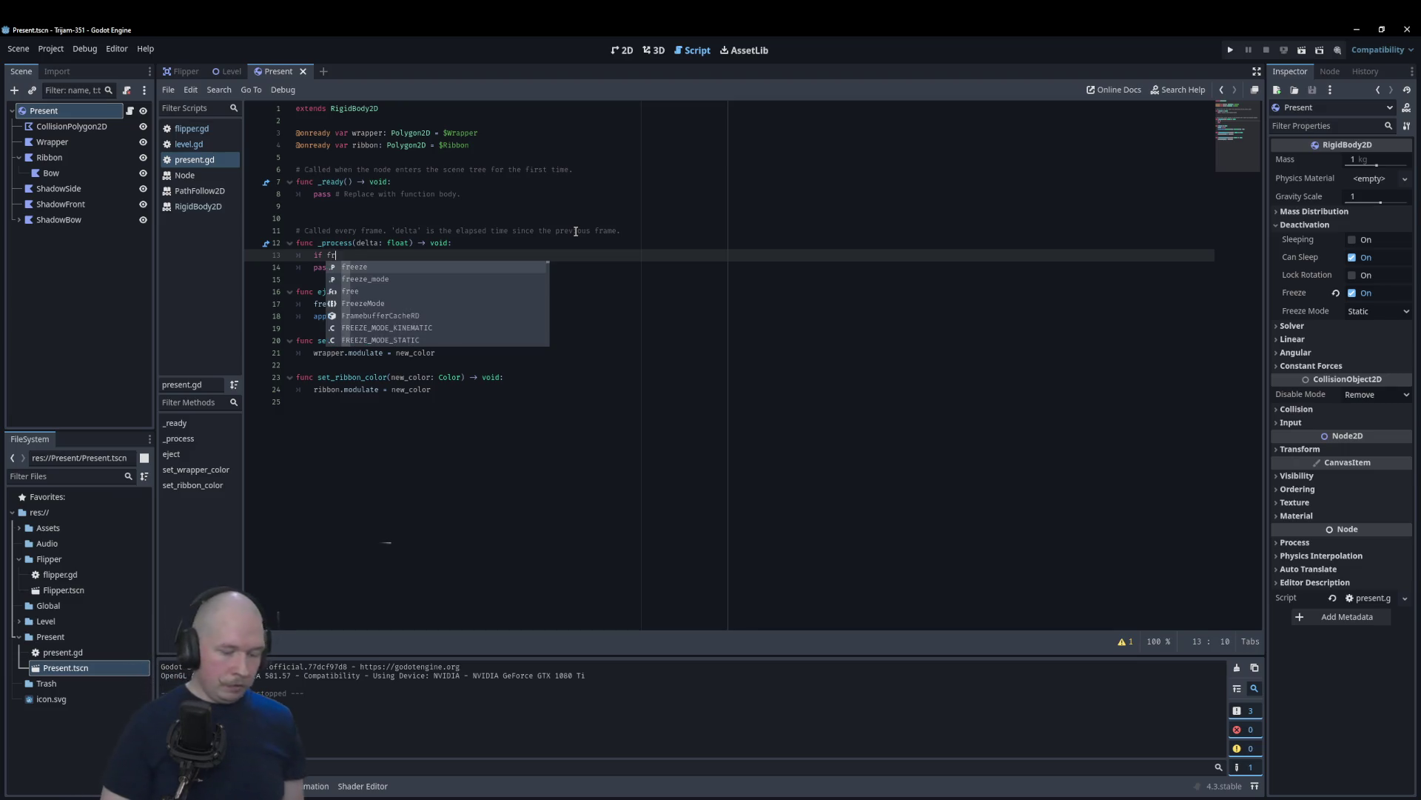
pyautogui.write('ze')
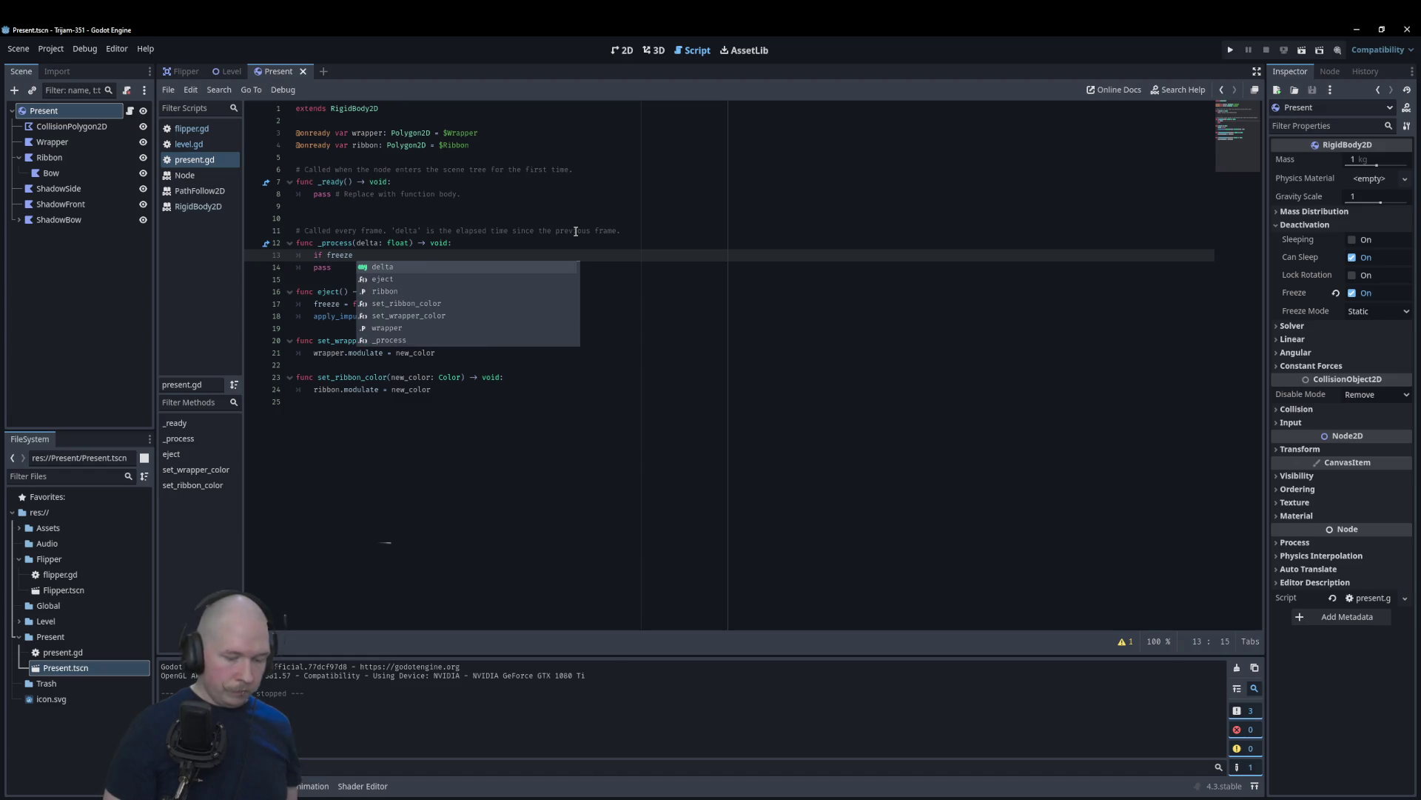
pyautogui.write(' == false:')
pyautogui.press('Return')
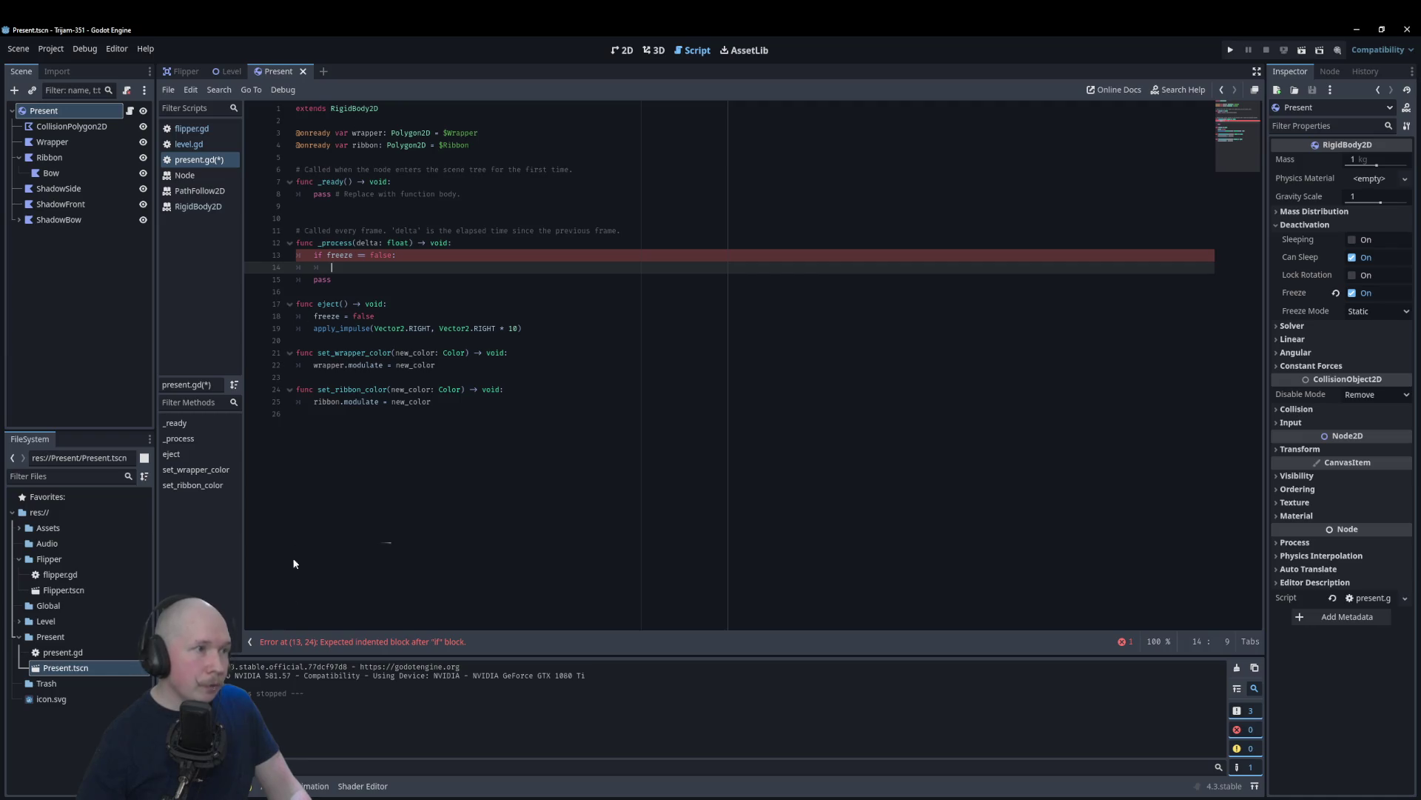
# Step: In Firefox, search DuckDuckGo for 'godot move rigidbody', correcting the typo
pyautogui.moveTo(256, 783)
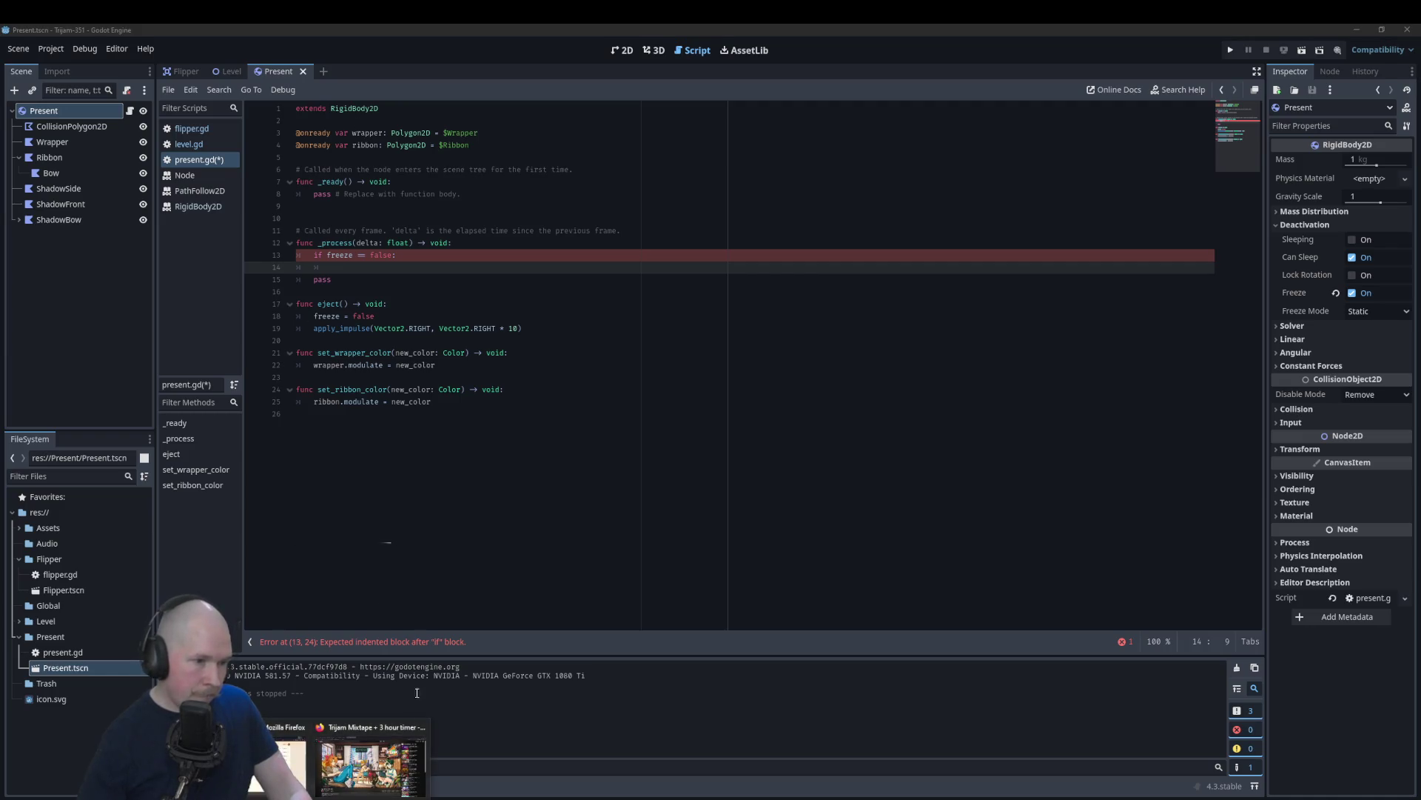
pyautogui.click(376, 752)
pyautogui.click(535, 35)
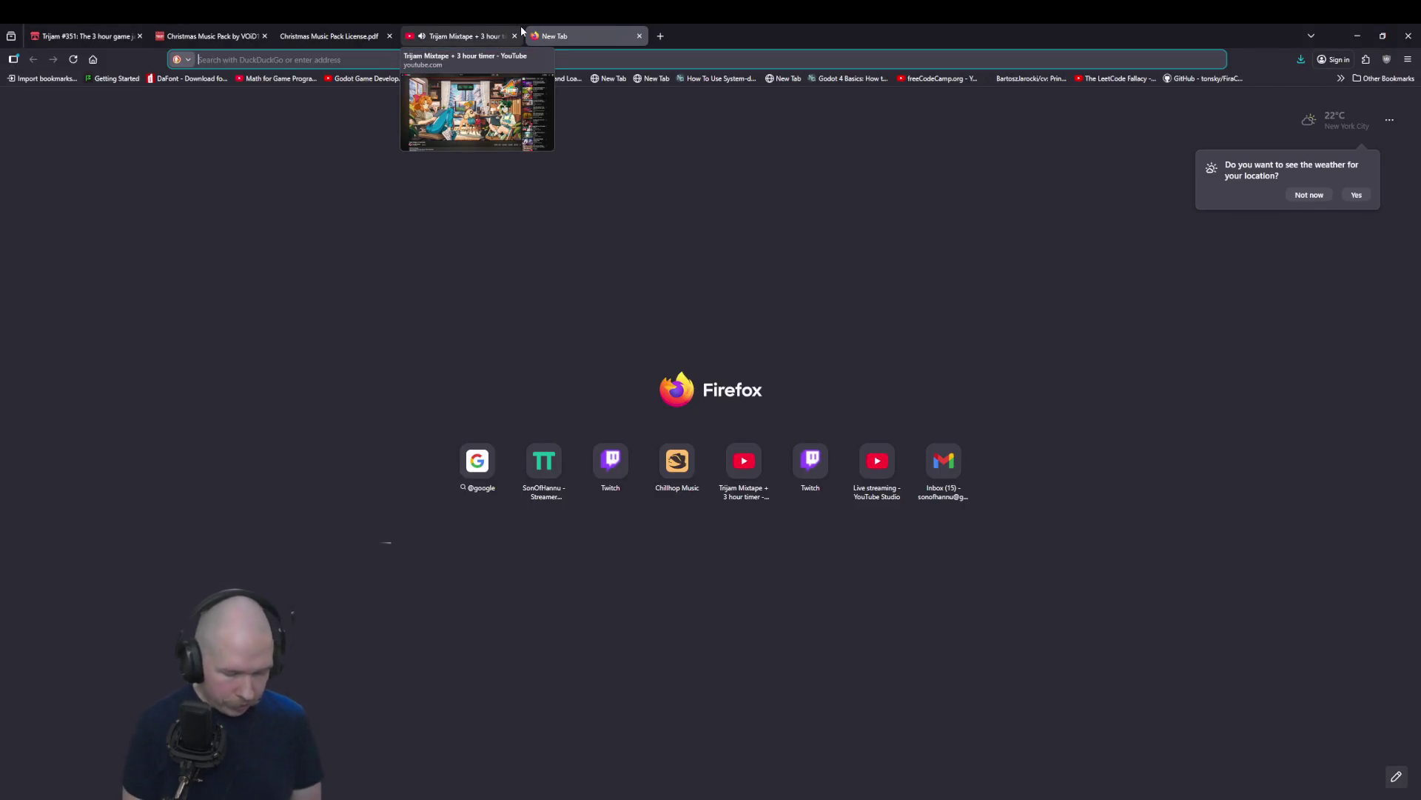
pyautogui.write('godot')
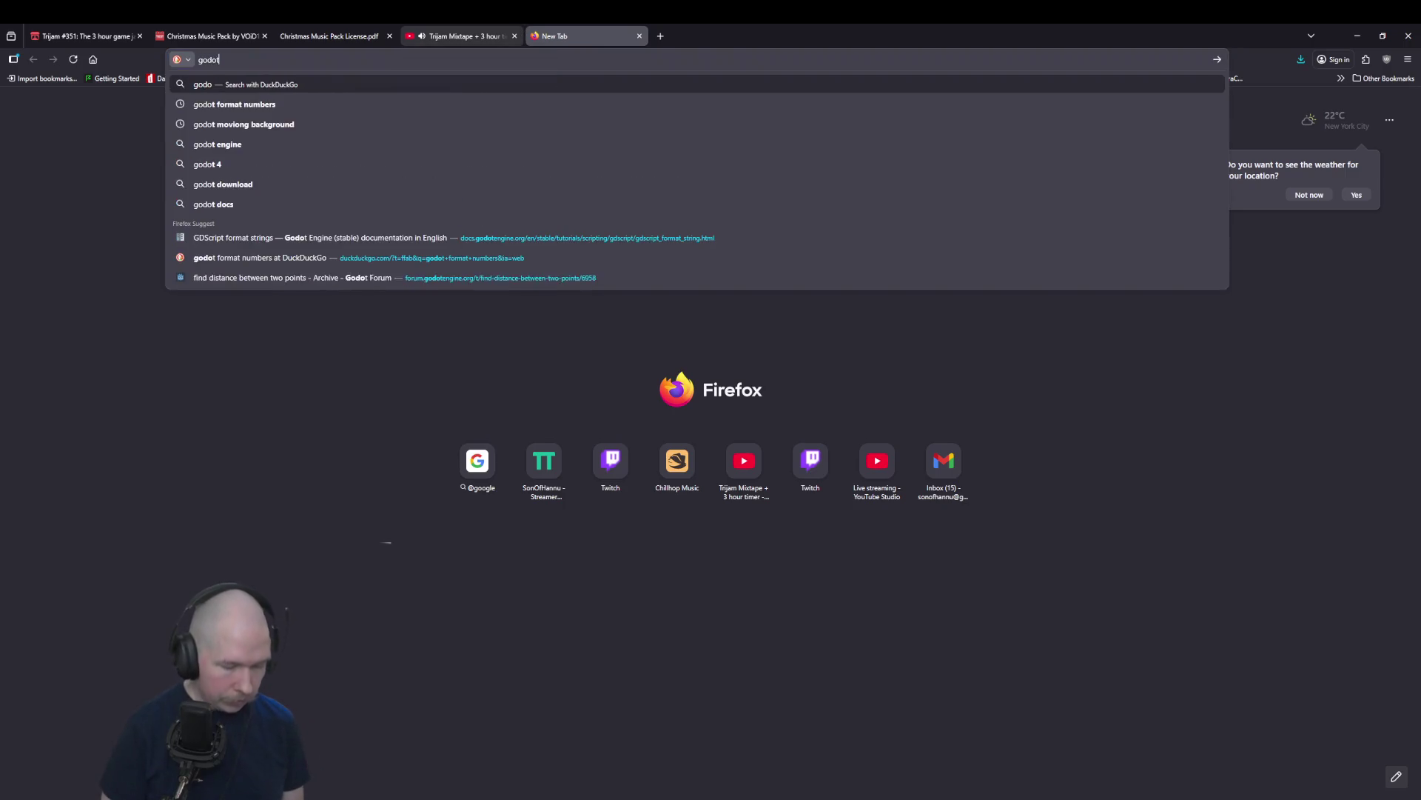
pyautogui.write(' move rigi')
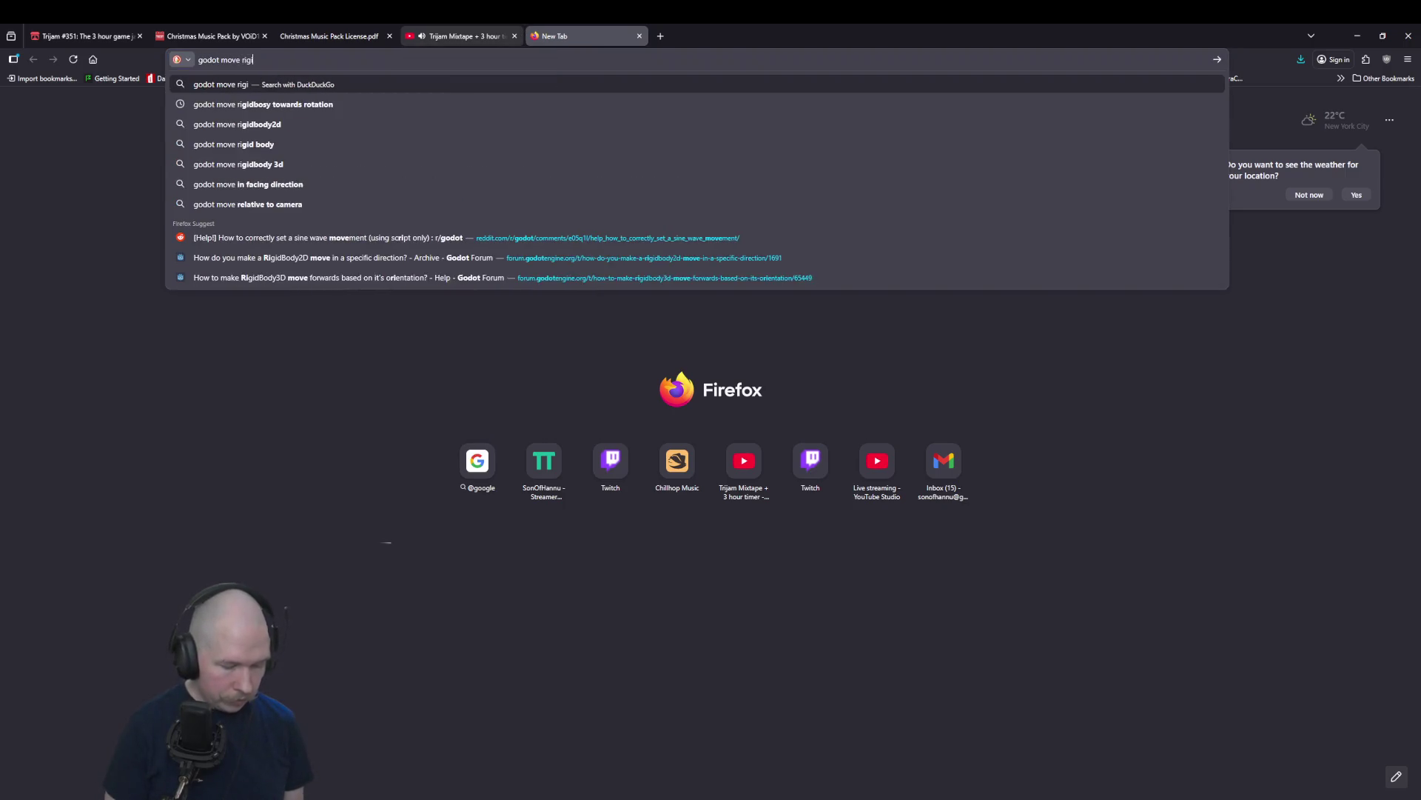
pyautogui.write('dbosy')
pyautogui.press('Return')
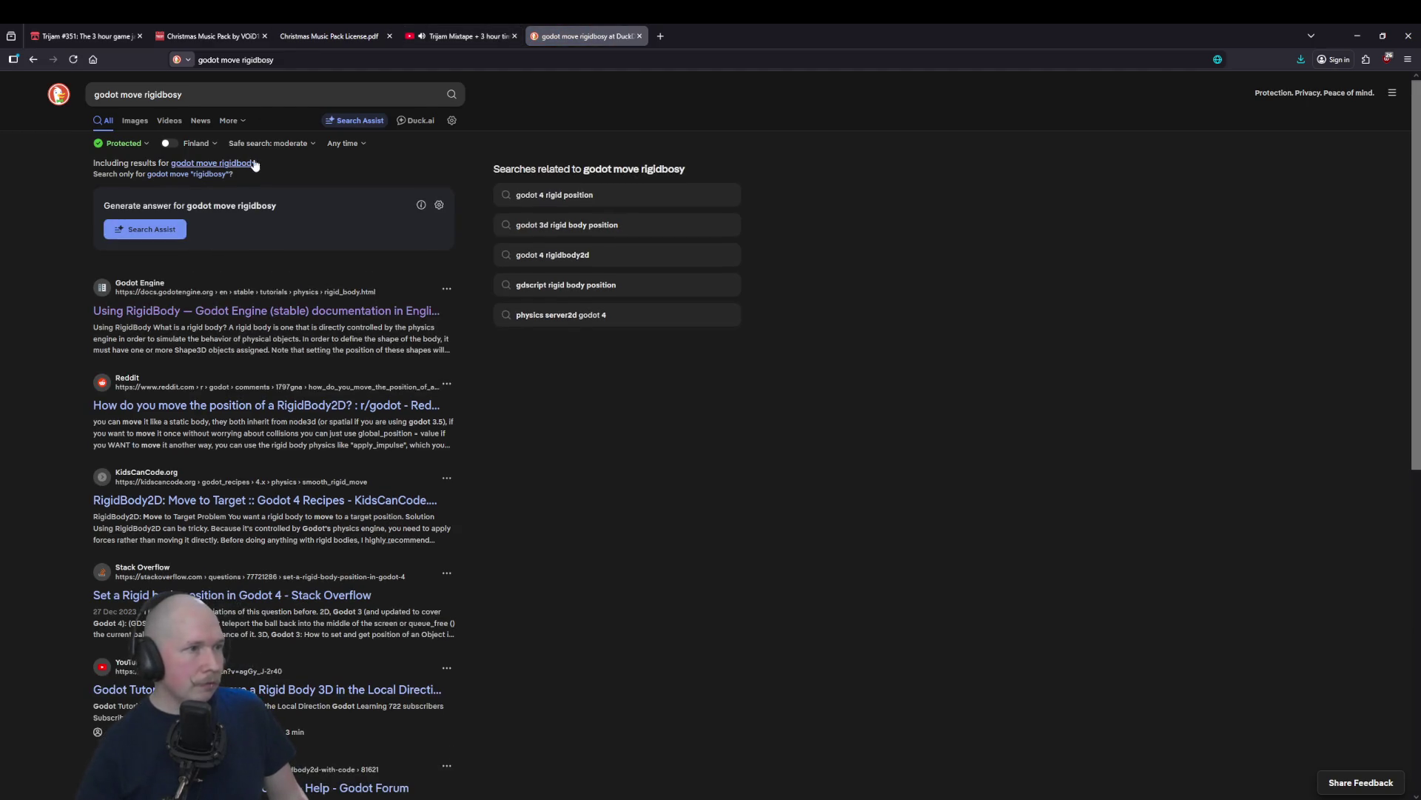
pyautogui.click(254, 164)
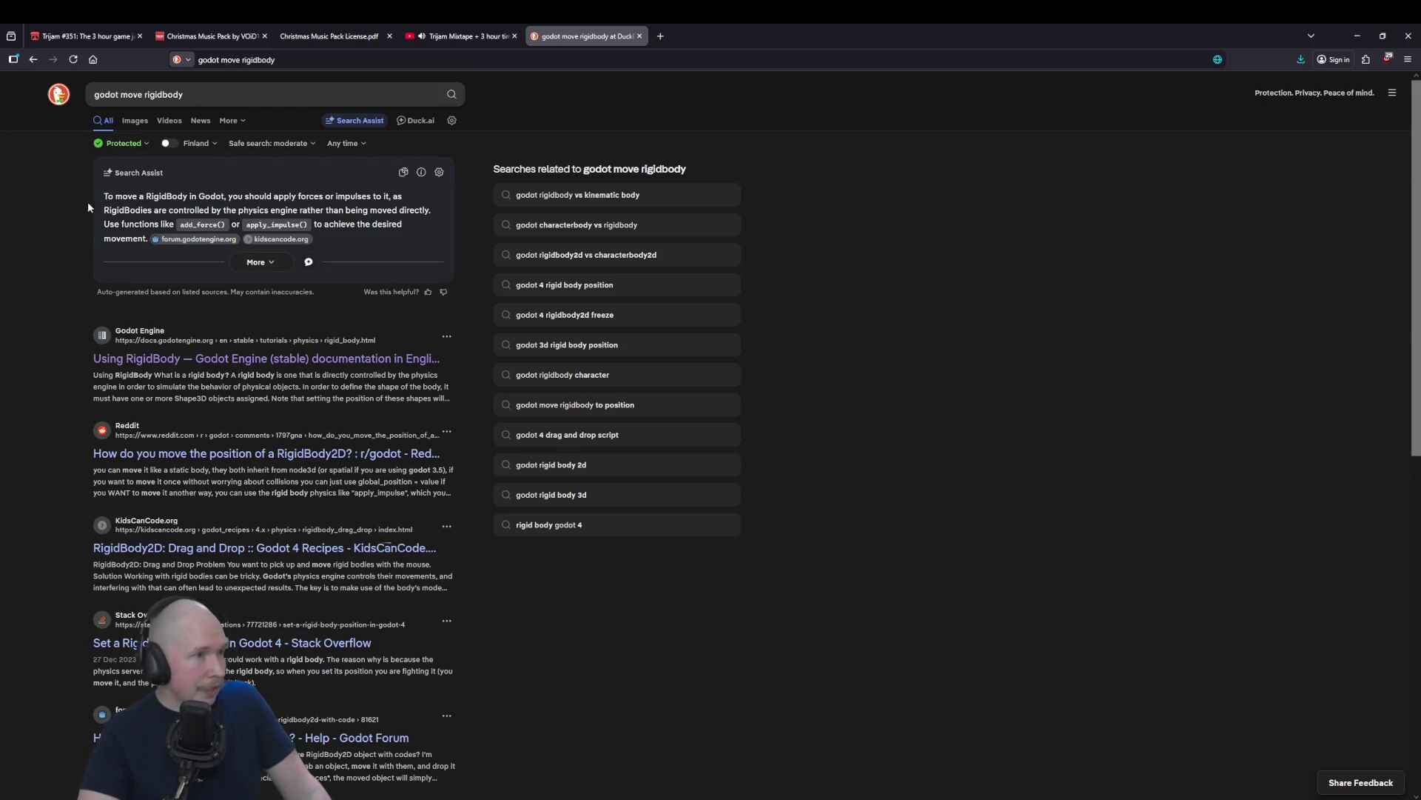
# Step: Open the Godot Using RigidBody docs and a Reddit RigidBody2D thread in new tabs
pyautogui.scroll(-1, 222, 358)
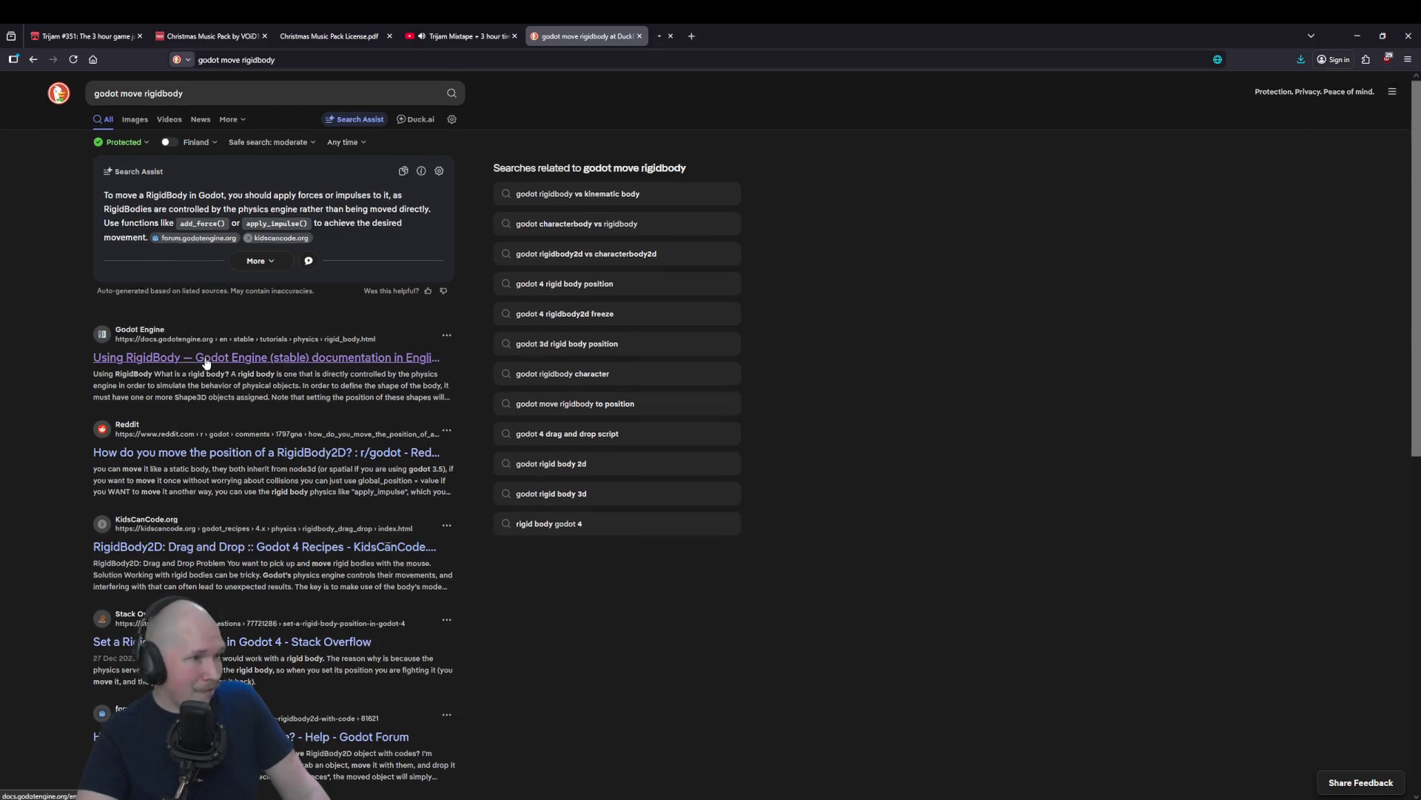
pyautogui.middleClick(222, 302)
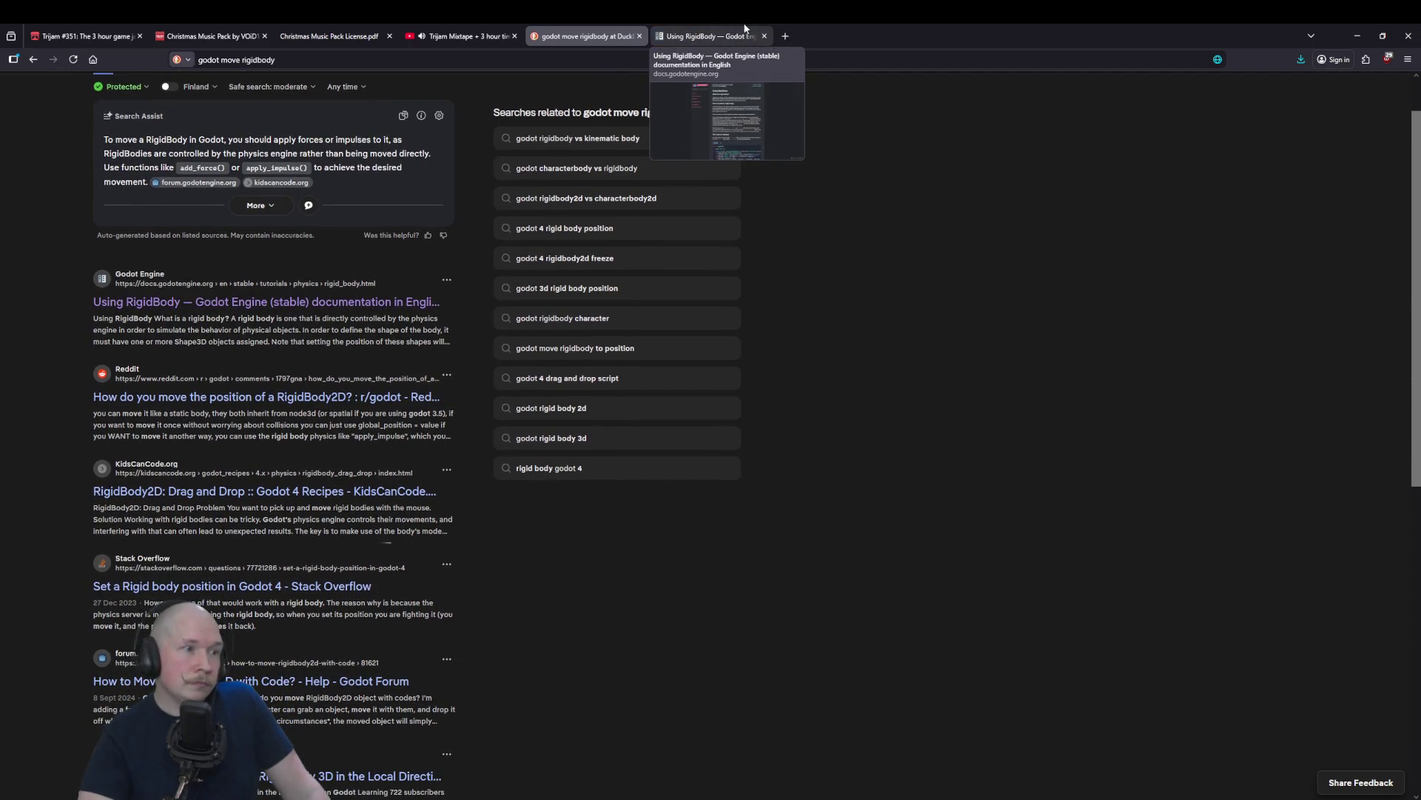
pyautogui.middleClick(388, 368)
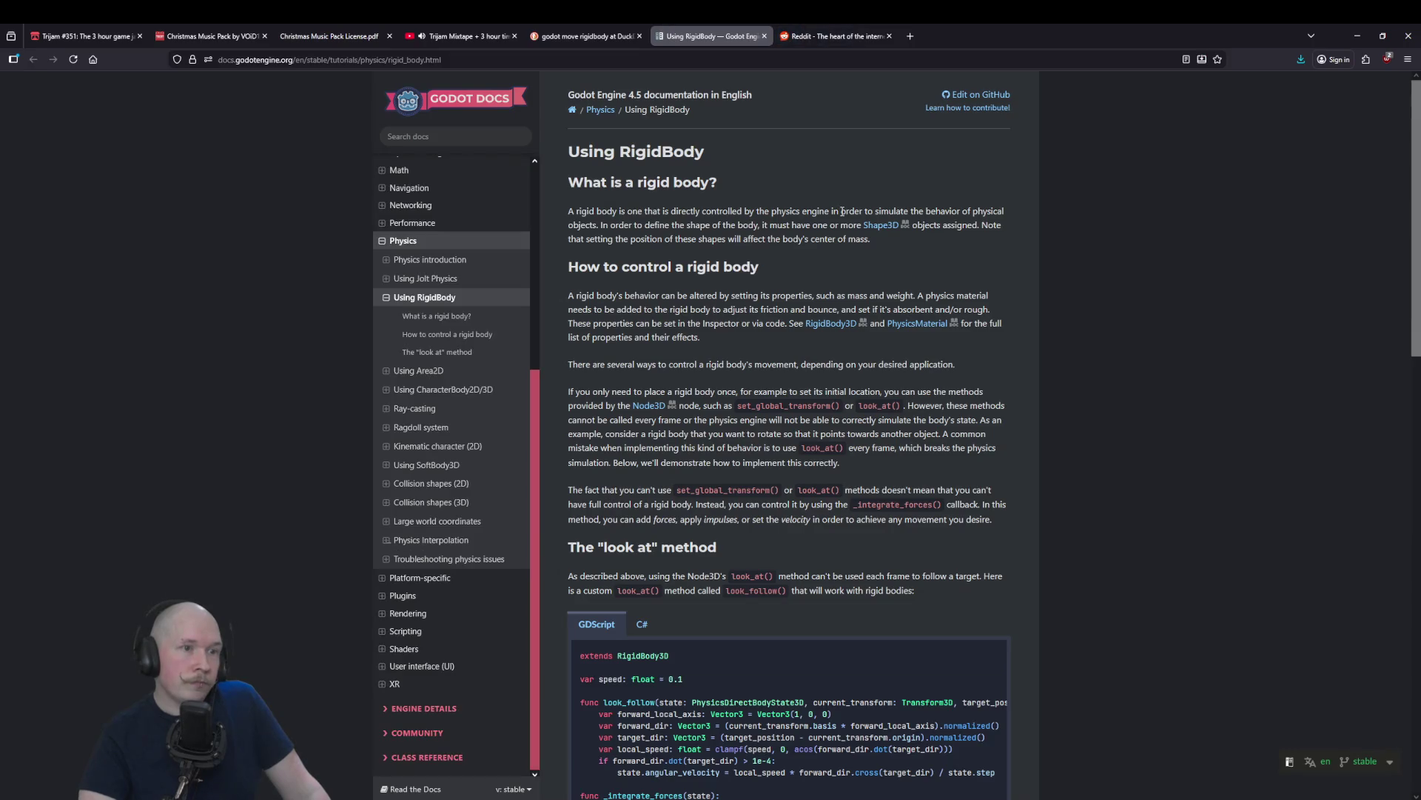
pyautogui.scroll(-1, 1063, 277)
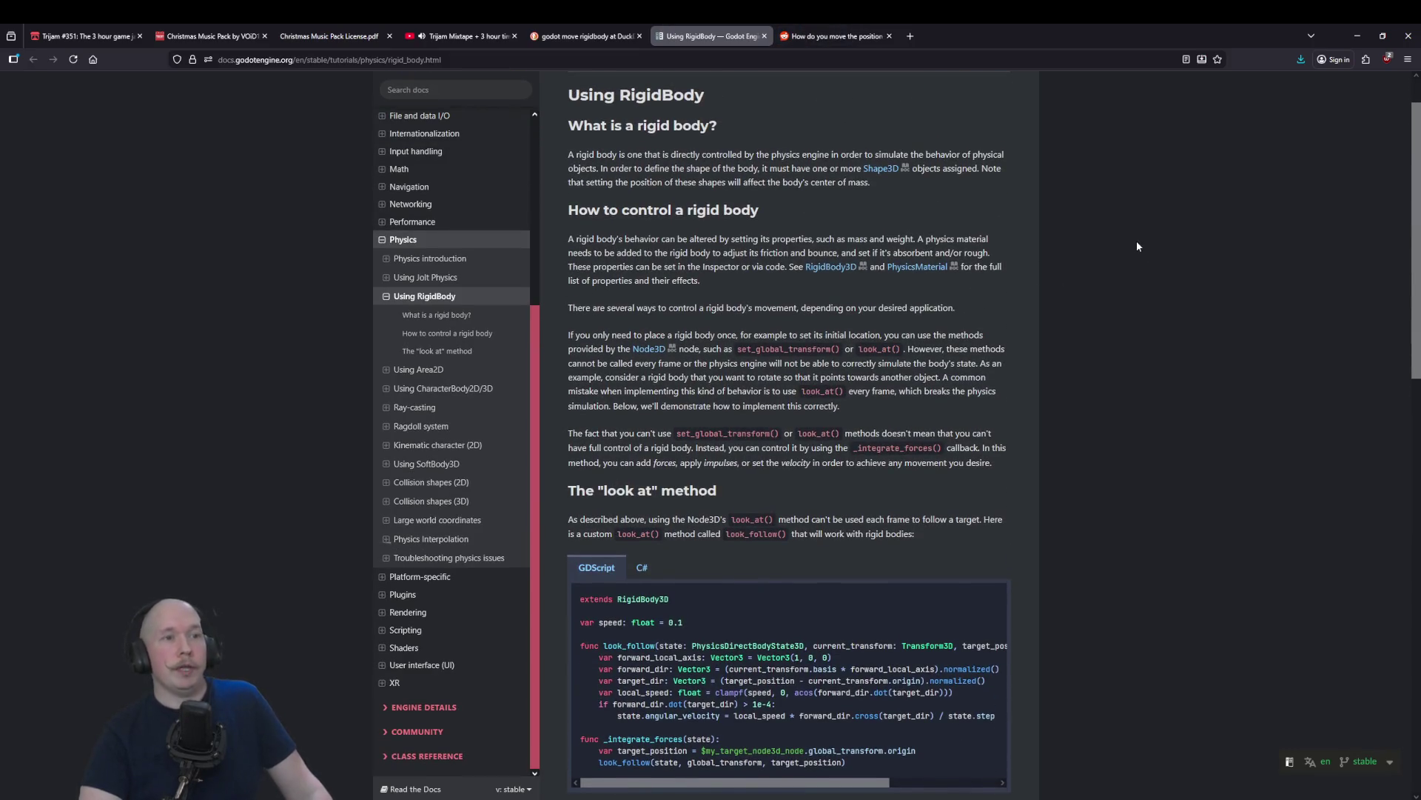